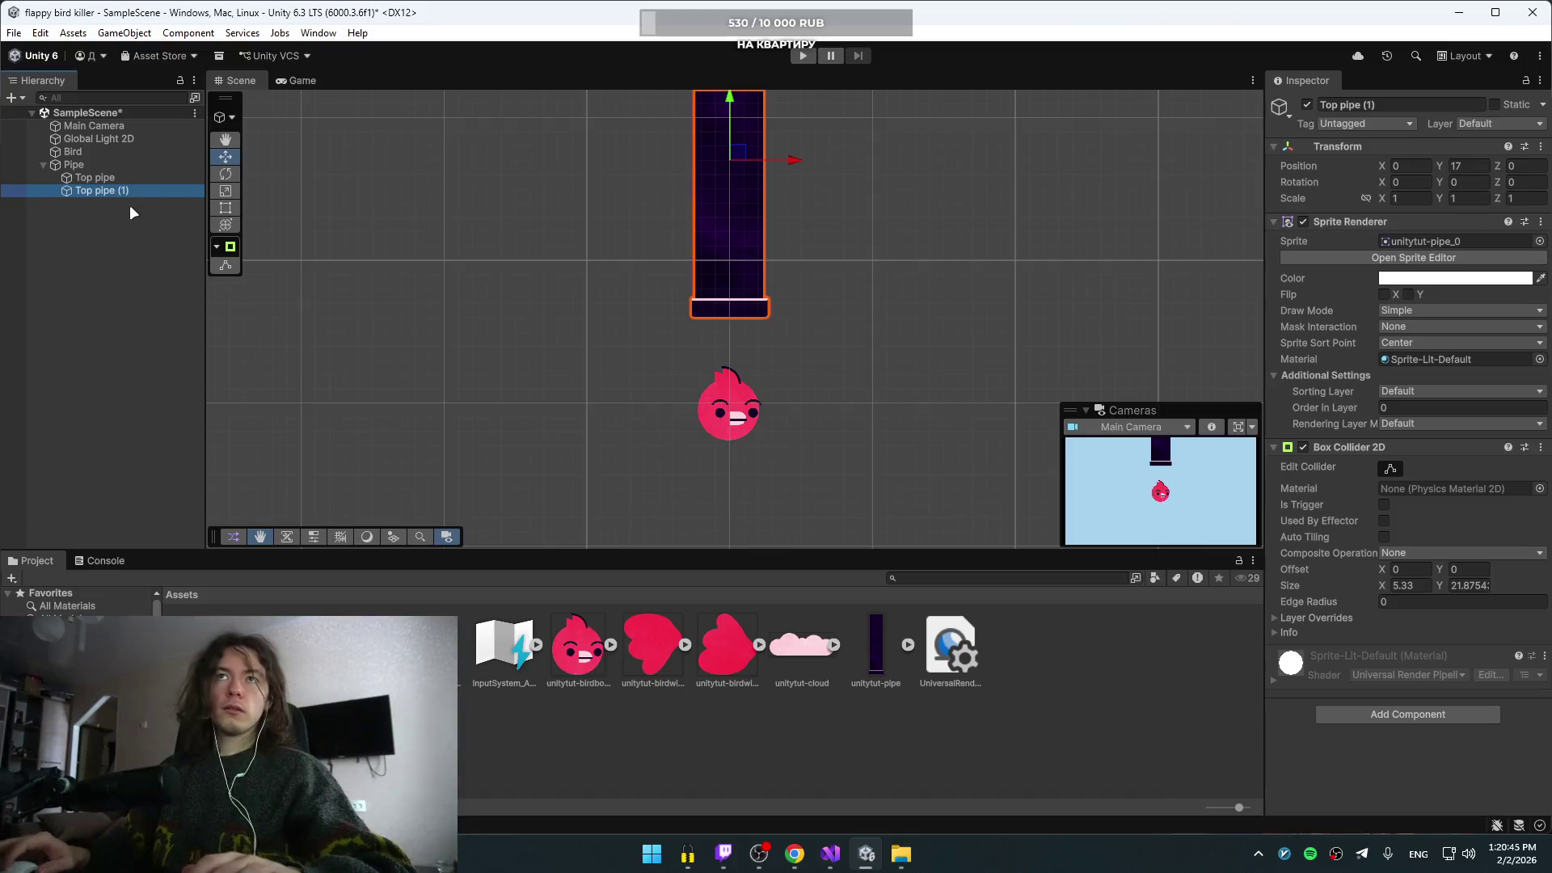
- Rename the copied pipe to 'Bottom Pipe' and confirm the top pipe's name as 'Top Pipe'
{"action": "key", "text": "BackSpace"}
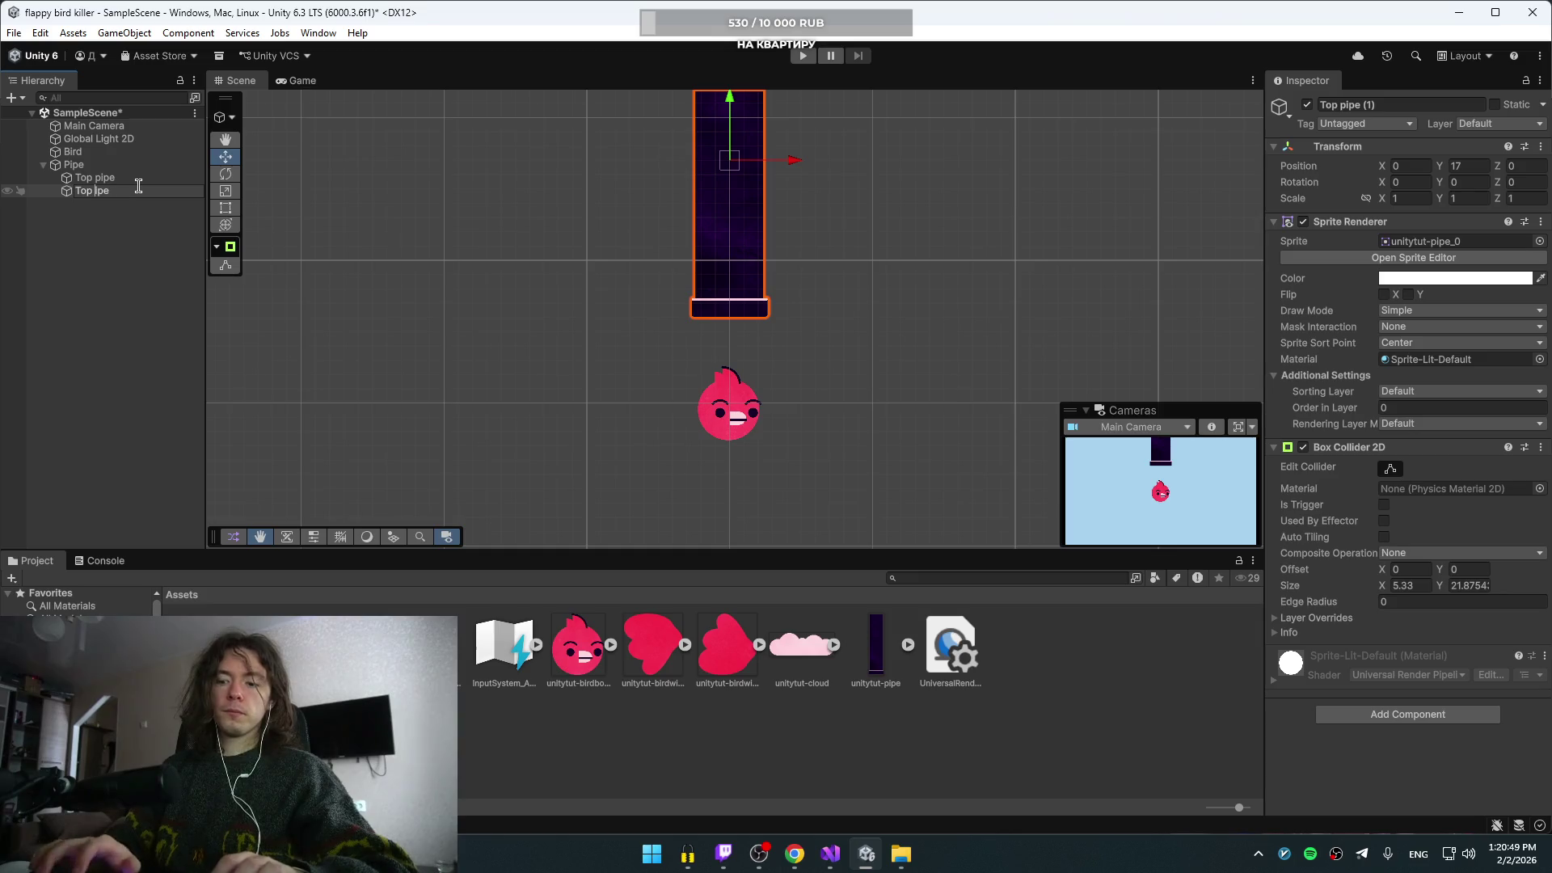
{"action": "type", "text": "Bottom"}
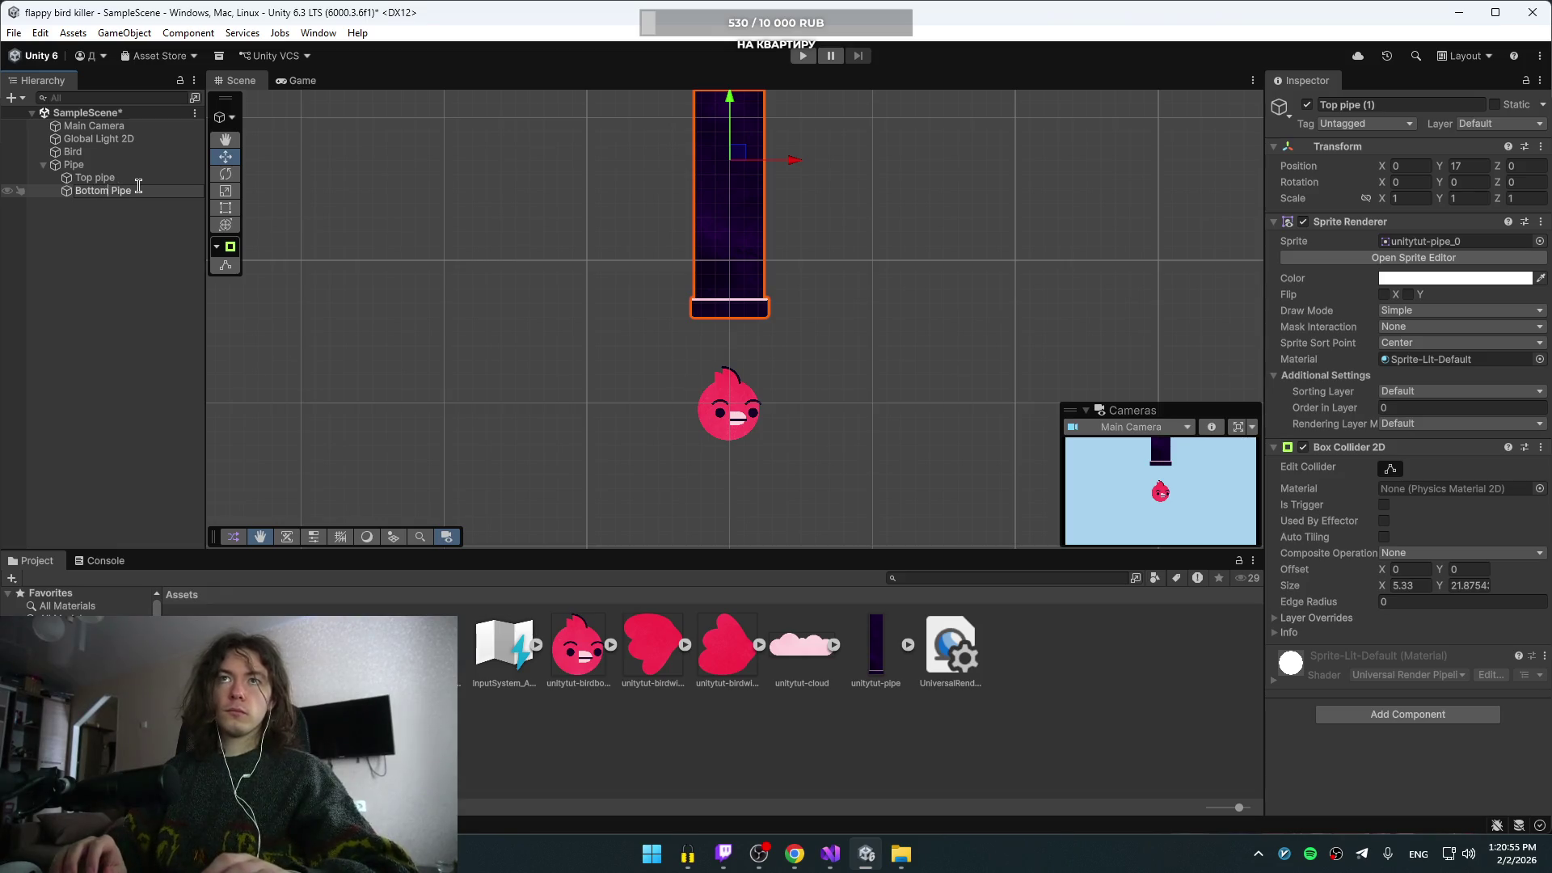
{"action": "key", "text": "Return"}
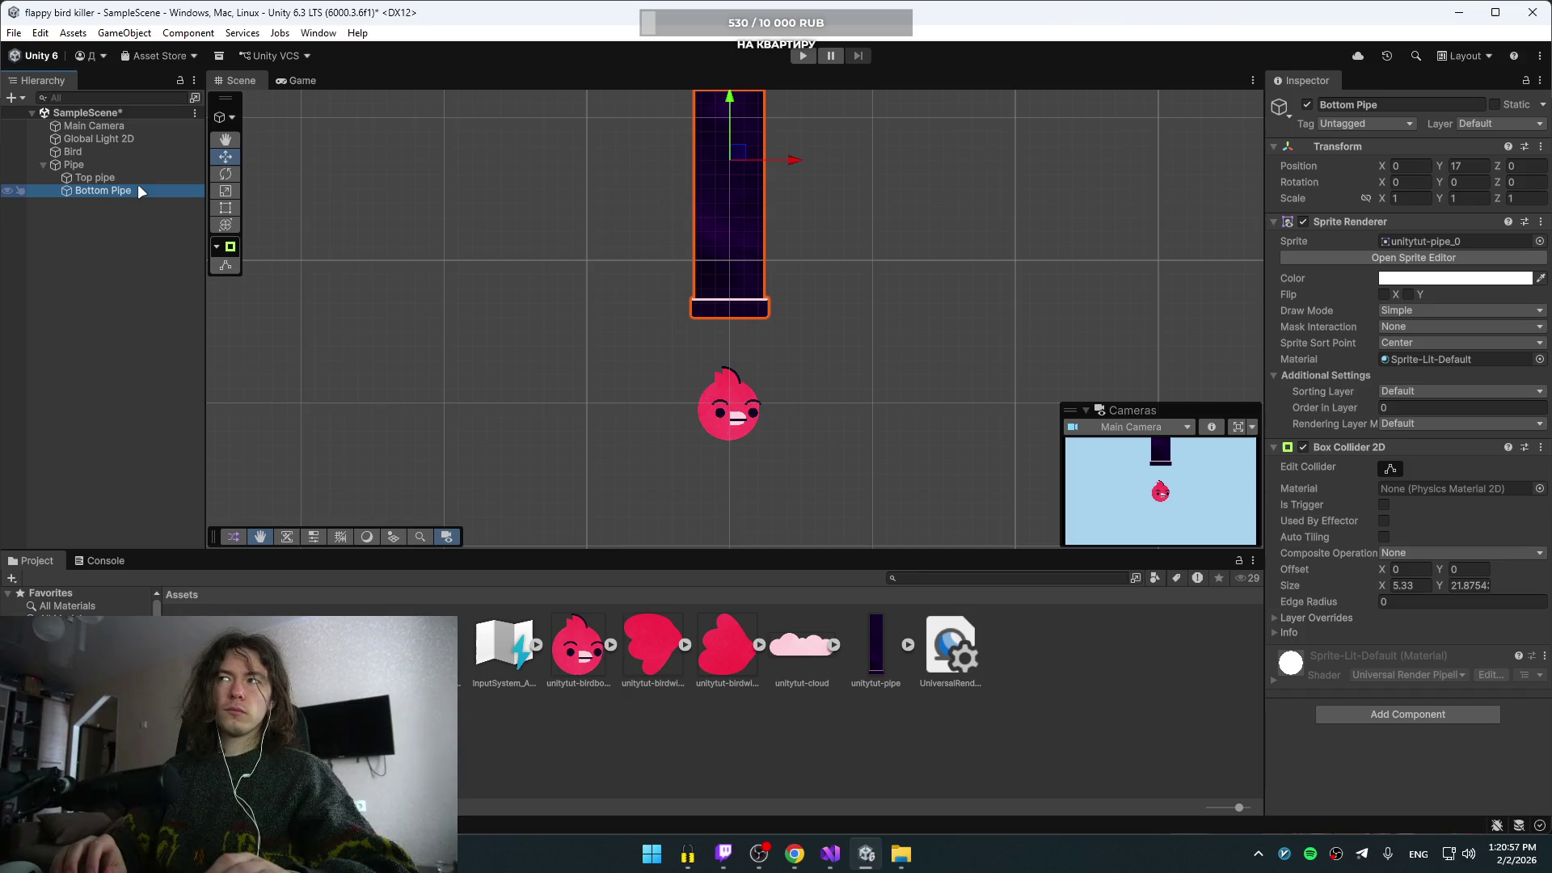
{"action": "key", "text": "alt+Tab"}
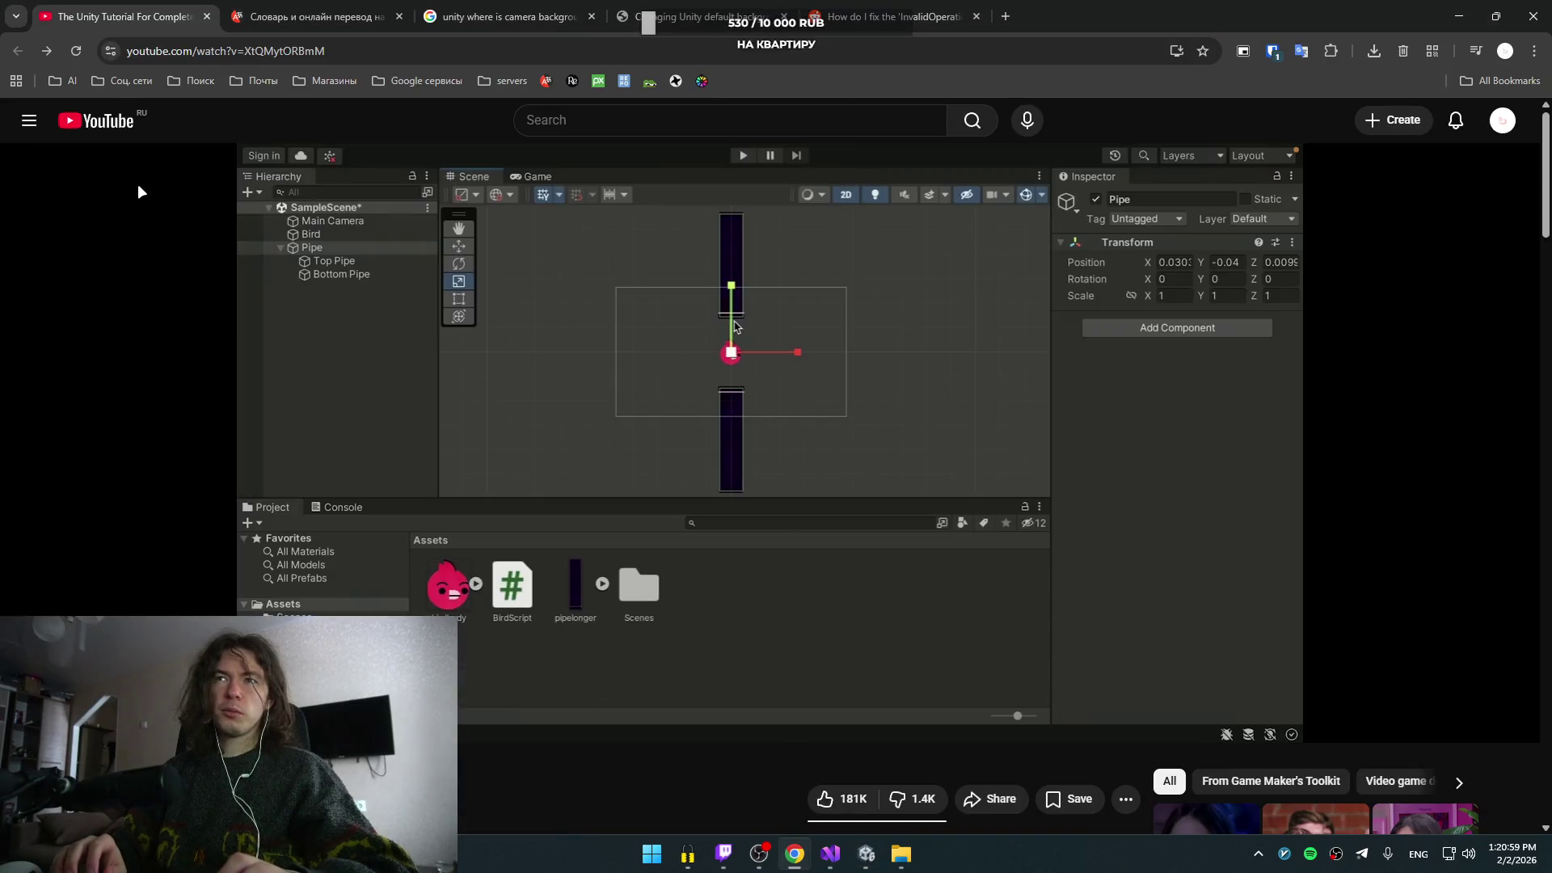
{"action": "key", "text": "alt+Tab"}
{"action": "left_click", "coordinate": [110, 177]}
{"action": "left_click", "coordinate": [112, 178]}
{"action": "key", "text": "Return"}
{"action": "key", "text": "Return"}
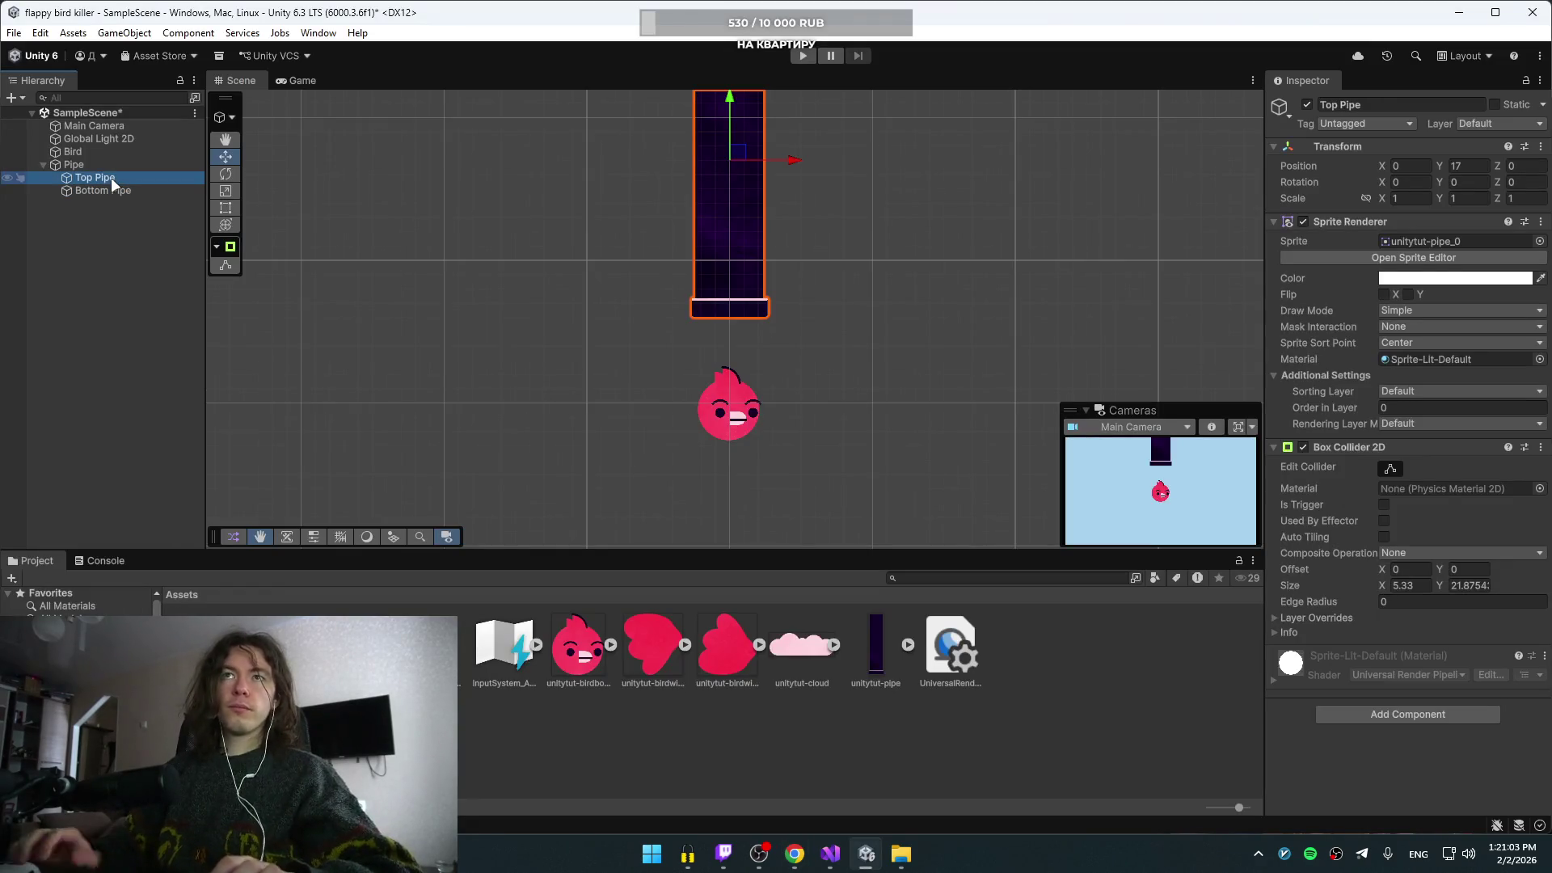
- Flip Bottom Pipe with Scale Y -1, set Position Y -17, and save the scene
{"action": "left_click", "coordinate": [67, 190]}
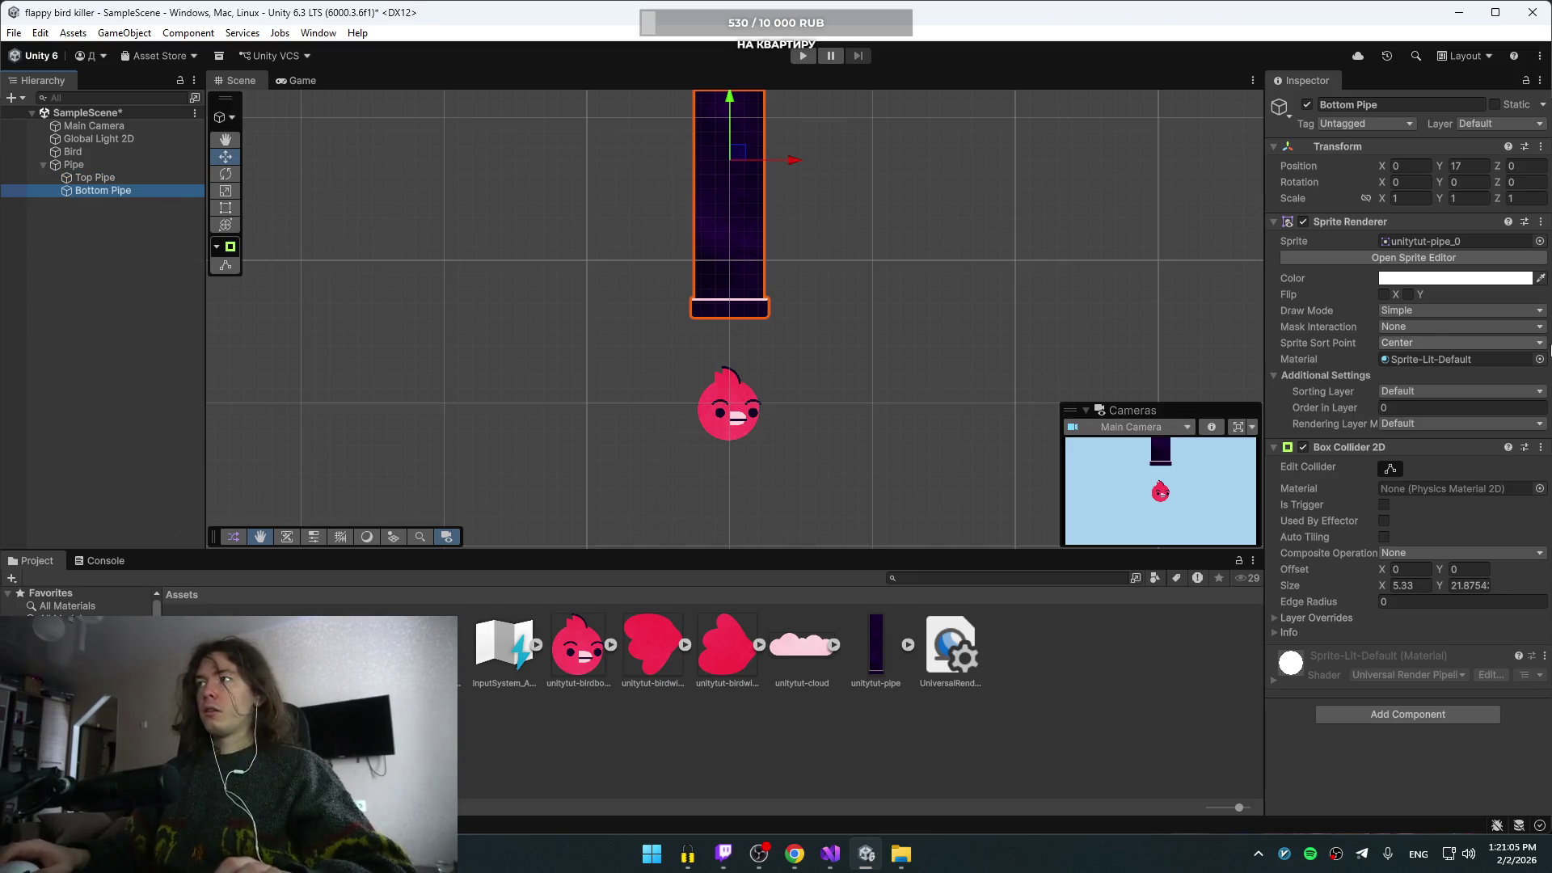
{"action": "left_click", "coordinate": [1478, 198]}
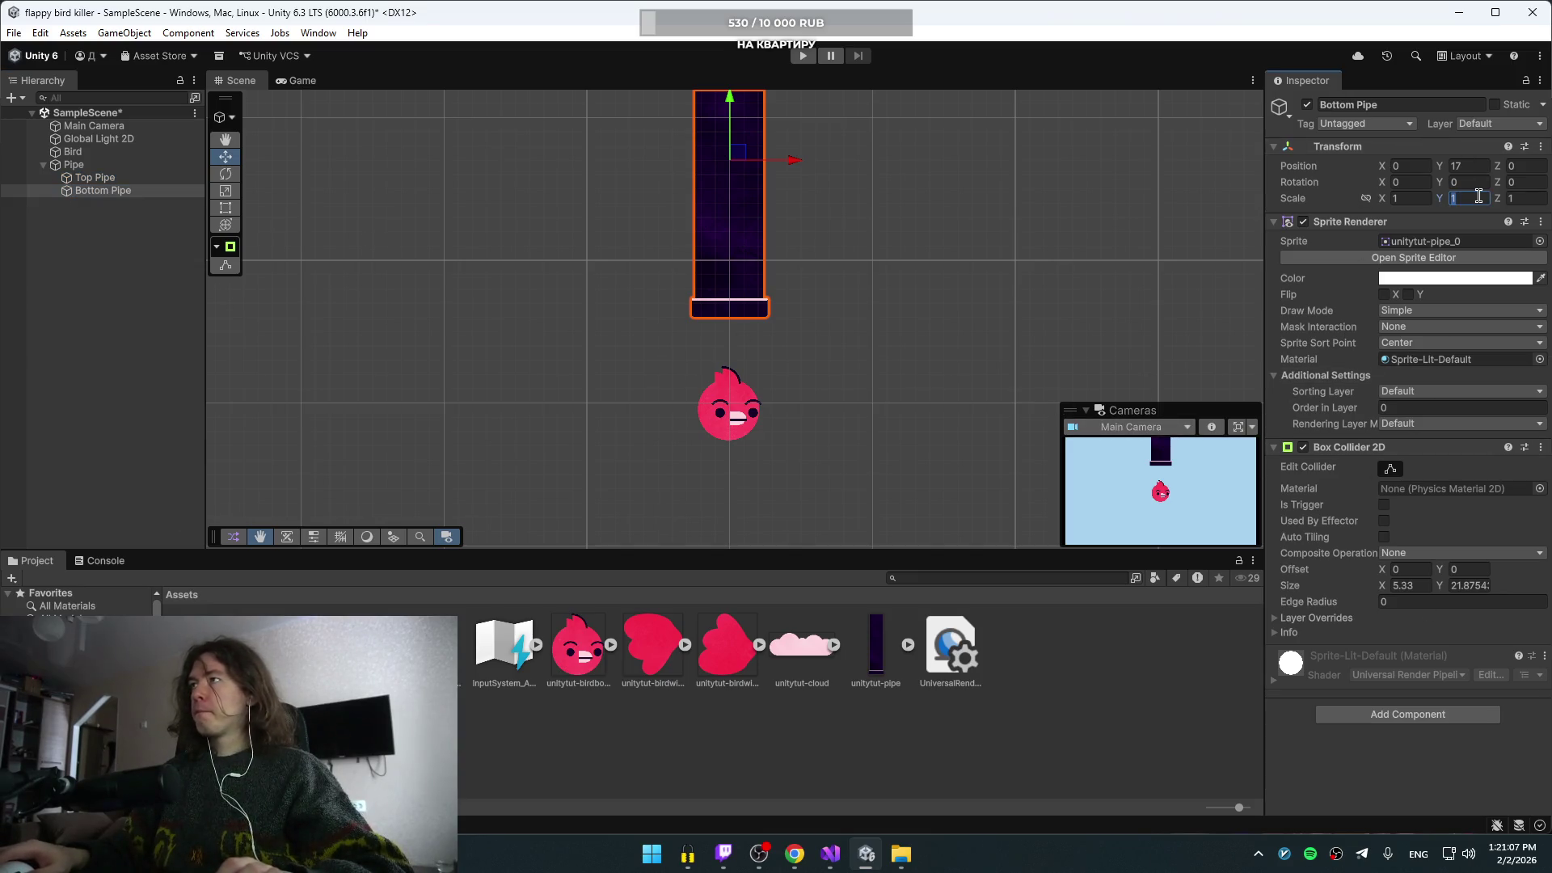
{"action": "type", "text": "-1"}
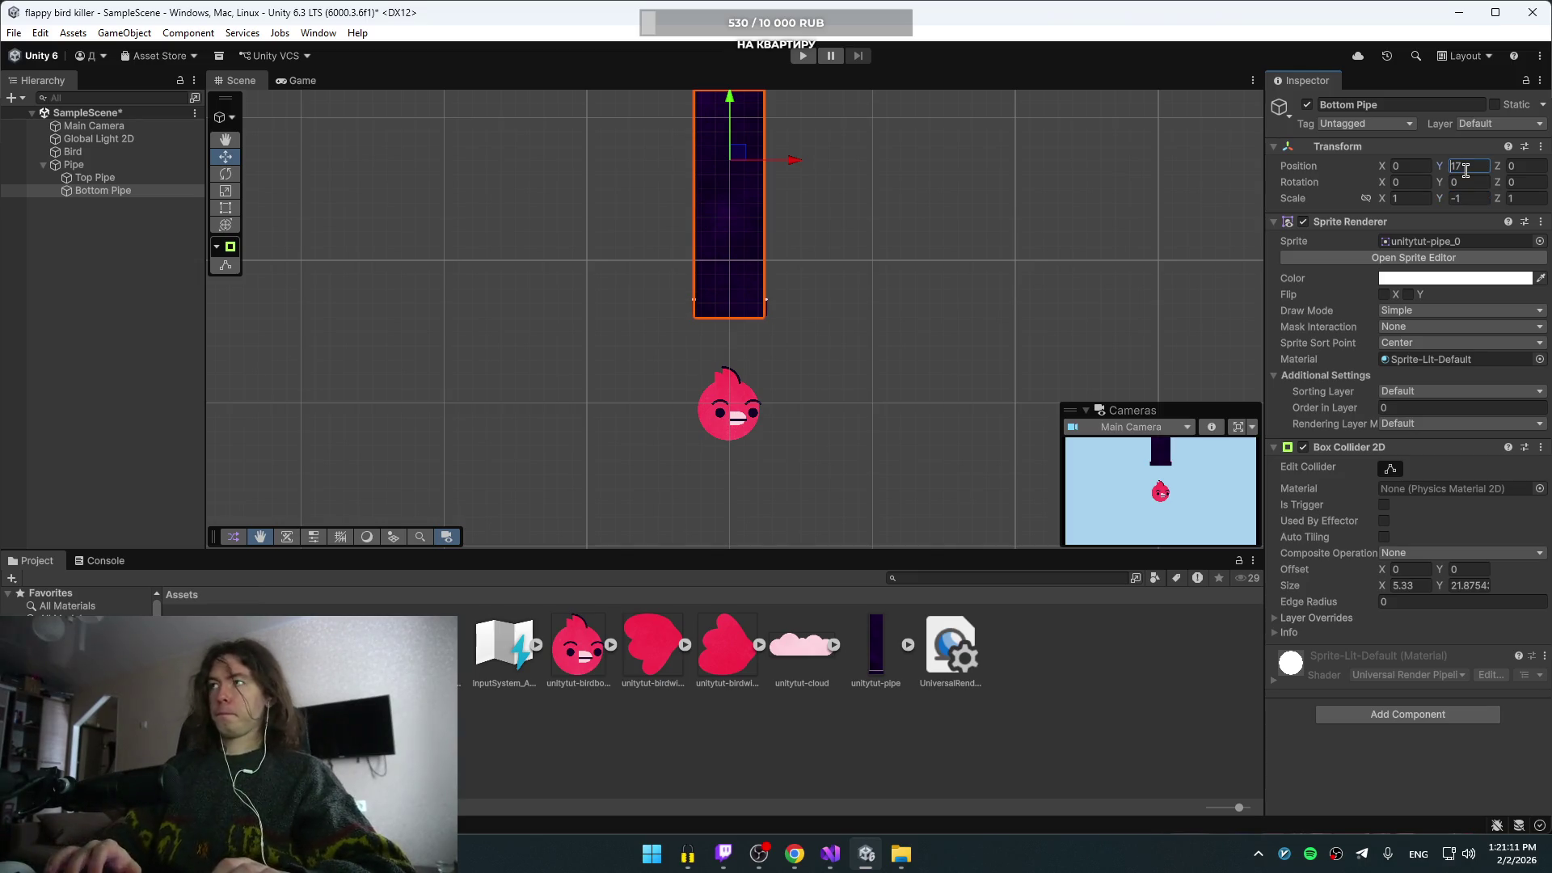
{"action": "type", "text": "-17"}
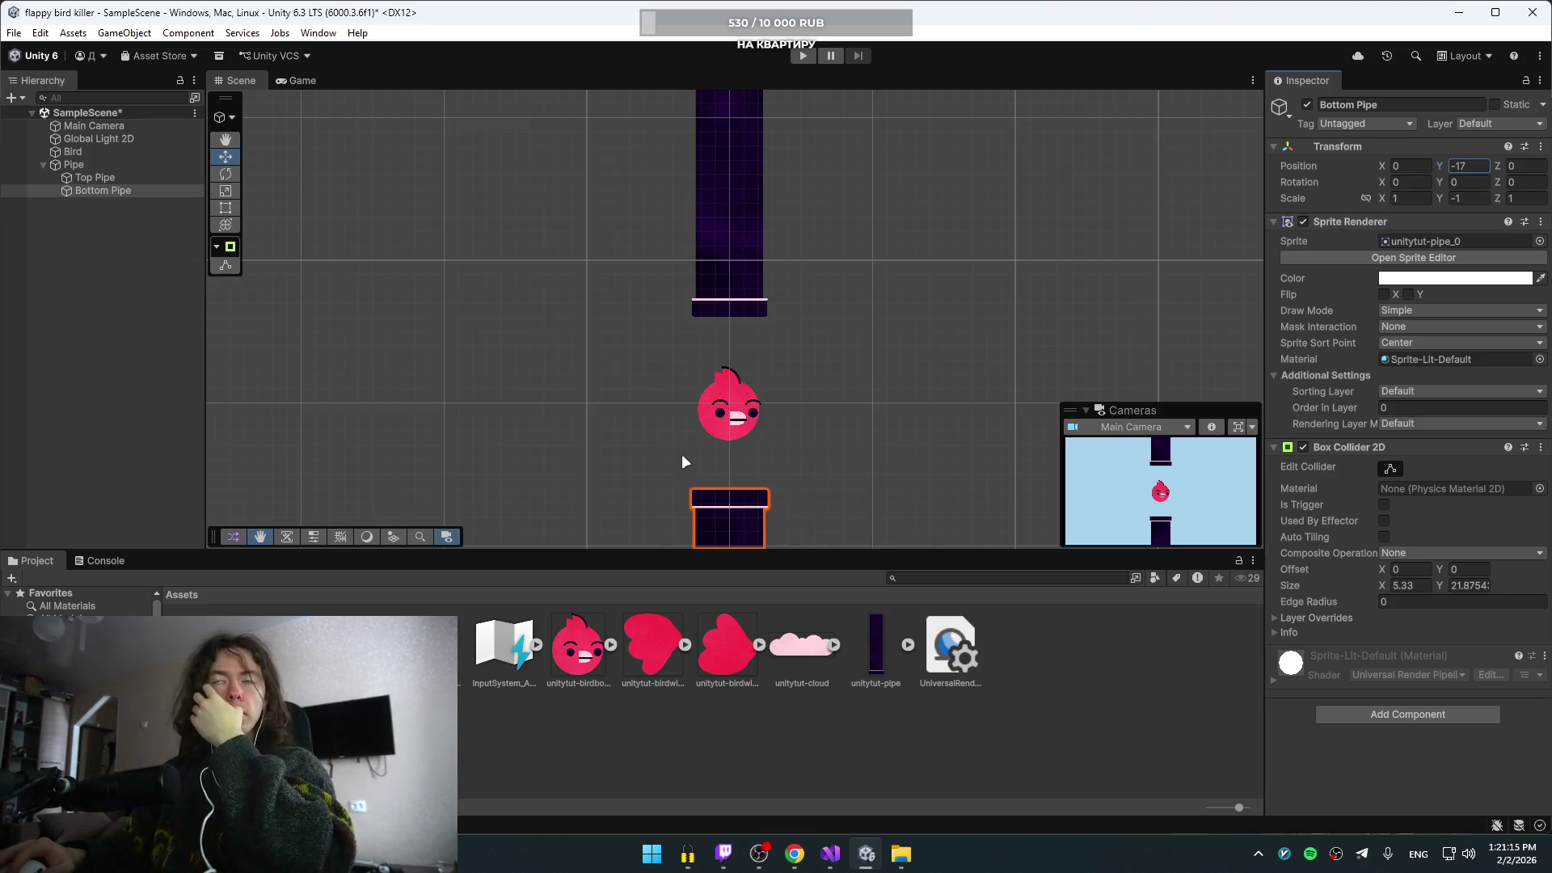
{"action": "key", "text": "ctrl+s"}
{"action": "left_click", "coordinate": [90, 165]}
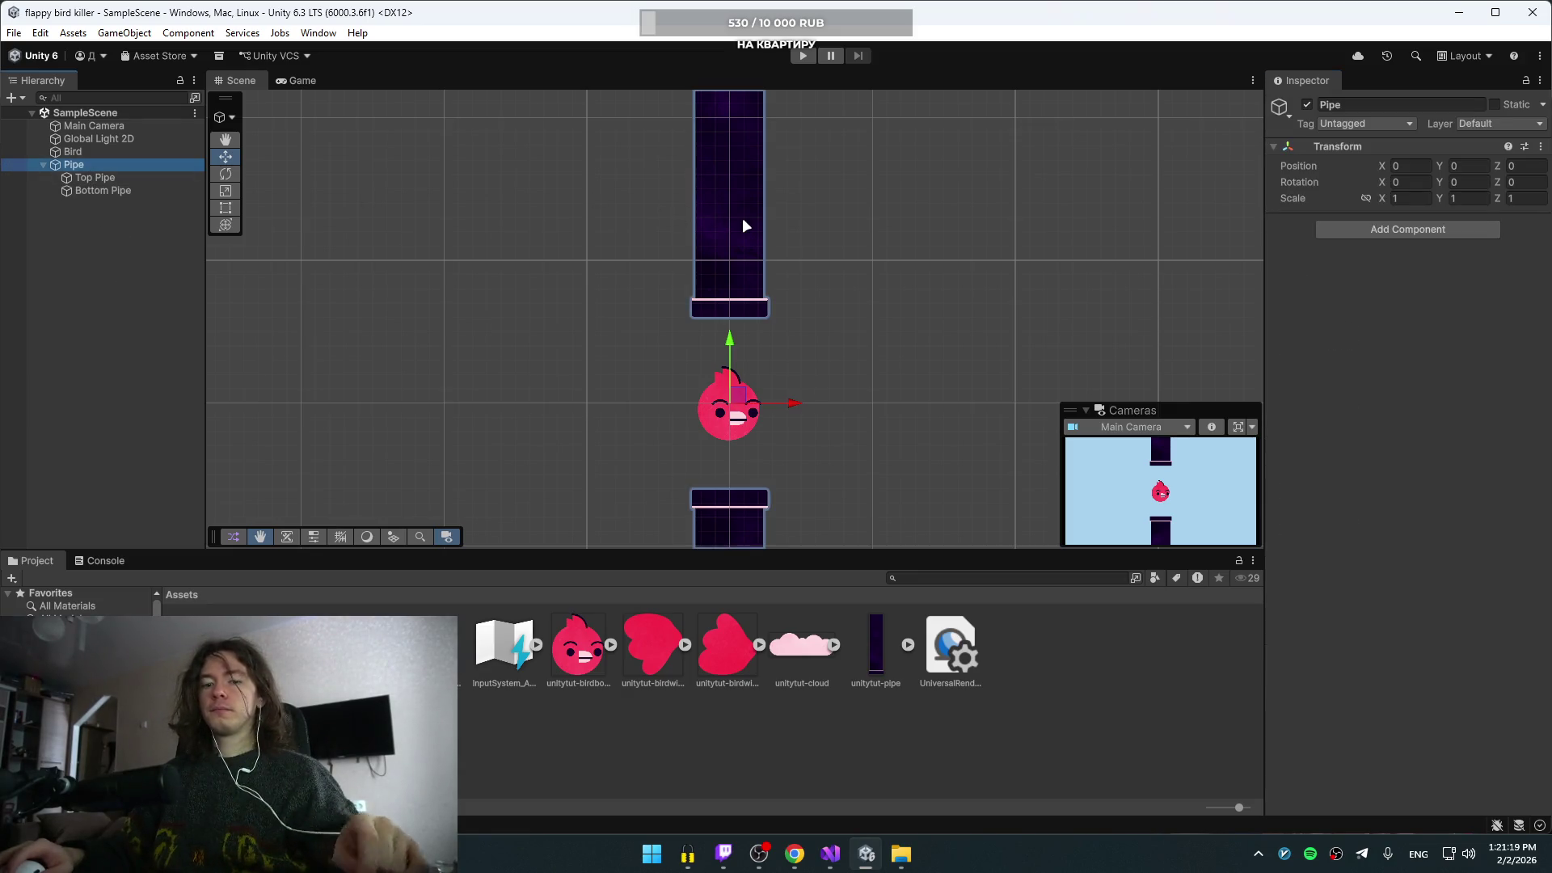
{"action": "left_click", "coordinate": [792, 854]}
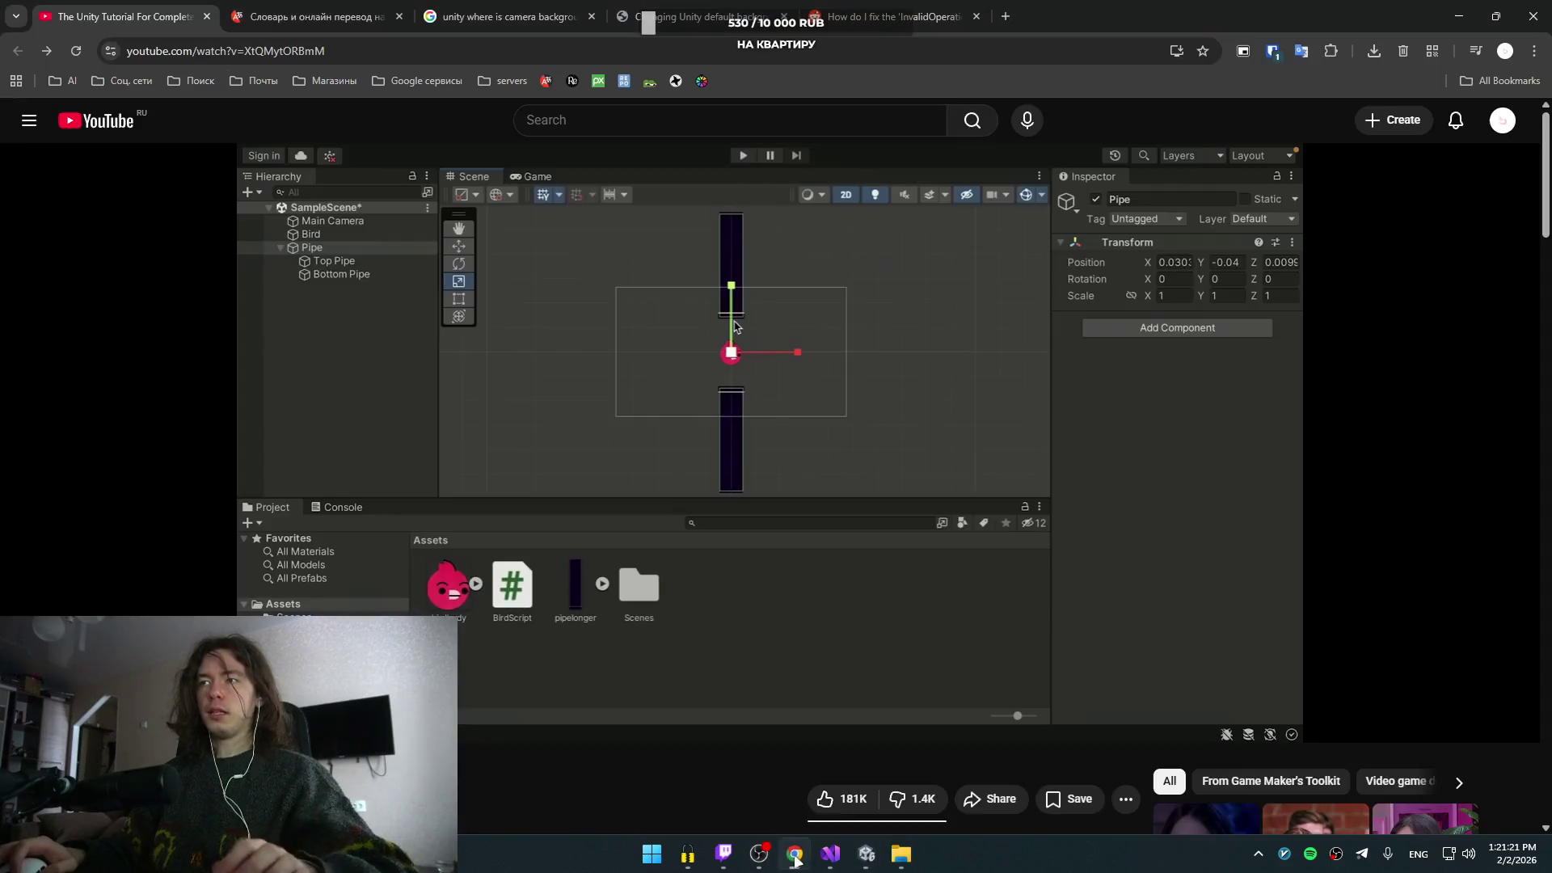
{"action": "left_click", "coordinate": [783, 509]}
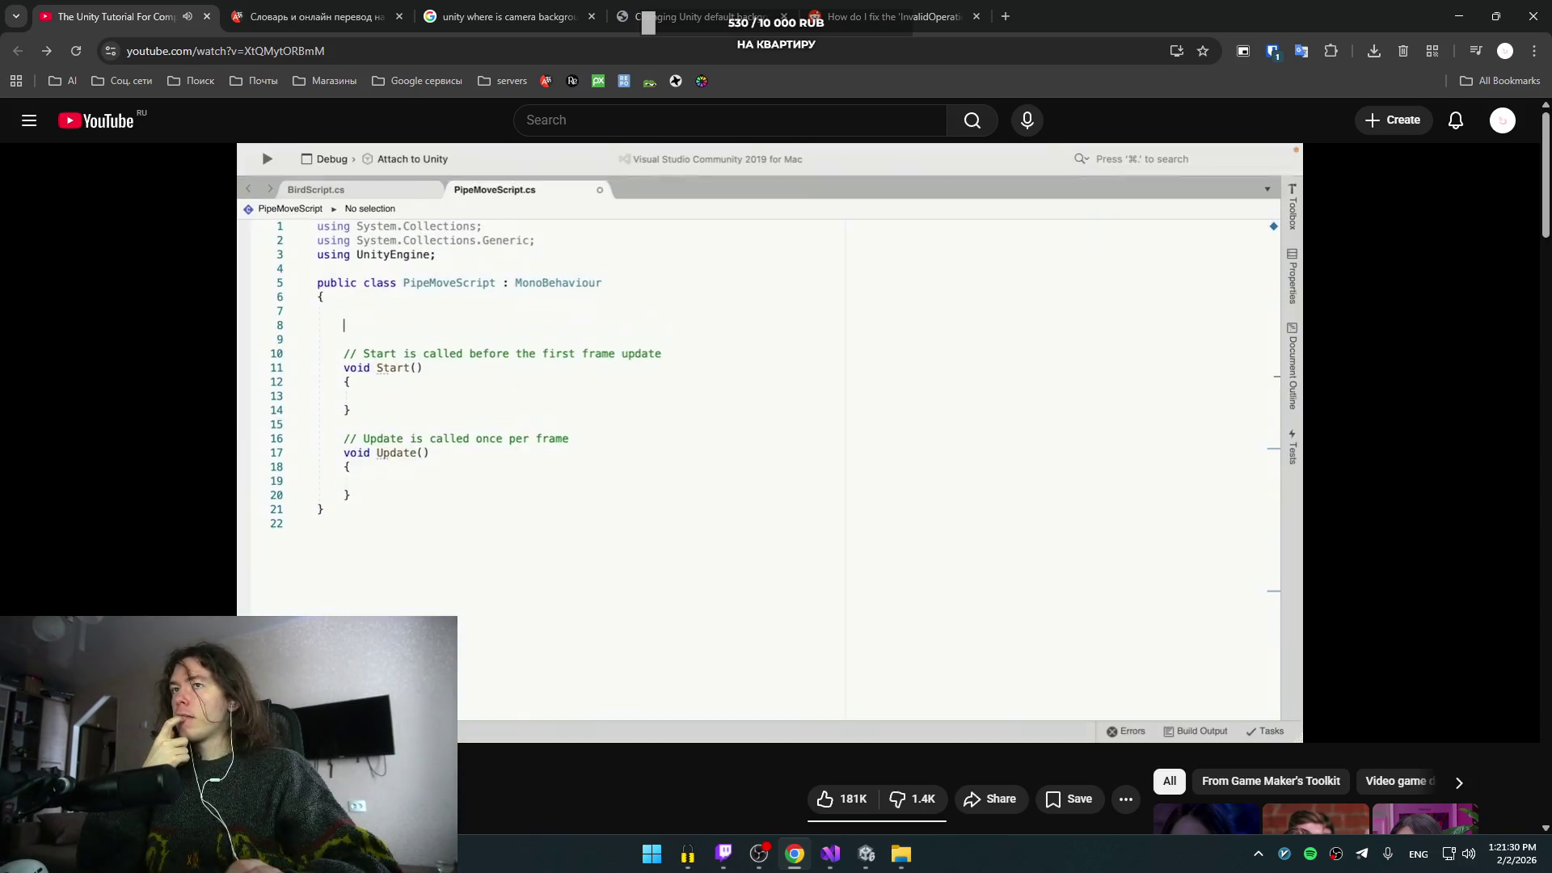
{"action": "left_click", "coordinate": [784, 514]}
{"action": "key", "text": "alt+Tab"}
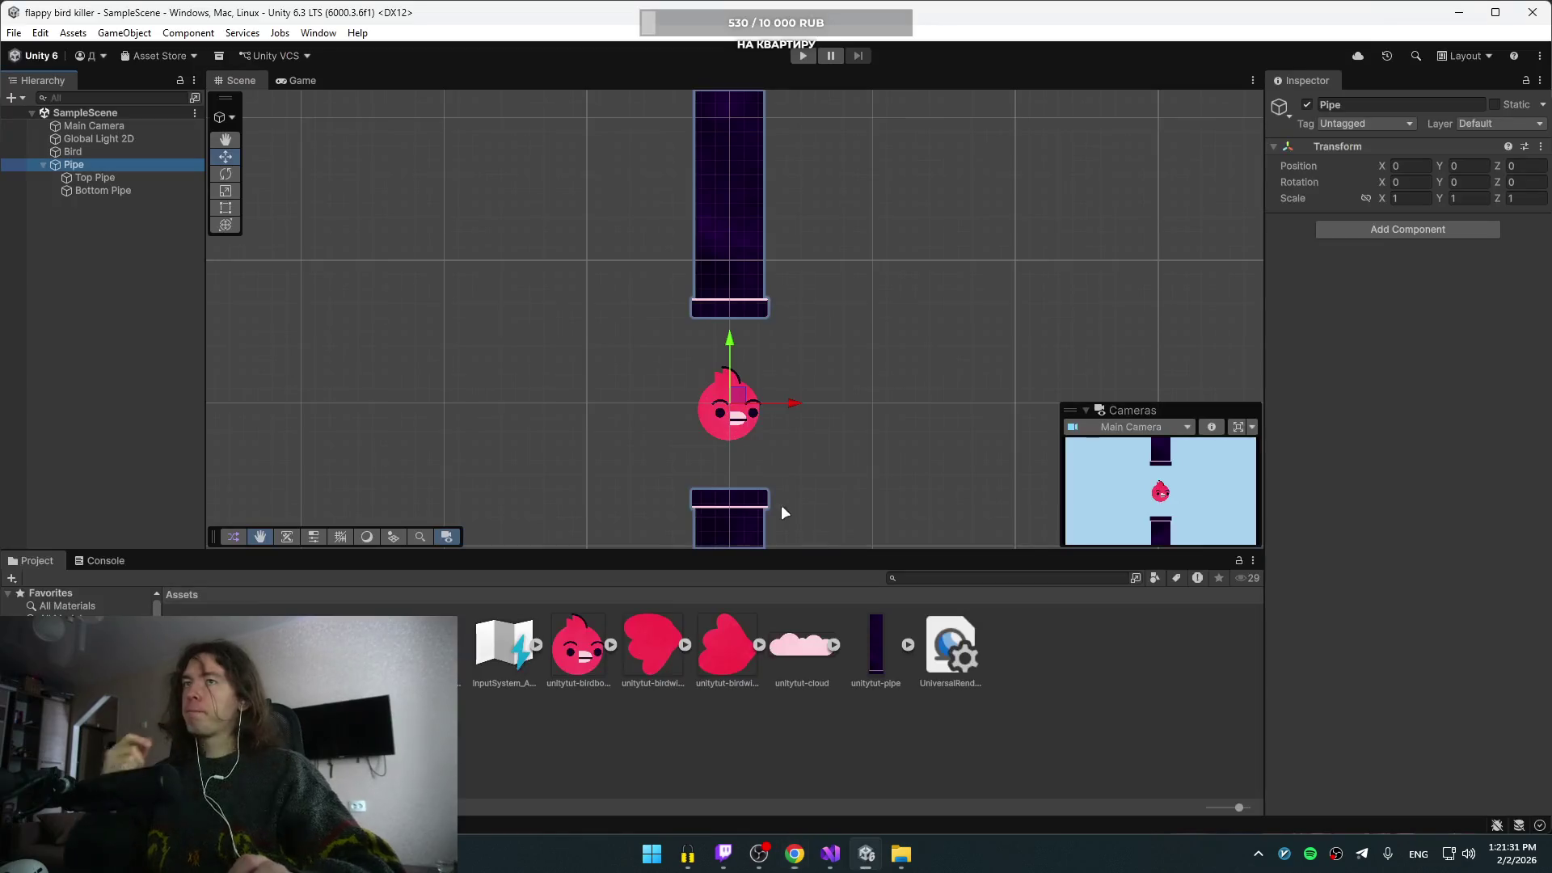
- Search Pipe's Add Component list for 'script' and start naming a new script
{"action": "left_click", "coordinate": [1449, 229]}
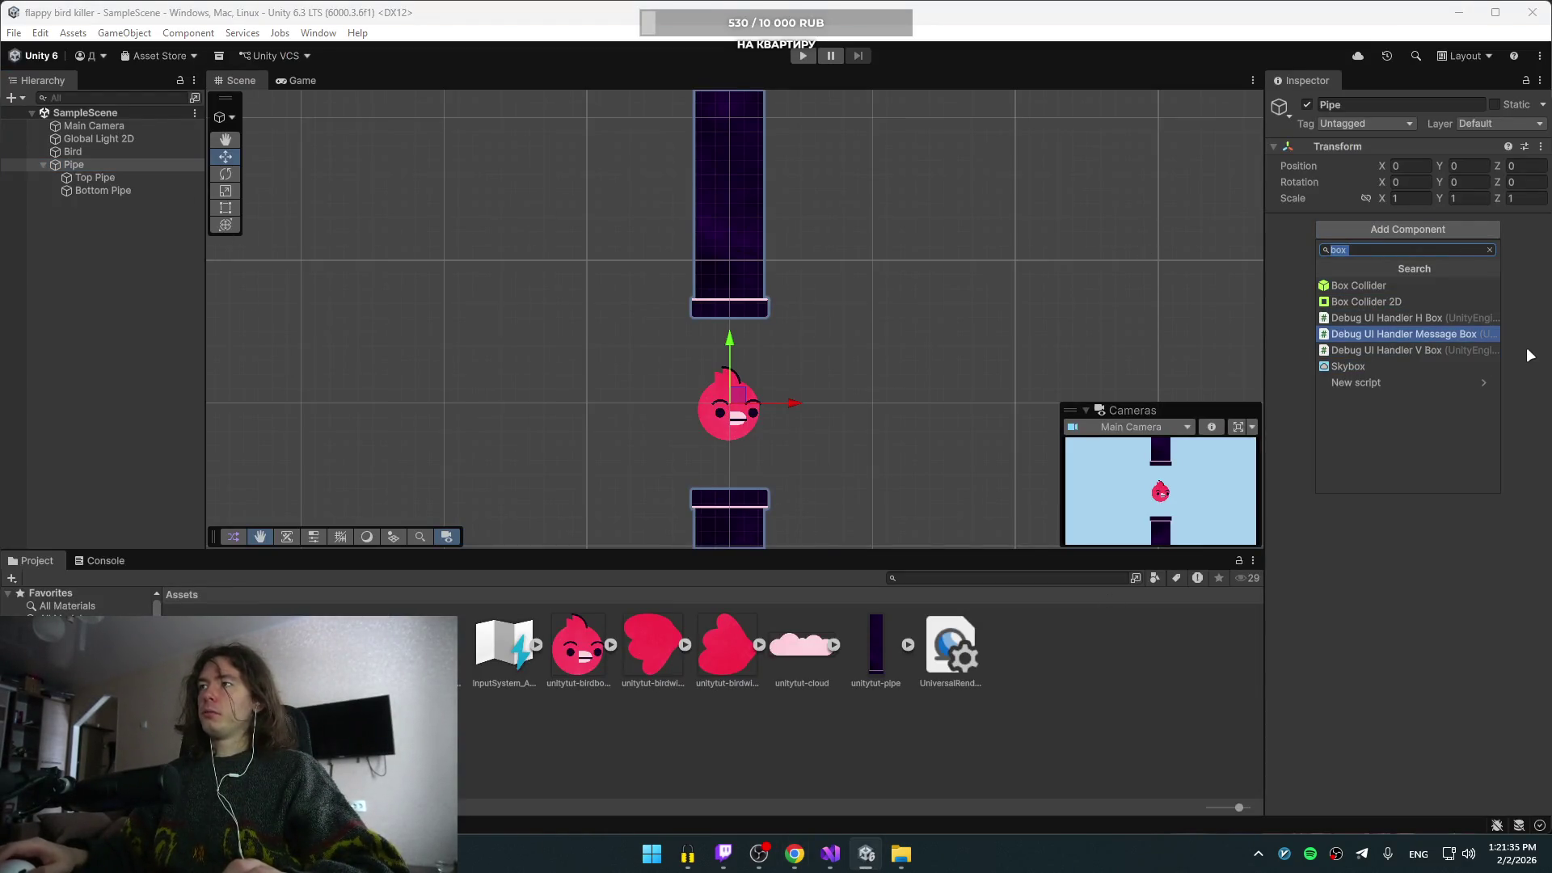
{"action": "type", "text": "script"}
{"action": "key", "text": "Down"}
{"action": "key", "text": "Up"}
{"action": "key", "text": "Down"}
{"action": "key", "text": "Down"}
{"action": "key", "text": "Return"}
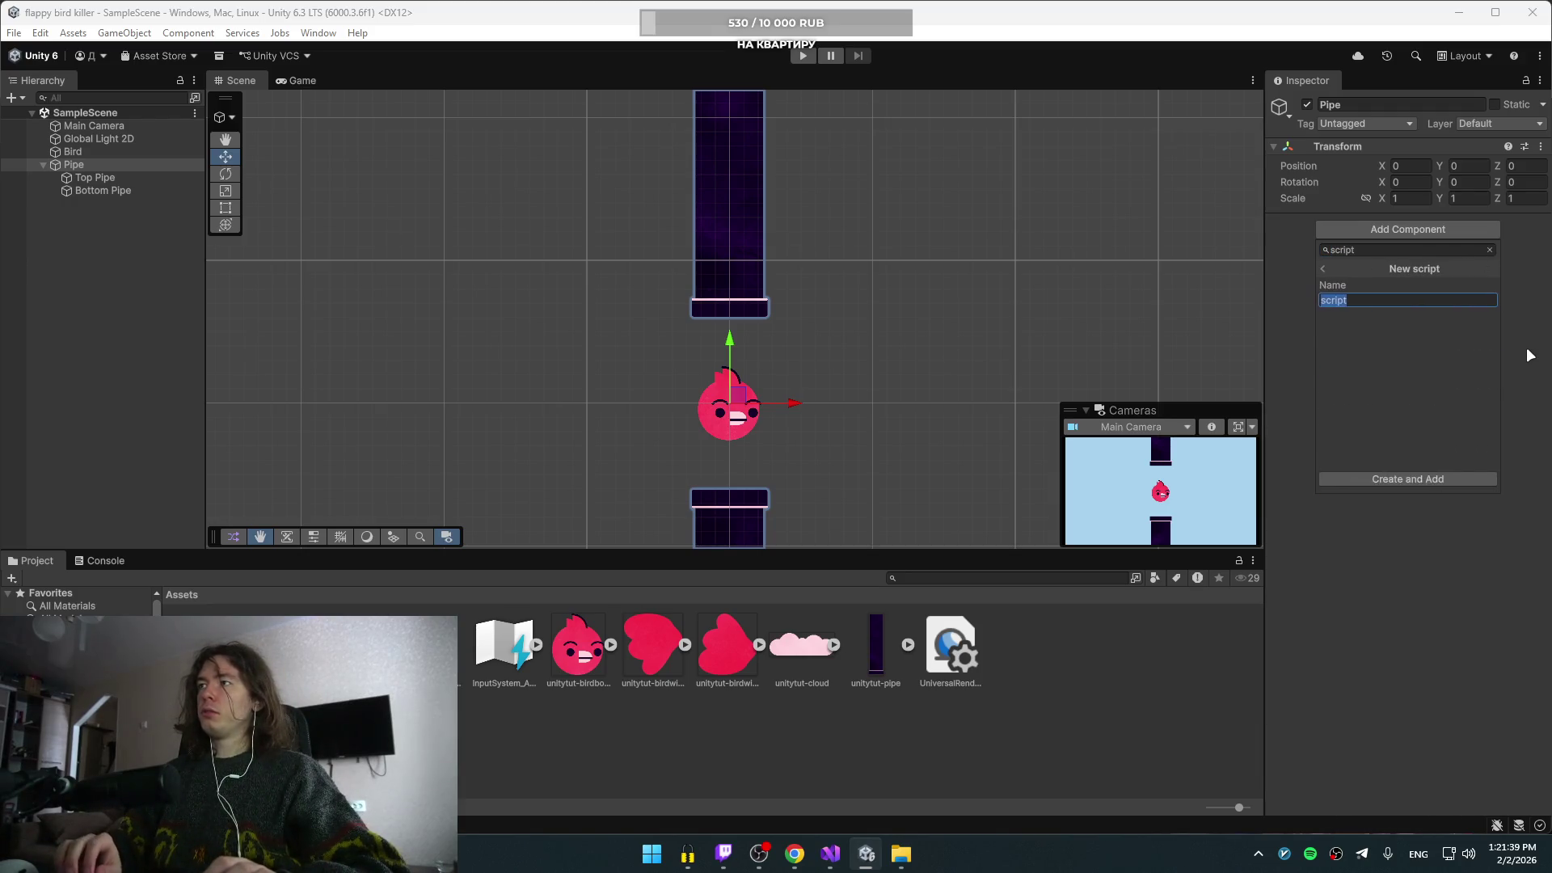
{"action": "type", "text": "PipeM<"}
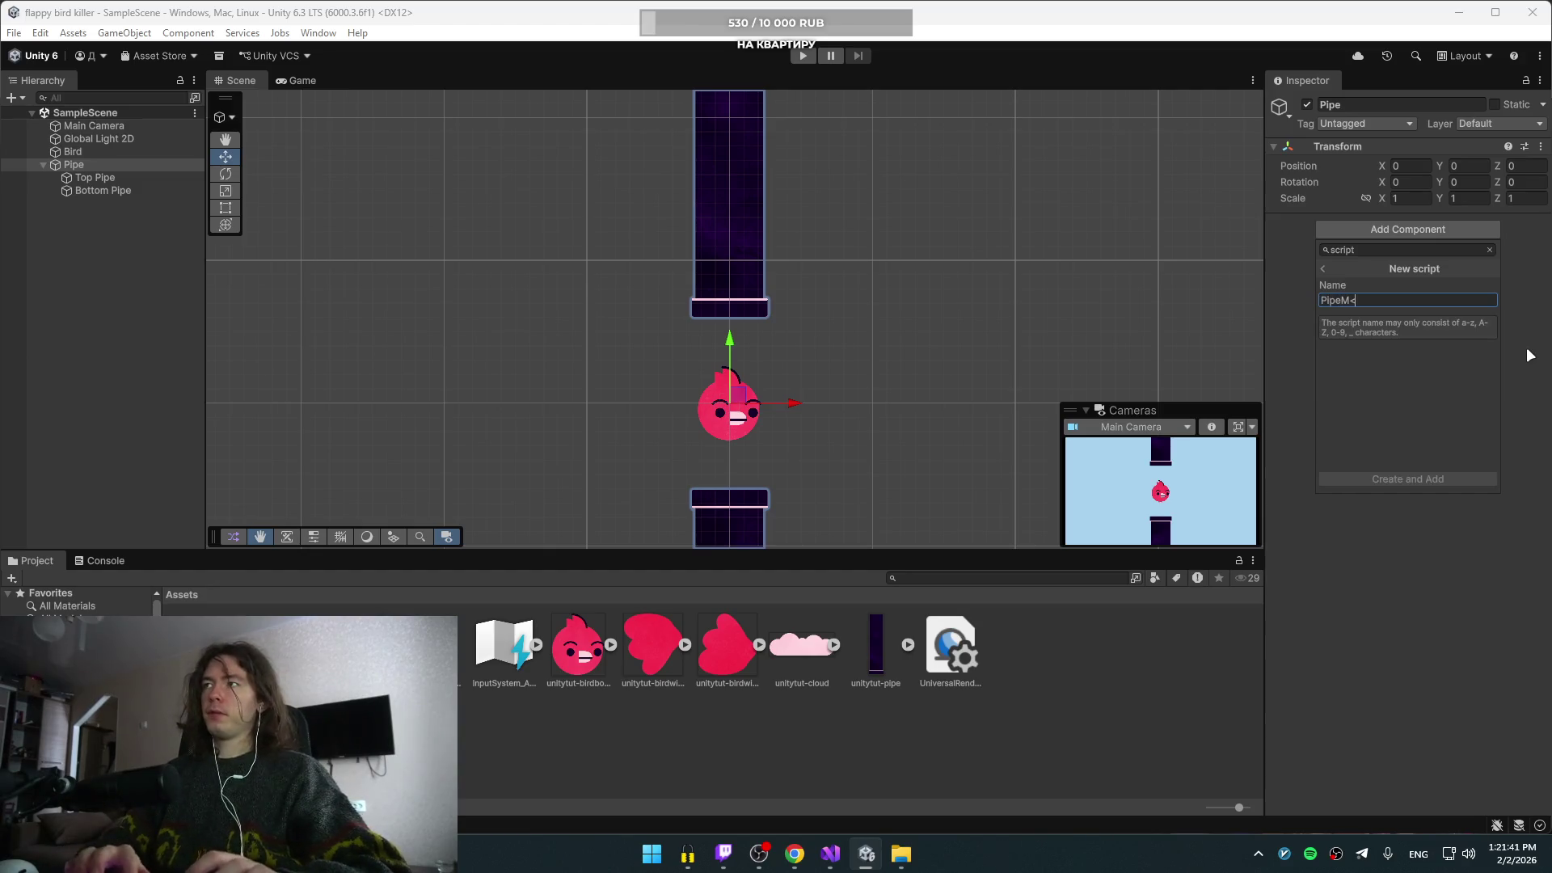
{"action": "key", "text": "BackSpace"}
{"action": "key", "text": "BackSpace"}
{"action": "type", "text": "ove"}
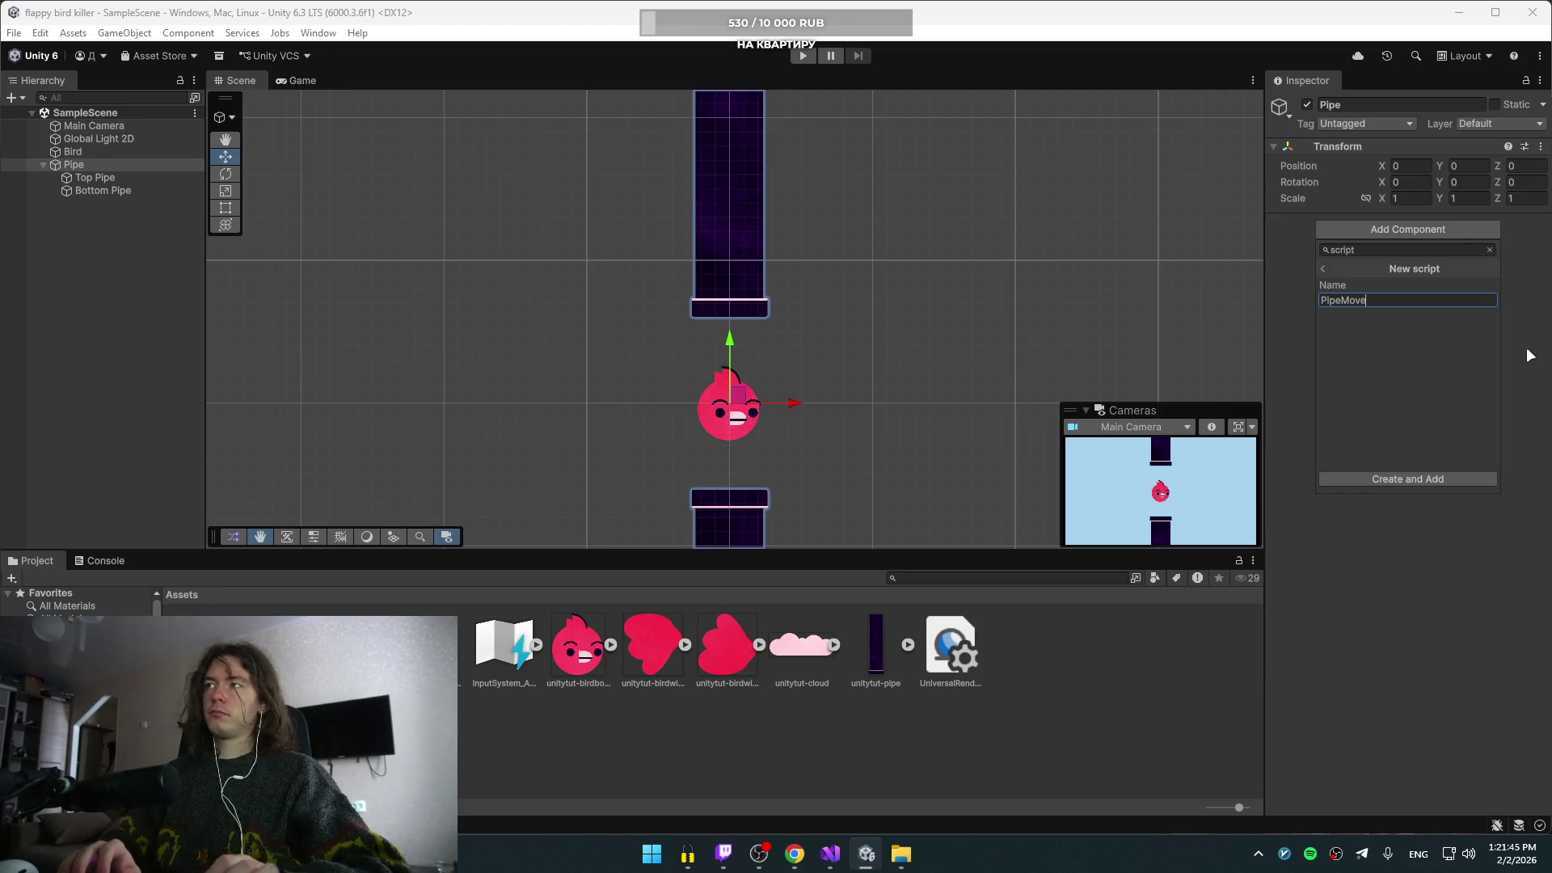
{"action": "key", "text": "ctrl+BackSpace"}
- Create and add a new script named PipeMoveScript, saving it in Assets
{"action": "left_click", "coordinate": [1323, 270]}
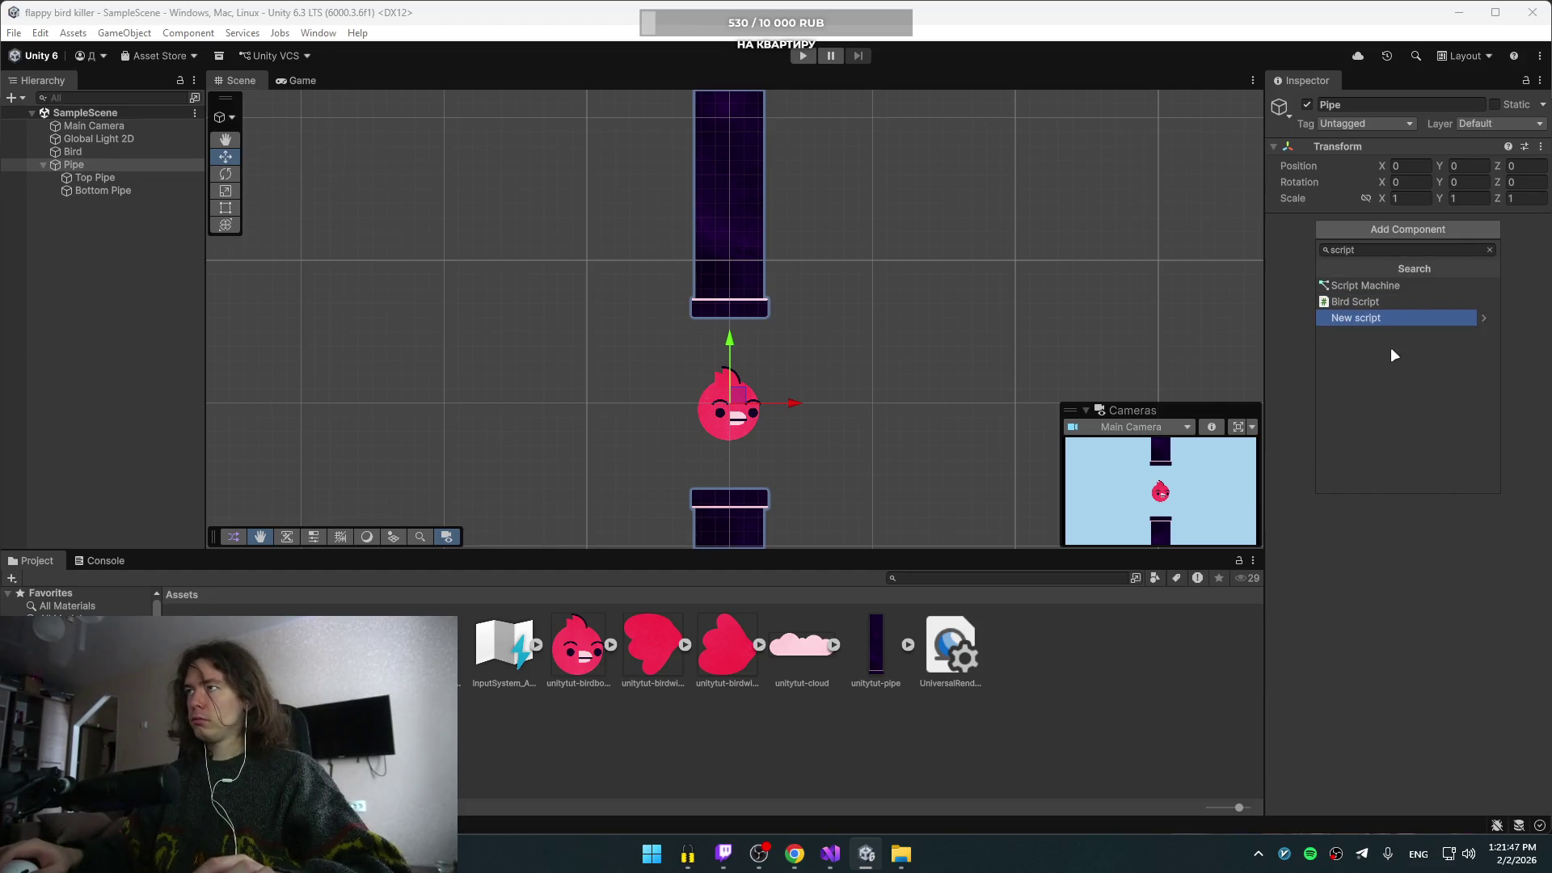
{"action": "left_click", "coordinate": [1397, 324]}
{"action": "type", "text": "PipeMove"}
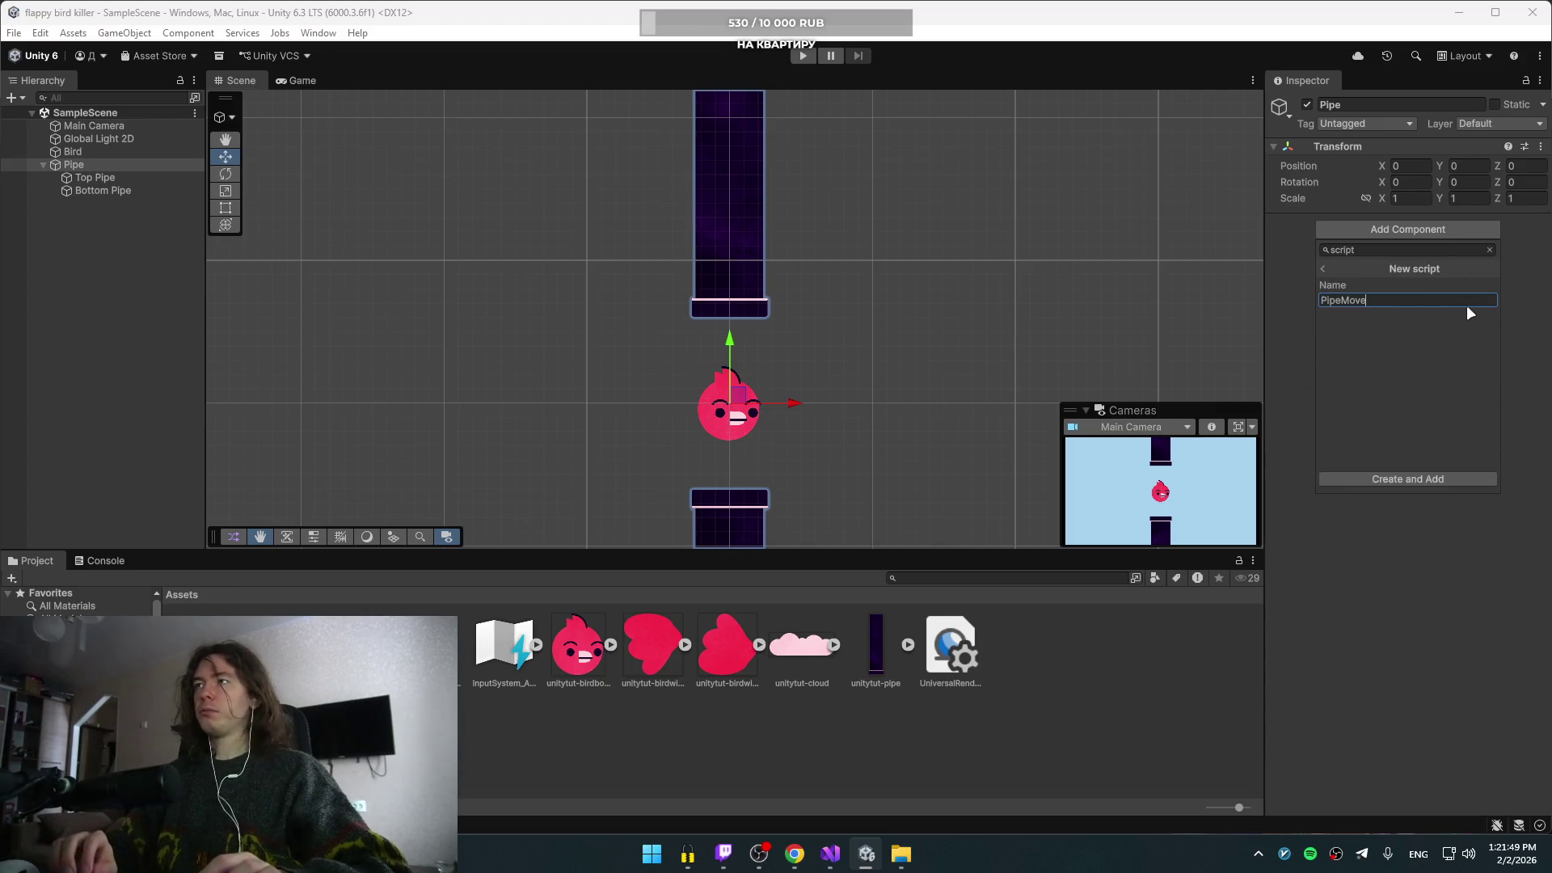
{"action": "type", "text": "Script"}
{"action": "double_click", "coordinate": [1466, 304]}
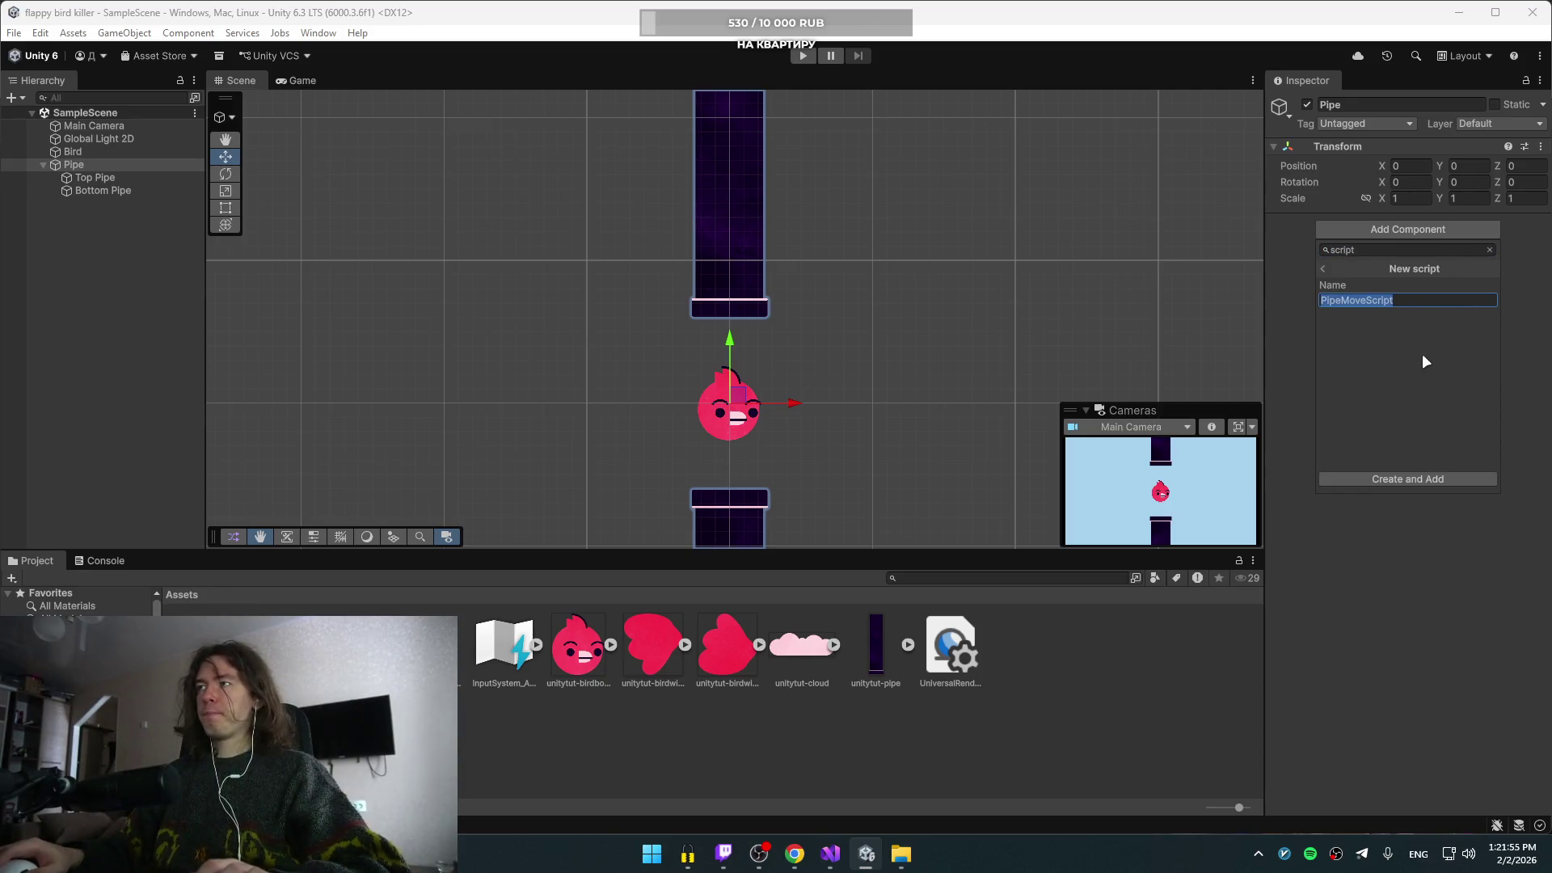
{"action": "left_click", "coordinate": [1455, 477]}
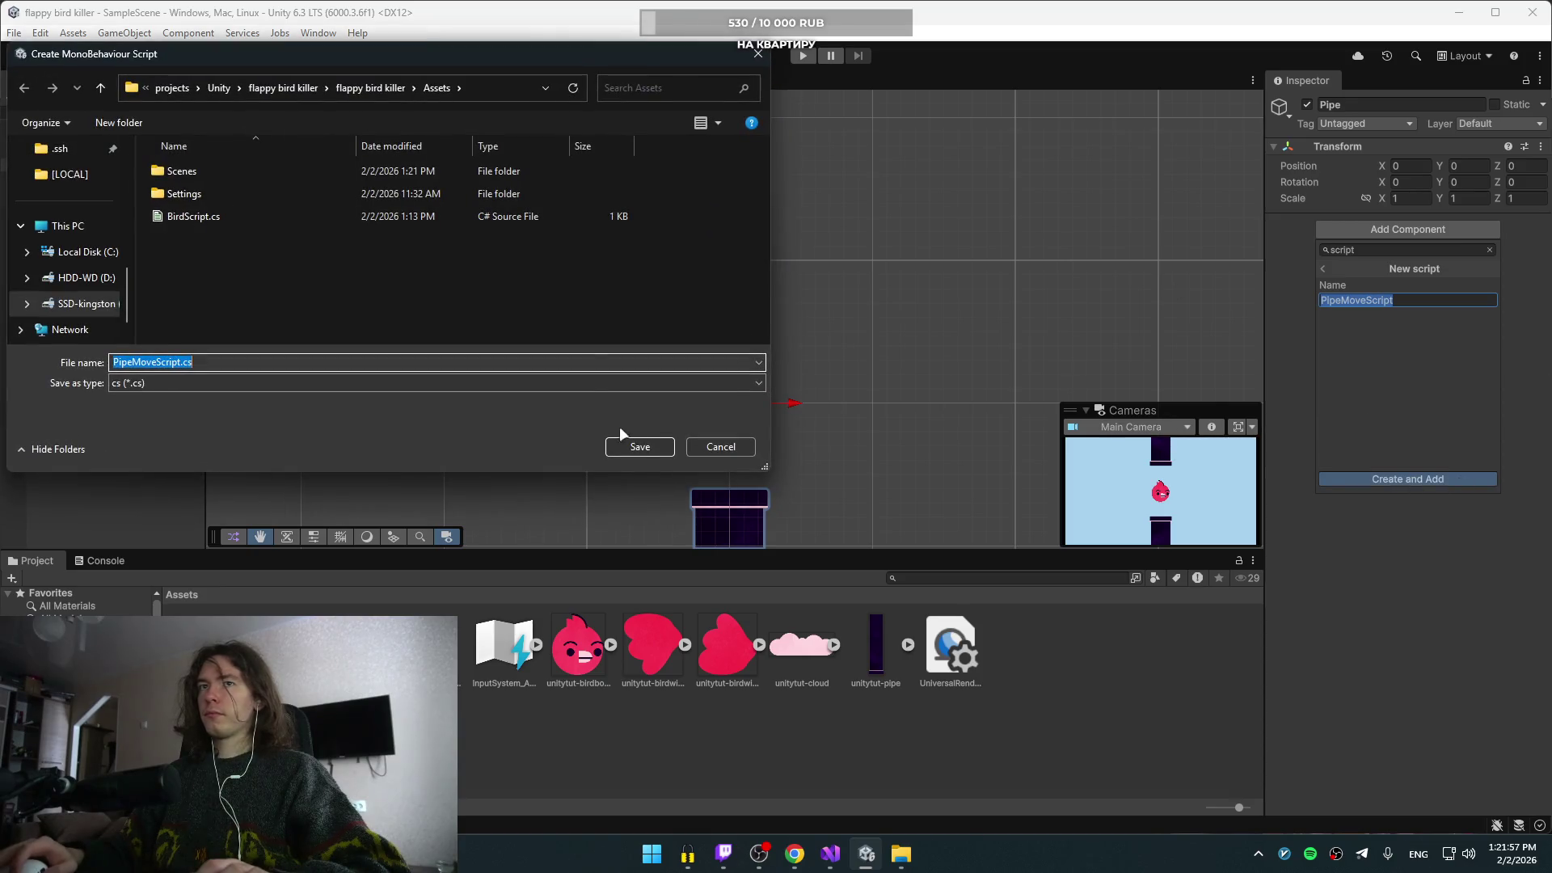
{"action": "left_click", "coordinate": [660, 449]}
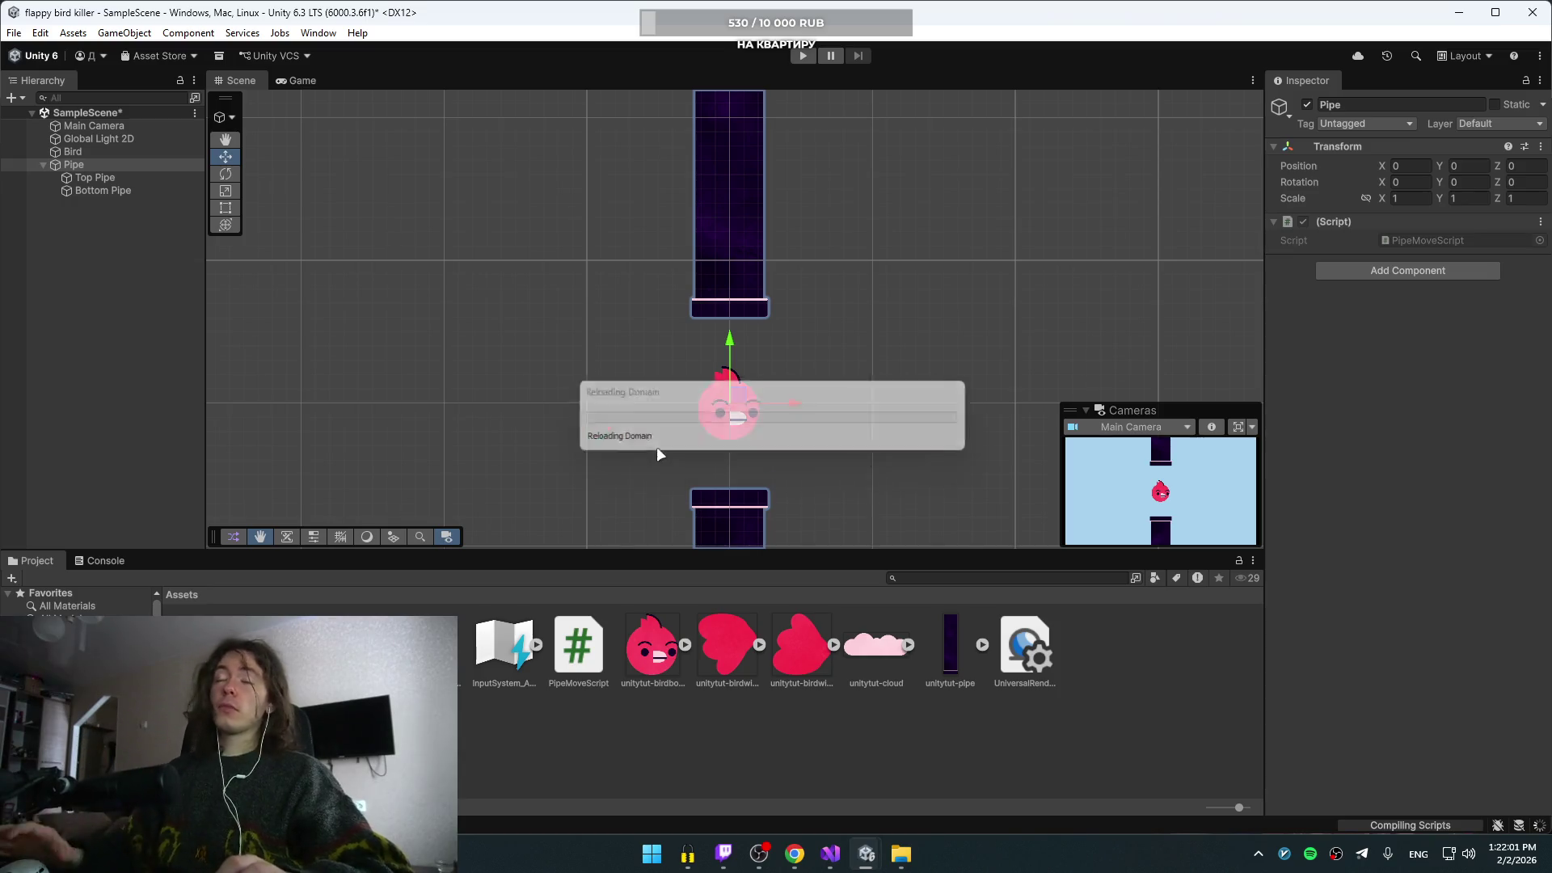
{"action": "key", "text": "alt+Tab"}
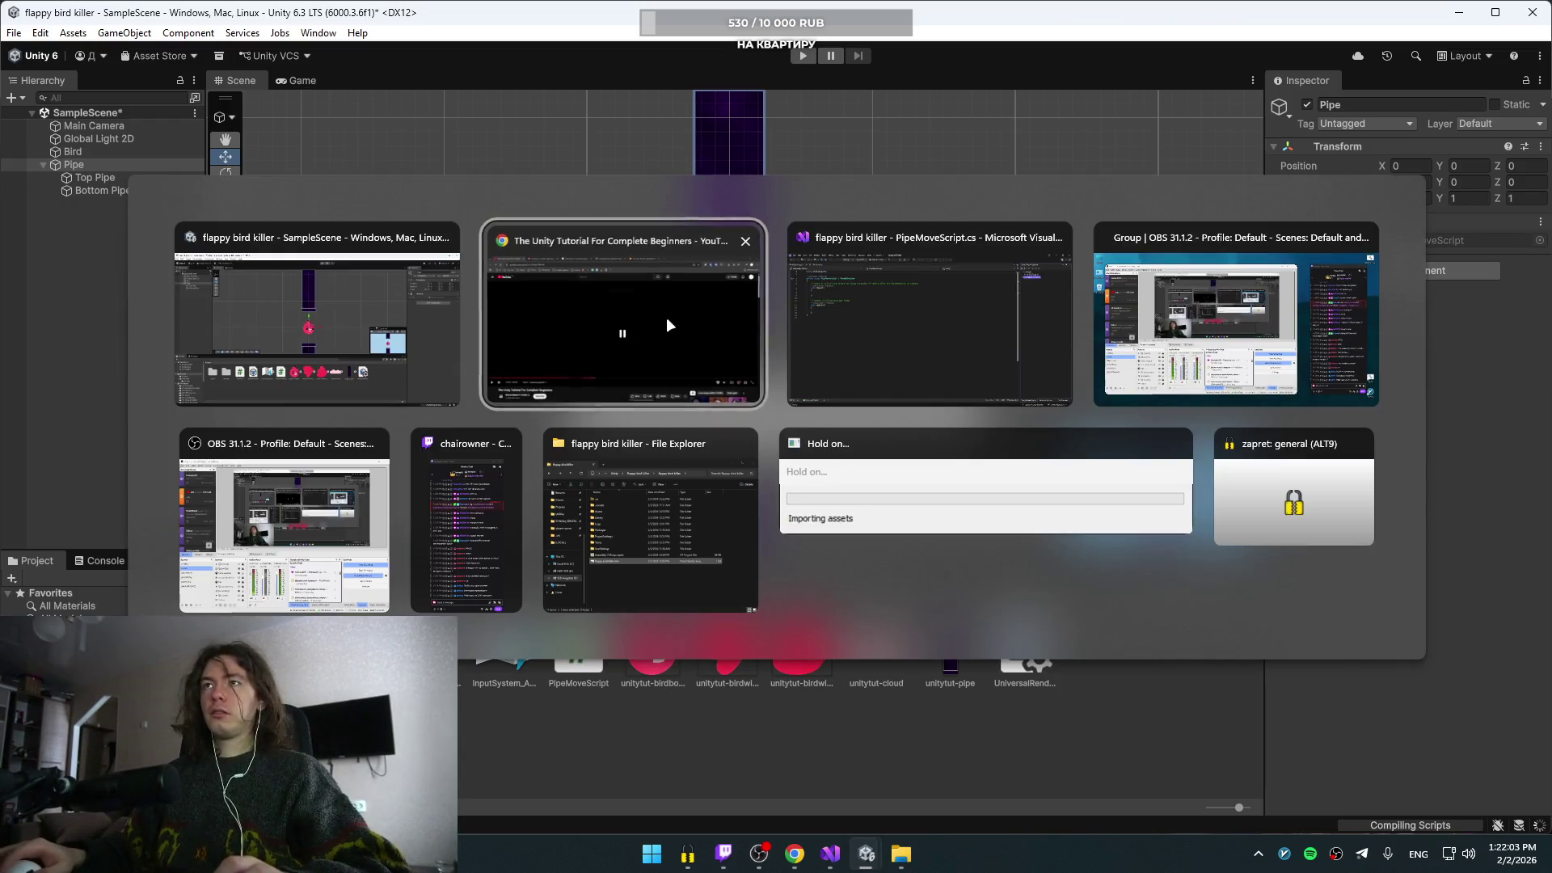
- Play the tutorial with short rewinds and pauses until its code moves the pipe left
{"action": "left_click", "coordinate": [685, 321]}
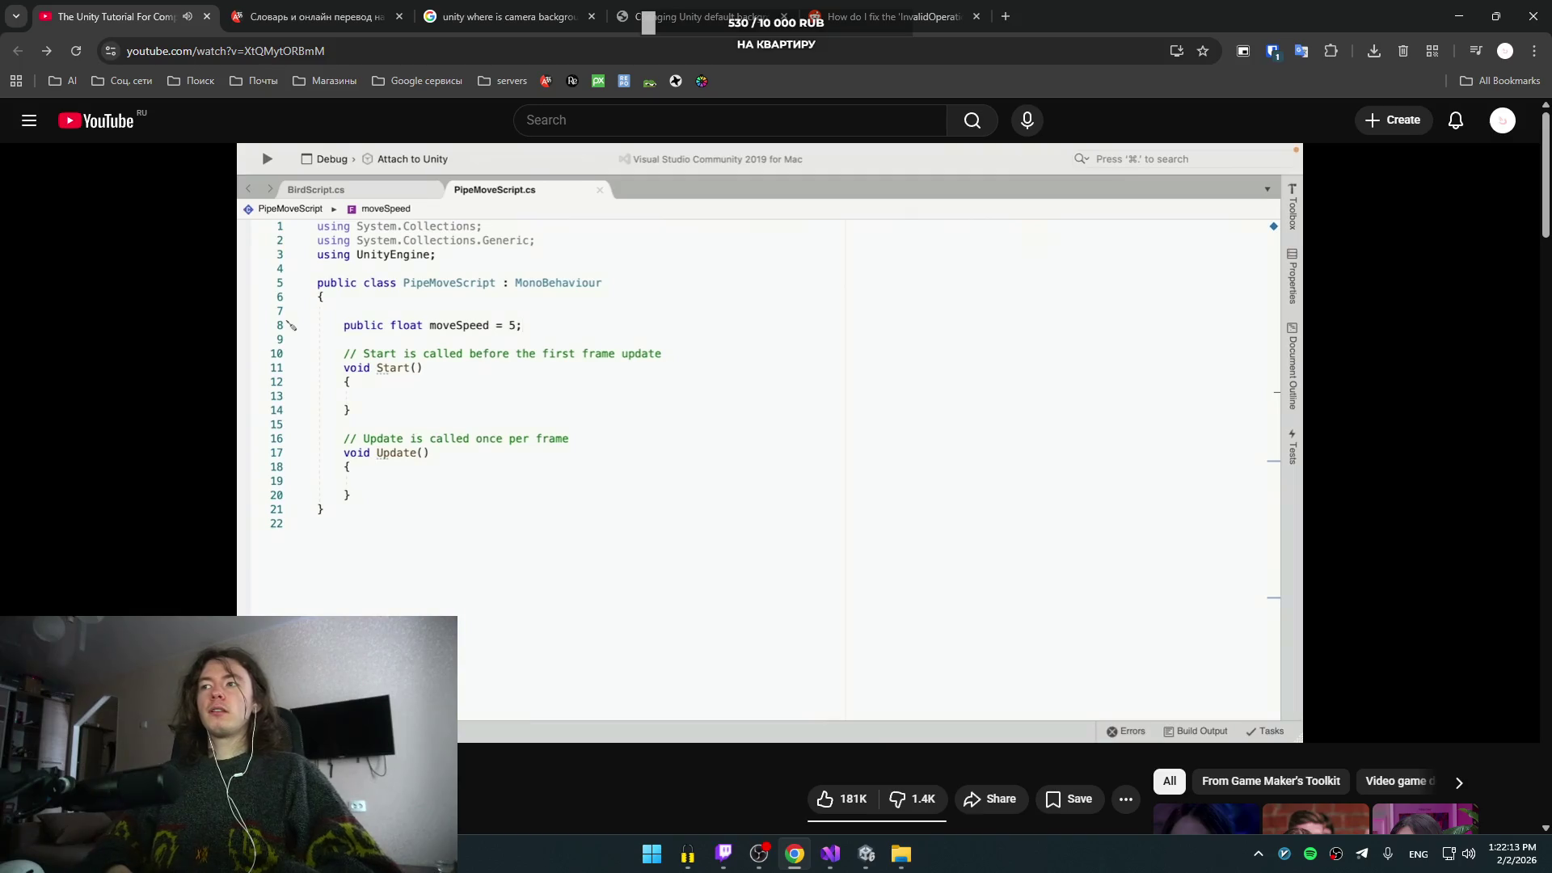
{"action": "key", "text": "Left"}
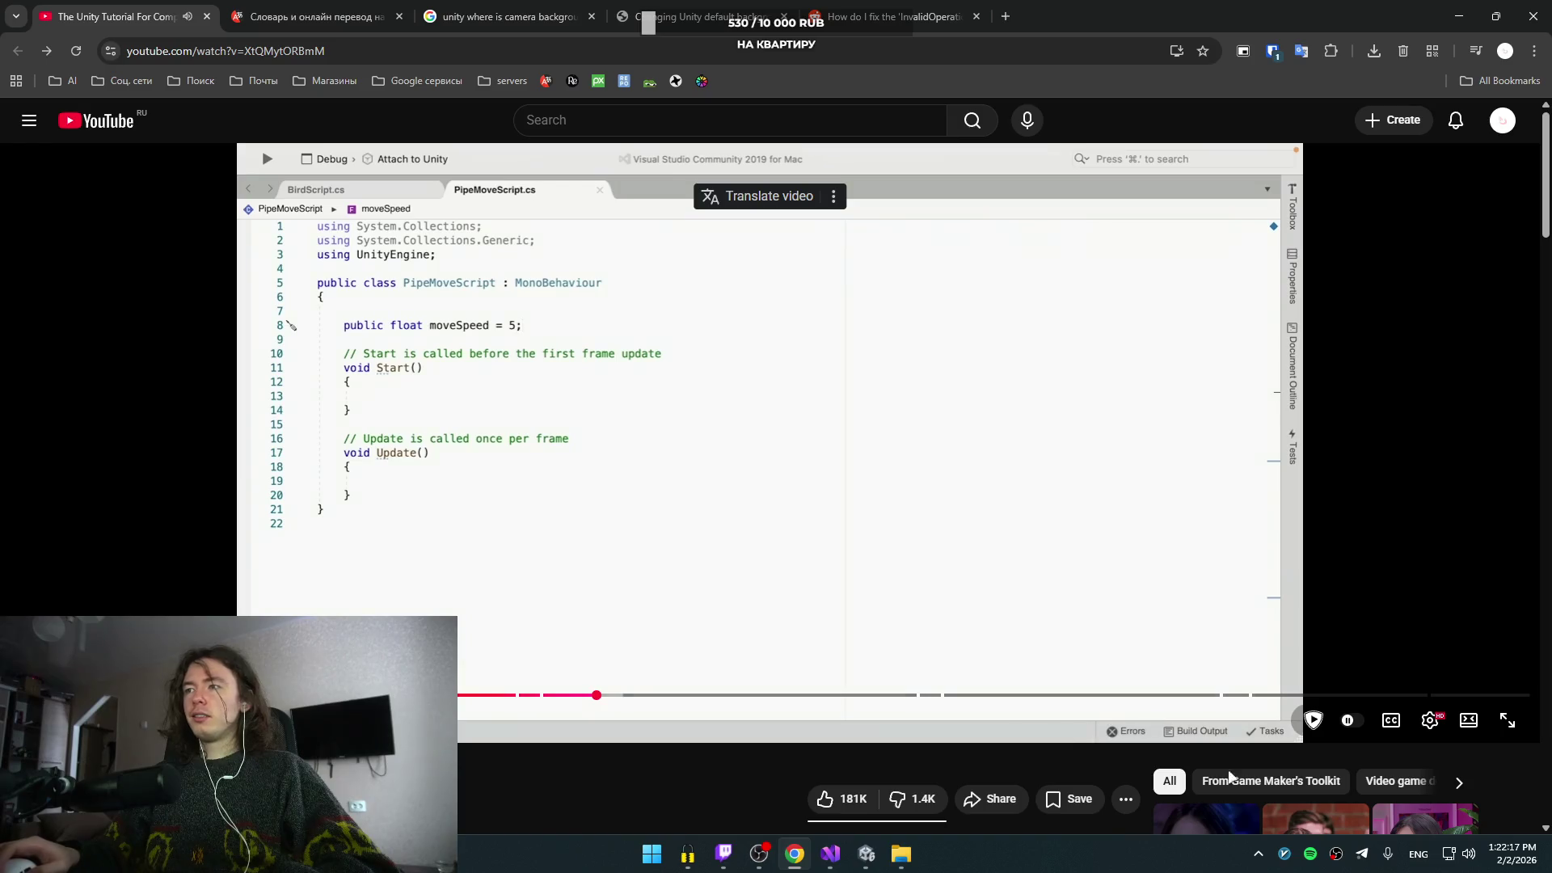
{"action": "key", "text": "space"}
{"action": "key", "text": "Left"}
{"action": "key", "text": "space"}
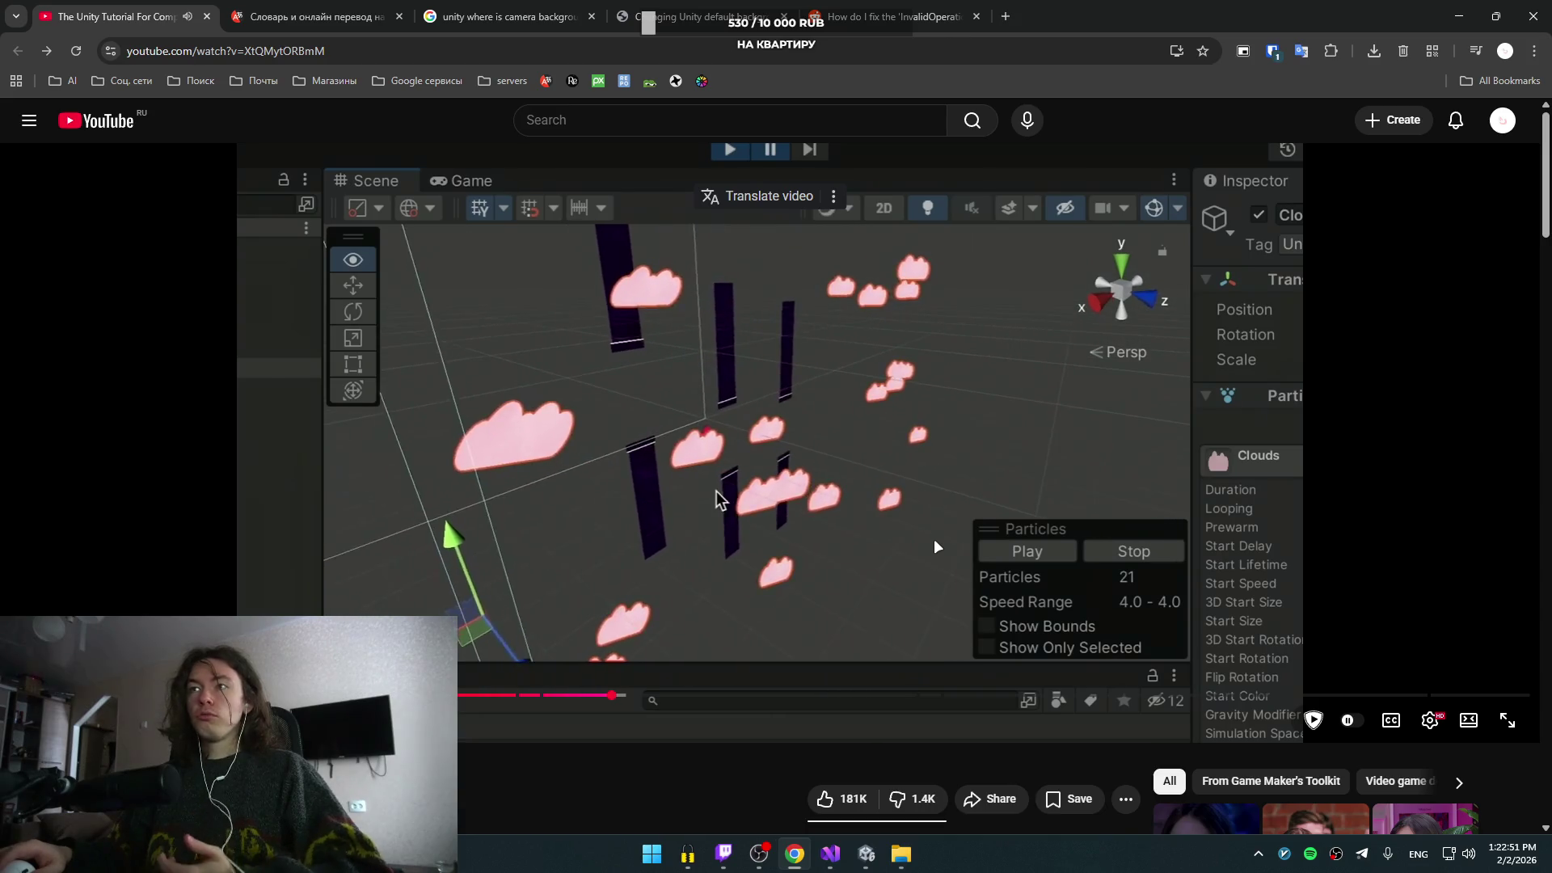
{"action": "left_click", "coordinate": [924, 493]}
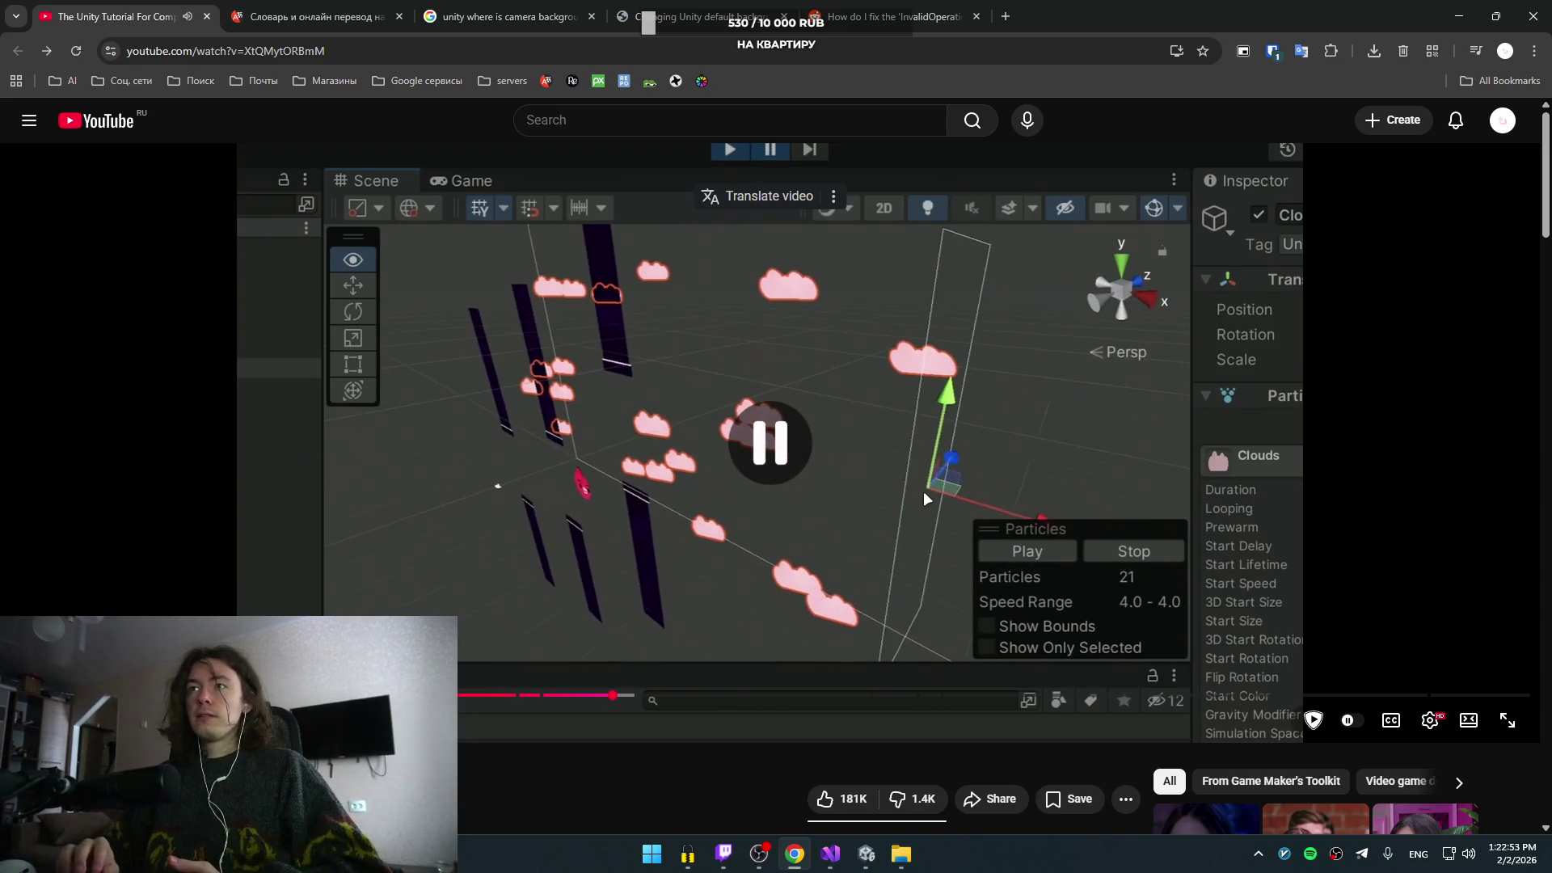
{"action": "left_click", "coordinate": [925, 492]}
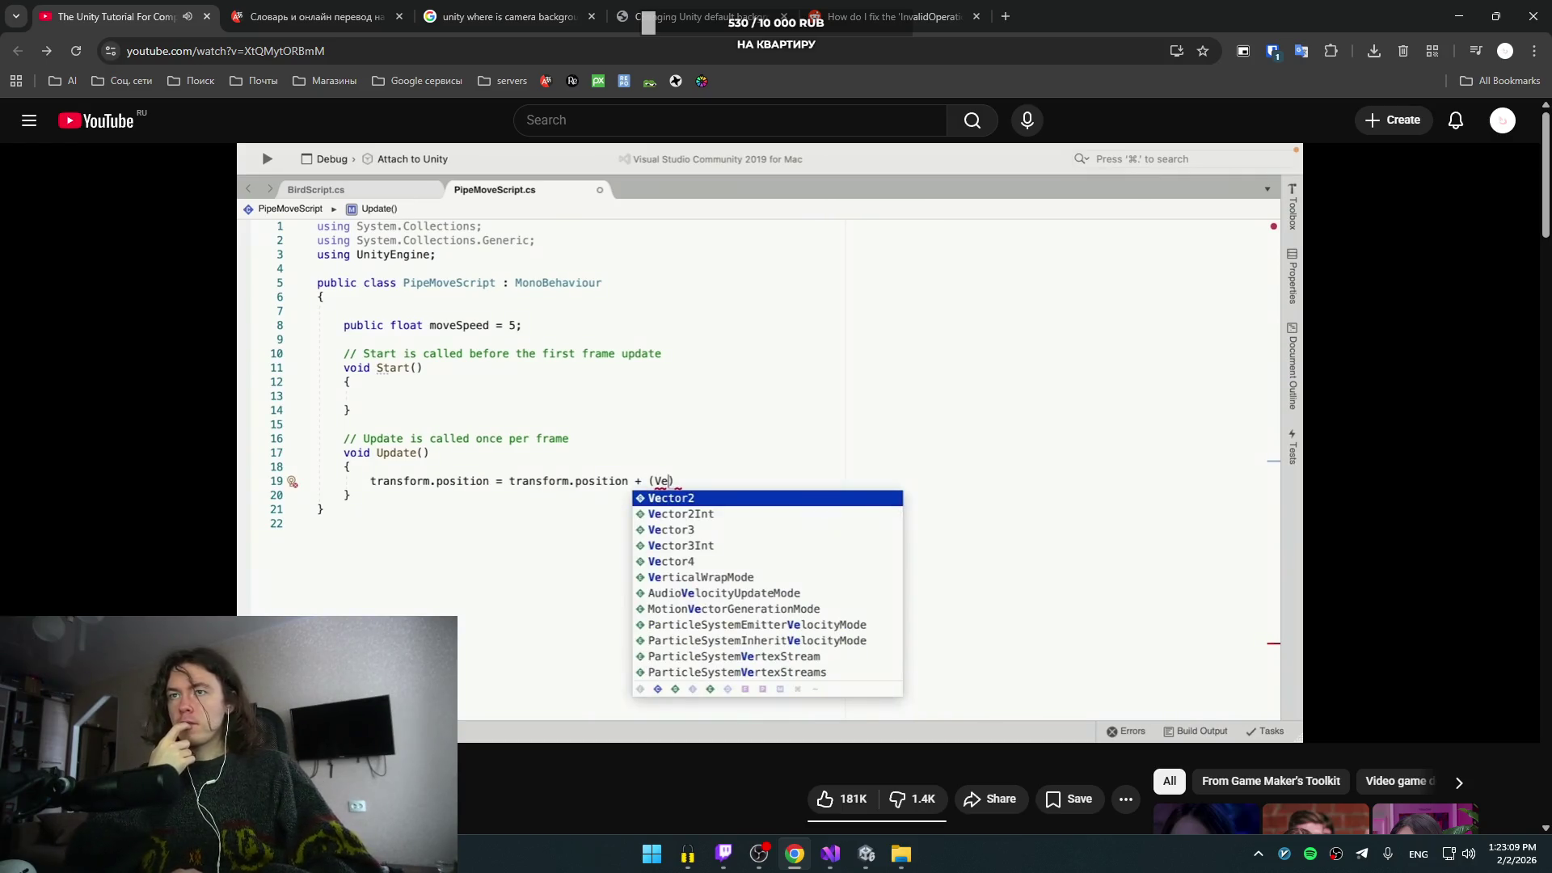
{"action": "left_click", "coordinate": [920, 491]}
{"action": "left_click", "coordinate": [923, 496]}
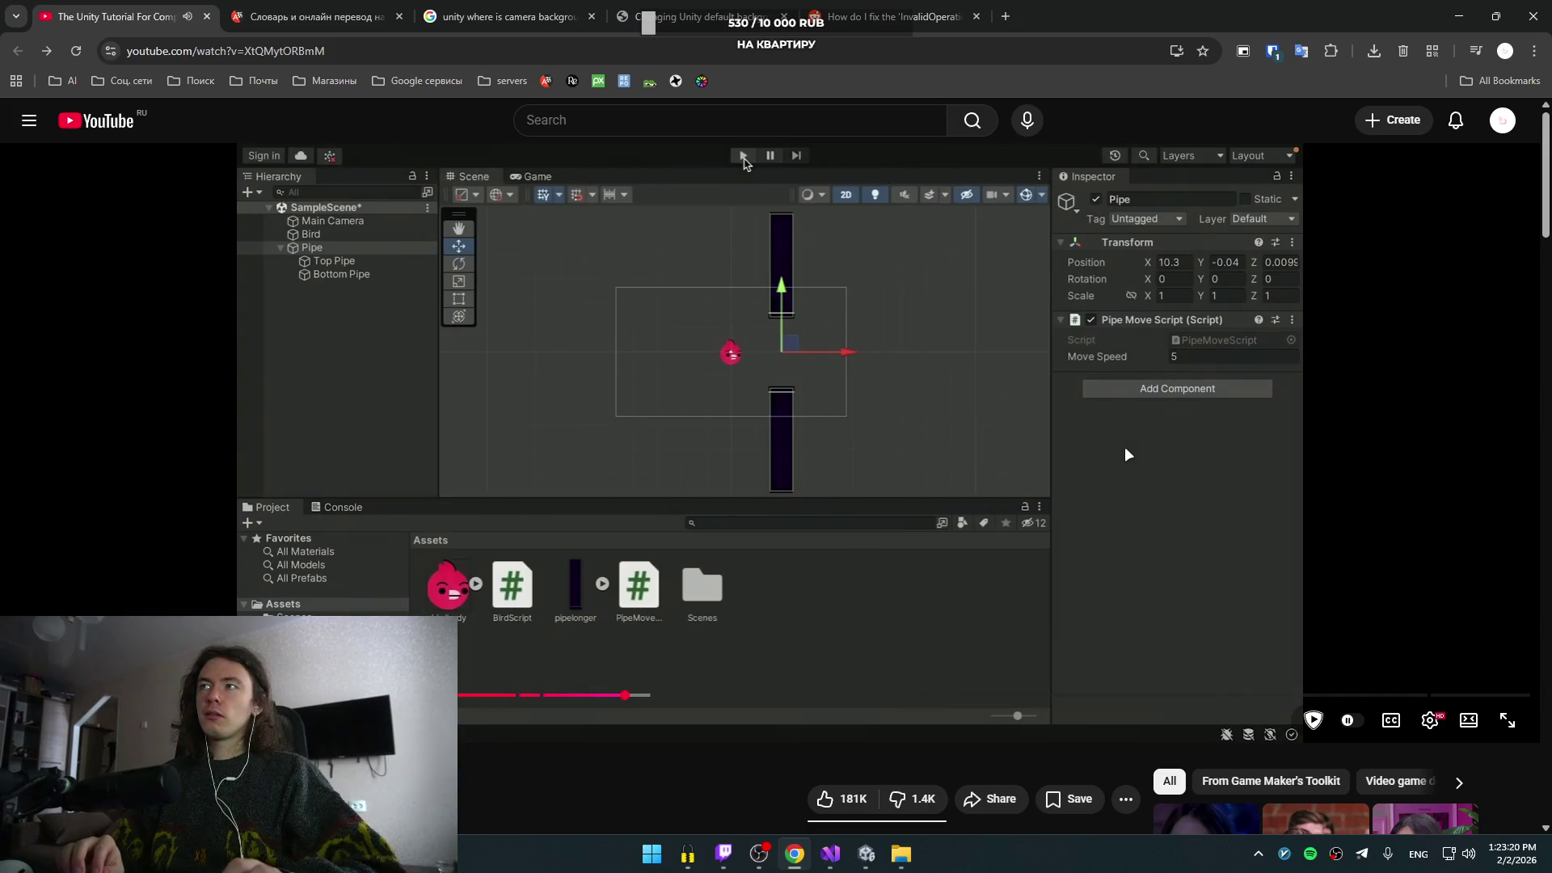
- Rewind 5 seconds and keep watching the tutorial through the slow 0.001 Move Speed test
{"action": "key", "text": "Left"}
{"action": "key", "text": "space"}
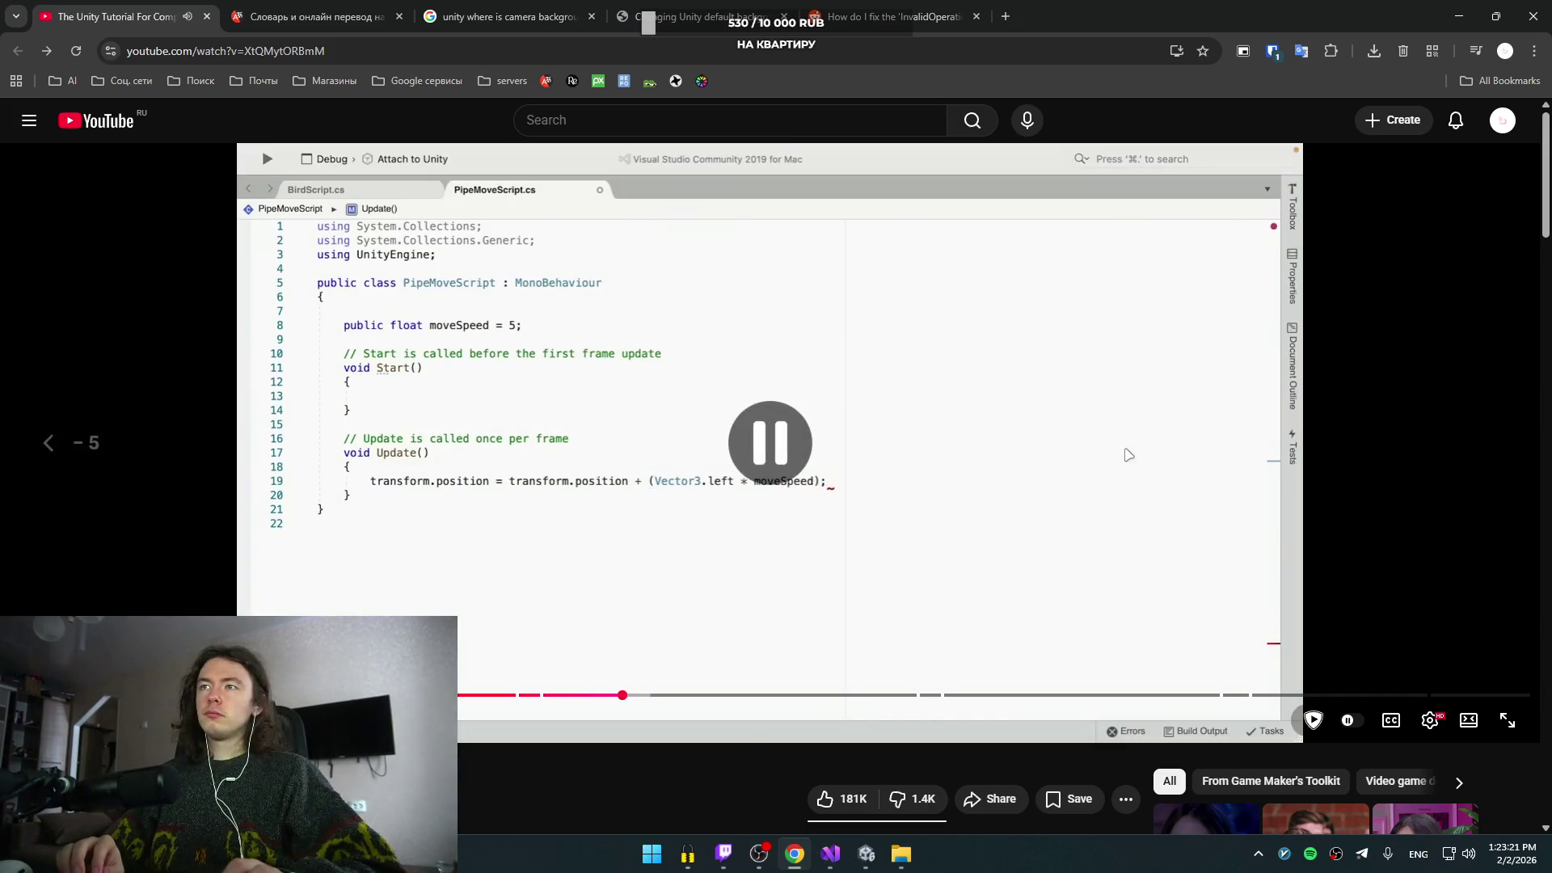
{"action": "key", "text": "space"}
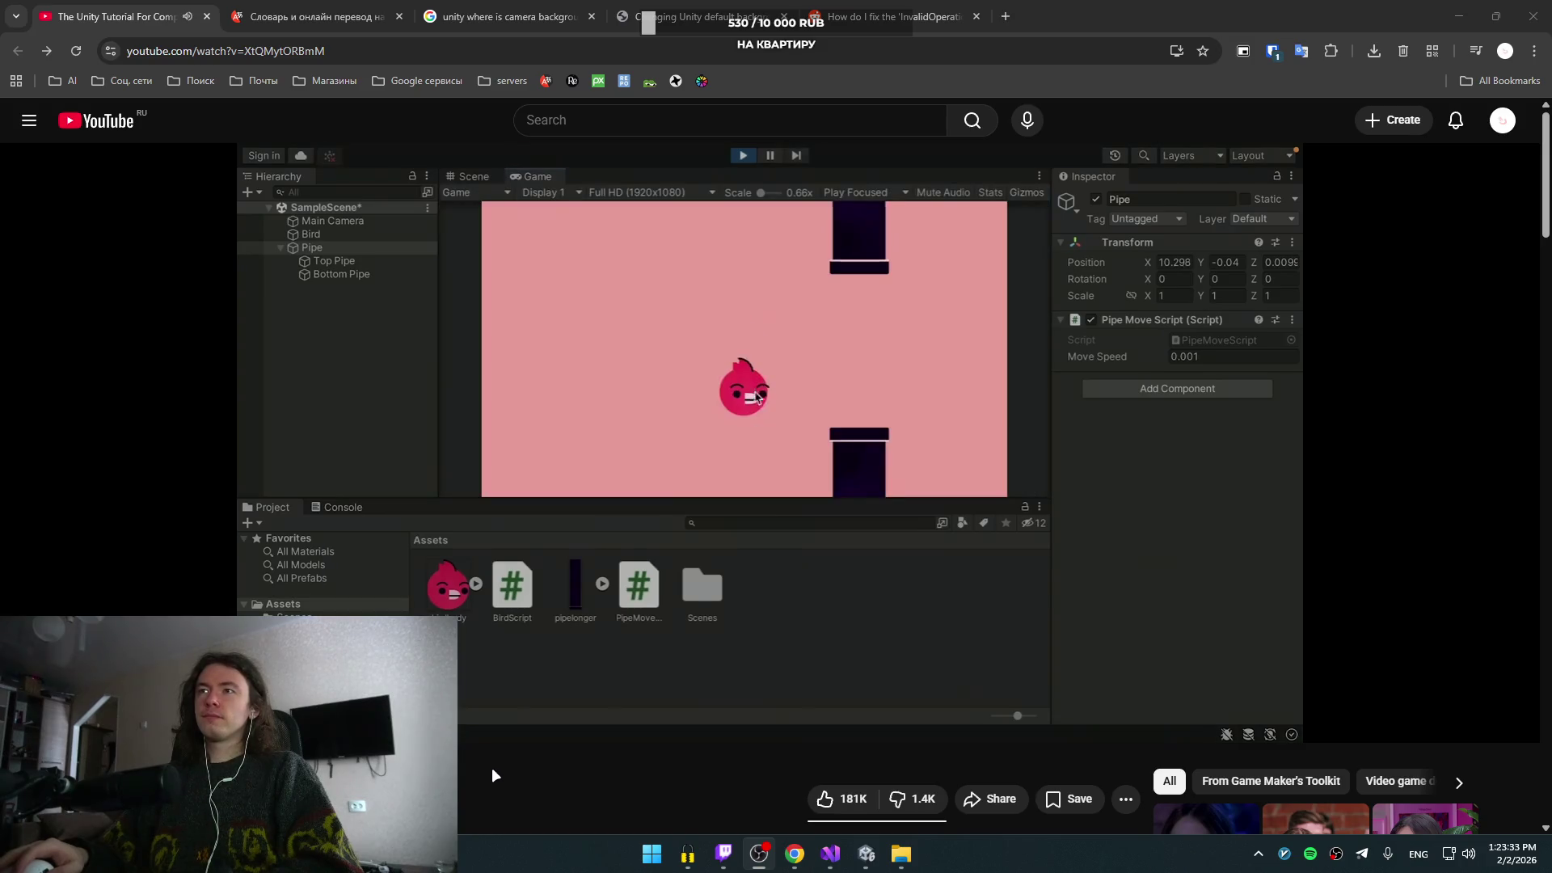
{"action": "left_click", "coordinate": [599, 565]}
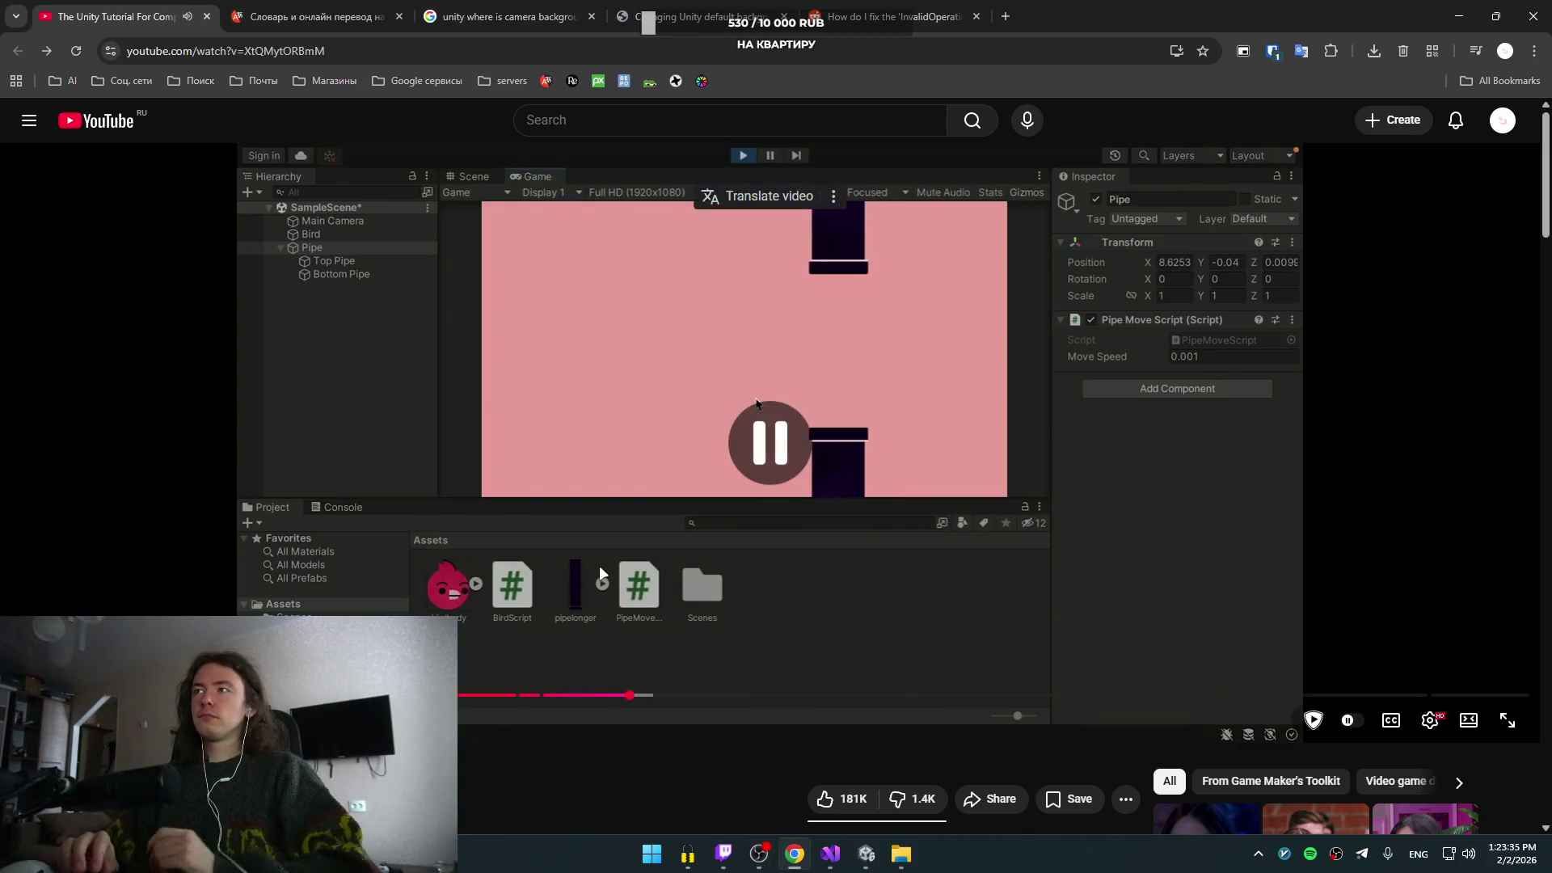
{"action": "key", "text": "Left"}
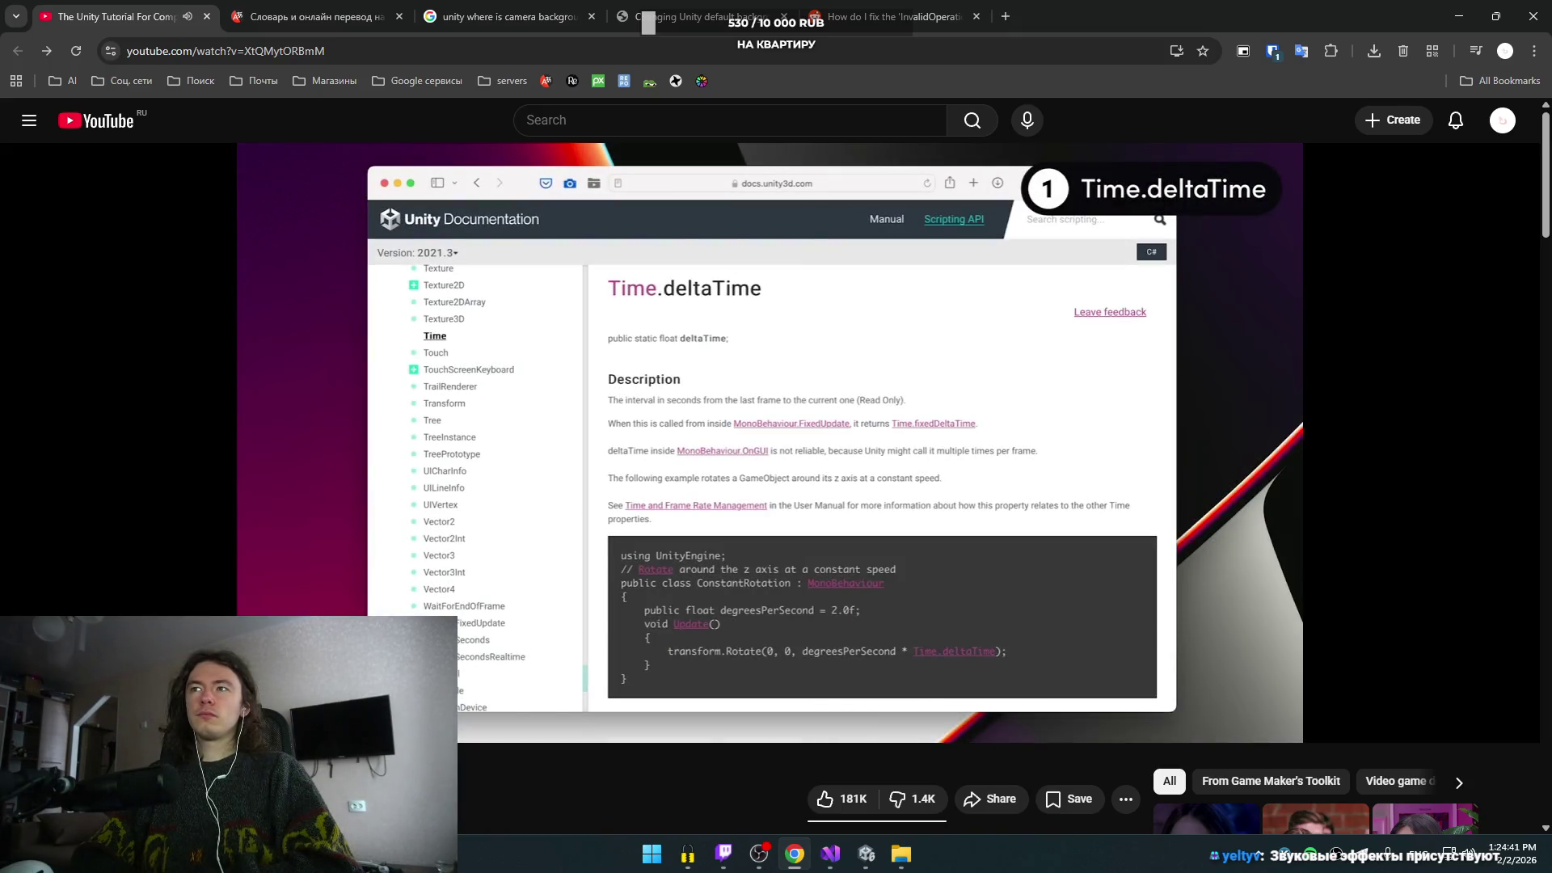
- Pause the tutorial on its PipeMoveScript code and bring PipeMoveScript.cs forward in Visual Studio
{"action": "key", "text": "Left"}
{"action": "key", "text": "Left"}
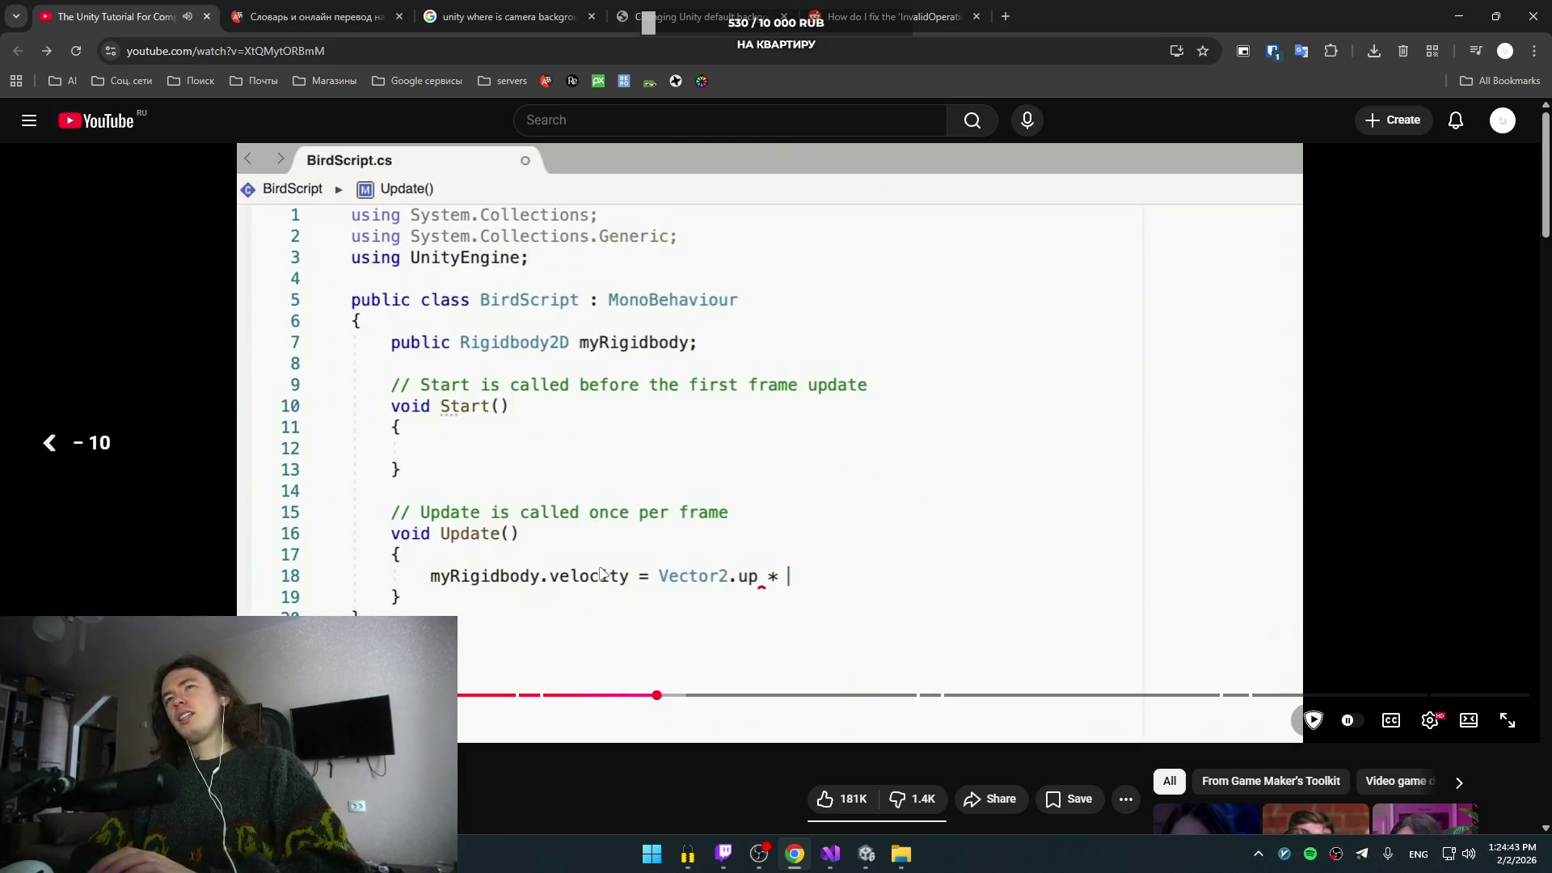
{"action": "key", "text": "Left"}
{"action": "key", "text": "Left"}
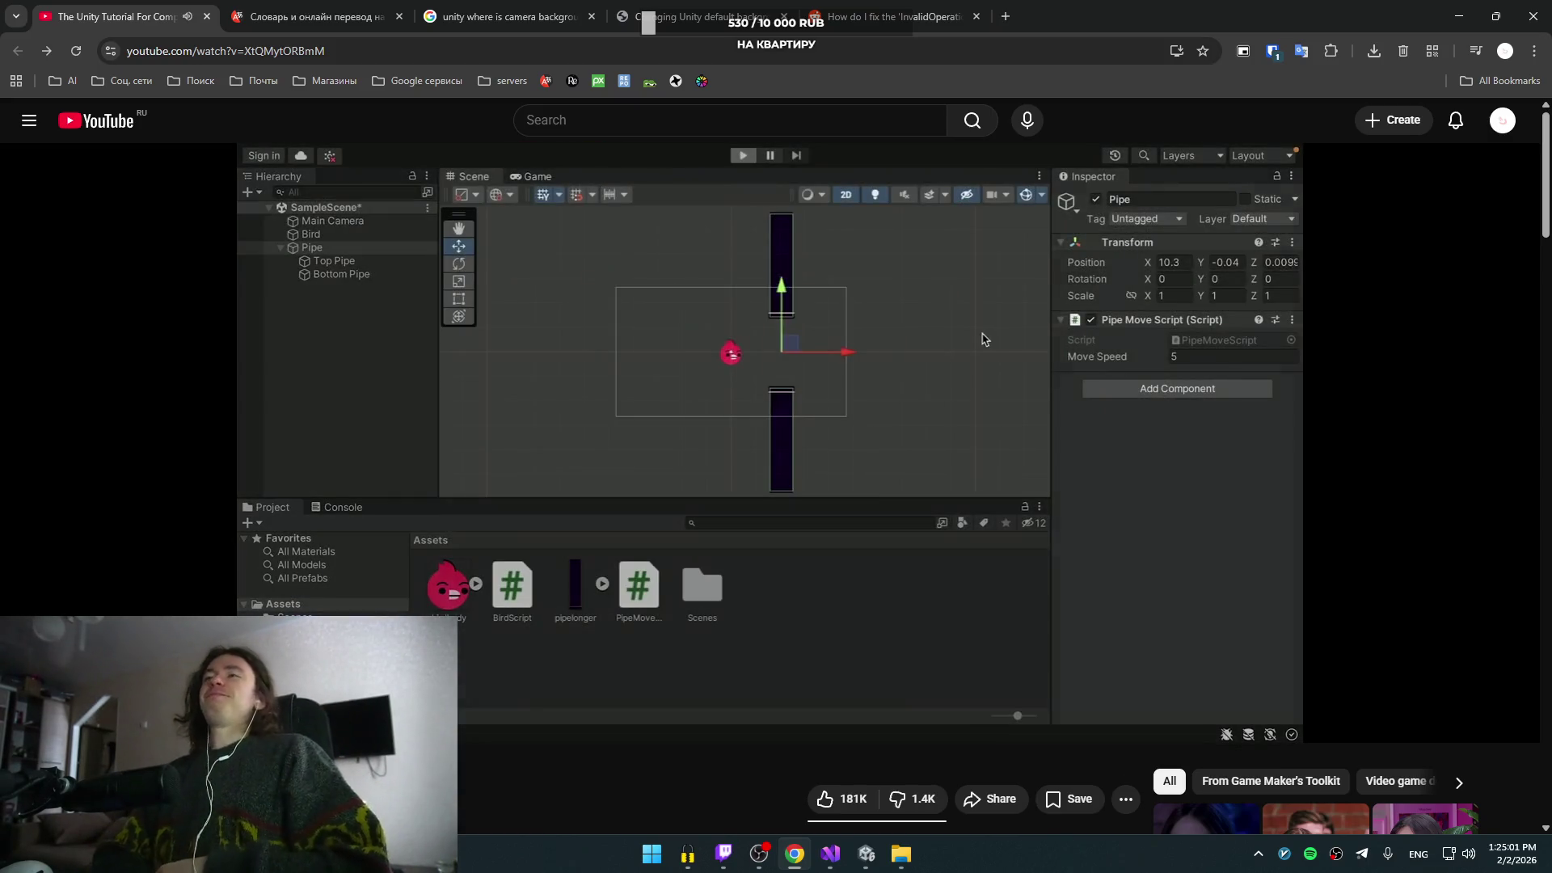
{"action": "left_click", "coordinate": [982, 339]}
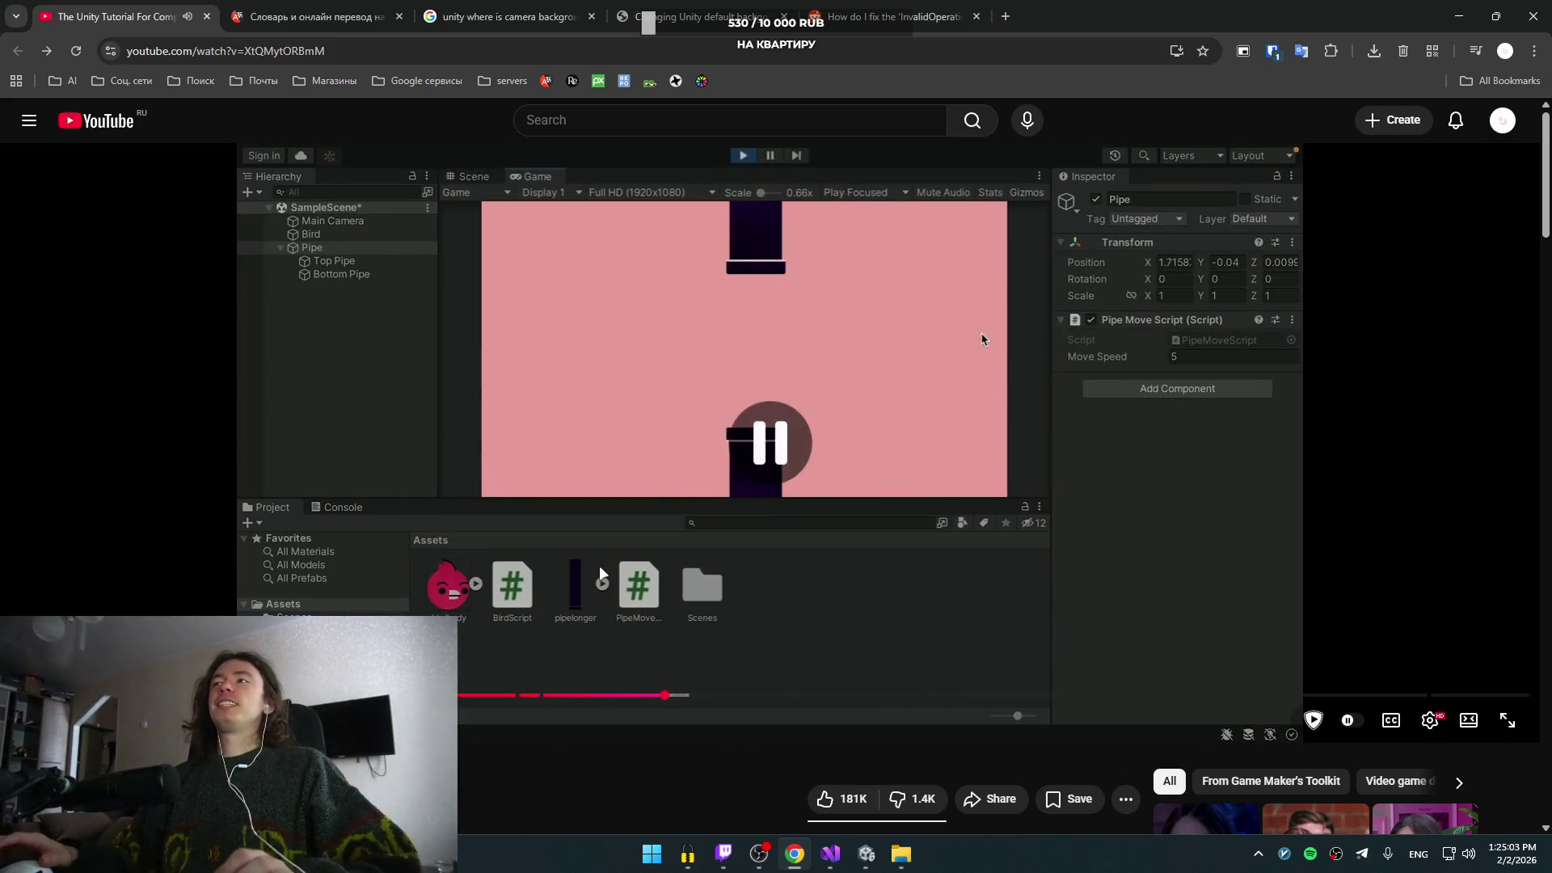
{"action": "key", "text": "alt+Tab"}
{"action": "left_click", "coordinate": [507, 507]}
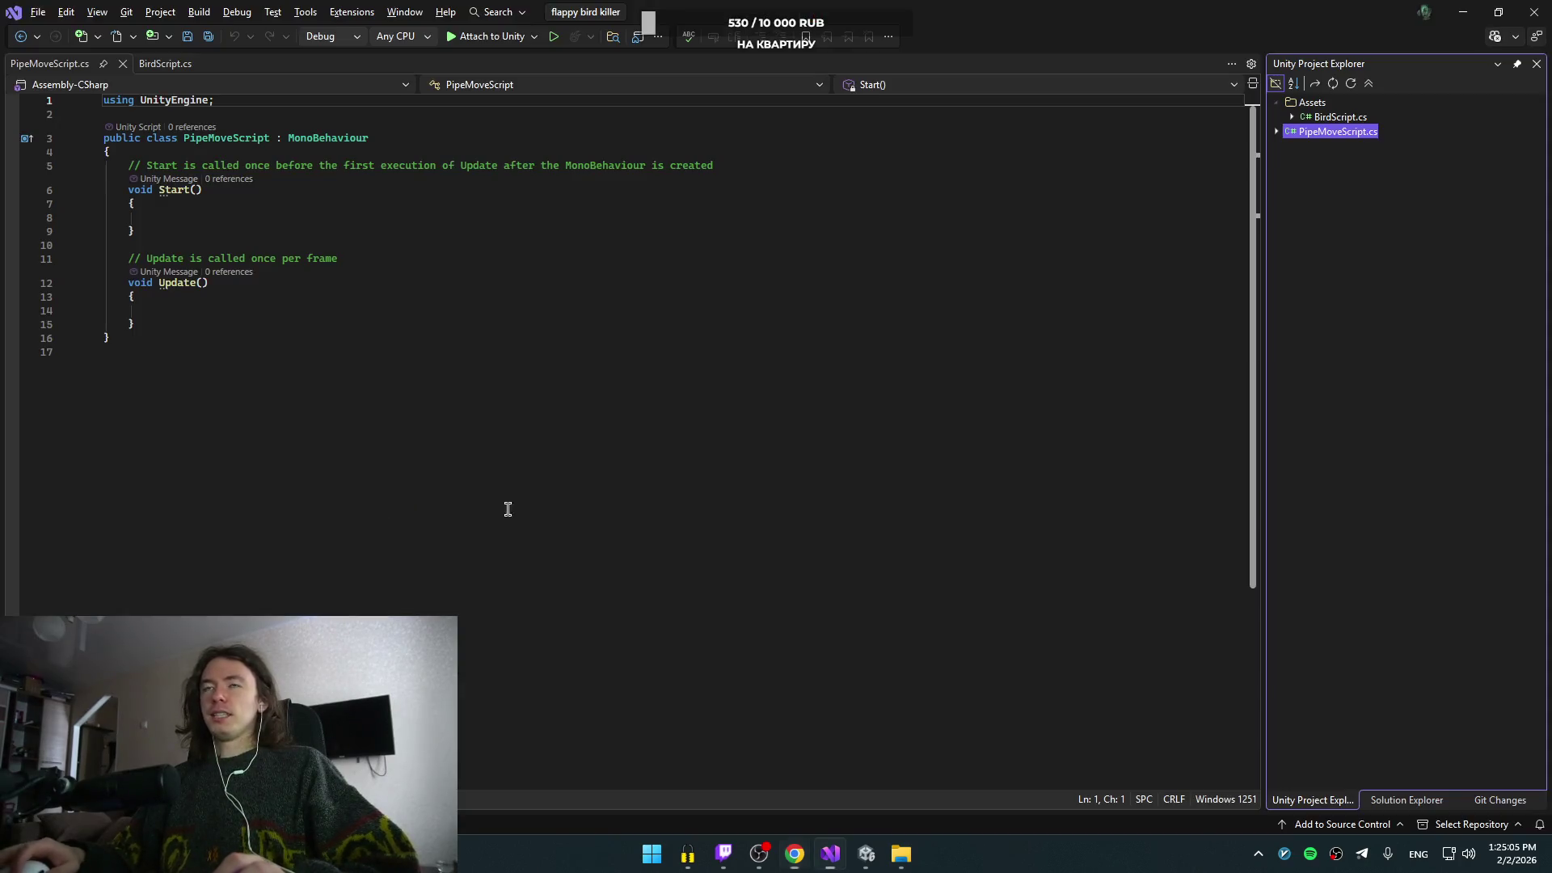
- Start a transform line inside Update using the 'tra' completion
{"action": "key", "text": "alt+Tab"}
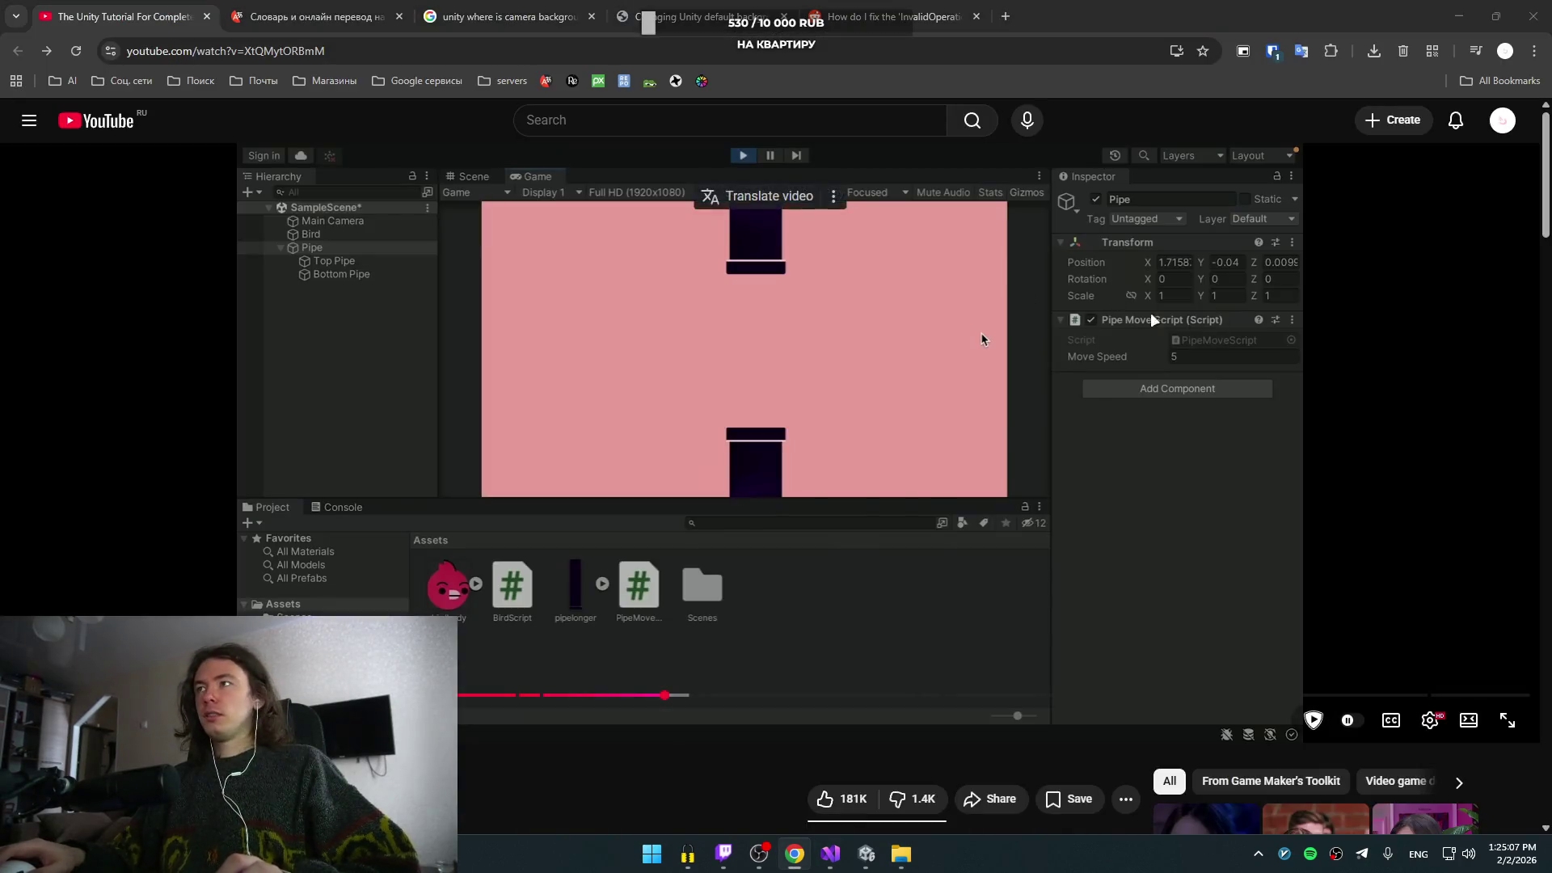
{"action": "key", "text": "alt+Tab"}
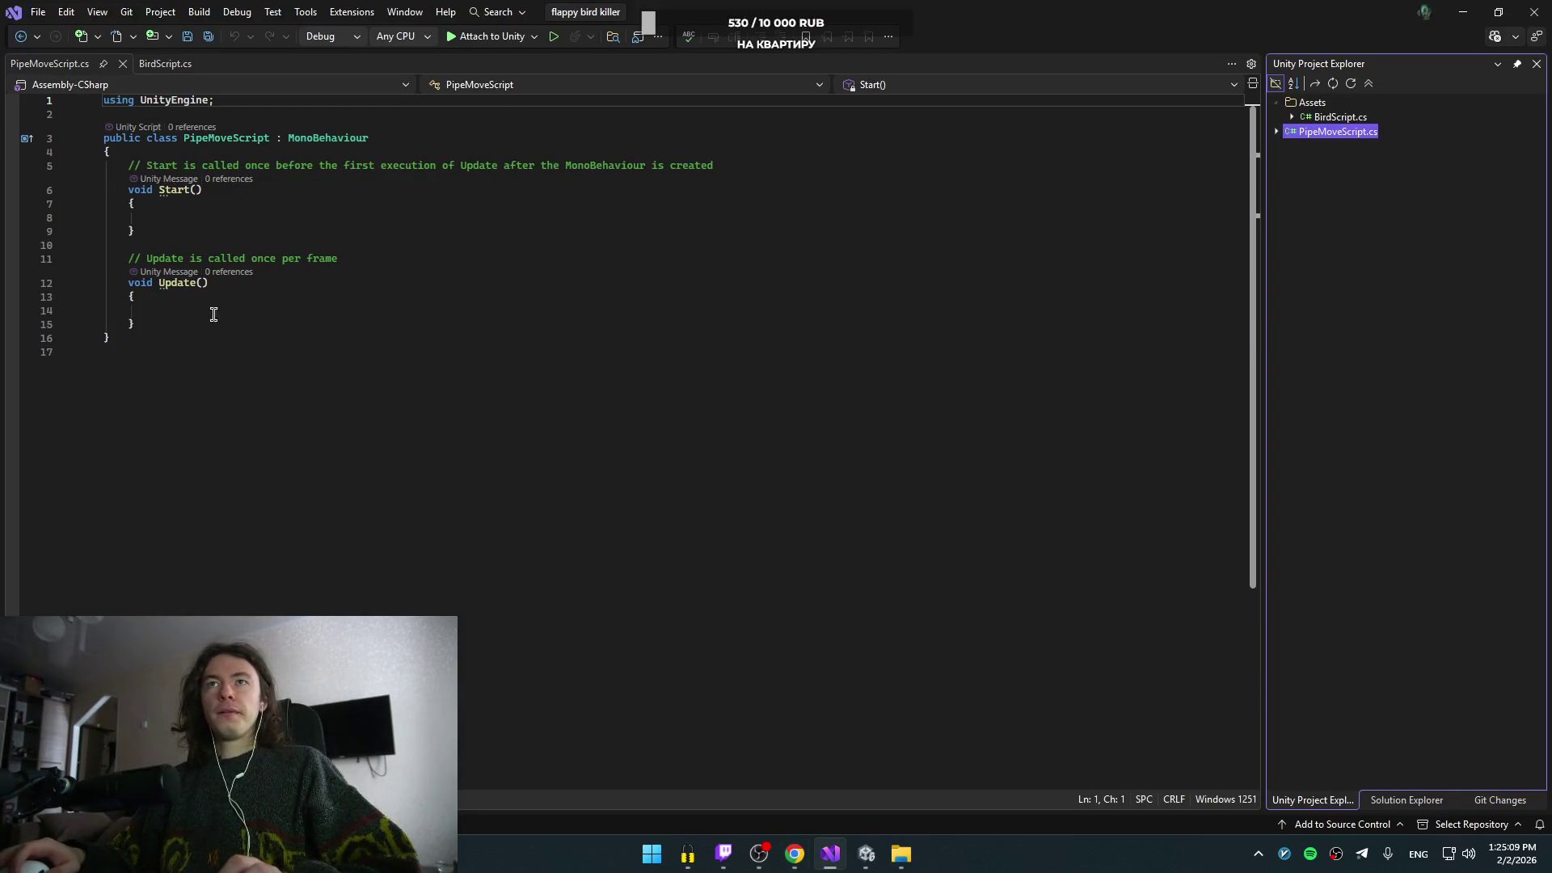
{"action": "left_click", "coordinate": [269, 308]}
{"action": "type", "text": "tra"}
{"action": "key", "text": "Tab"}
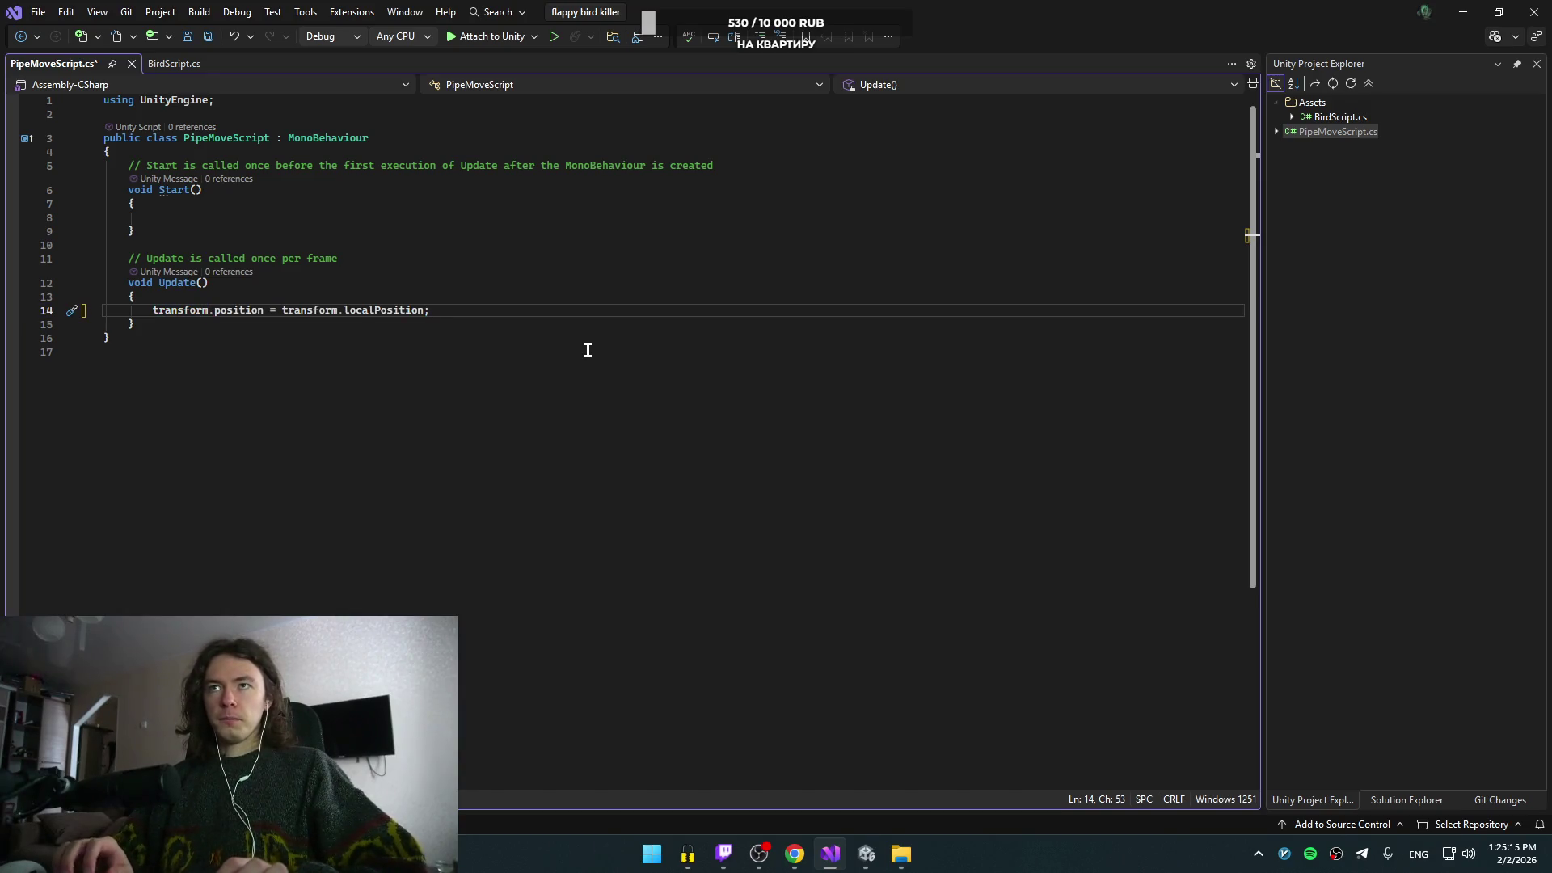
- Rewind and pause the tutorial on its movement code for reference
{"action": "key", "text": "alt+Tab"}
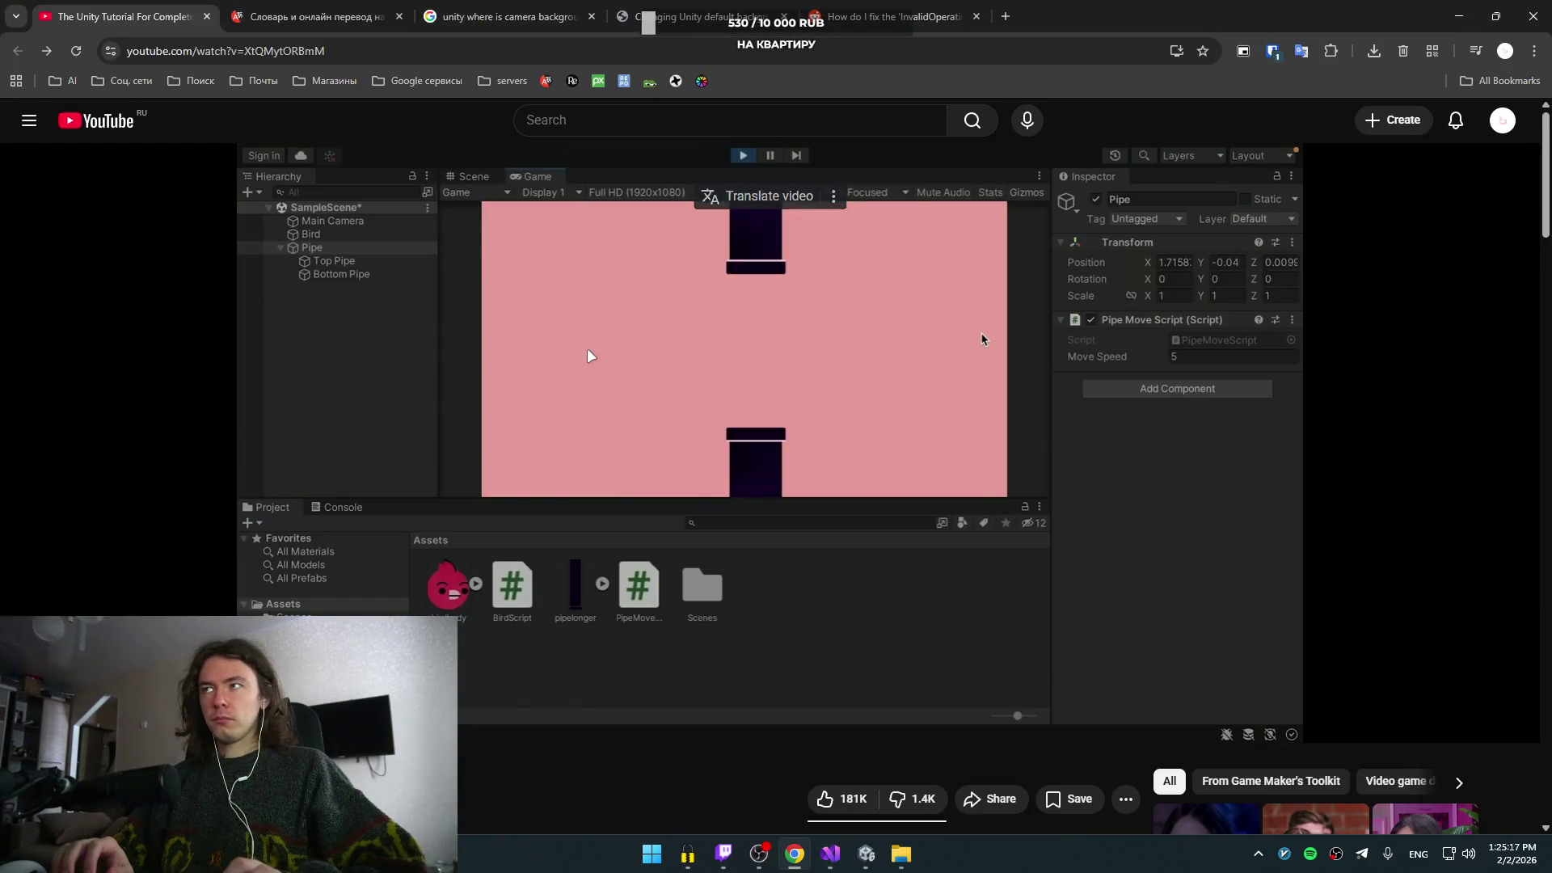
{"action": "key", "text": "alt+Tab"}
{"action": "key", "text": "alt+Tab"}
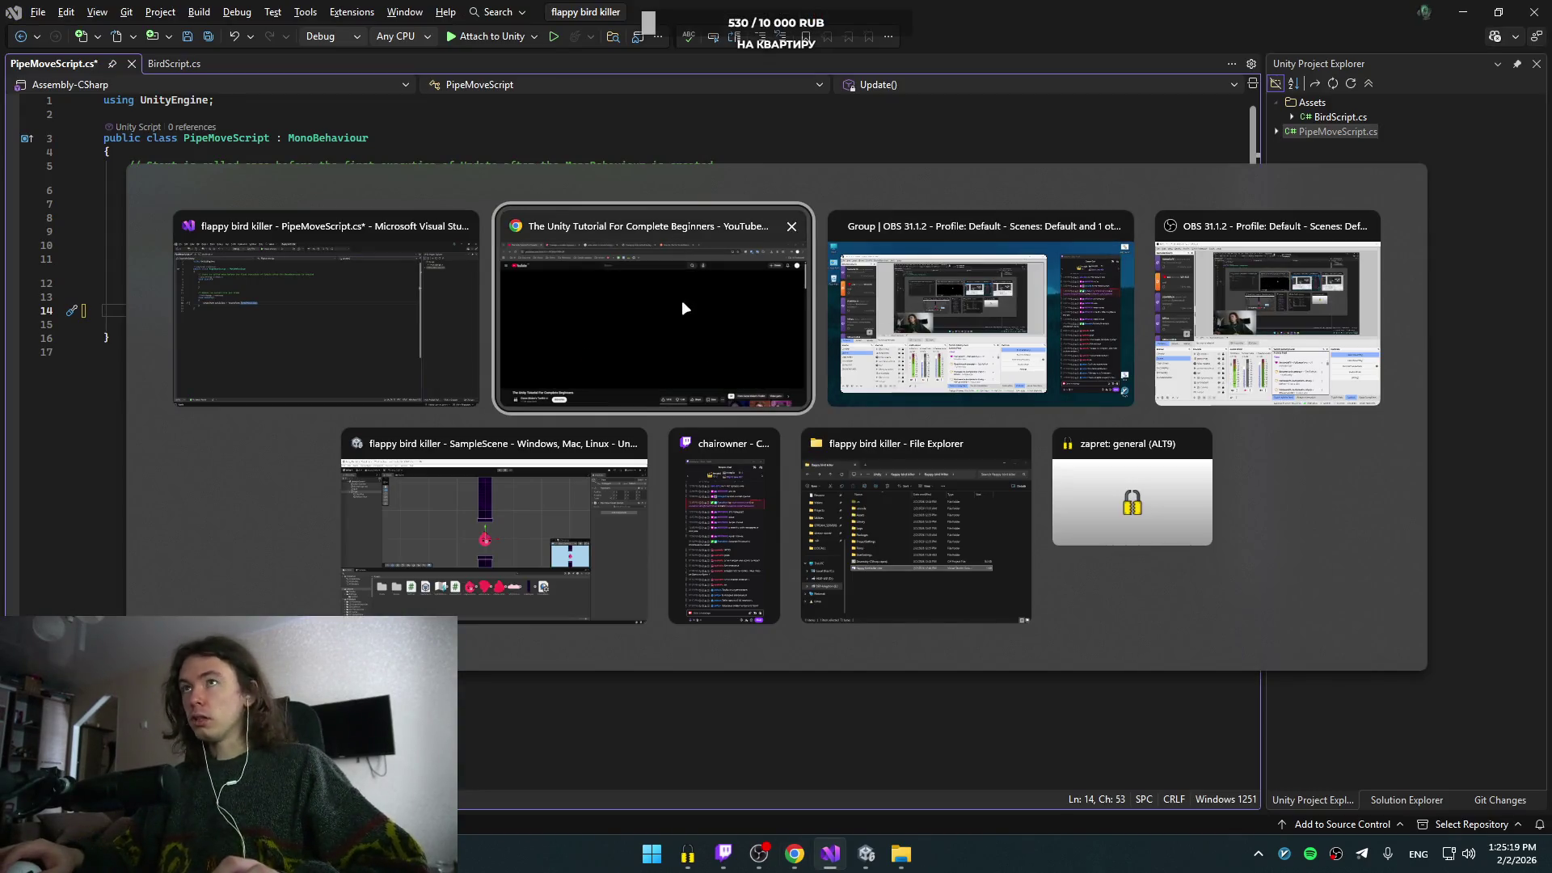
{"action": "left_click", "coordinate": [685, 308]}
{"action": "key", "text": "space"}
{"action": "key", "text": "Left"}
{"action": "key", "text": "Left"}
{"action": "key", "text": "space"}
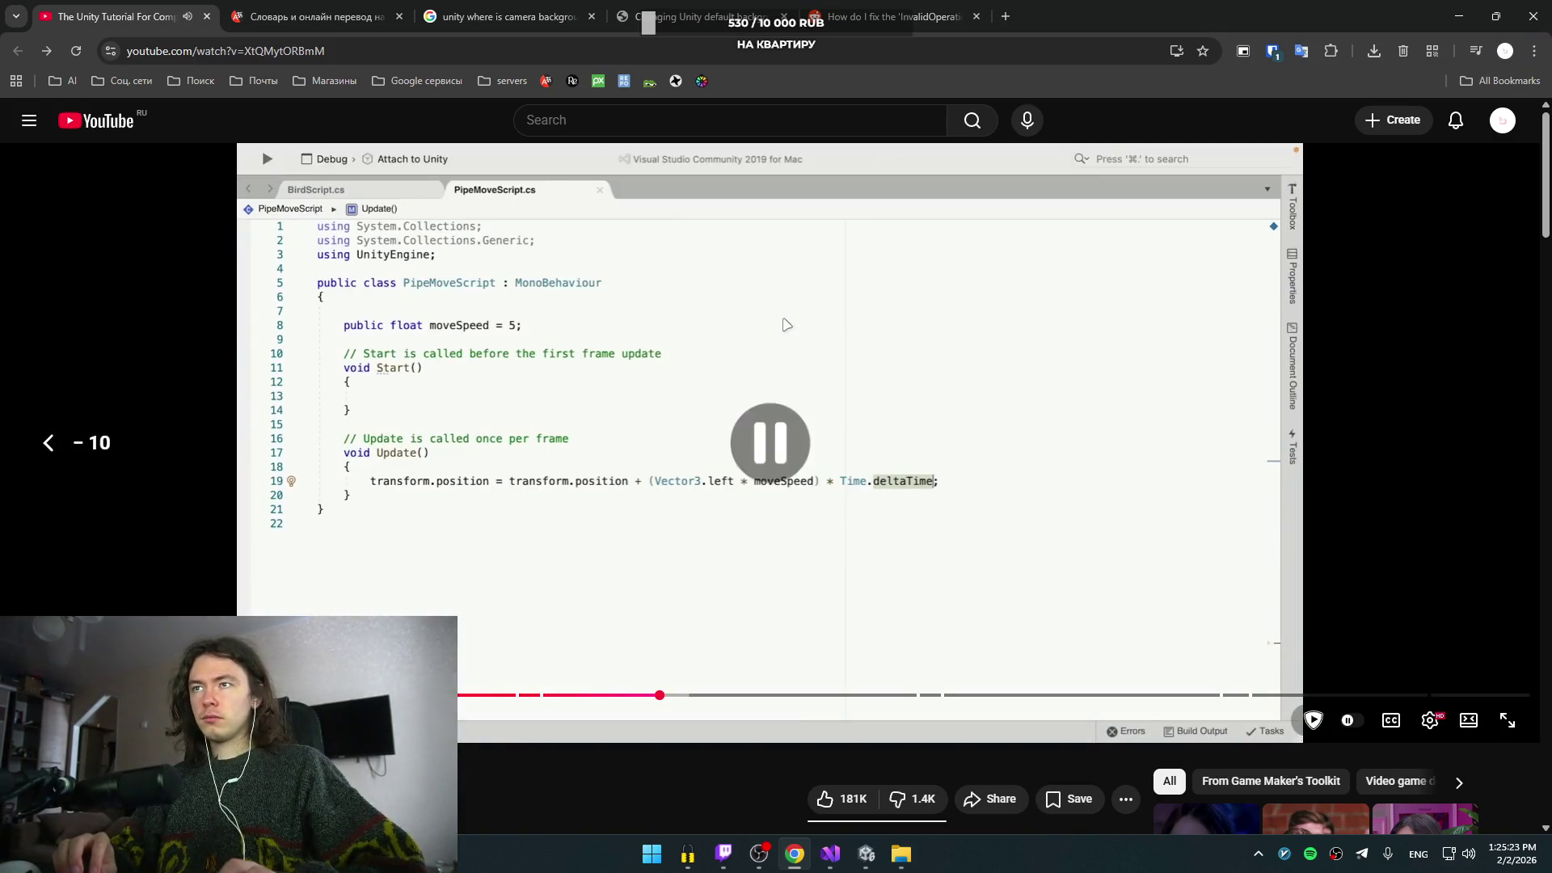
{"action": "key", "text": "alt+Tab"}
- Correct the line to begin 'transform.position ='
{"action": "key", "text": "BackSpace"}
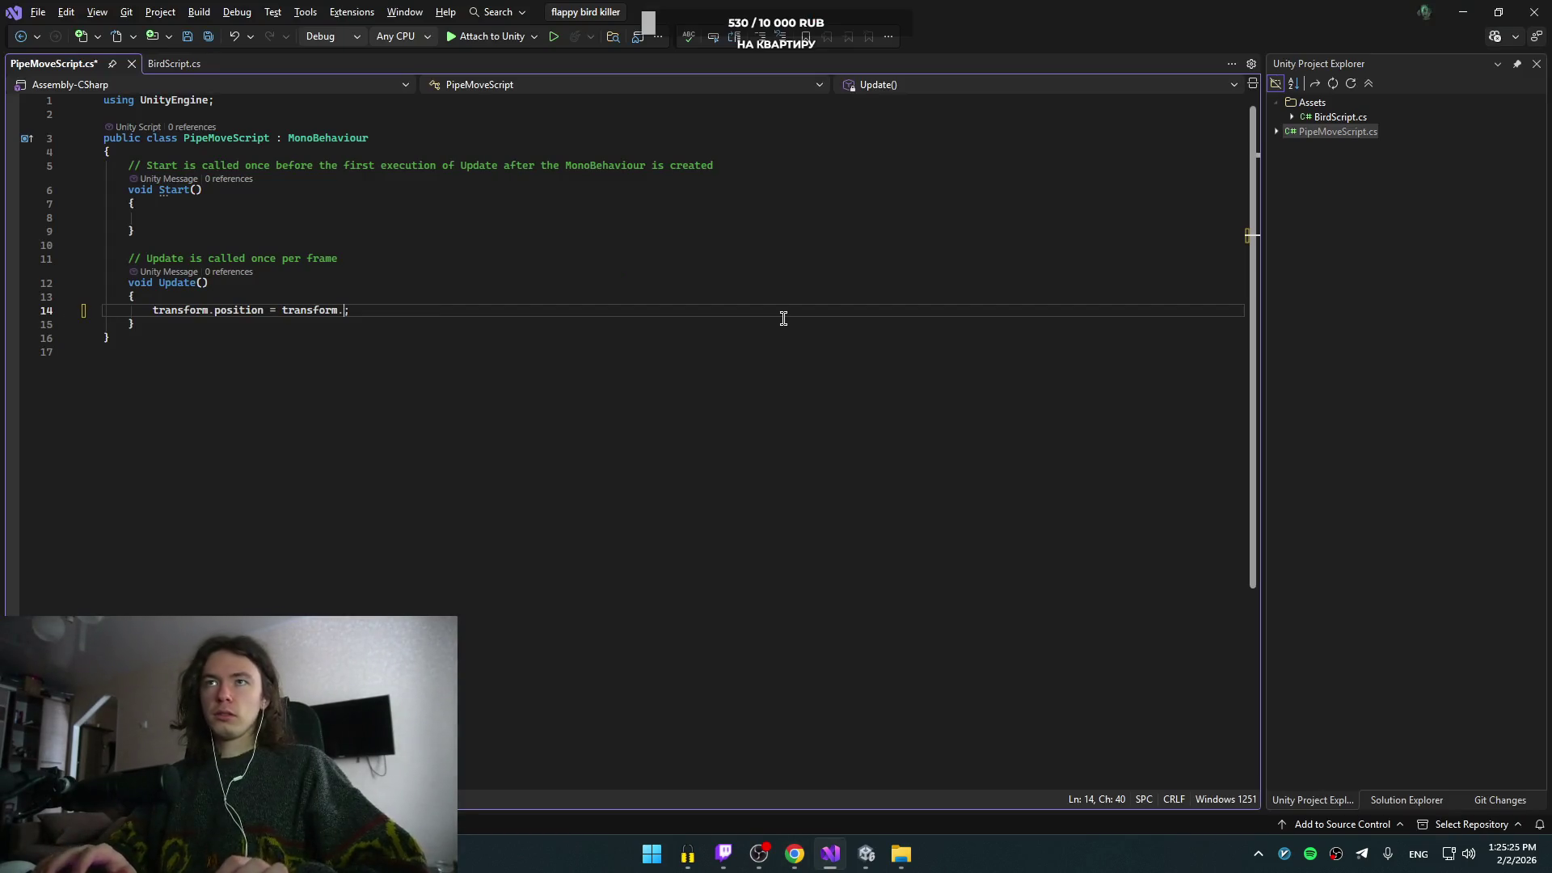
{"action": "type", "text": "po"}
{"action": "key", "text": "Tab"}
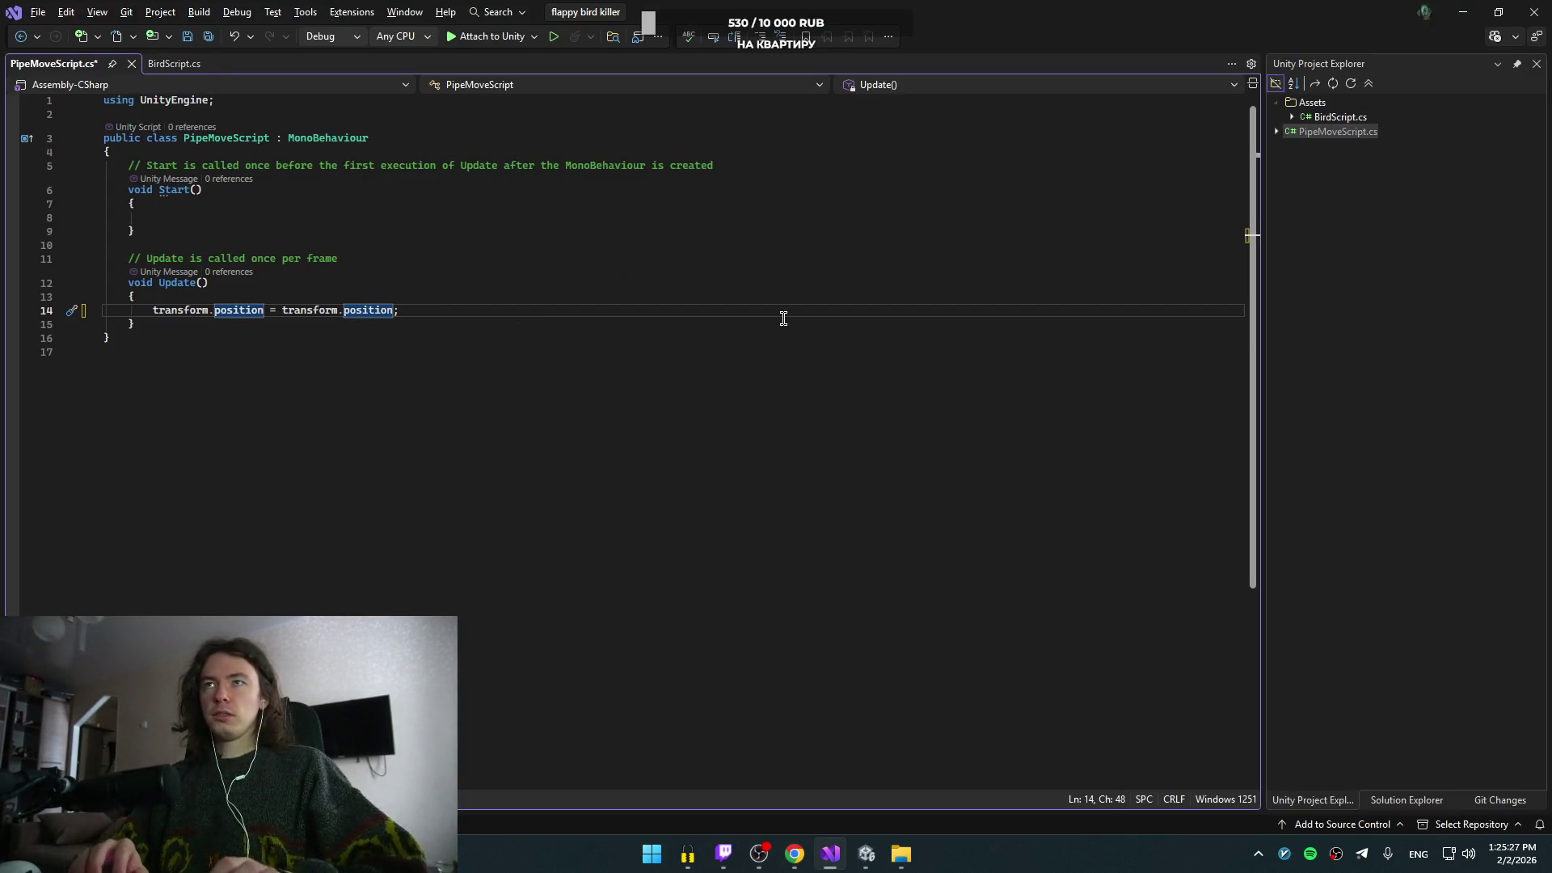
{"action": "key", "text": "ctrl+BackSpace"}
{"action": "key", "text": "ctrl+BackSpace"}
{"action": "key", "text": "ctrl+BackSpace"}
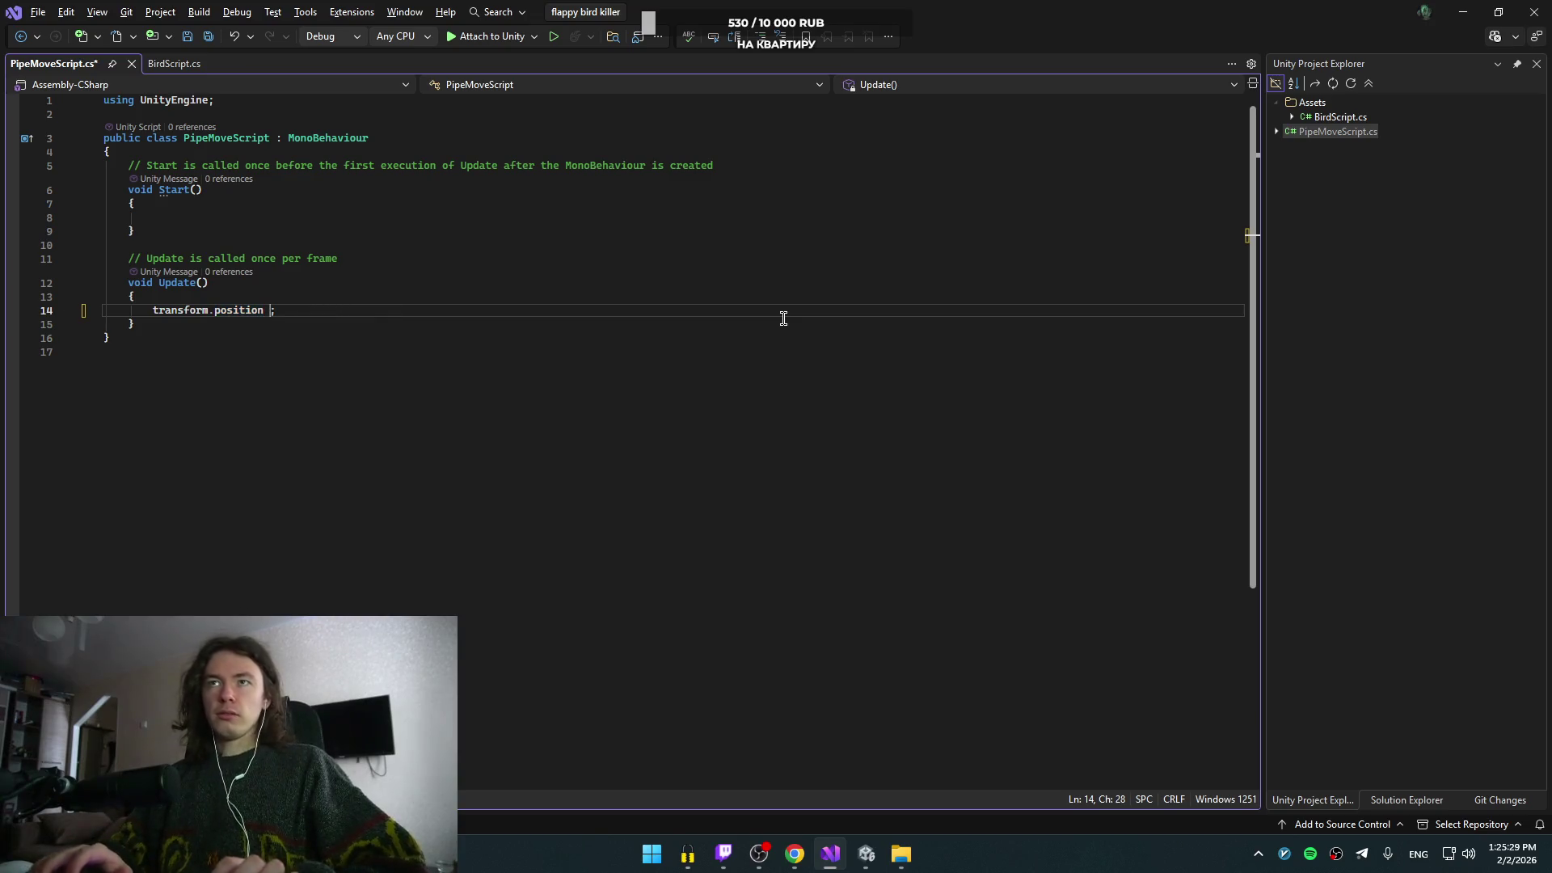
{"action": "type", "text": "+="}
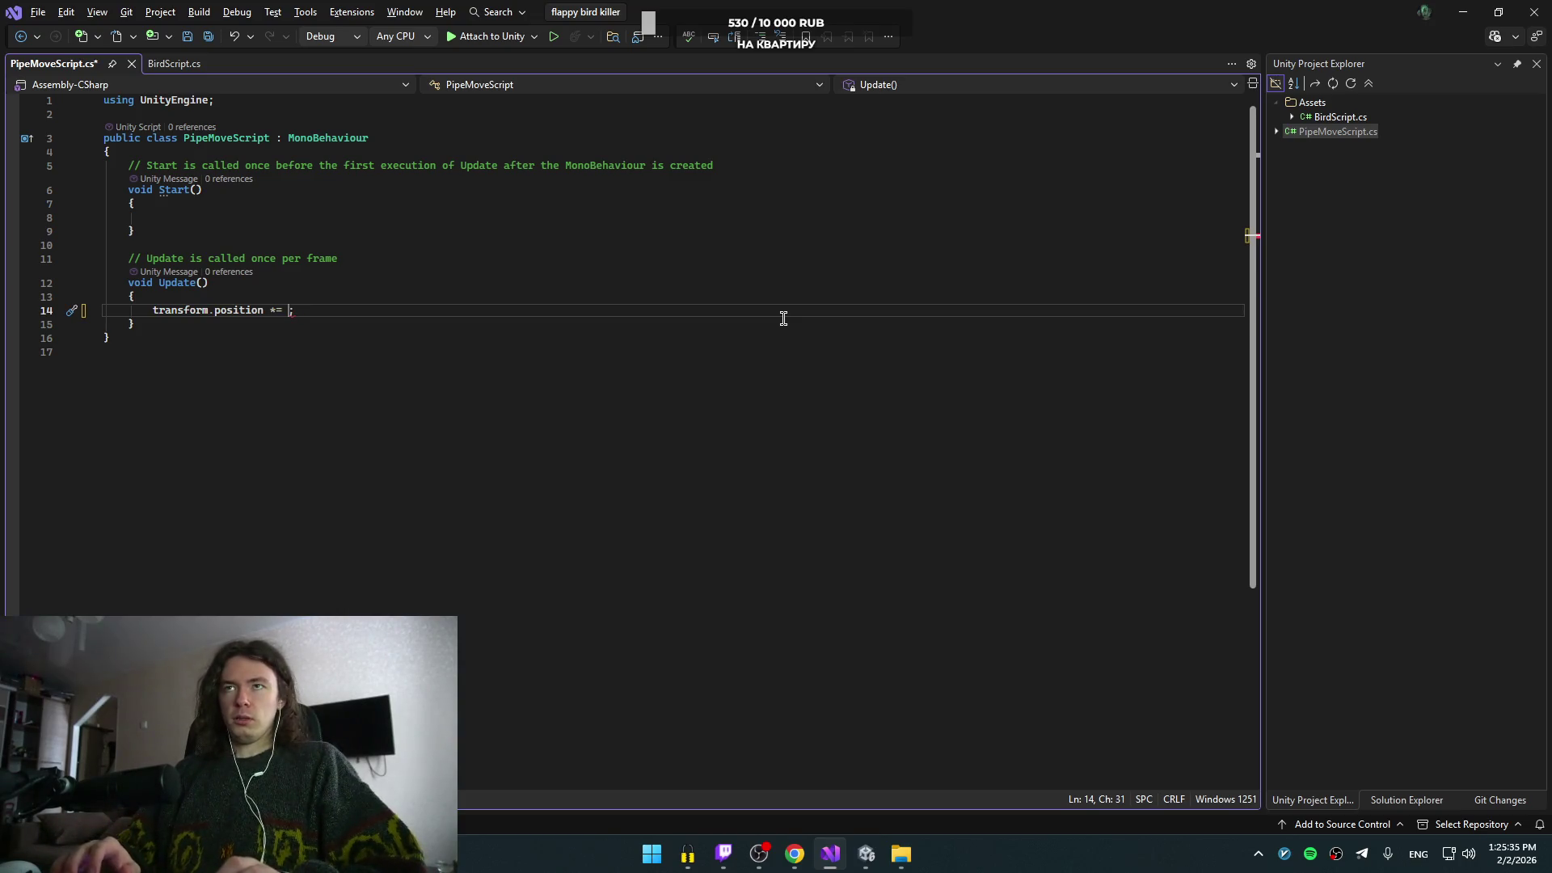
- Add '() * Time.deltaTime' to the right-hand side of the assignment
{"action": "key", "text": "alt+Tab"}
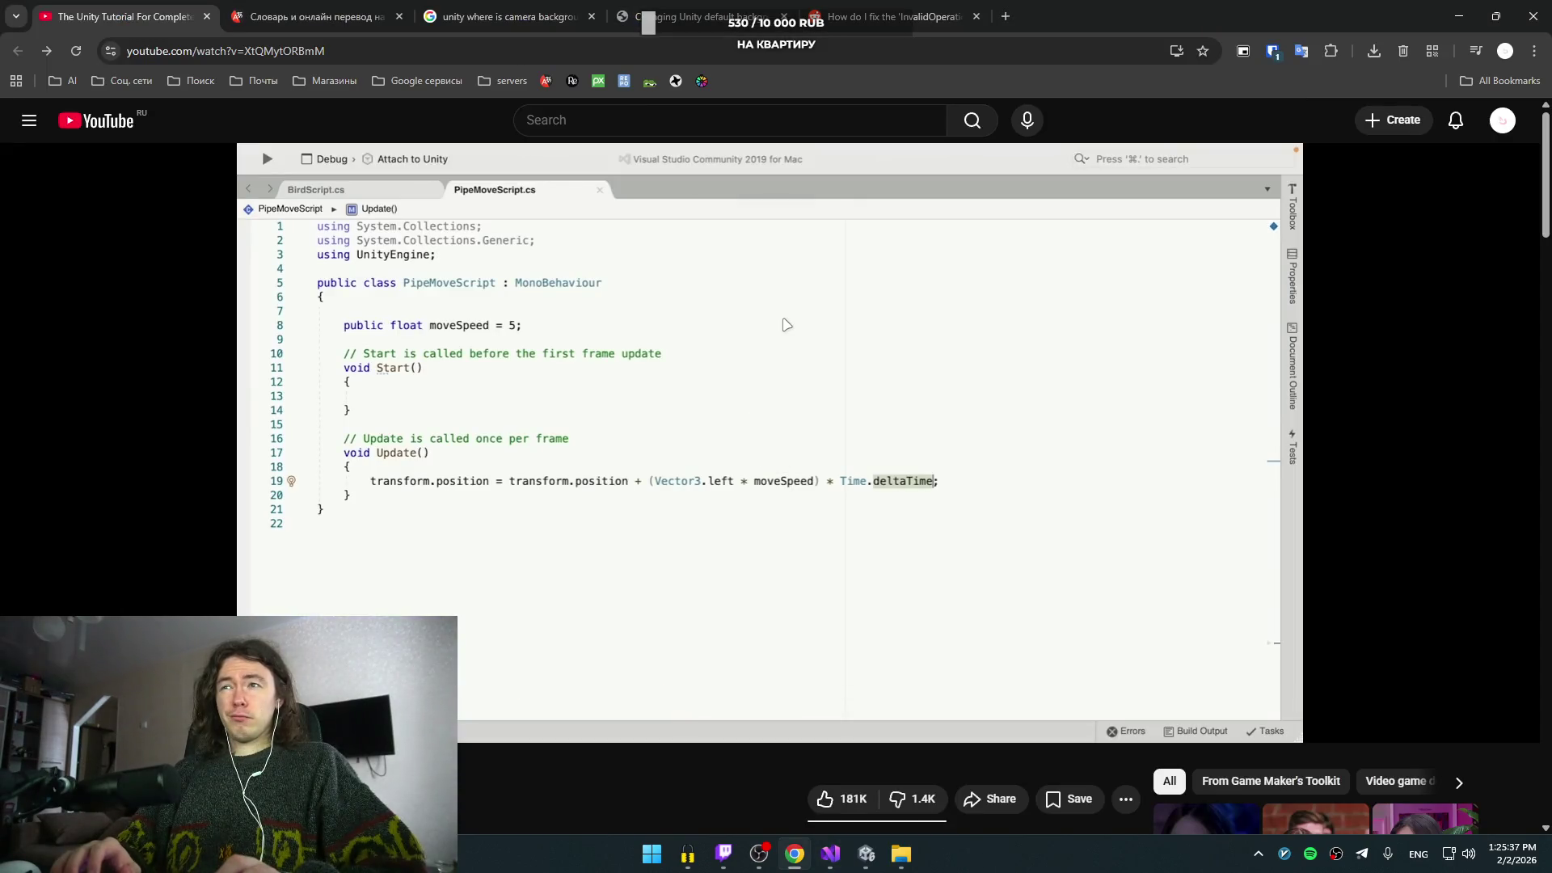
{"action": "key", "text": "alt+Tab"}
{"action": "type", "text": "() * "}
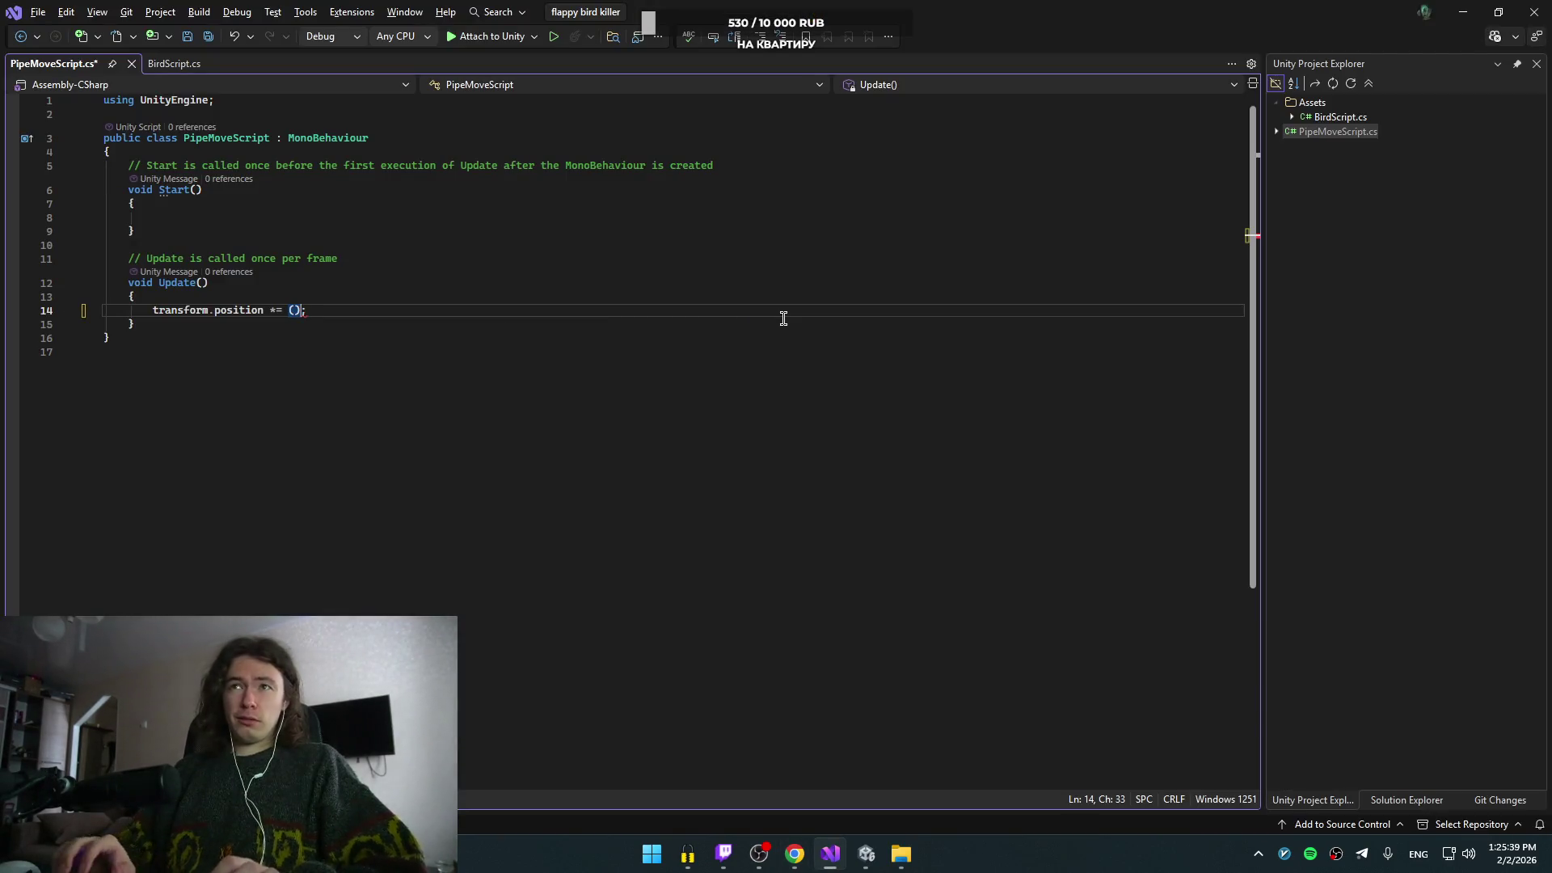
{"action": "type", "text": "Time."}
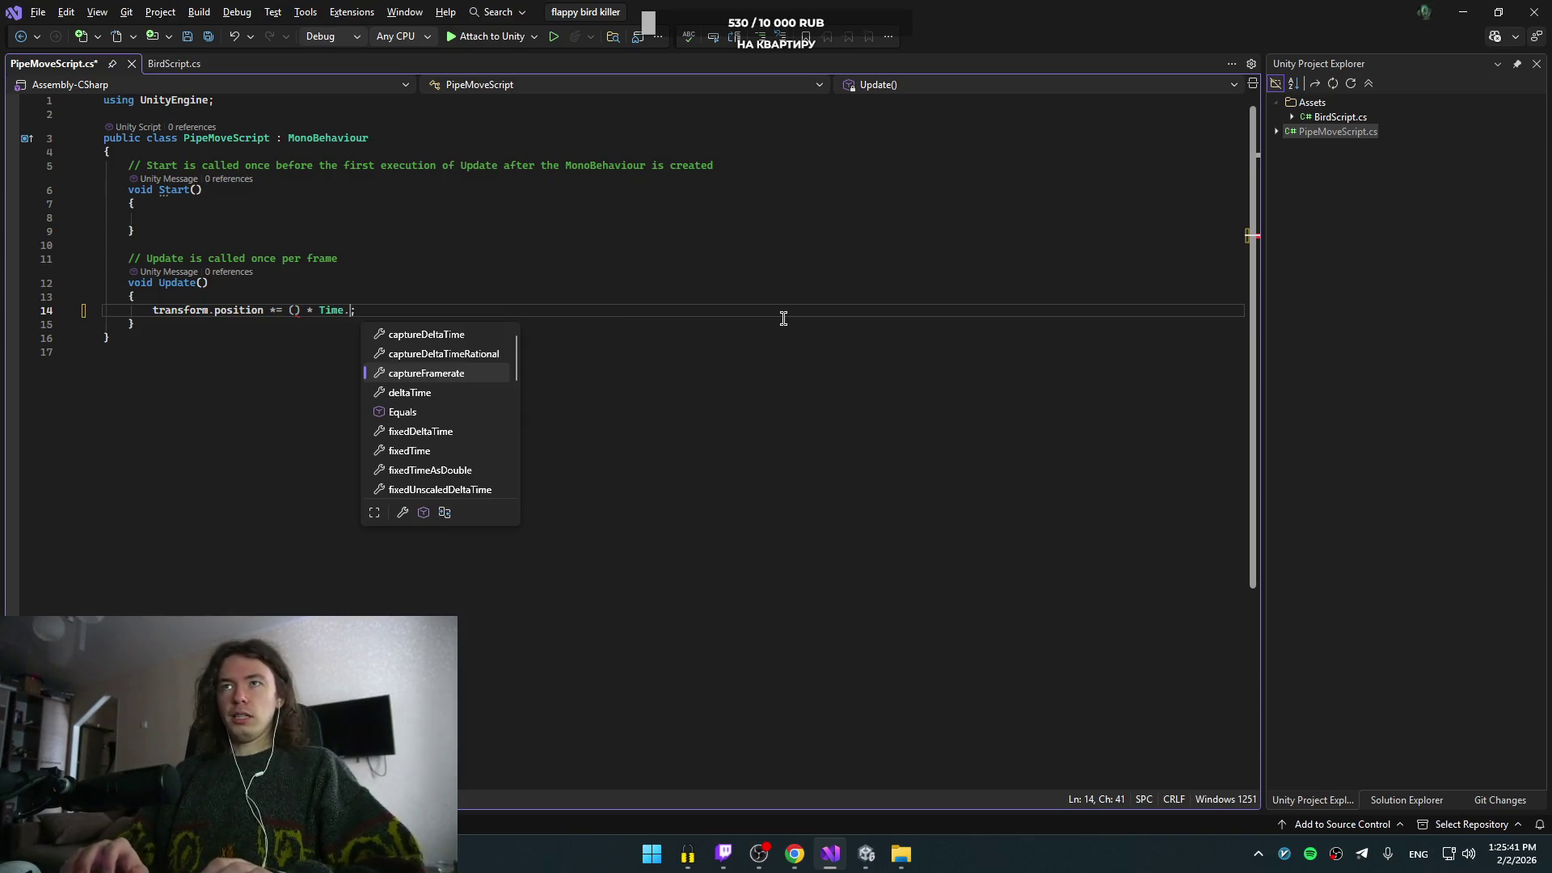
{"action": "type", "text": "del"}
{"action": "key", "text": "Tab"}
{"action": "key", "text": "ctrl+Left"}
{"action": "key", "text": "ctrl+Left"}
{"action": "key", "text": "ctrl+Left"}
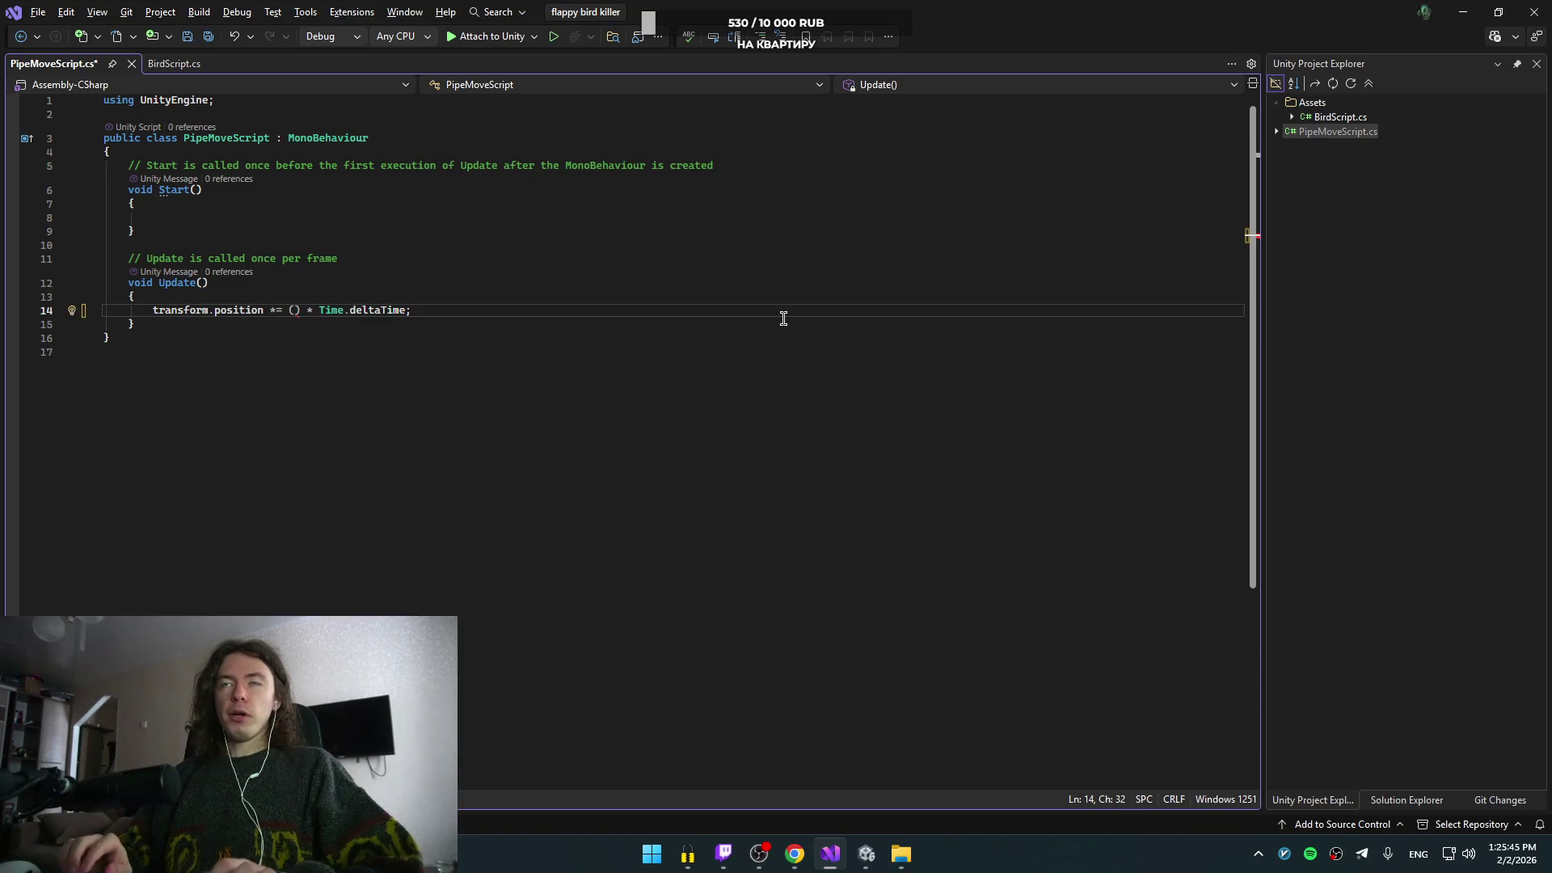
- Insert Vector3 and a multiplication sign inside the parentheses
{"action": "key", "text": "alt+Tab"}
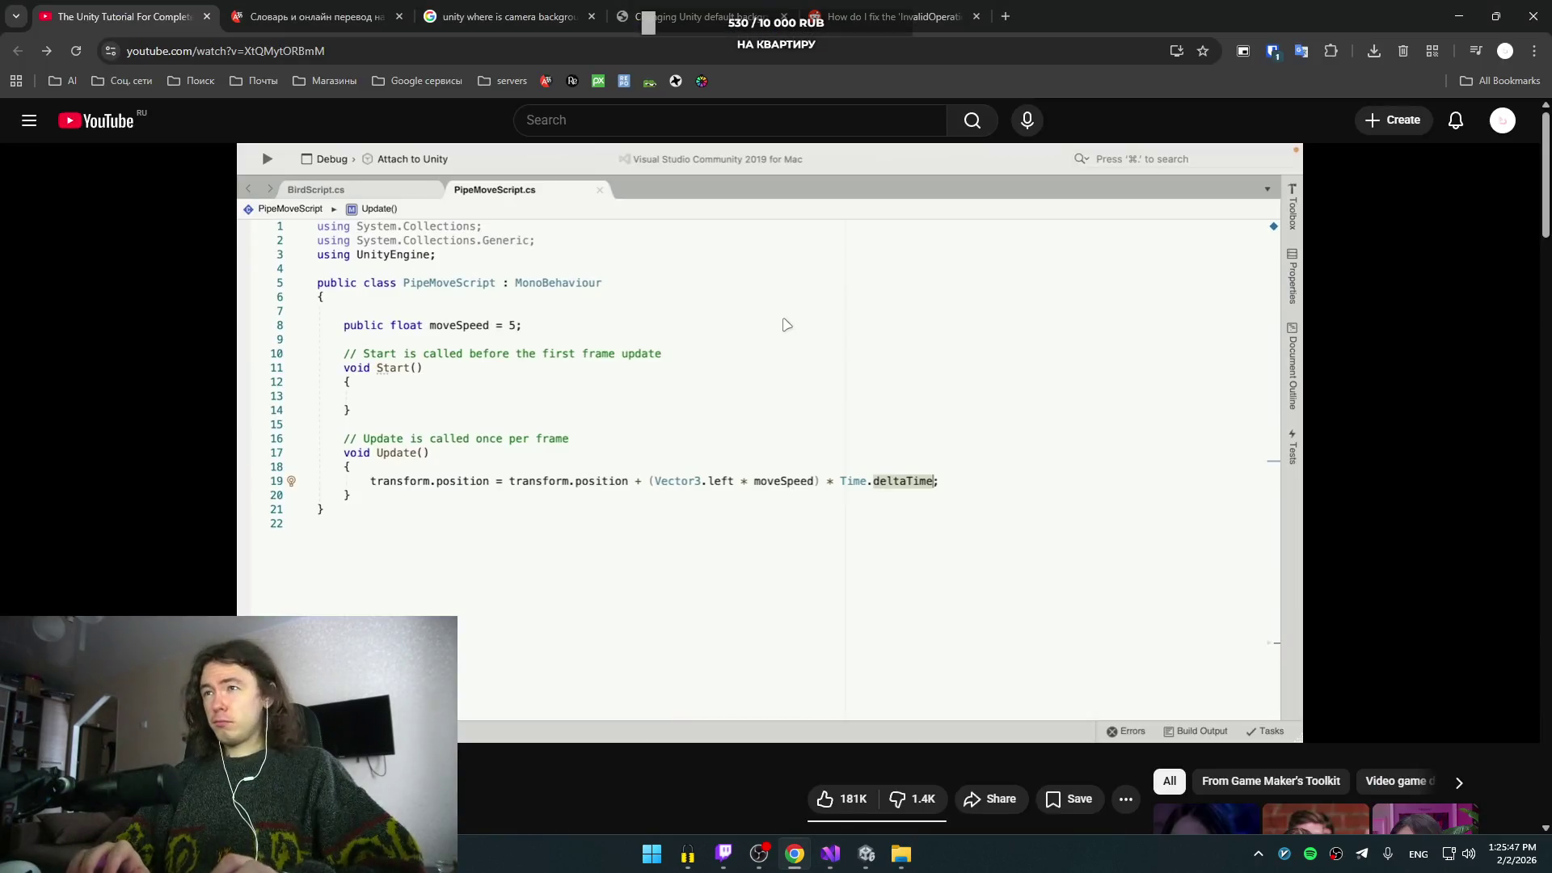
{"action": "key", "text": "alt+Tab"}
{"action": "type", "text": "ver"}
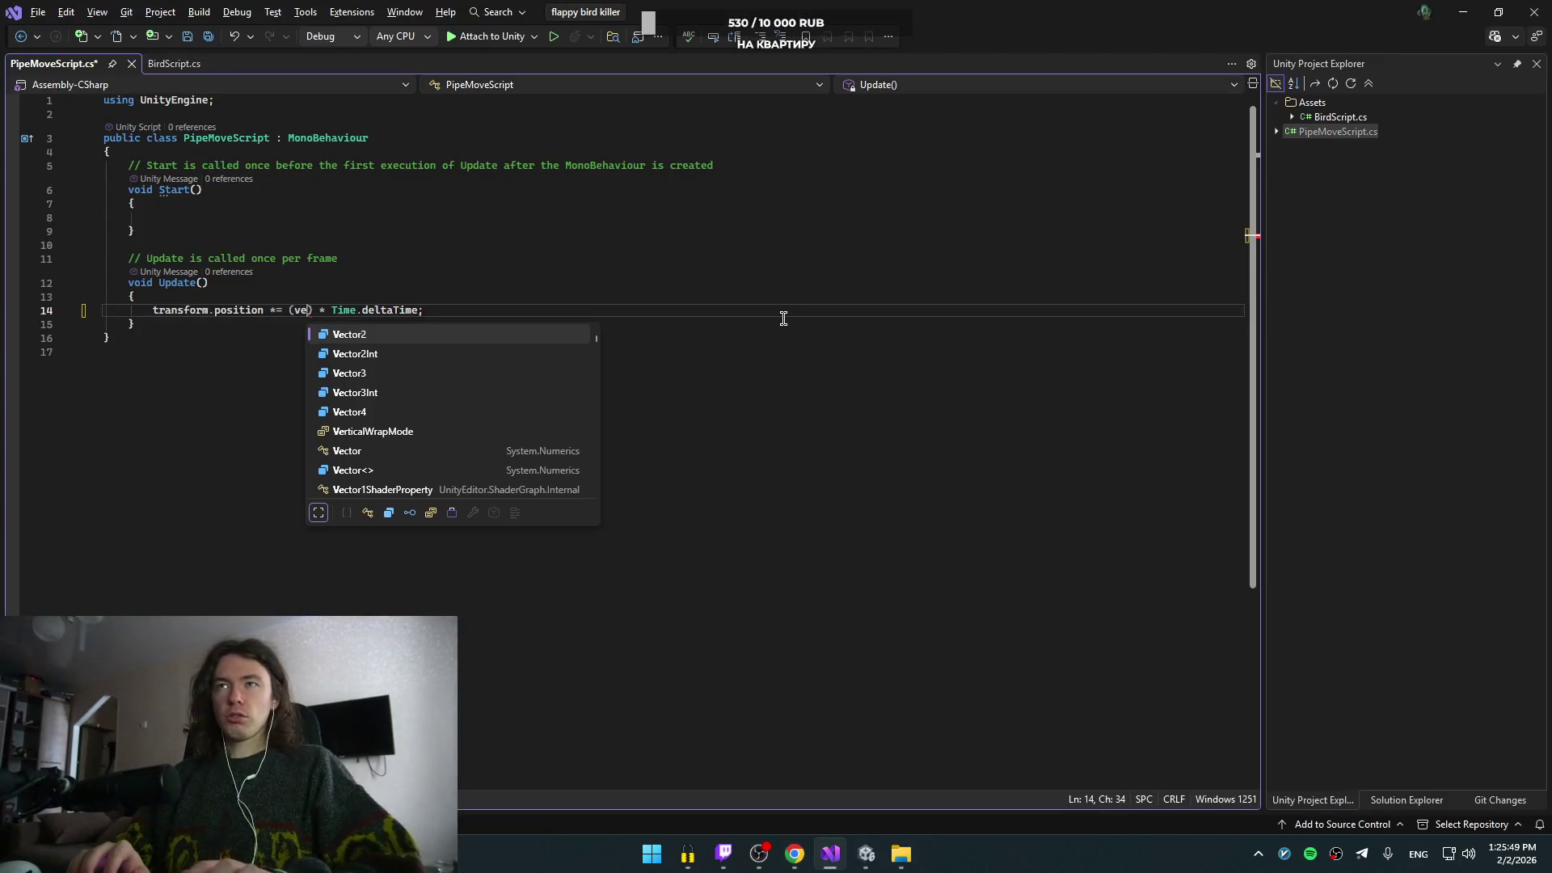
{"action": "key", "text": "BackSpace"}
{"action": "key", "text": "BackSpace"}
{"action": "key", "text": "BackSpace"}
{"action": "type", "text": "Vec"}
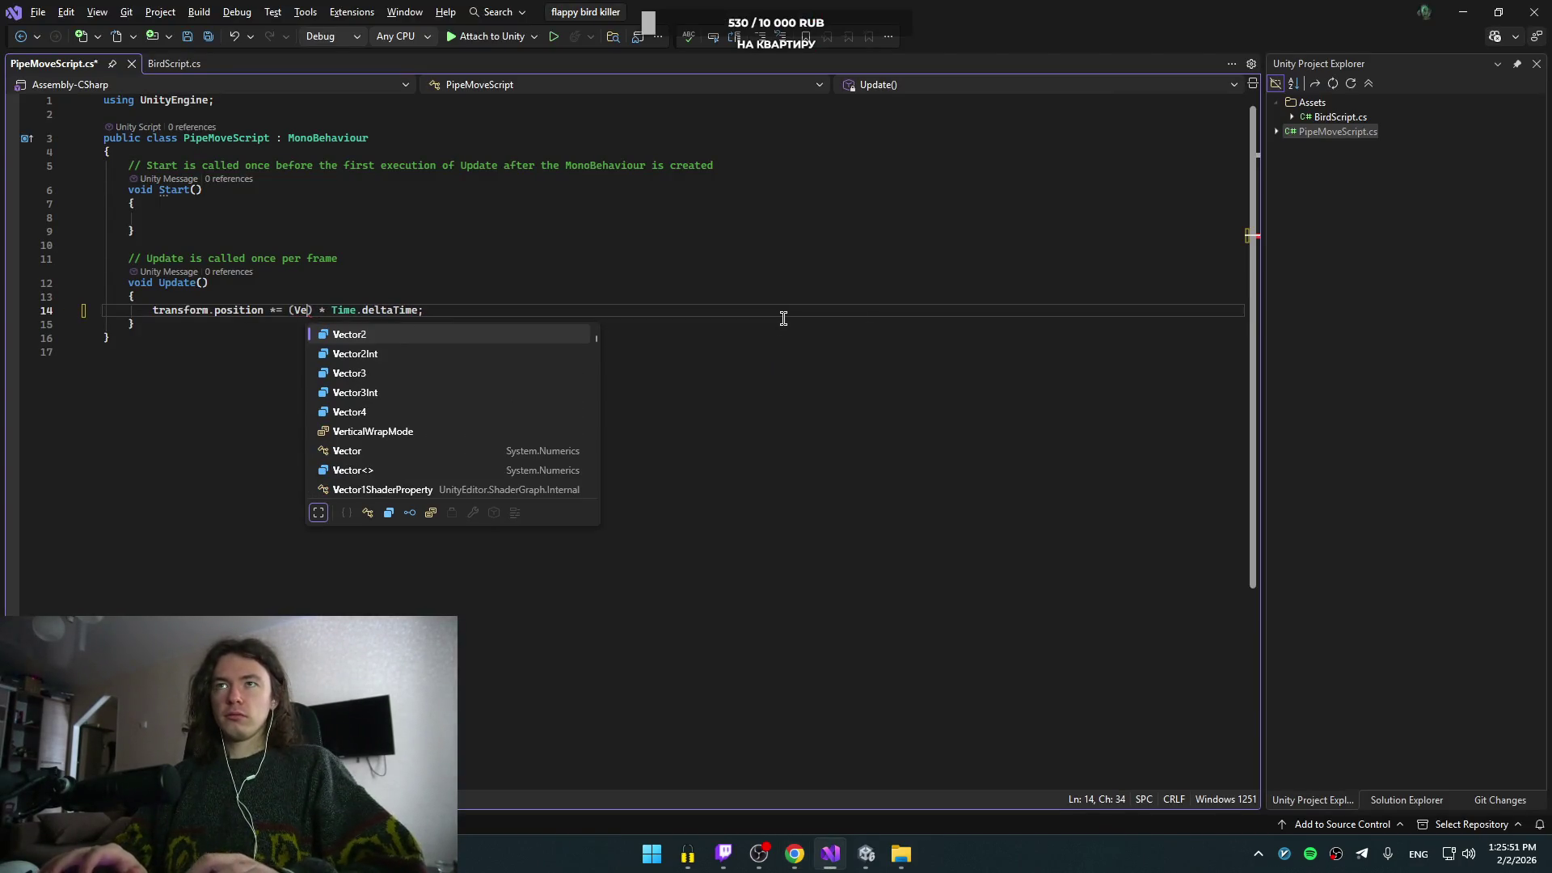
{"action": "key", "text": "Down"}
{"action": "key", "text": "Down"}
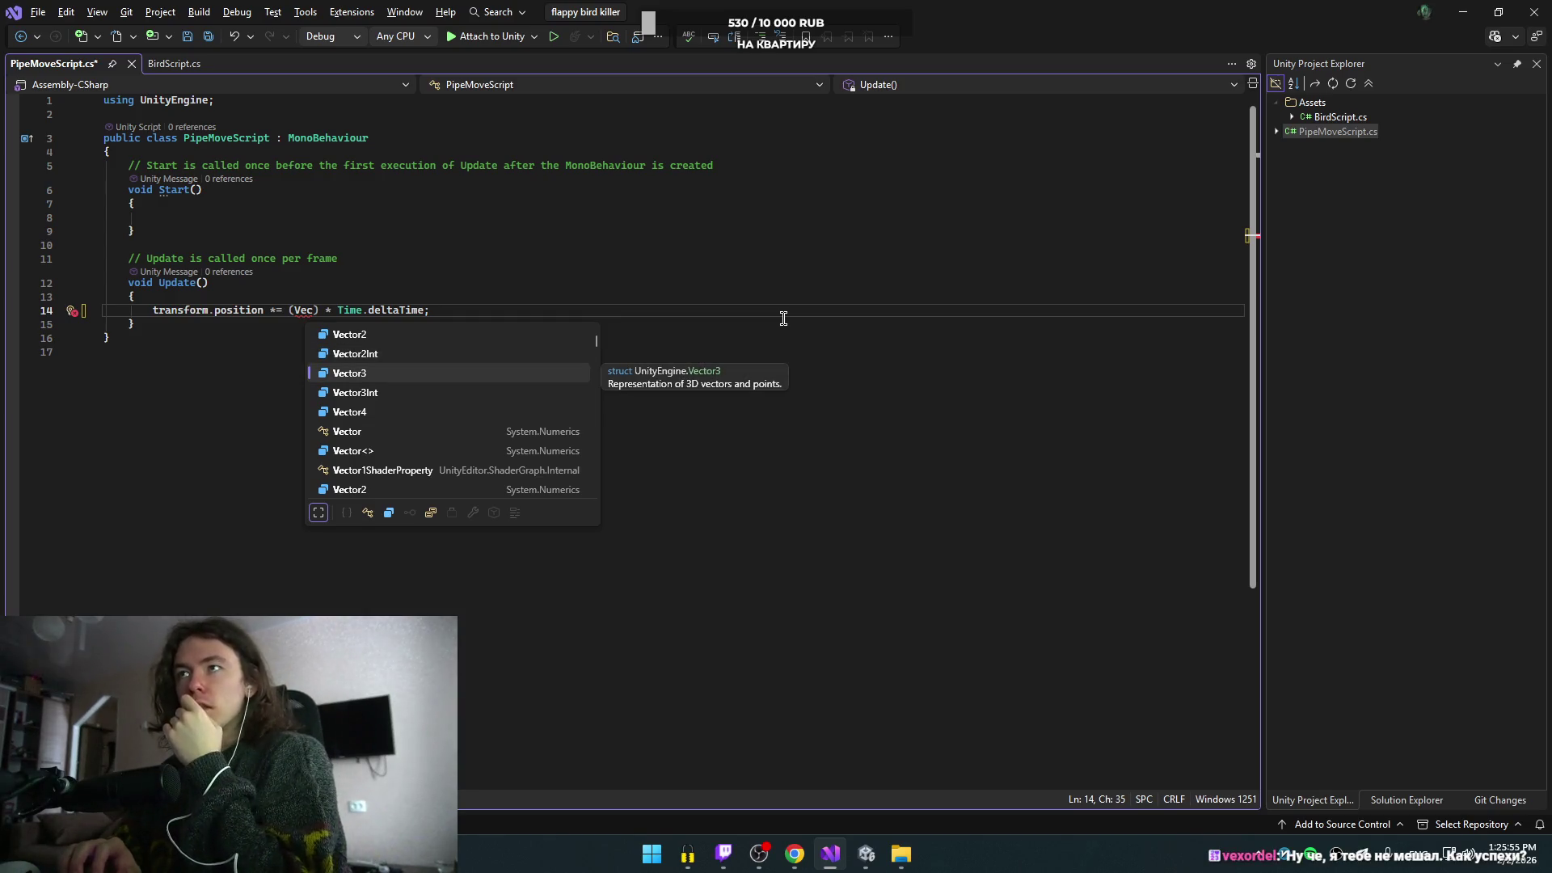
{"action": "key", "text": "Up"}
{"action": "key", "text": "Up"}
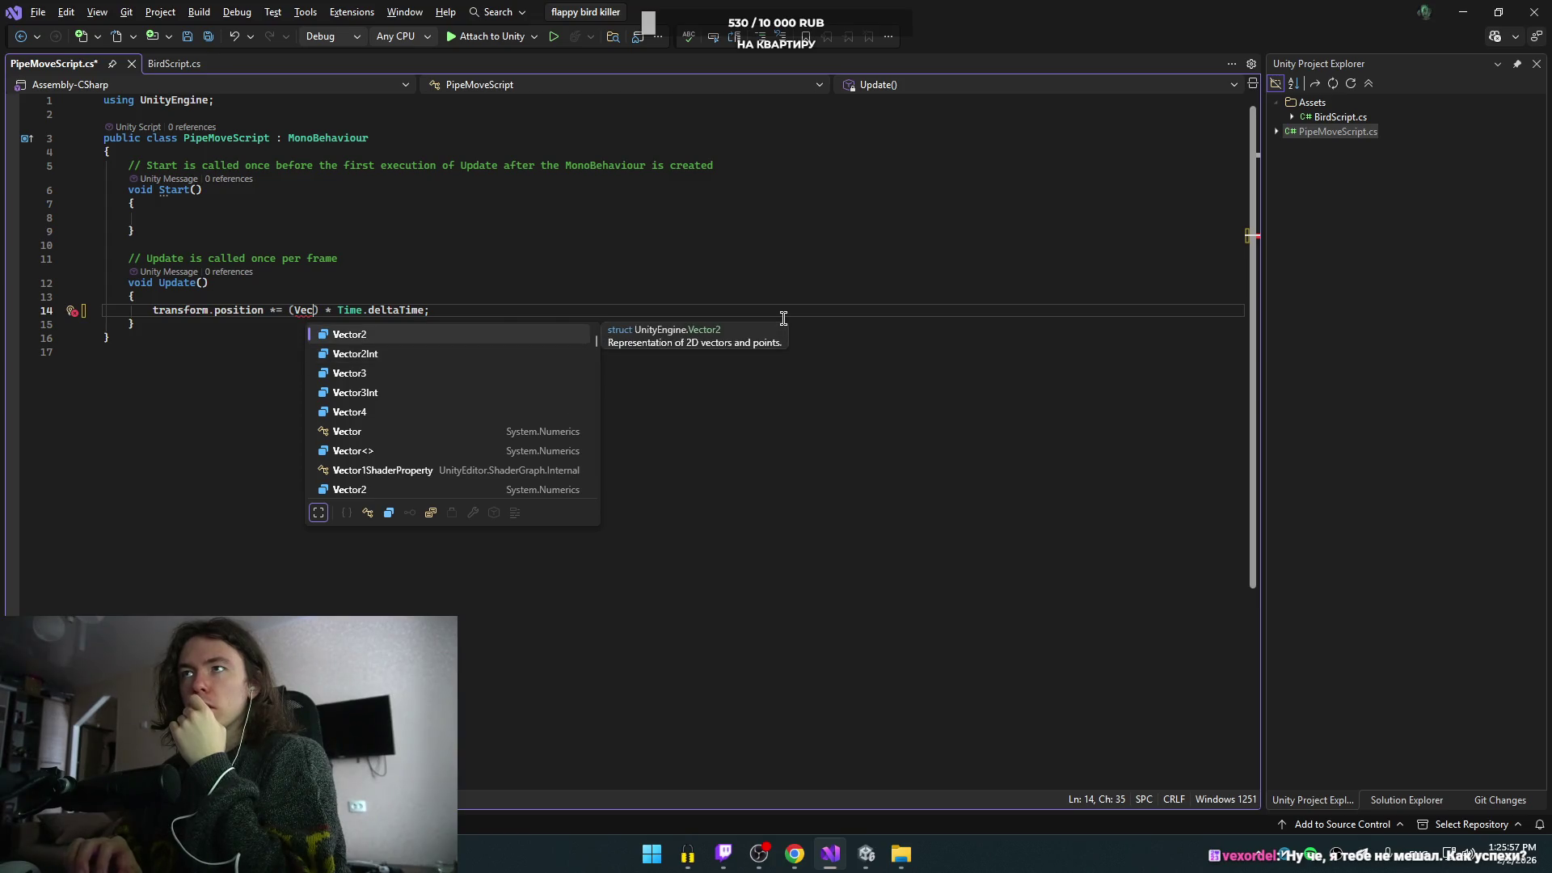
{"action": "key", "text": "Down"}
{"action": "key", "text": "Down"}
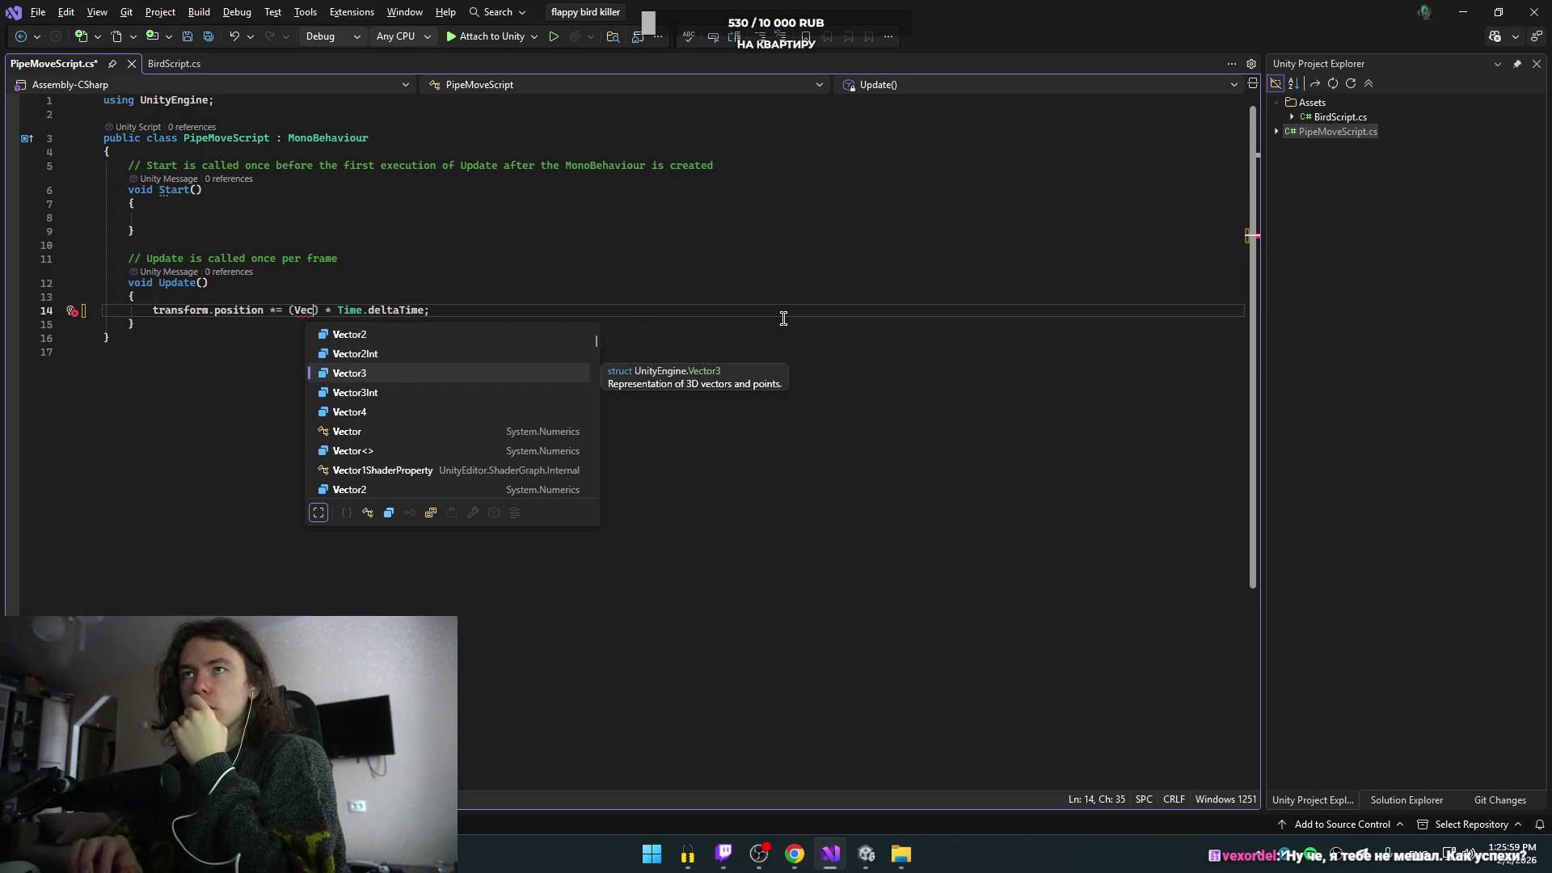
{"action": "key", "text": "Tab"}
{"action": "type", "text": "*"}
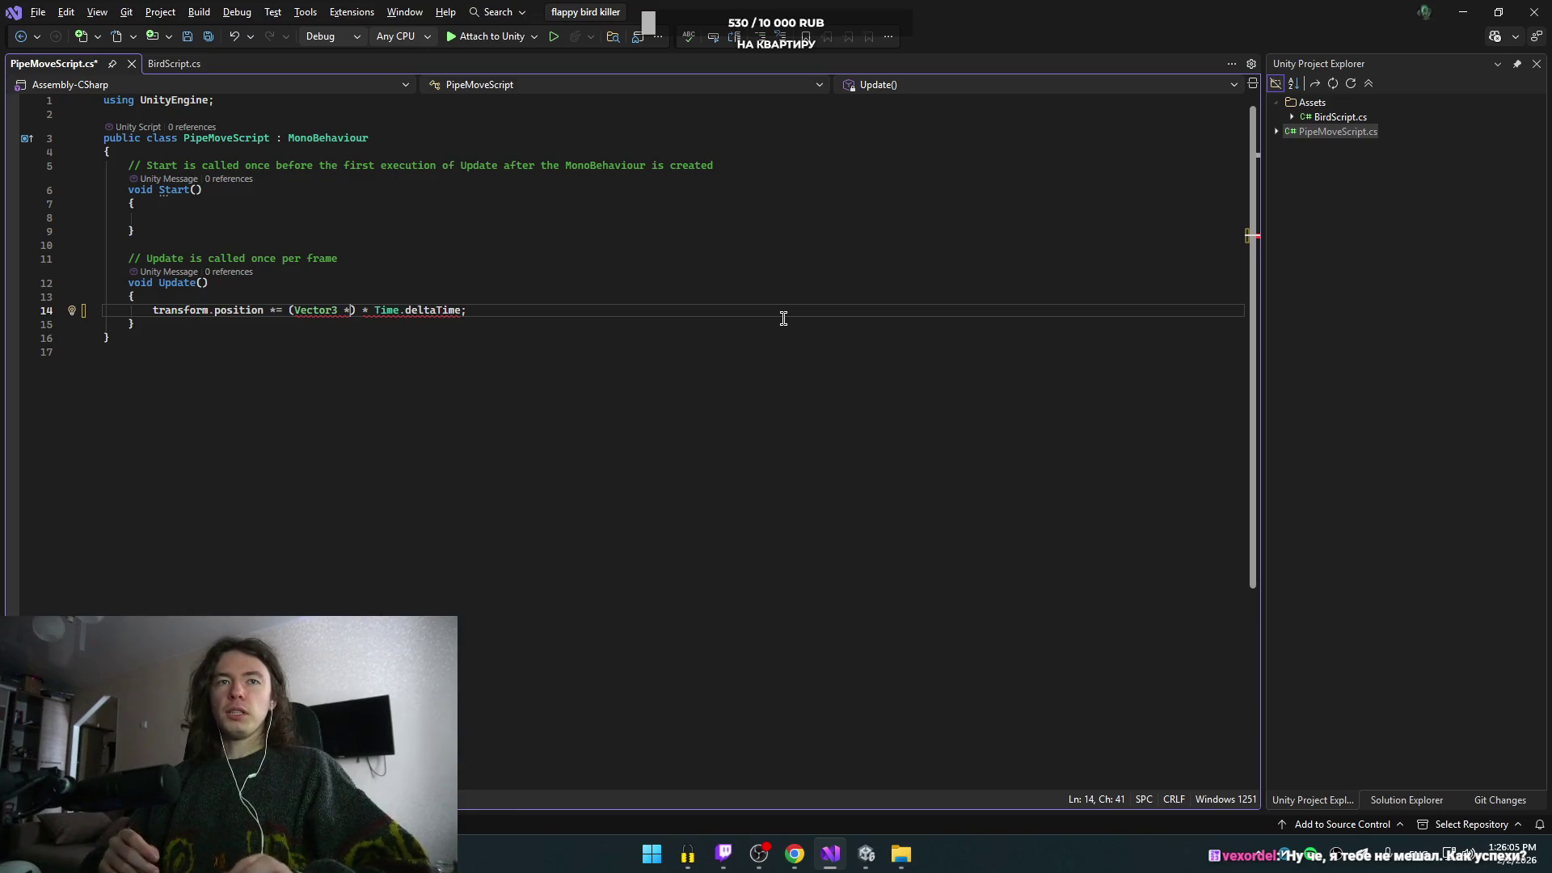
- Complete the parentheses as 'Vector3.left * moveSpeed'
{"action": "key", "text": "alt+Tab"}
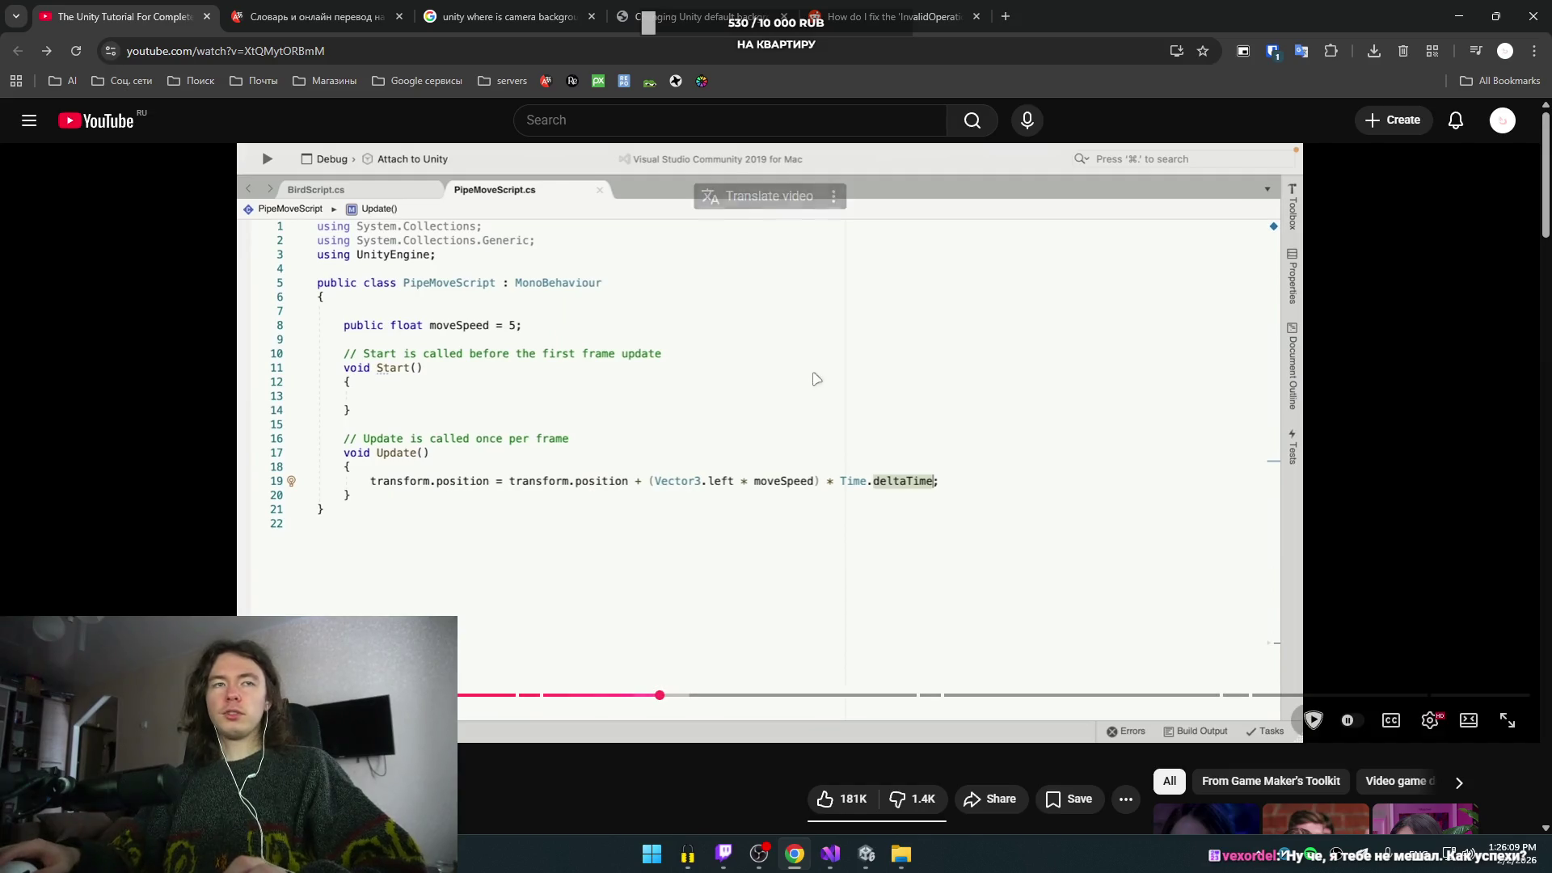
{"action": "key", "text": "alt+Tab"}
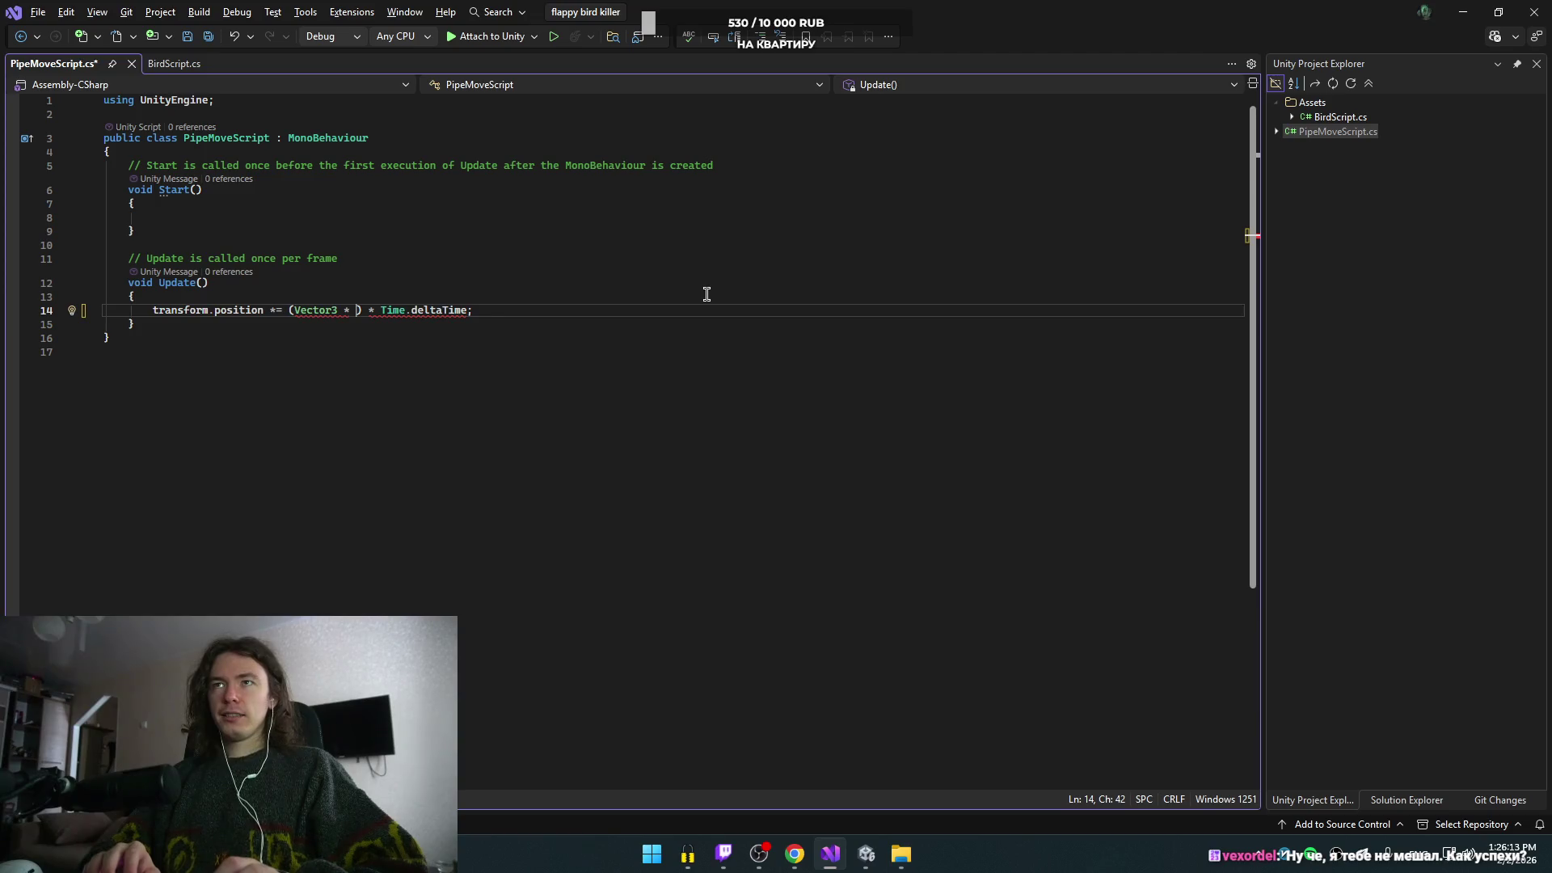
{"action": "key", "text": "alt+Tab"}
{"action": "key", "text": "alt+Tab"}
{"action": "key", "text": "BackSpace"}
{"action": "key", "text": "BackSpace"}
{"action": "key", "text": "BackSpace"}
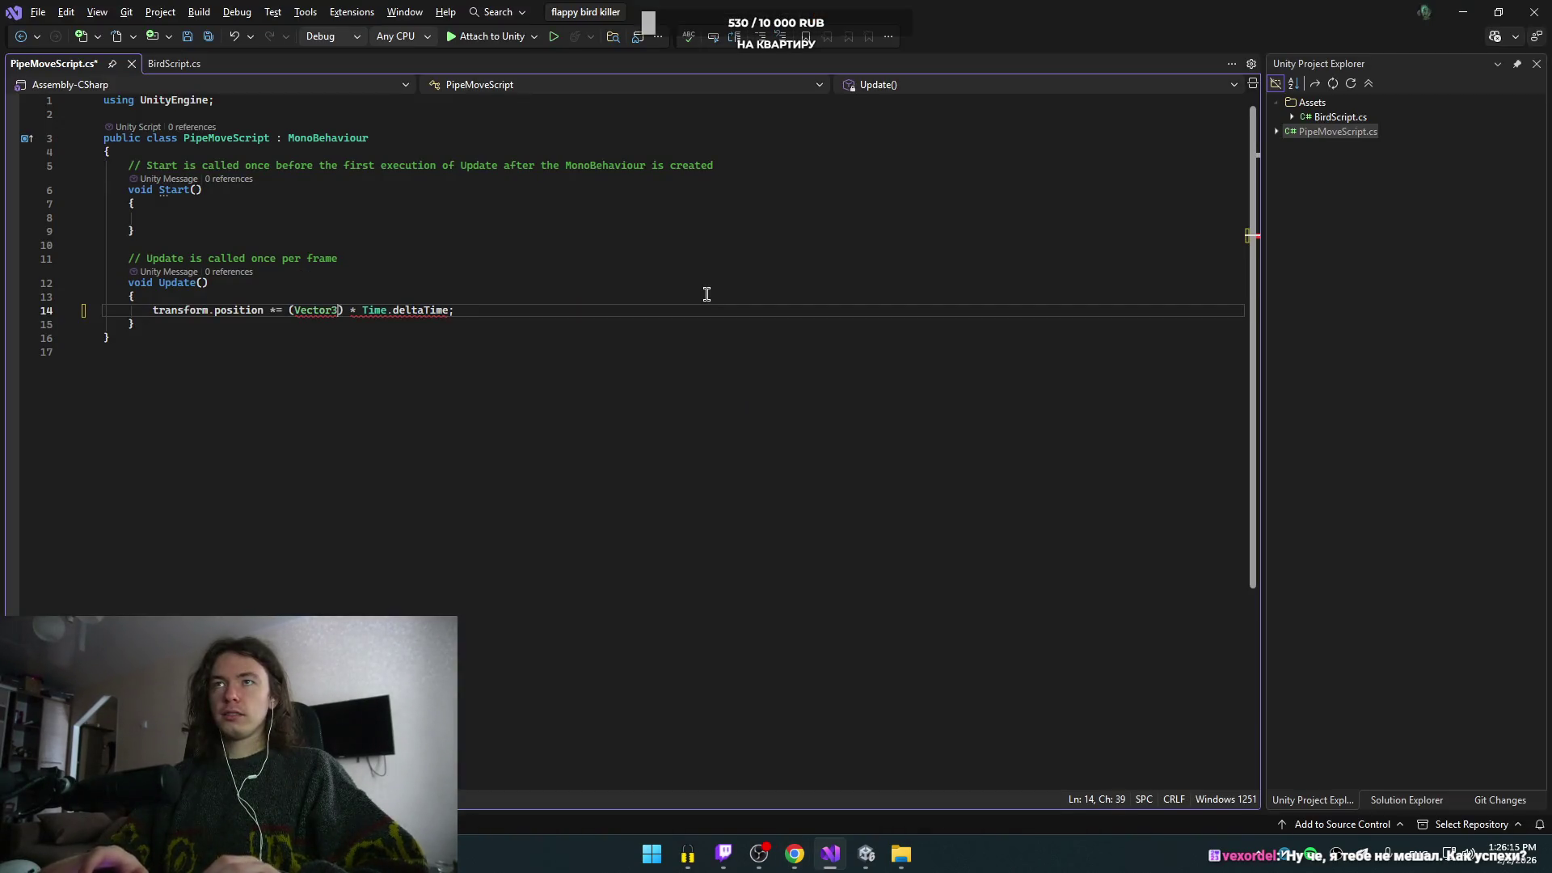
{"action": "type", "text": ".left "}
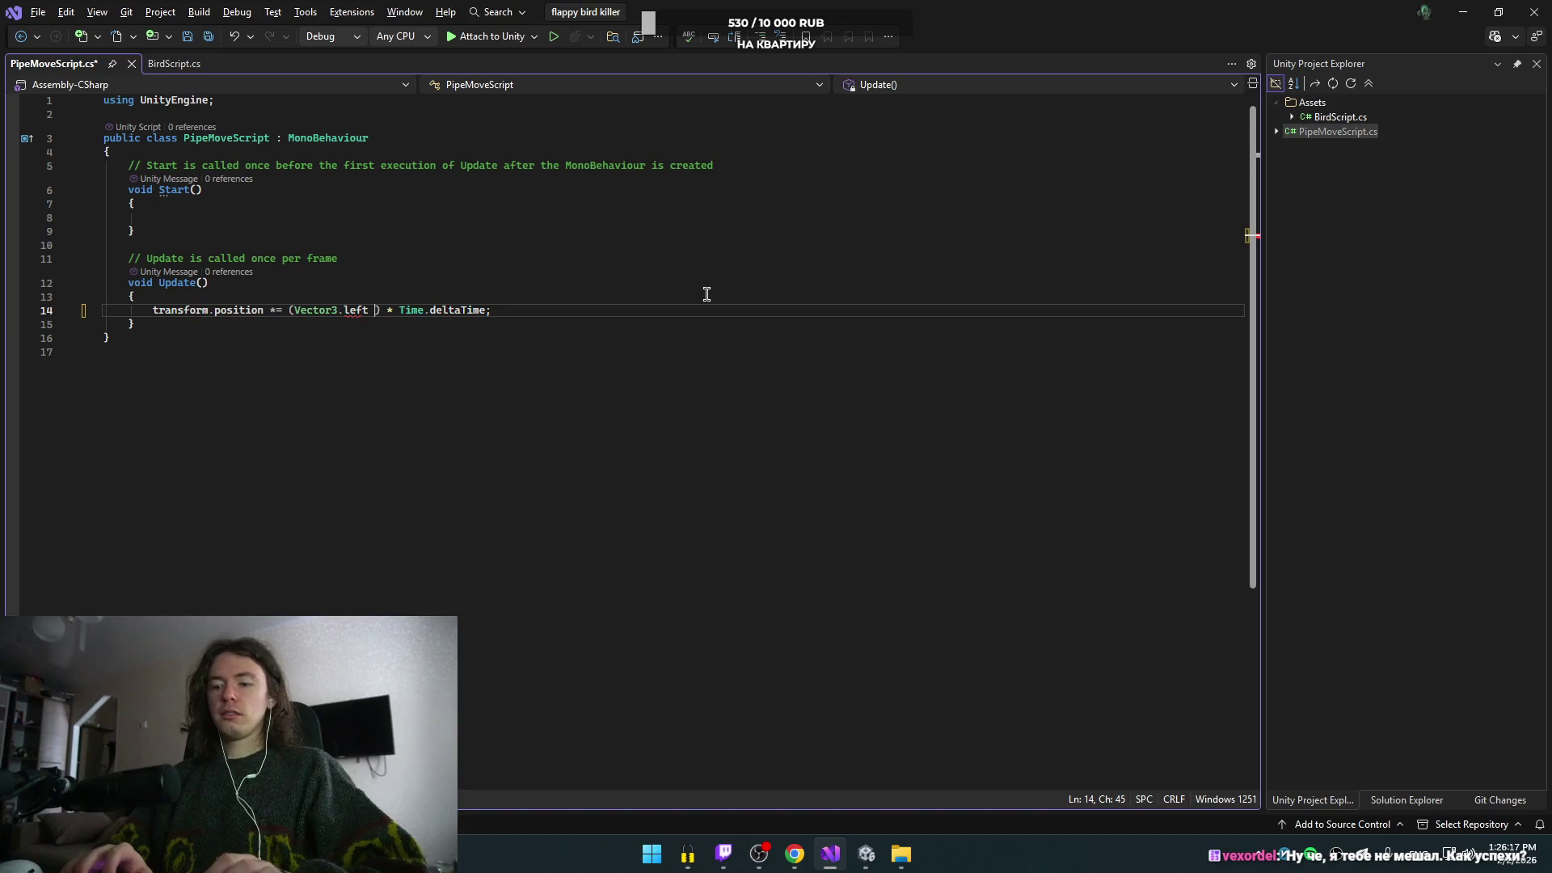
{"action": "type", "text": "*"}
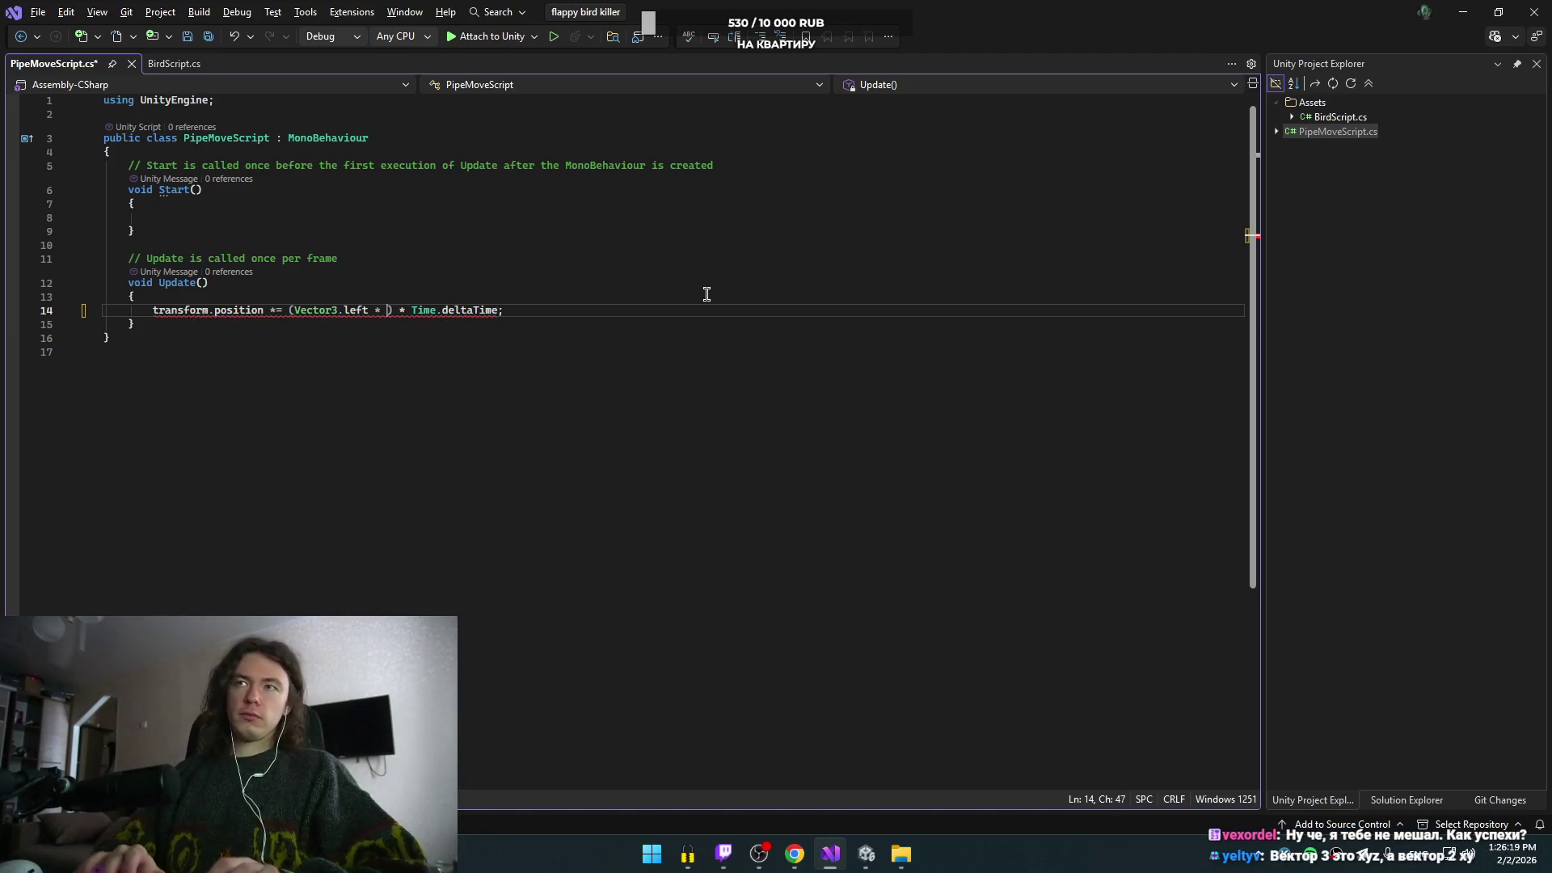
{"action": "key", "text": "alt+Tab"}
{"action": "key", "text": "alt+Tab"}
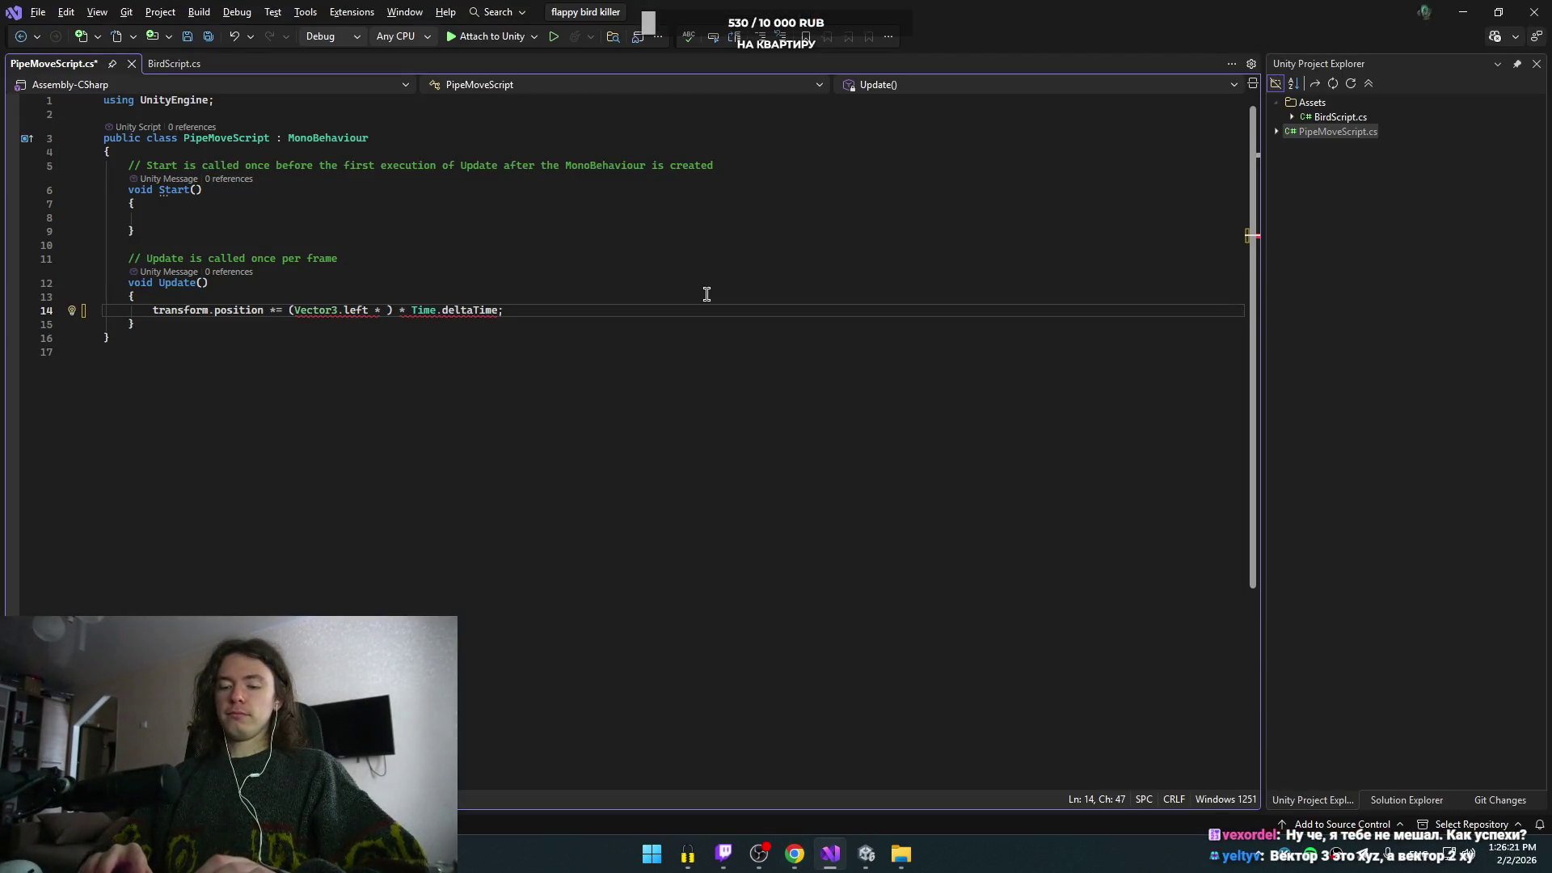
{"action": "type", "text": "moveSppe"}
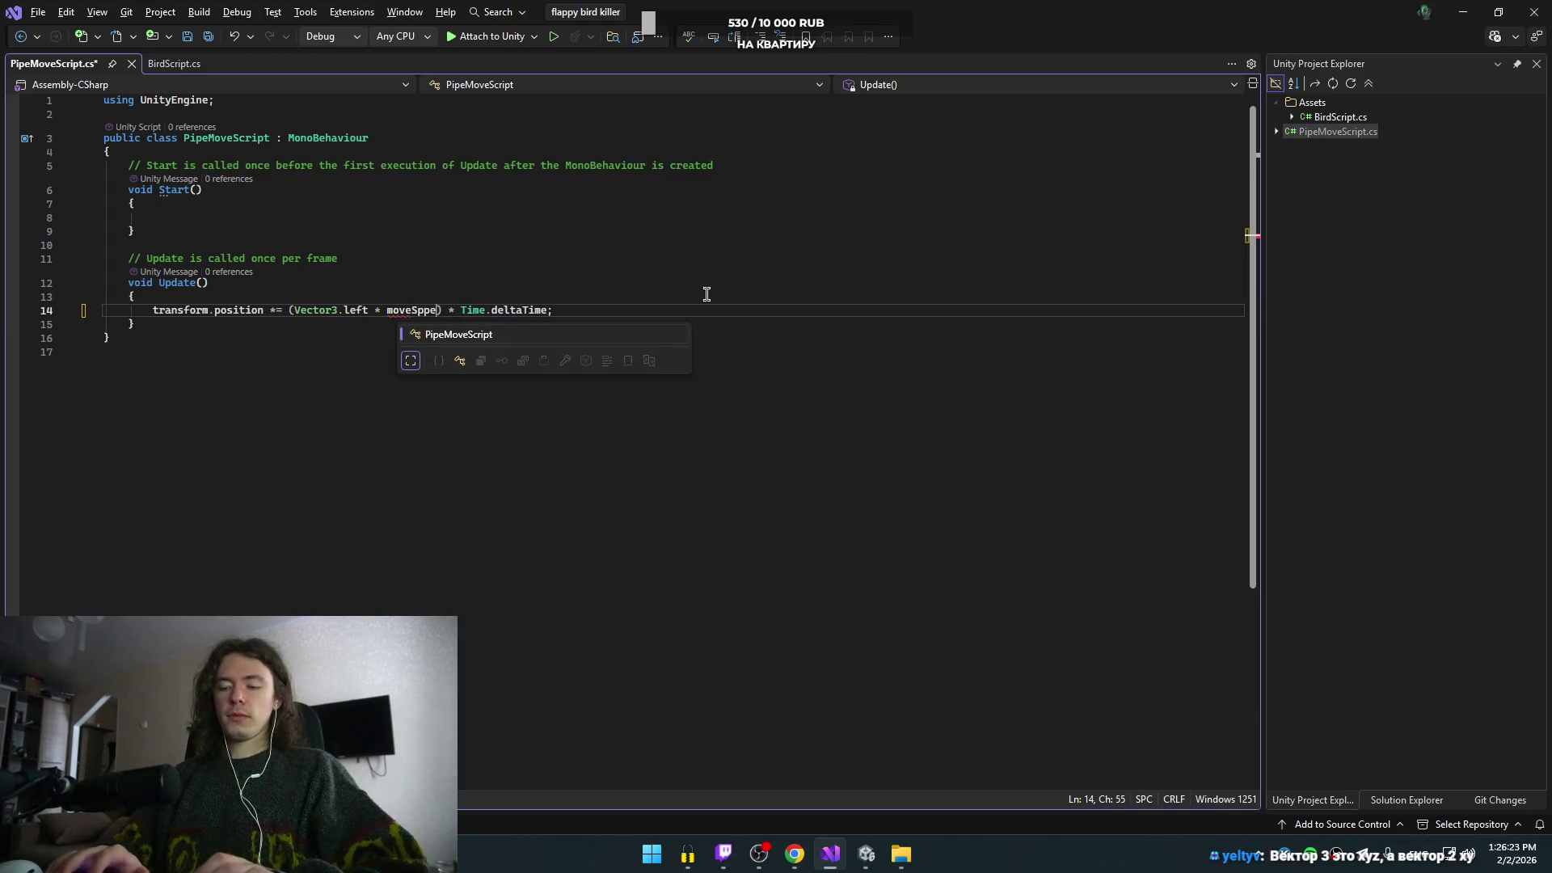
{"action": "key", "text": "BackSpace"}
{"action": "key", "text": "BackSpace"}
{"action": "type", "text": "eed"}
{"action": "key", "text": "ctrl+shift+Left"}
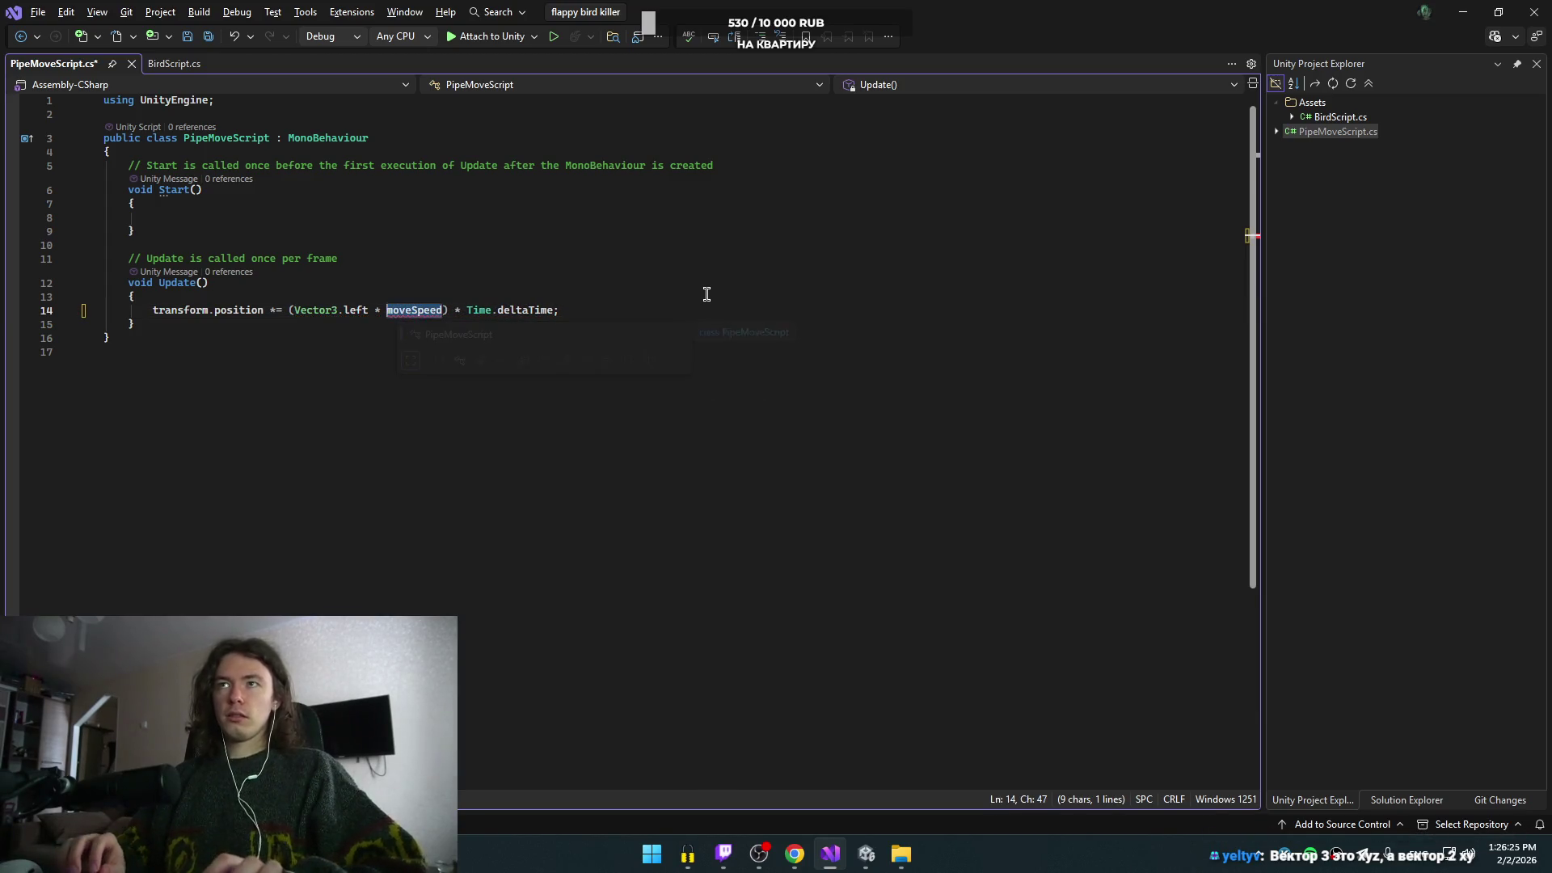
- Declare 'public float moveSpeed' with a value of 5 at the top of the class
{"action": "left_click", "coordinate": [405, 141]}
{"action": "key", "text": "Down"}
{"action": "key", "text": "Return"}
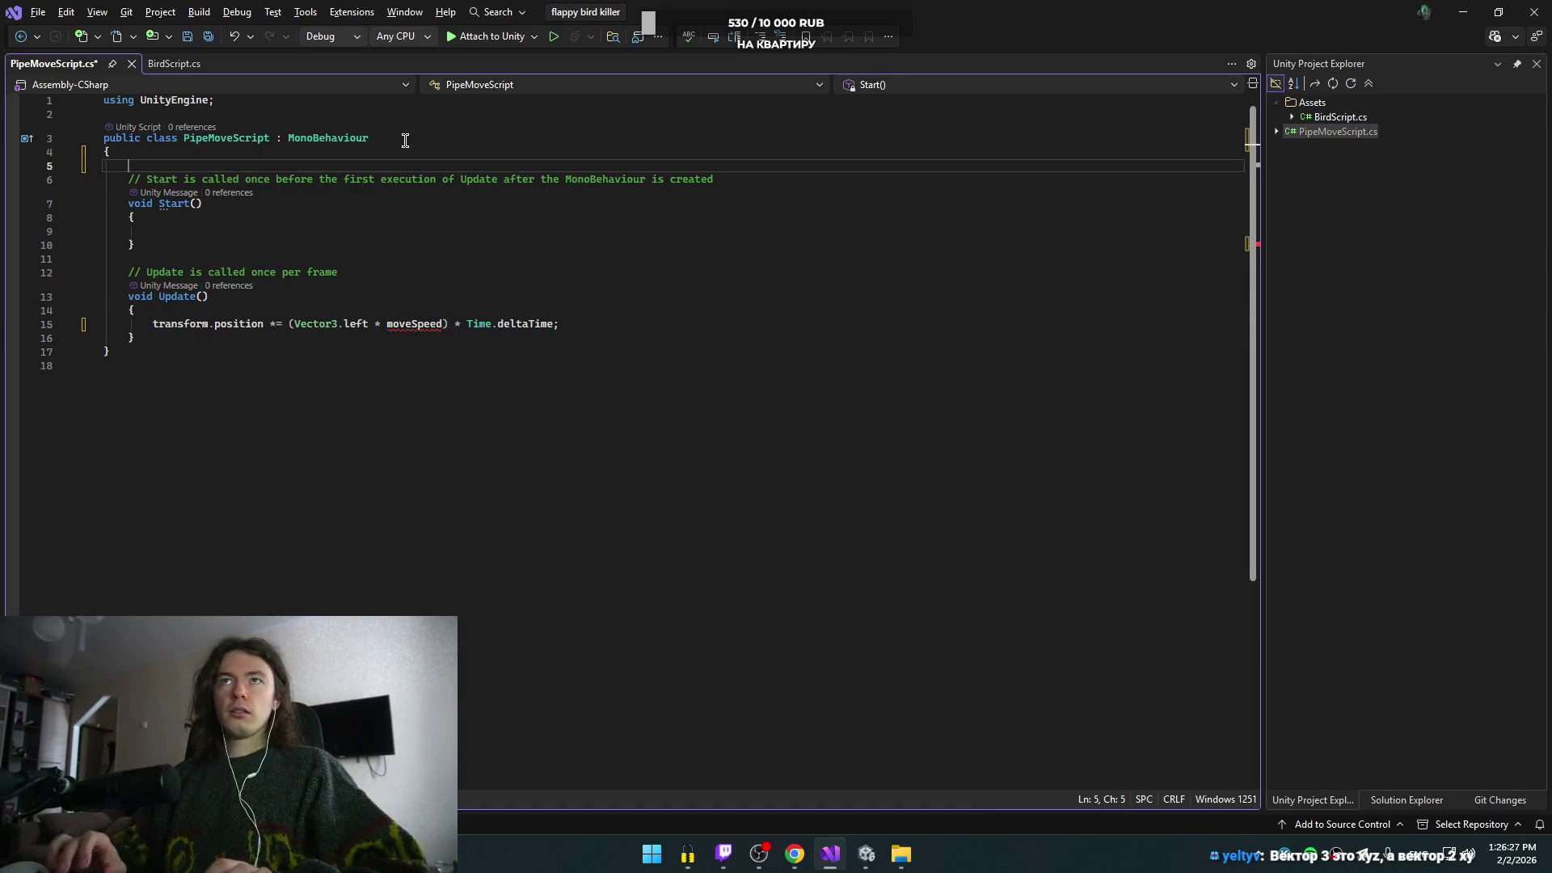
{"action": "key", "text": "Return"}
{"action": "key", "text": "Up"}
{"action": "key", "text": "Tab"}
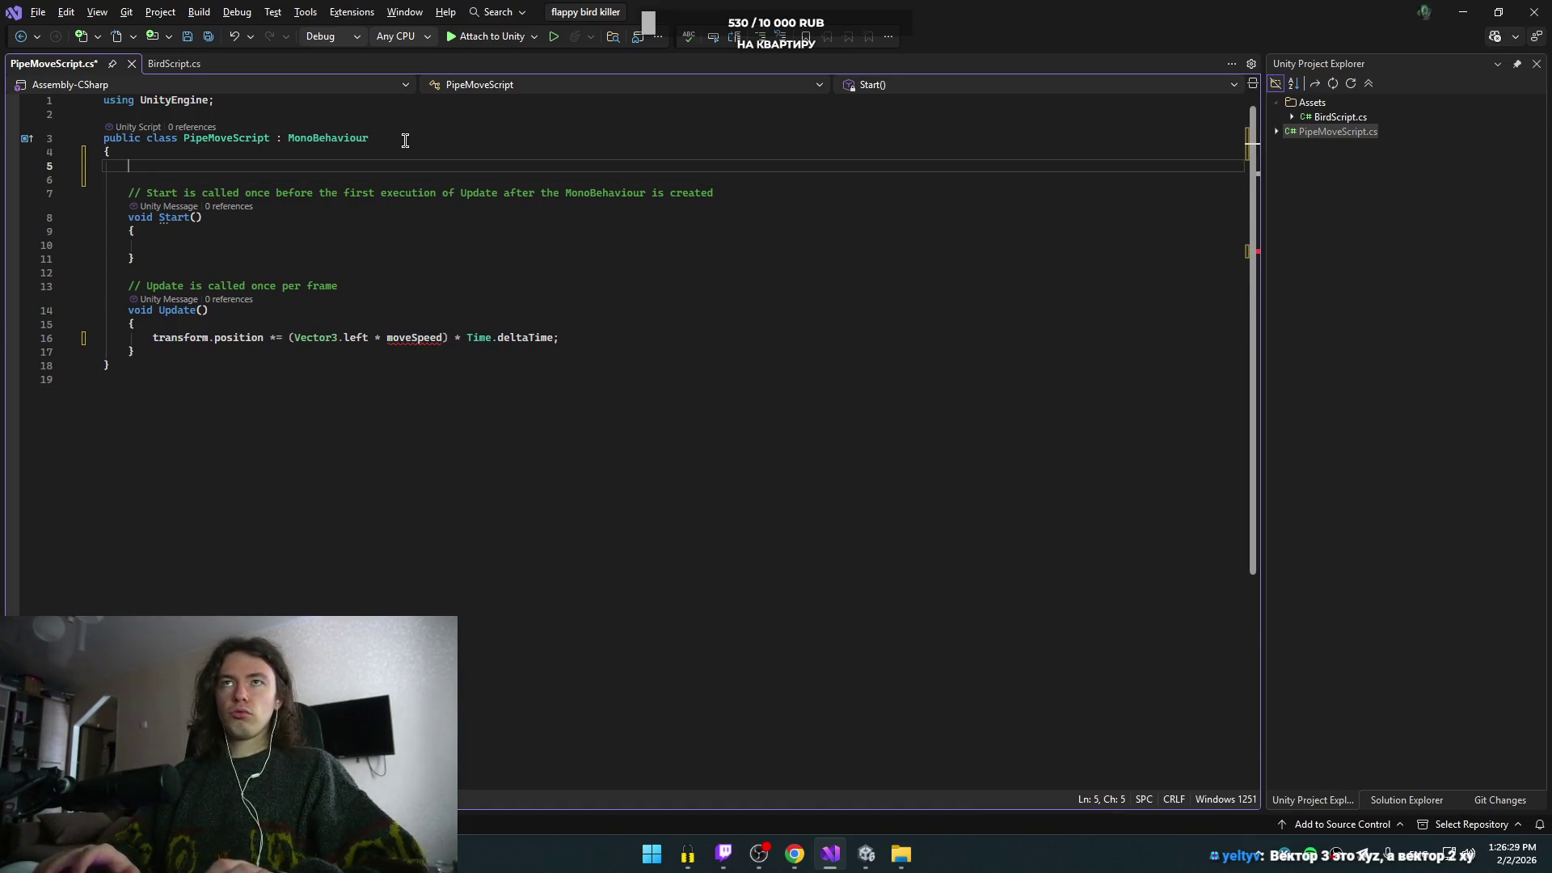
{"action": "type", "text": "pu"}
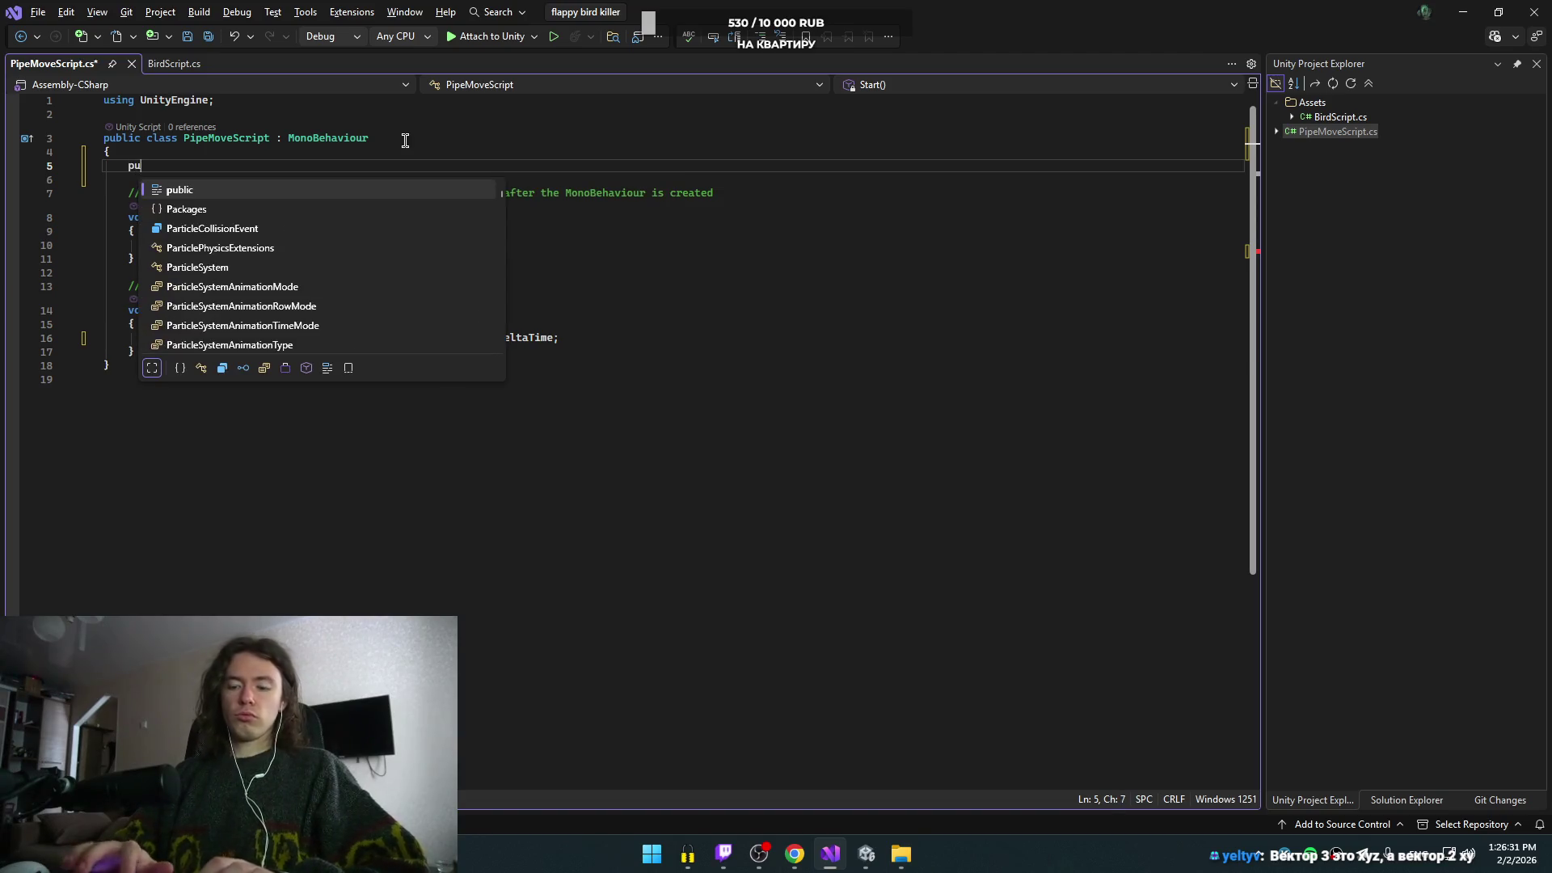
{"action": "type", "text": "blic "}
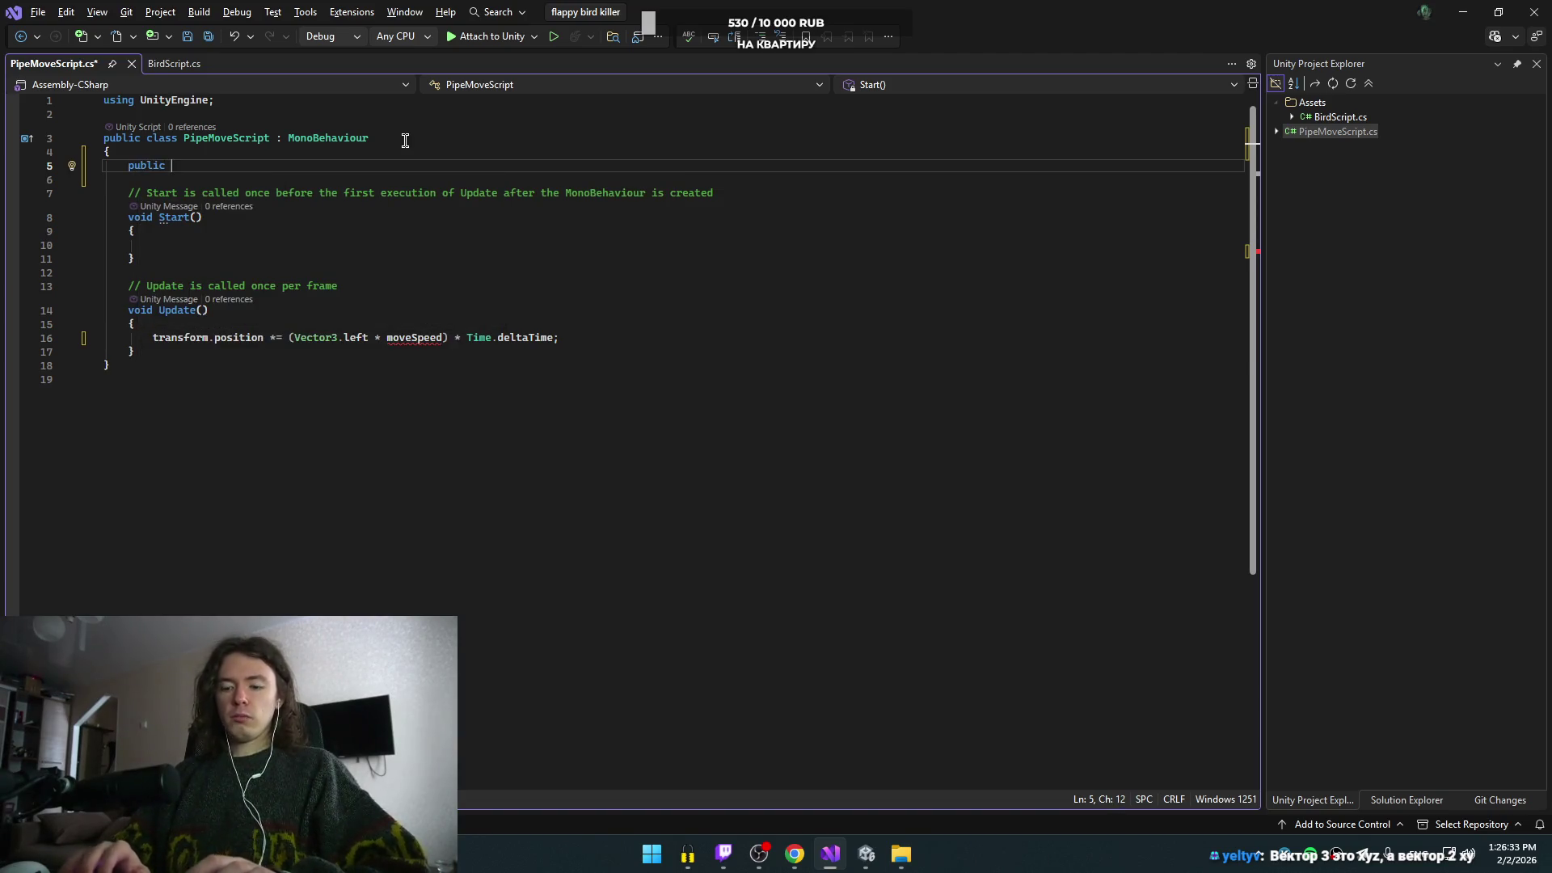
{"action": "type", "text": "float moveSpeed ="}
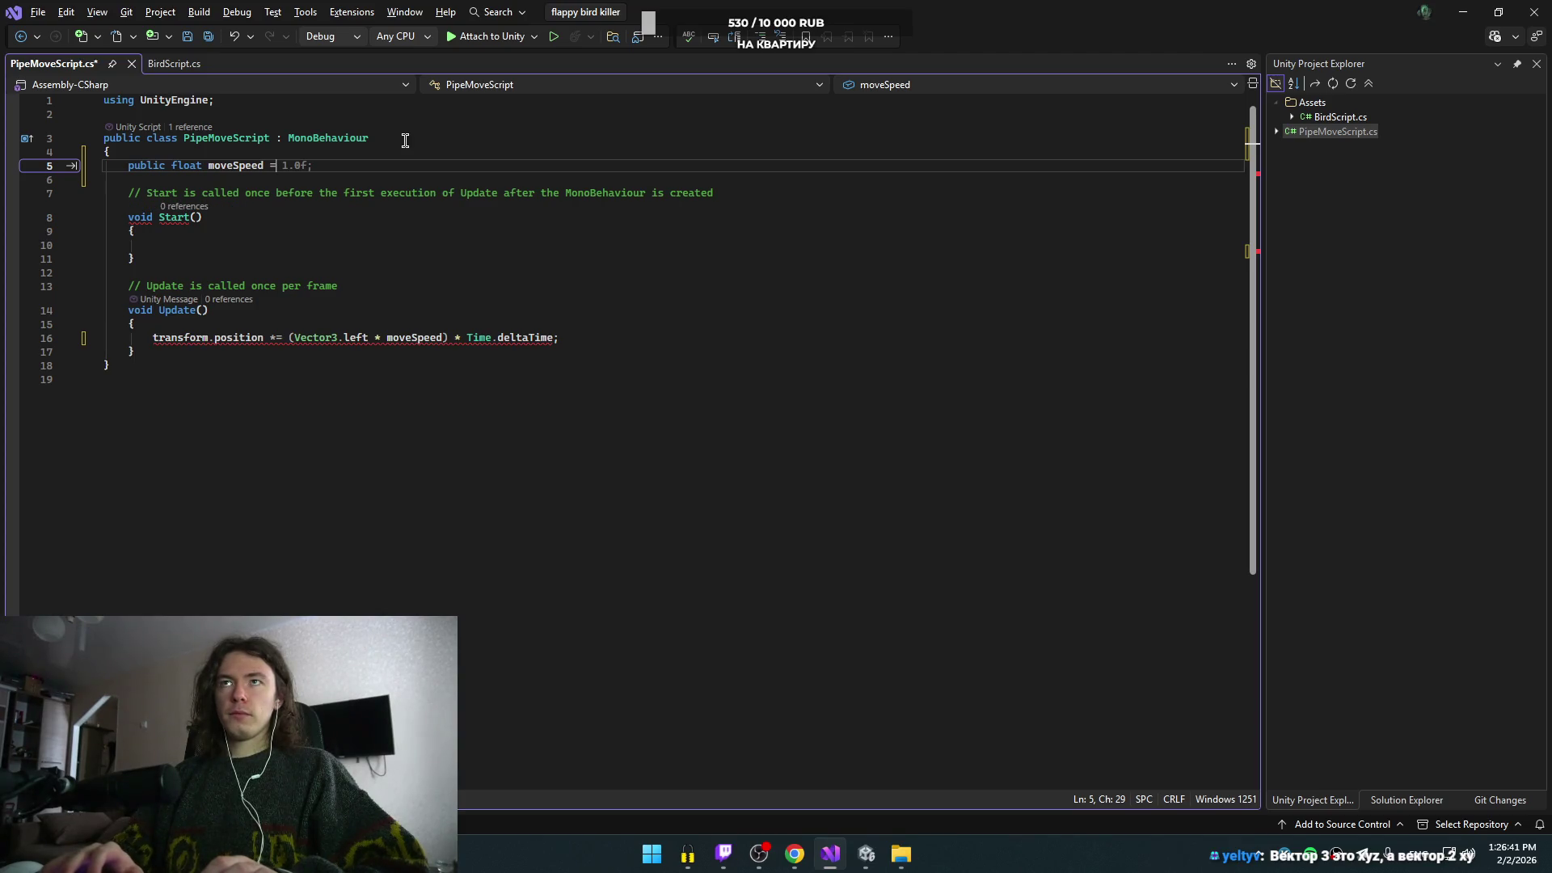
{"action": "type", "text": " 5;"}
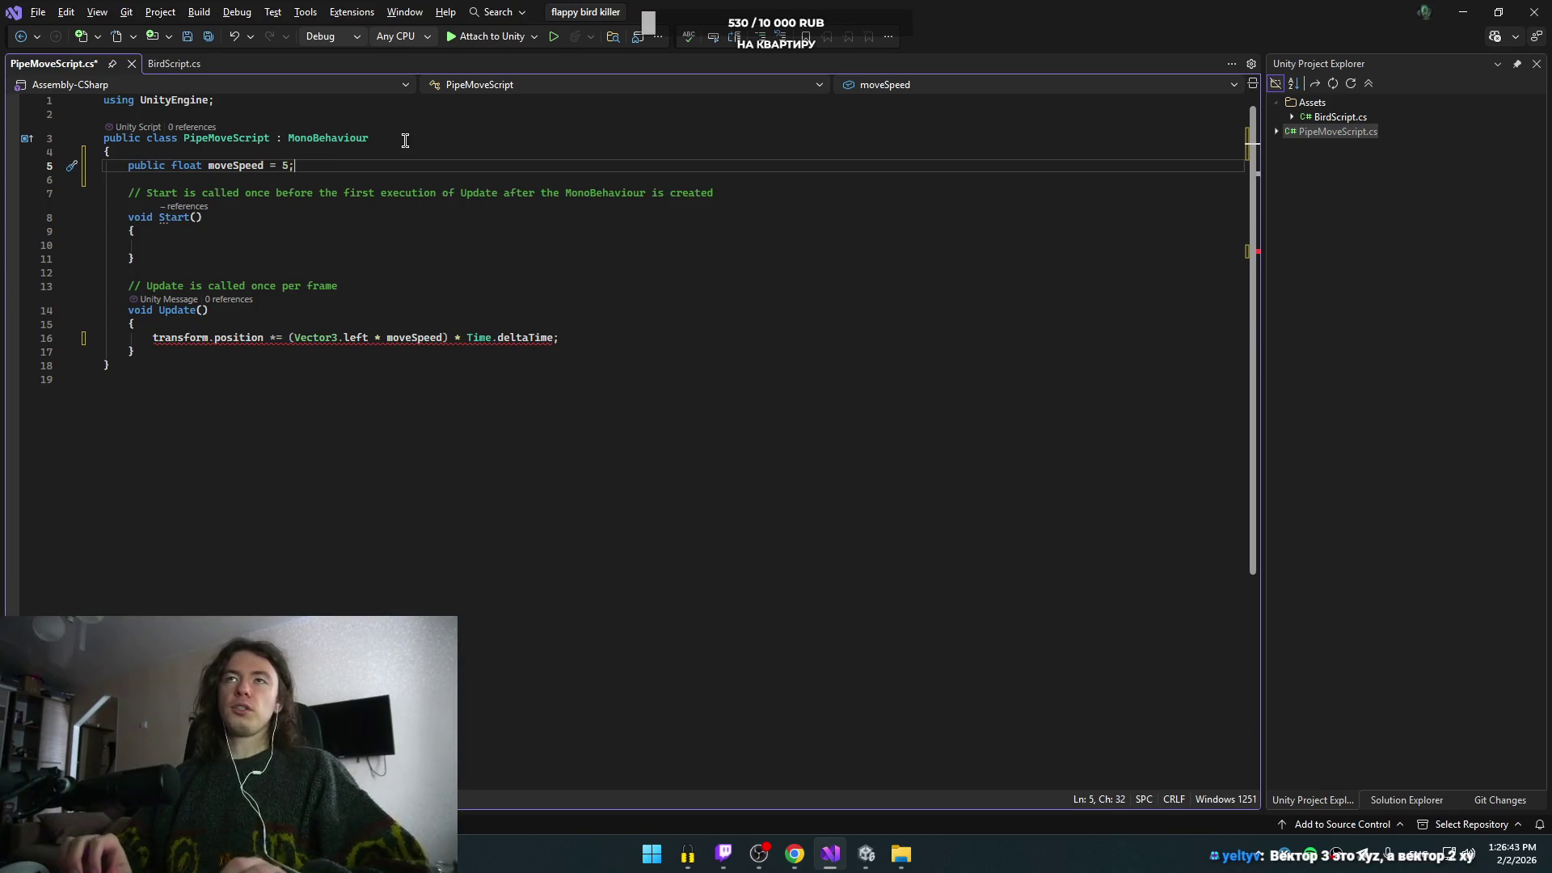
- Change the moveSpeed value from 5 to 0.001
{"action": "key", "text": "Down"}
{"action": "key", "text": "Down"}
{"action": "key", "text": "Down"}
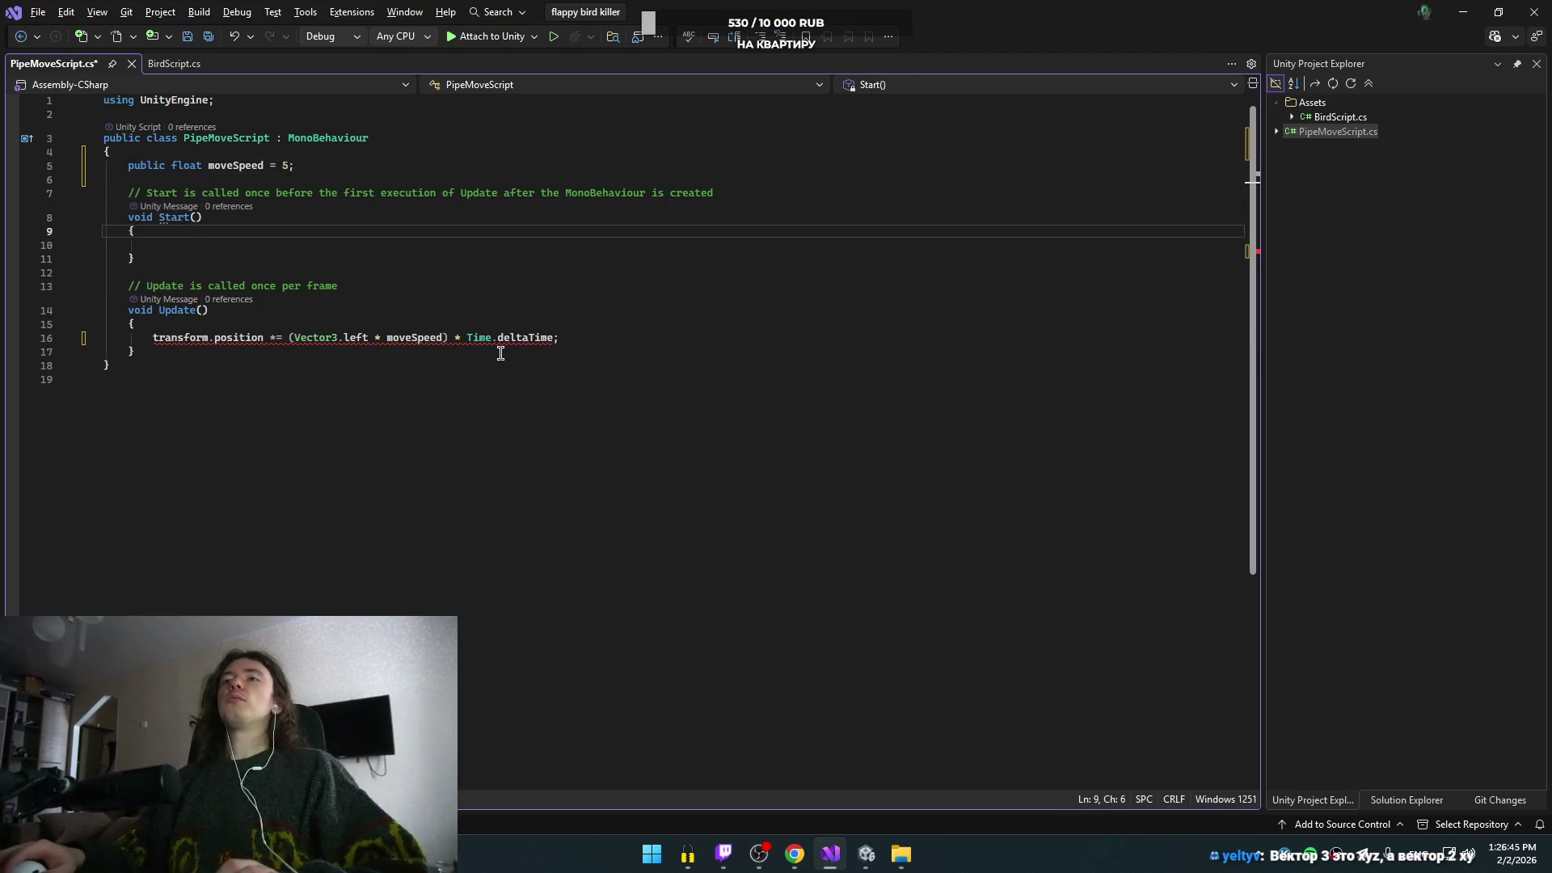
{"action": "key", "text": "Up"}
{"action": "key", "text": "Up"}
{"action": "key", "text": "Up"}
{"action": "key", "text": "Down"}
{"action": "key", "text": "Up"}
{"action": "key", "text": "End"}
{"action": "key", "text": "Left"}
{"action": "key", "text": "BackSpace"}
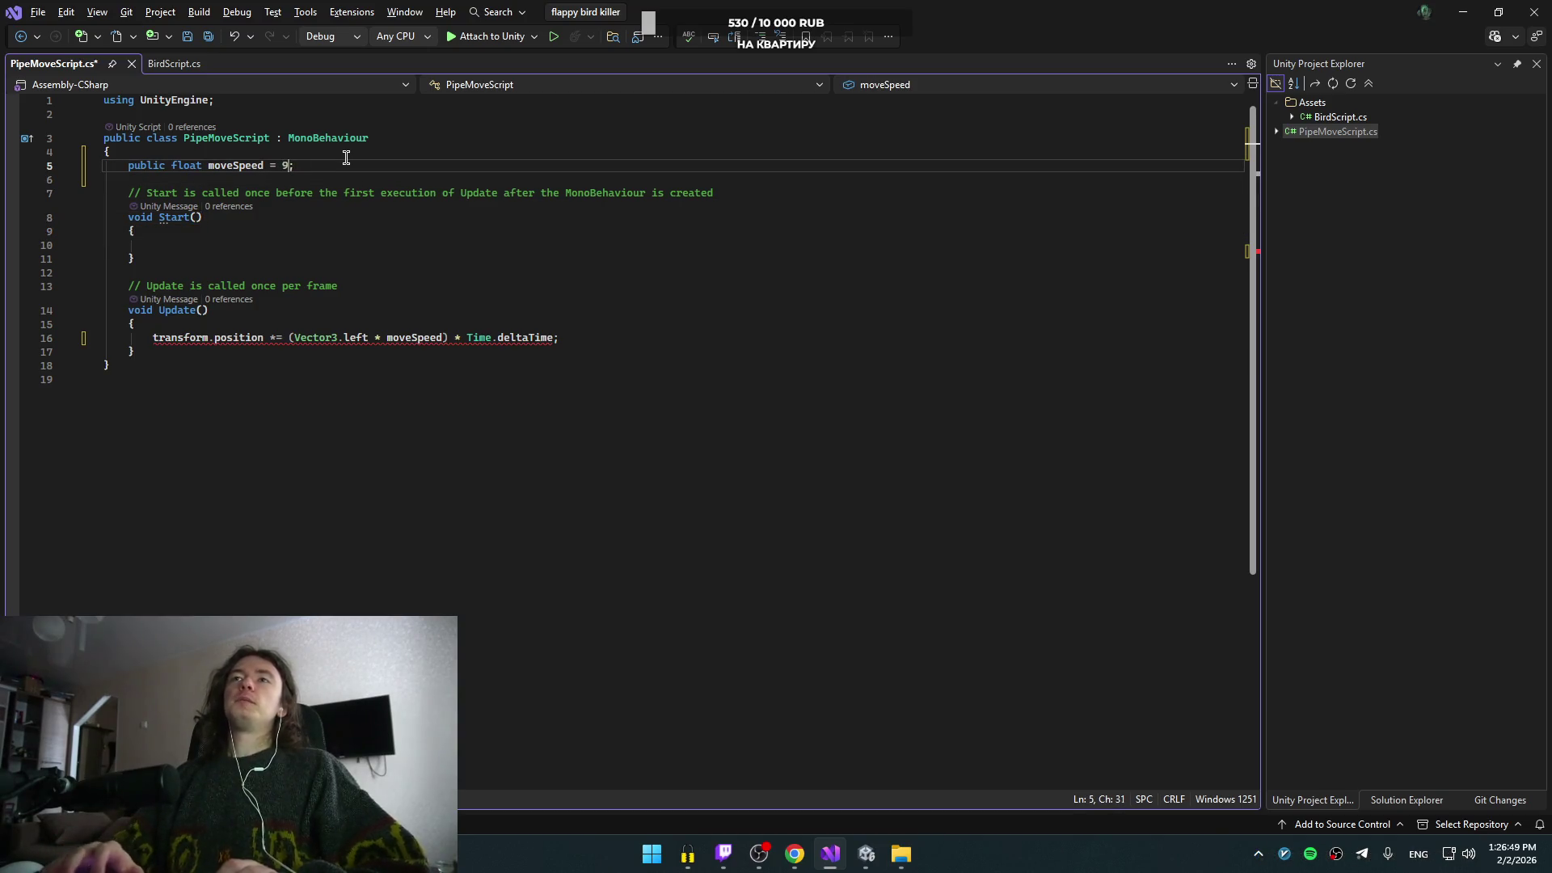
{"action": "type", "text": "0.00."}
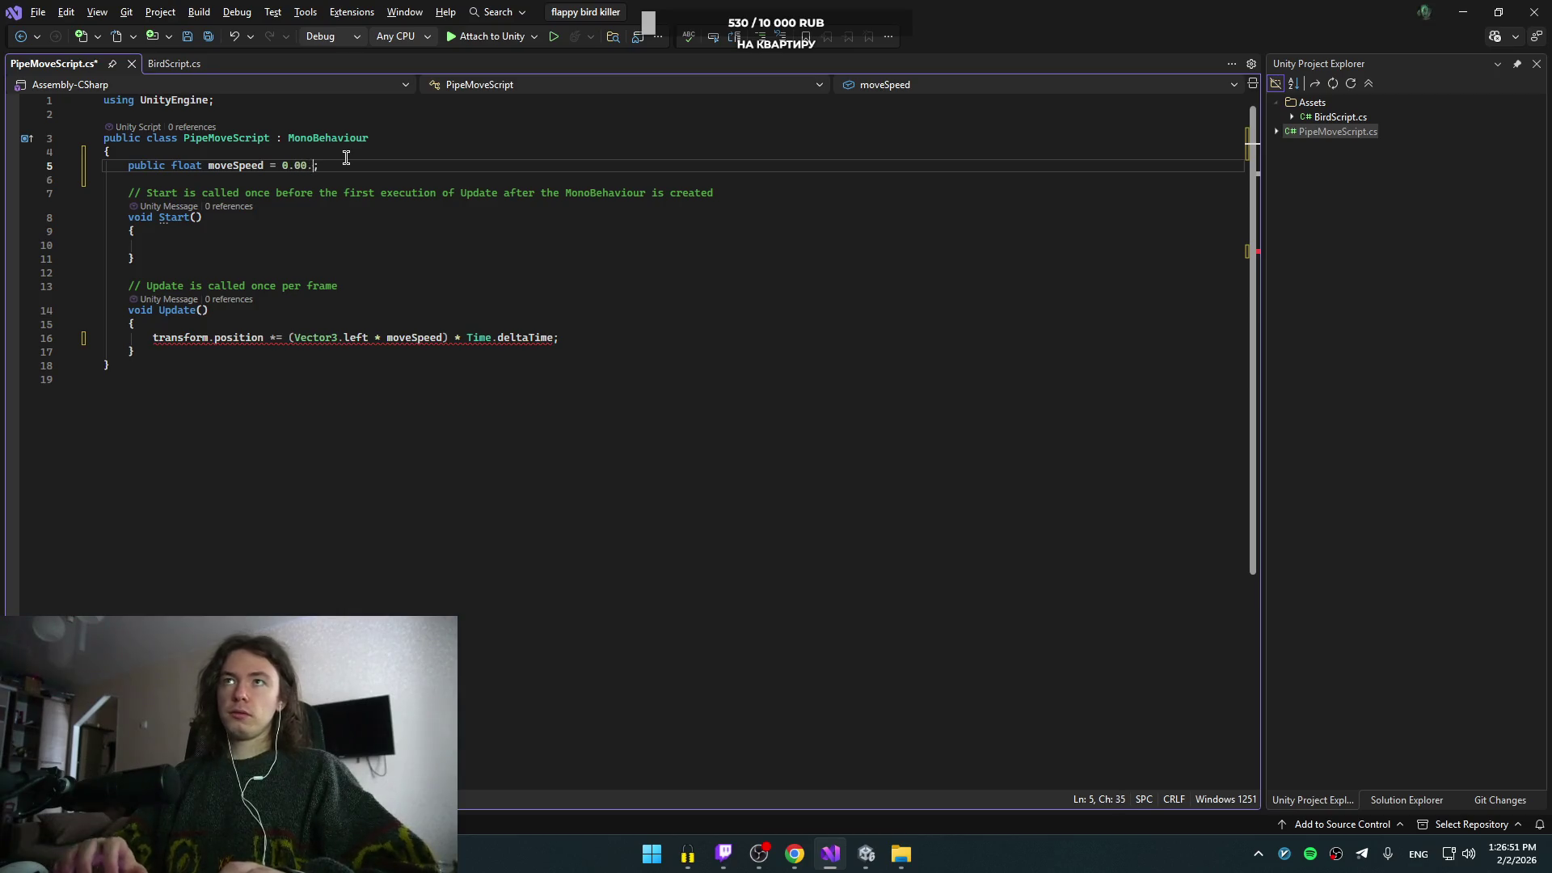
{"action": "key", "text": "BackSpace"}
{"action": "type", "text": "1"}
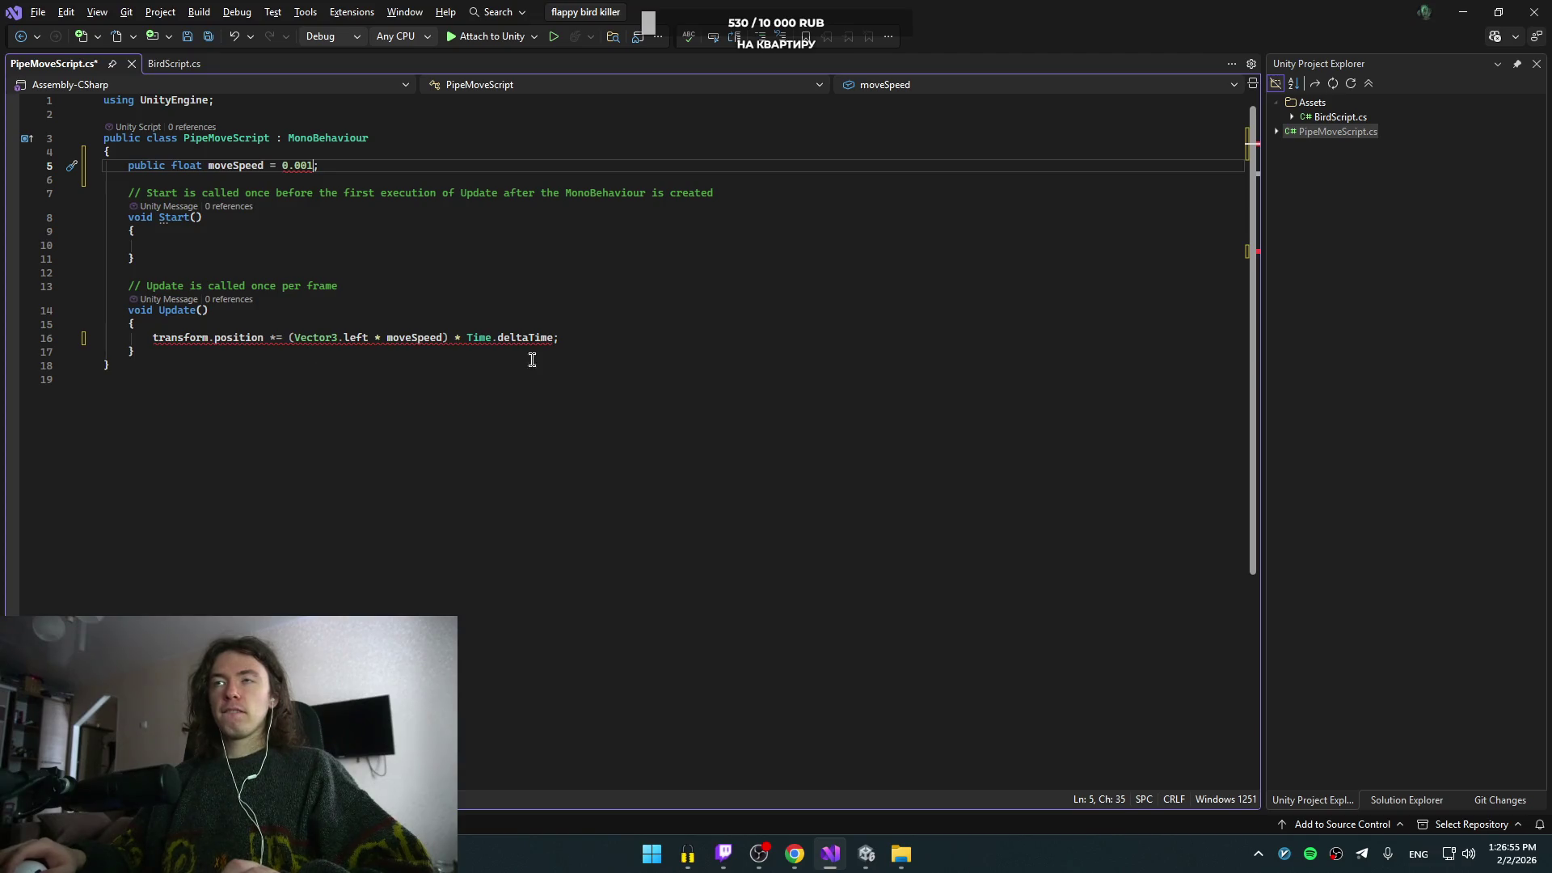
- Select transform.position on the Update movement line and return to the Update declaration
{"action": "left_click", "coordinate": [273, 337]}
{"action": "left_click_drag", "start_coordinate": [264, 337], "coordinate": [153, 337]}
{"action": "key", "text": "Up"}
{"action": "key", "text": "Up"}
{"action": "key", "text": "Up"}
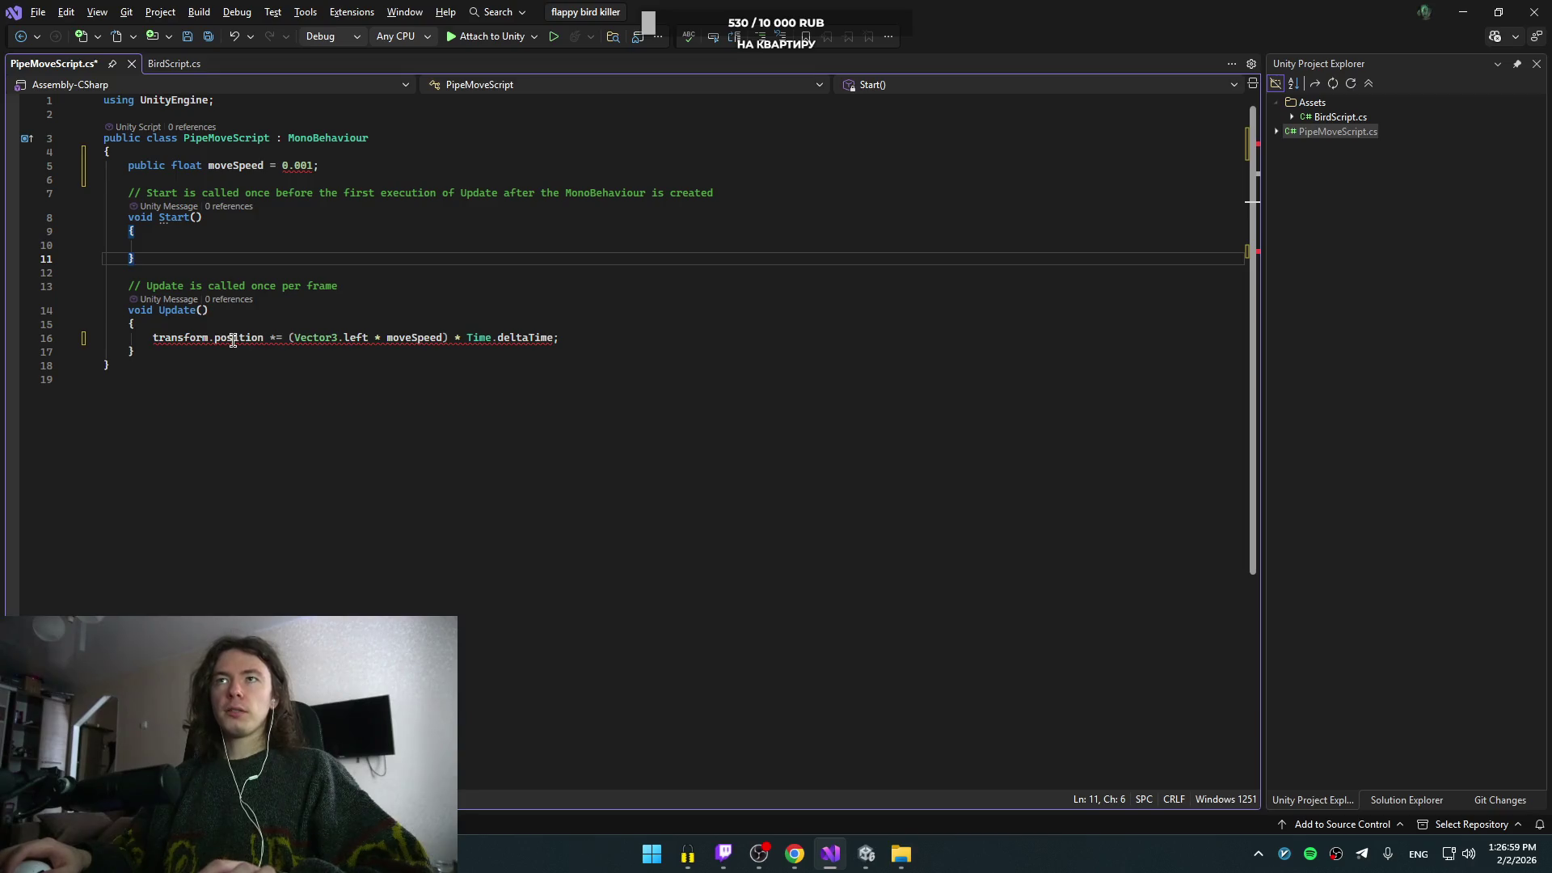
{"action": "left_click", "coordinate": [247, 310]}
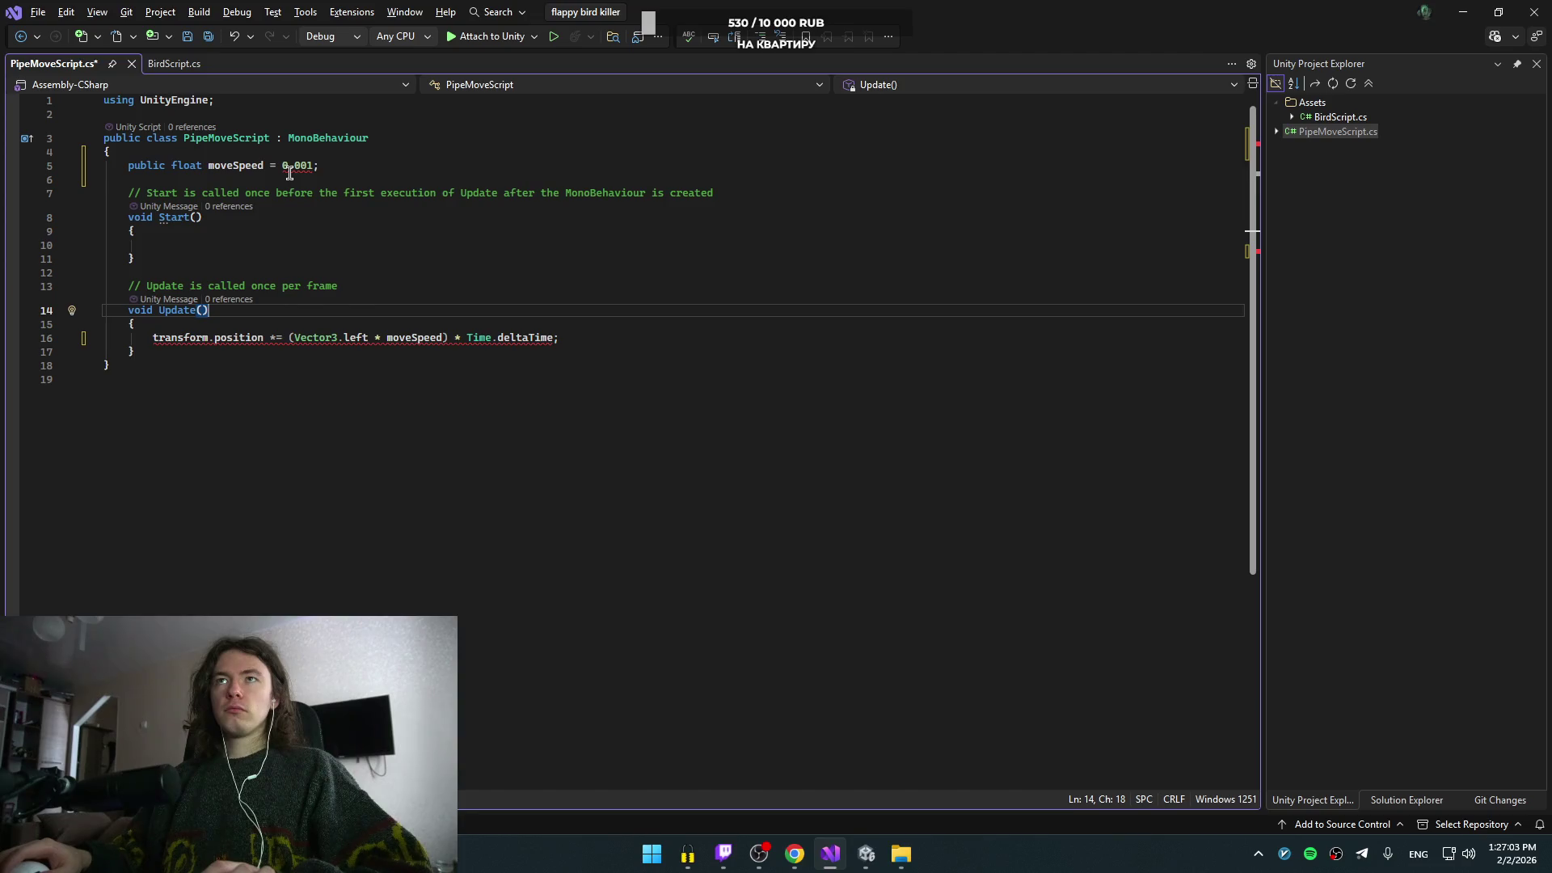
- Make the moveSpeed value a float literal, 0.001f
{"action": "mouse_move", "coordinate": [290, 163]}
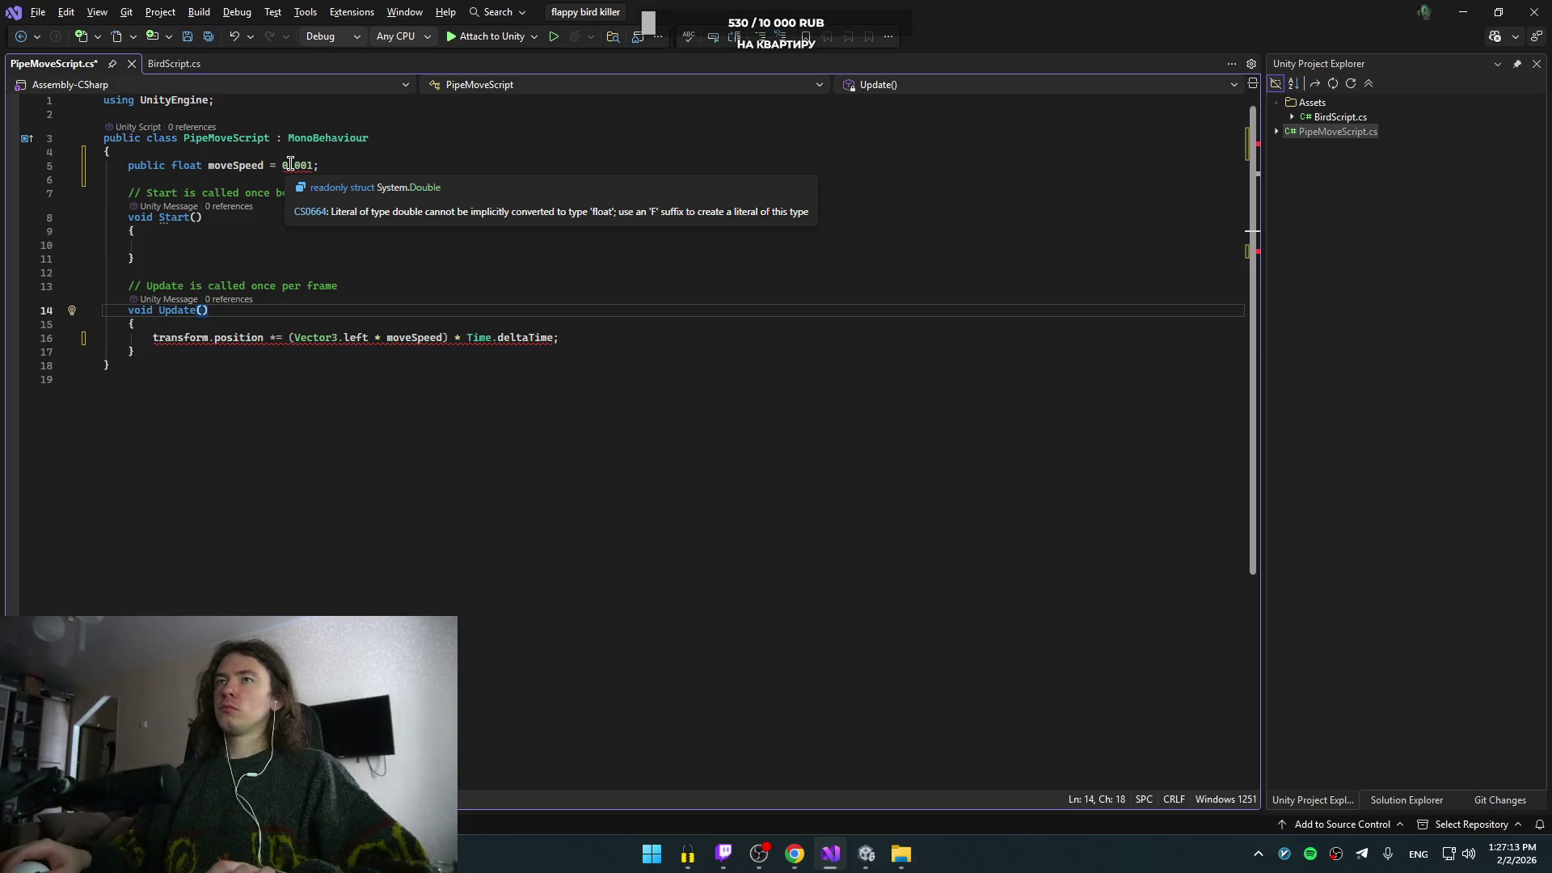
{"action": "left_click", "coordinate": [315, 165]}
{"action": "type", "text": "f"}
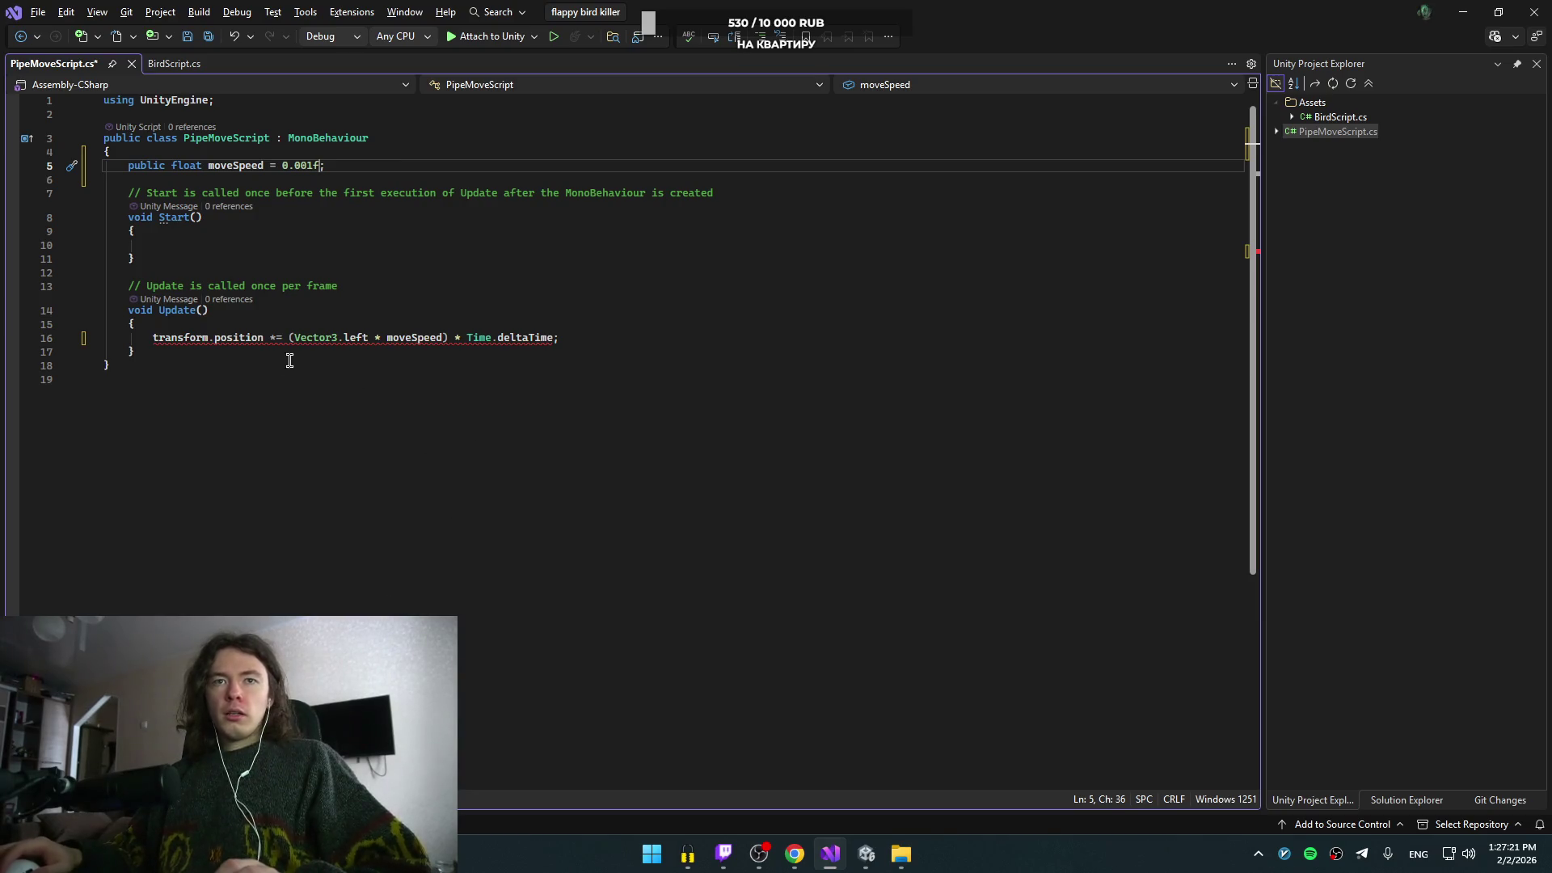
- Change Vector3.left to Vector2.left on line 16
{"action": "mouse_move", "coordinate": [492, 343]}
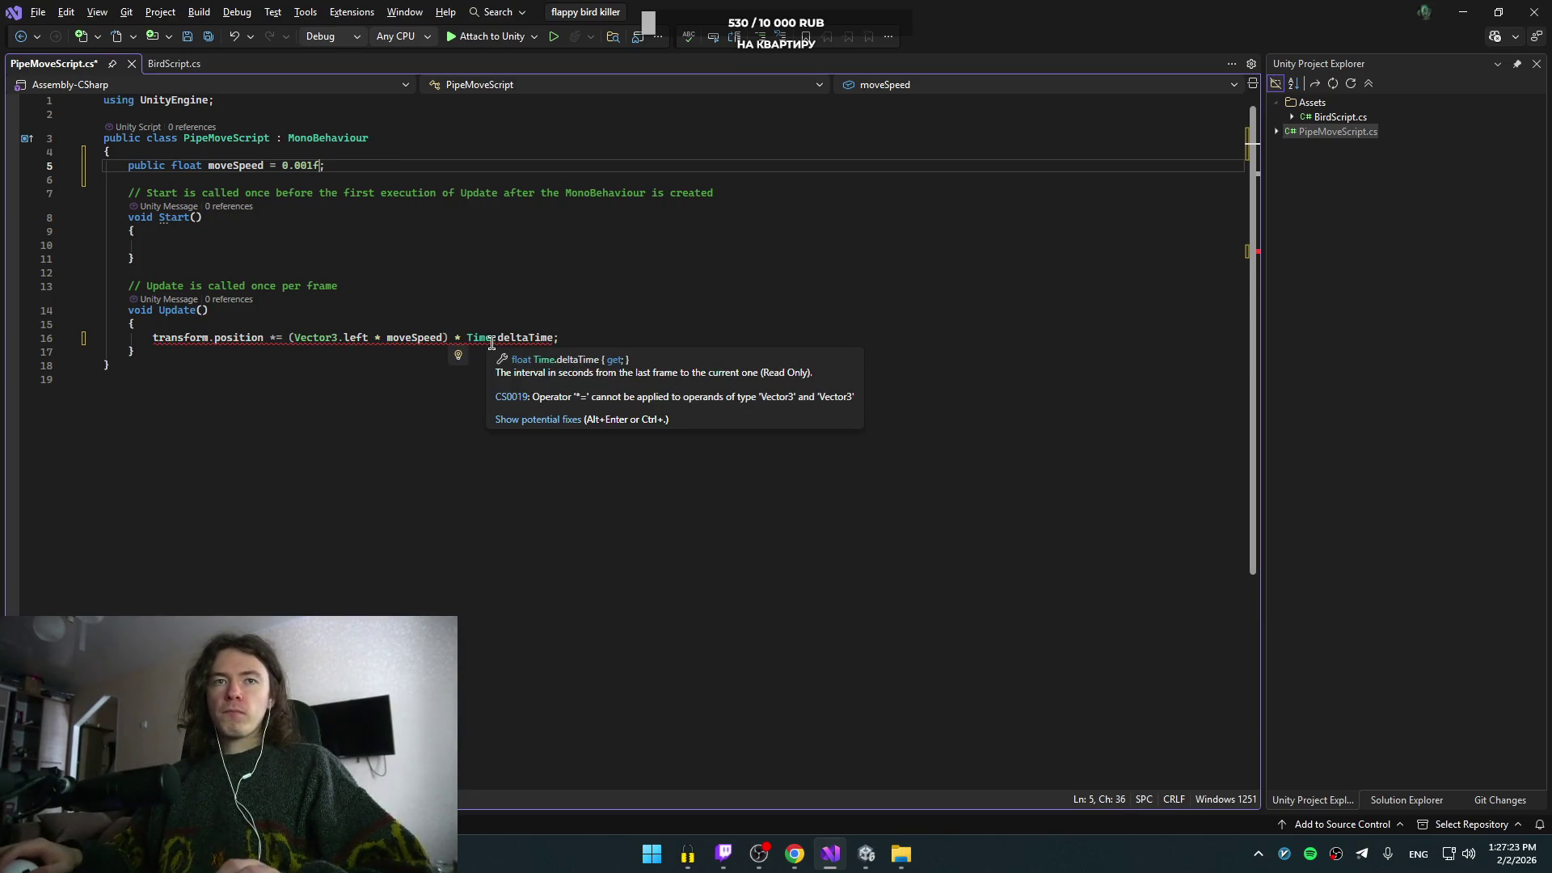
{"action": "left_click", "coordinate": [449, 257]}
{"action": "left_click", "coordinate": [338, 339]}
{"action": "key", "text": "BackSpace"}
{"action": "type", "text": "2"}
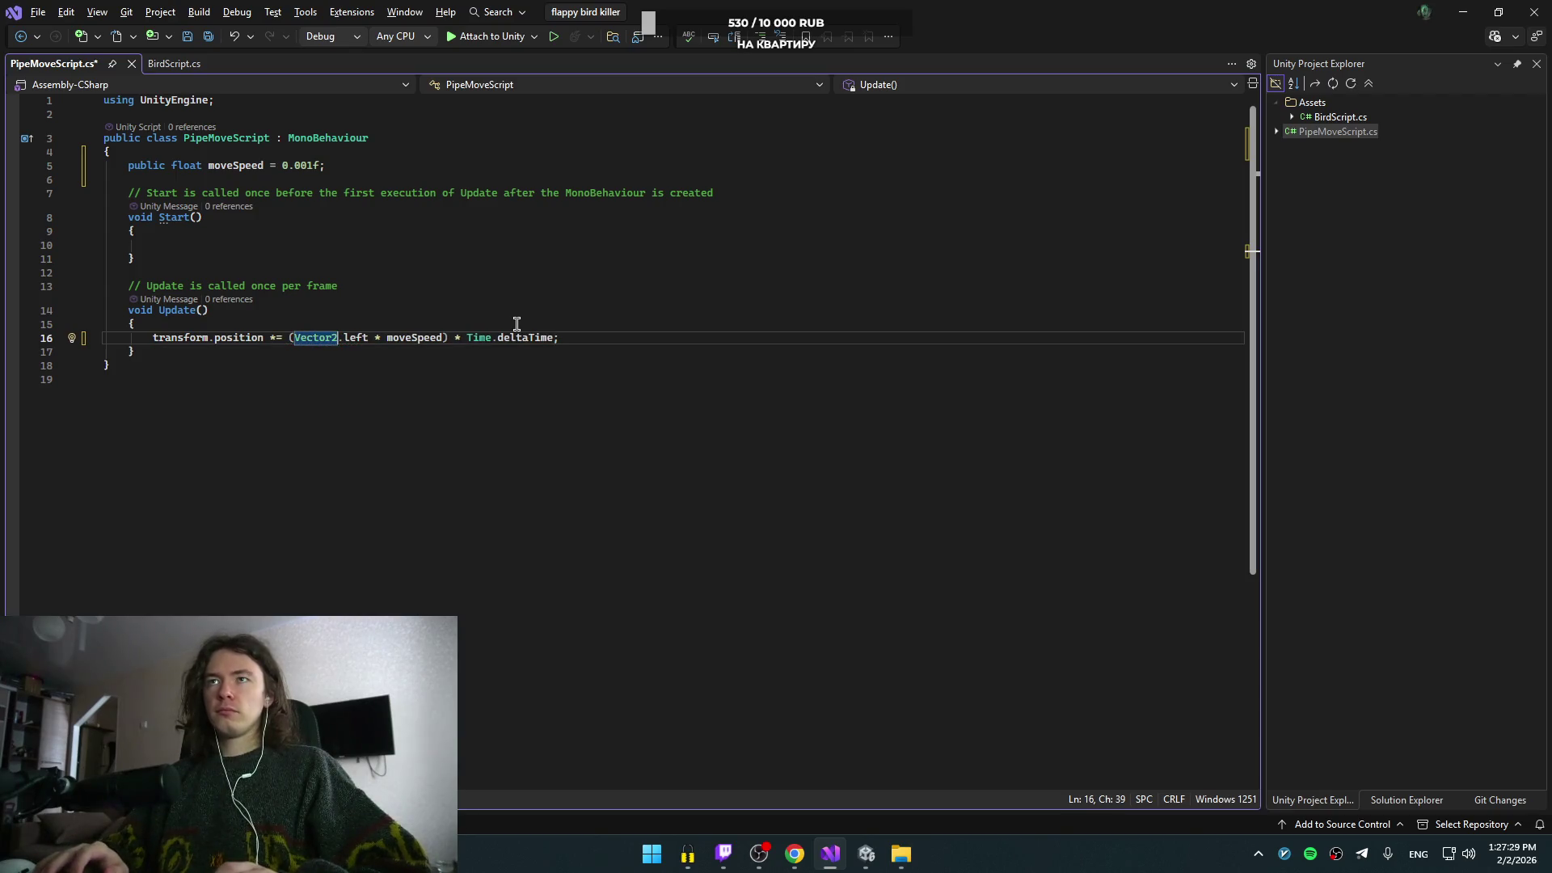
{"action": "key", "text": "alt+Tab"}
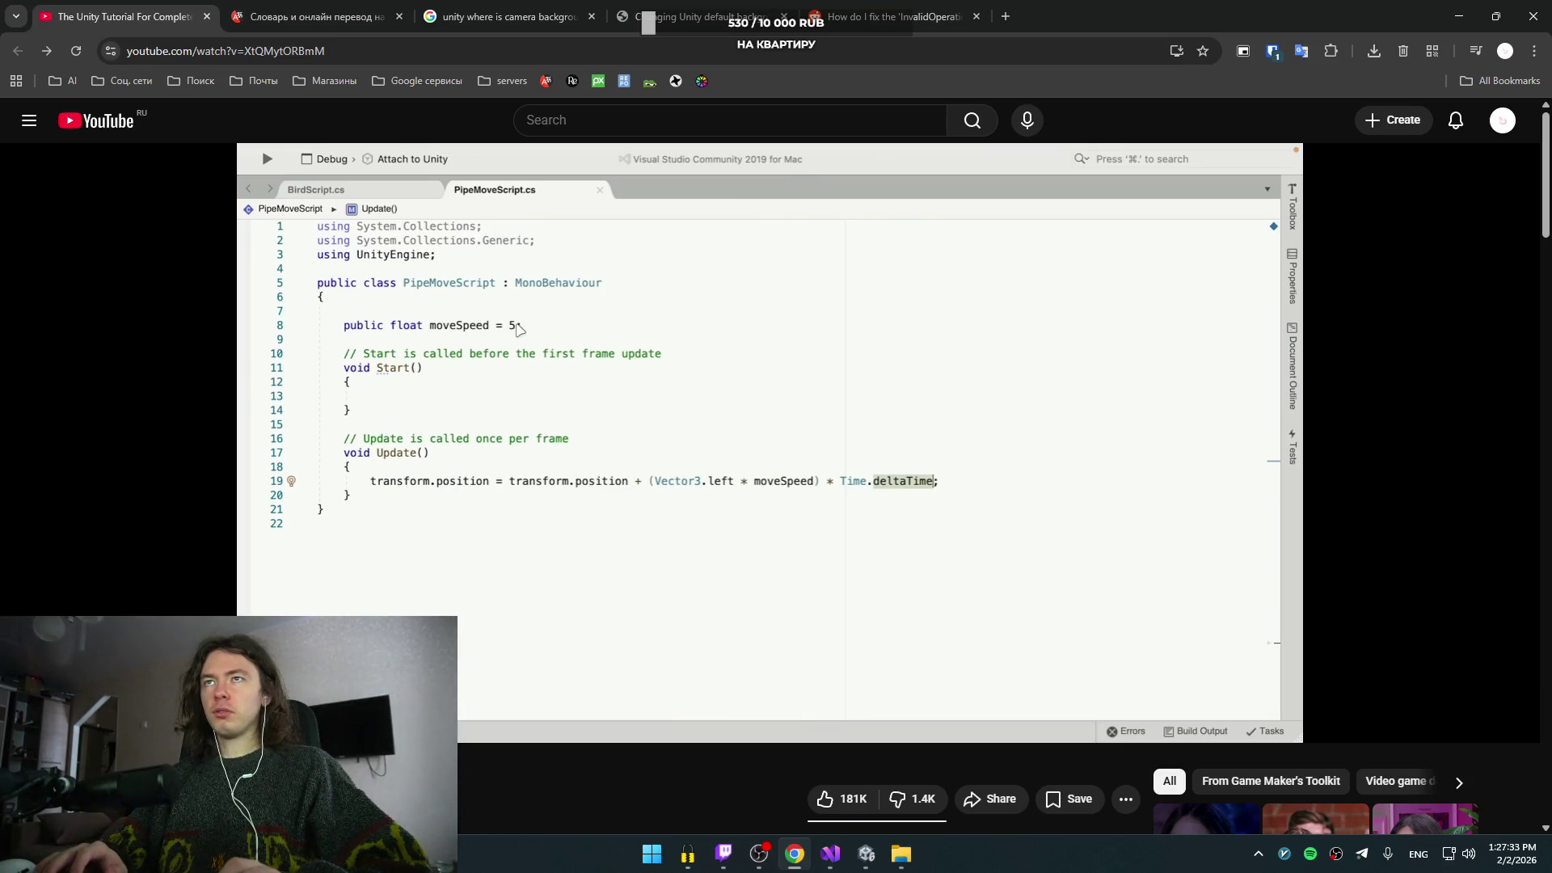
- Scrub the tutorial video back and forth to find its PipeMoveScript code
{"action": "left_click", "coordinate": [582, 306]}
{"action": "left_click", "coordinate": [641, 281]}
{"action": "key", "text": "Left"}
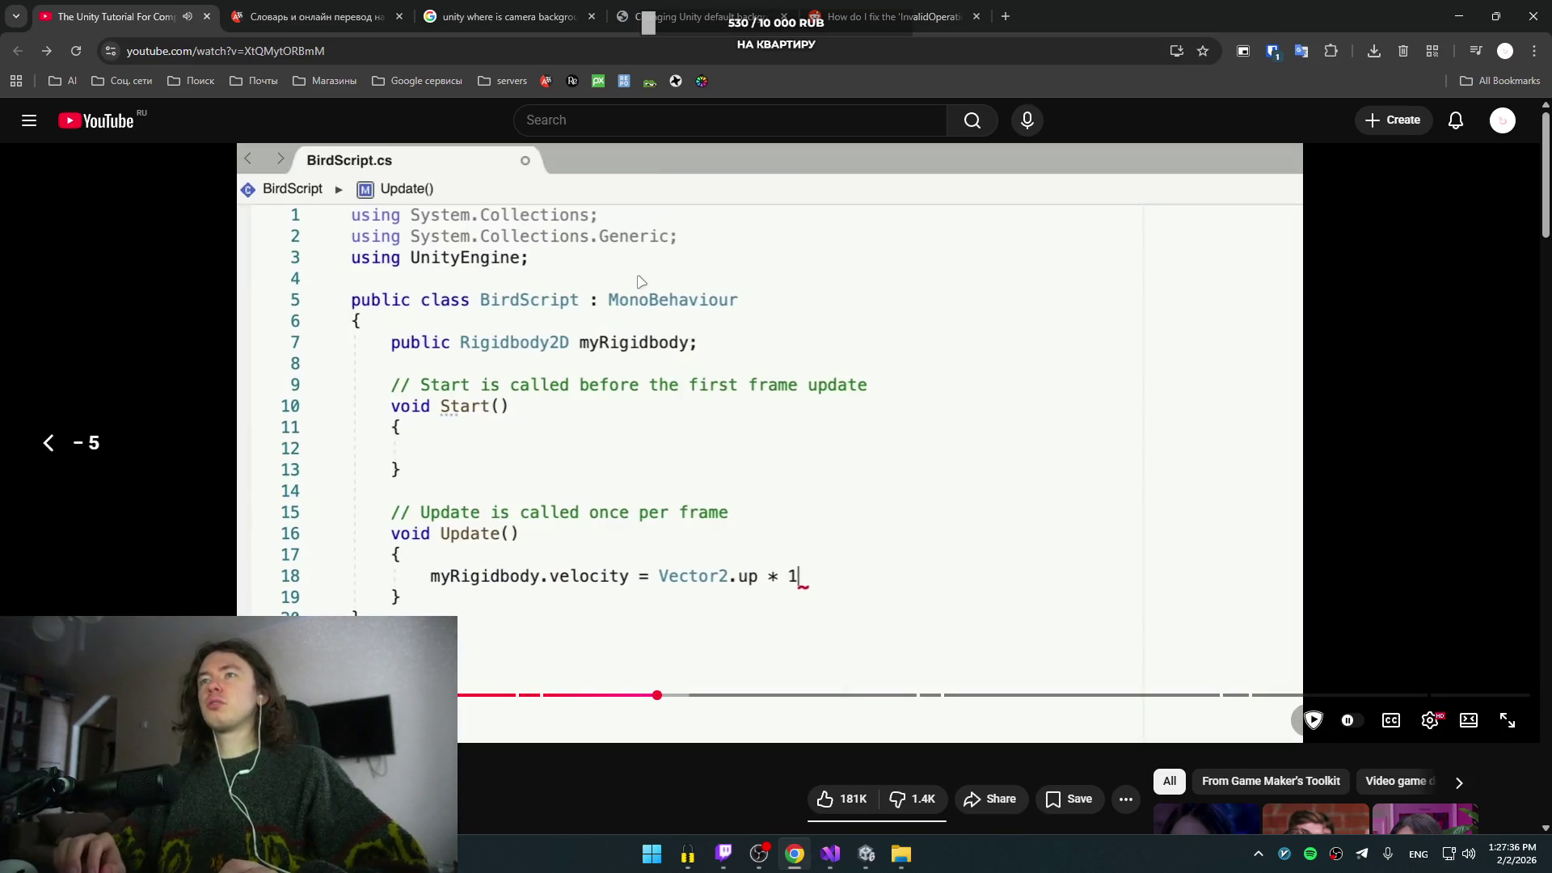
{"action": "key", "text": "Right"}
{"action": "key", "text": "Left"}
{"action": "key", "text": "Left"}
{"action": "key", "text": "Left"}
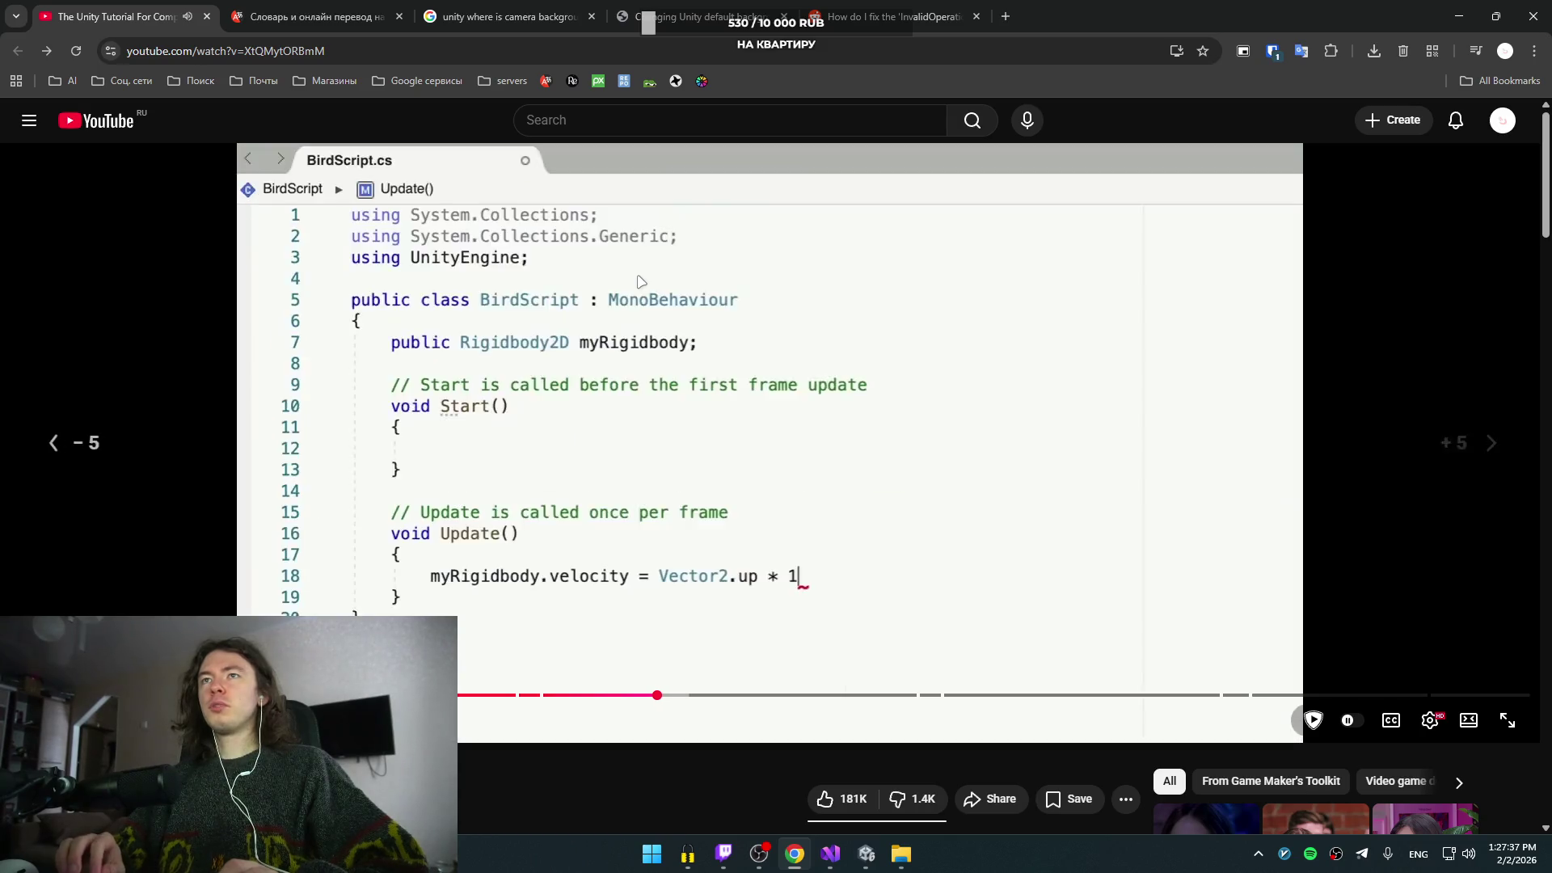
{"action": "key", "text": "Right"}
{"action": "key", "text": "Right"}
{"action": "key", "text": "Right"}
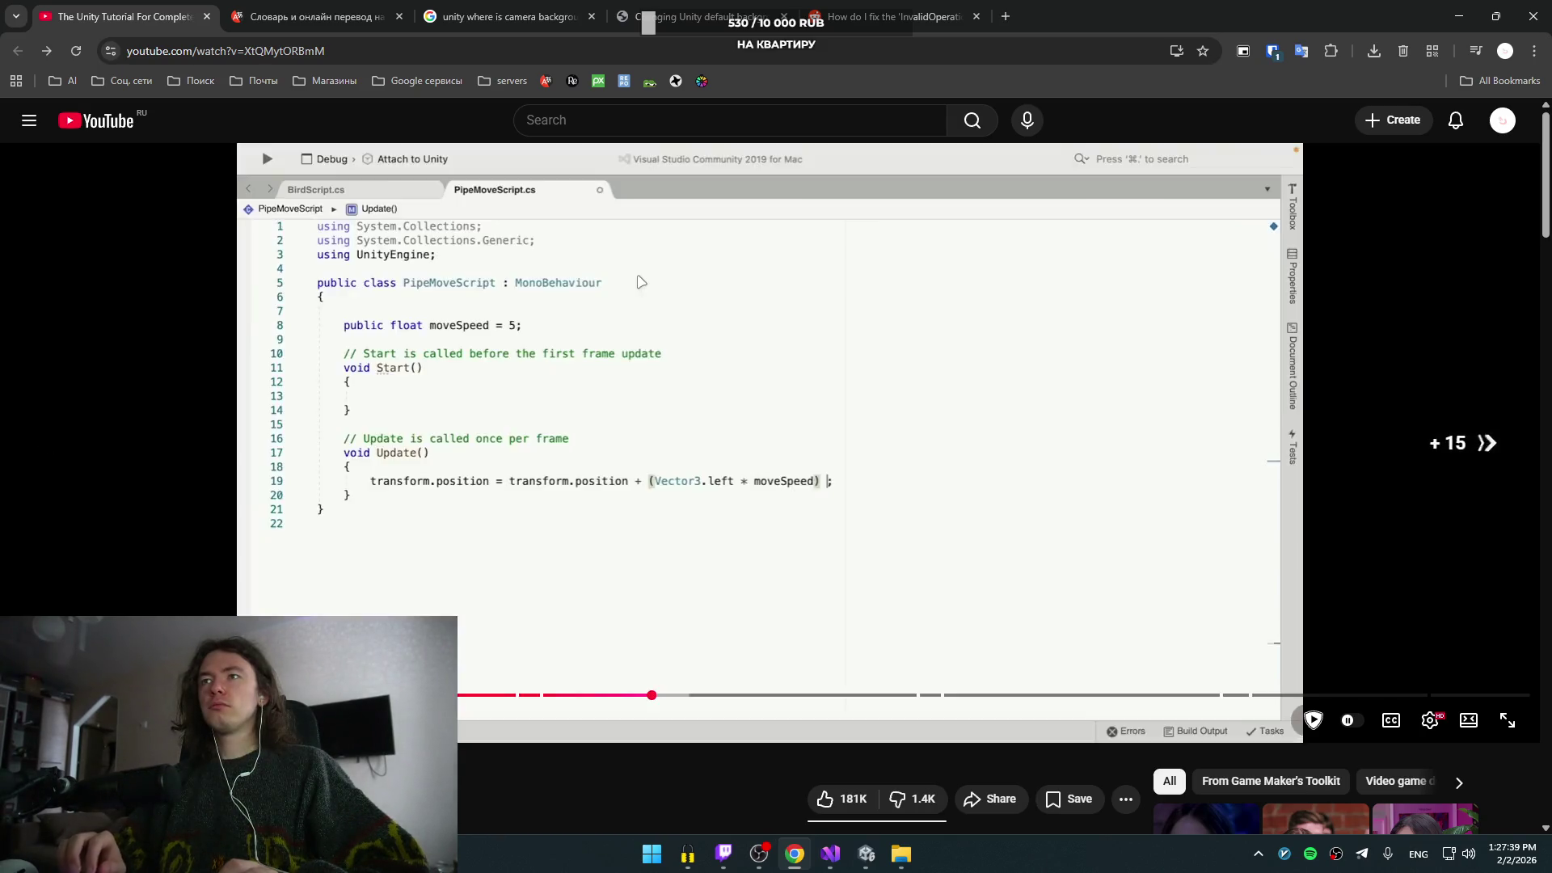
- Change Vector2 to Vector3 in the script and open the Error List
{"action": "key", "text": "alt+Tab"}
{"action": "key", "text": "BackSpace"}
{"action": "type", "text": "3"}
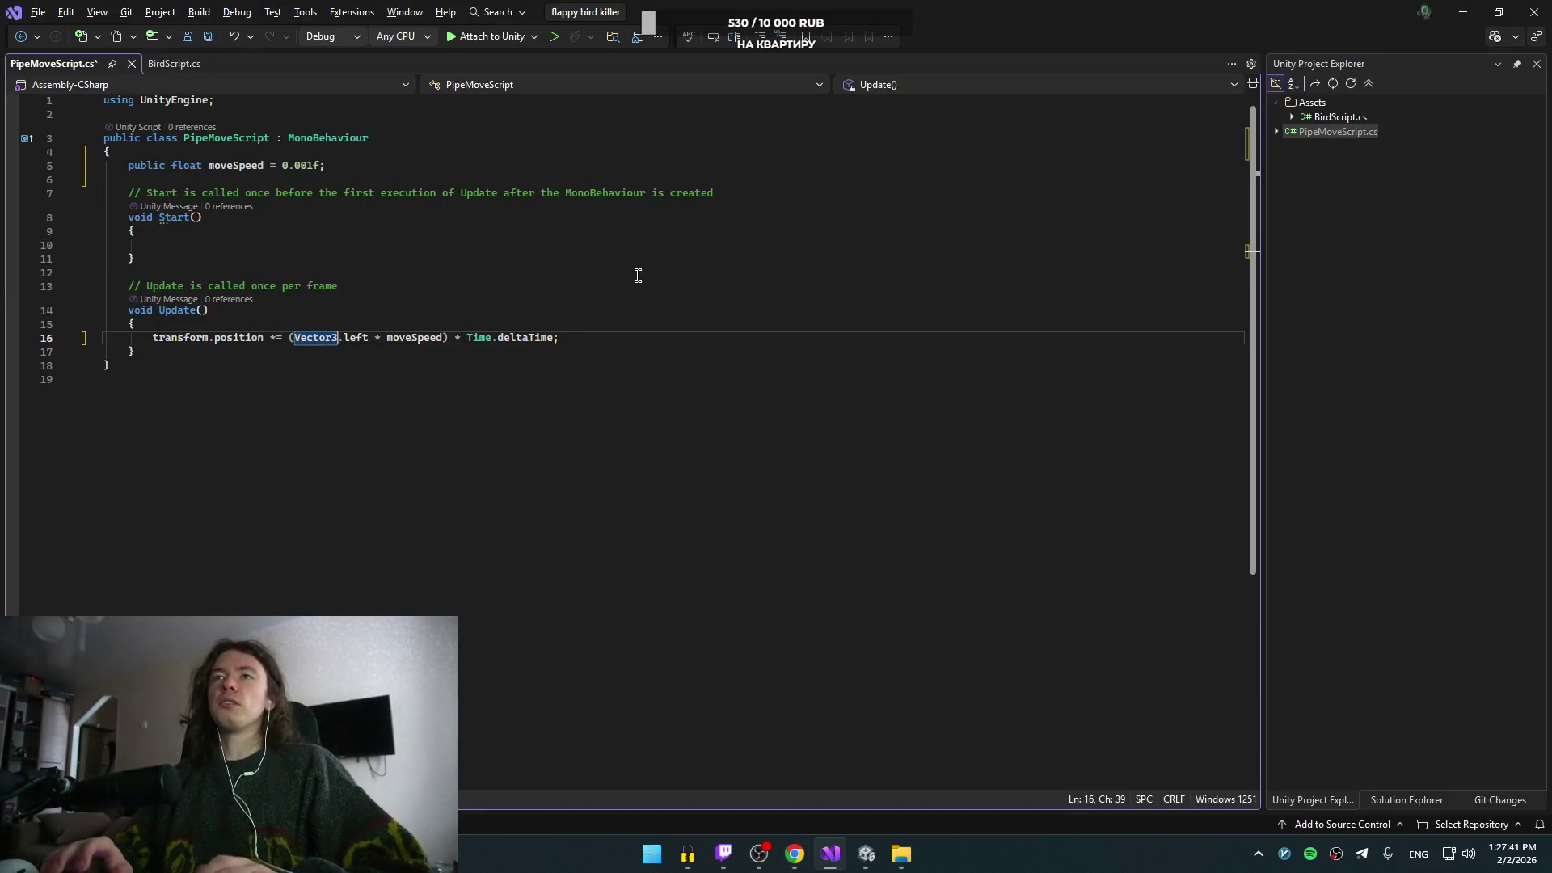
{"action": "left_click", "coordinate": [485, 216]}
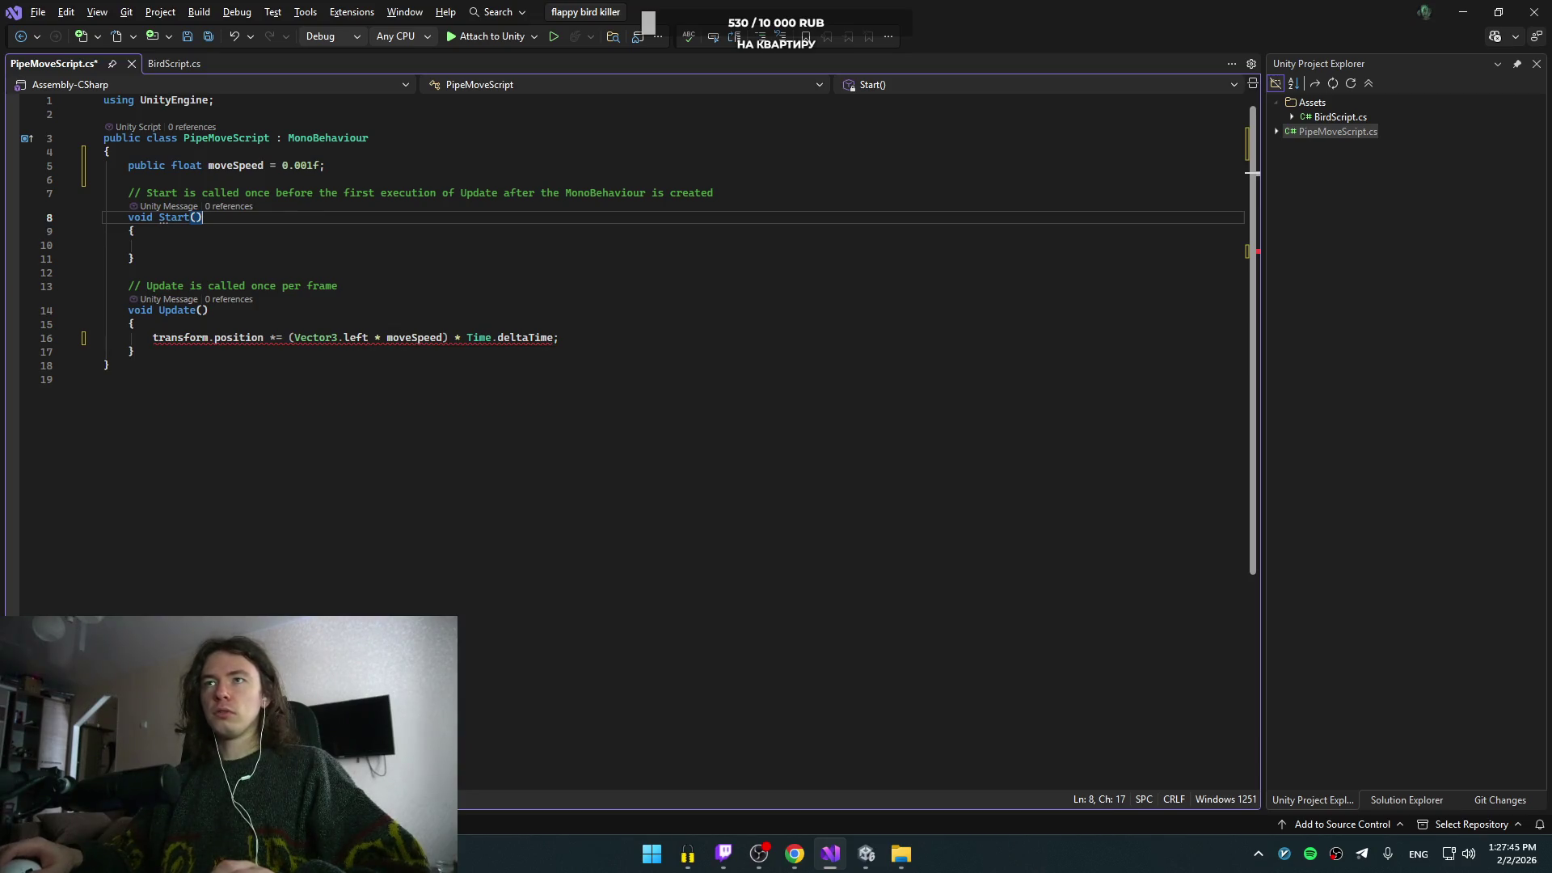
{"action": "key", "text": "ctrl+backslash"}
{"action": "key", "text": "ctrl+e"}
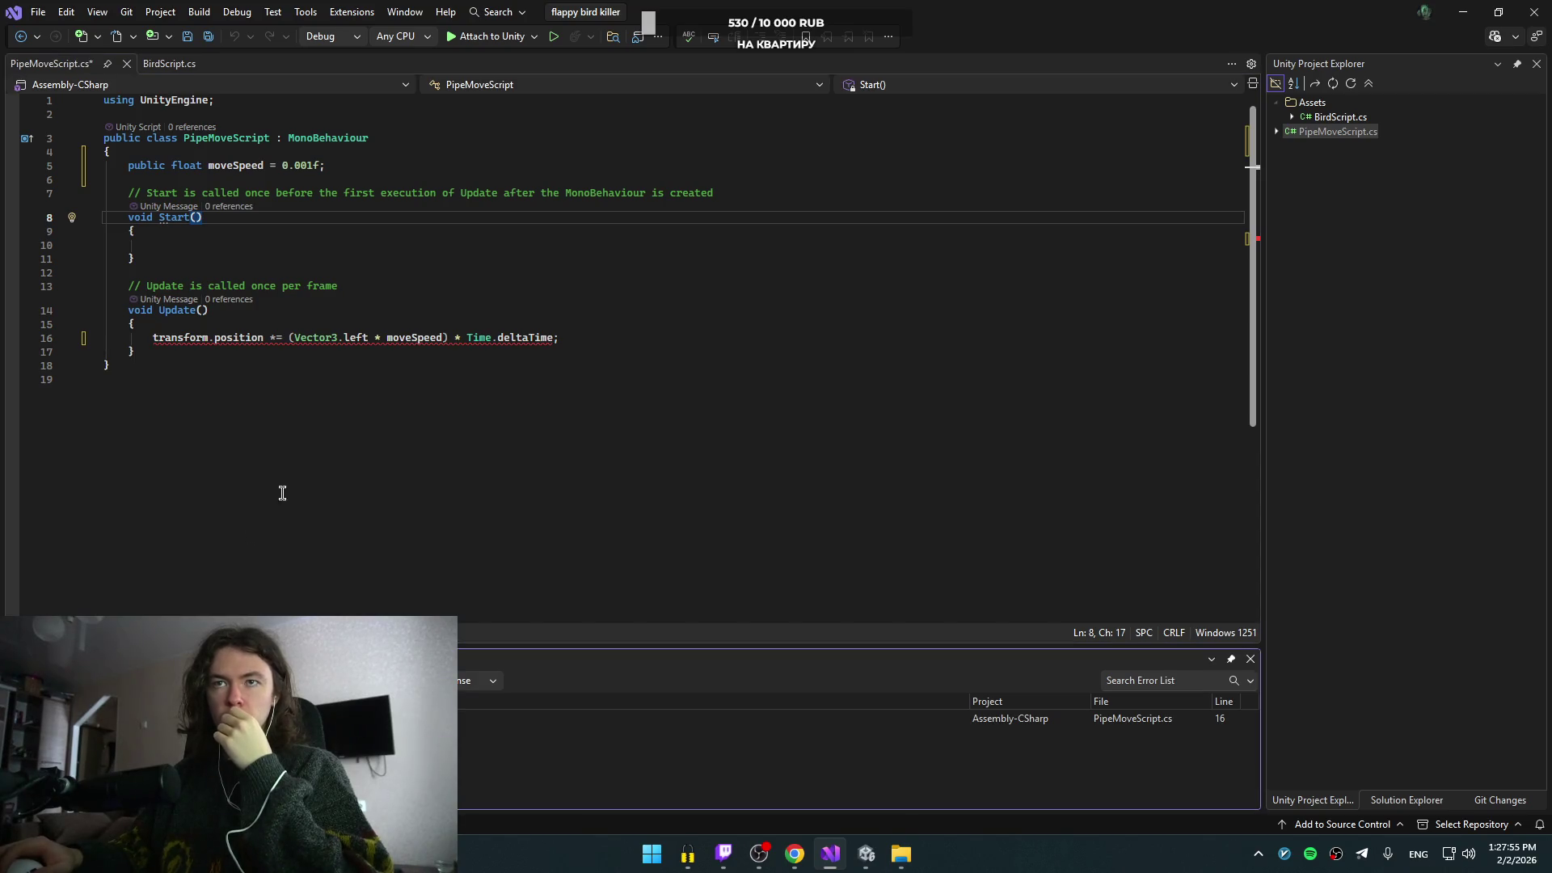
- Select transform.position on line 16 and recheck the tutorial's movement line
{"action": "left_click", "coordinate": [261, 338]}
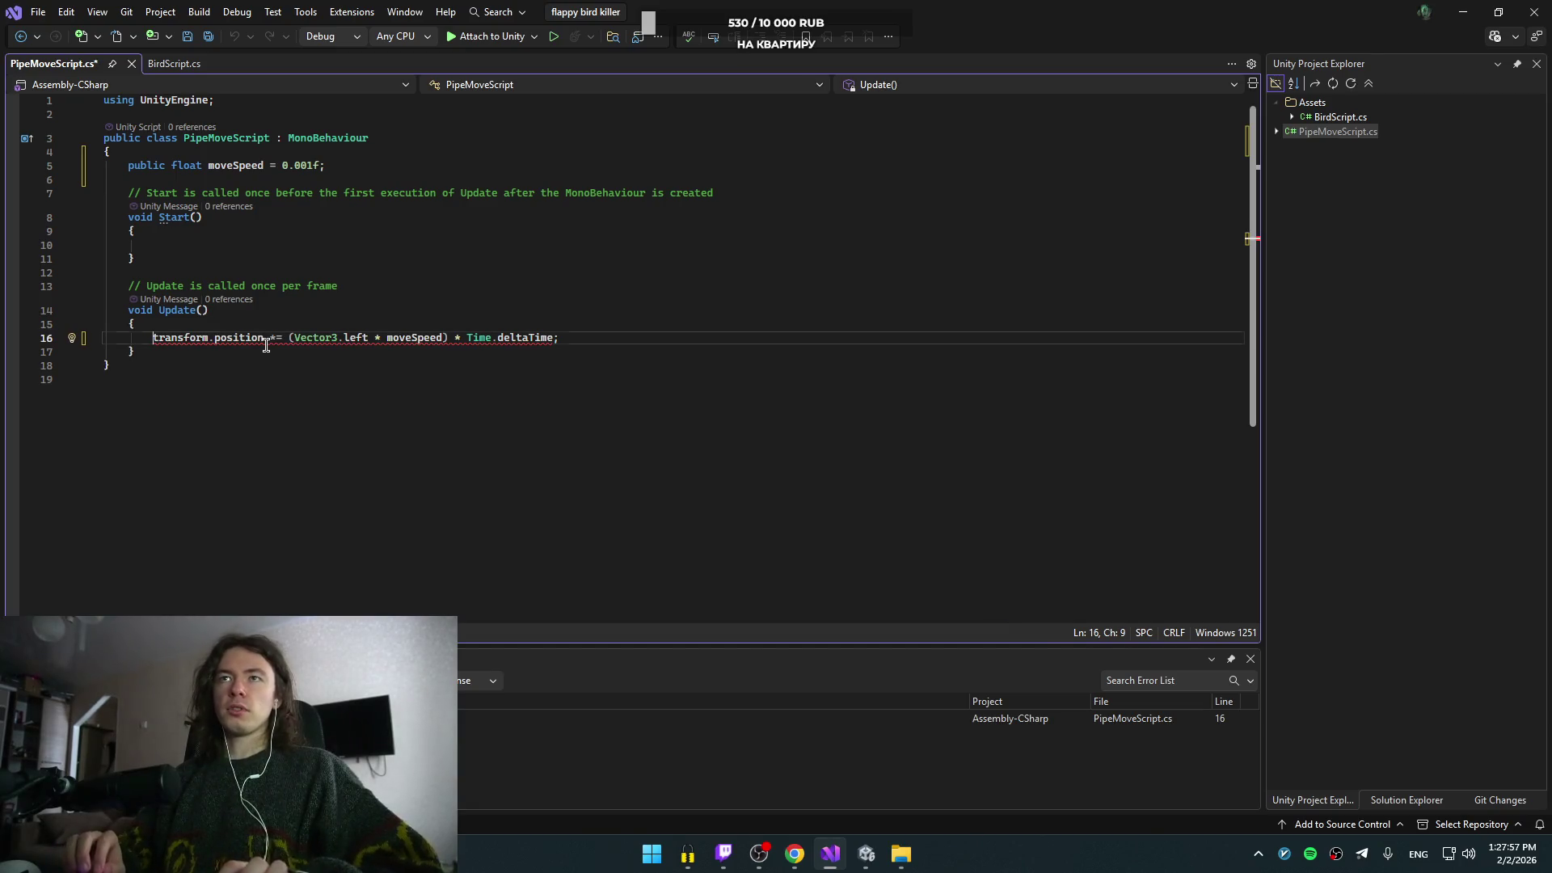
{"action": "key", "text": "ctrl+shift+Right"}
{"action": "key", "text": "ctrl+shift+Right"}
{"action": "key", "text": "ctrl+shift+Right"}
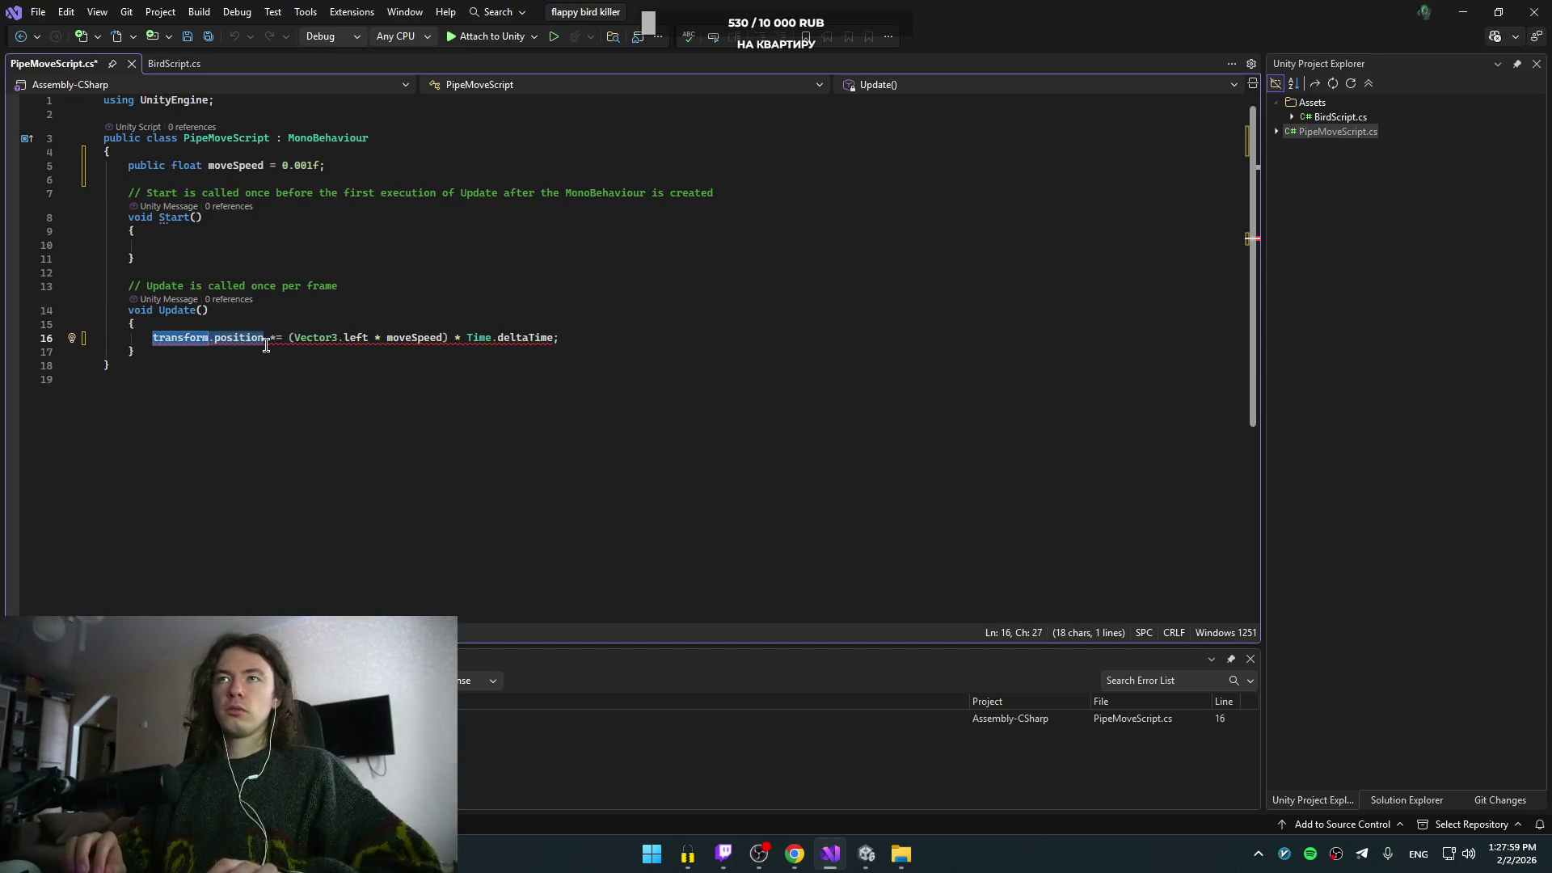
{"action": "key", "text": "alt+Tab"}
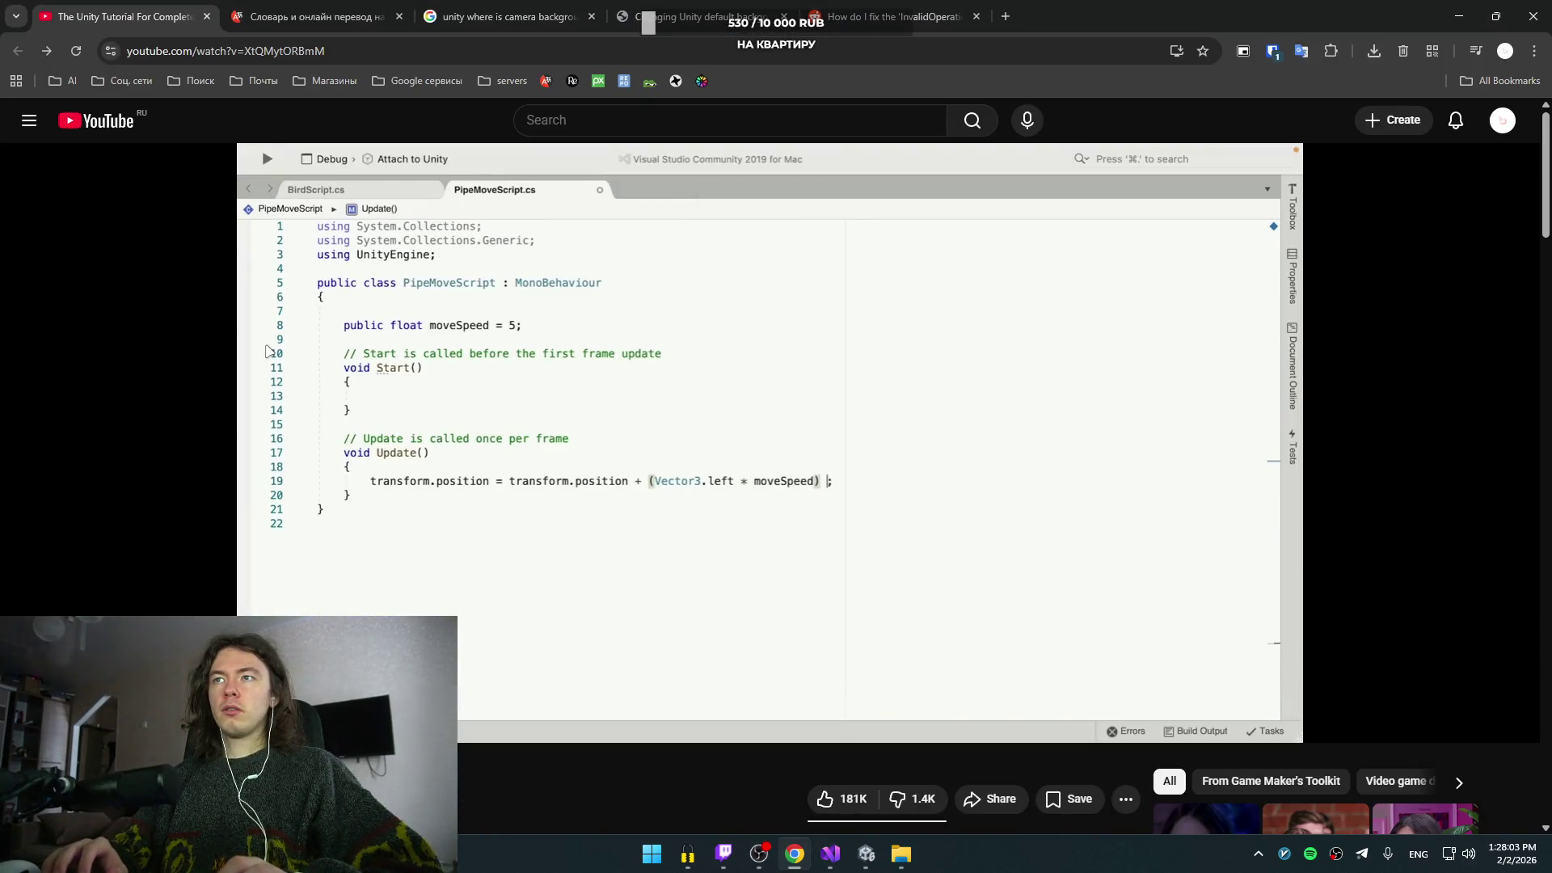
{"action": "left_click", "coordinate": [677, 400]}
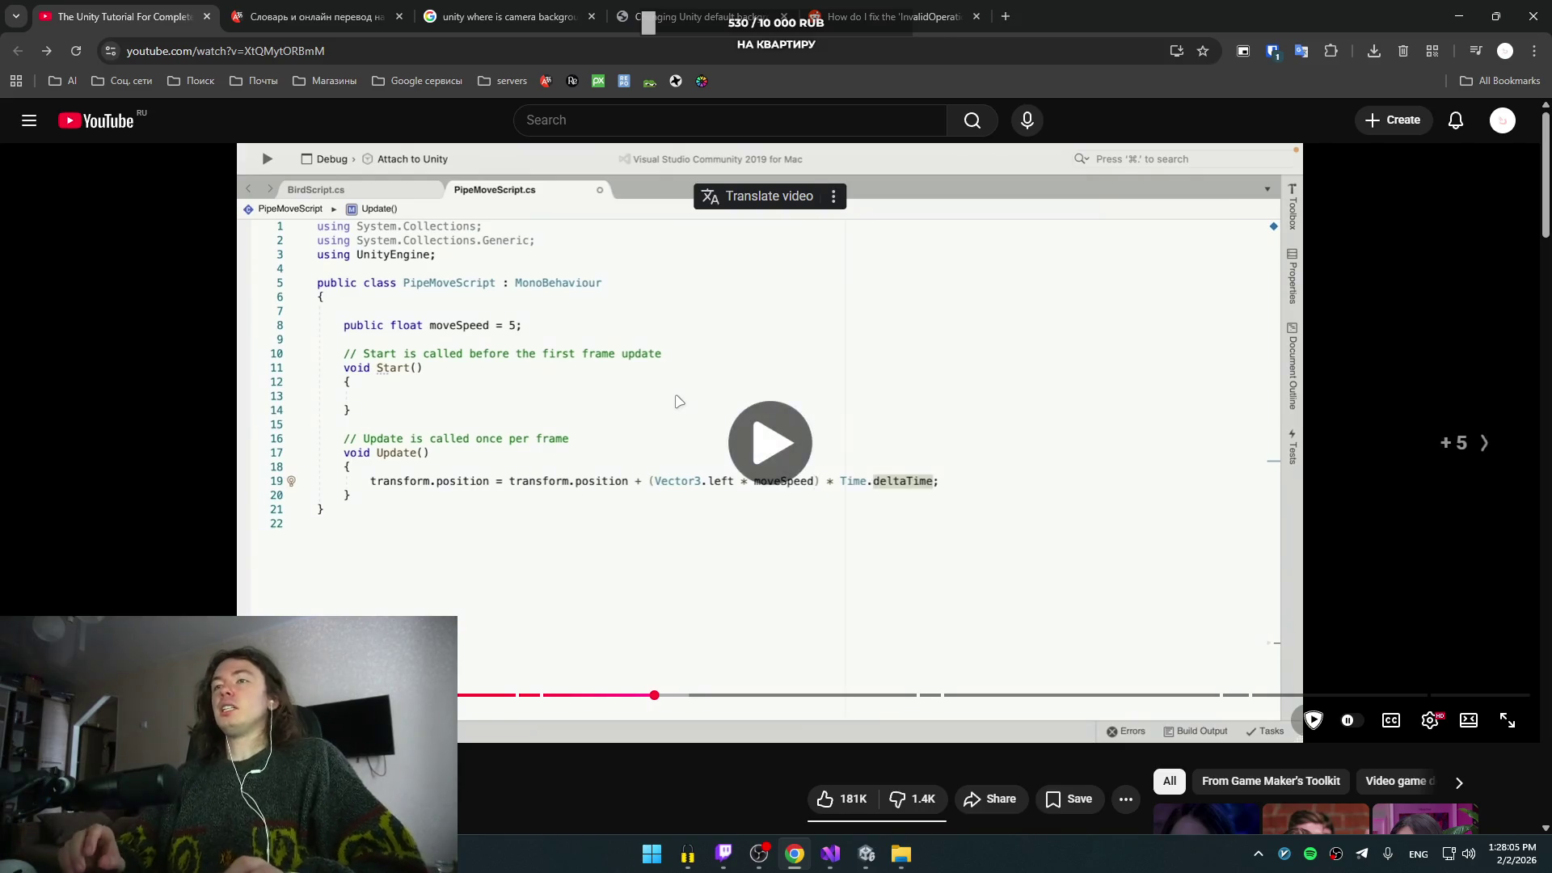
{"action": "key", "text": "Right"}
{"action": "key", "text": "Left"}
{"action": "key", "text": "space"}
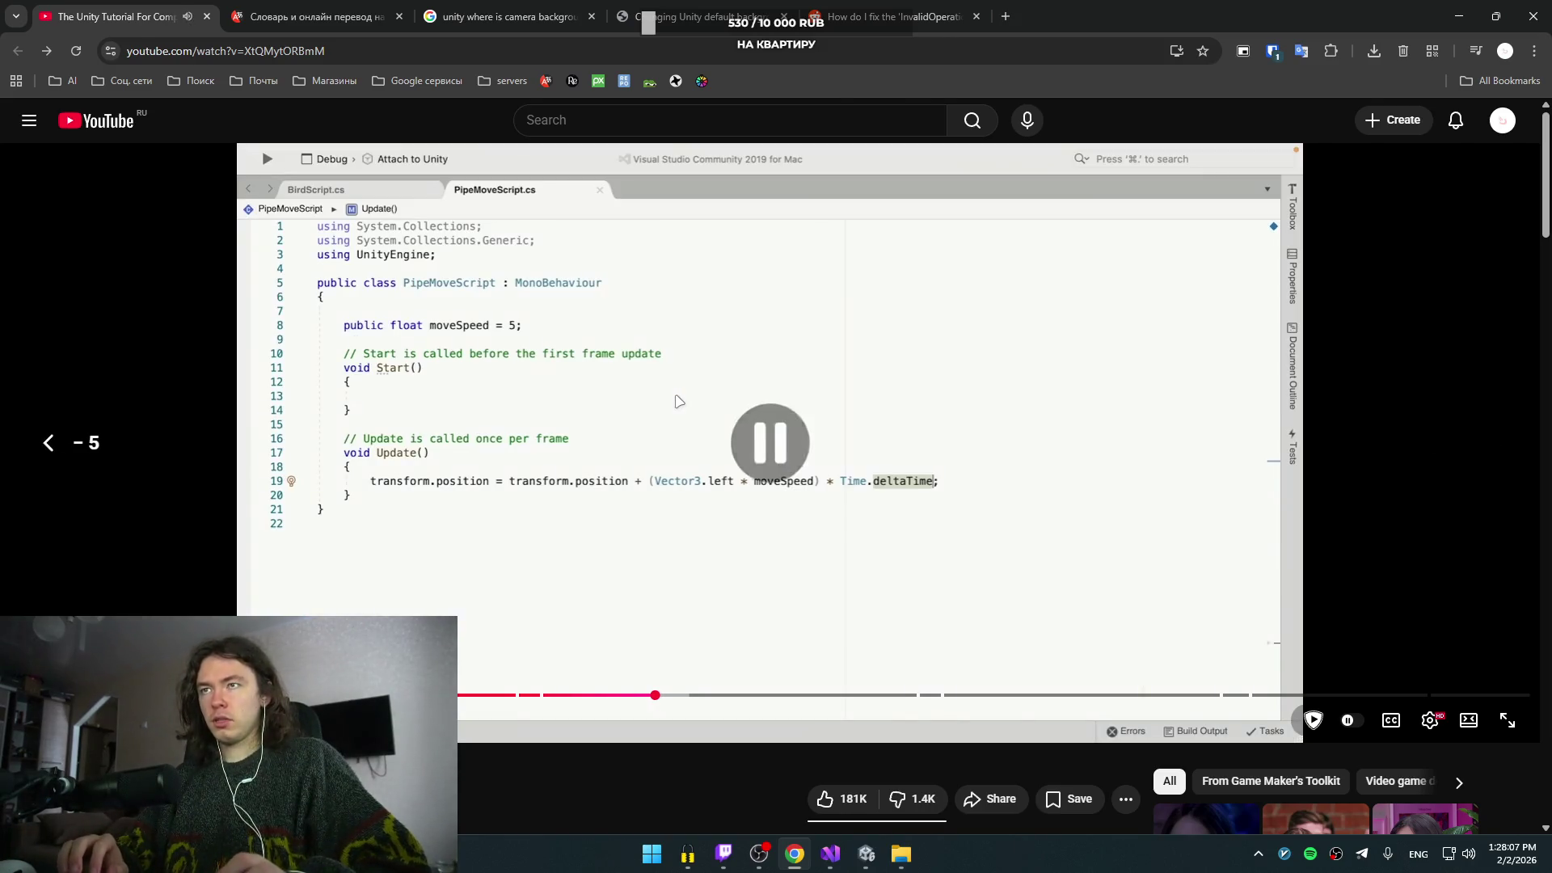
{"action": "key", "text": "alt+Tab"}
- Turn line 16's '=' into '+=', save PipeMoveScript, and return to Unity
{"action": "type", "text": "+"}
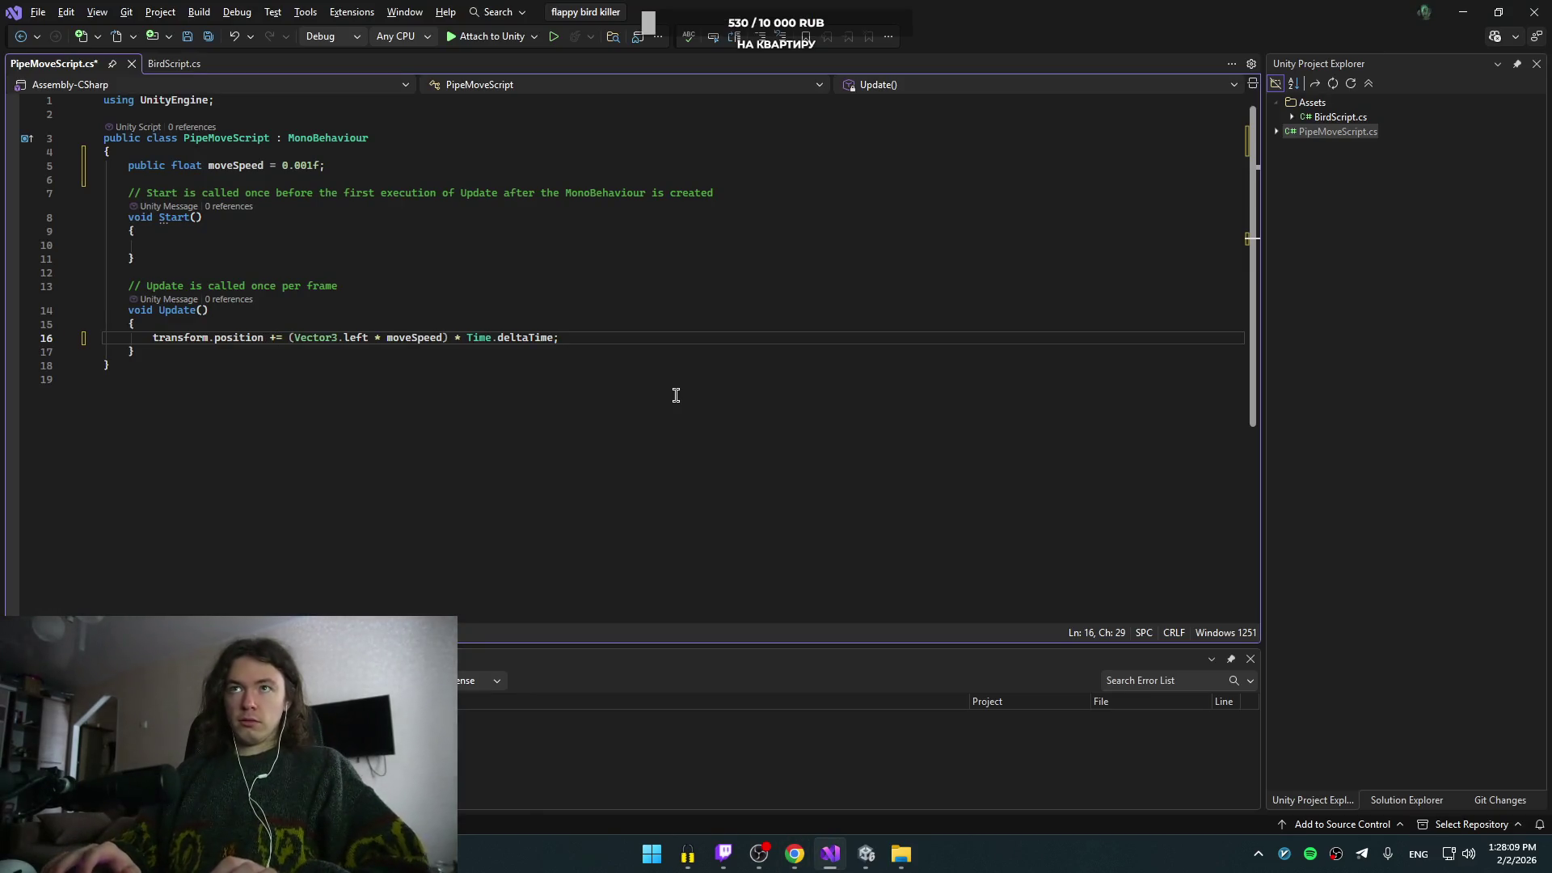
{"action": "key", "text": "Right"}
{"action": "key", "text": "Right"}
{"action": "key", "text": "Right"}
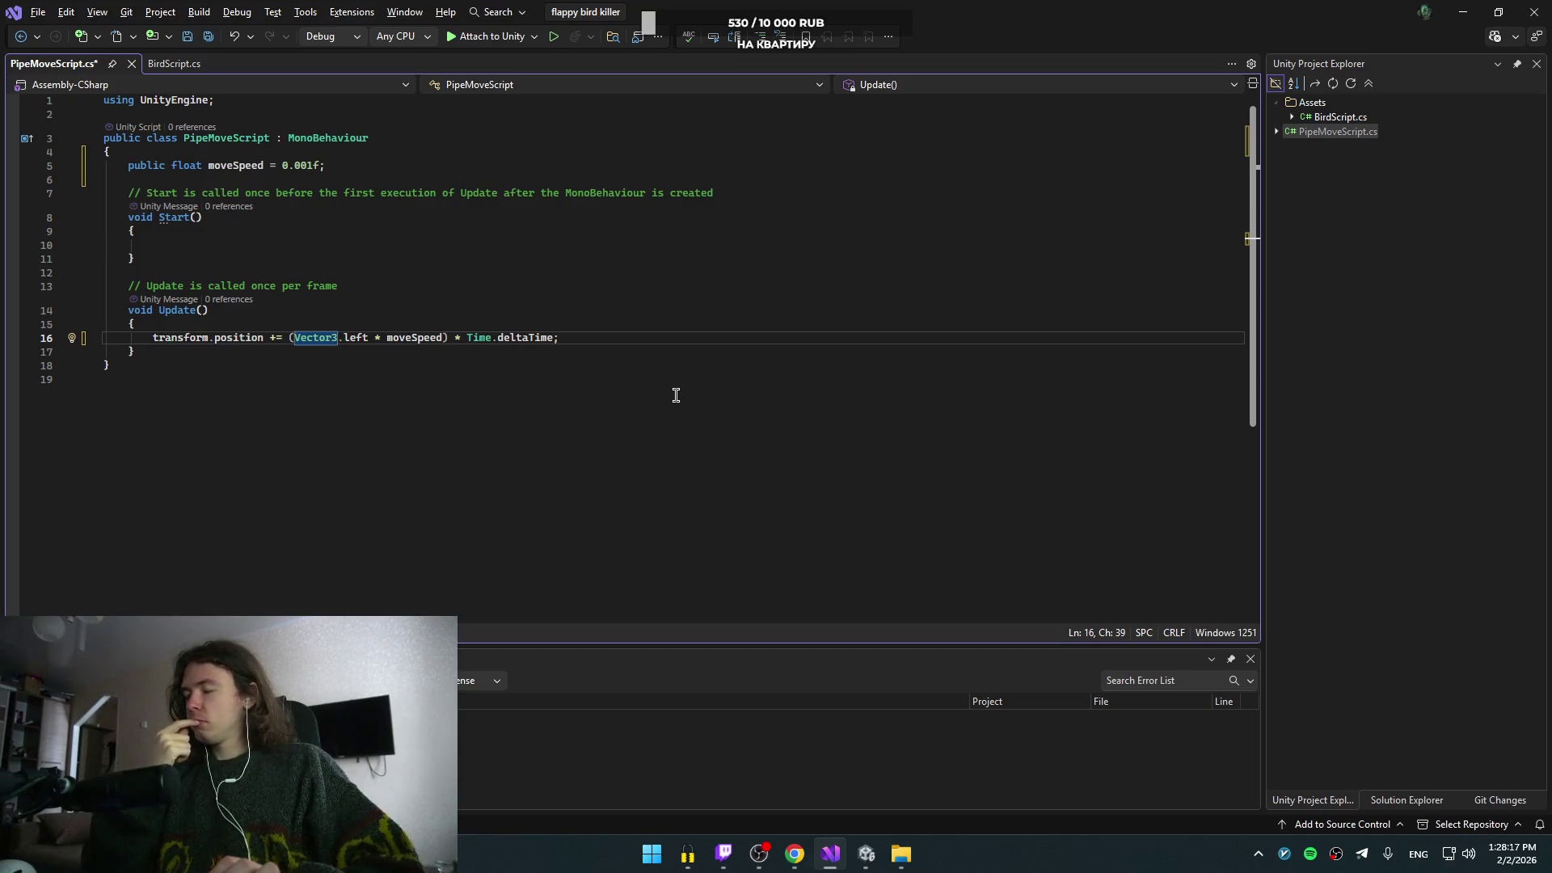
{"action": "key", "text": "ctrl+s"}
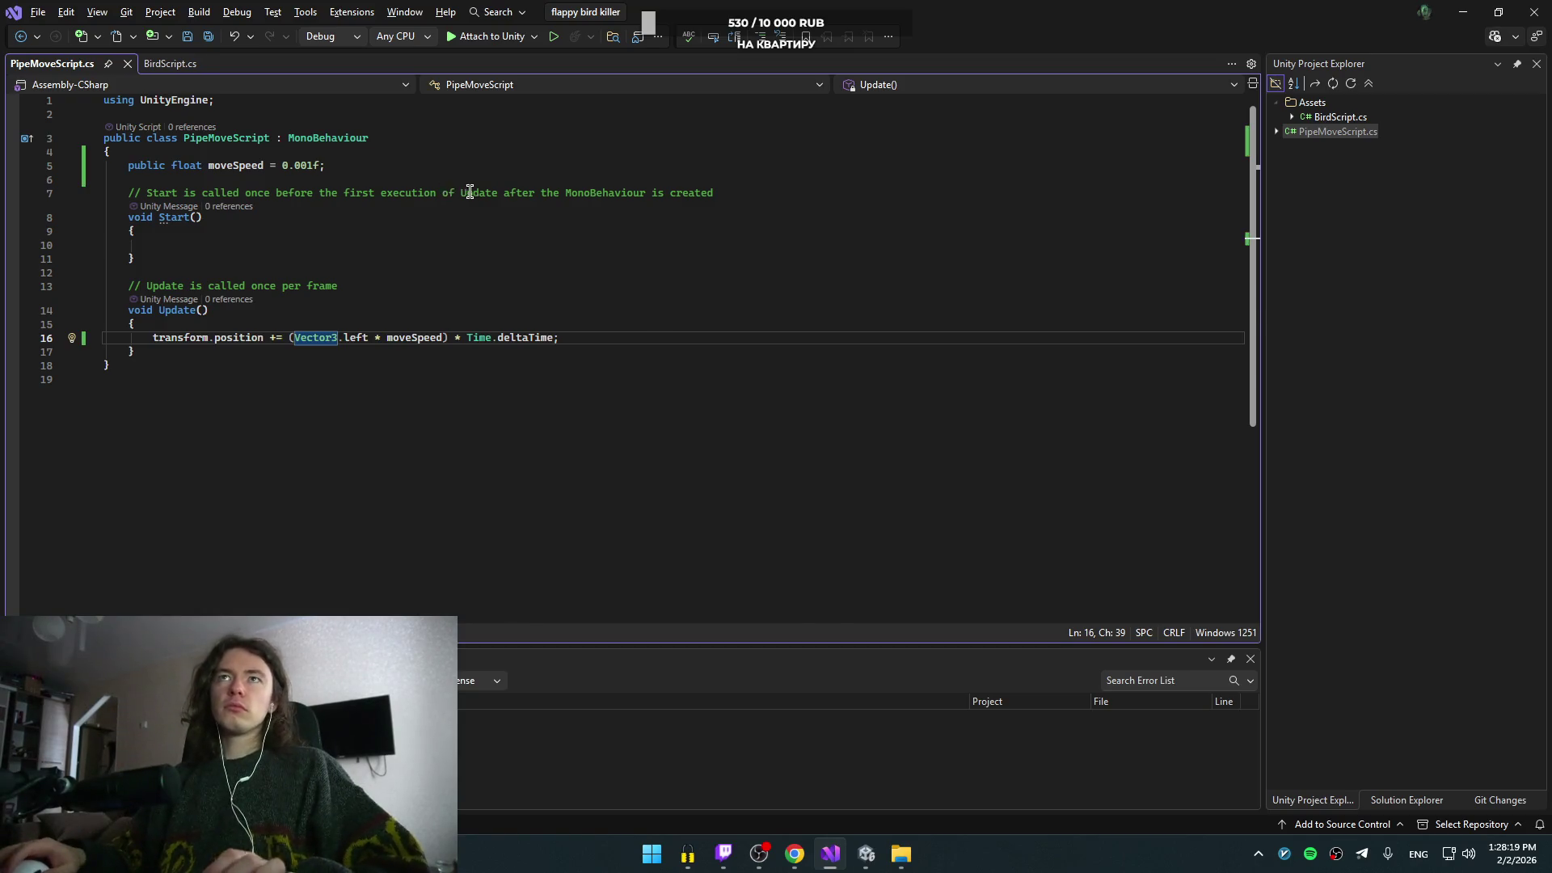
{"action": "key", "text": "alt+Tab"}
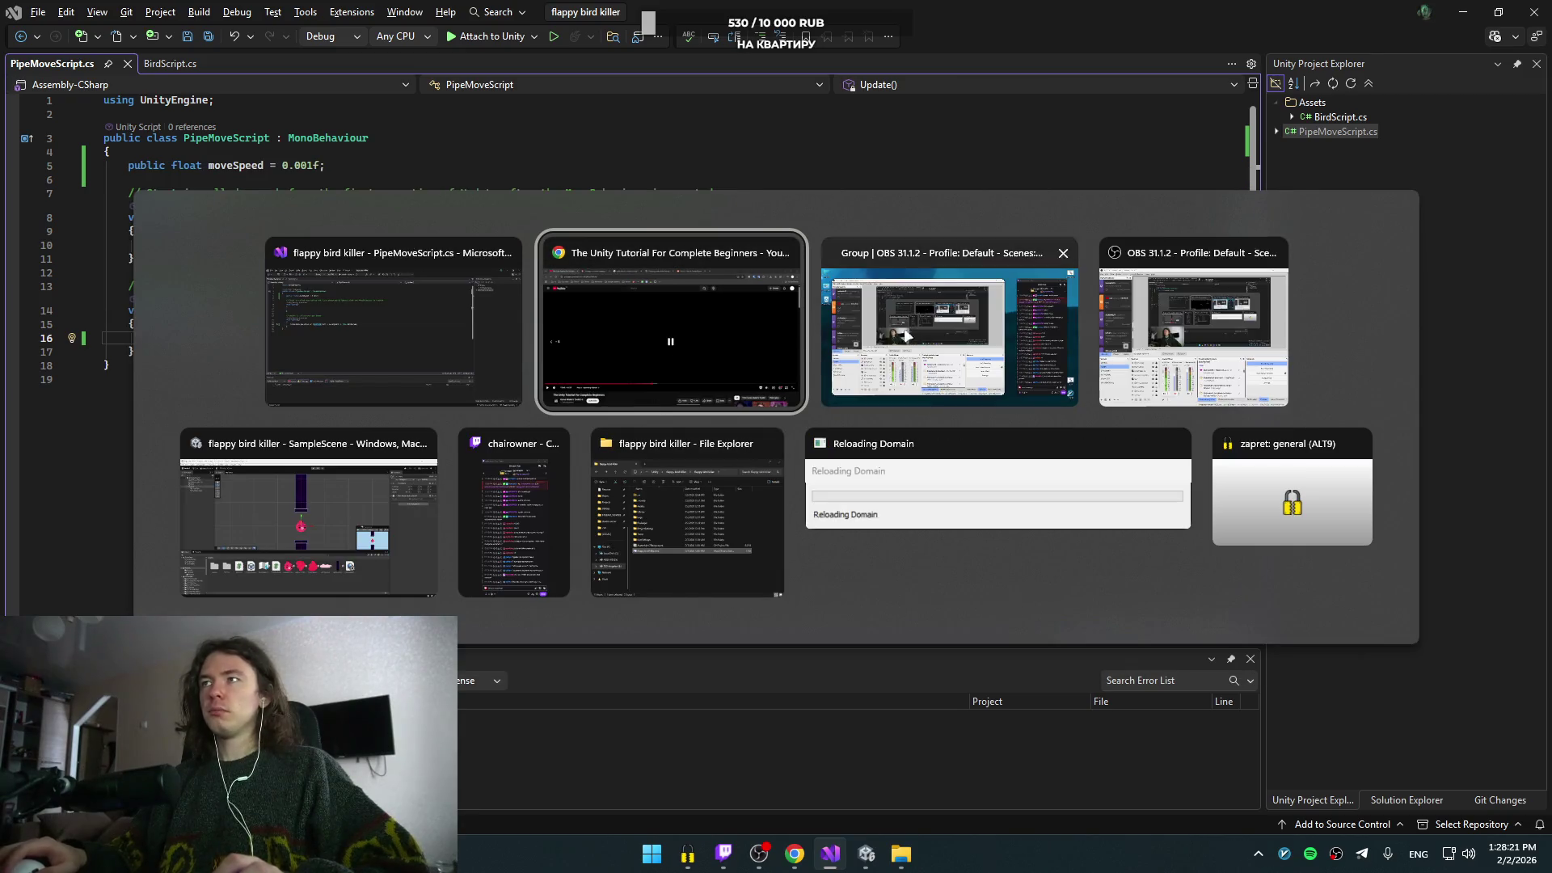
{"action": "key", "text": "Escape"}
{"action": "key", "text": "alt+Tab"}
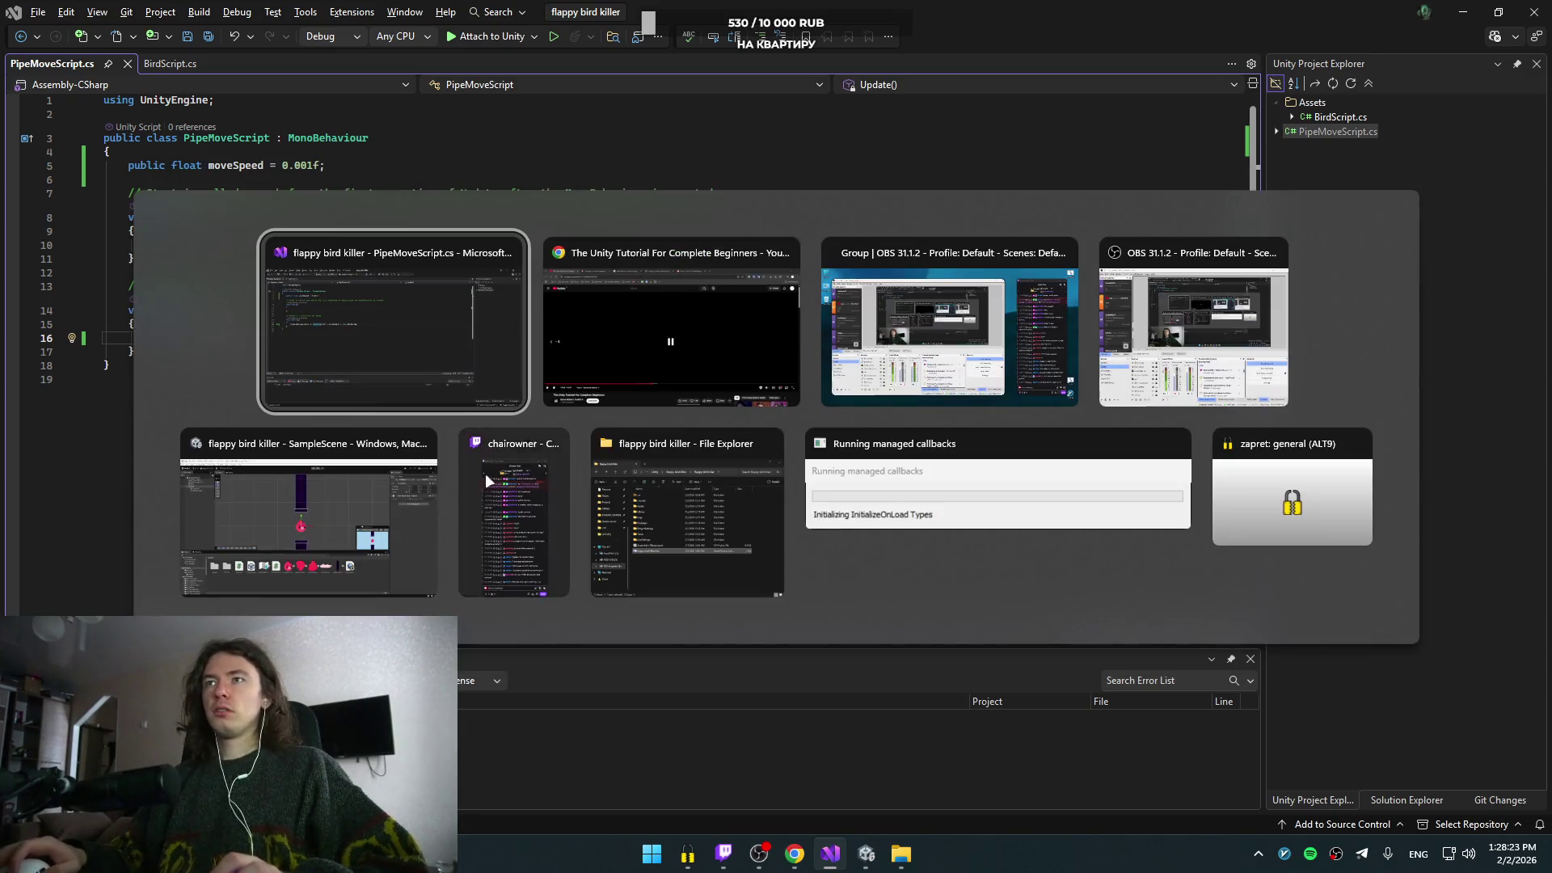
{"action": "key", "text": "Escape"}
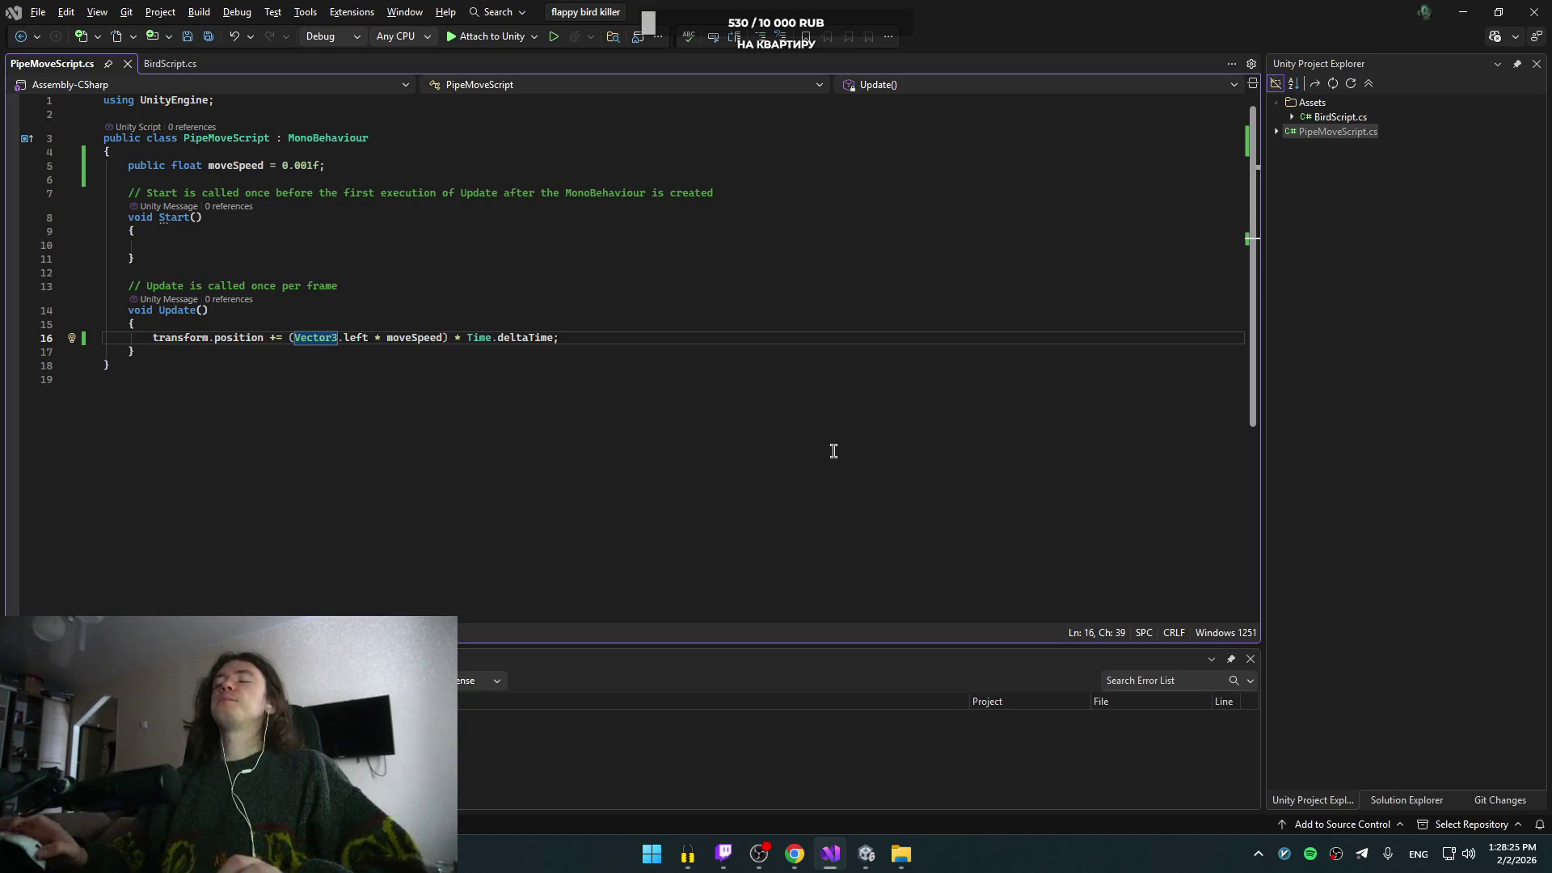
{"action": "key", "text": "alt+Tab"}
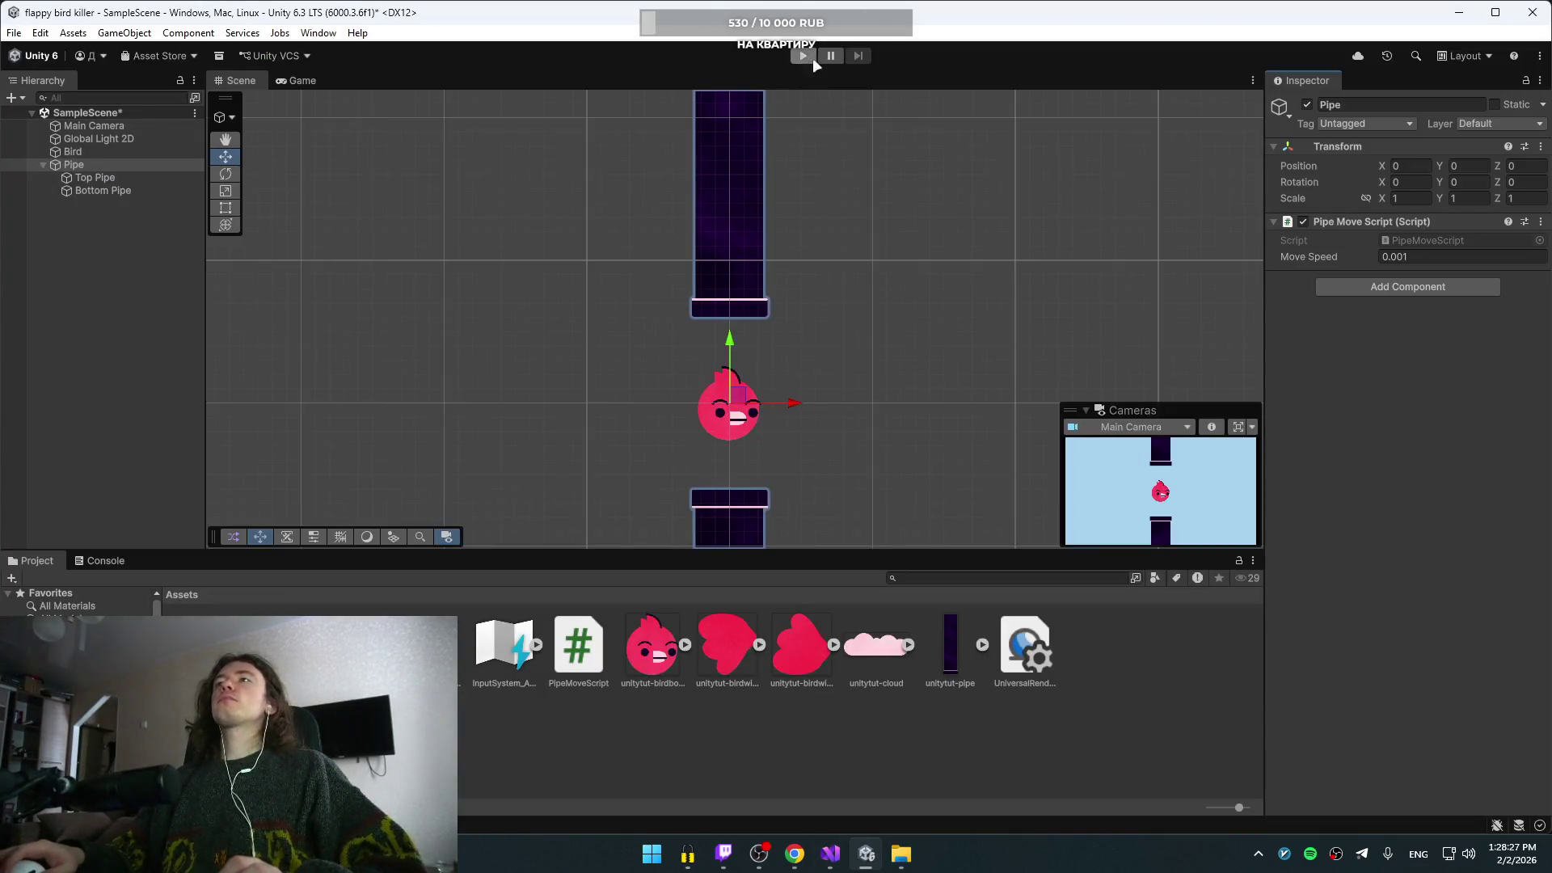
- Play-test the game, flapping twice with Space, while the pipe creeps slowly left
{"action": "left_click", "coordinate": [803, 55]}
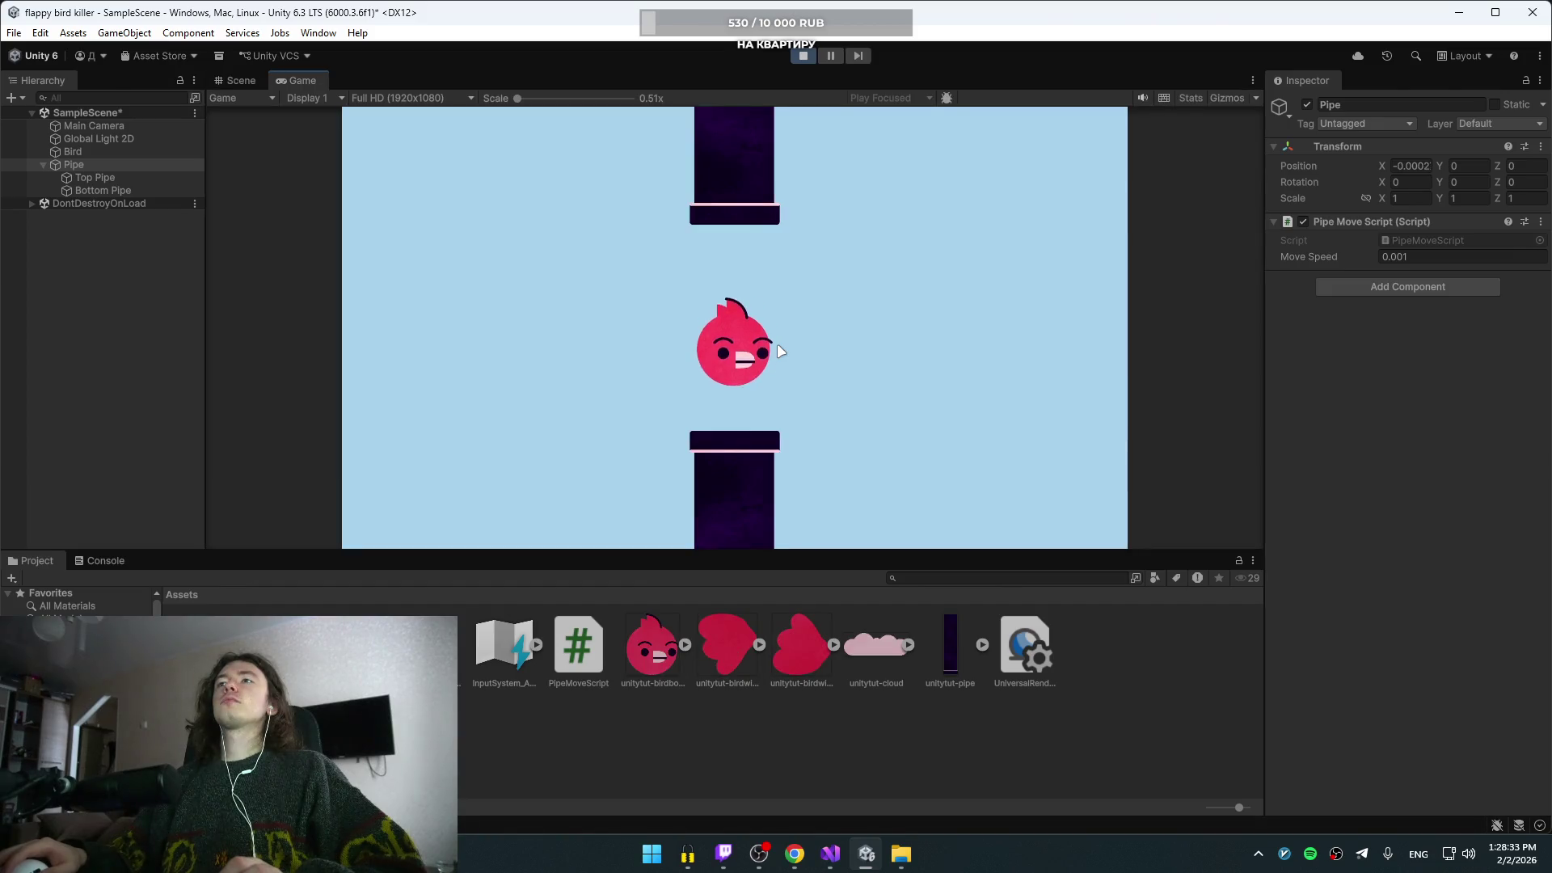
{"action": "key", "text": "space"}
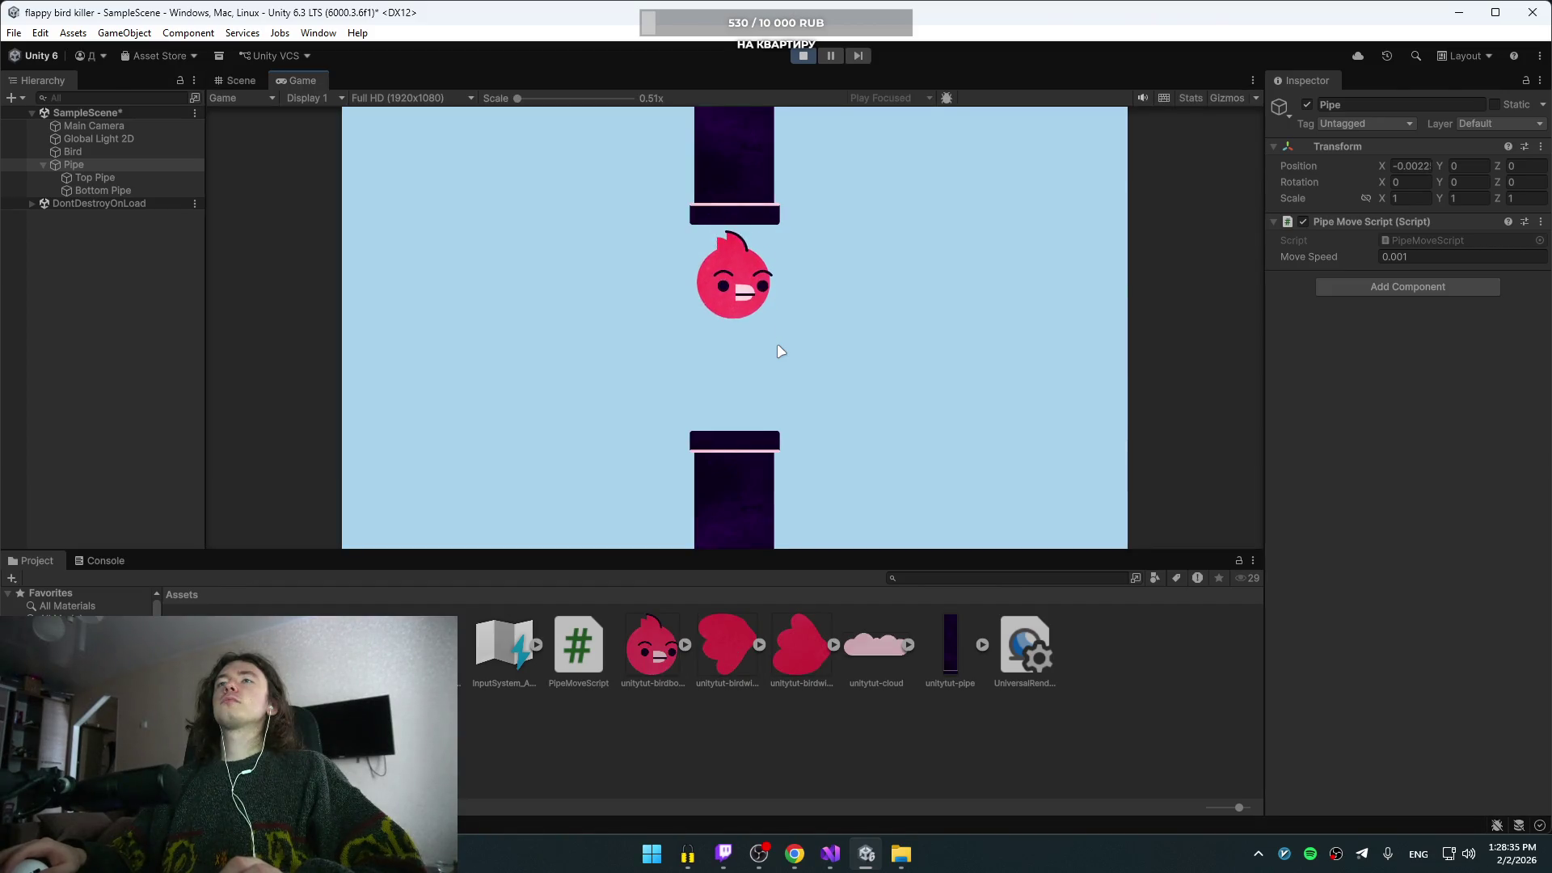
{"action": "key", "text": "space"}
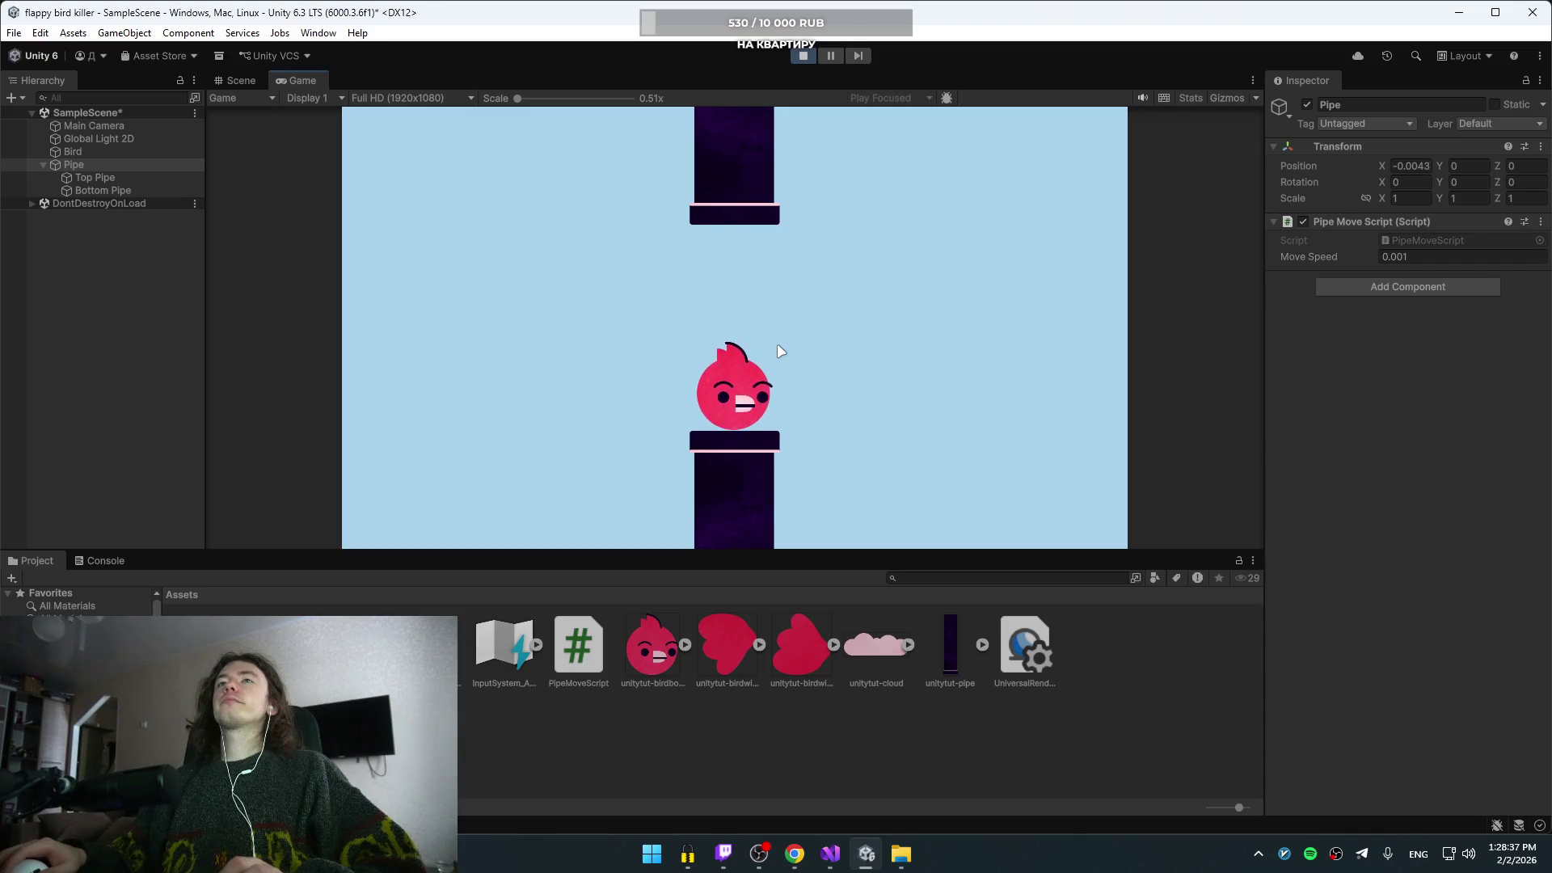
{"action": "key", "text": "alt+Tab"}
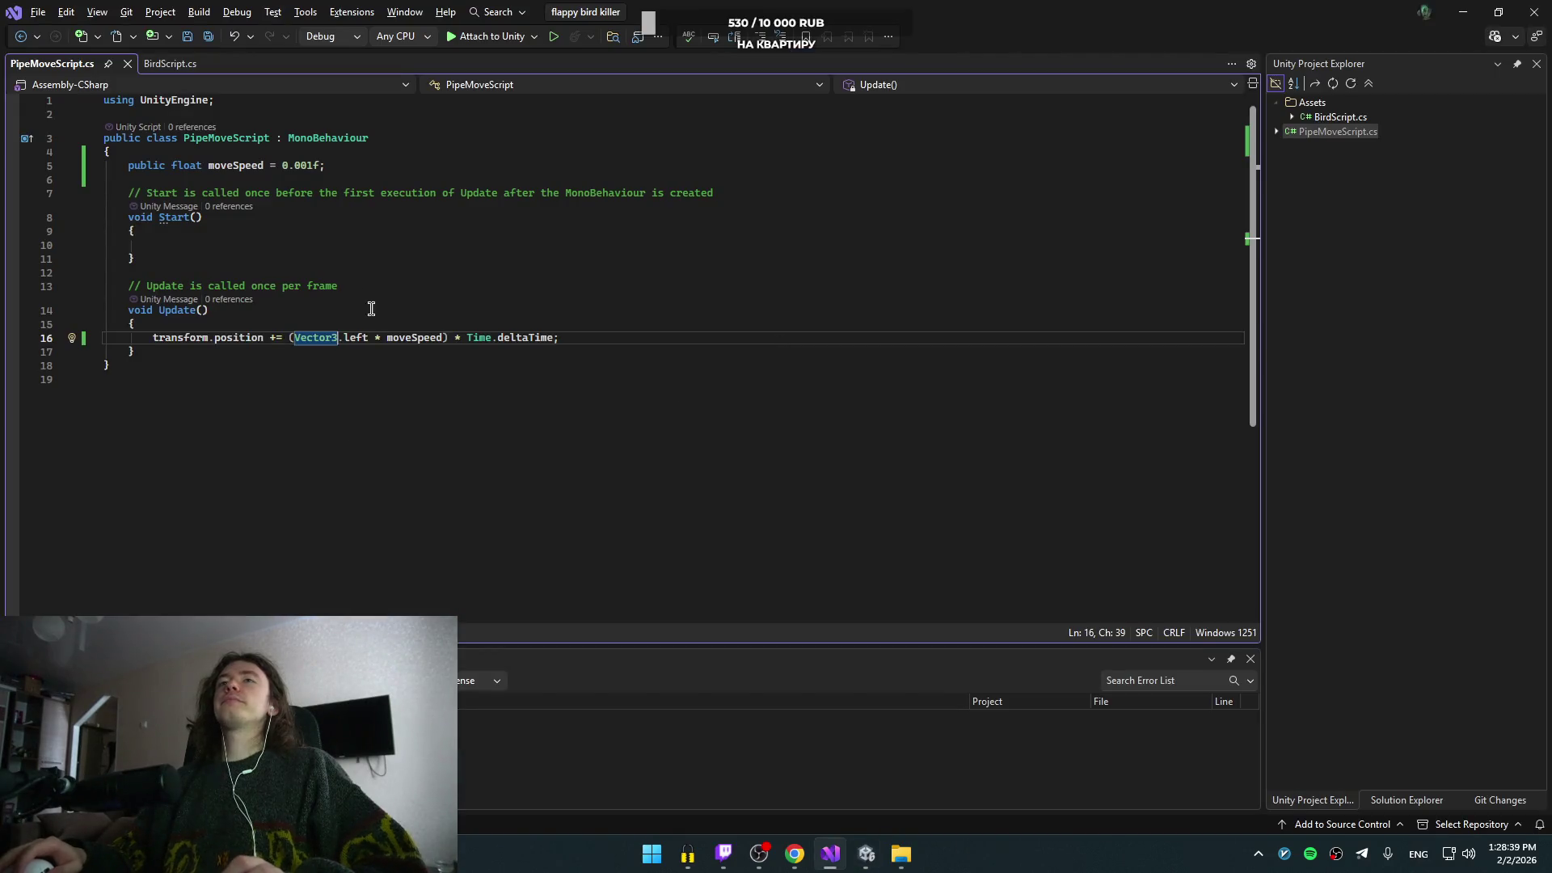
- Replace moveSpeed's 0.001f default with 5, save the script, and bring up the tutorial
{"action": "left_click", "coordinate": [329, 165]}
{"action": "key", "text": "Left"}
{"action": "key", "text": "BackSpace"}
{"action": "key", "text": "BackSpace"}
{"action": "key", "text": "BackSpace"}
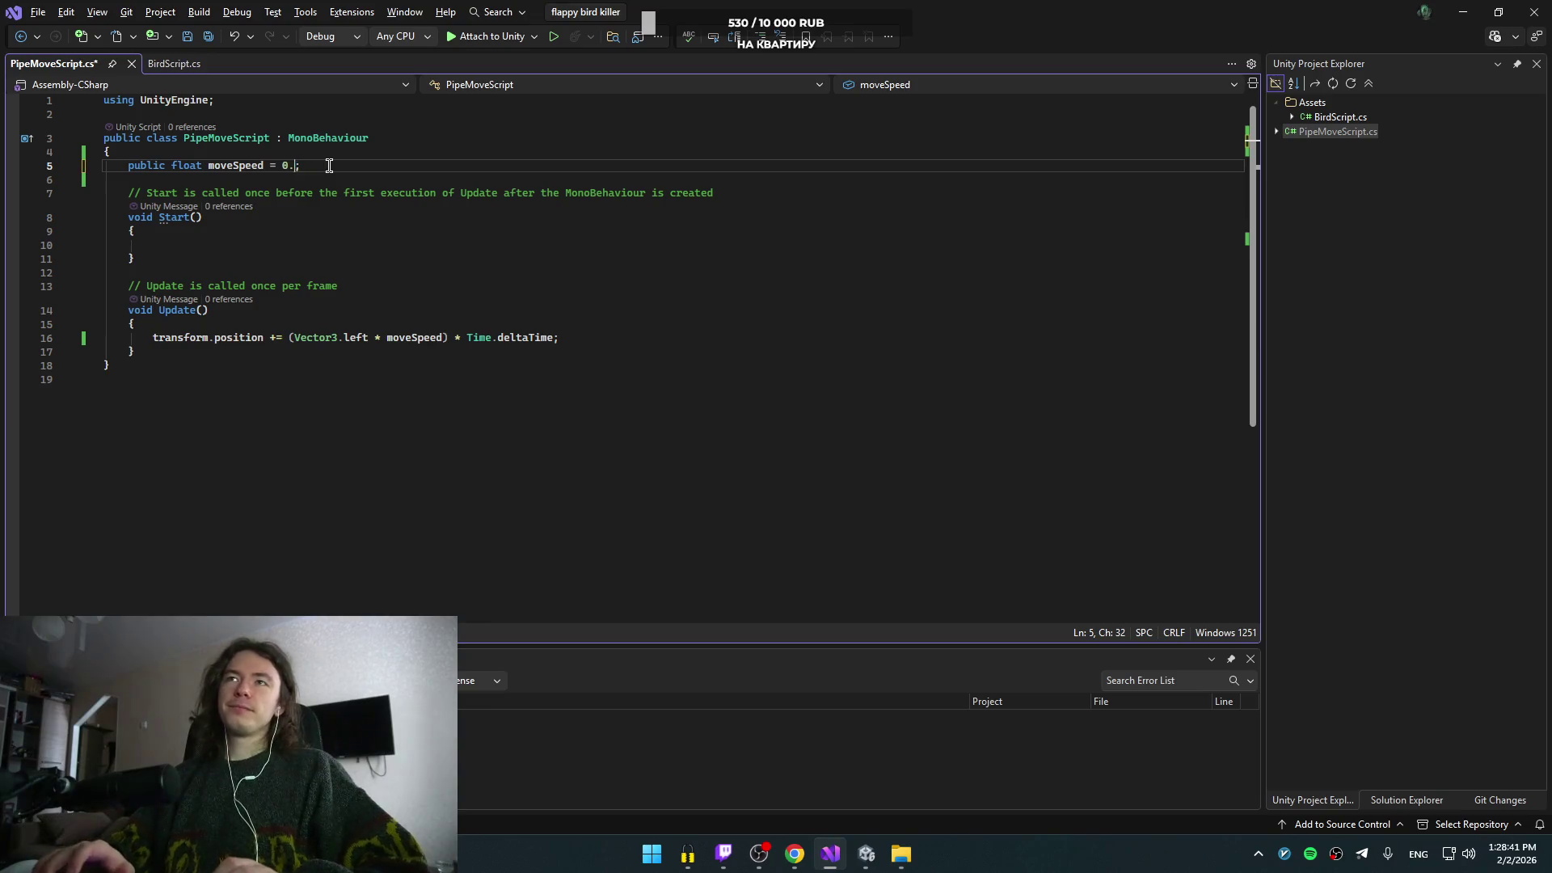
{"action": "type", "text": "5"}
{"action": "key", "text": "ctrl+s"}
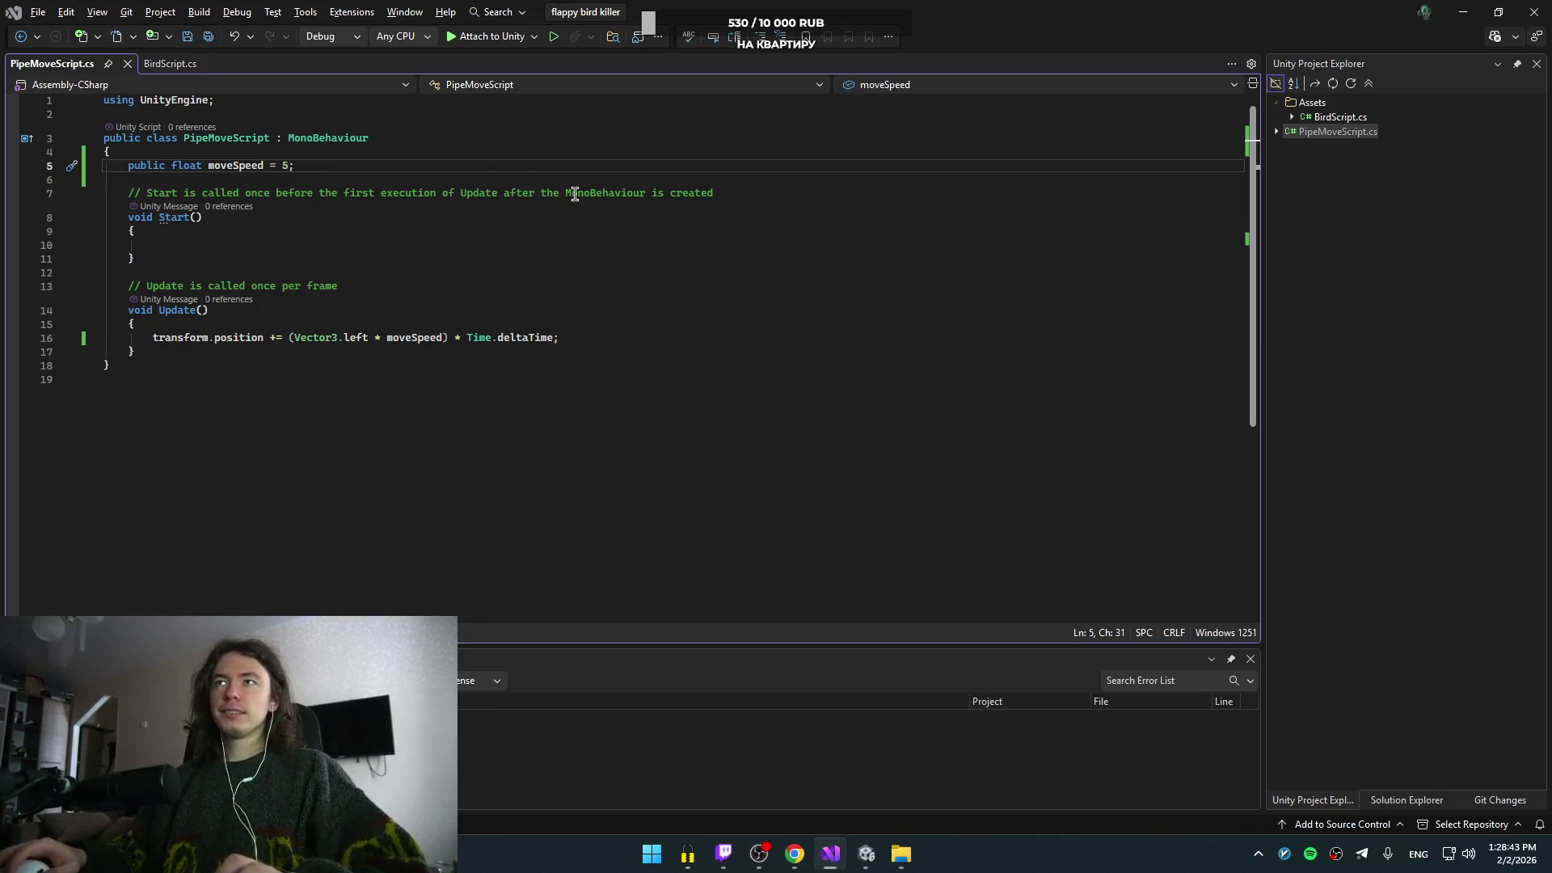
{"action": "key", "text": "alt+Tab"}
{"action": "key", "text": "Tab"}
{"action": "key", "text": "alt+Tab"}
{"action": "key", "text": "Escape"}
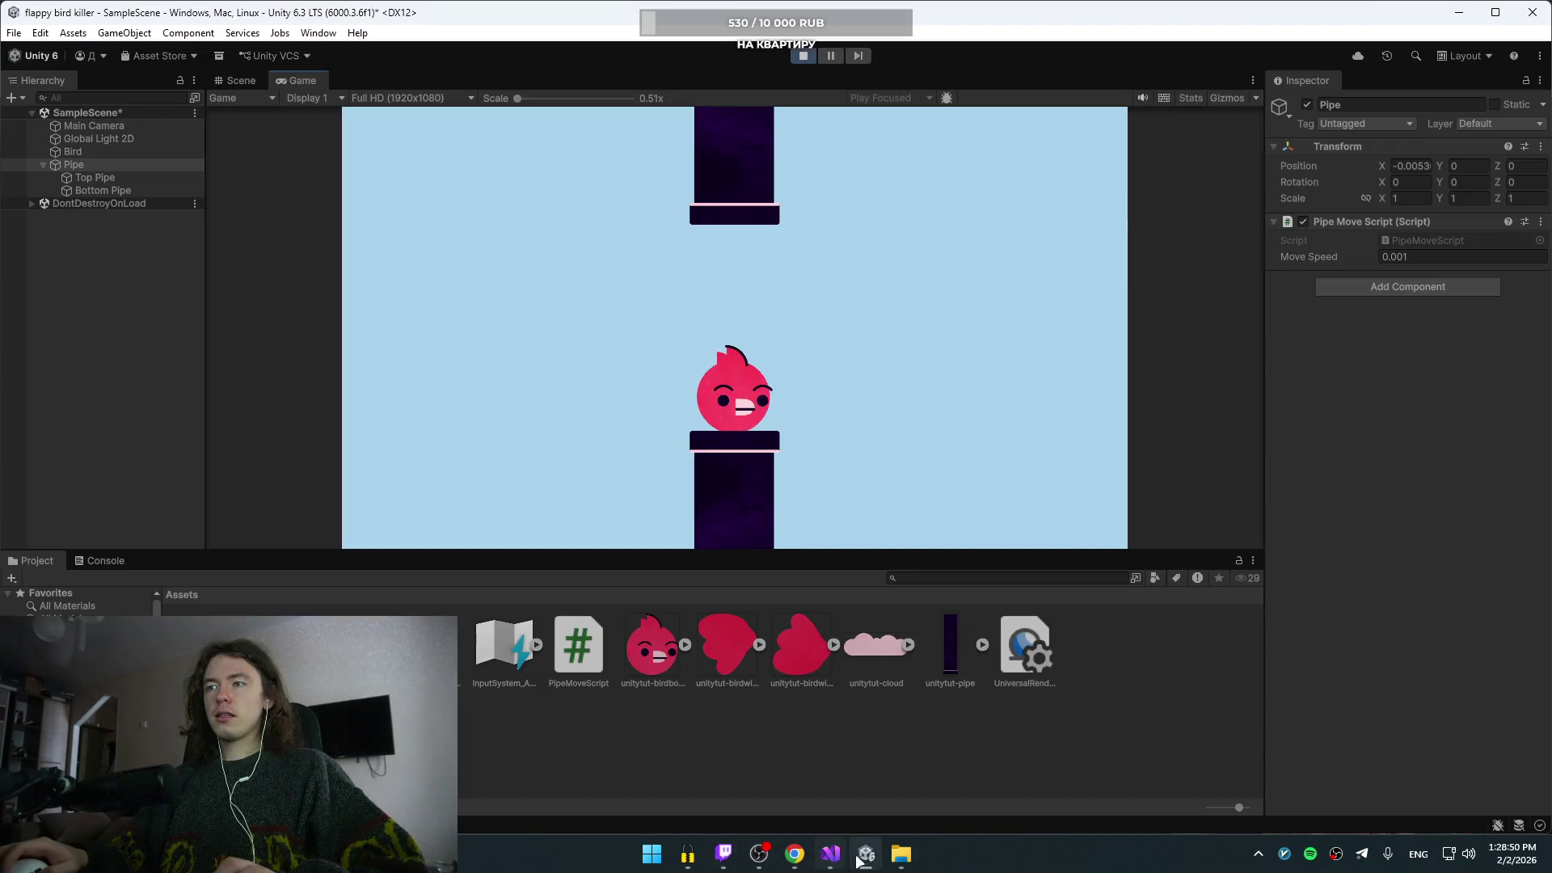
- Stop the running game and confirm the Pipe's Inspector Move Speed still reads 0.001
{"action": "left_click", "coordinate": [865, 854]}
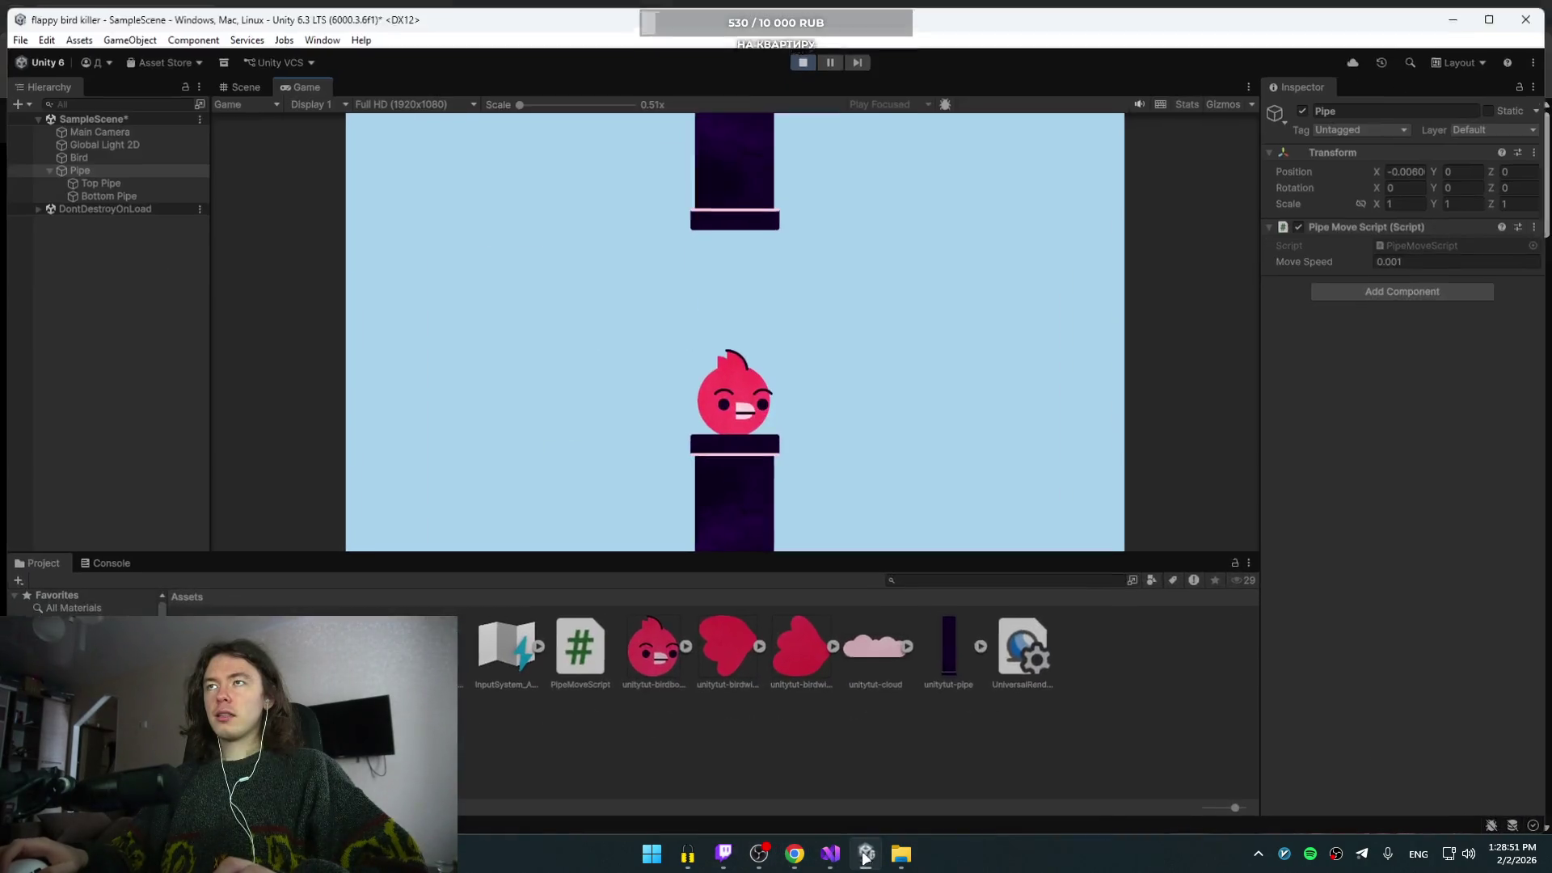
{"action": "left_click", "coordinate": [802, 55]}
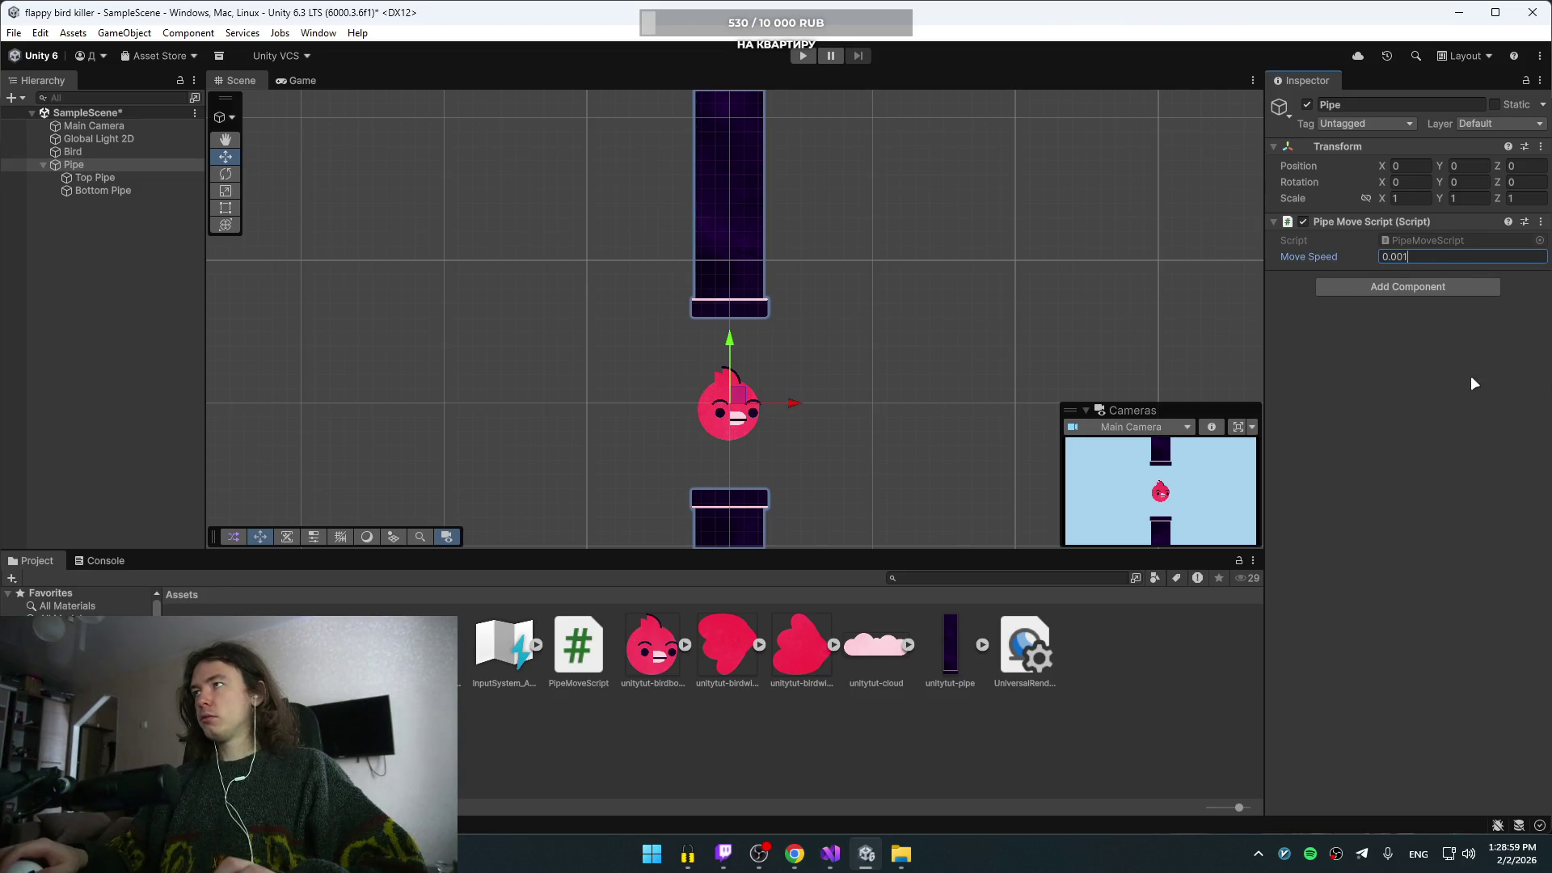
{"action": "key", "text": "alt+Tab"}
{"action": "left_click", "coordinate": [1042, 302]}
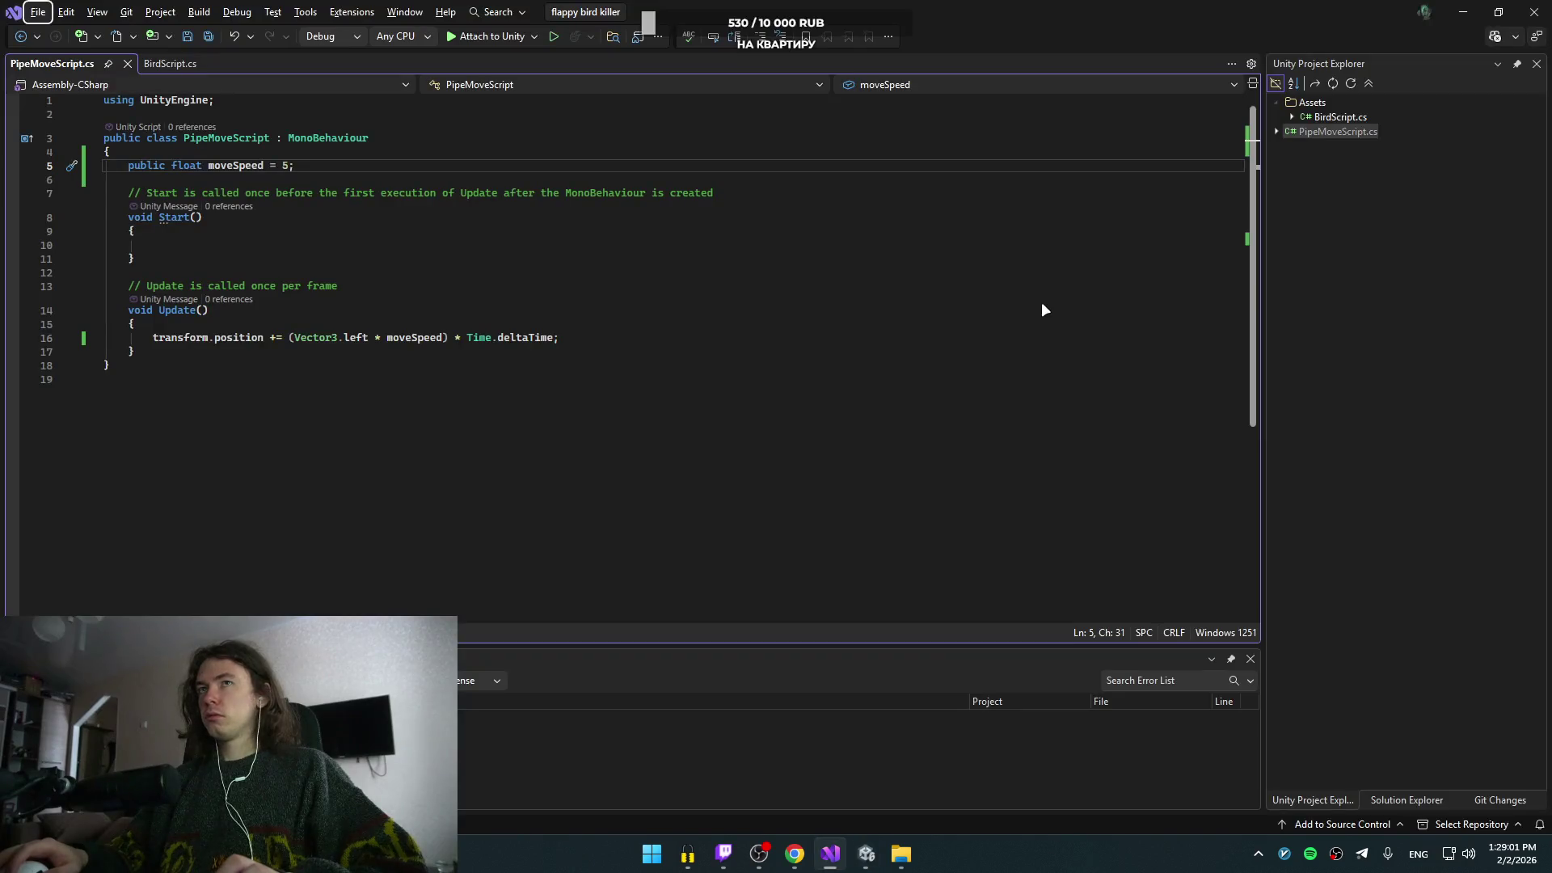
{"action": "key", "text": "alt+Tab"}
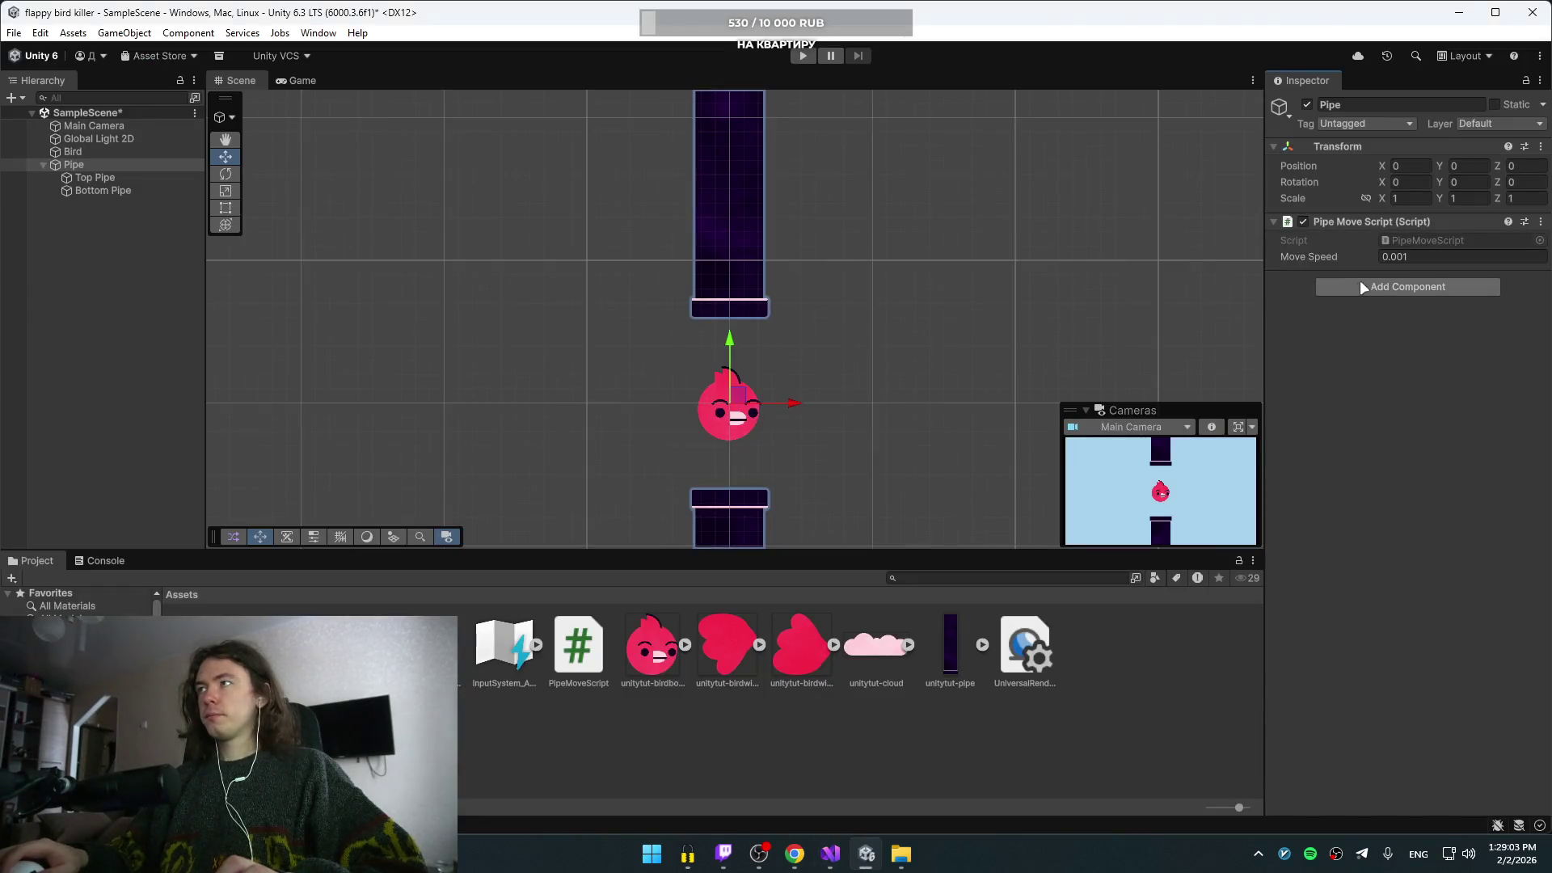
{"action": "left_click", "coordinate": [1452, 255]}
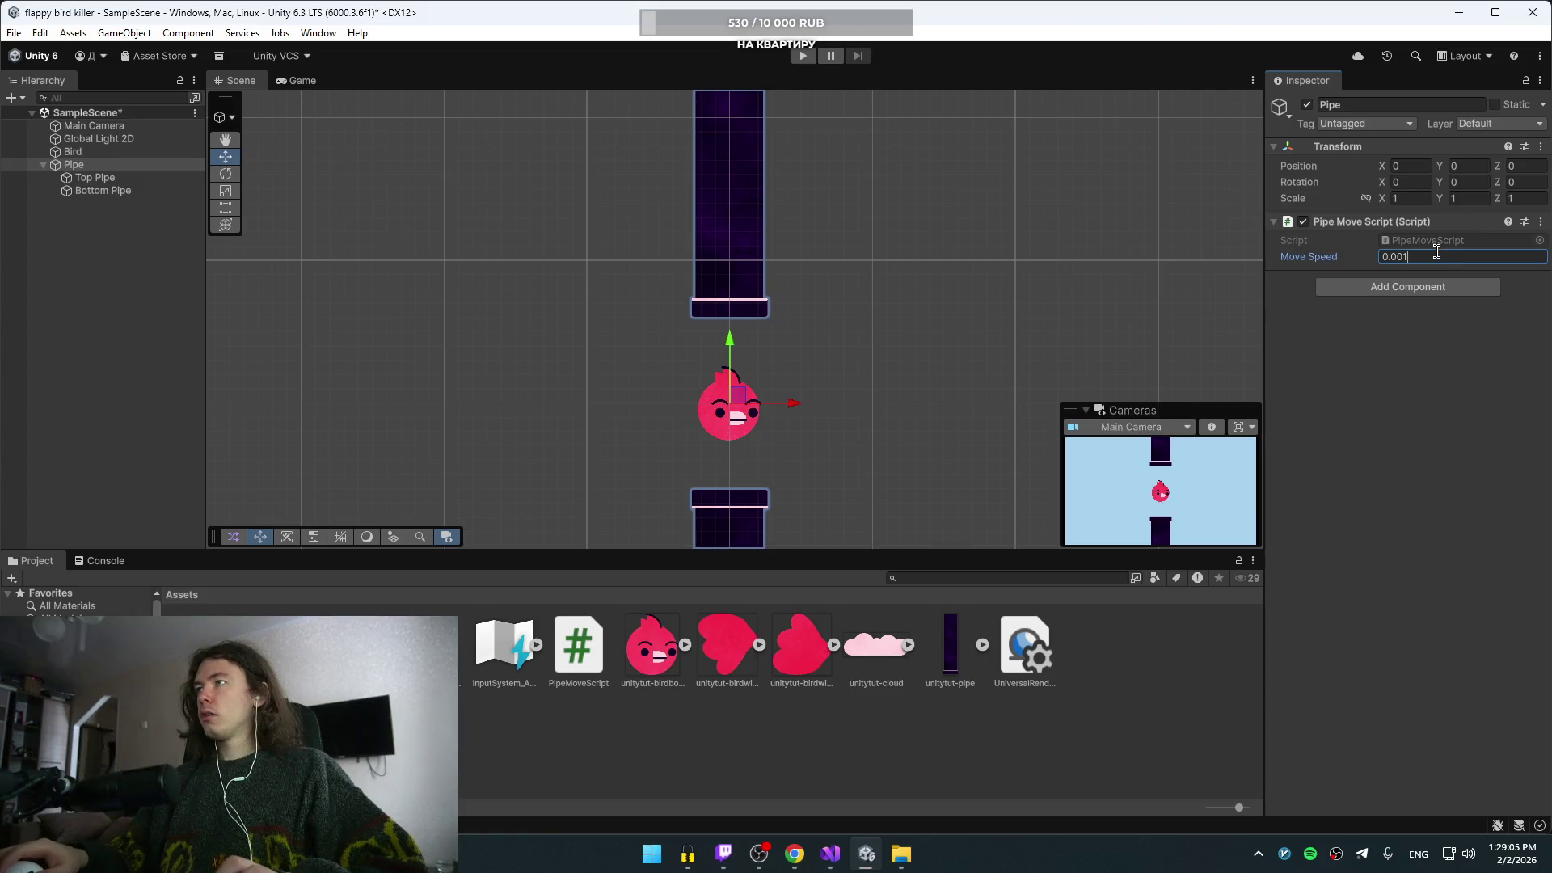
{"action": "key", "text": "alt+Tab"}
{"action": "left_click", "coordinate": [1121, 356]}
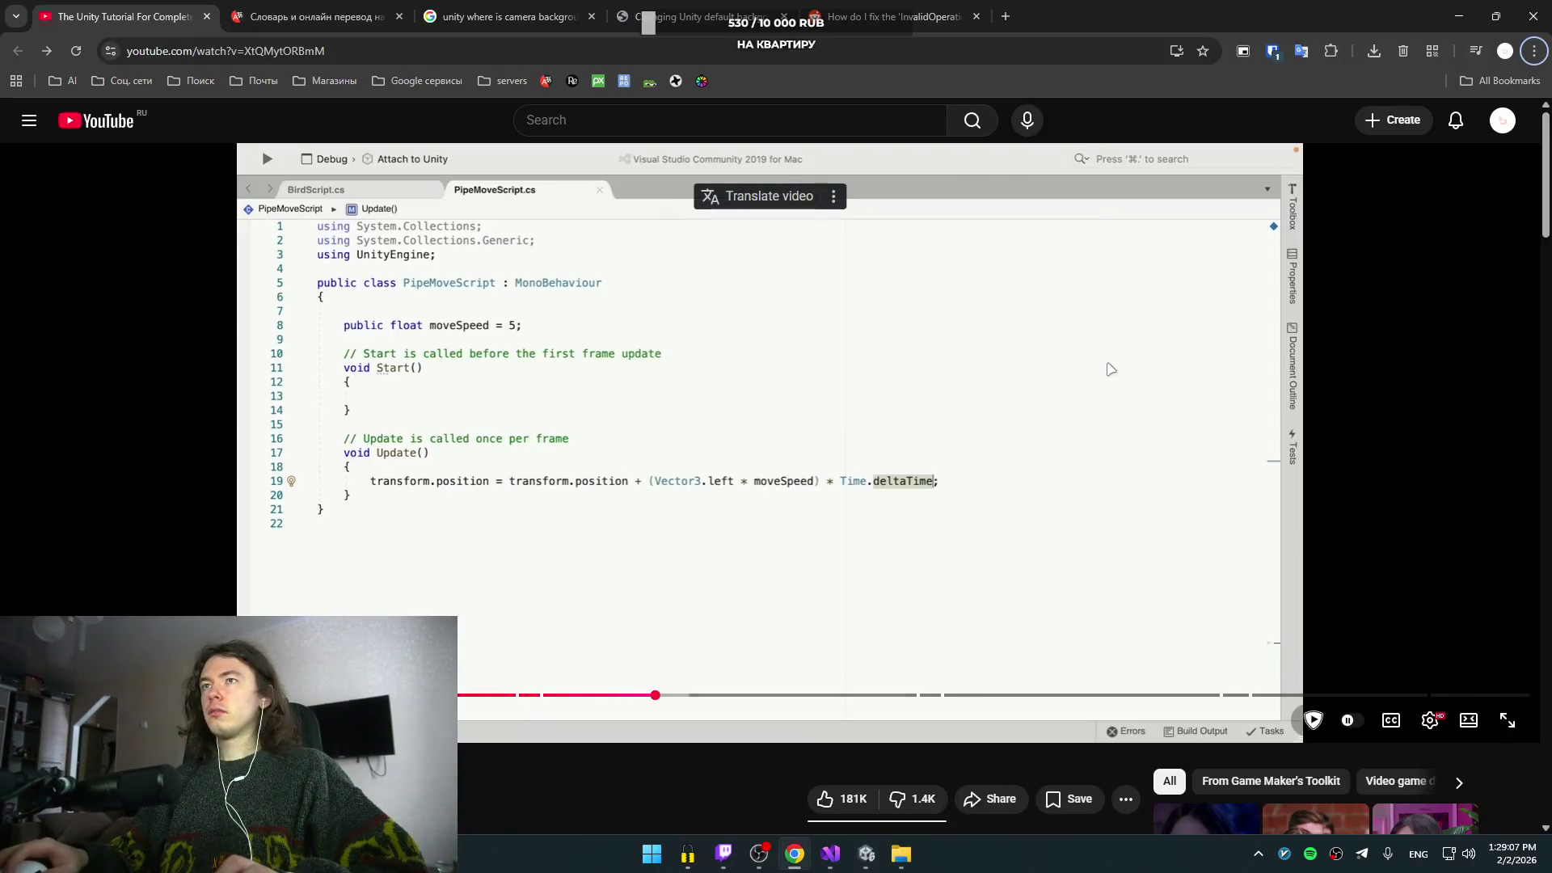
- Play the tutorial and pause it on PipeMoveScript's movement line, then return to Visual Studio
{"action": "key", "text": "alt+Tab"}
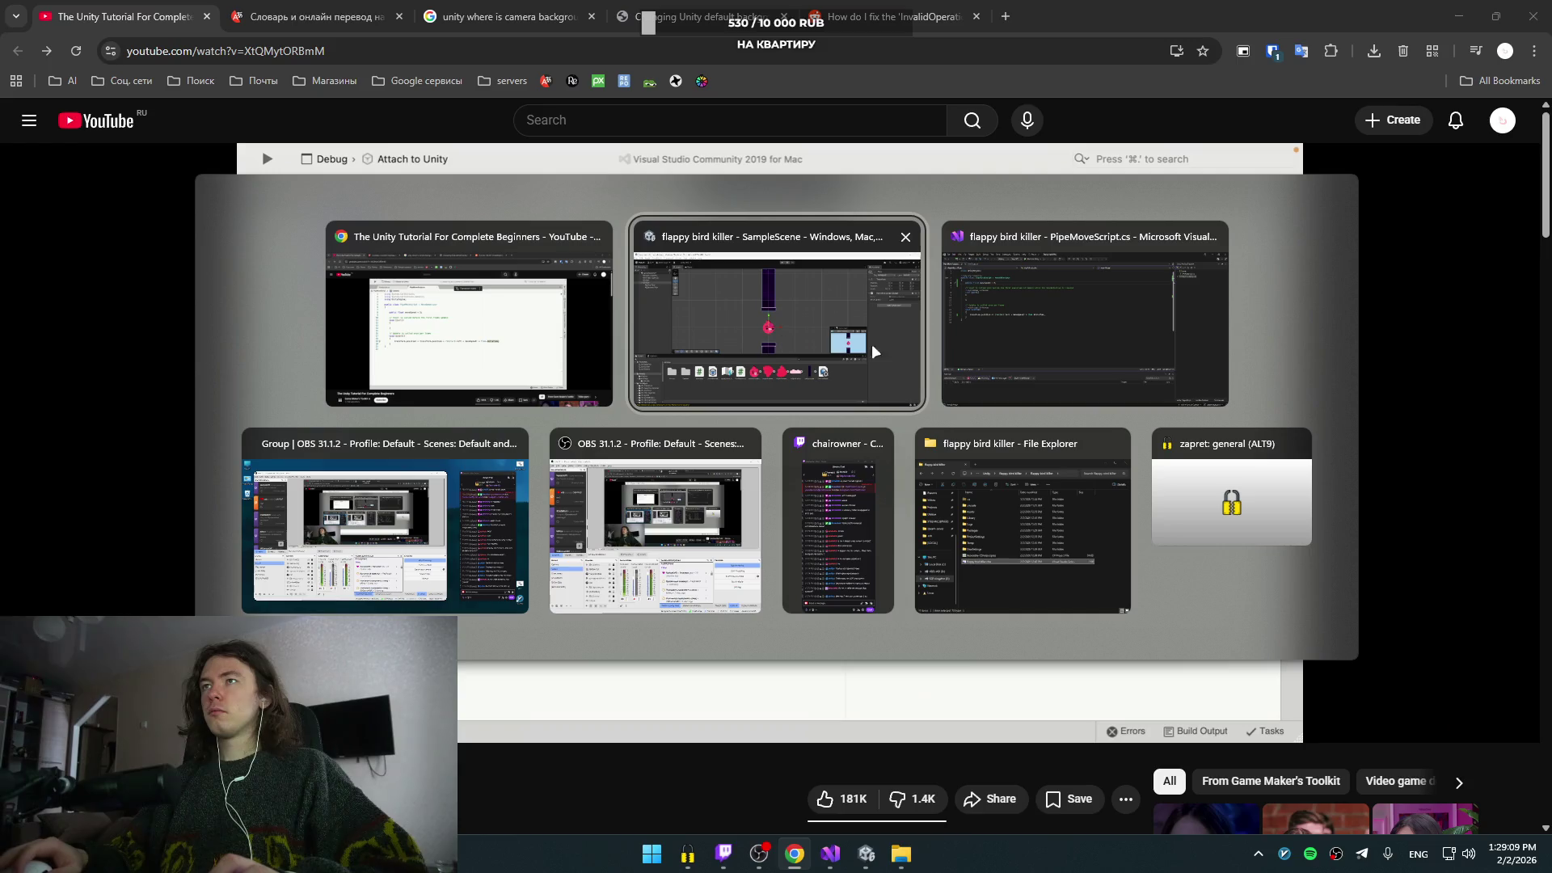
{"action": "key", "text": "Escape"}
{"action": "left_click", "coordinate": [715, 391]}
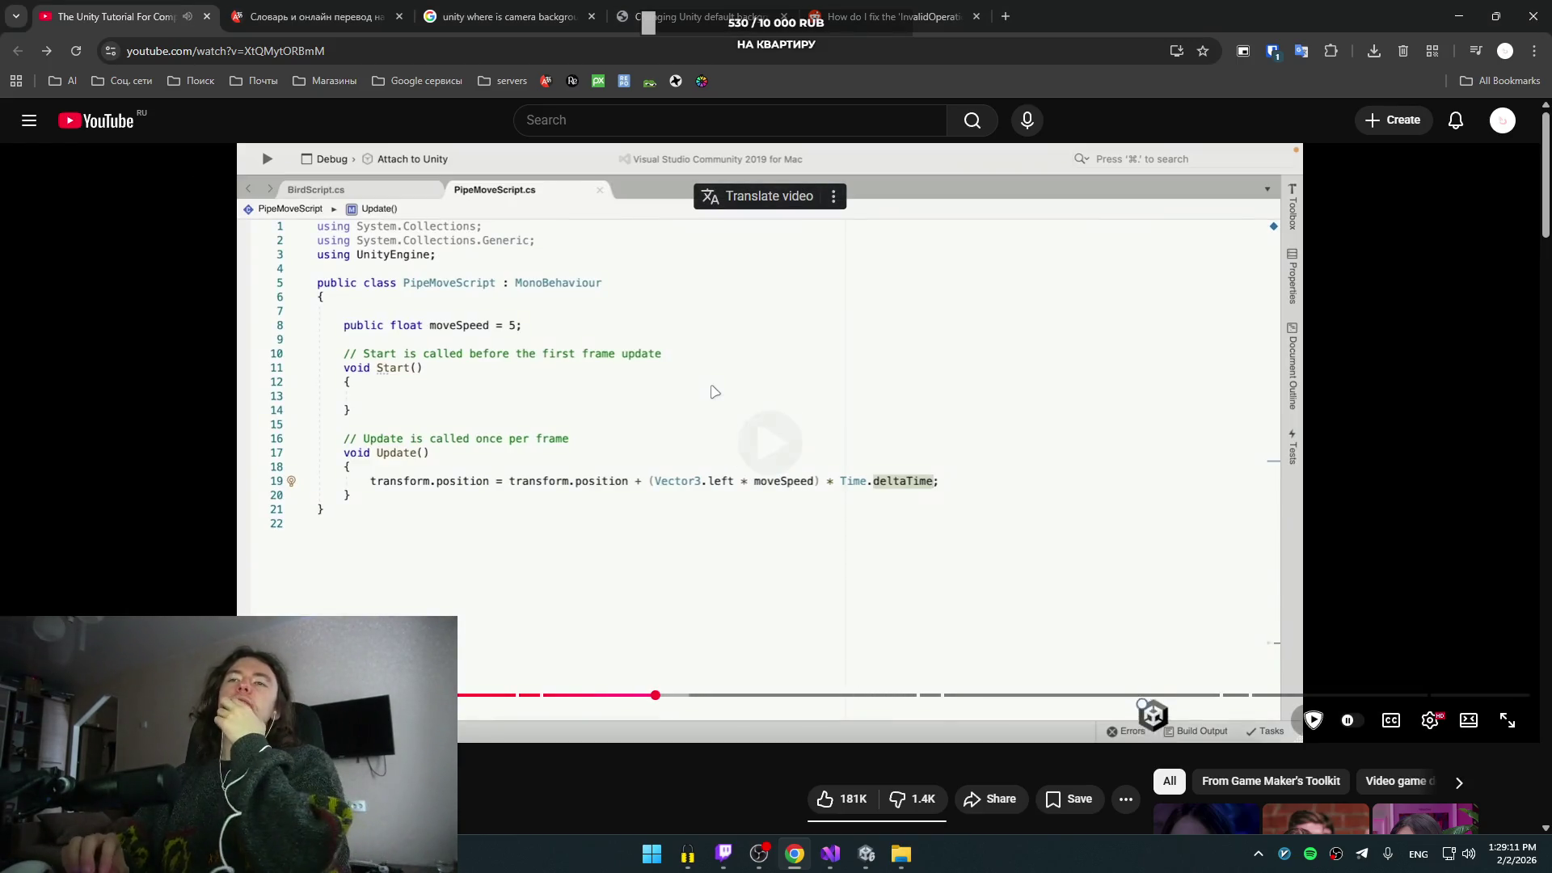
{"action": "left_click", "coordinate": [714, 391]}
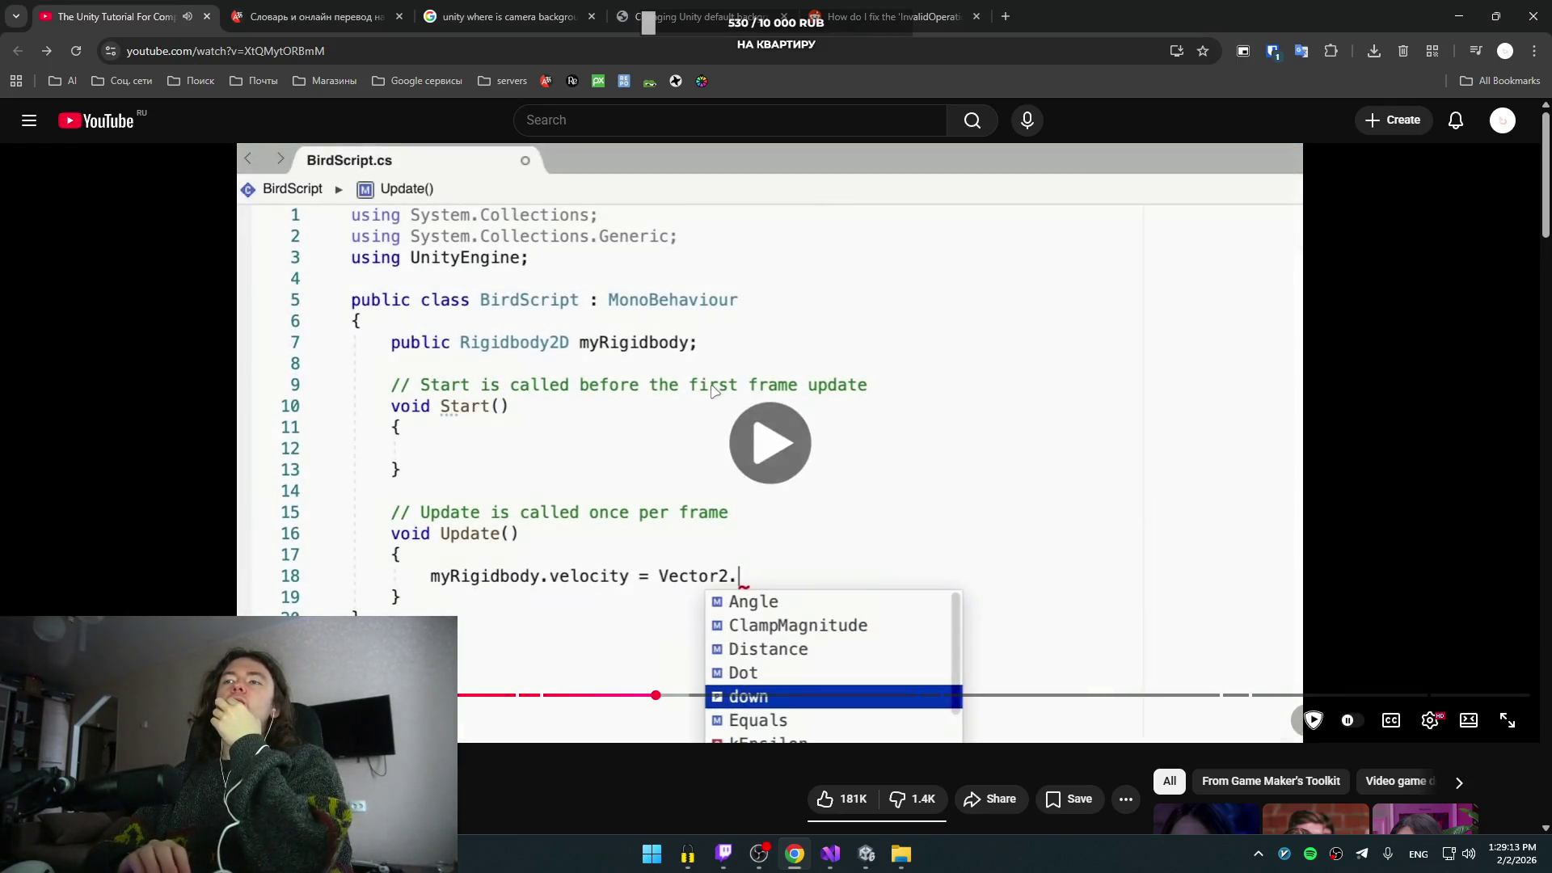
{"action": "left_click", "coordinate": [715, 391]}
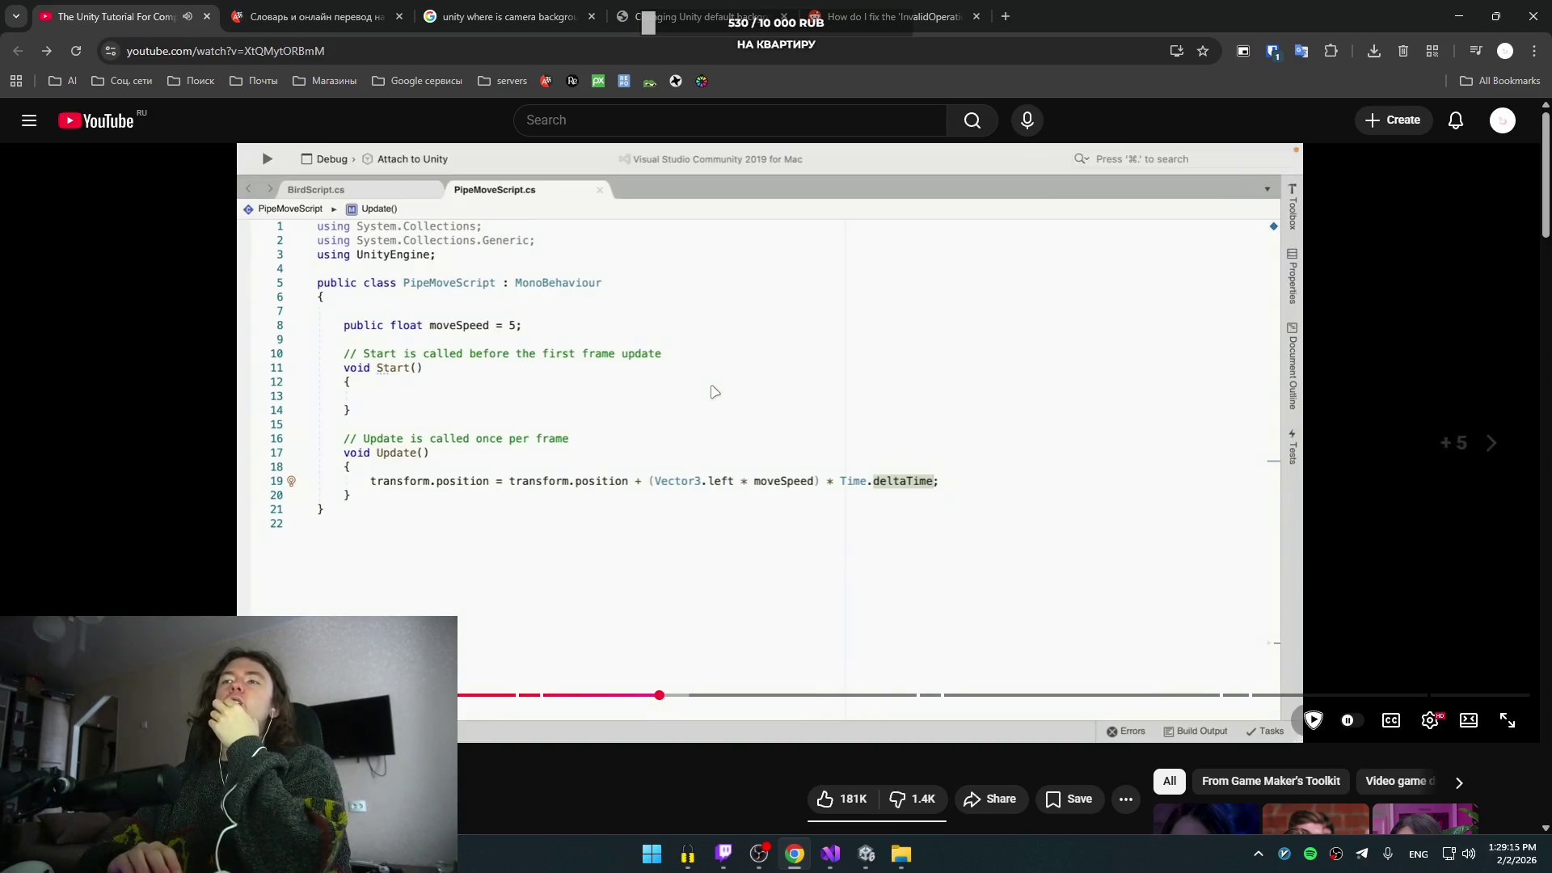
{"action": "left_click", "coordinate": [714, 391]}
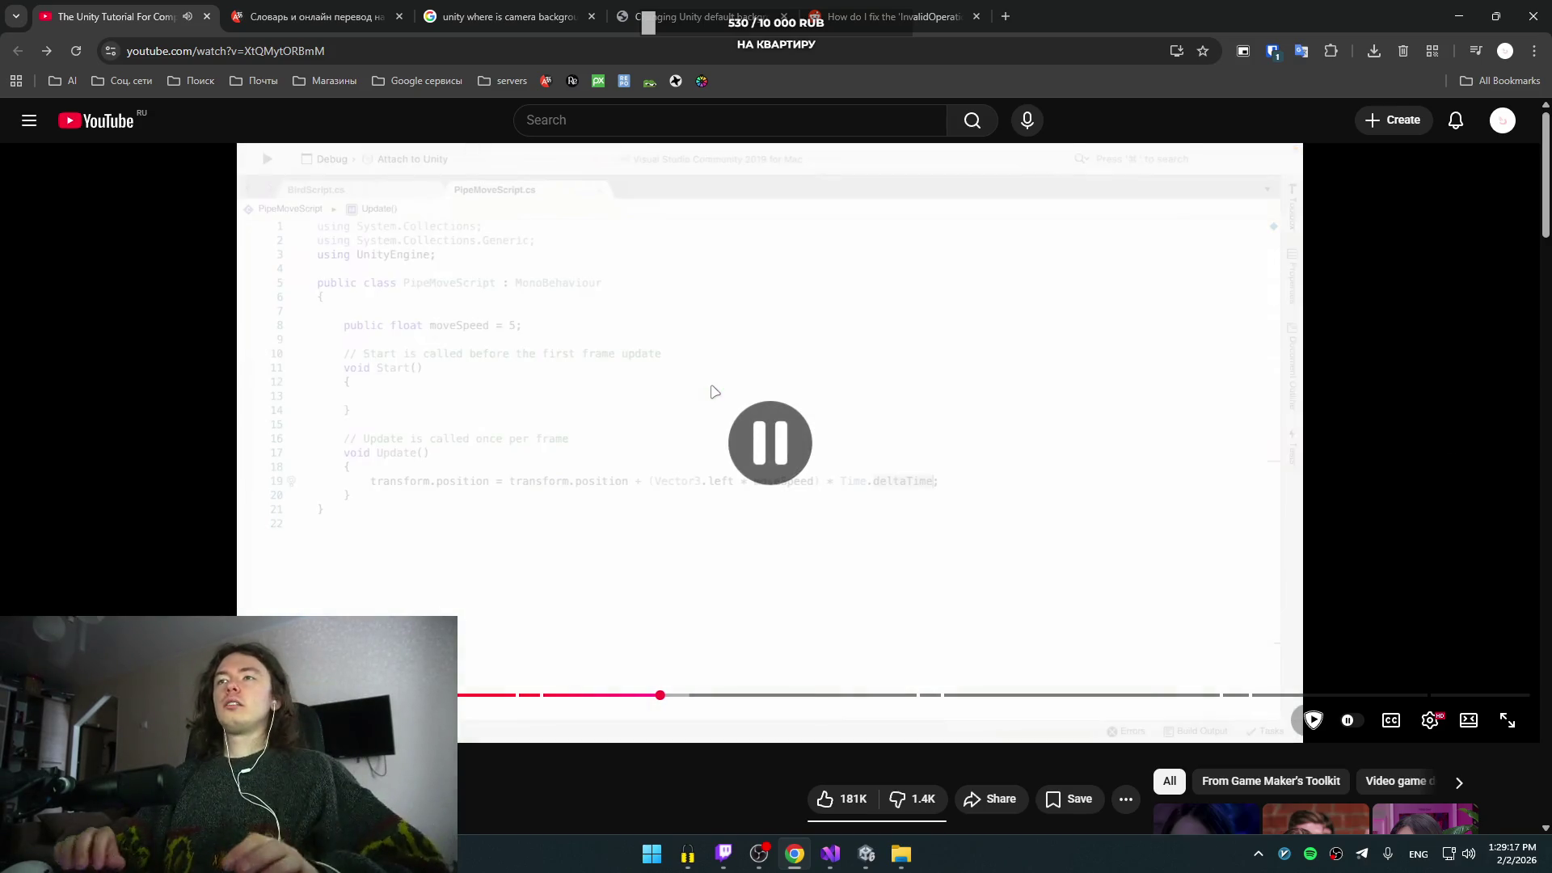
{"action": "key", "text": "alt+Tab"}
{"action": "left_click", "coordinate": [1046, 347]}
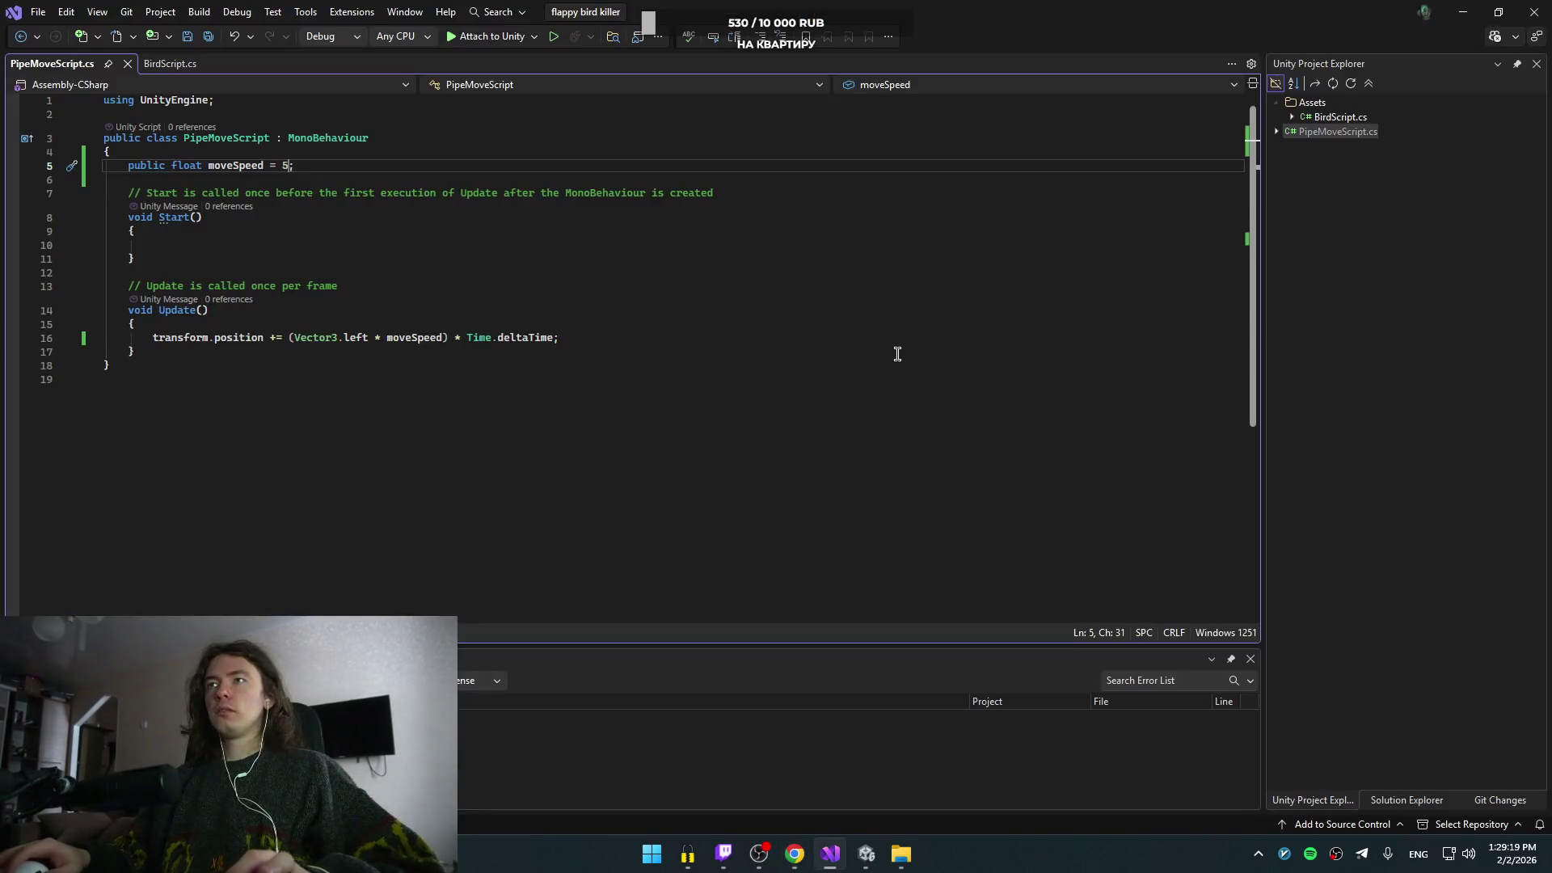
- Replace '+=' on line 16 with '= transform.position +'
{"action": "key", "text": "ctrl+shift+Left"}
{"action": "key", "text": "shift+Home"}
{"action": "key", "text": "shift+Home"}
{"action": "key", "text": "Home"}
{"action": "key", "text": "ctrl+shift+Right"}
{"action": "key", "text": "BackSpace"}
{"action": "type", "text": "= transform.position +"}
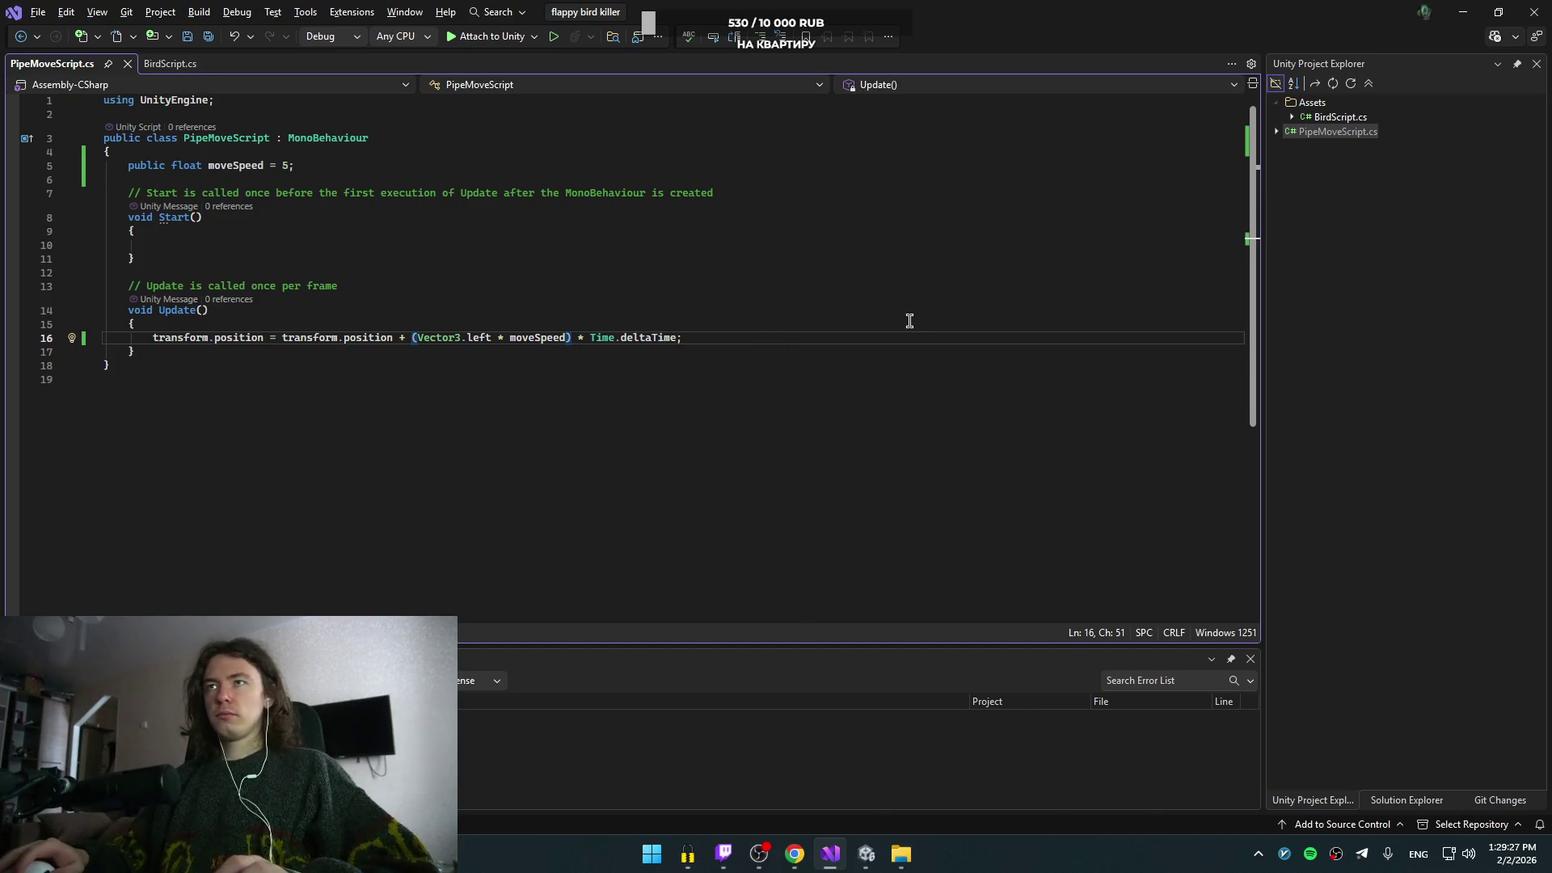
- Compare the line against the tutorial, glance at BirdScript, and return to Unity
{"action": "key", "text": "alt+Tab"}
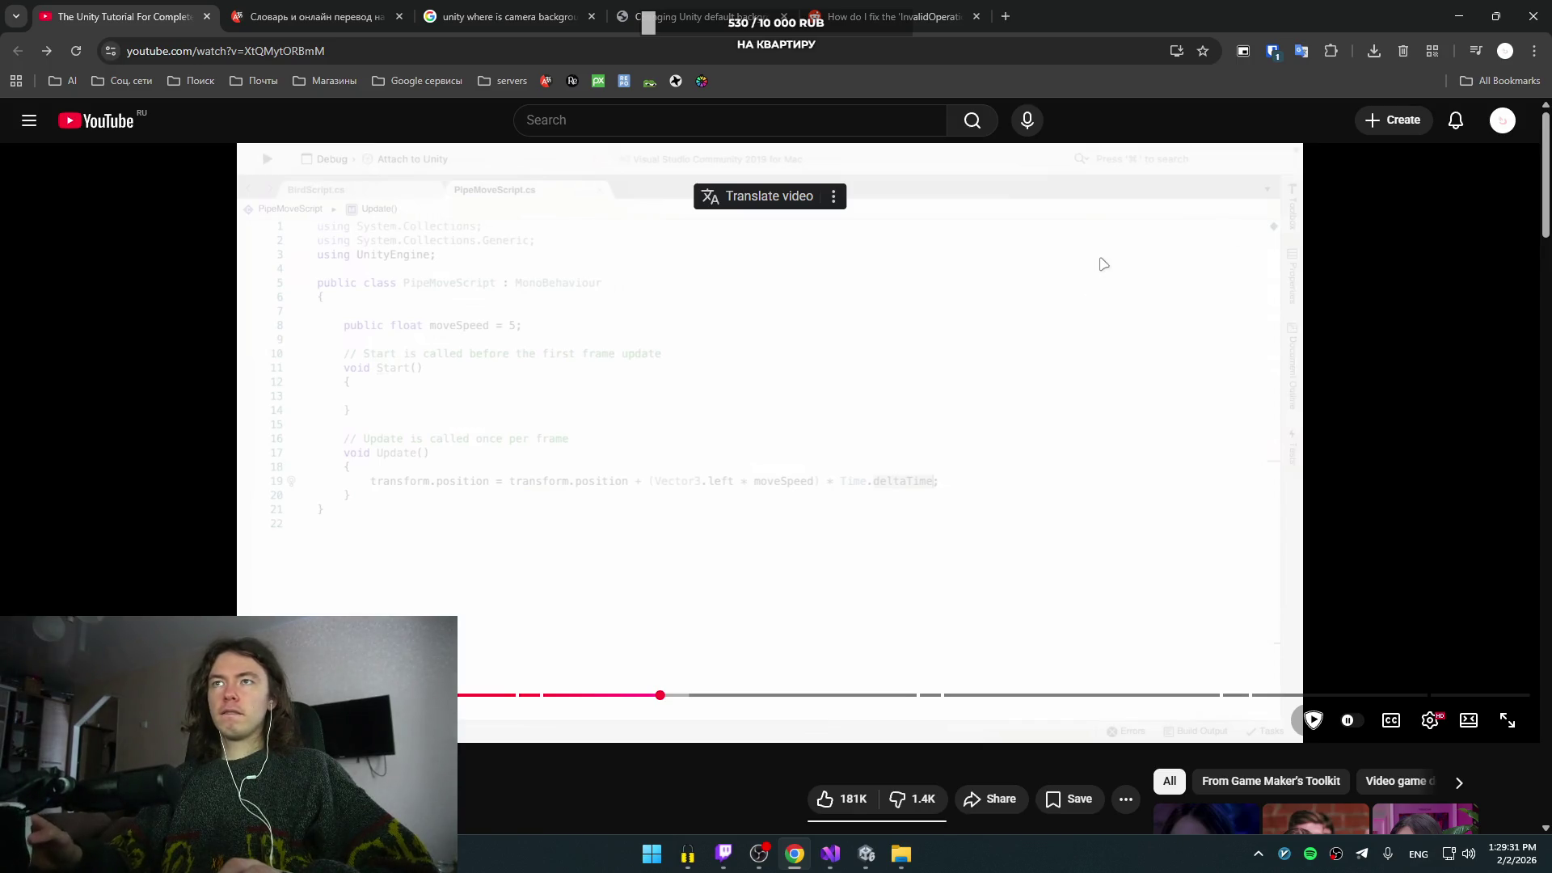
{"action": "key", "text": "alt+Tab"}
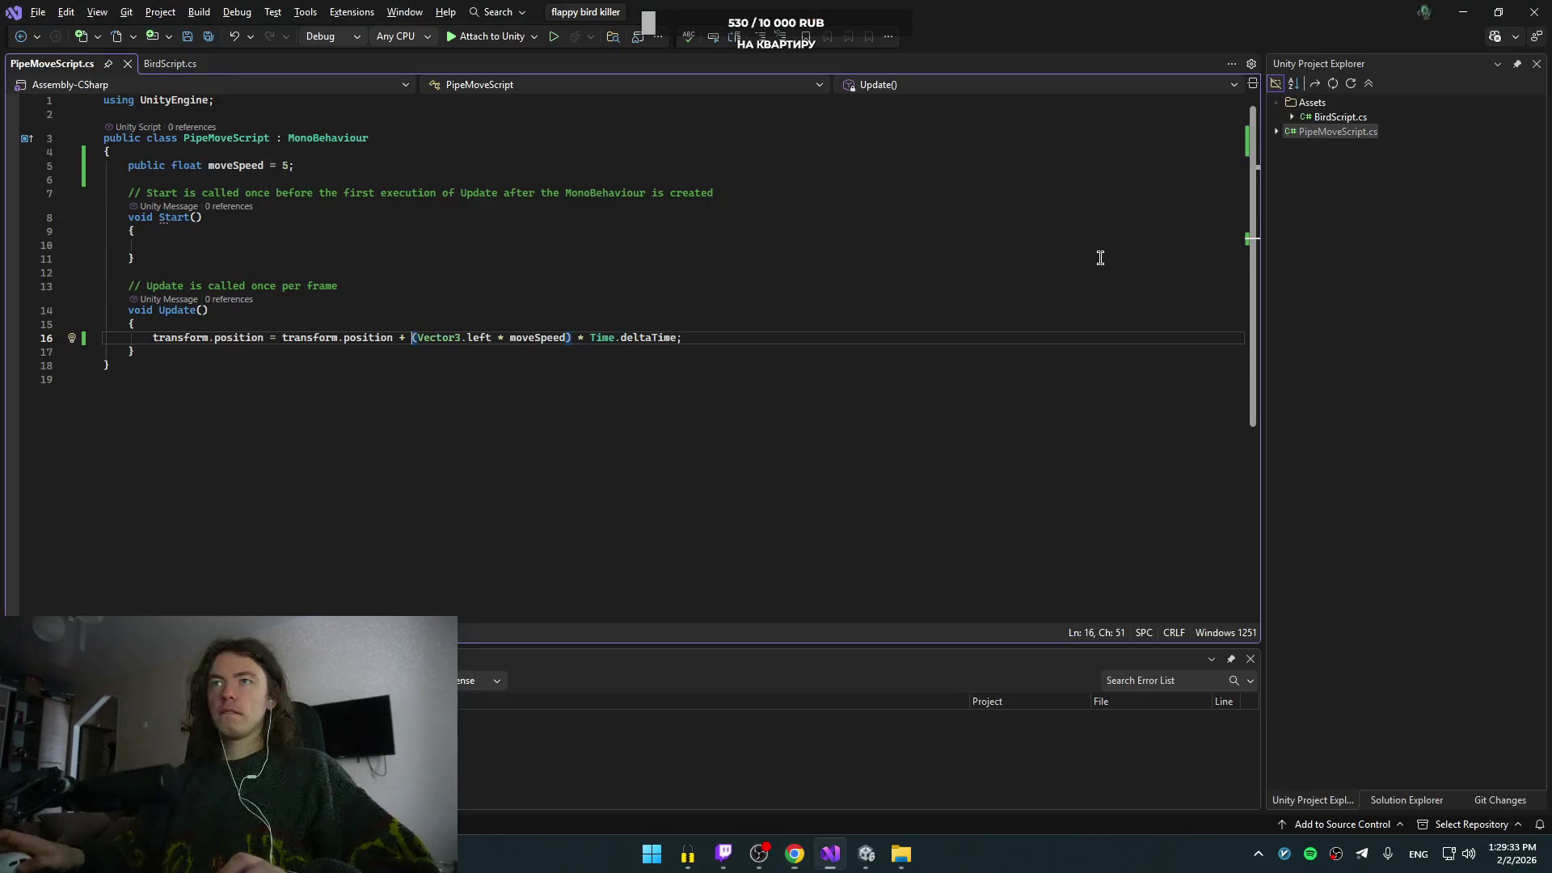
{"action": "left_click", "coordinate": [165, 66]}
{"action": "left_click", "coordinate": [99, 62]}
{"action": "key", "text": "alt+Tab"}
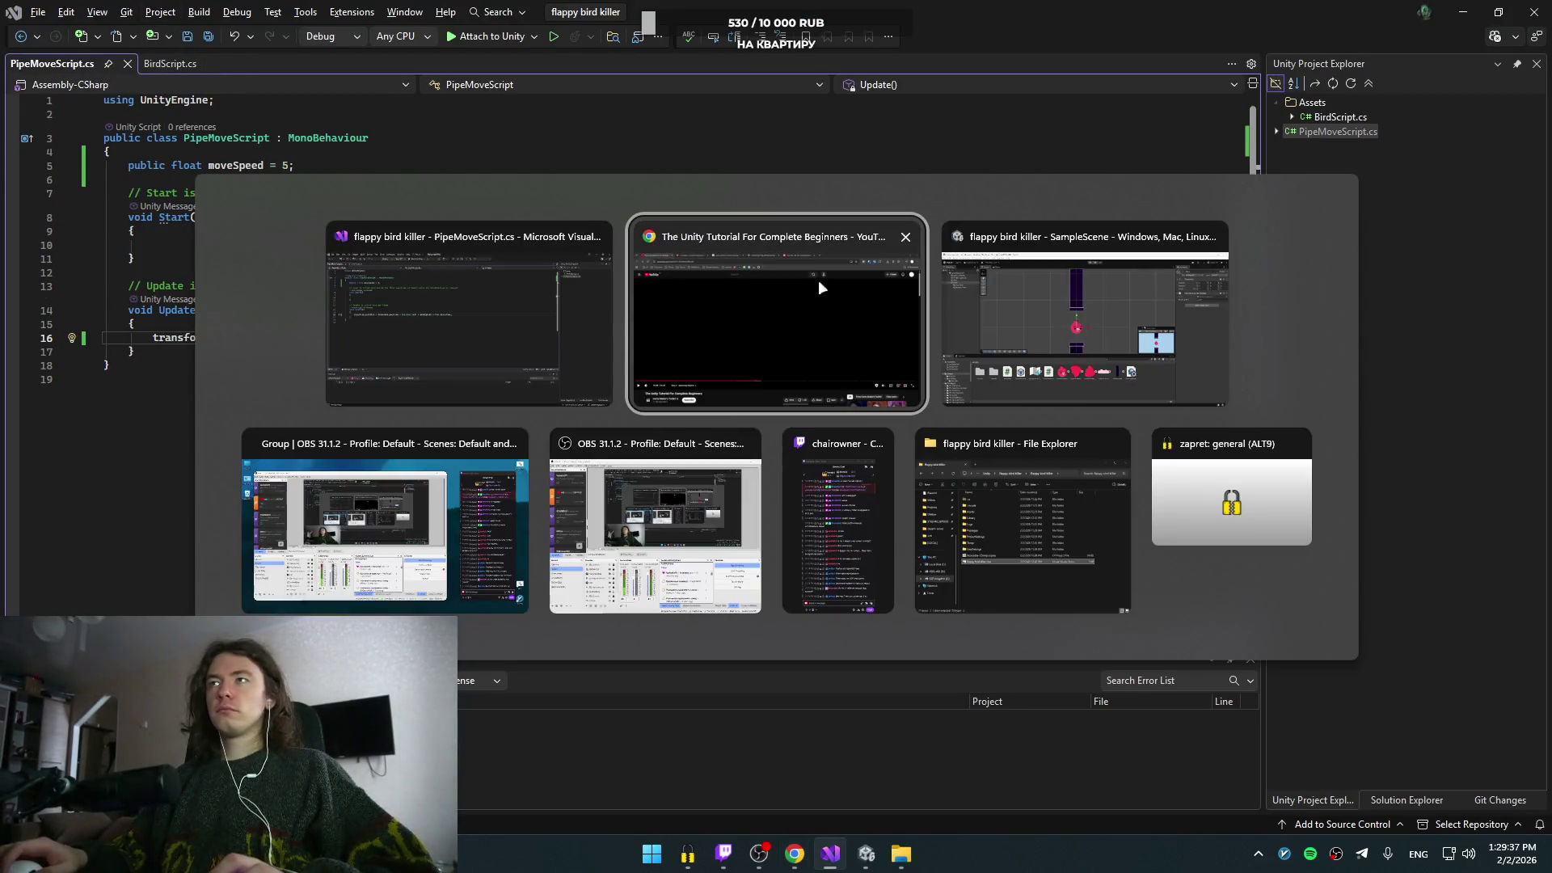
{"action": "left_click", "coordinate": [1053, 337]}
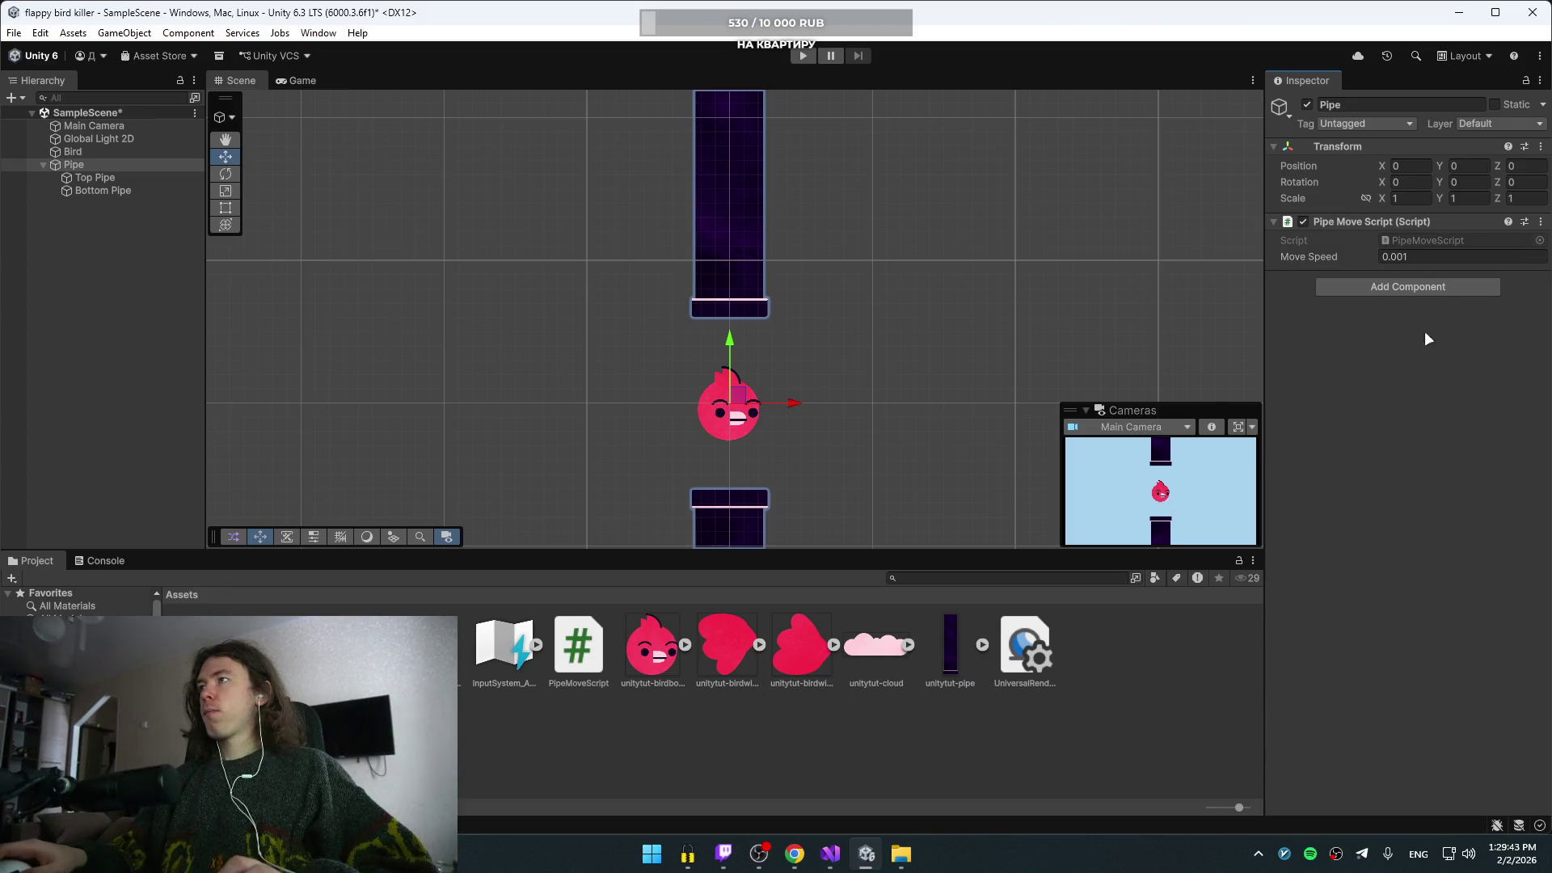
- Watch the tutorial's play-mode test of the pipe at Move Speed 5, pausing it there
{"action": "key", "text": "alt+Tab"}
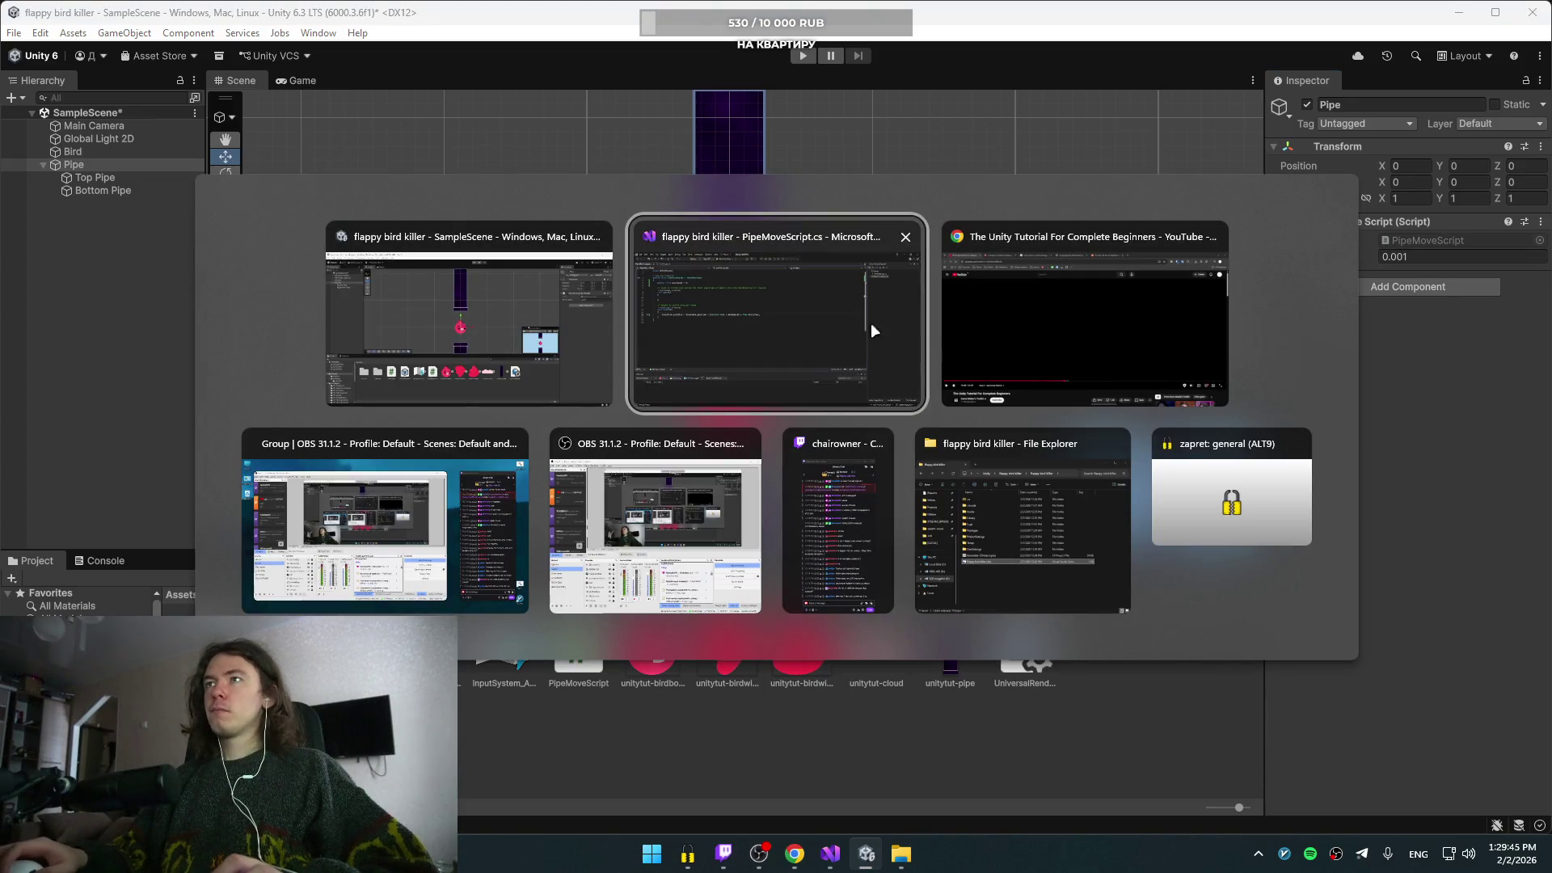
{"action": "left_click", "coordinate": [1001, 300]}
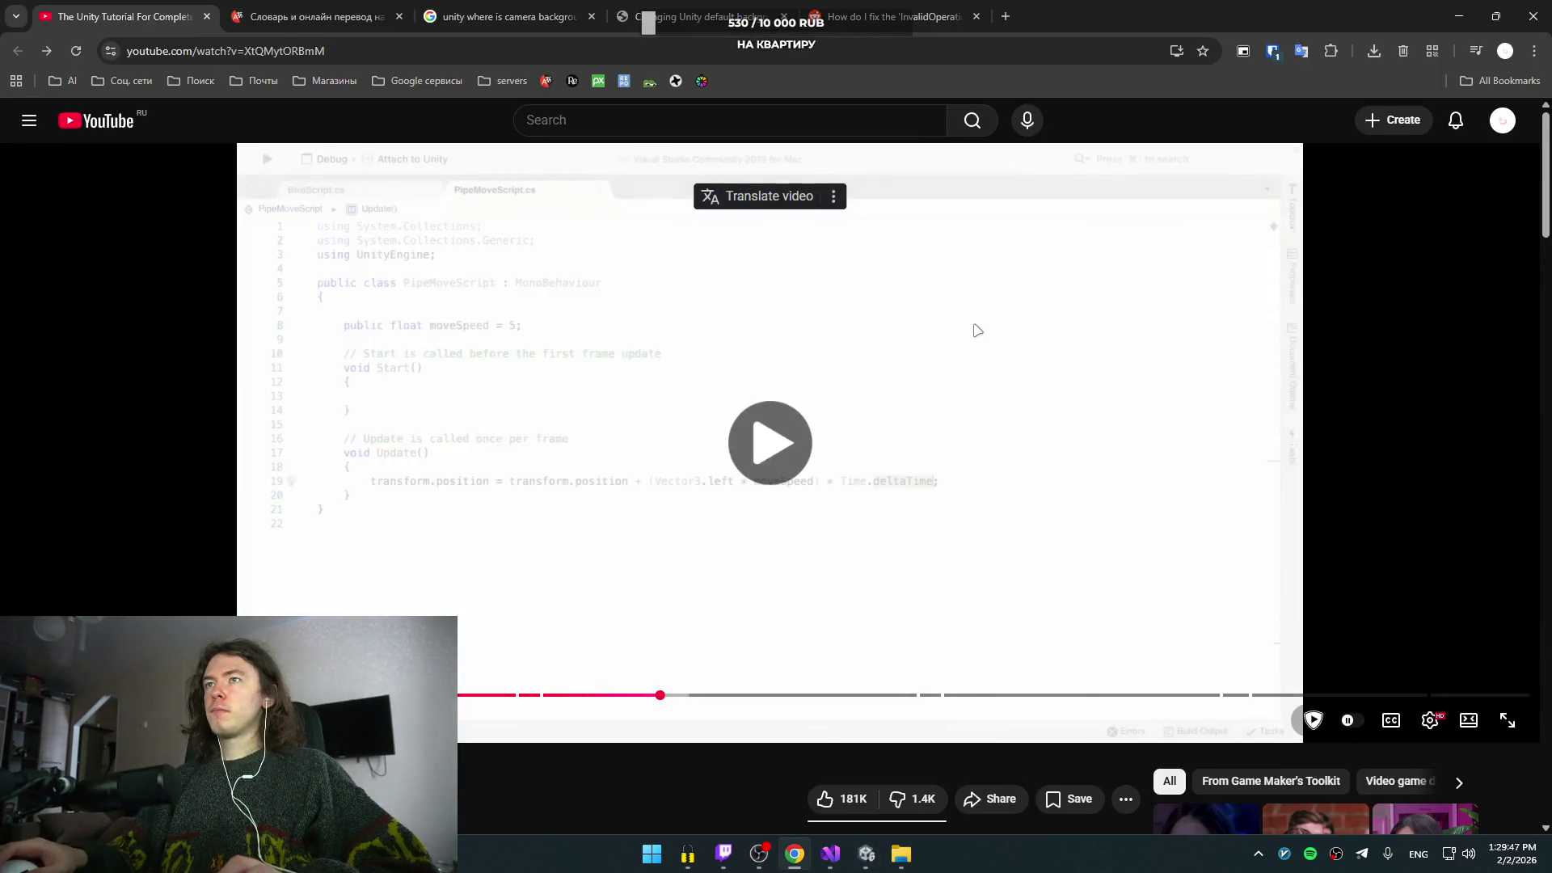
{"action": "left_click", "coordinate": [977, 330]}
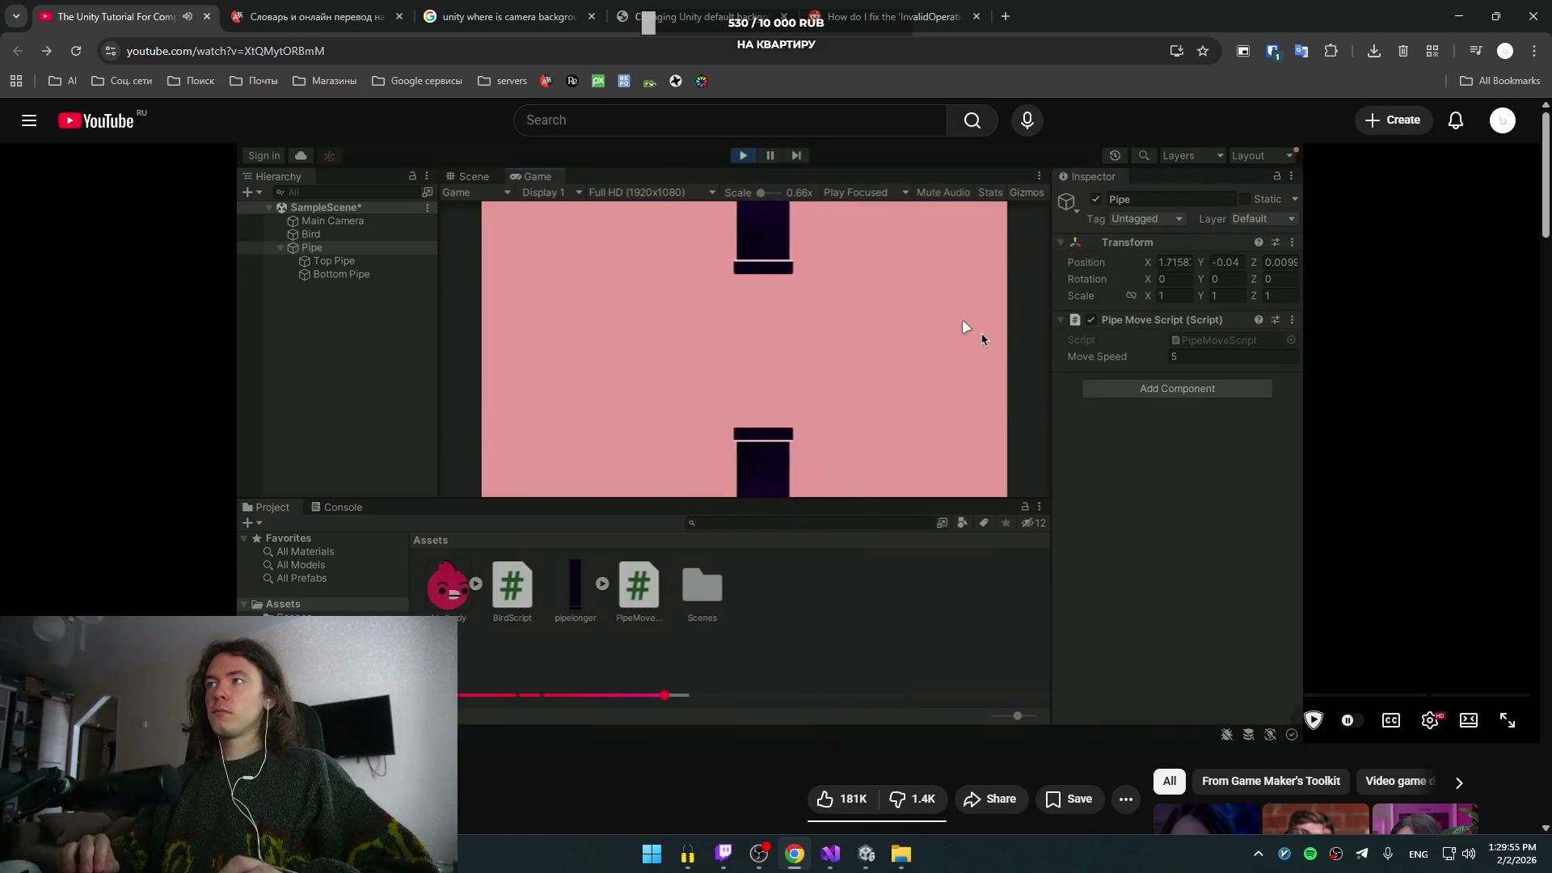
{"action": "left_click", "coordinate": [962, 319]}
{"action": "key", "text": "alt+Tab"}
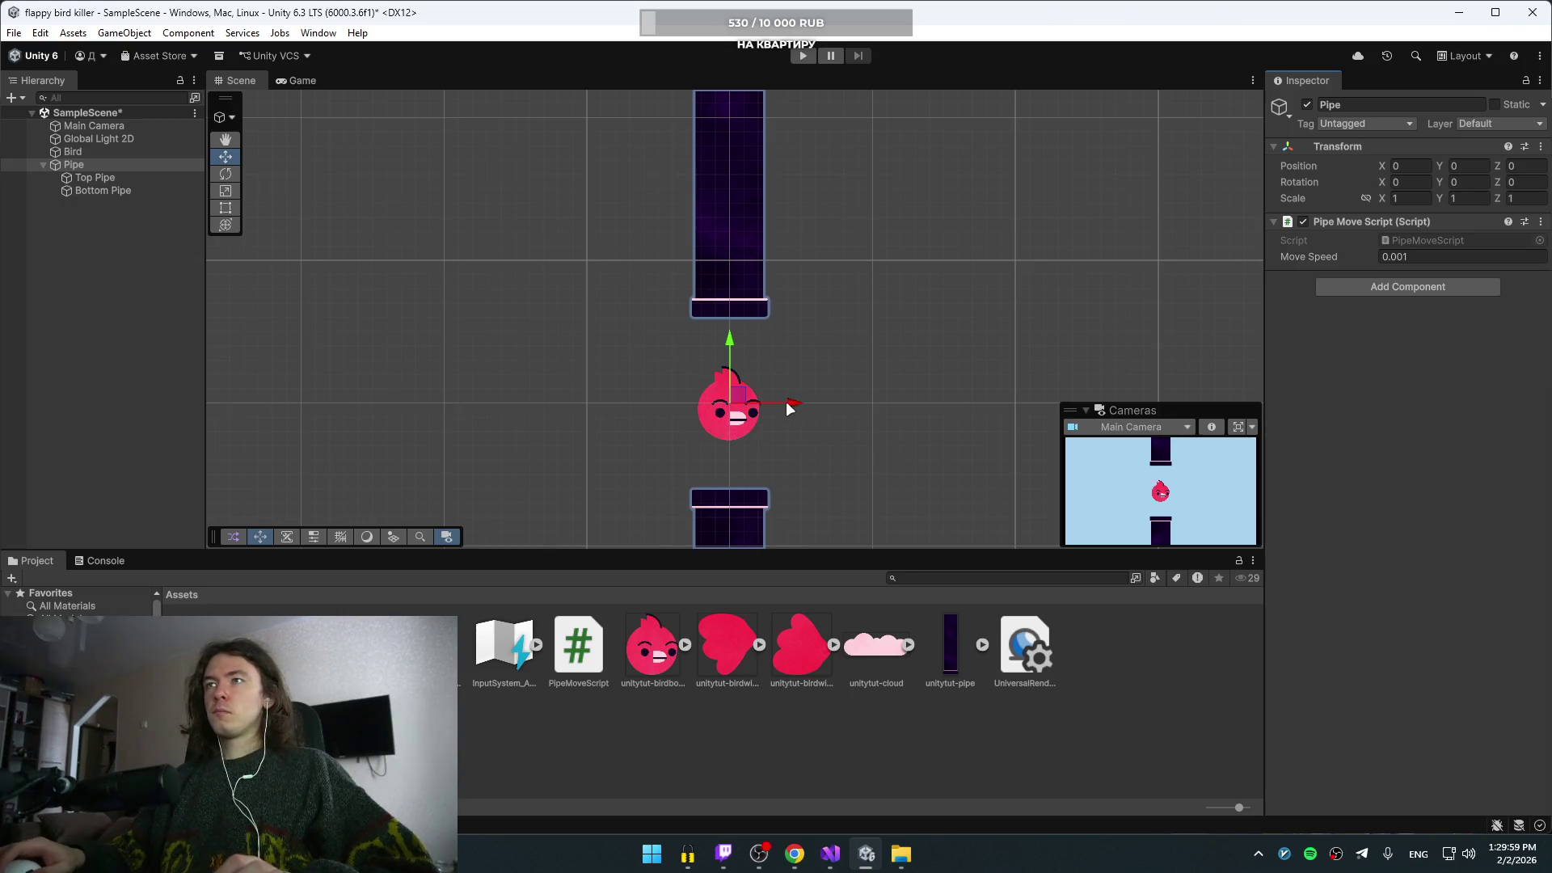
- Drag the Pipe right to X 12.22, then play-test with two flaps and stop
{"action": "left_click_drag", "start_coordinate": [781, 408], "coordinate": [961, 416]}
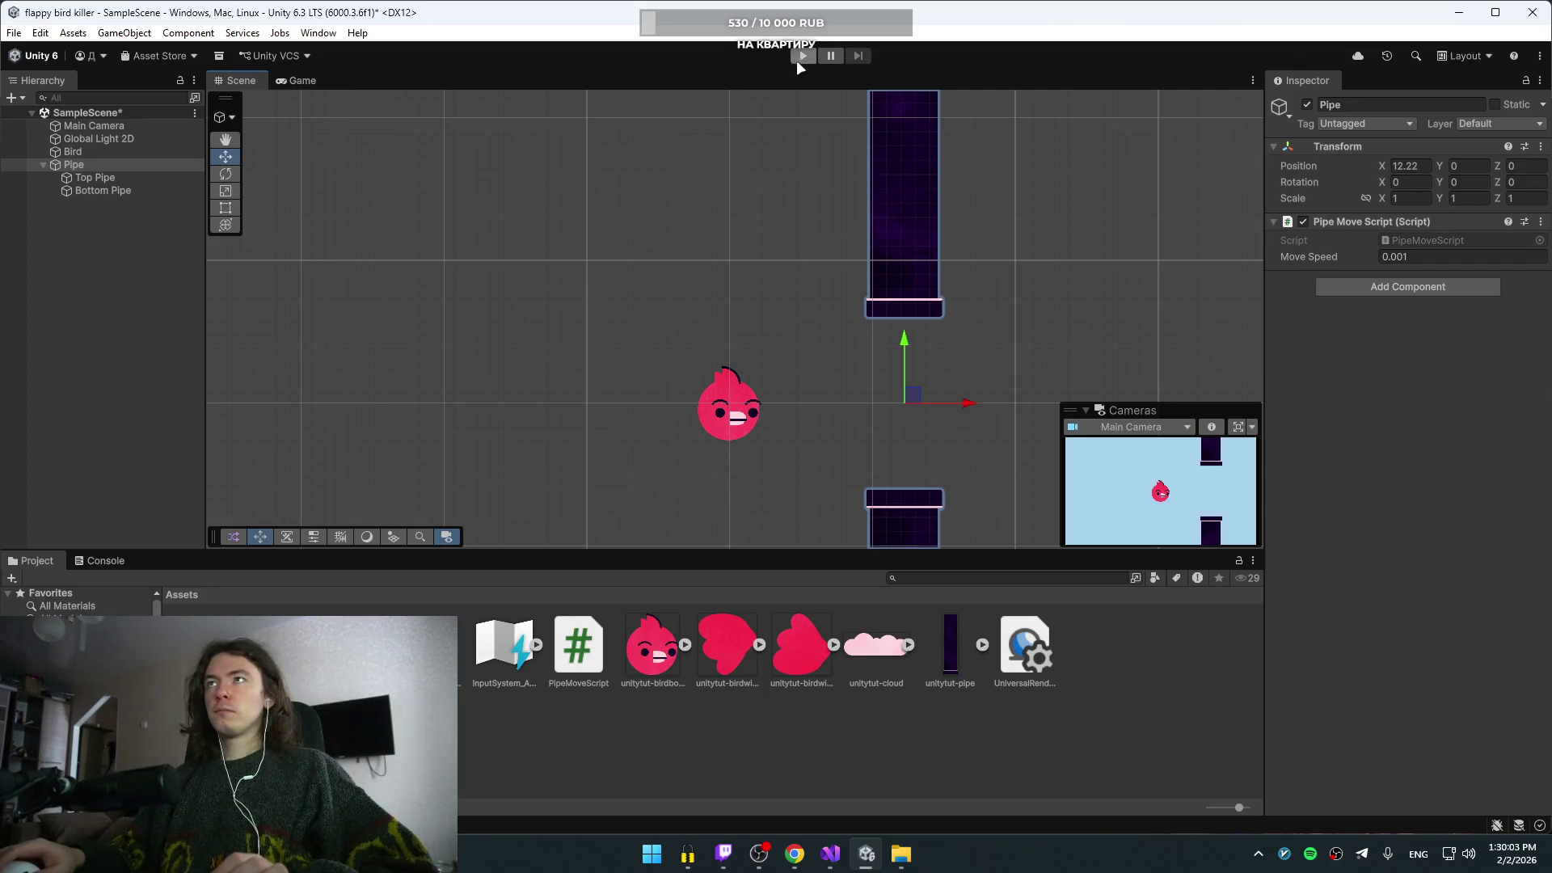
{"action": "left_click", "coordinate": [797, 60]}
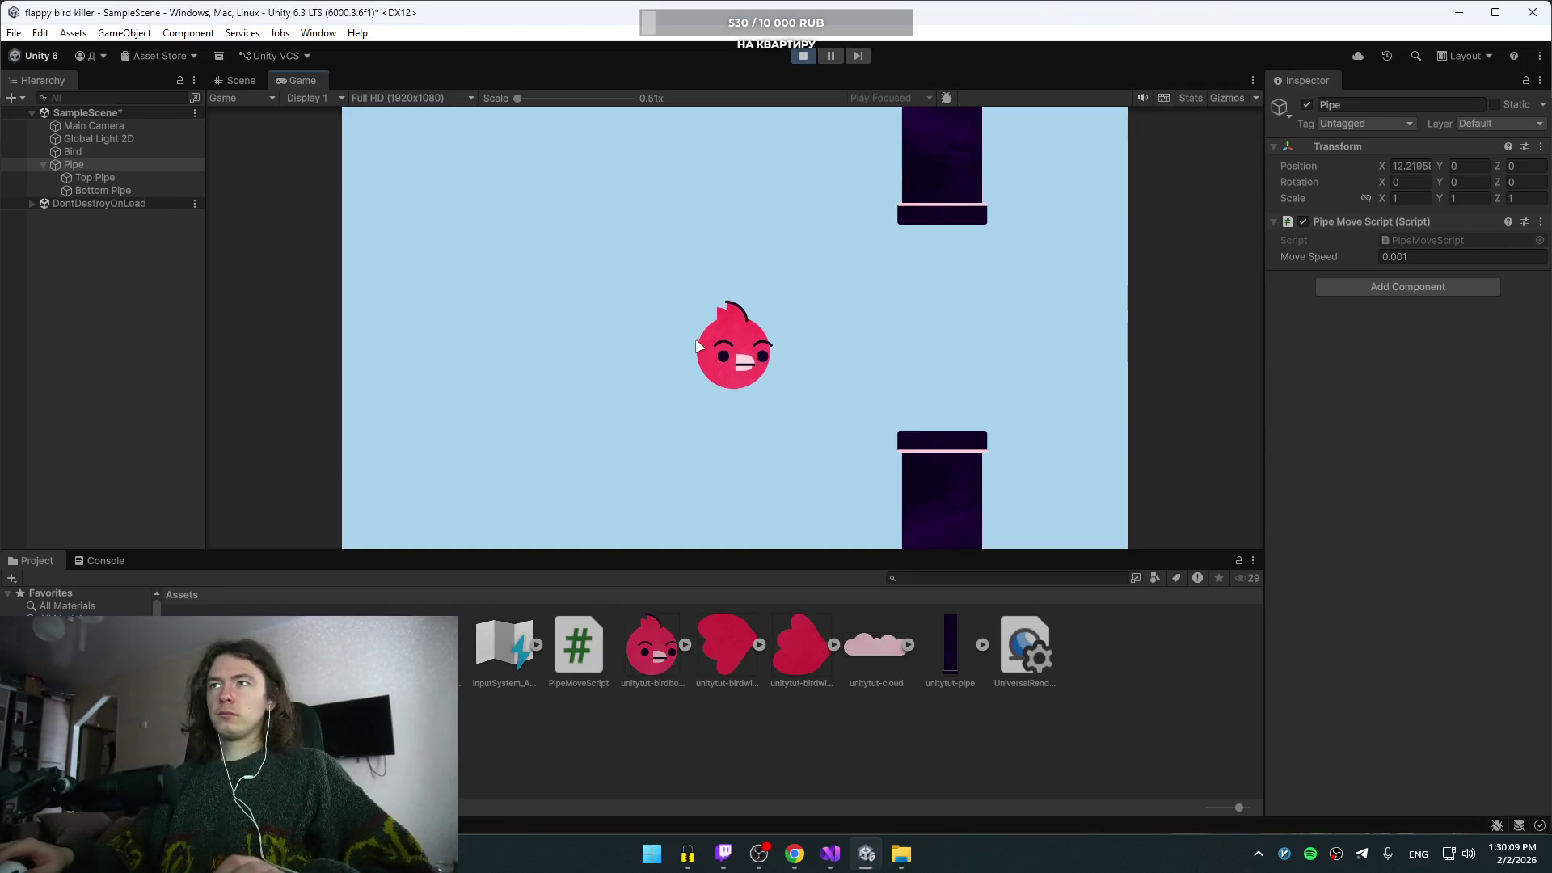
{"action": "key", "text": "space"}
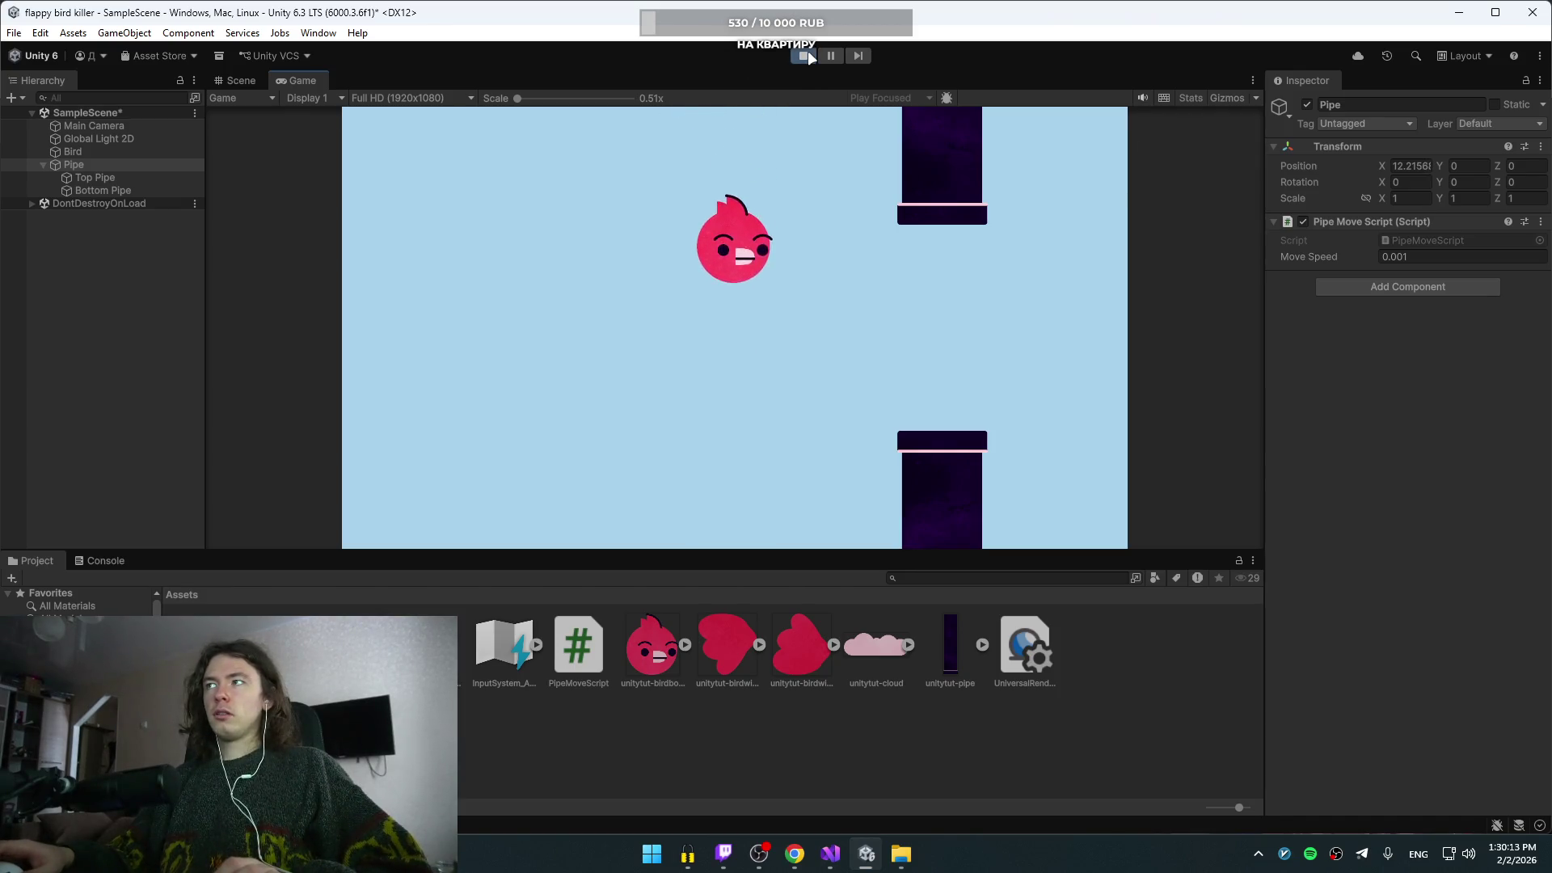
{"action": "key", "text": "space"}
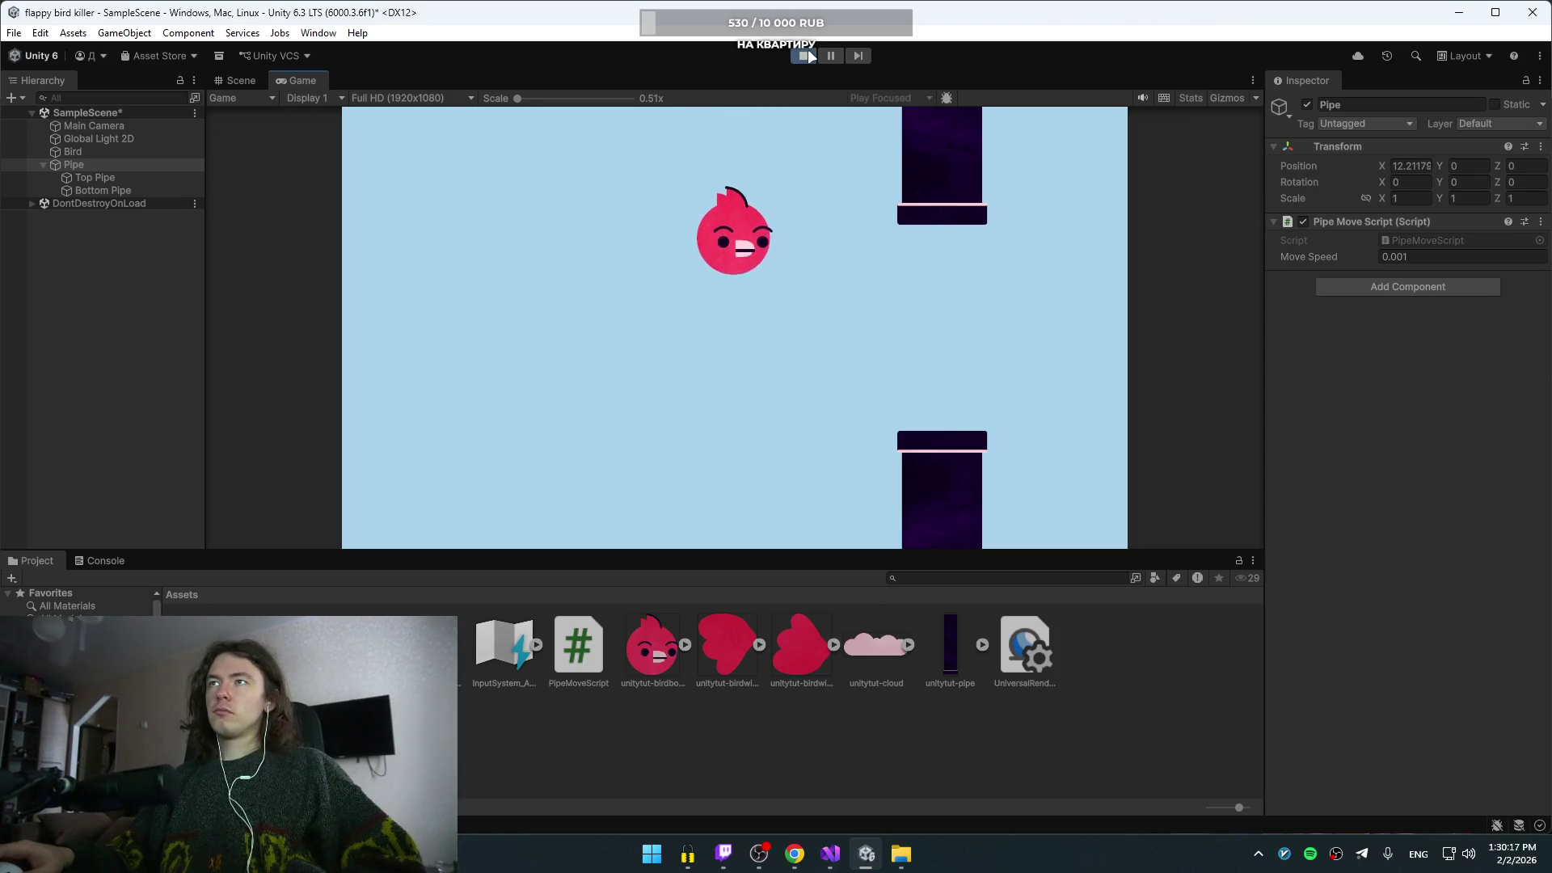
{"action": "left_click", "coordinate": [805, 55]}
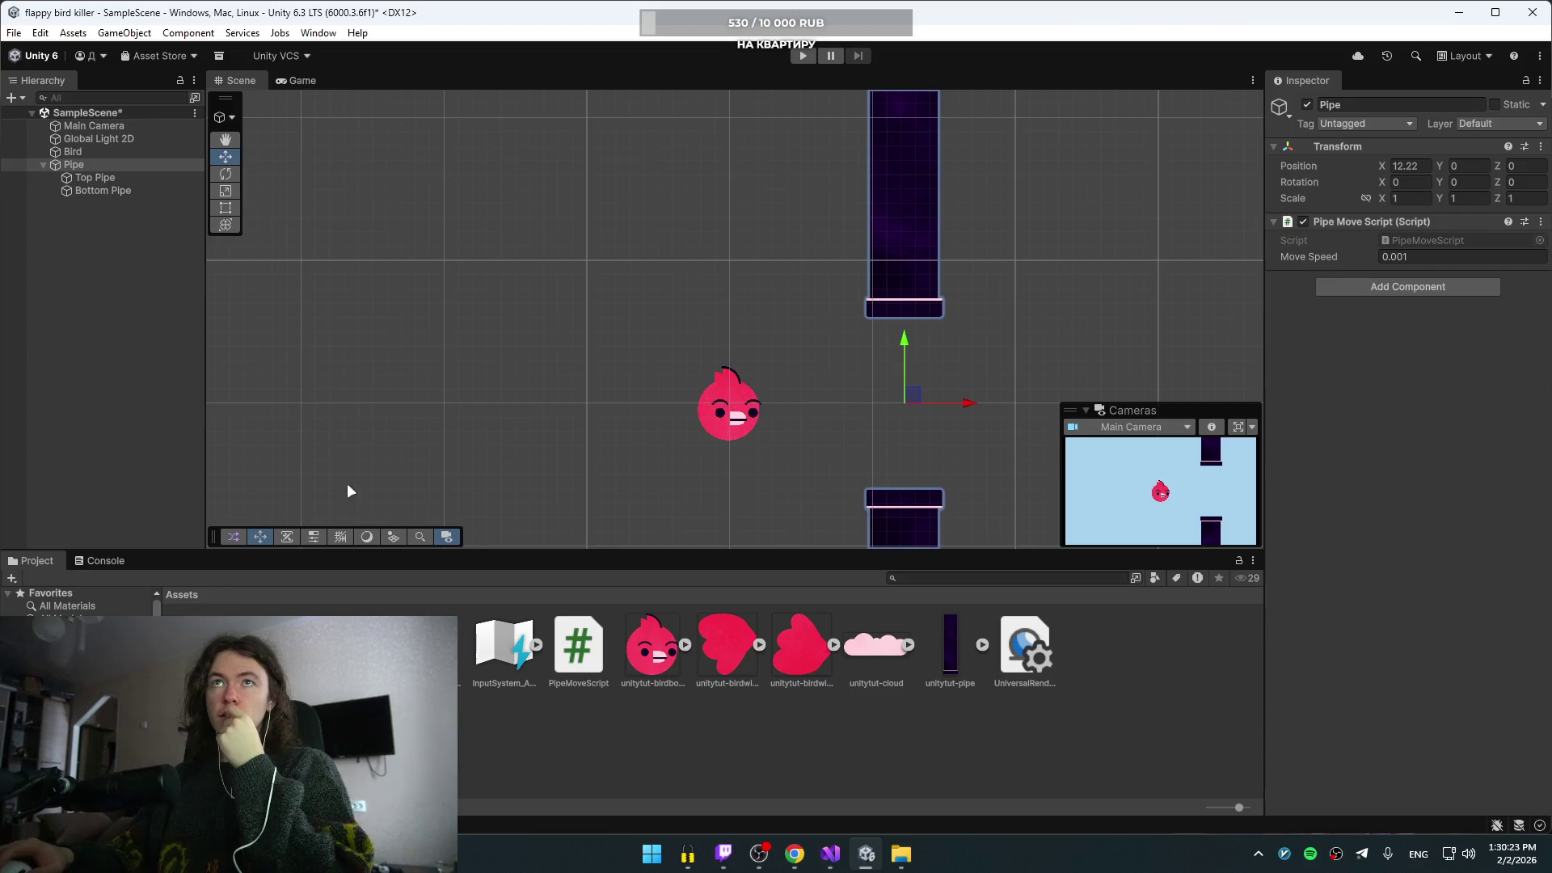
{"action": "left_click", "coordinate": [830, 853]}
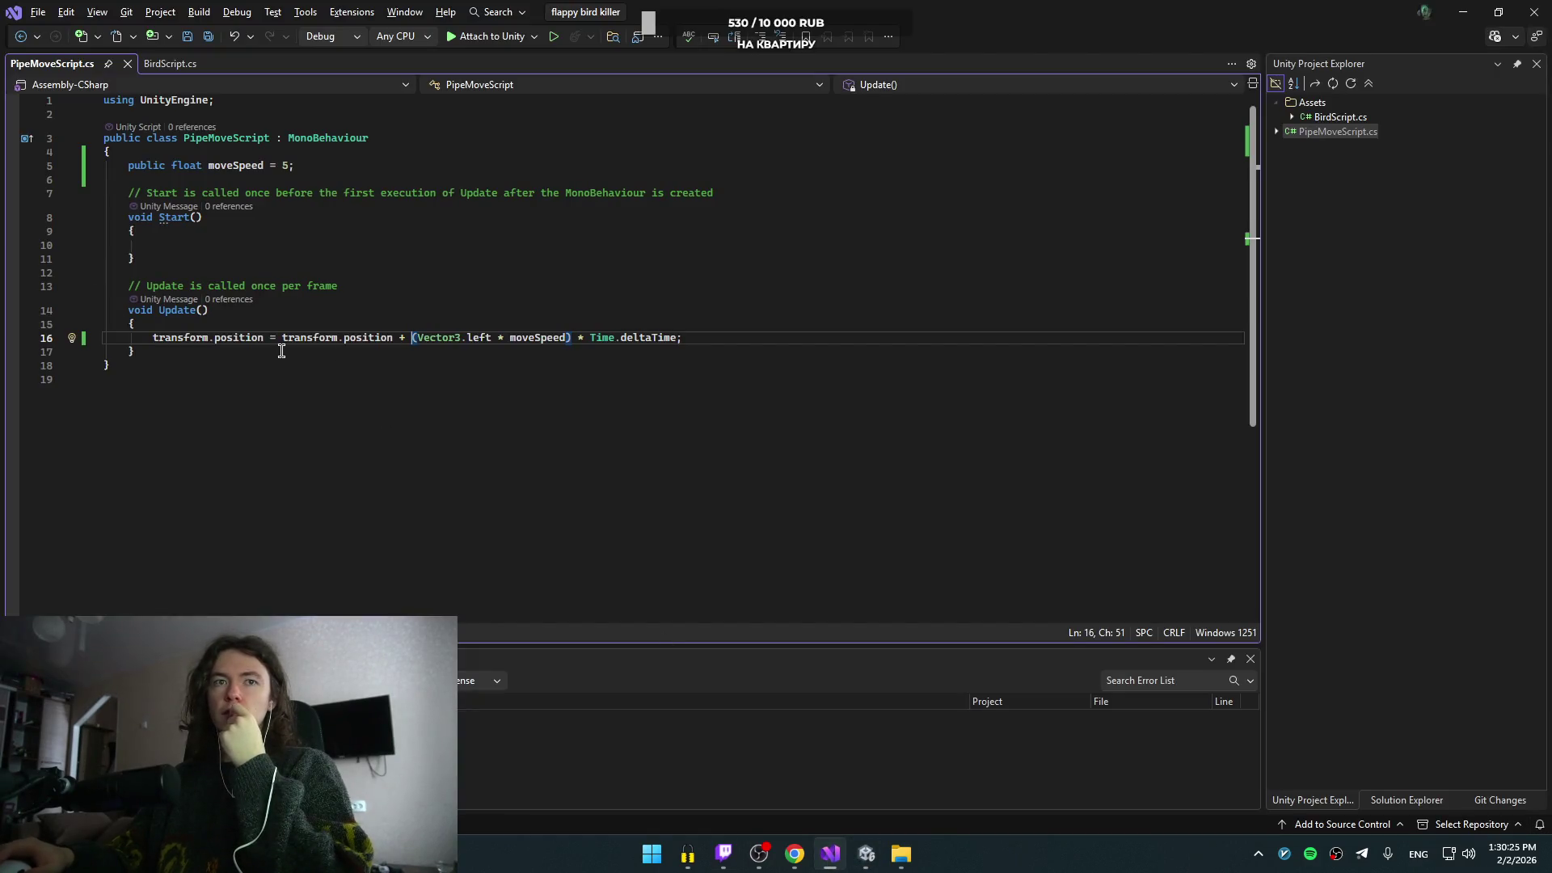
- Change line 16 from Vector3.left to Vector2.left, choosing left from IntelliSense
{"action": "left_click", "coordinate": [461, 337]}
{"action": "key", "text": "BackSpace"}
{"action": "type", "text": "2"}
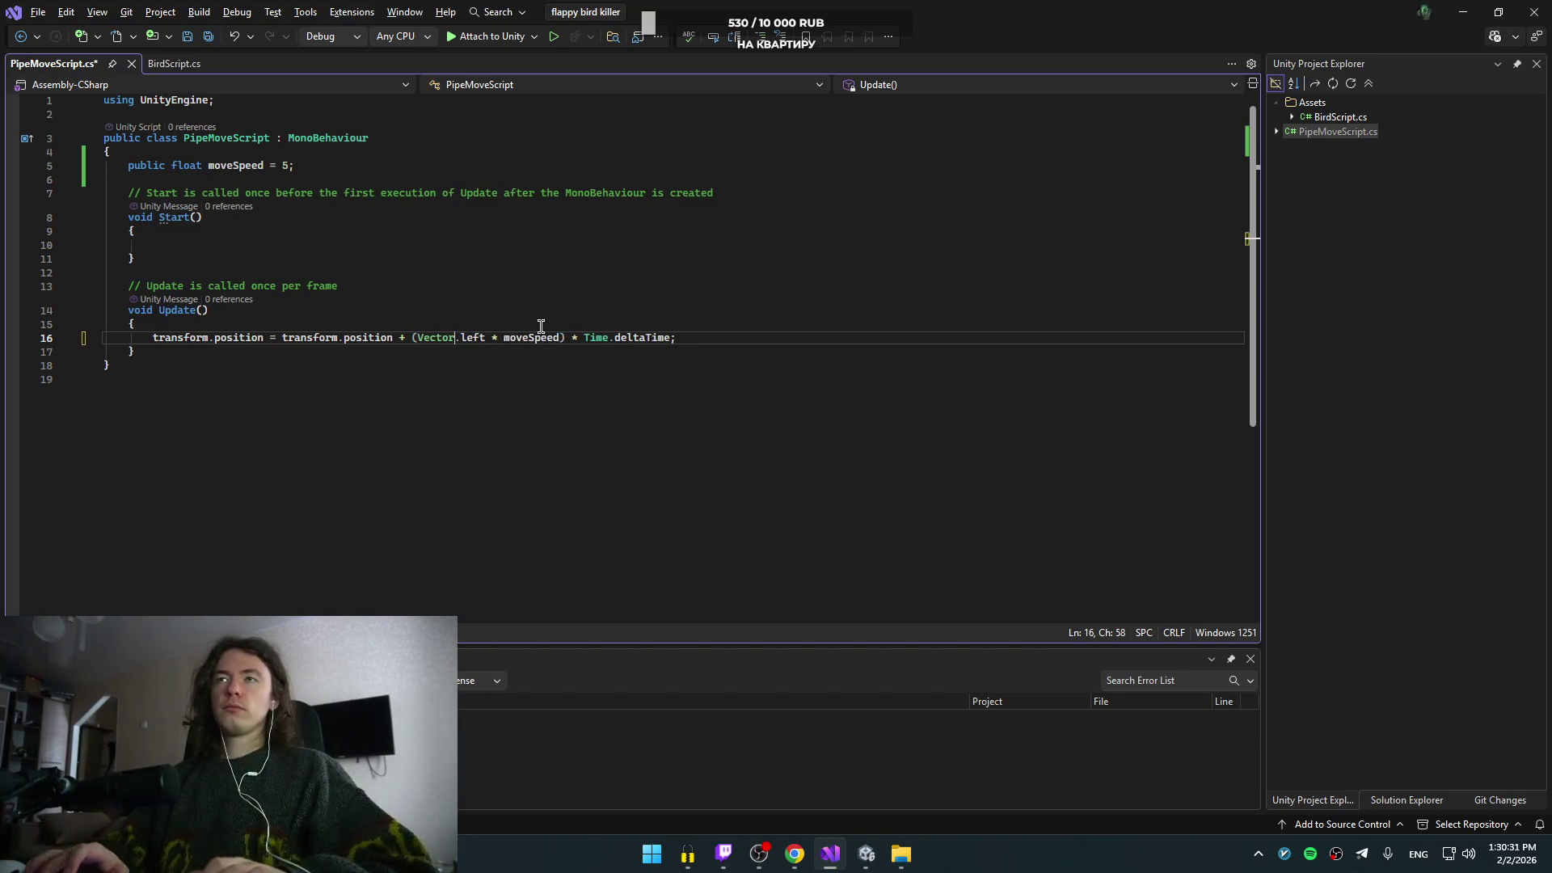
{"action": "key", "text": "Right"}
{"action": "key", "text": "Delete"}
{"action": "key", "text": "Delete"}
{"action": "key", "text": "Delete"}
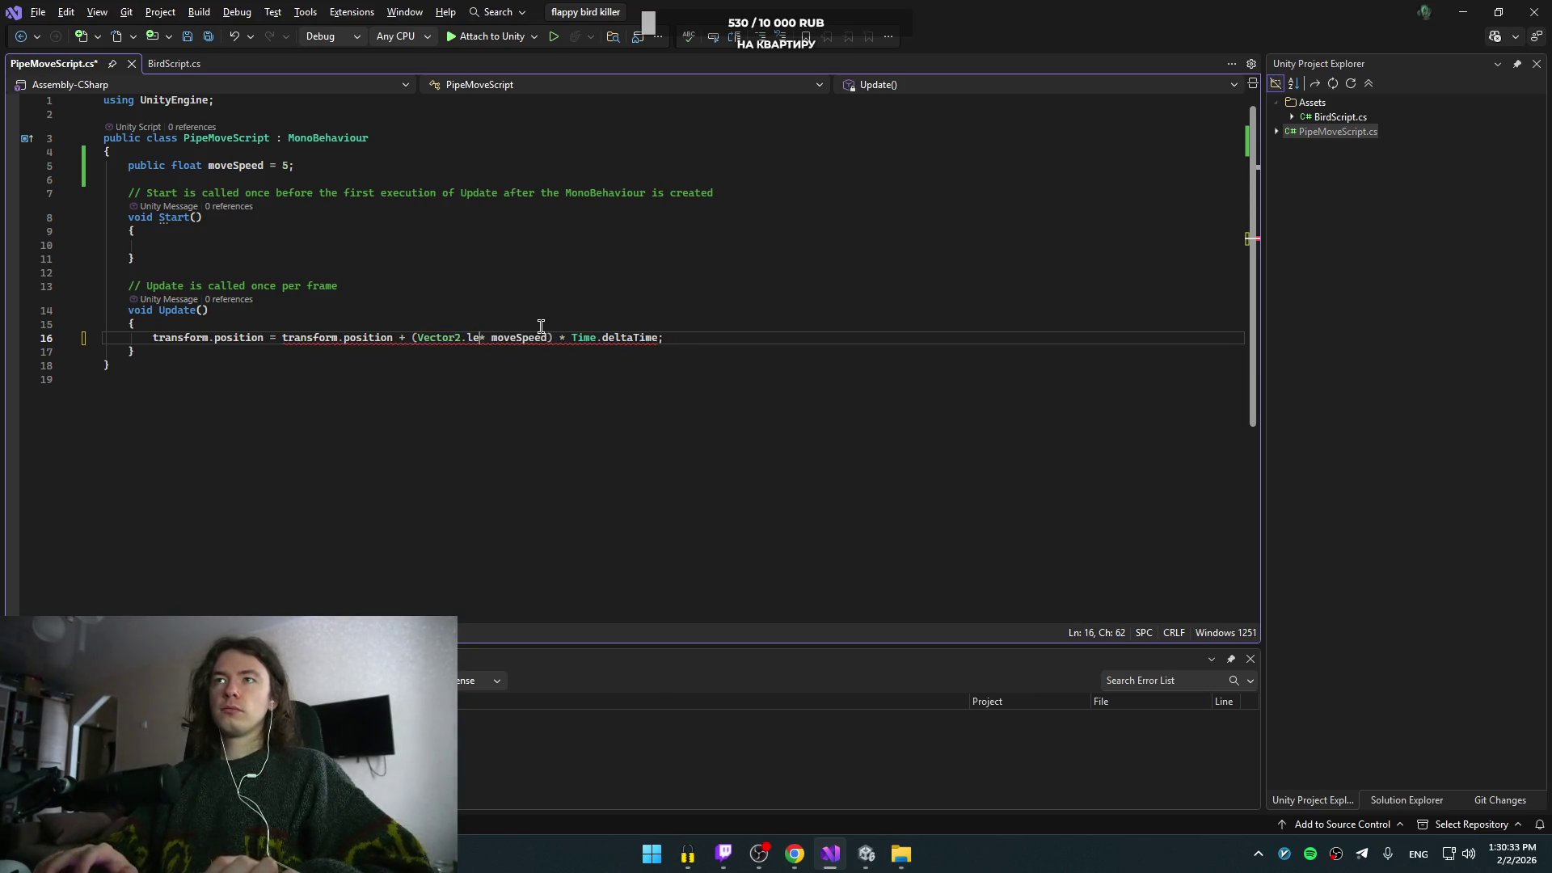
{"action": "key", "text": "Left"}
{"action": "key", "text": "ctrl+space"}
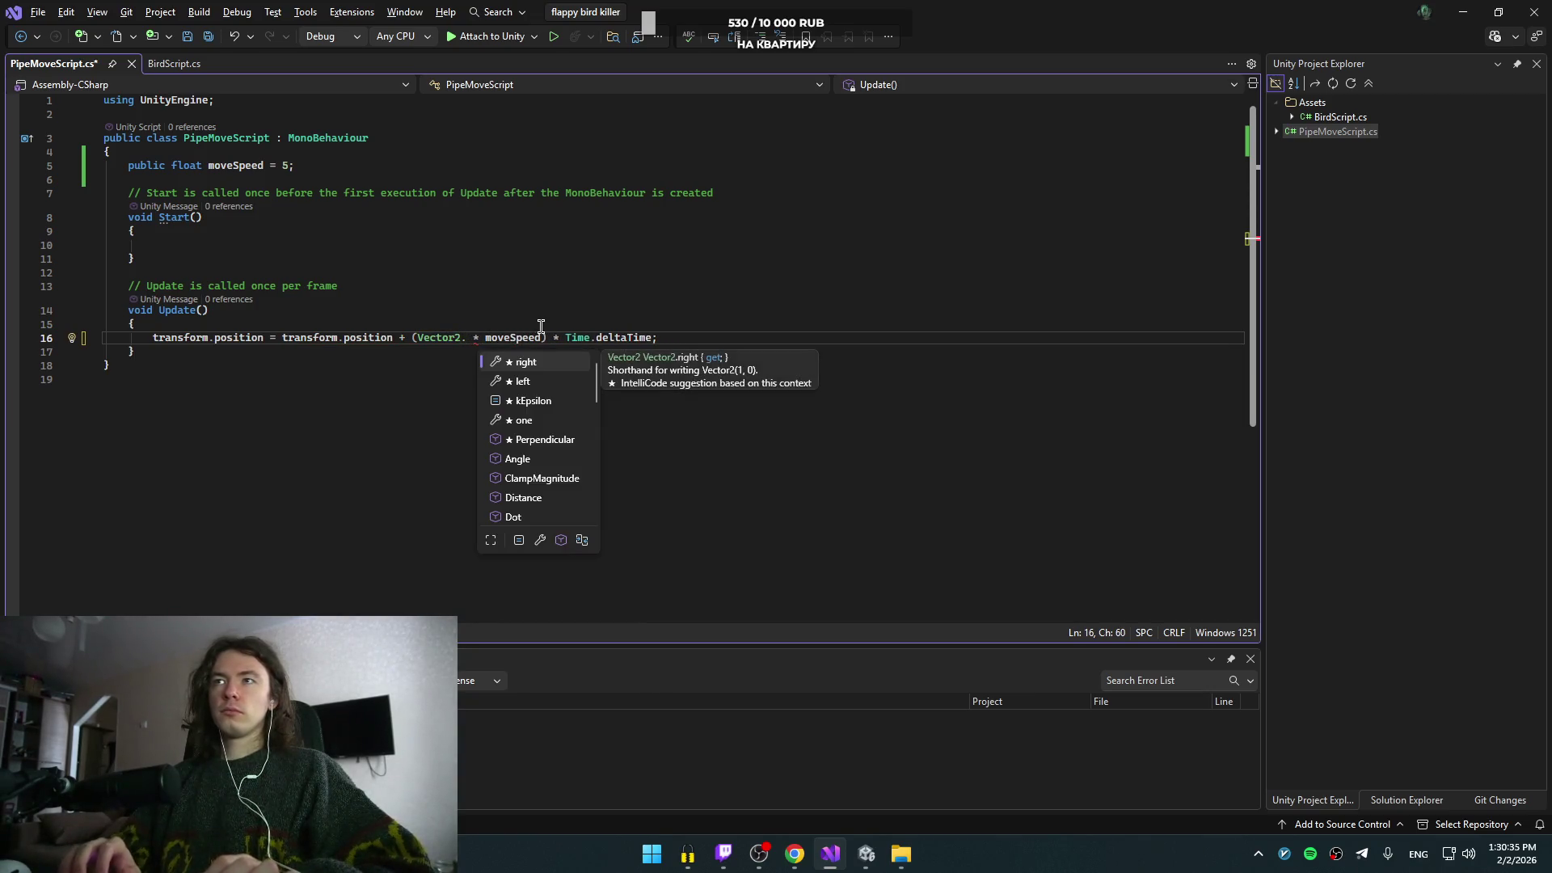
{"action": "key", "text": "Down"}
{"action": "key", "text": "Tab"}
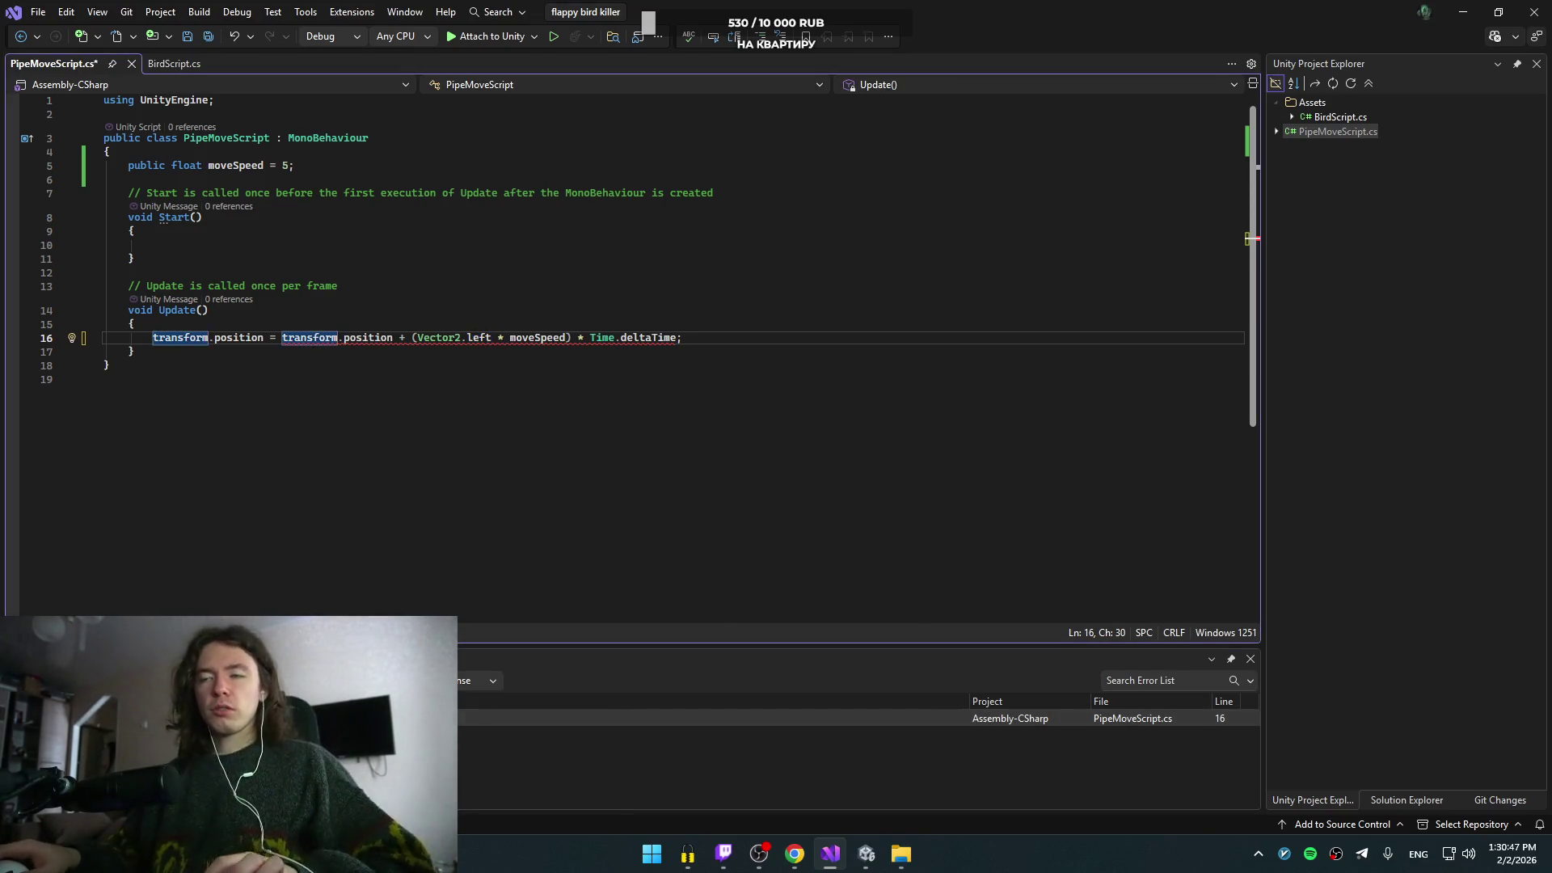
{"action": "key", "text": "alt+Tab"}
{"action": "left_click", "coordinate": [988, 267]}
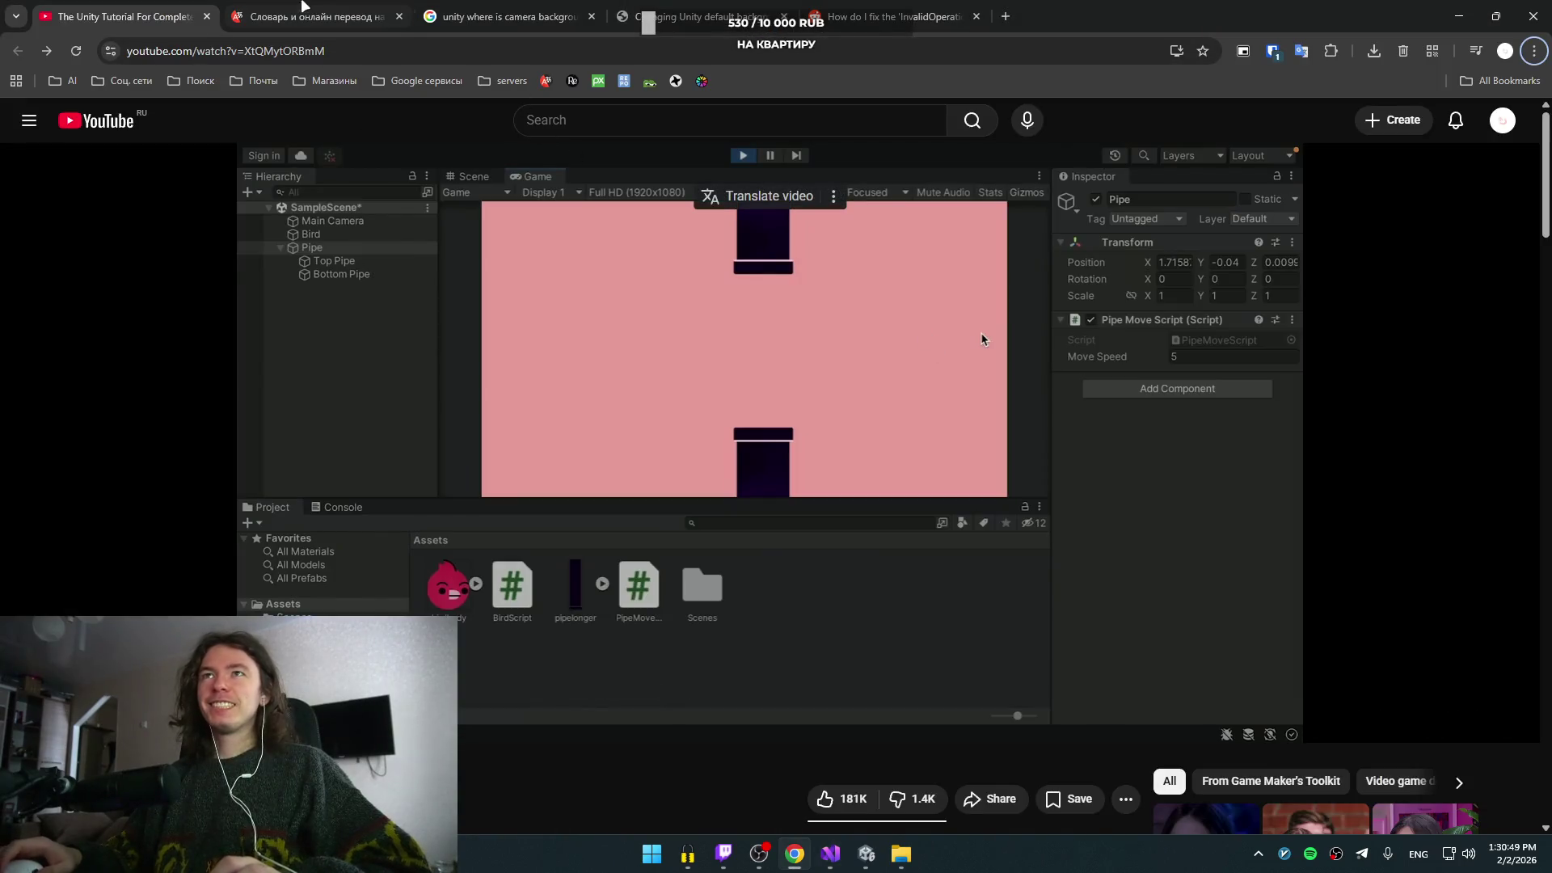
- Paste the code line into Yandex Translate and copy the ambiguous-operator error from the Error List
{"action": "left_click", "coordinate": [315, 16]}
{"action": "type", "text": "transform.position = transform.position + (Vector2.left * moveSpeed) * Time.deltaTime;"}
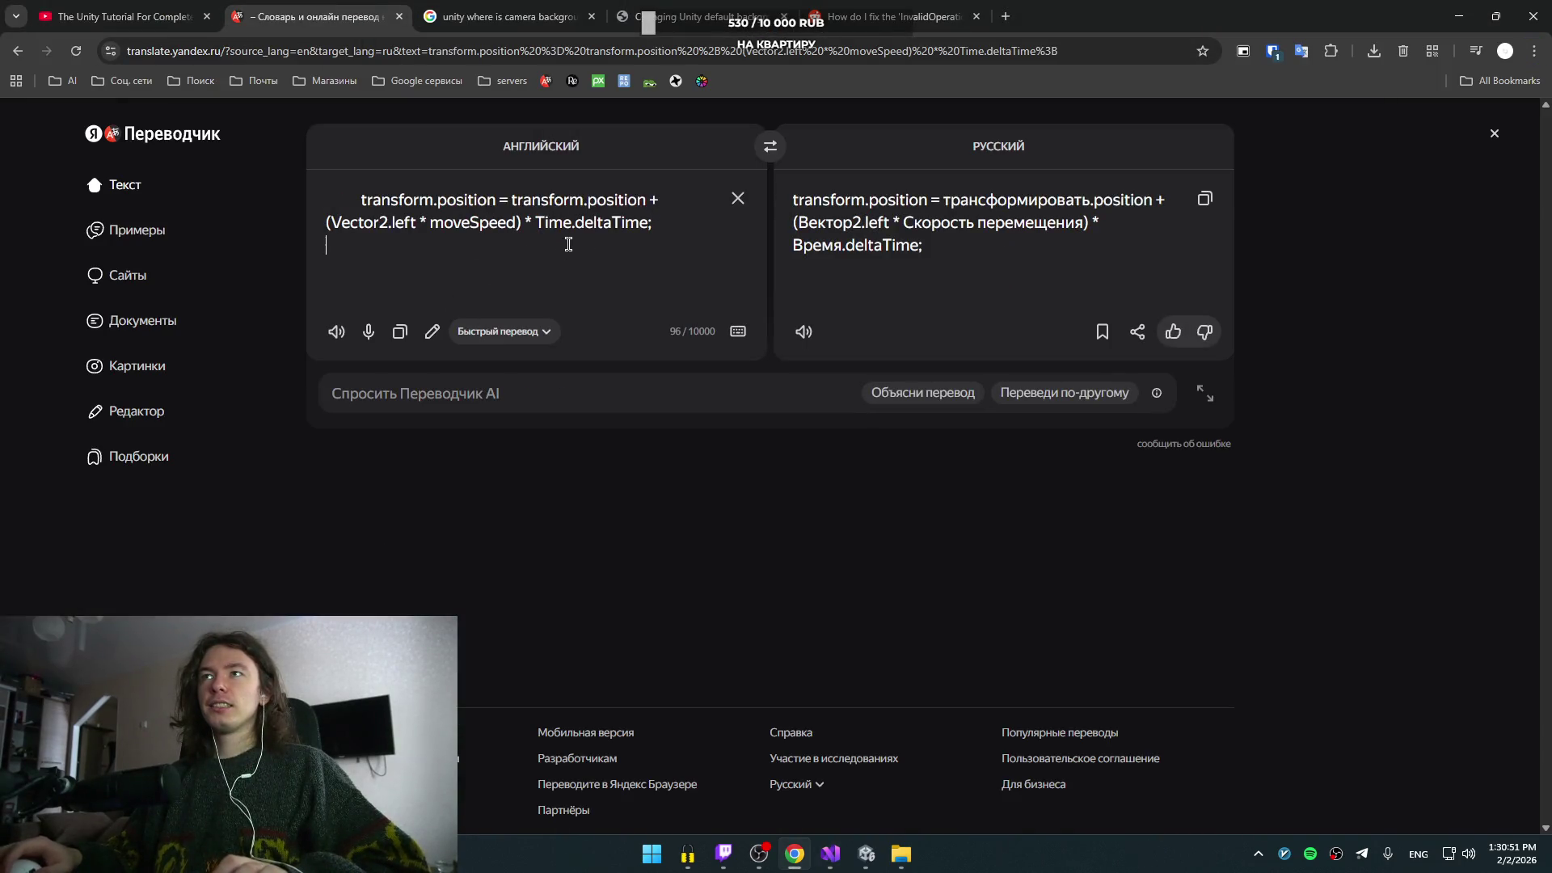
{"action": "key", "text": "alt+Tab"}
{"action": "right_click", "coordinate": [340, 717]}
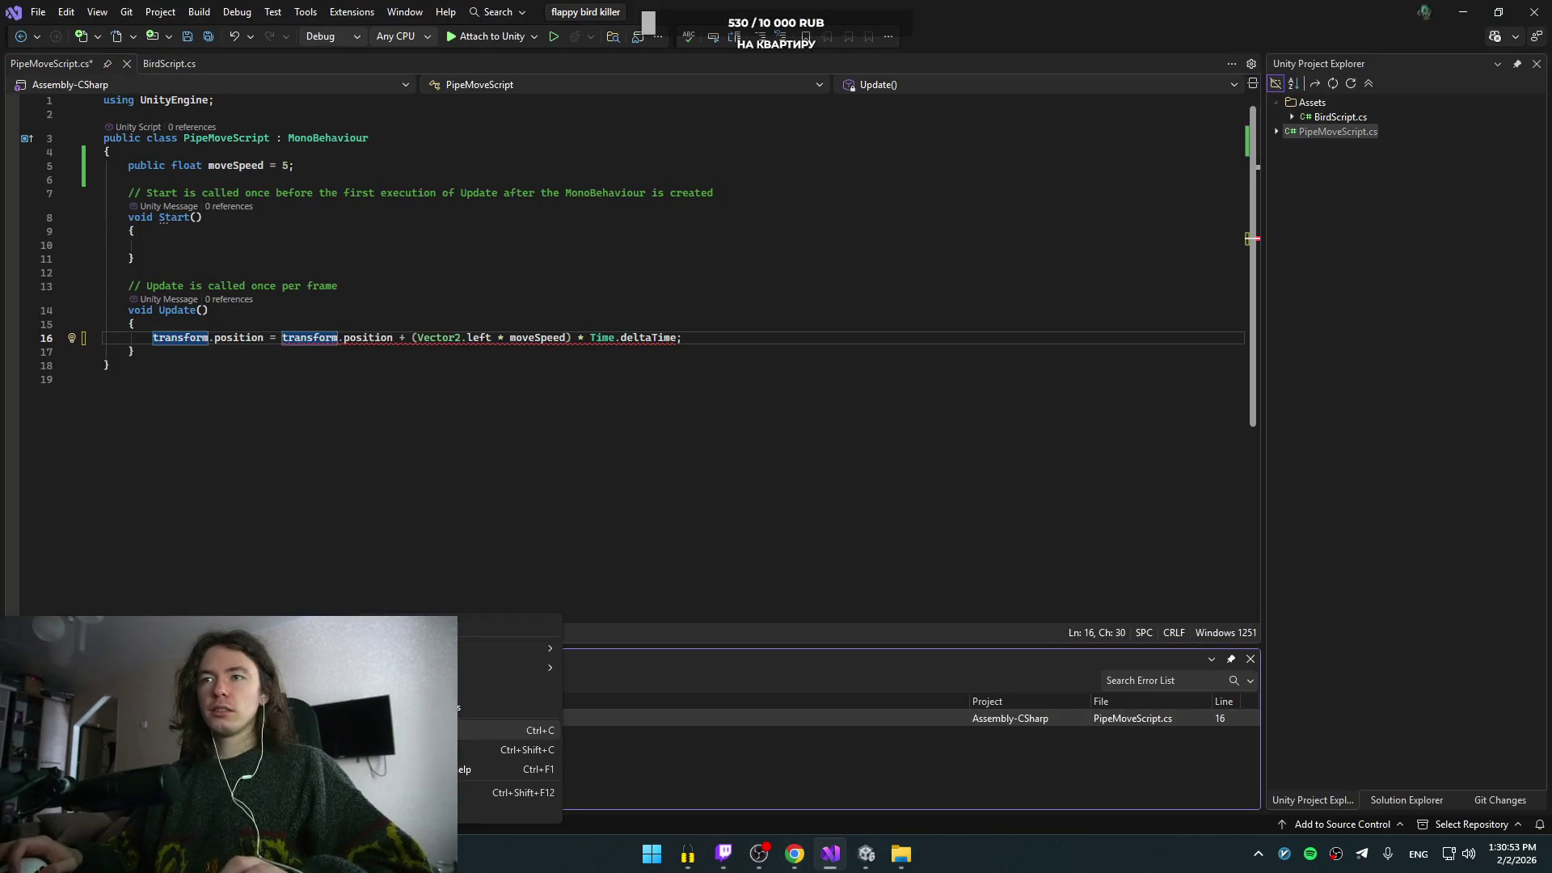
{"action": "left_click", "coordinate": [502, 730]}
{"action": "key", "text": "alt+Tab"}
- Translate the error message and the word 'ambiguous' into Russian
{"action": "key", "text": "ctrl+a"}
{"action": "key", "text": "ctrl+v"}
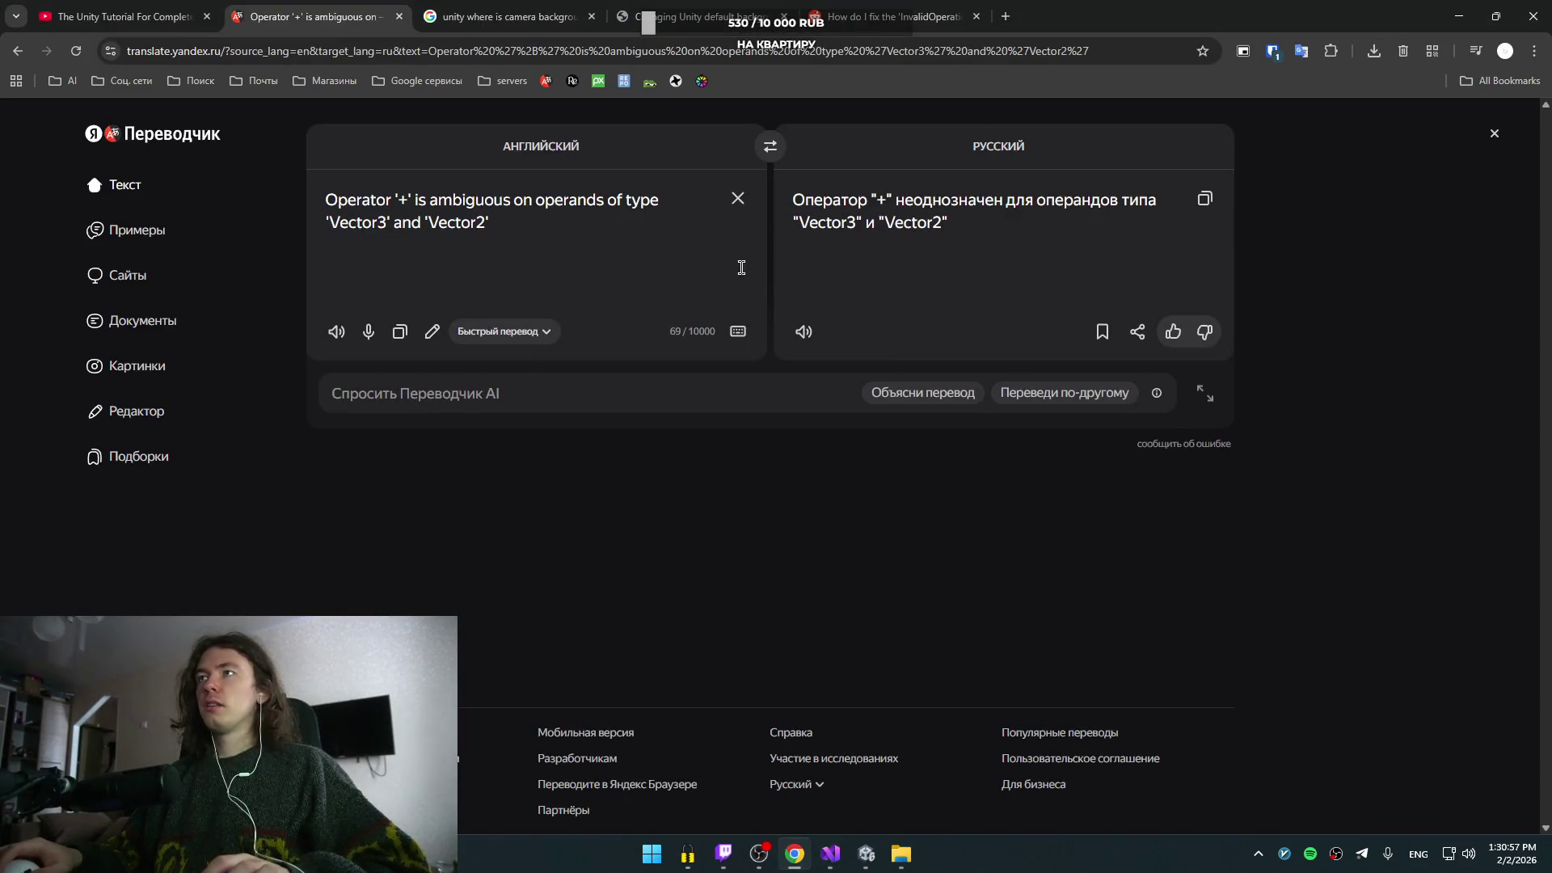
{"action": "left_click", "coordinate": [499, 220]}
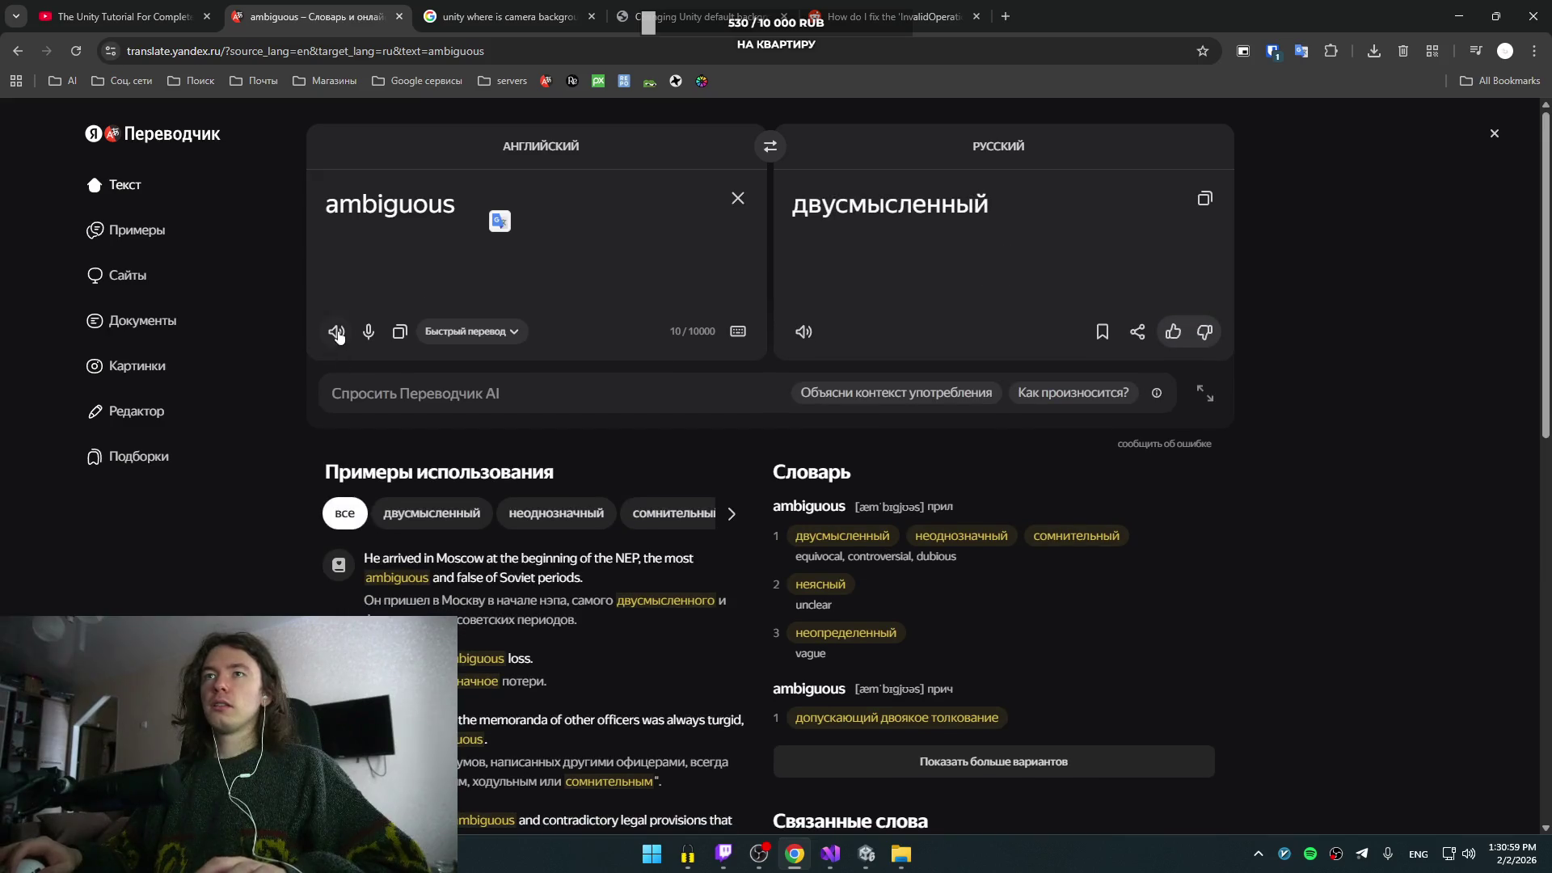
{"action": "left_click", "coordinate": [375, 232]}
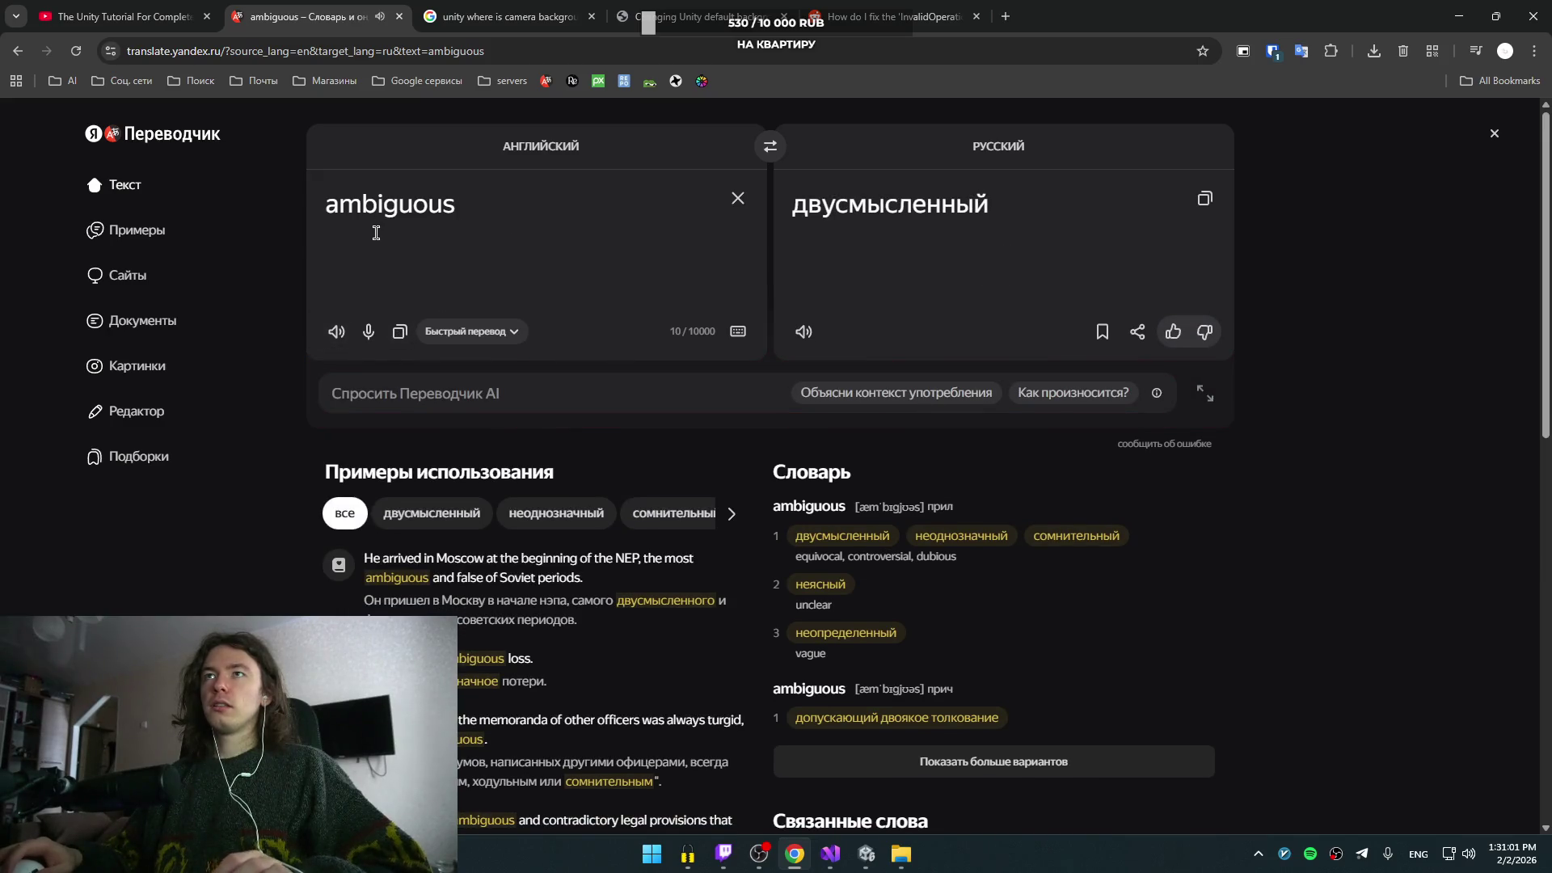
{"action": "key", "text": "alt+Tab"}
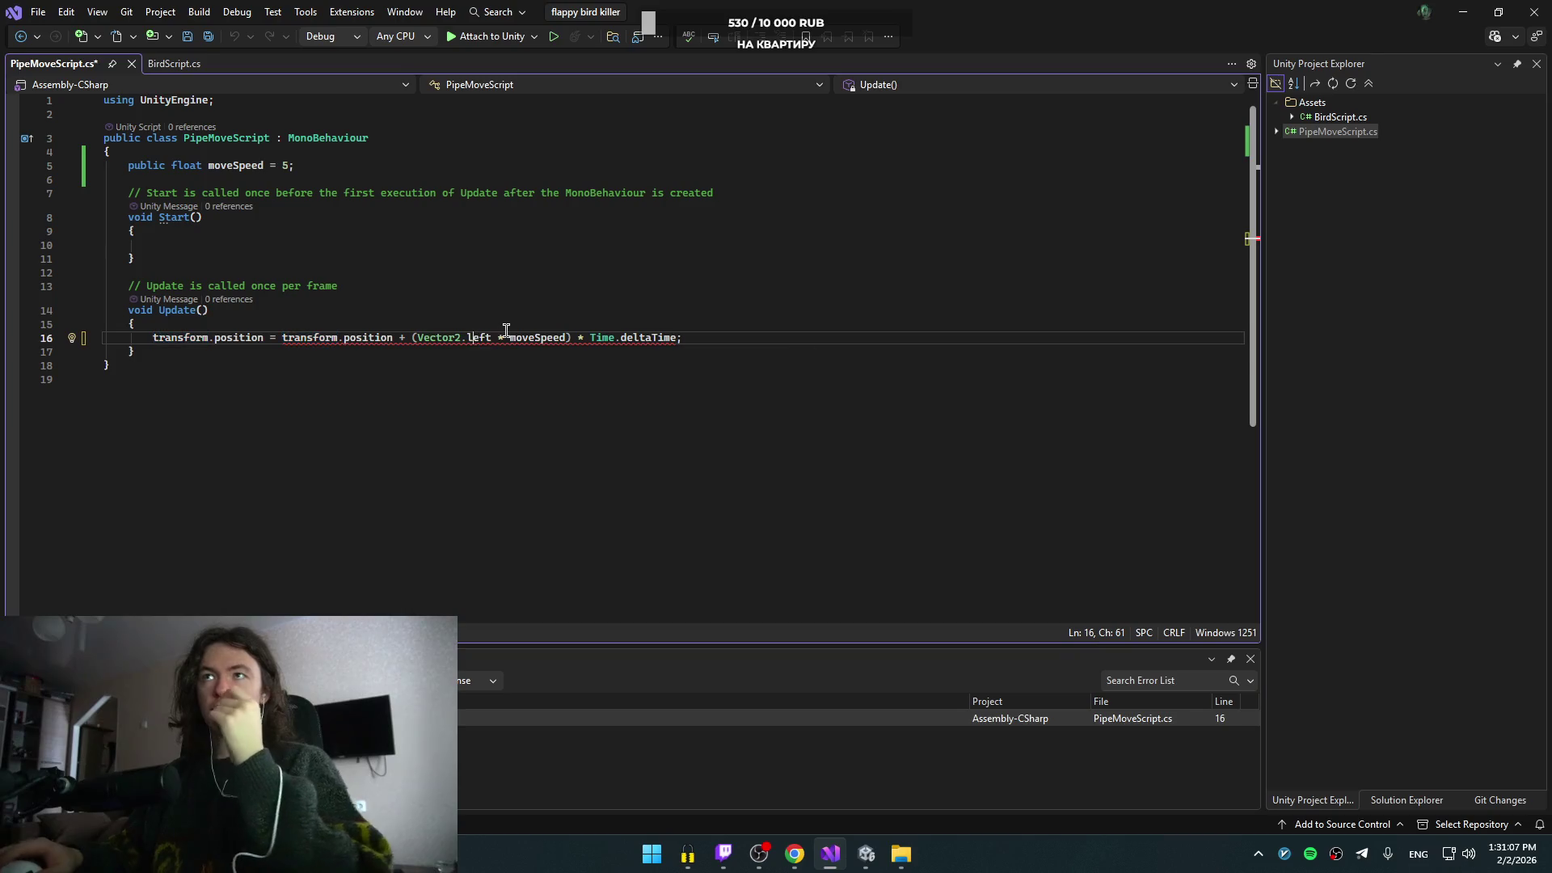
- Change Vector2 on line 16 back to Vector3 and switch to the YouTube tutorial
{"action": "double_click", "coordinate": [443, 337]}
{"action": "type", "text": "Vector3"}
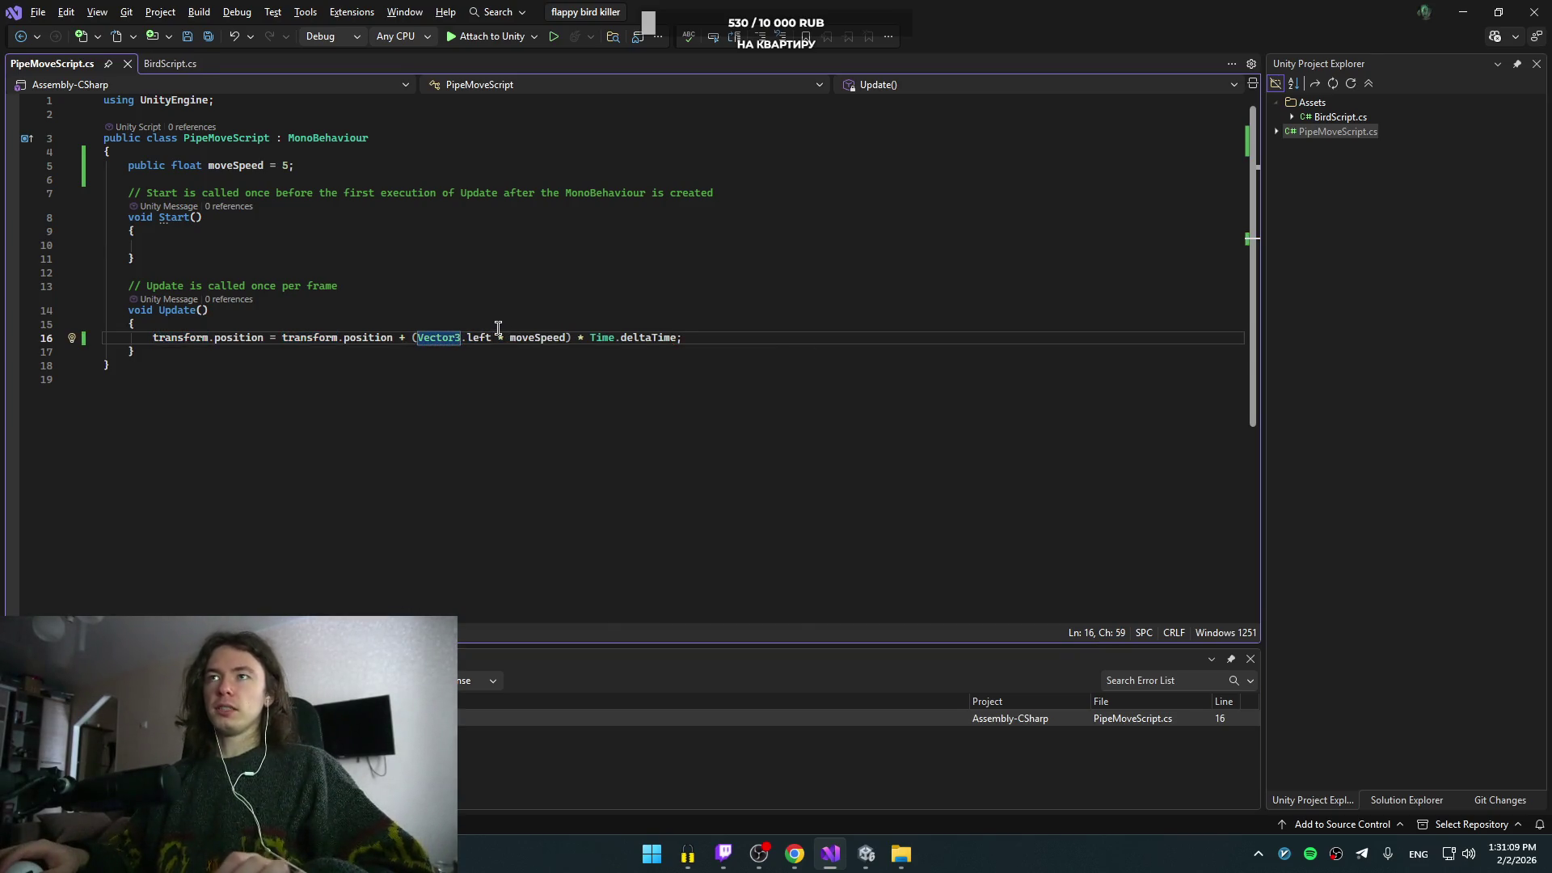
{"action": "key", "text": "alt+Tab"}
{"action": "left_click", "coordinate": [126, 16]}
- Play the tutorial briefly, pause it, and rewind a few seconds
{"action": "left_click", "coordinate": [797, 368]}
{"action": "left_click", "coordinate": [797, 400]}
{"action": "key", "text": "Left"}
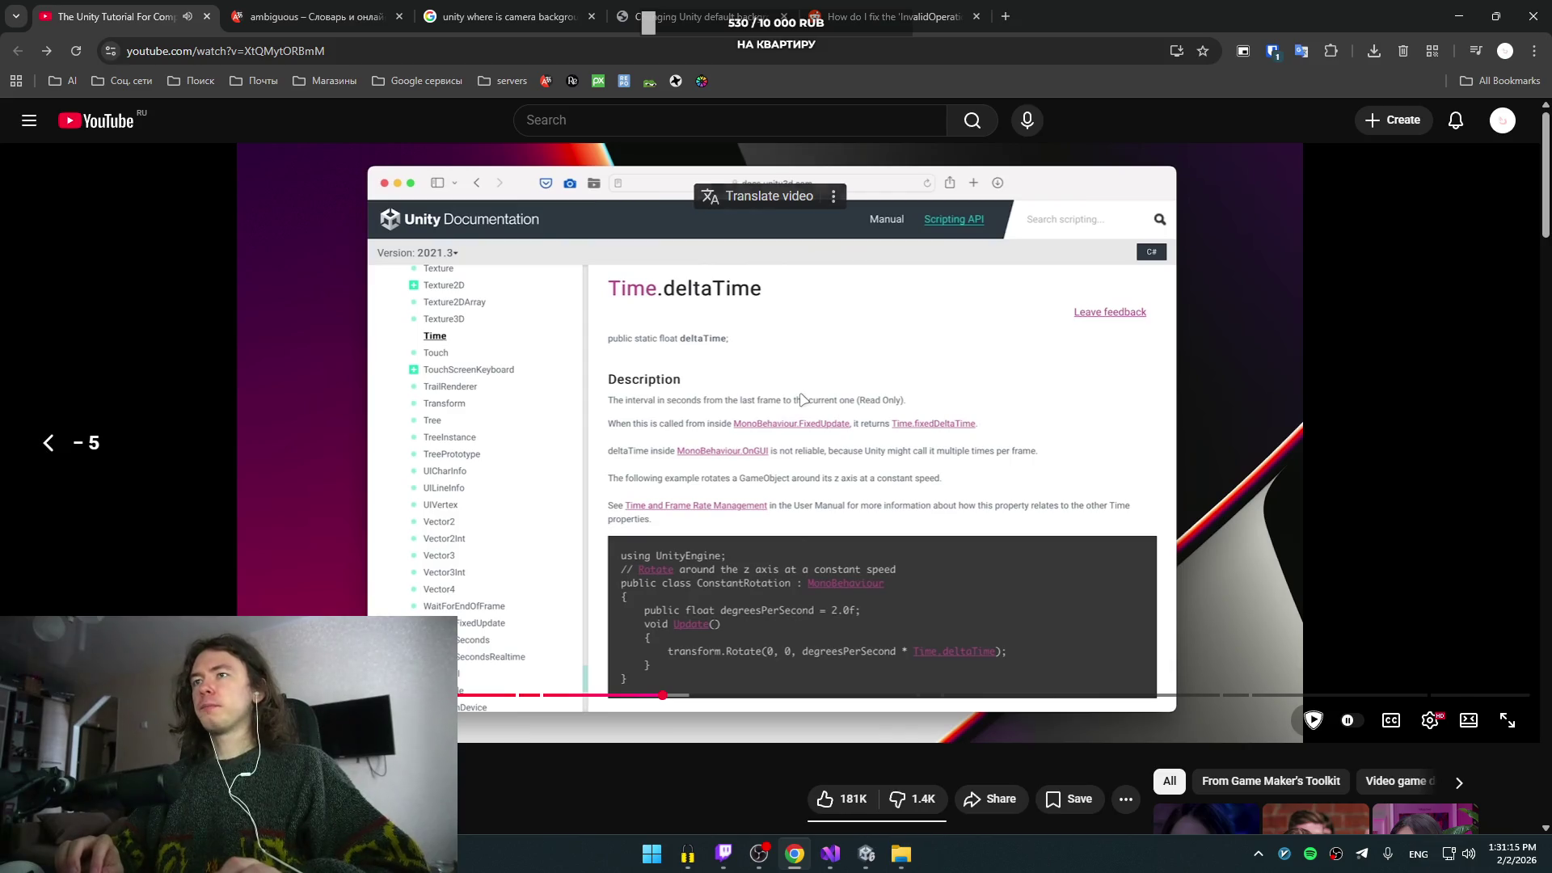
{"action": "key", "text": "alt+Tab"}
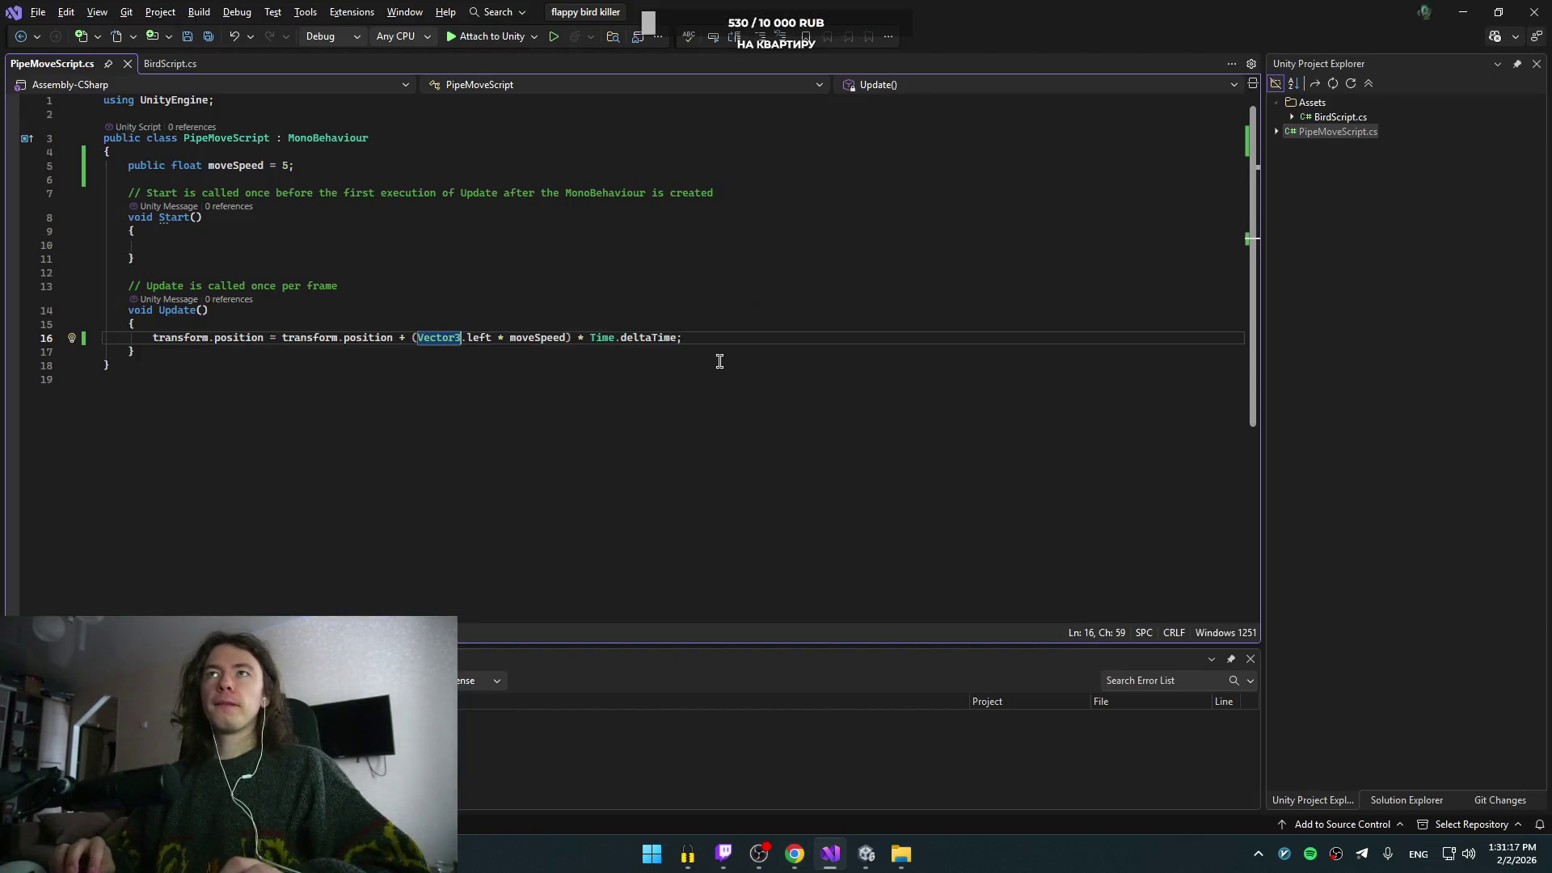
{"action": "key", "text": "alt+Tab"}
{"action": "key", "text": "Left"}
{"action": "key", "text": "Left"}
{"action": "key", "text": "Left"}
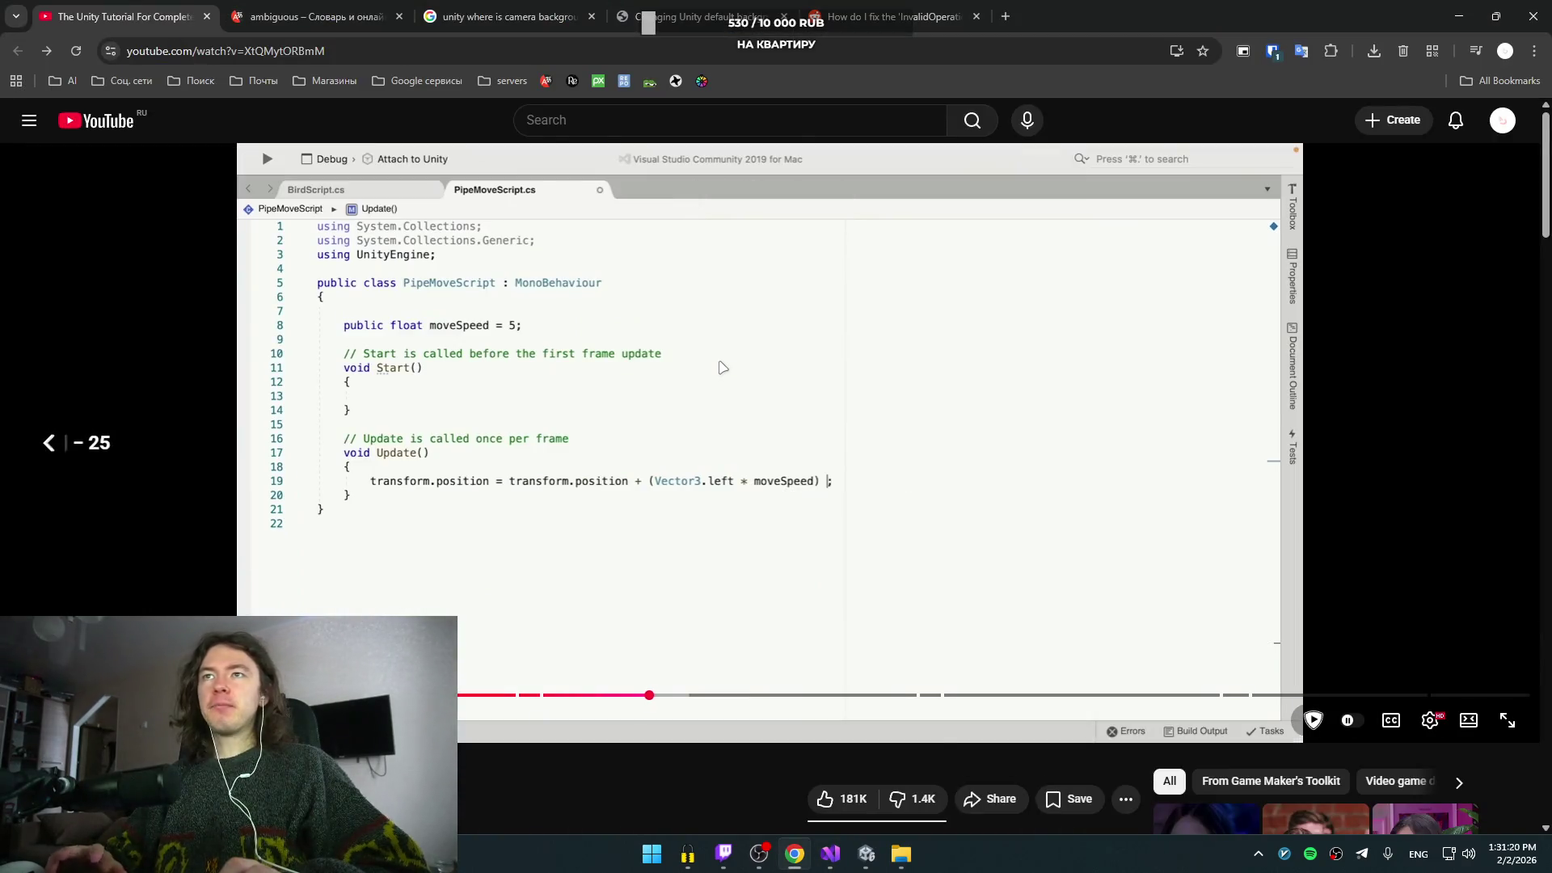
- Scrub the tutorial back to where the Update position line is typed, pause it, and return to the code
{"action": "key", "text": "Left"}
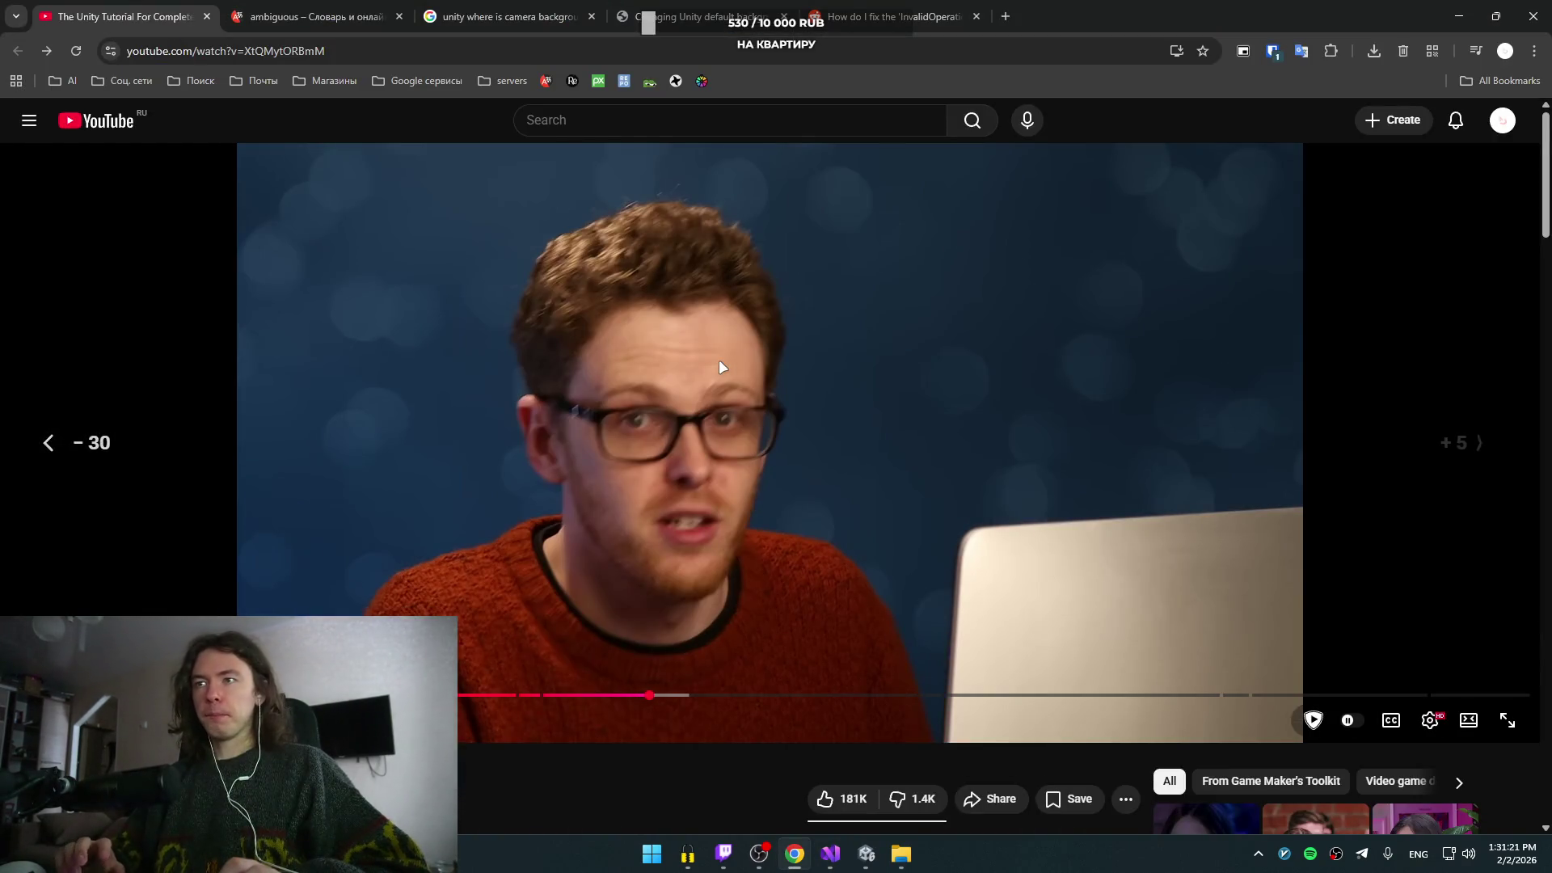
{"action": "key", "text": "Left"}
{"action": "key", "text": "Left"}
{"action": "key", "text": "Left"}
{"action": "key", "text": "Right"}
{"action": "key", "text": "space"}
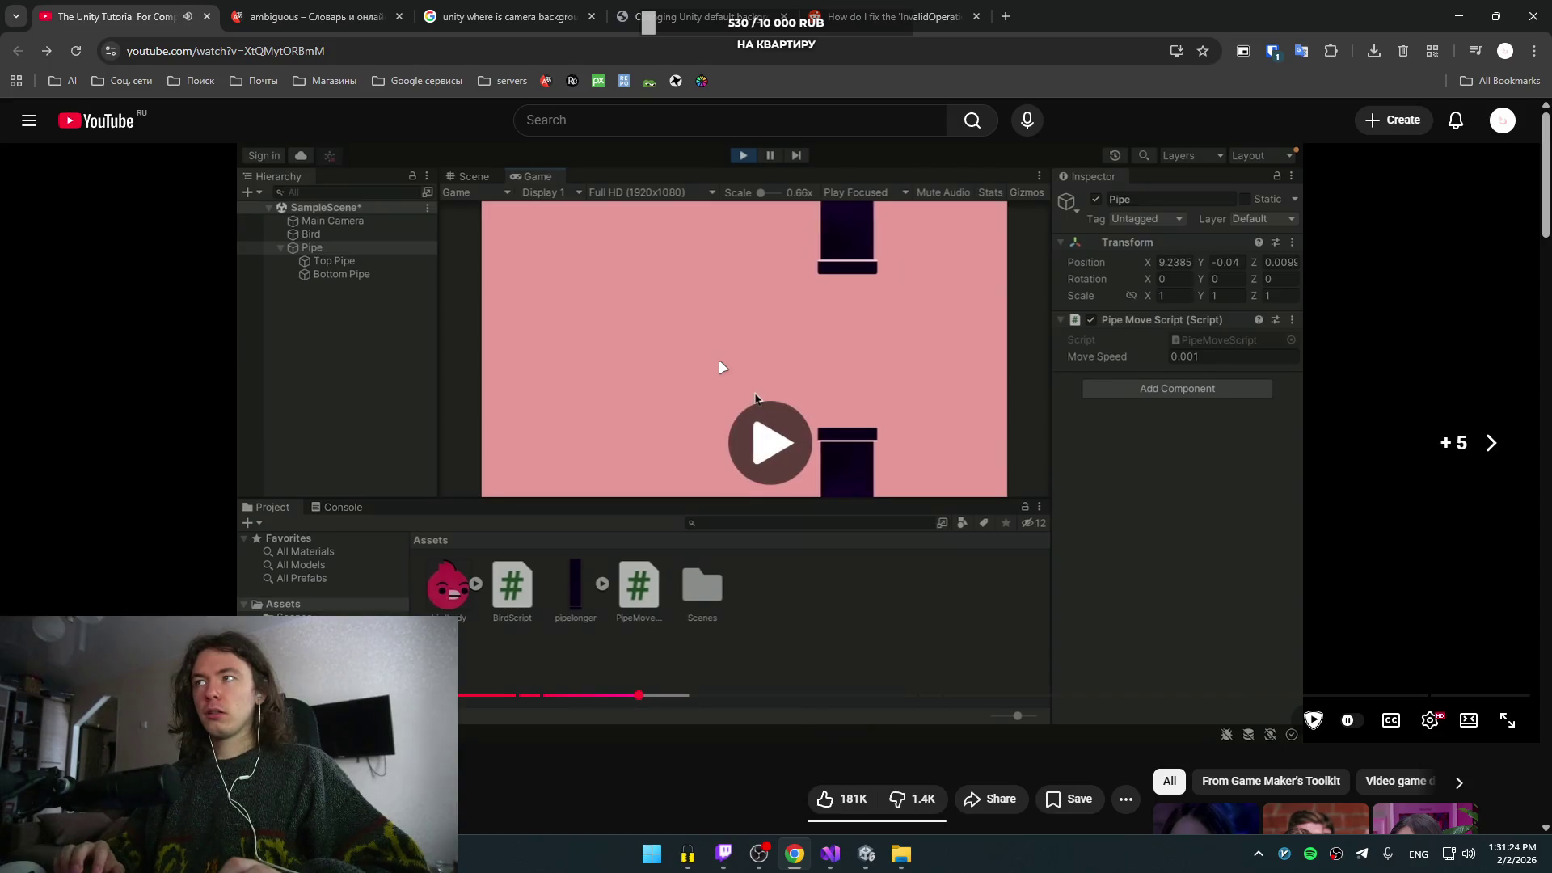
{"action": "key", "text": "Left"}
{"action": "key", "text": "Left"}
{"action": "key", "text": "Left"}
{"action": "key", "text": "Left"}
{"action": "key", "text": "Left"}
{"action": "key", "text": "Left"}
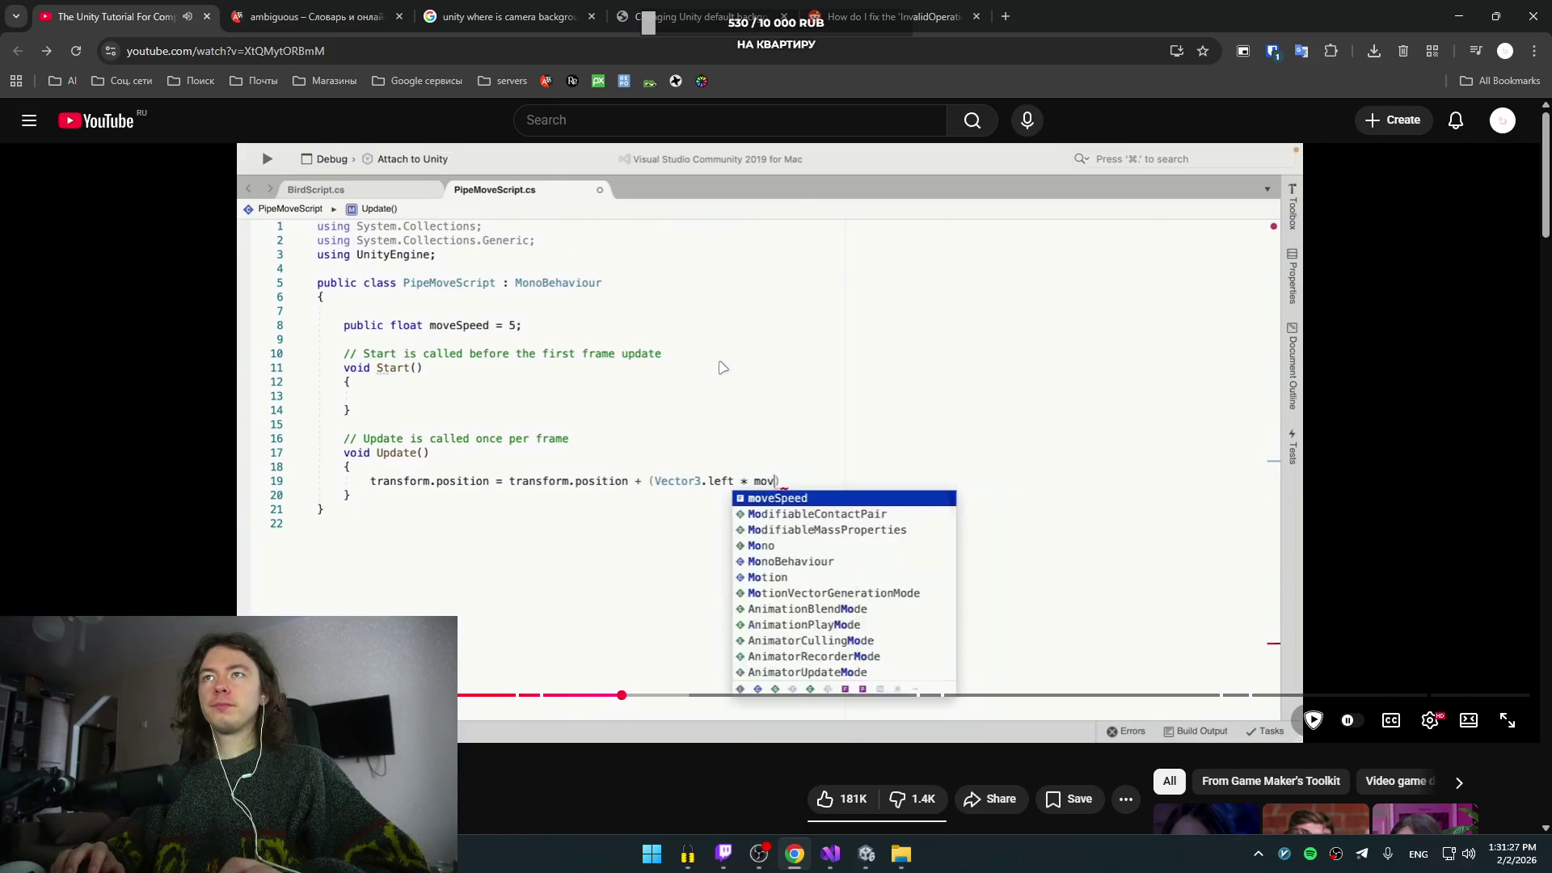
{"action": "key", "text": "Left"}
{"action": "key", "text": "Left"}
{"action": "key", "text": "Left"}
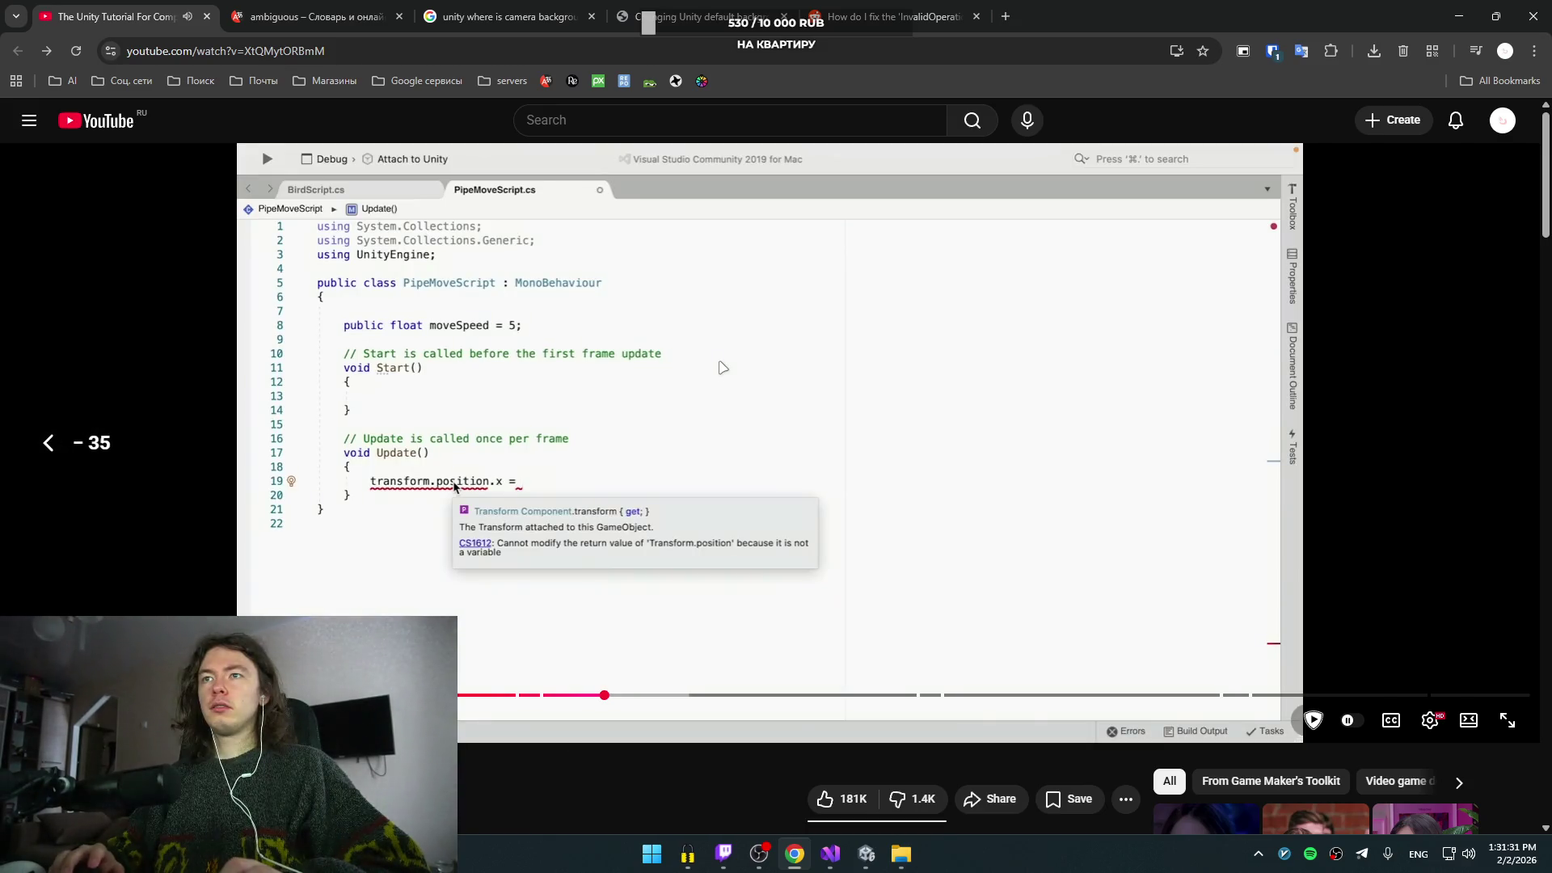
{"action": "key", "text": "Left"}
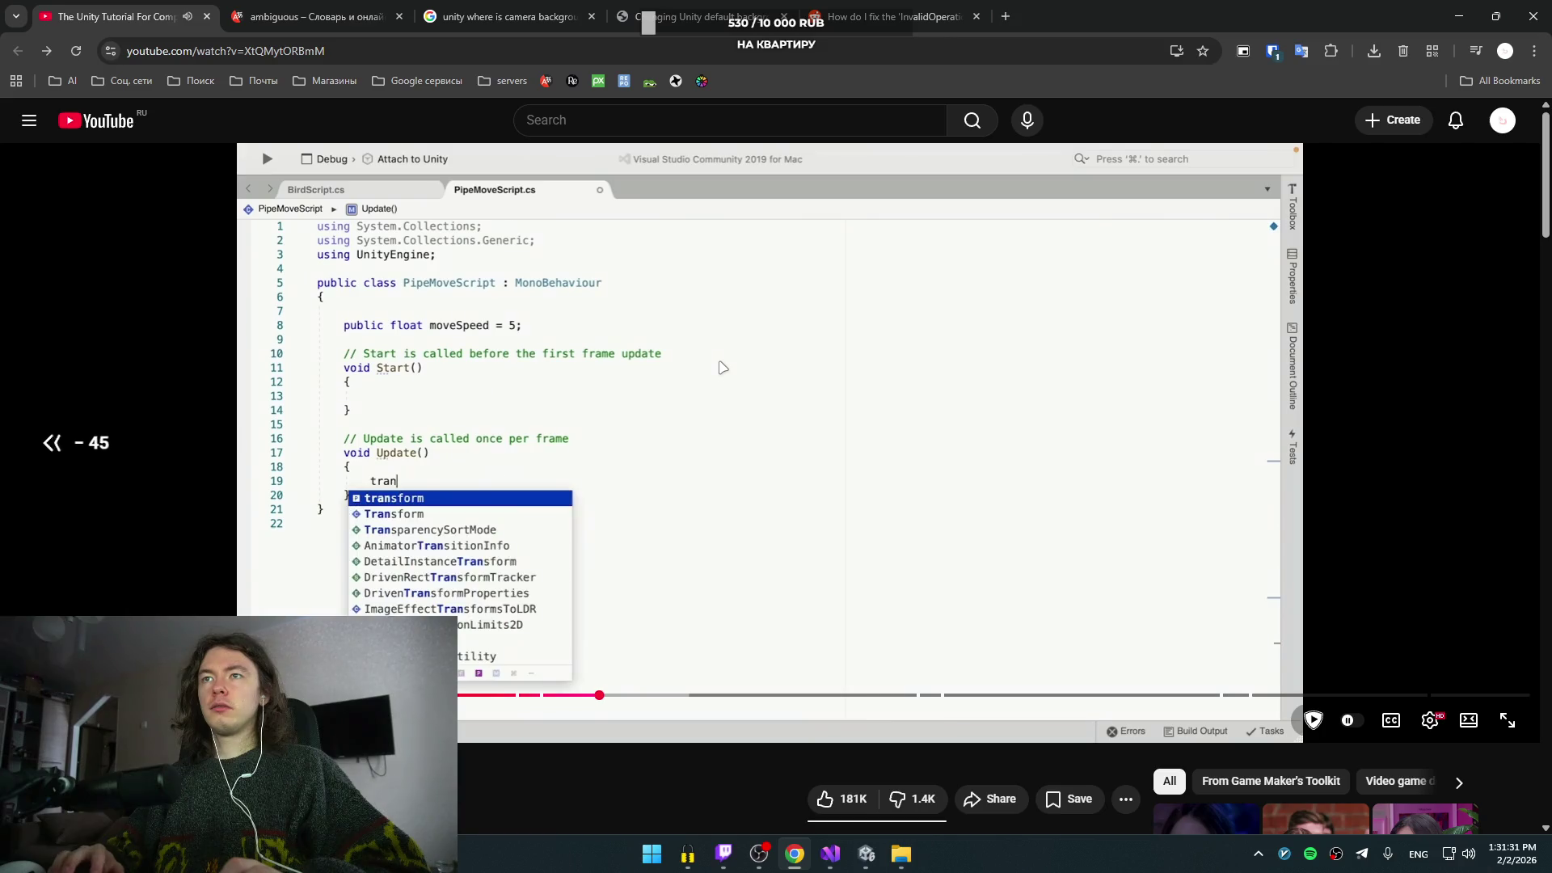
{"action": "key", "text": "Right"}
{"action": "key", "text": "Right"}
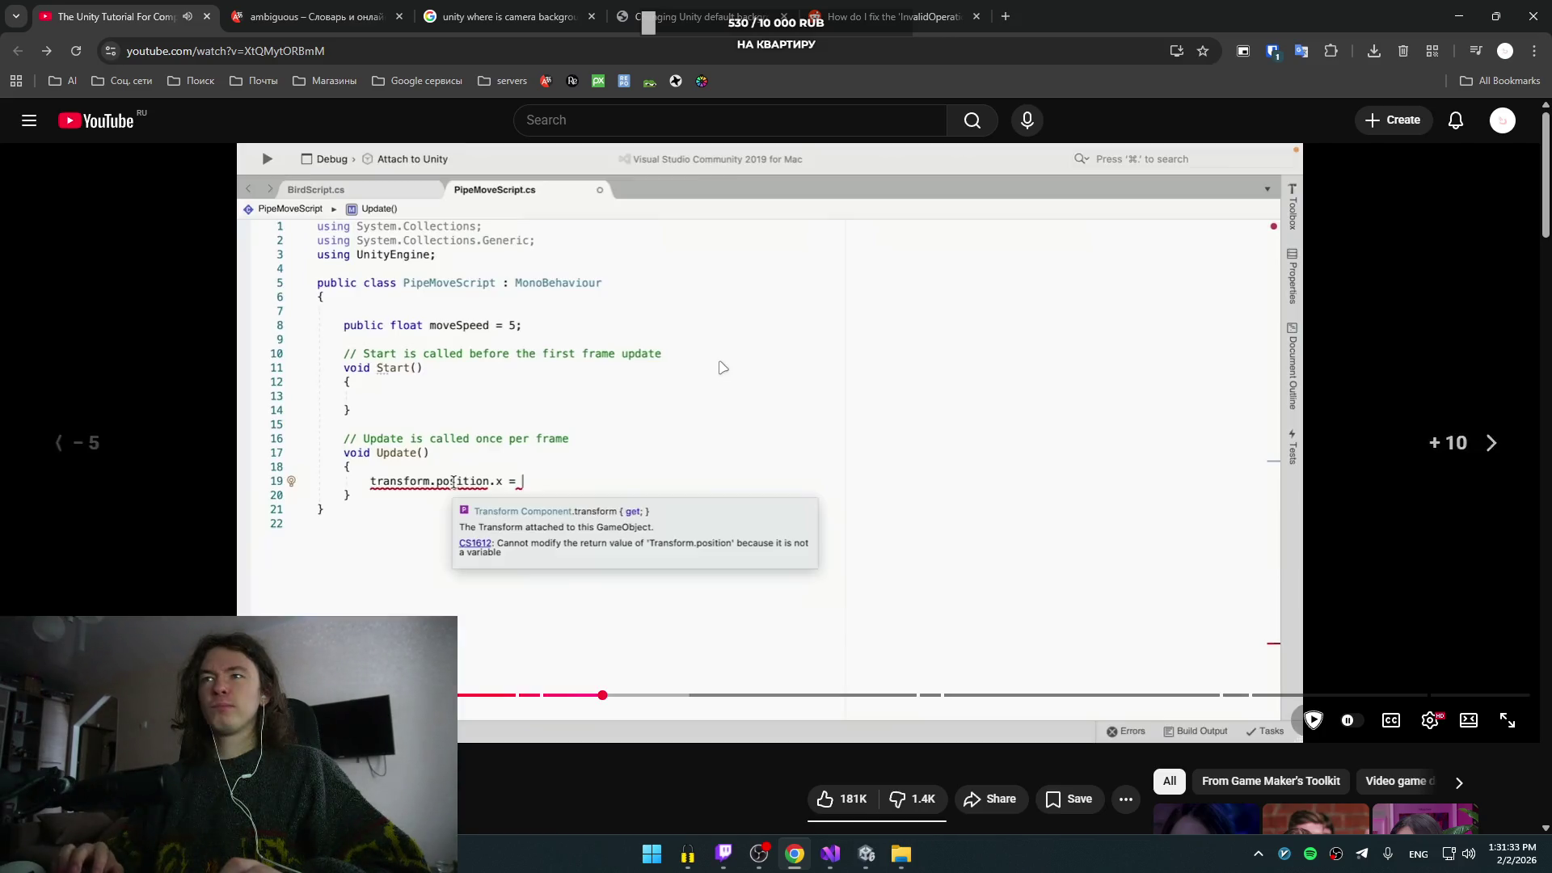
{"action": "key", "text": "Left"}
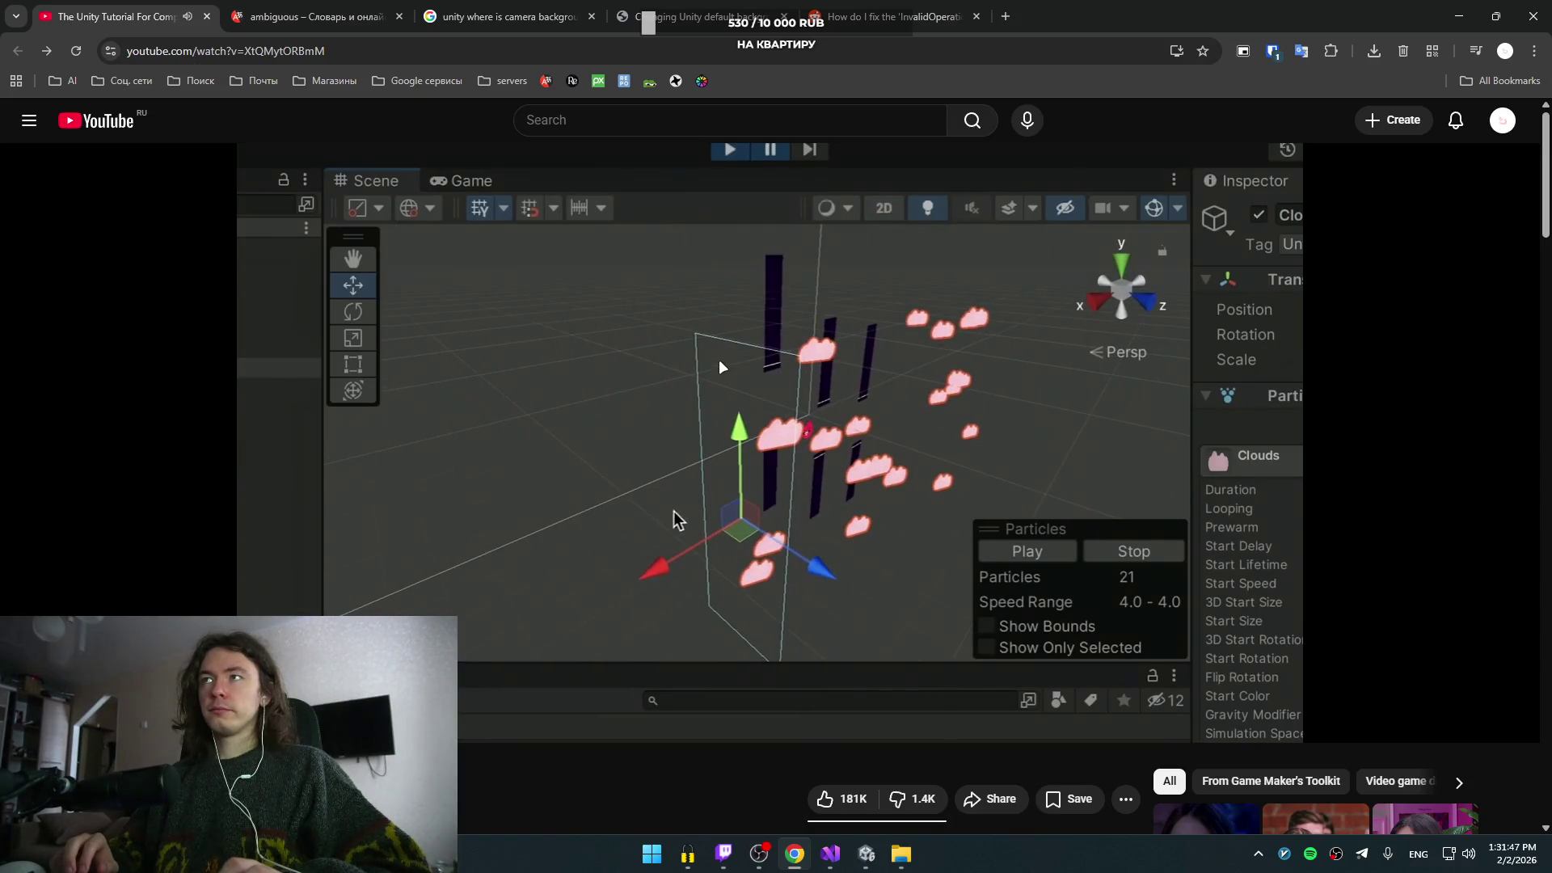
{"action": "key", "text": "Left"}
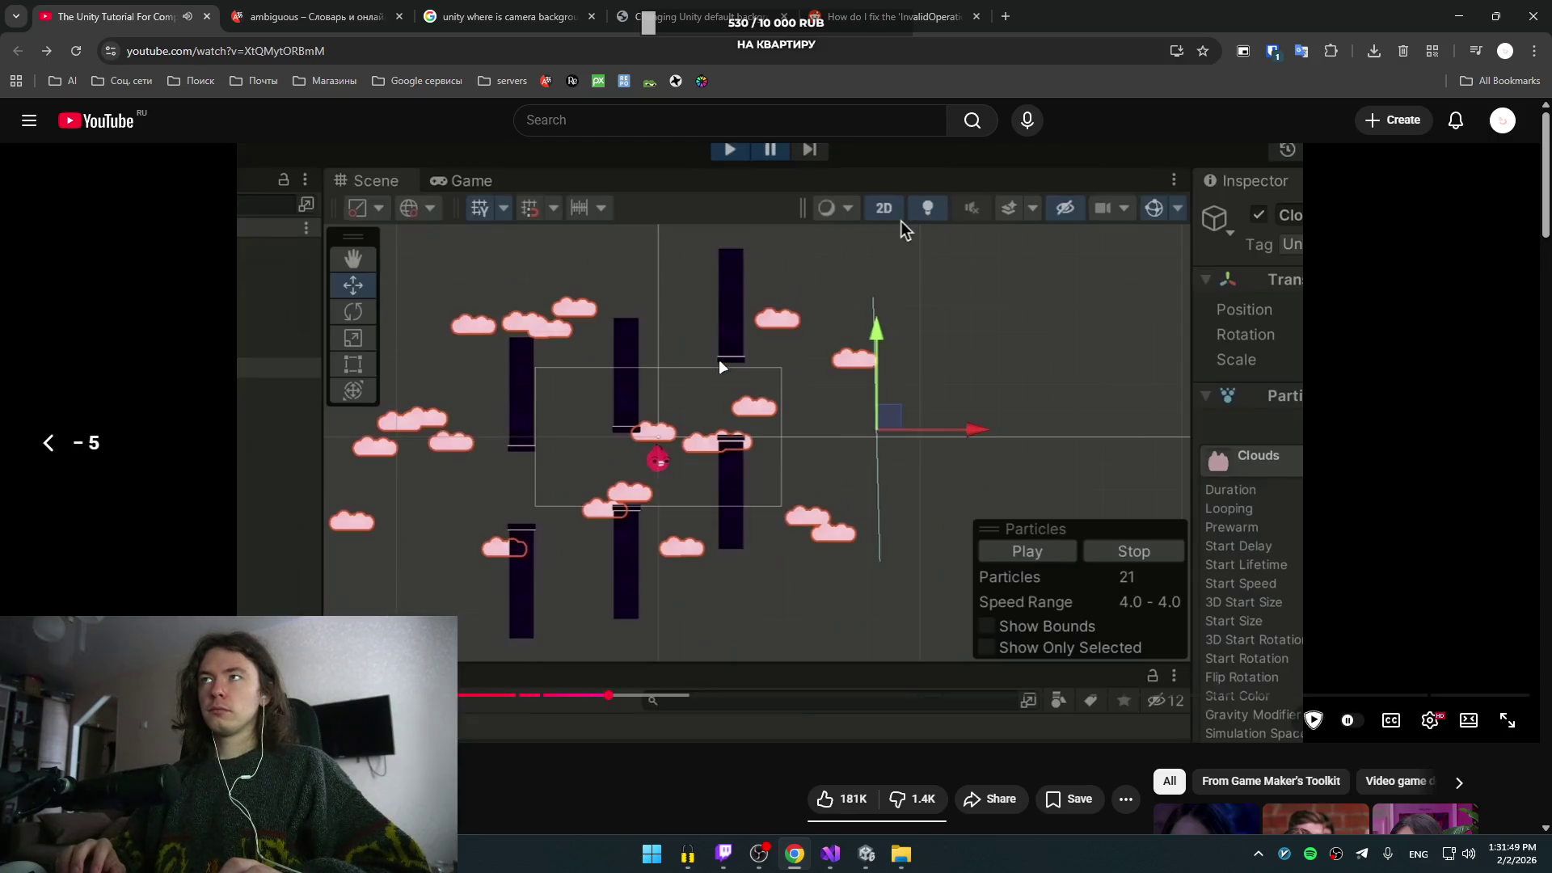
{"action": "key", "text": "space"}
{"action": "key", "text": "alt+Tab"}
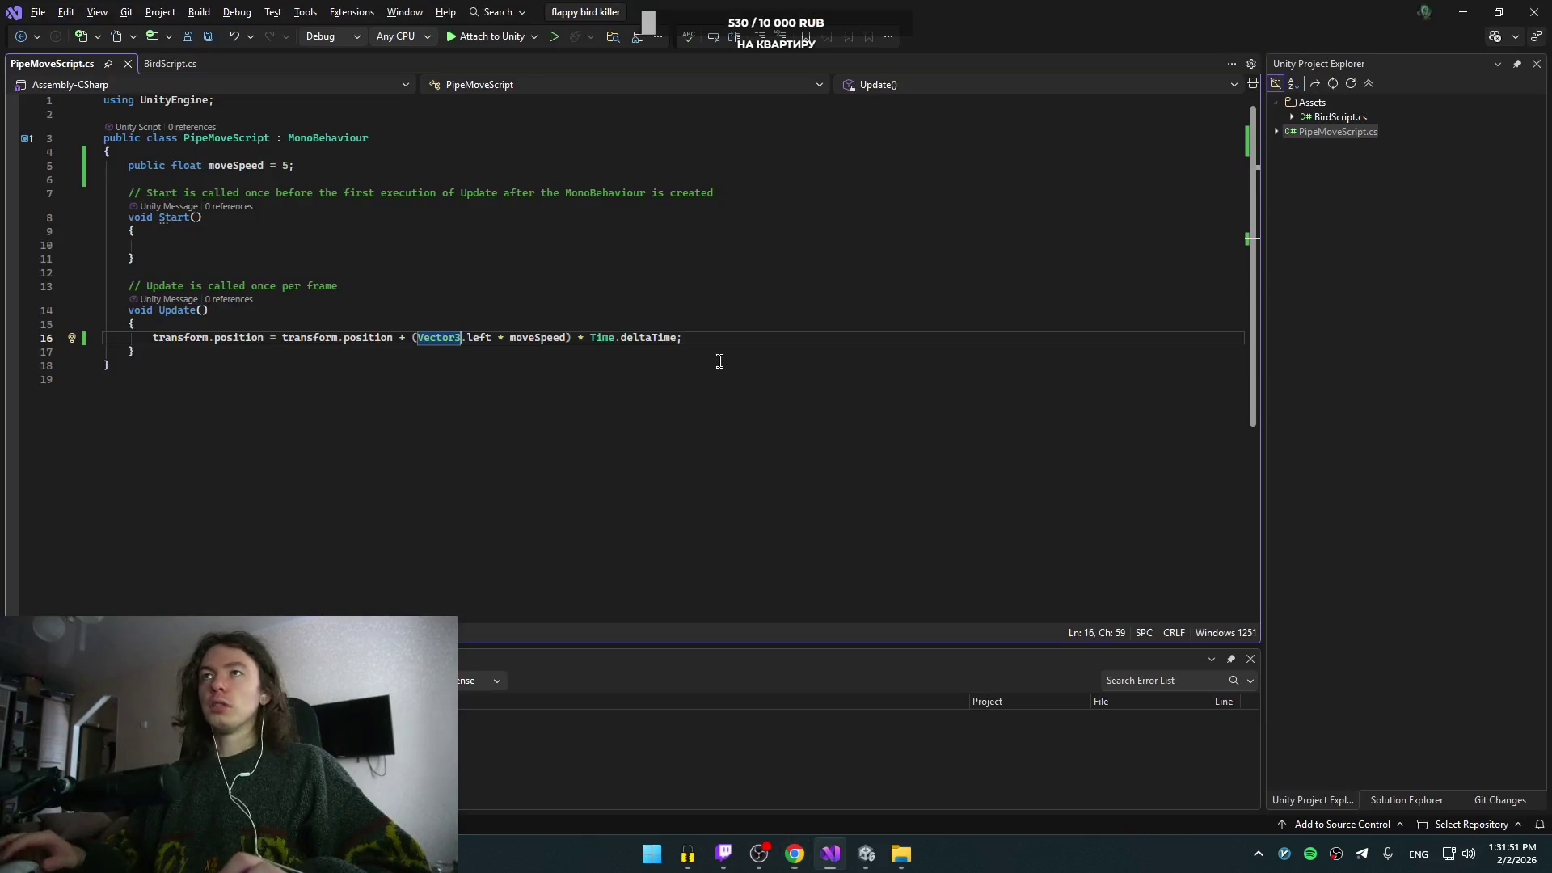
- In Unity, pick the rect transform tool and try the Scene view overlay and display options
{"action": "key", "text": "alt+Tab"}
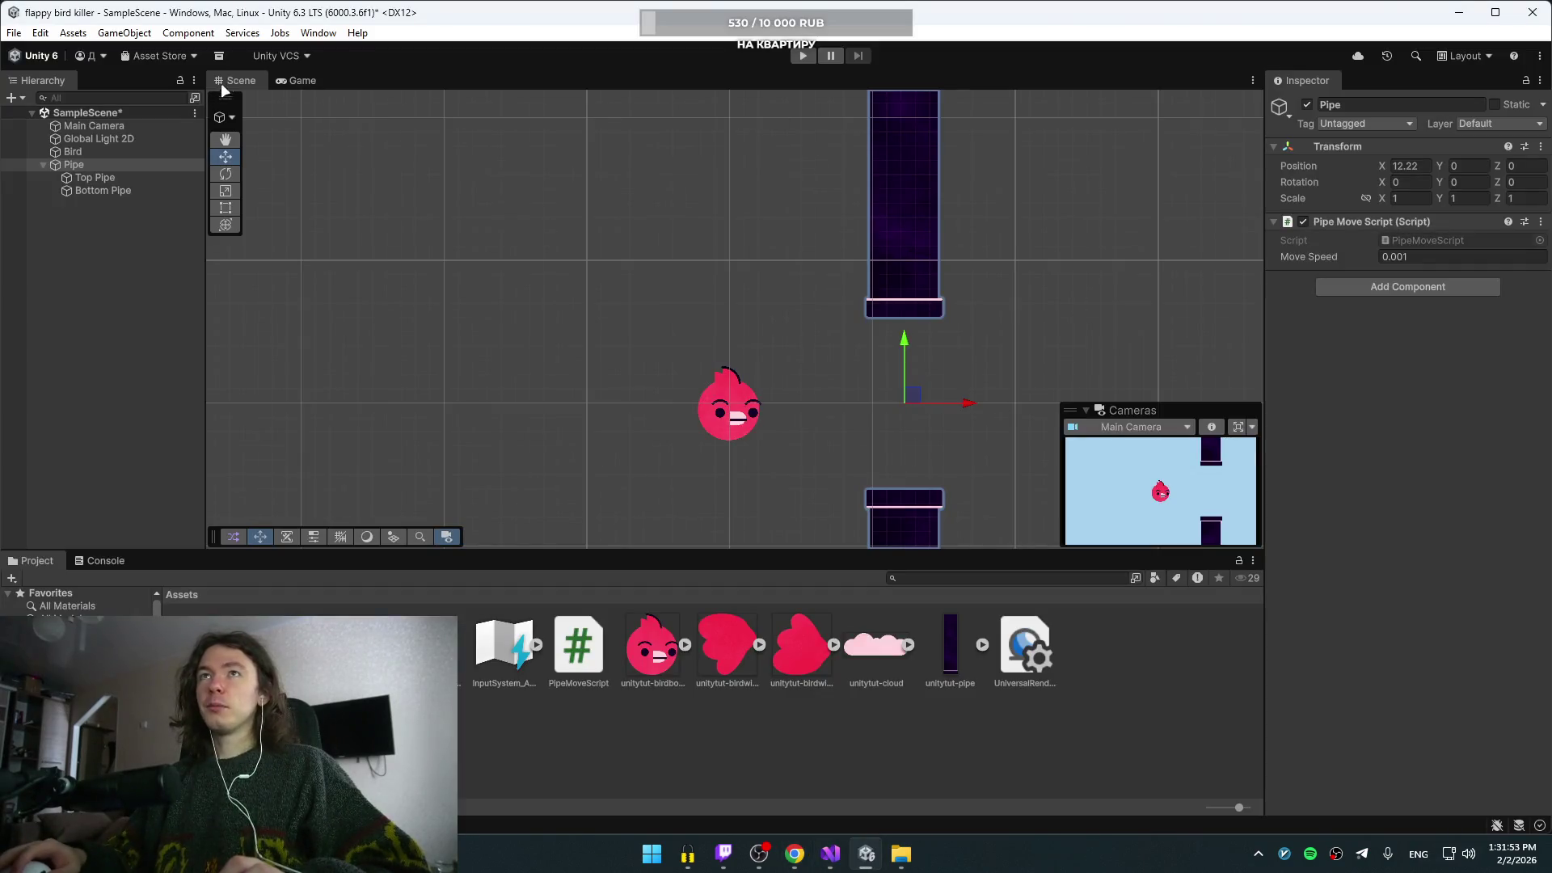
{"action": "key", "text": "alt+Tab"}
{"action": "key", "text": "alt+Tab"}
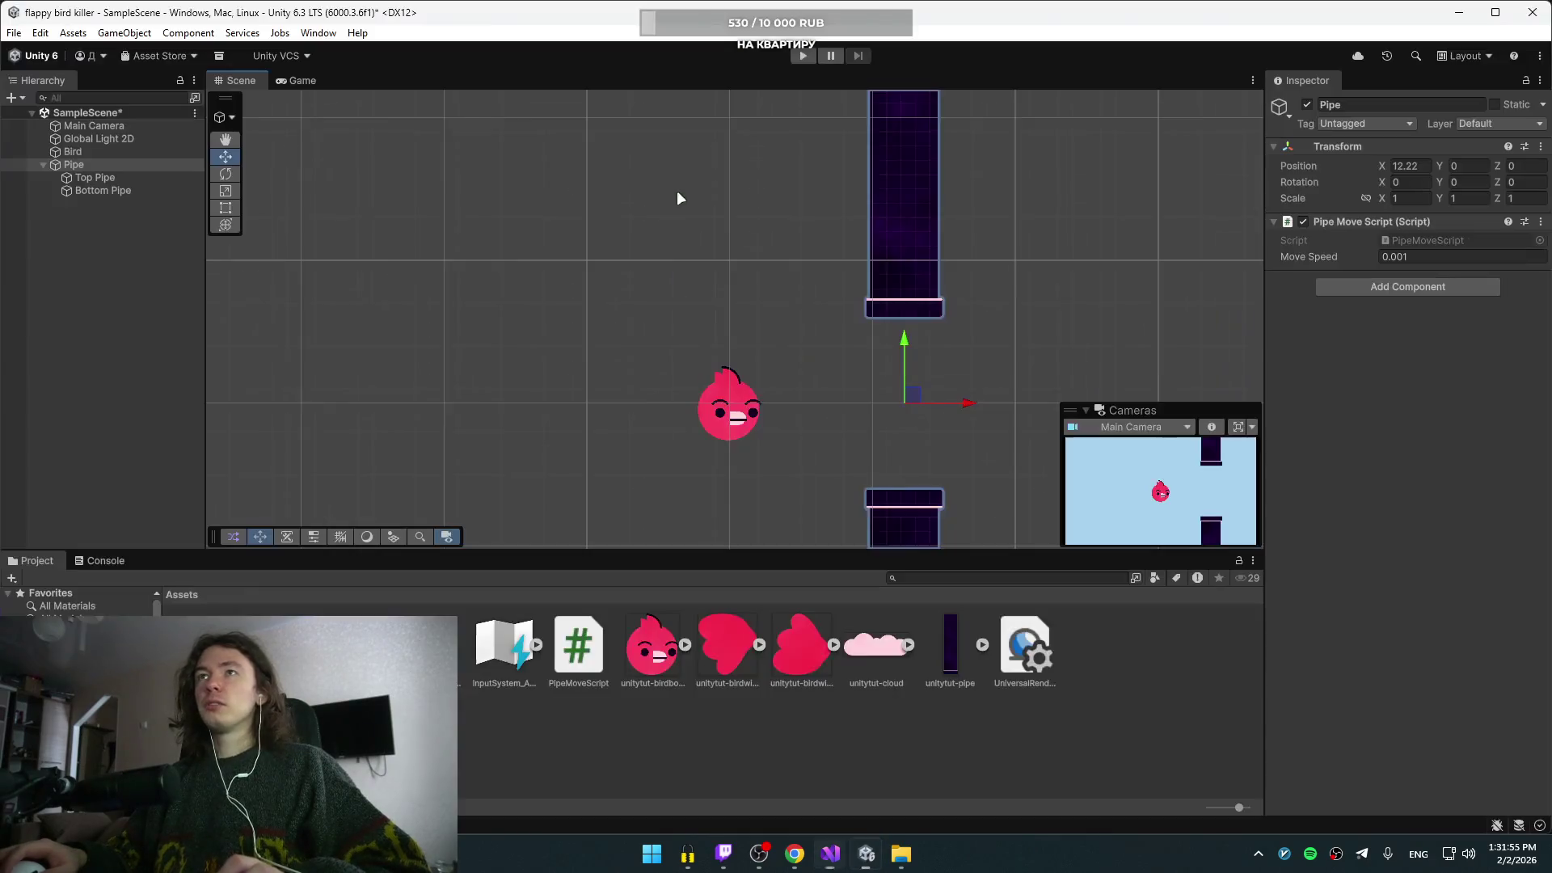
{"action": "left_click", "coordinate": [226, 209]}
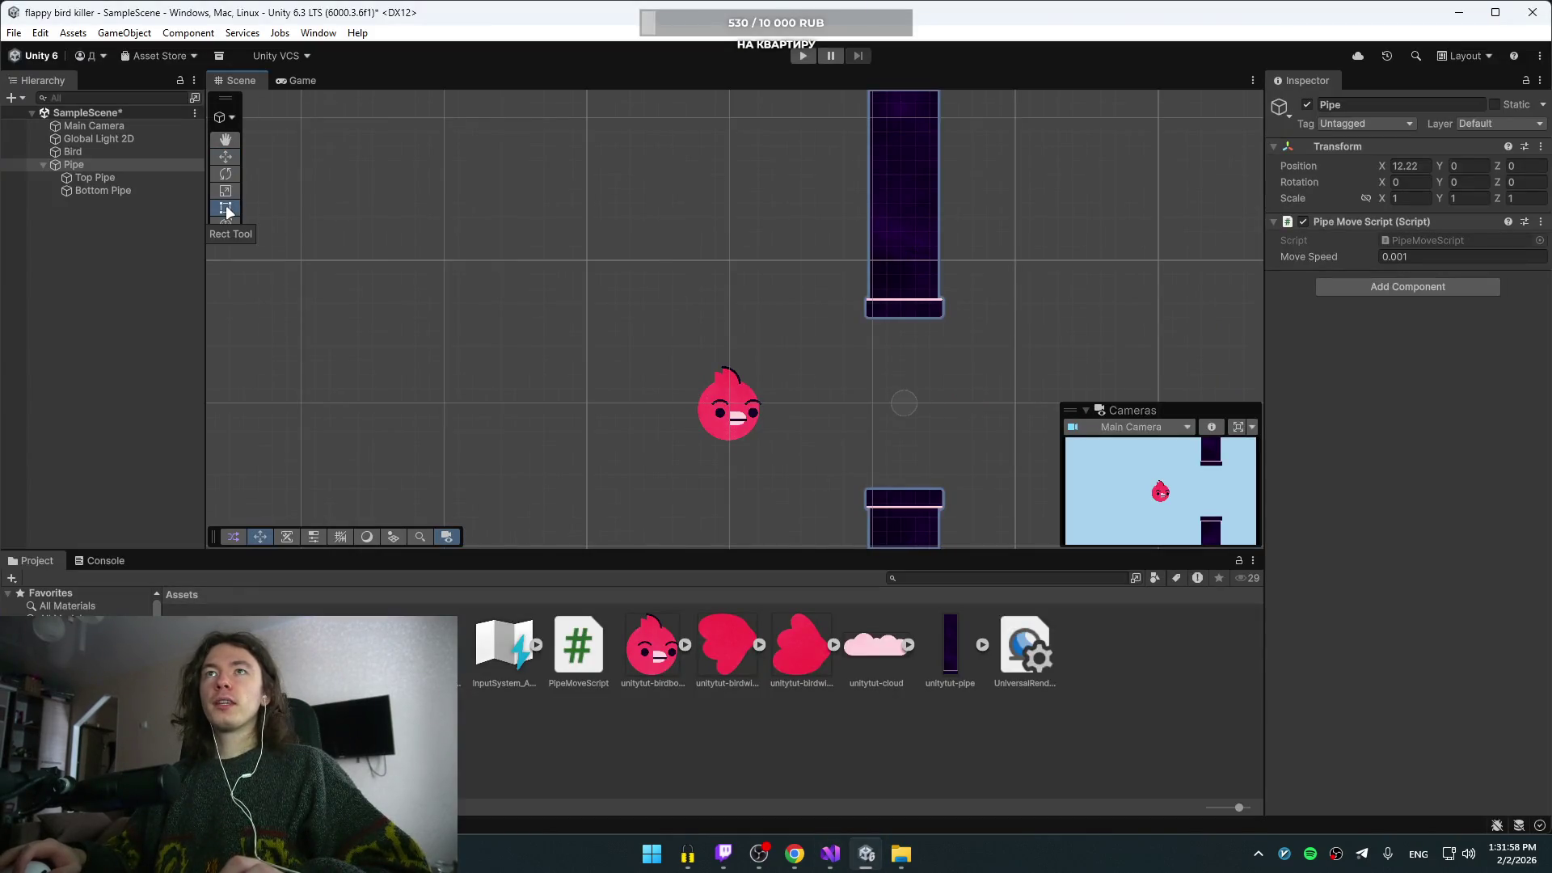
{"action": "left_click", "coordinate": [313, 535]}
{"action": "left_click", "coordinate": [310, 535]}
{"action": "left_click", "coordinate": [284, 537]}
{"action": "left_click", "coordinate": [283, 537]}
{"action": "left_click", "coordinate": [366, 534]}
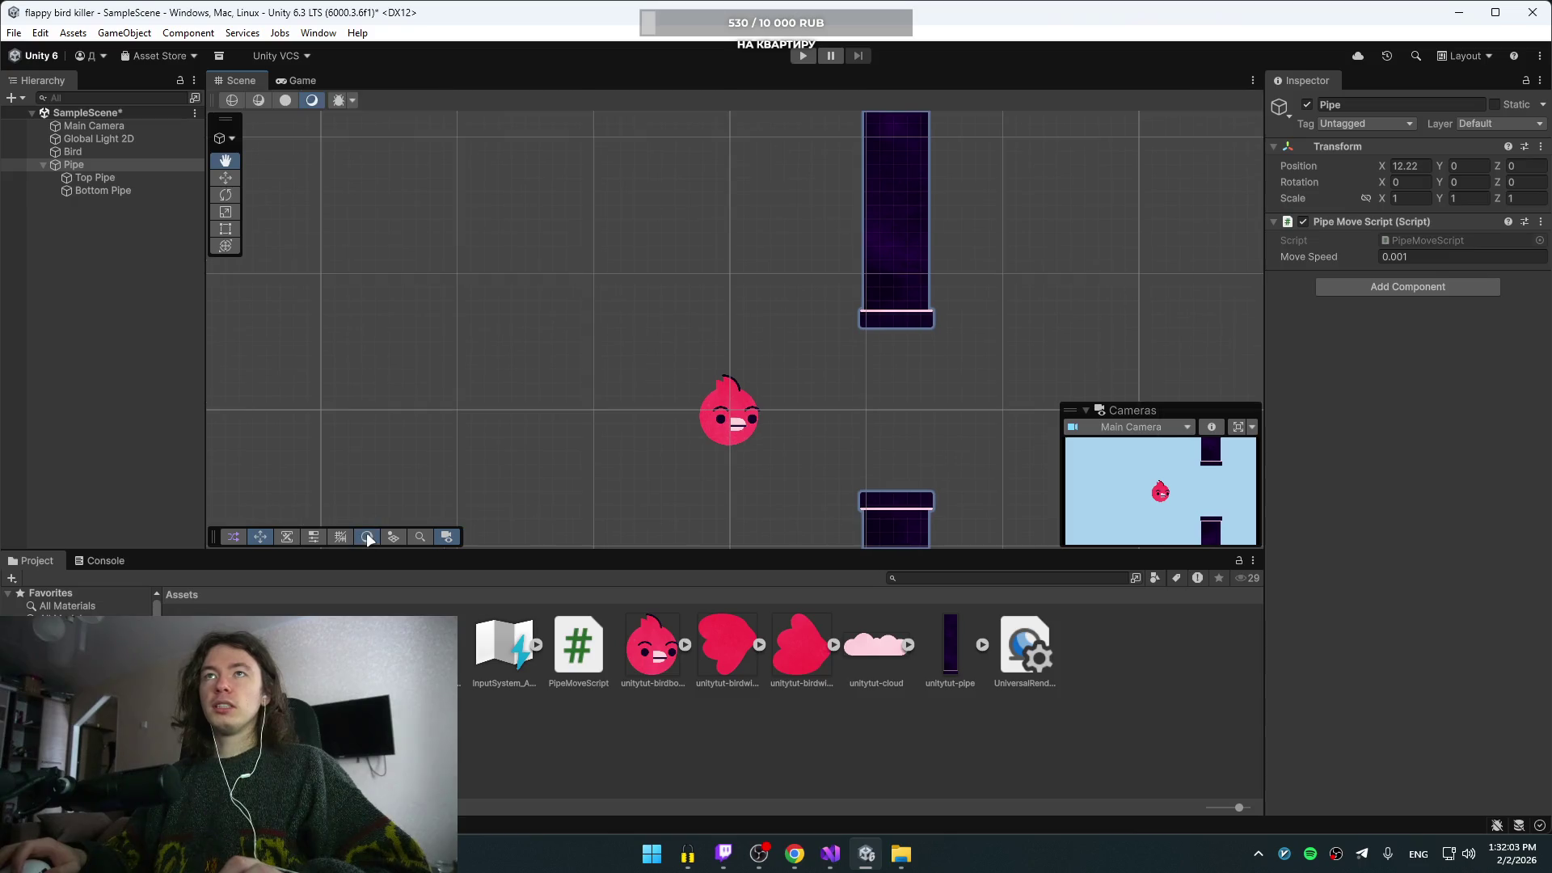
{"action": "left_click", "coordinate": [367, 533]}
{"action": "left_click", "coordinate": [394, 536]}
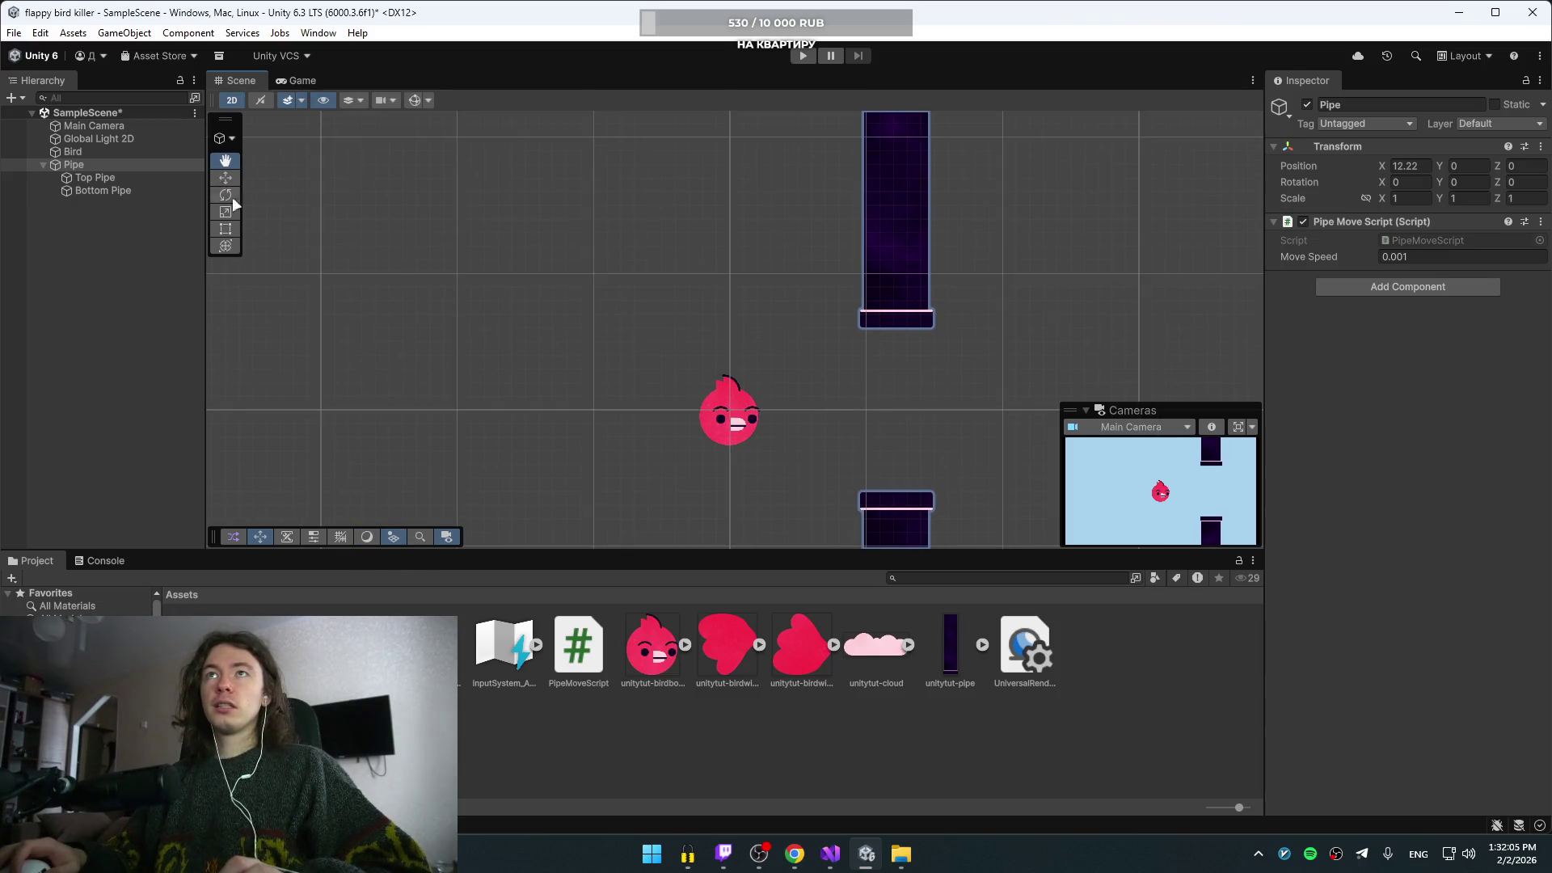
- Toggle the Scene view to 3D perspective and back to 2D, then return to the tutorial
{"action": "left_click", "coordinate": [235, 99]}
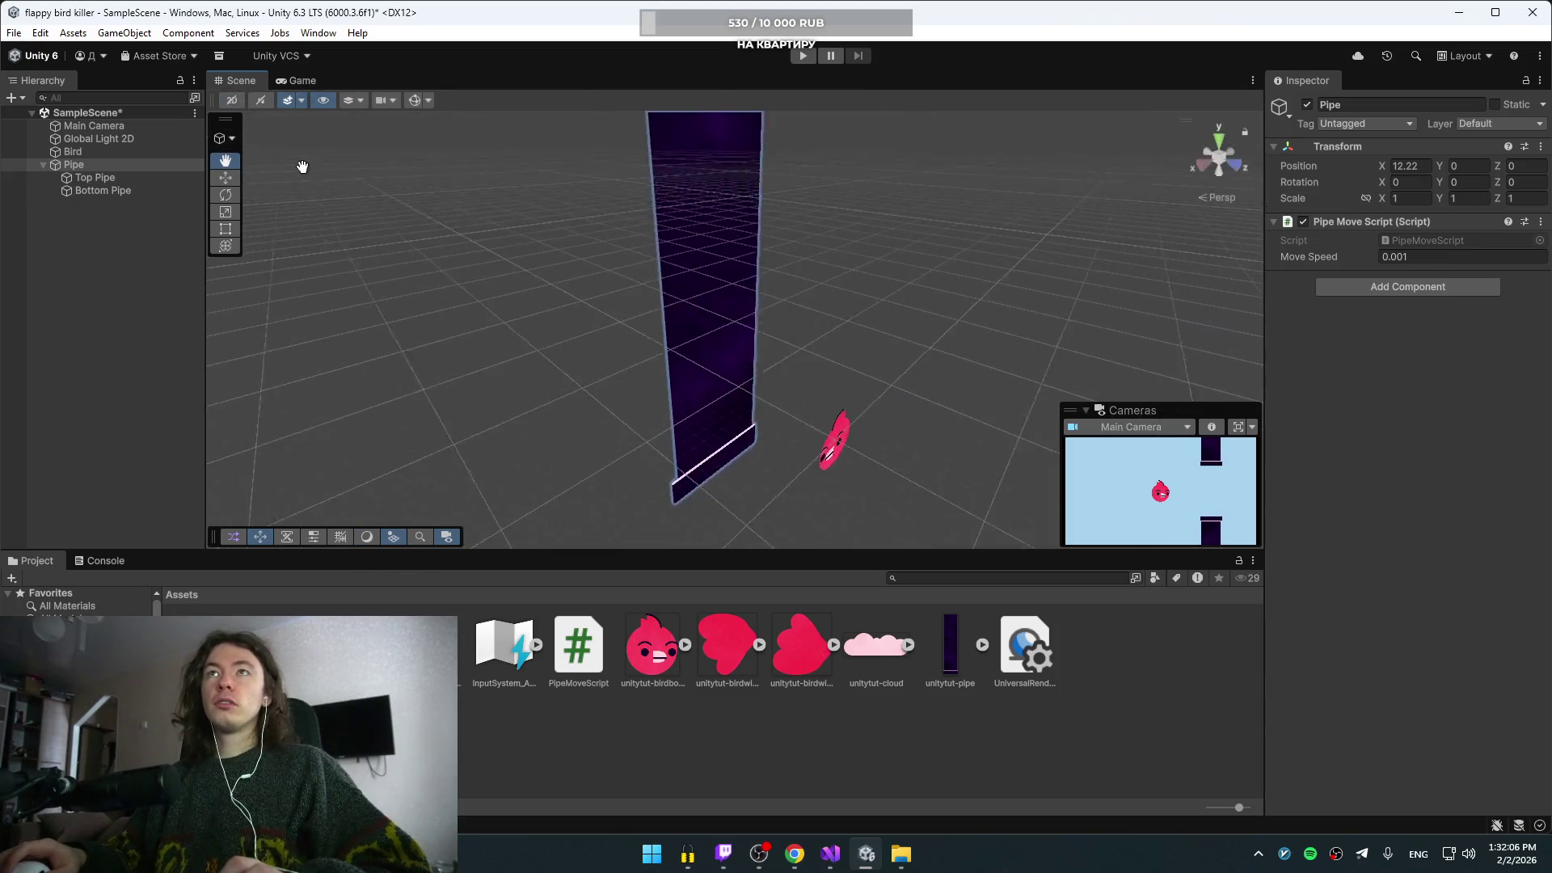
{"action": "left_click", "coordinate": [233, 101]}
{"action": "key", "text": "alt+Tab"}
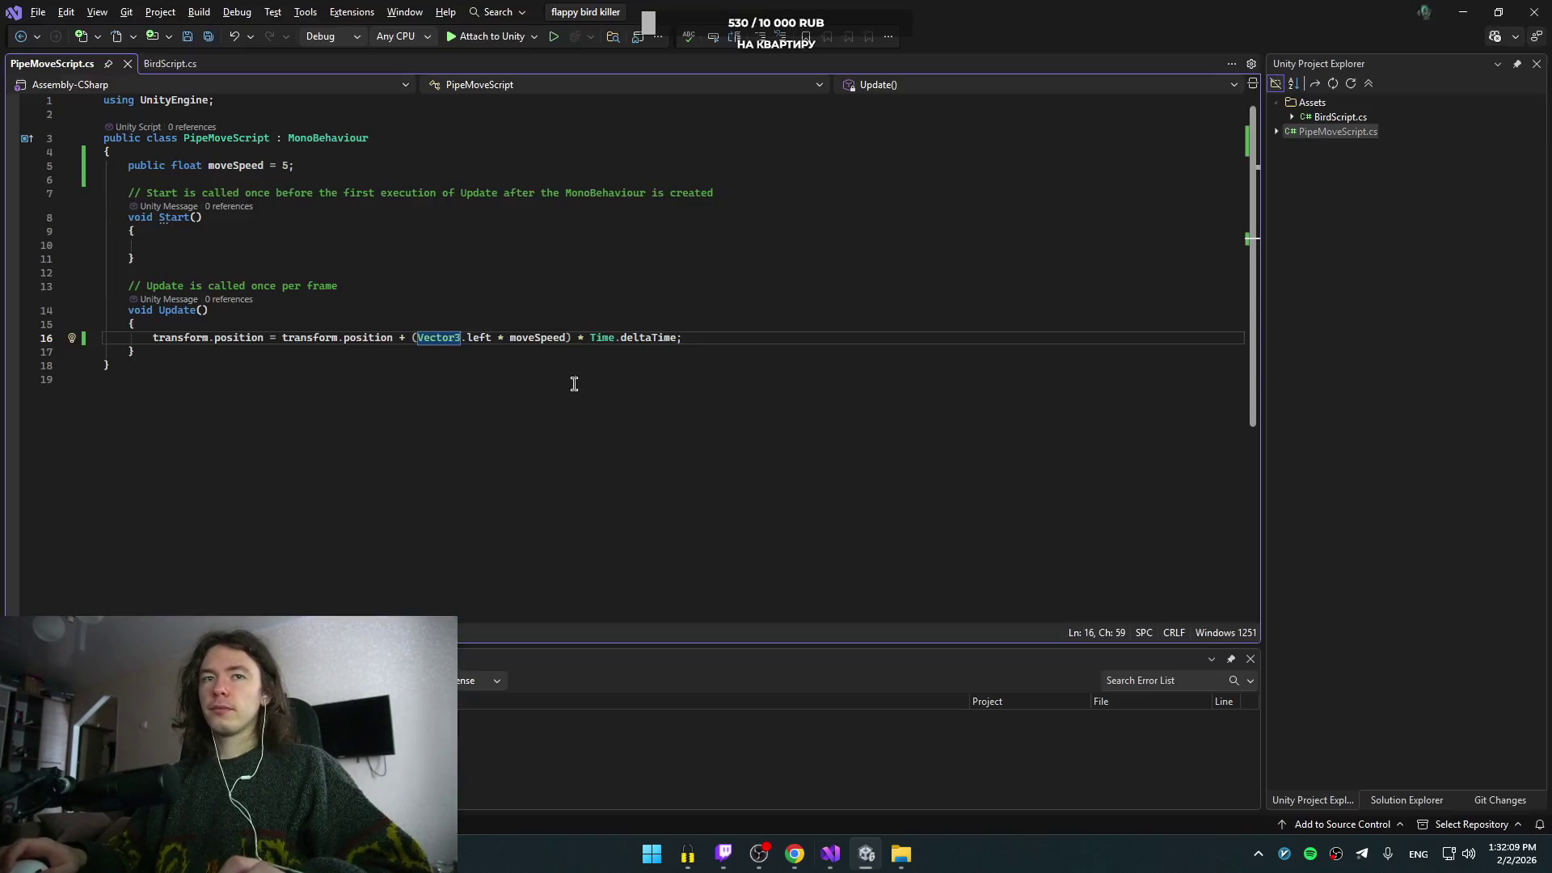
{"action": "key", "text": "alt+Tab"}
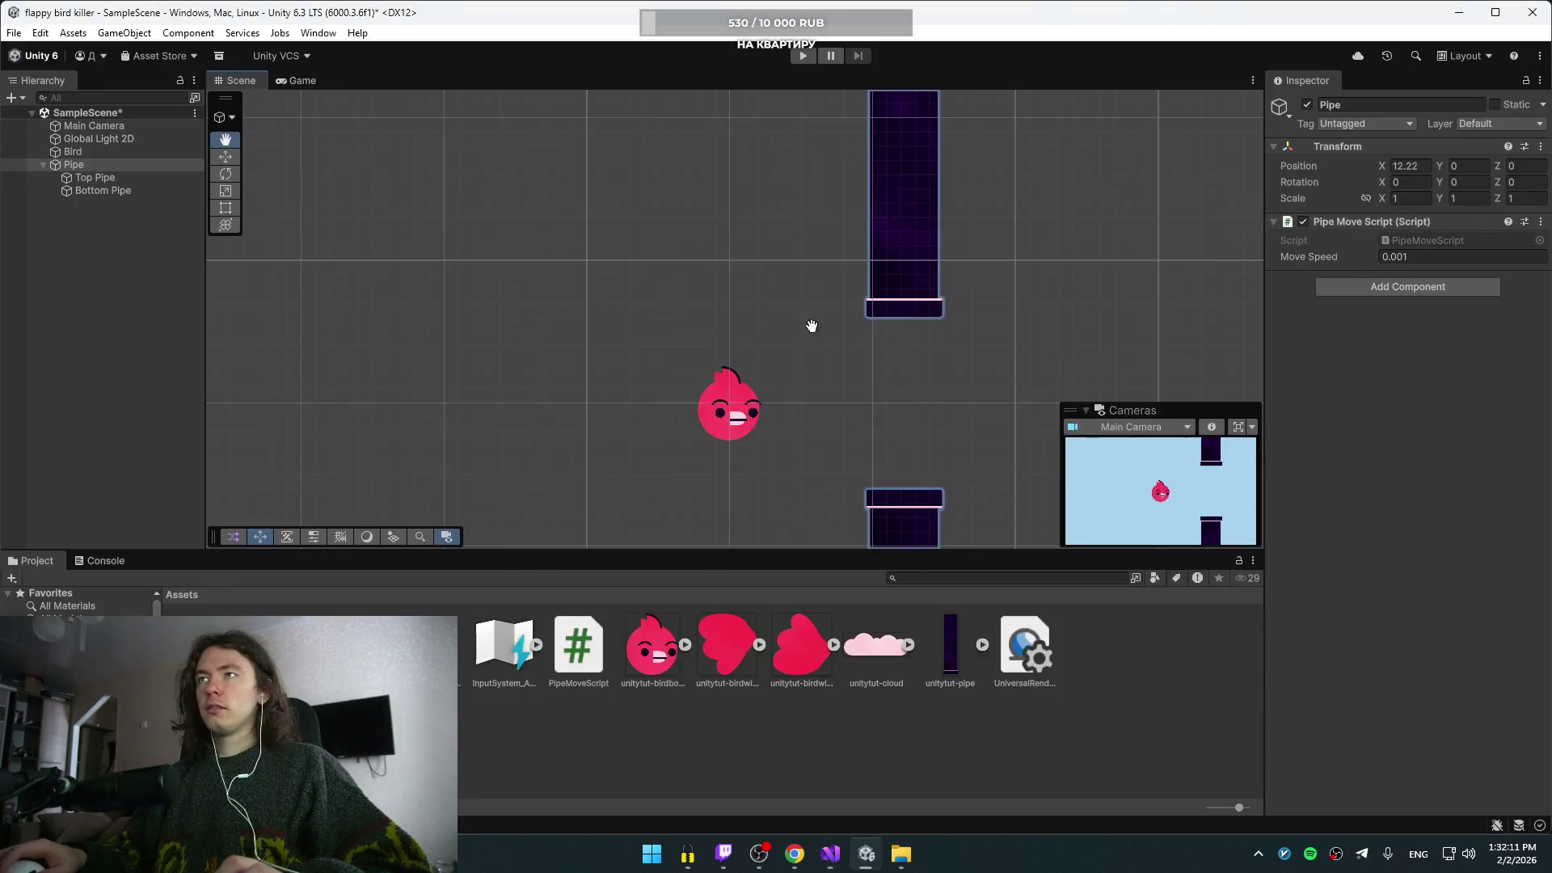
{"action": "key", "text": "alt+Tab"}
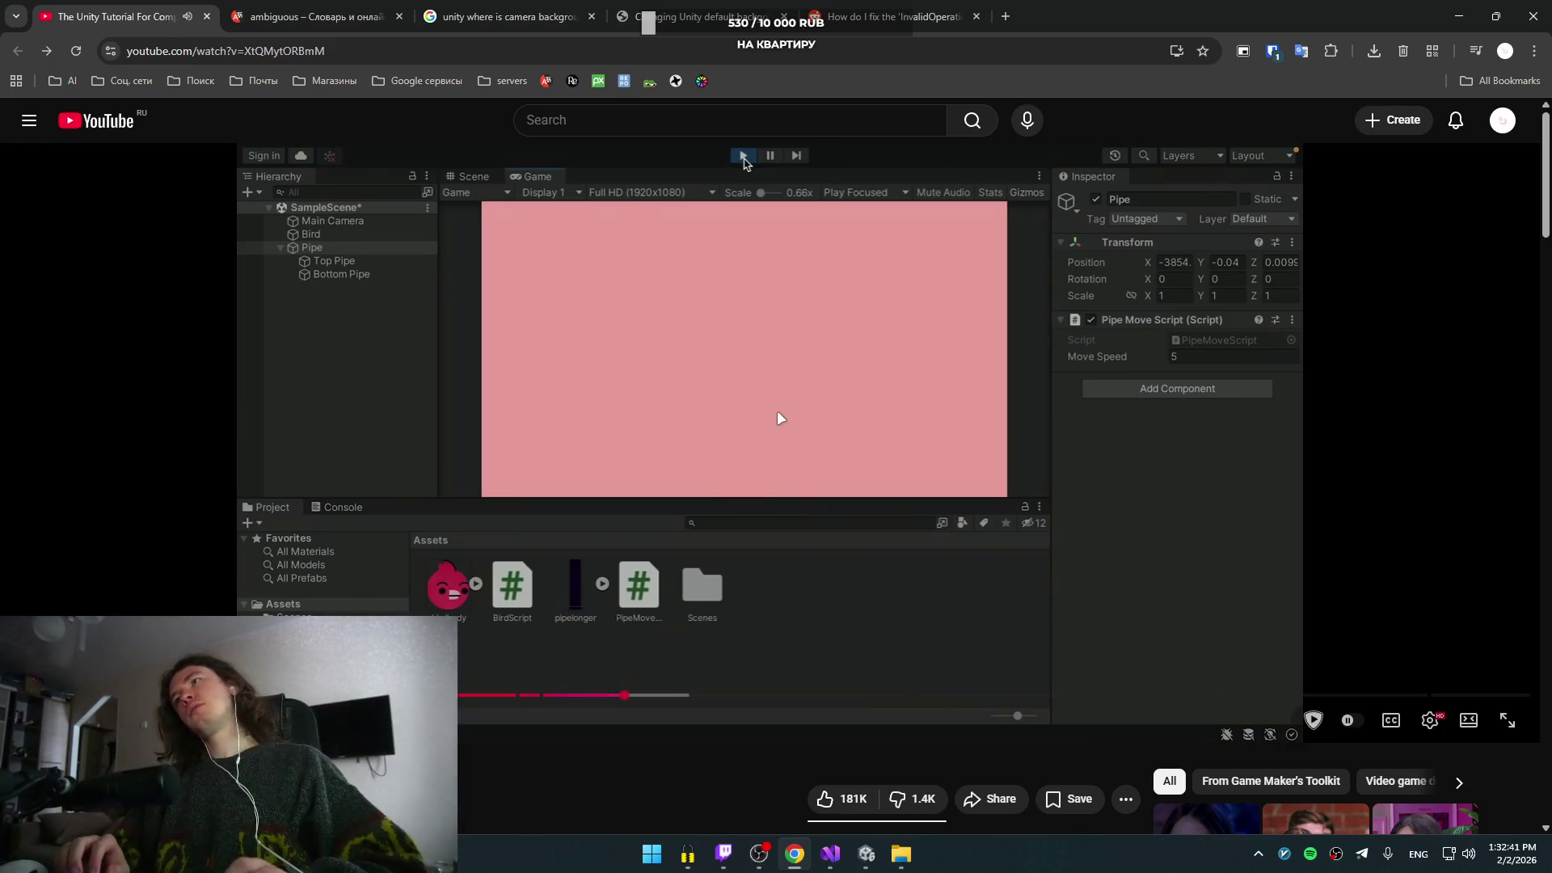
- Delete ' * Time.deltaTime' from line 16 so it reads Vector3.left * moveSpeed, then recompile in Unity
{"action": "left_click", "coordinate": [779, 418]}
{"action": "key", "text": "alt+Tab"}
{"action": "key", "text": "alt+Tab"}
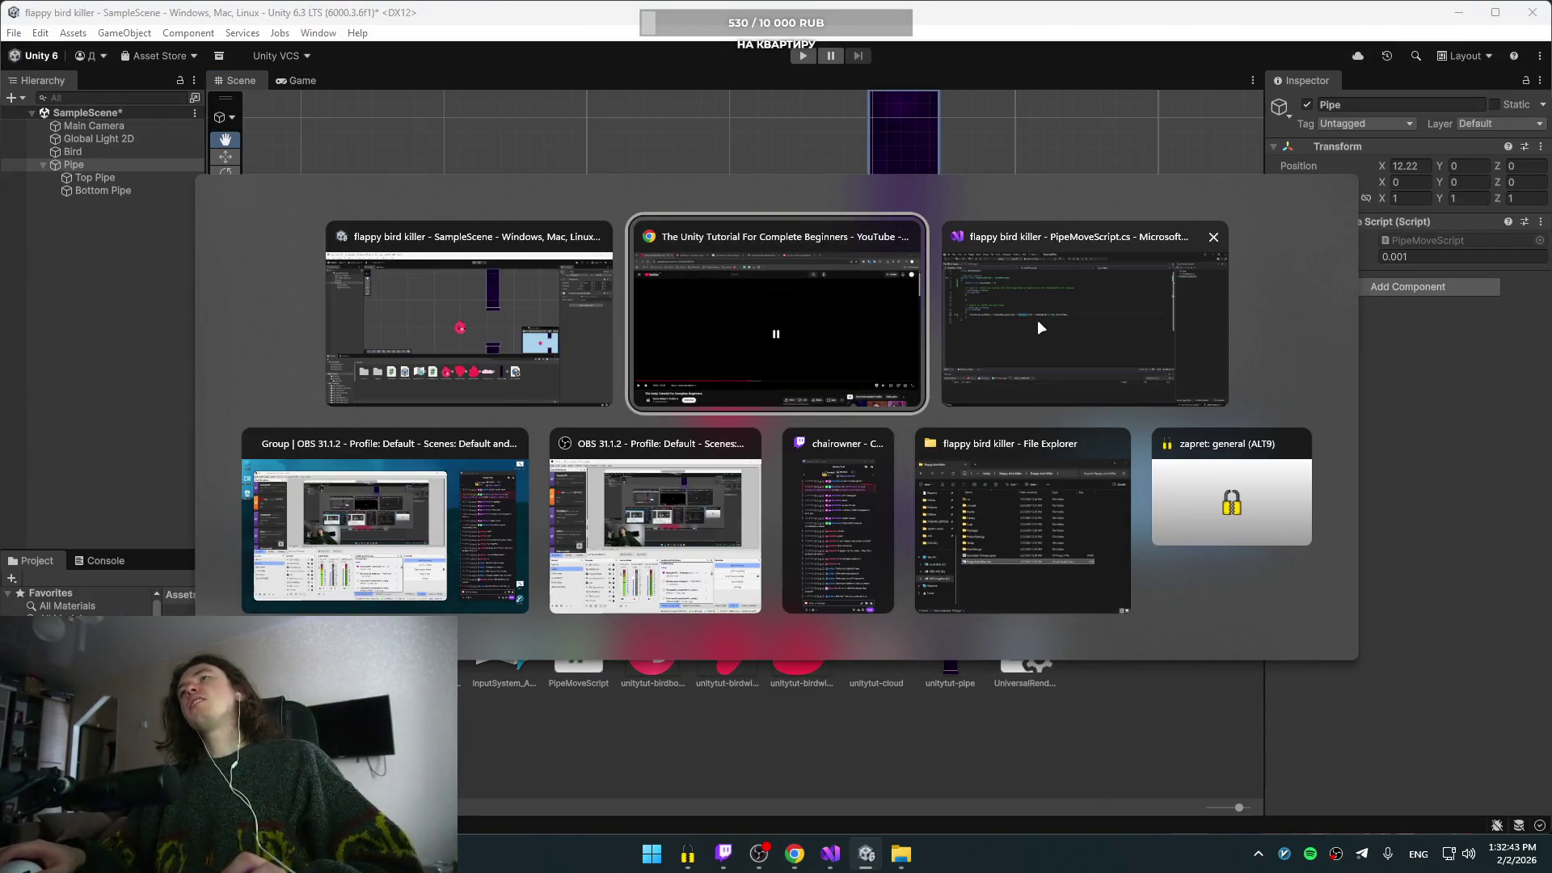
{"action": "left_click", "coordinate": [1036, 318]}
{"action": "key", "text": "Left"}
{"action": "key", "text": "BackSpace"}
{"action": "key", "text": "BackSpace"}
{"action": "key", "text": "BackSpace"}
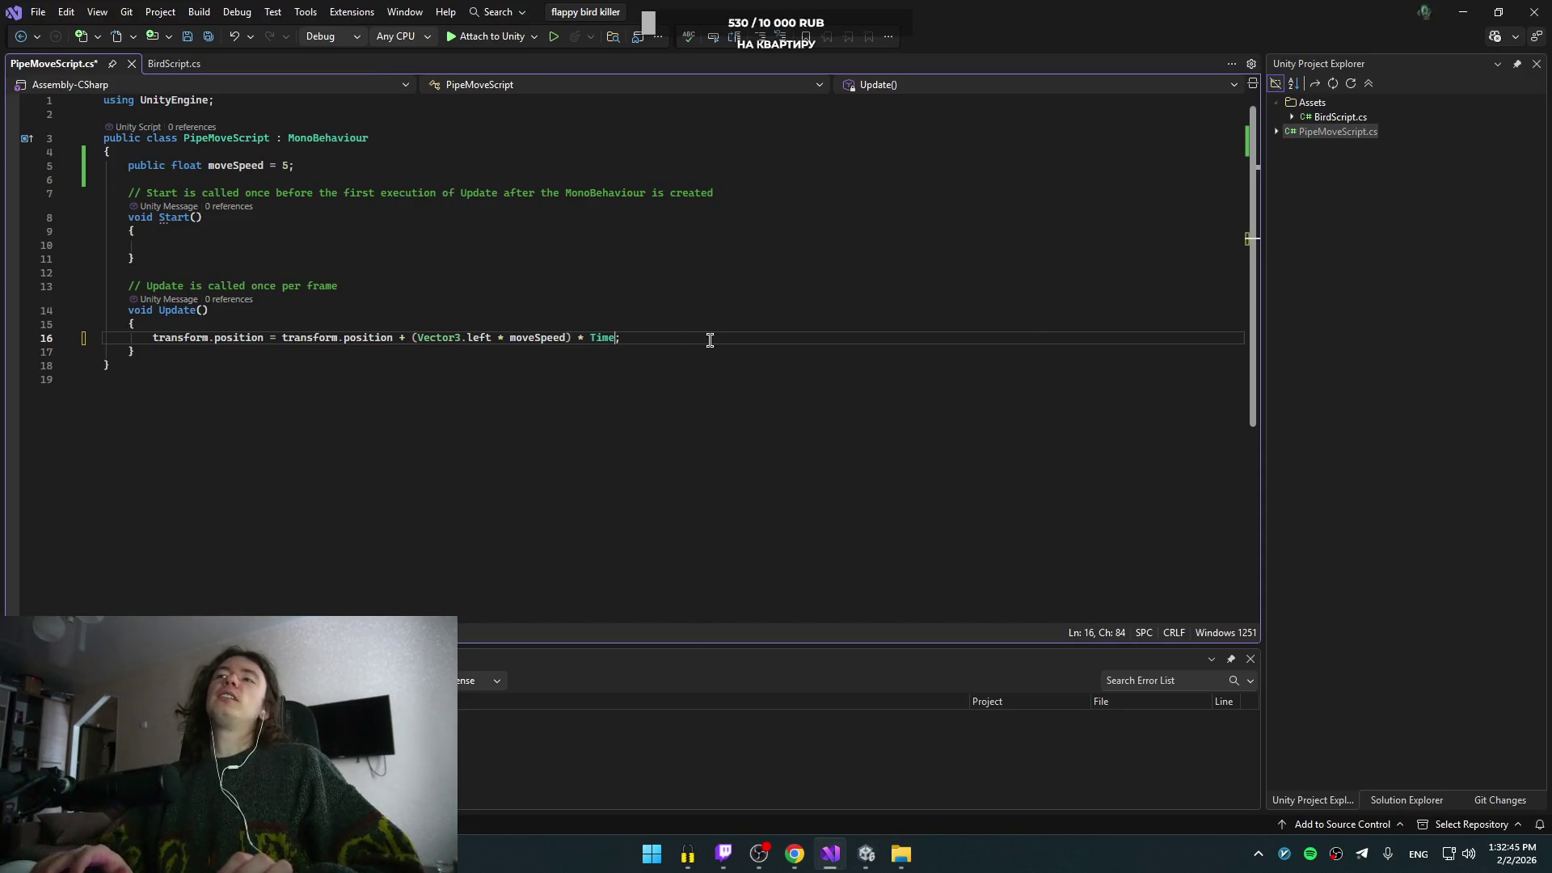
{"action": "key", "text": "BackSpace"}
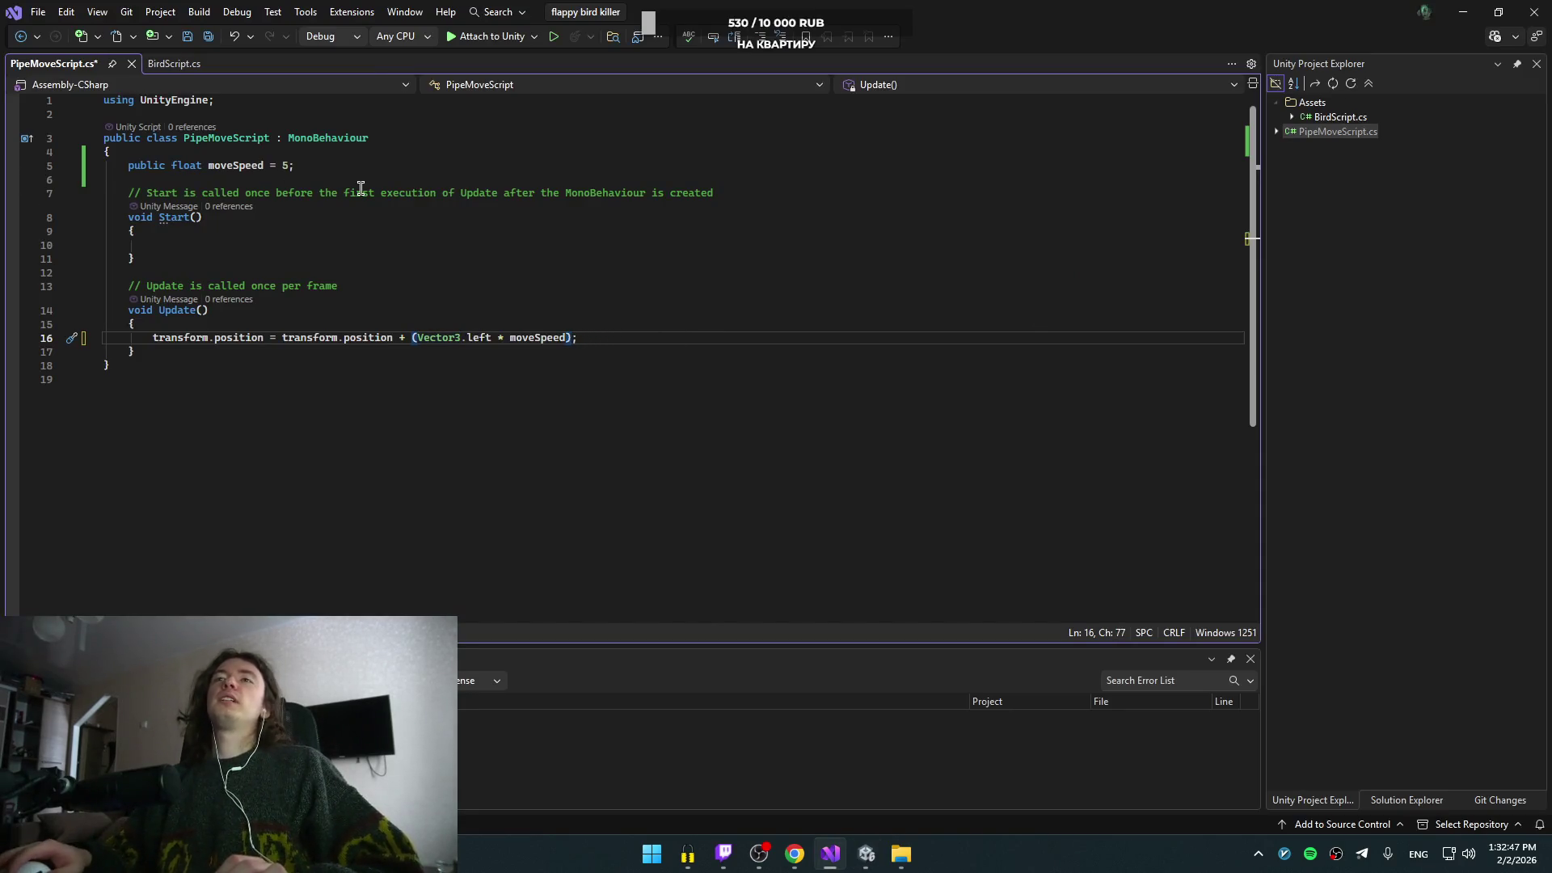
{"action": "key", "text": "alt+Tab"}
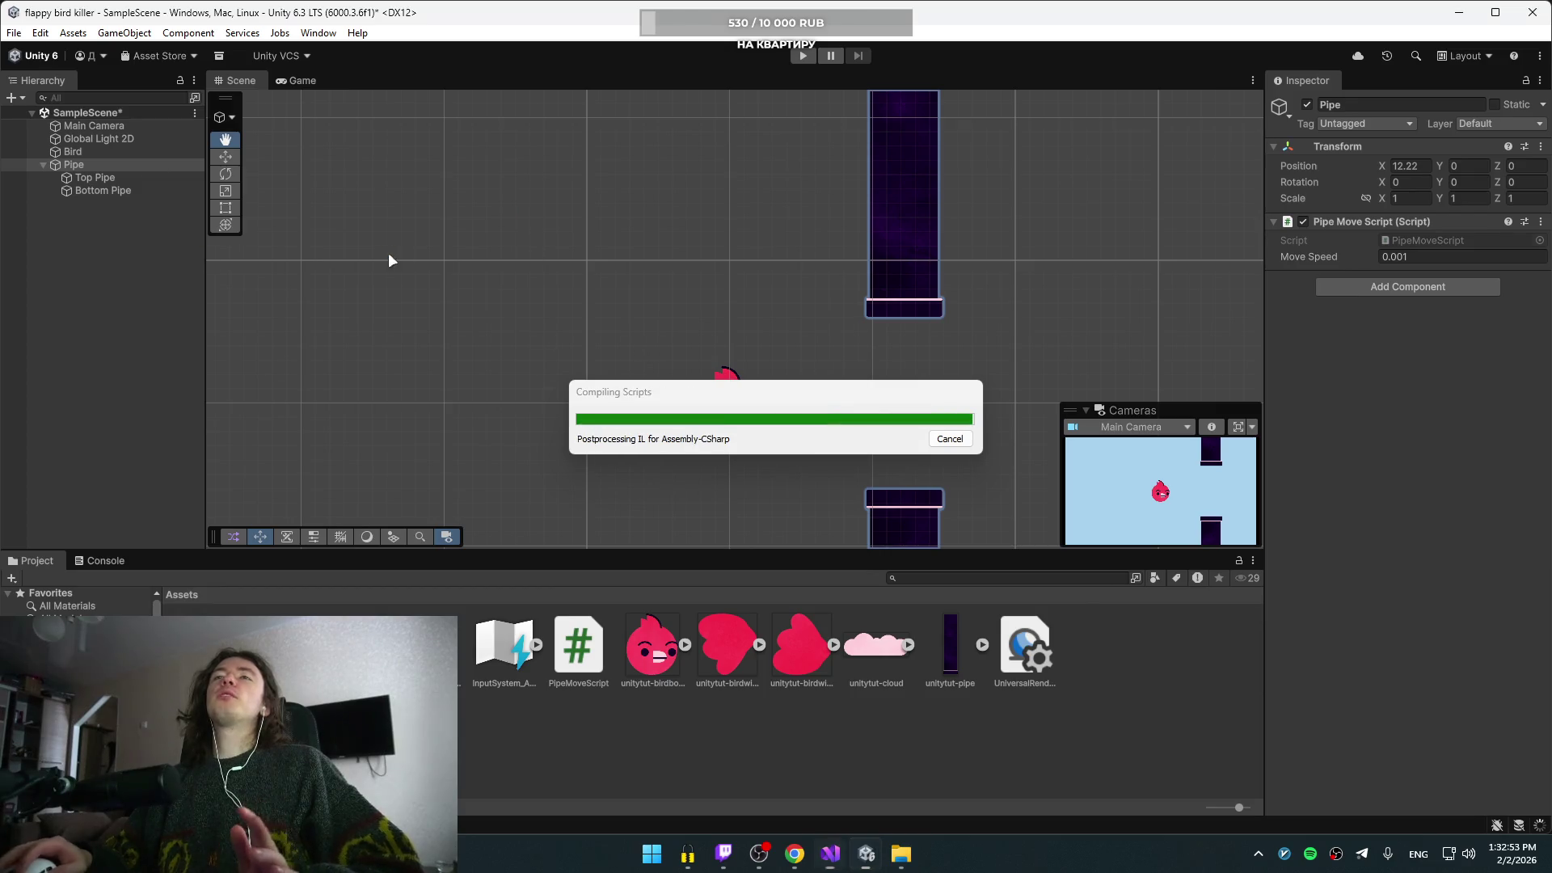
- Play-test the scene twice, the second run with Move Speed 0
{"action": "left_click", "coordinate": [797, 55]}
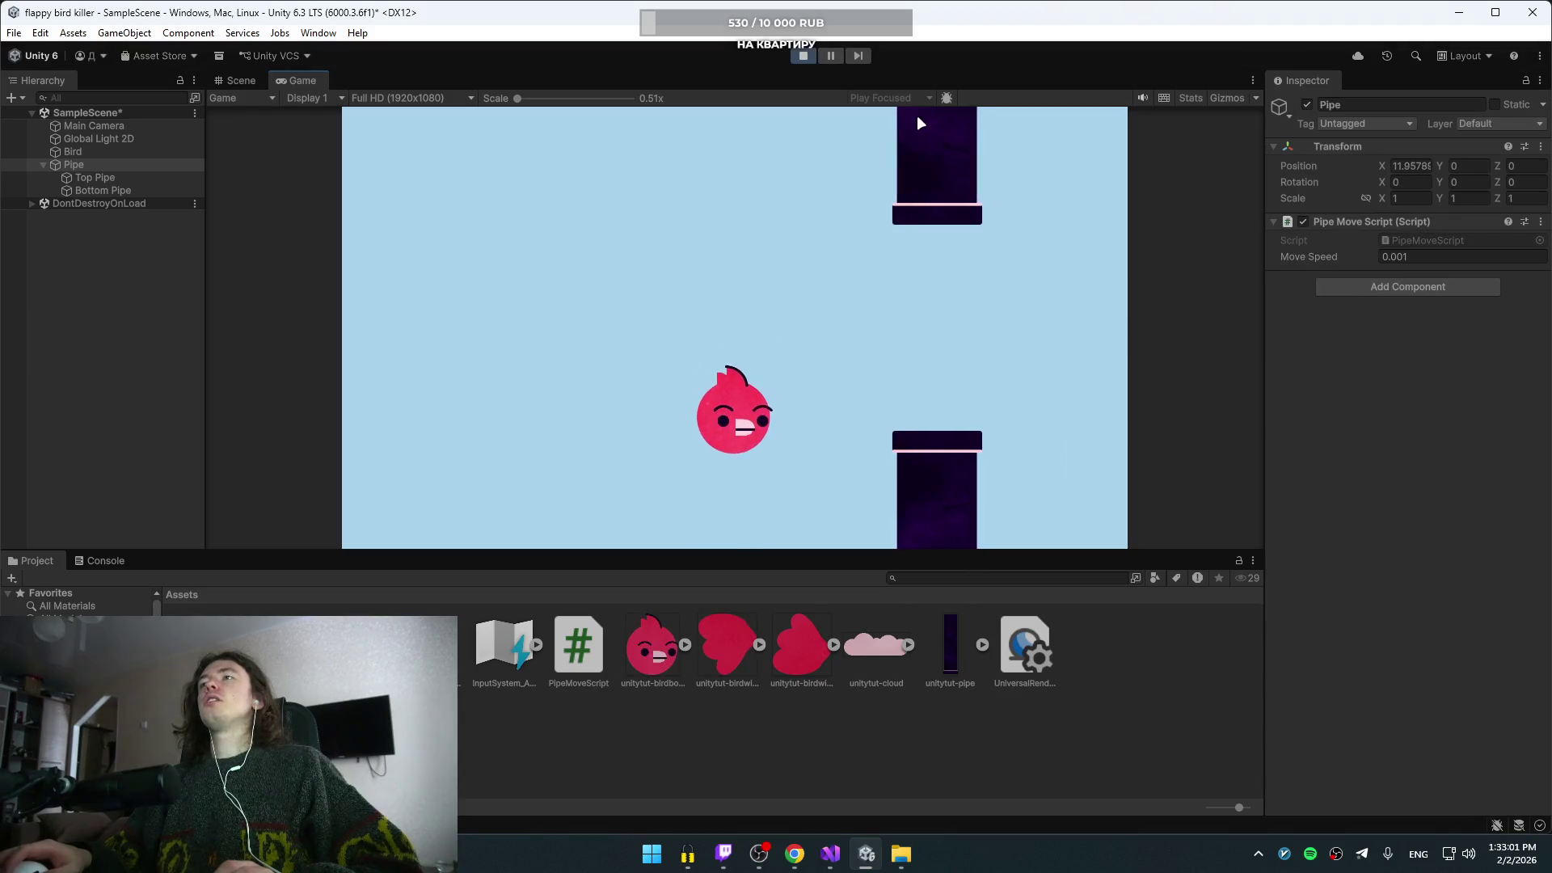
{"action": "left_click", "coordinate": [809, 56]}
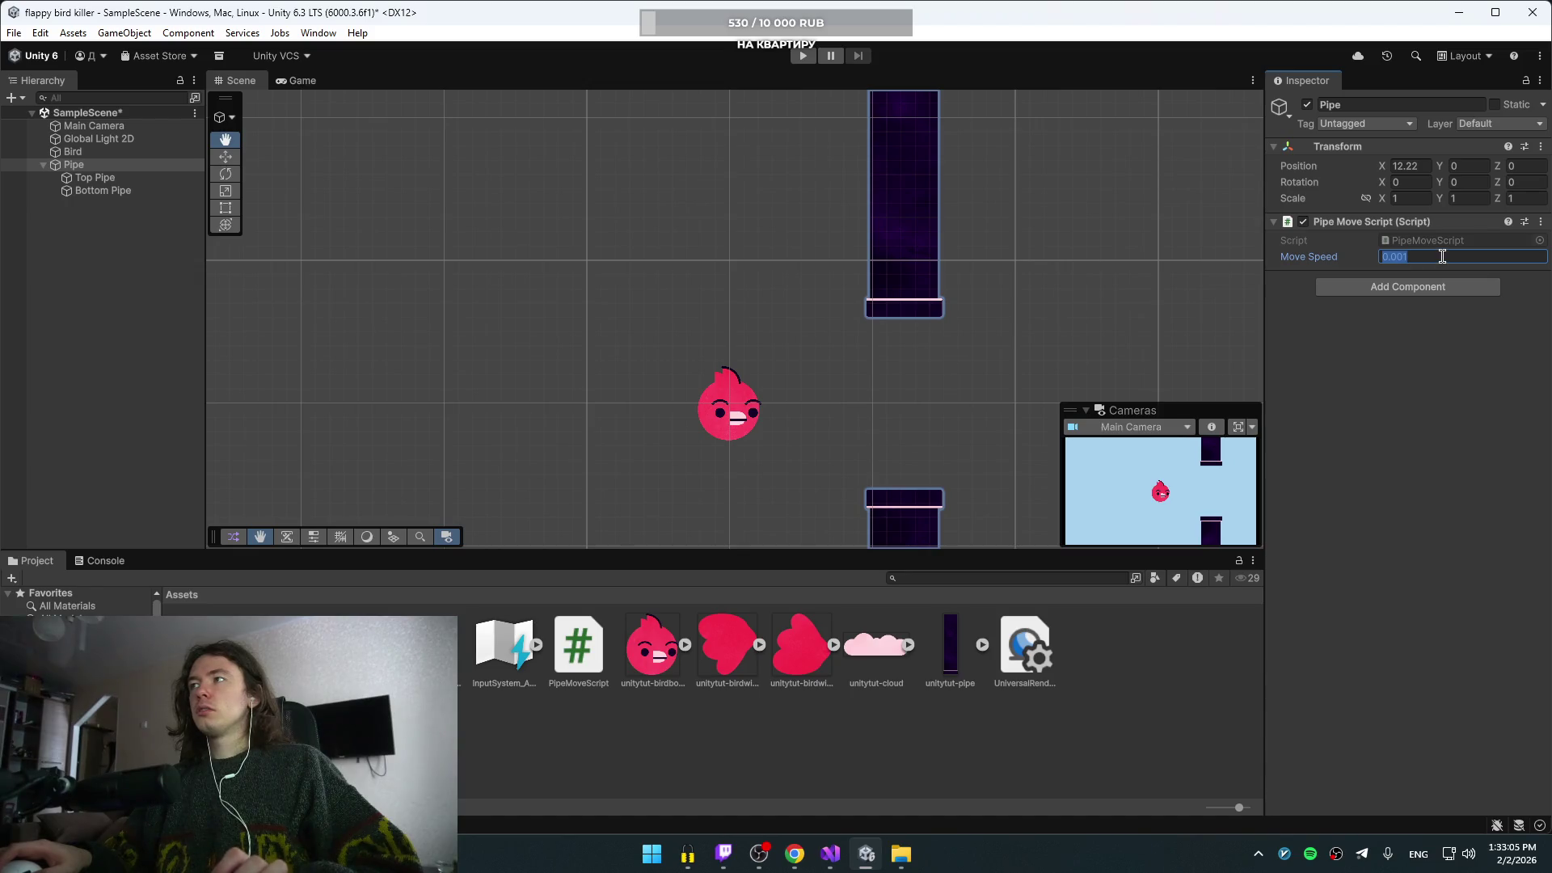
{"action": "type", "text": "0"}
{"action": "left_click", "coordinate": [802, 56]}
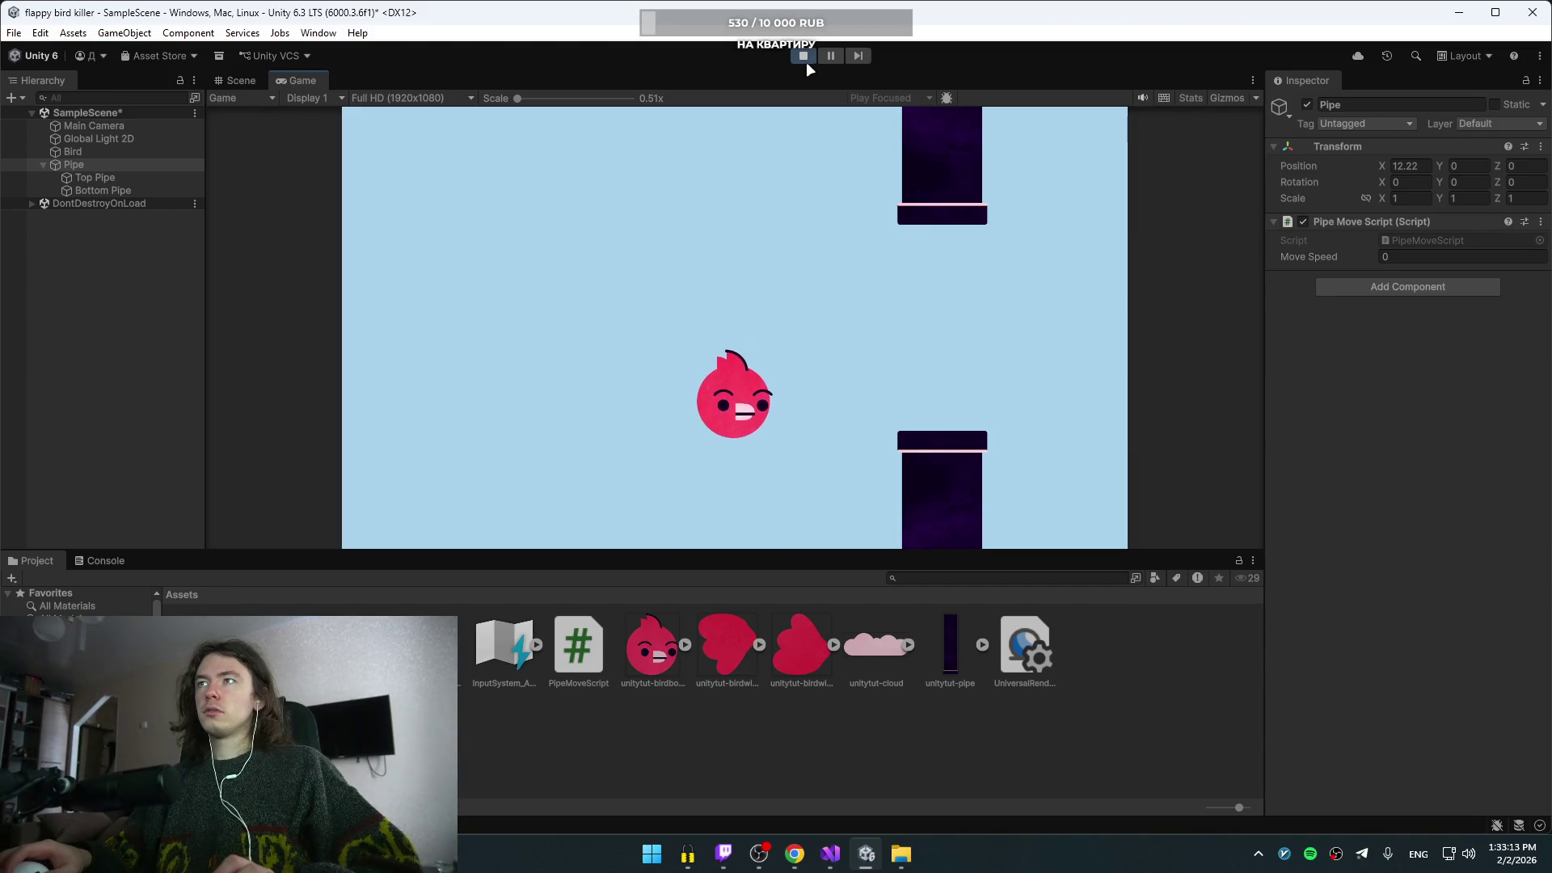
{"action": "left_click", "coordinate": [807, 62]}
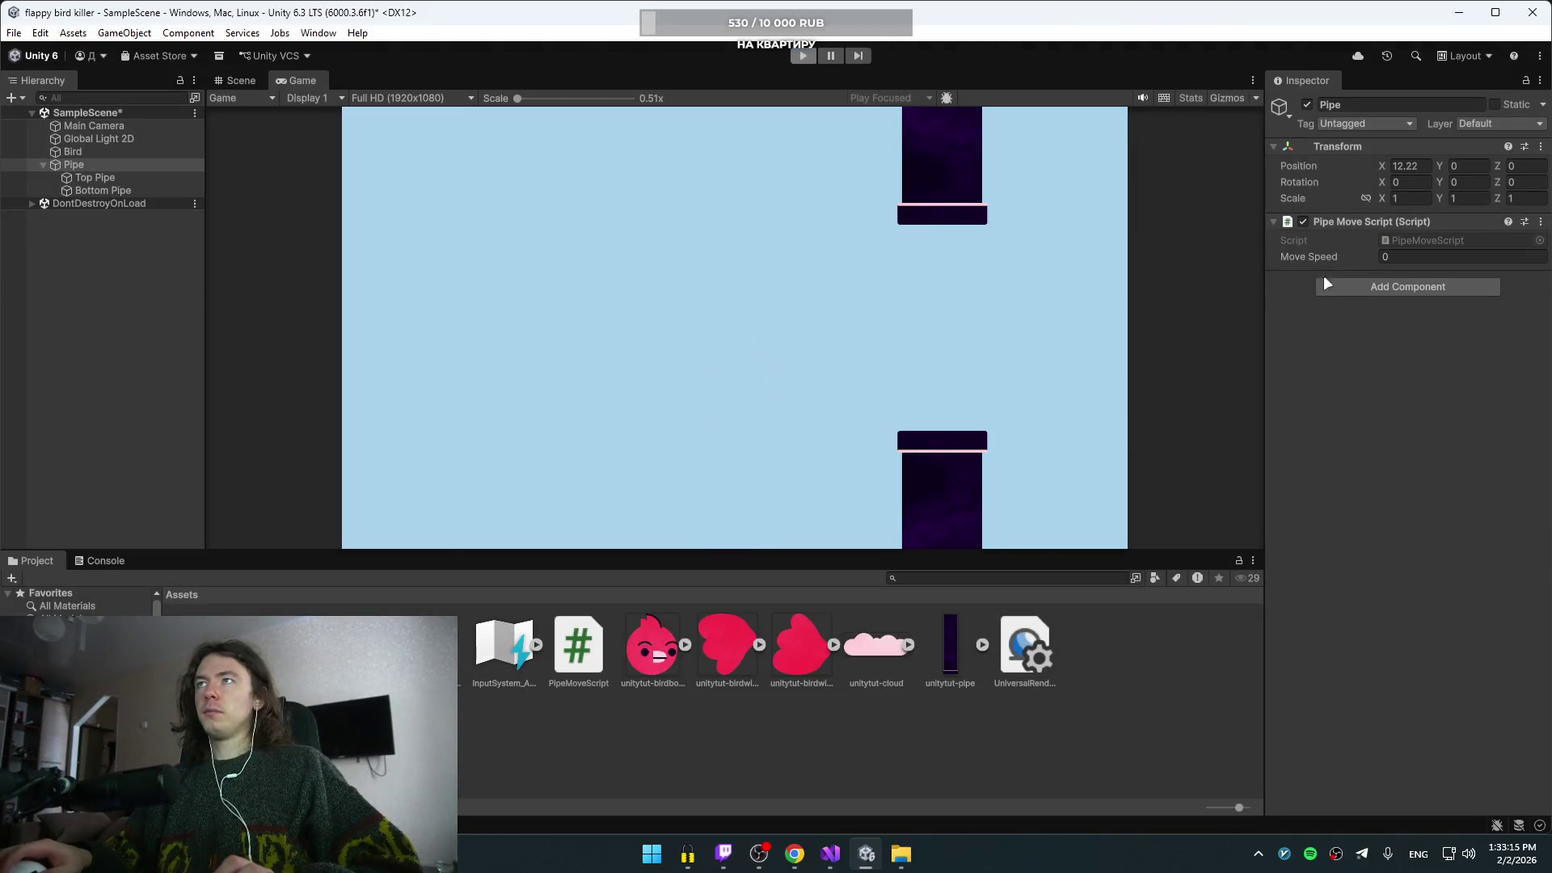
- Set Move Speed to 5 and play-test, watching the pipe shift left to X 7.22
{"action": "left_click", "coordinate": [1423, 258]}
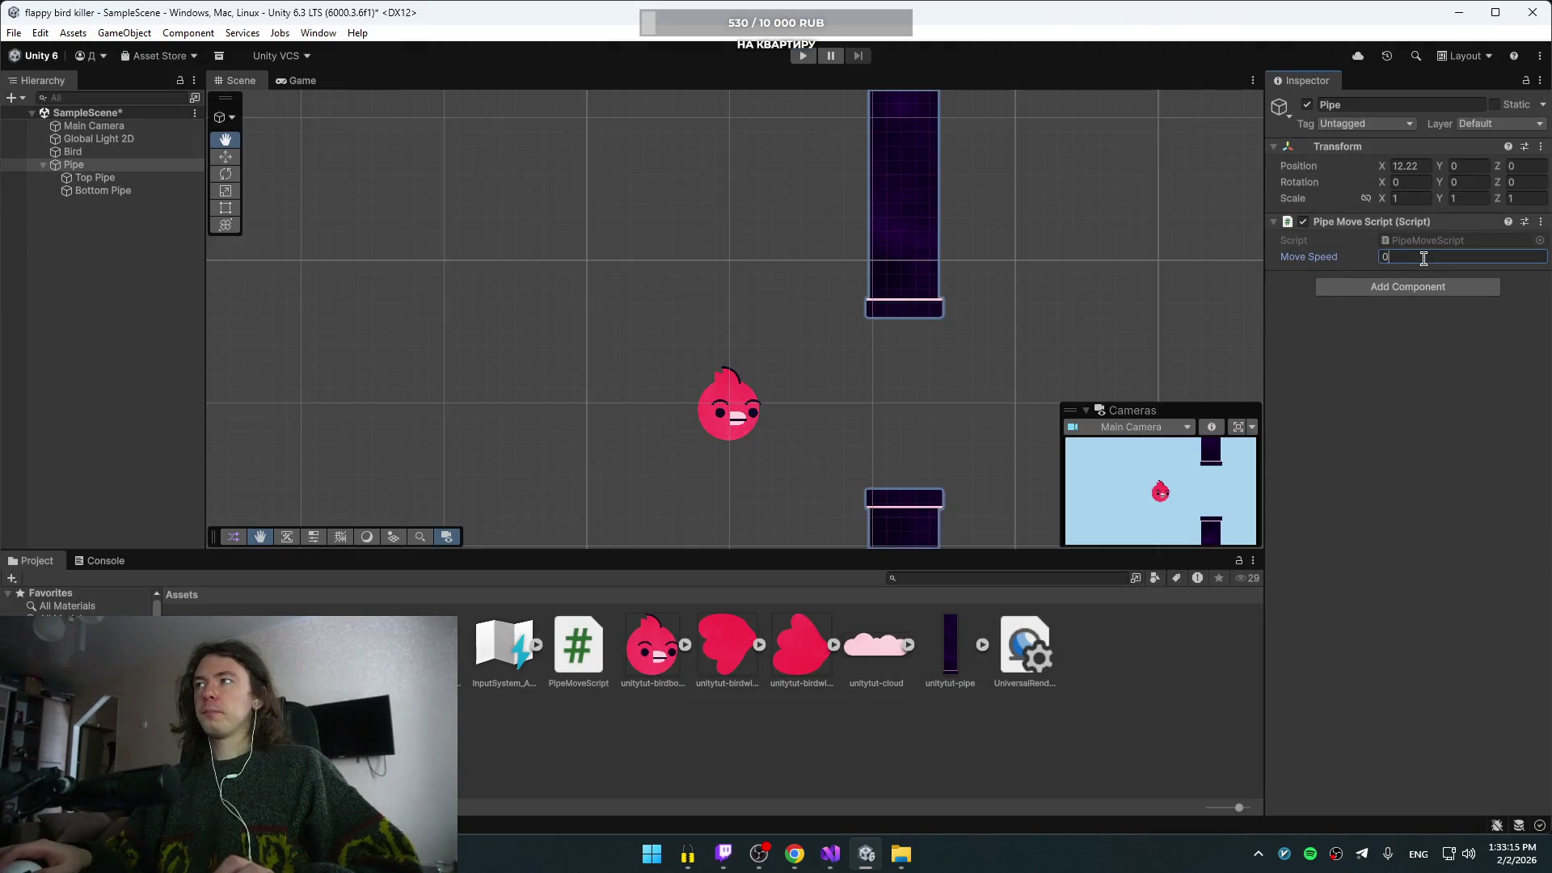
{"action": "type", "text": "5"}
{"action": "key", "text": "Return"}
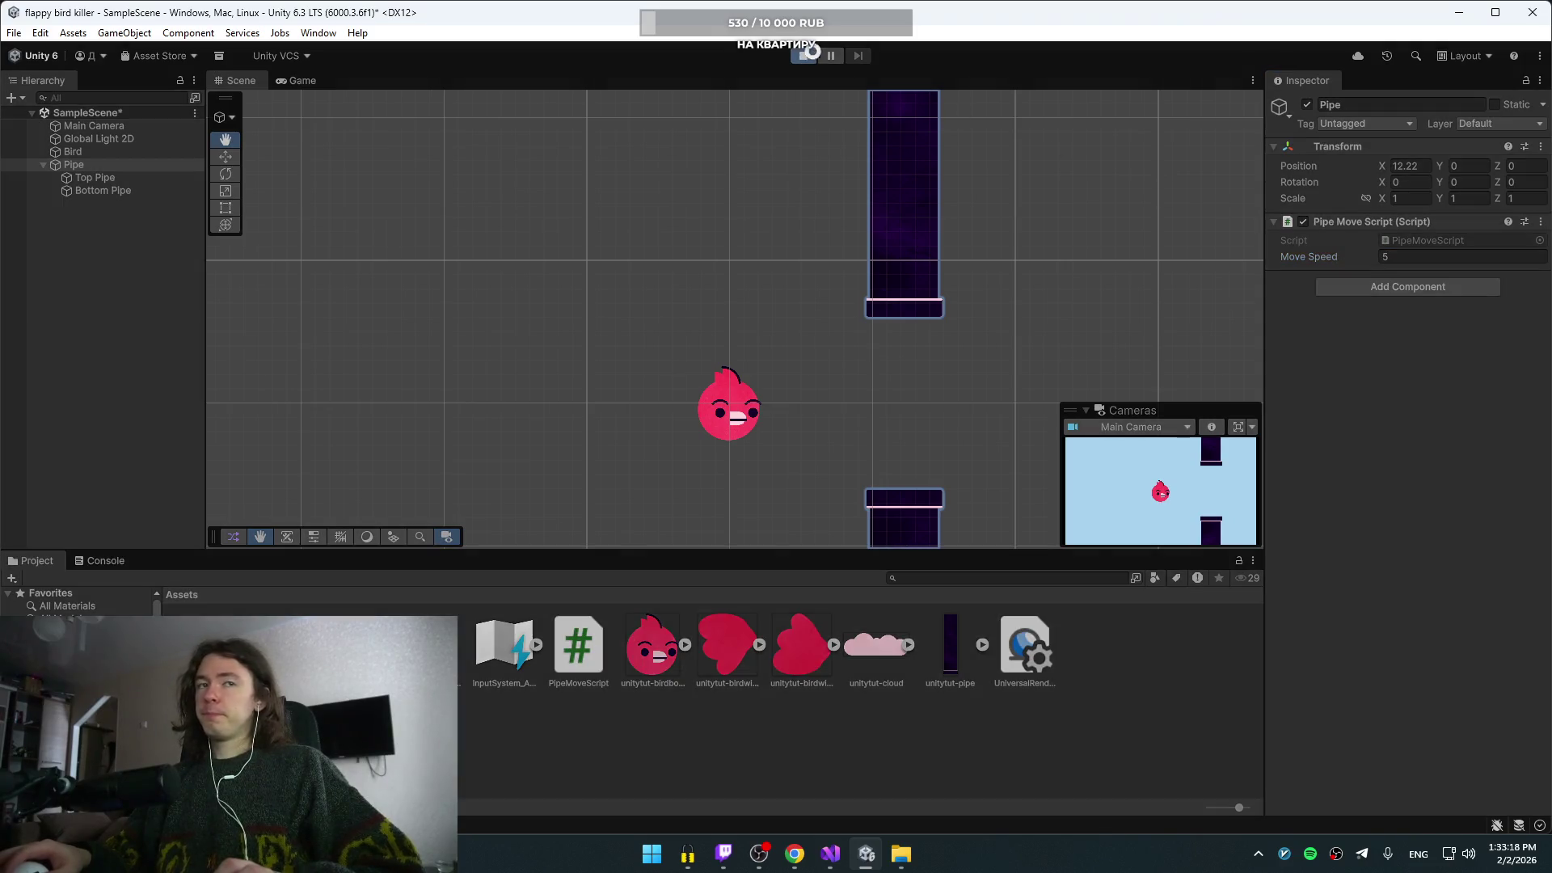
{"action": "left_click", "coordinate": [804, 55]}
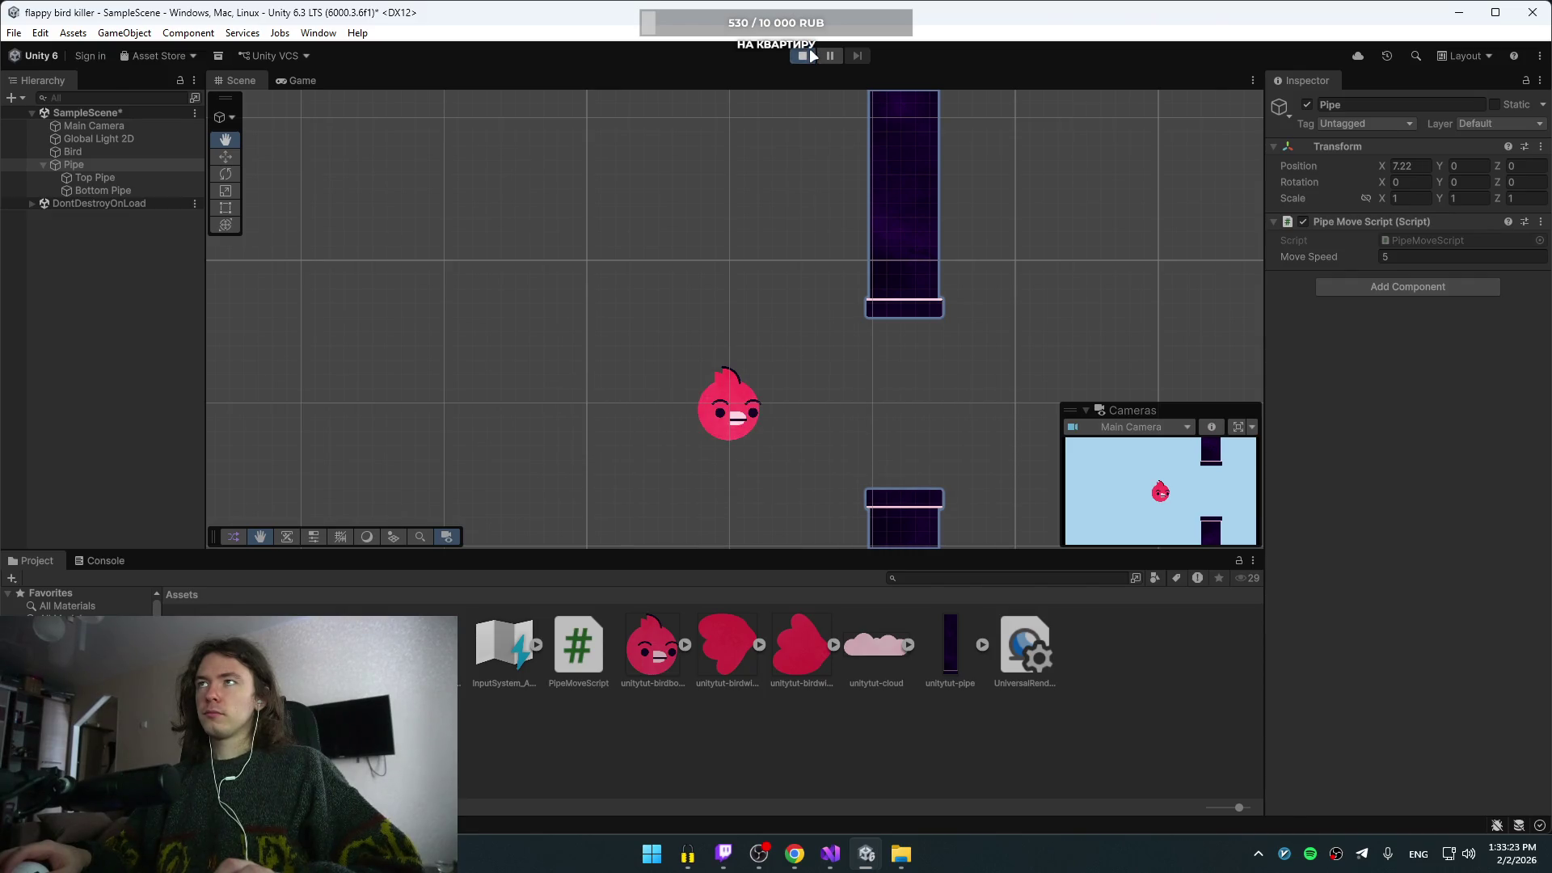
{"action": "key", "text": "ctrl+p"}
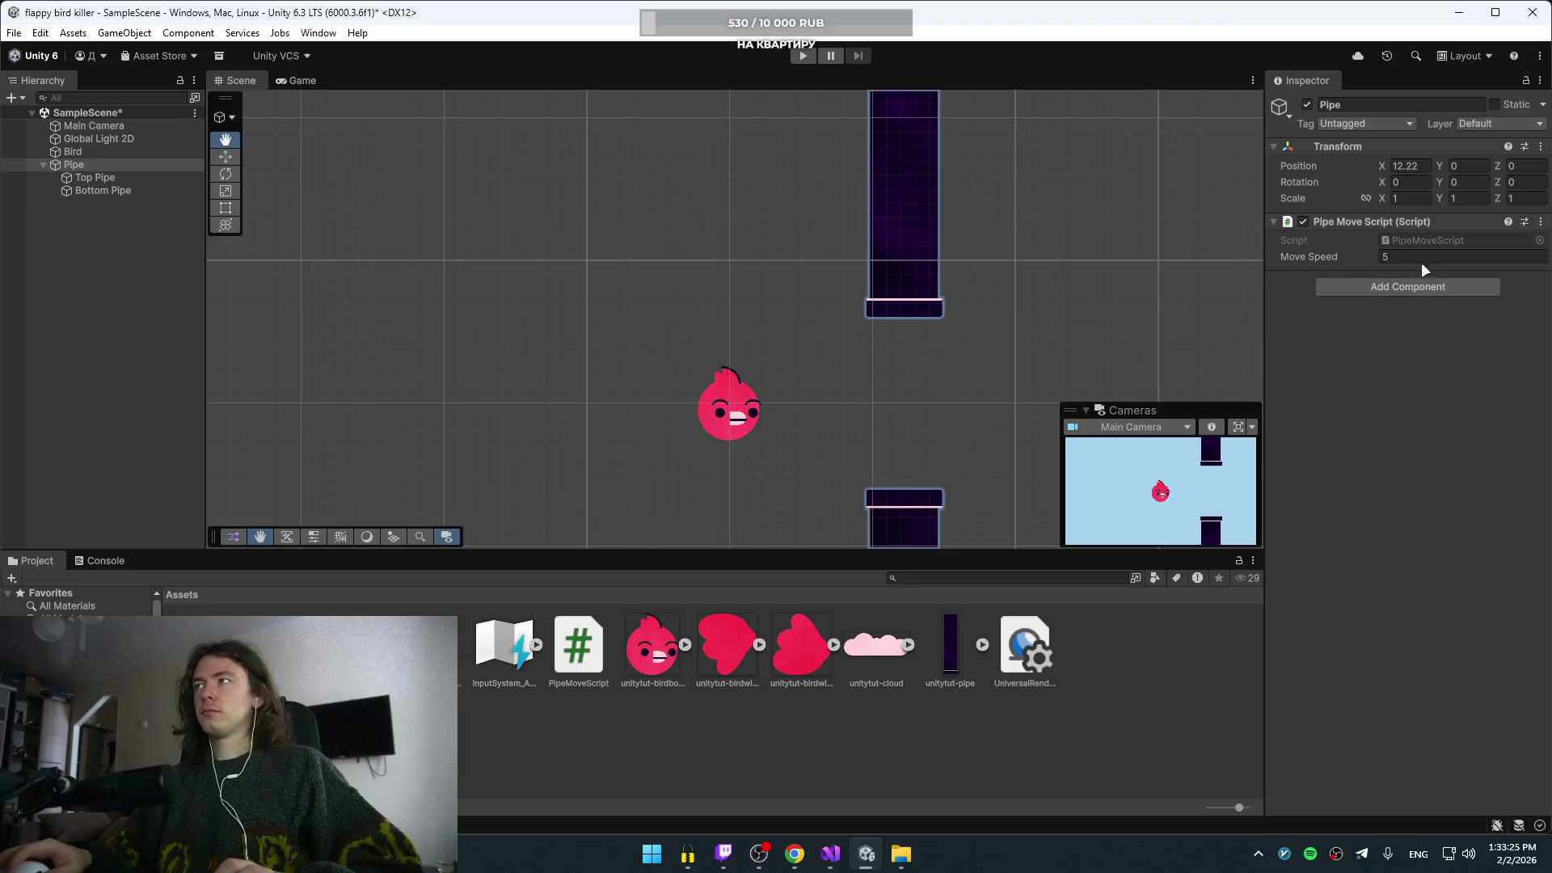
{"action": "key", "text": "alt+Tab"}
{"action": "key", "text": "alt+Tab"}
{"action": "left_click", "coordinate": [1392, 335]}
{"action": "key", "text": "alt+Tab"}
{"action": "key", "text": "alt+Tab"}
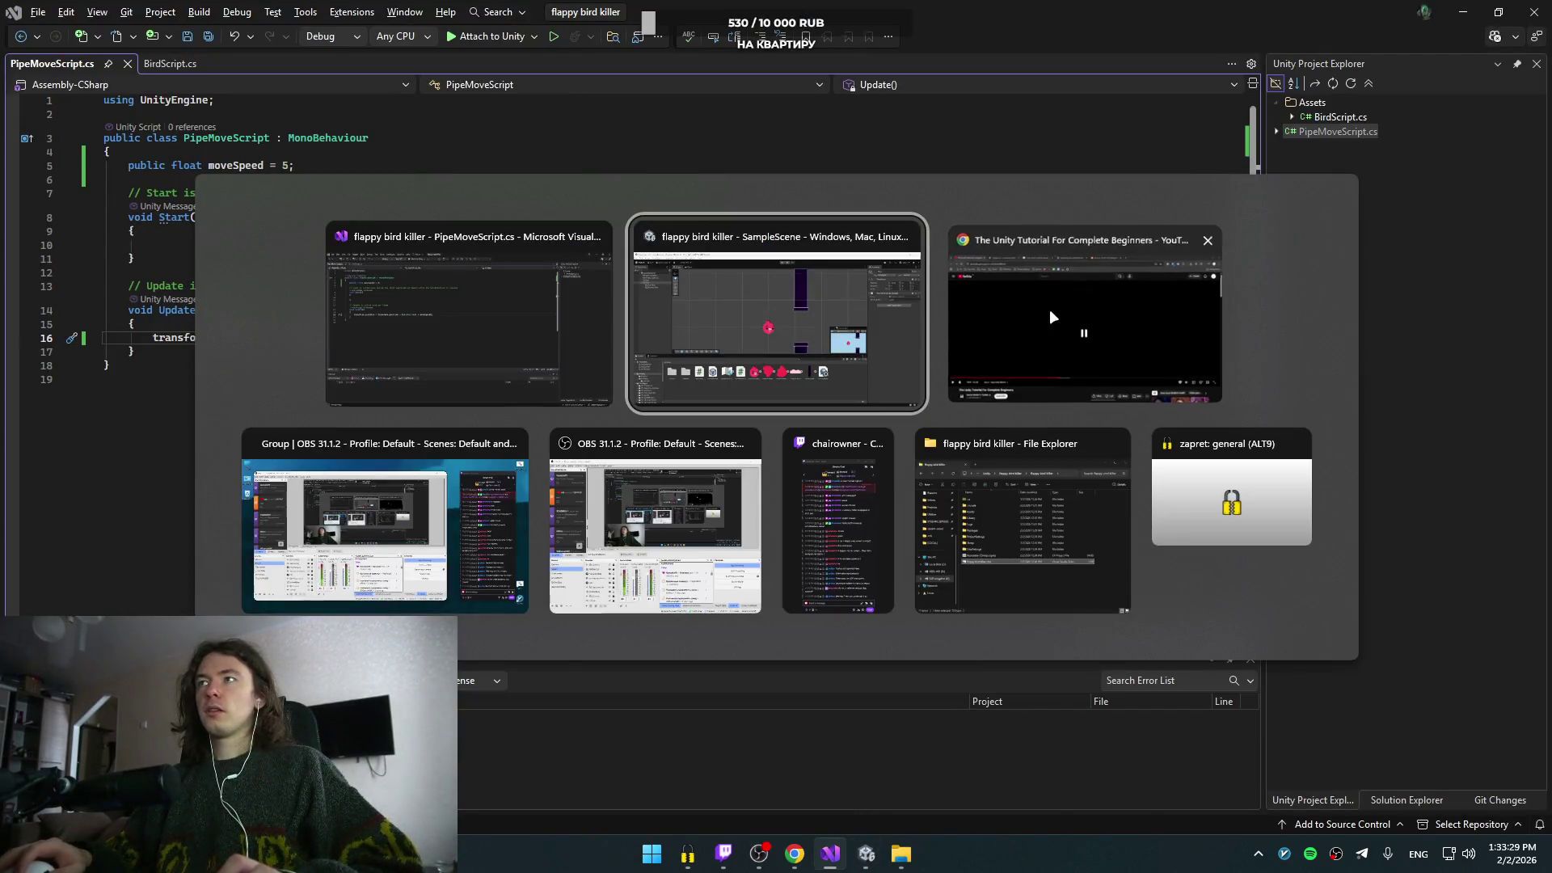
- Resume the tutorial, skip ahead and back five seconds, and pause it
{"action": "left_click", "coordinate": [1049, 309]}
{"action": "left_click", "coordinate": [790, 340]}
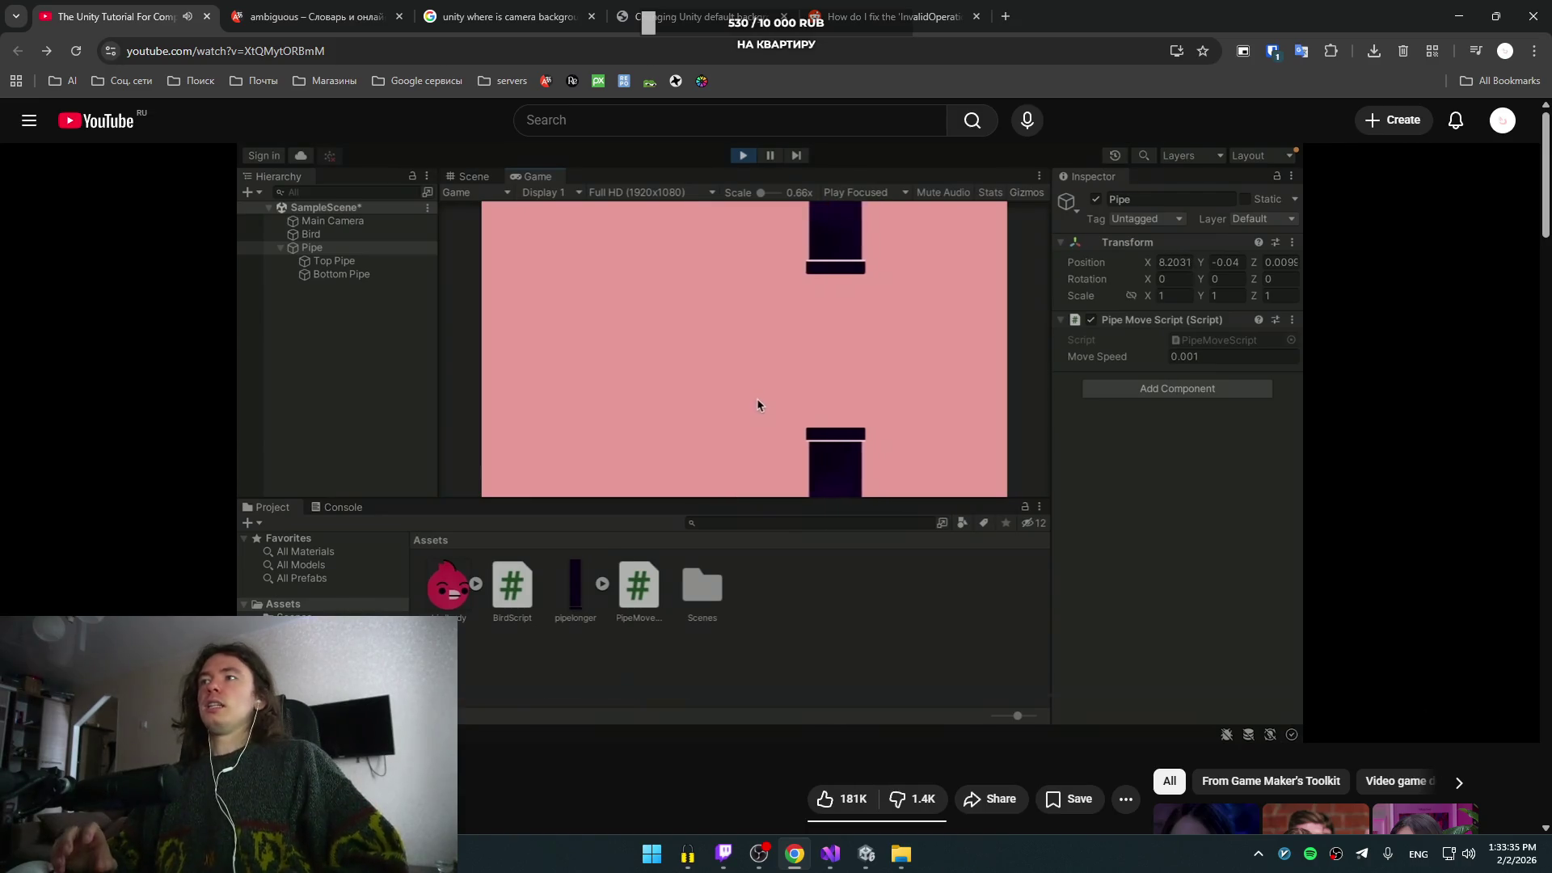
{"action": "key", "text": "Right"}
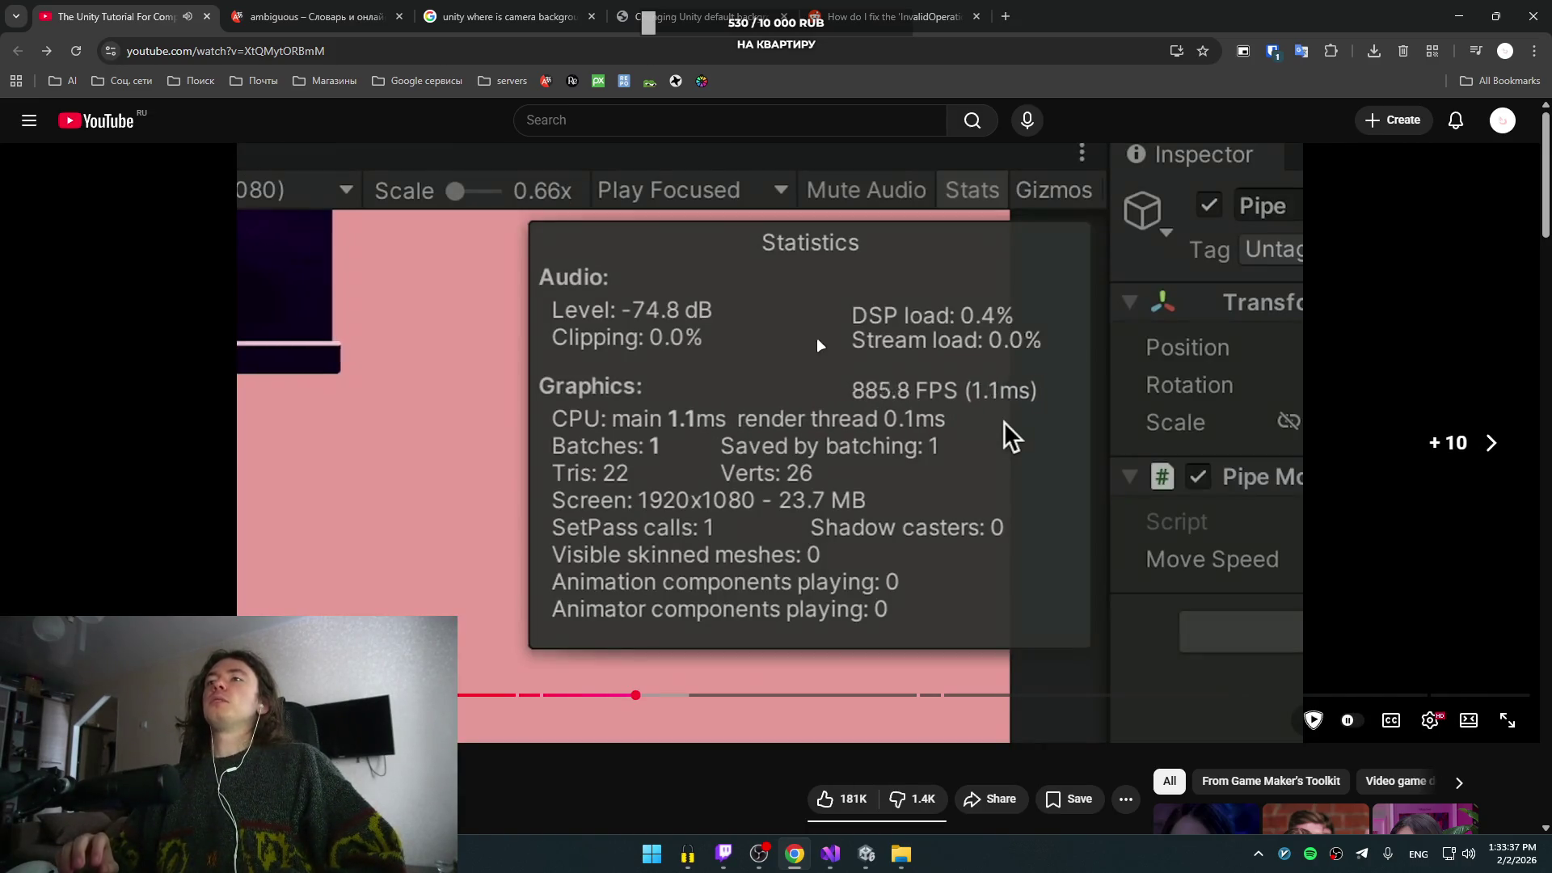
{"action": "key", "text": "Left"}
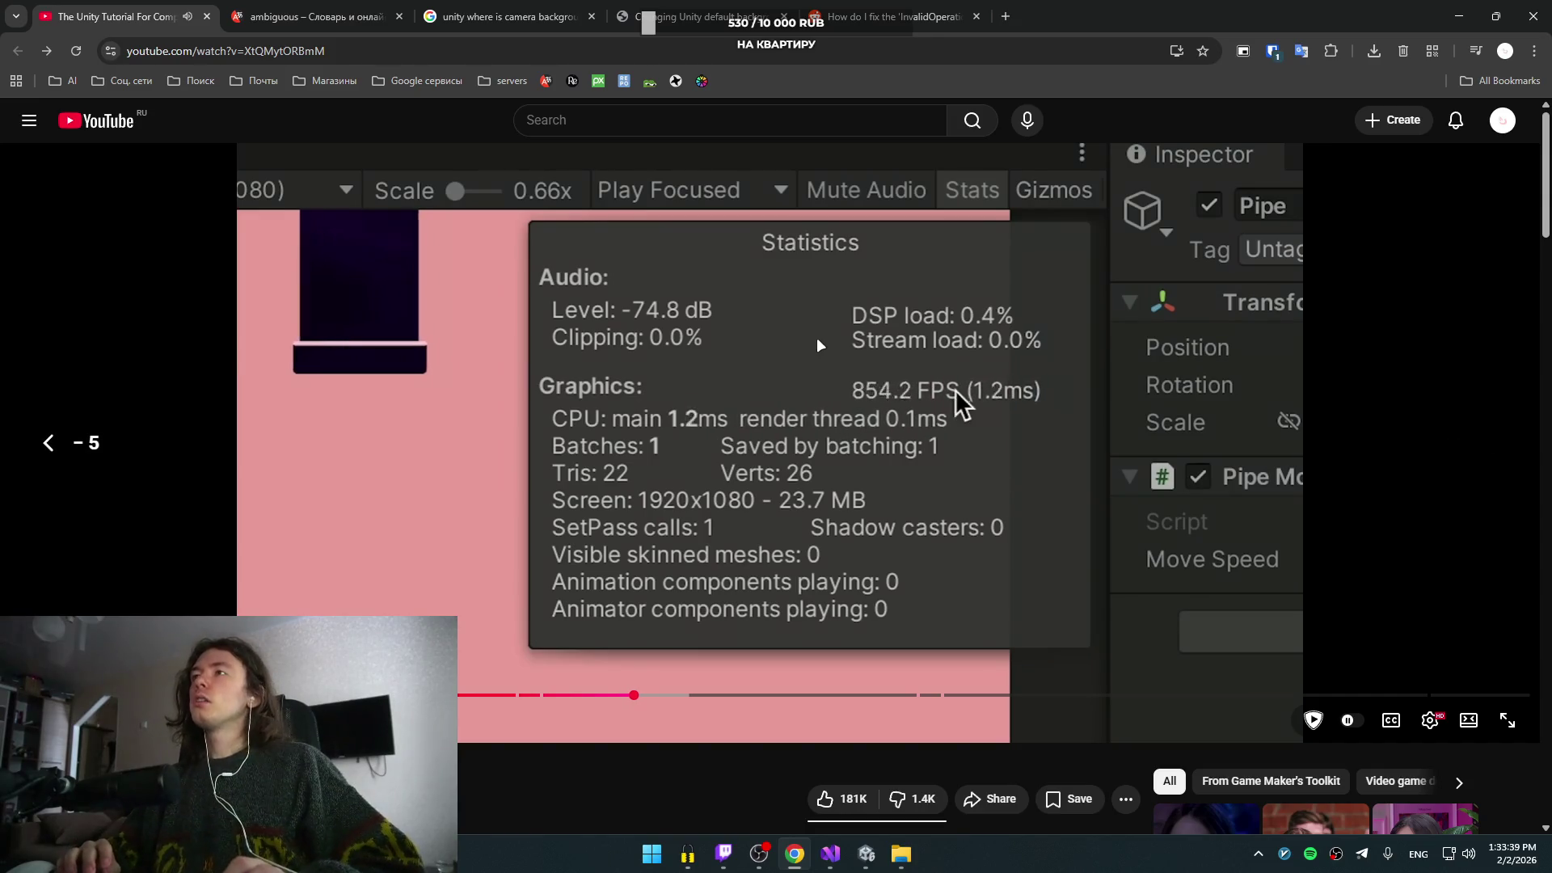
{"action": "key", "text": "space"}
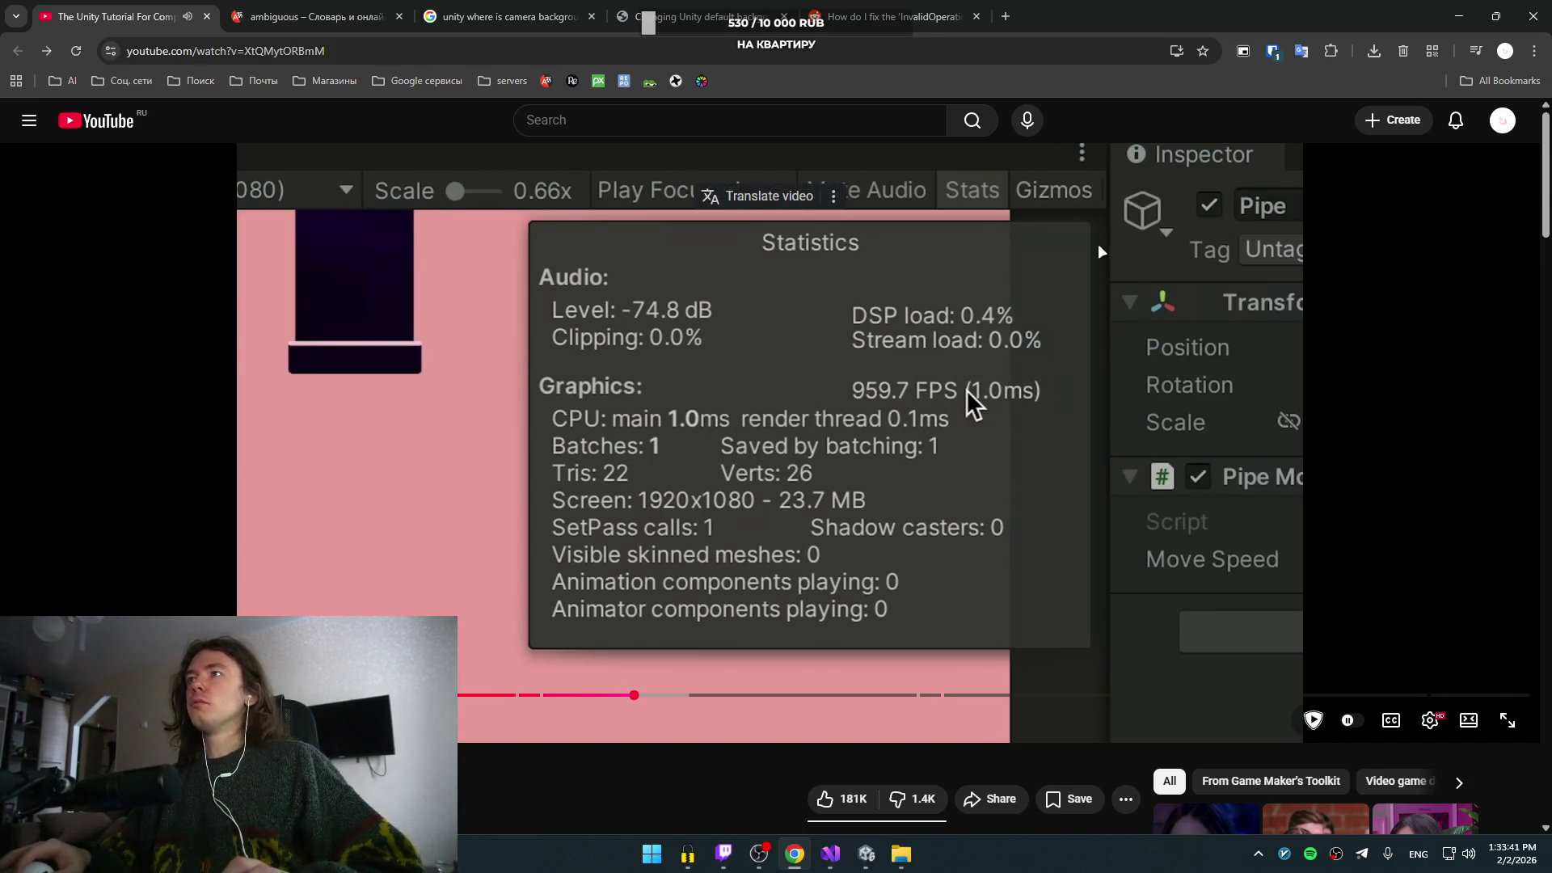
{"action": "key", "text": "alt+Tab"}
{"action": "key", "text": "alt+Tab"}
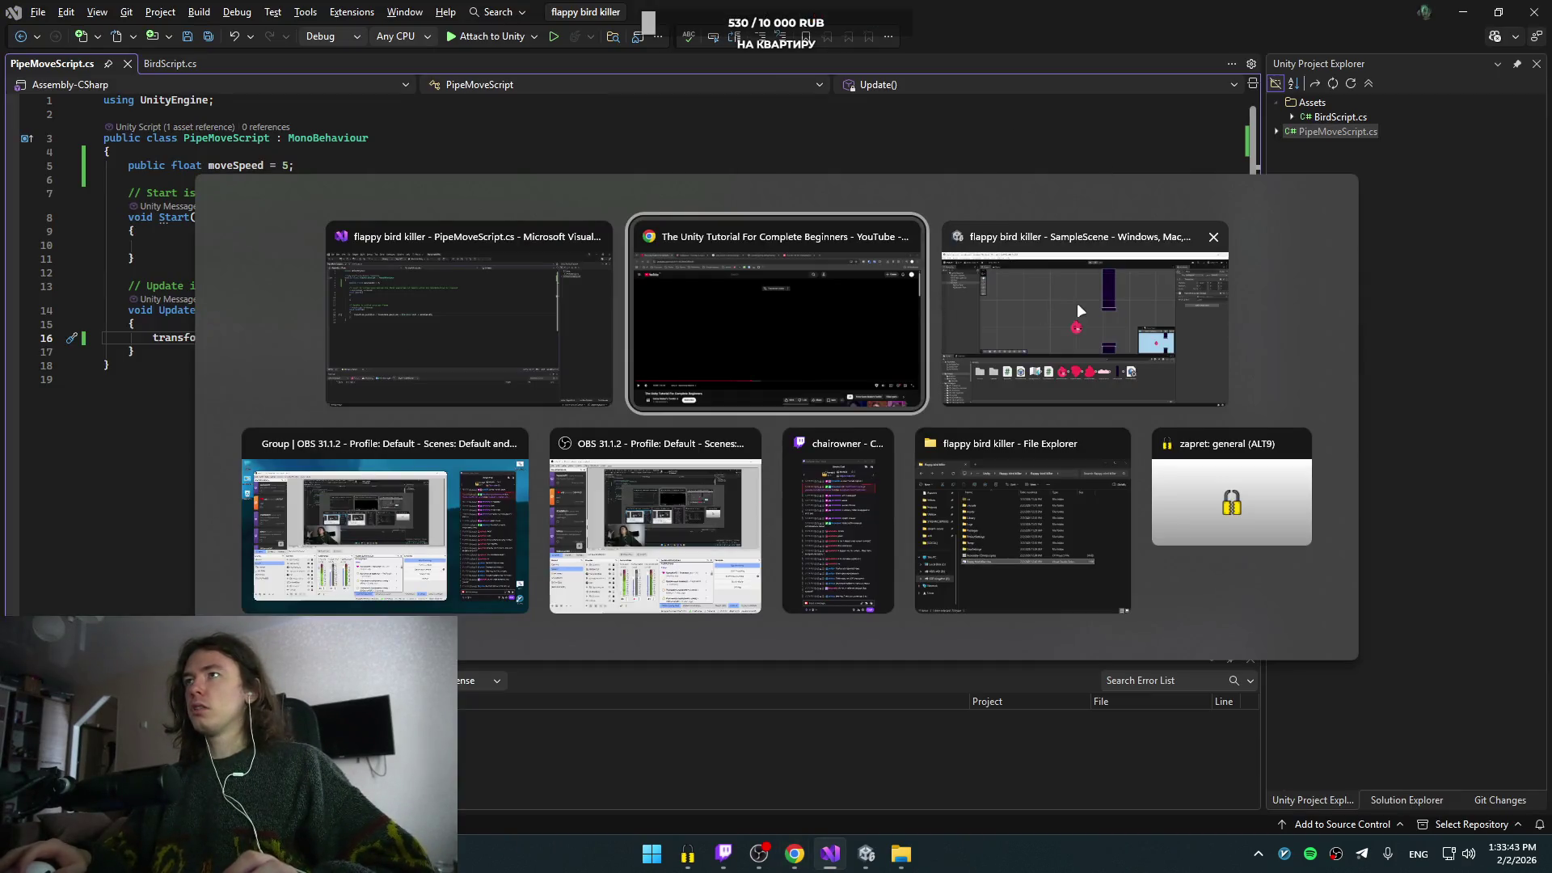
- Bring Unity forward and open then dismiss a panel's context menu
{"action": "left_click", "coordinate": [1078, 311]}
{"action": "right_click", "coordinate": [1253, 87]}
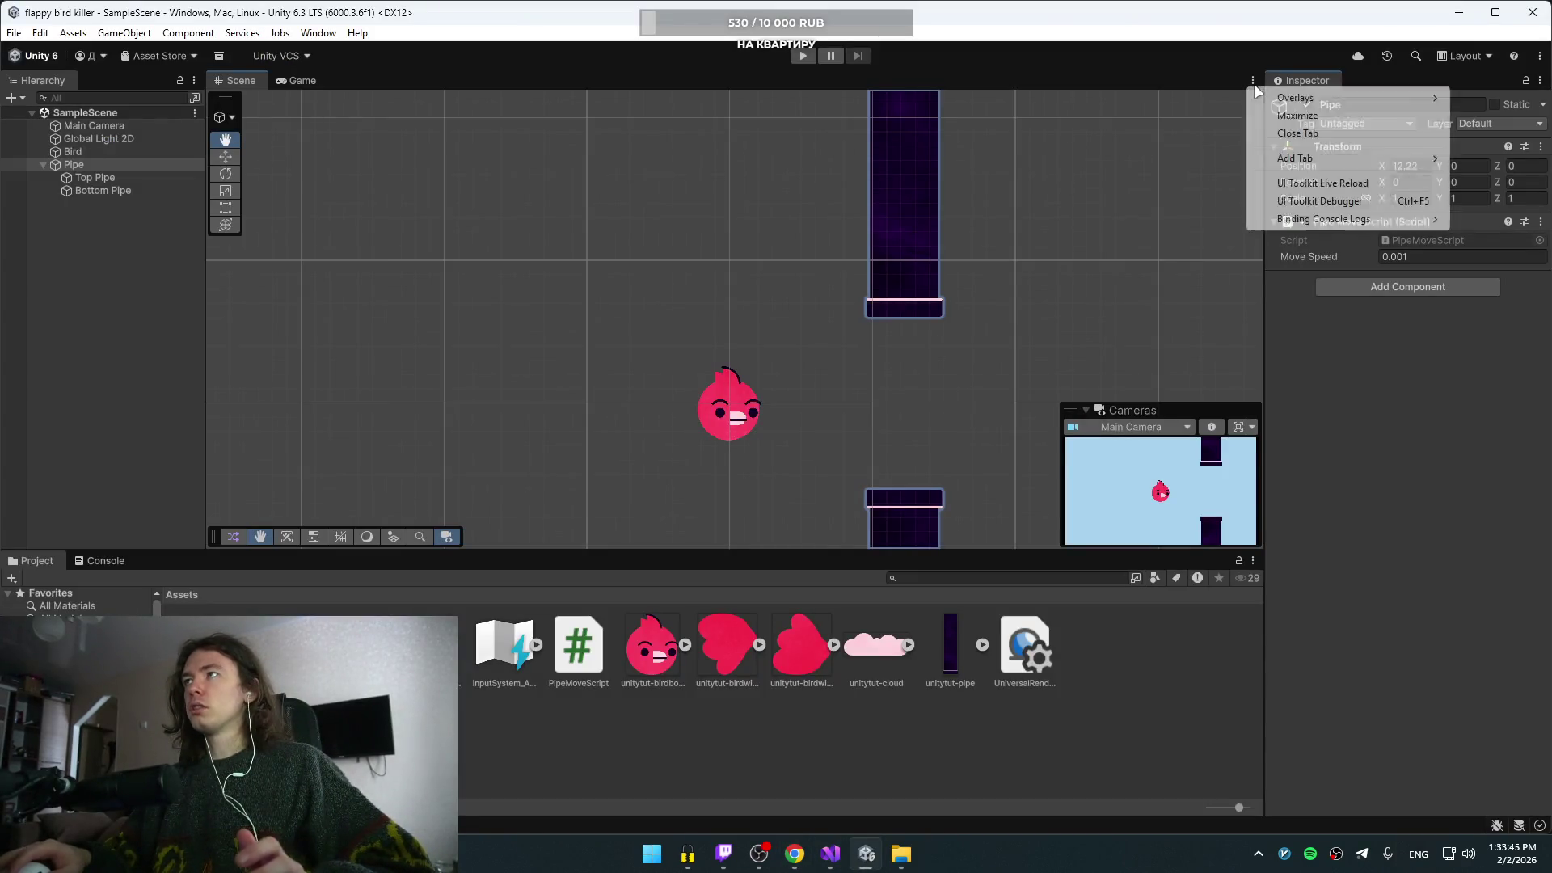
{"action": "left_click", "coordinate": [1223, 73]}
{"action": "key", "text": "alt+Tab"}
- Resume the tutorial and rewind about fifteen seconds to rewatch the moving pipes, then return to Unity
{"action": "left_click", "coordinate": [1104, 278]}
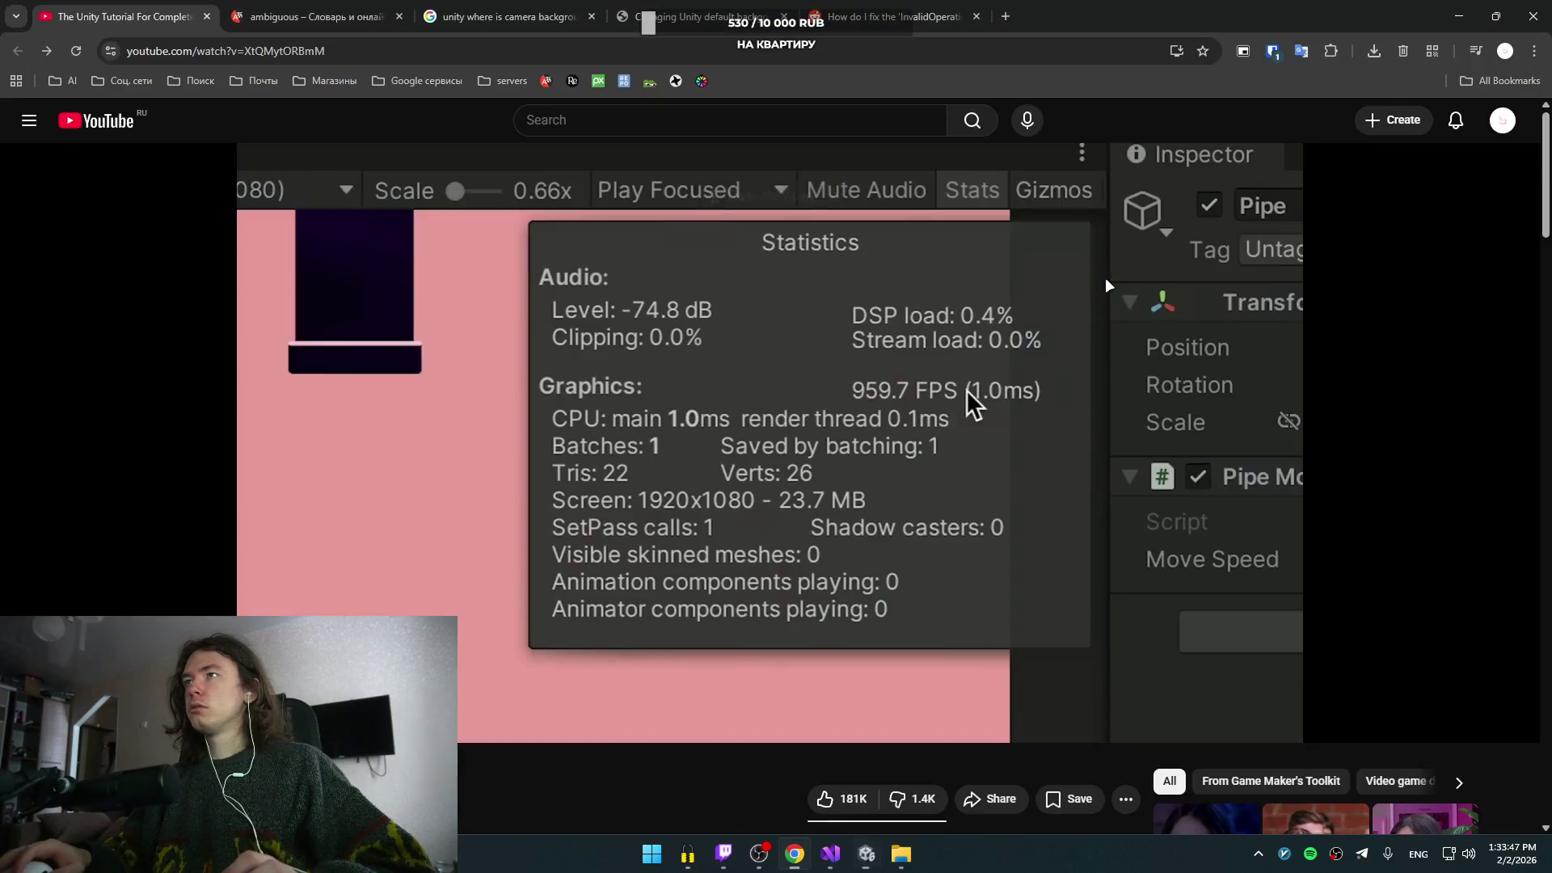
{"action": "key", "text": "alt+Tab"}
{"action": "left_click", "coordinate": [457, 271]}
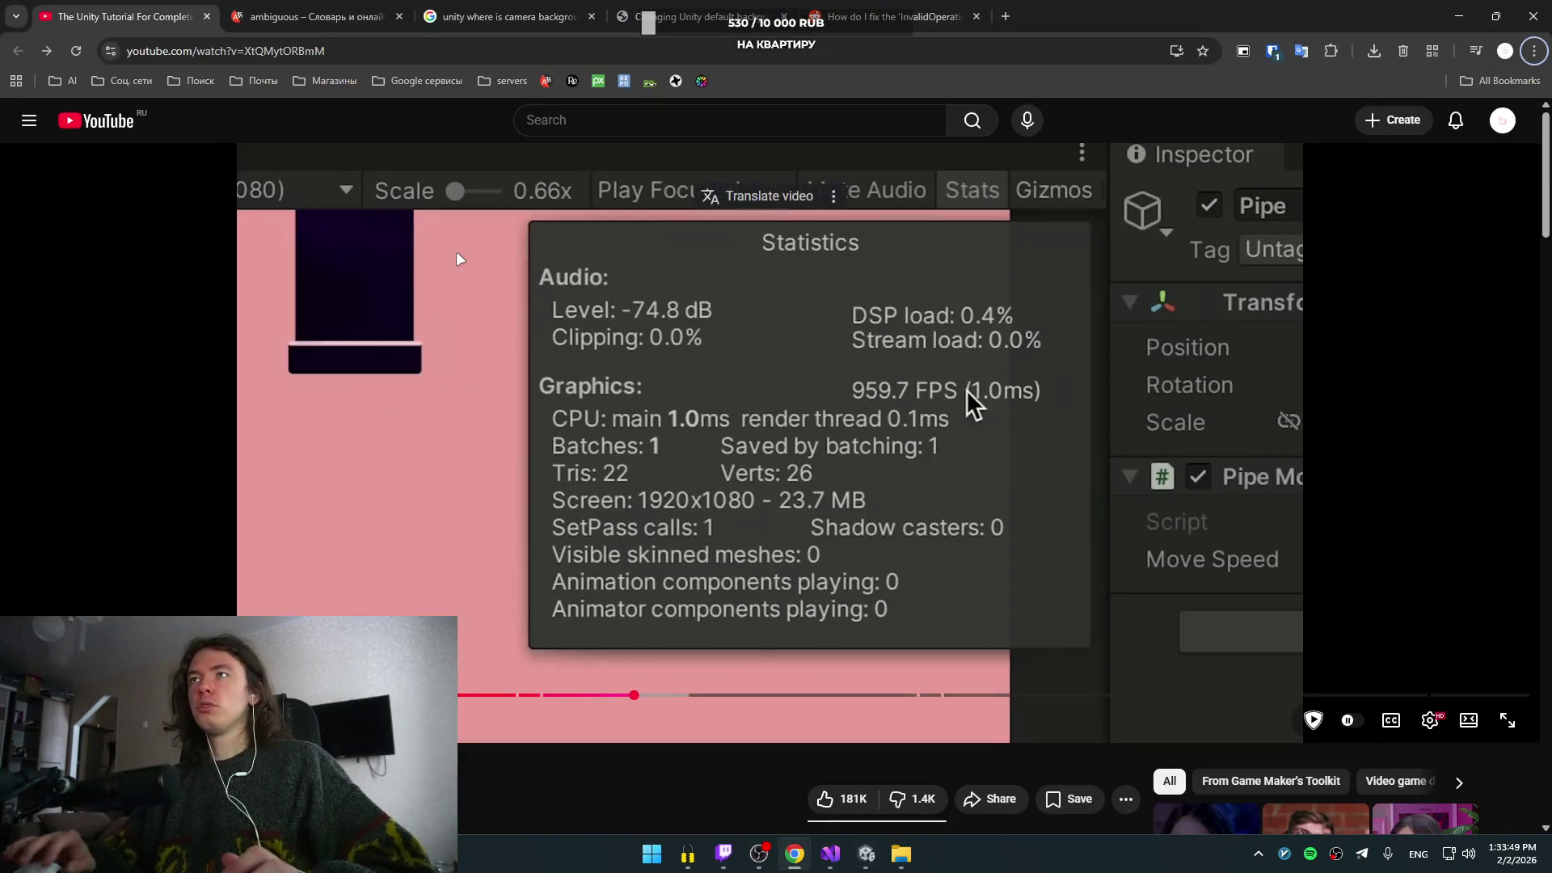
{"action": "key", "text": "ctrl+shift+m"}
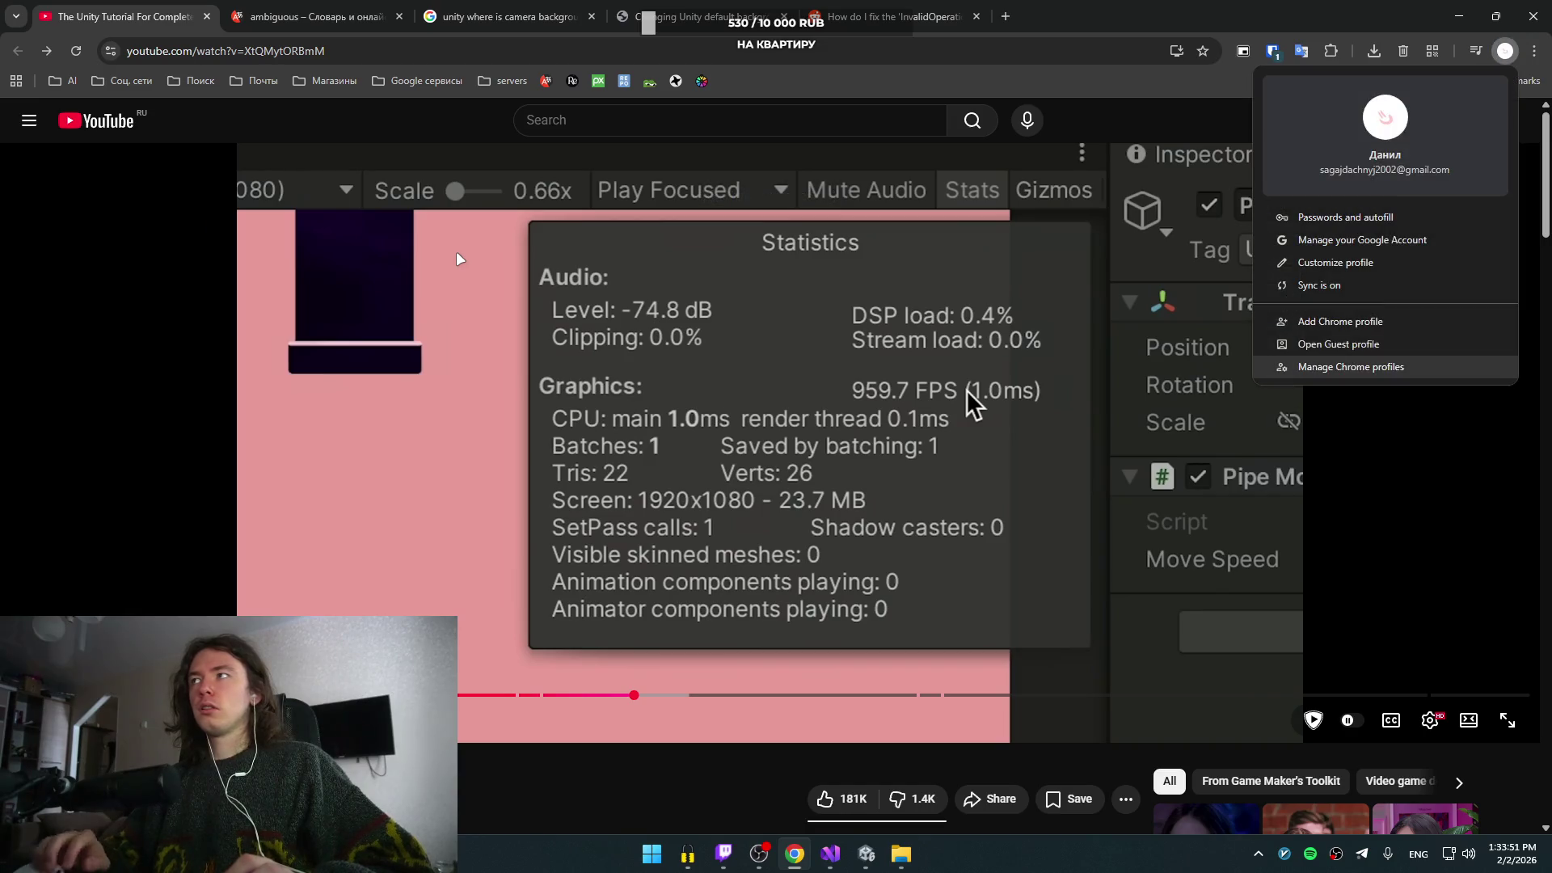
{"action": "left_click", "coordinate": [456, 250]}
{"action": "key", "text": "Left"}
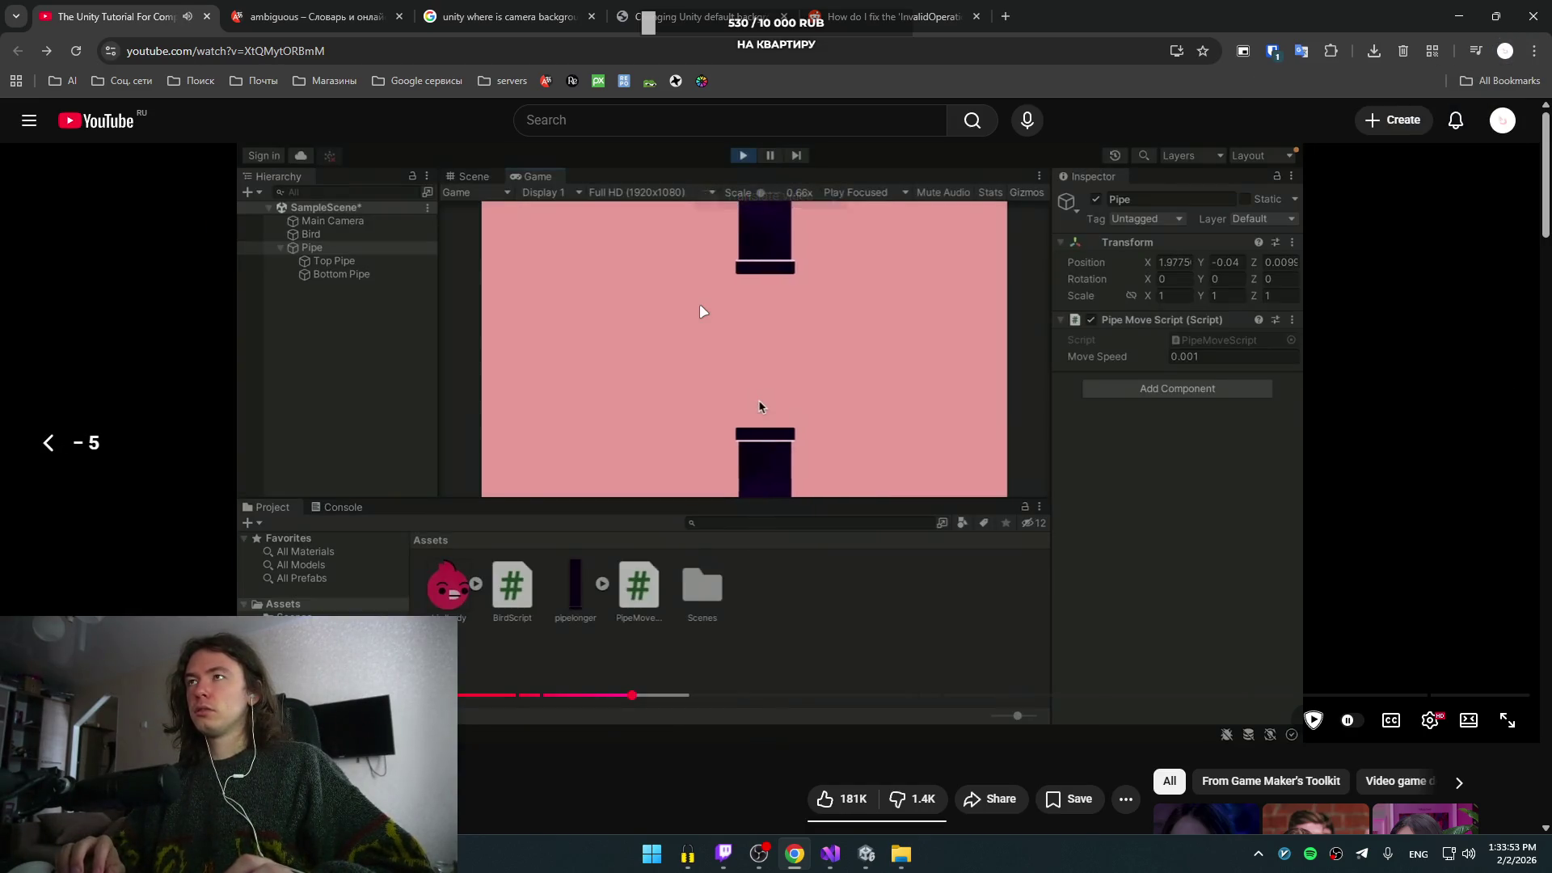
{"action": "key", "text": "Left"}
{"action": "key", "text": "Left"}
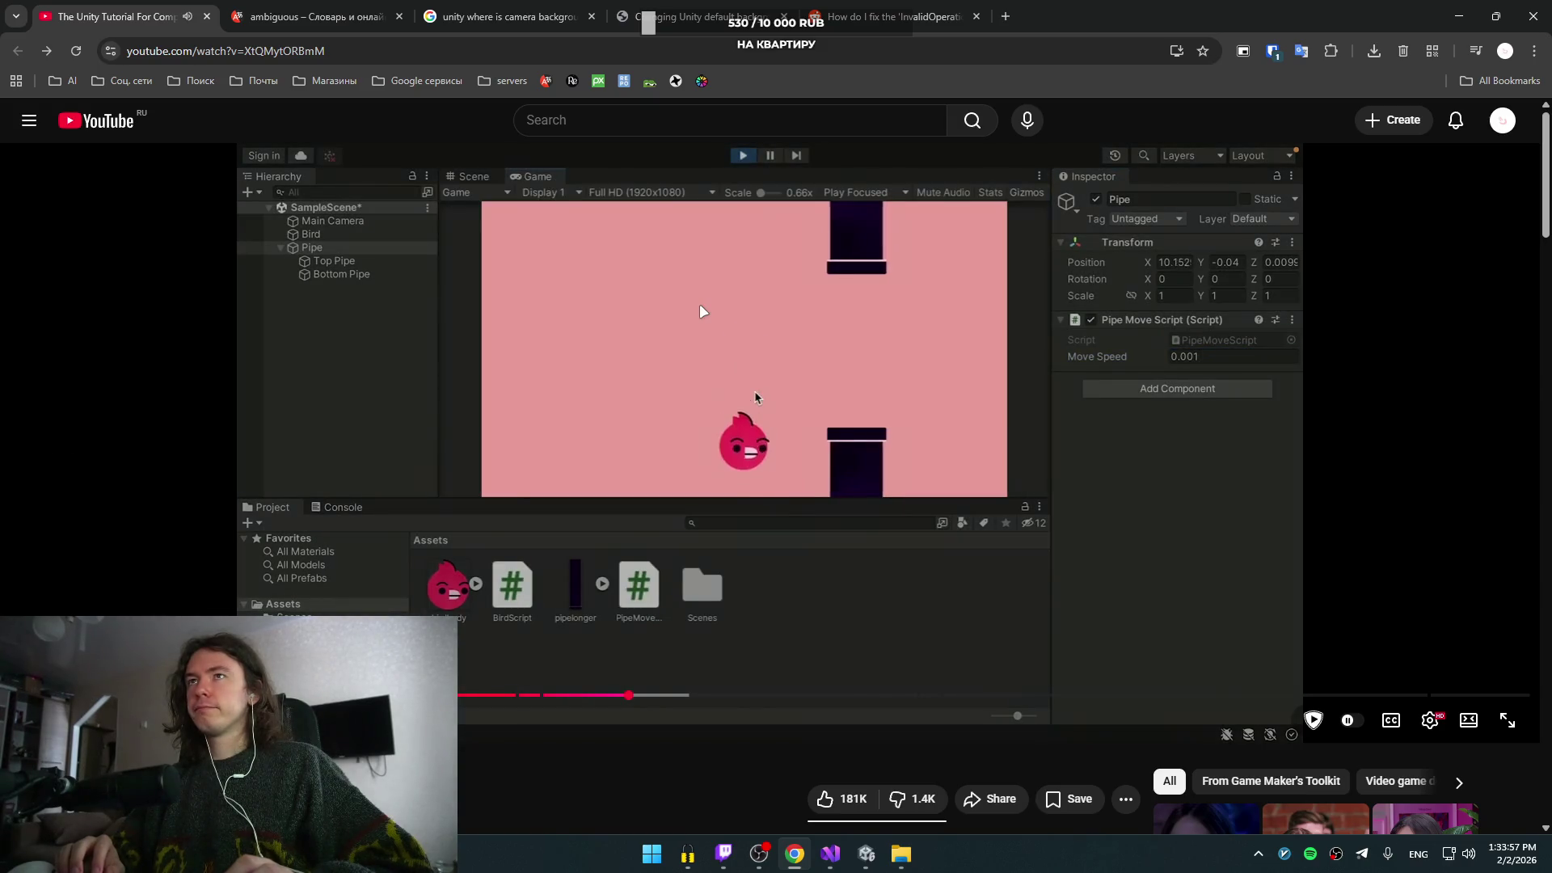
{"action": "key", "text": "Left"}
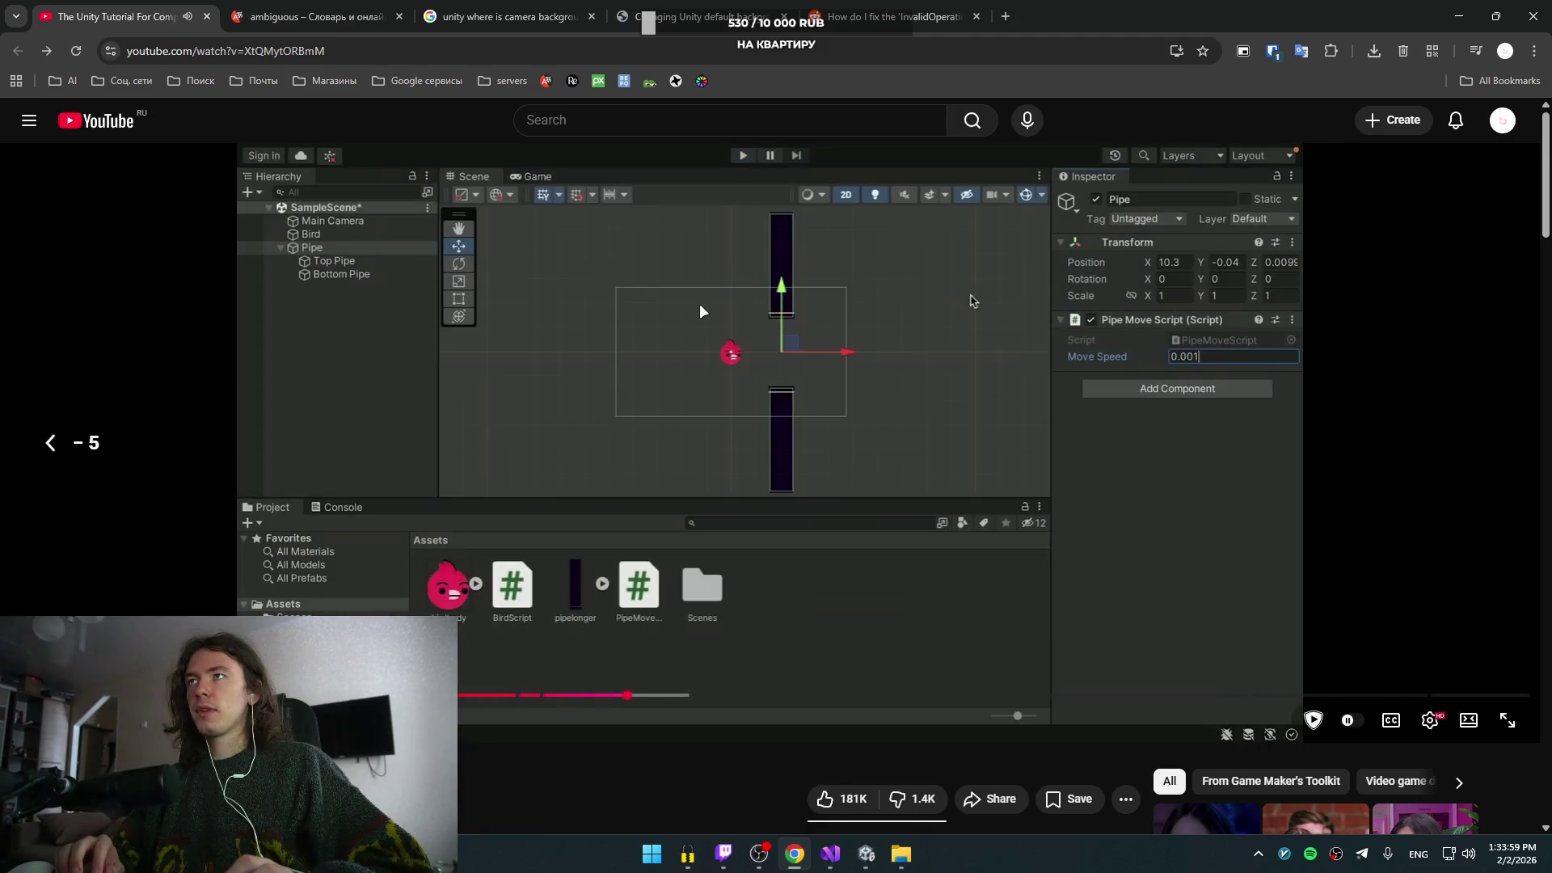
{"action": "key", "text": "alt+Tab"}
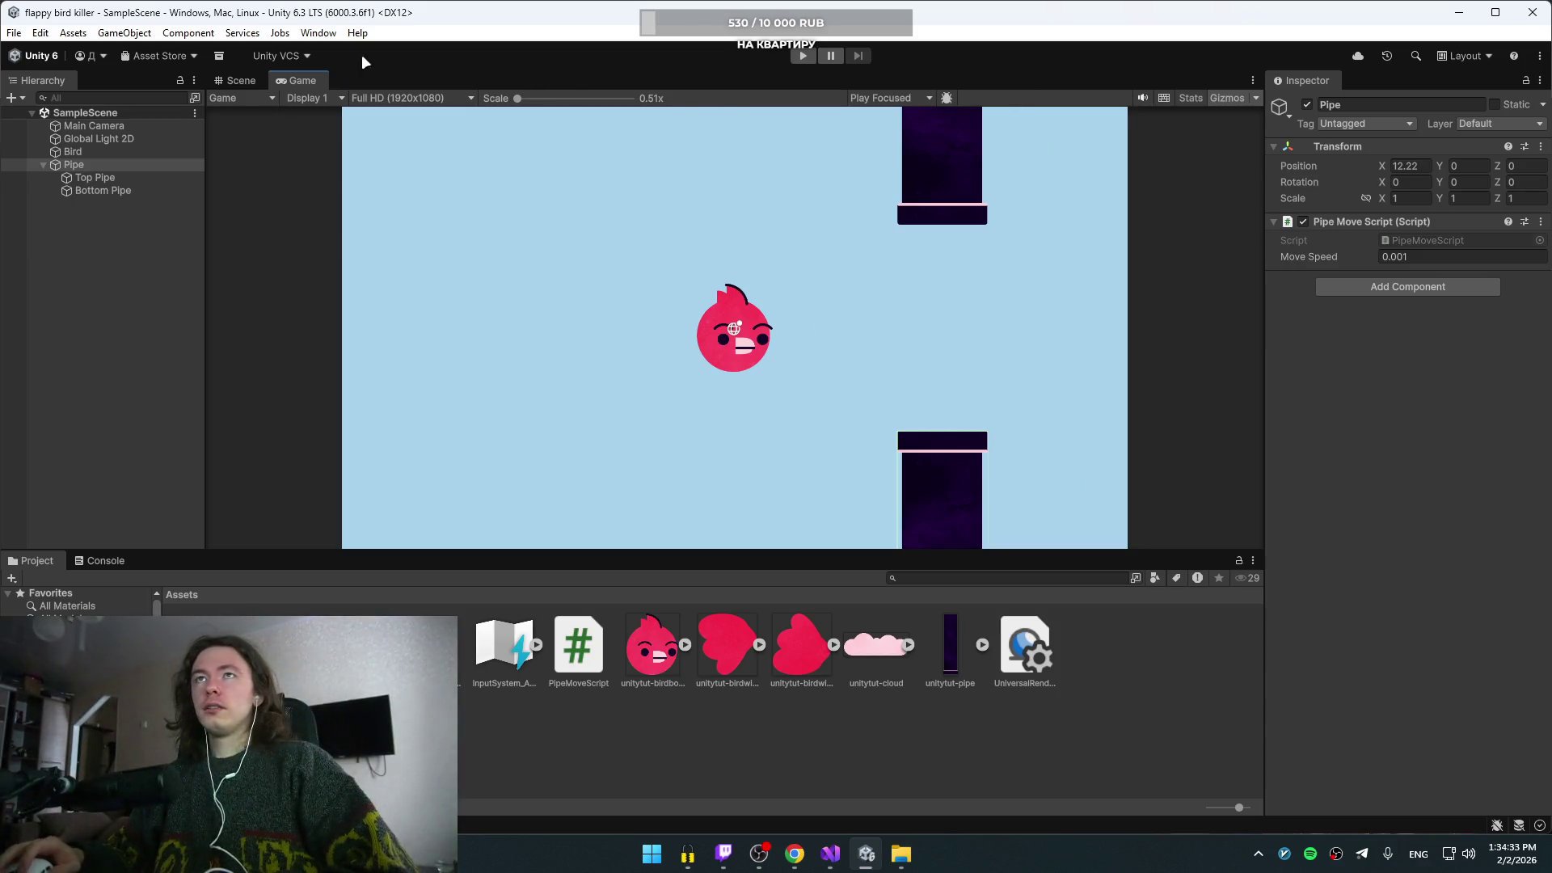
- Switch Unity to the Scene view and briefly play then pause the tutorial
{"action": "left_click", "coordinate": [243, 81]}
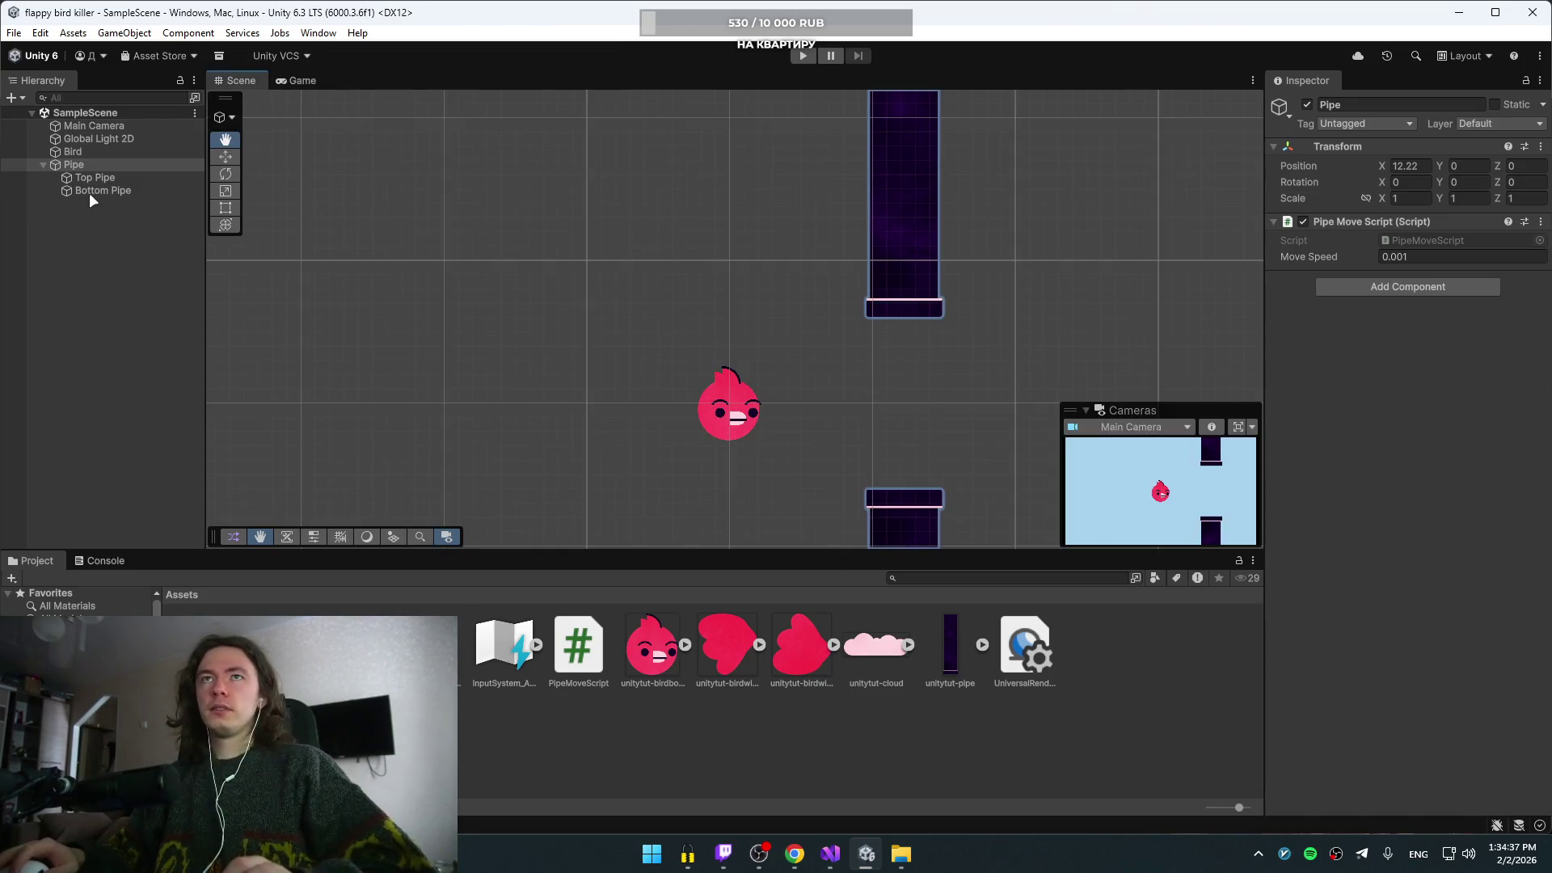
{"action": "key", "text": "alt+Tab"}
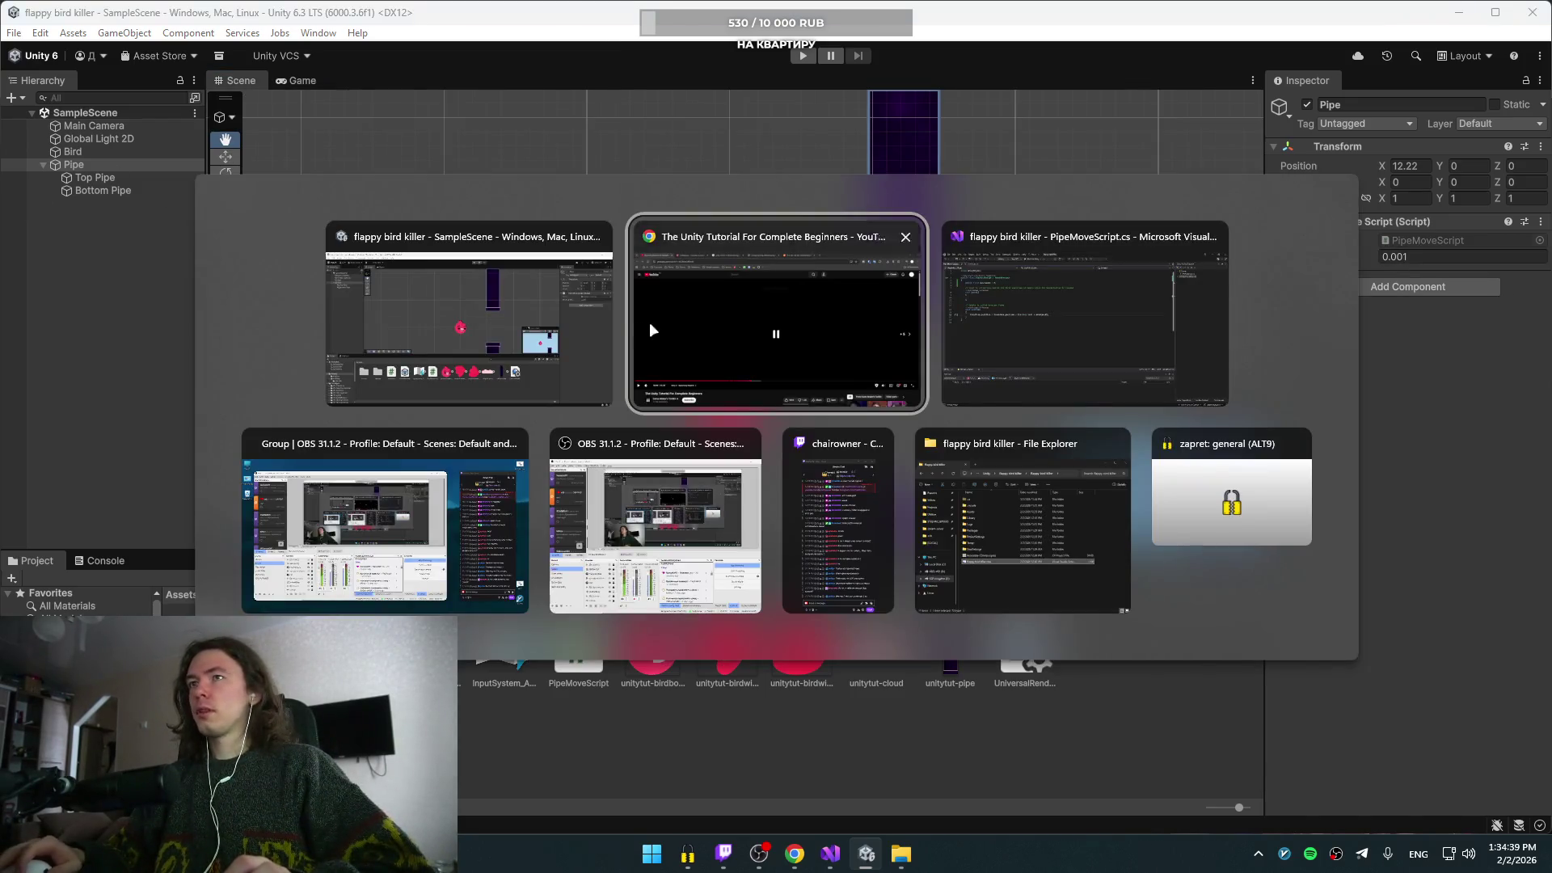
{"action": "left_click", "coordinate": [996, 348]}
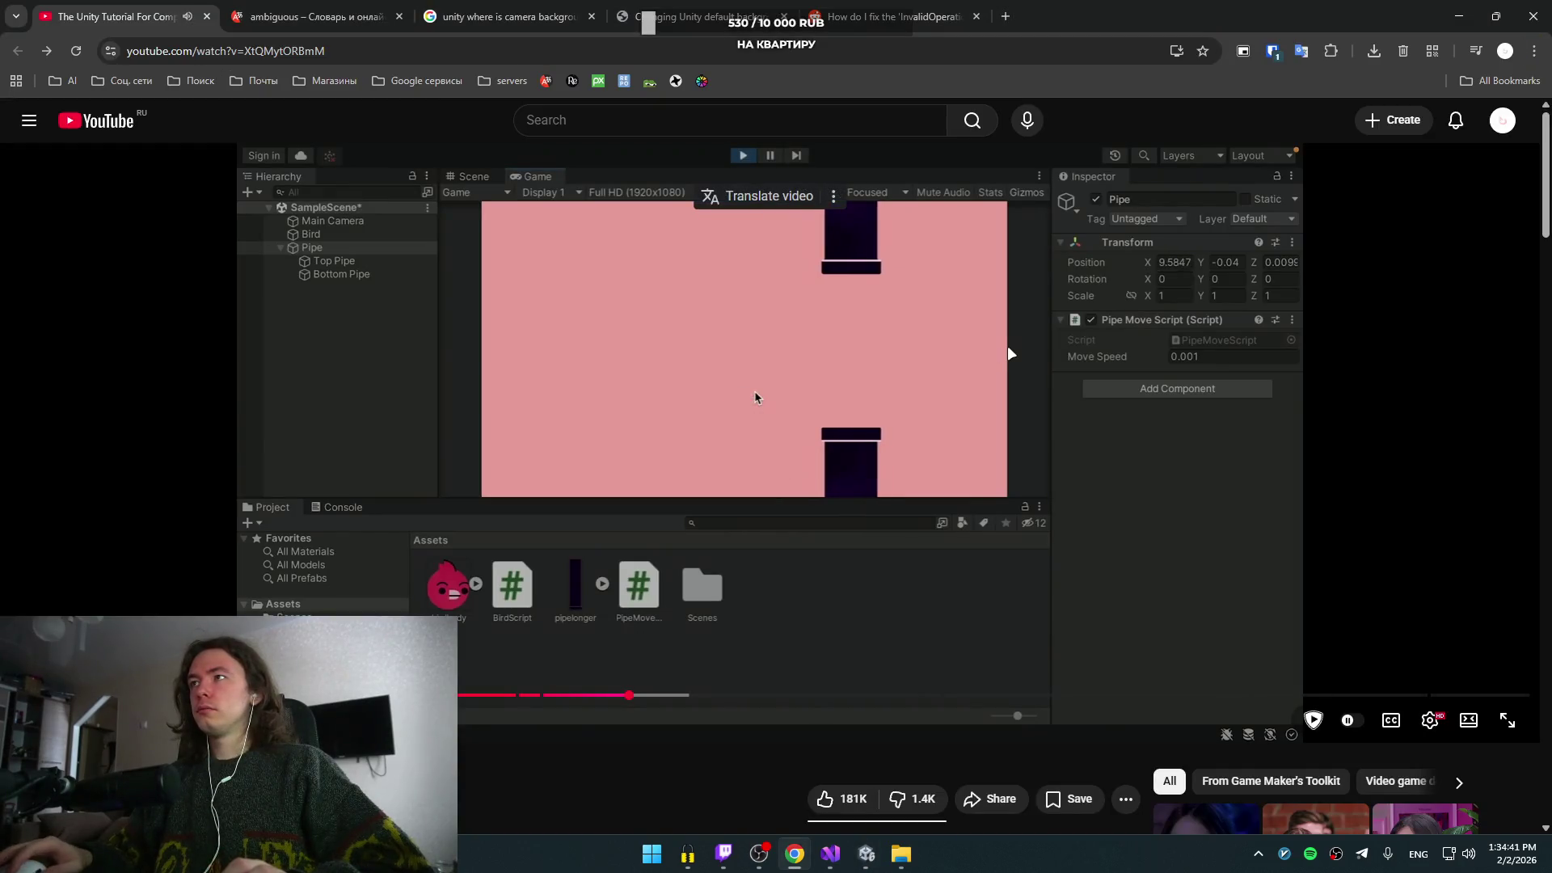
{"action": "left_click", "coordinate": [1010, 353]}
{"action": "key", "text": "alt+Tab"}
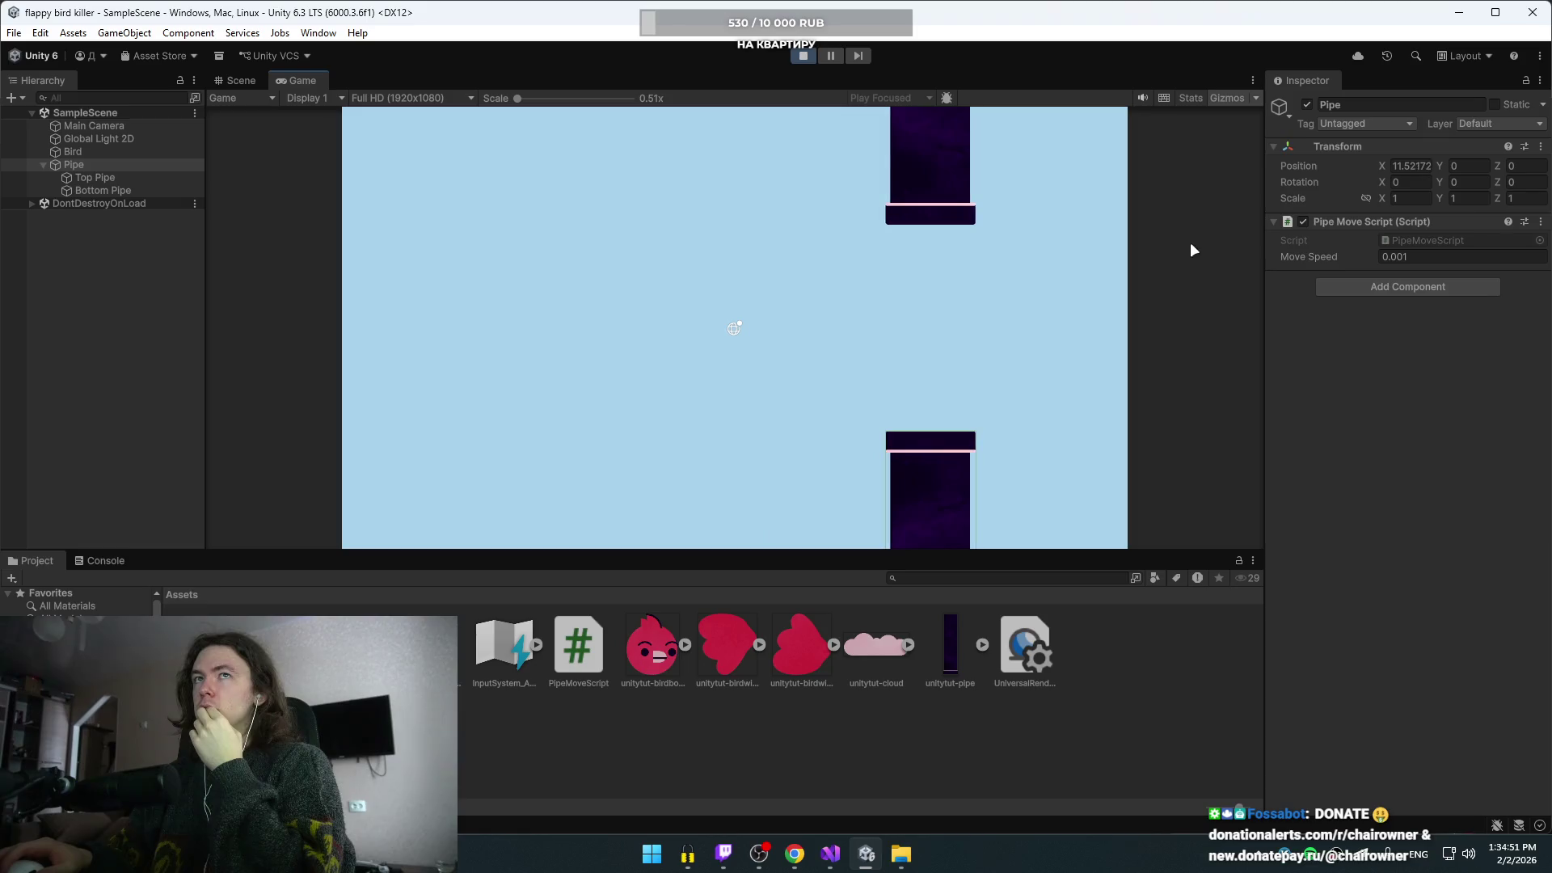
- Inspect the Pipe sliding left to about X 9.47, stop play, and check the tutorial
{"action": "left_click", "coordinate": [90, 153]}
{"action": "left_click", "coordinate": [91, 161]}
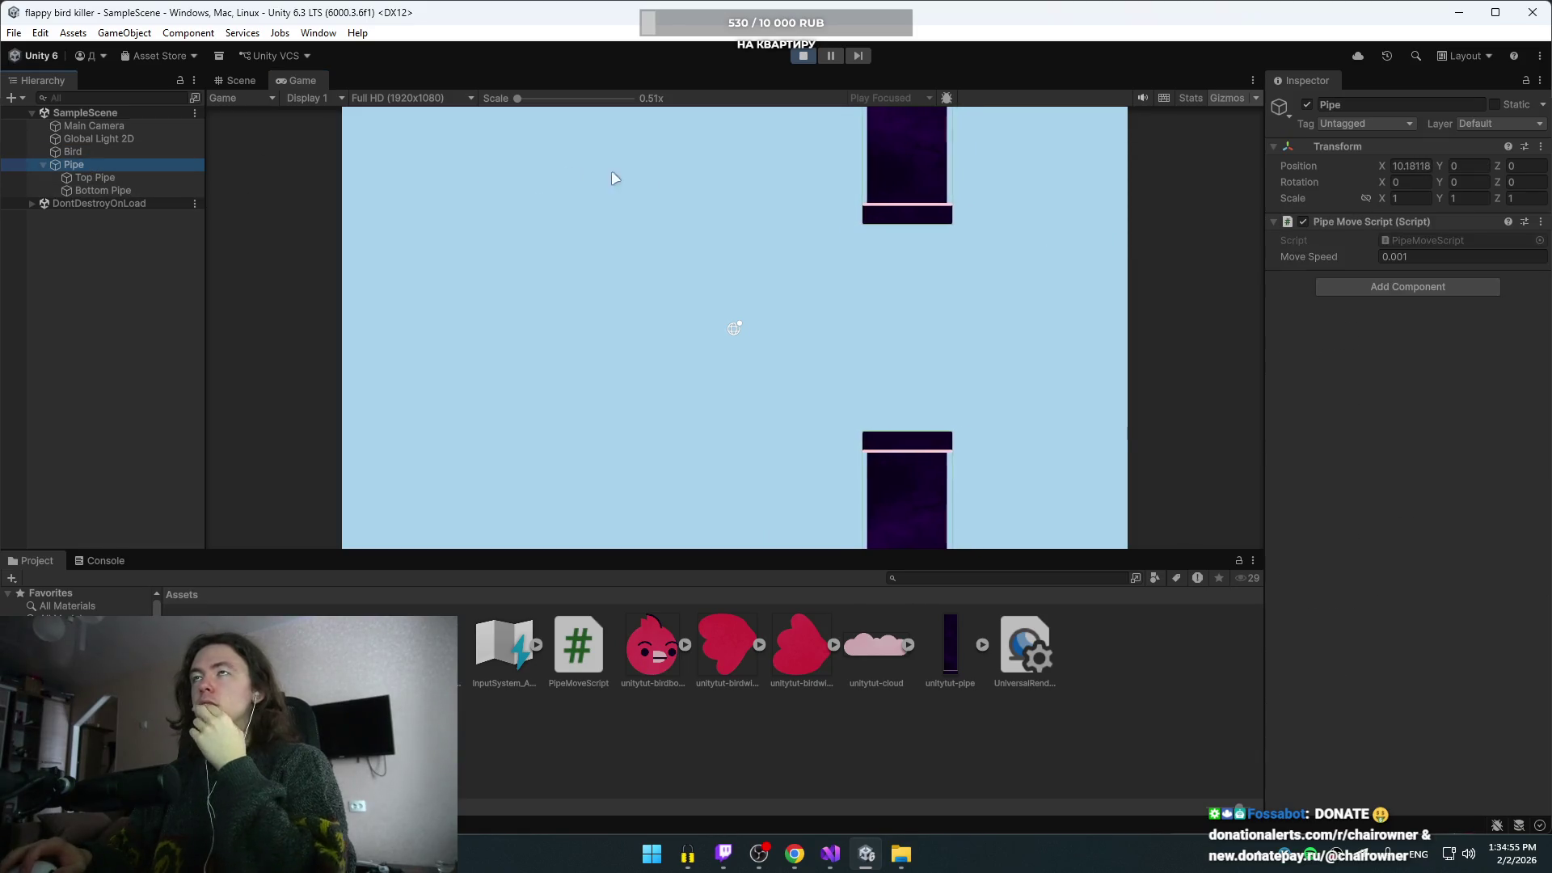
{"action": "left_click", "coordinate": [804, 57]}
{"action": "key", "text": "alt+Tab"}
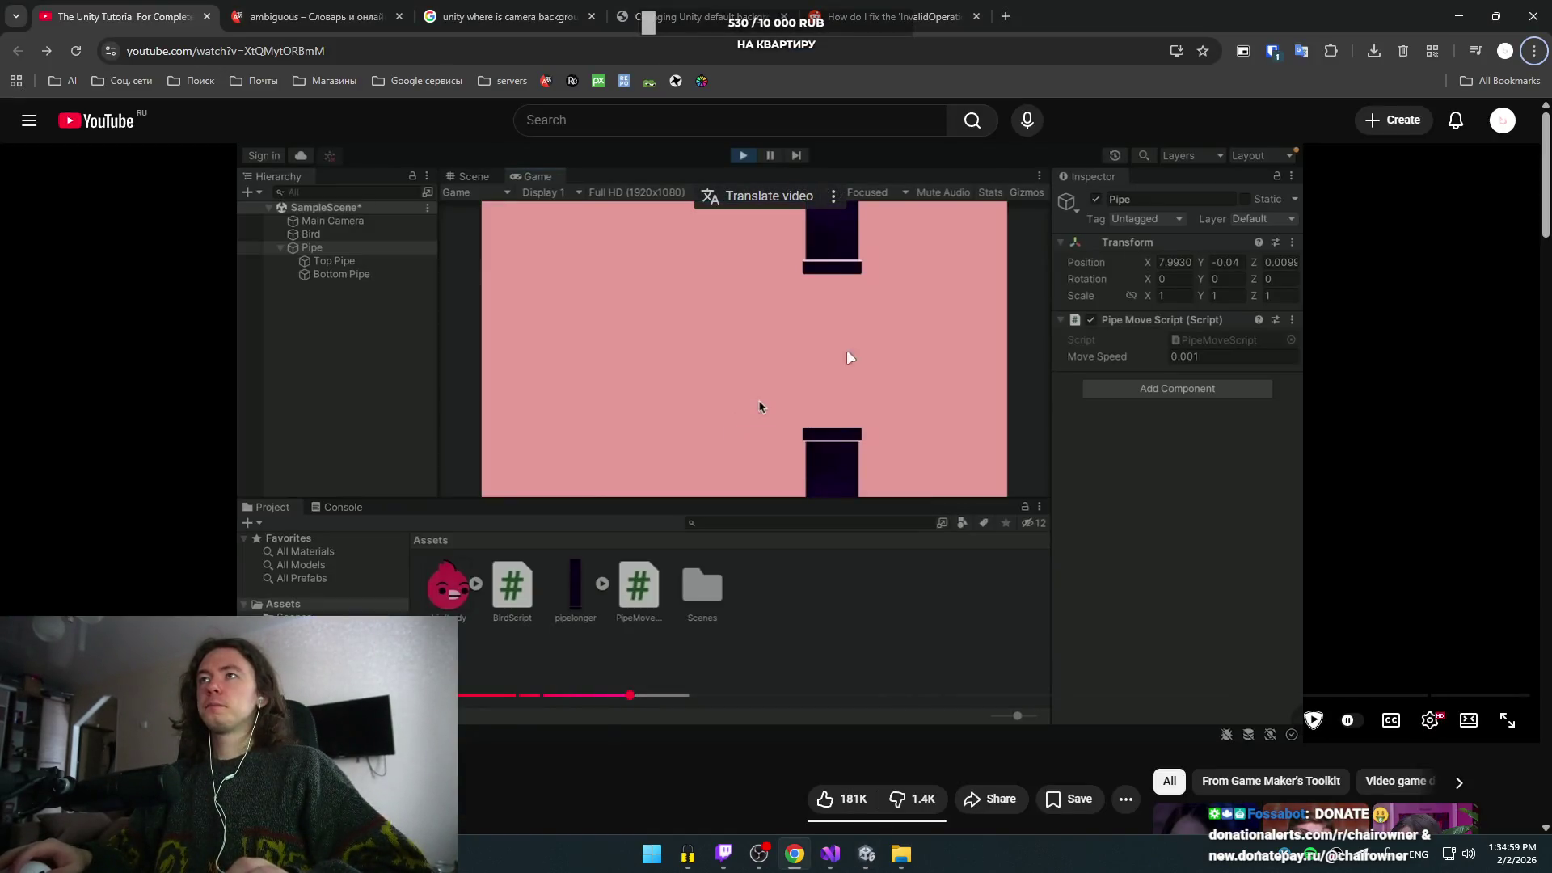
{"action": "left_click", "coordinate": [884, 341]}
{"action": "left_click", "coordinate": [885, 341]}
{"action": "key", "text": "alt+Tab"}
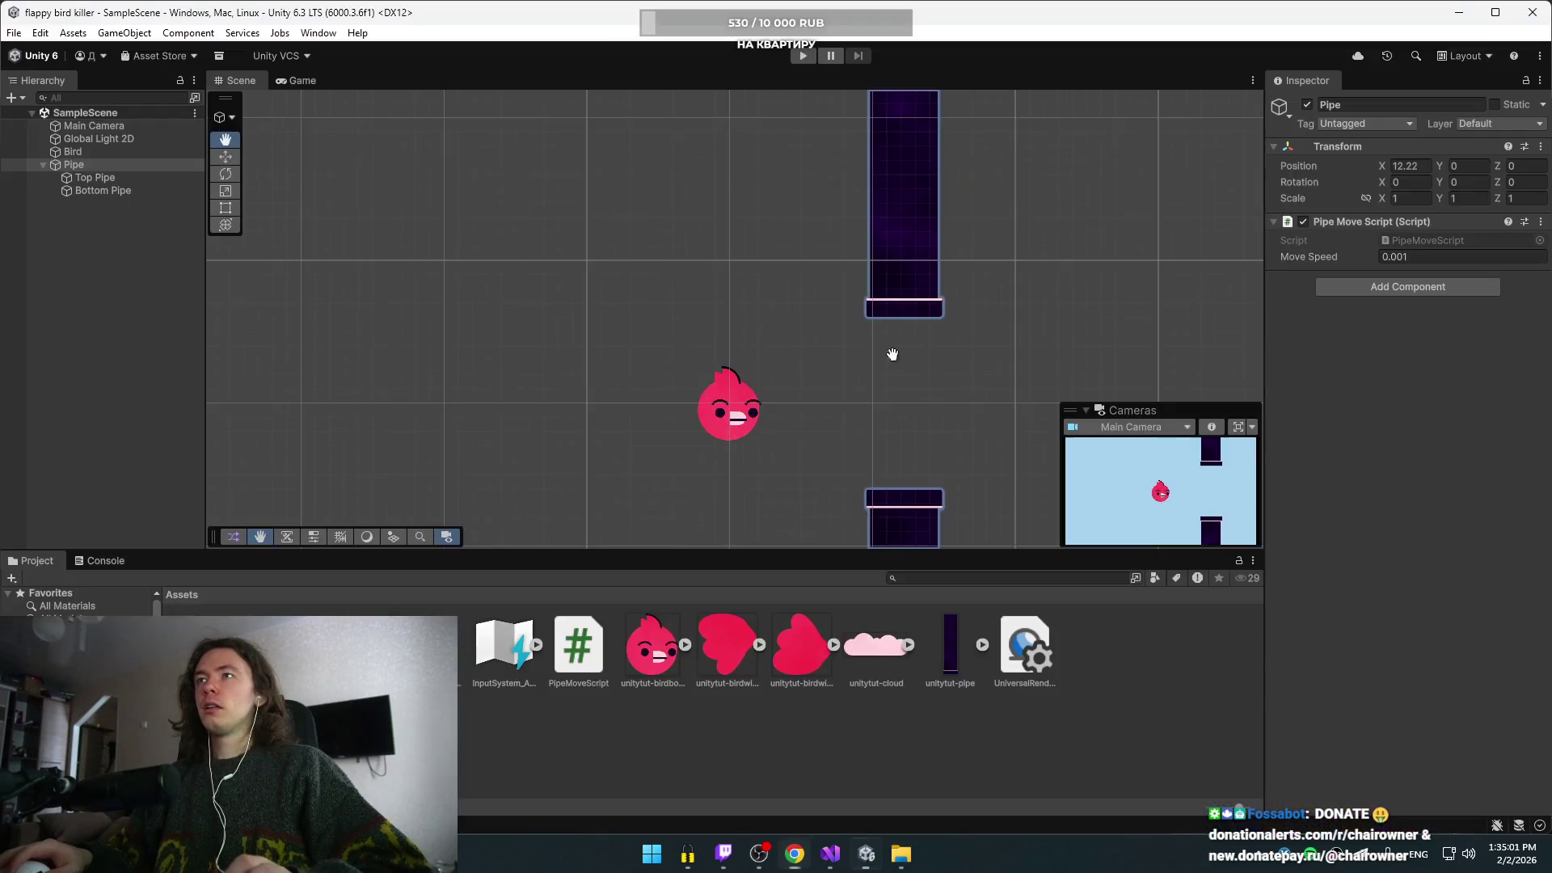
- Inspect Top Pipe and Bottom Pipe Box Collider 2D outlines (5.33 by about 21.88) with Edit Collider
{"action": "left_click", "coordinate": [90, 179]}
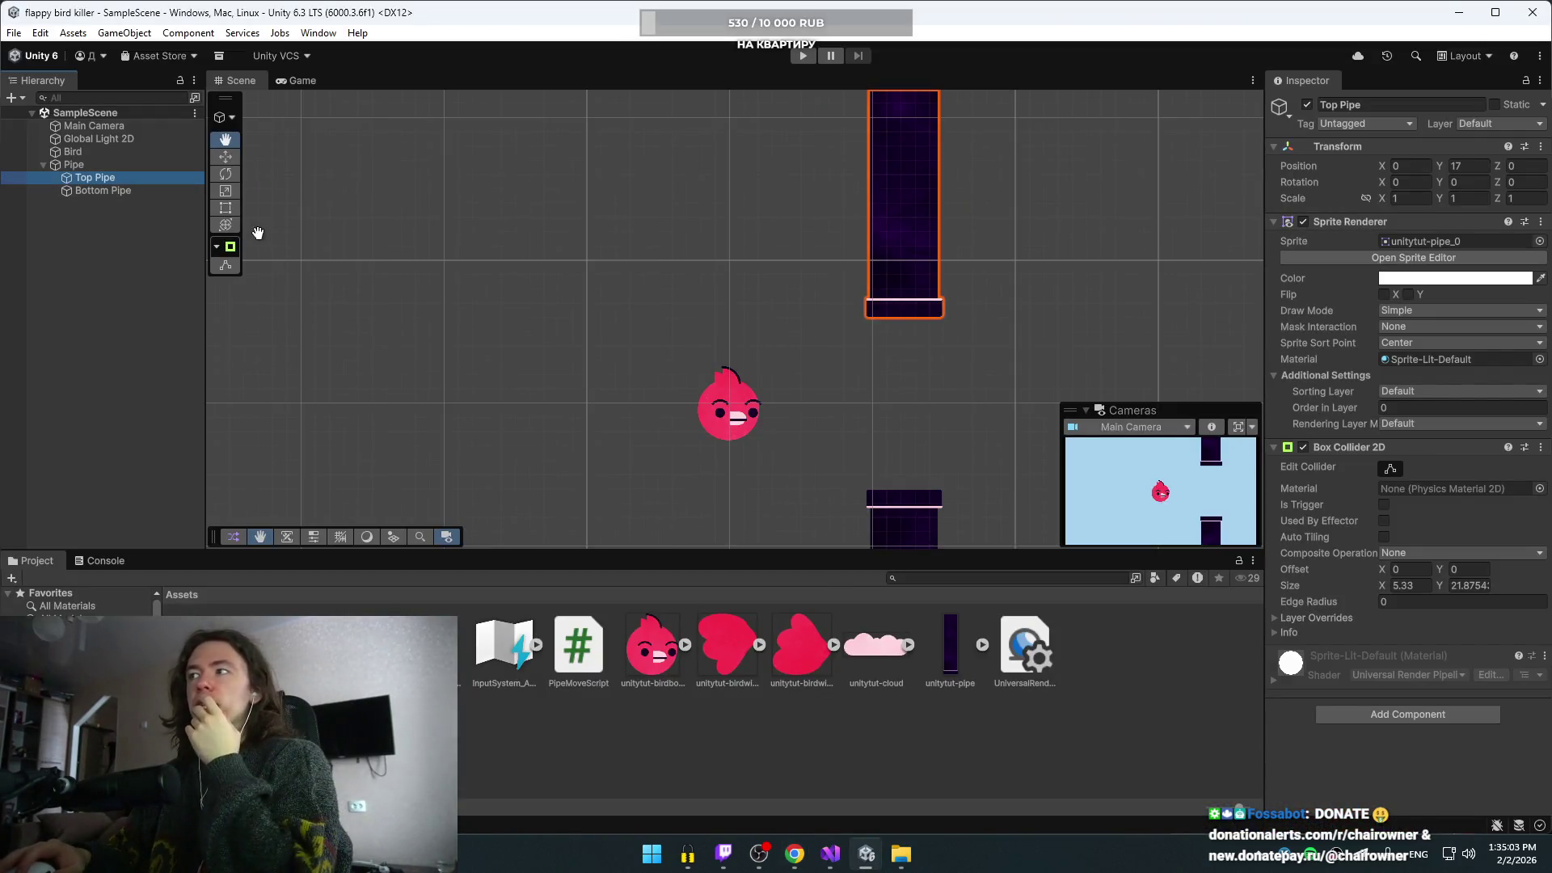
{"action": "left_click", "coordinate": [1340, 447]}
{"action": "left_click", "coordinate": [1357, 444]}
{"action": "left_click", "coordinate": [1388, 470]}
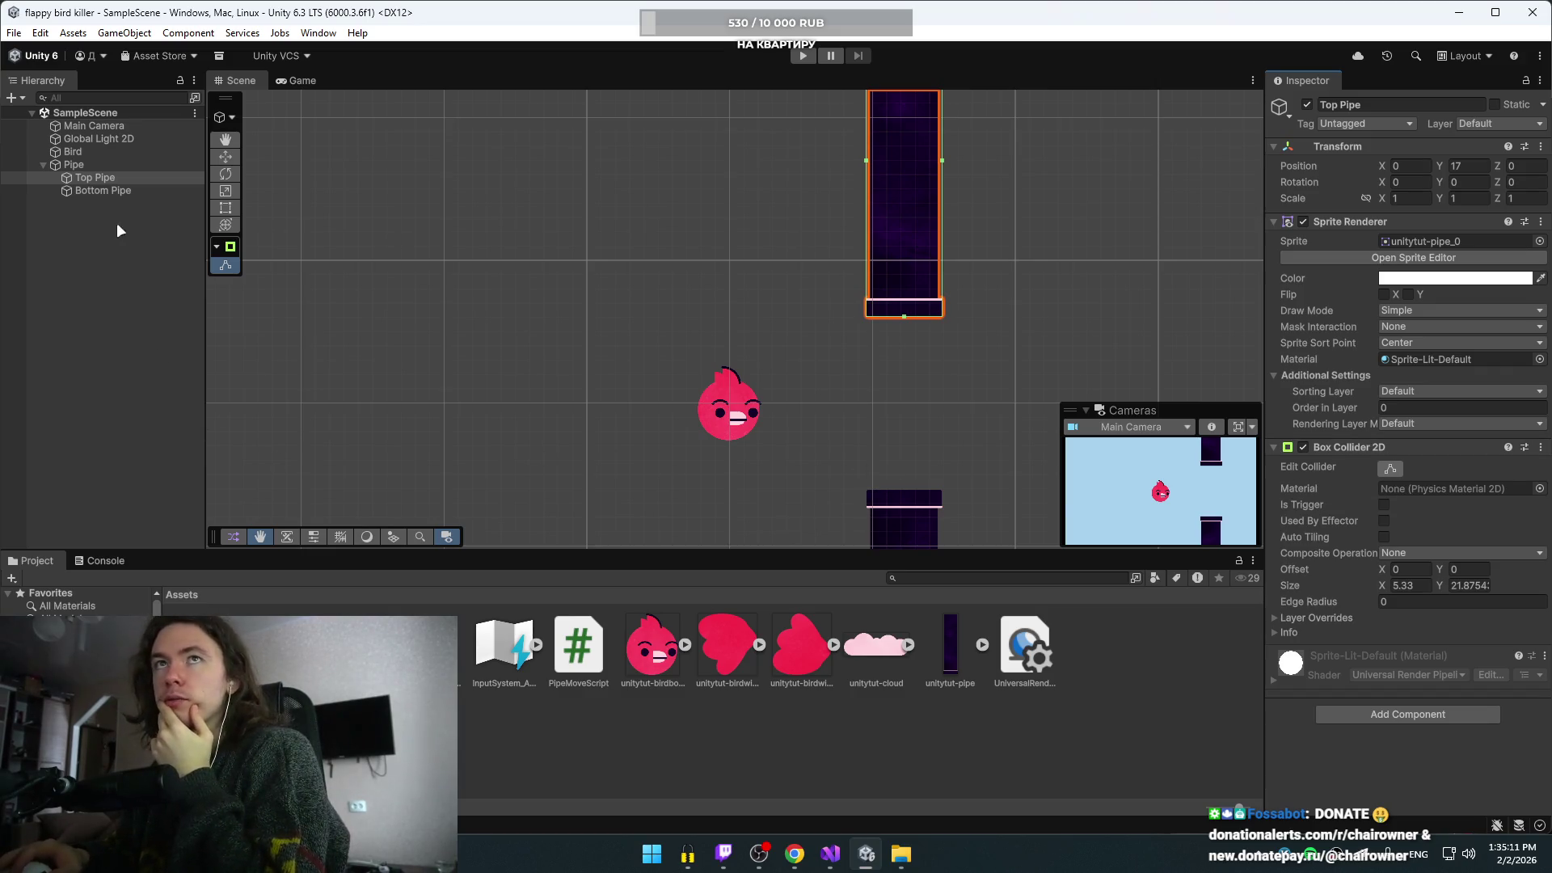
{"action": "left_click", "coordinate": [109, 192]}
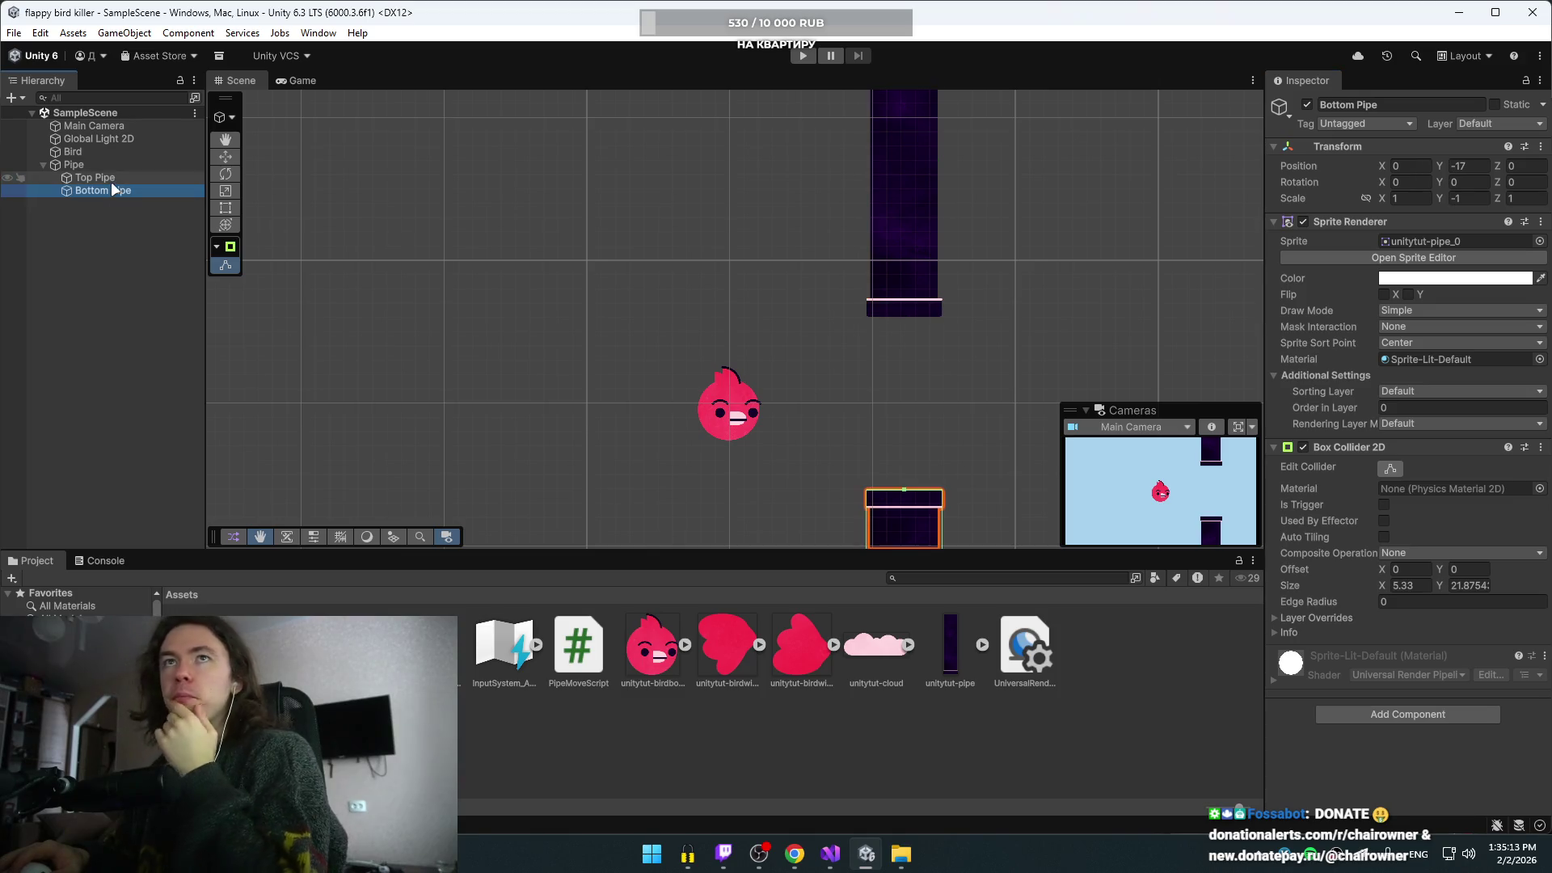
{"action": "left_click", "coordinate": [109, 181]}
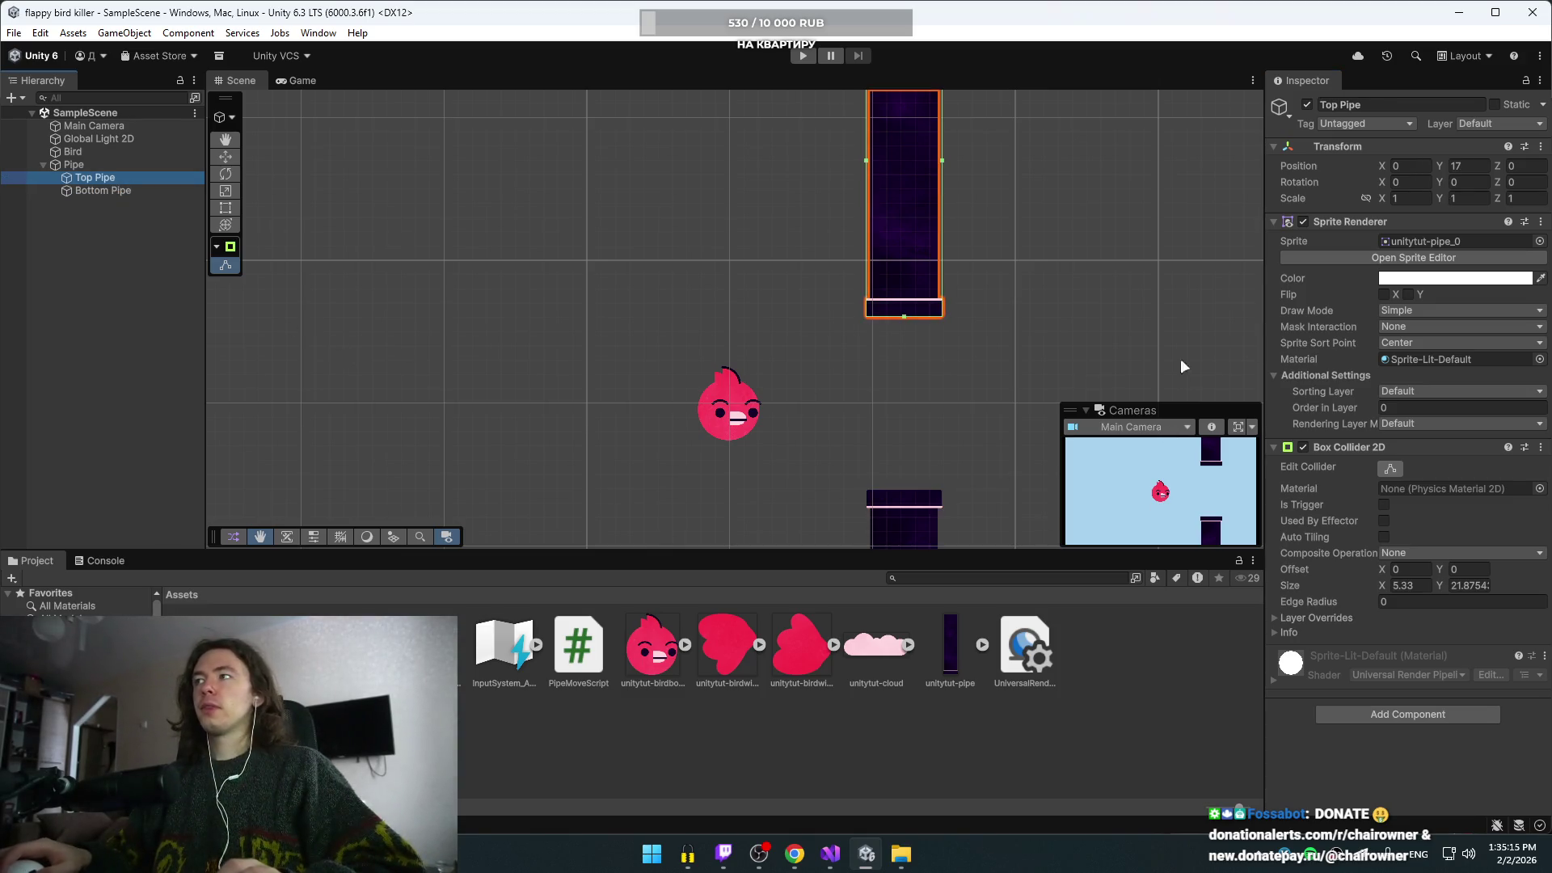
{"action": "left_click", "coordinate": [66, 255]}
{"action": "key", "text": "alt+Tab"}
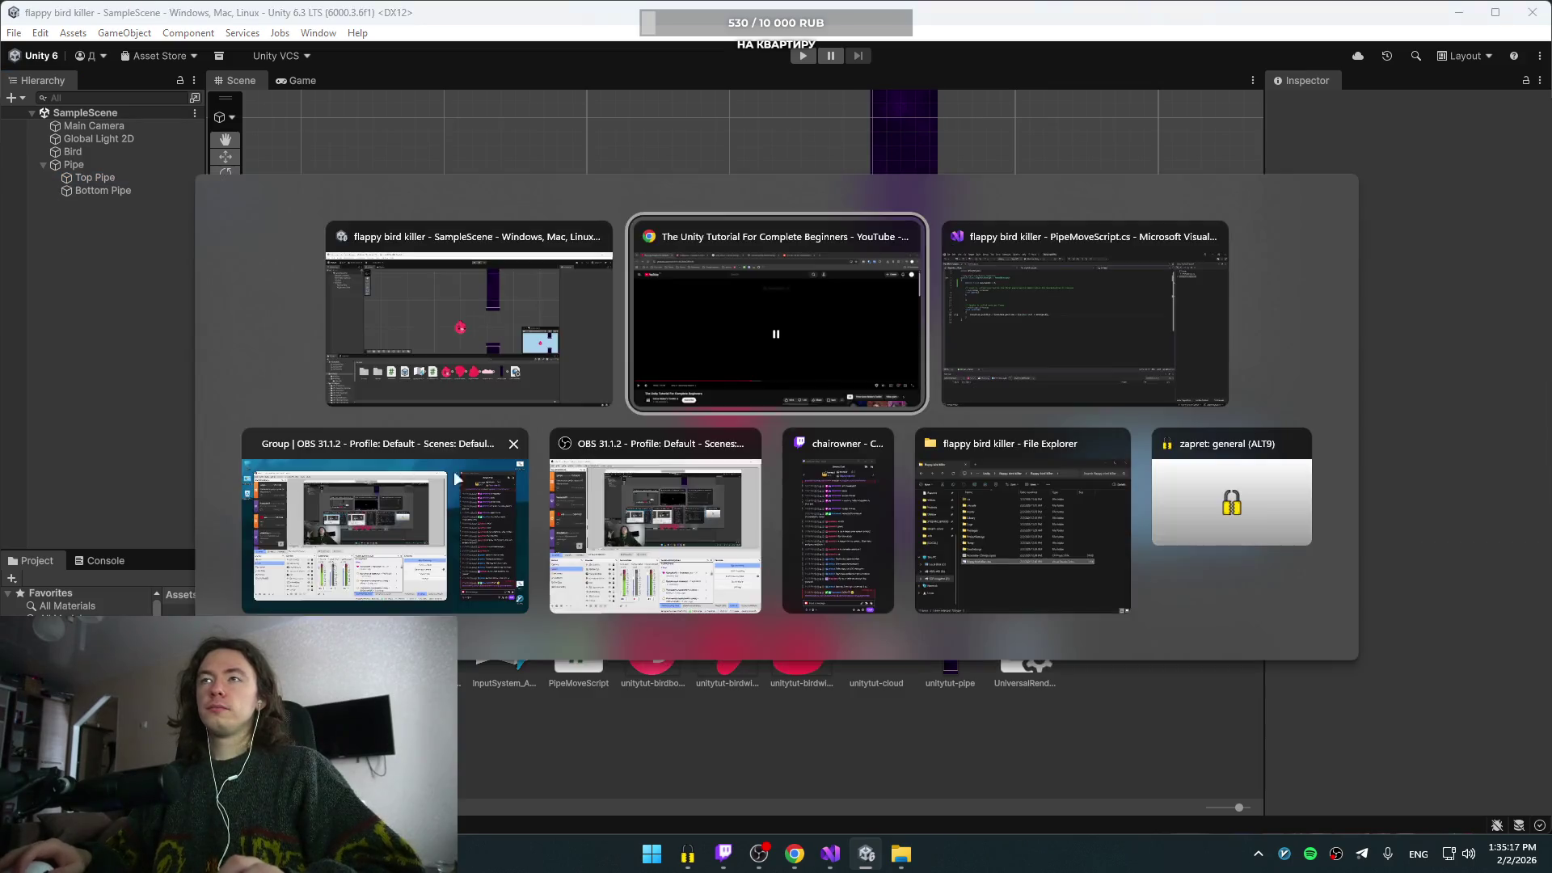
- Watch the tutorial past the statistics panel to the presenter talking, then pause
{"action": "left_click", "coordinate": [730, 434]}
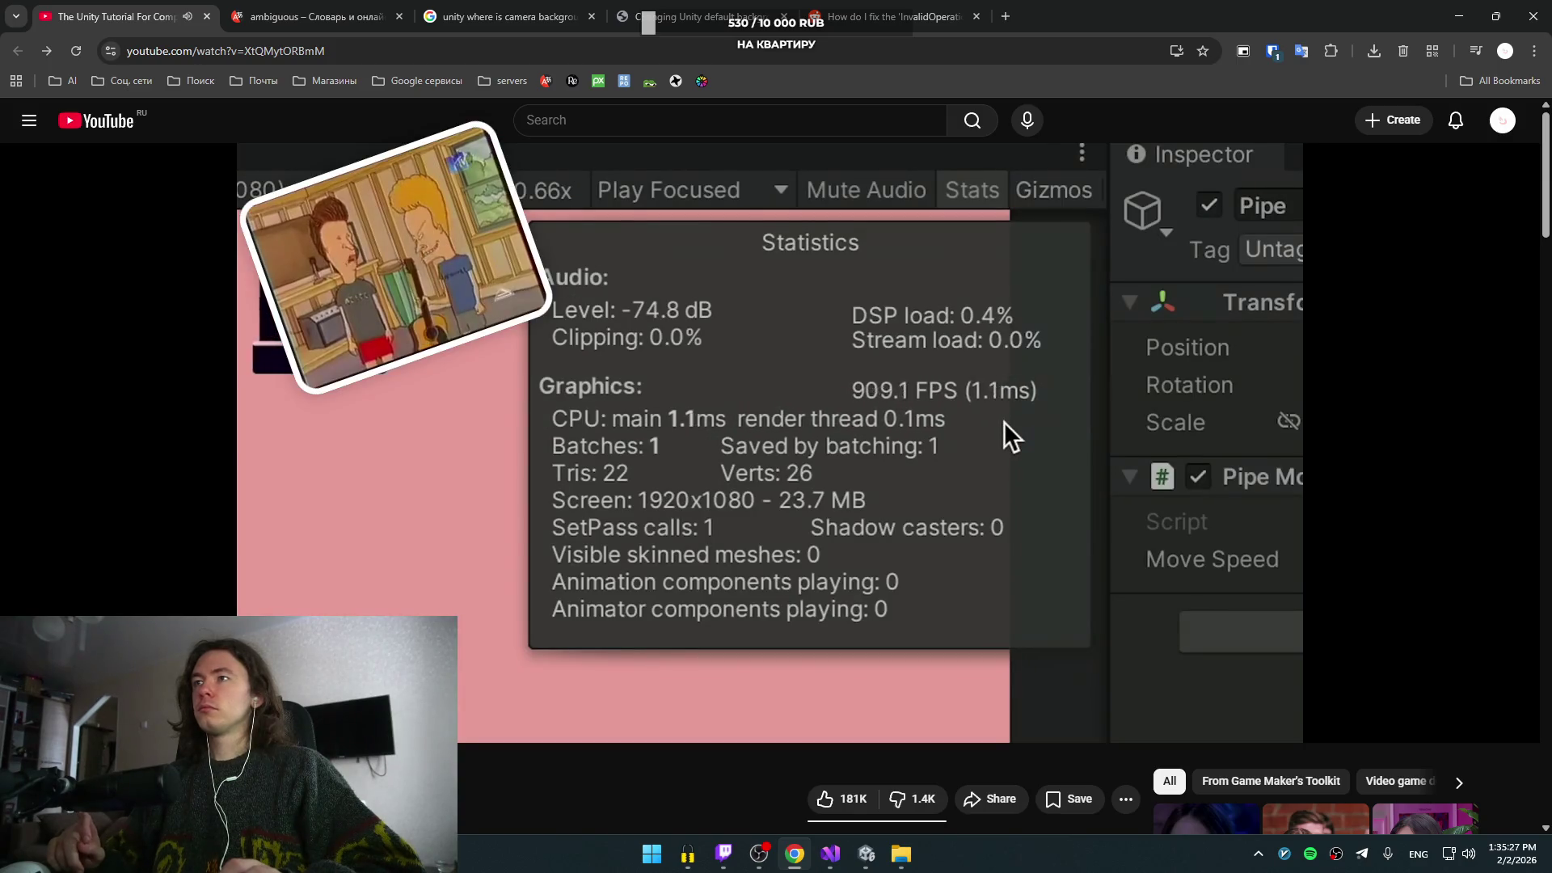
{"action": "left_click", "coordinate": [932, 362]}
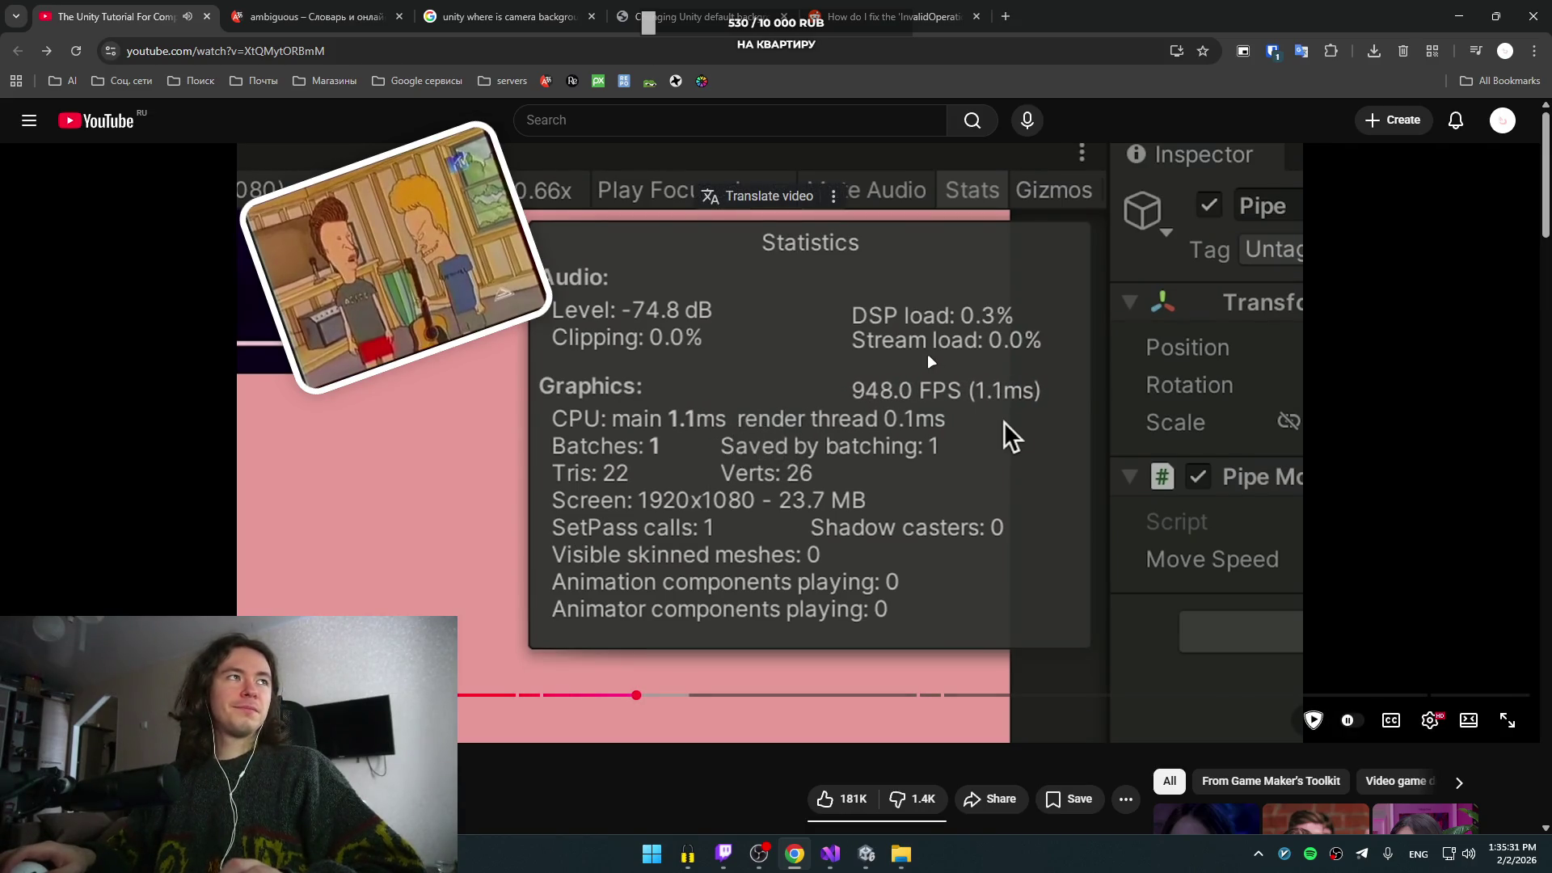
{"action": "left_click", "coordinate": [926, 360]}
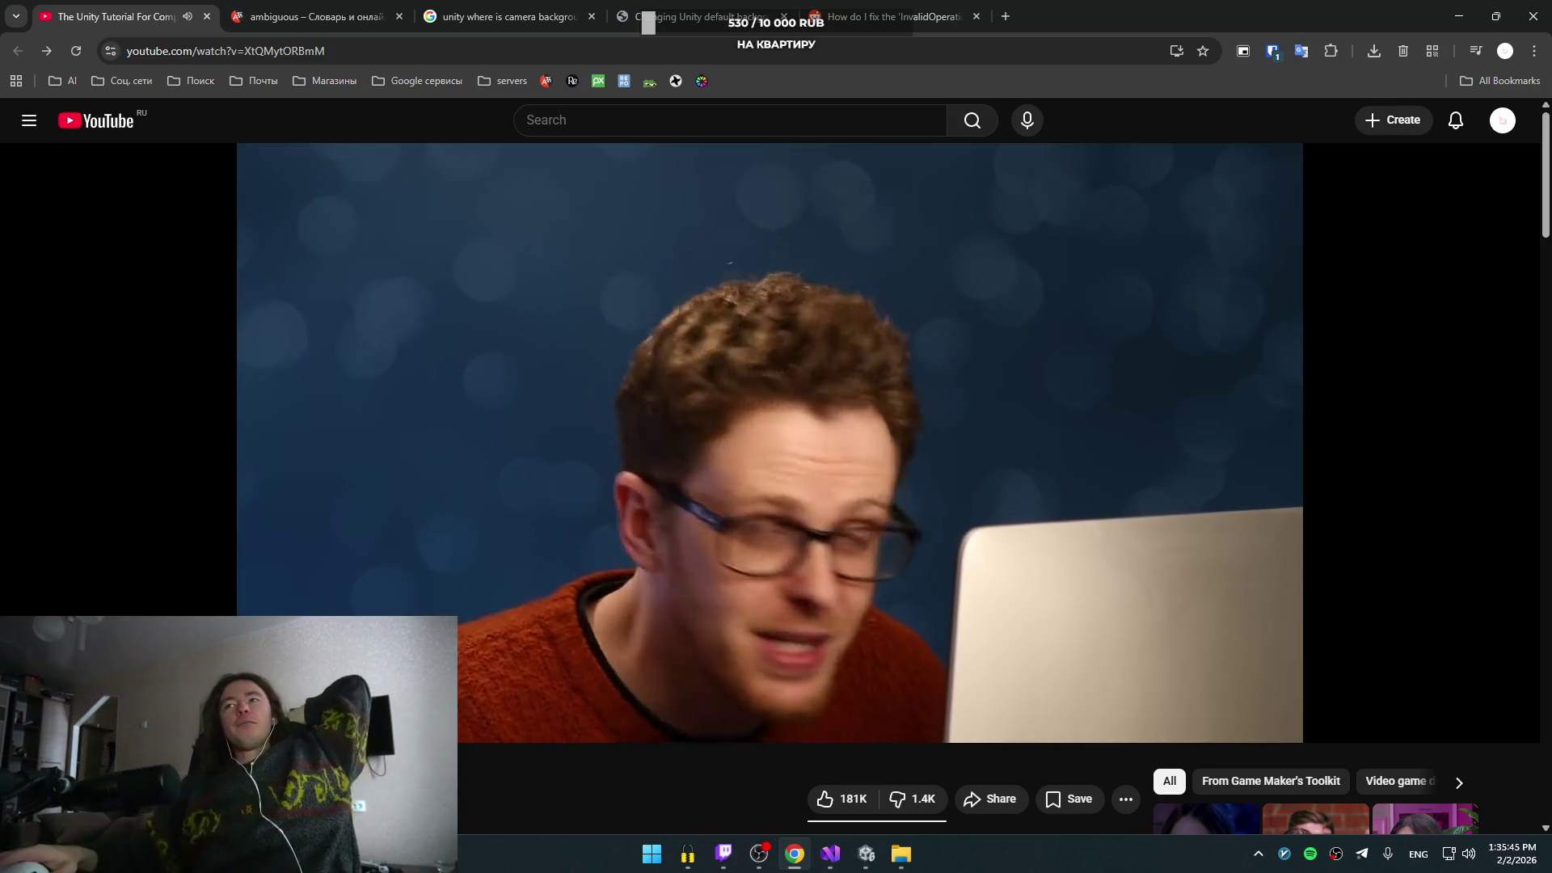
{"action": "left_click", "coordinate": [864, 312]}
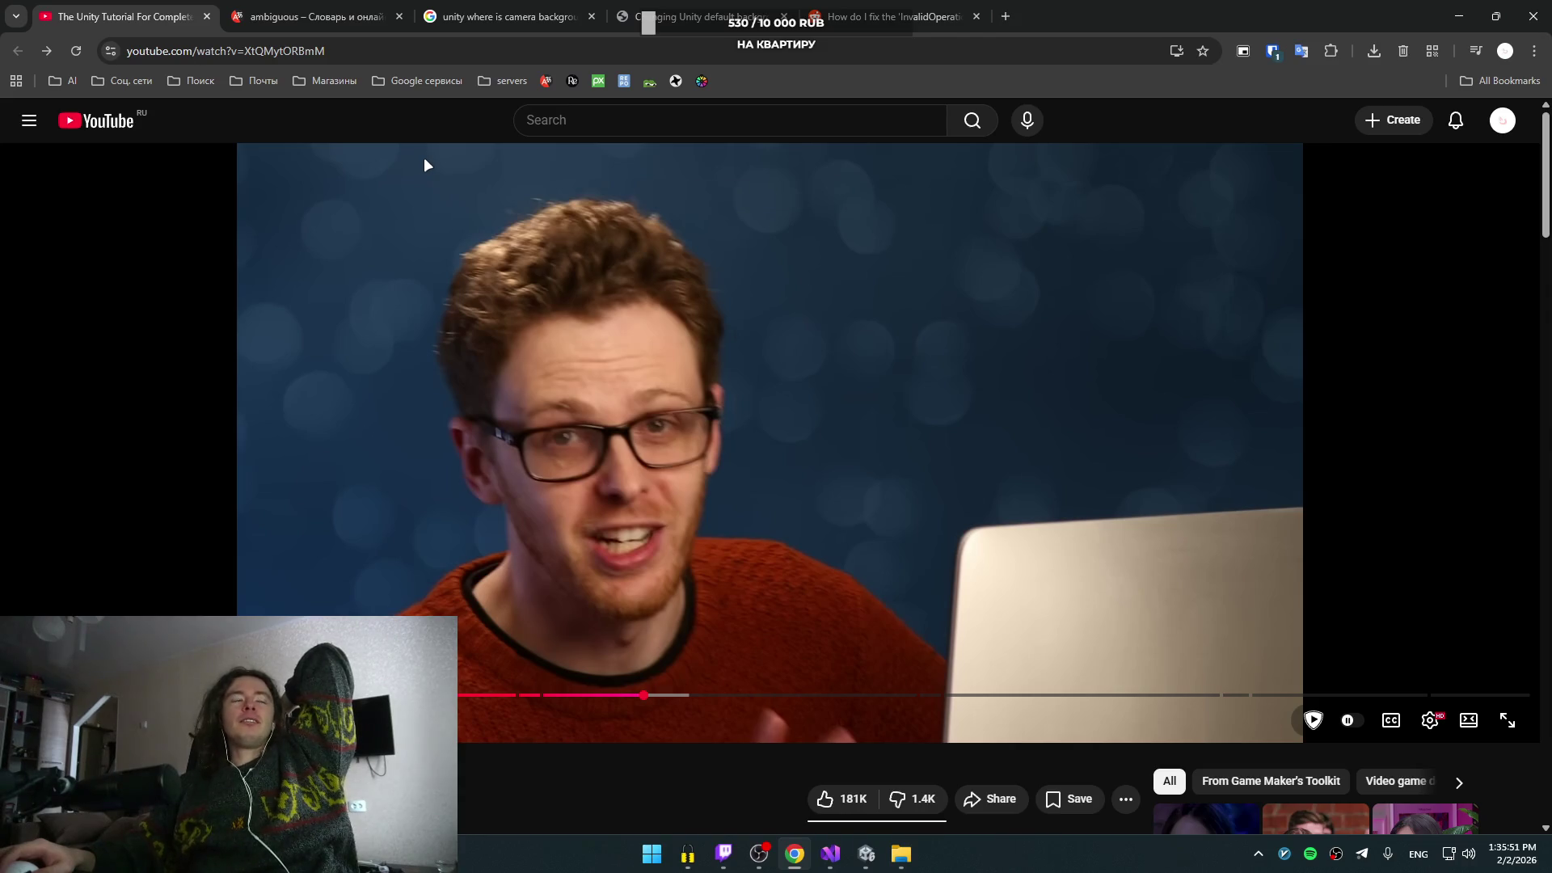
- Browse the folders in the All Bookmarks list, then close it
{"action": "left_click", "coordinate": [1538, 80]}
{"action": "mouse_move", "coordinate": [1395, 160]}
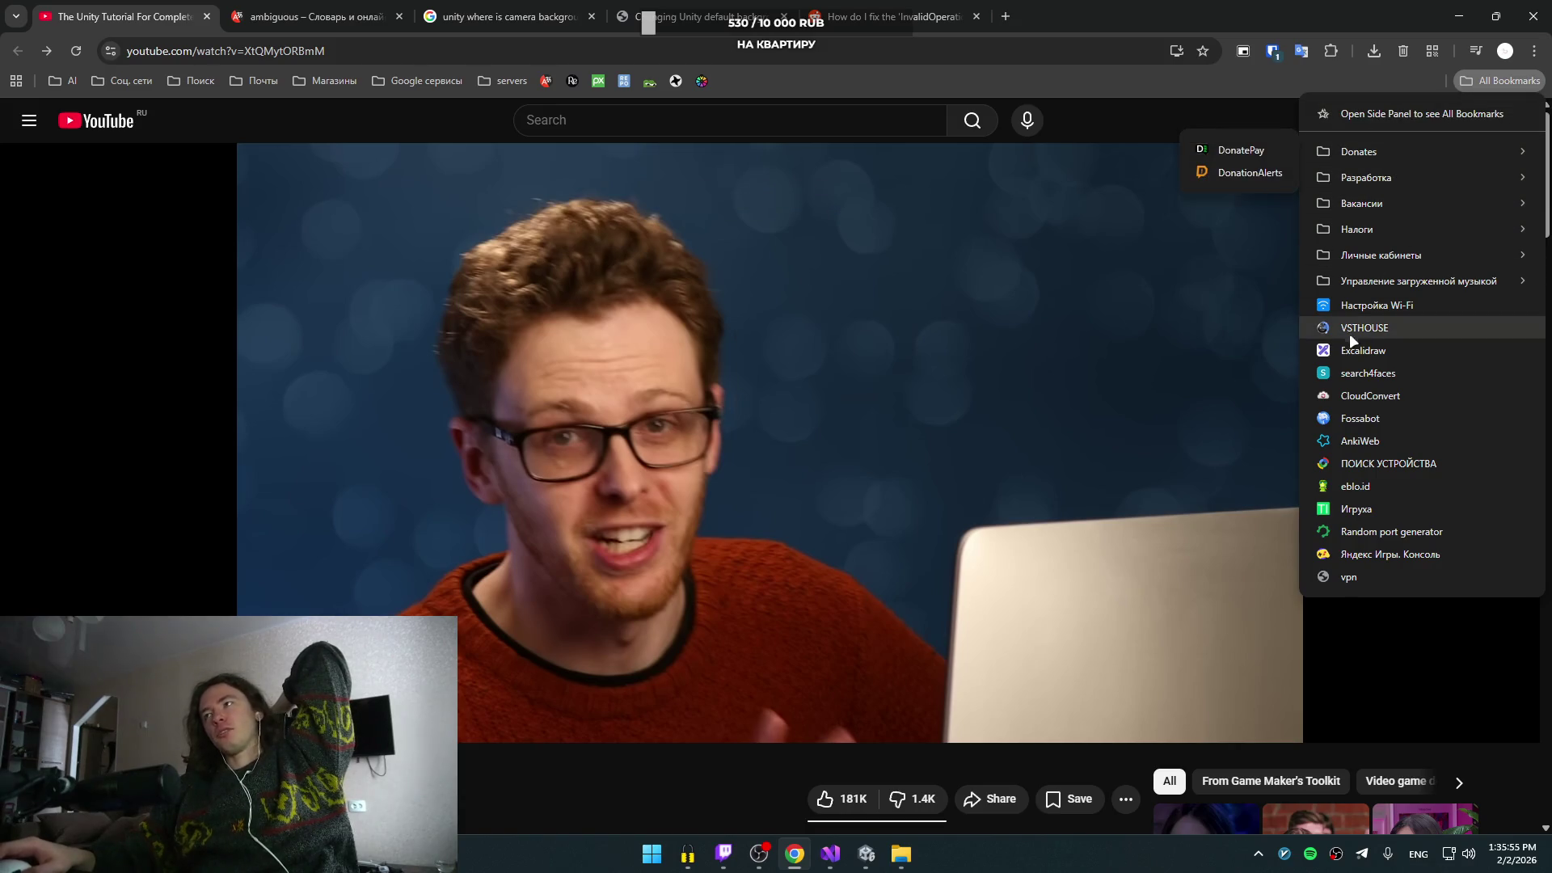
{"action": "mouse_move", "coordinate": [1373, 202]}
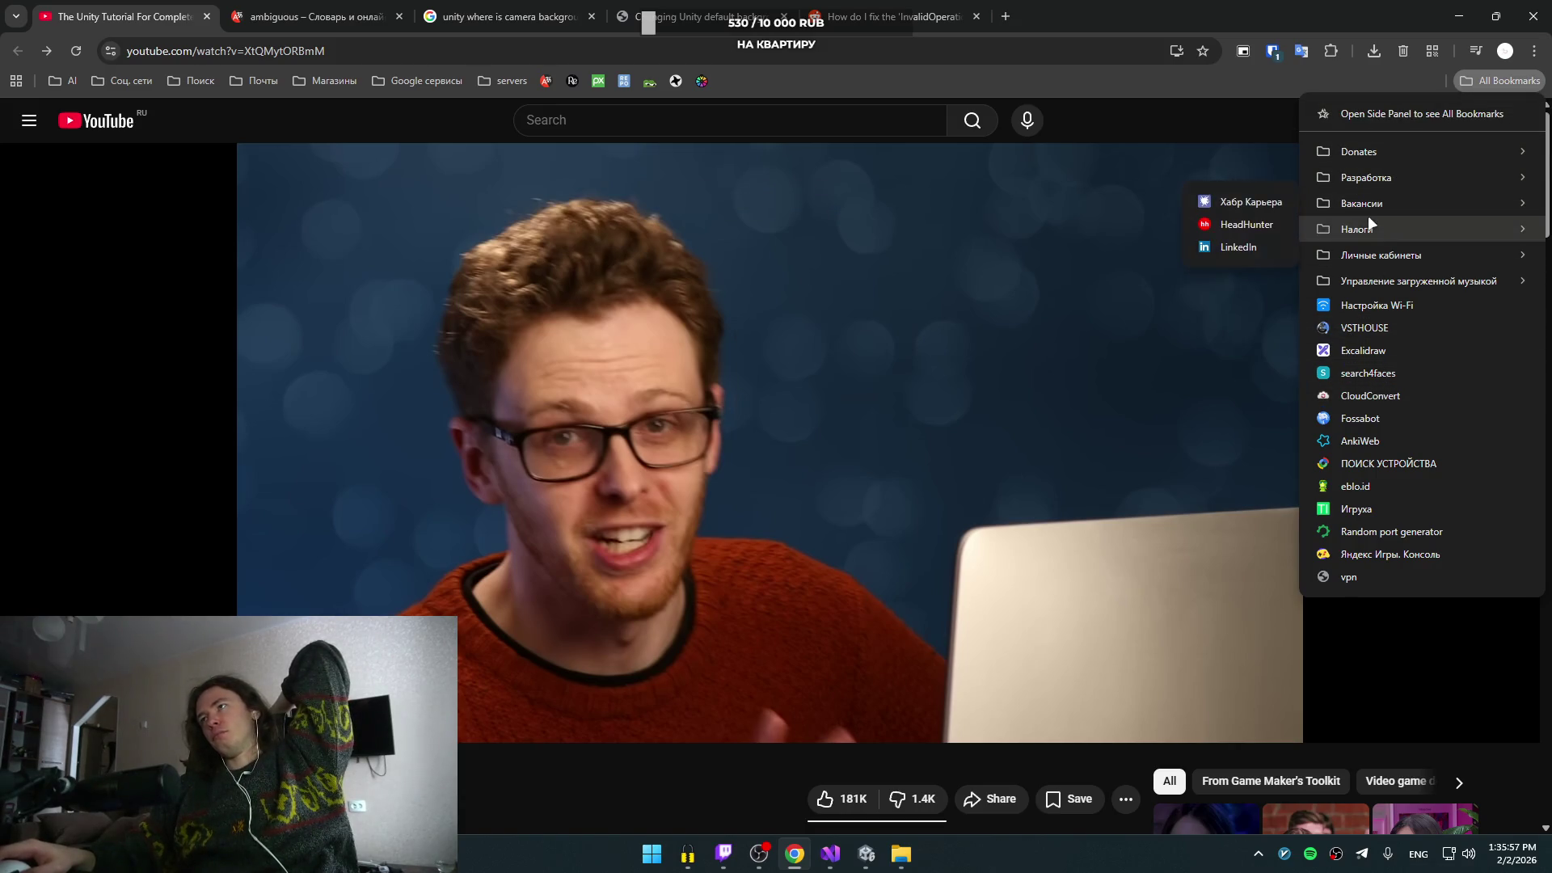
{"action": "mouse_move", "coordinate": [1355, 256]}
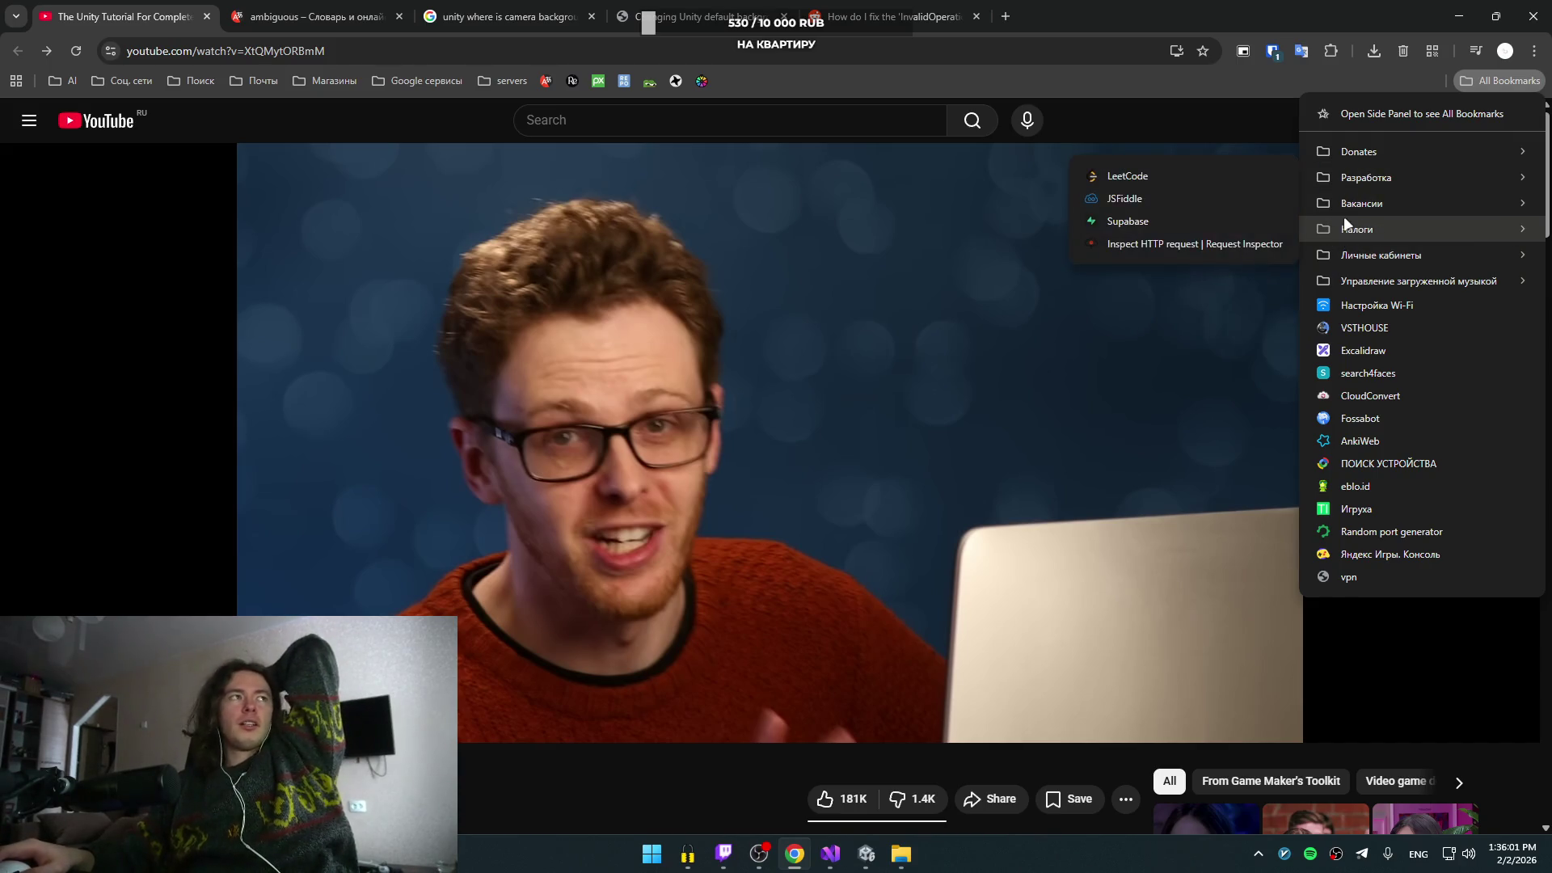
{"action": "left_click", "coordinate": [1079, 6]}
- Open the memalerts dashboard in a new tab and close the Подтвердите аккаунт prompt
{"action": "key", "text": "alt+shift"}
{"action": "left_click", "coordinate": [1007, 4]}
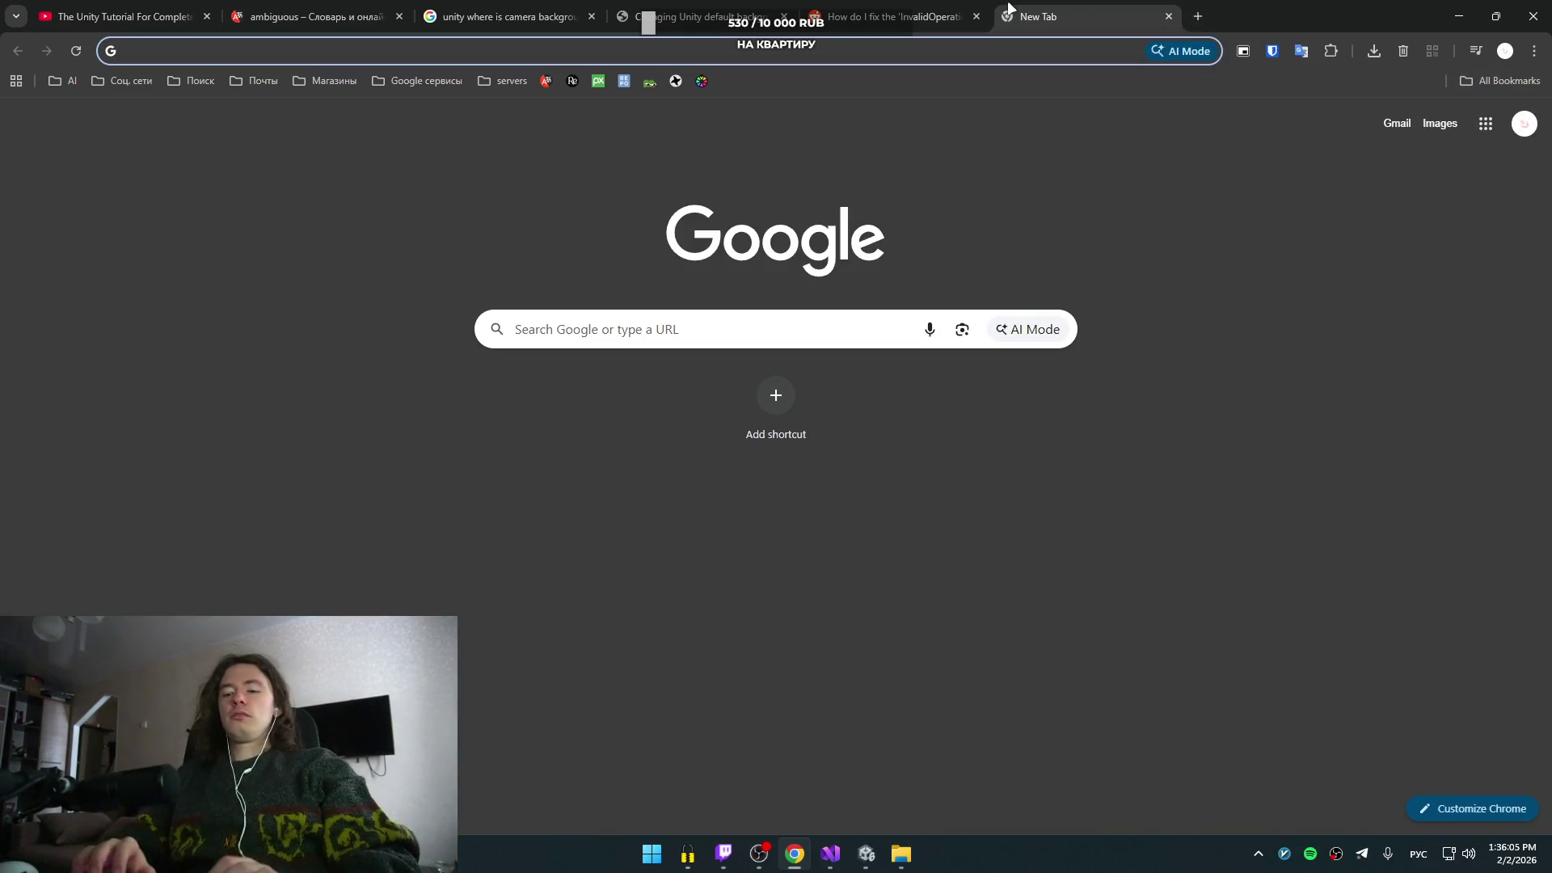
{"action": "type", "text": "ьу"}
{"action": "key", "text": "BackSpace"}
{"action": "key", "text": "BackSpace"}
{"action": "key", "text": "alt+shift"}
{"action": "type", "text": "meow"}
{"action": "key", "text": "BackSpace"}
{"action": "key", "text": "BackSpace"}
{"action": "type", "text": "maler"}
{"action": "key", "text": "Down"}
{"action": "key", "text": "Return"}
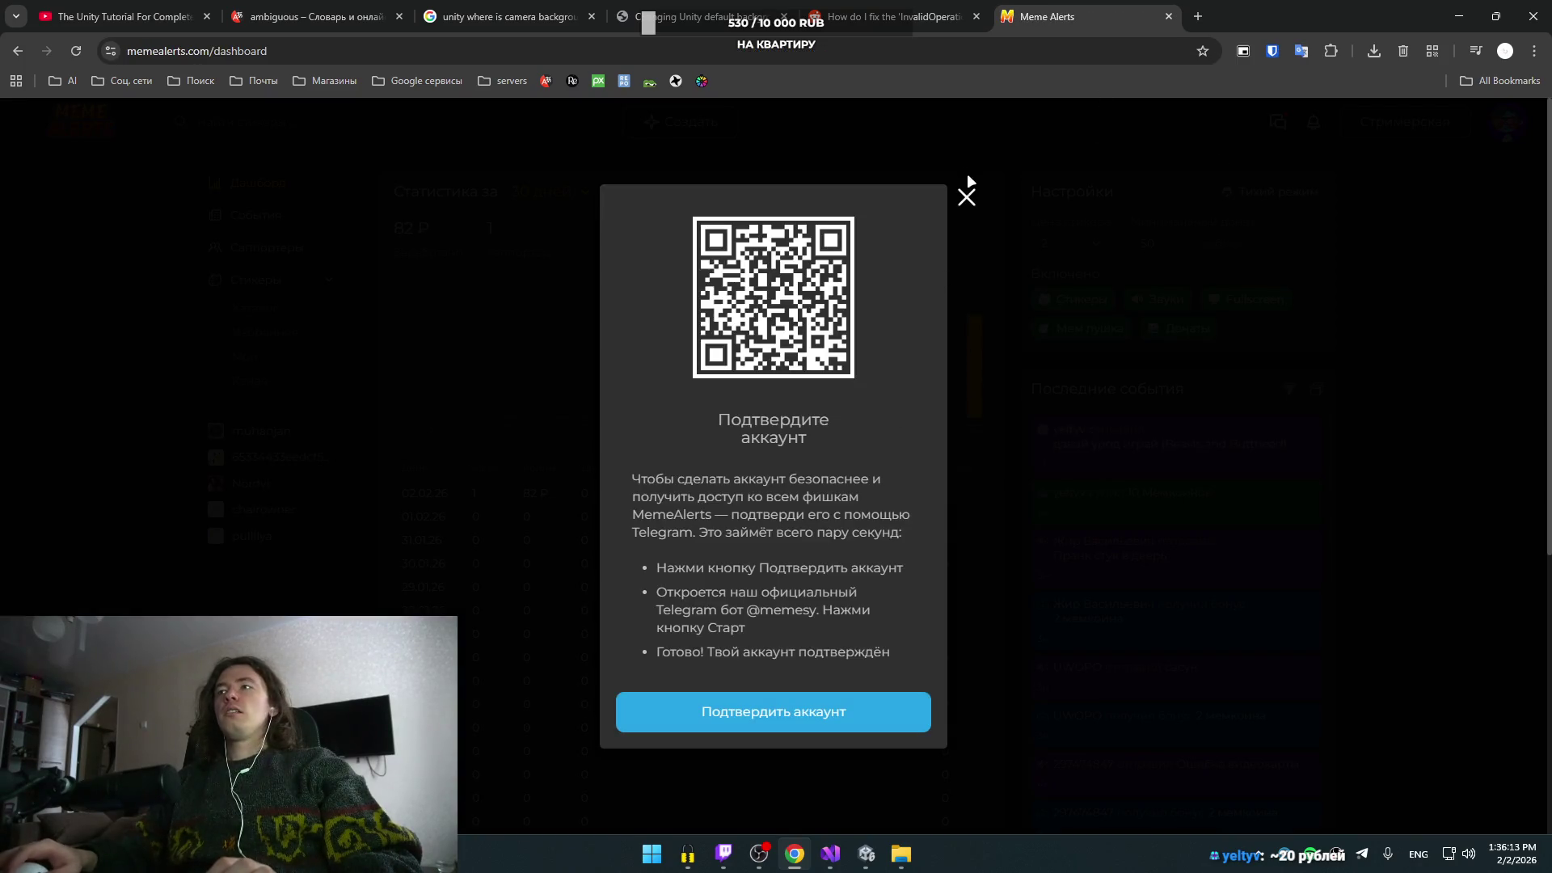
{"action": "left_click", "coordinate": [963, 215]}
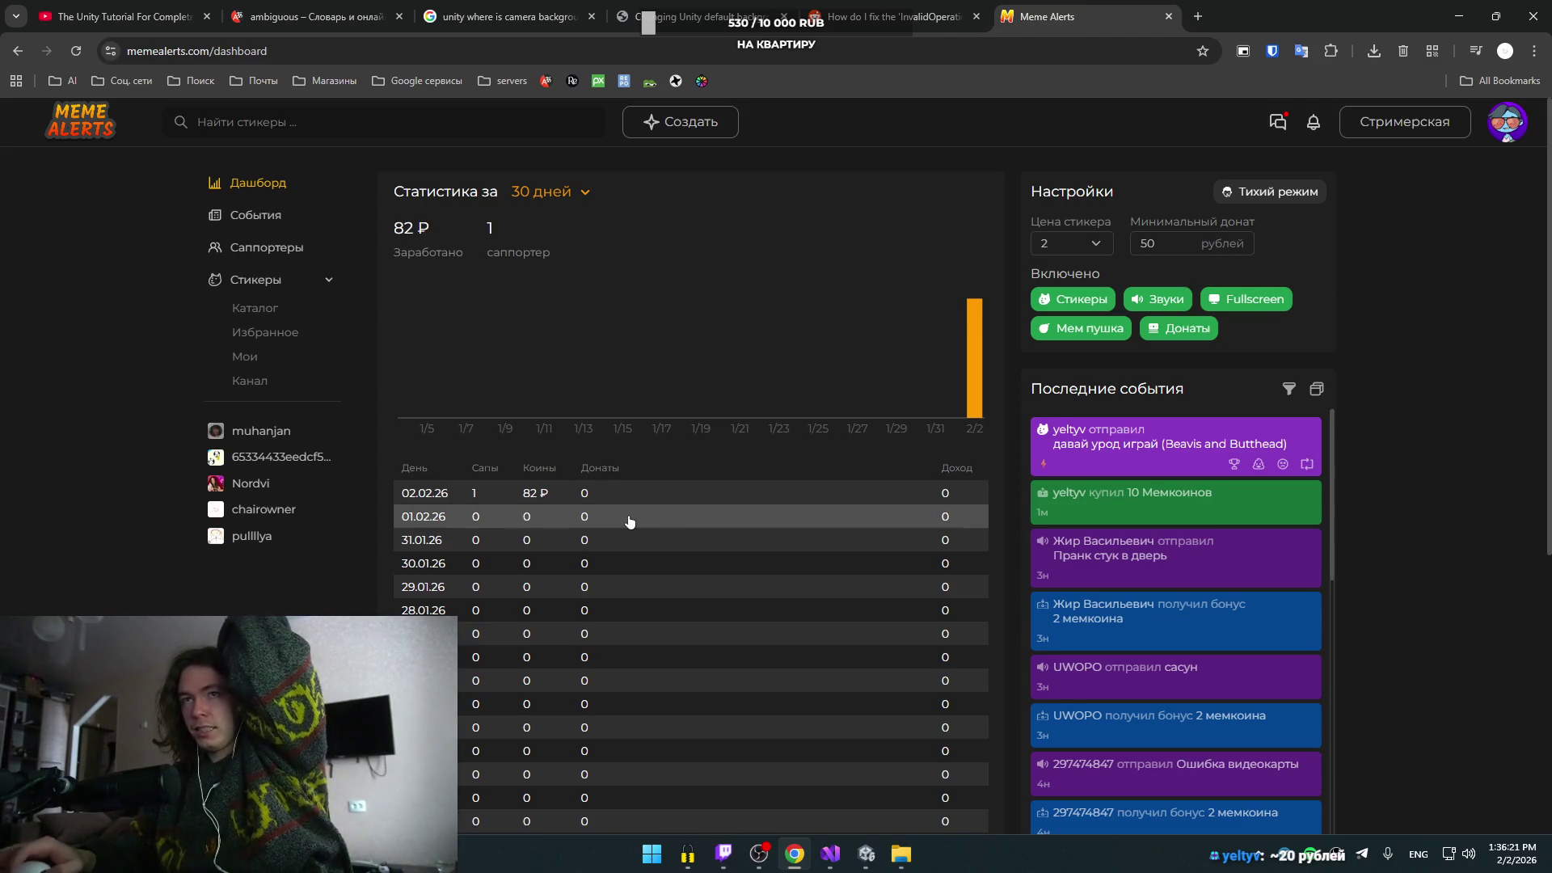
{"action": "left_click", "coordinate": [1496, 133]}
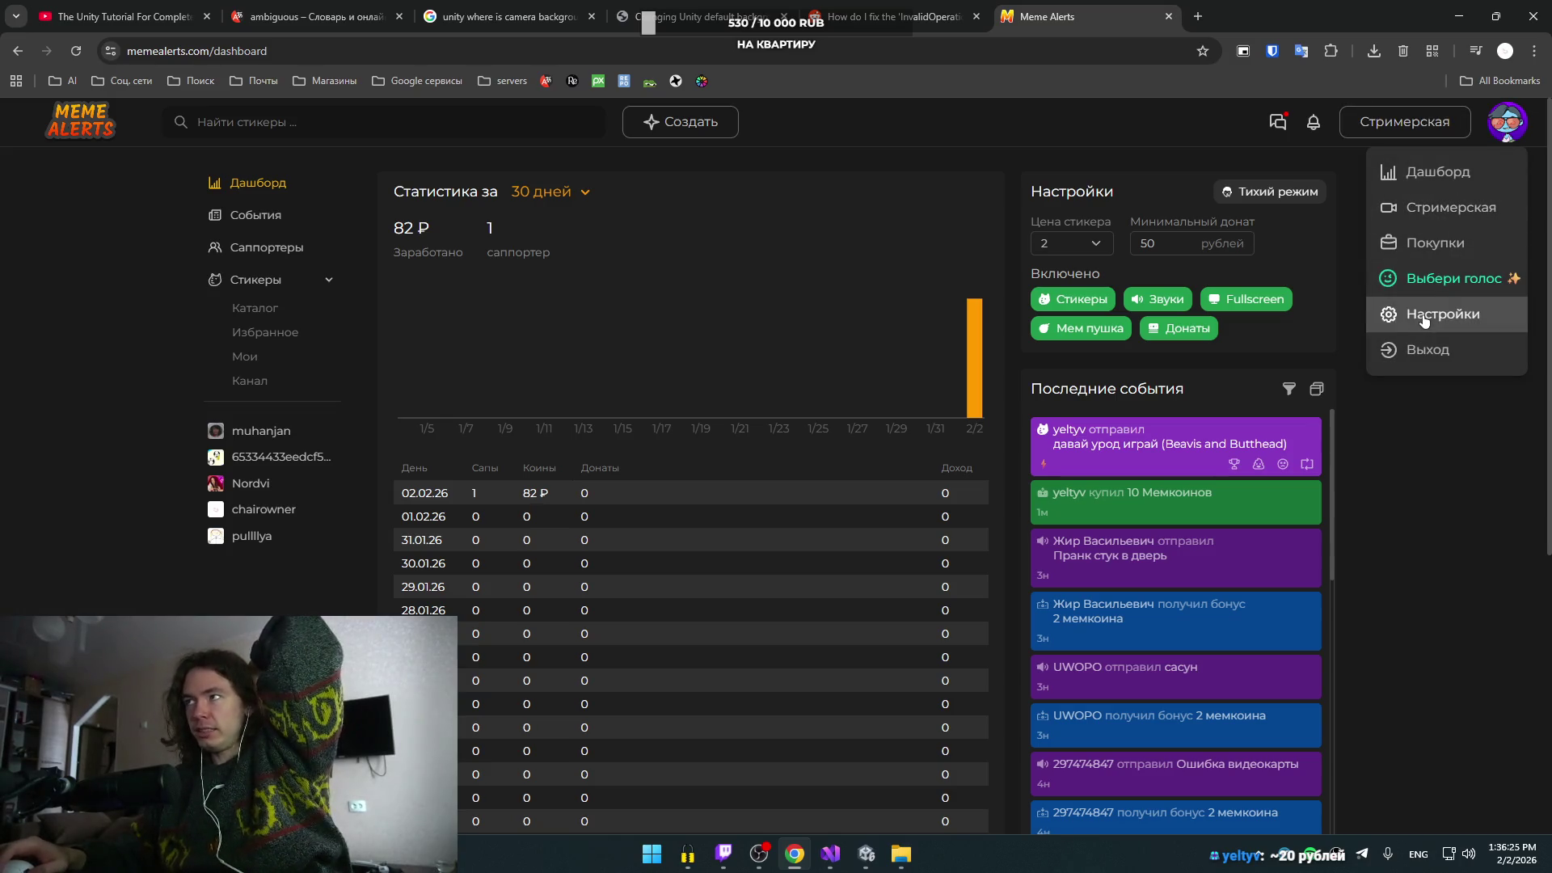
- Look over the account settings, then open the channel page's public donation settings
{"action": "left_click", "coordinate": [1424, 321]}
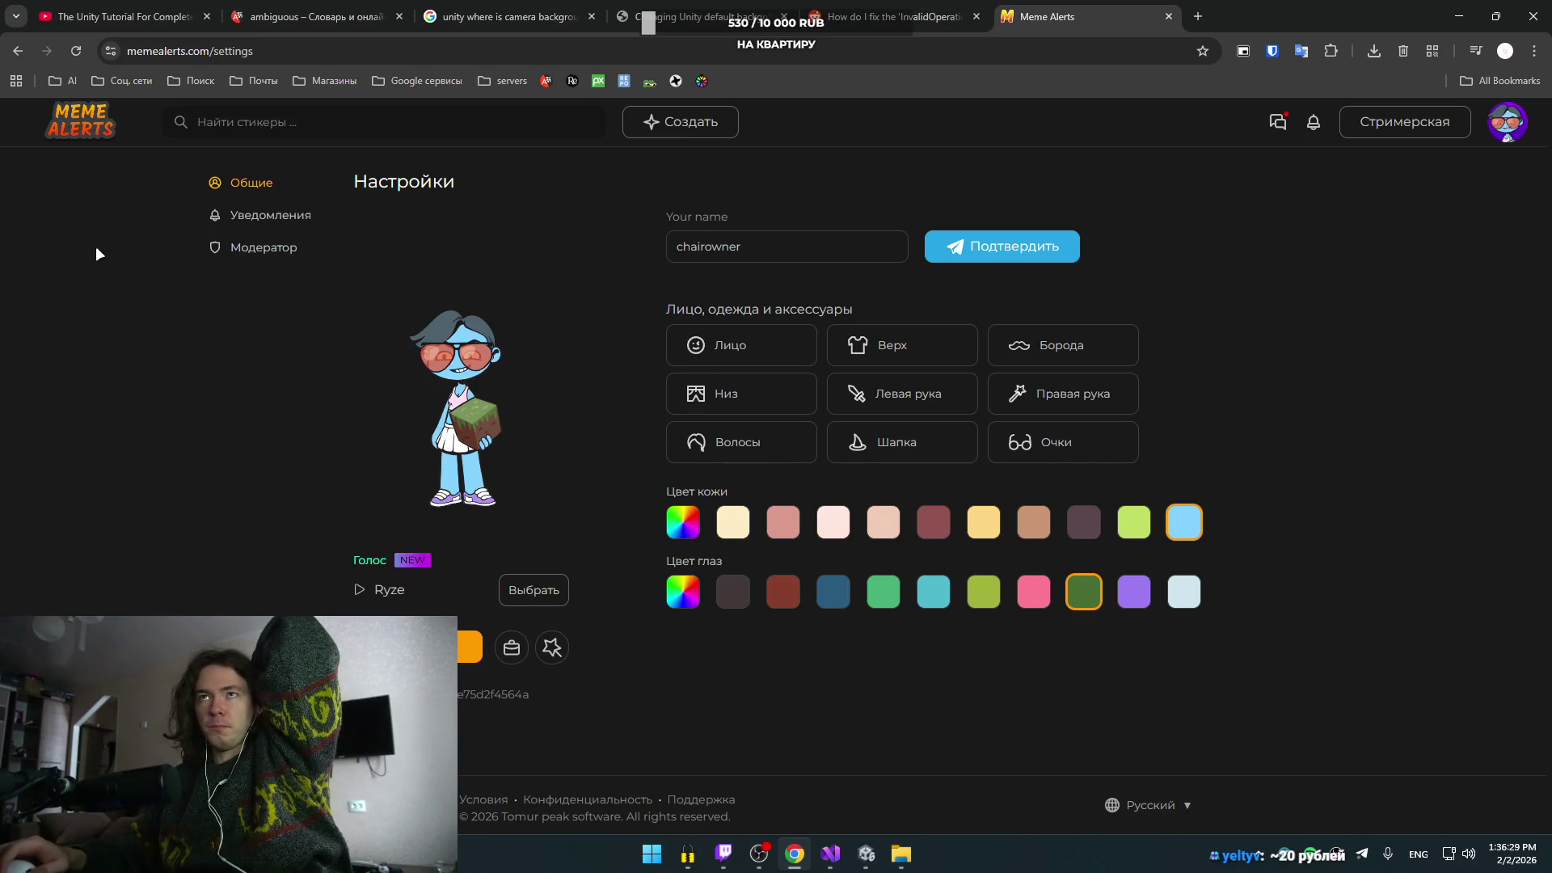
{"action": "left_click", "coordinate": [1503, 134]}
{"action": "left_click", "coordinate": [1412, 139]}
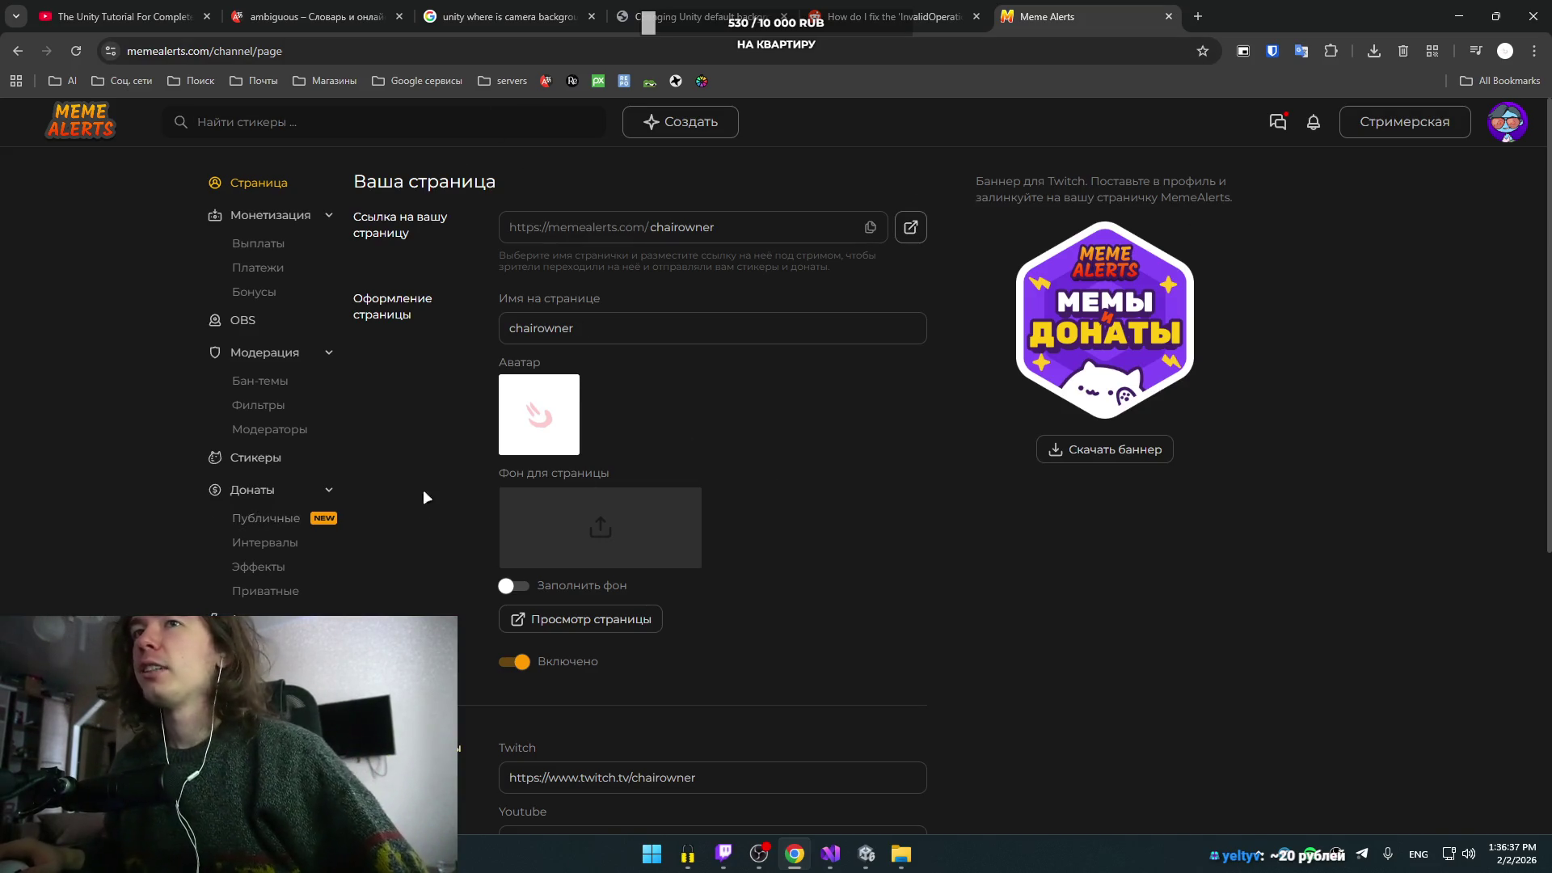
{"action": "scroll", "coordinate": [720, 530], "scroll_direction": "down", "scroll_amount": 4}
{"action": "scroll", "coordinate": [717, 527], "scroll_direction": "up", "scroll_amount": 4}
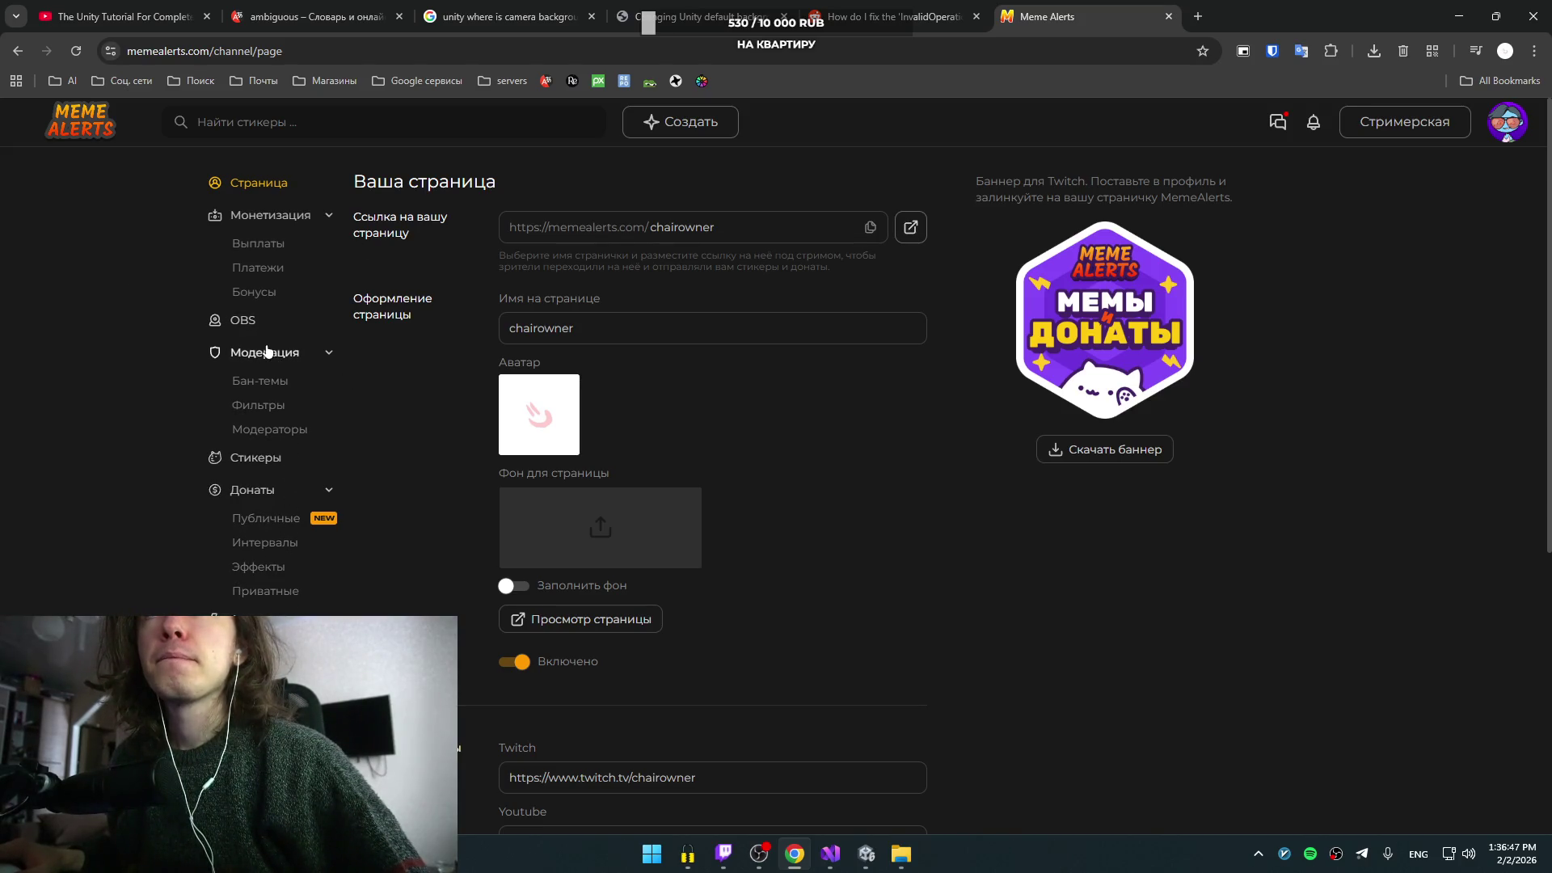
{"action": "left_click", "coordinate": [266, 521]}
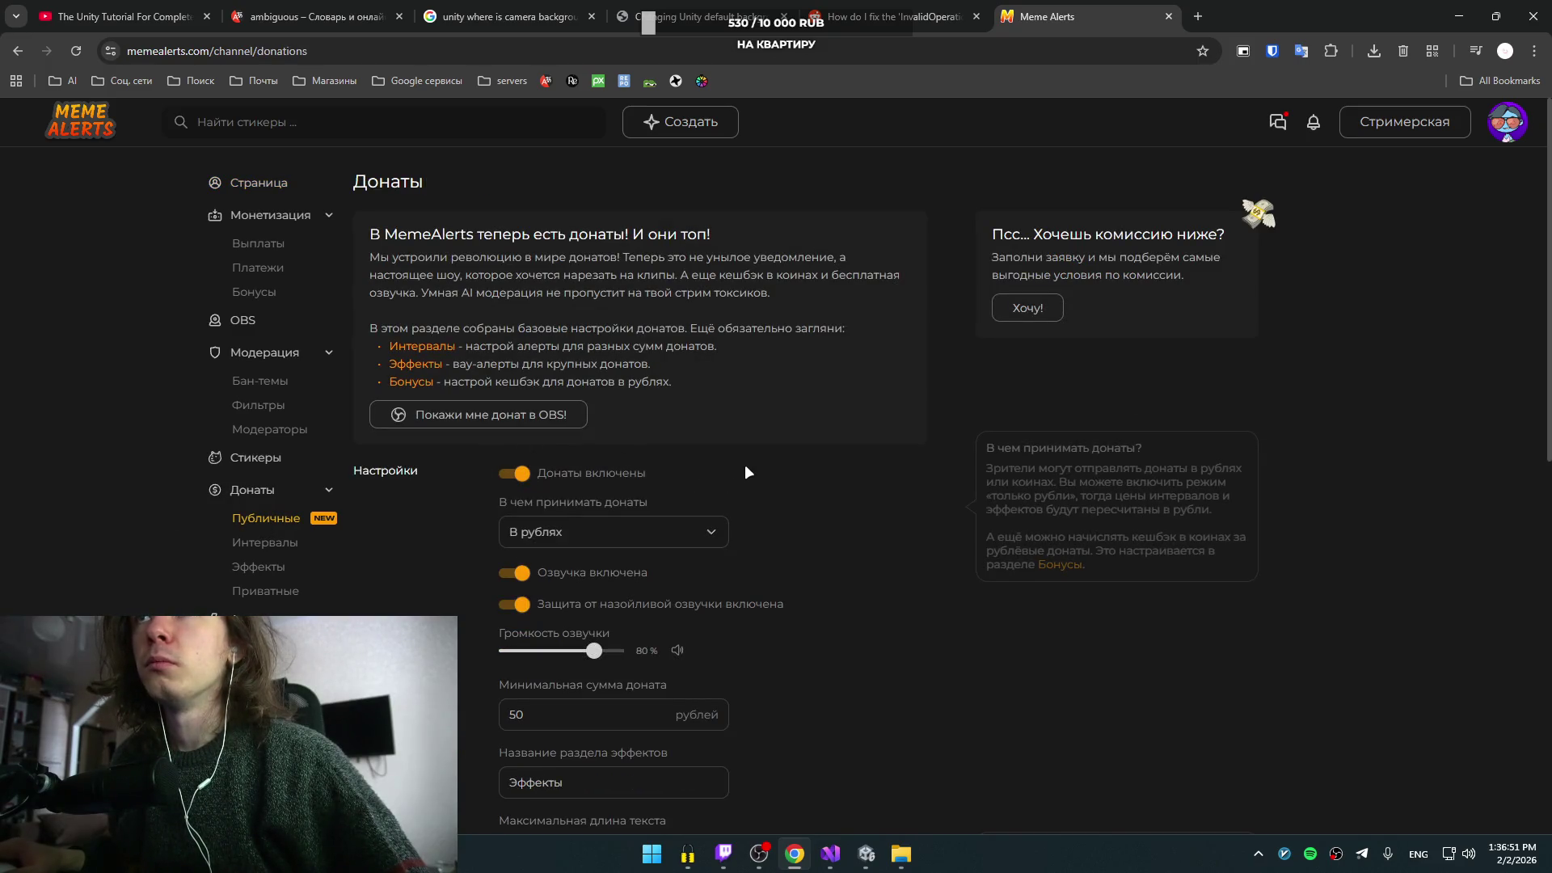
- Change the minimum donation amount from 50 to 20 rubles
{"action": "scroll", "coordinate": [749, 465], "scroll_direction": "down", "scroll_amount": 3}
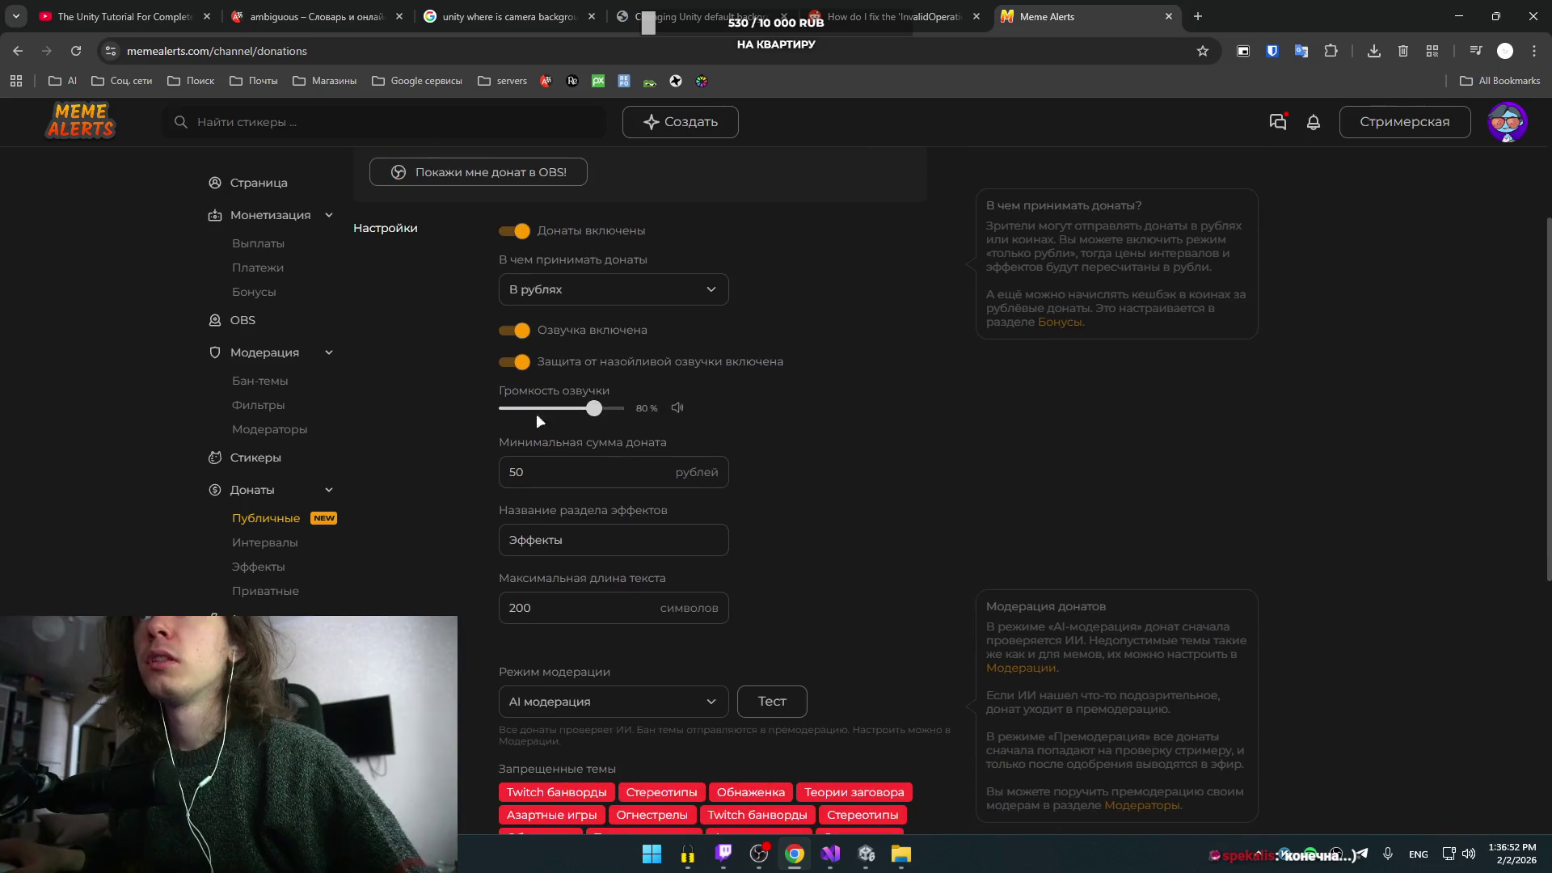
{"action": "double_click", "coordinate": [590, 474]}
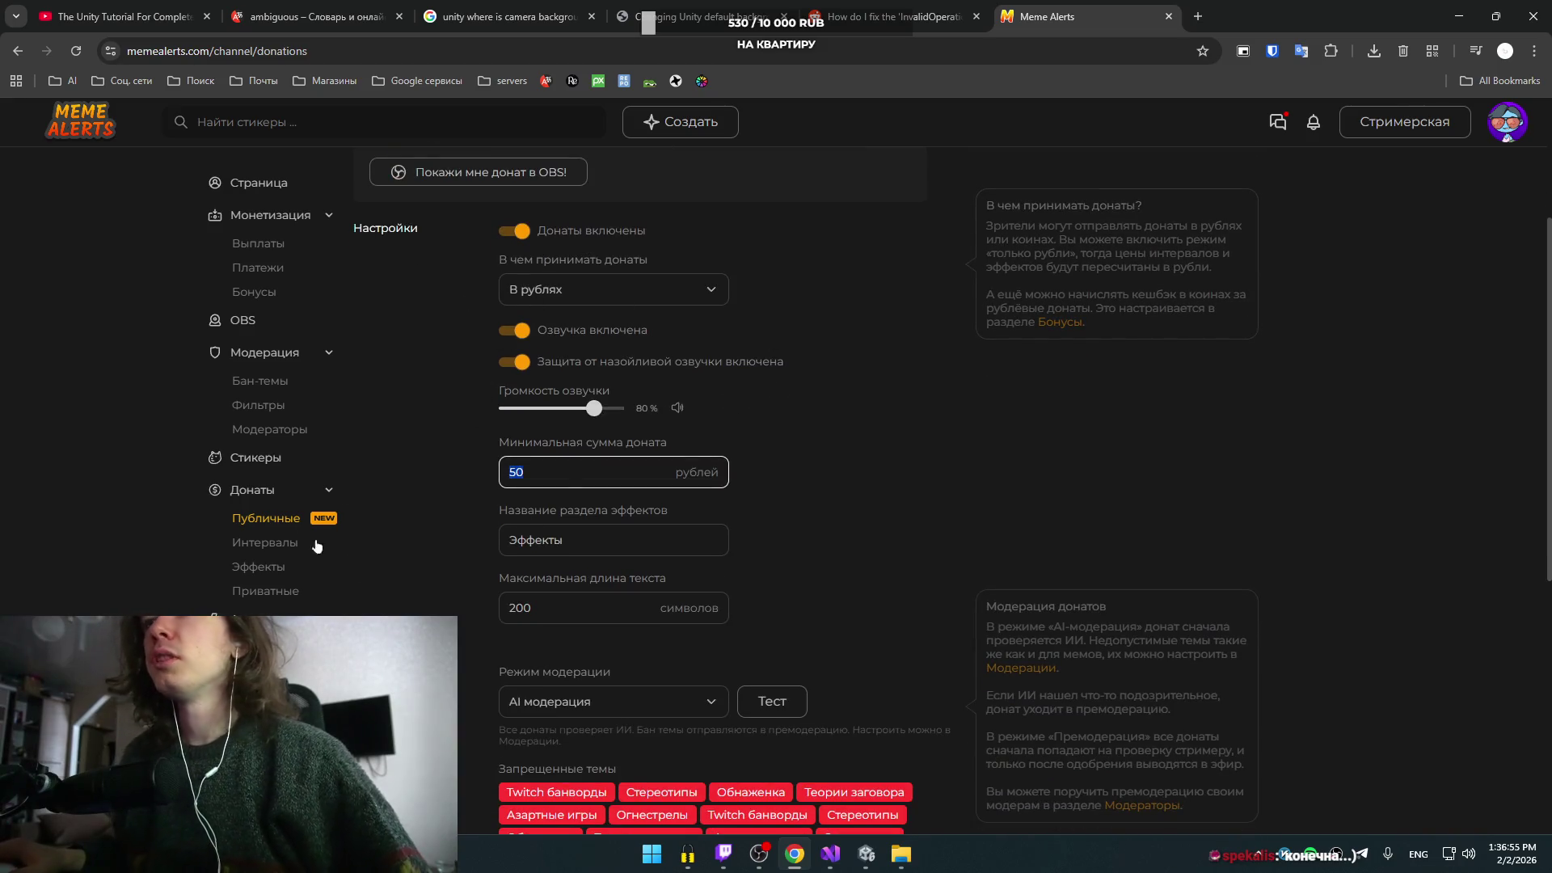
{"action": "scroll", "coordinate": [744, 565], "scroll_direction": "down", "scroll_amount": 2}
{"action": "scroll", "coordinate": [816, 518], "scroll_direction": "up", "scroll_amount": 4}
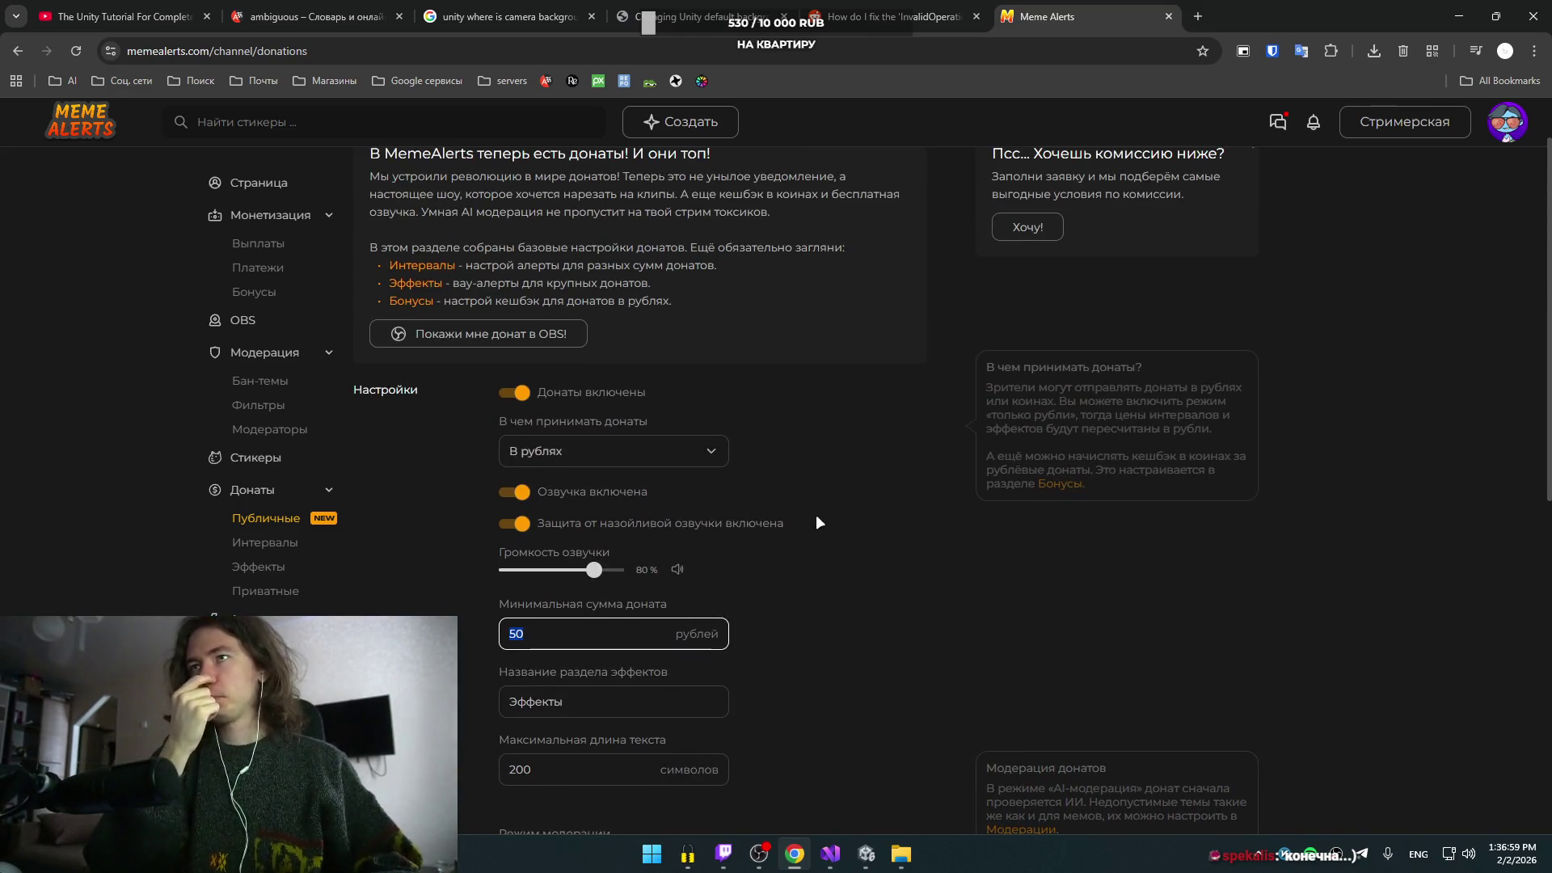
{"action": "scroll", "coordinate": [630, 566], "scroll_direction": "down", "scroll_amount": 8}
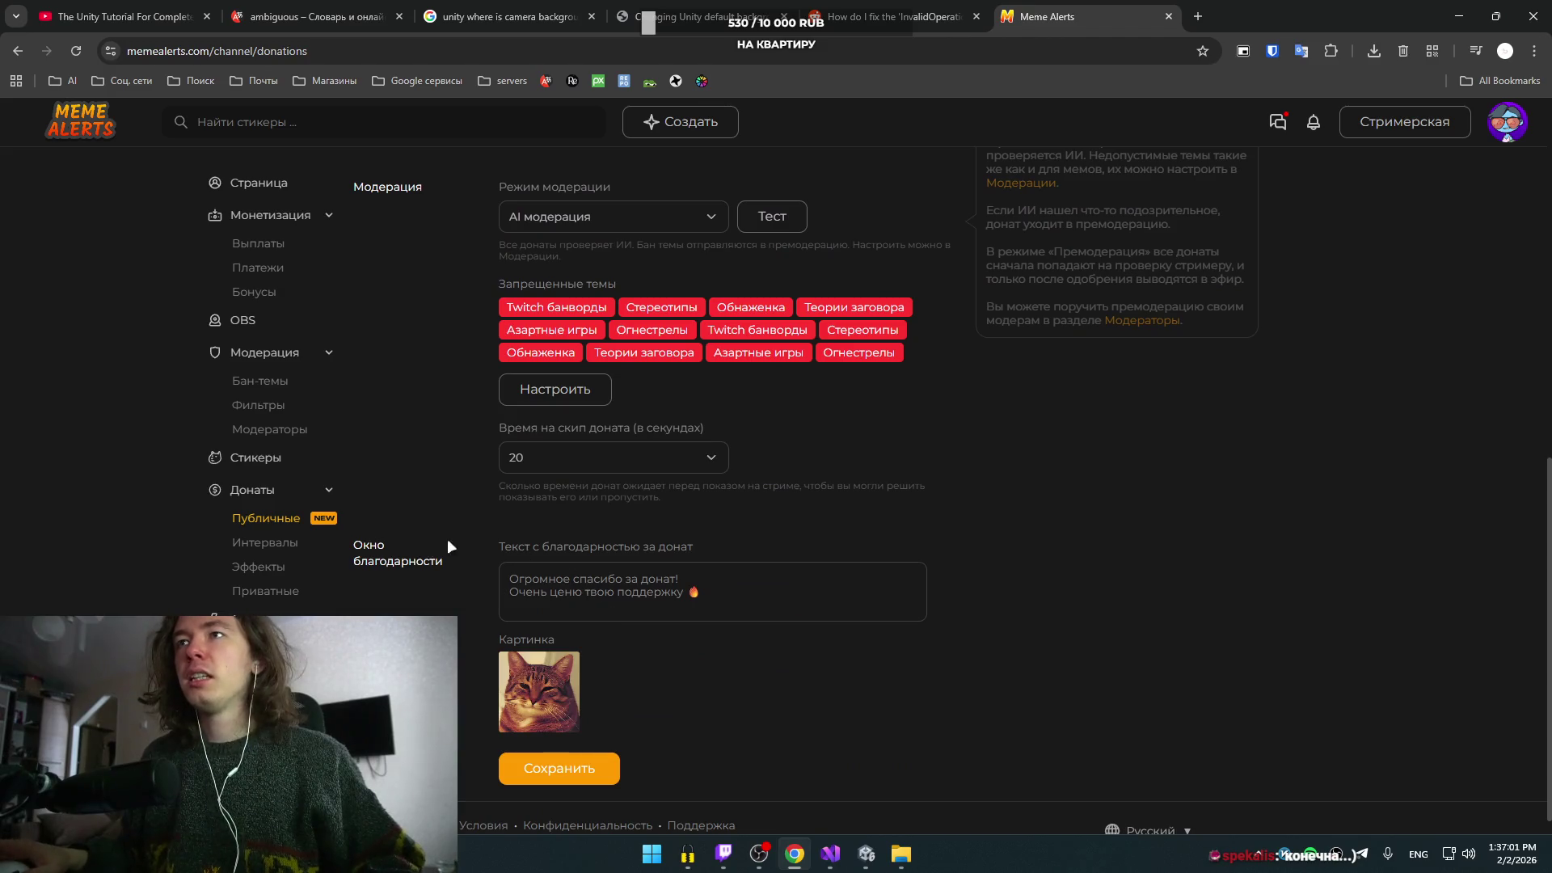
{"action": "scroll", "coordinate": [485, 513], "scroll_direction": "up", "scroll_amount": 4}
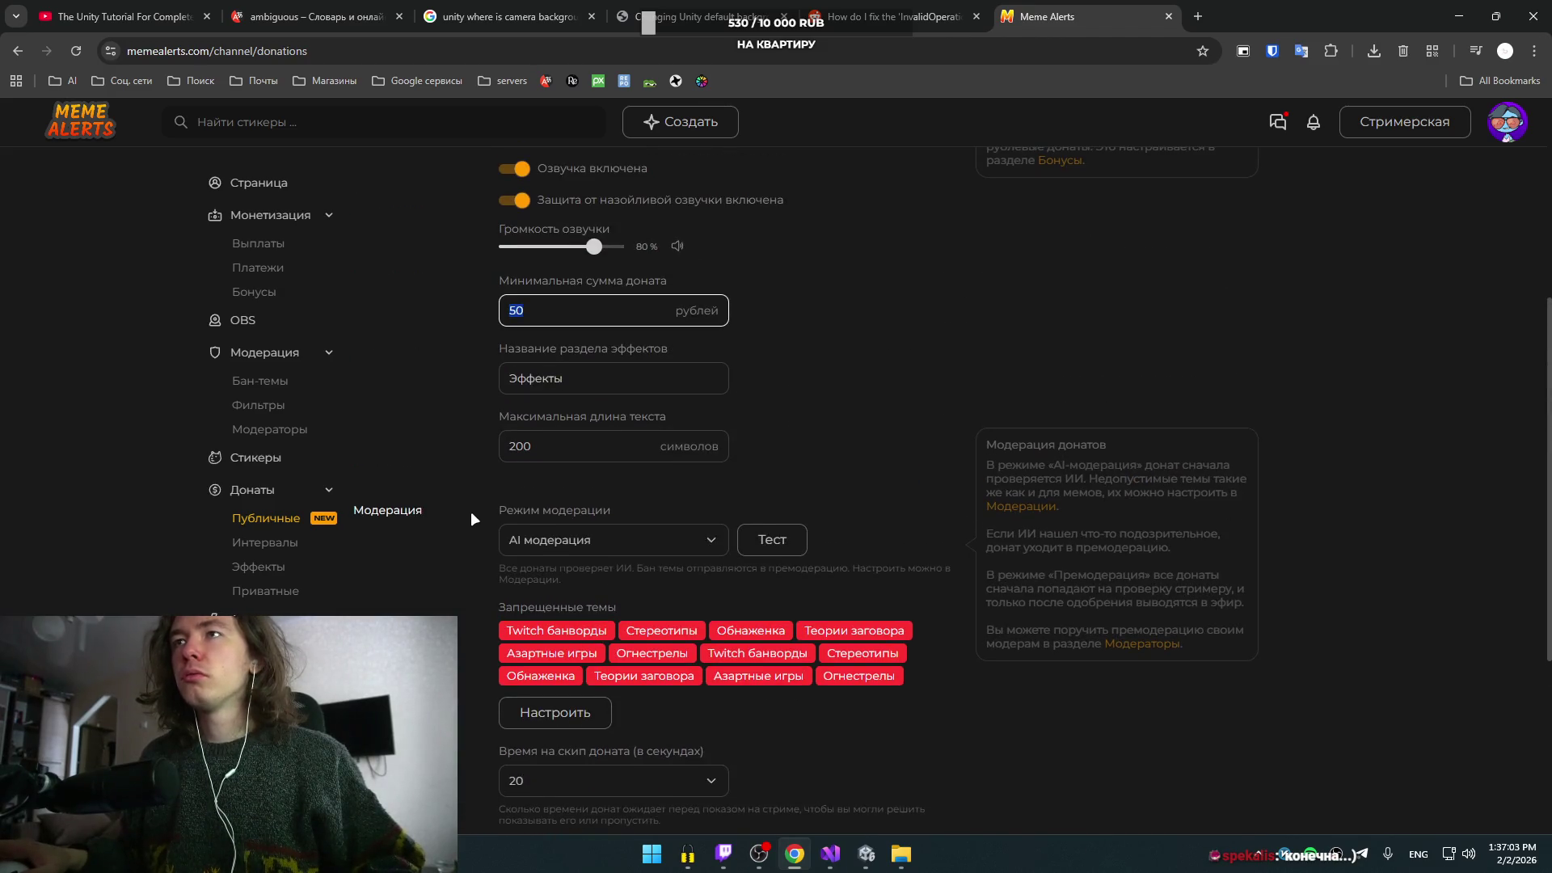
{"action": "scroll", "coordinate": [437, 523], "scroll_direction": "up", "scroll_amount": 5}
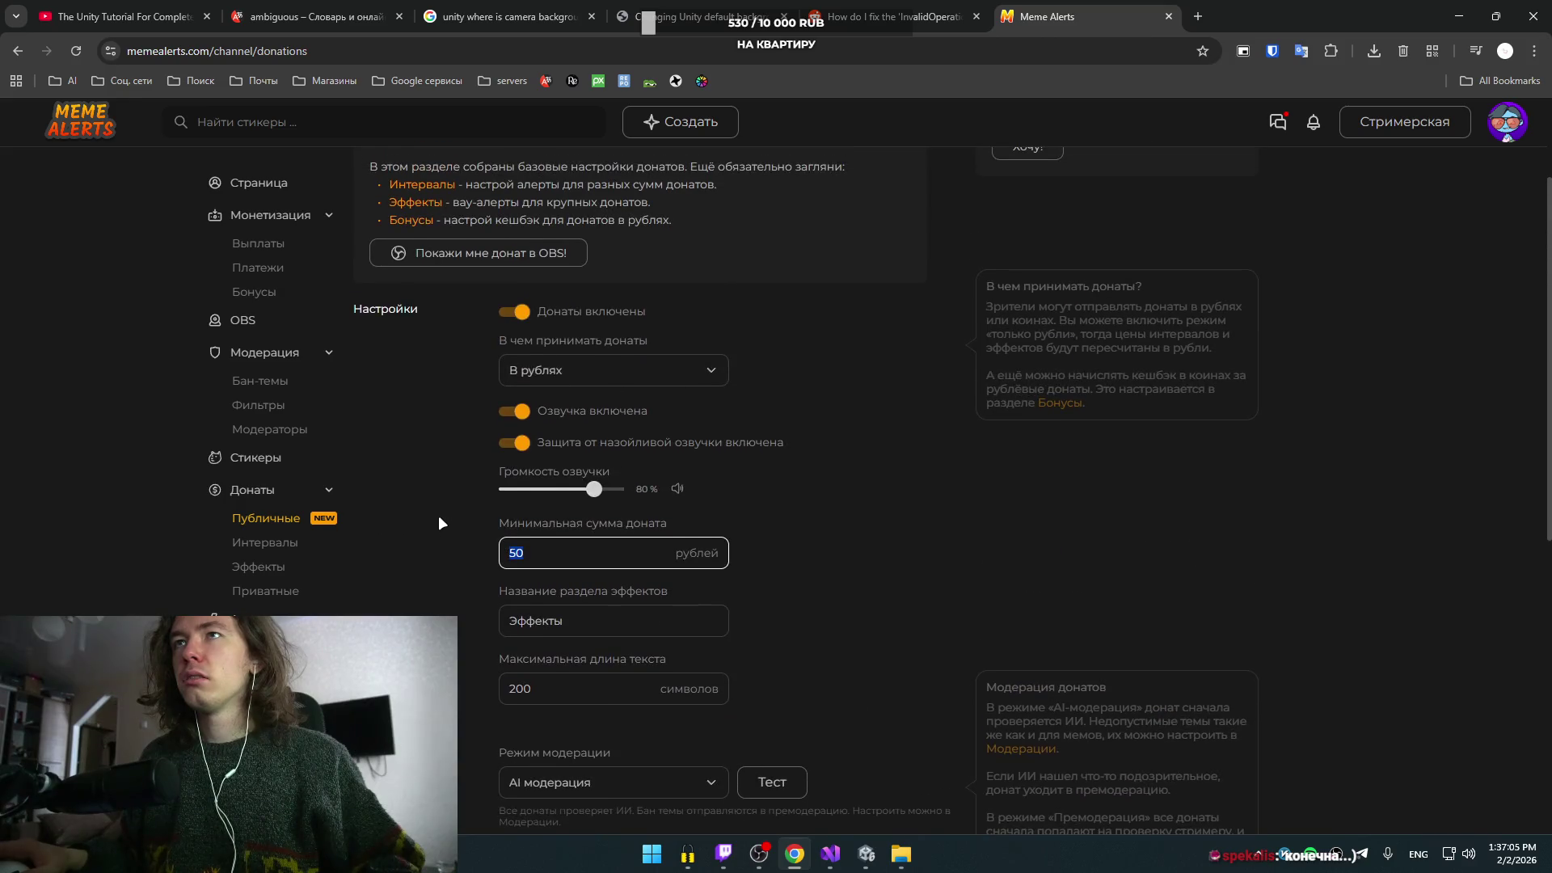
{"action": "scroll", "coordinate": [459, 514], "scroll_direction": "down", "scroll_amount": 5}
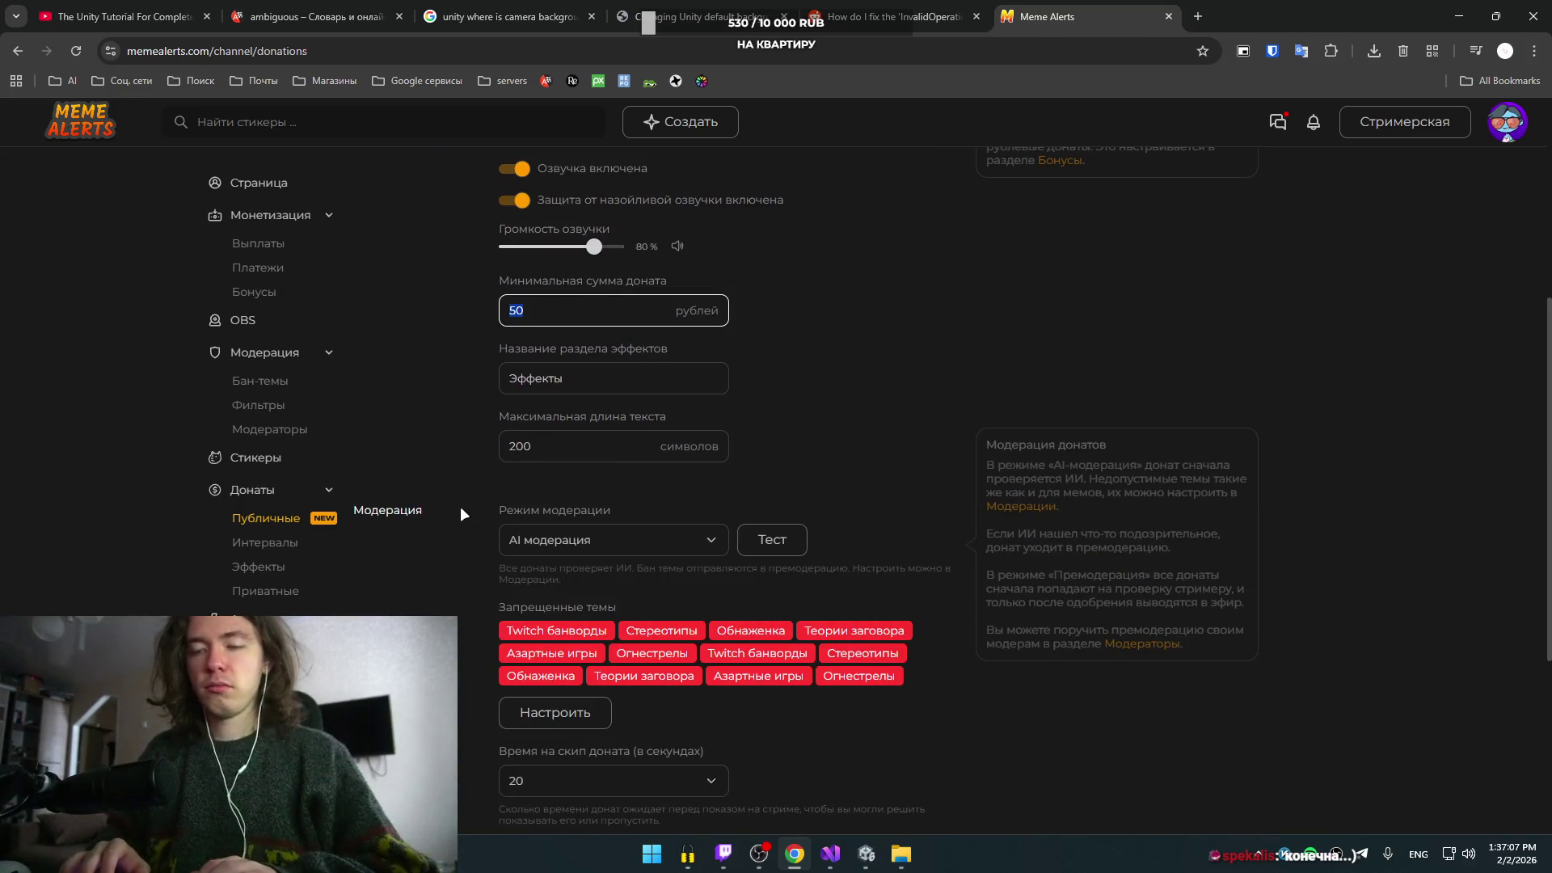
{"action": "type", "text": "20"}
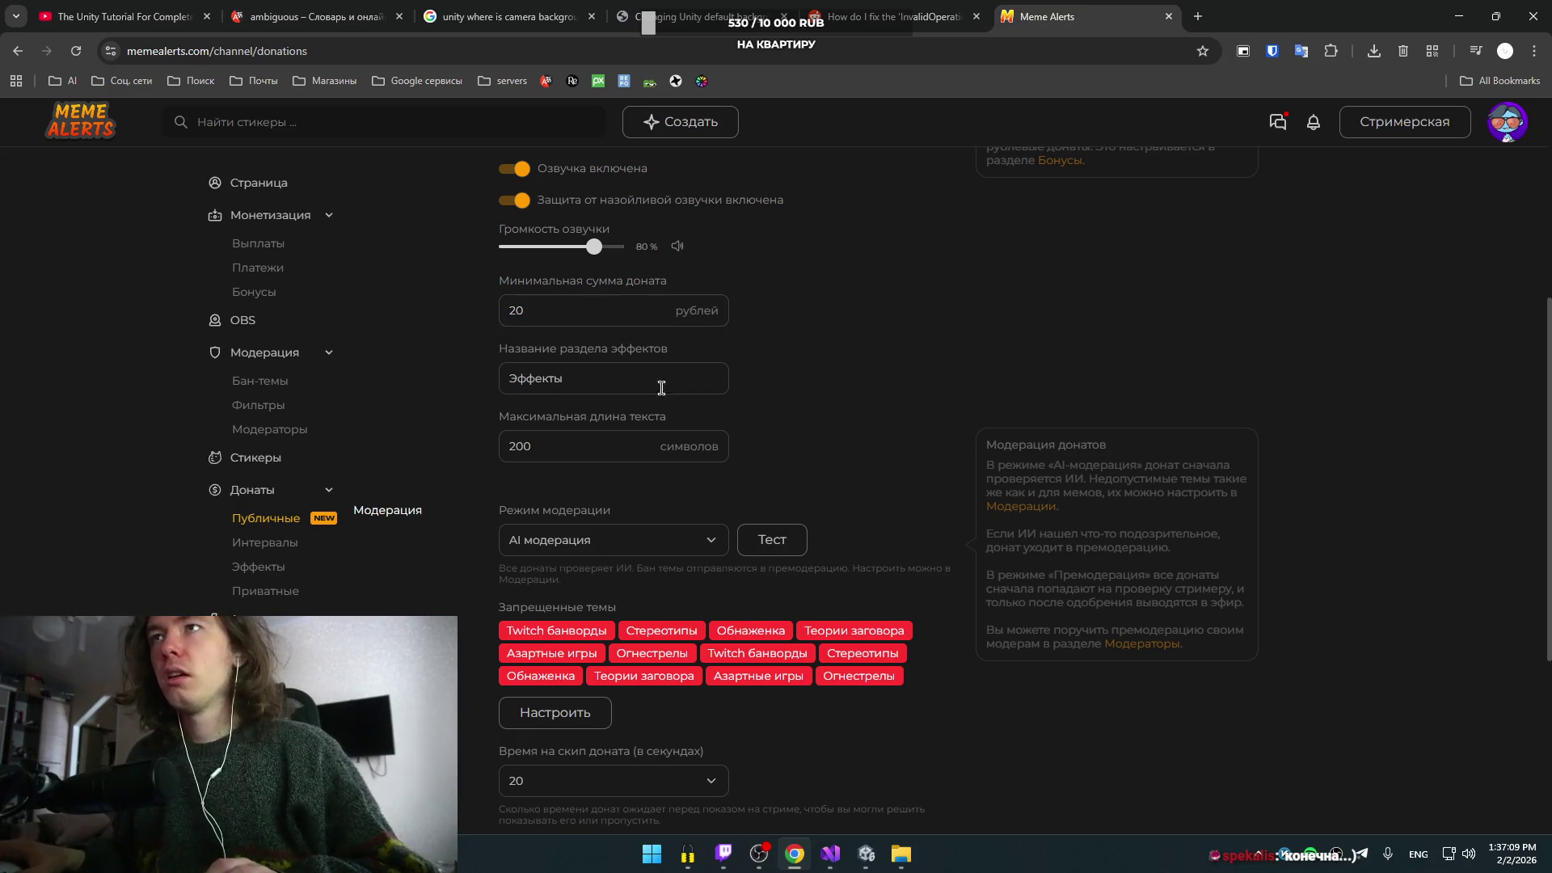
- Save the donation settings and move on to the Stickers page
{"action": "scroll", "coordinate": [678, 364], "scroll_direction": "down", "scroll_amount": 2}
{"action": "scroll", "coordinate": [464, 367], "scroll_direction": "up", "scroll_amount": 2}
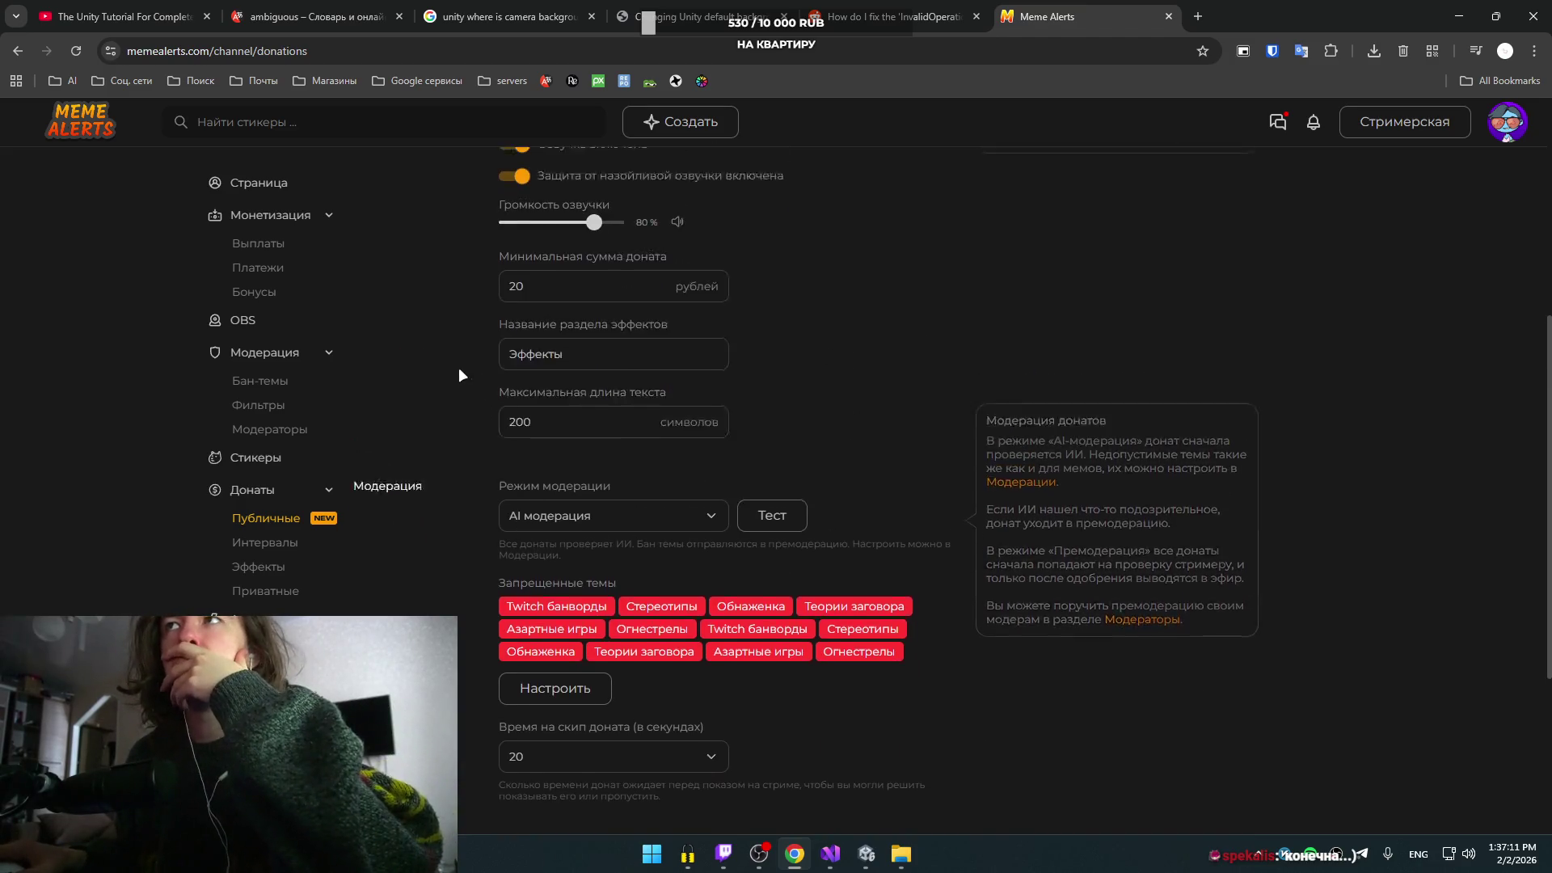
{"action": "scroll", "coordinate": [436, 444], "scroll_direction": "up", "scroll_amount": 3}
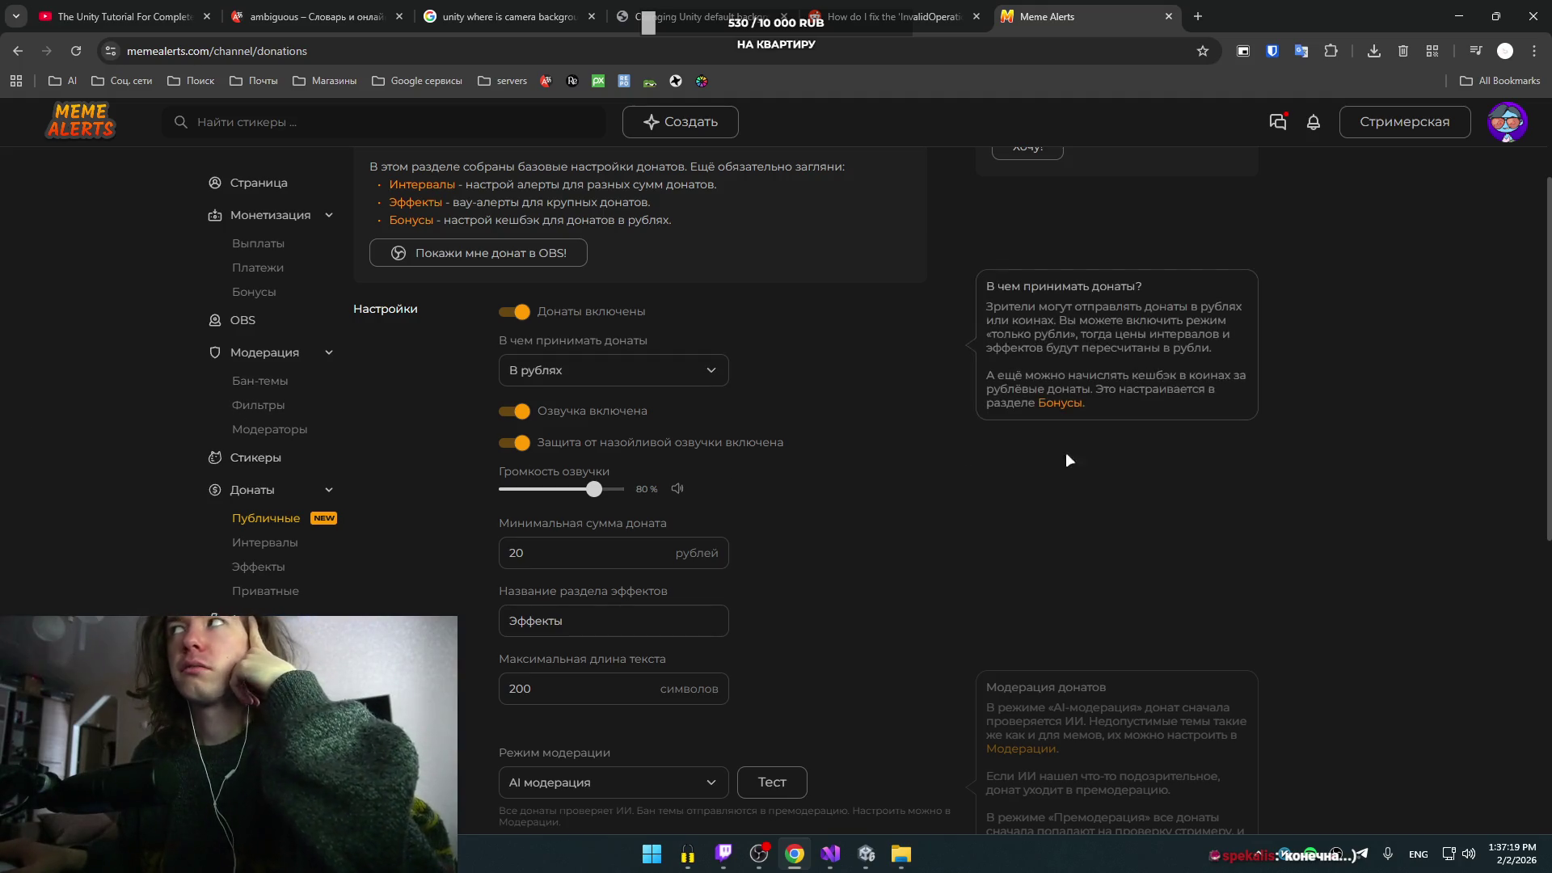
{"action": "scroll", "coordinate": [834, 527], "scroll_direction": "down", "scroll_amount": 7}
{"action": "left_click", "coordinate": [561, 750]}
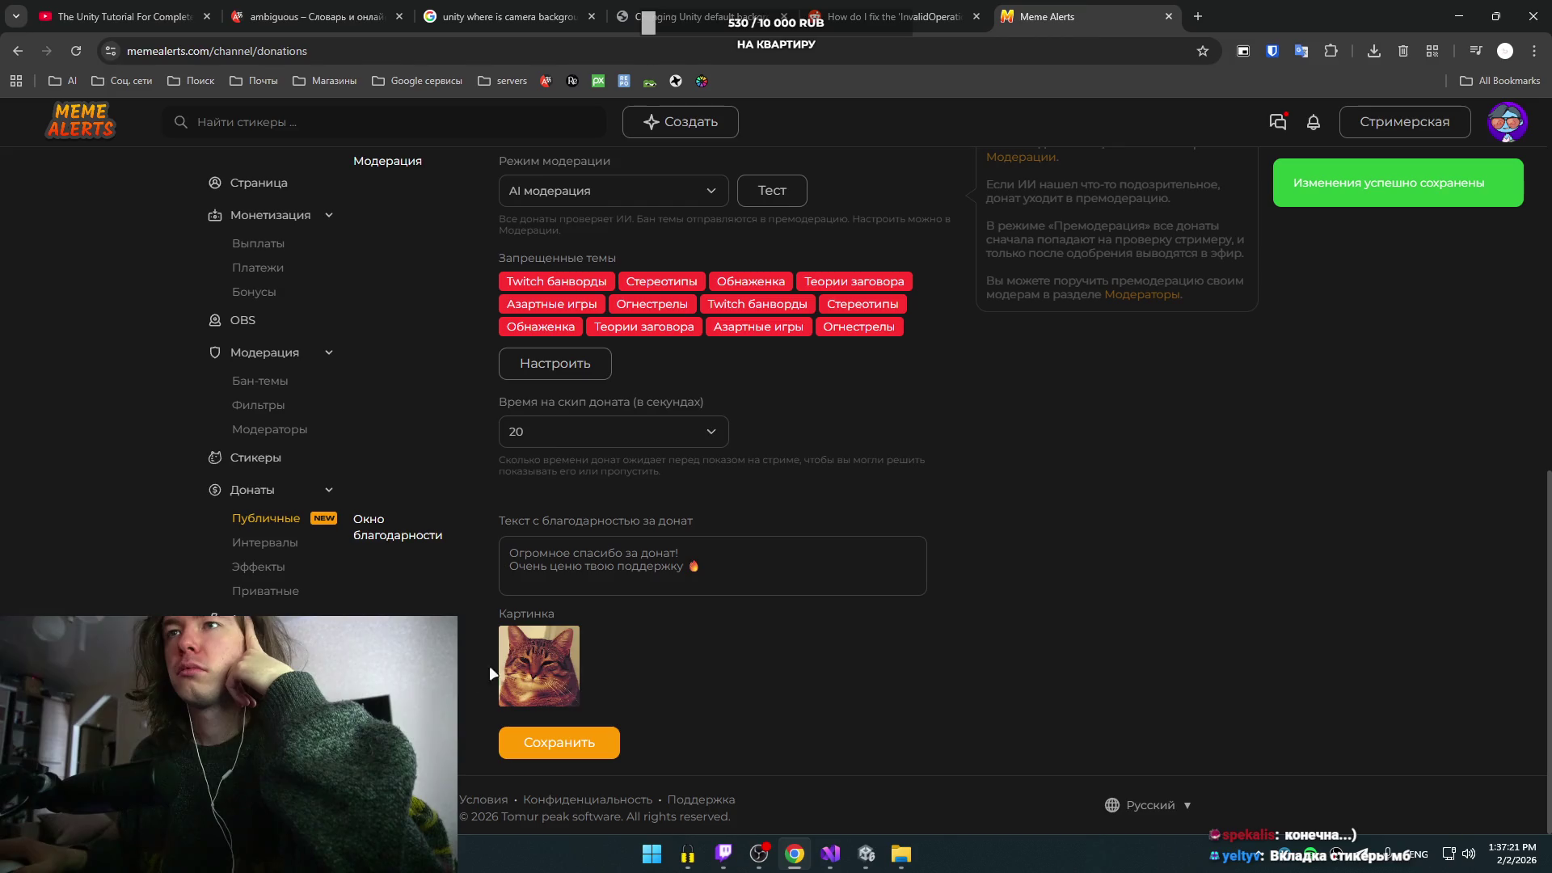
{"action": "scroll", "coordinate": [458, 638], "scroll_direction": "up", "scroll_amount": 8}
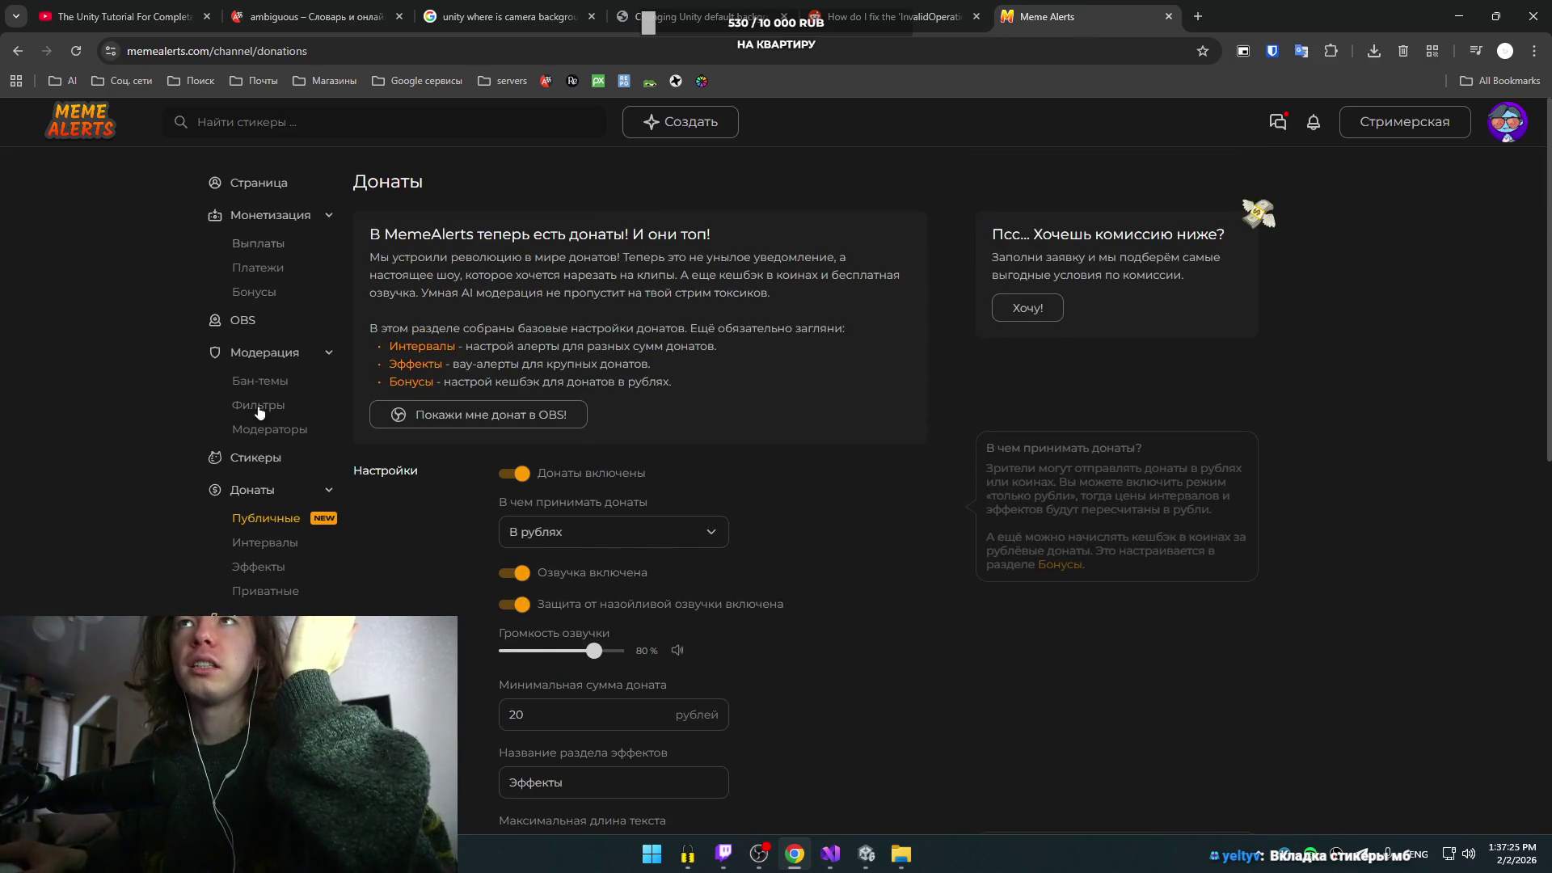
{"action": "left_click", "coordinate": [275, 456]}
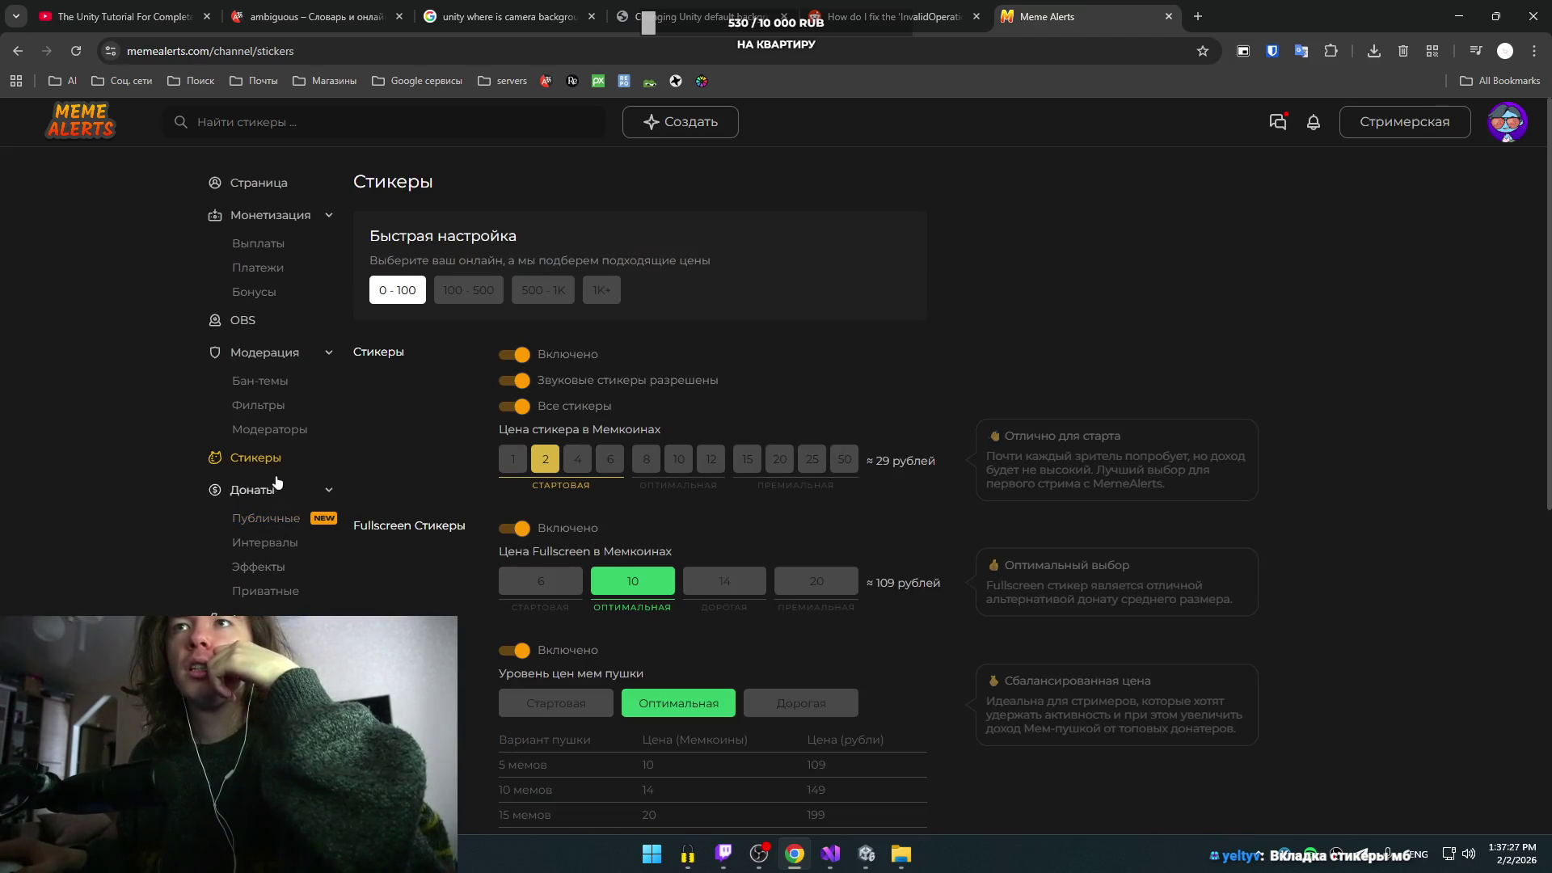
- Review the sticker settings and the list of donation effects
{"action": "scroll", "coordinate": [401, 364], "scroll_direction": "down", "scroll_amount": 5}
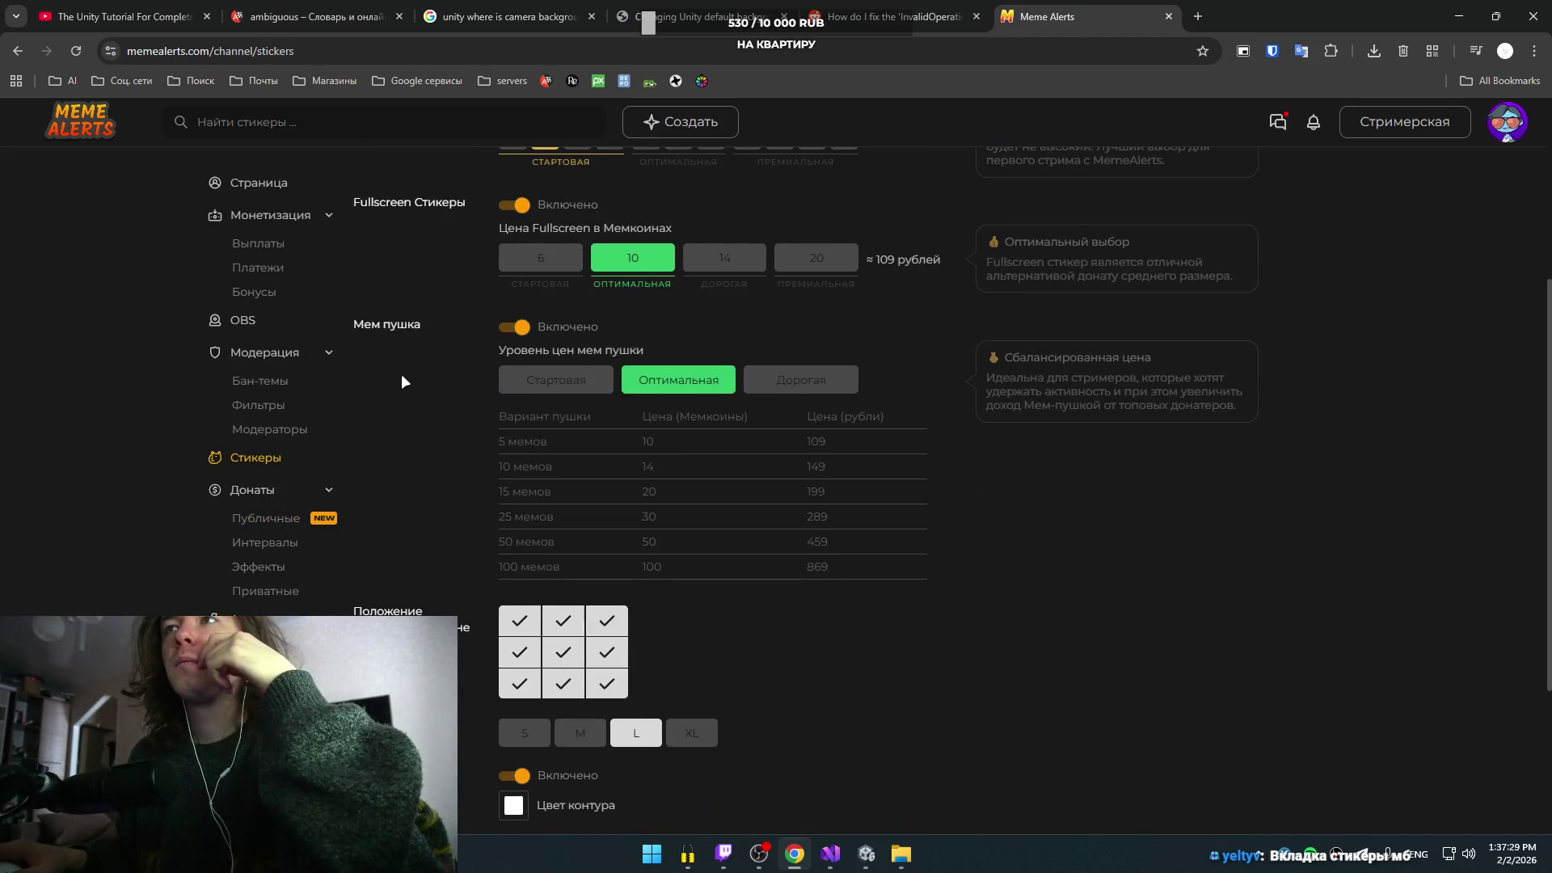
{"action": "scroll", "coordinate": [400, 377], "scroll_direction": "down", "scroll_amount": 2}
{"action": "scroll", "coordinate": [400, 377], "scroll_direction": "up", "scroll_amount": 7}
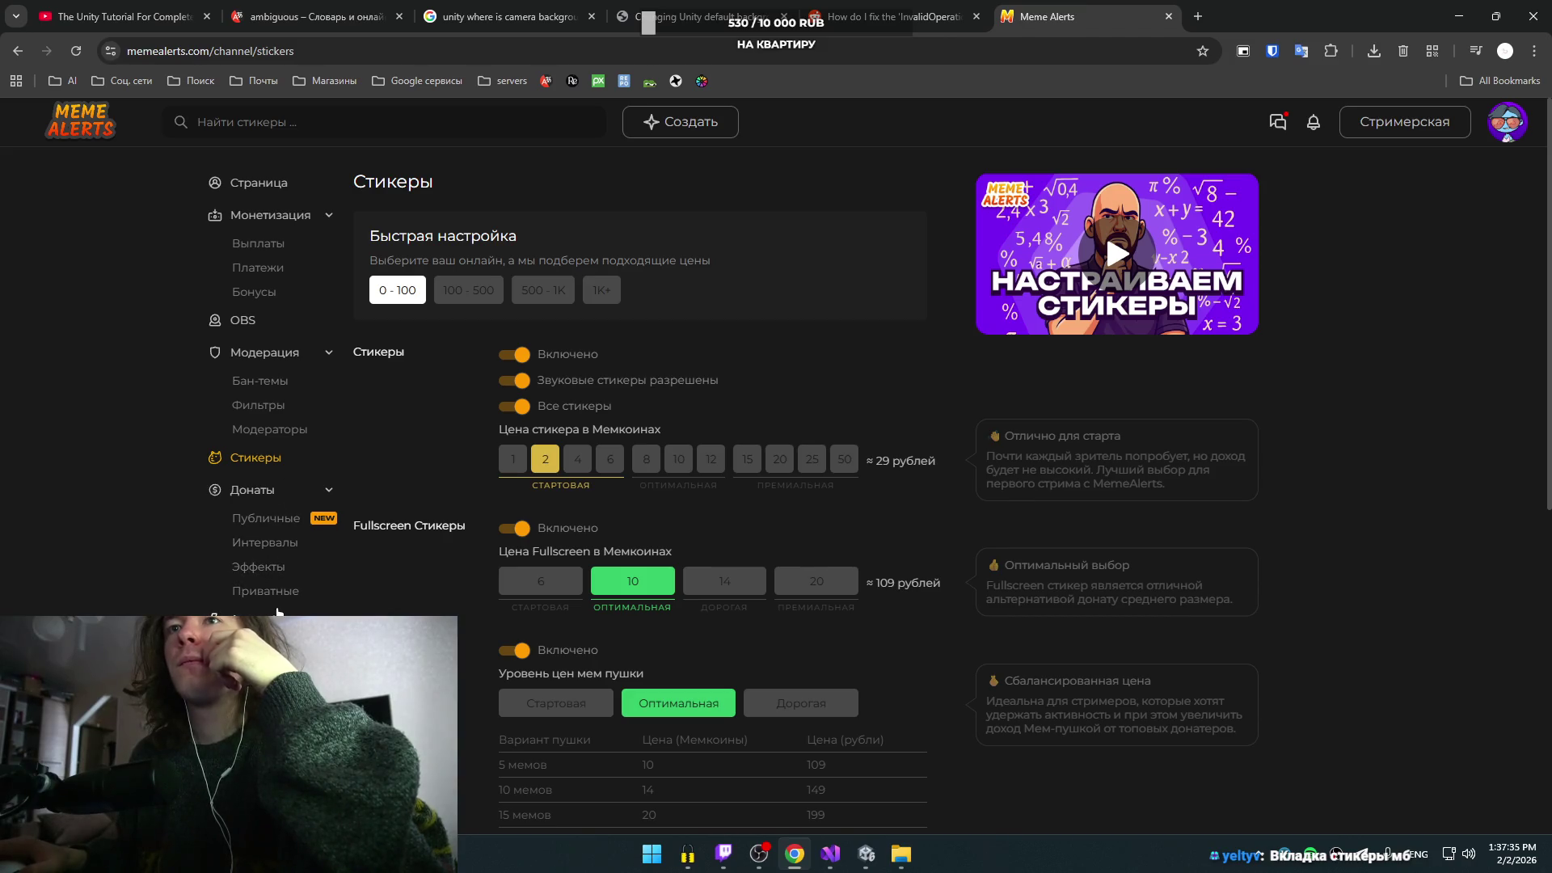
{"action": "left_click", "coordinate": [263, 567]}
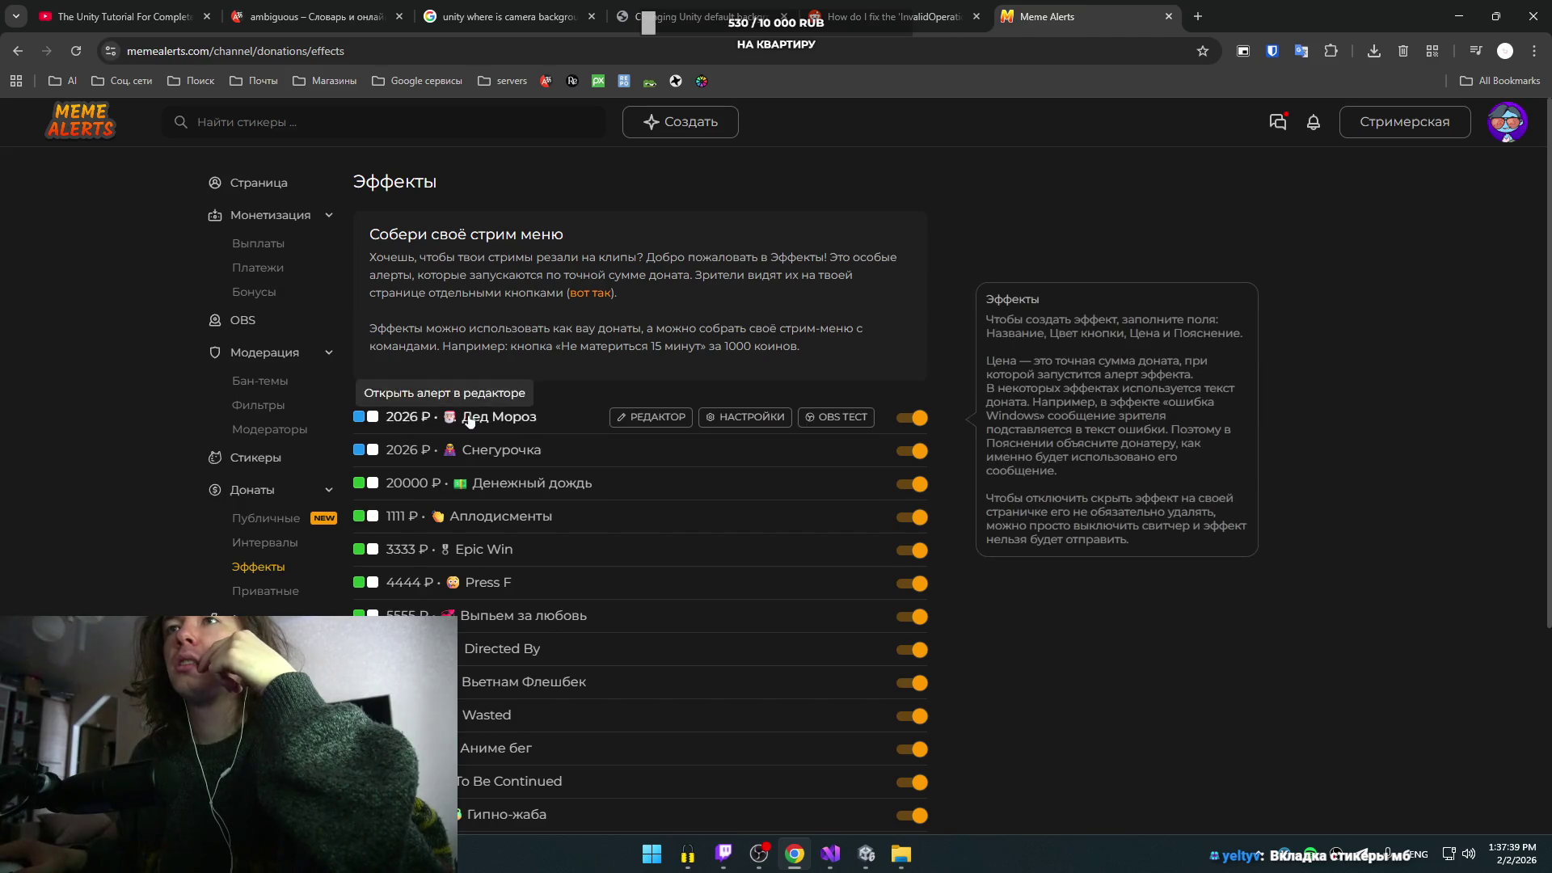
{"action": "scroll", "coordinate": [459, 472], "scroll_direction": "down", "scroll_amount": 2}
{"action": "scroll", "coordinate": [464, 468], "scroll_direction": "down", "scroll_amount": 2}
{"action": "scroll", "coordinate": [459, 468], "scroll_direction": "up", "scroll_amount": 4}
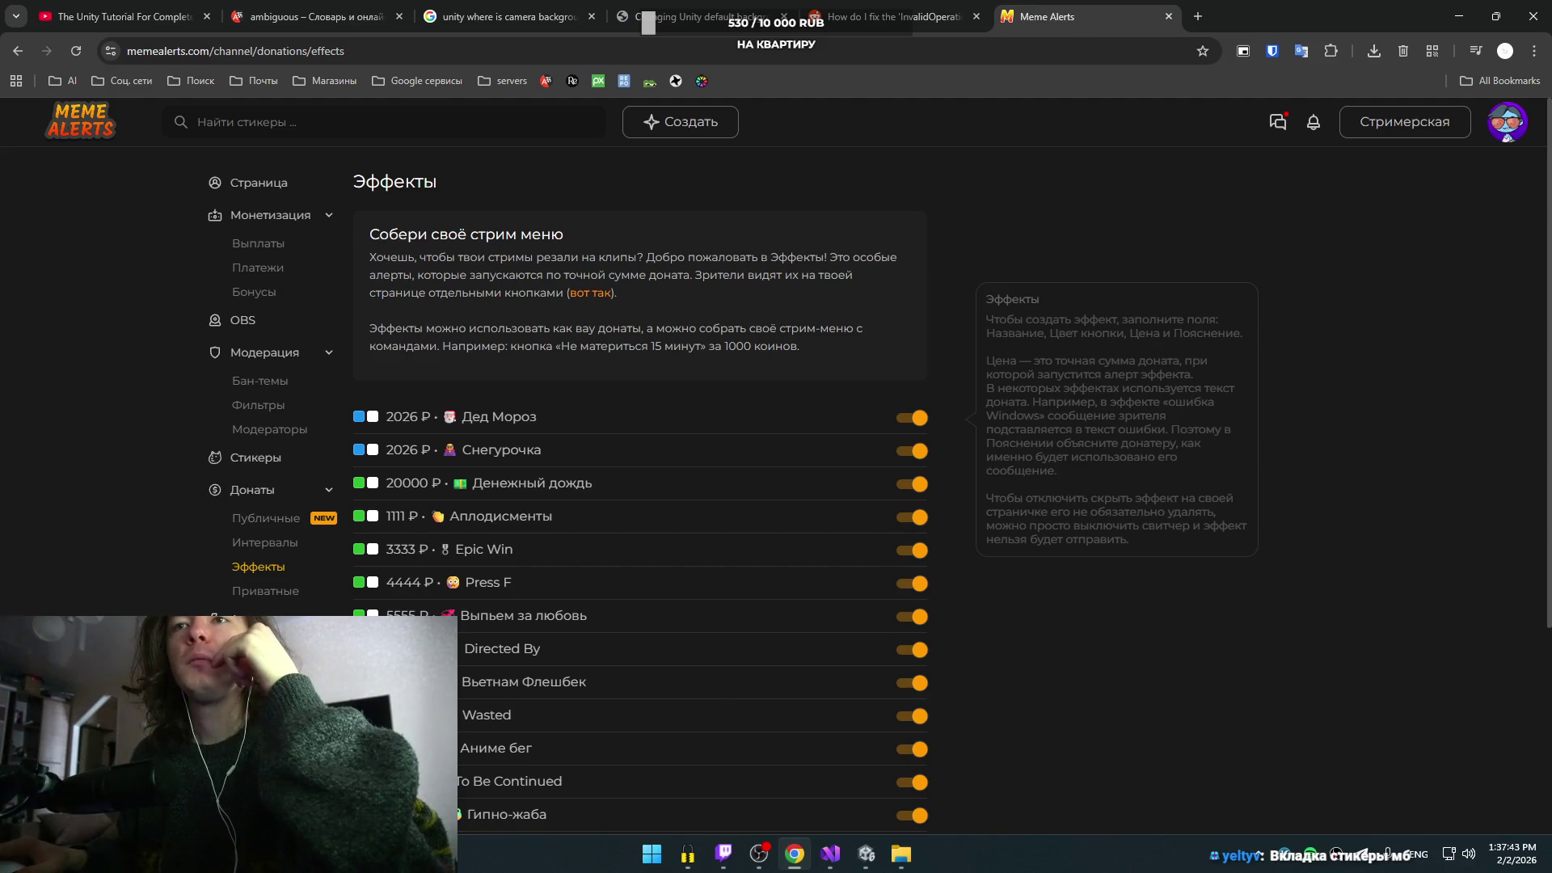
- Review the alerts and page settings, then go to the general account settings
{"action": "left_click", "coordinate": [259, 650]}
{"action": "left_click", "coordinate": [250, 619]}
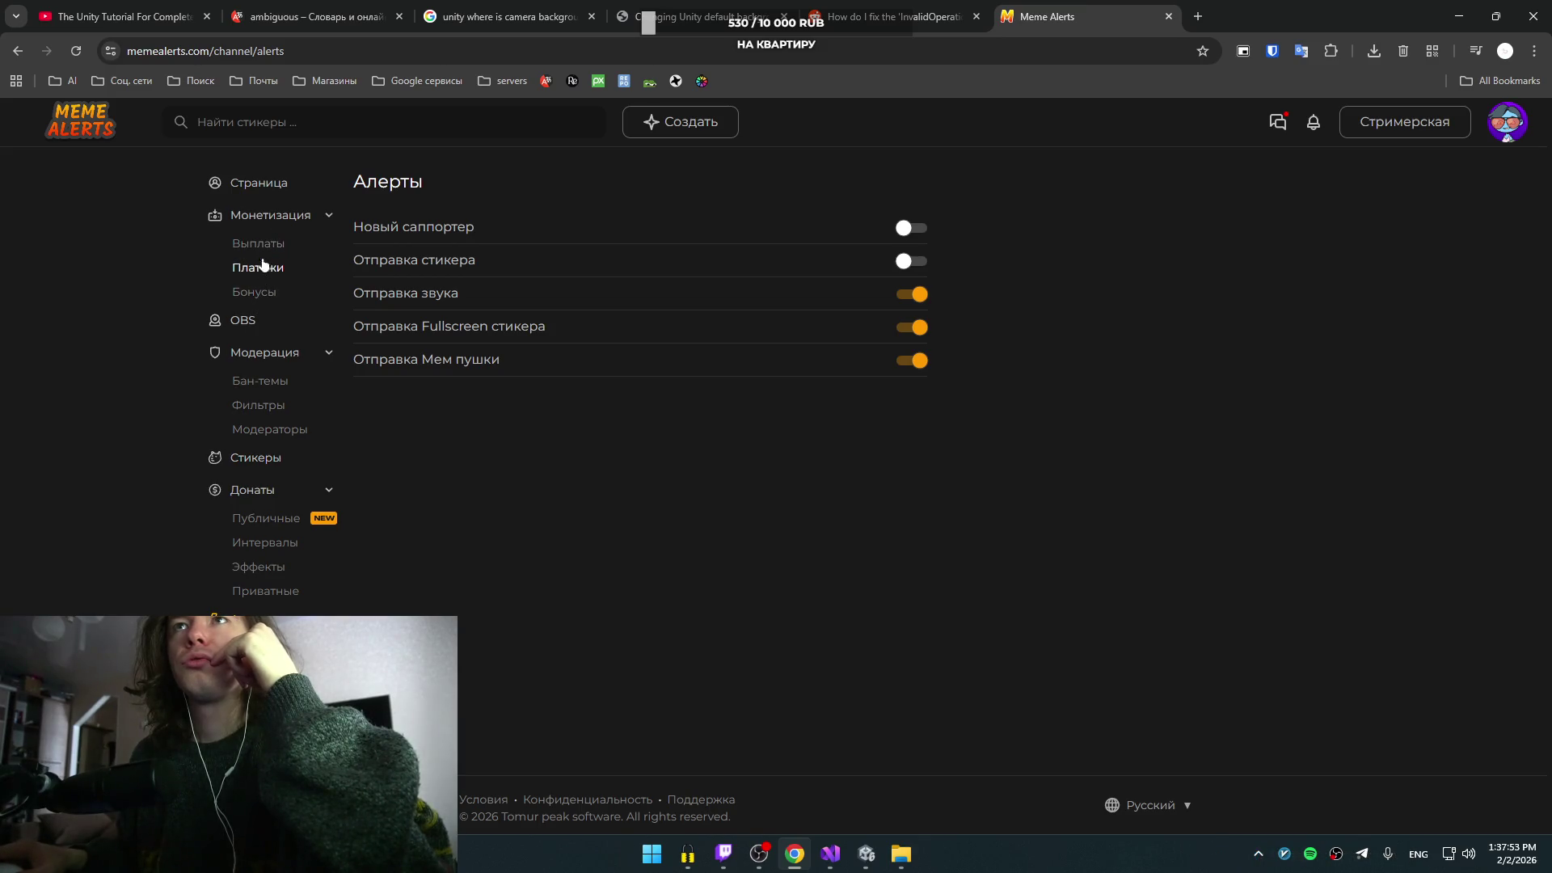
{"action": "left_click", "coordinate": [260, 181]}
{"action": "scroll", "coordinate": [415, 532], "scroll_direction": "down", "scroll_amount": 4}
{"action": "scroll", "coordinate": [411, 525], "scroll_direction": "up", "scroll_amount": 4}
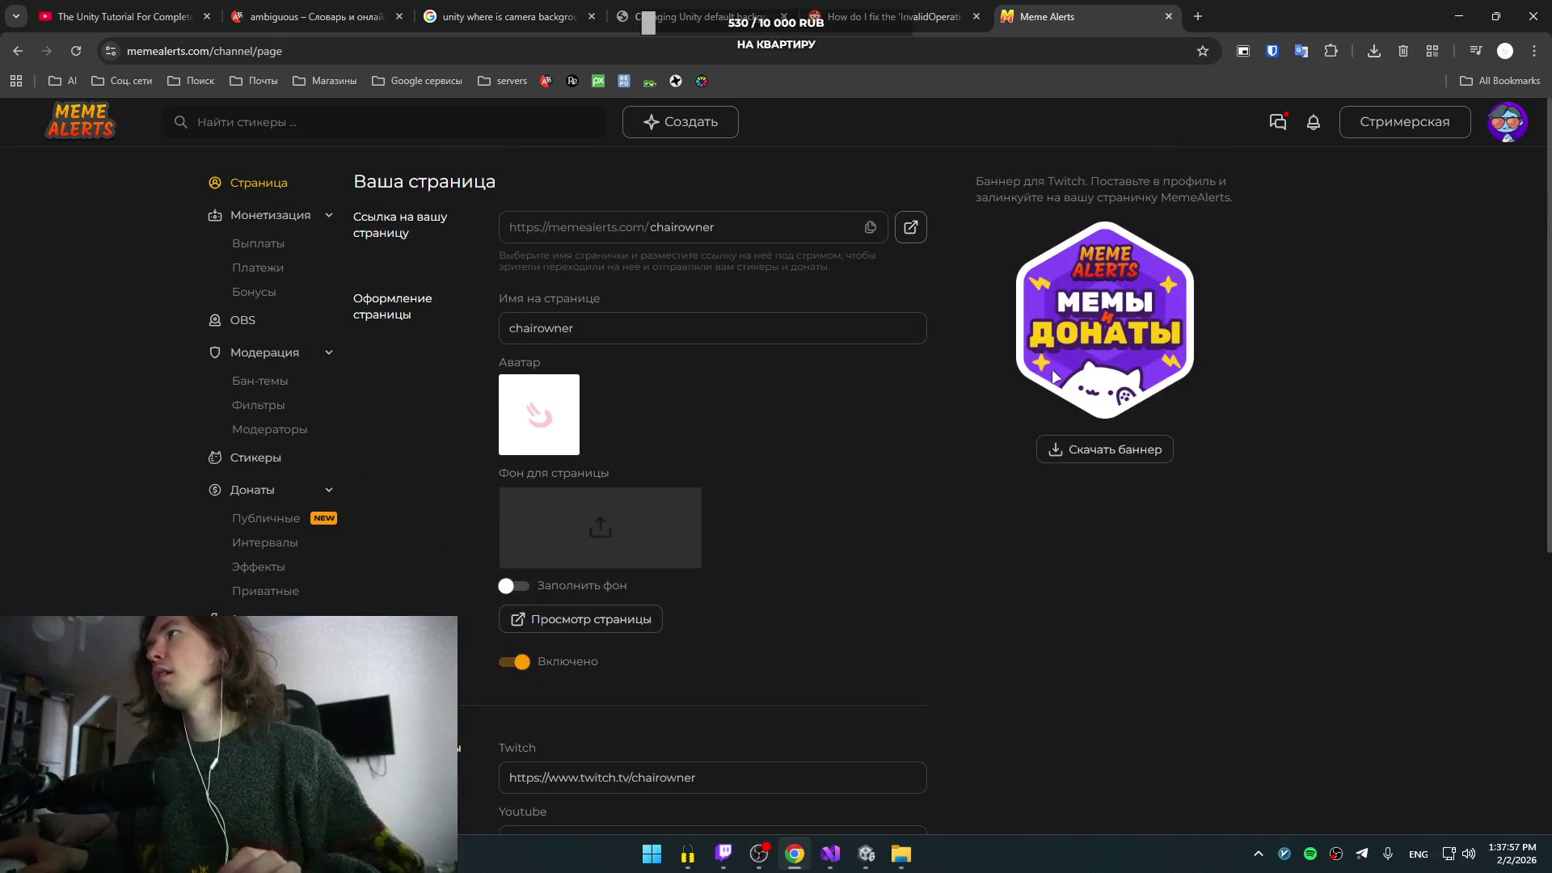
{"action": "left_click", "coordinate": [1507, 121]}
{"action": "left_click", "coordinate": [1445, 315]}
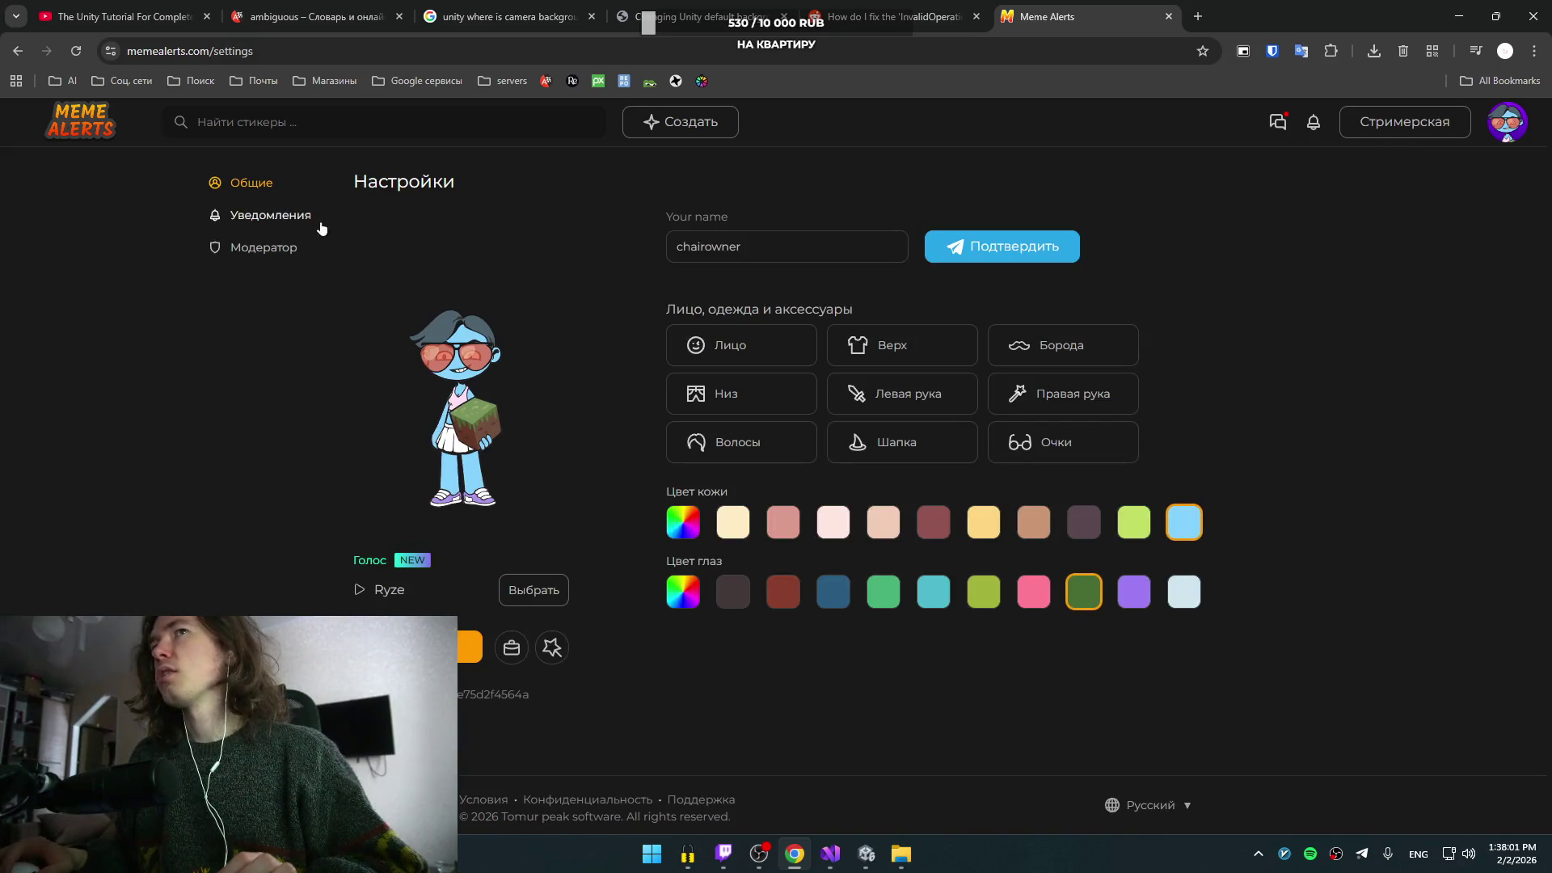
- Dress the avatar in the red shorts after trying tops and tan pants
{"action": "left_click", "coordinate": [1501, 131]}
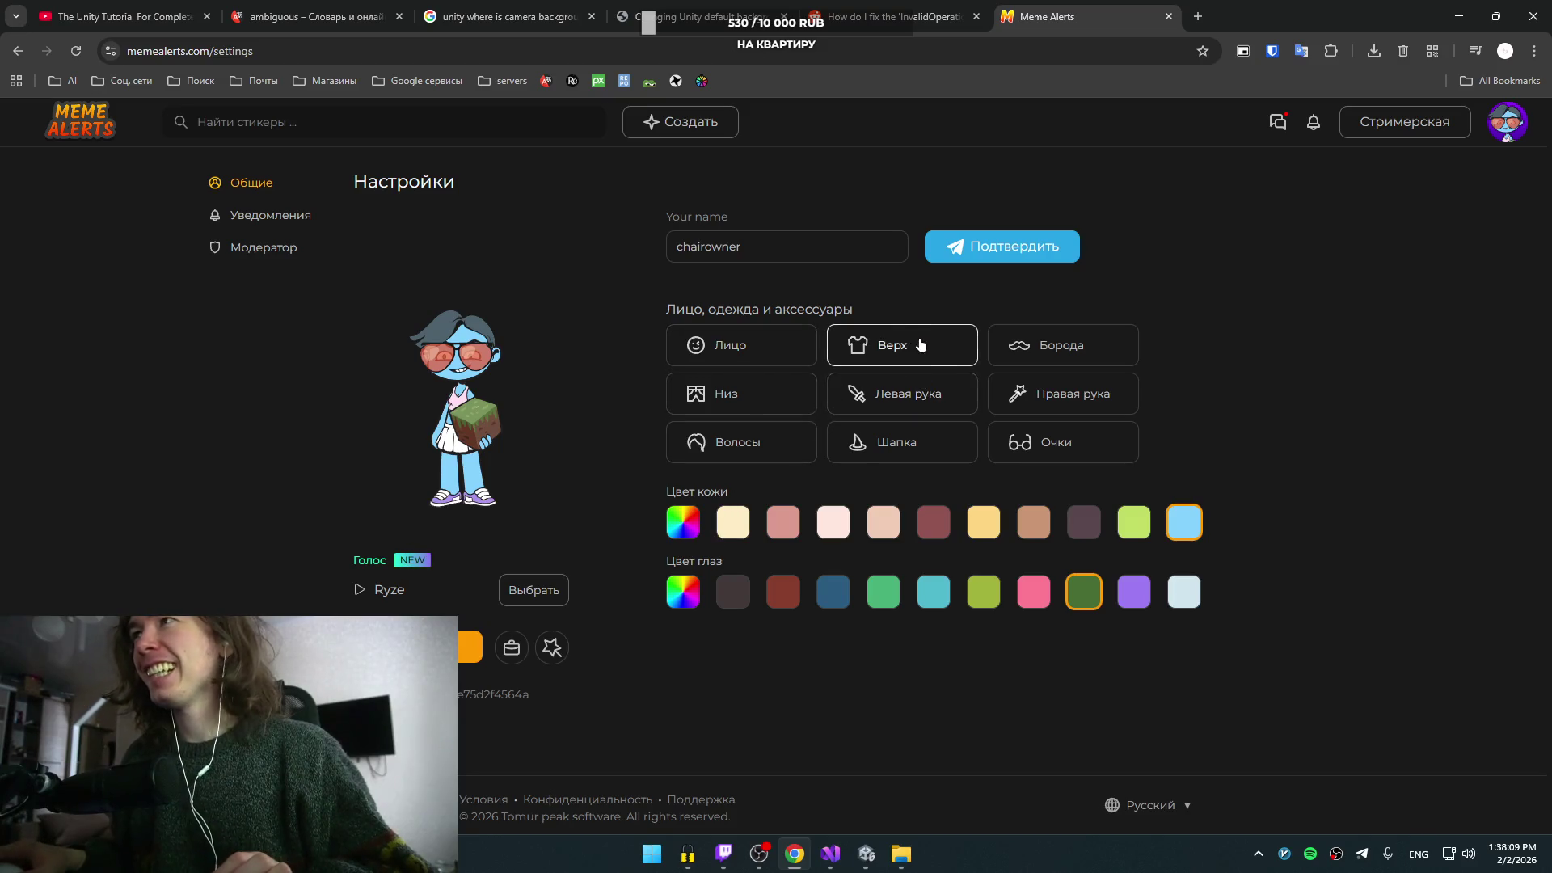
{"action": "left_click", "coordinate": [898, 357]}
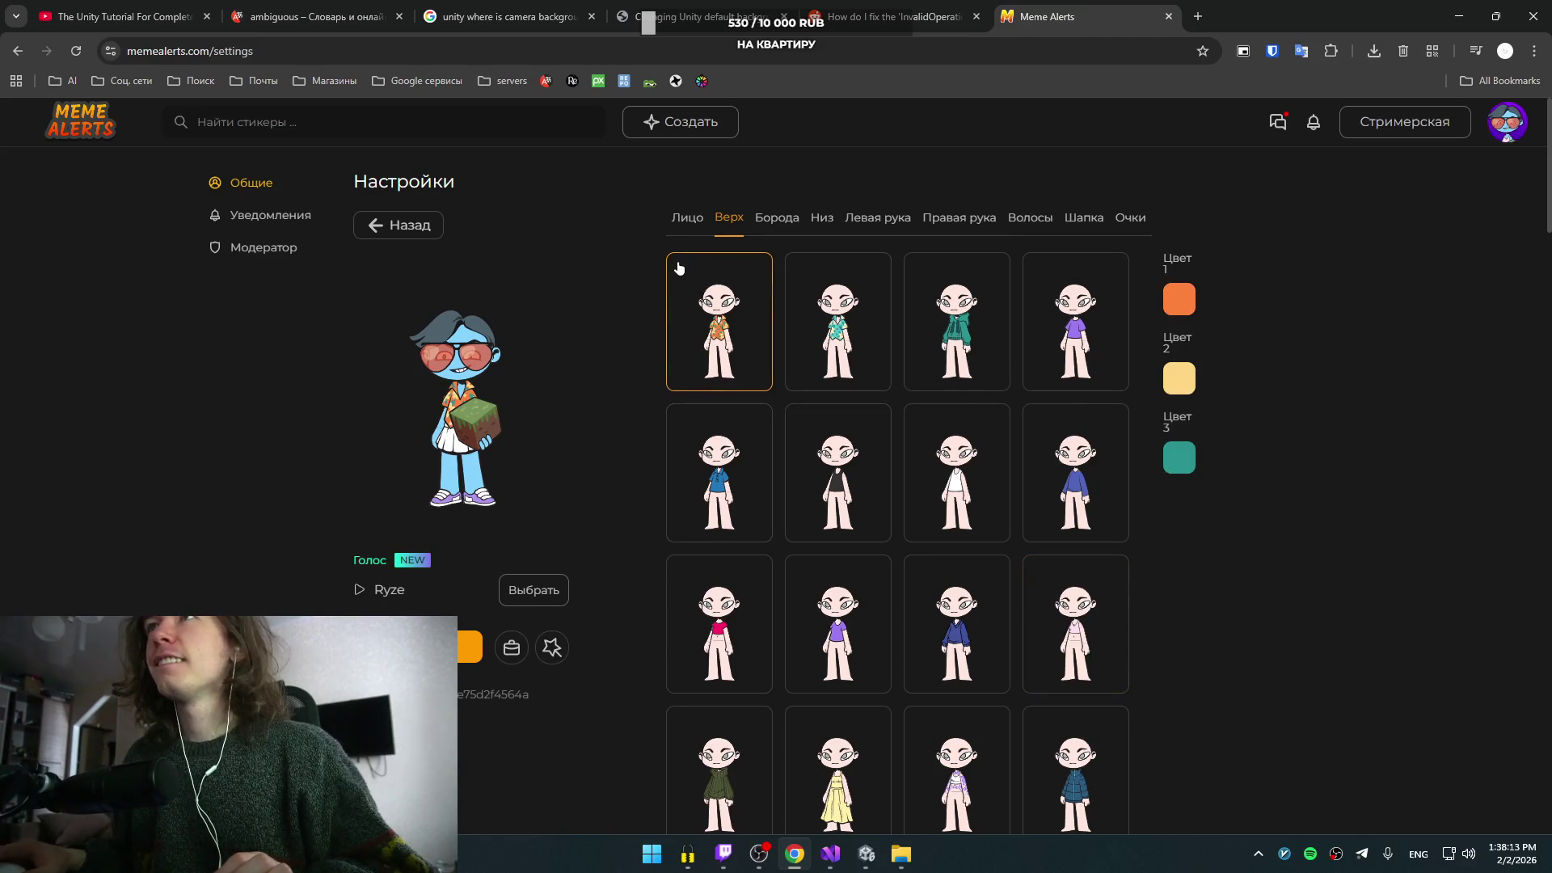
{"action": "left_click", "coordinate": [398, 230]}
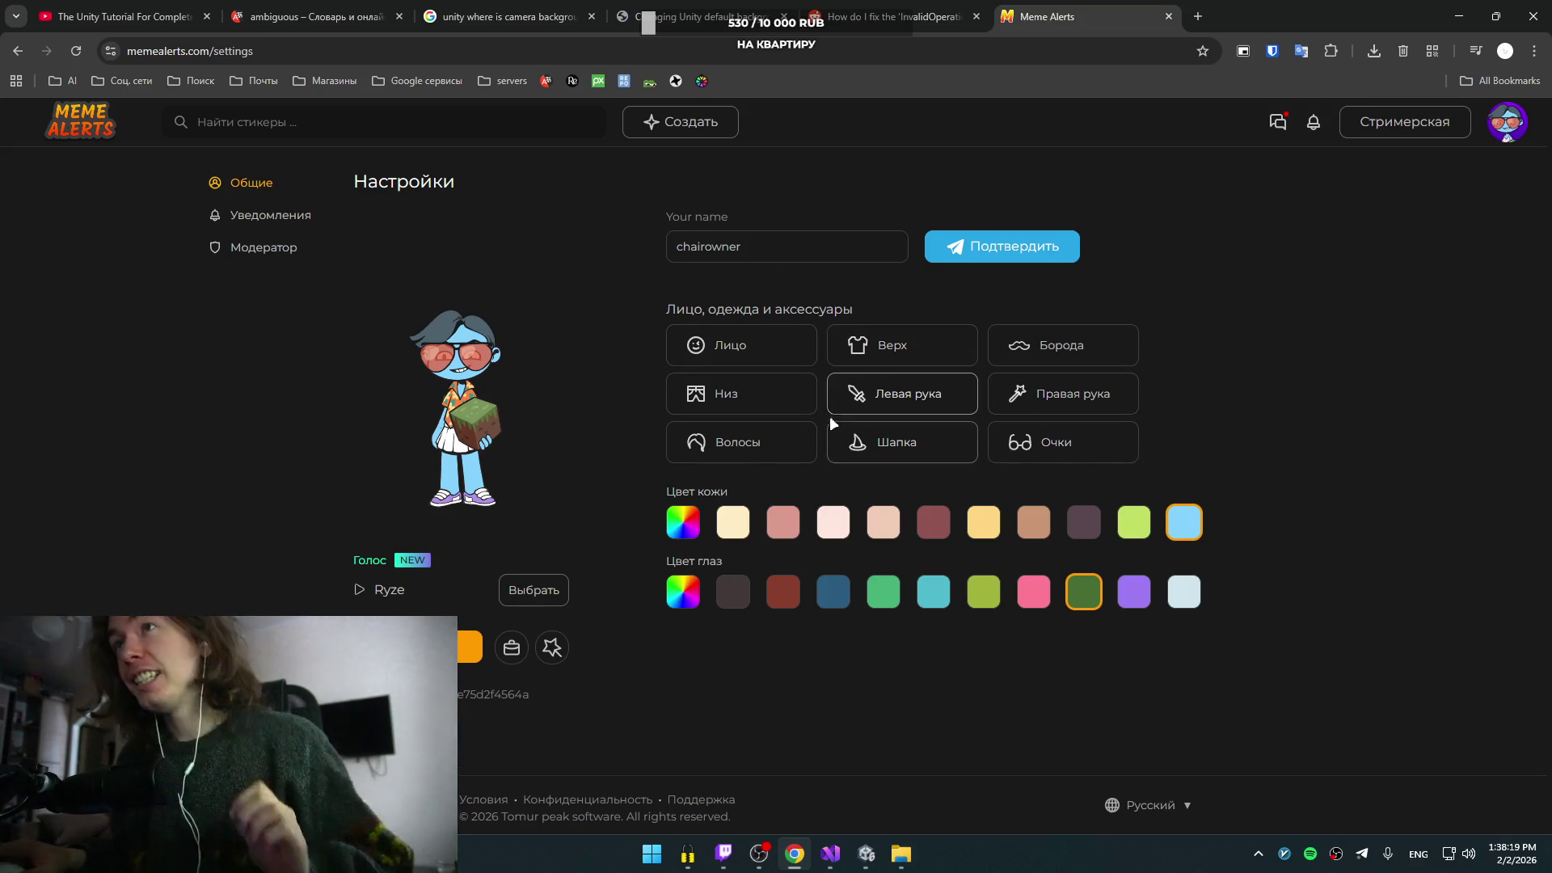
{"action": "left_click", "coordinate": [741, 391]}
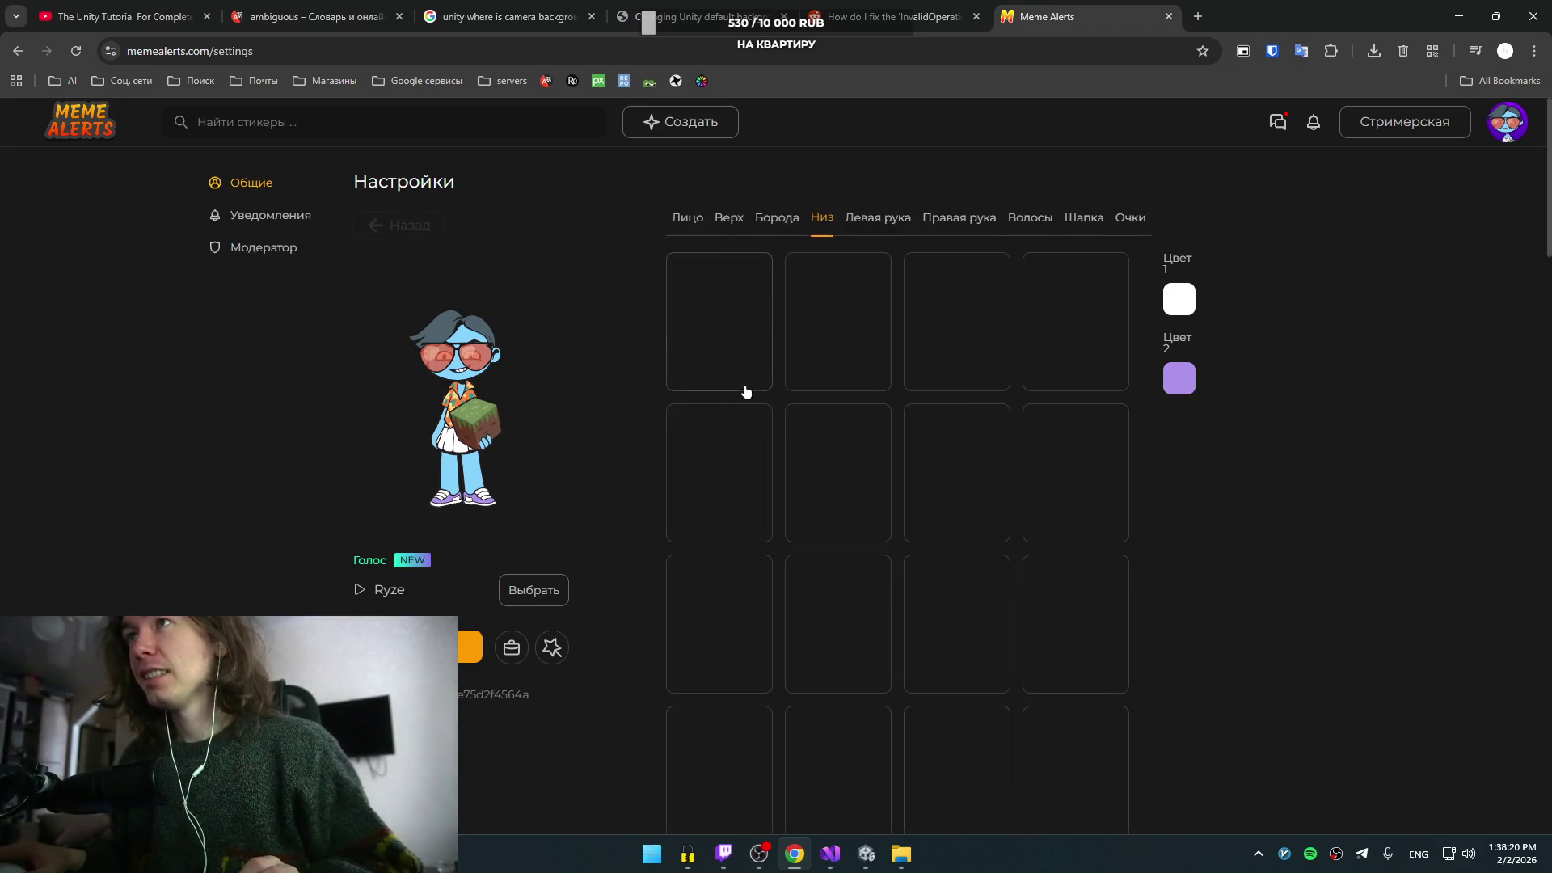
{"action": "left_click", "coordinate": [687, 493]}
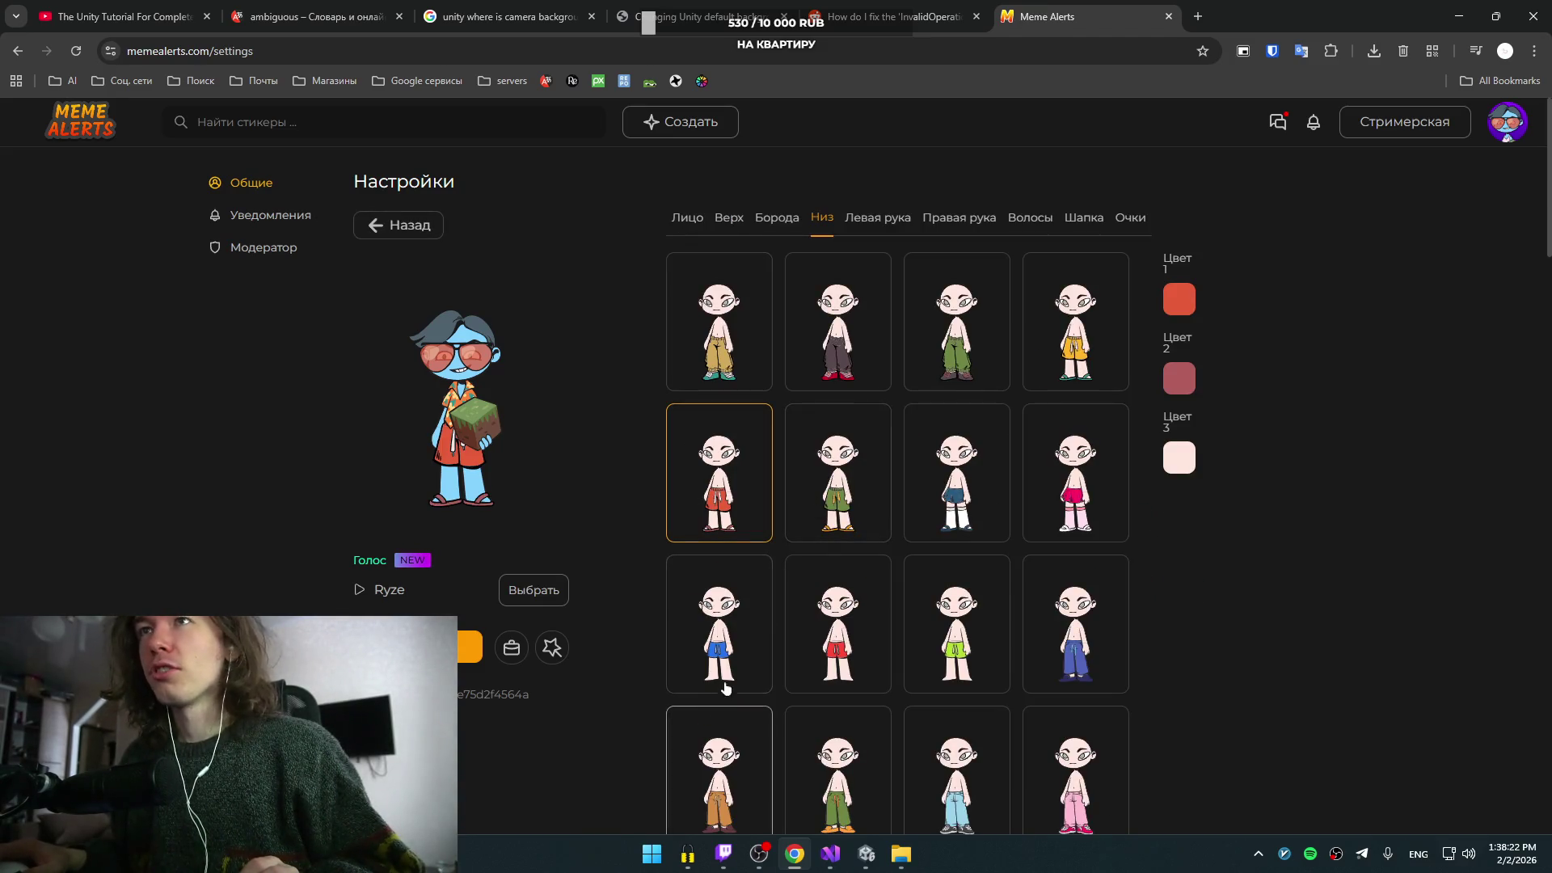
{"action": "left_click", "coordinate": [702, 331]}
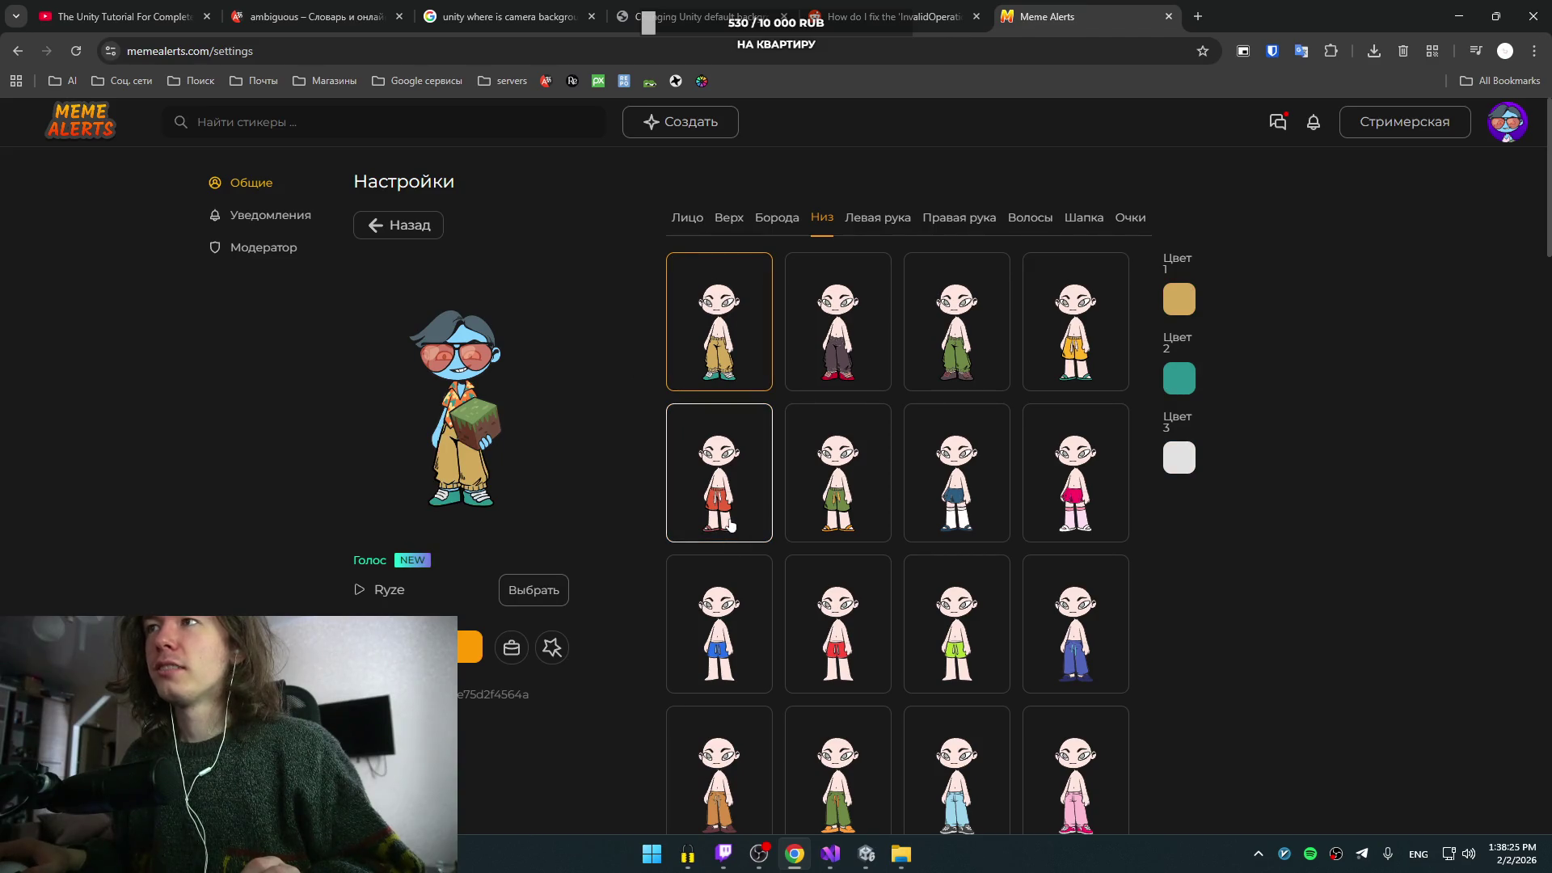
{"action": "left_click", "coordinate": [725, 515]}
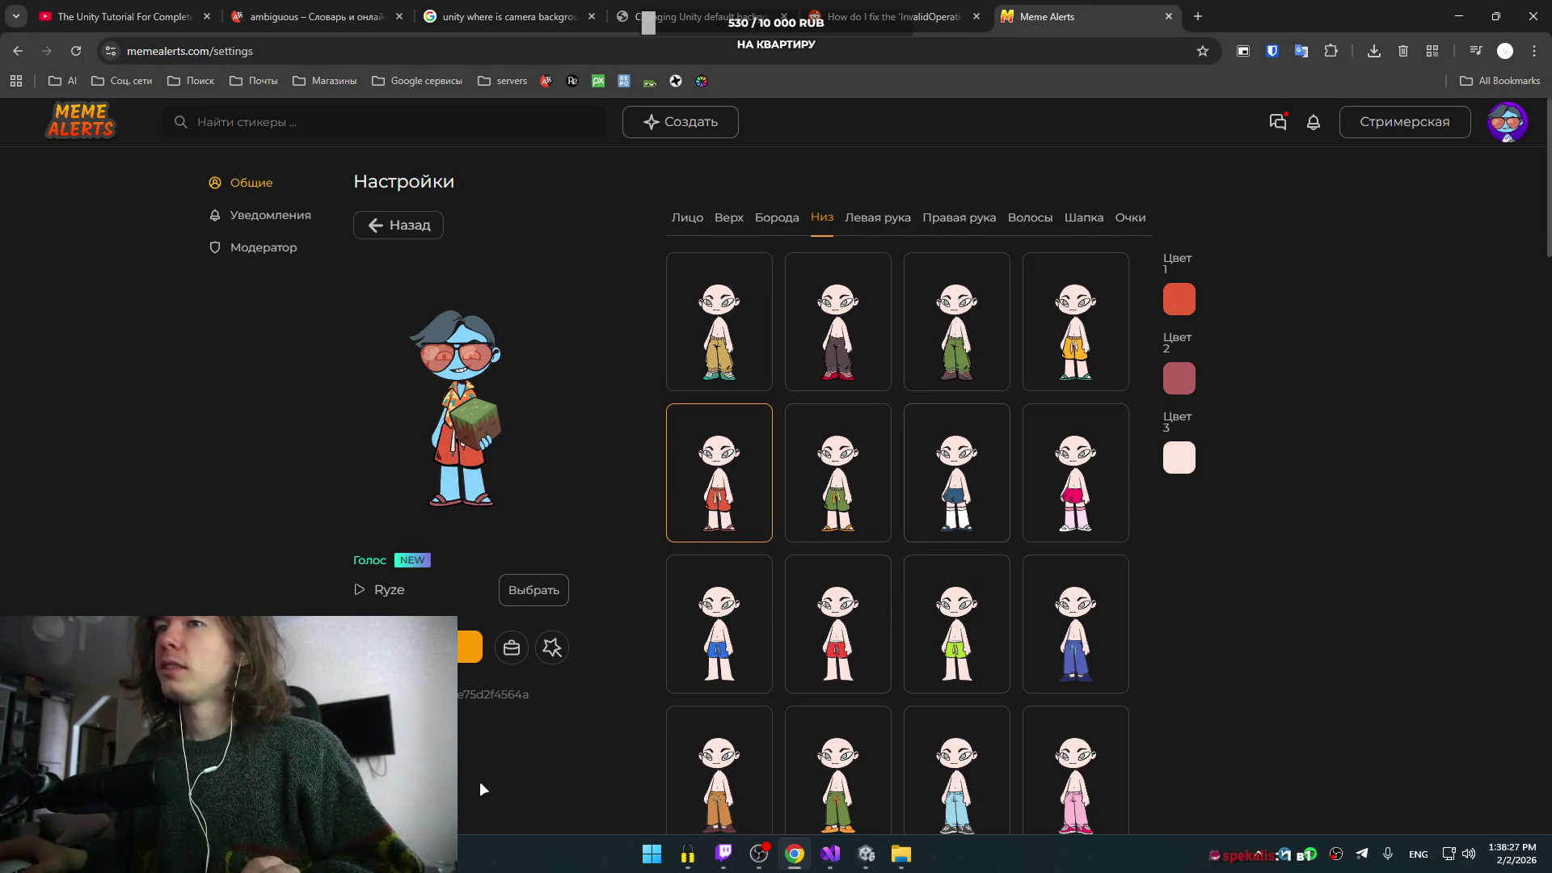
- Keep the Ryze voice and bring up the Notifications settings
{"action": "left_click", "coordinate": [532, 592]}
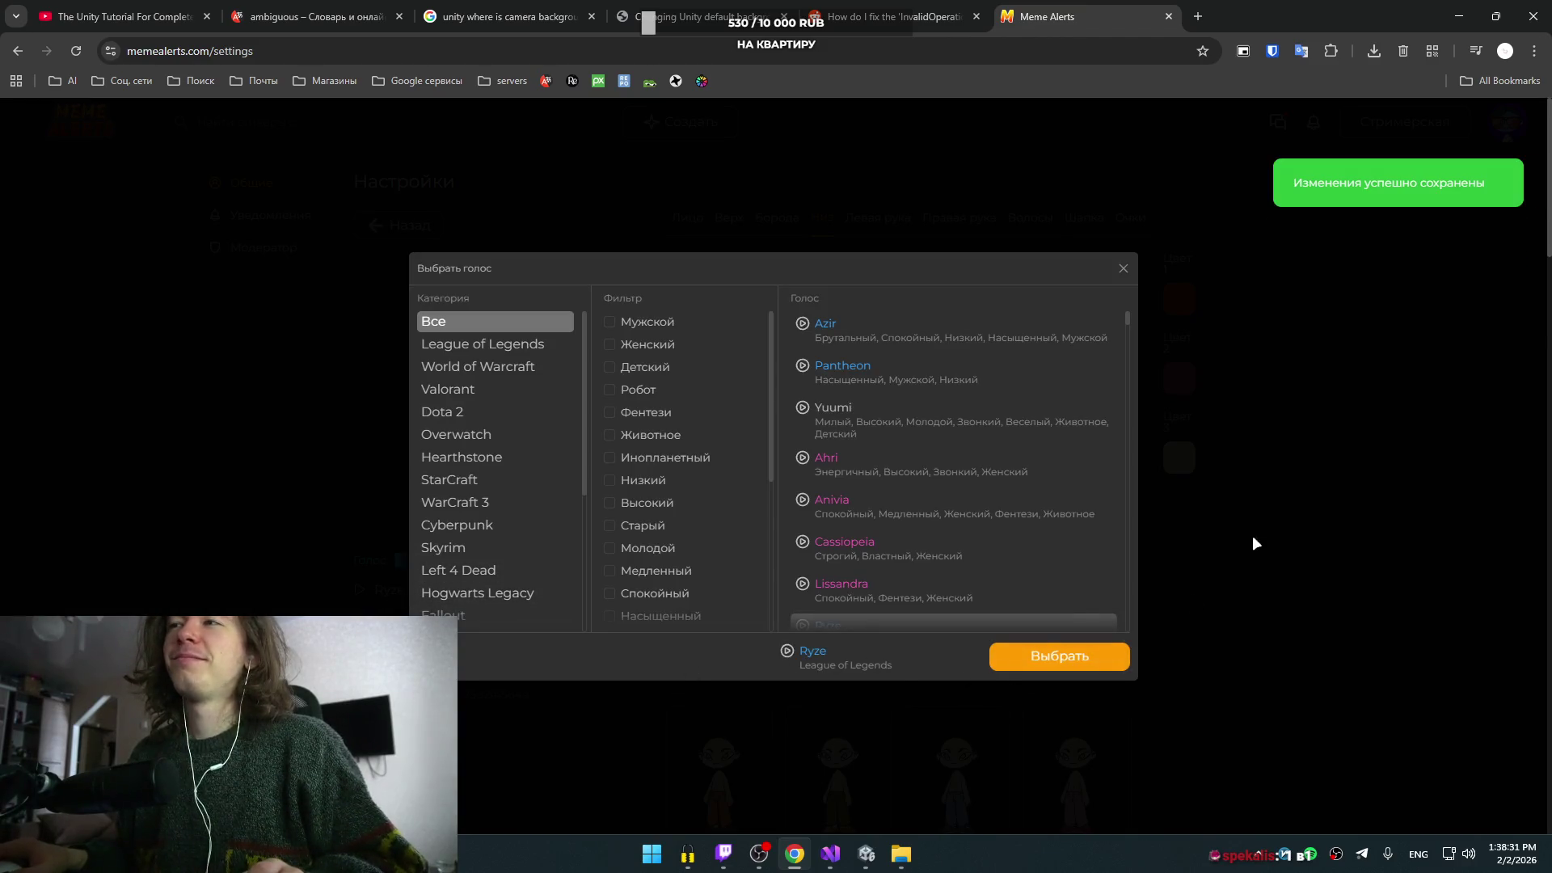
{"action": "left_click", "coordinate": [1247, 555]}
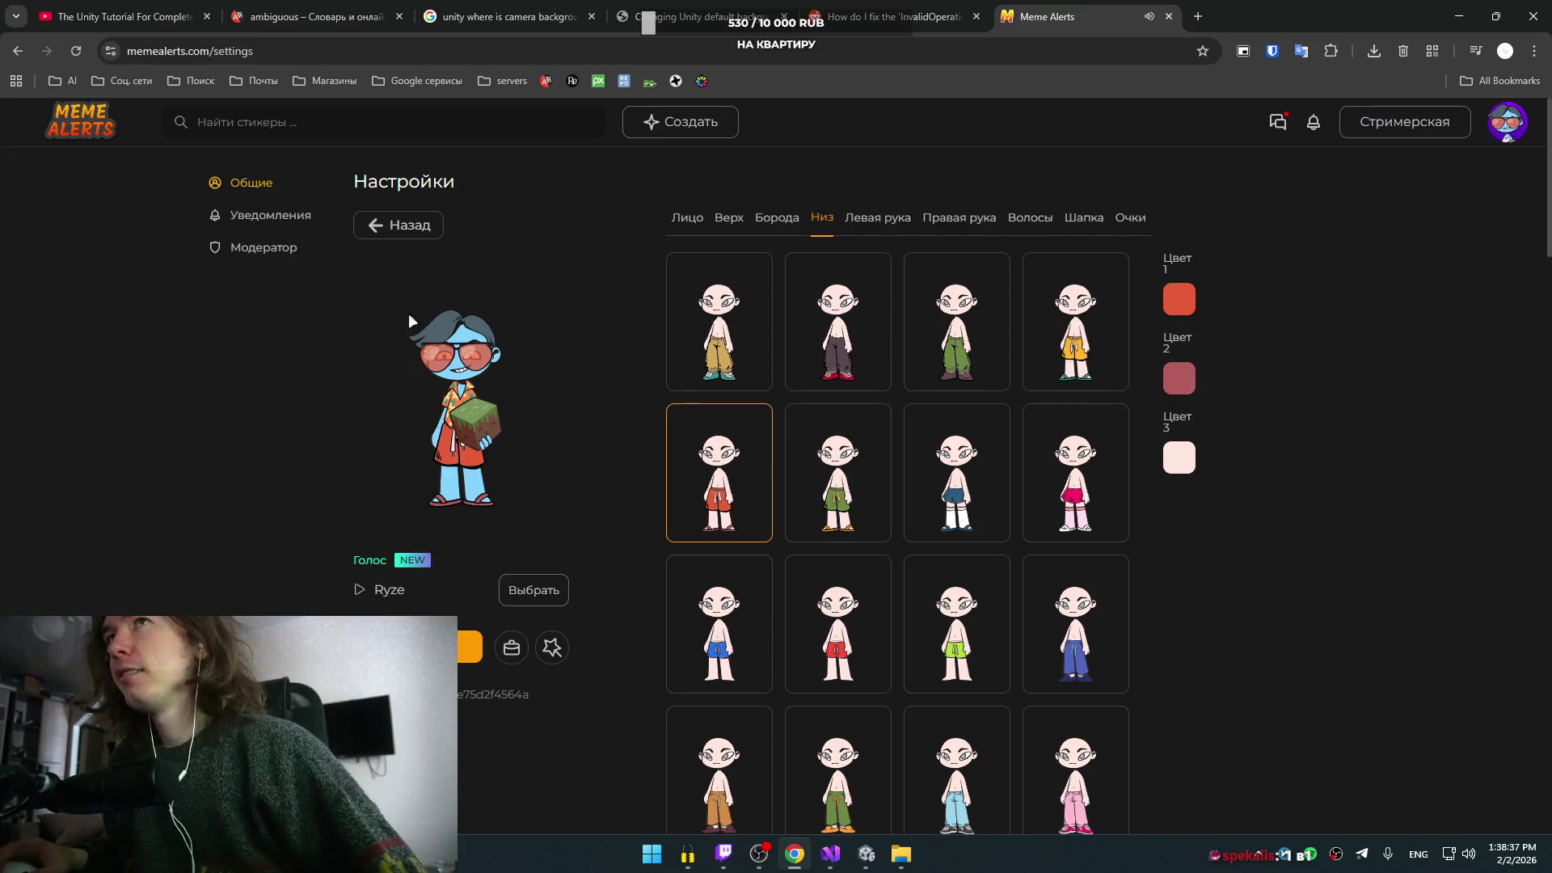
{"action": "left_click", "coordinate": [402, 225]}
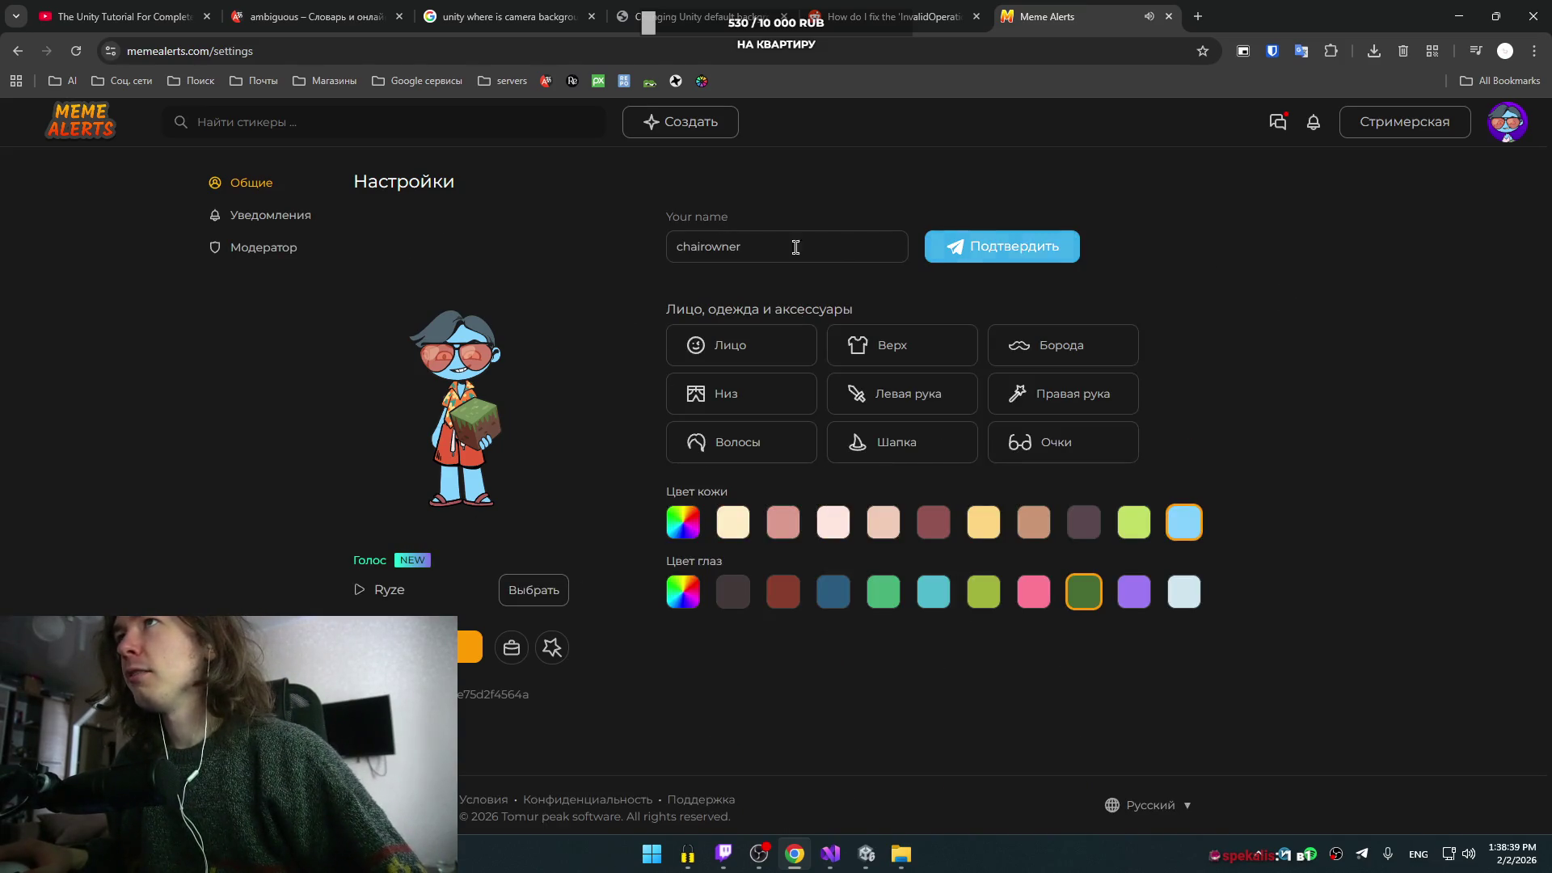
{"action": "left_click", "coordinate": [267, 216]}
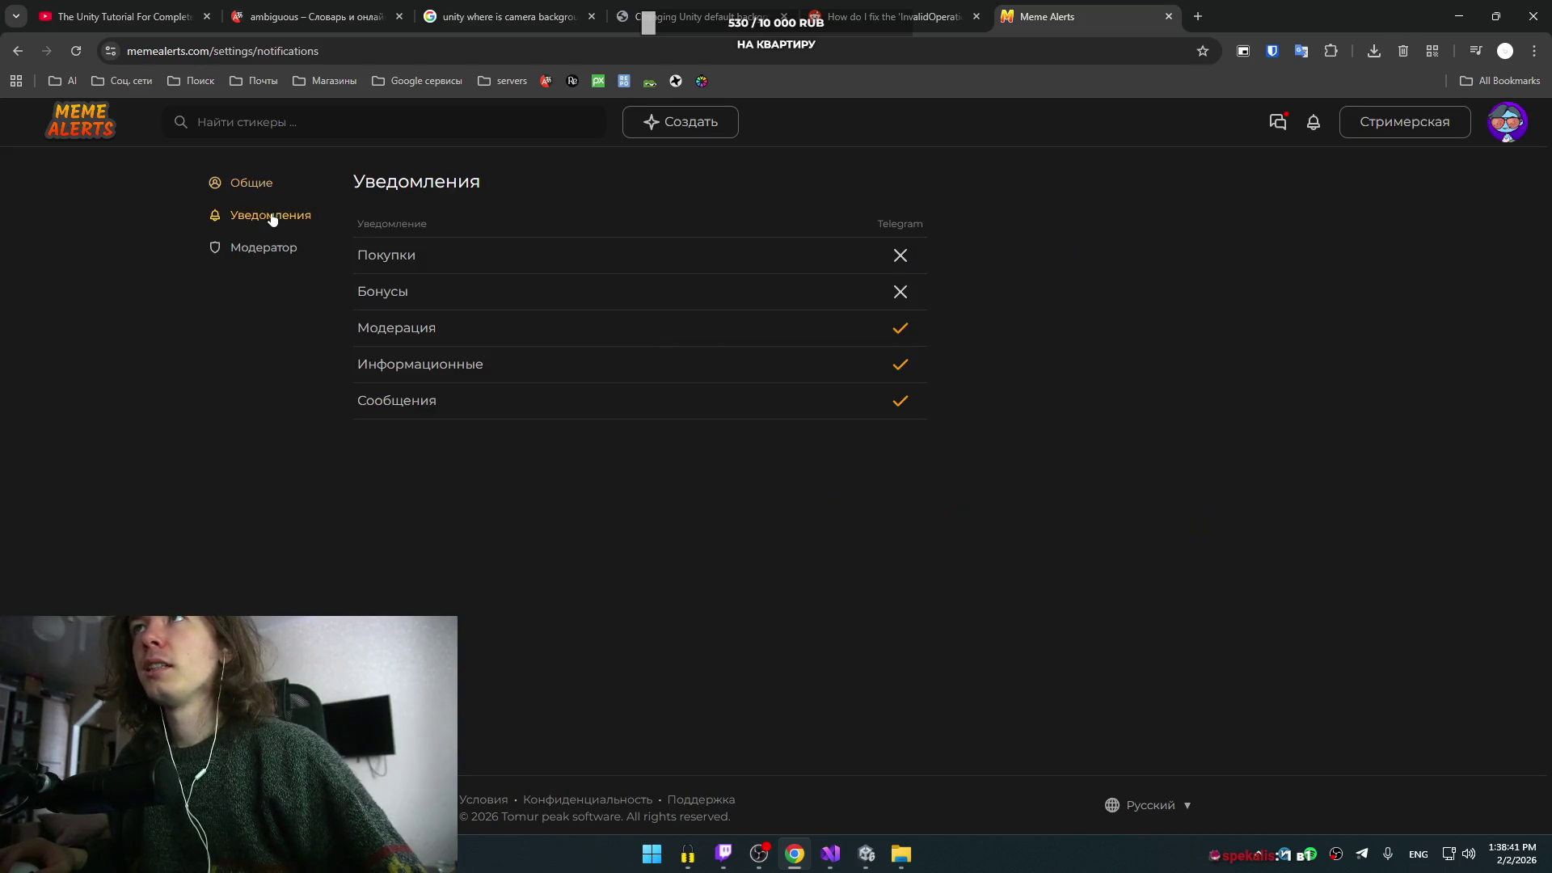
- Step from the channel page through Public donations and Intervals to the Stickers page
{"action": "left_click", "coordinate": [257, 184]}
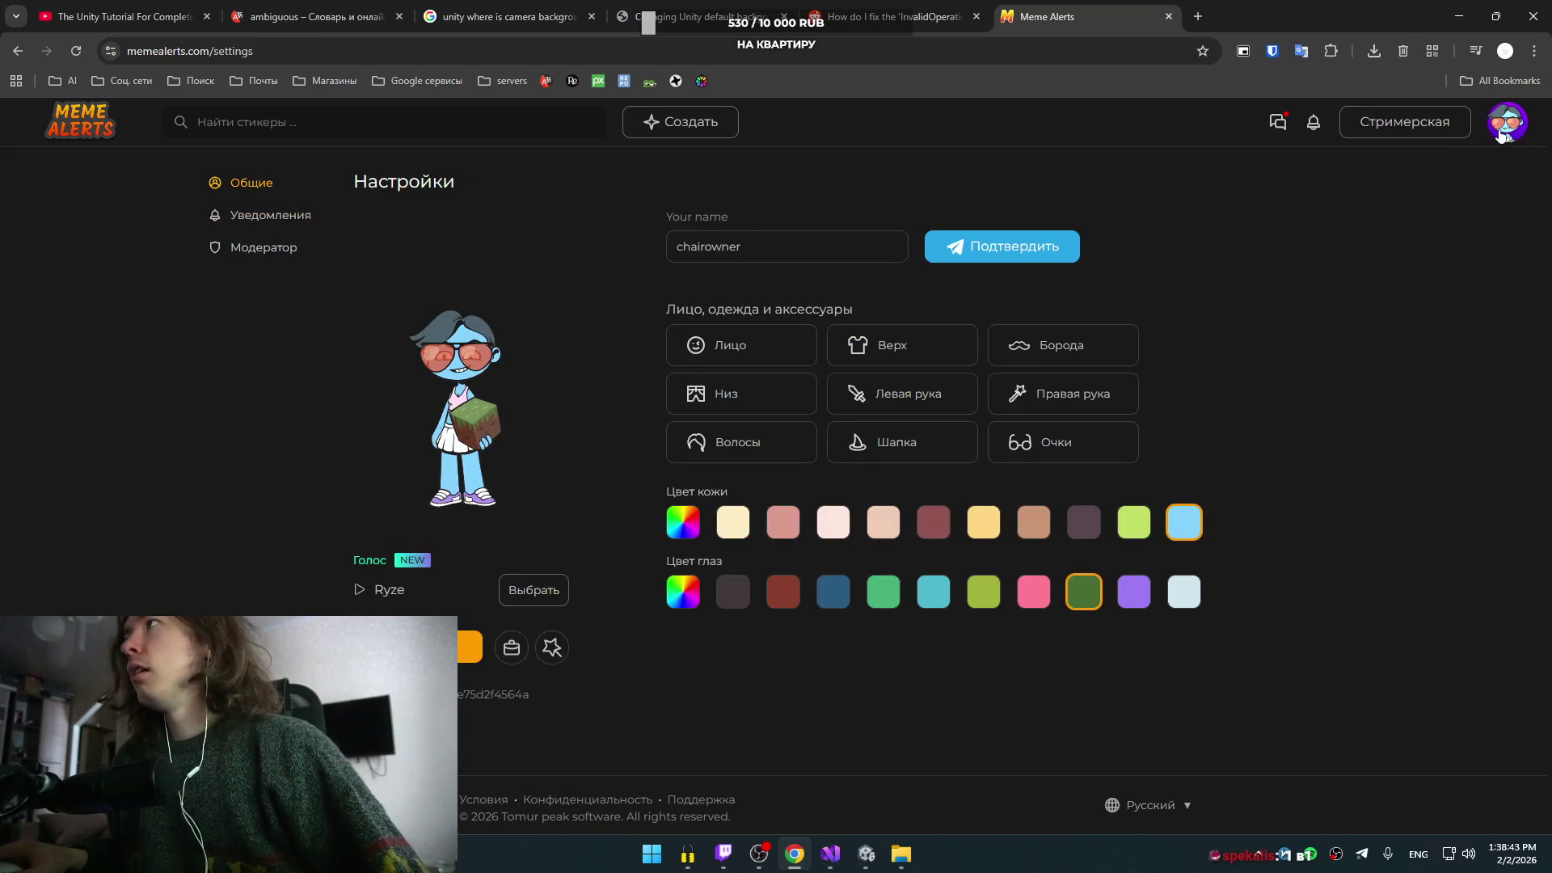
{"action": "left_click", "coordinate": [1399, 128]}
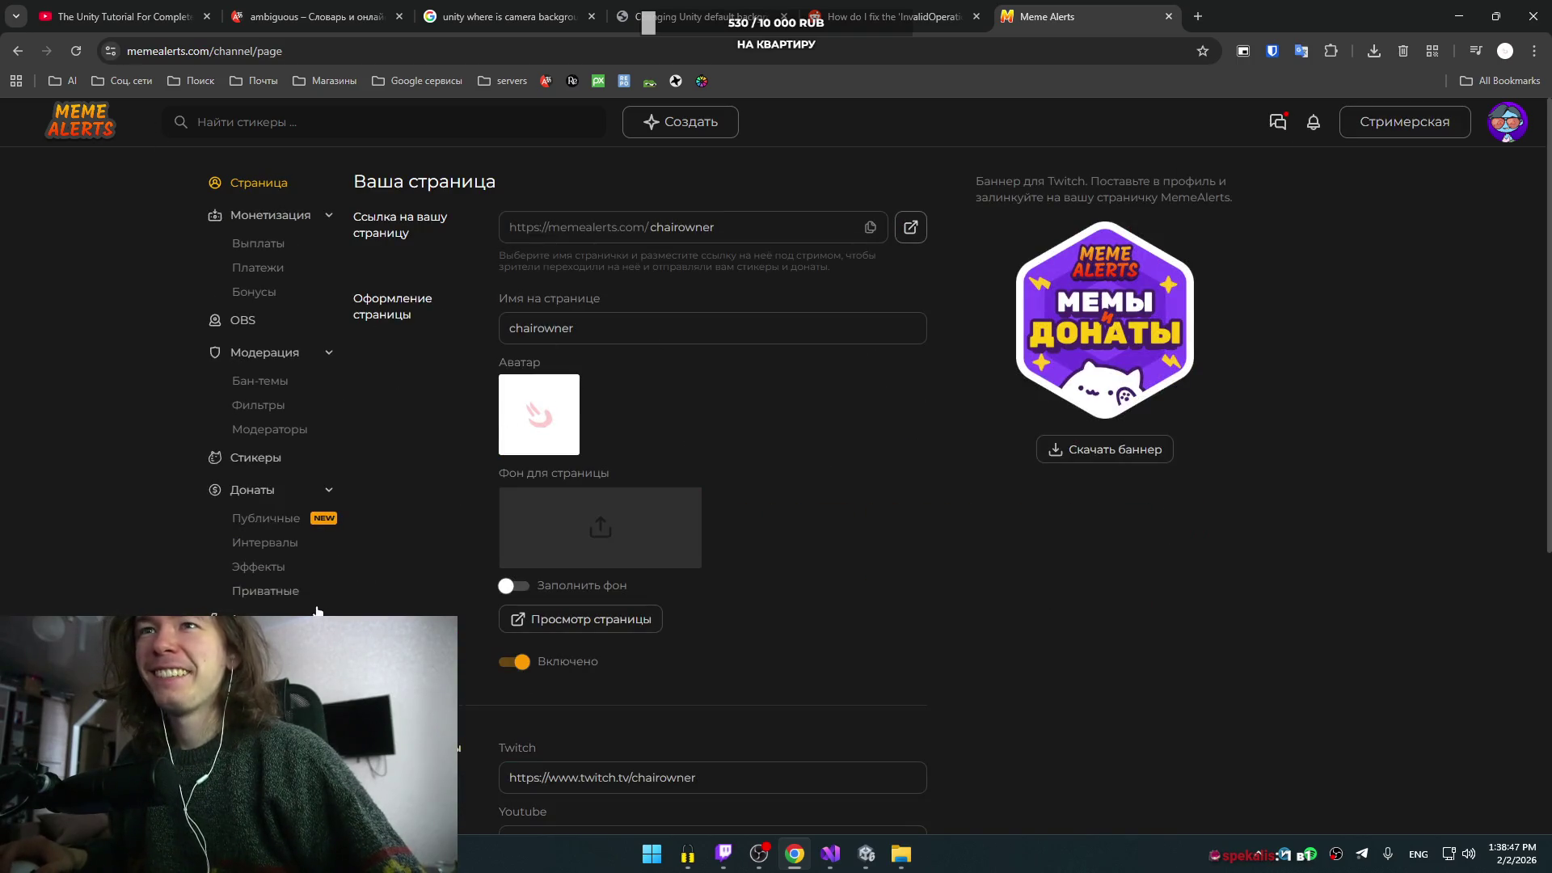
{"action": "scroll", "coordinate": [359, 573], "scroll_direction": "down", "scroll_amount": 5}
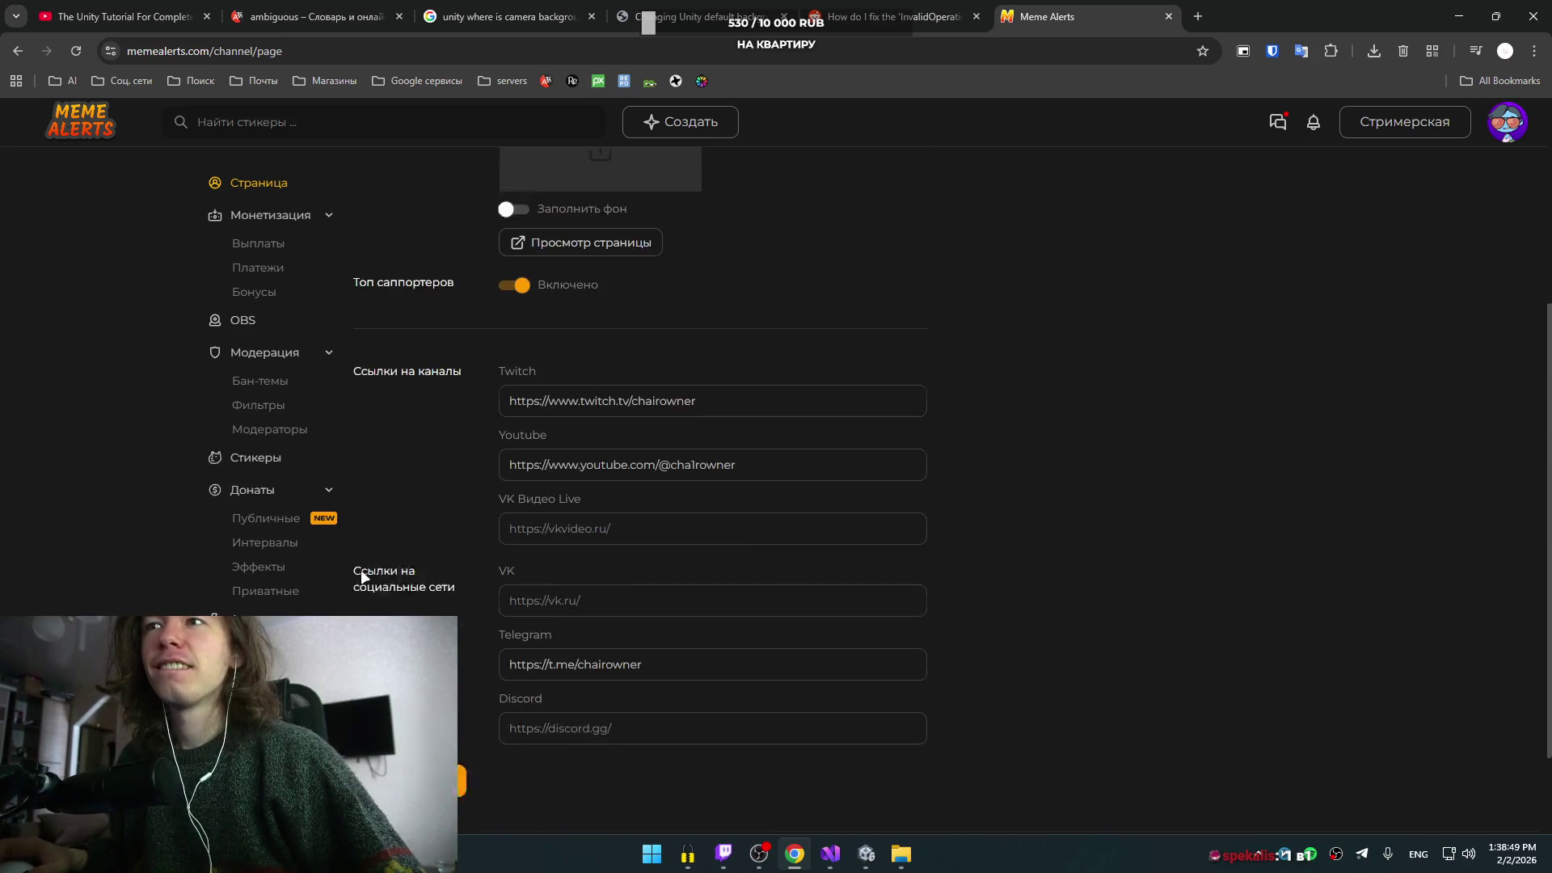
{"action": "left_click", "coordinate": [288, 522]}
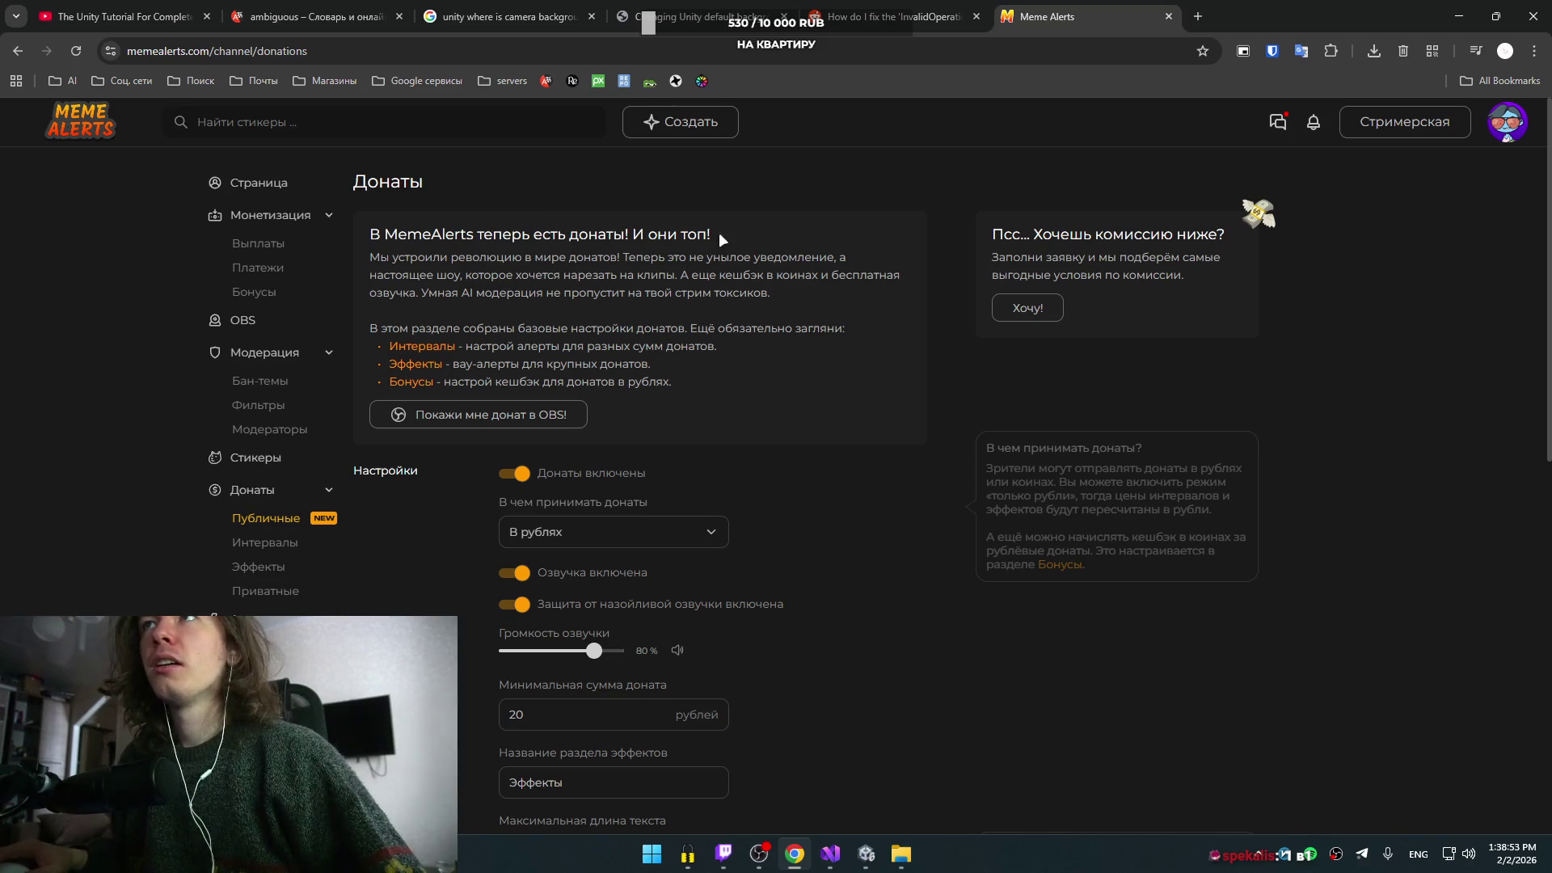
{"action": "left_click", "coordinate": [579, 275]}
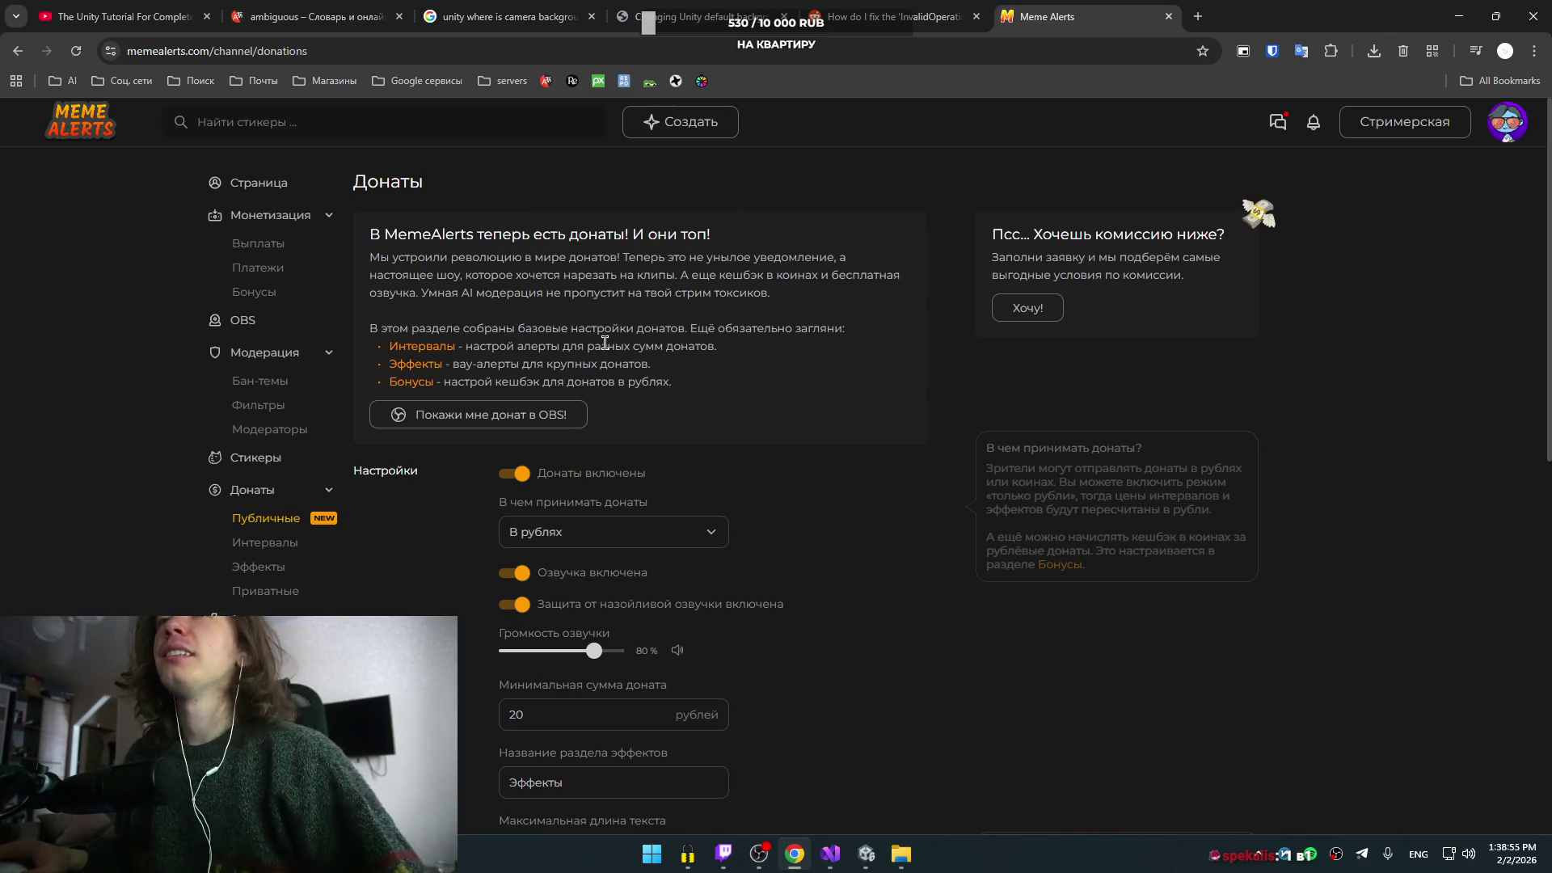
{"action": "left_click", "coordinate": [252, 545]}
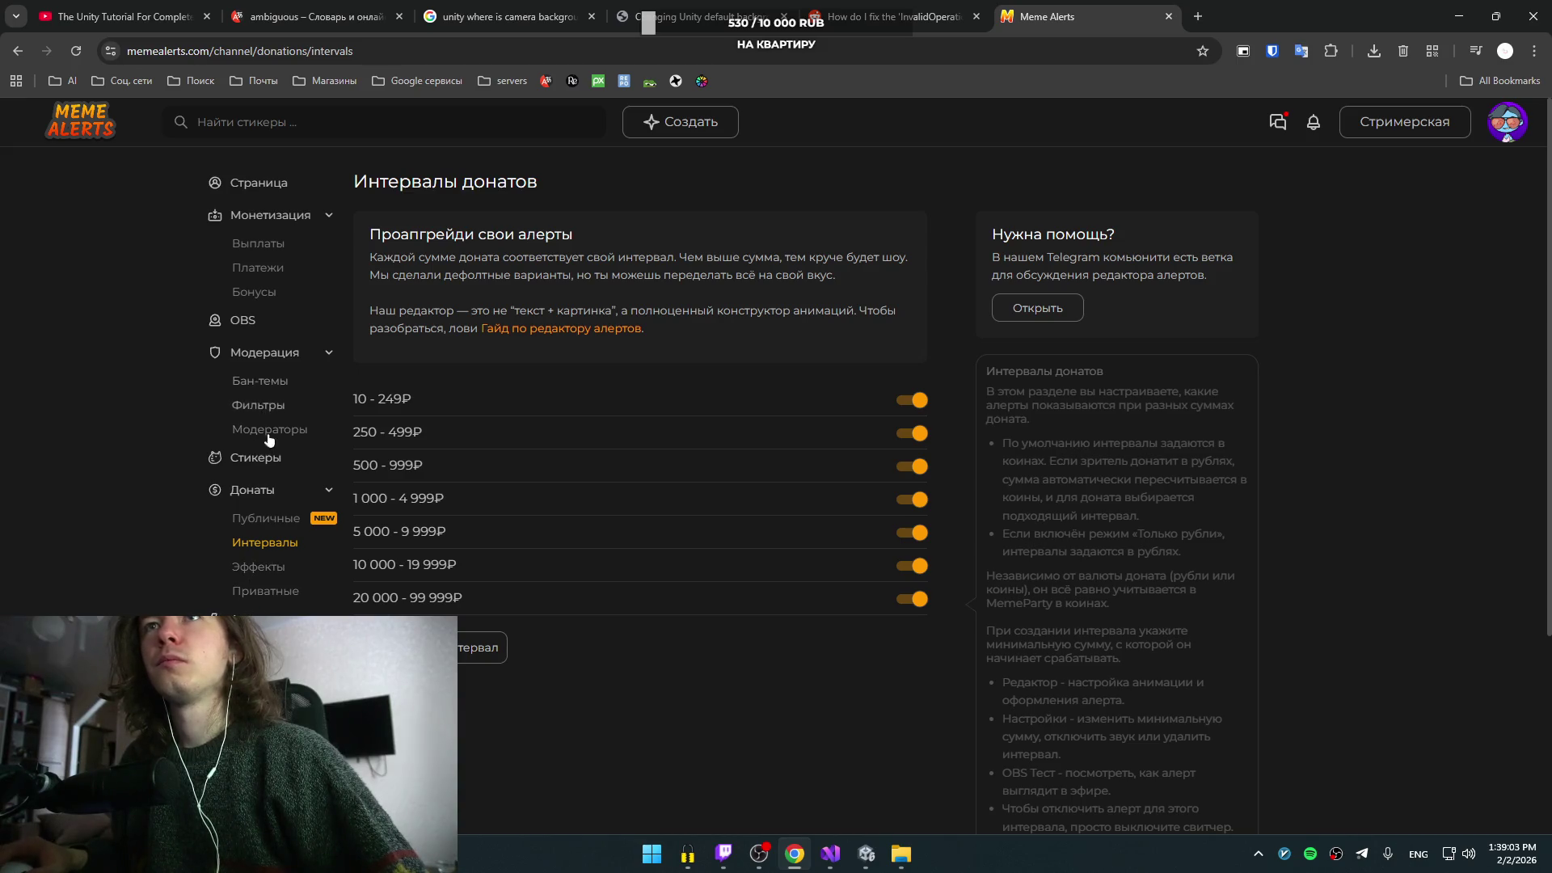
{"action": "left_click", "coordinate": [262, 459]}
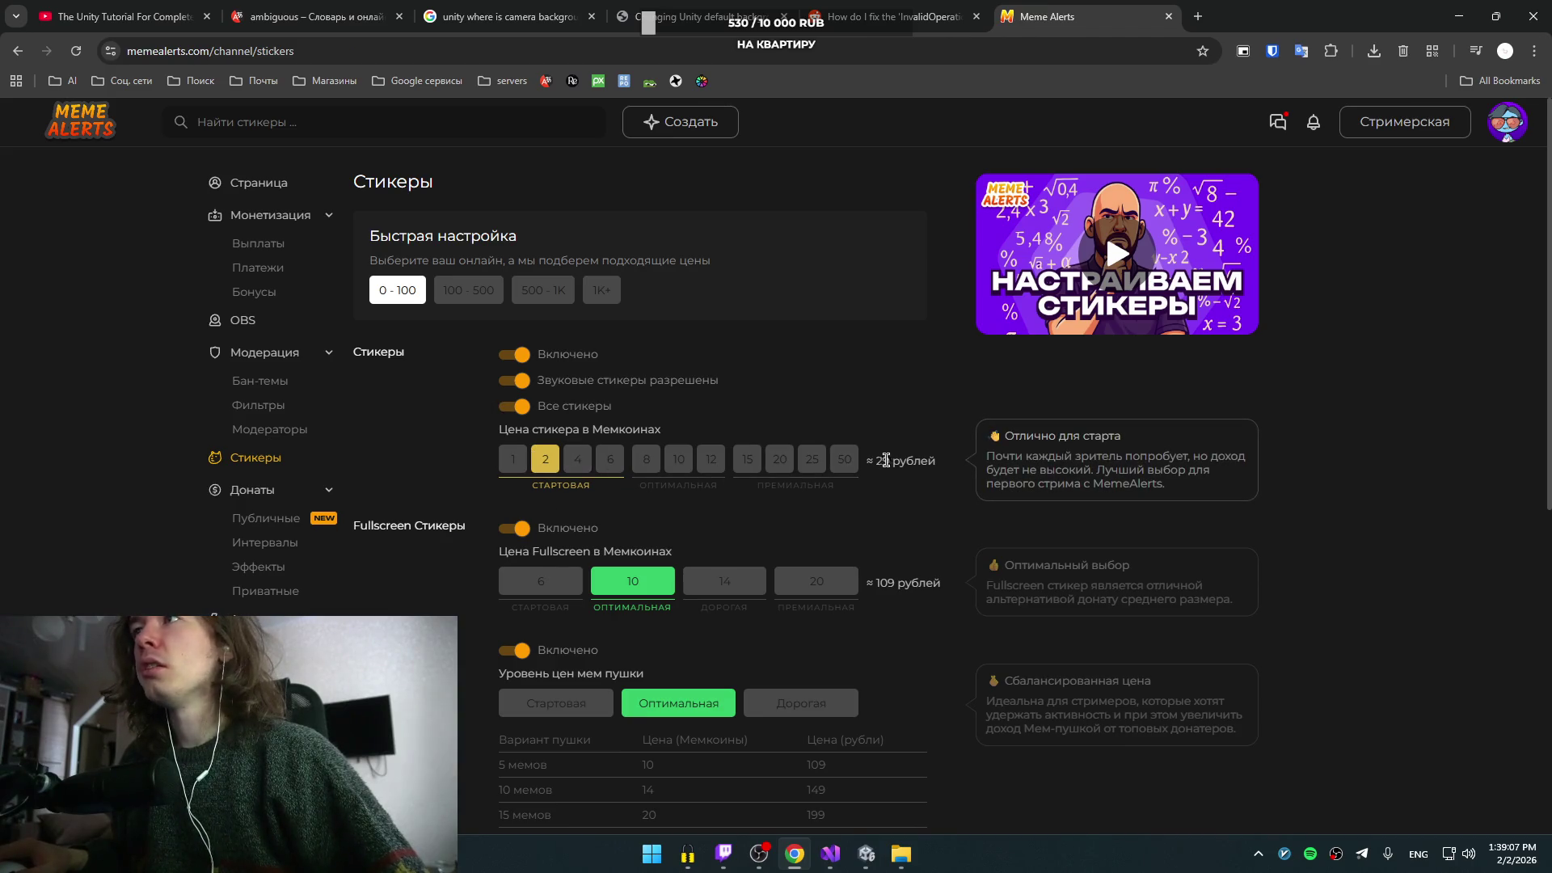
- Set the sticker price to 1 Memcoin (≈19 rubles, fullscreen 5)
{"action": "left_click", "coordinate": [513, 465]}
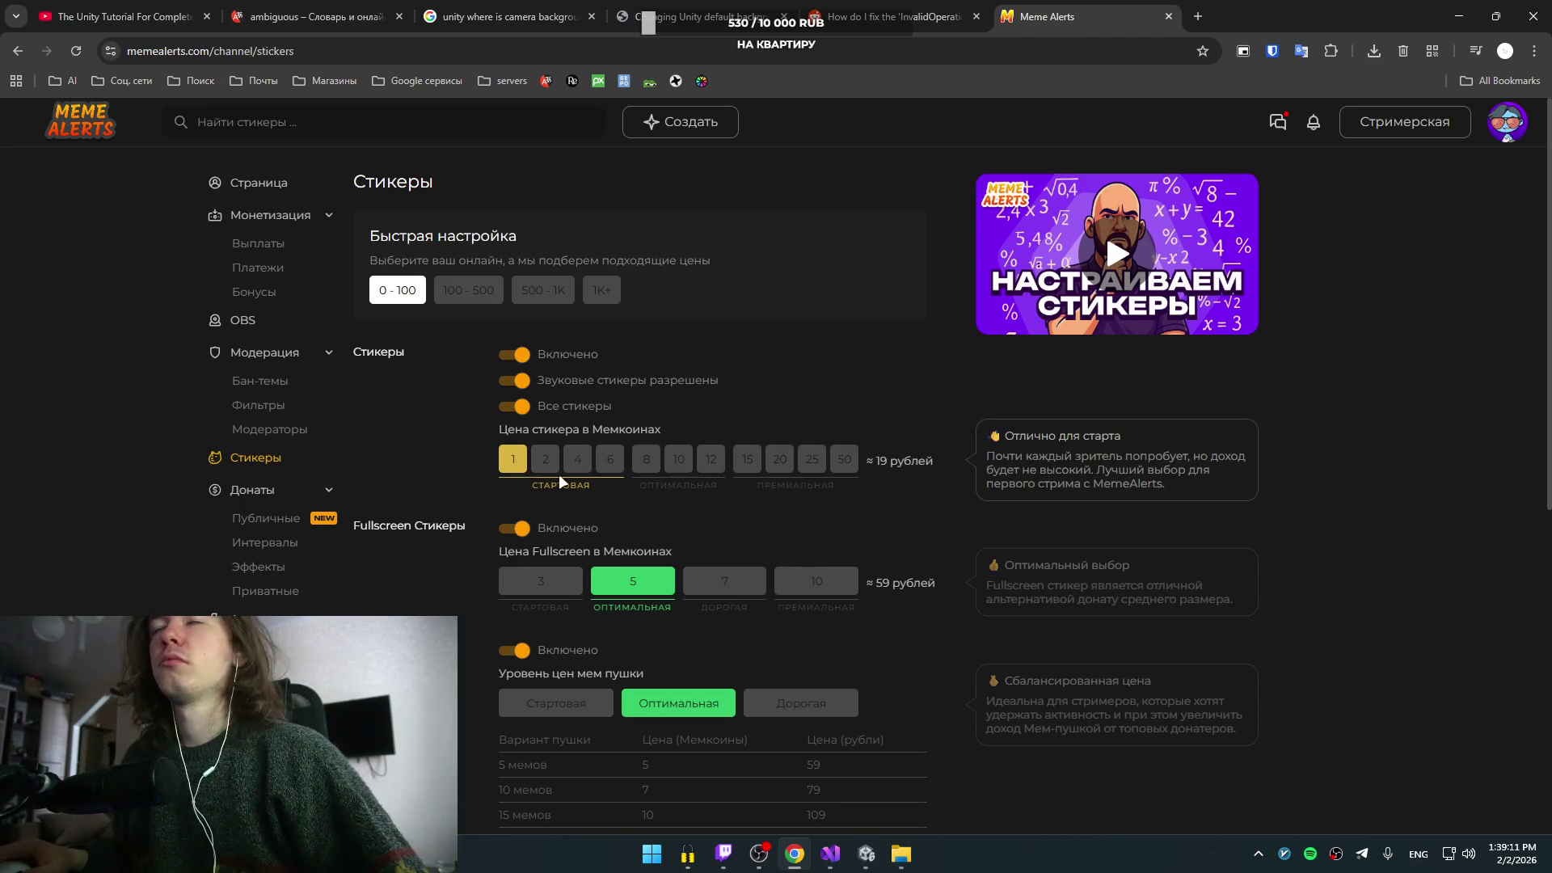
{"action": "scroll", "coordinate": [527, 262], "scroll_direction": "down", "scroll_amount": 3}
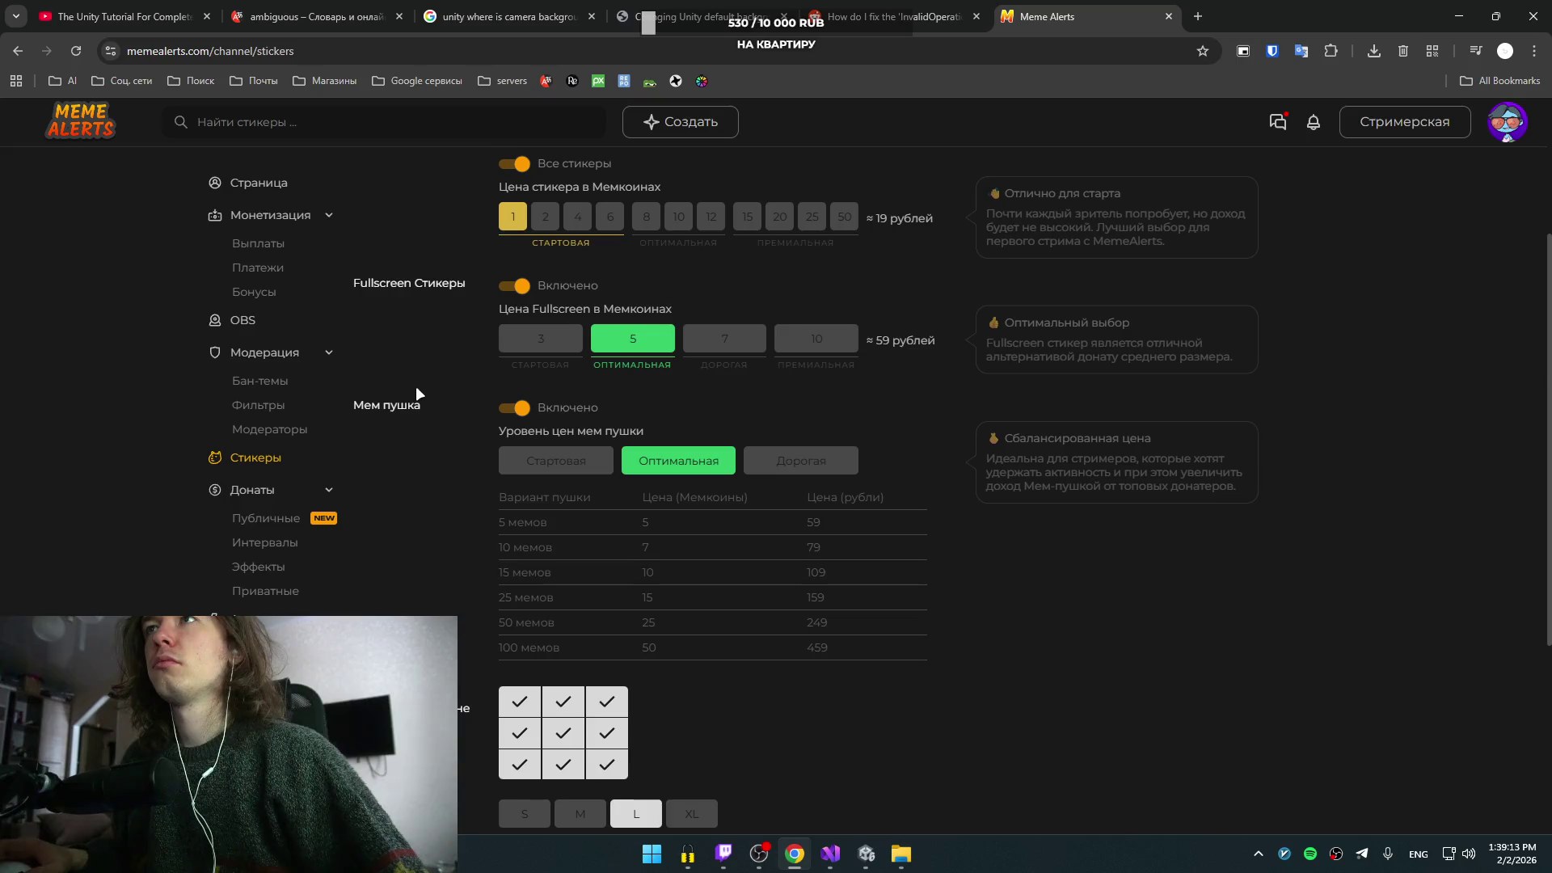
{"action": "scroll", "coordinate": [415, 387], "scroll_direction": "up", "scroll_amount": 3}
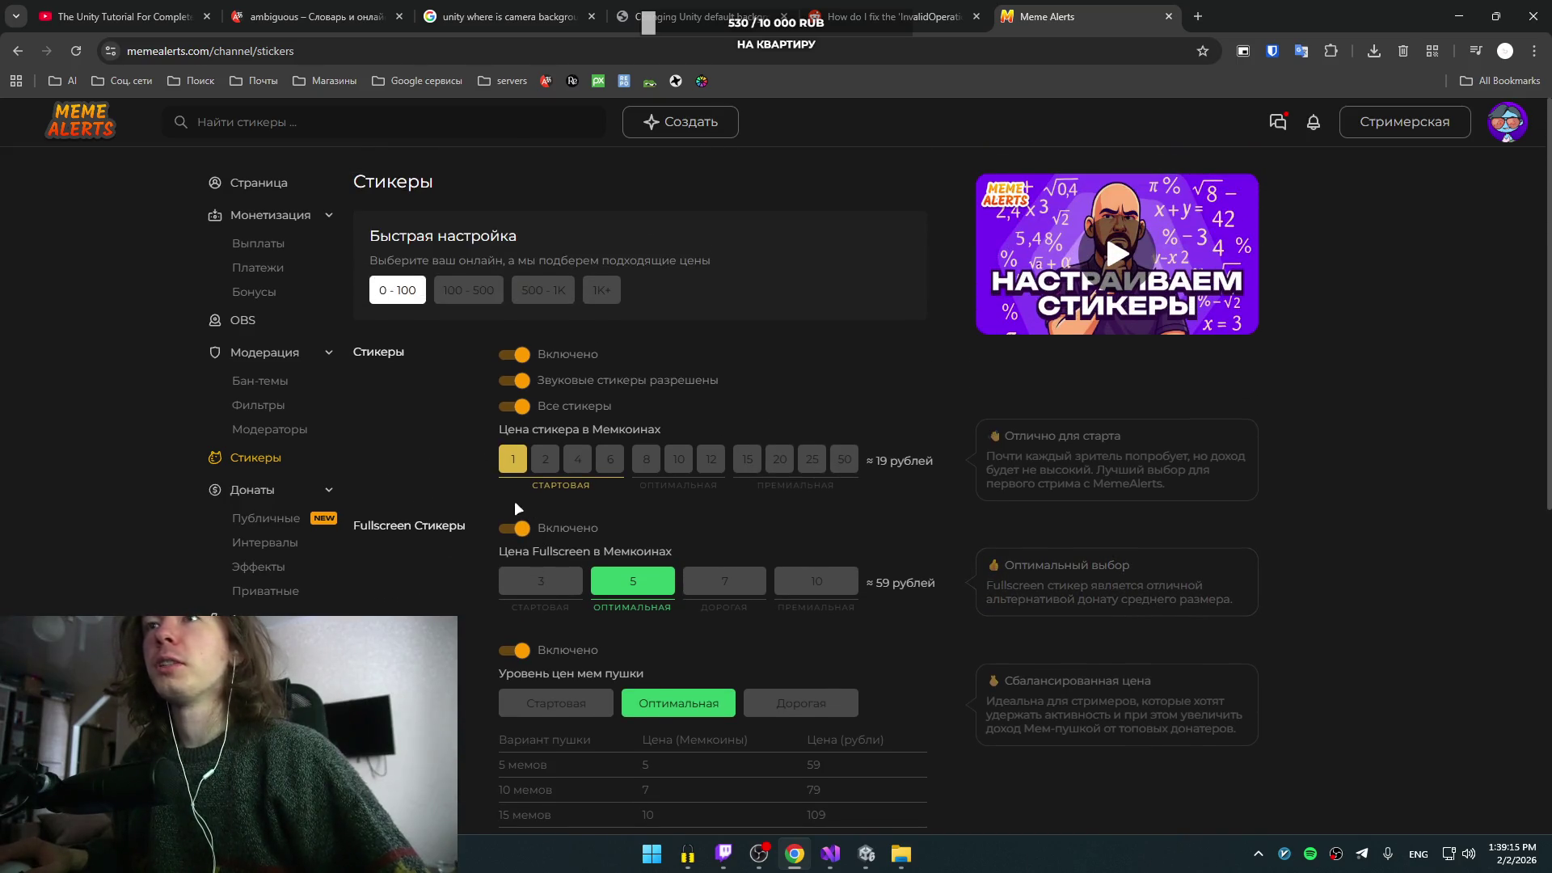
{"action": "scroll", "coordinate": [455, 599], "scroll_direction": "down", "scroll_amount": 1}
{"action": "scroll", "coordinate": [456, 597], "scroll_direction": "down", "scroll_amount": 3}
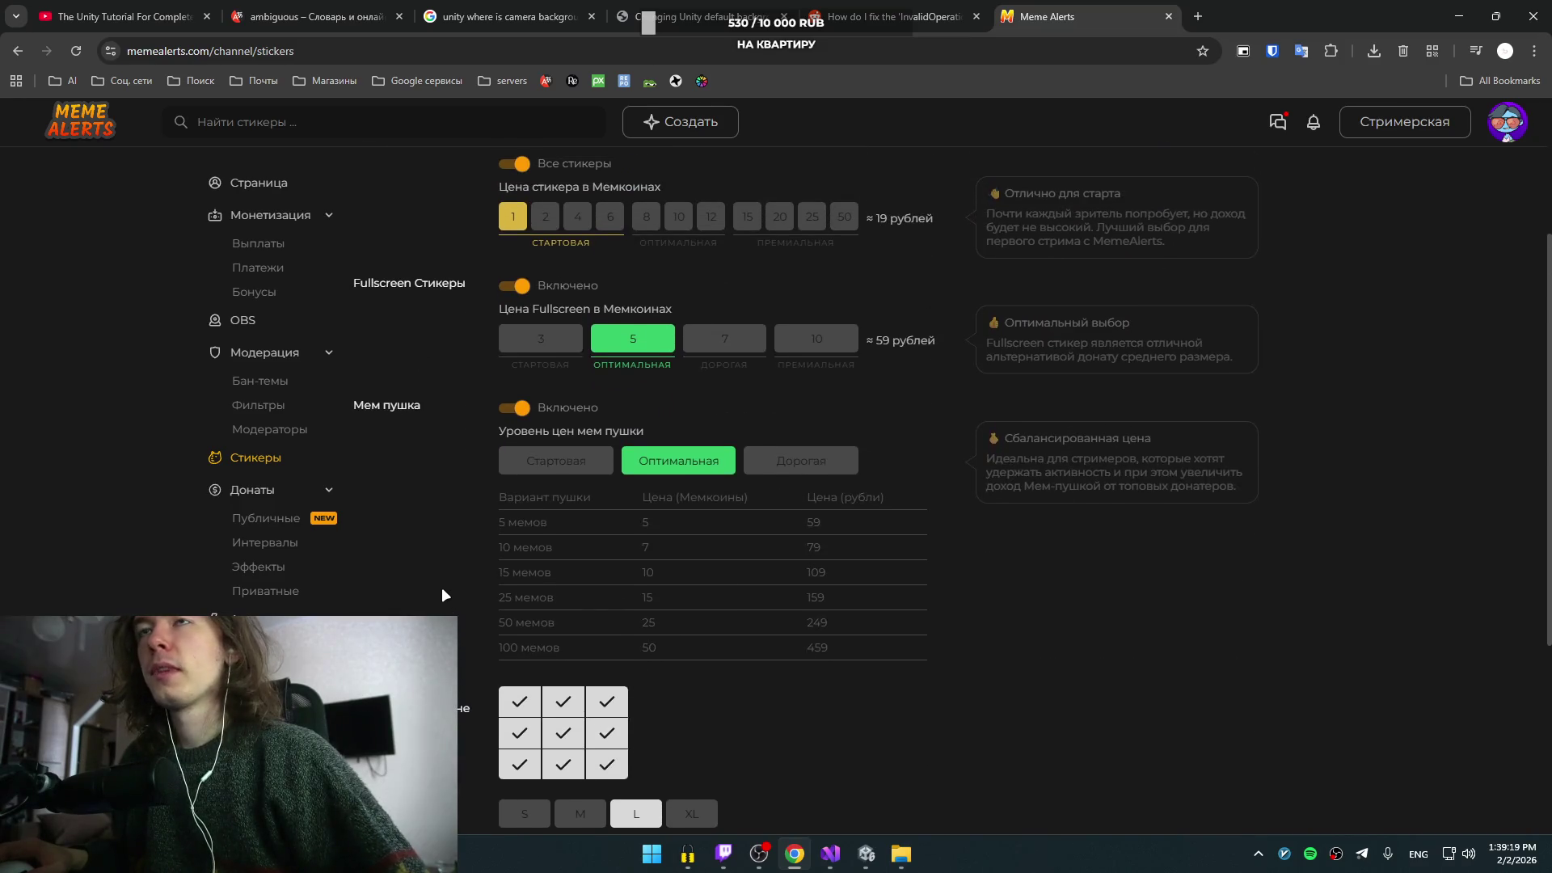
{"action": "scroll", "coordinate": [464, 574], "scroll_direction": "up", "scroll_amount": 3}
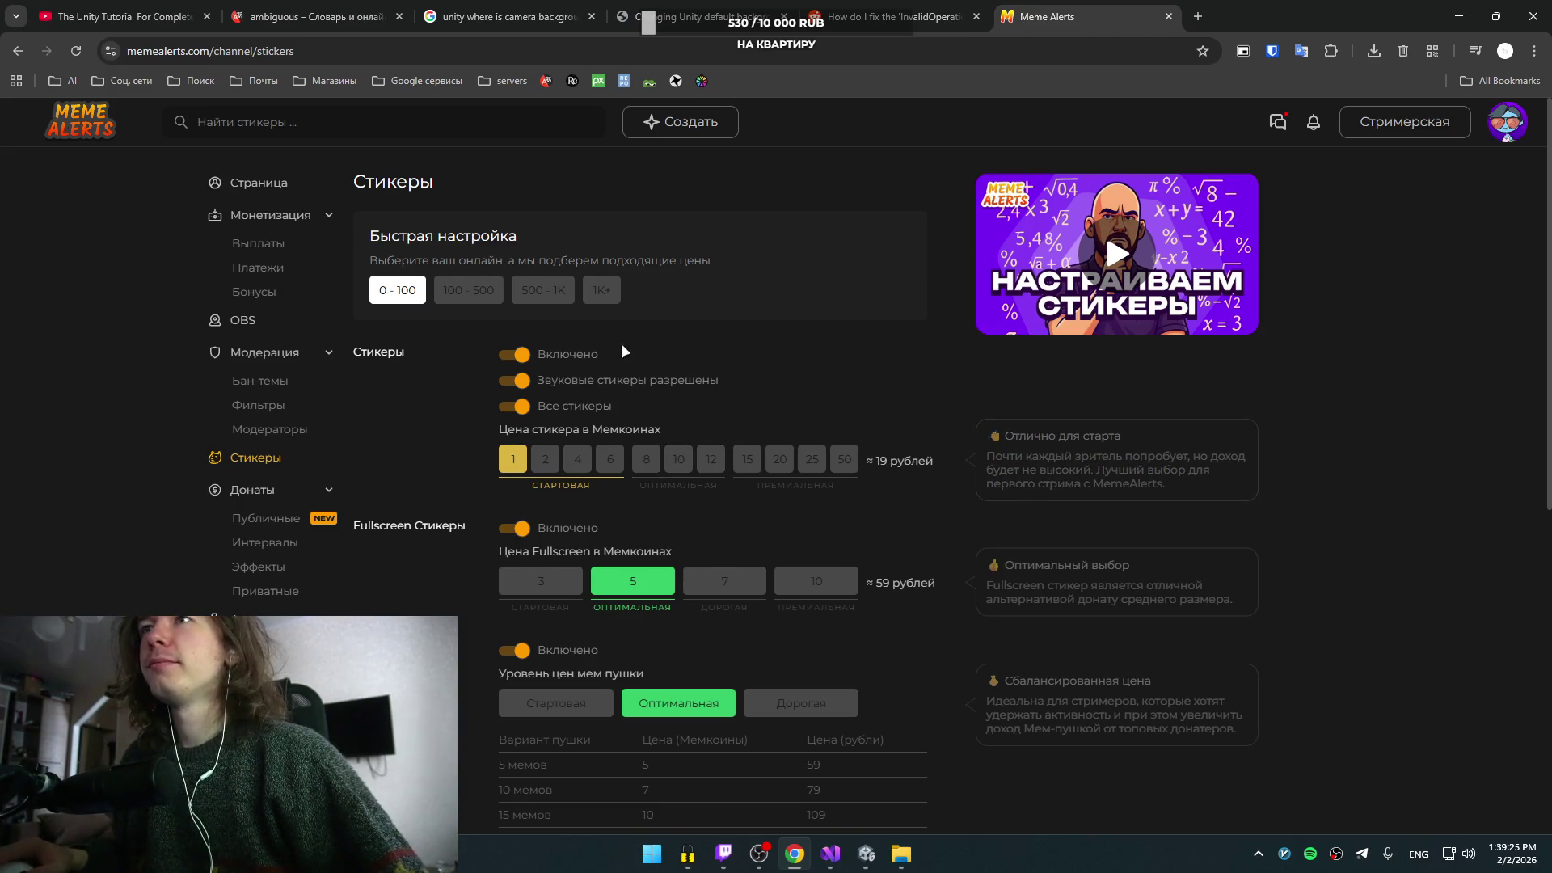
- Check the sticker settings once more and close the Meme Alerts tab
{"action": "scroll", "coordinate": [504, 338], "scroll_direction": "down", "scroll_amount": 4}
{"action": "scroll", "coordinate": [498, 331], "scroll_direction": "down", "scroll_amount": 3}
{"action": "scroll", "coordinate": [465, 347], "scroll_direction": "up", "scroll_amount": 5}
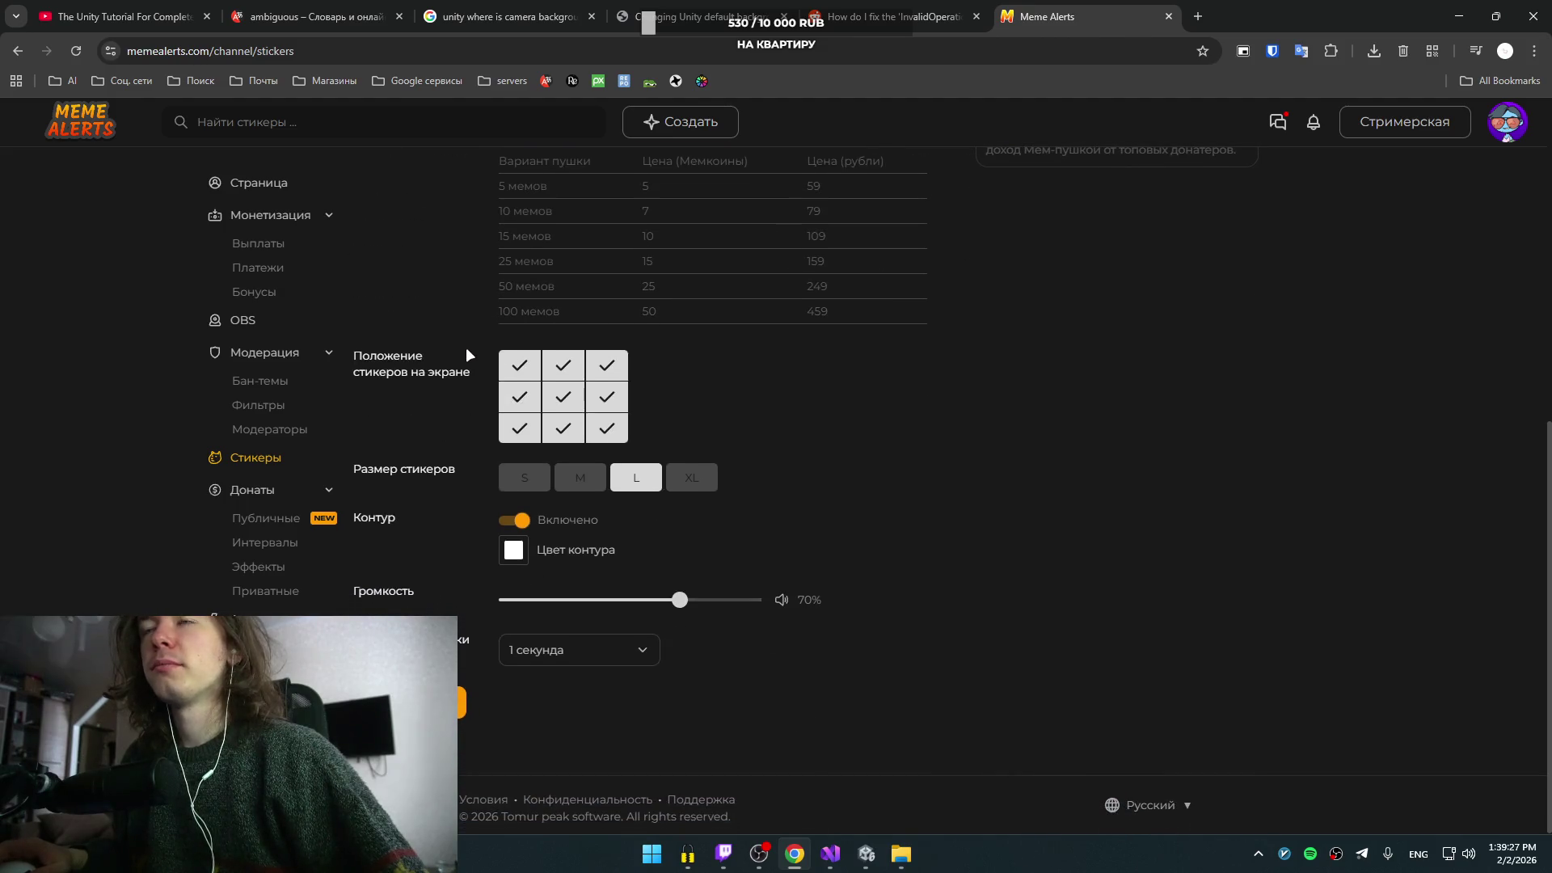
{"action": "scroll", "coordinate": [458, 347], "scroll_direction": "up", "scroll_amount": 2}
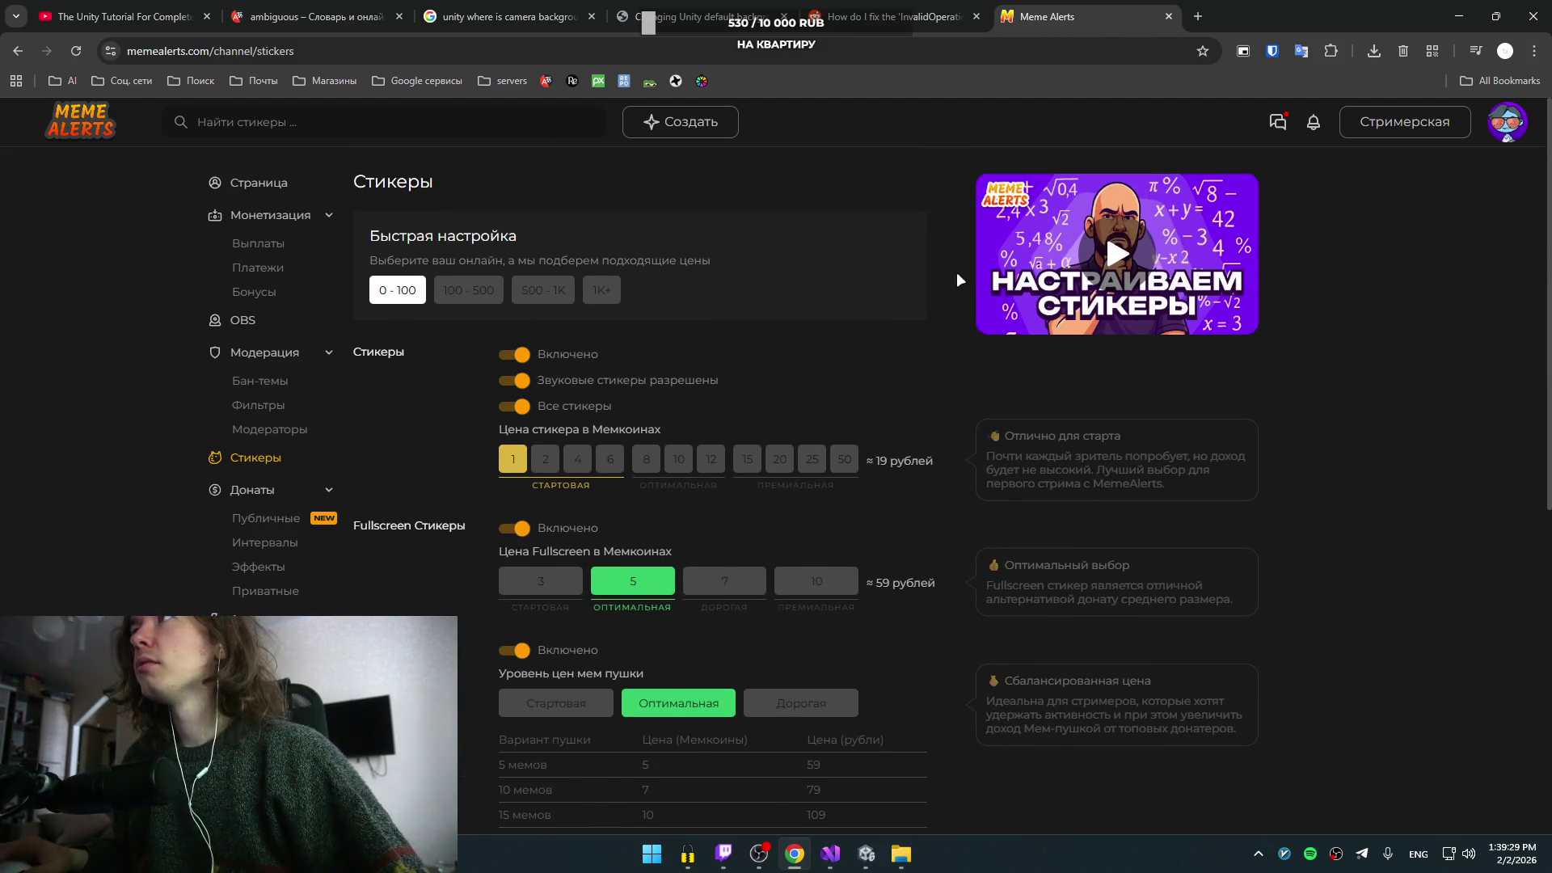
{"action": "left_click", "coordinate": [1169, 16]}
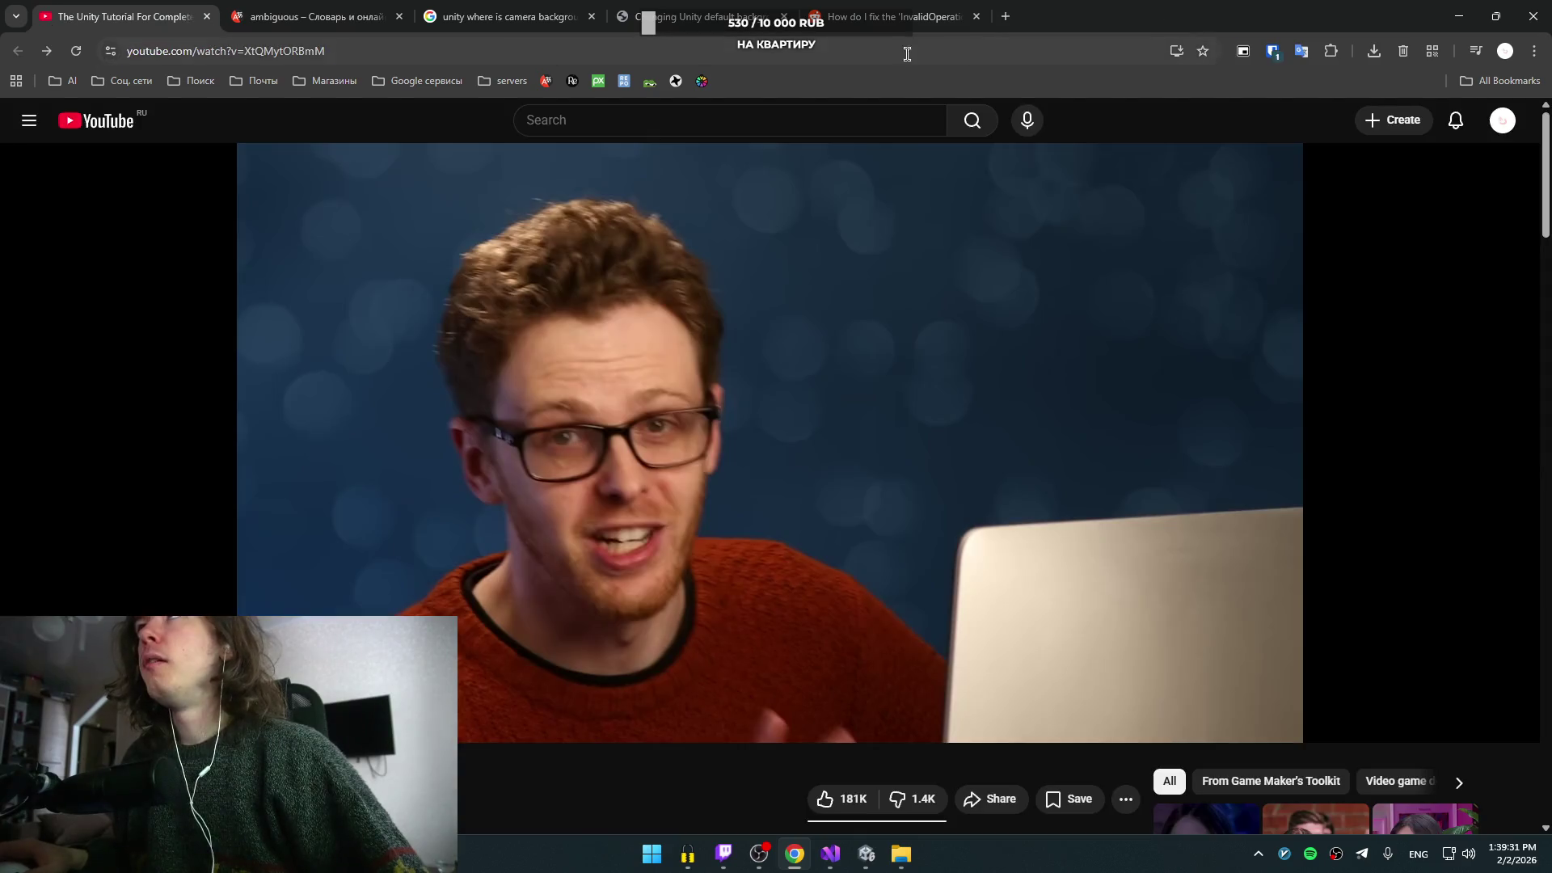
- Skip the tutorial video ahead to the PipeMoveScript code view
{"action": "left_click", "coordinate": [769, 291]}
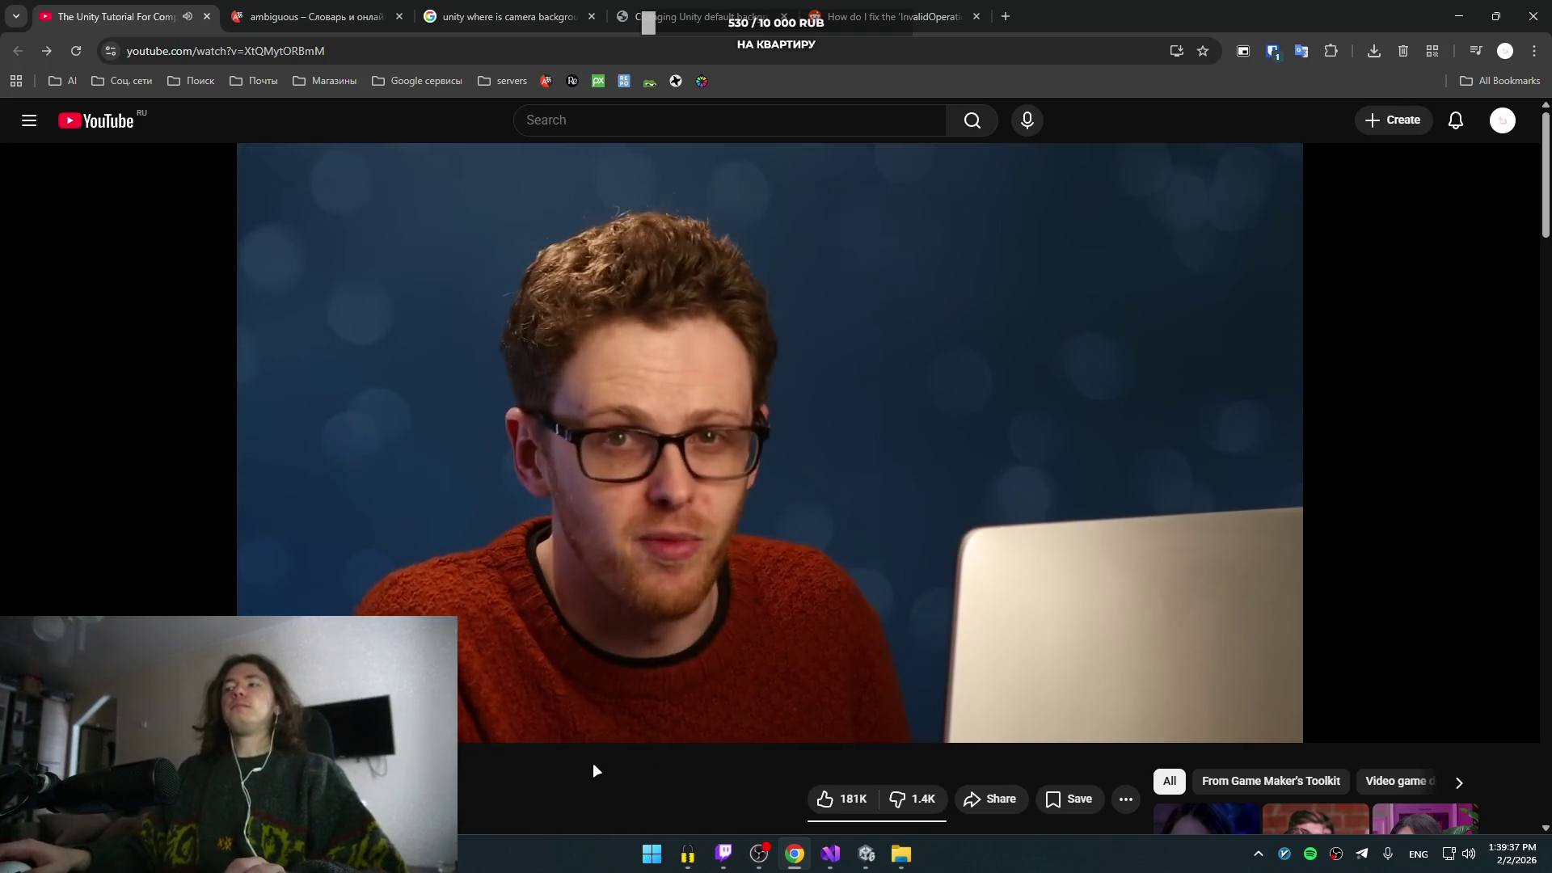
{"action": "right_click", "coordinate": [558, 776]}
{"action": "left_click", "coordinate": [517, 771]}
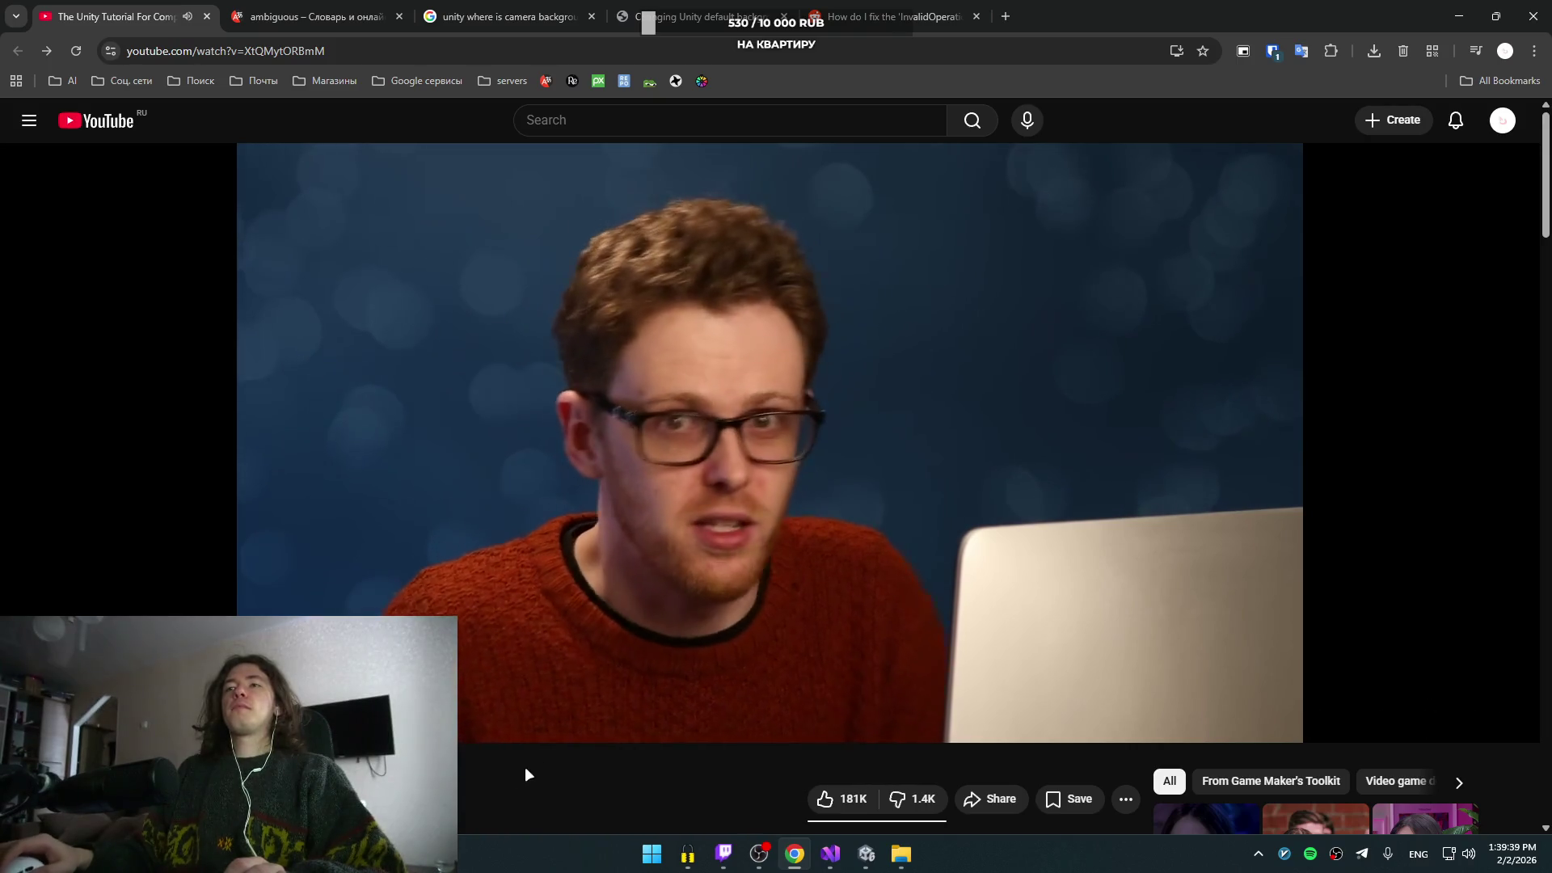
{"action": "left_click", "coordinate": [704, 578]}
{"action": "left_click", "coordinate": [736, 555]}
{"action": "key", "text": "l"}
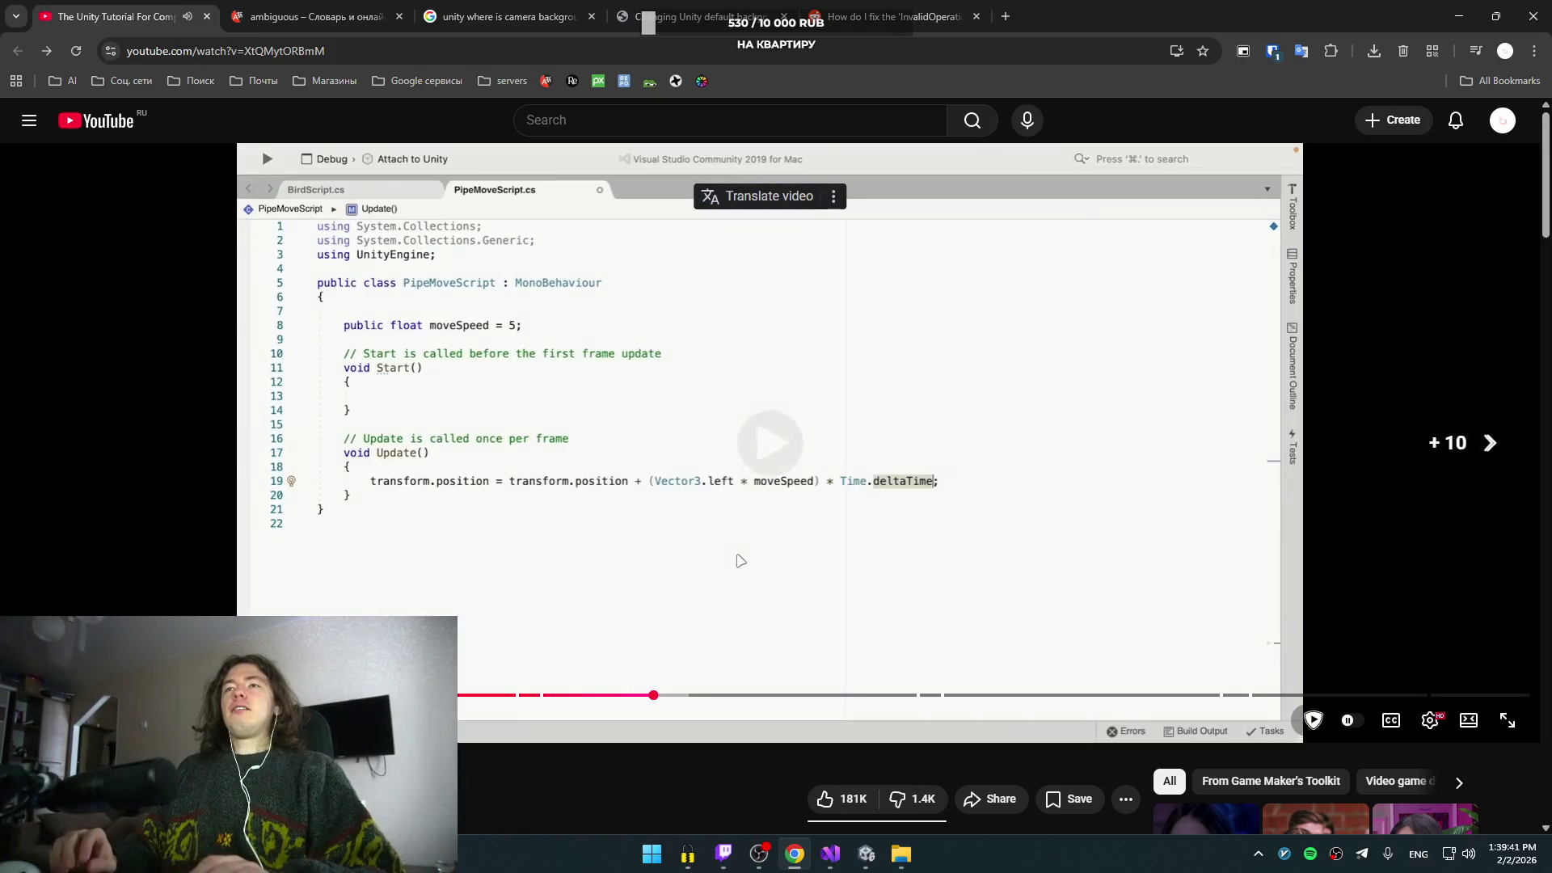
{"action": "left_click", "coordinate": [741, 560]}
{"action": "key", "text": "alt+Tab"}
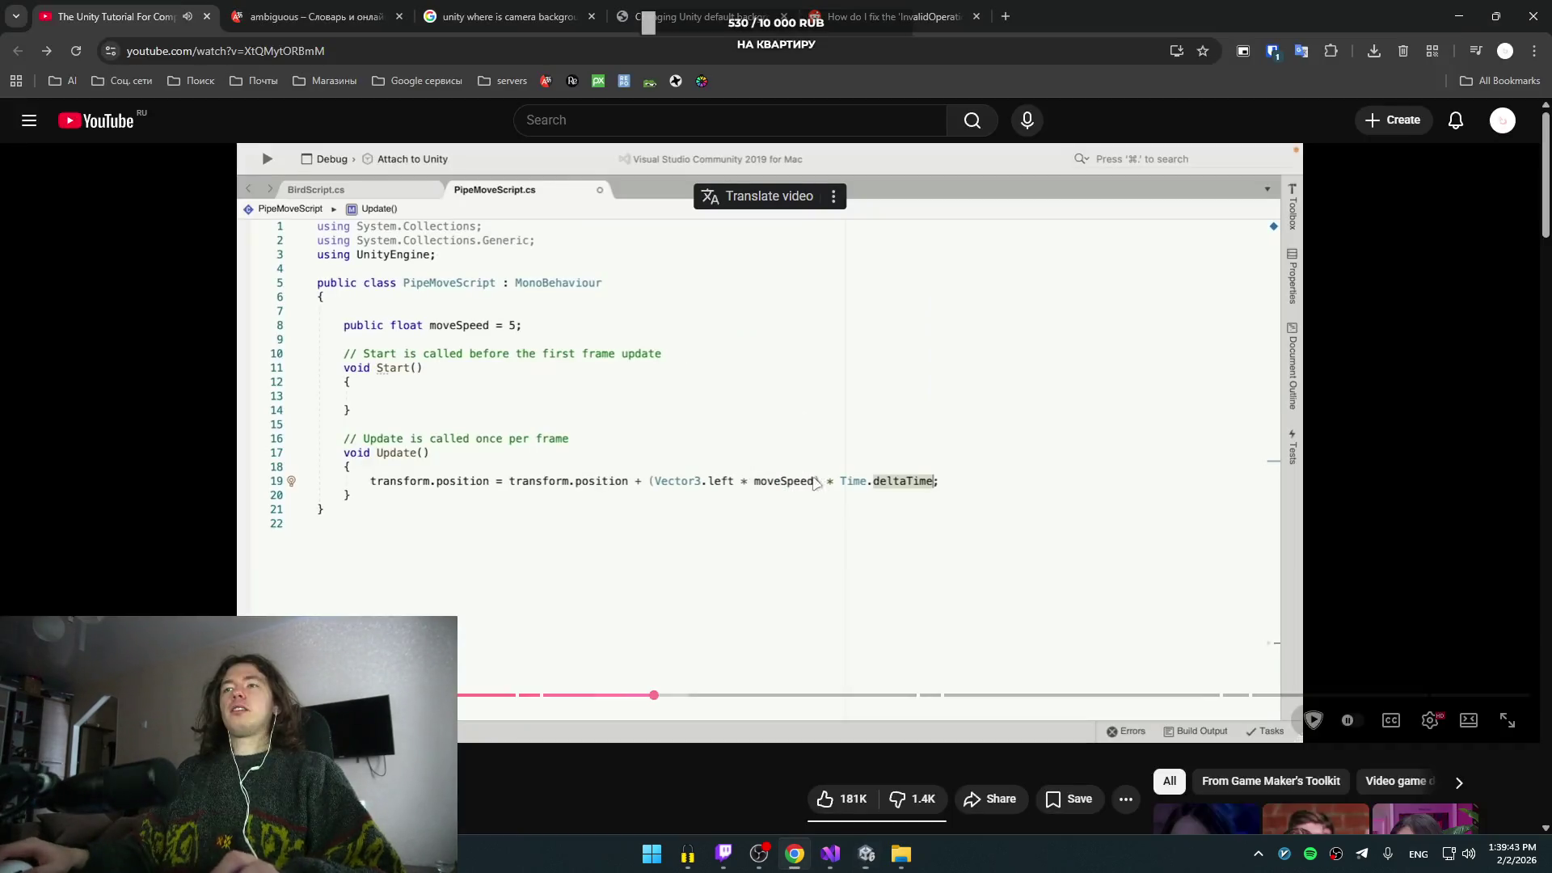
{"action": "left_click", "coordinate": [832, 409]}
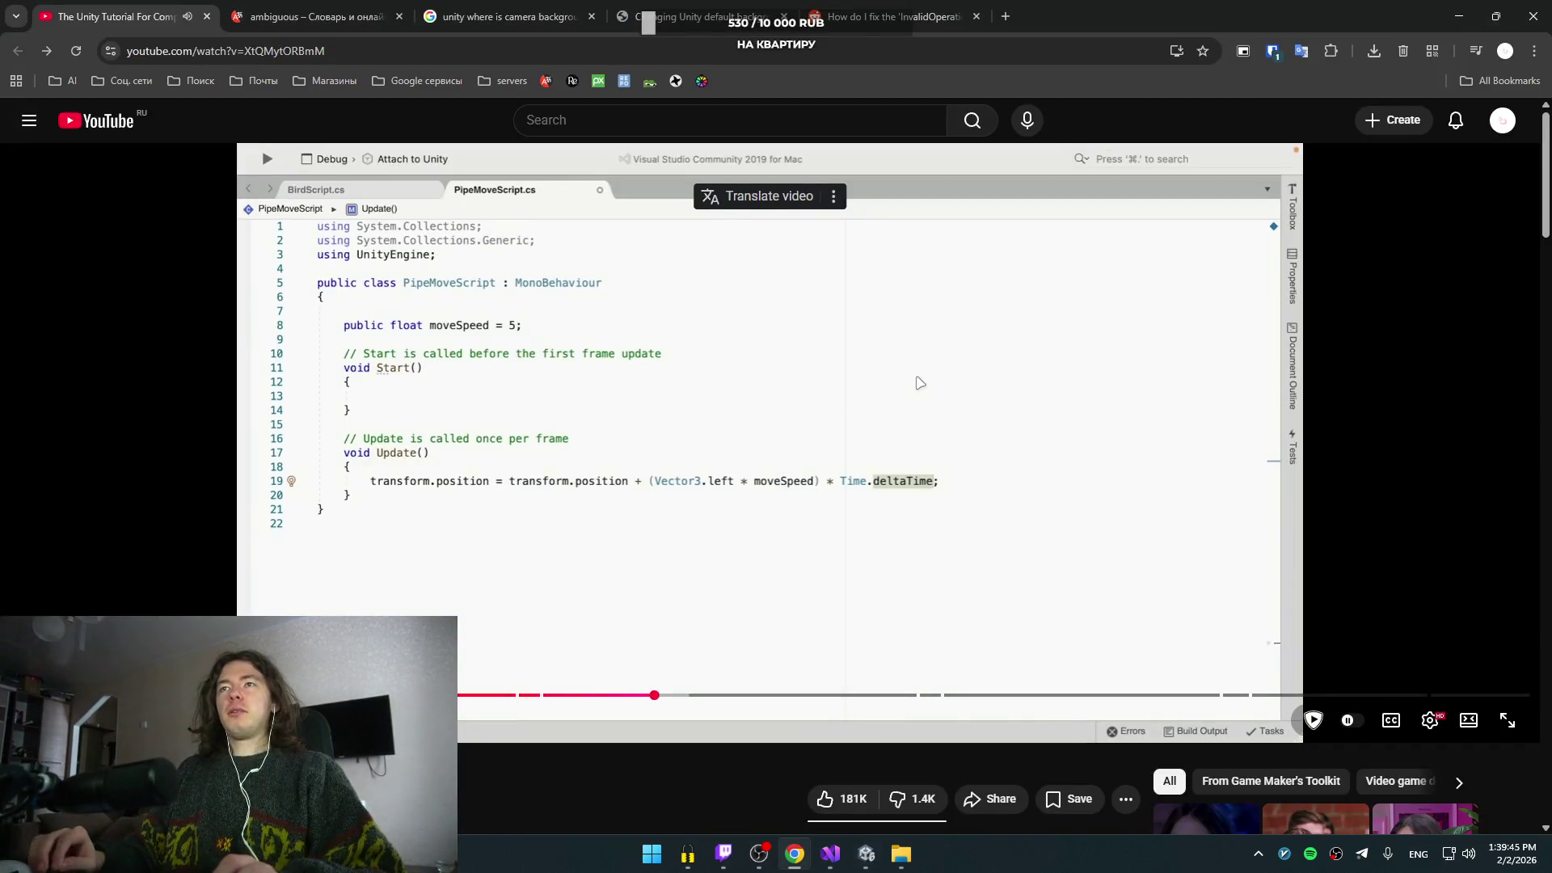
- Multiply line 16's leftward movement by Time.deltaTime, matching the tutorial's code
{"action": "key", "text": "alt+Tab"}
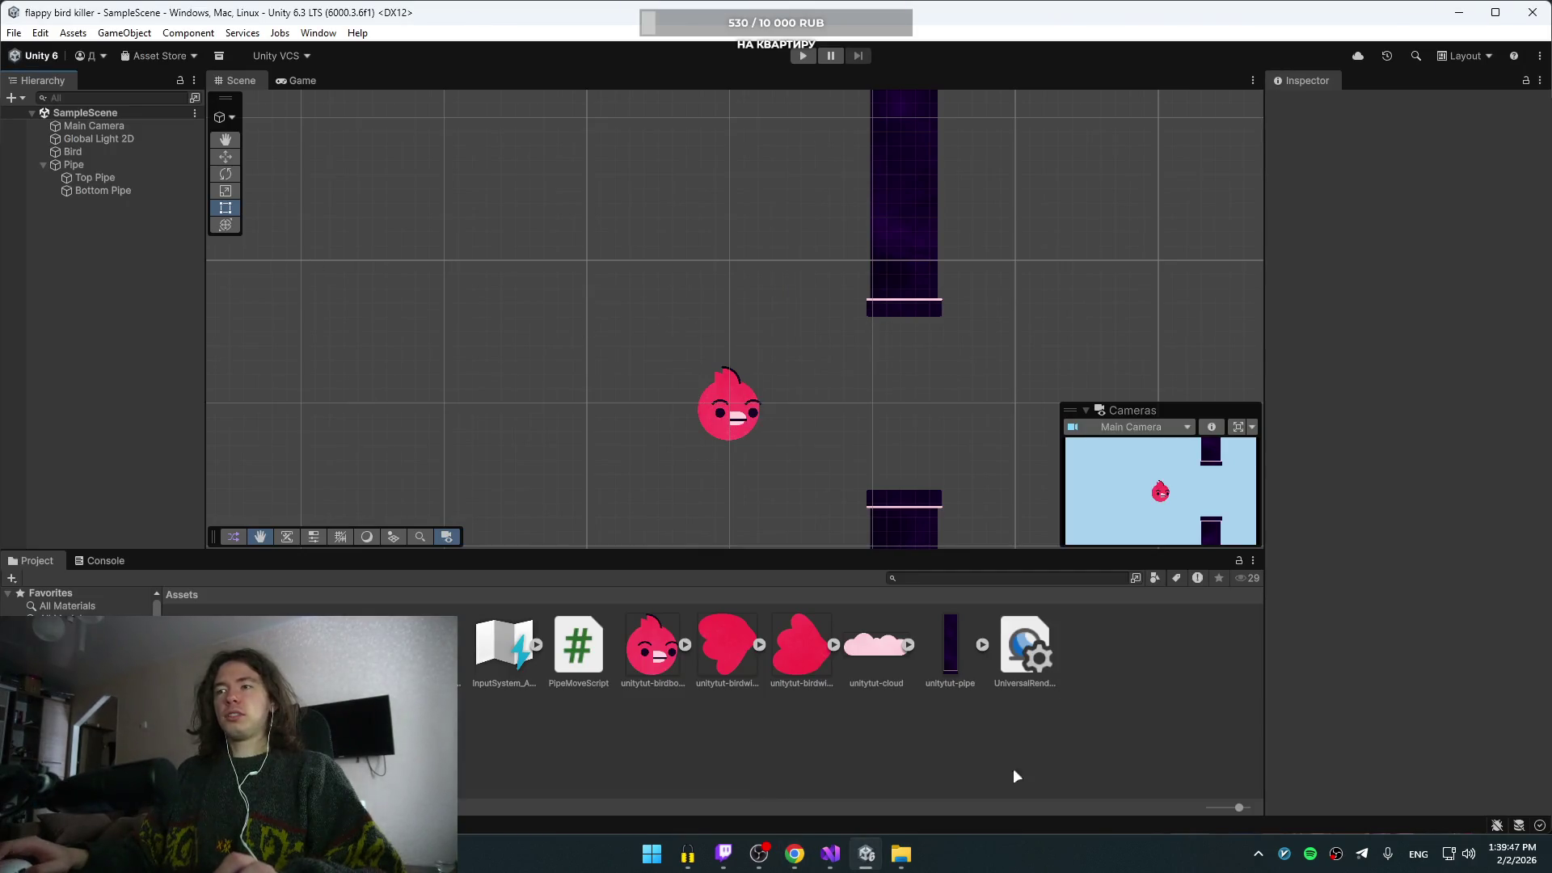
{"action": "left_click", "coordinate": [831, 854]}
{"action": "left_click", "coordinate": [701, 350]}
{"action": "key", "text": "Up"}
{"action": "key", "text": "End"}
{"action": "type", "text": "Time."}
{"action": "key", "text": "alt+Tab"}
{"action": "key", "text": "alt+Tab"}
{"action": "key", "text": "alt+Tab"}
{"action": "key", "text": "alt+Tab"}
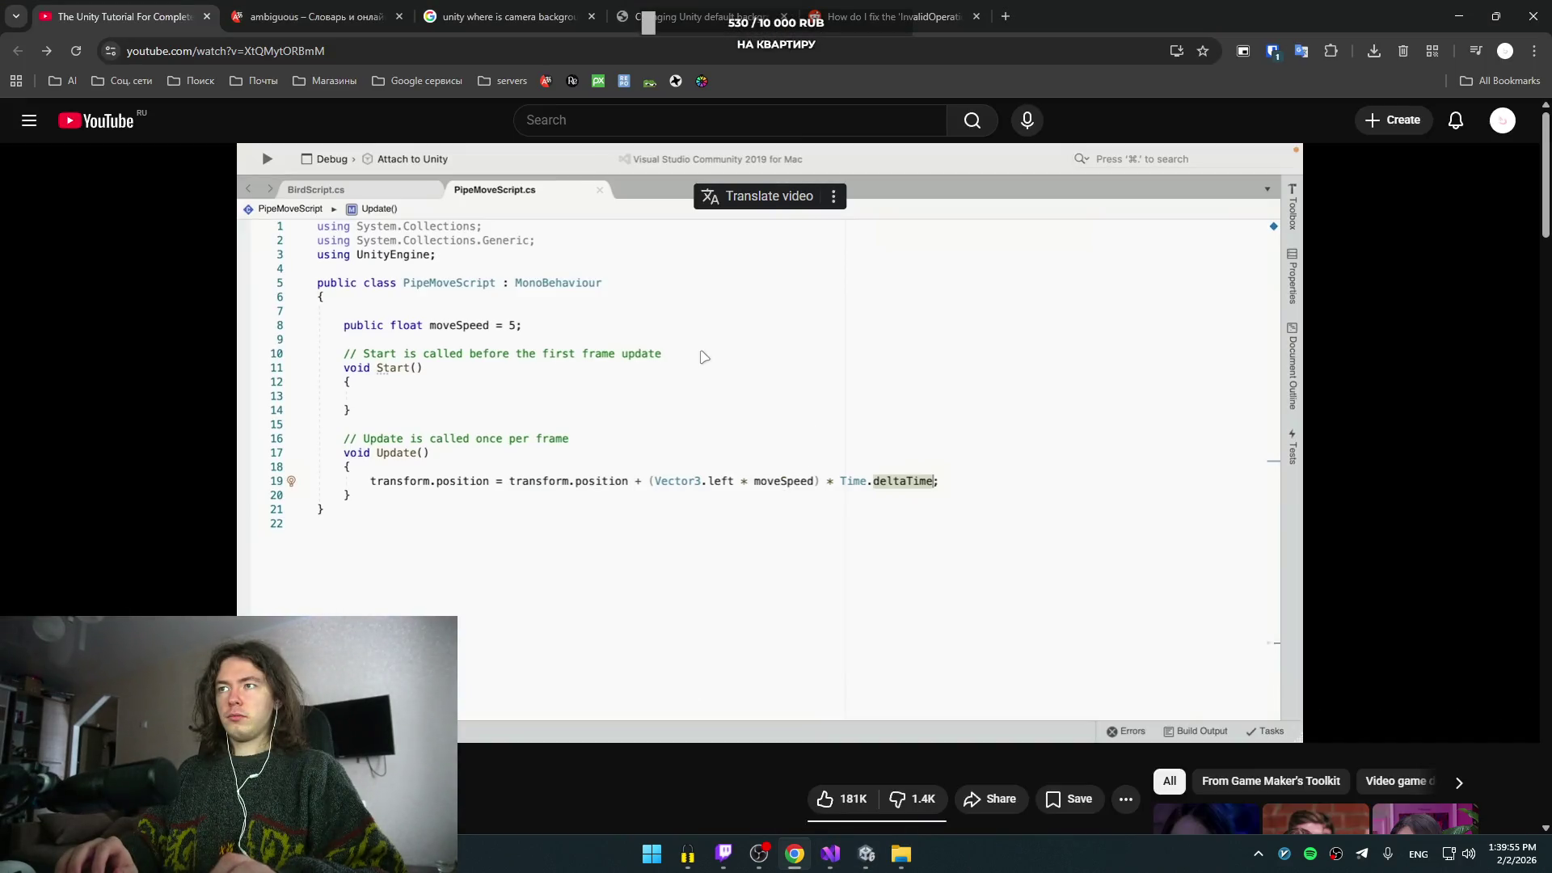
{"action": "key", "text": "alt+Tab"}
{"action": "type", "text": "de"}
{"action": "key", "text": "Tab"}
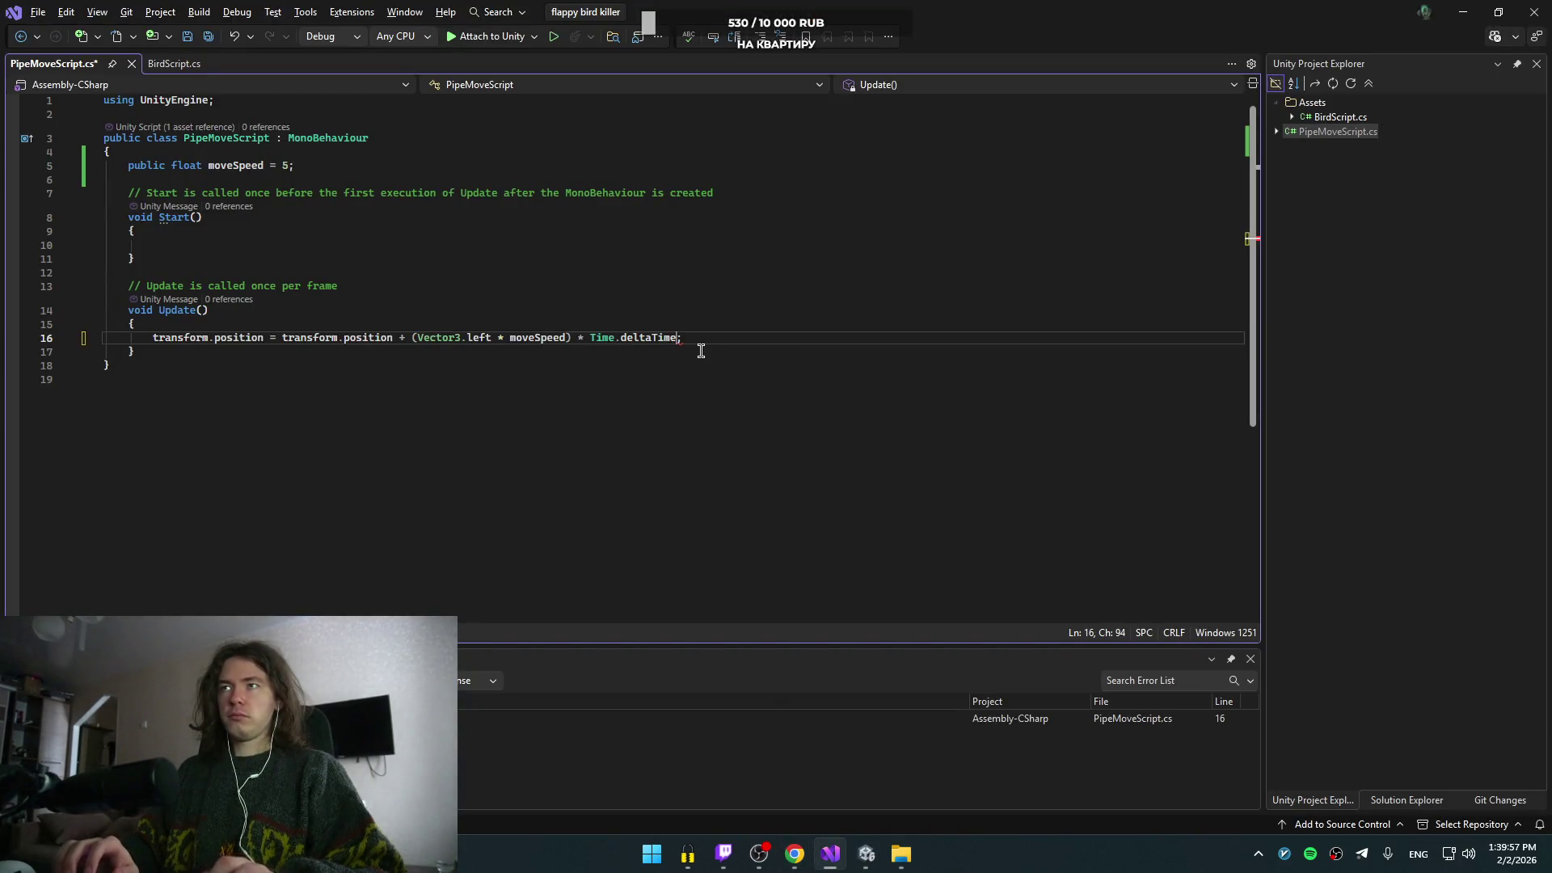
- Save PipeMoveScript.cs and start the pipe scene in Unity's Play mode
{"action": "key", "text": "ctrl+s"}
{"action": "key", "text": "alt+Tab"}
{"action": "key", "text": "alt+Tab"}
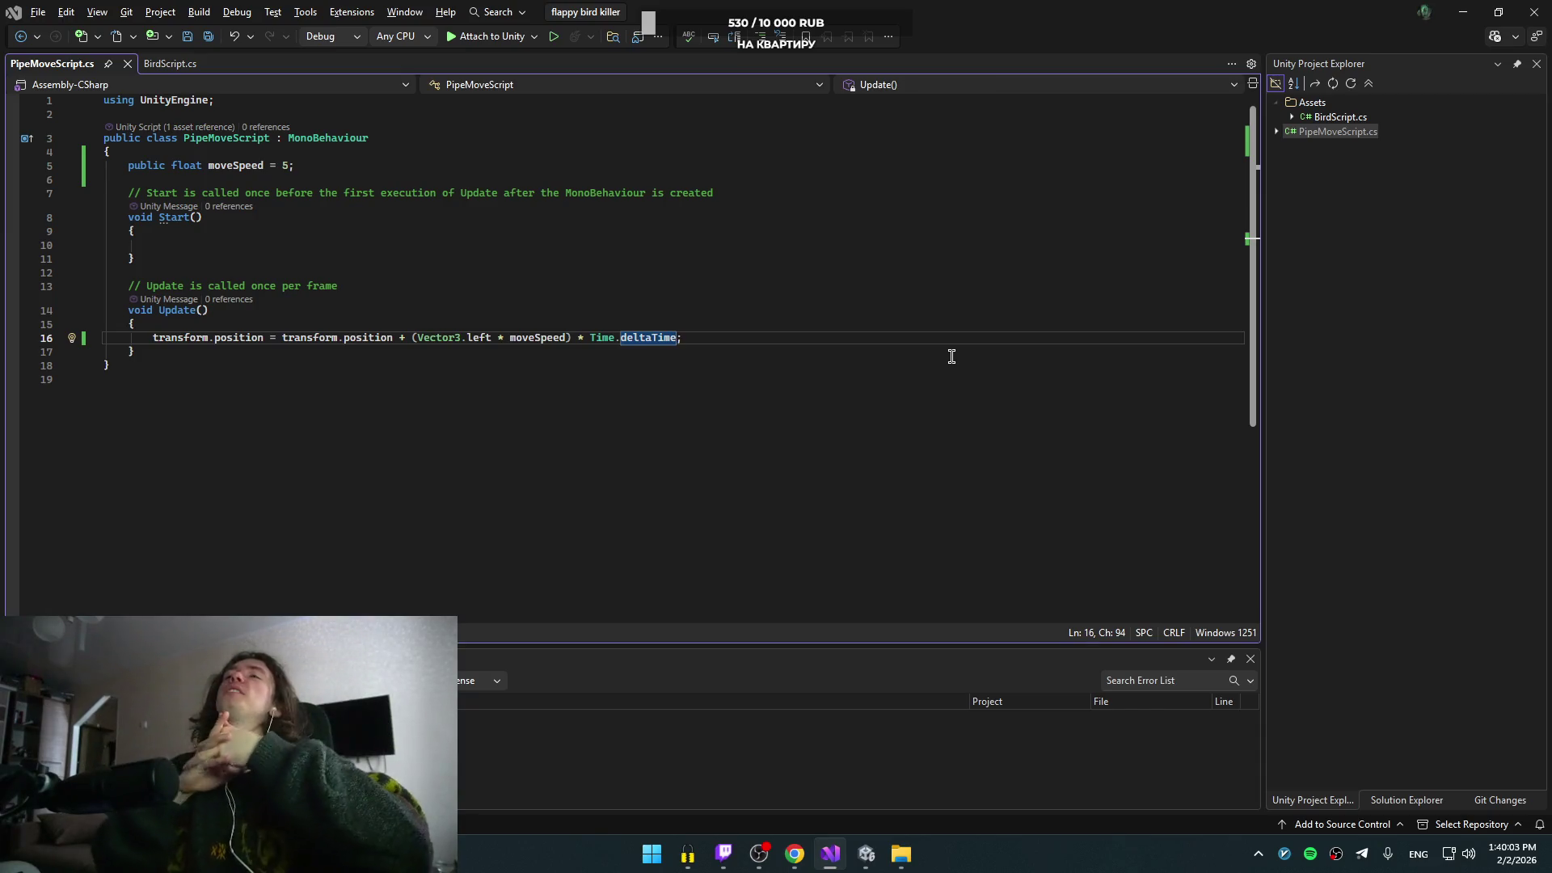
{"action": "key", "text": "alt+Tab"}
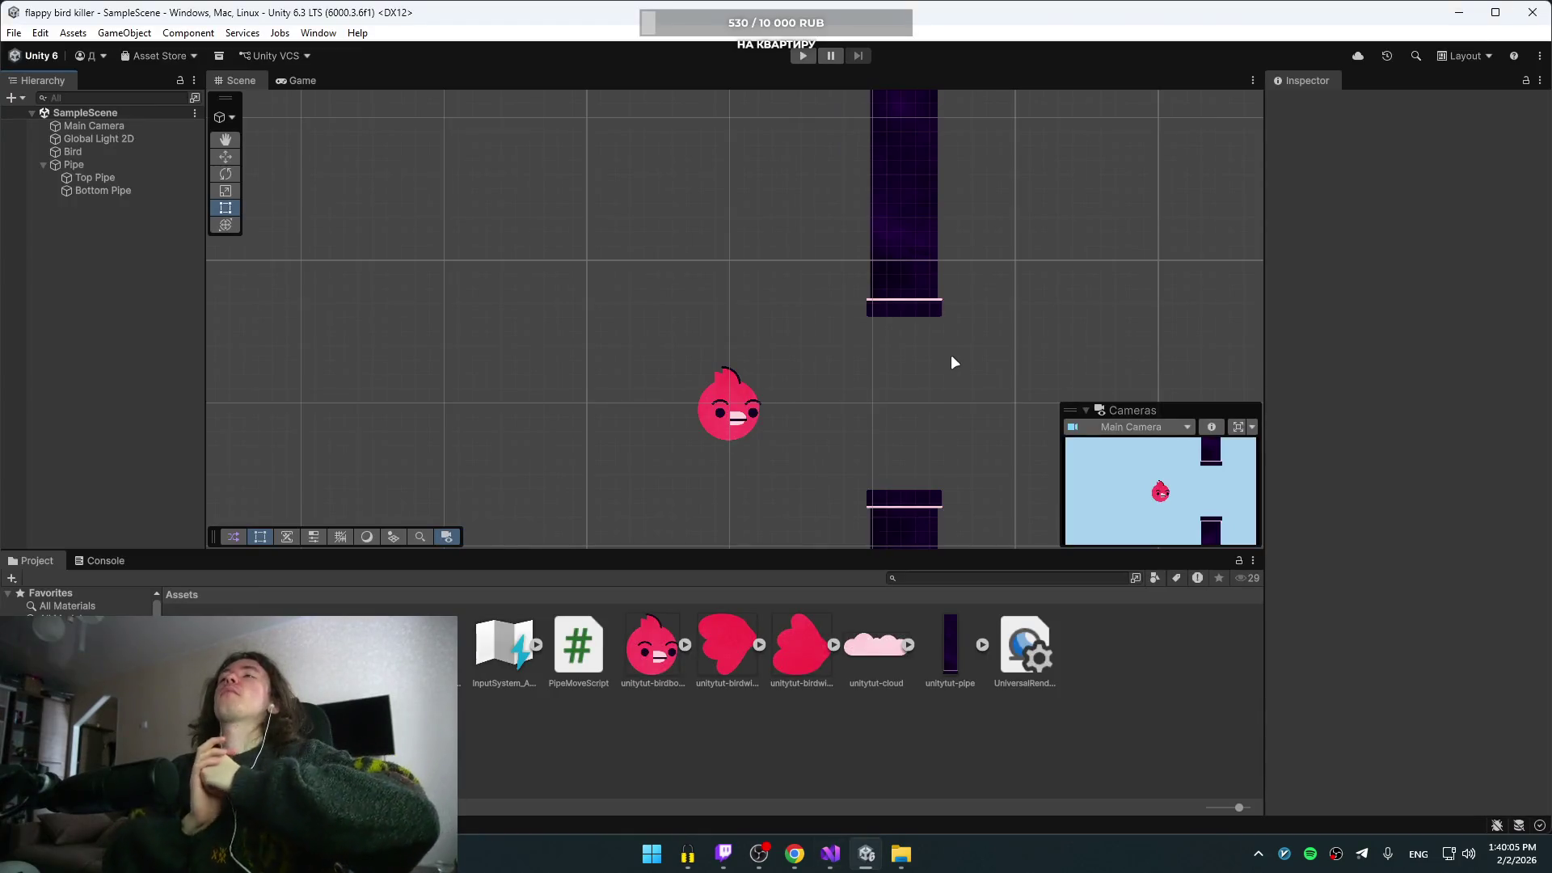
{"action": "left_click", "coordinate": [798, 57]}
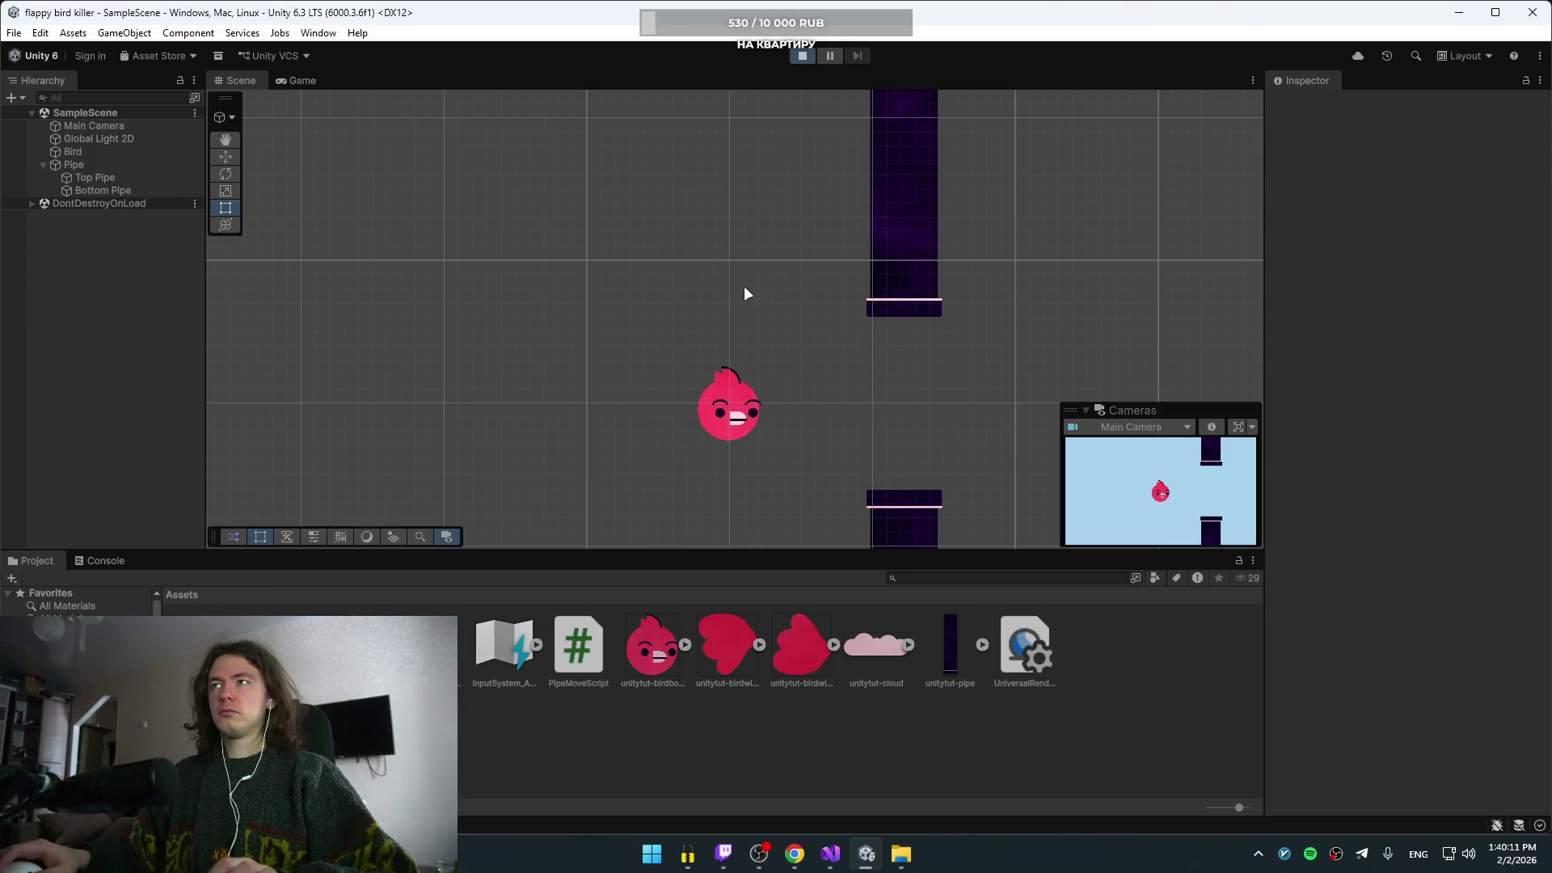
- Flap the bird a few times to test the moving pipes, then stop Play mode
{"action": "key", "text": "space"}
{"action": "key", "text": "space"}
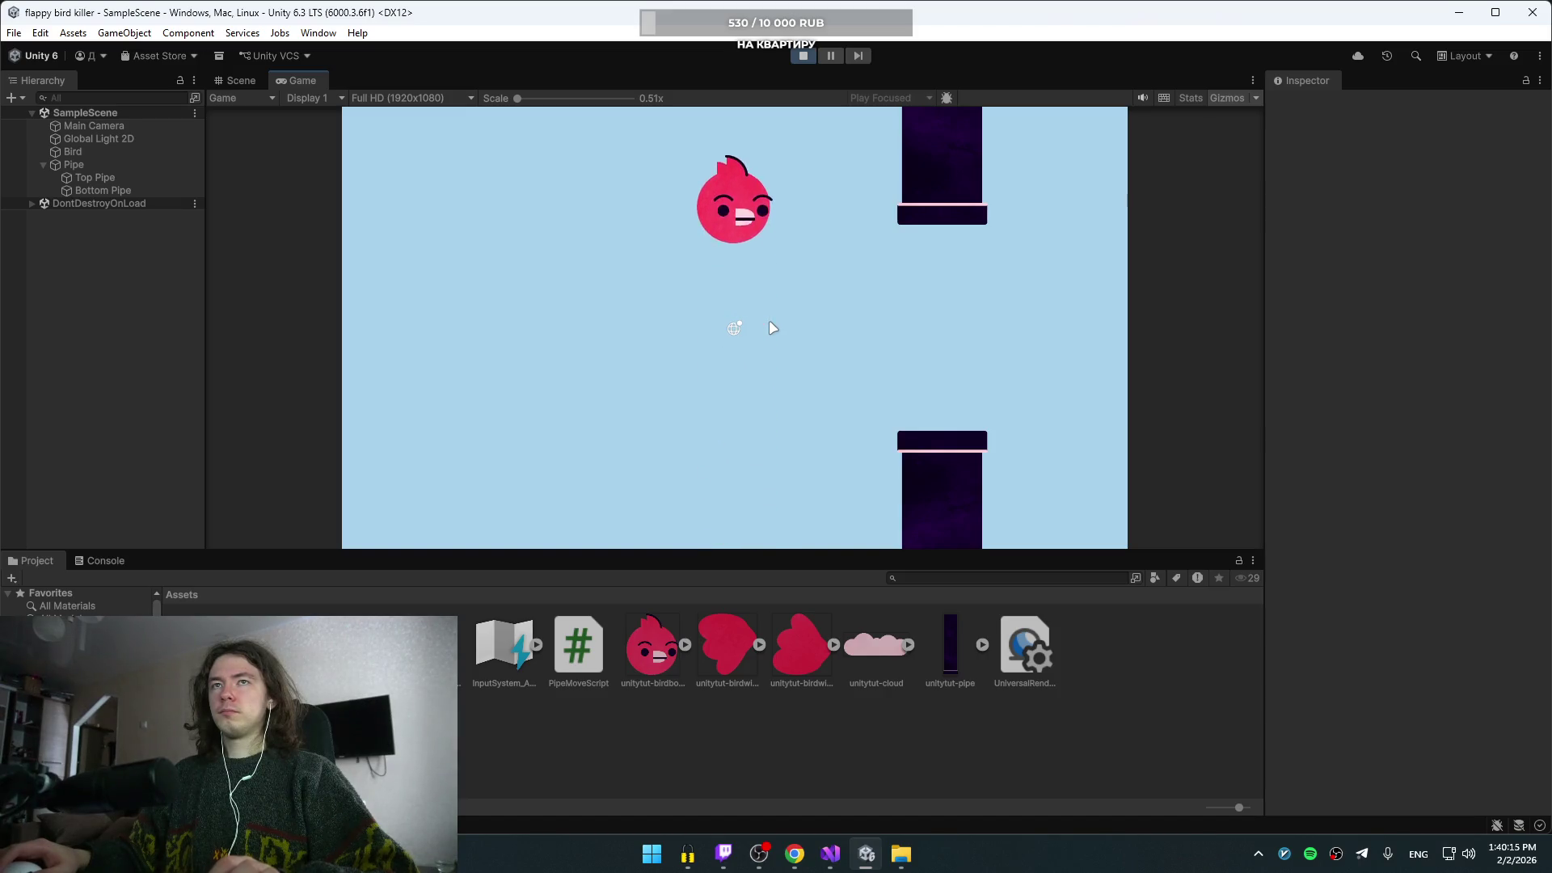
{"action": "key", "text": "space"}
{"action": "key", "text": "alt+Tab"}
{"action": "key", "text": "alt+Tab"}
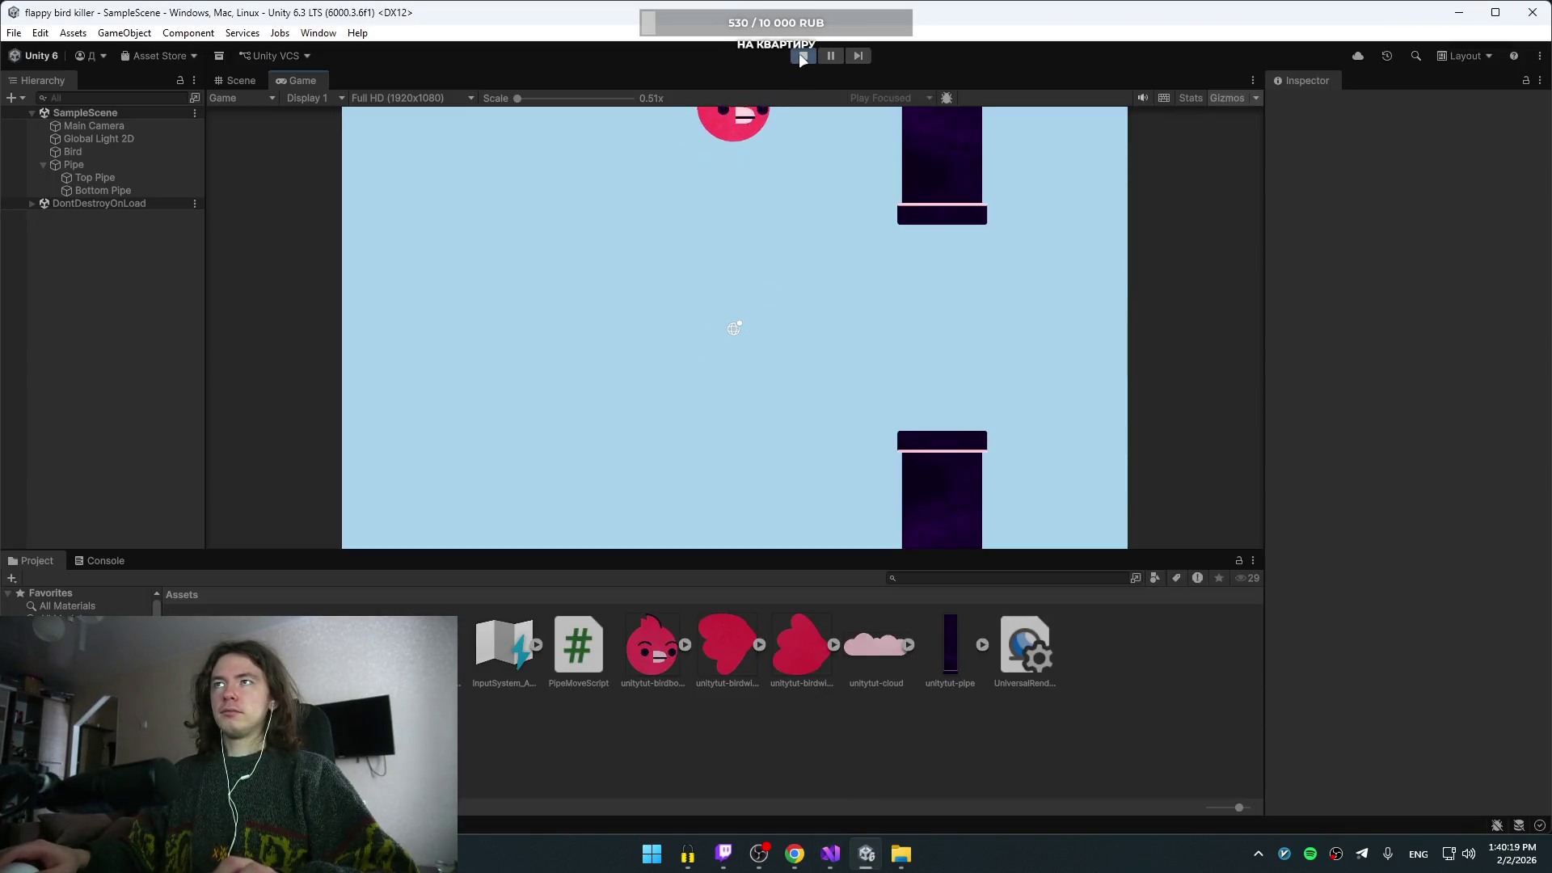
{"action": "key", "text": "ctrl+p"}
- Resume the YouTube tutorial video in the browser
{"action": "key", "text": "alt+Tab"}
{"action": "key", "text": "Tab"}
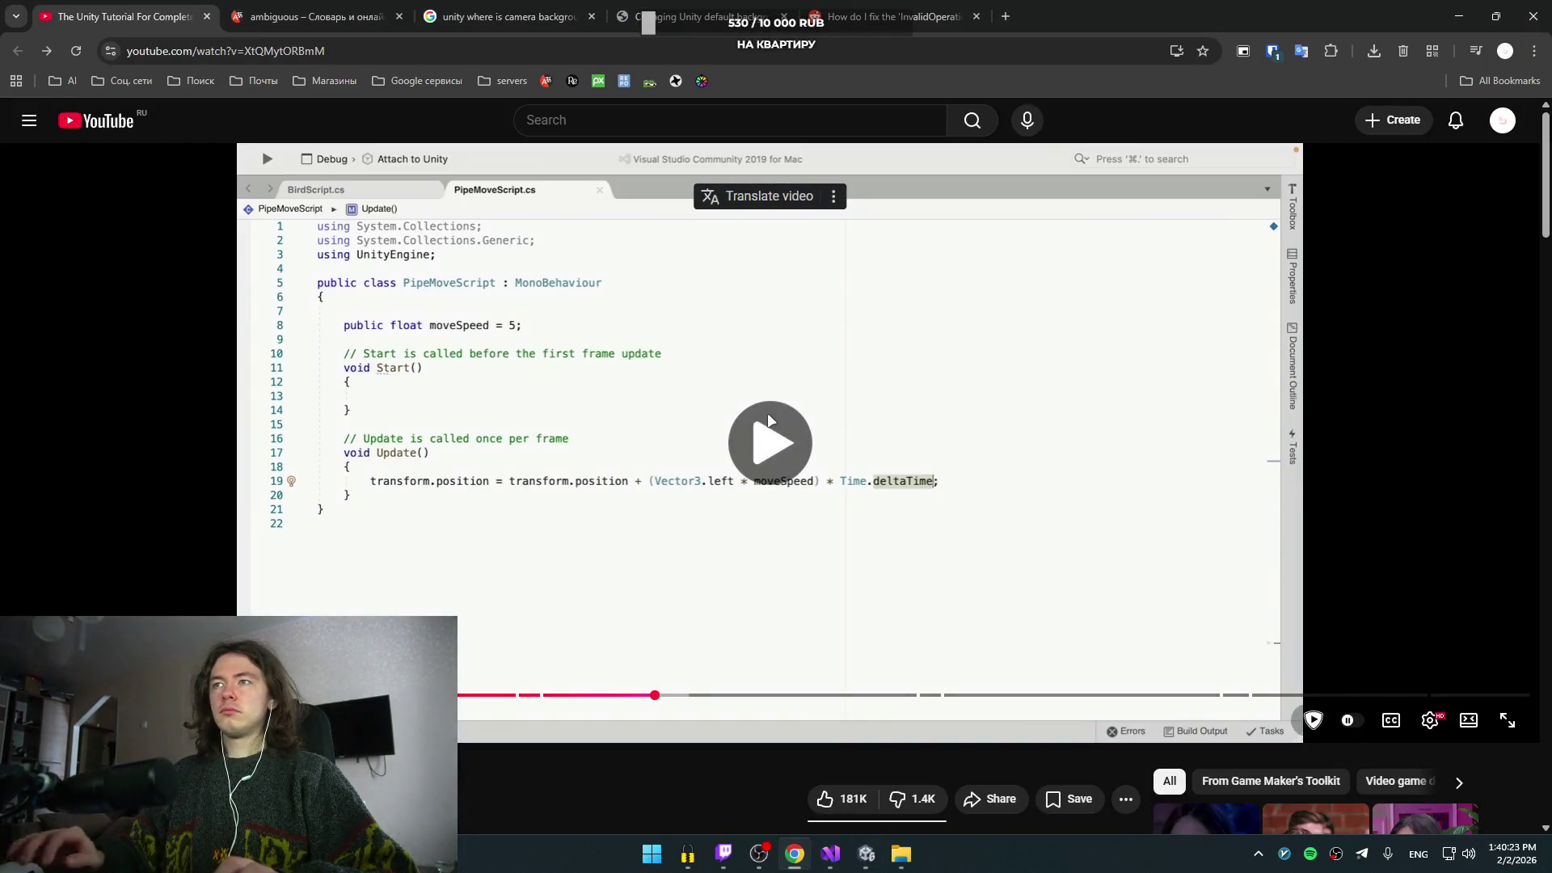
{"action": "left_click", "coordinate": [764, 432]}
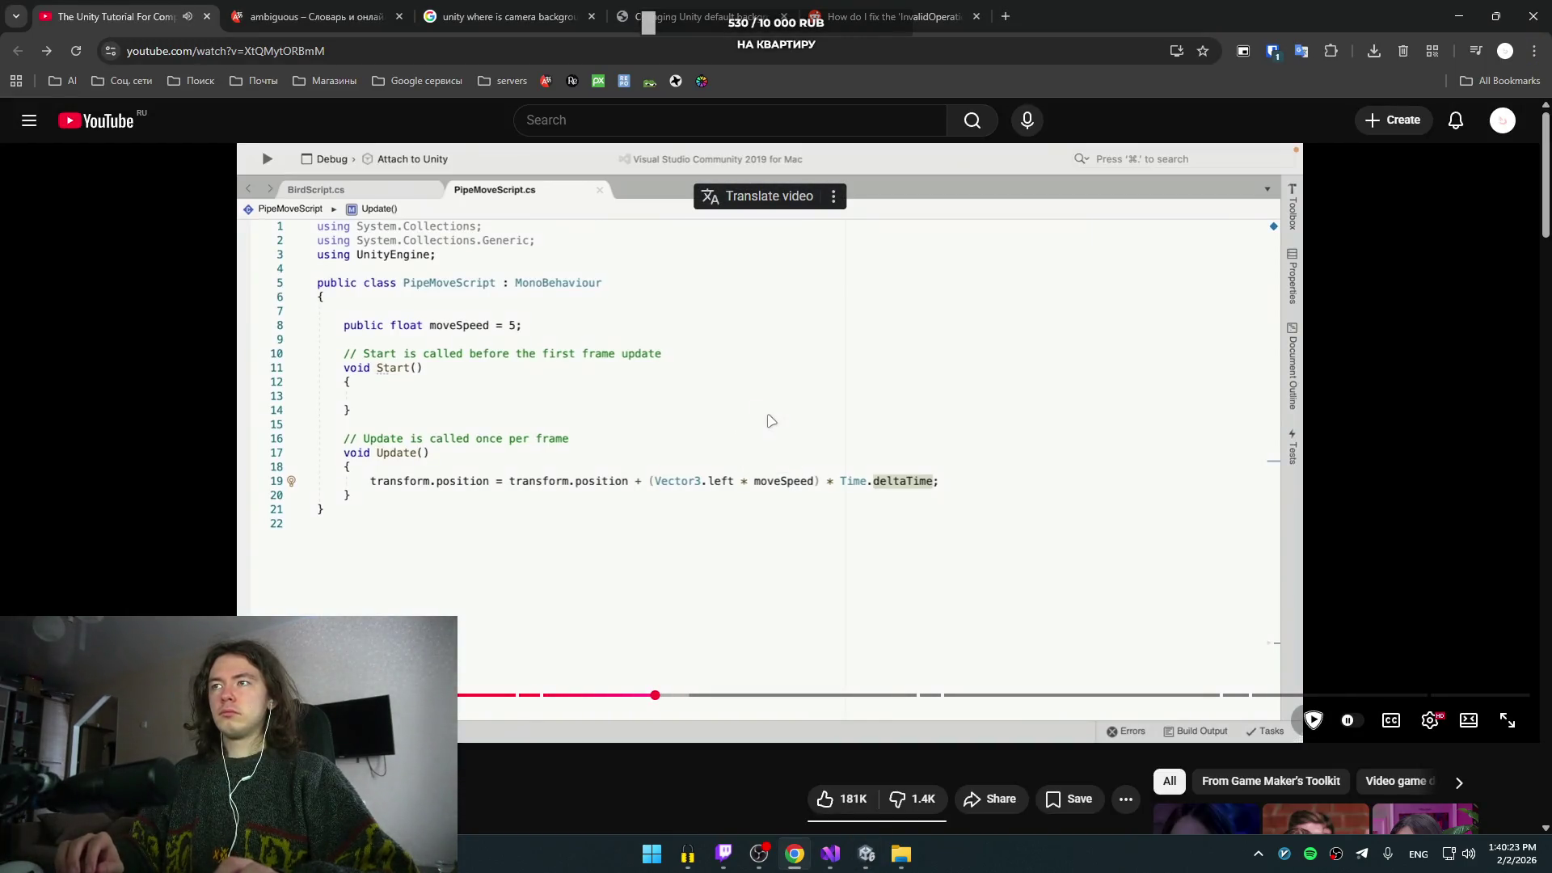
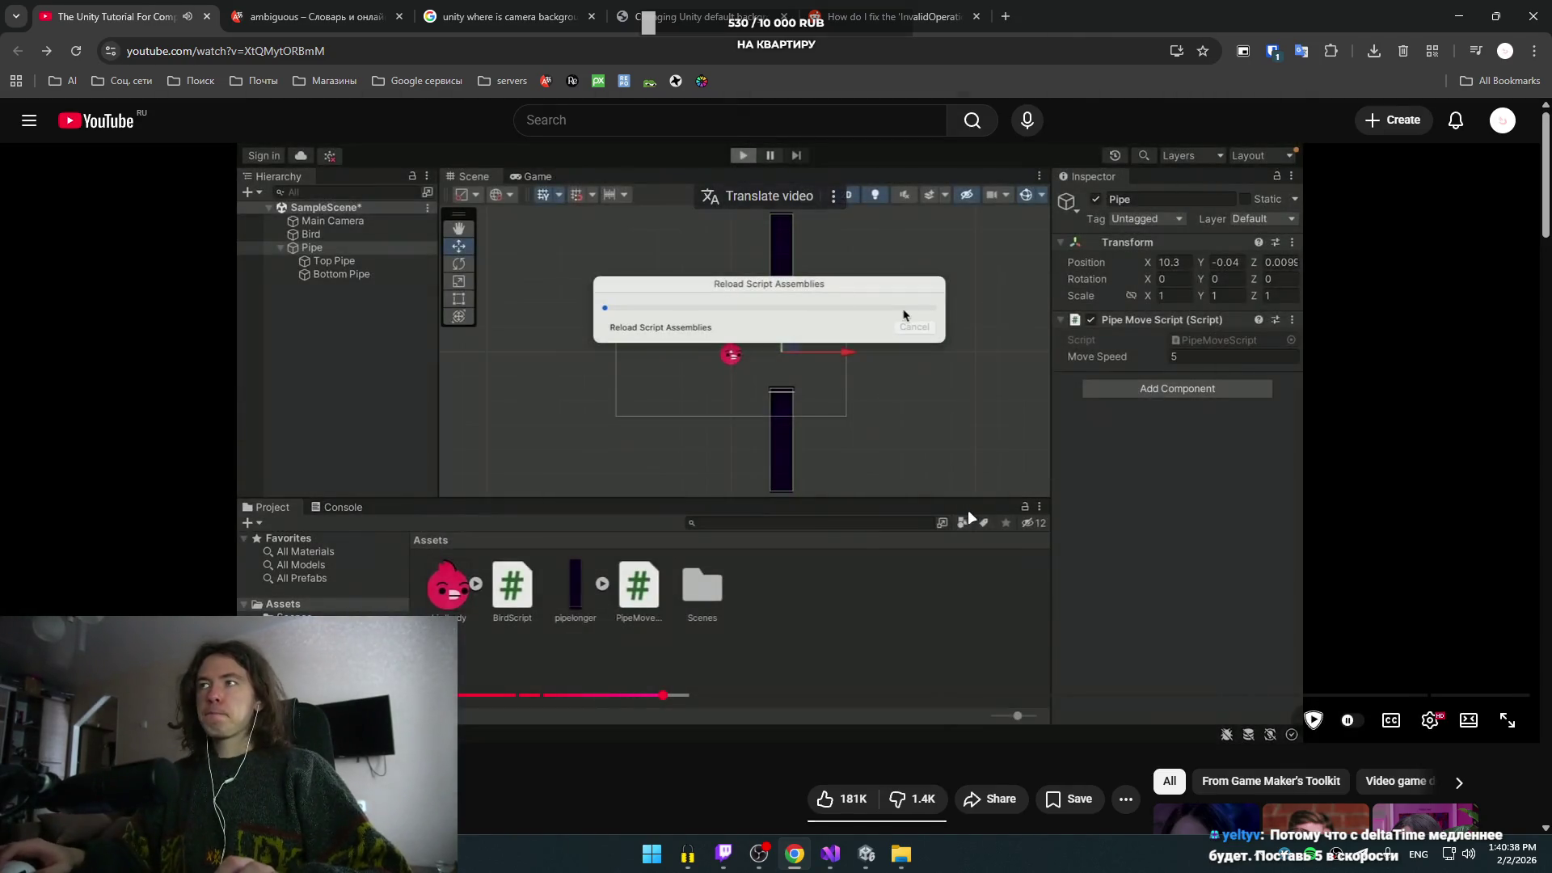
- Pause the tutorial video and bring up PipeMoveScript.cs in Visual Studio
{"action": "left_click", "coordinate": [965, 514]}
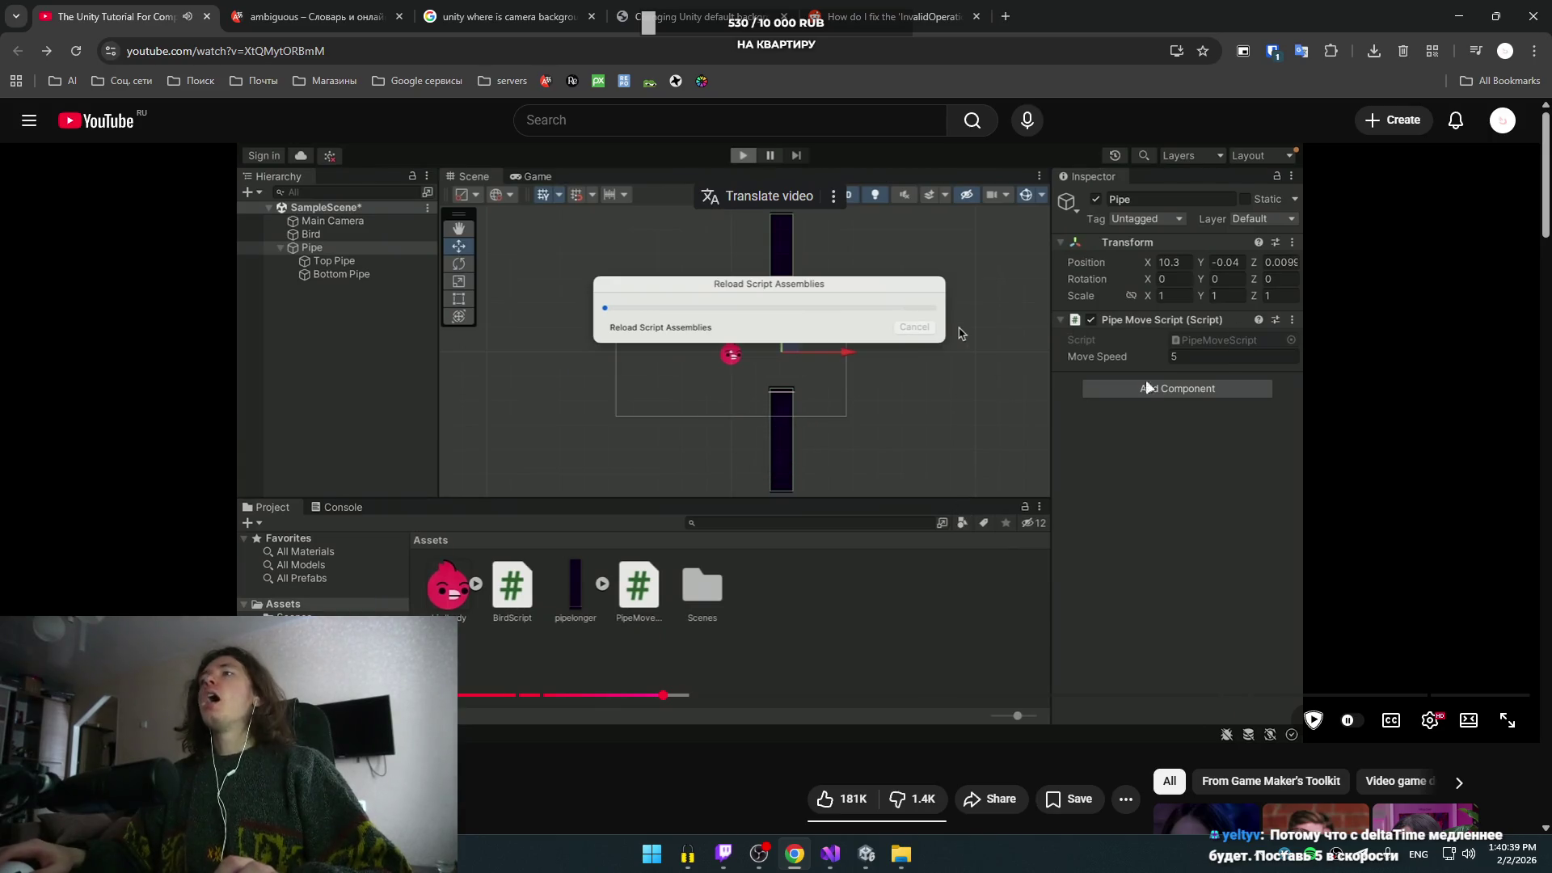
{"action": "key", "text": "alt+Tab"}
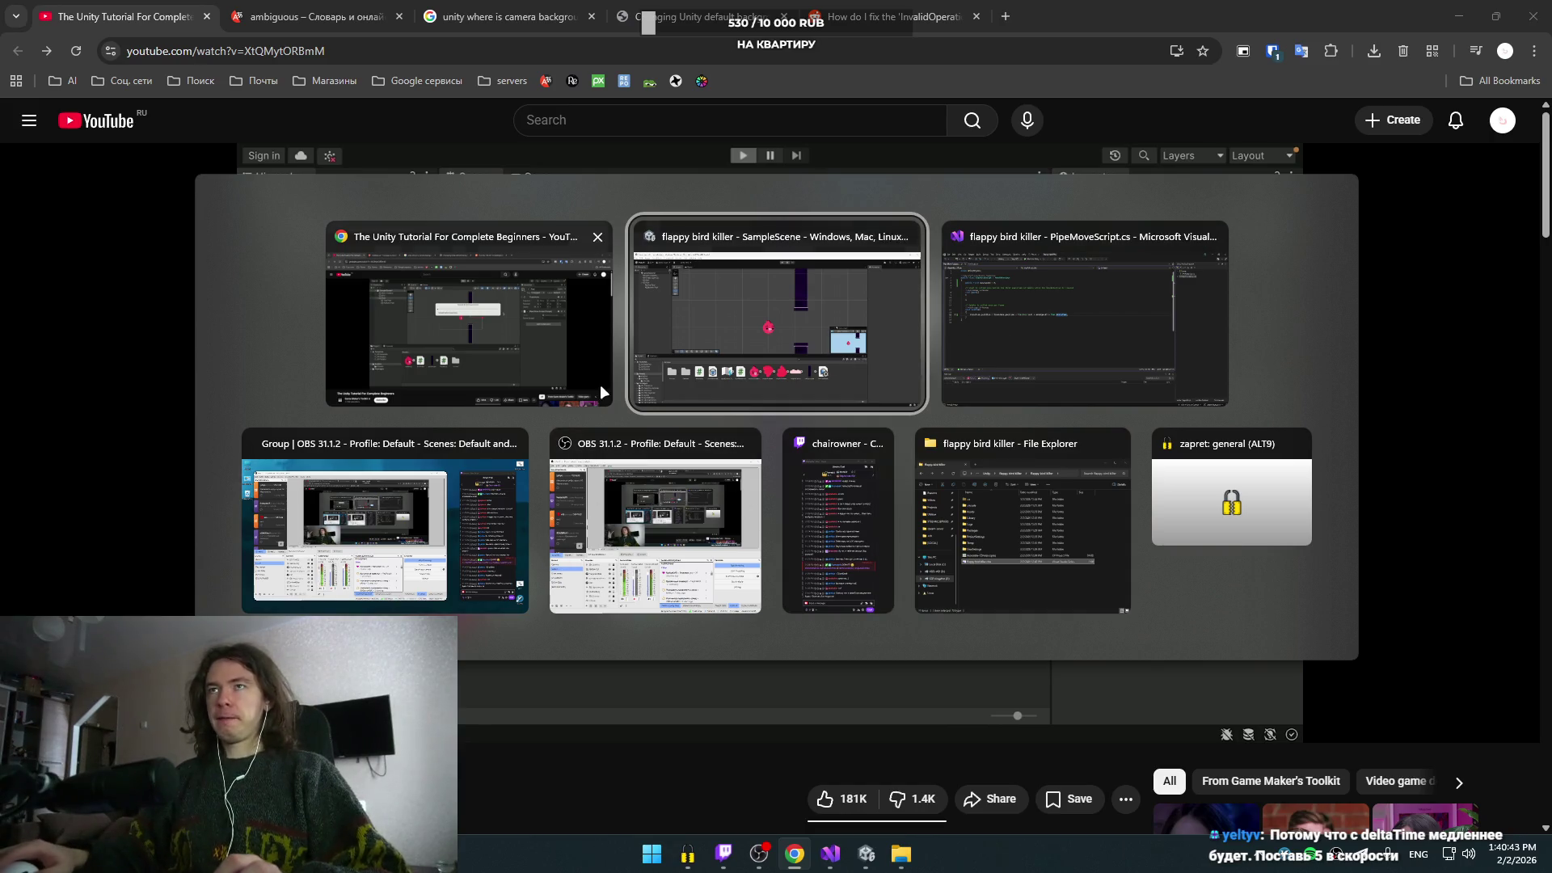
{"action": "key", "text": "alt+Tab"}
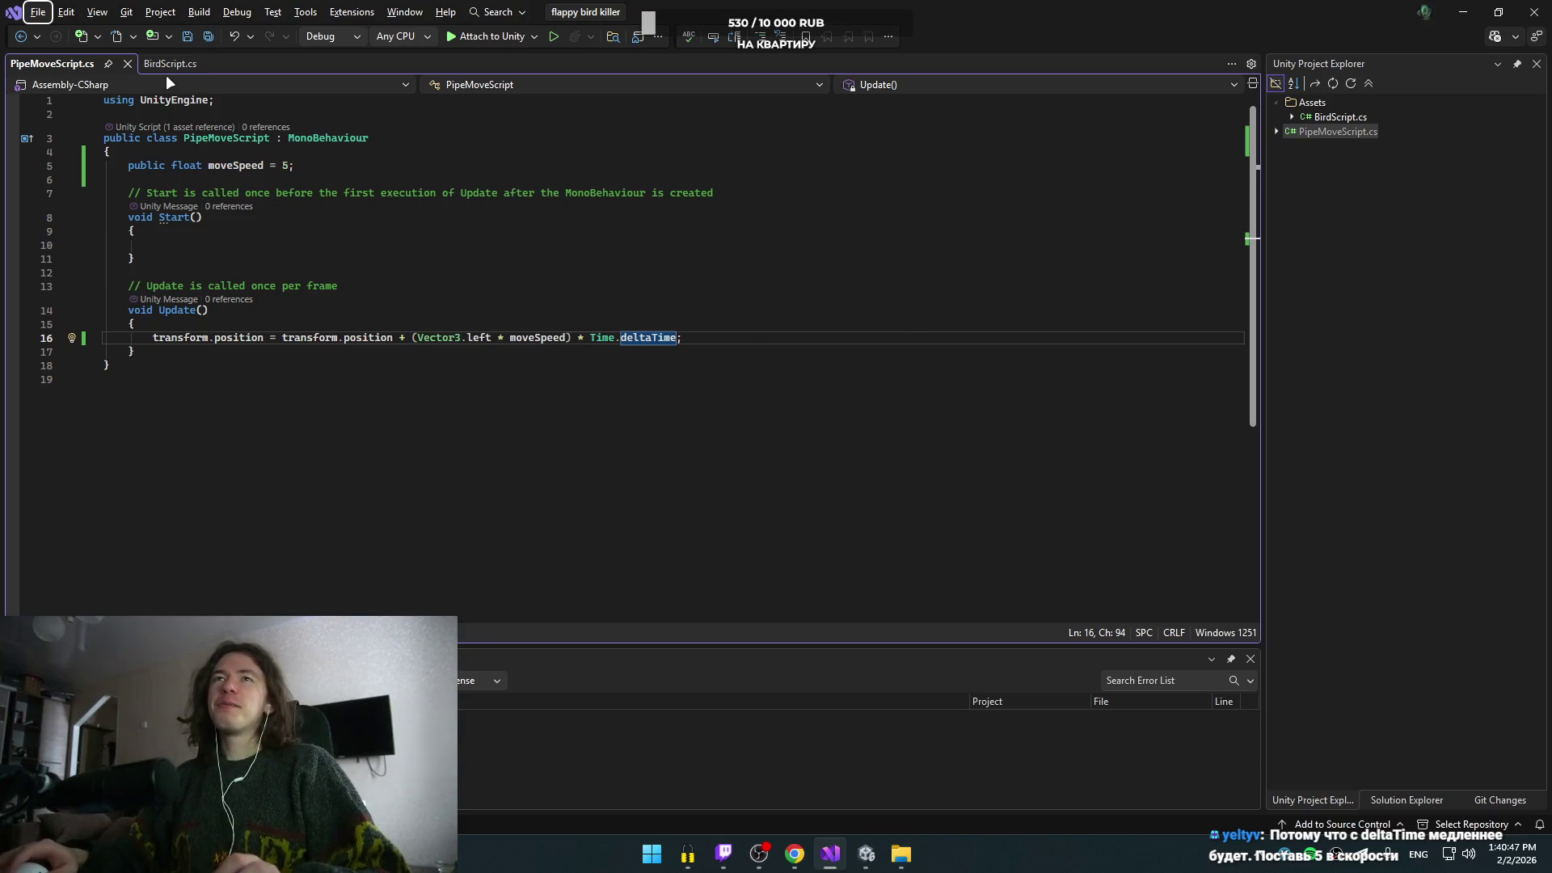
- Bring the Unity editor showing SampleScene with the bird and pipes to the front
{"action": "key", "text": "alt+Tab"}
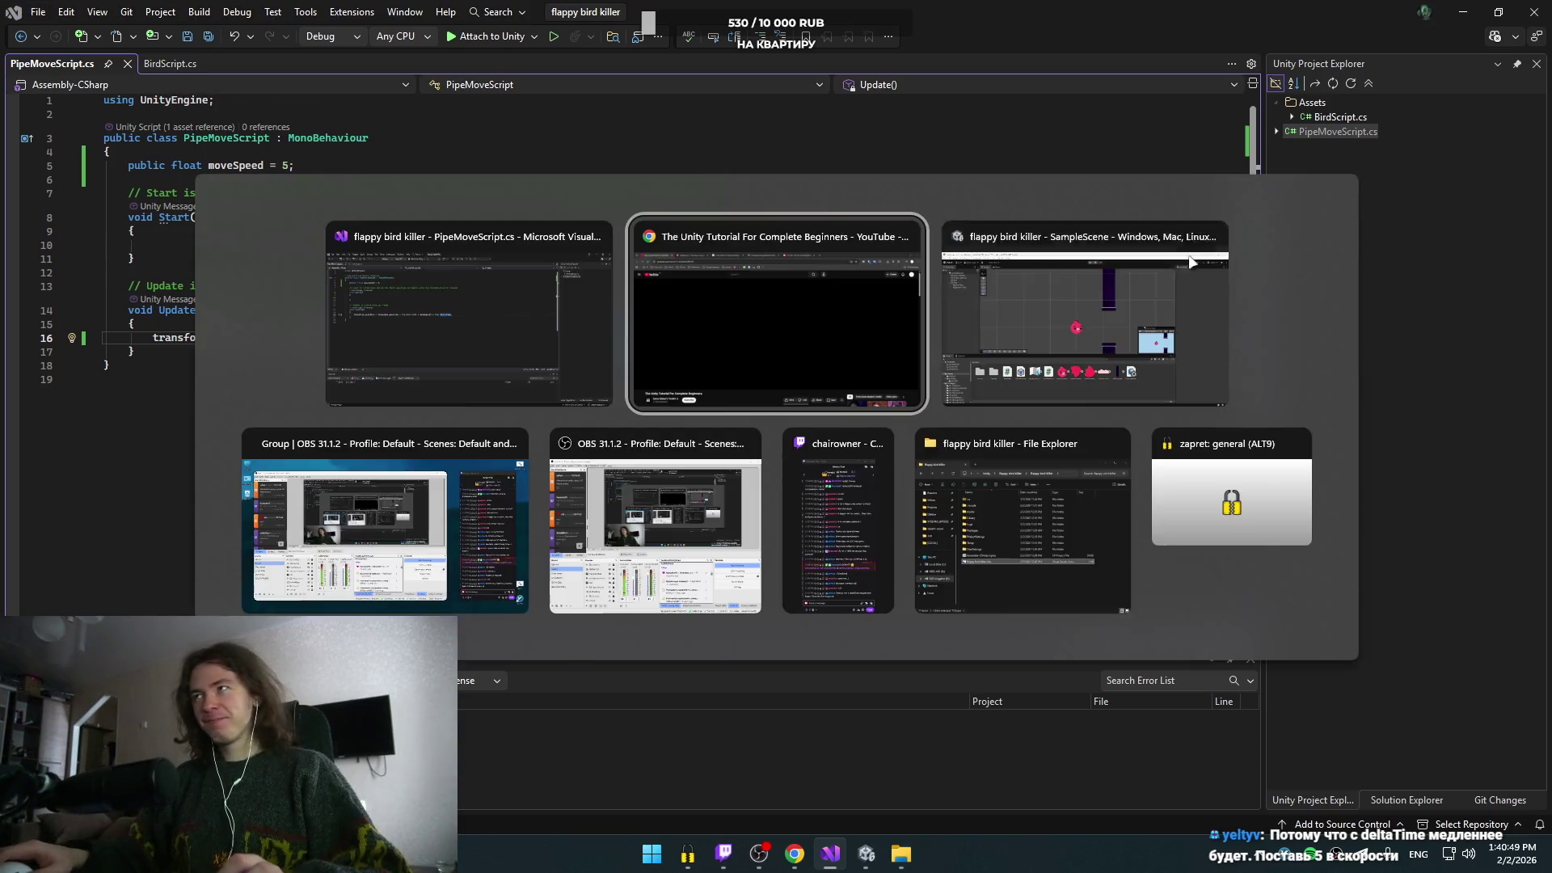
{"action": "key", "text": "alt+Tab"}
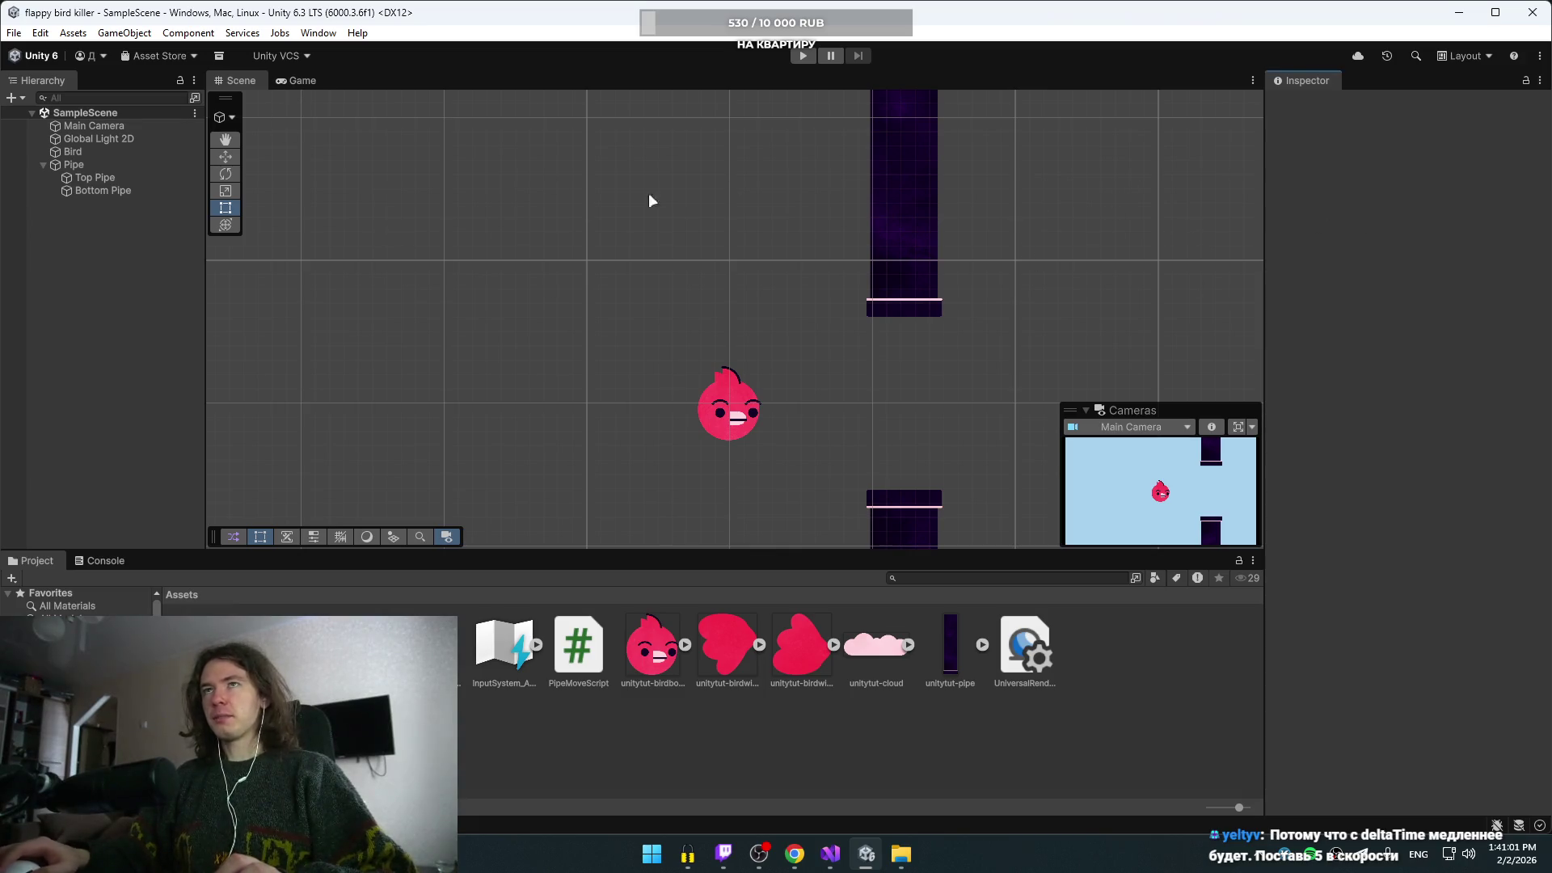
- Set the Pipe's Move Speed to 5 and play-test the scene, flapping the bird
{"action": "left_click", "coordinate": [74, 164]}
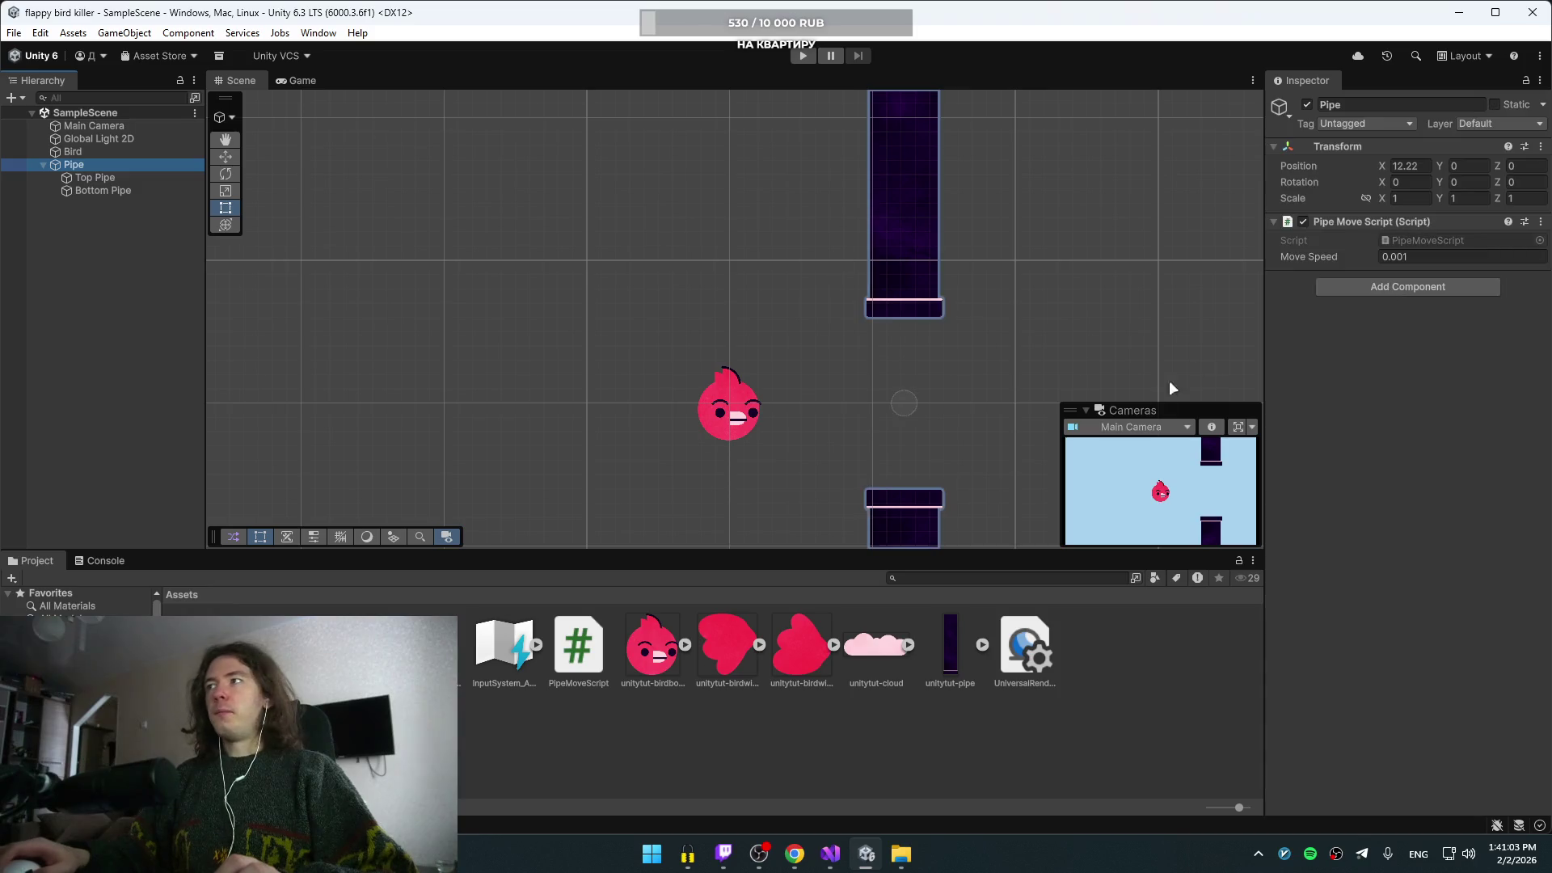
{"action": "left_click", "coordinate": [1430, 255]}
{"action": "type", "text": "5"}
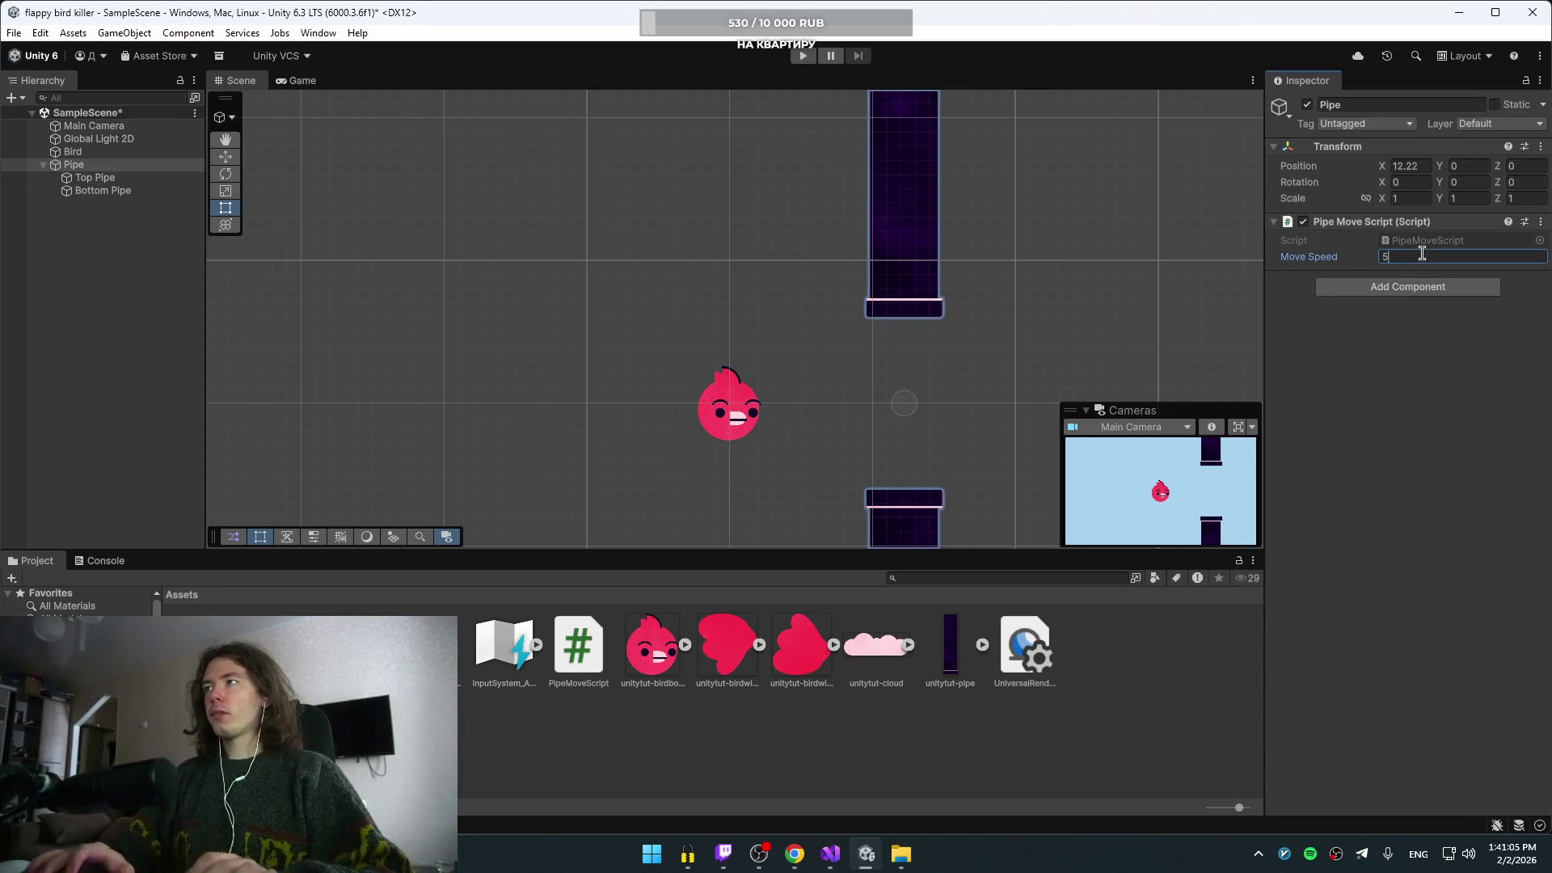
{"action": "left_click", "coordinate": [801, 57]}
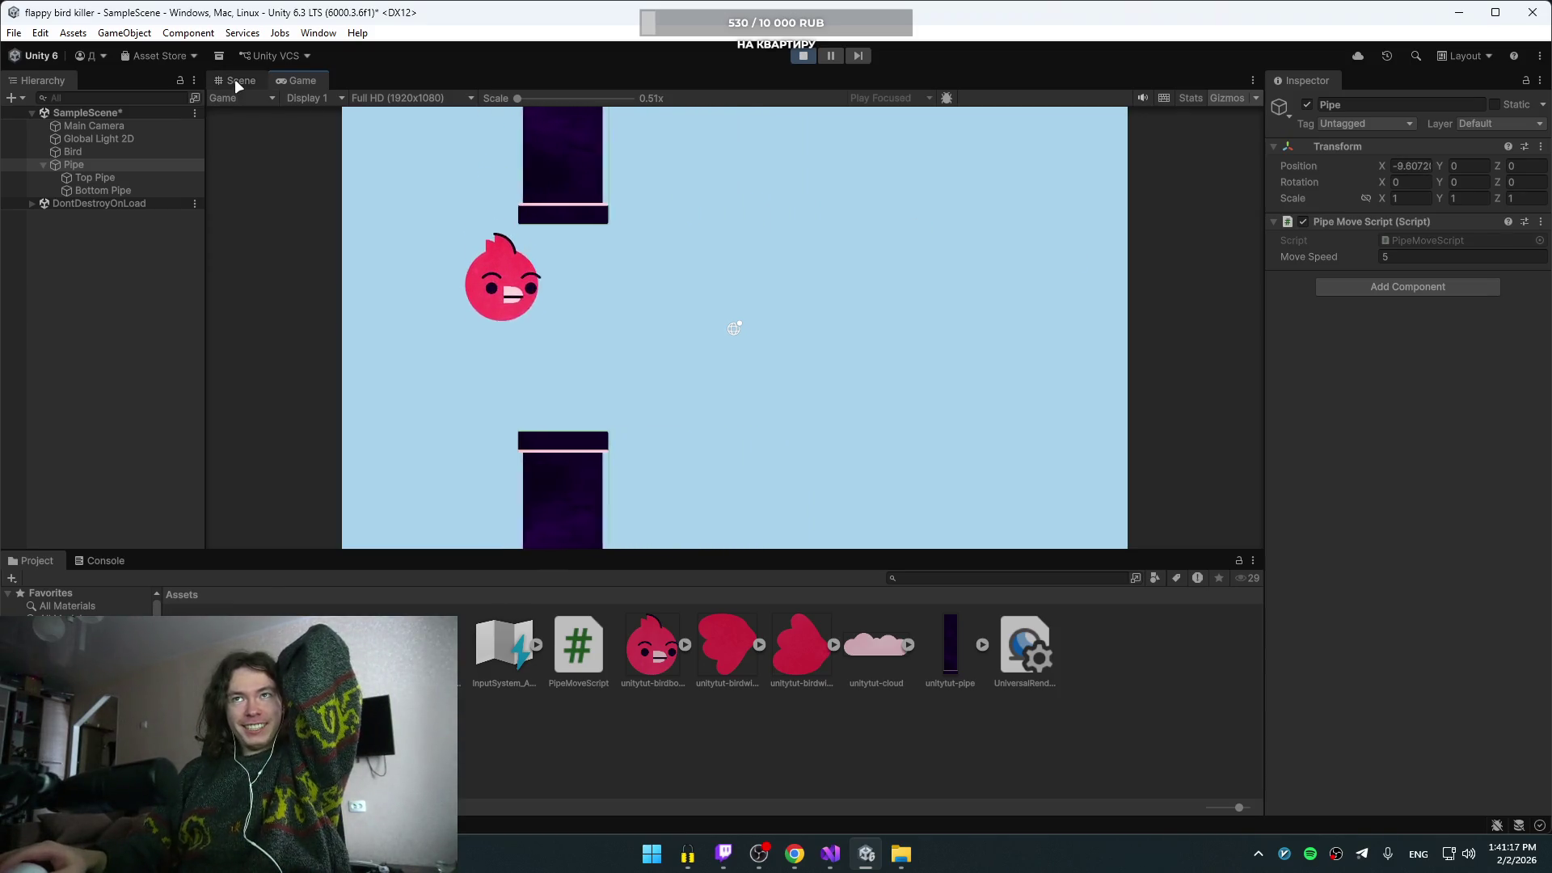
{"action": "key", "text": "space"}
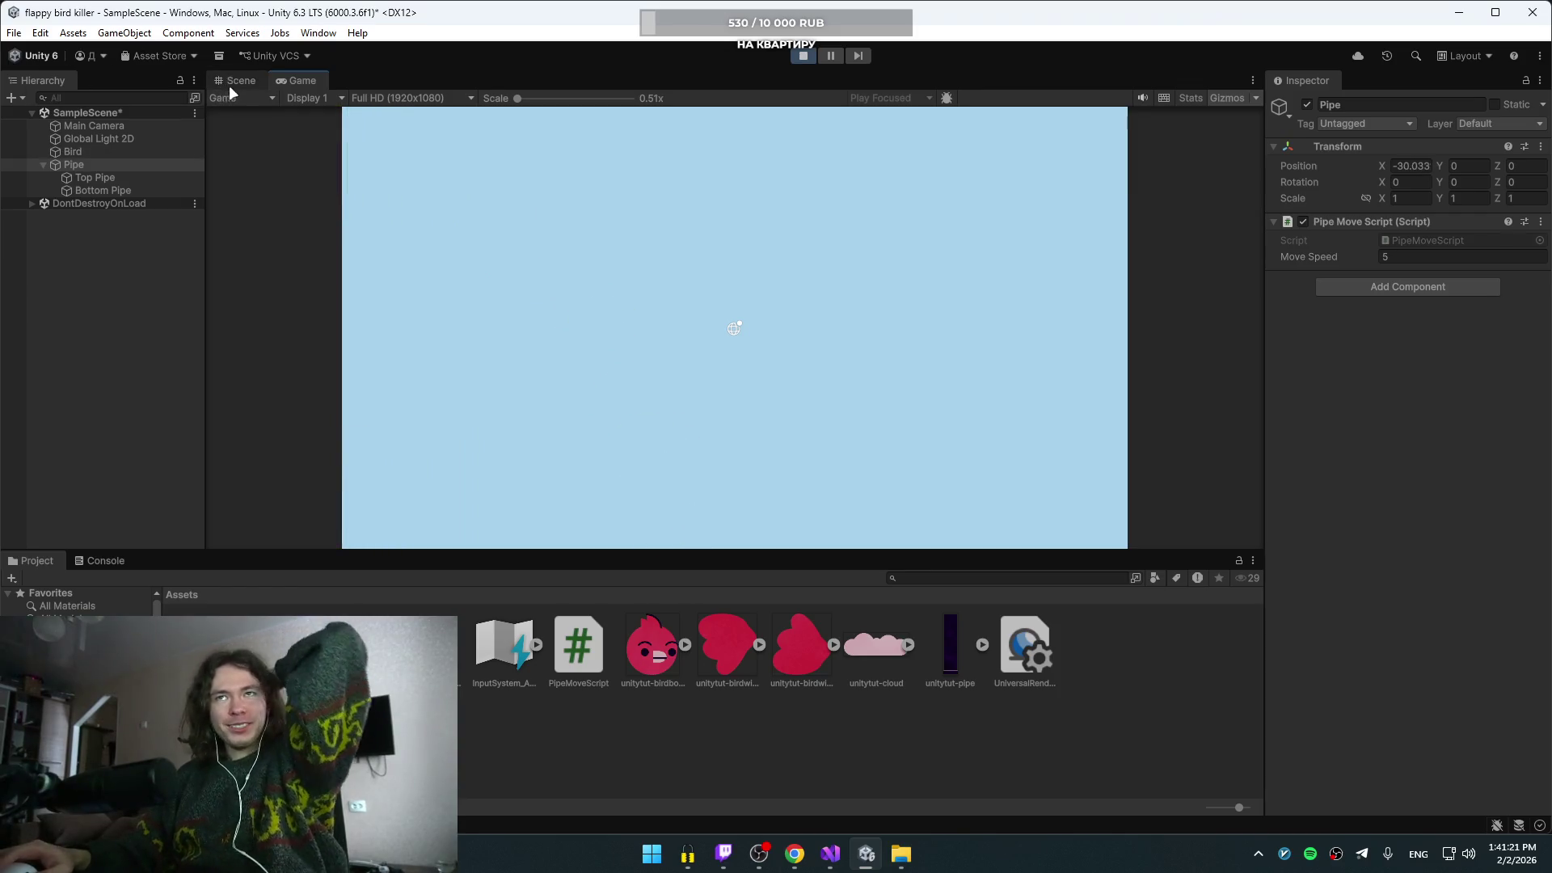
{"action": "key", "text": "ctrl+p"}
{"action": "left_click", "coordinate": [231, 78]}
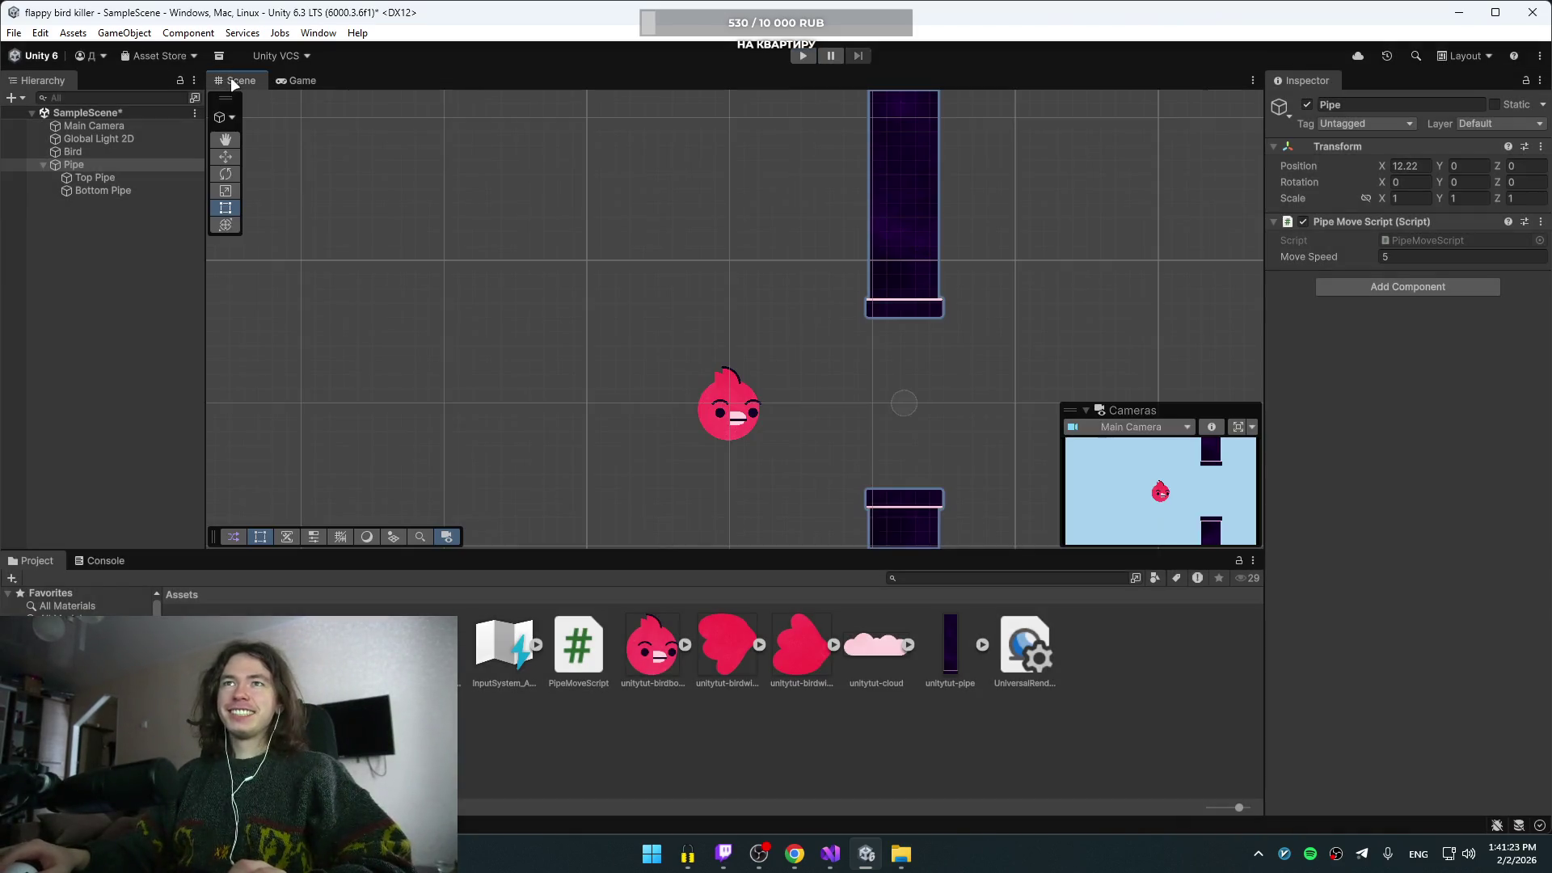
- Lower the Bird's Flap Strength from 20 to 10, play-test again, then resume the tutorial
{"action": "left_click", "coordinate": [75, 152]}
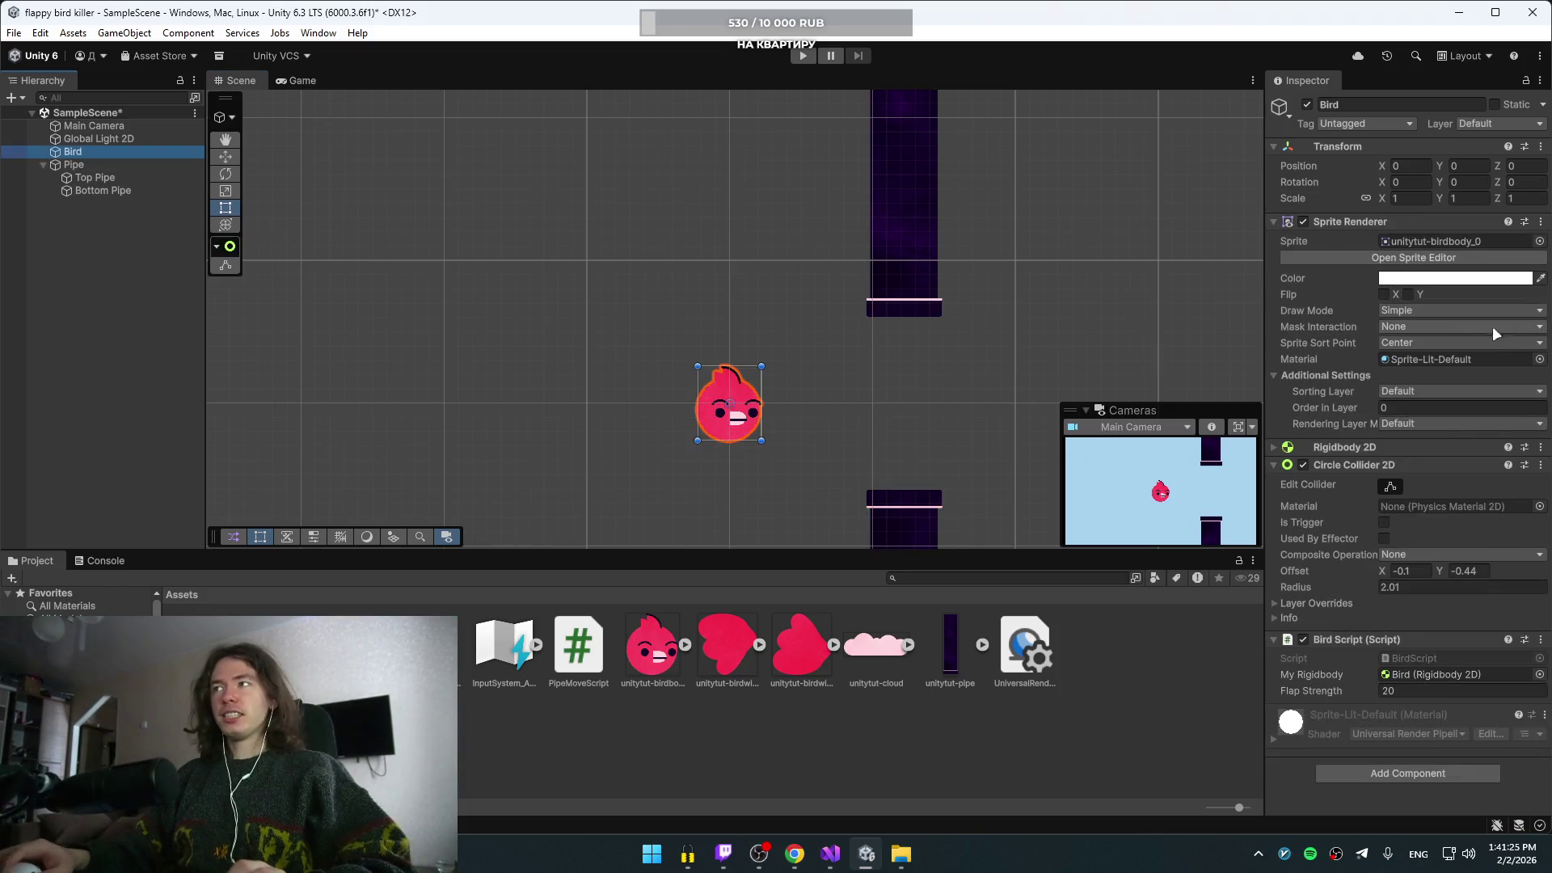
{"action": "left_click", "coordinate": [1404, 693]}
{"action": "key", "text": "BackSpace"}
{"action": "key", "text": "BackSpace"}
{"action": "type", "text": "10"}
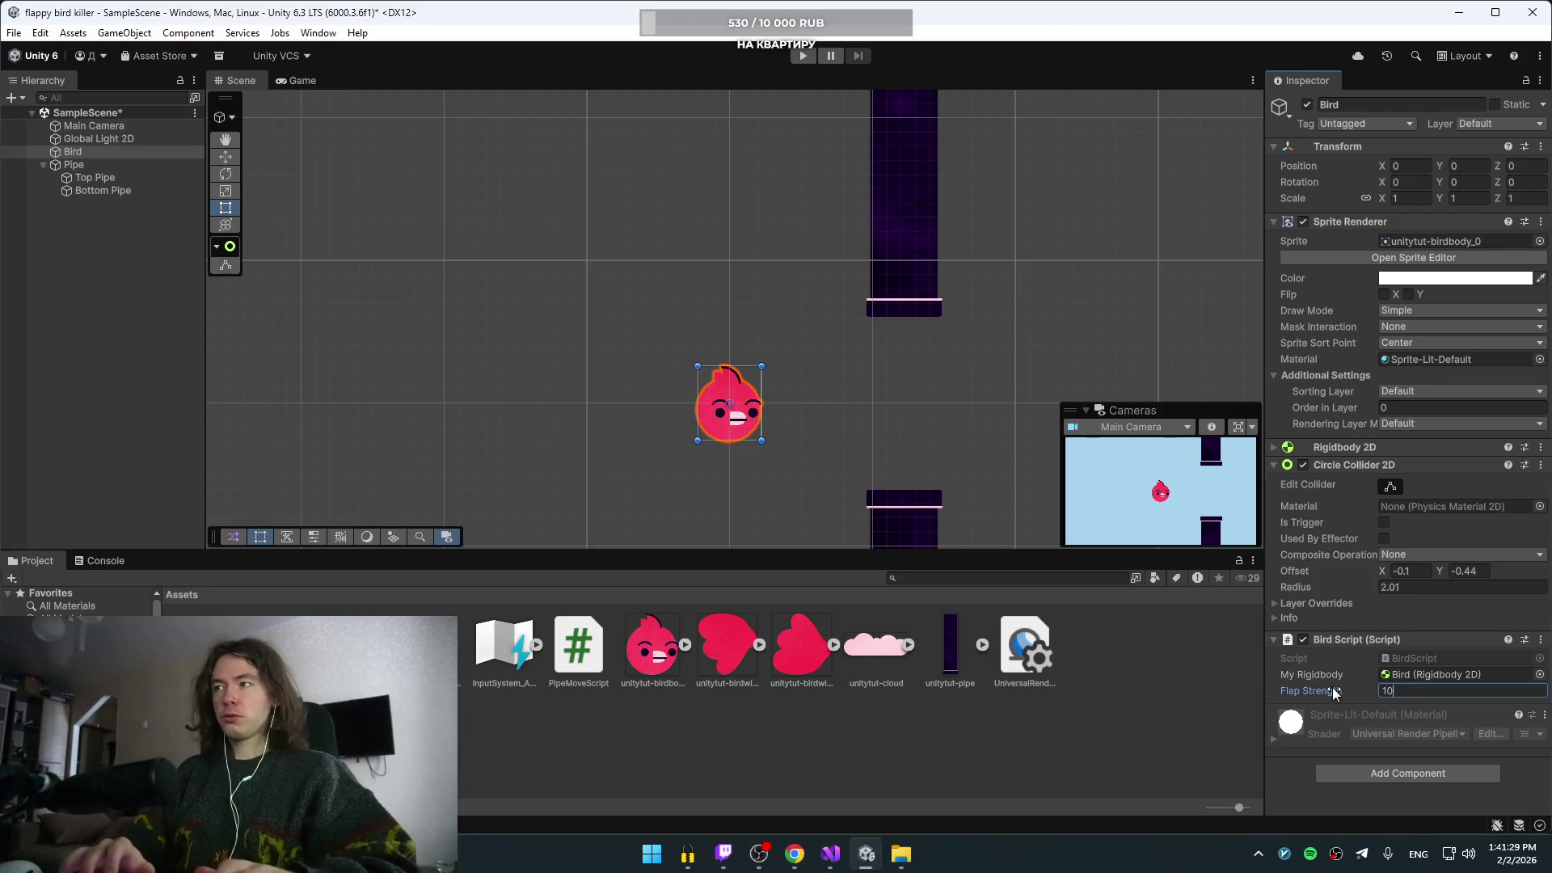
{"action": "left_click", "coordinate": [802, 56]}
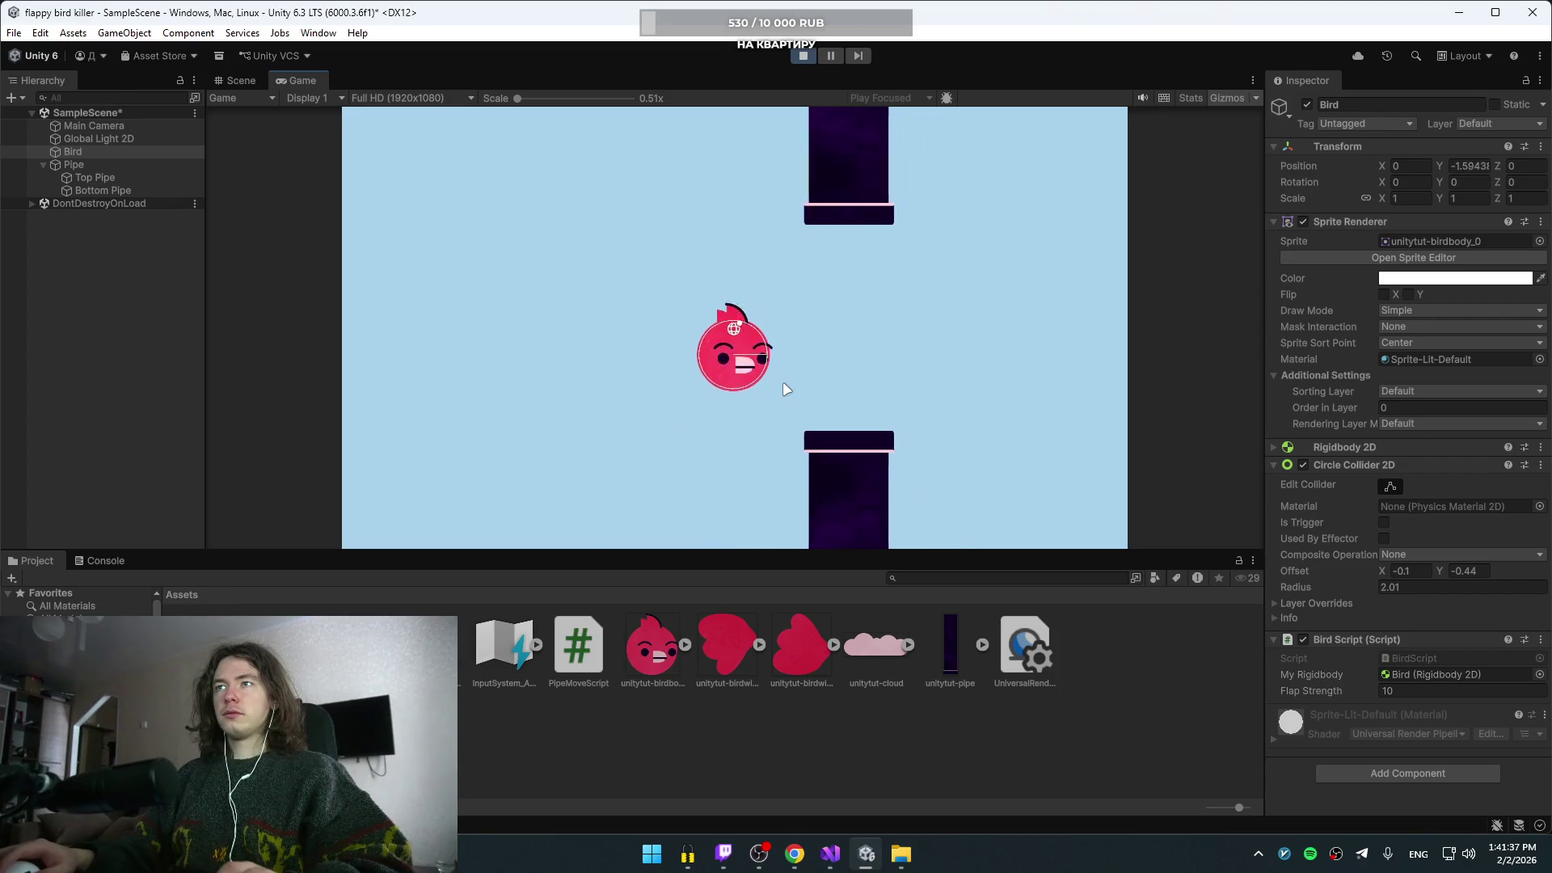
{"action": "key", "text": "space"}
{"action": "key", "text": "space"}
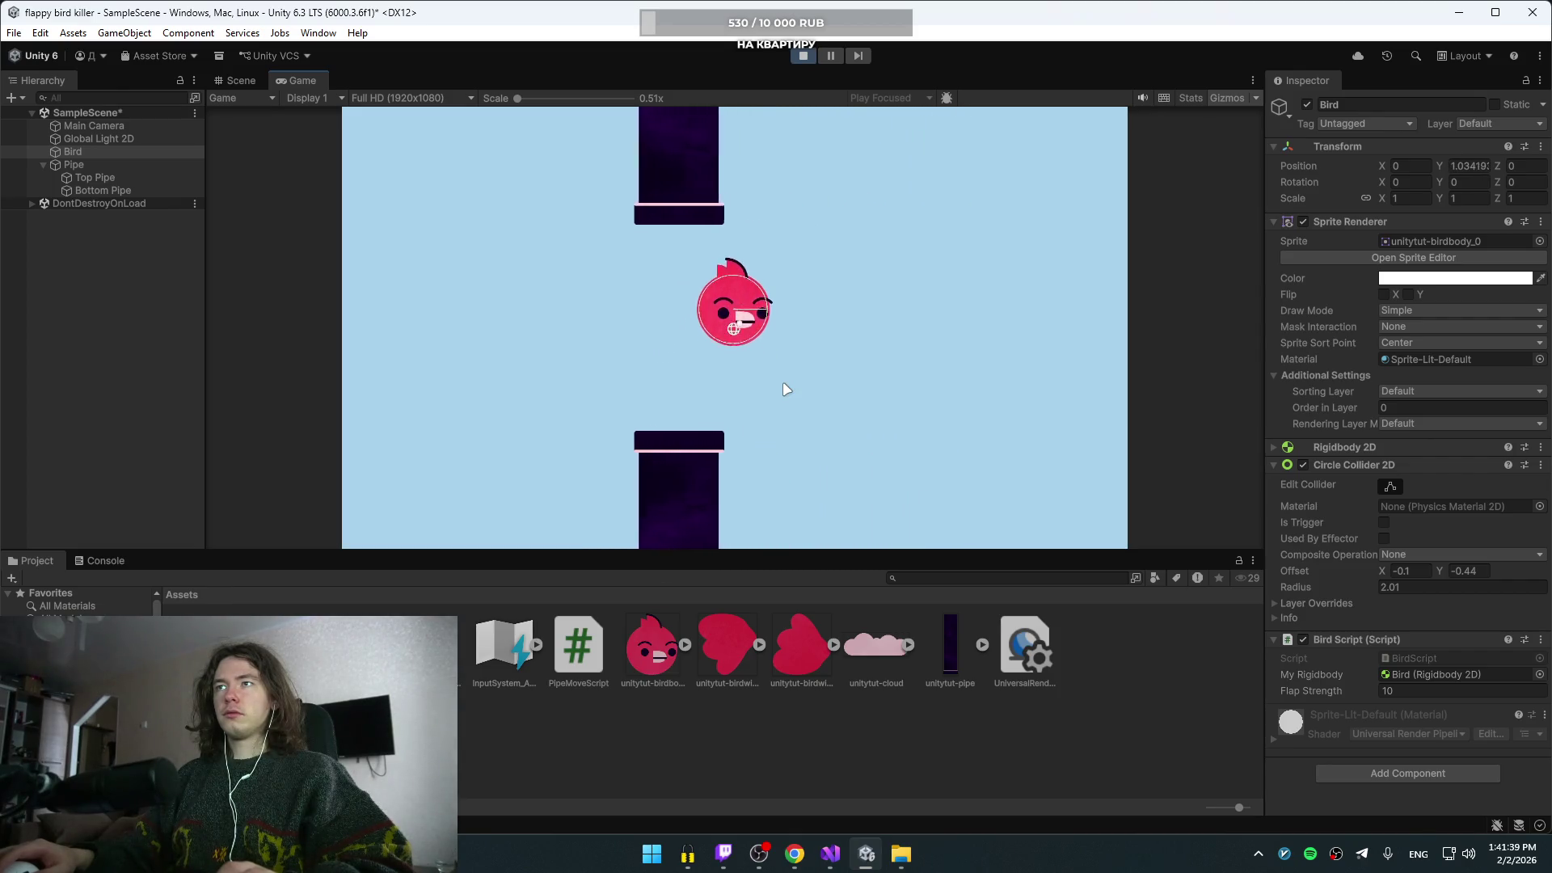
{"action": "key", "text": "space"}
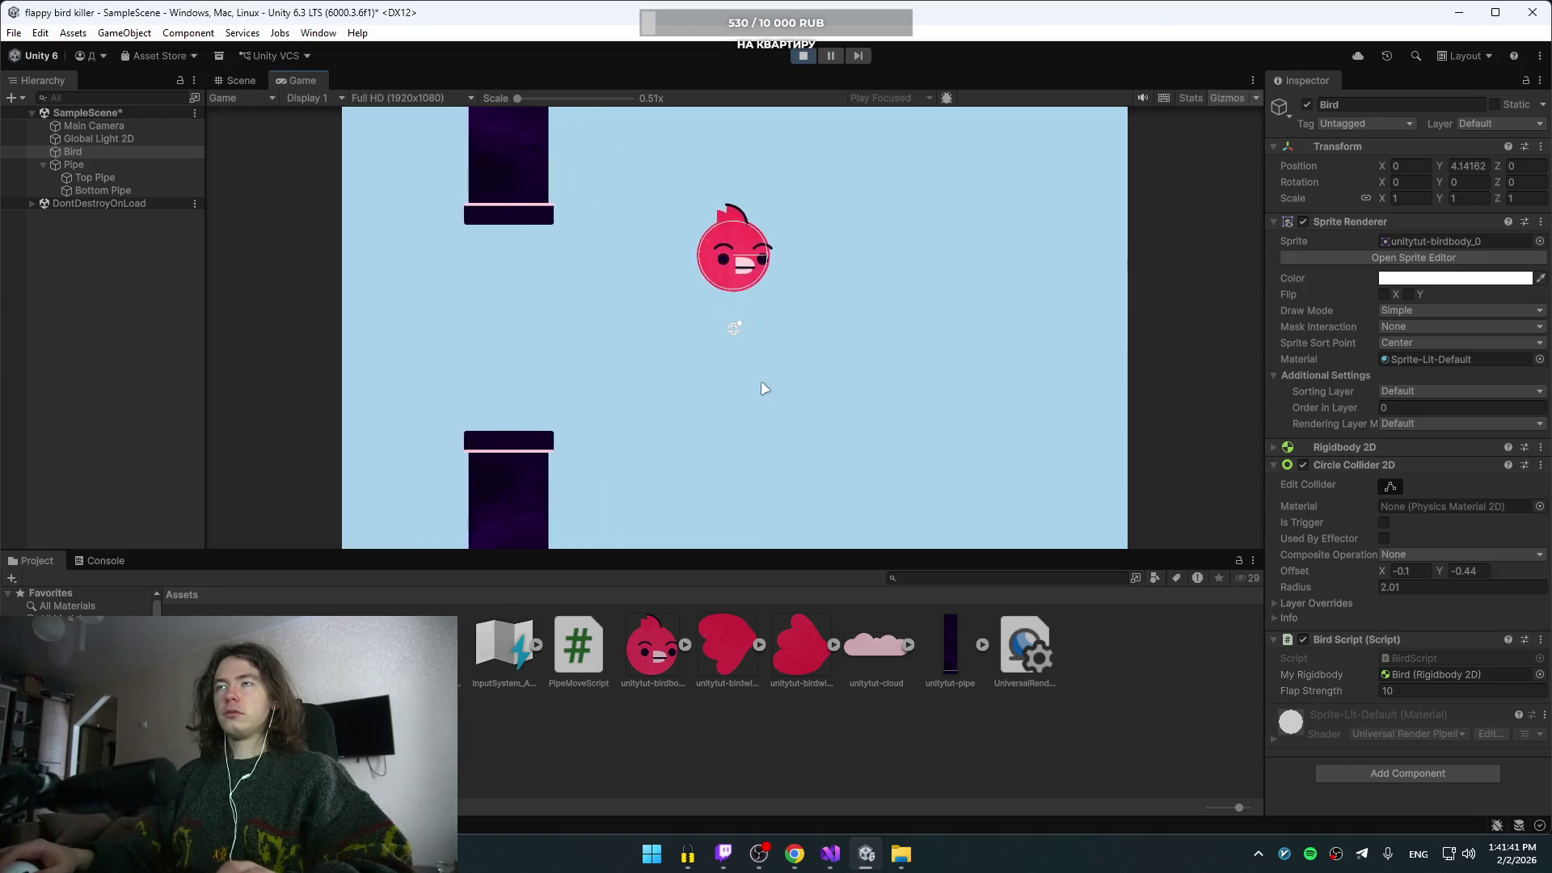
{"action": "key", "text": "ctrl+p"}
{"action": "key", "text": "alt+Tab"}
{"action": "left_click", "coordinate": [715, 477]}
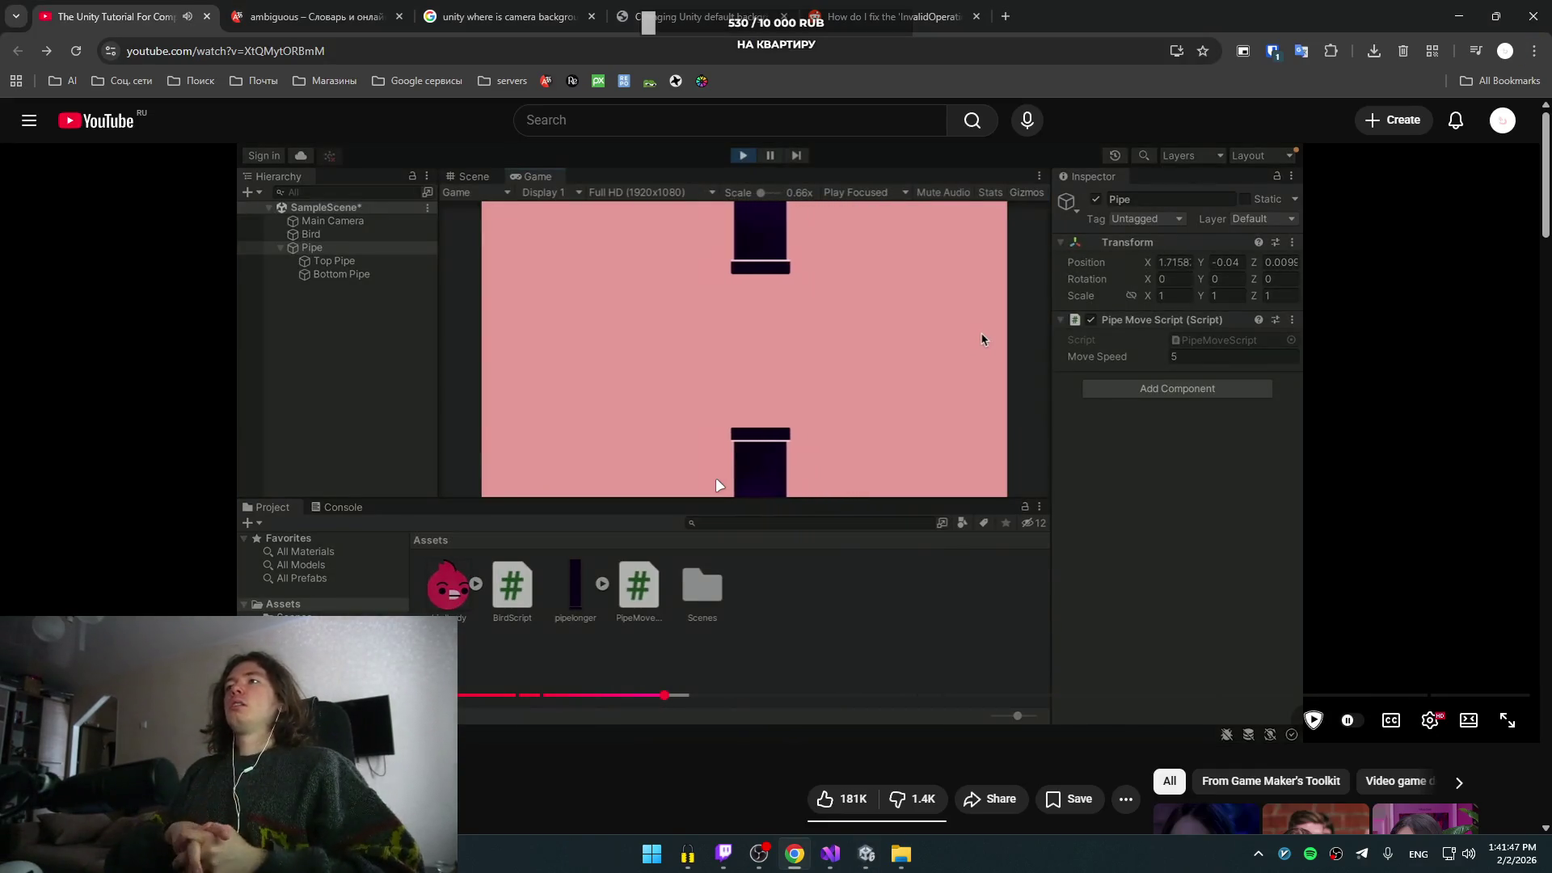
- Rewind the tutorial 5 seconds and rewatch the pipe-movement play-test, pausing it
{"action": "left_click", "coordinate": [865, 269]}
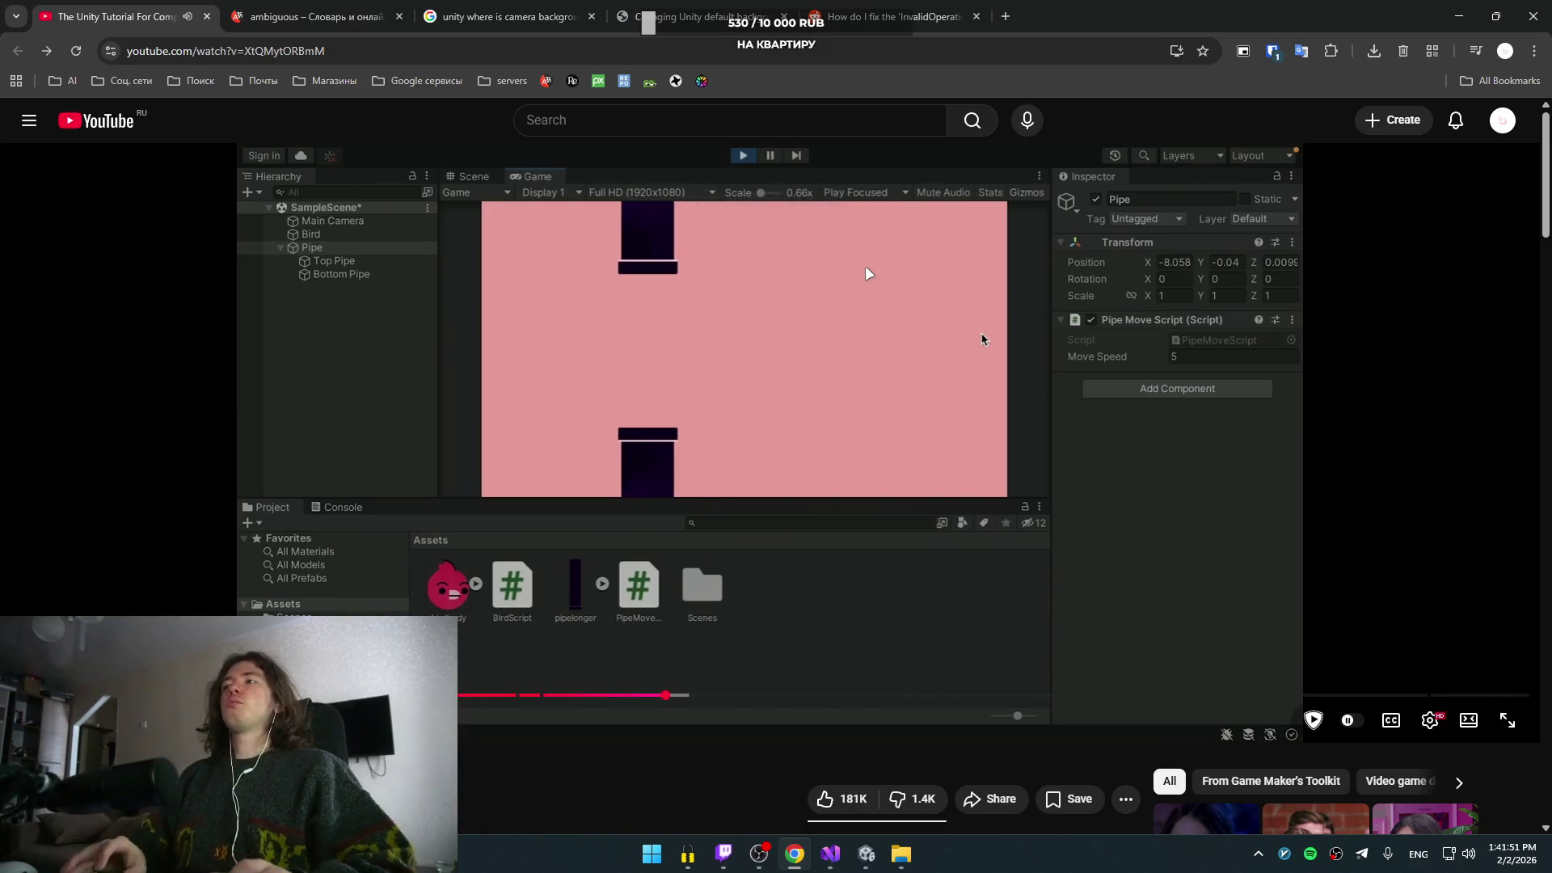
{"action": "key", "text": "Left"}
{"action": "left_click", "coordinate": [866, 273]}
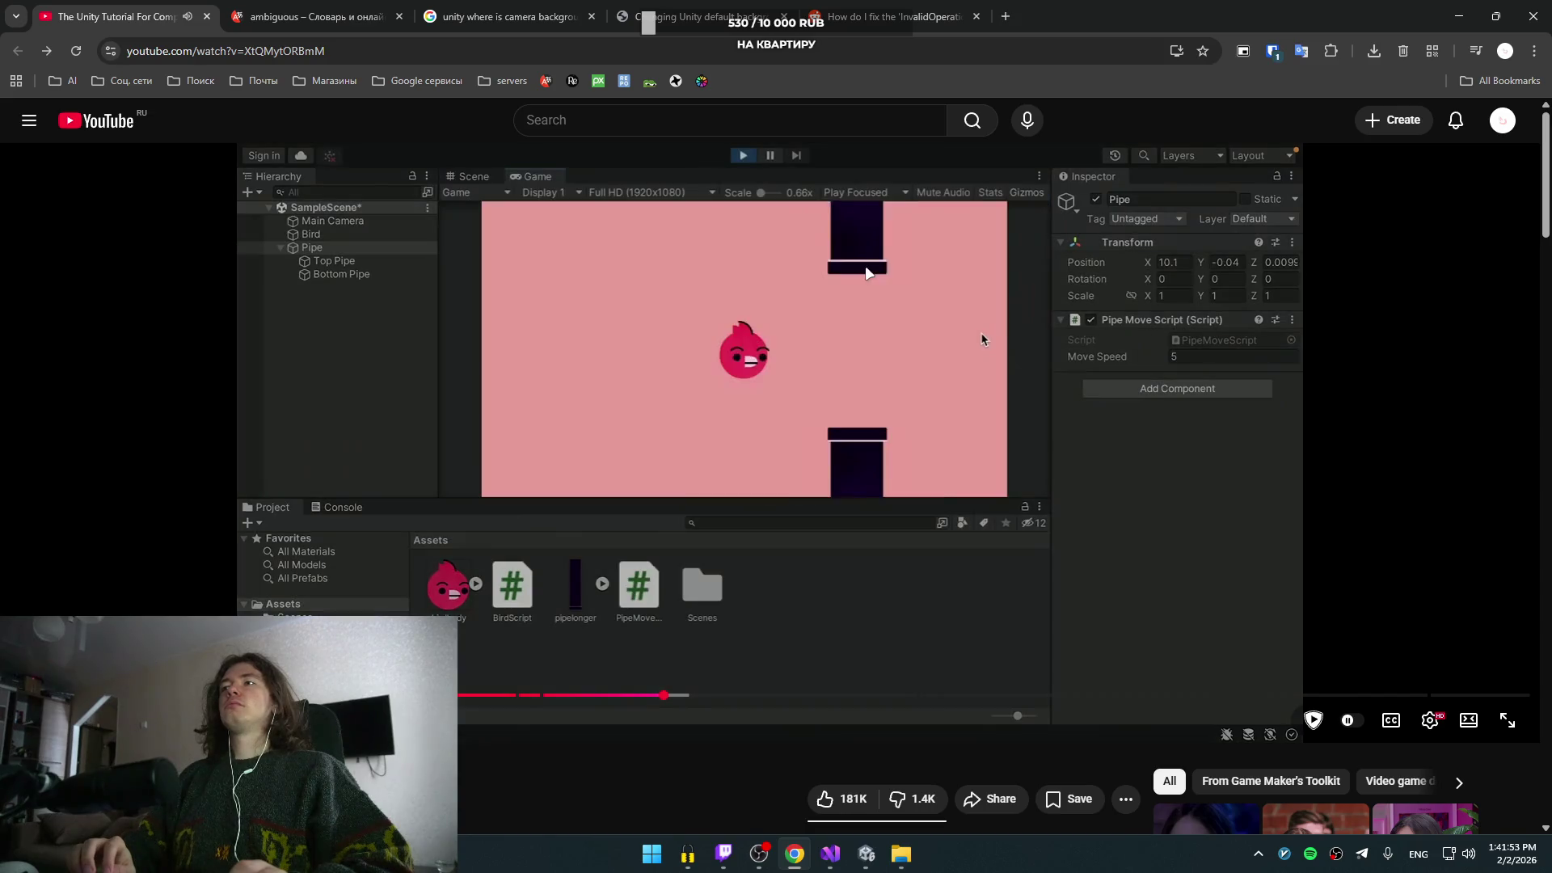
{"action": "left_click", "coordinate": [866, 272]}
{"action": "left_click", "coordinate": [866, 272]}
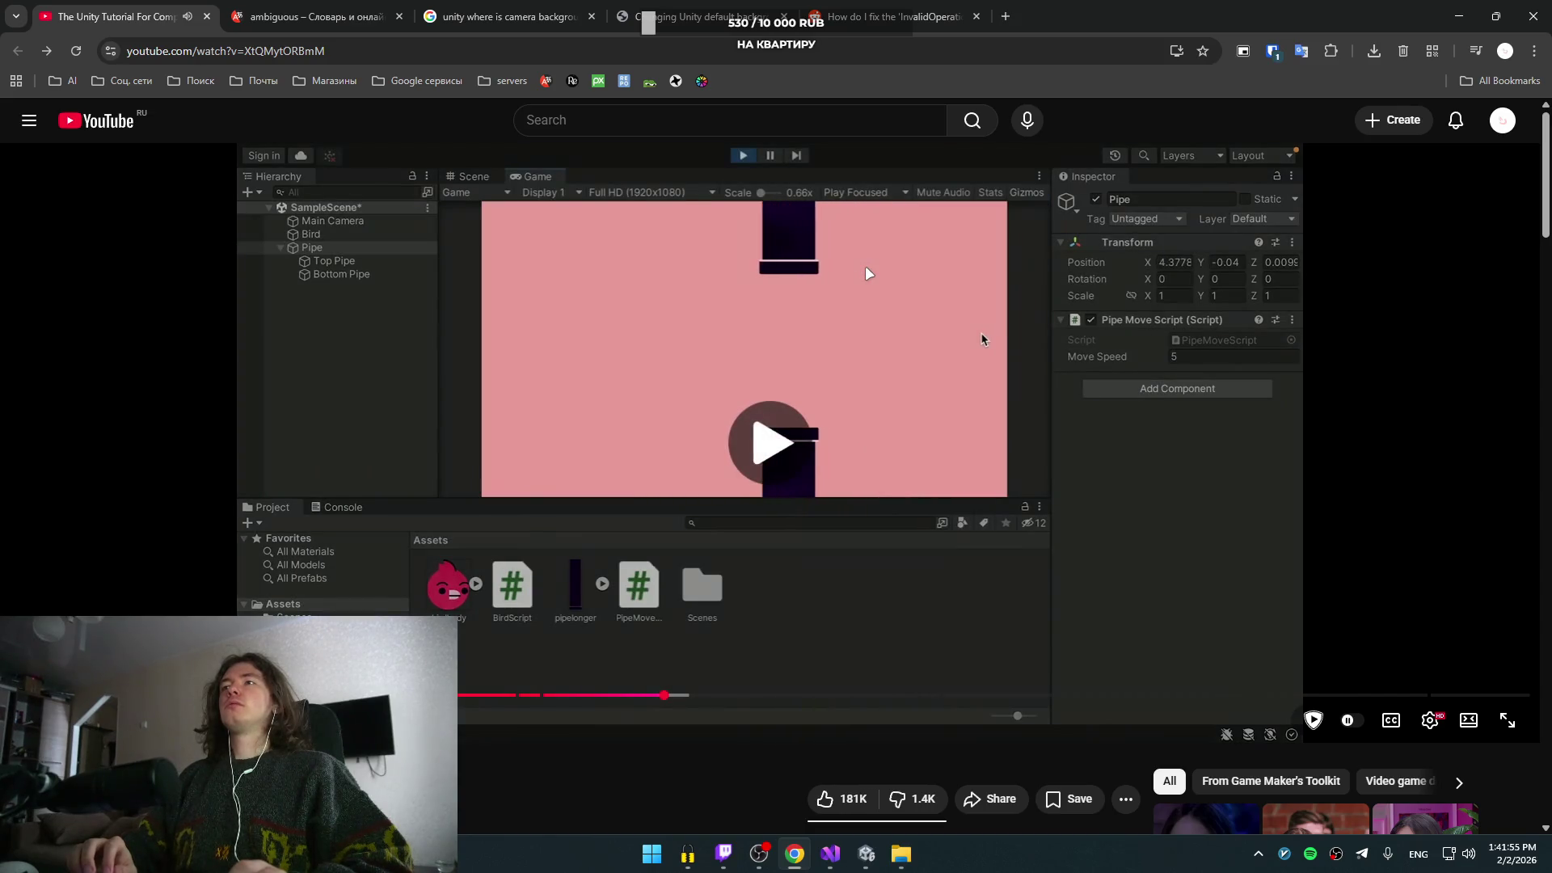
{"action": "left_click", "coordinate": [866, 271]}
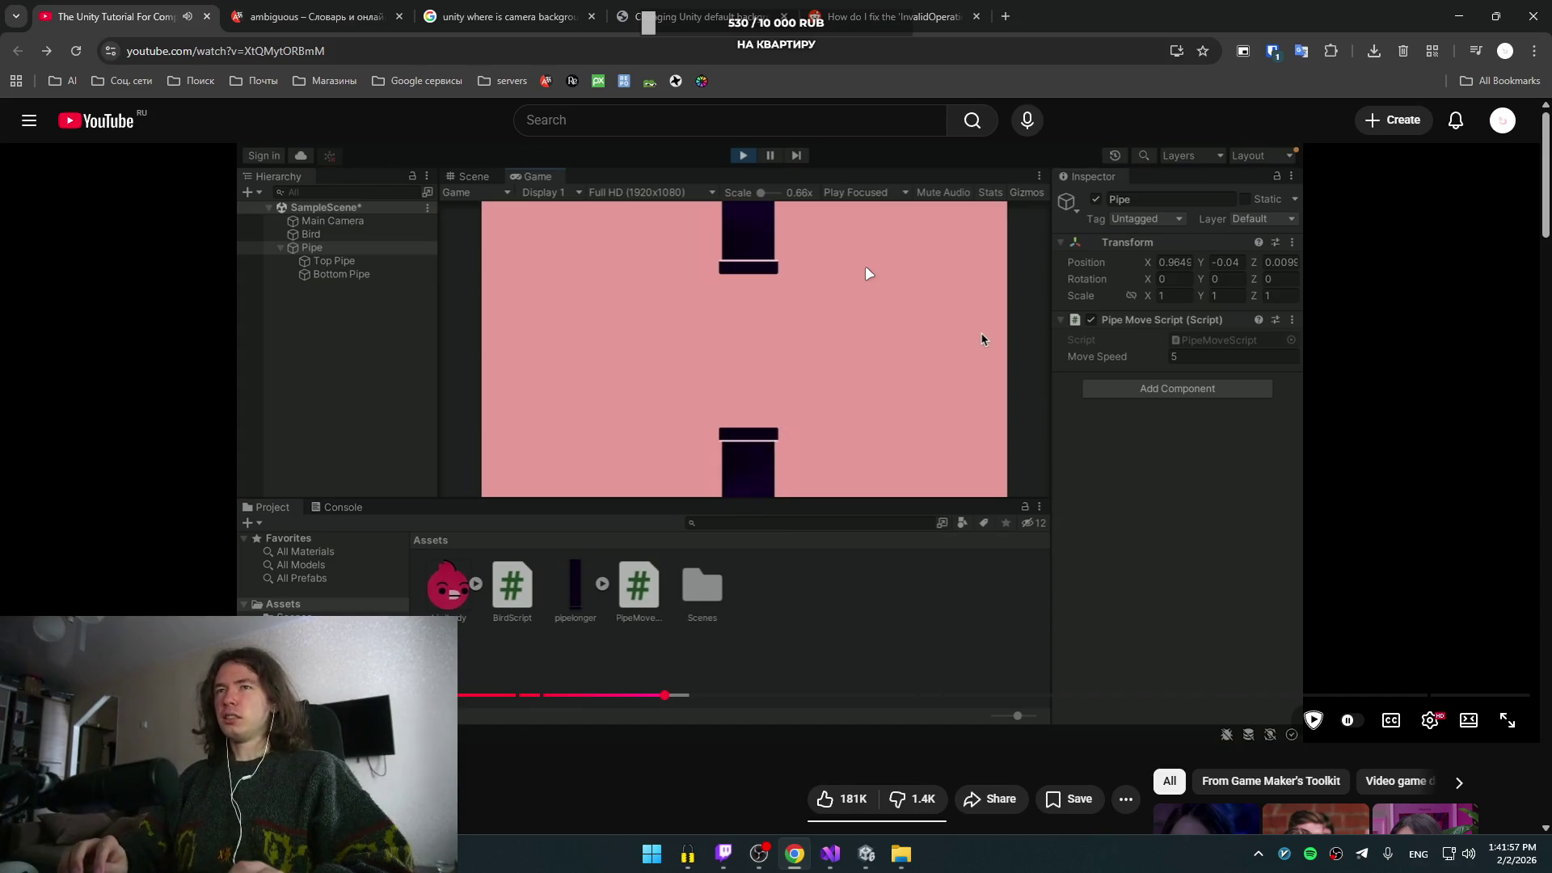
- Glance at the Unity editor, then return to the browser and resume the tutorial
{"action": "key", "text": "alt+Tab"}
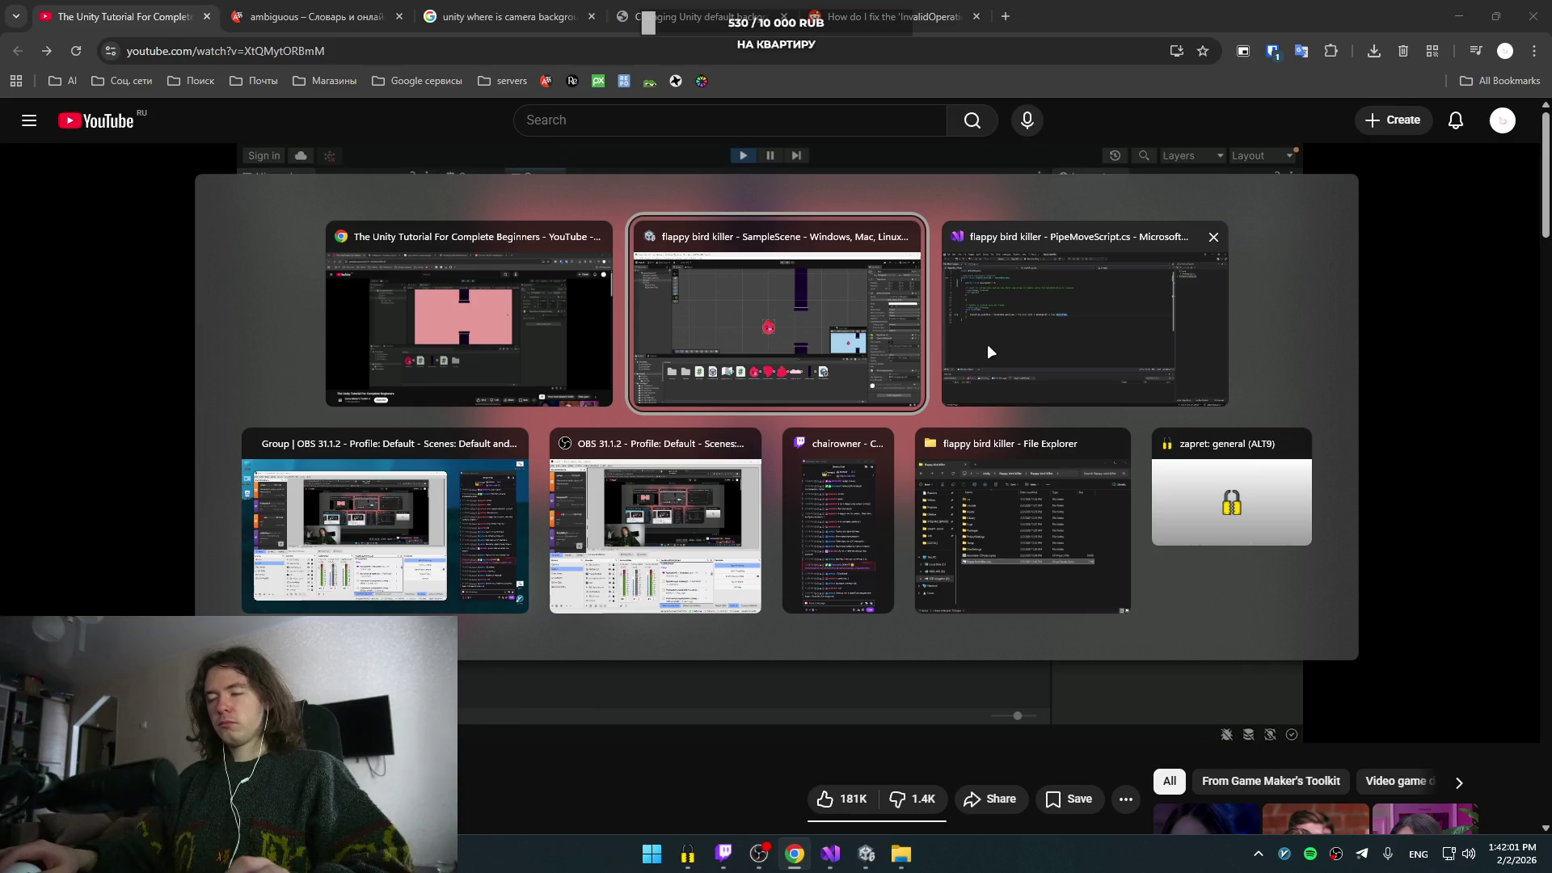
{"action": "left_click", "coordinate": [793, 293]}
{"action": "key", "text": "alt+Tab"}
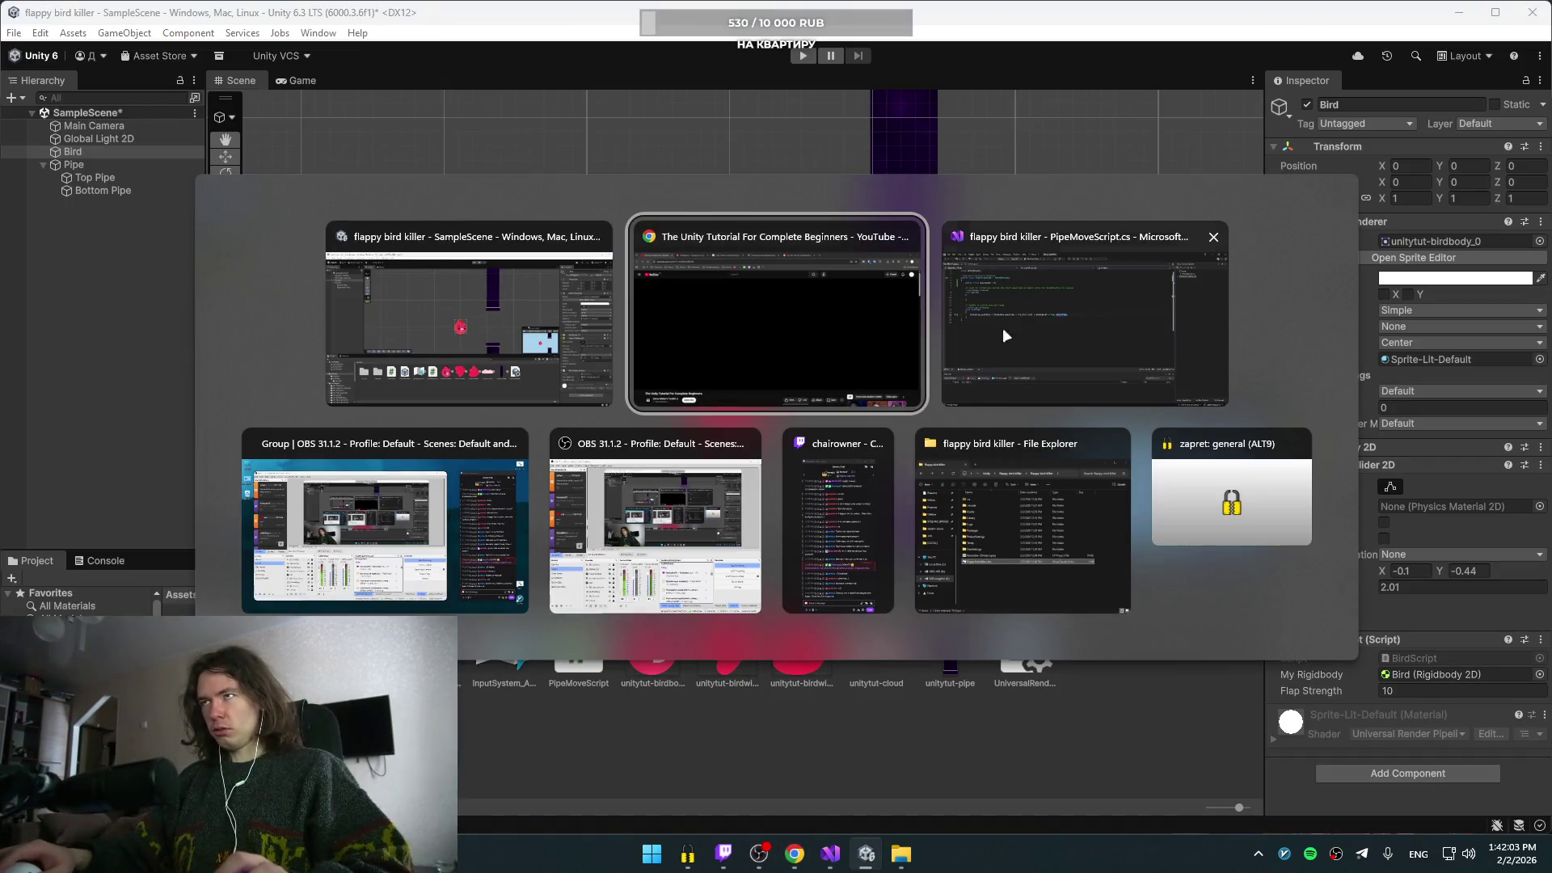
{"action": "left_click", "coordinate": [982, 338]}
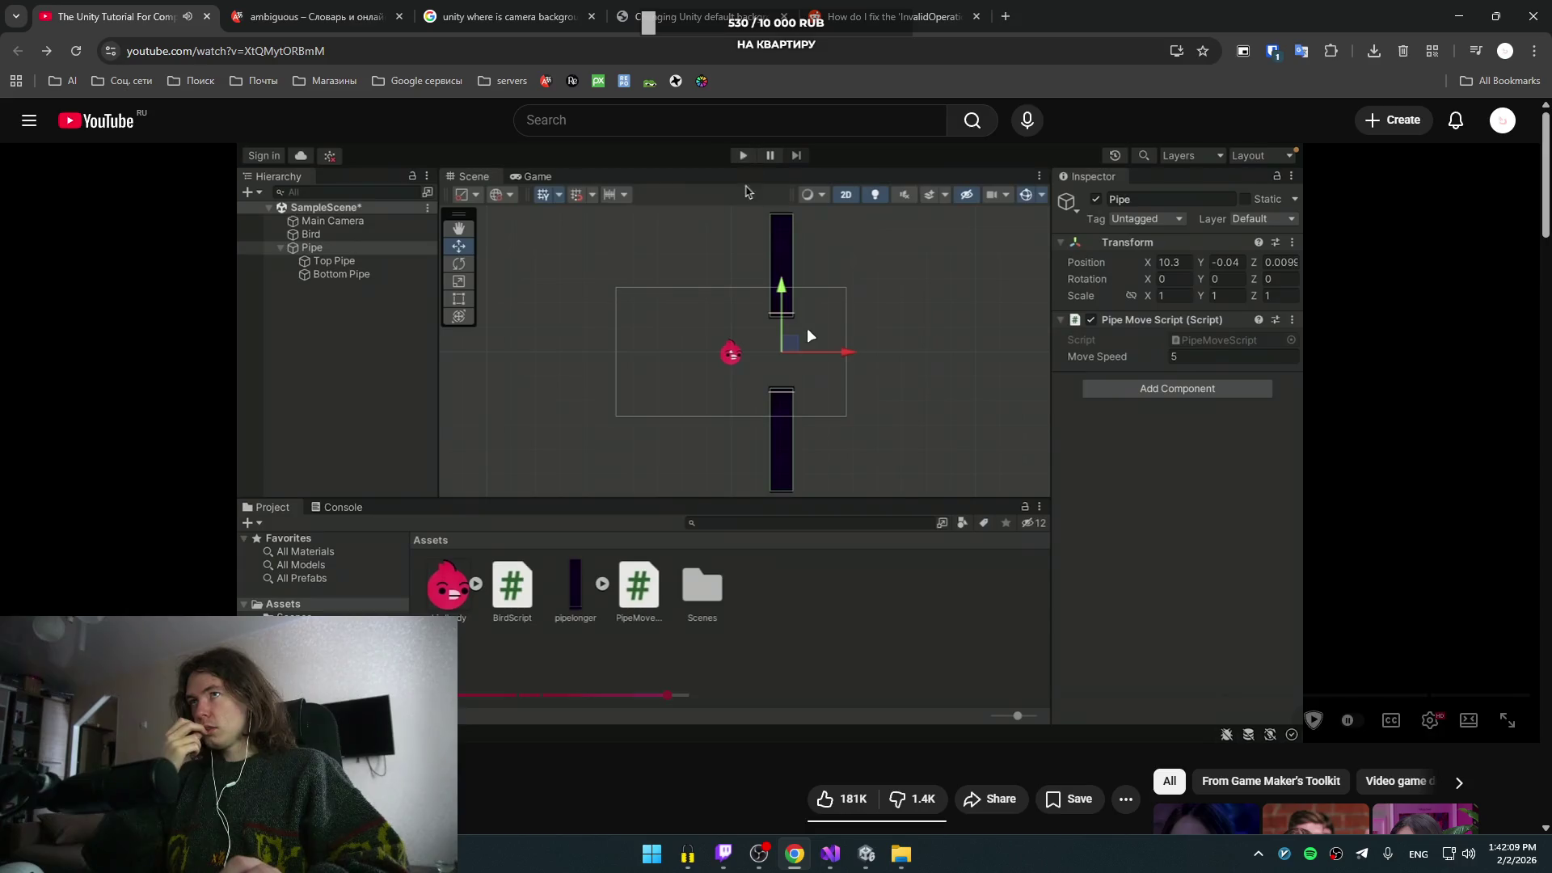
- Pause the video and open the Scripts Pastebin link from the expanded description
{"action": "left_click", "coordinate": [1020, 408]}
{"action": "scroll", "coordinate": [154, 546], "scroll_direction": "down", "scroll_amount": 5}
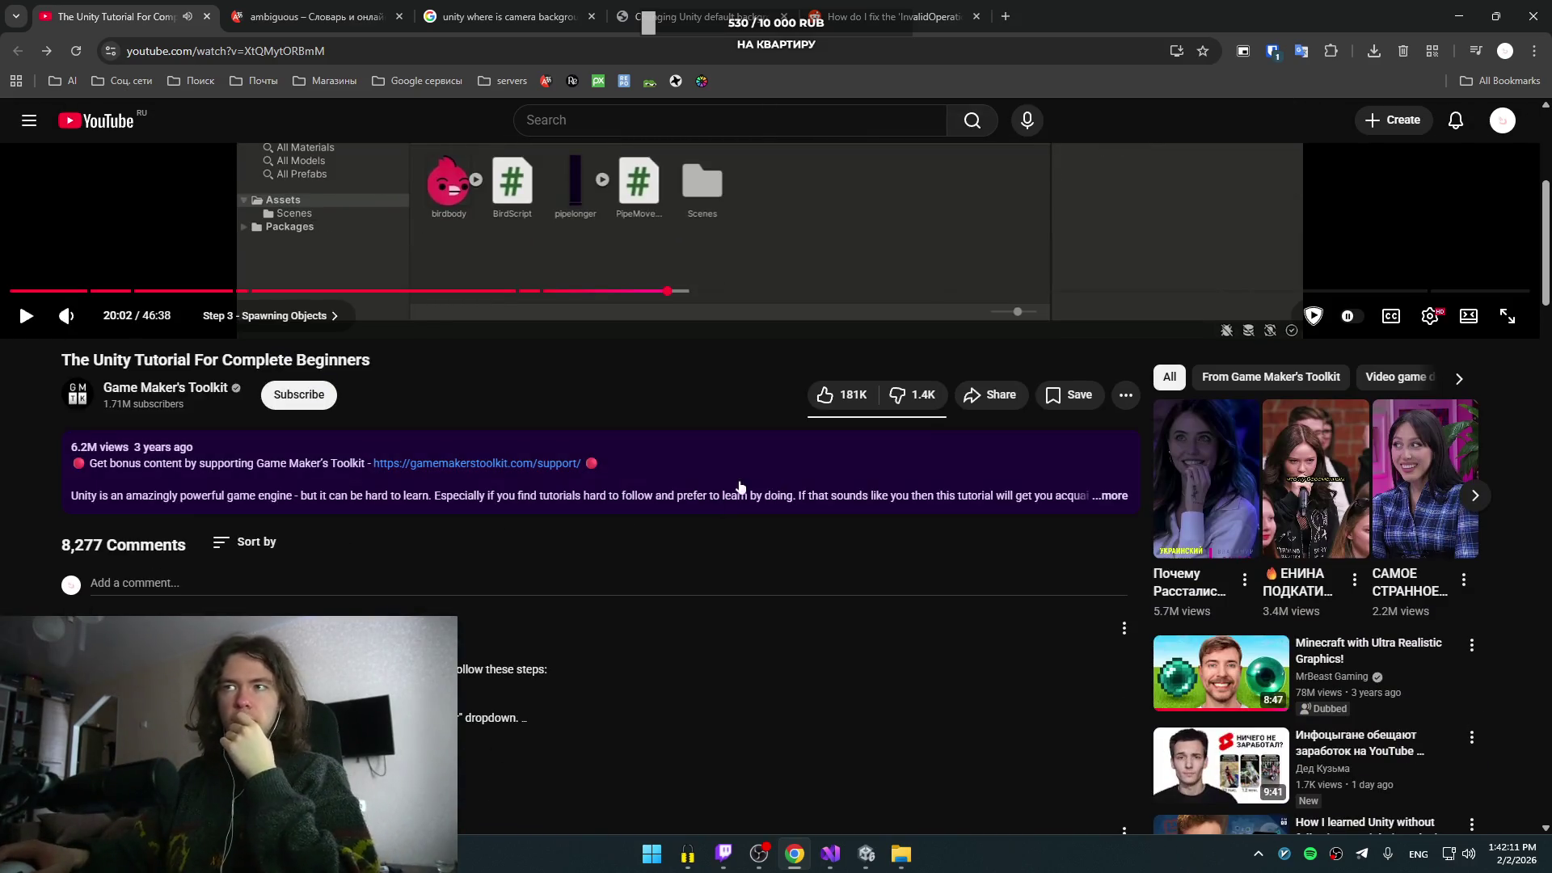
{"action": "left_click", "coordinate": [153, 495]}
{"action": "scroll", "coordinate": [146, 572], "scroll_direction": "down", "scroll_amount": 2}
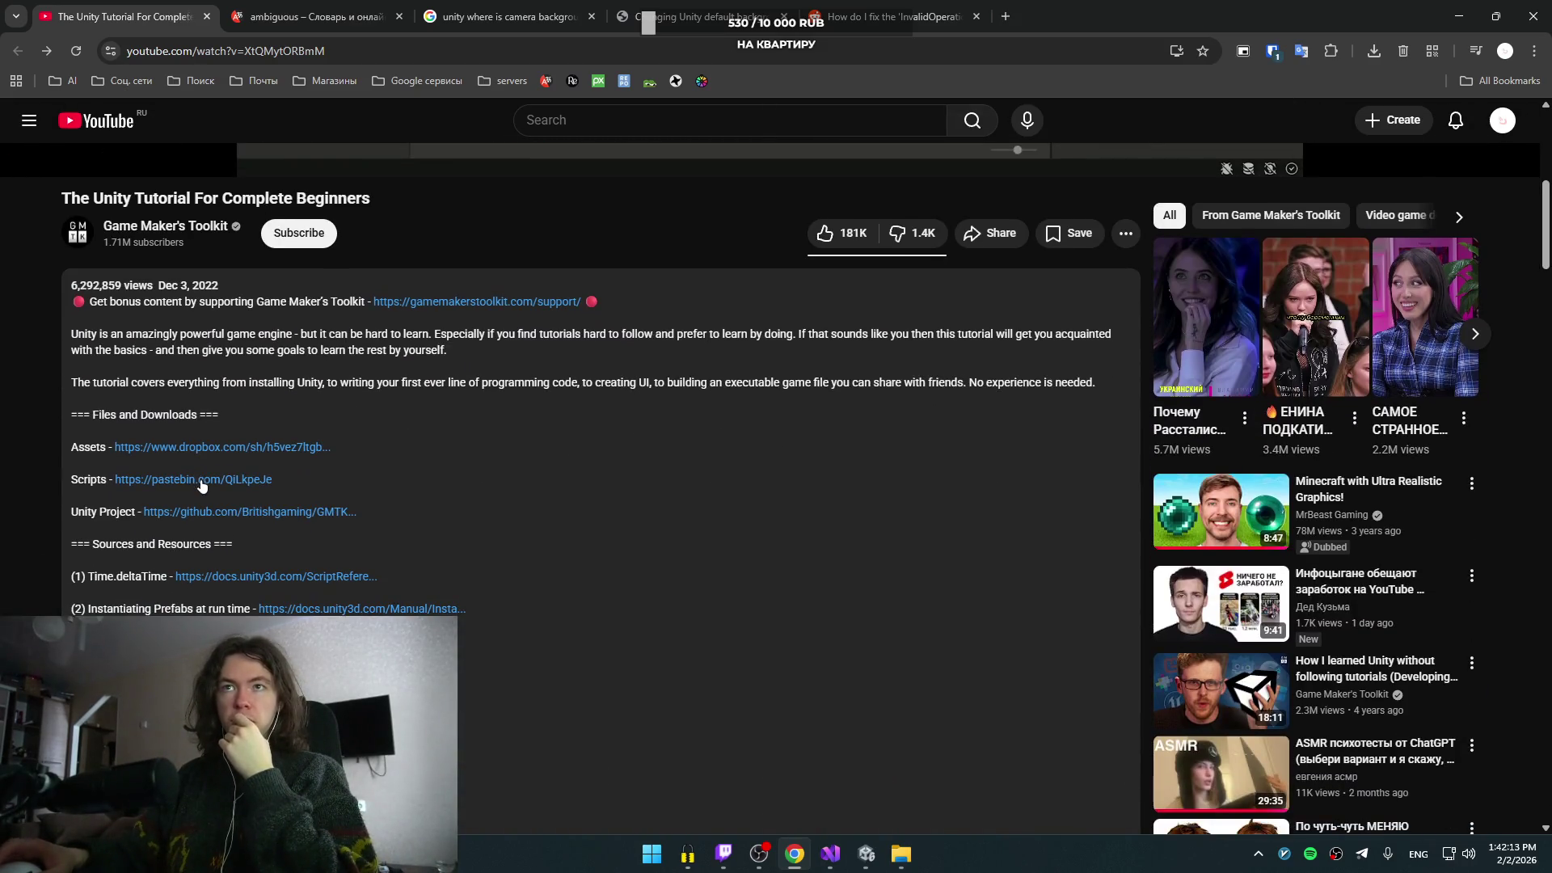
{"action": "left_click", "coordinate": [208, 480]}
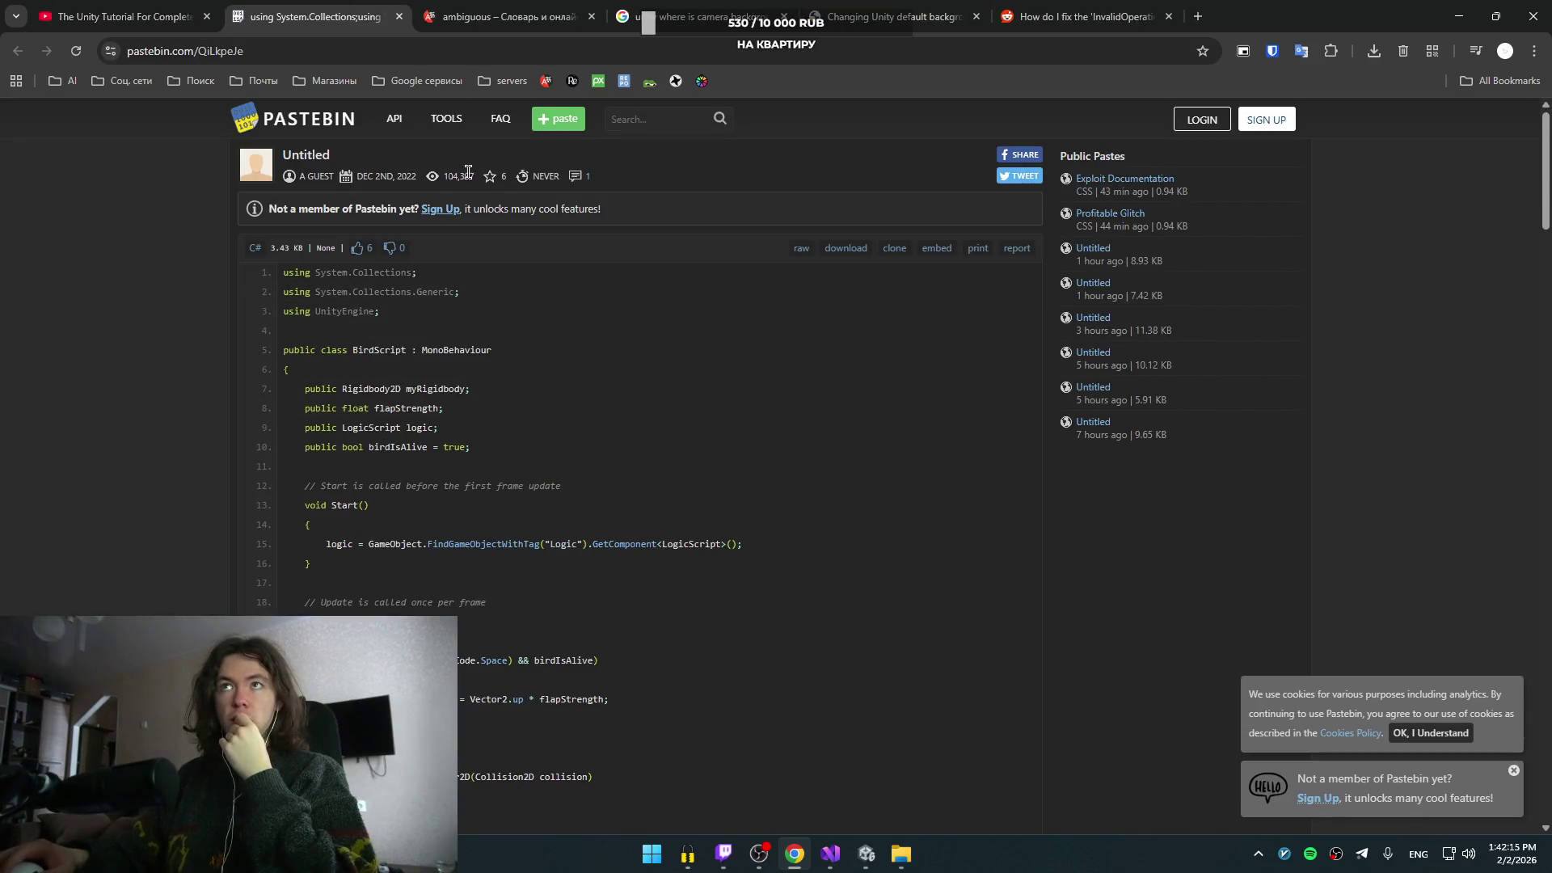
- Read through the BirdScript code on Pastebin, then return to YouTube and resume the tutorial
{"action": "scroll", "coordinate": [501, 372], "scroll_direction": "down", "scroll_amount": 3}
{"action": "scroll", "coordinate": [448, 333], "scroll_direction": "down", "scroll_amount": 1}
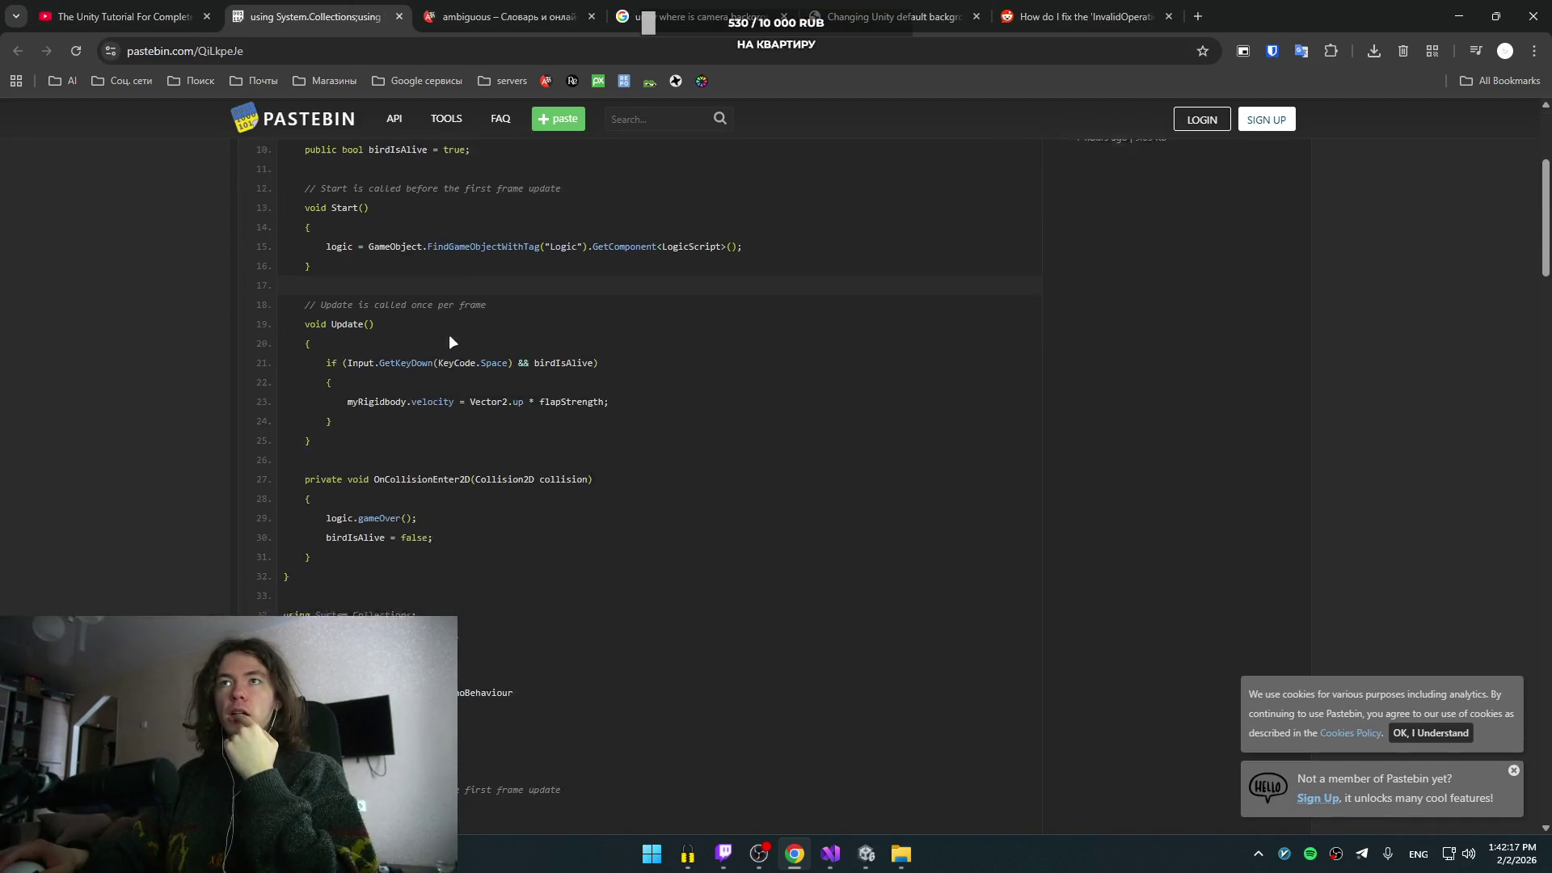
{"action": "scroll", "coordinate": [632, 413], "scroll_direction": "up", "scroll_amount": 2}
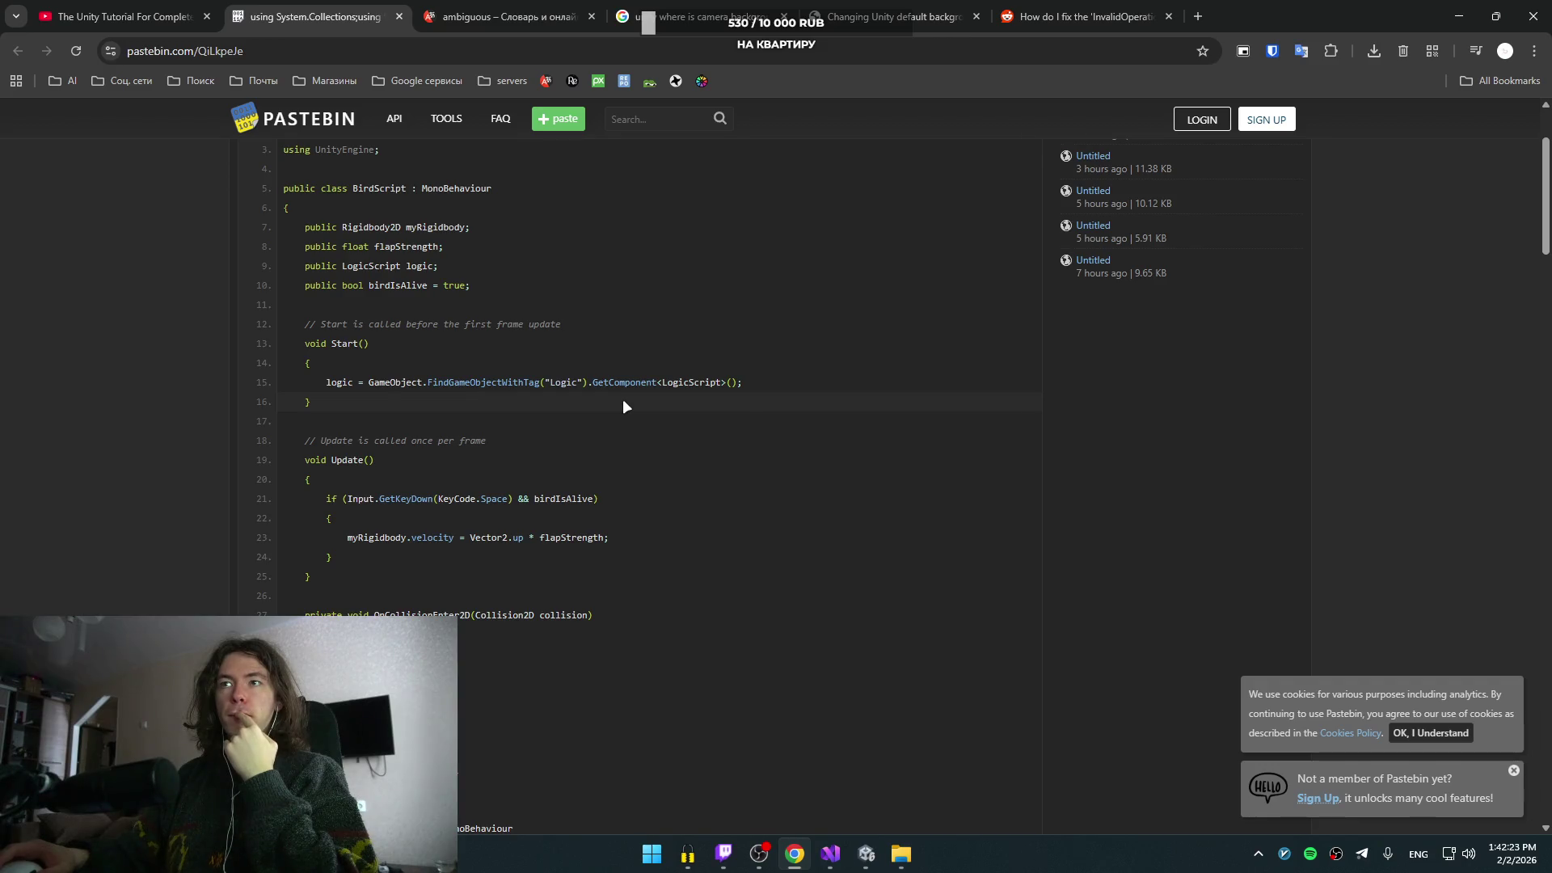
{"action": "scroll", "coordinate": [623, 402], "scroll_direction": "down", "scroll_amount": 1}
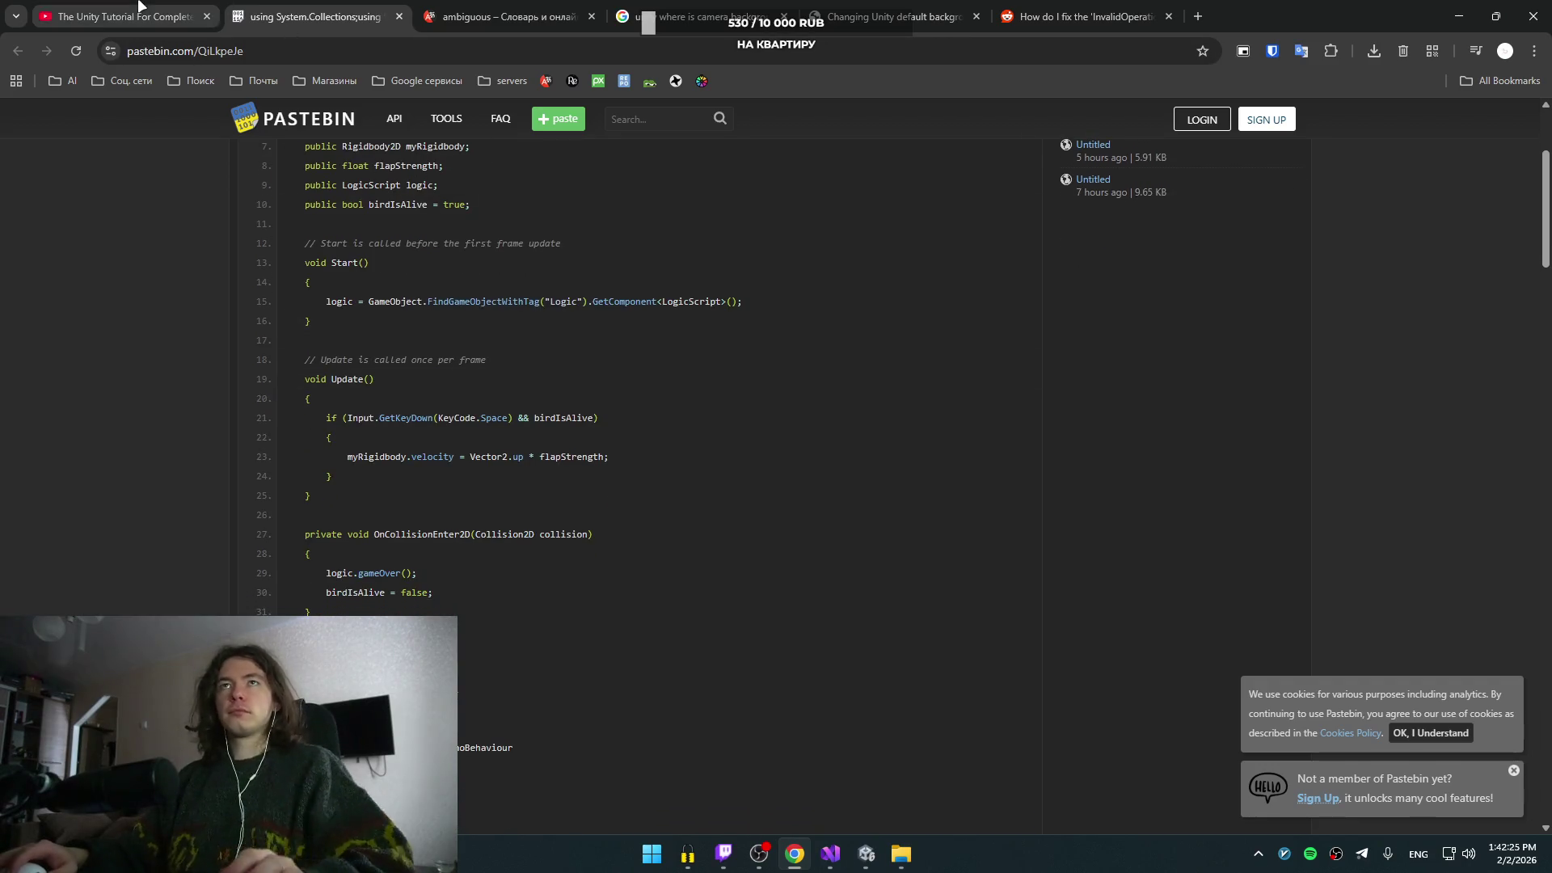
{"action": "left_click", "coordinate": [158, 16]}
{"action": "scroll", "coordinate": [415, 451], "scroll_direction": "up", "scroll_amount": 7}
{"action": "left_click", "coordinate": [994, 474]}
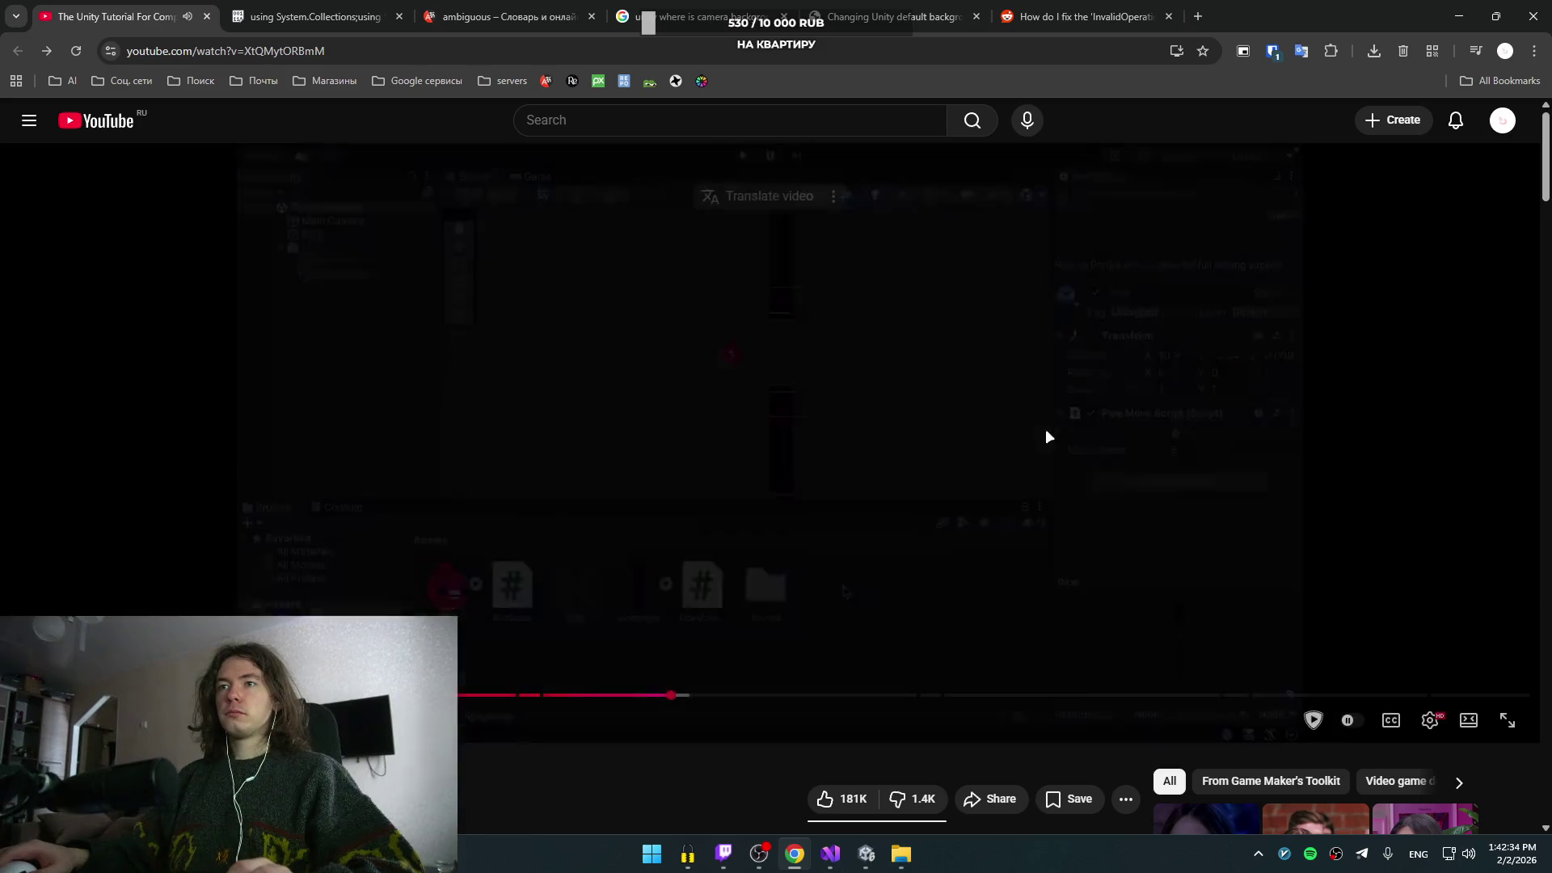
- Rewind the prefab part of the tutorial 5 seconds, replay and pause it, then go to Unity
{"action": "left_click", "coordinate": [910, 451]}
{"action": "key", "text": "Left"}
{"action": "key", "text": "space"}
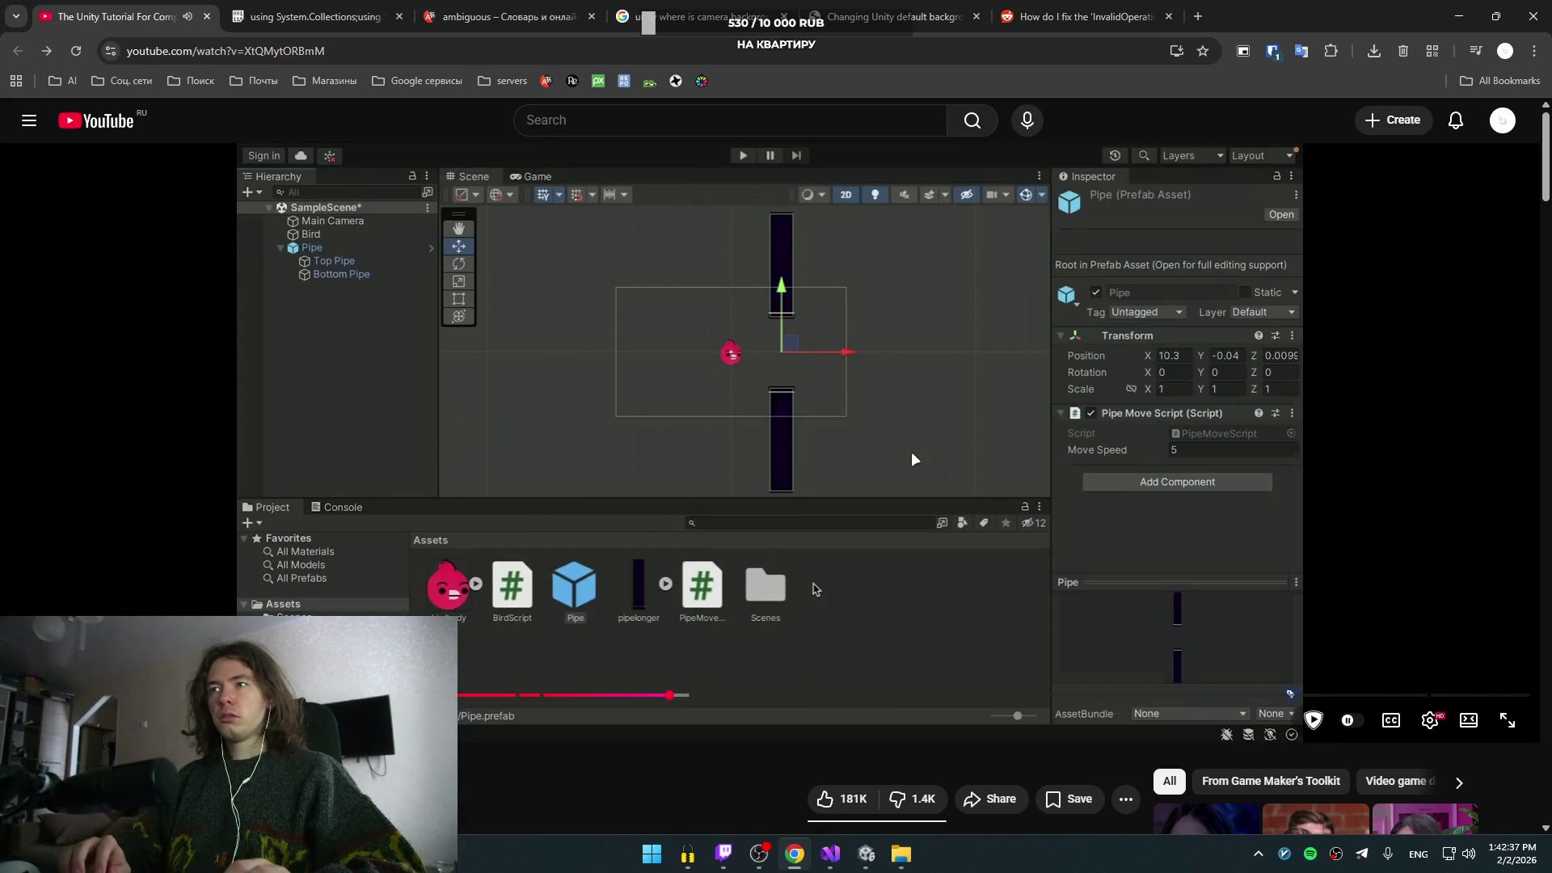
{"action": "left_click", "coordinate": [786, 279]}
{"action": "key", "text": "alt+Tab"}
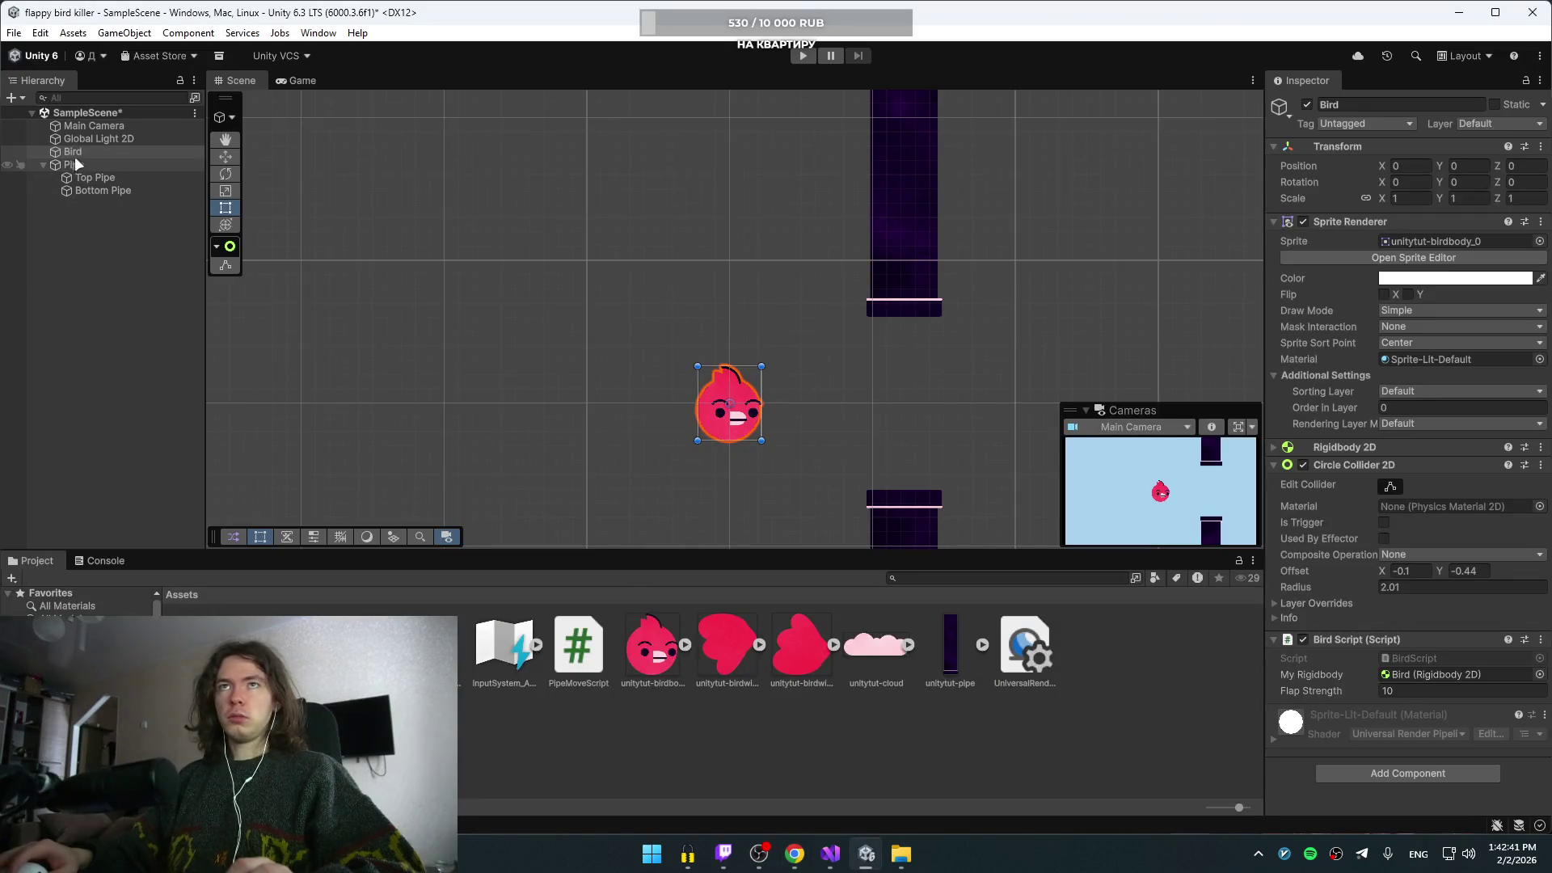
- Drag Pipe from the Hierarchy into Assets to create a Pipe prefab, then return to the tutorial
{"action": "left_click", "coordinate": [75, 165]}
{"action": "left_click_drag", "start_coordinate": [79, 177], "coordinate": [1106, 683]}
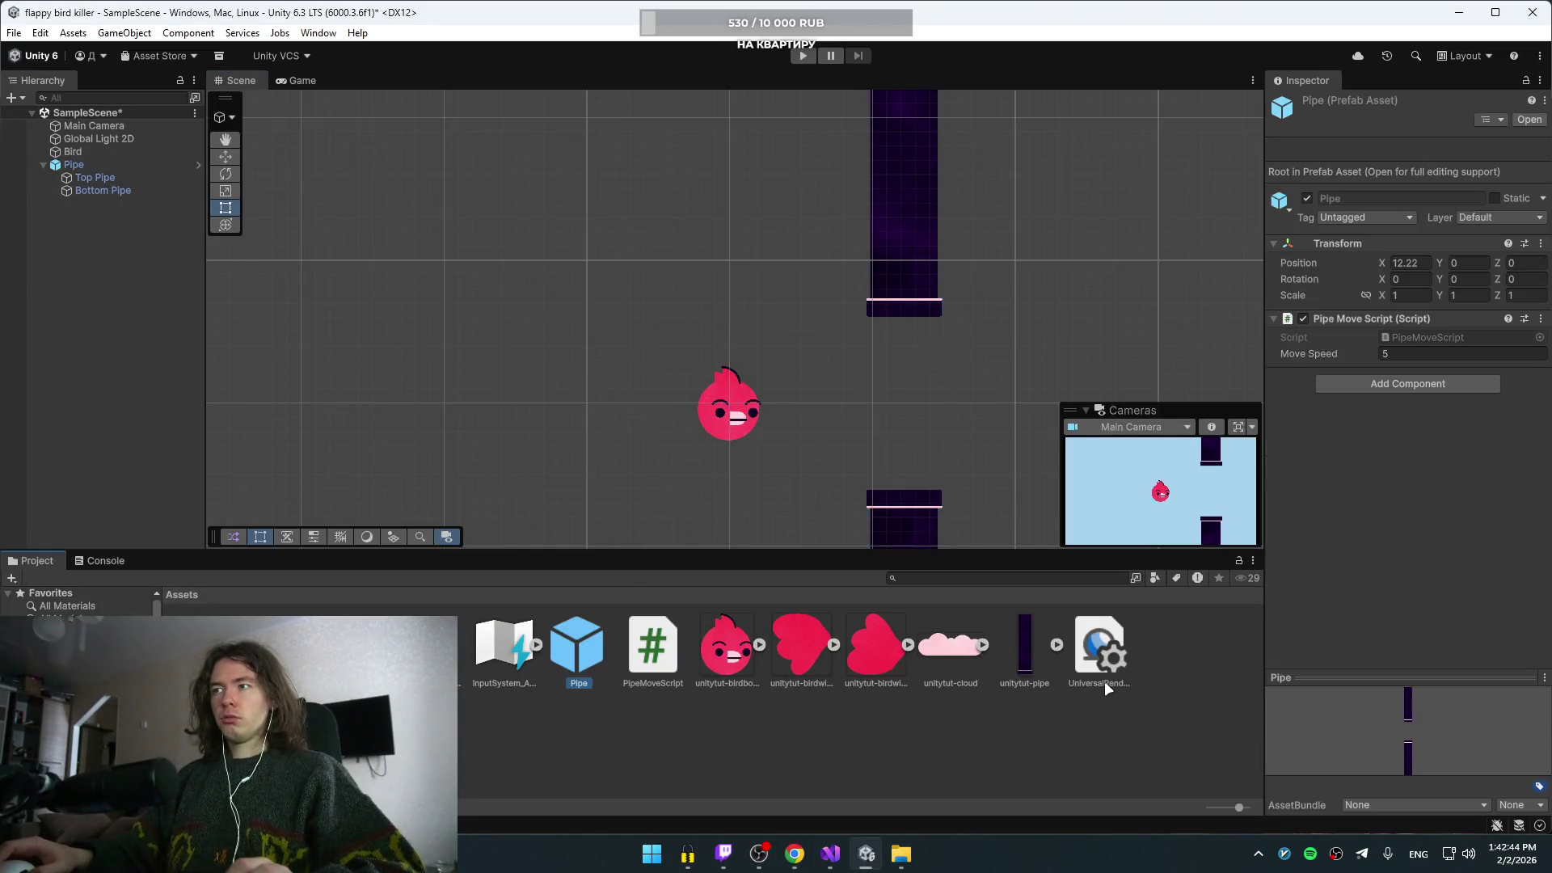
{"action": "left_click", "coordinate": [685, 718]}
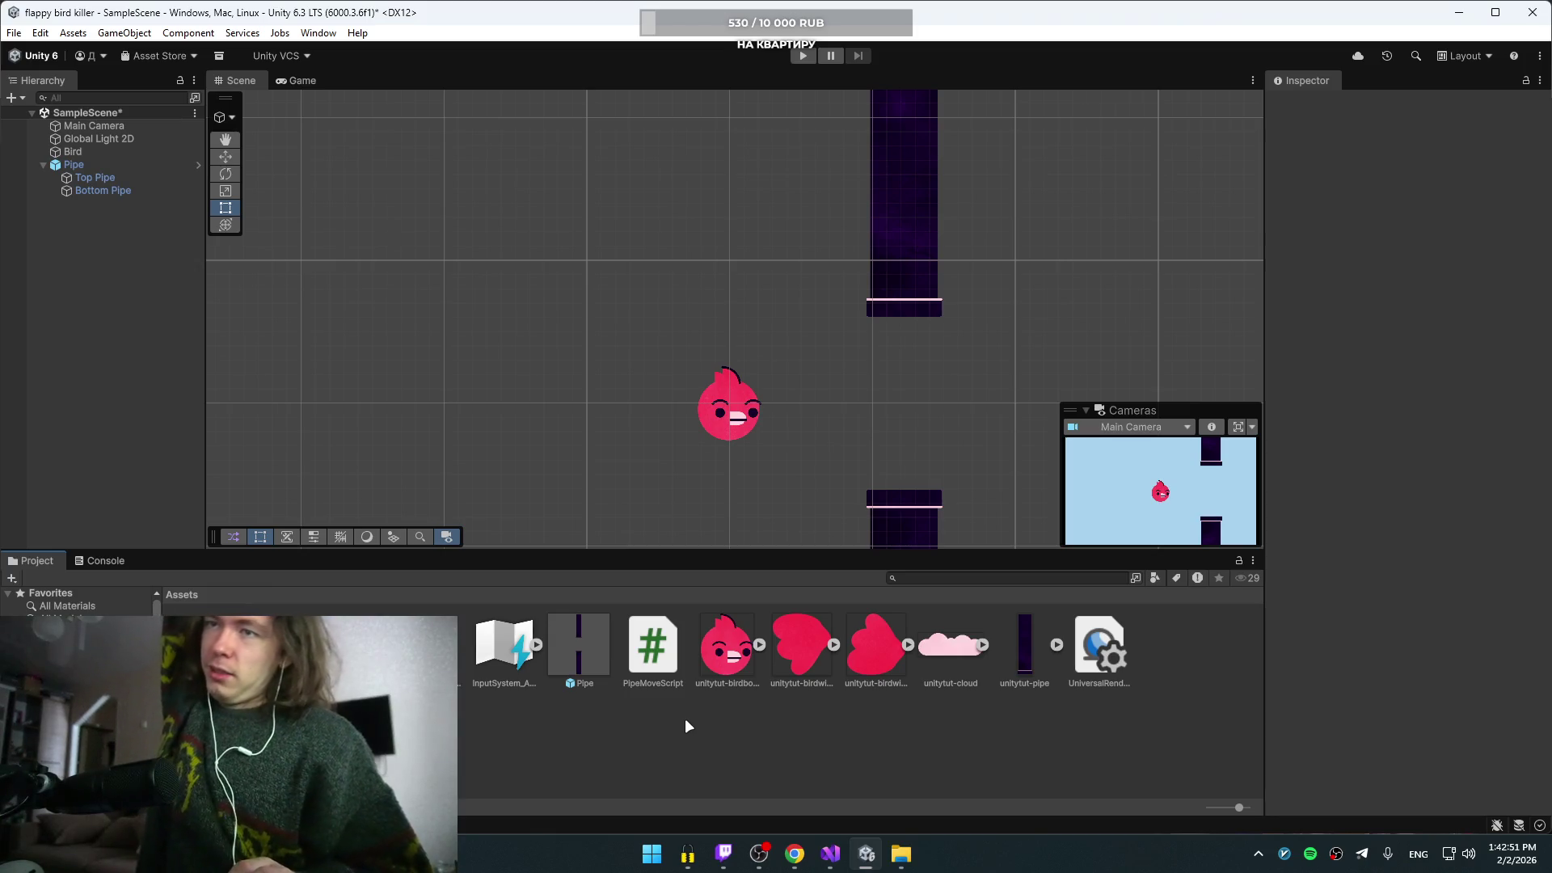
{"action": "key", "text": "alt+Tab"}
- Resume the tutorial and watch until the PipeSpawnScript timer and Instantiate code appears
{"action": "key", "text": "space"}
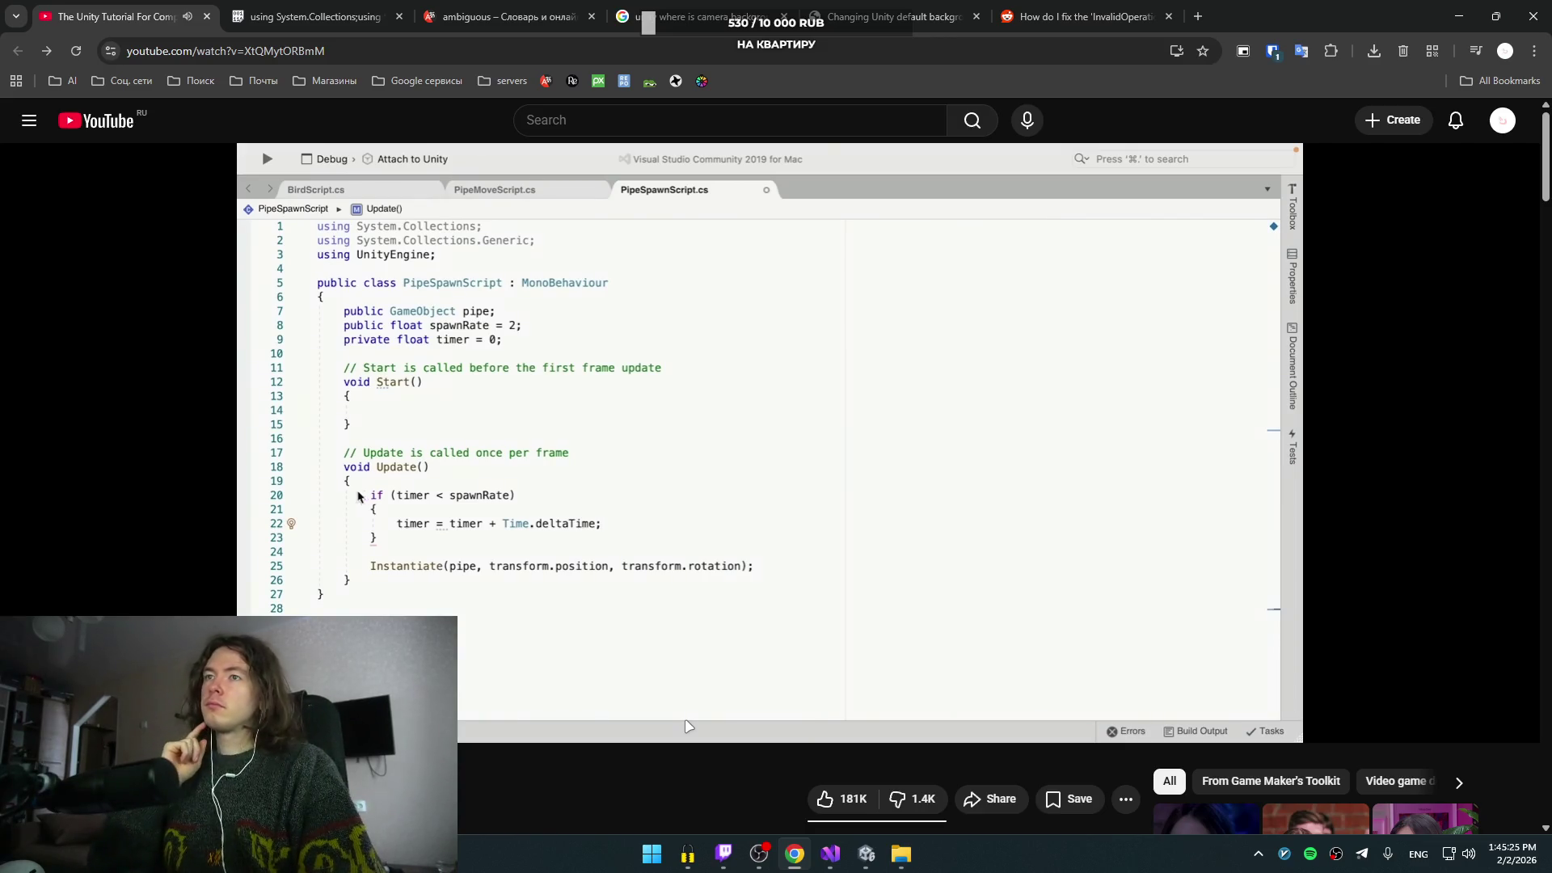
- Pause on the PipeSpawnScript timer code, compare it with Visual Studio, and return to the browser
{"action": "left_click", "coordinate": [688, 726]}
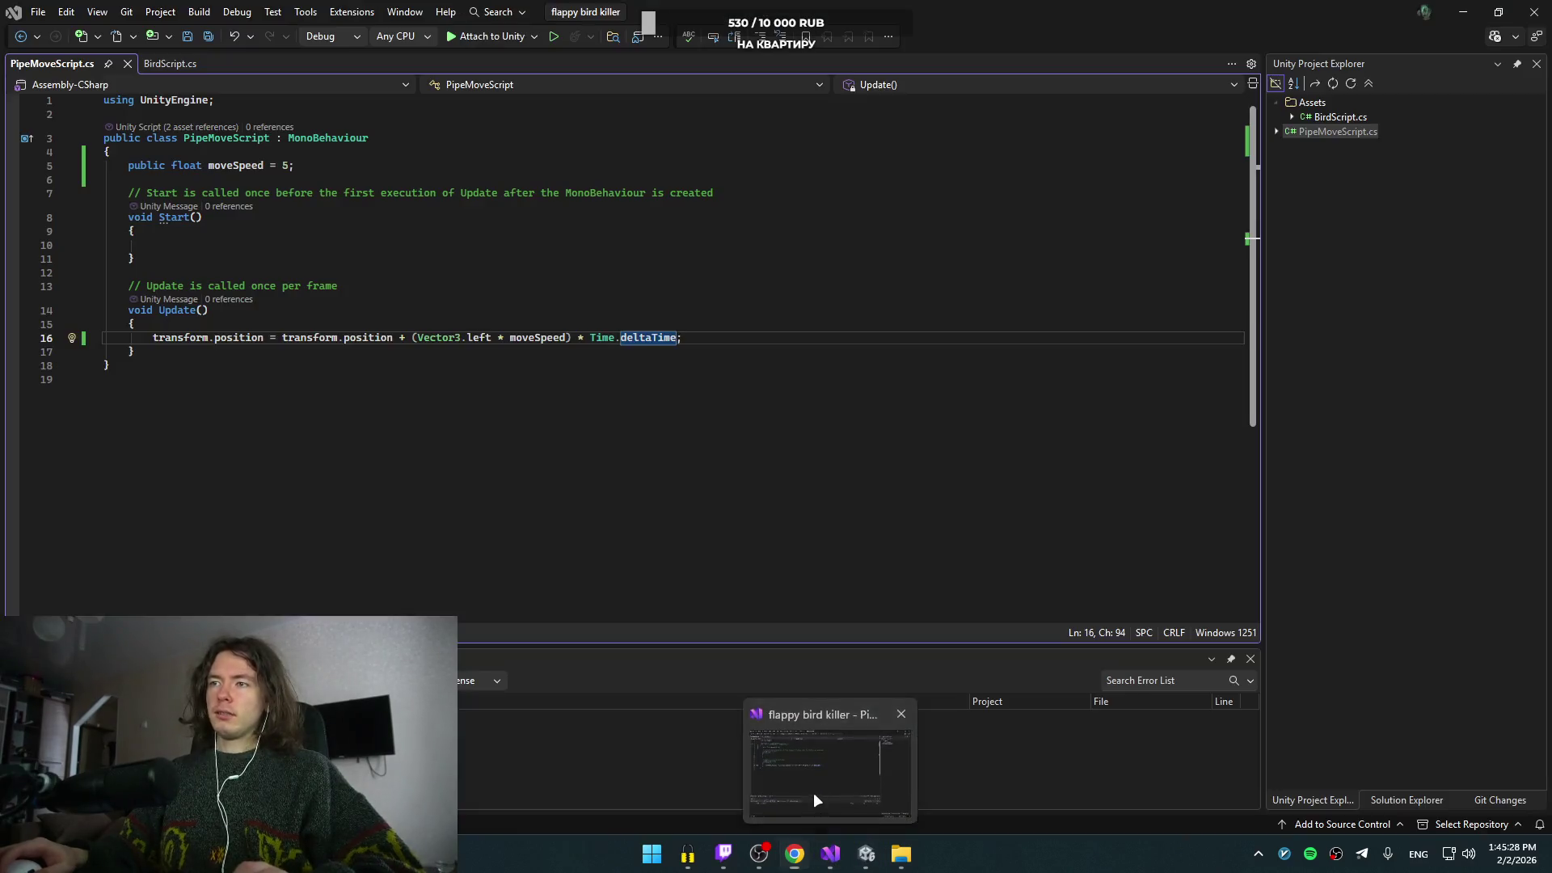
{"action": "left_click", "coordinate": [813, 792]}
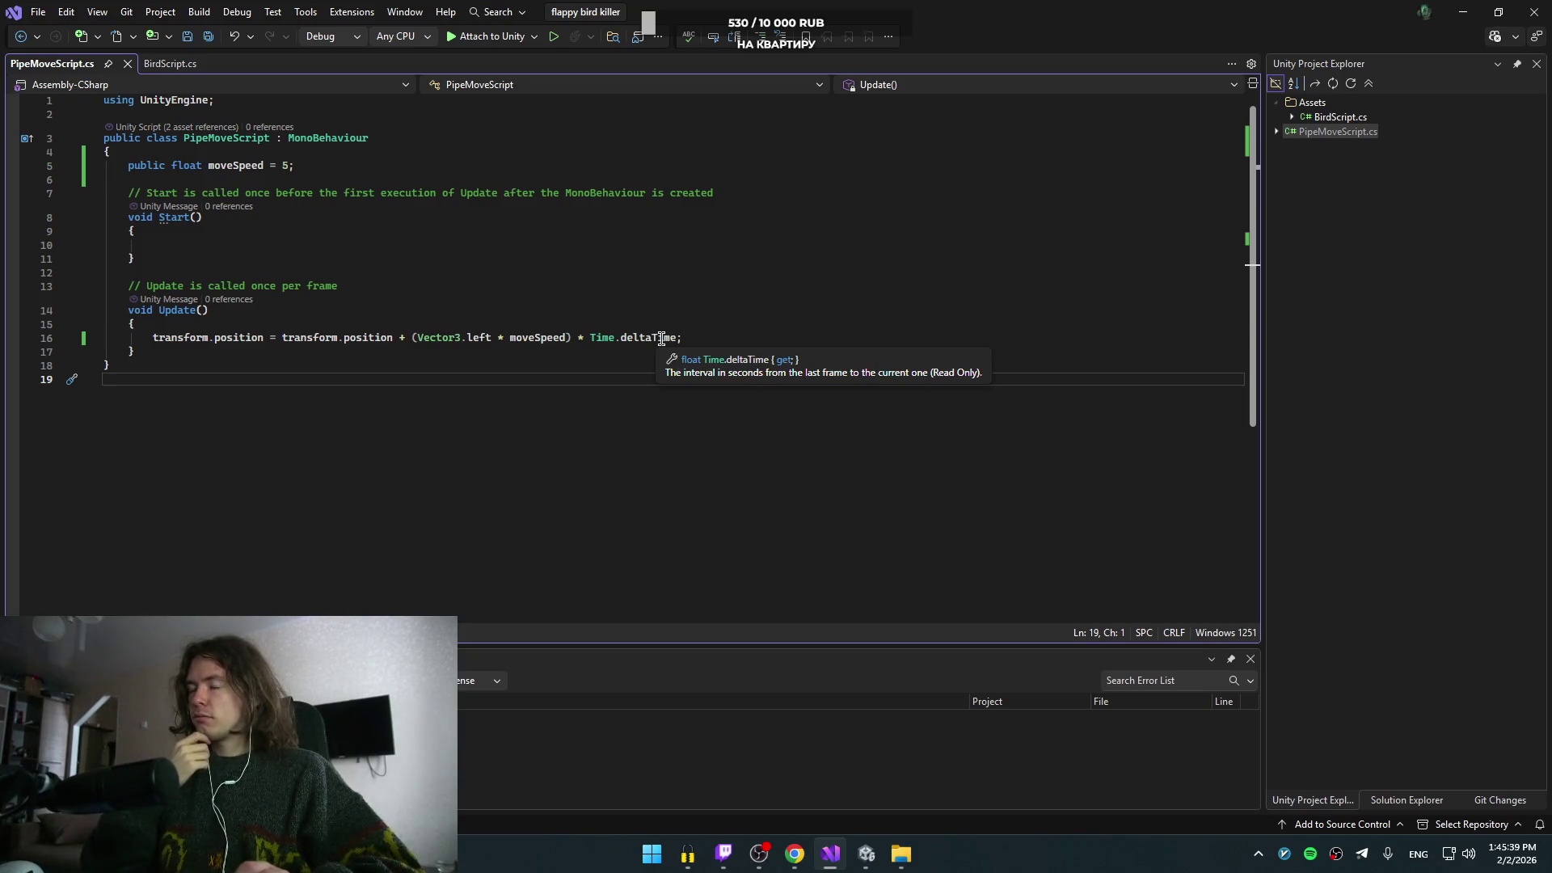
{"action": "key", "text": "alt+Tab"}
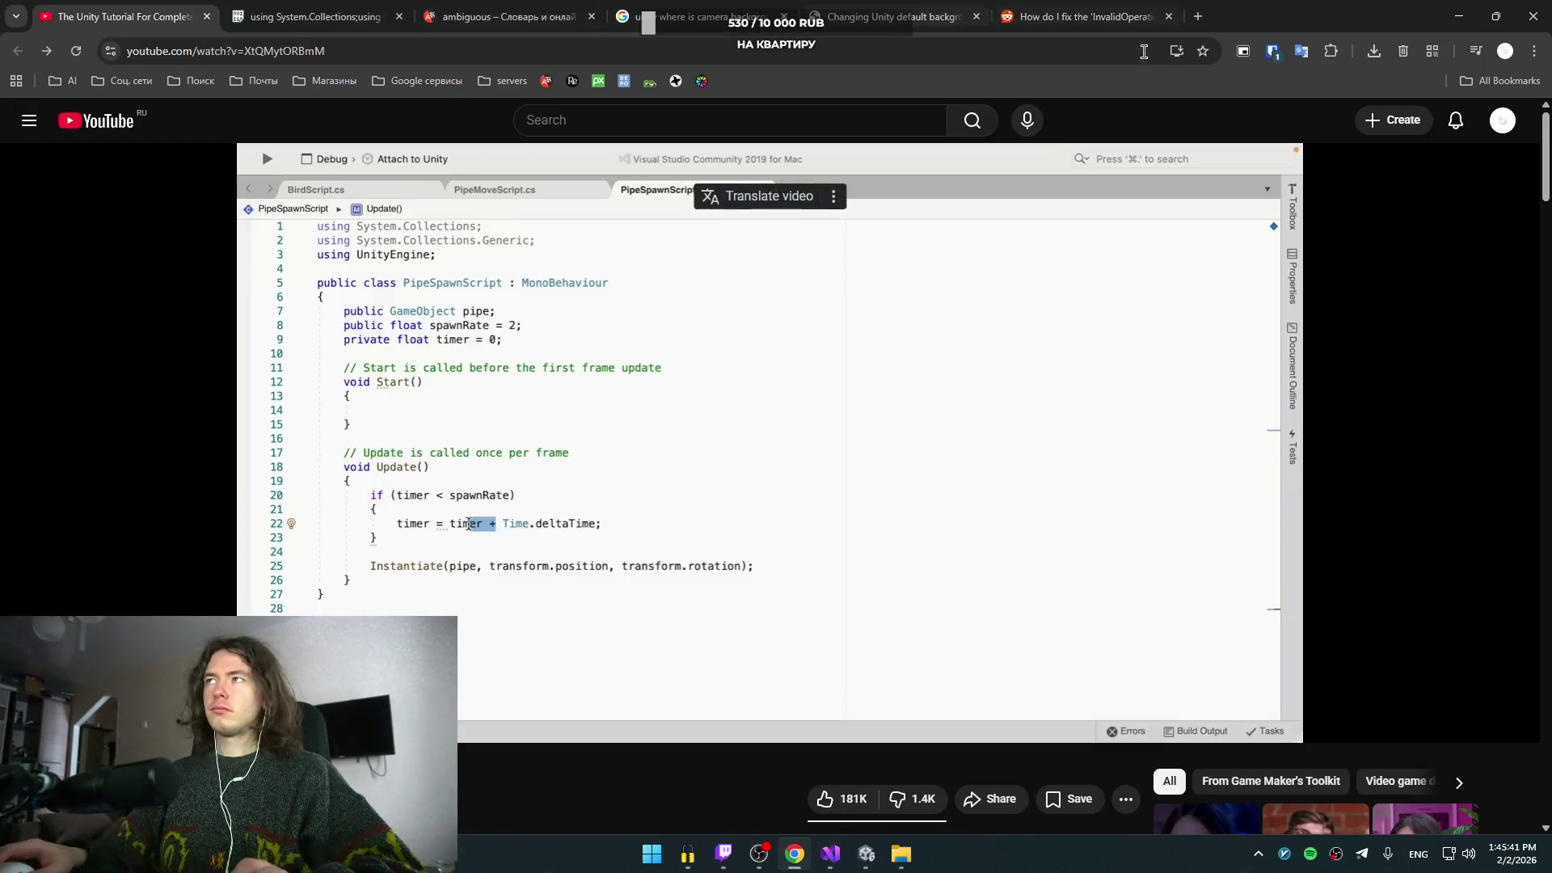
- Search Google in a new tab for "delta time unity что такое"
{"action": "left_click", "coordinate": [1198, 17]}
{"action": "type", "text": "delta tum"}
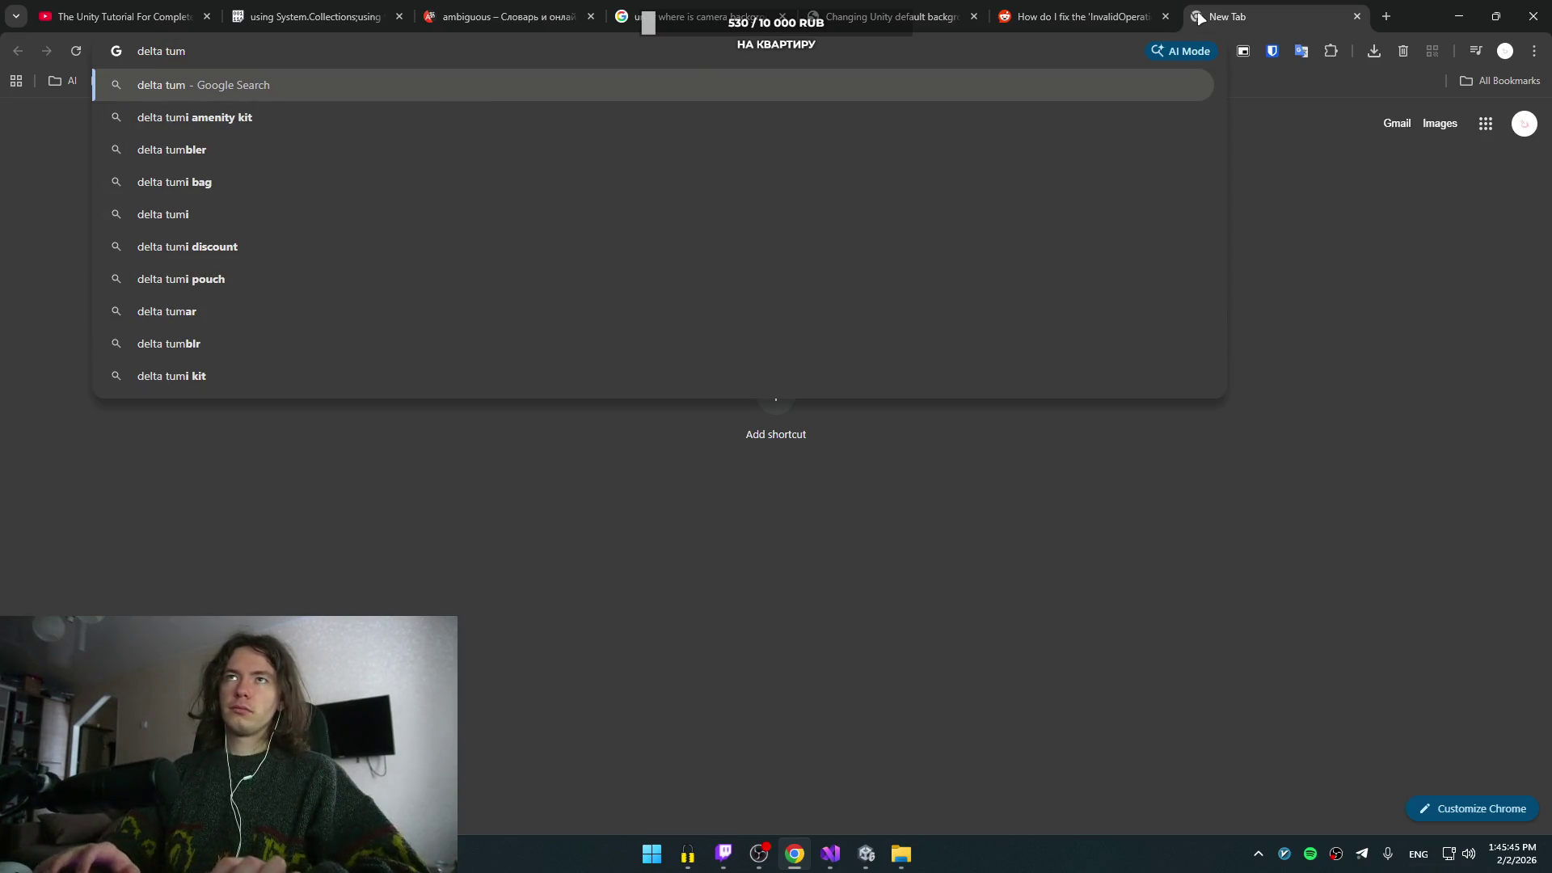
{"action": "key", "text": "BackSpace"}
{"action": "key", "text": "BackSpace"}
{"action": "key", "text": "BackSpace"}
{"action": "type", "text": "time u"}
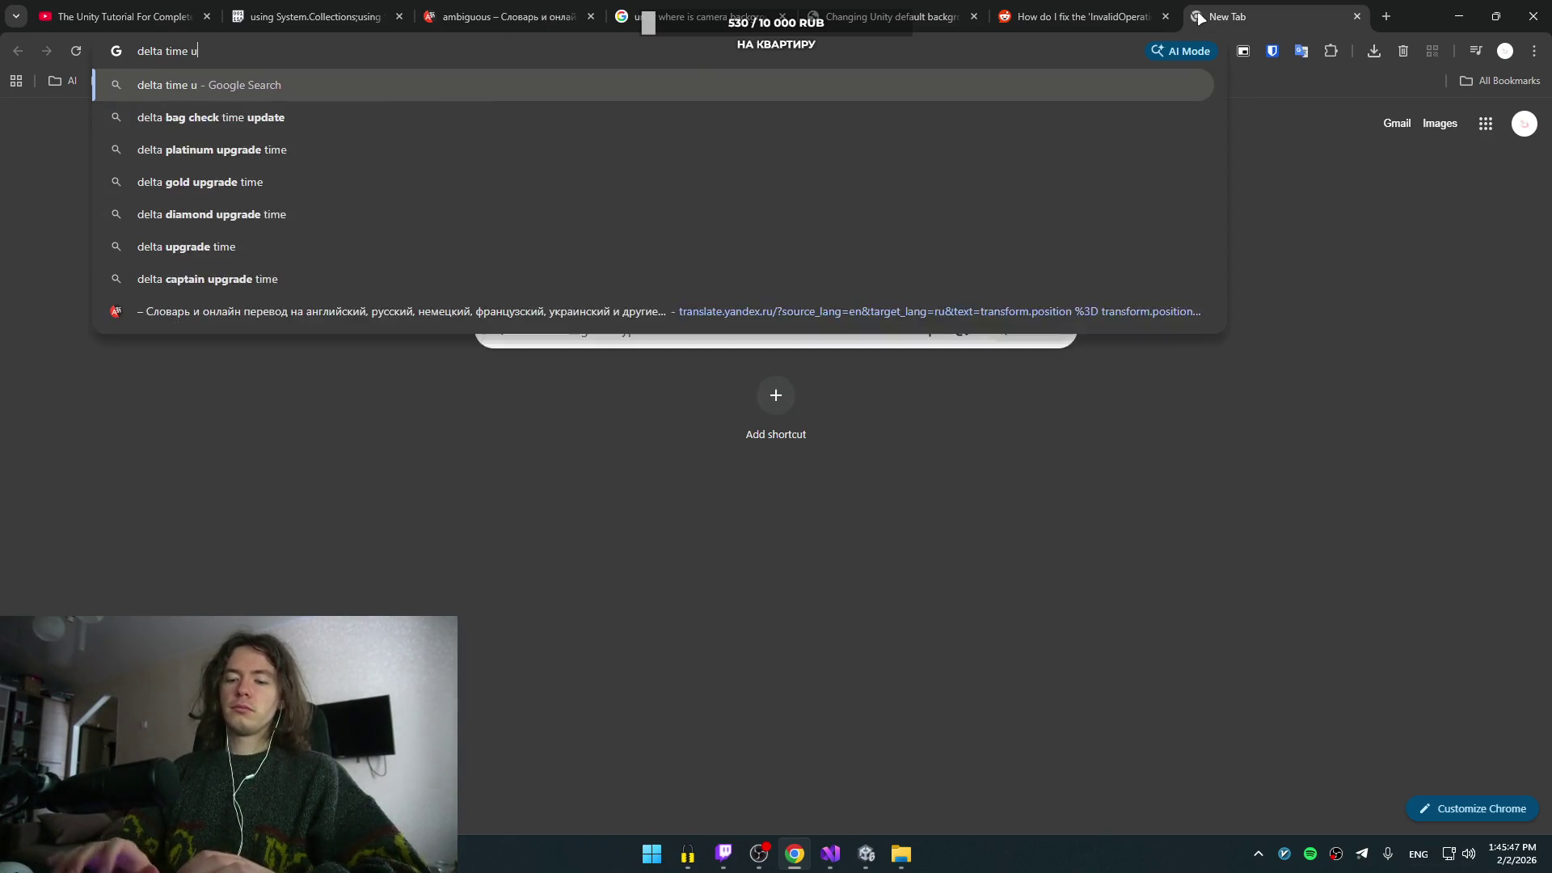
{"action": "type", "text": "nity"}
{"action": "key", "text": "alt+shift"}
{"action": "type", "text": "что аткое"}
{"action": "key", "text": "BackSpace"}
{"action": "key", "text": "BackSpace"}
{"action": "key", "text": "BackSpace"}
{"action": "type", "text": "такое"}
{"action": "key", "text": "Return"}
- Open the proglib Delta Time article in a new tab and read through it
{"action": "scroll", "coordinate": [818, 509], "scroll_direction": "down", "scroll_amount": 2}
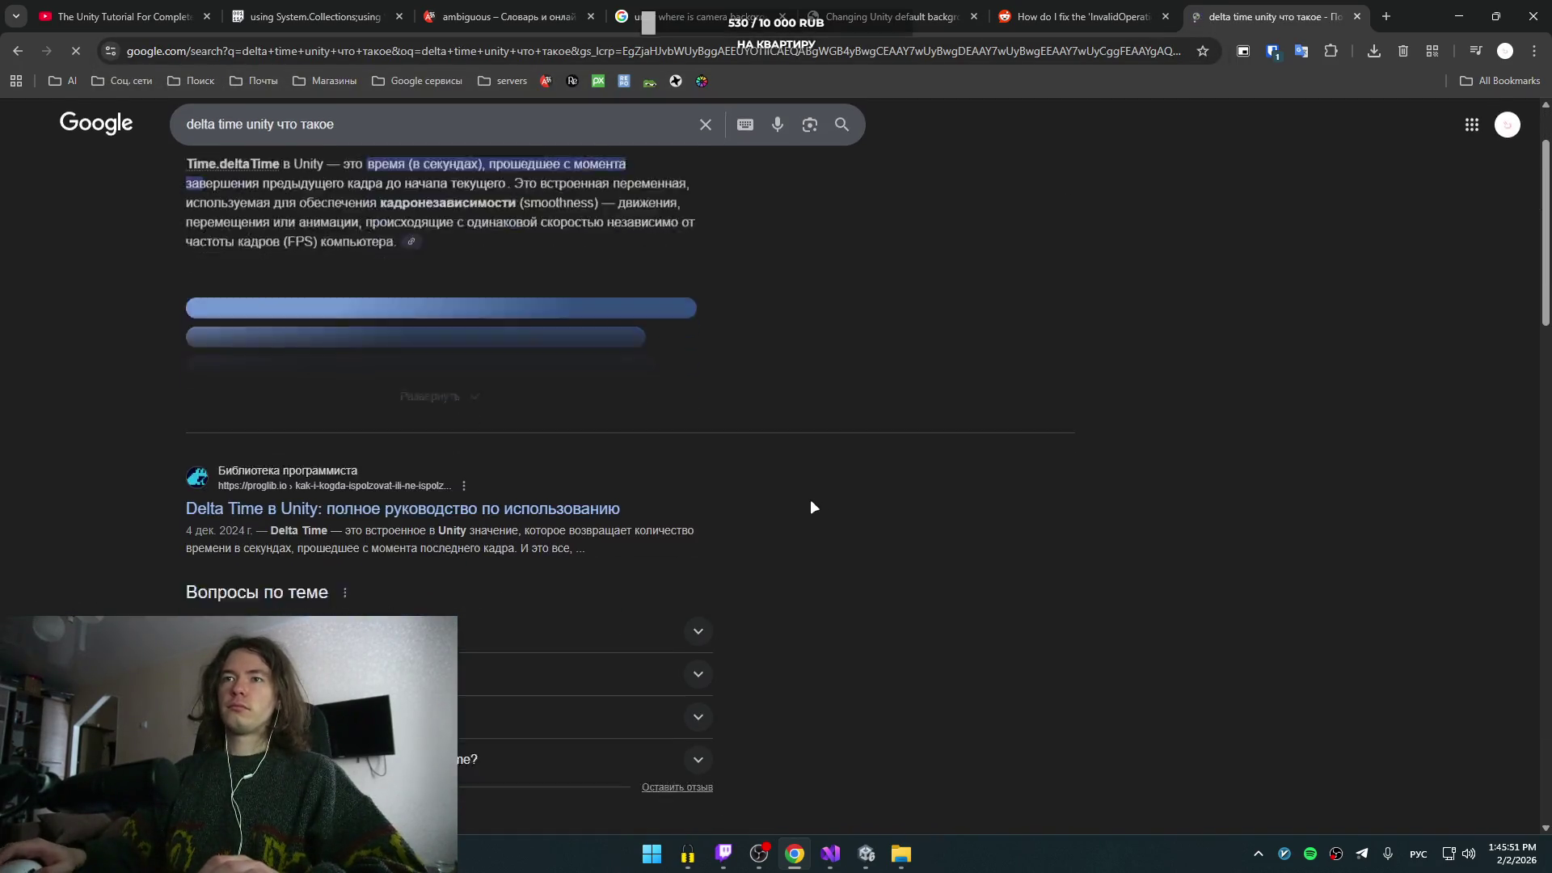
{"action": "middle_click", "coordinate": [408, 458]}
{"action": "key", "text": "ctrl+Tab"}
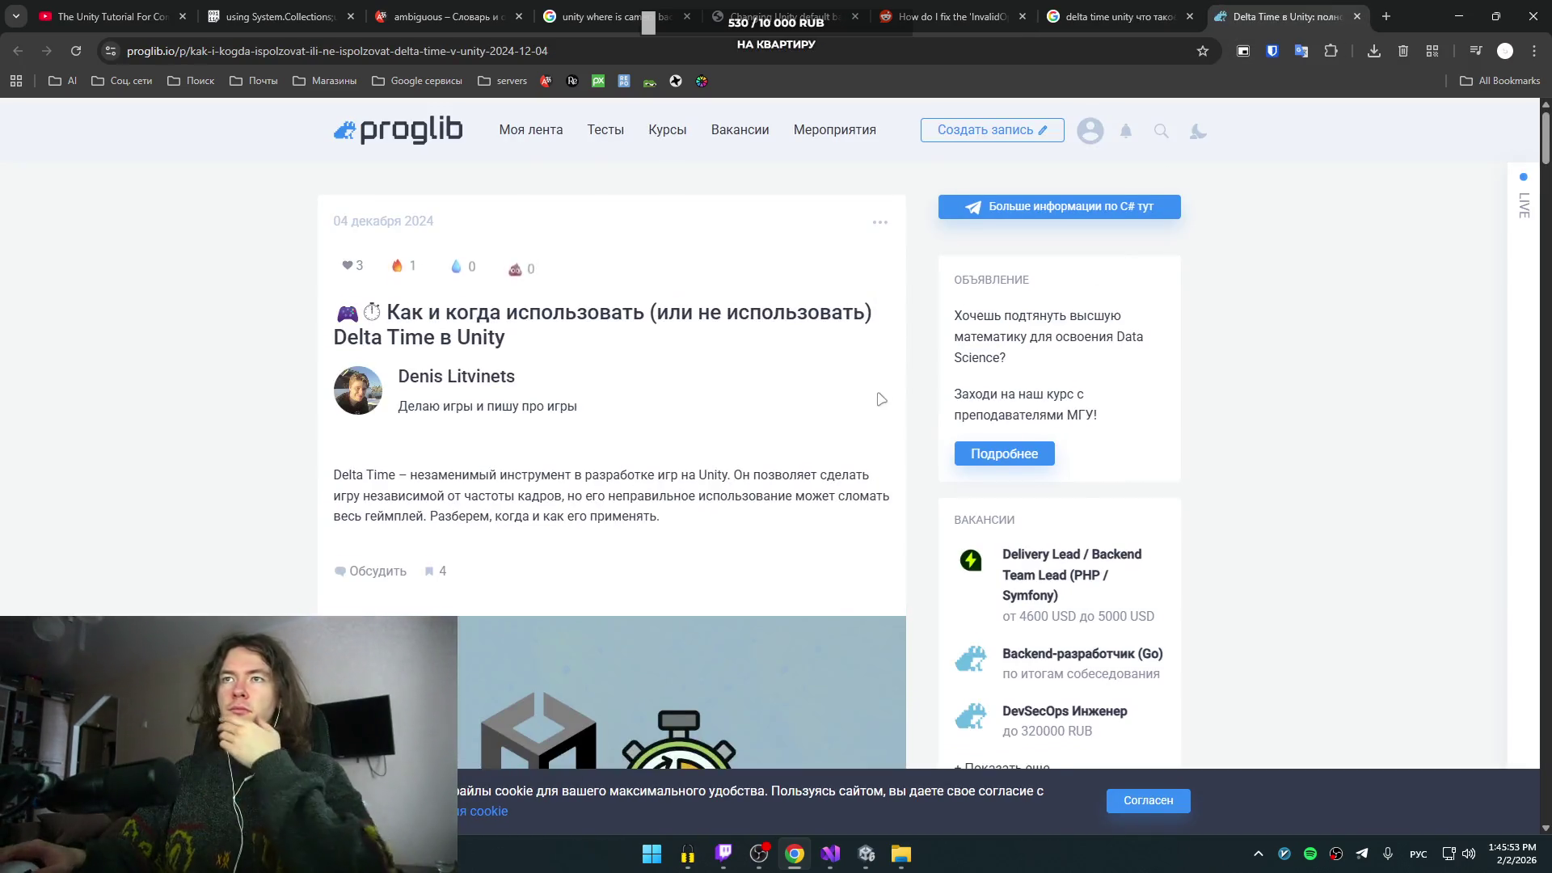
{"action": "scroll", "coordinate": [882, 396], "scroll_direction": "down", "scroll_amount": 3}
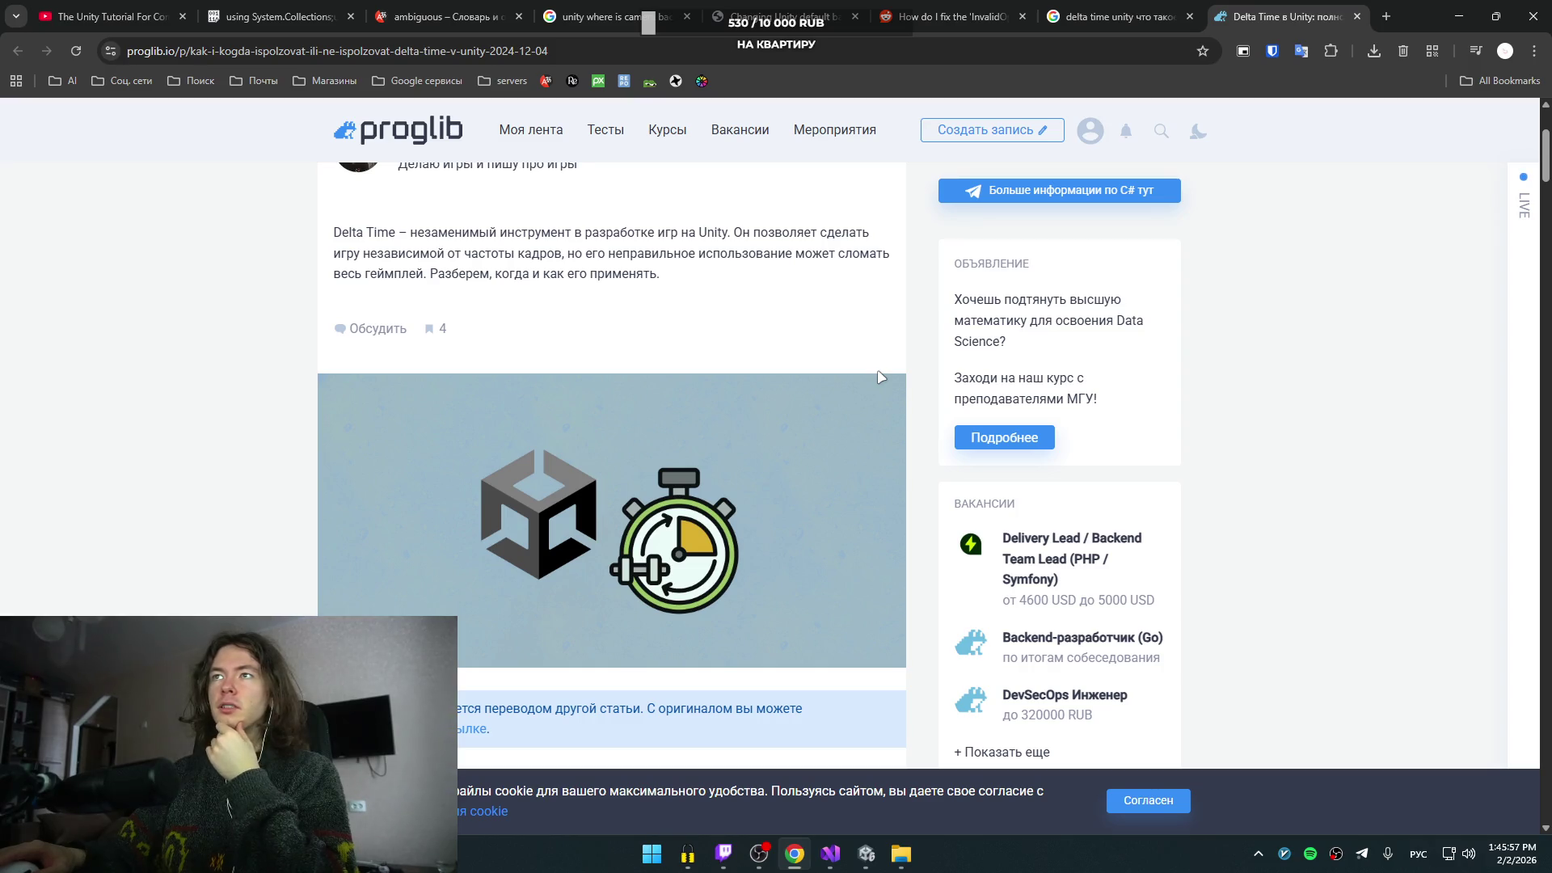
{"action": "scroll", "coordinate": [879, 377], "scroll_direction": "down", "scroll_amount": 6}
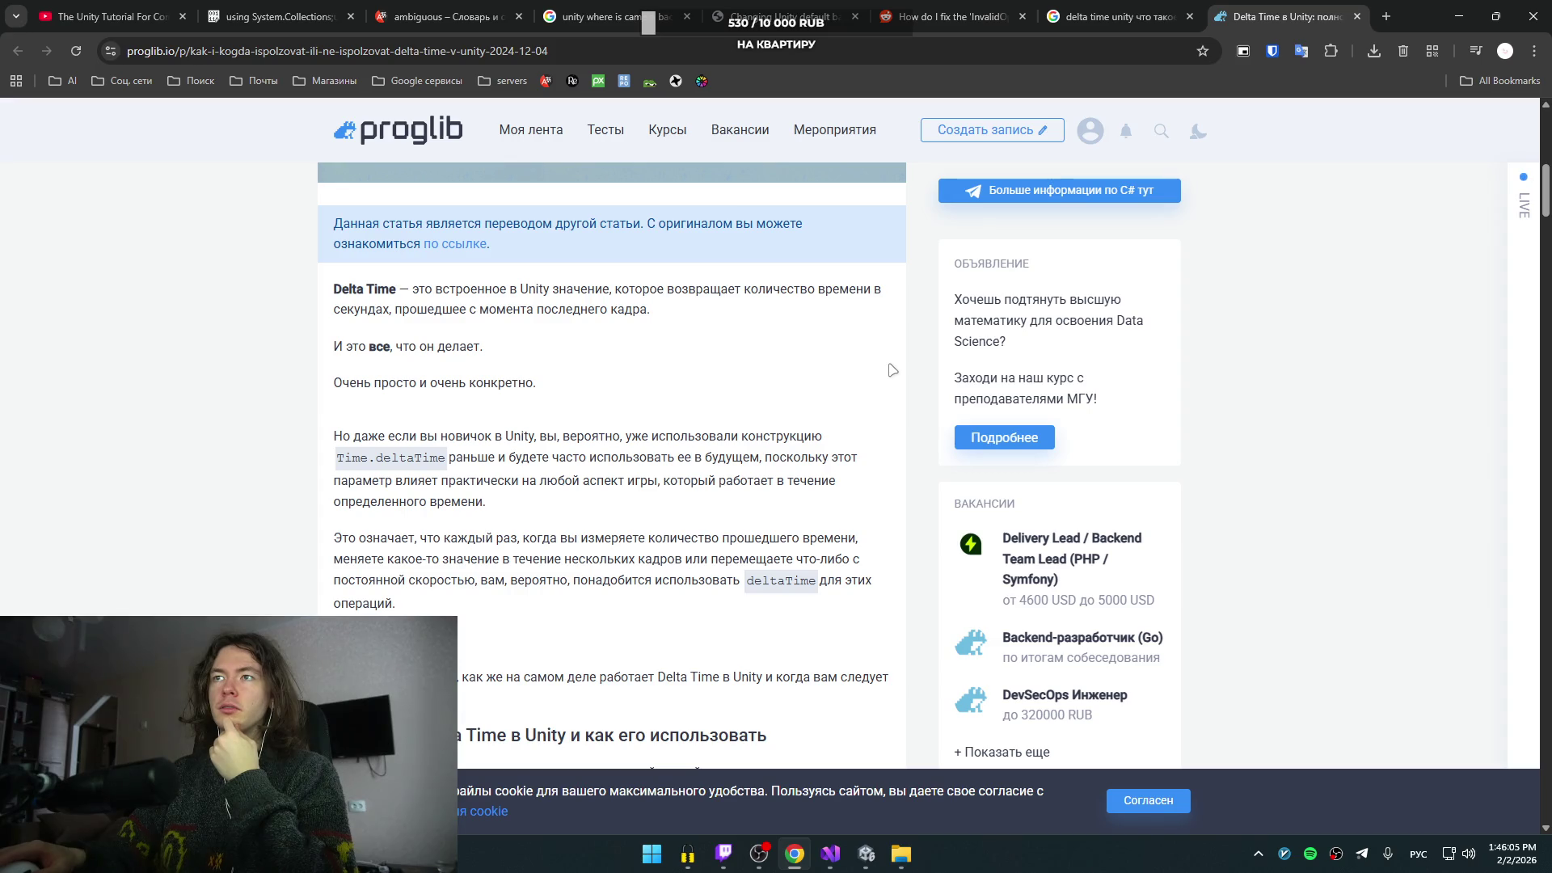
{"action": "scroll", "coordinate": [891, 369], "scroll_direction": "down", "scroll_amount": 2}
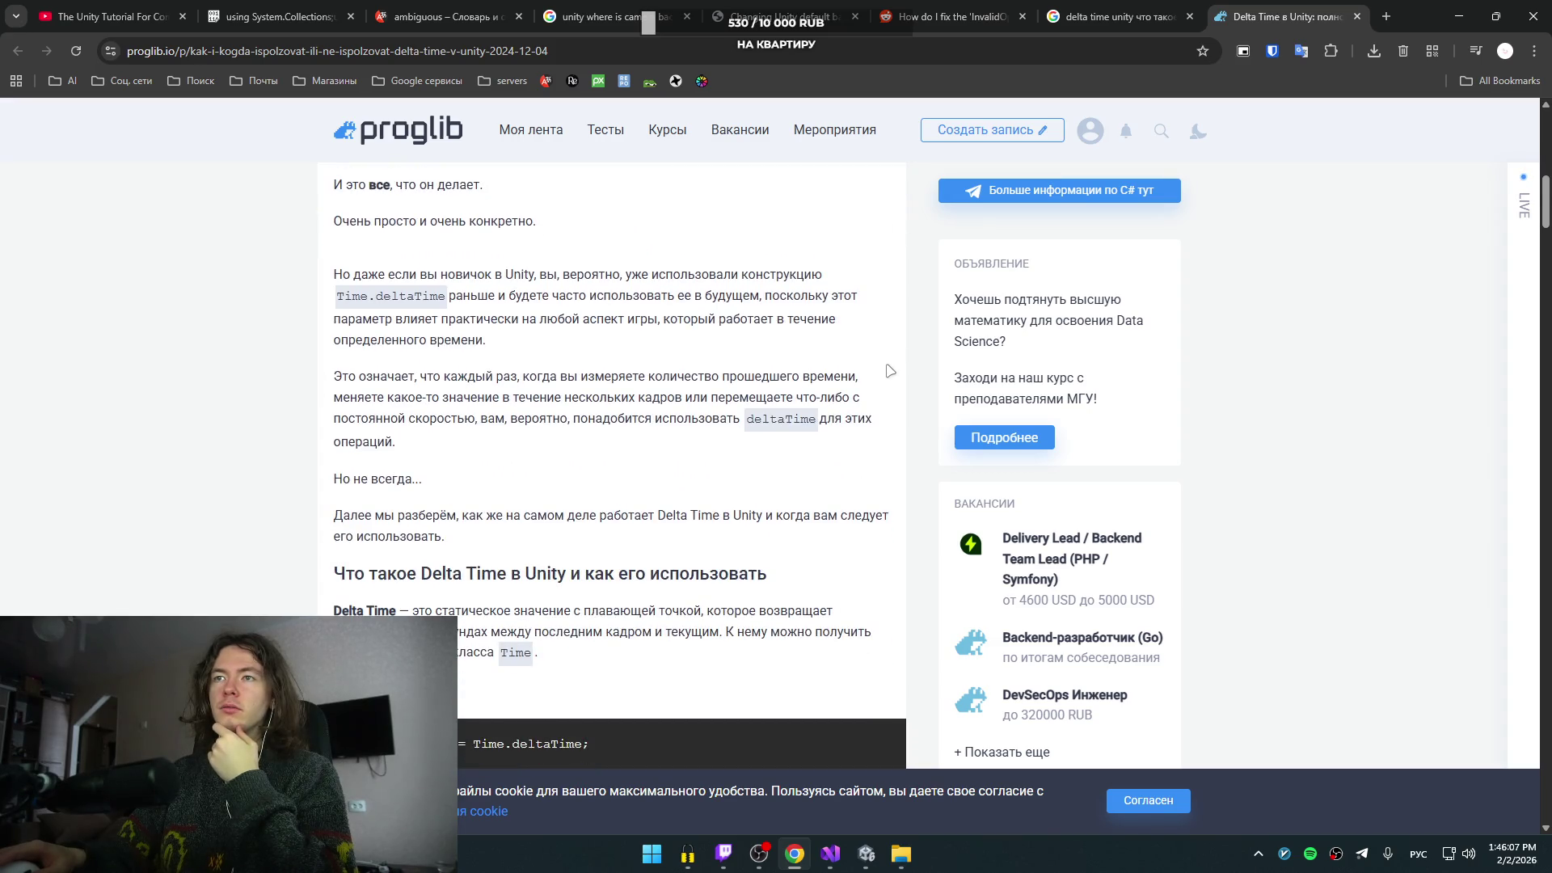
{"action": "scroll", "coordinate": [891, 369], "scroll_direction": "down", "scroll_amount": 1}
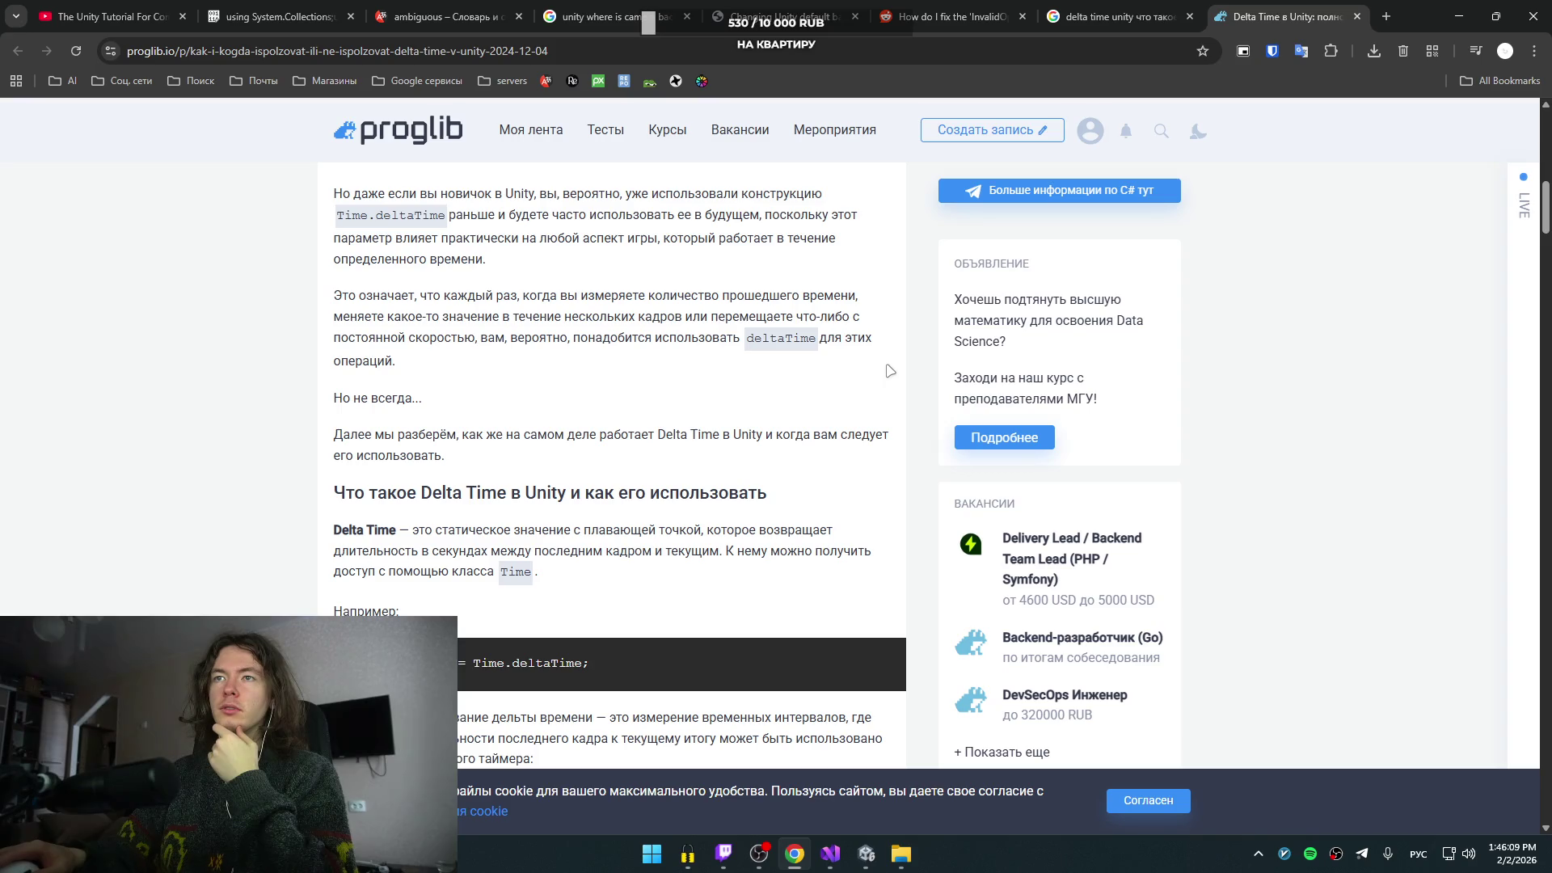
{"action": "scroll", "coordinate": [889, 368], "scroll_direction": "up", "scroll_amount": 5}
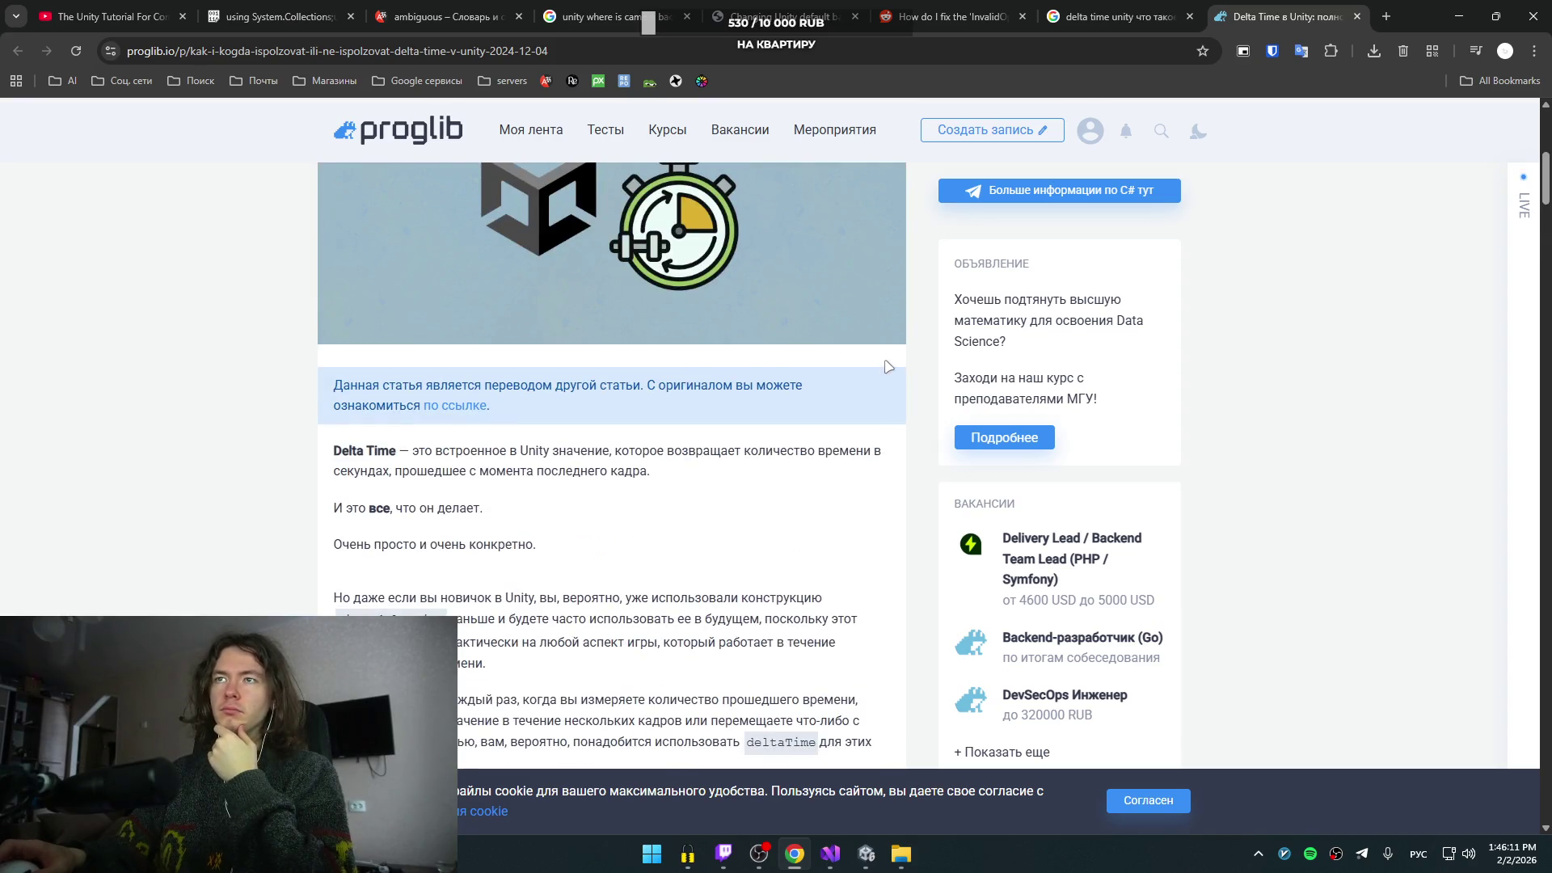
{"action": "scroll", "coordinate": [886, 364], "scroll_direction": "up", "scroll_amount": 2}
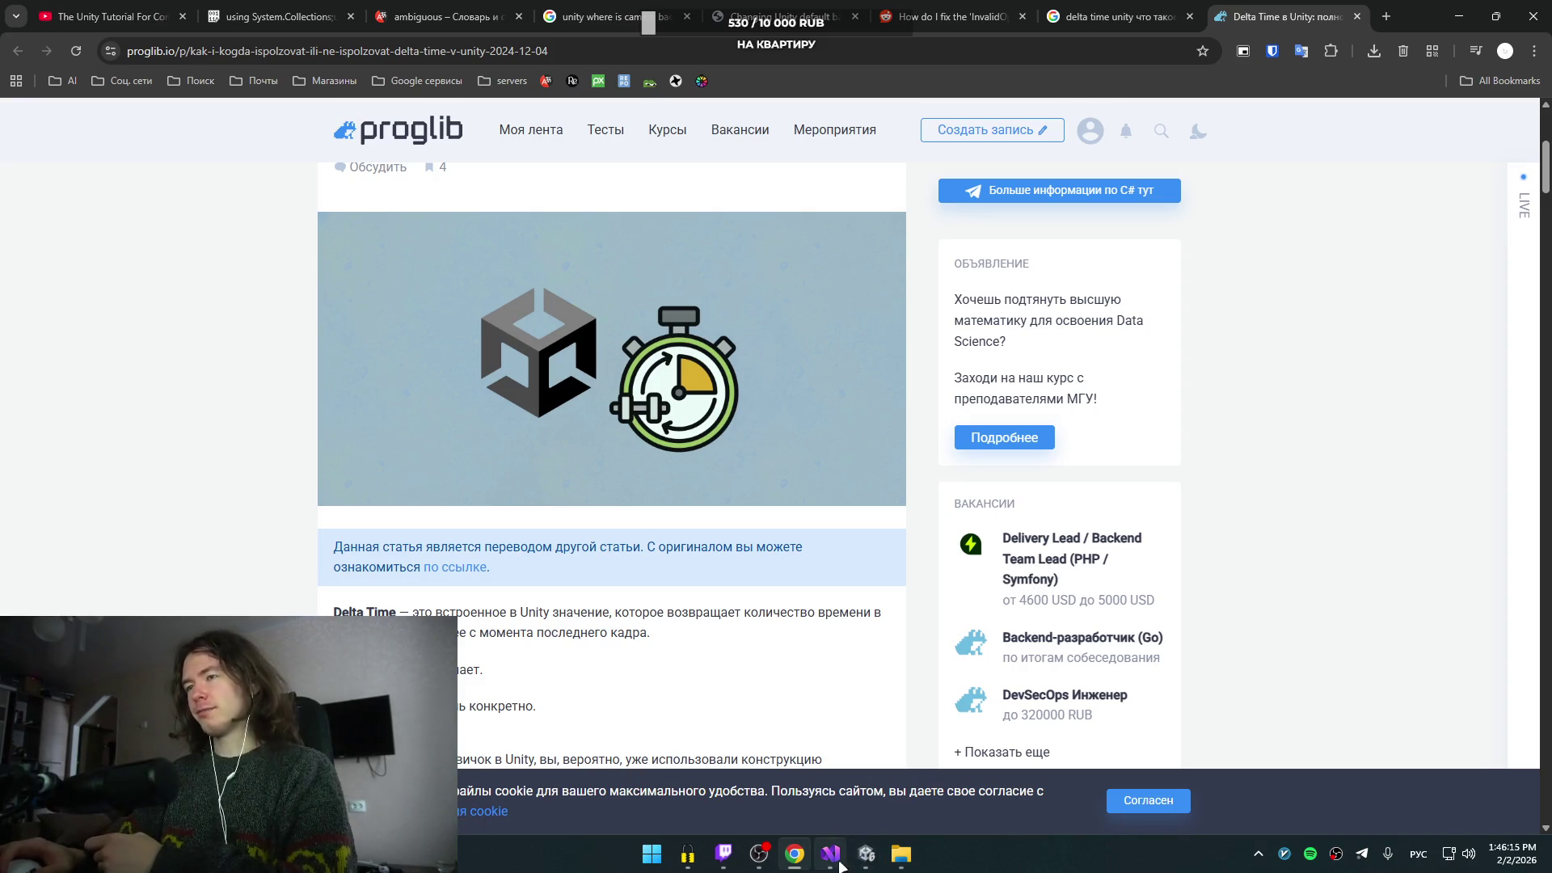
- Review the Update method of PipeMoveScript in Visual Studio, then return to the YouTube tab
{"action": "mouse_move", "coordinate": [834, 863]}
{"action": "left_click", "coordinate": [845, 764]}
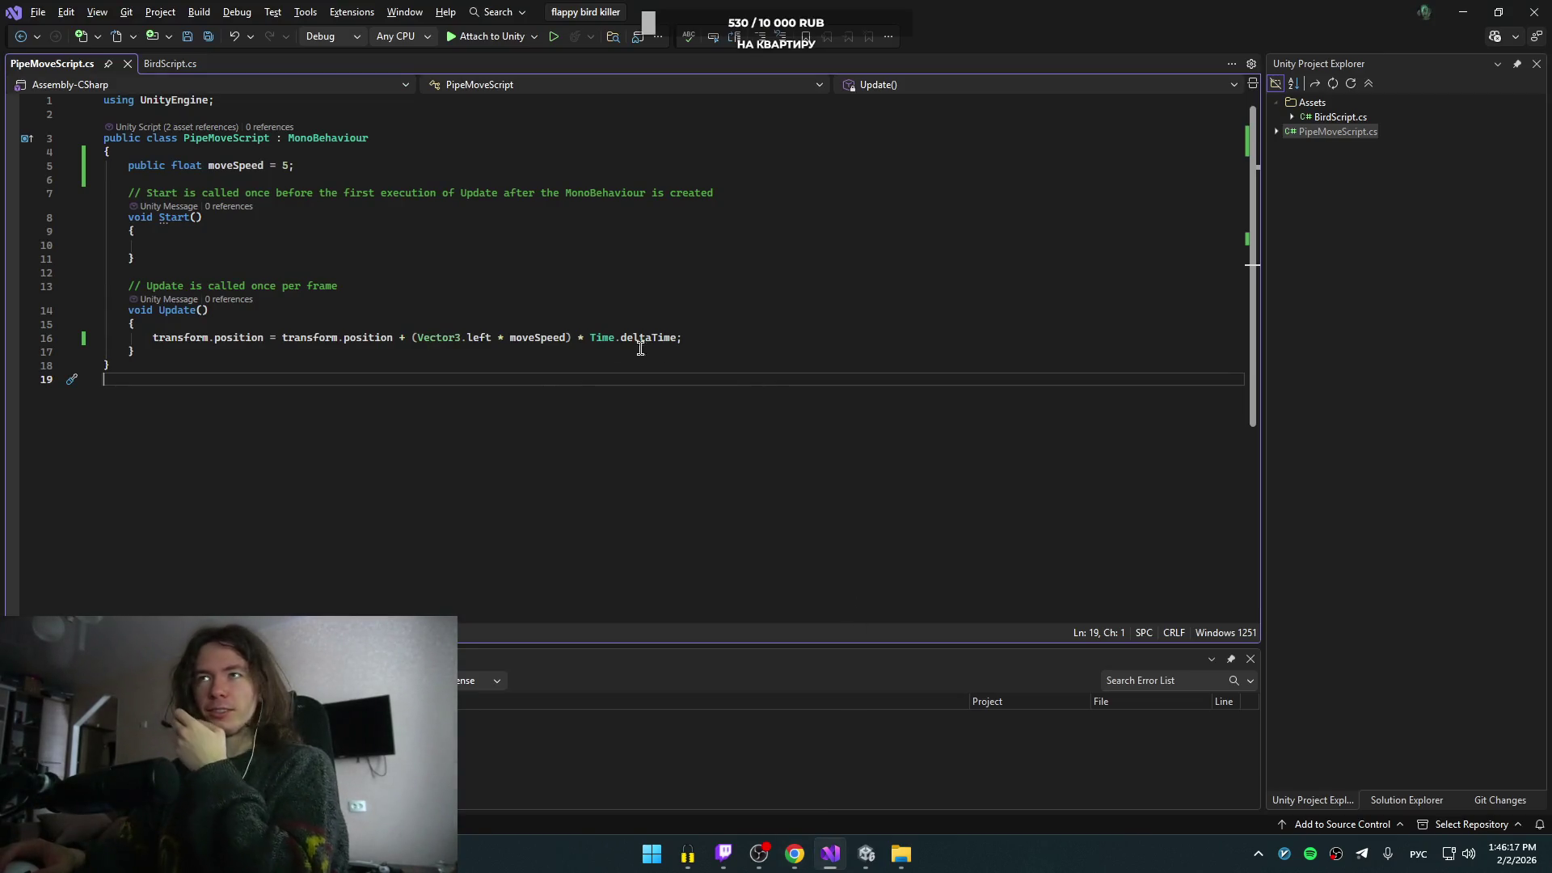
{"action": "left_click", "coordinate": [683, 350]}
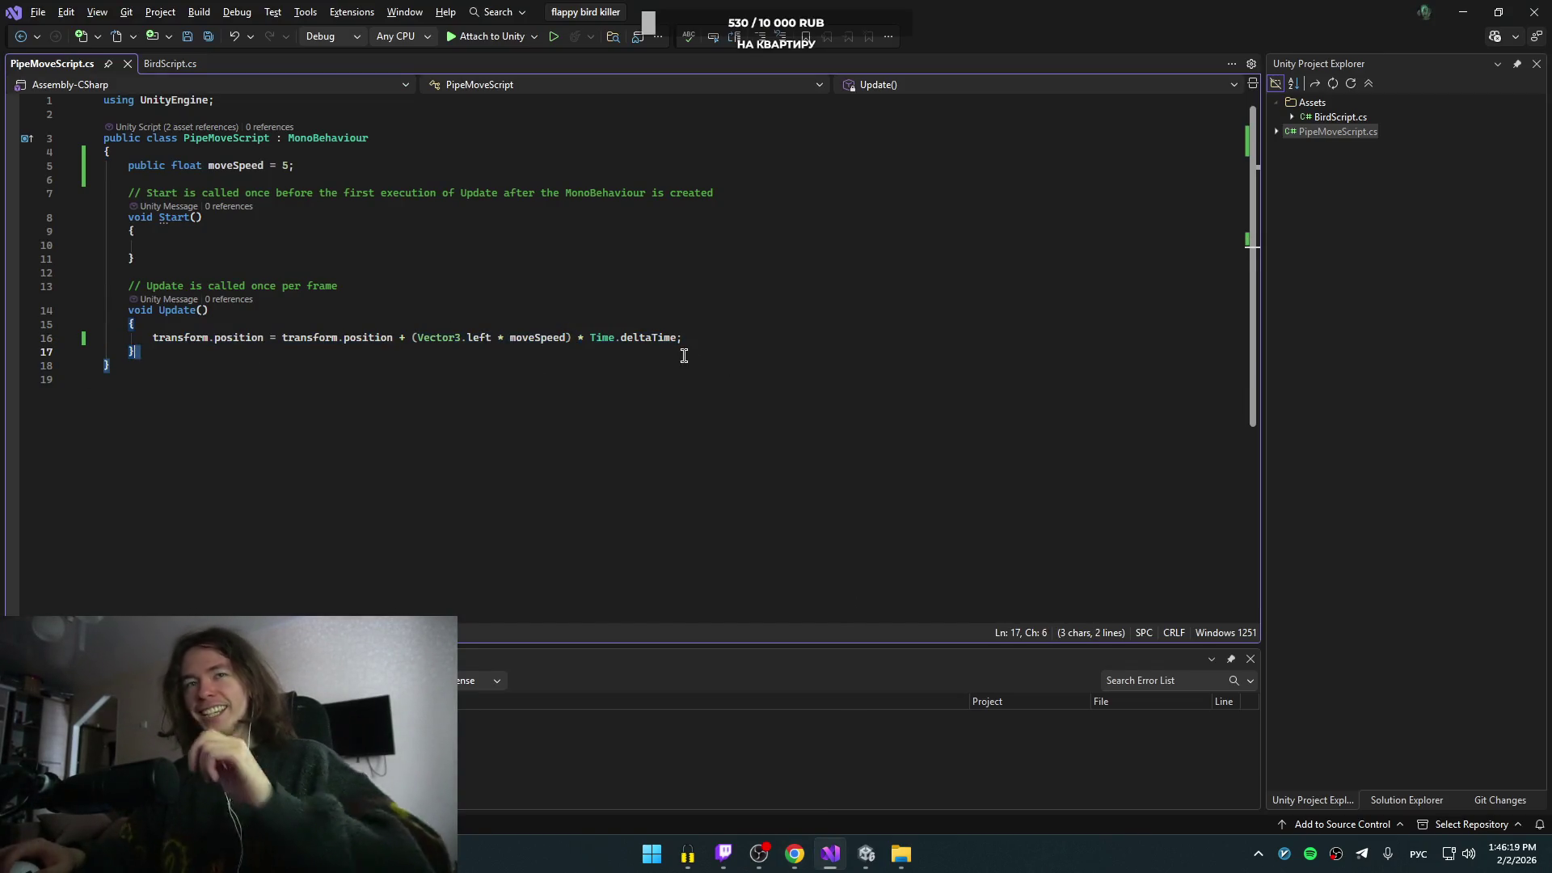
{"action": "key", "text": "alt+Tab"}
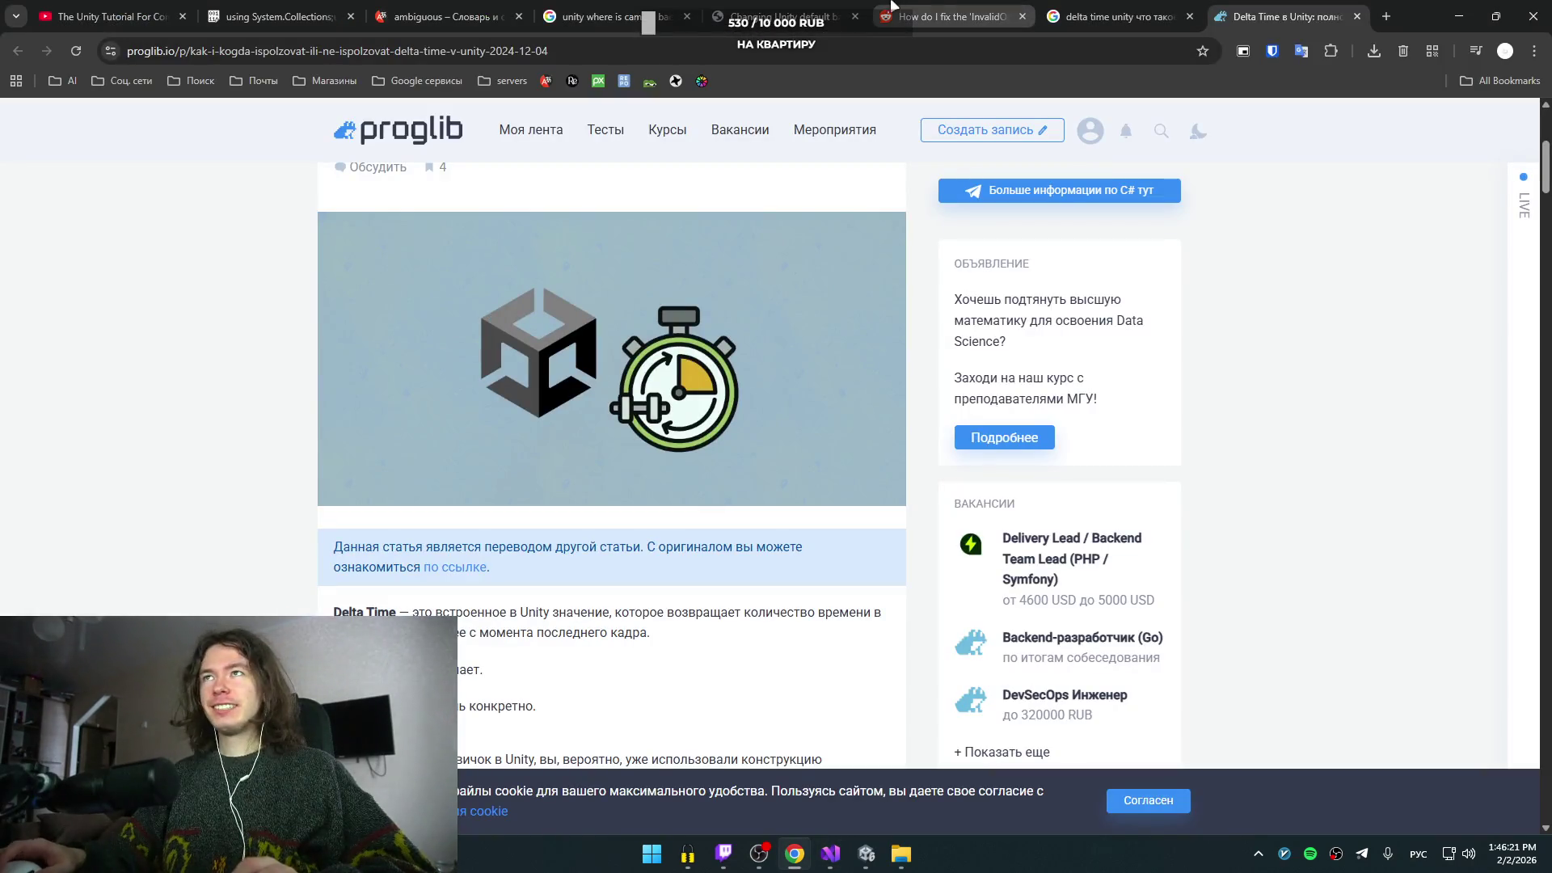
{"action": "left_click", "coordinate": [105, 16]}
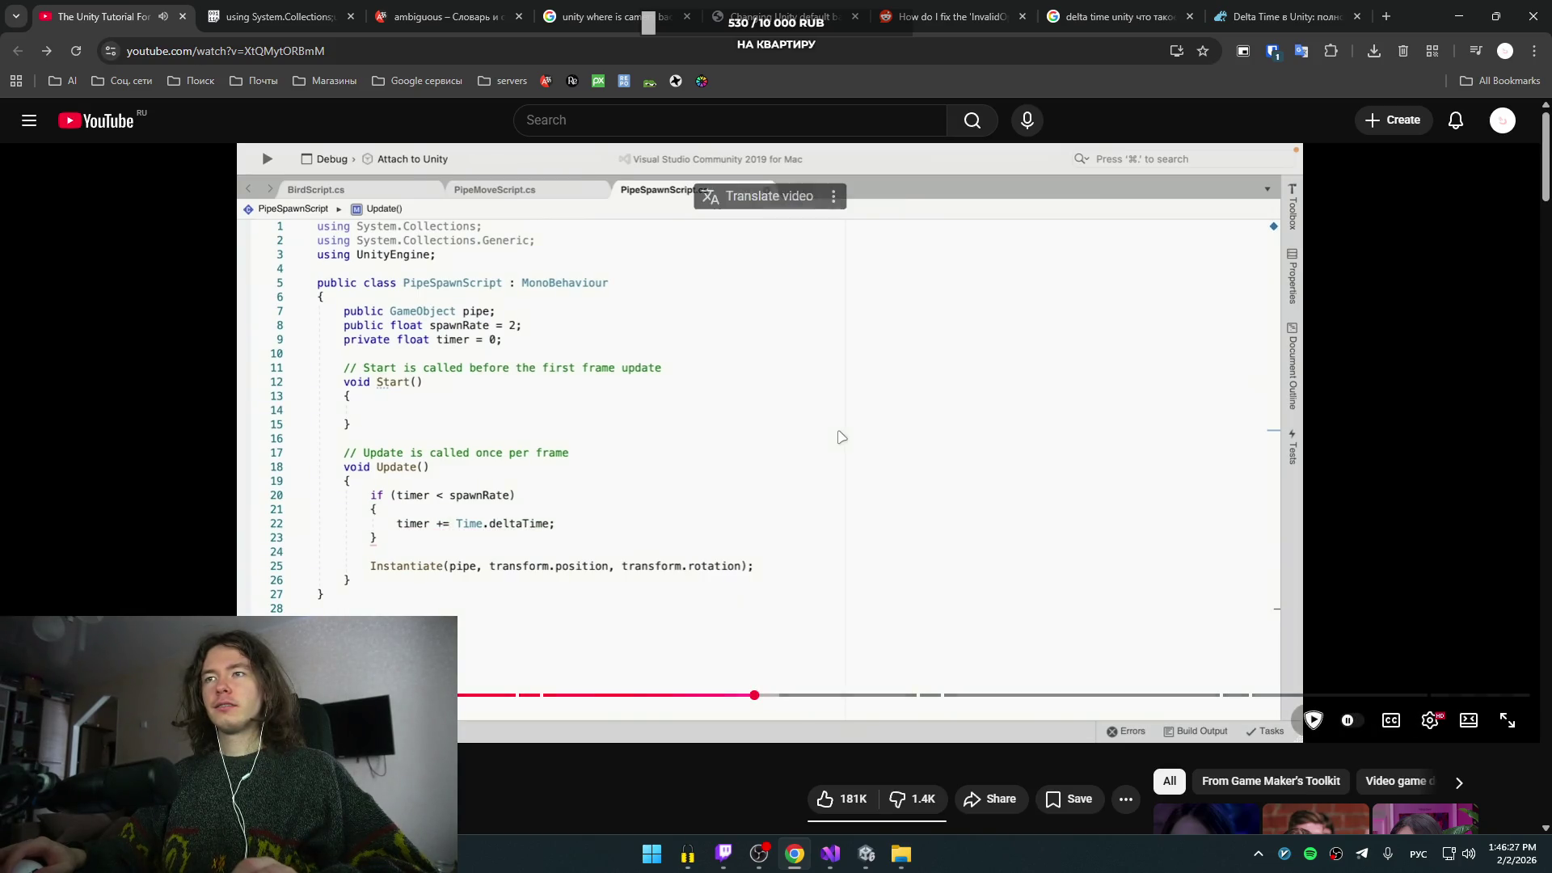
- Pause the tutorial and seek back to its timer code with the else branch
{"action": "left_click", "coordinate": [739, 399]}
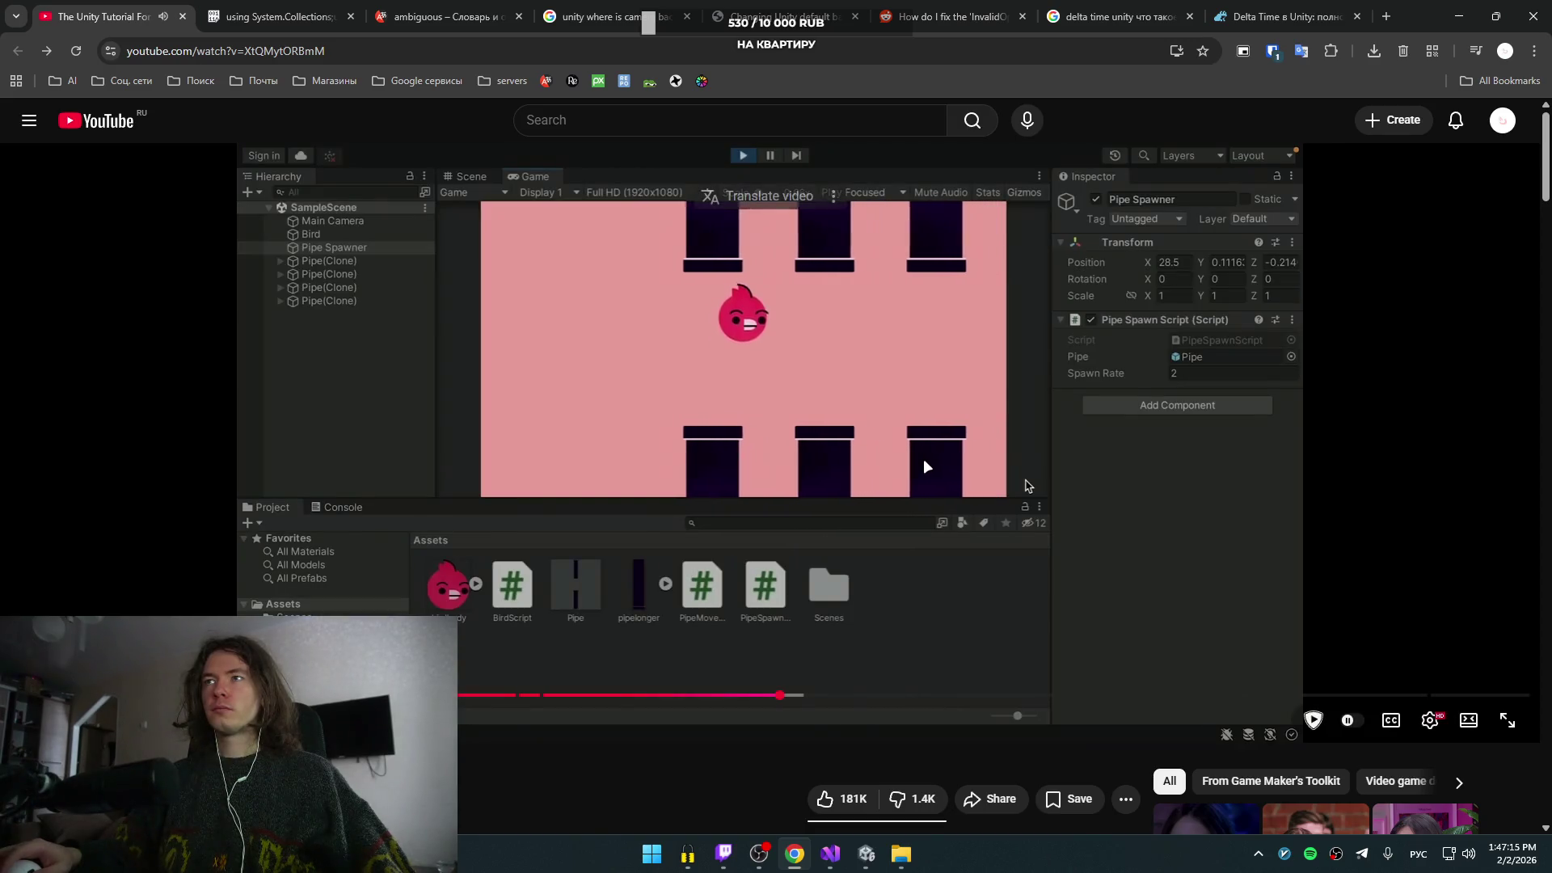
{"action": "left_click", "coordinate": [925, 460]}
{"action": "key", "text": "Left"}
{"action": "key", "text": "Left"}
{"action": "key", "text": "Left"}
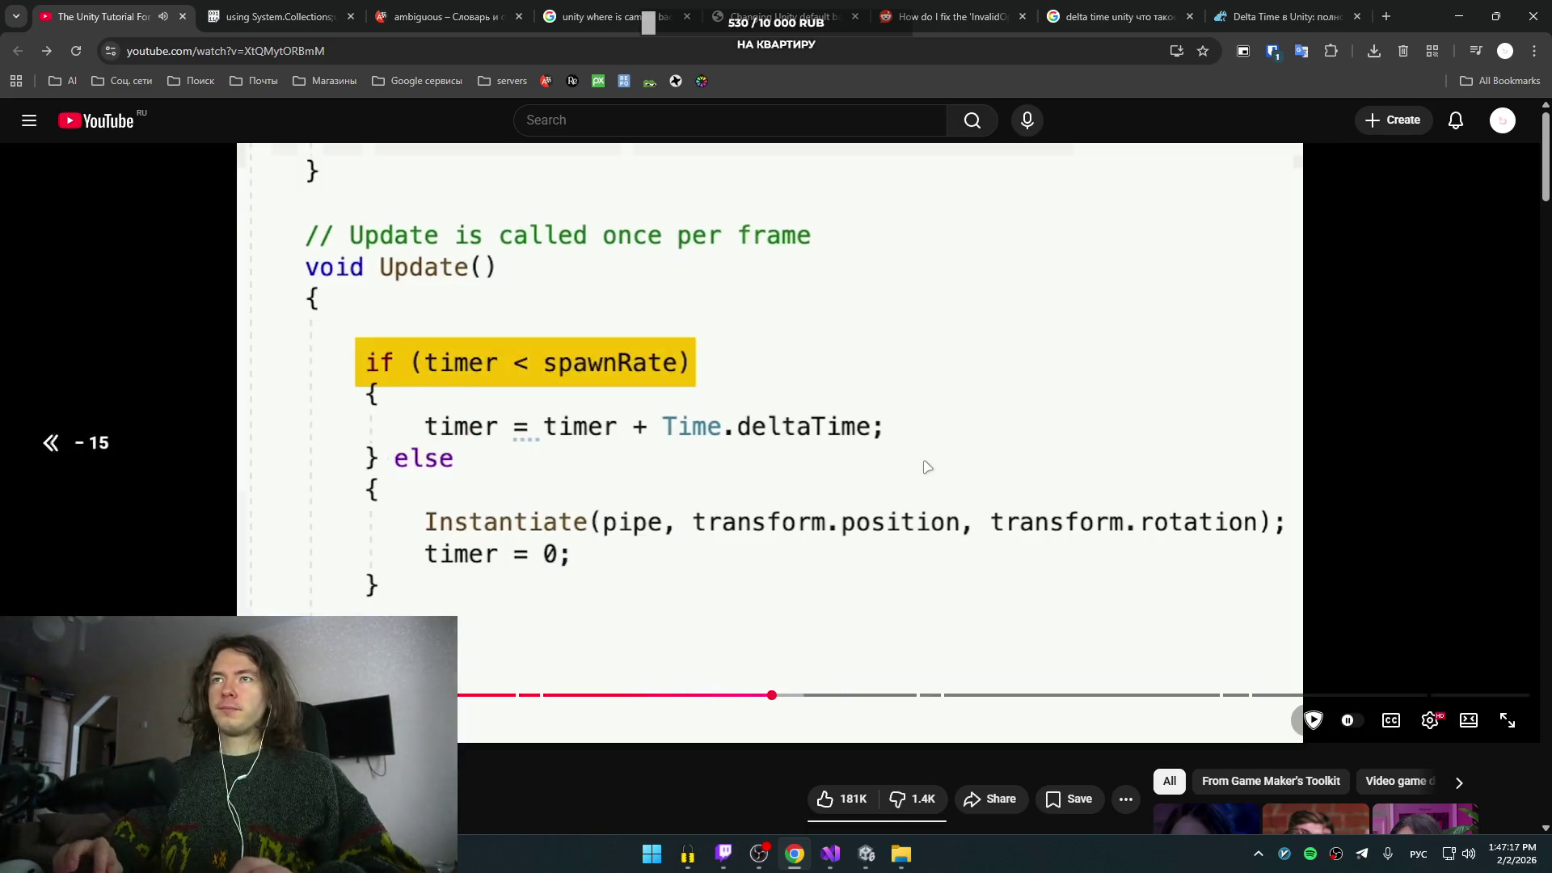
{"action": "key", "text": "Left"}
{"action": "key", "text": "Right"}
{"action": "key", "text": "alt+Tab"}
{"action": "key", "text": "alt+Tab"}
{"action": "key", "text": "Right"}
{"action": "key", "text": "Left"}
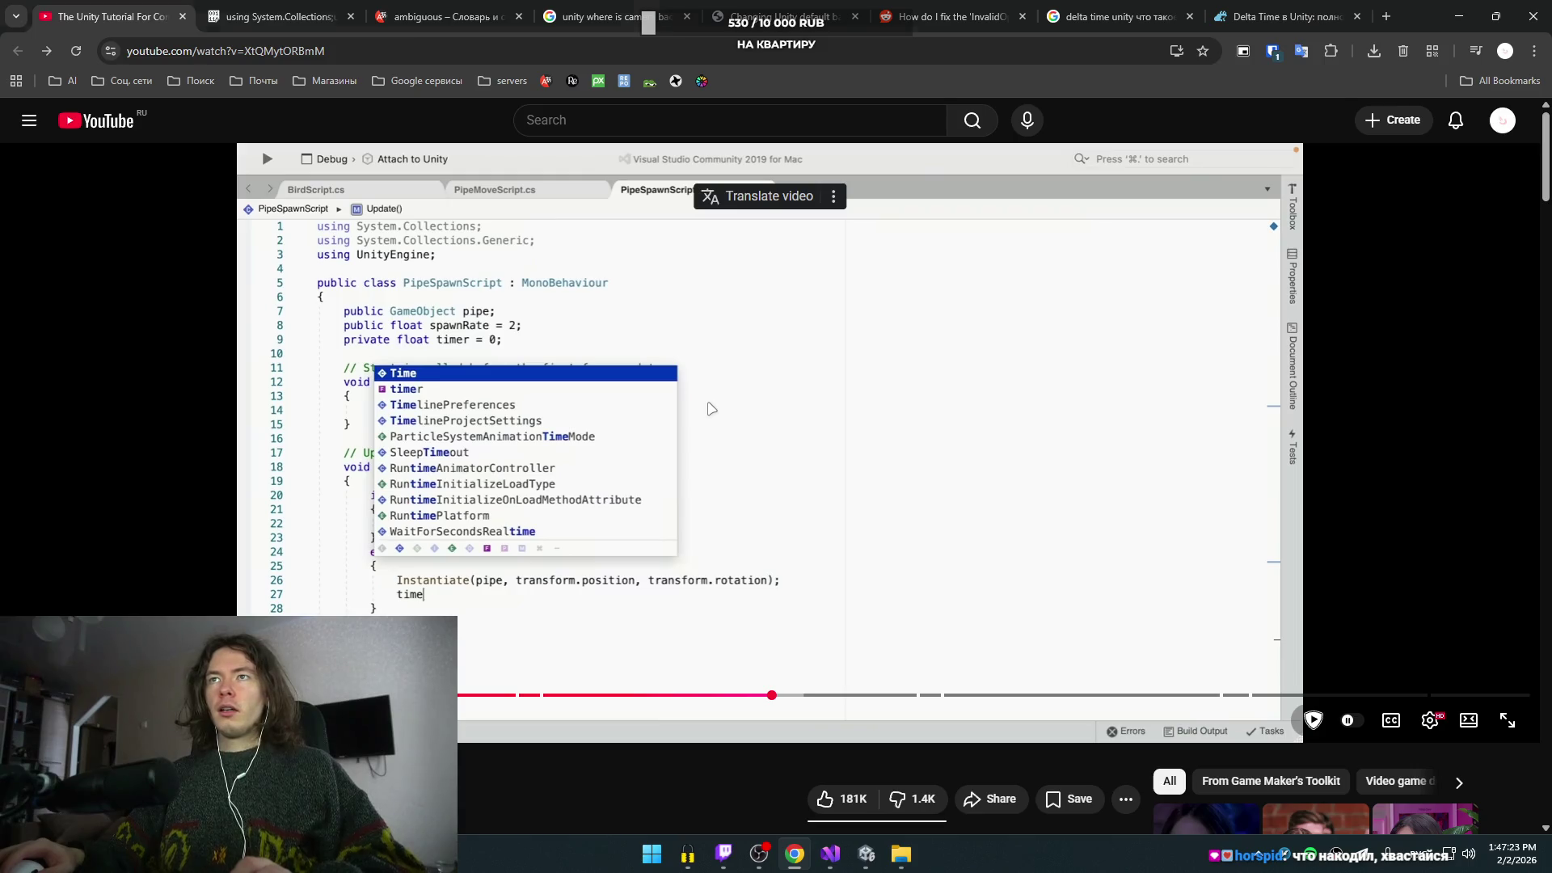
- In PipeMoveScript, start a new line below the moveSpeed declaration
{"action": "key", "text": "alt+Tab"}
{"action": "left_click", "coordinate": [375, 174]}
{"action": "key", "text": "Return"}
{"action": "key", "text": "Up"}
{"action": "key", "text": "BackSpace"}
{"action": "key", "text": "BackSpace"}
{"action": "key", "text": "BackSpace"}
{"action": "type", "text": "pu"}
{"action": "key", "text": "Tab"}
- Add a public float spawnRate field below moveSpeed
{"action": "key", "text": "ctrl+BackSpace"}
{"action": "type", "text": "p"}
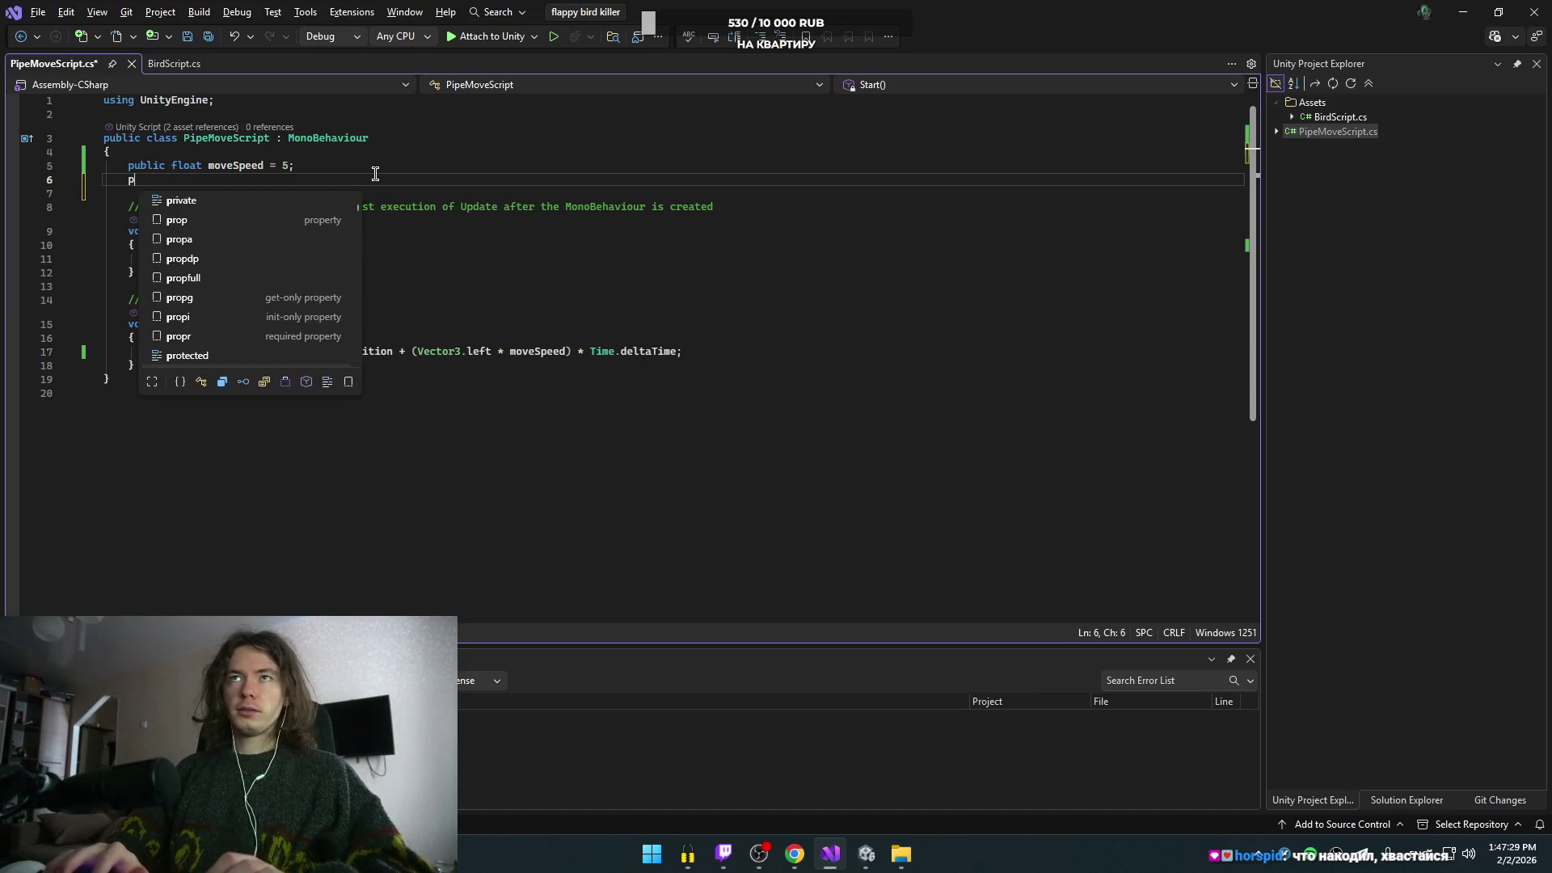
{"action": "type", "text": "blic s"}
{"action": "key", "text": "BackSpace"}
{"action": "key", "text": "BackSpace"}
{"action": "key", "text": "BackSpace"}
{"action": "type", "text": "ublic "}
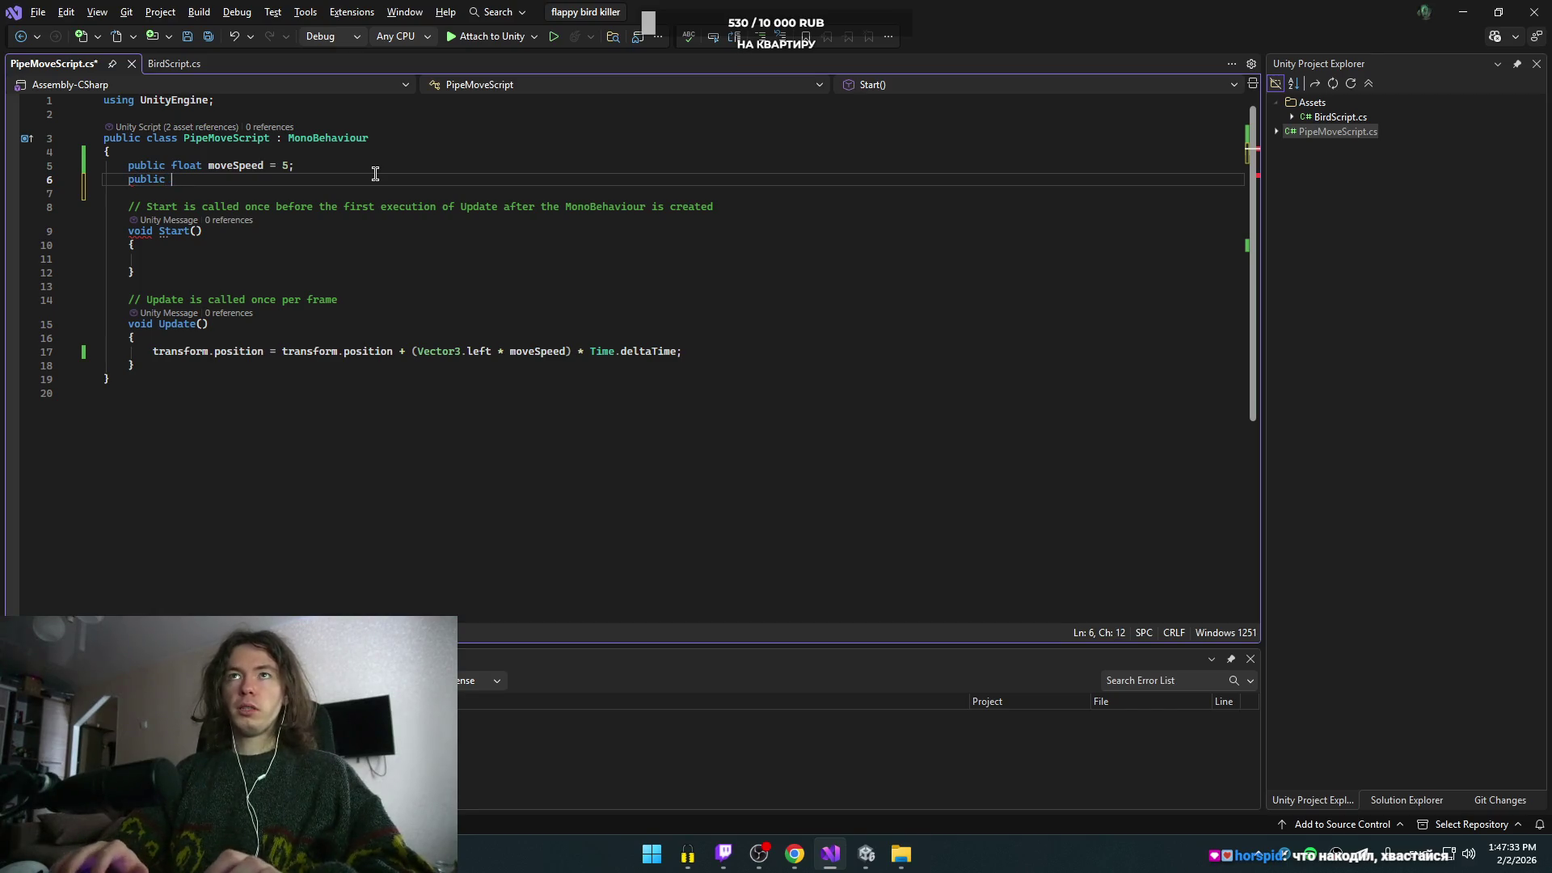
{"action": "type", "text": "spawnRate"}
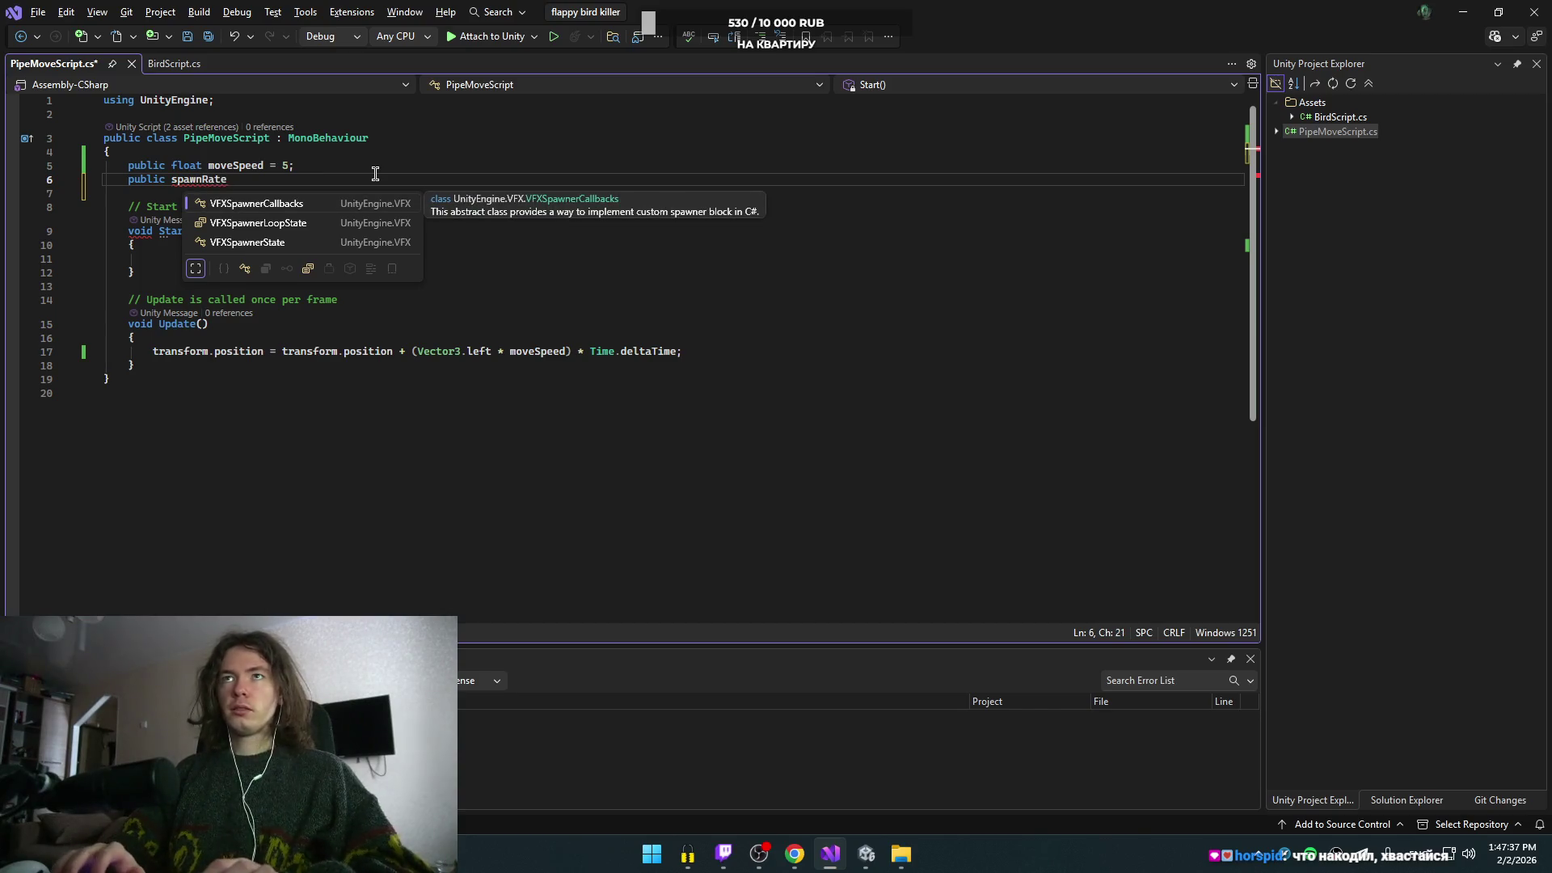
{"action": "type", "text": " float"}
{"action": "key", "text": "End"}
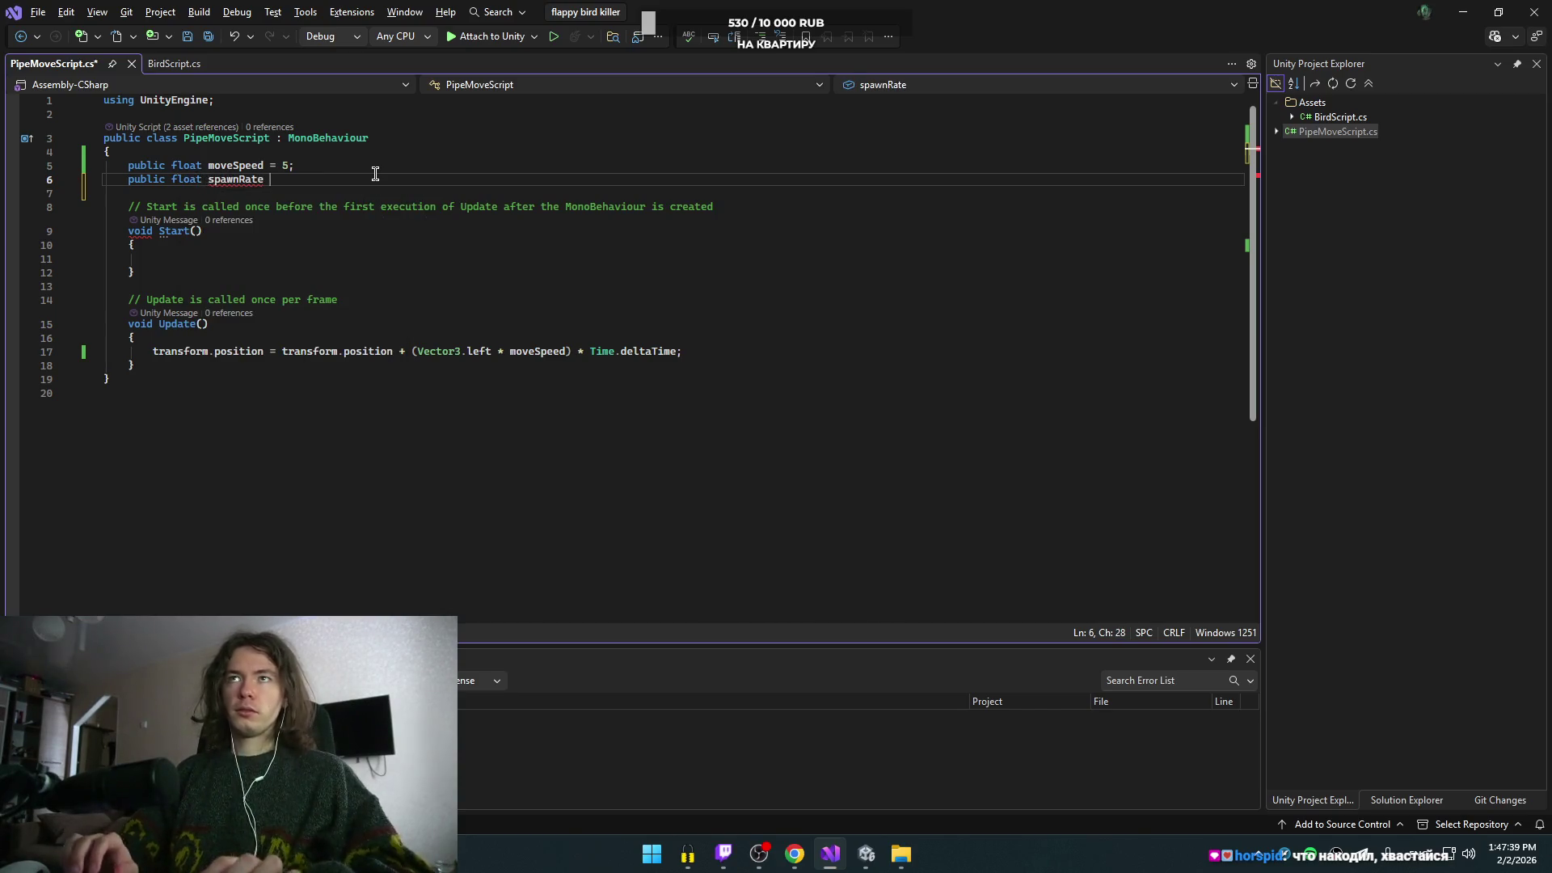
{"action": "key", "text": "Up"}
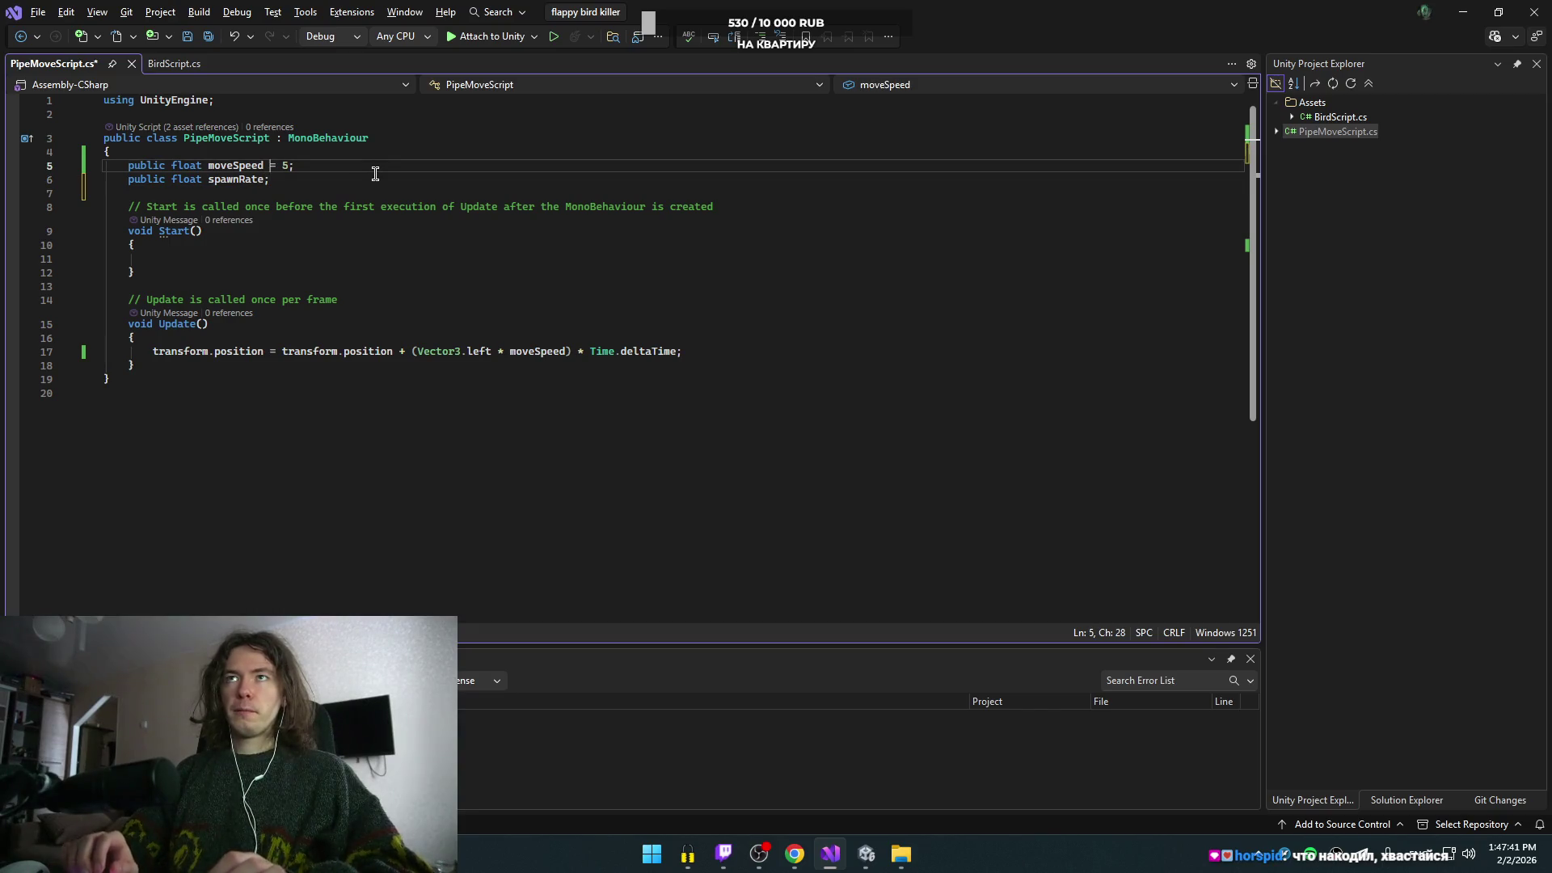
{"action": "key", "text": "Down"}
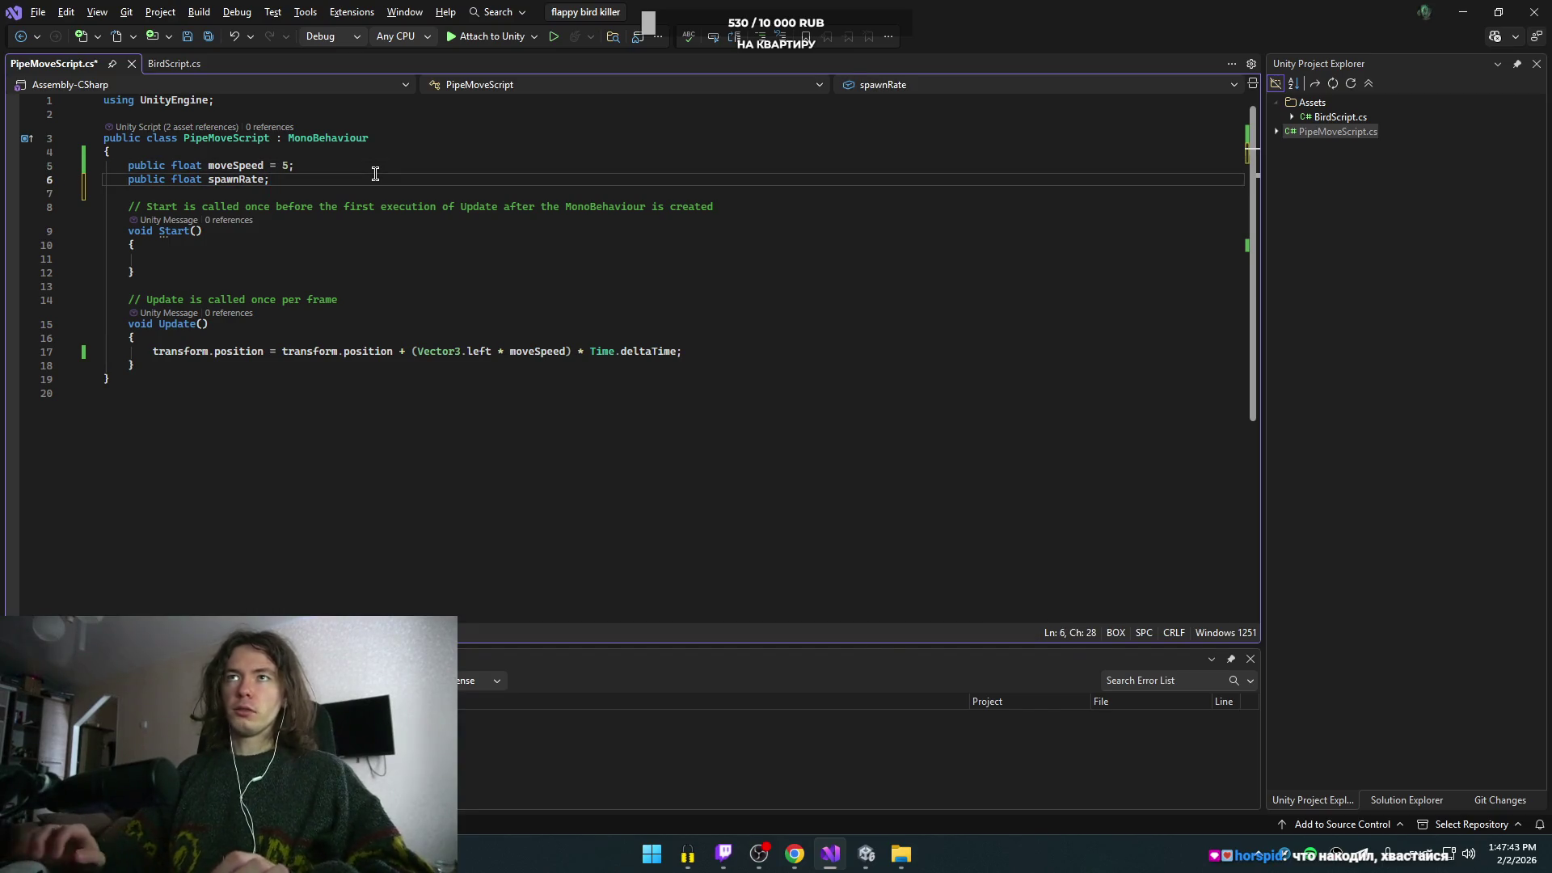
{"action": "key", "text": "shift+alt+Down"}
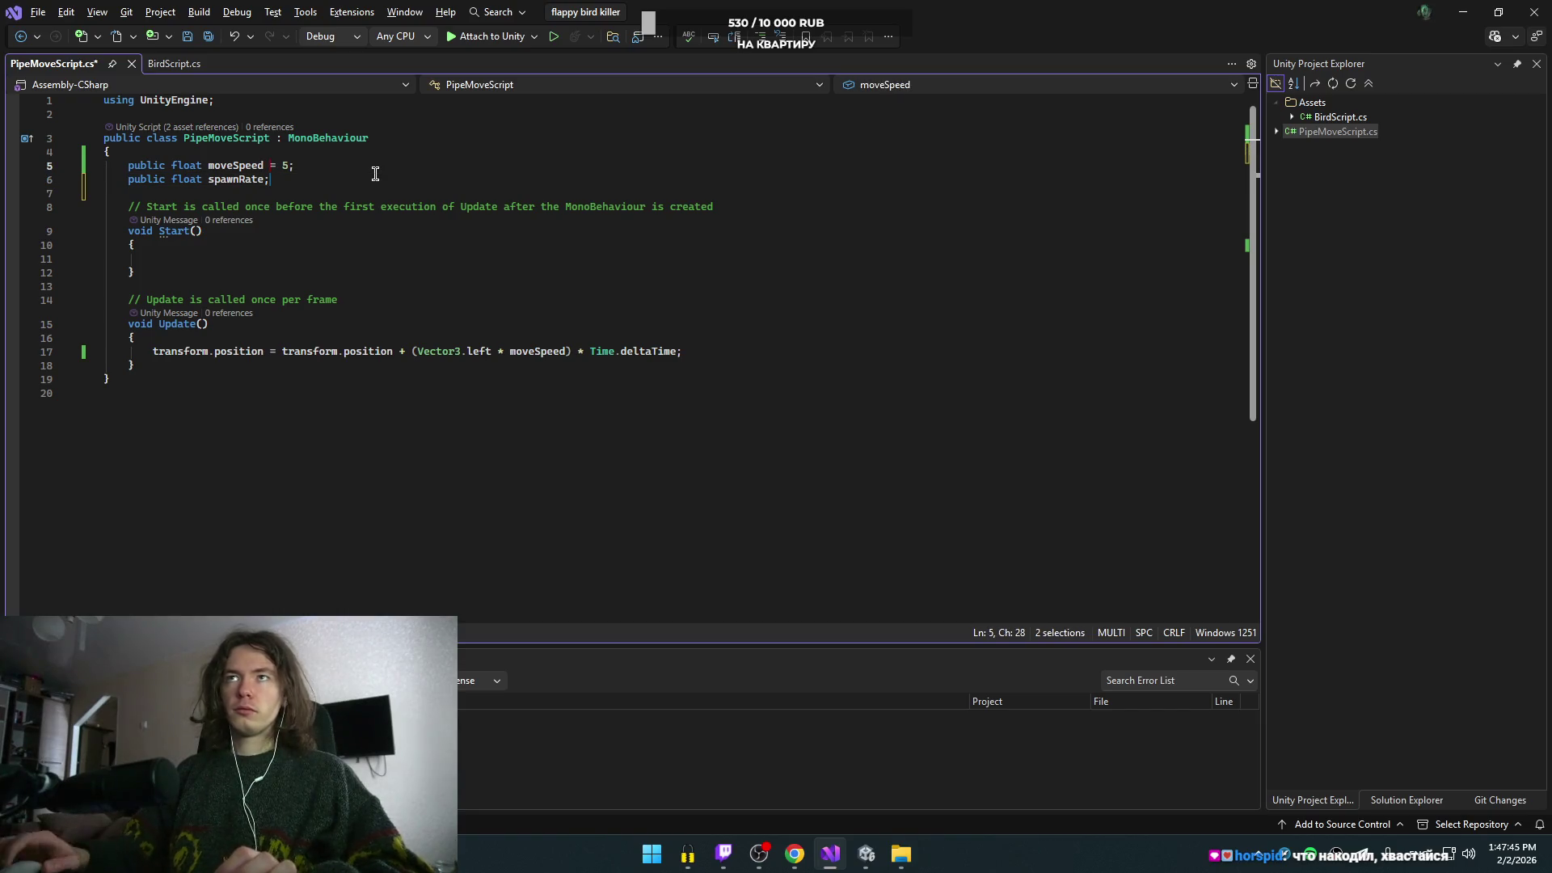
{"action": "left_click", "coordinate": [375, 174]}
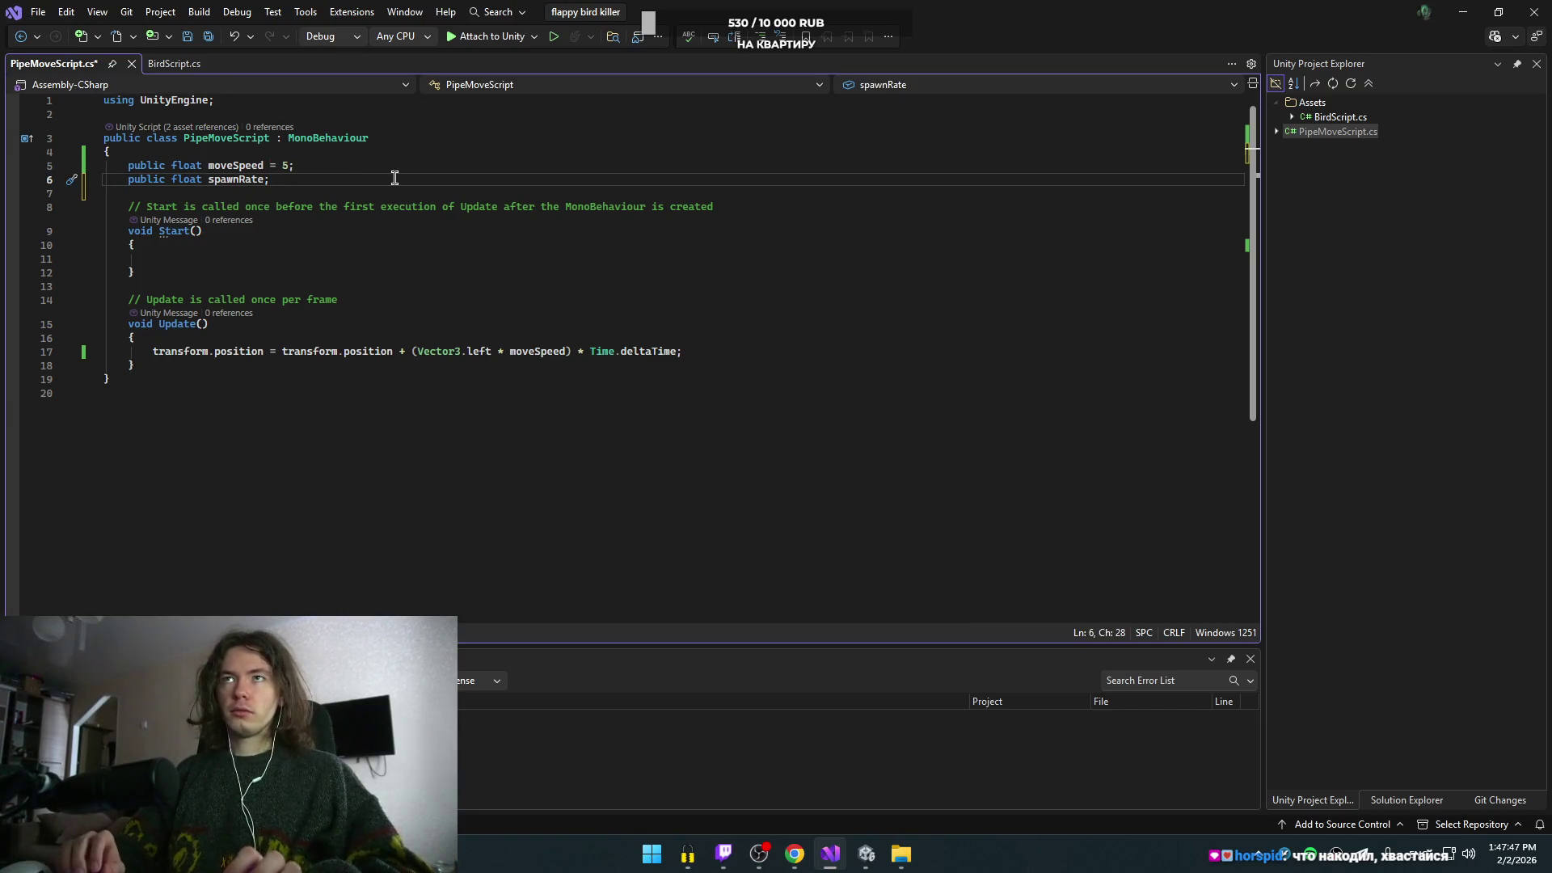
- Add a public GameObject pipe field above spawnRate
{"action": "key", "text": "ctrl+Return"}
{"action": "type", "text": "public"}
{"action": "key", "text": "BackSpace"}
{"action": "type", "text": "ipeMoveScript;"}
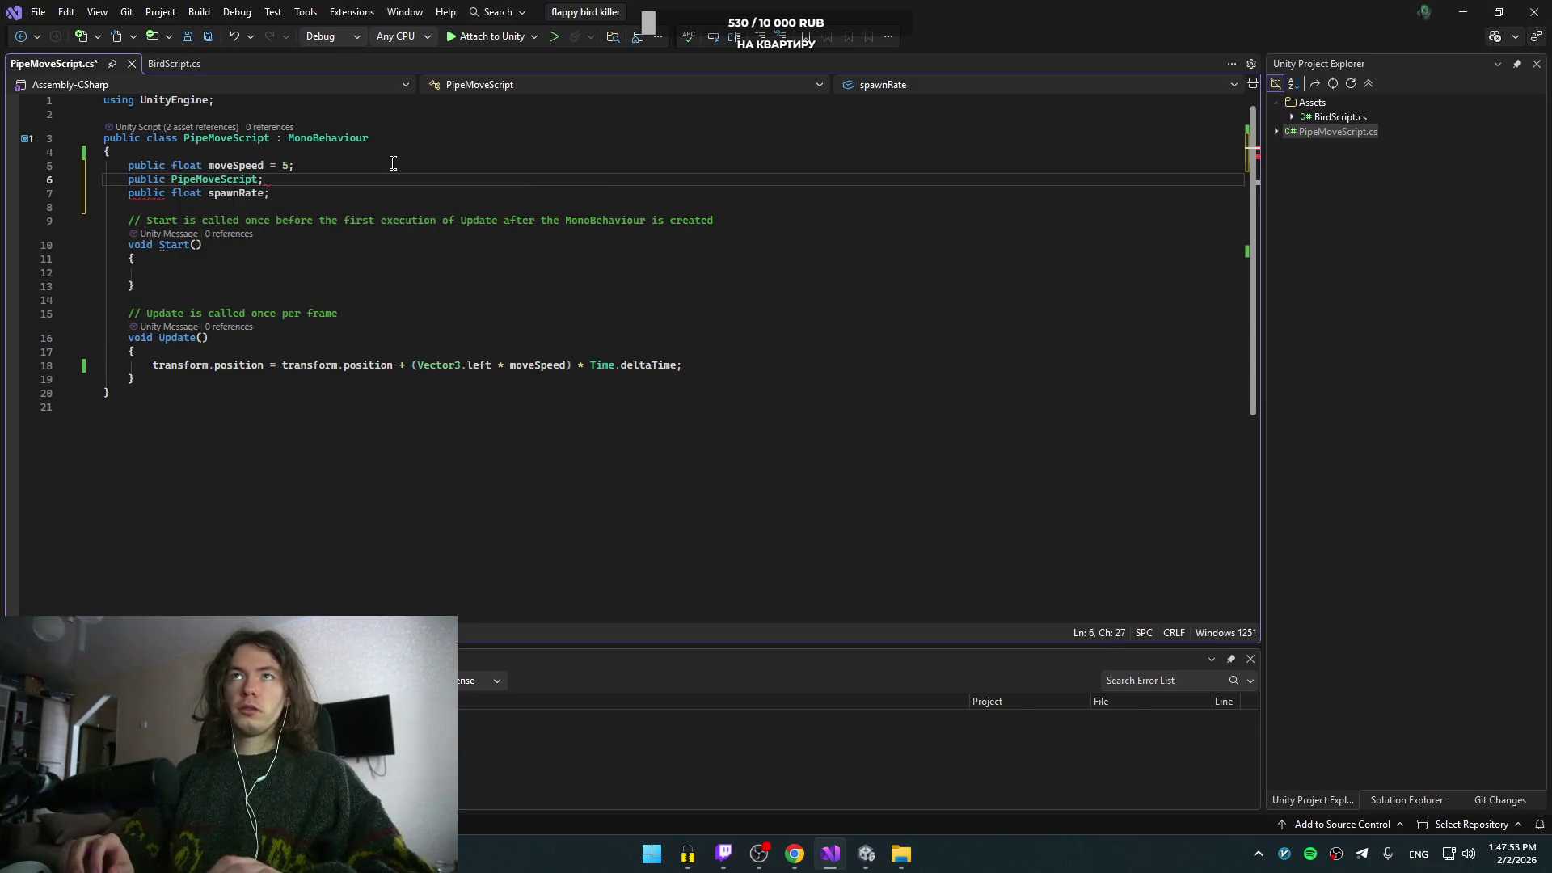
{"action": "key", "text": "ctrl+z"}
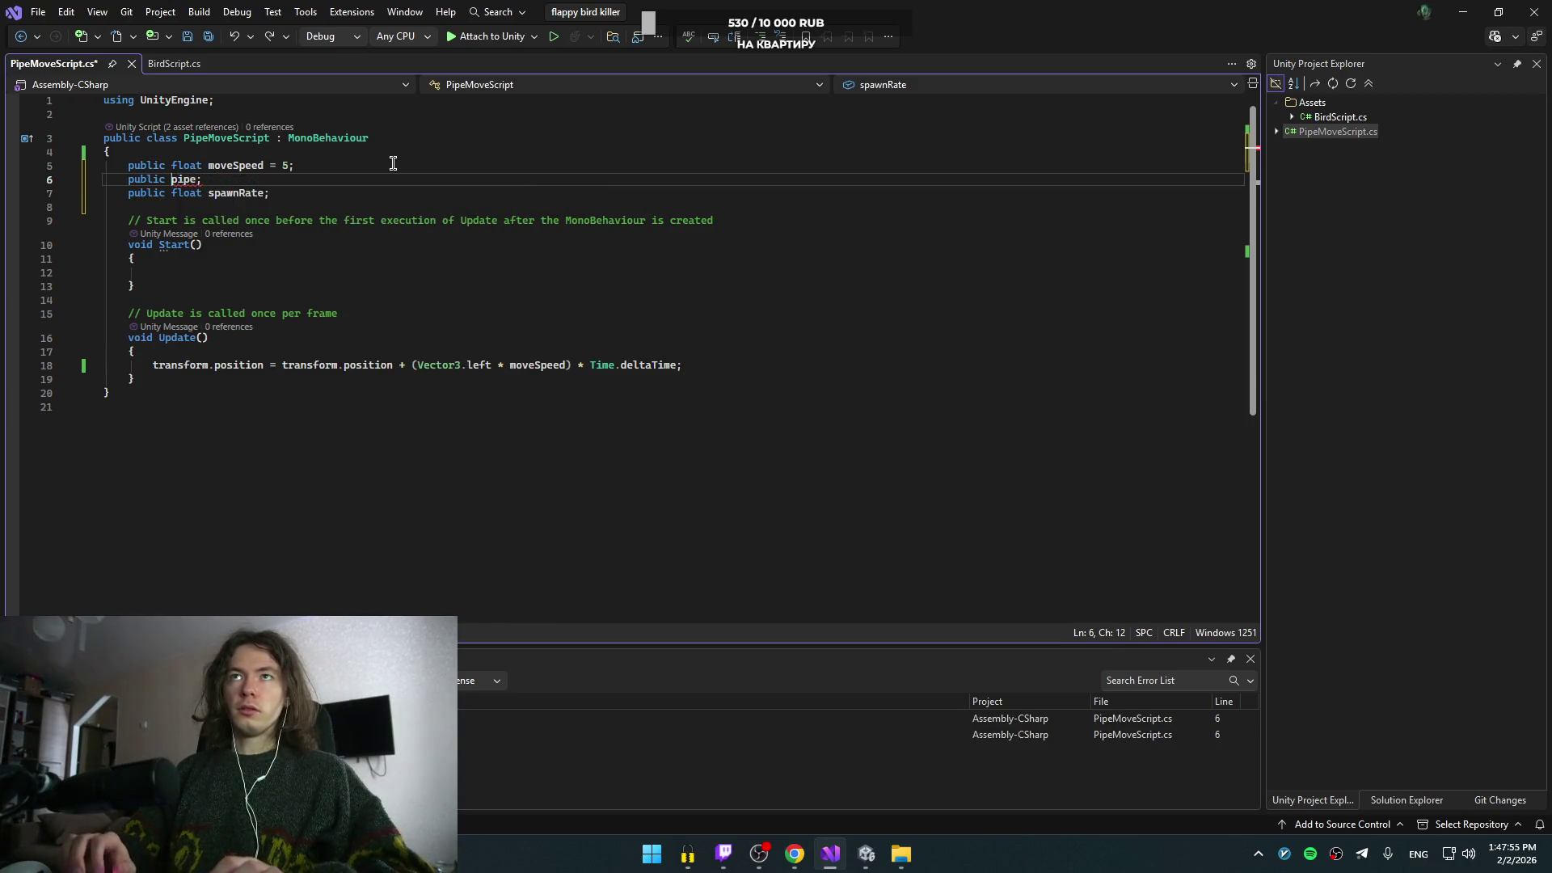
{"action": "type", "text": "GameObject"}
{"action": "key", "text": "Down"}
- Add a private float timer = 0 field below spawnRate
{"action": "key", "text": "End"}
{"action": "key", "text": "Return"}
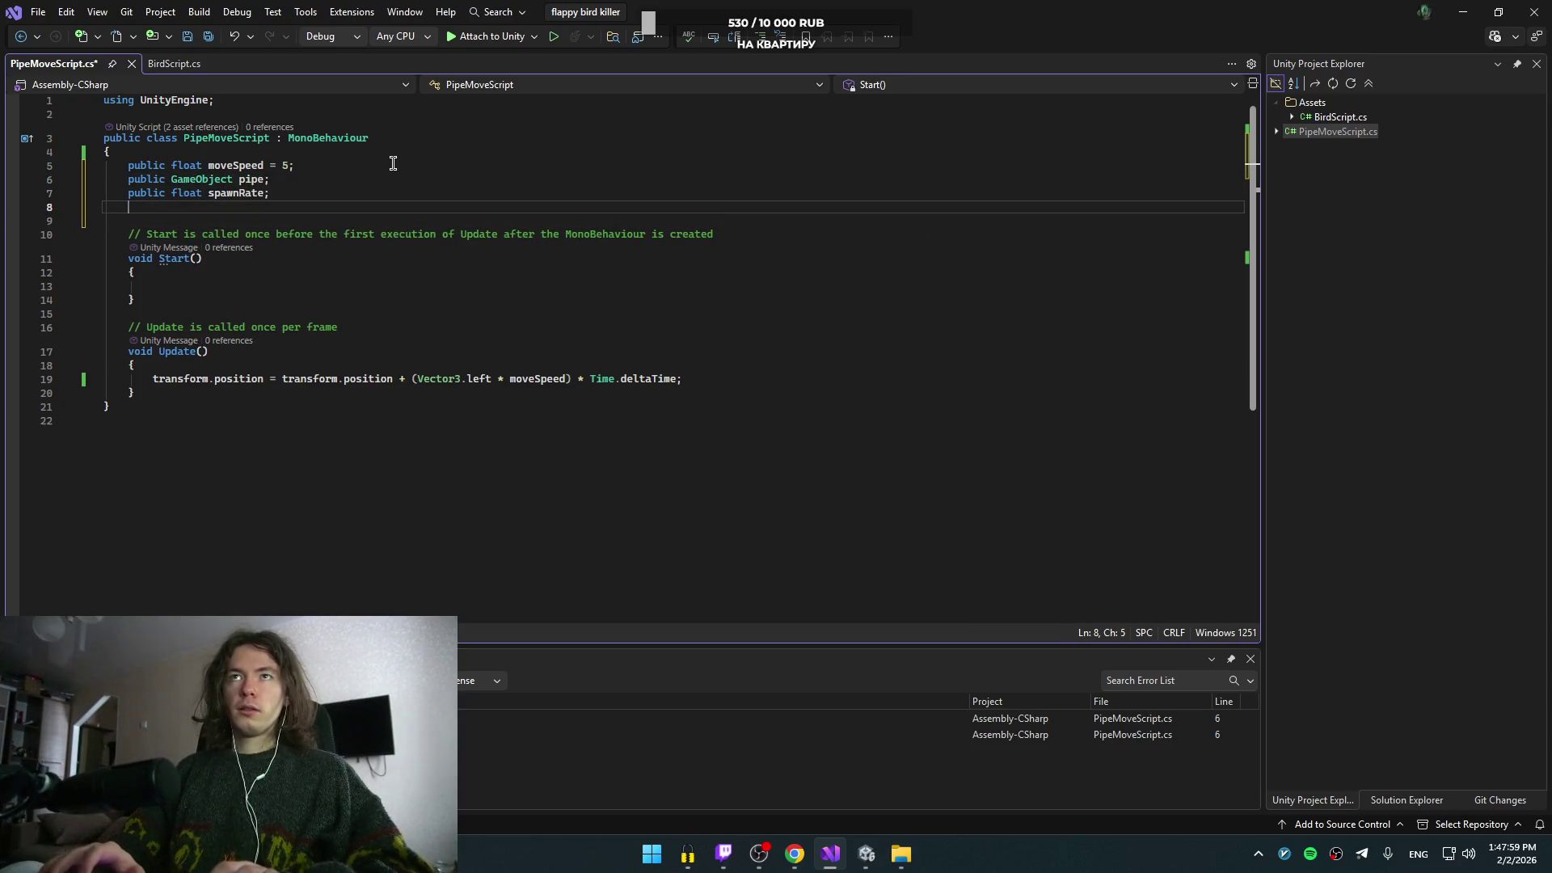
{"action": "type", "text": "private "}
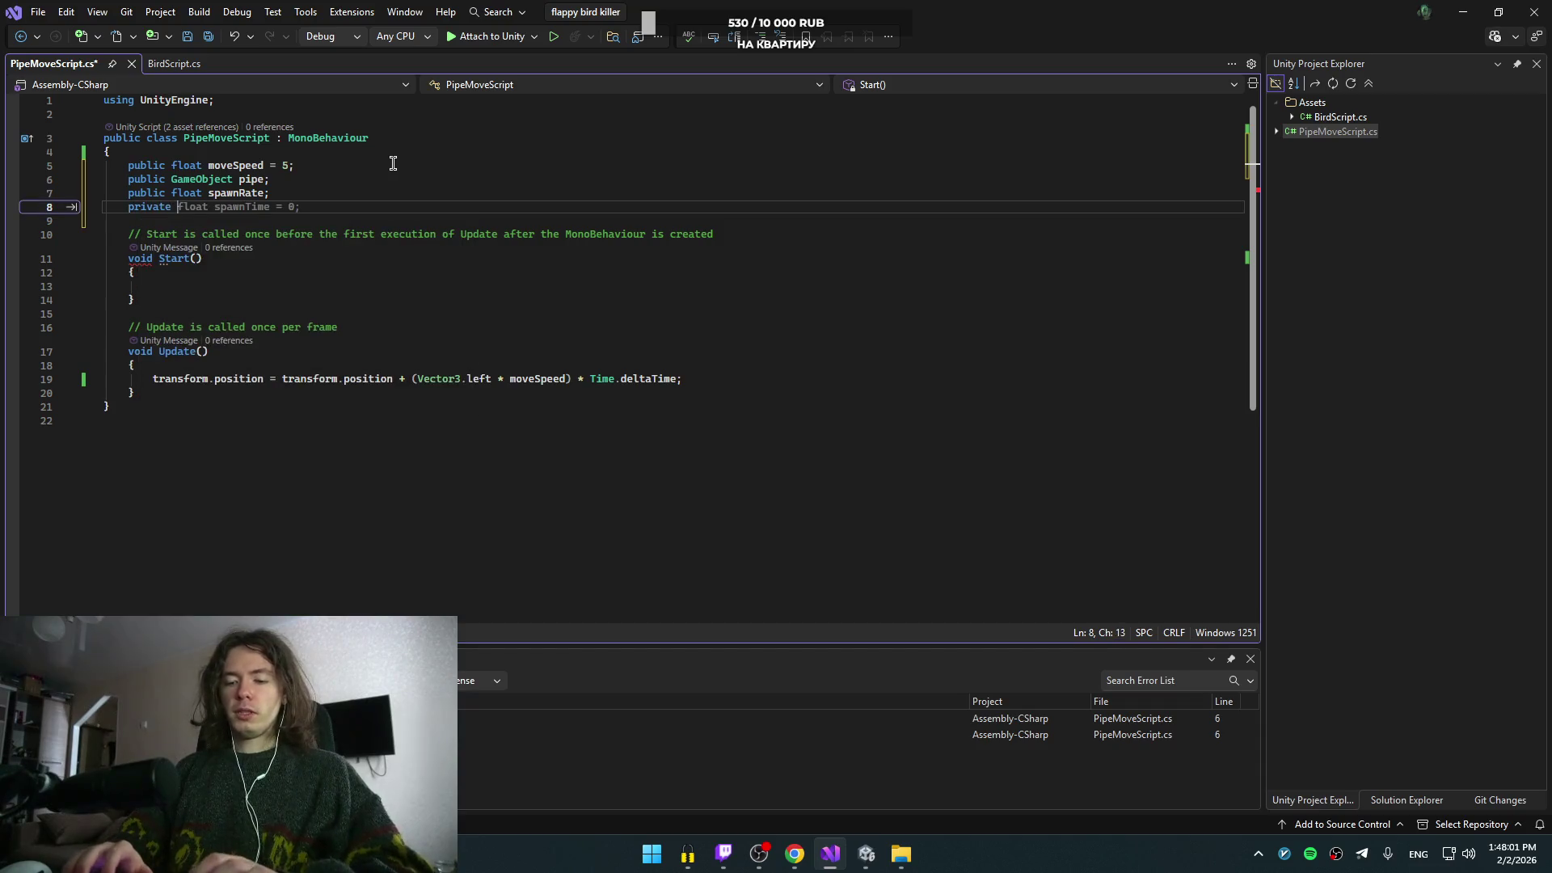
{"action": "type", "text": "float "}
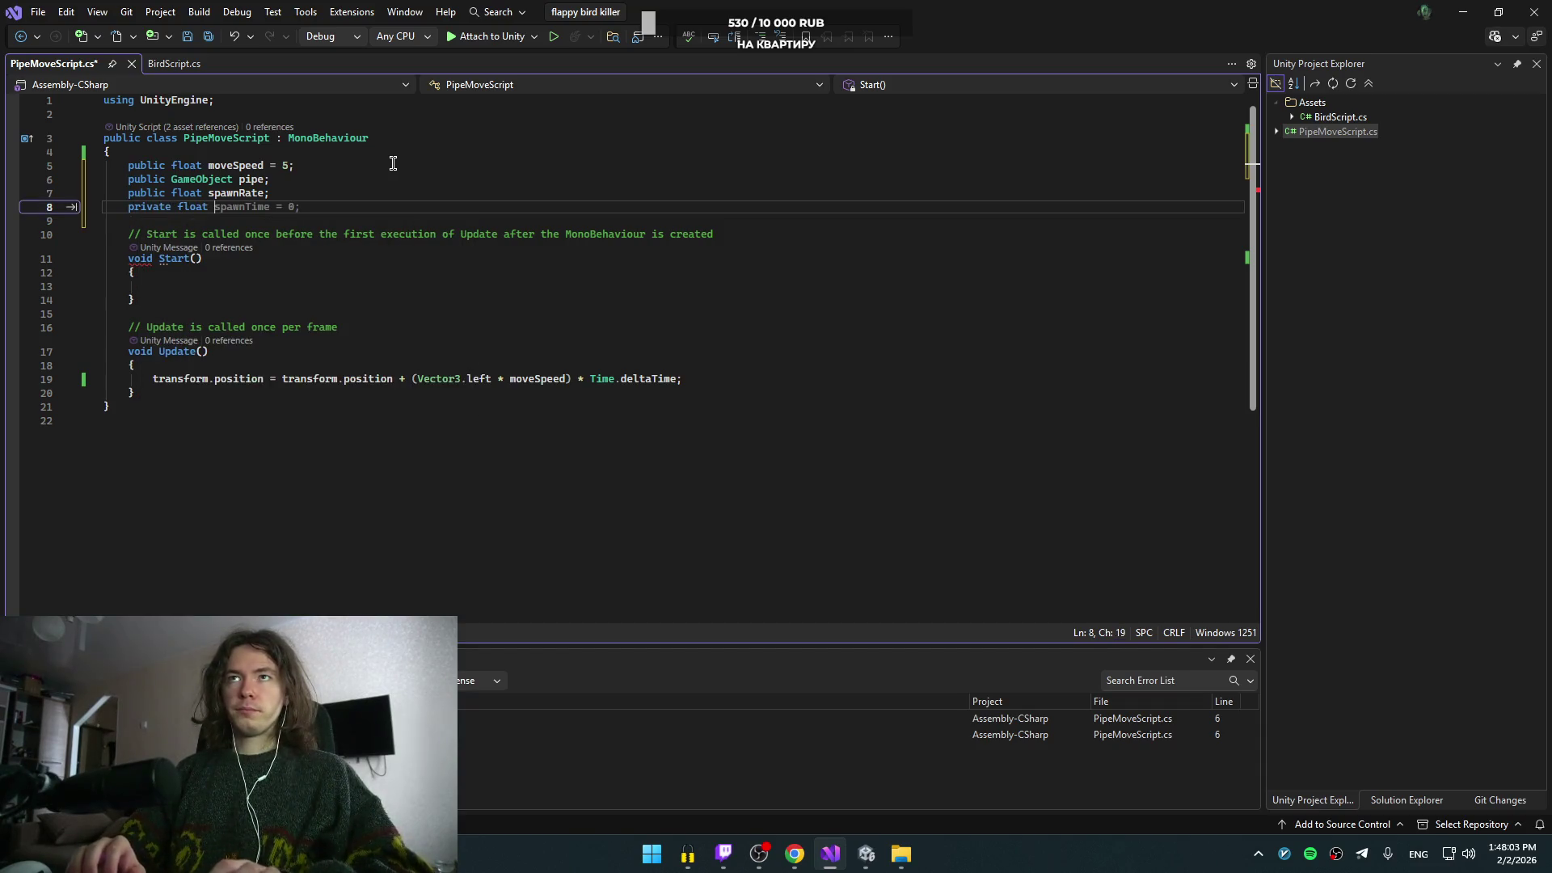
{"action": "type", "text": "tim"}
{"action": "key", "text": "BackSpace"}
{"action": "key", "text": "BackSpace"}
{"action": "type", "text": "= 0;"}
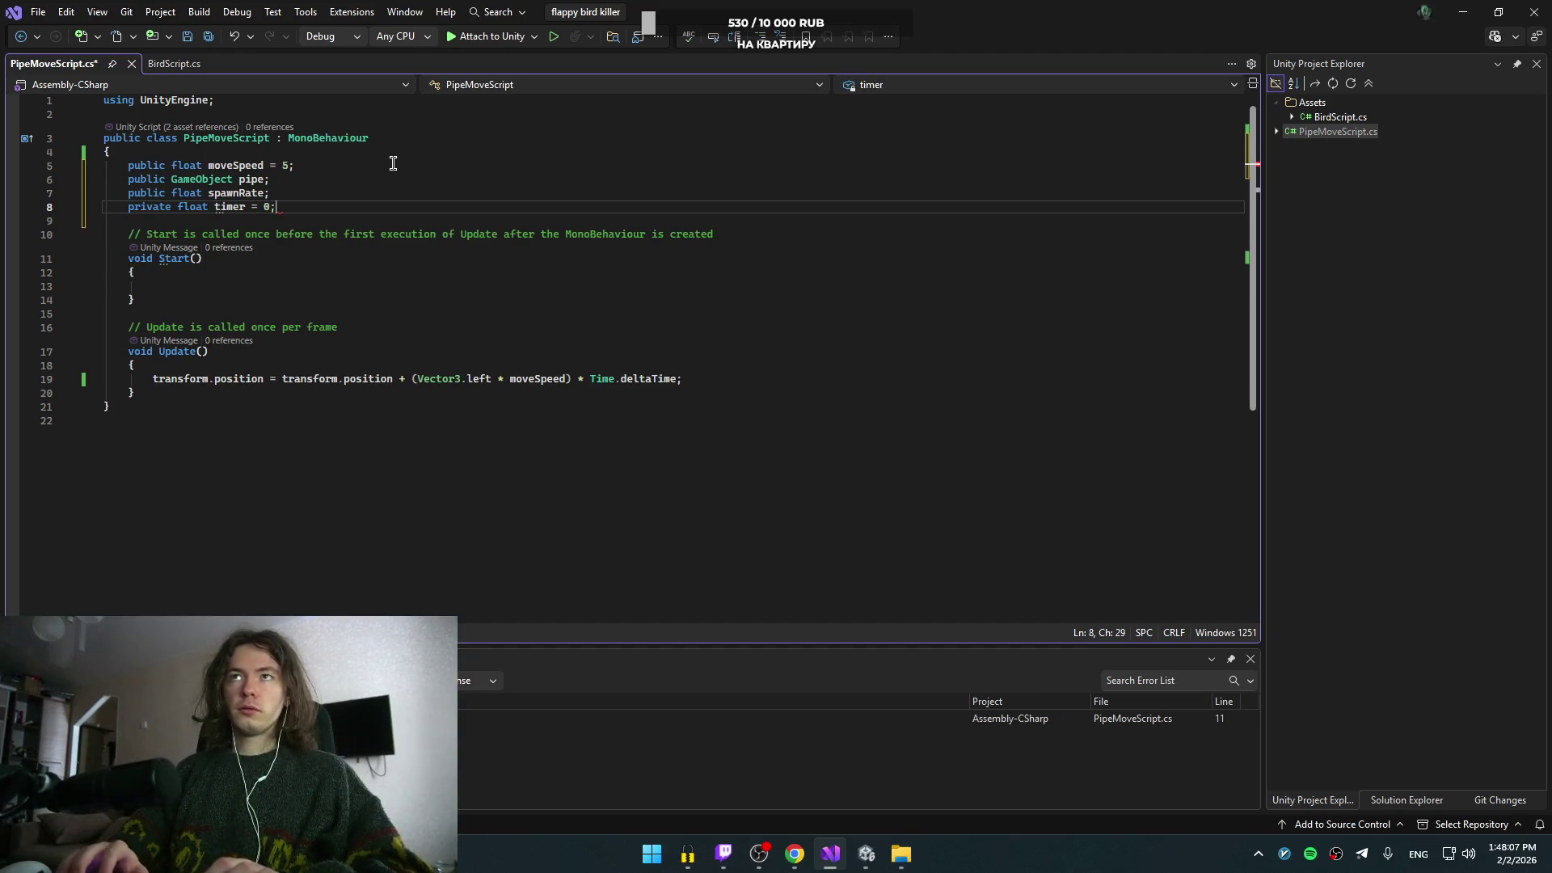
{"action": "left_click", "coordinate": [514, 313]}
{"action": "left_click", "coordinate": [312, 207]}
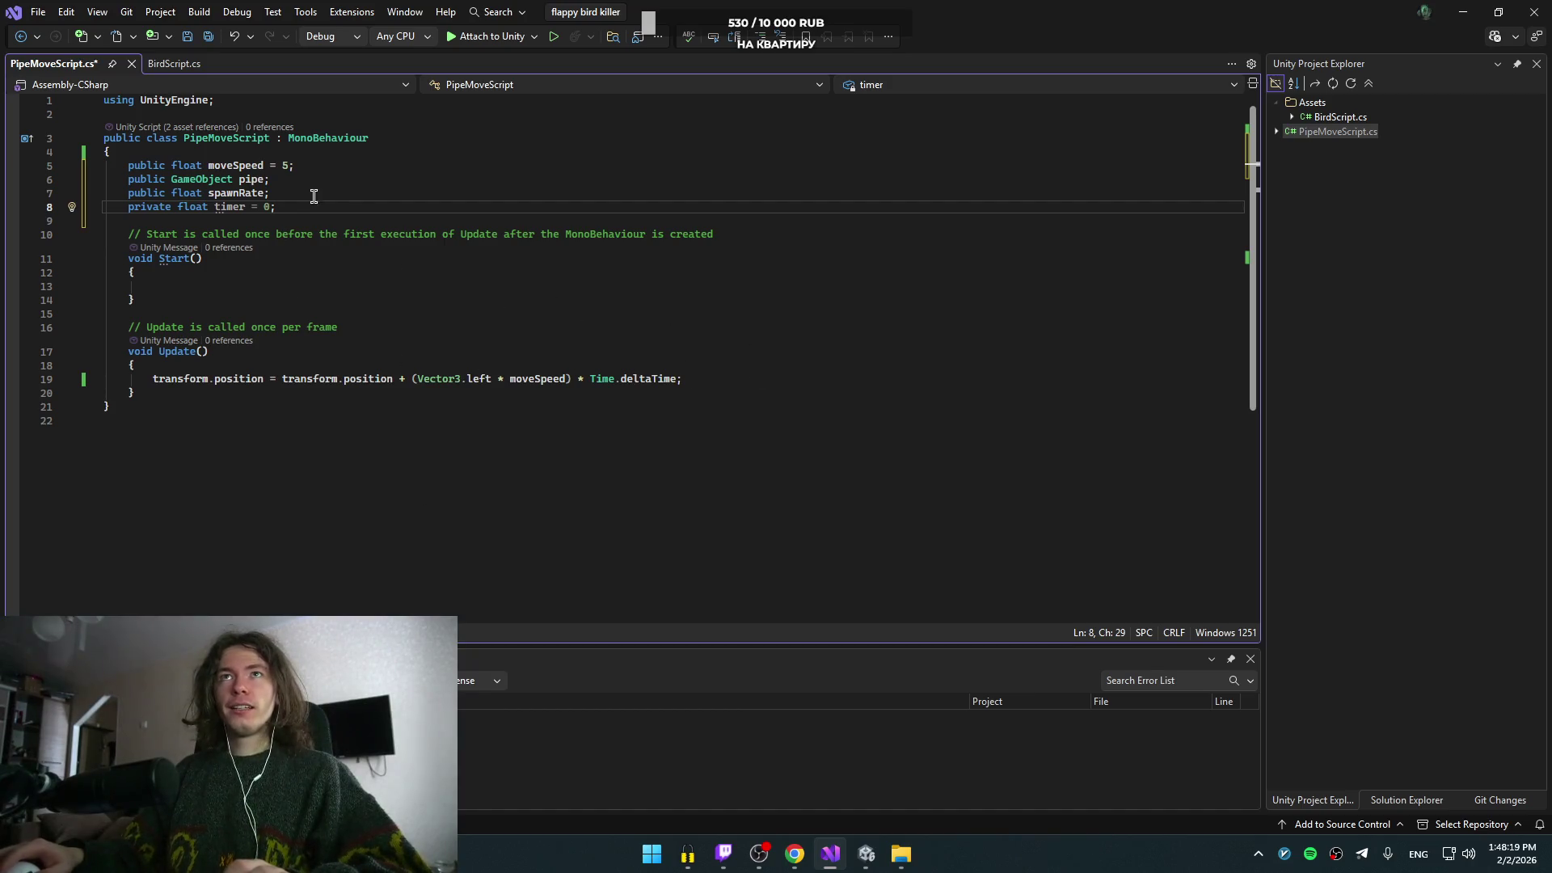
- Remove the pipe, spawnRate and timer fields, restoring the saved script with only moveSpeed
{"action": "left_click_drag", "start_coordinate": [287, 208], "coordinate": [354, 159]}
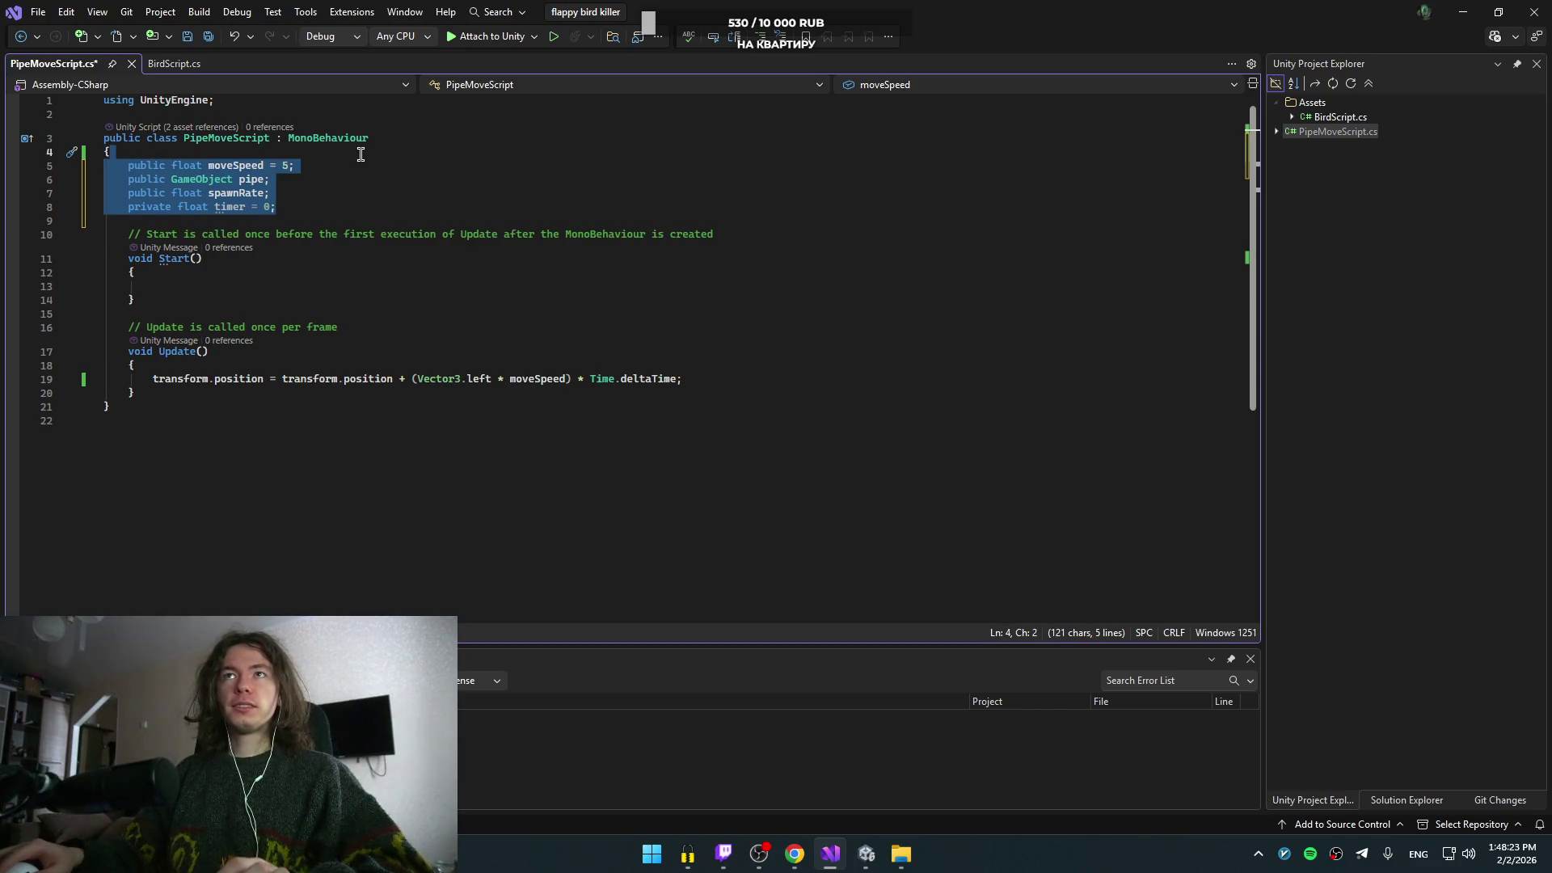
{"action": "left_click", "coordinate": [360, 202]}
{"action": "key", "text": "BackSpace"}
{"action": "key", "text": "BackSpace"}
{"action": "key", "text": "BackSpace"}
{"action": "key", "text": "ctrl+BackSpace"}
{"action": "key", "text": "ctrl+BackSpace"}
{"action": "key", "text": "ctrl+BackSpace"}
{"action": "key", "text": "Up"}
{"action": "key", "text": "ctrl+BackSpace"}
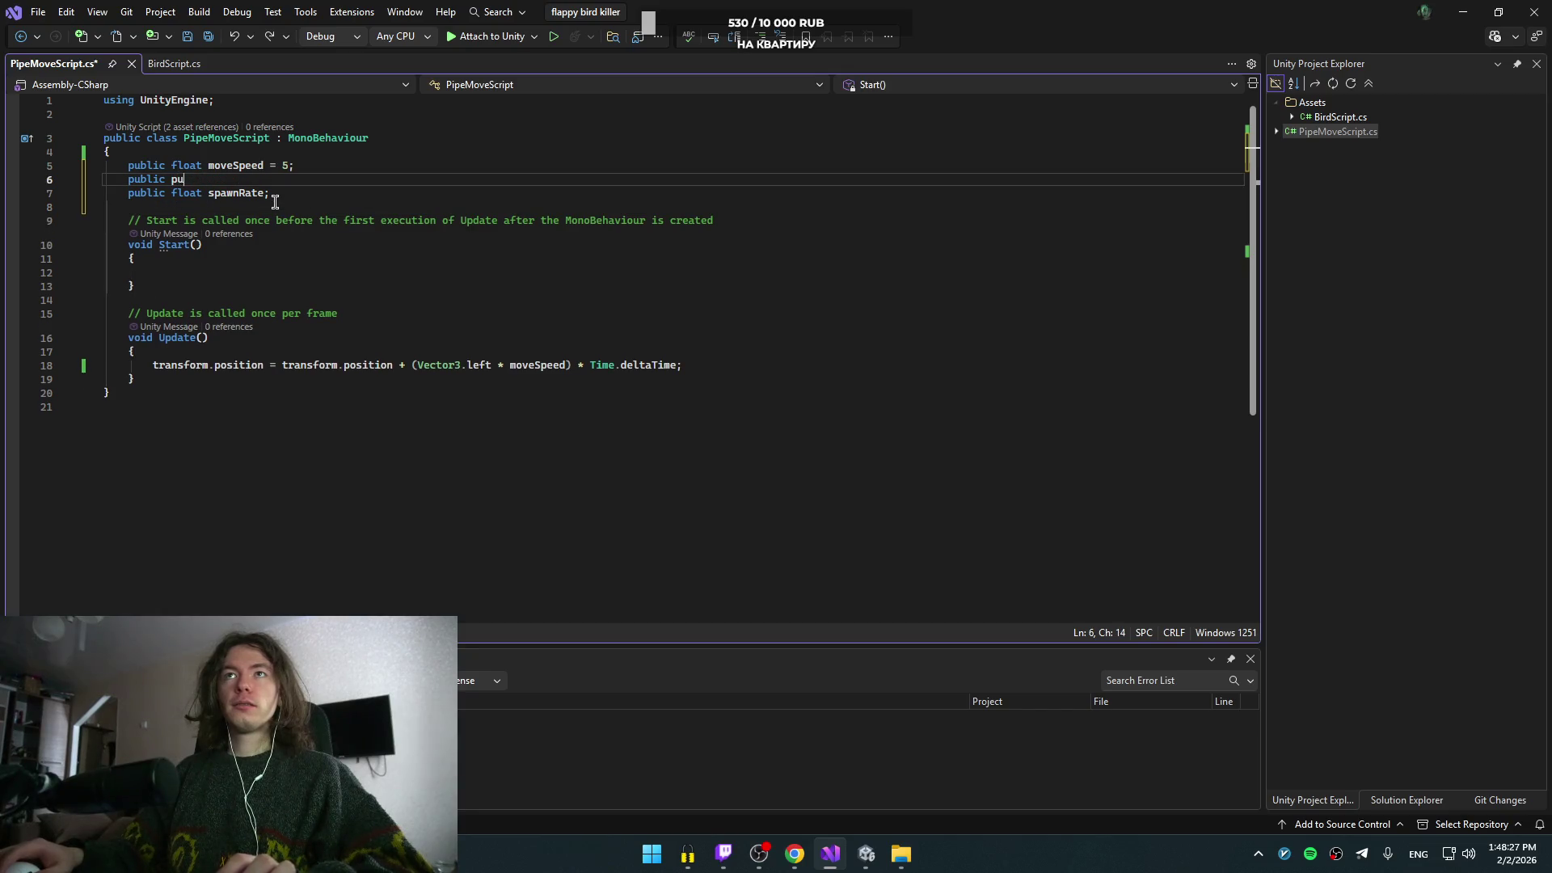
{"action": "key", "text": "ctrl+Delete"}
{"action": "key", "text": "ctrl+Delete"}
{"action": "key", "text": "ctrl+Delete"}
{"action": "key", "text": "ctrl+BackSpace"}
{"action": "key", "text": "ctrl+BackSpace"}
{"action": "type", "text": "pbl"}
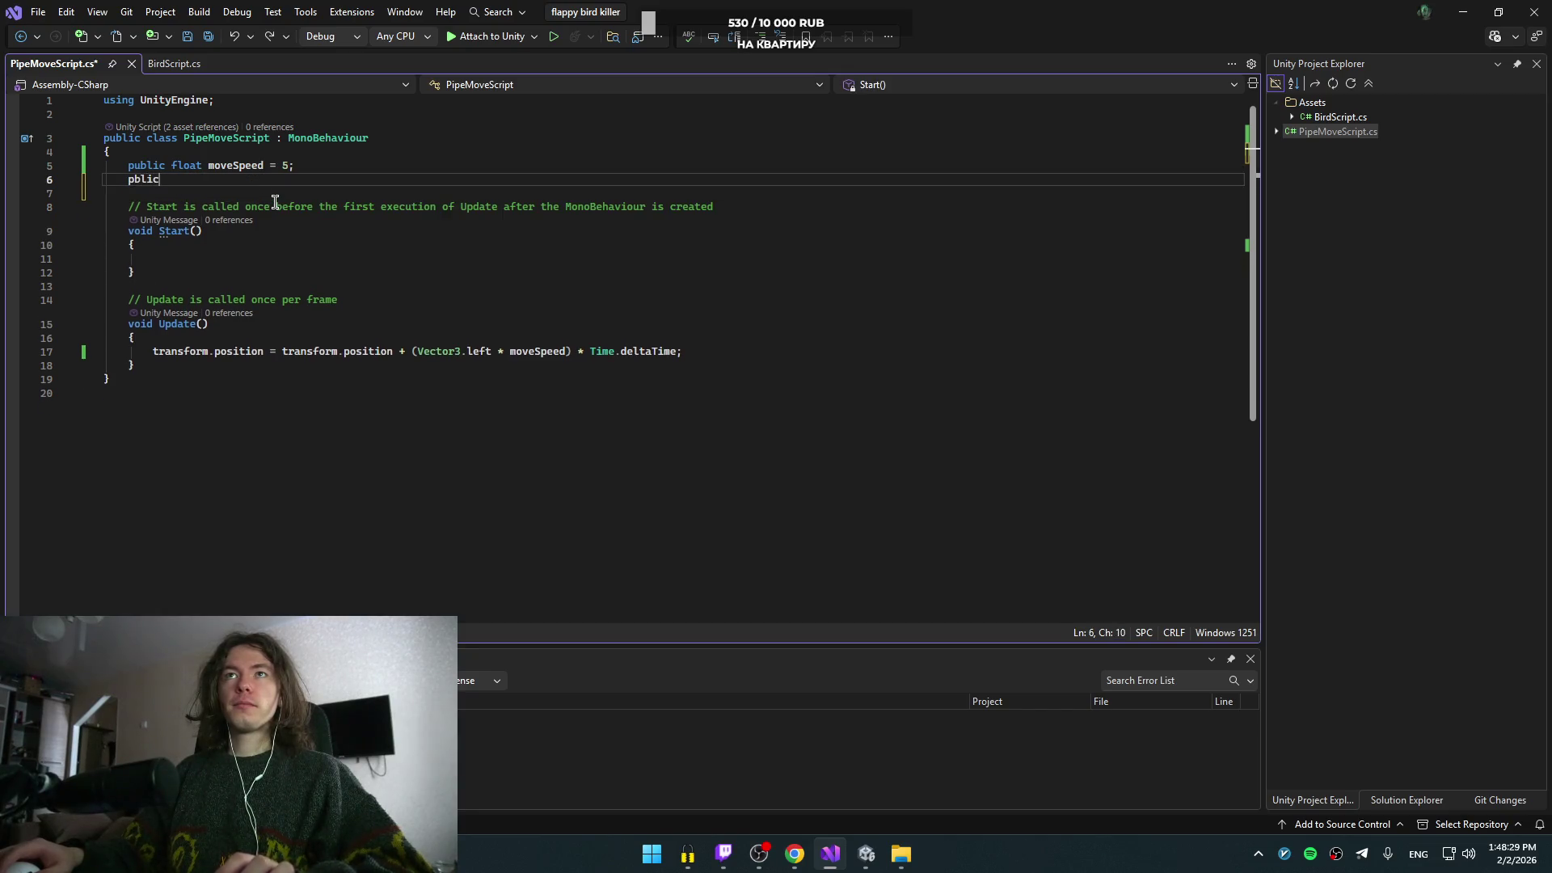
{"action": "key", "text": "ctrl+BackSpace"}
{"action": "key", "text": "ctrl+z"}
{"action": "key", "text": "ctrl+z"}
{"action": "key", "text": "ctrl+z"}
{"action": "key", "text": "ctrl+y"}
{"action": "key", "text": "ctrl+y"}
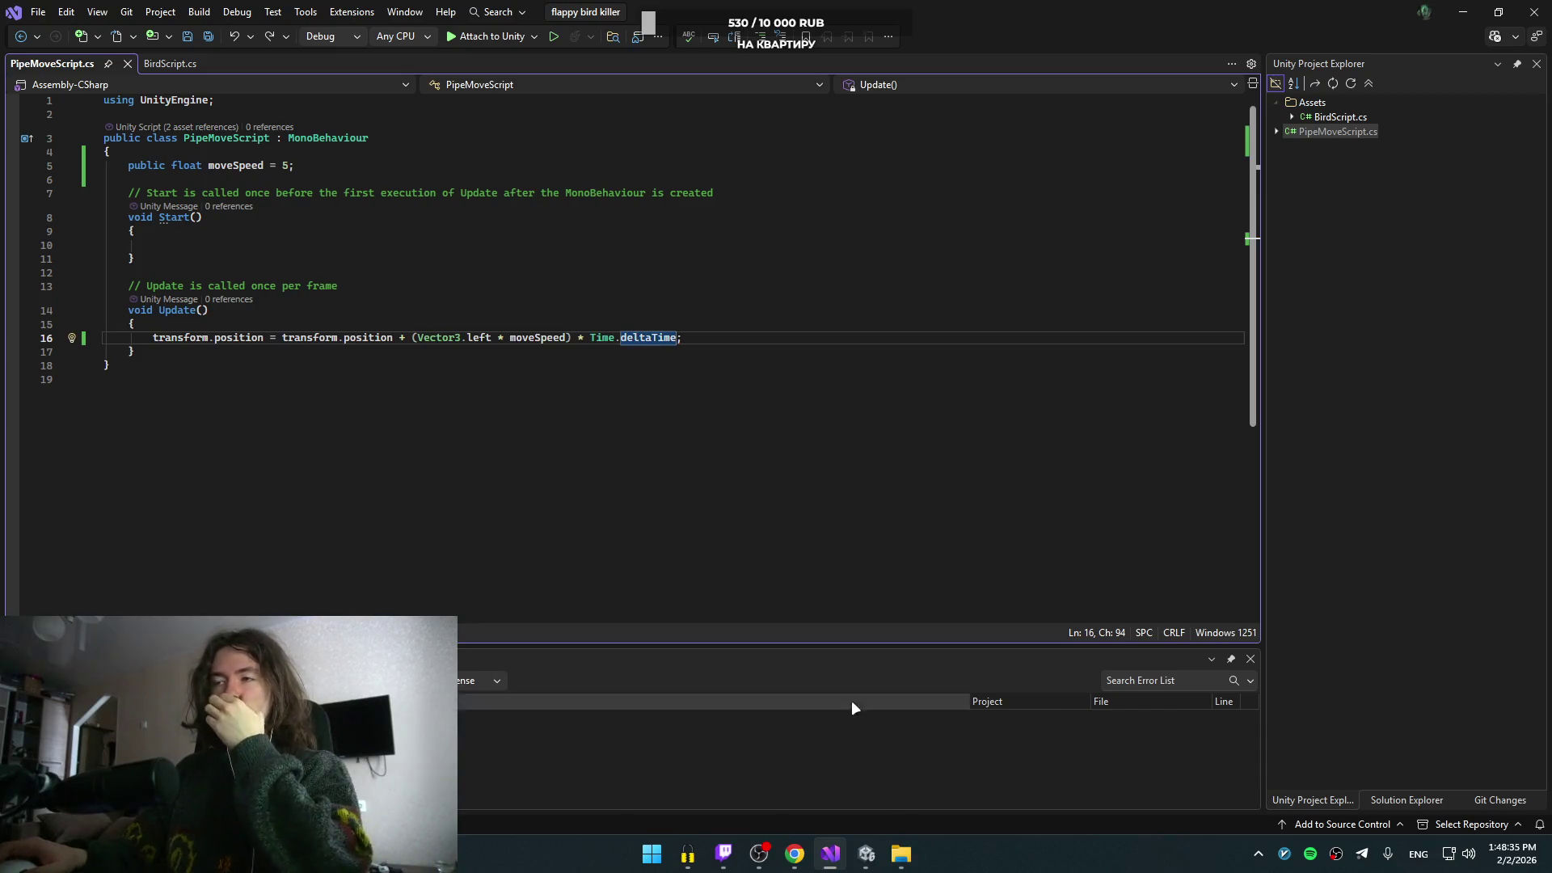
- In Unity, delete the Pipe object and its two child pipes from the Hierarchy
{"action": "mouse_move", "coordinate": [795, 853]}
{"action": "left_click", "coordinate": [867, 854]}
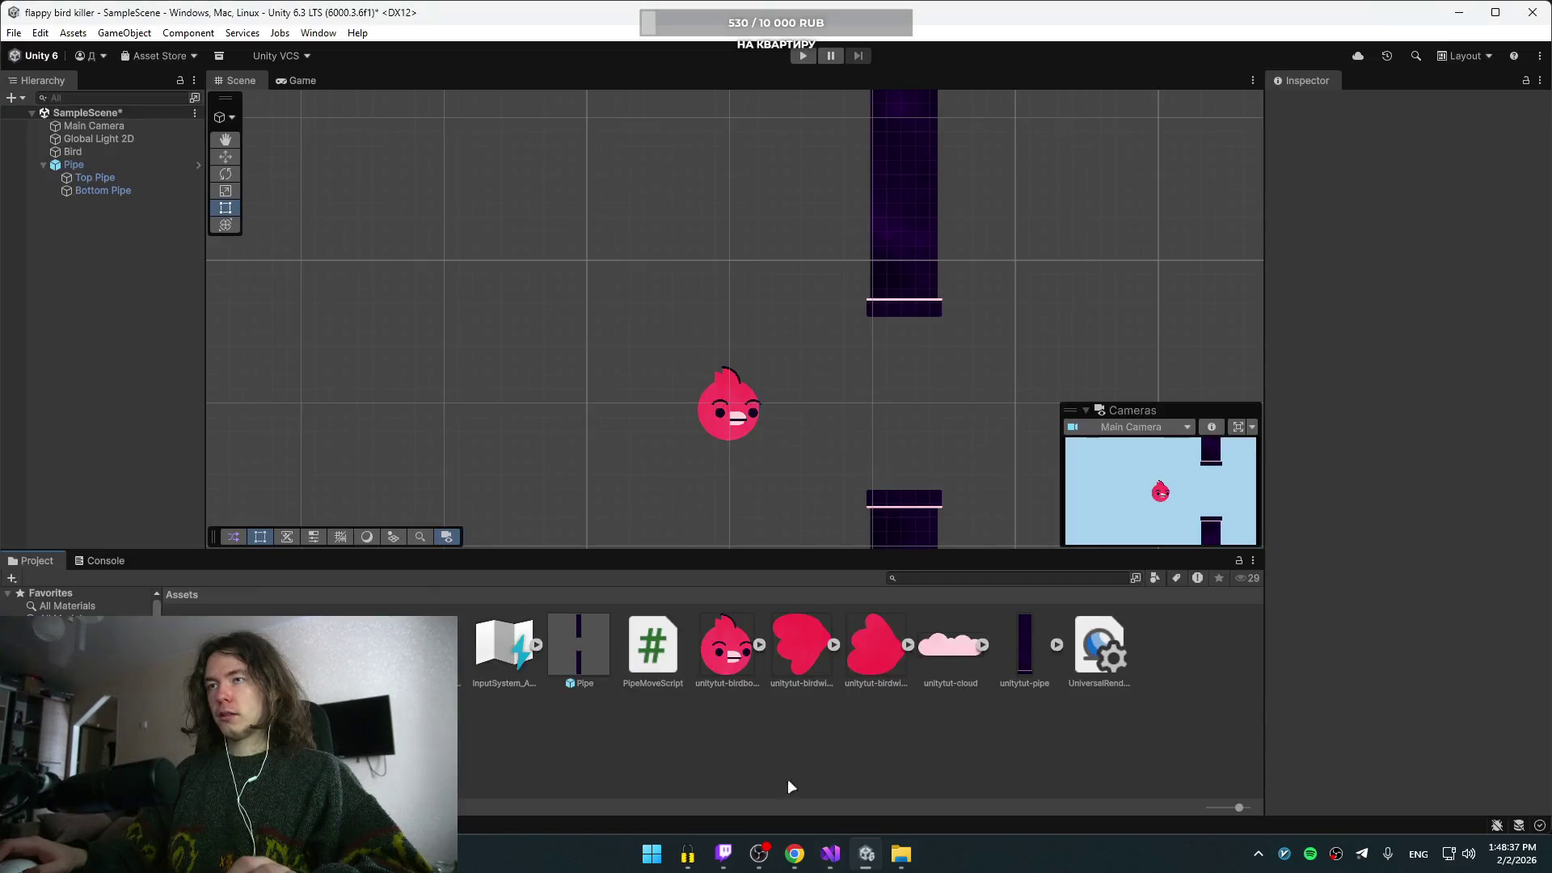
{"action": "left_click", "coordinate": [81, 164]}
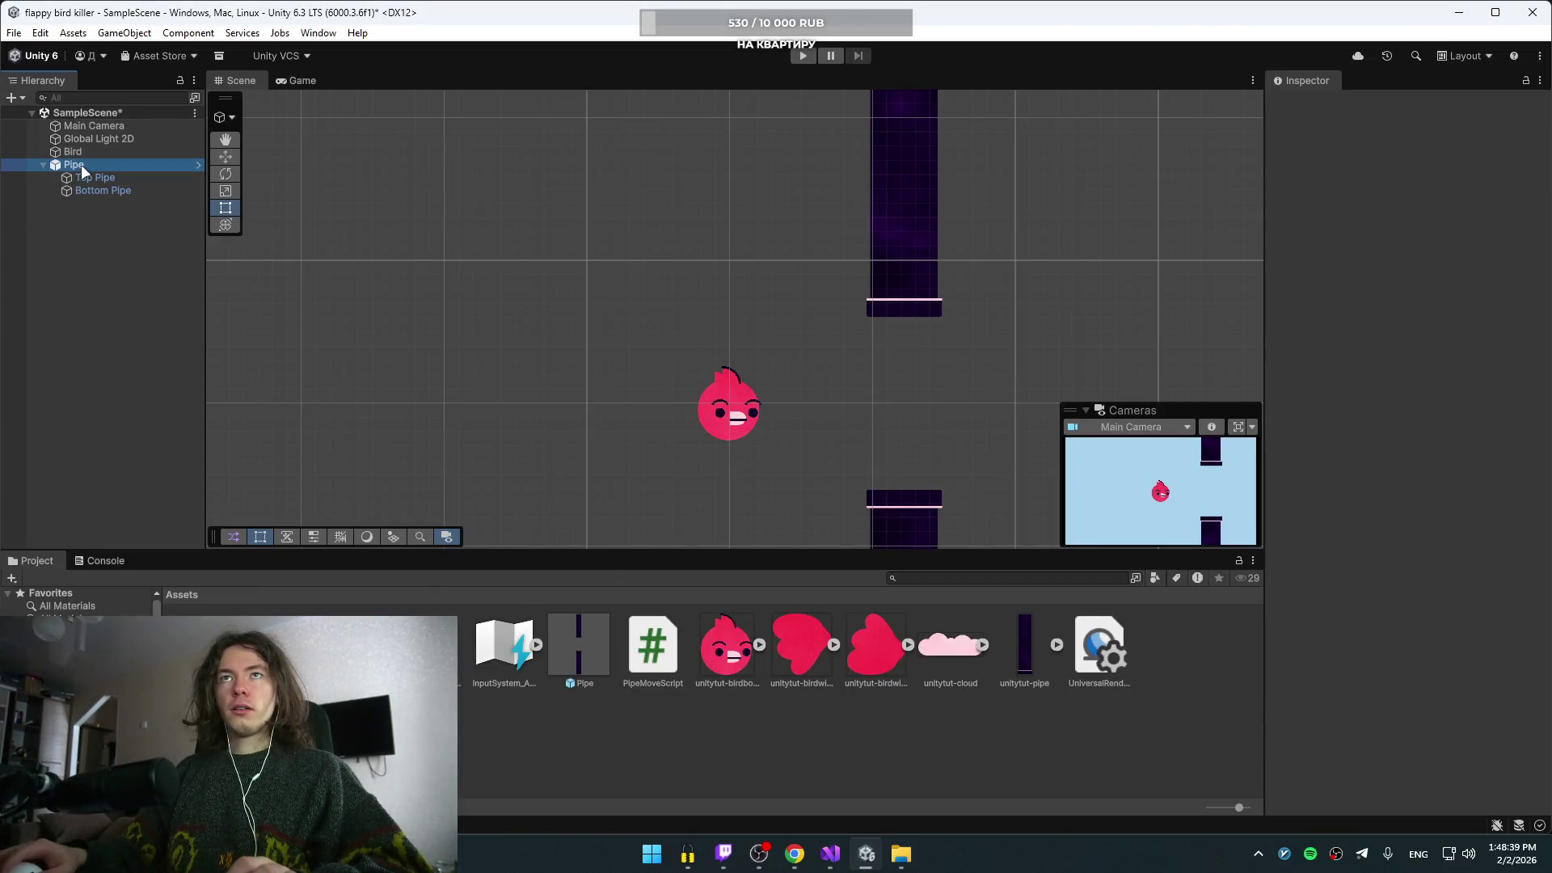
{"action": "key", "text": "Delete"}
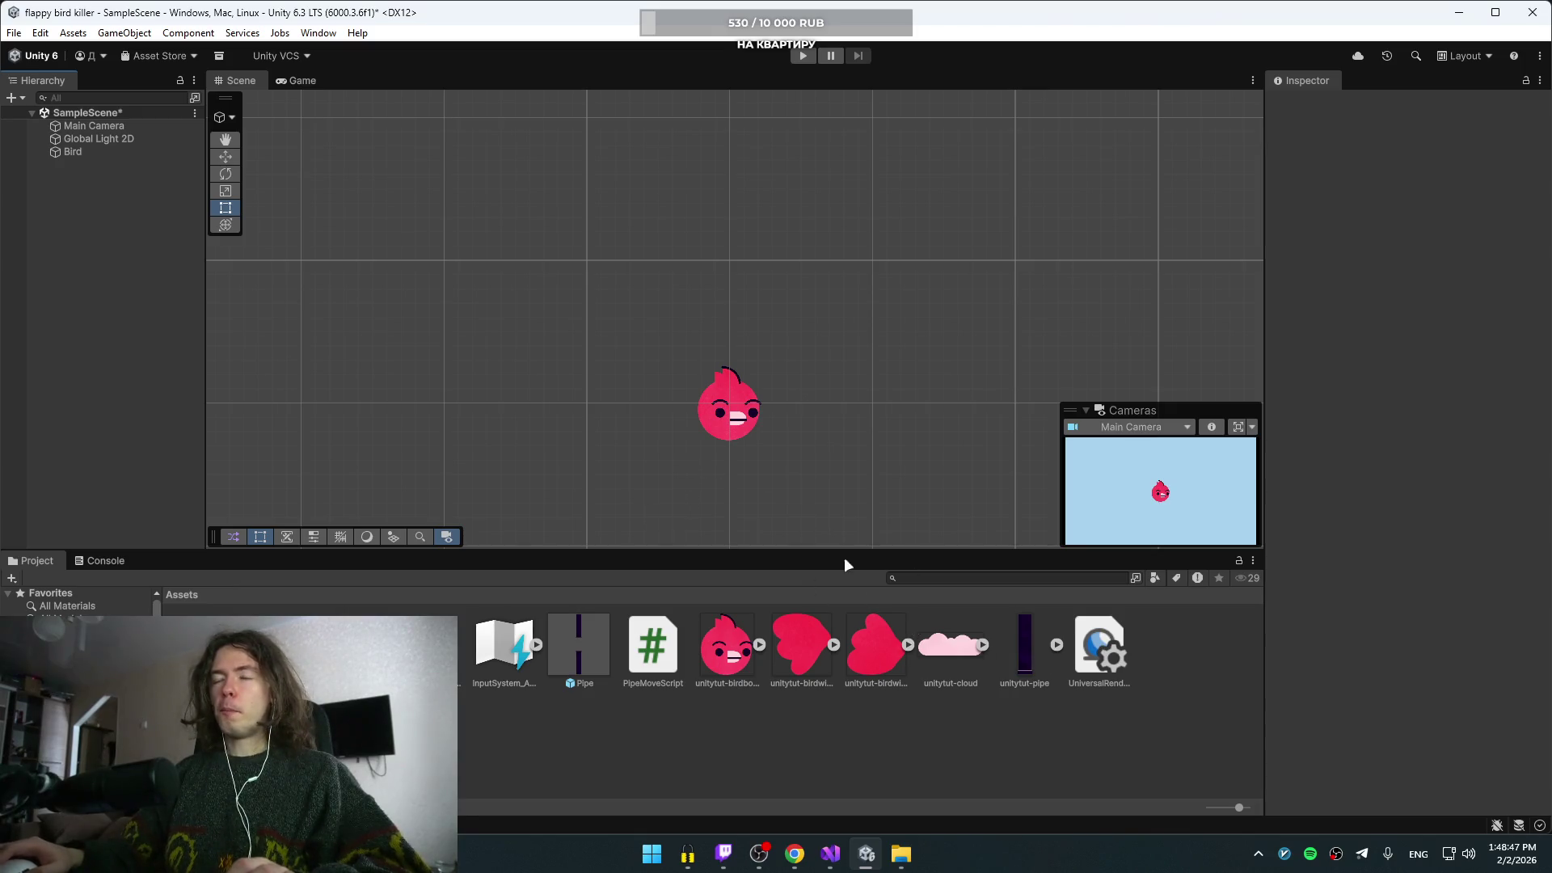
- Create an empty GameObject named PipeSpawner in the Hierarchy
{"action": "right_click", "coordinate": [146, 245]}
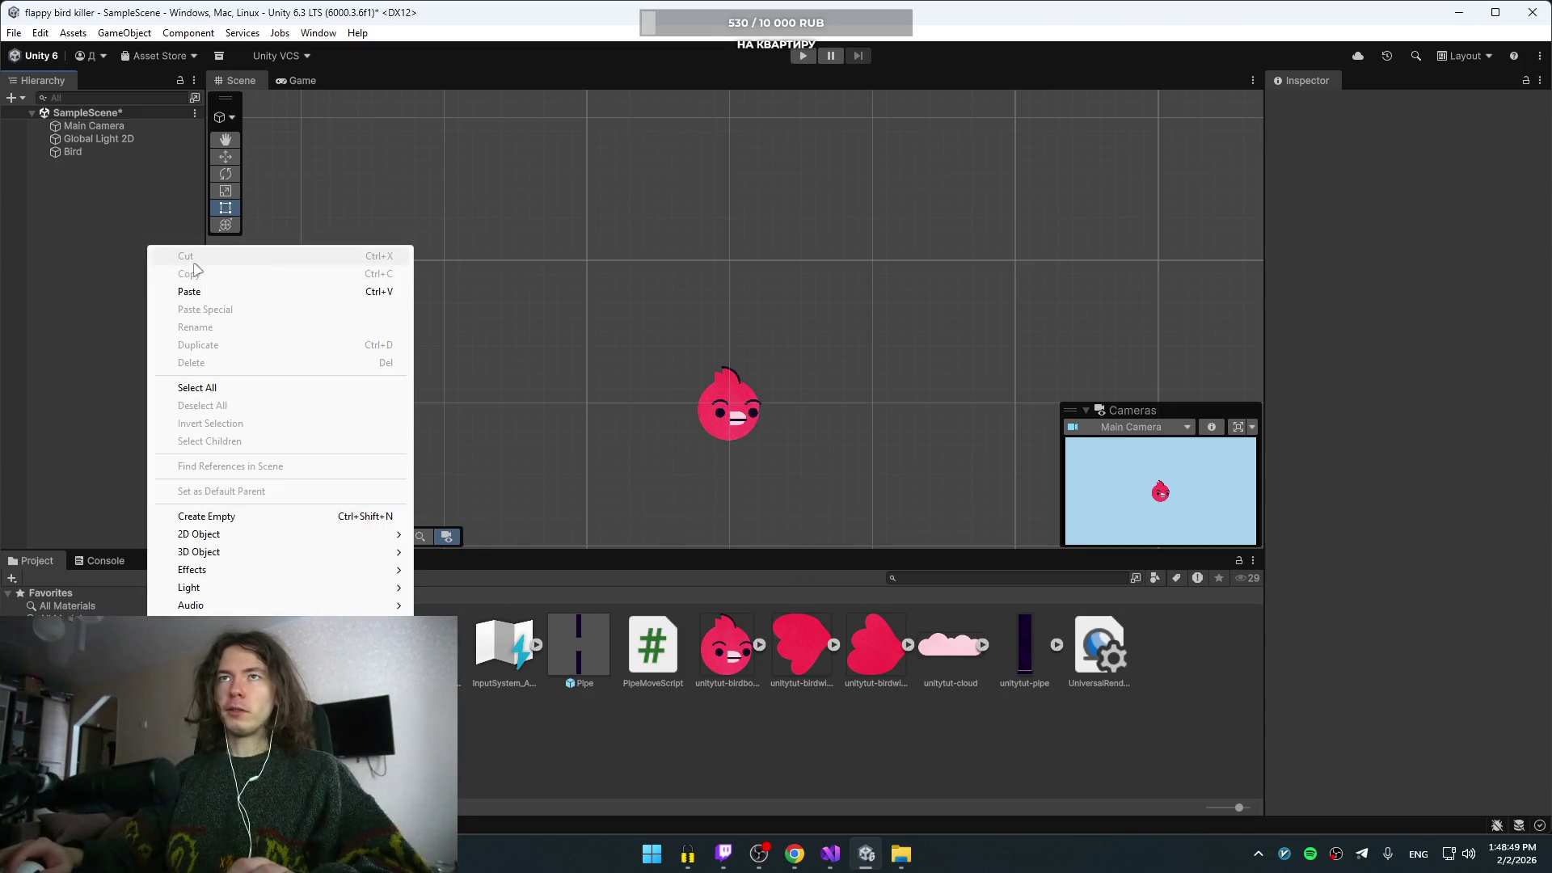
{"action": "left_click", "coordinate": [214, 515]}
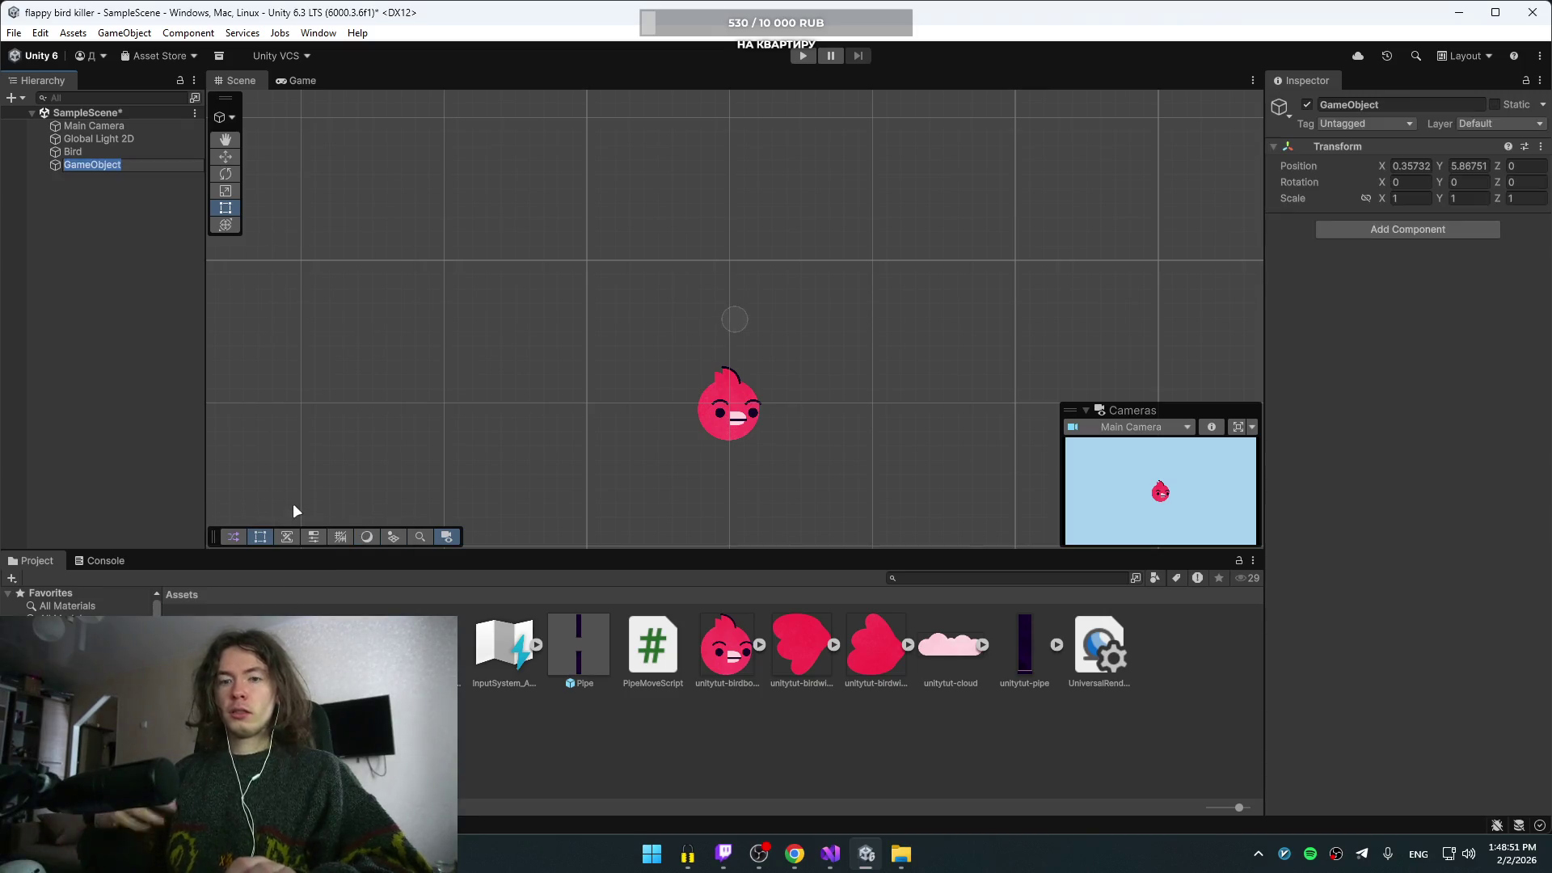
{"action": "type", "text": "PipeS"}
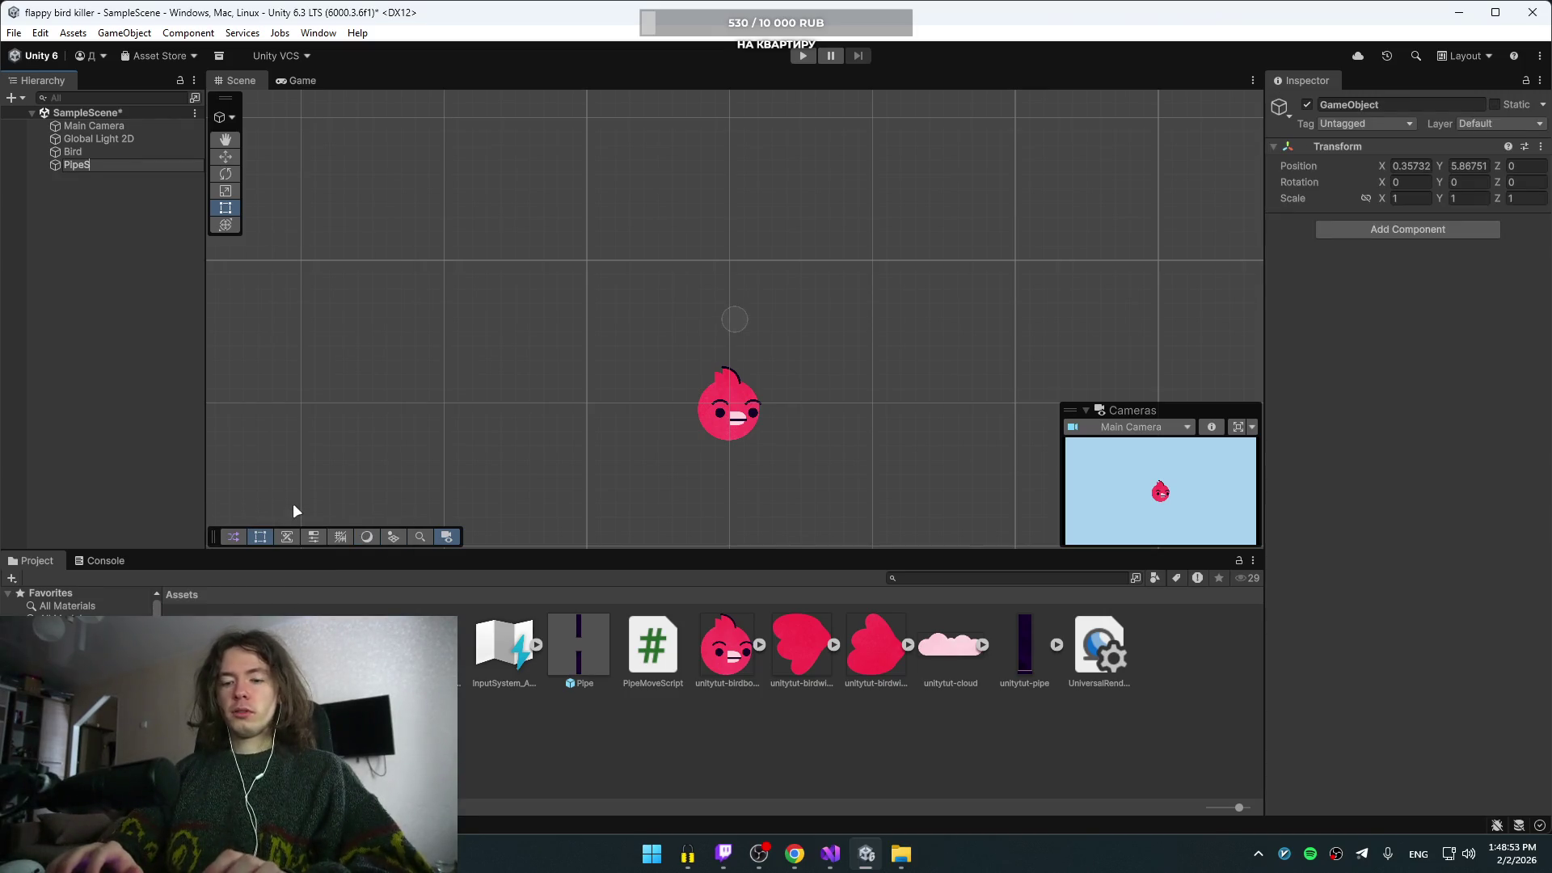
{"action": "type", "text": "pawner"}
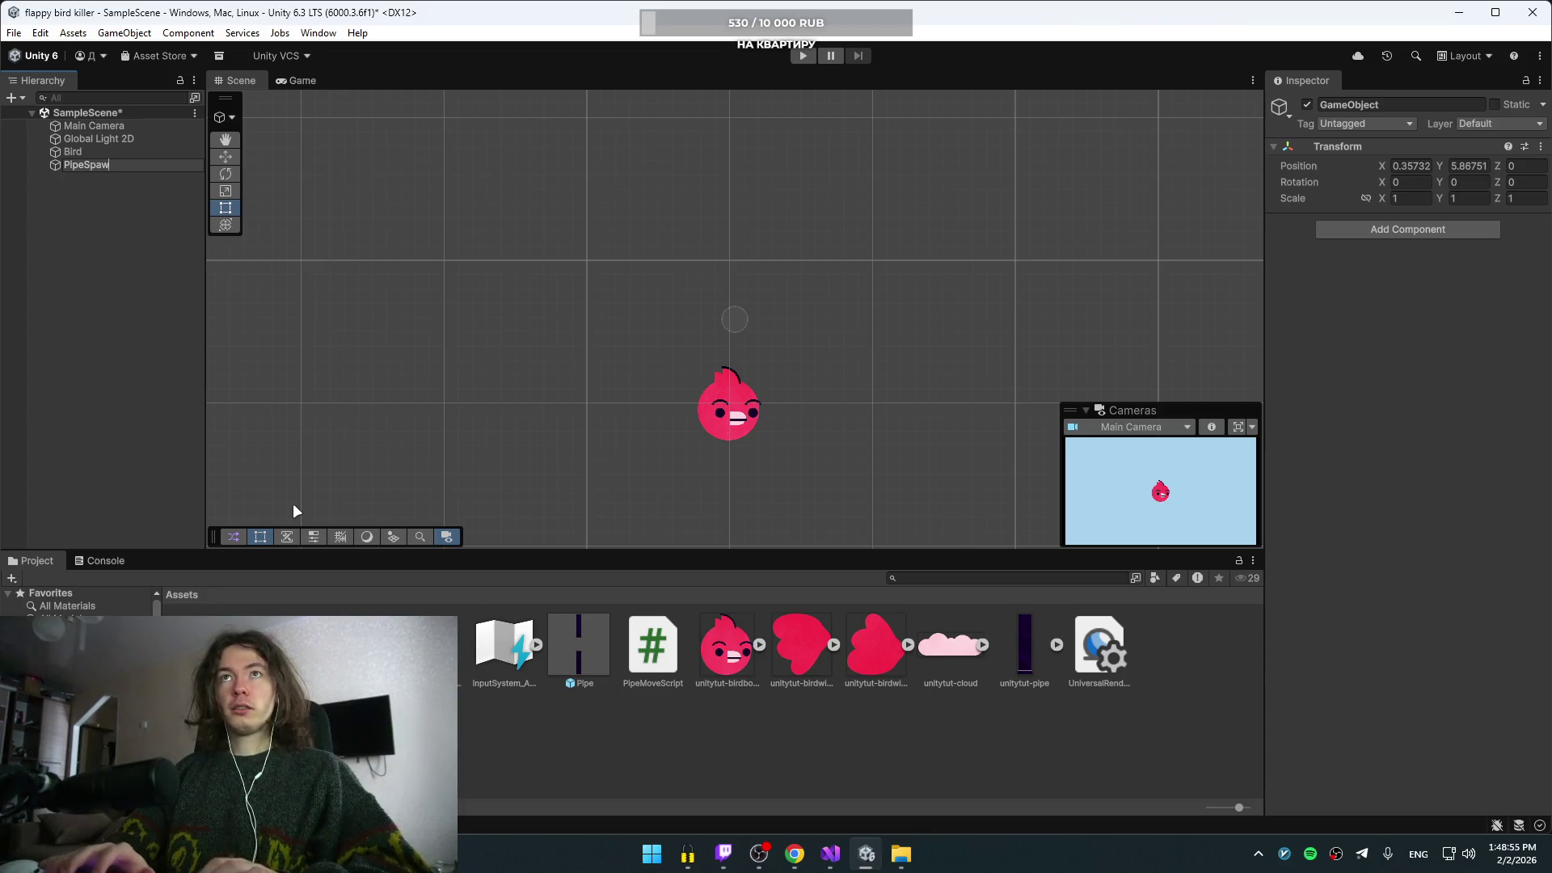
{"action": "key", "text": "Return"}
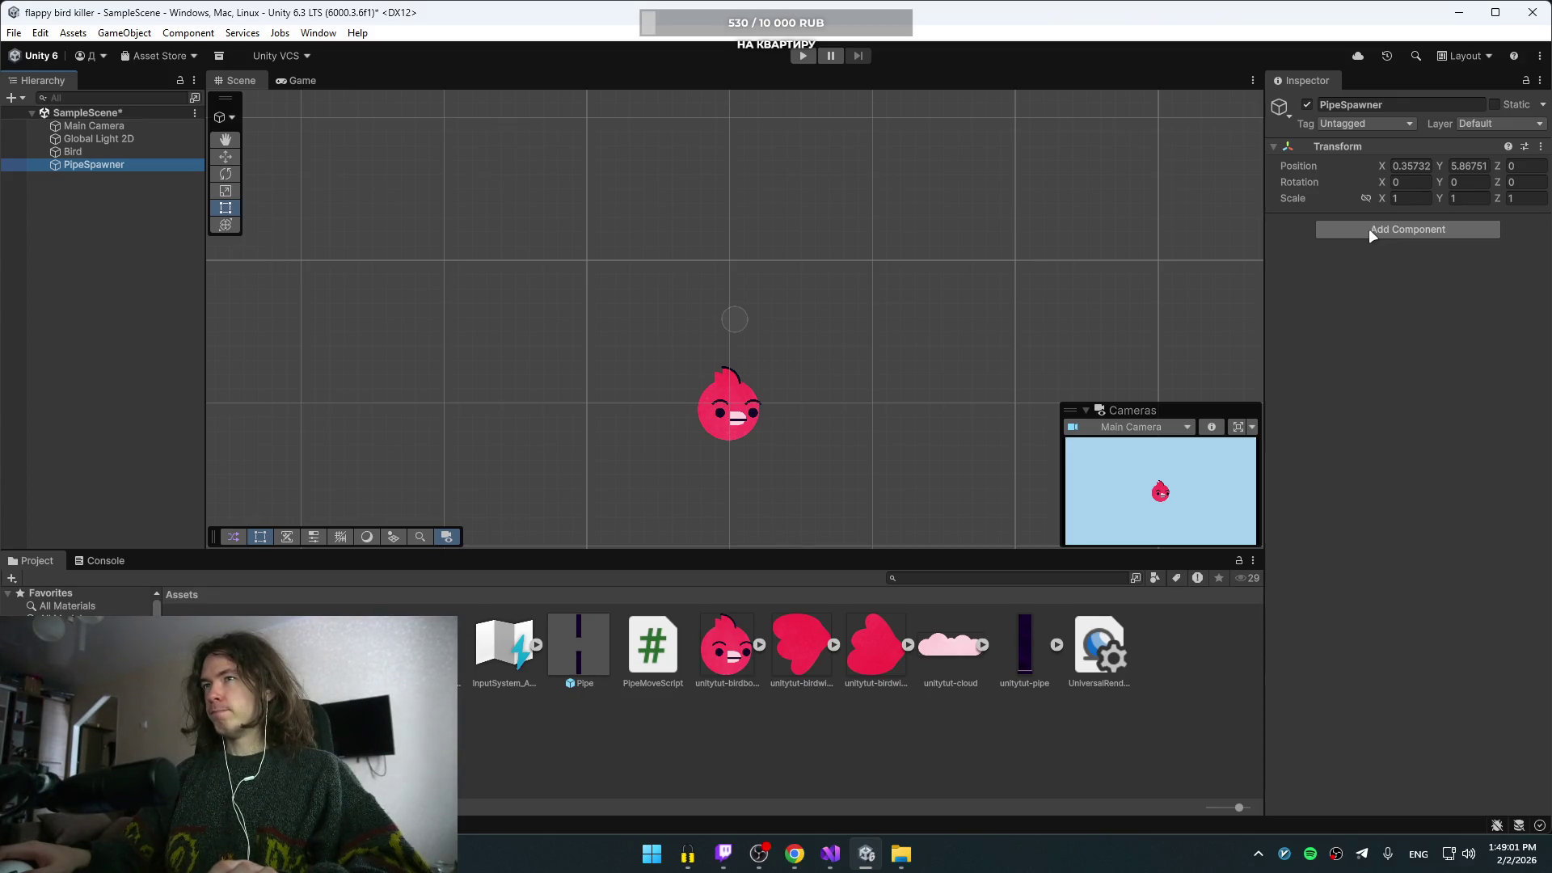
{"action": "scroll", "coordinate": [836, 278], "scroll_direction": "down", "scroll_amount": 5}
{"action": "scroll", "coordinate": [841, 284], "scroll_direction": "up", "scroll_amount": 3}
{"action": "left_click", "coordinate": [1427, 168]}
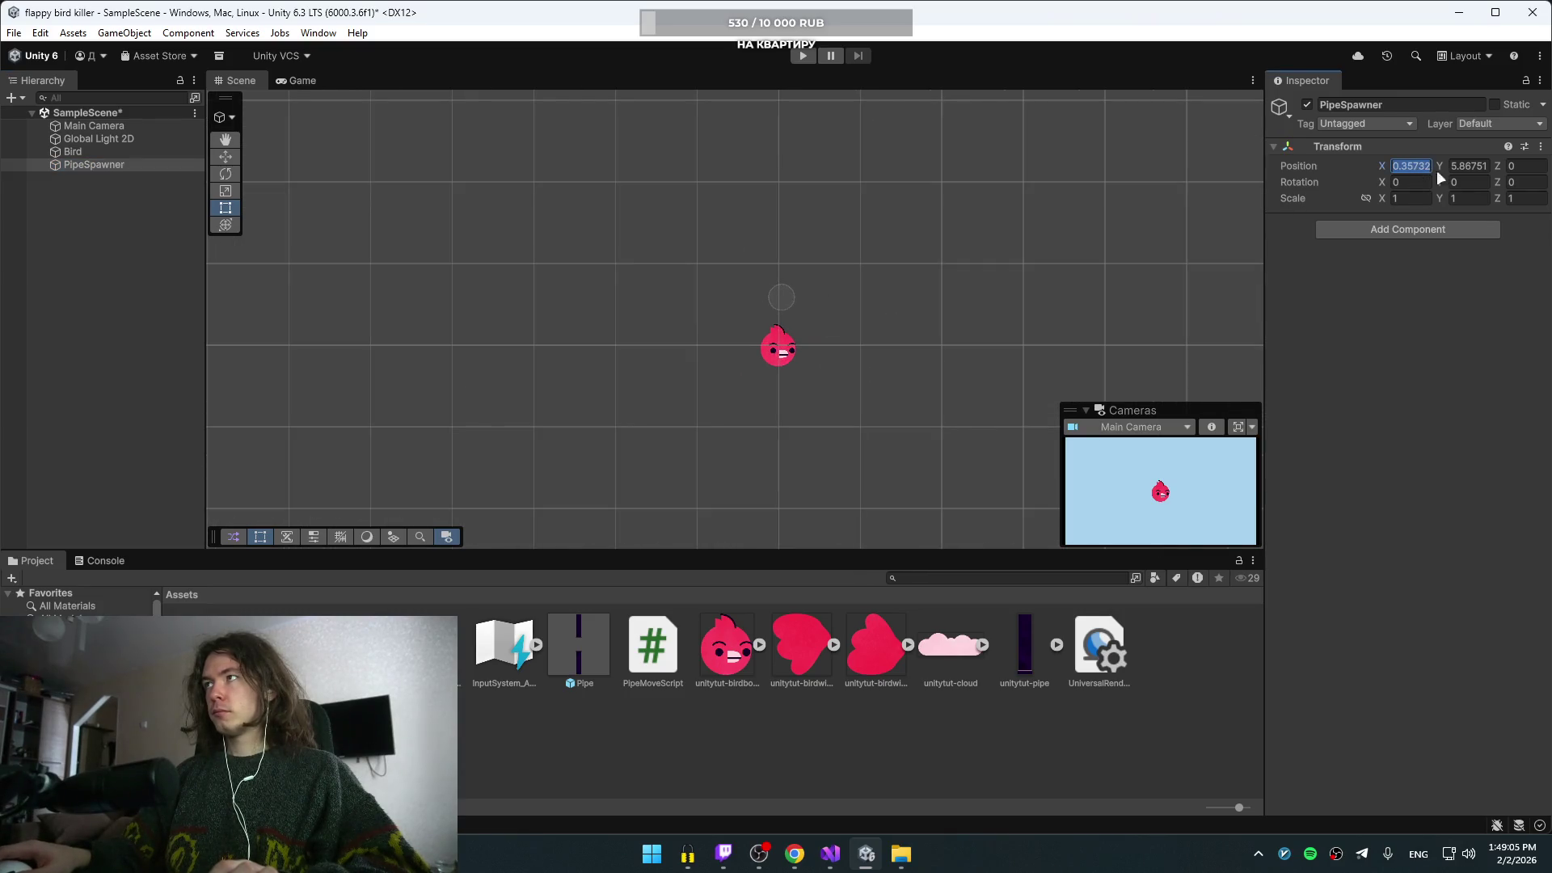
- Place PipeSpawner at Y 0 and X 27, to the right of the camera view
{"action": "type", "text": "0"}
{"action": "key", "text": "Tab"}
{"action": "type", "text": "0"}
{"action": "key", "text": "Tab"}
{"action": "left_click", "coordinate": [227, 158]}
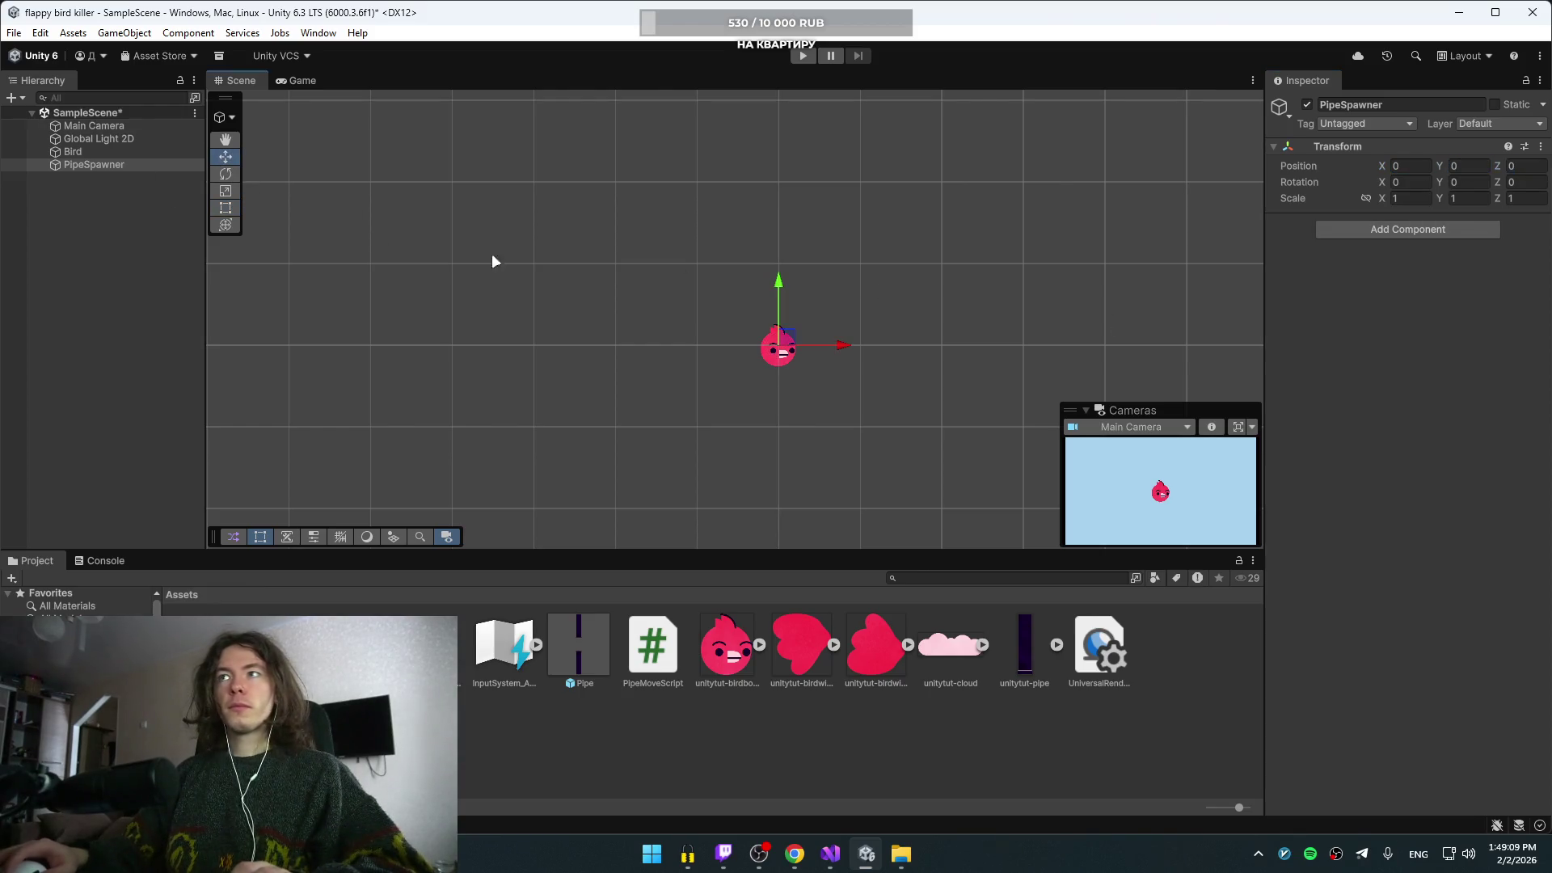
{"action": "mouse_move", "coordinate": [845, 348]}
{"action": "left_mouse_down"}
{"action": "mouse_move", "coordinate": [1016, 352]}
{"action": "mouse_move", "coordinate": [1002, 357]}
{"action": "left_mouse_up"}
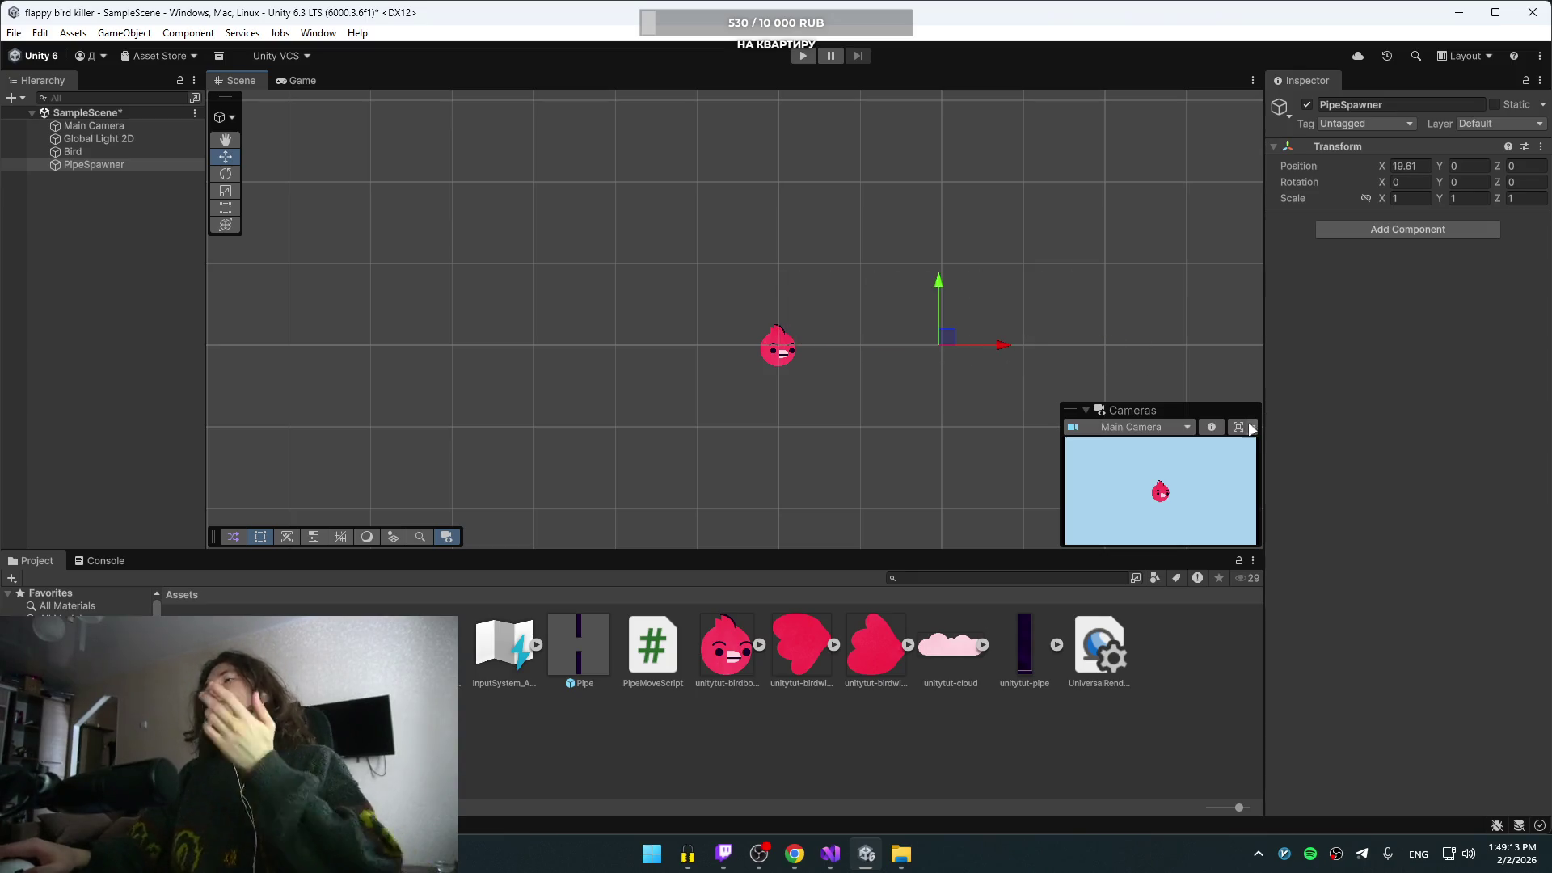
{"action": "left_click", "coordinate": [1240, 430]}
{"action": "mouse_move", "coordinate": [1123, 326]}
{"action": "left_mouse_down"}
{"action": "mouse_move", "coordinate": [1302, 335]}
{"action": "mouse_move", "coordinate": [1264, 328]}
{"action": "left_mouse_up"}
{"action": "left_click", "coordinate": [1419, 167]}
{"action": "type", "text": "30"}
{"action": "key", "text": "BackSpace"}
{"action": "key", "text": "BackSpace"}
{"action": "type", "text": "27"}
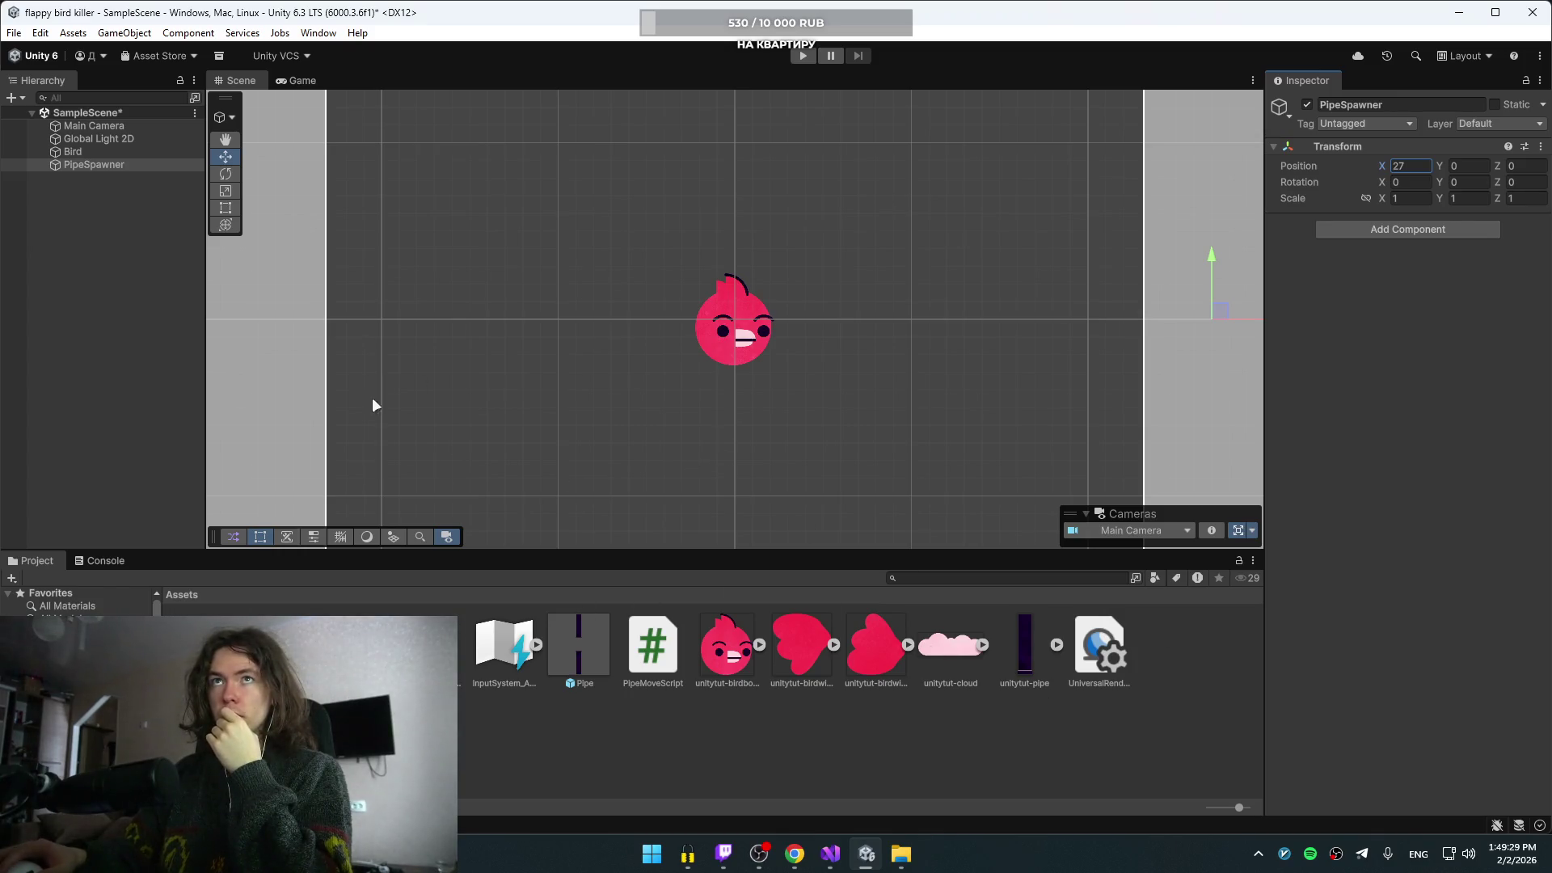
- Add a new script component named PipeSpawnScript to PipeSpawner and save it in Assets
{"action": "left_click", "coordinate": [1375, 228]}
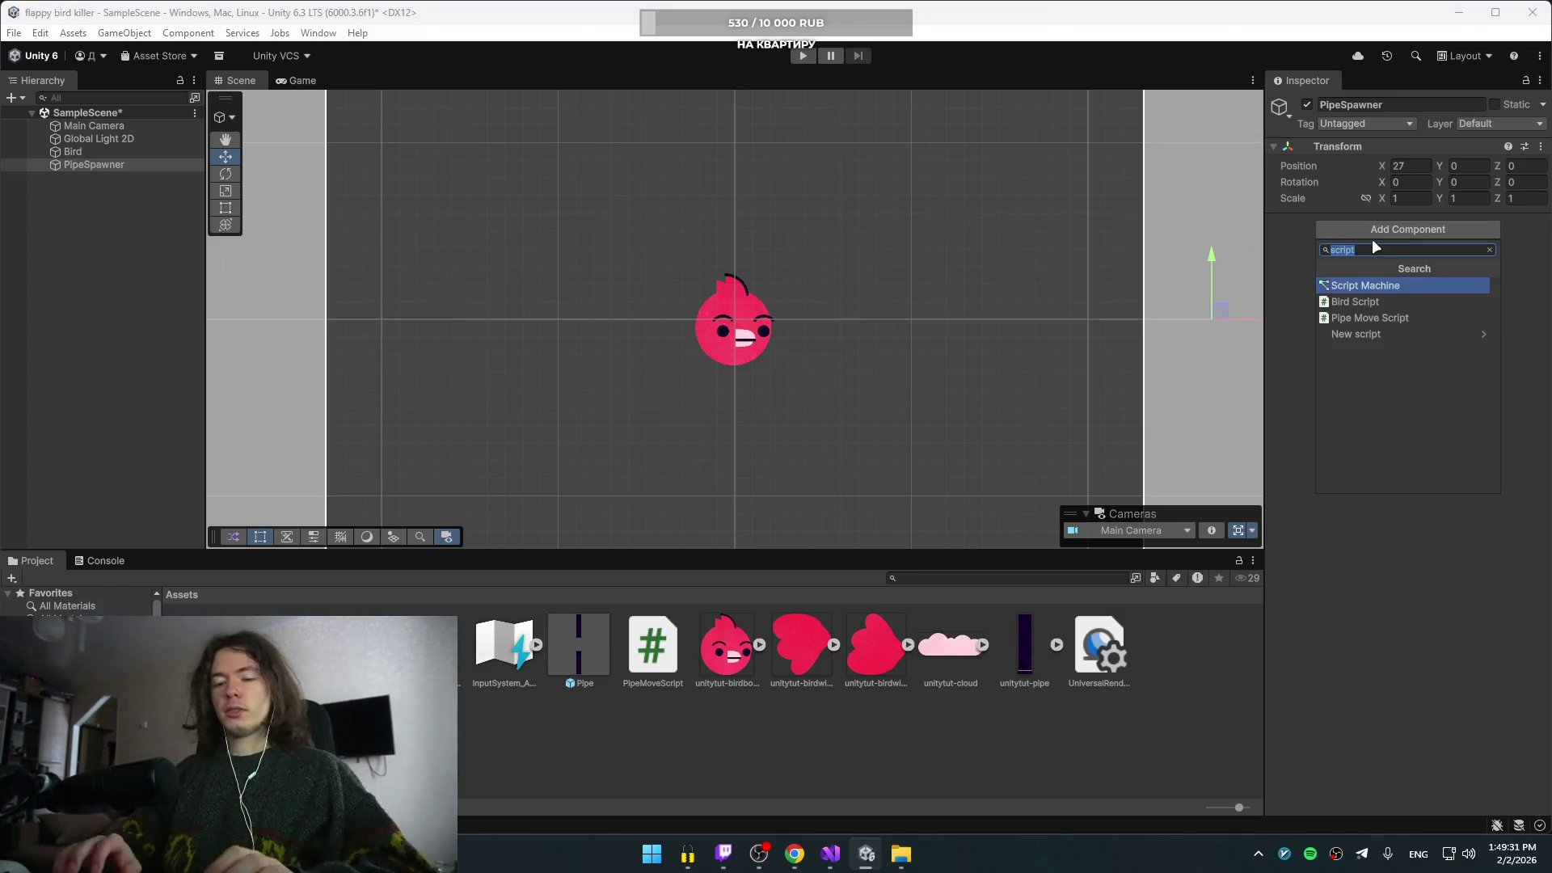
{"action": "left_click", "coordinate": [1389, 332]}
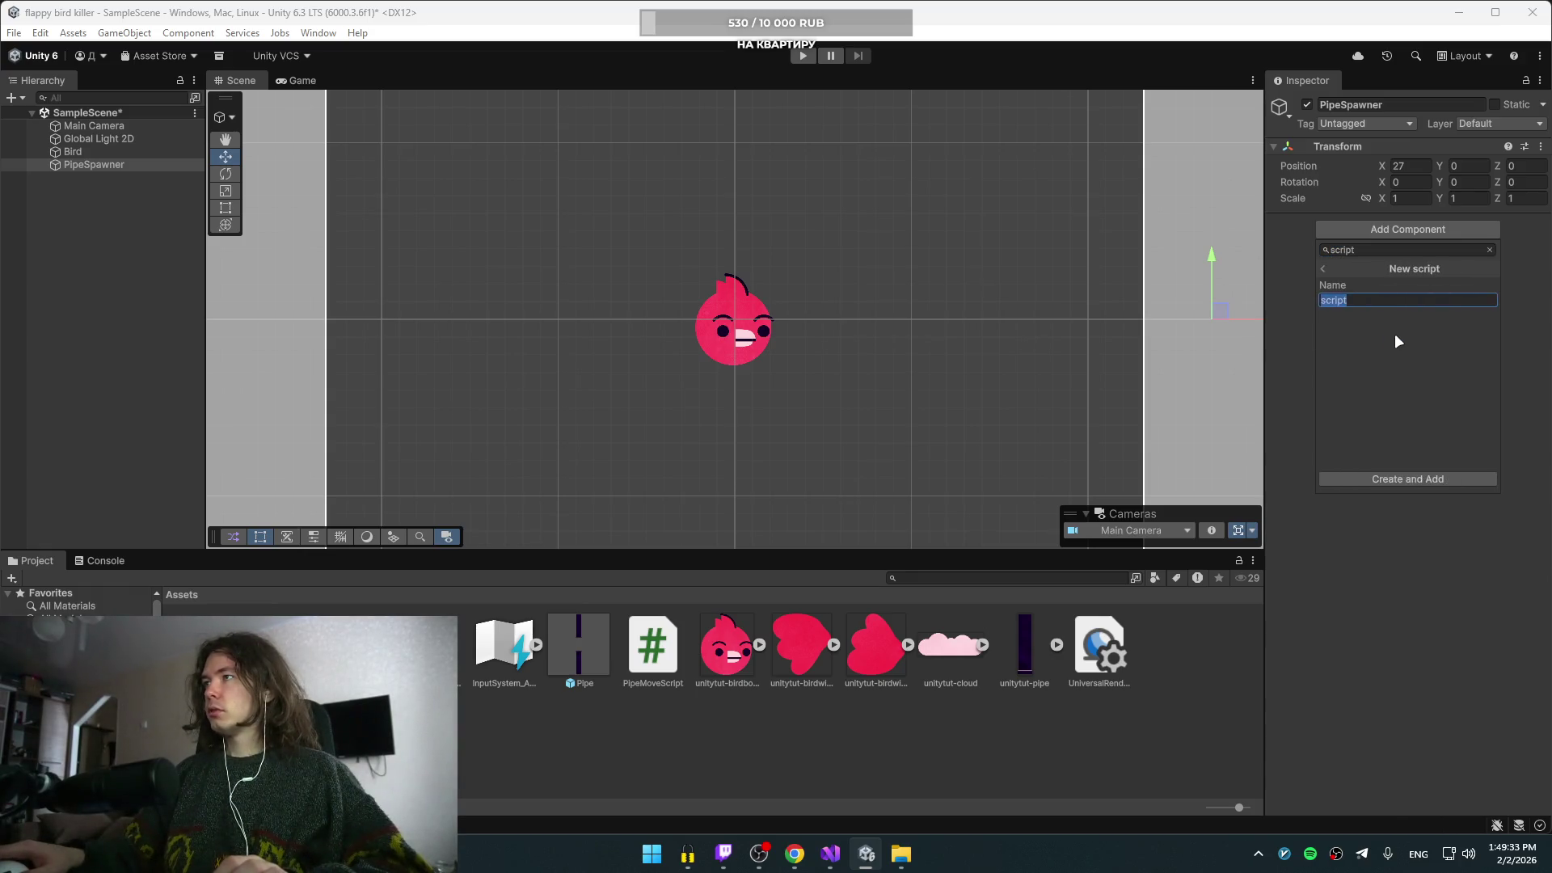
{"action": "type", "text": "Pipe"}
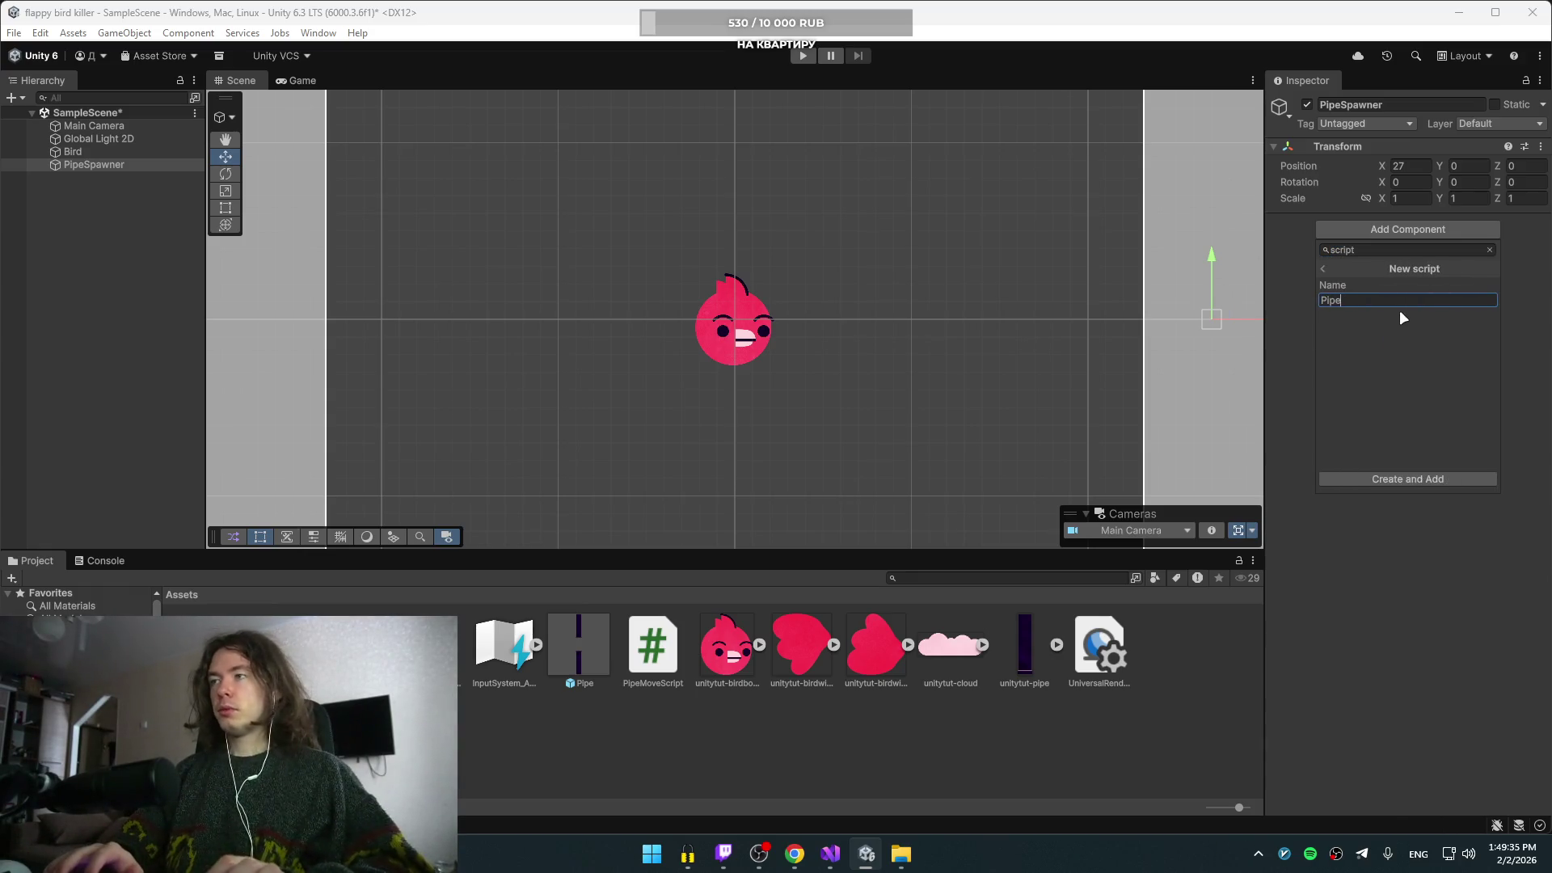
{"action": "type", "text": "Spaw"}
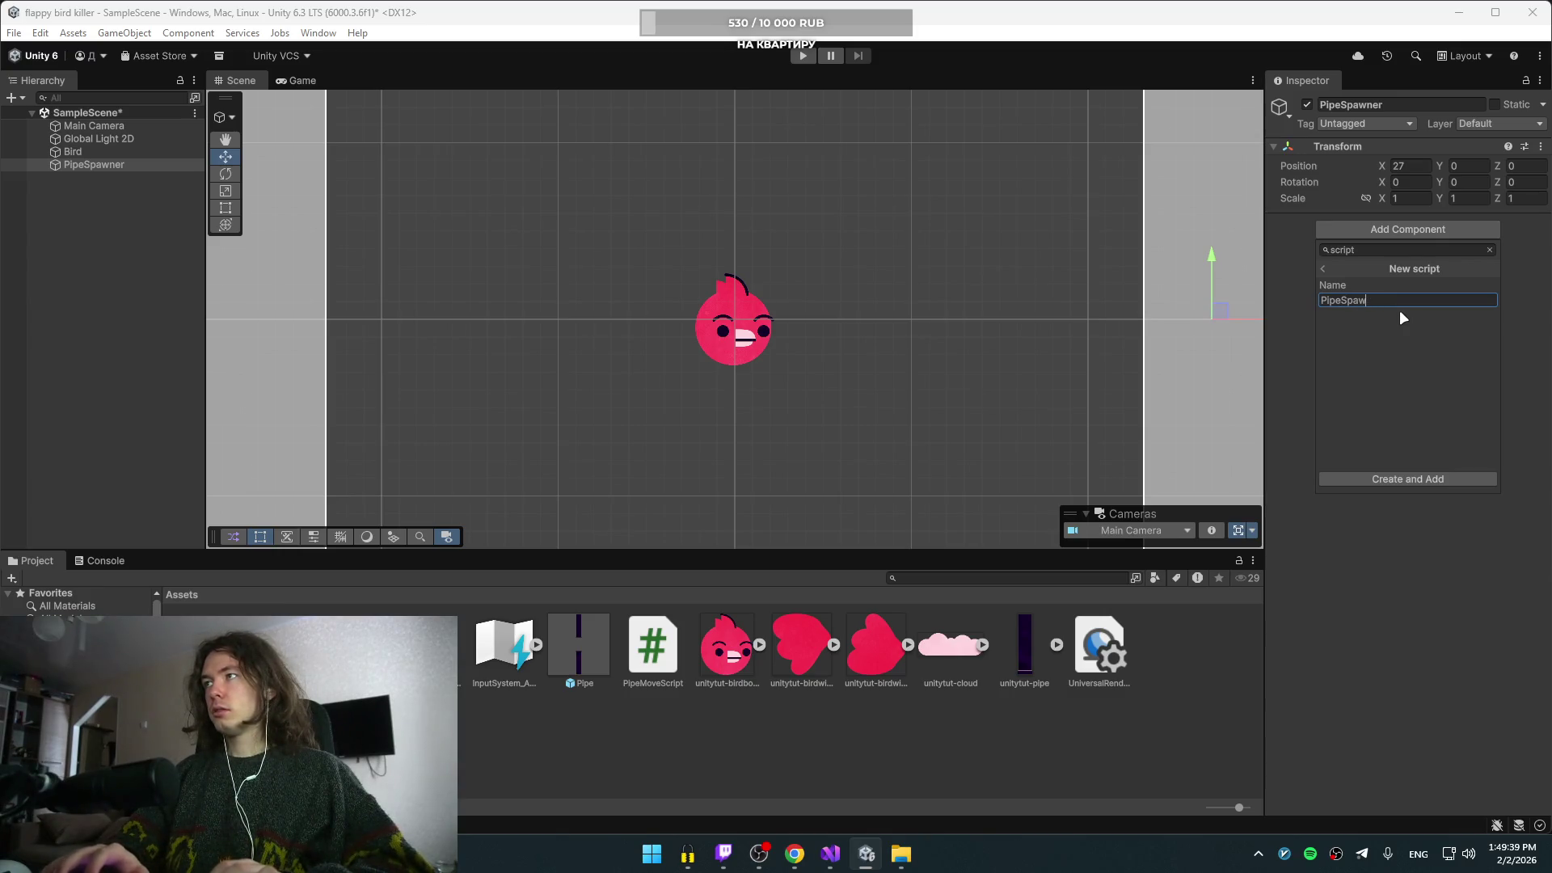
{"action": "type", "text": "enn"}
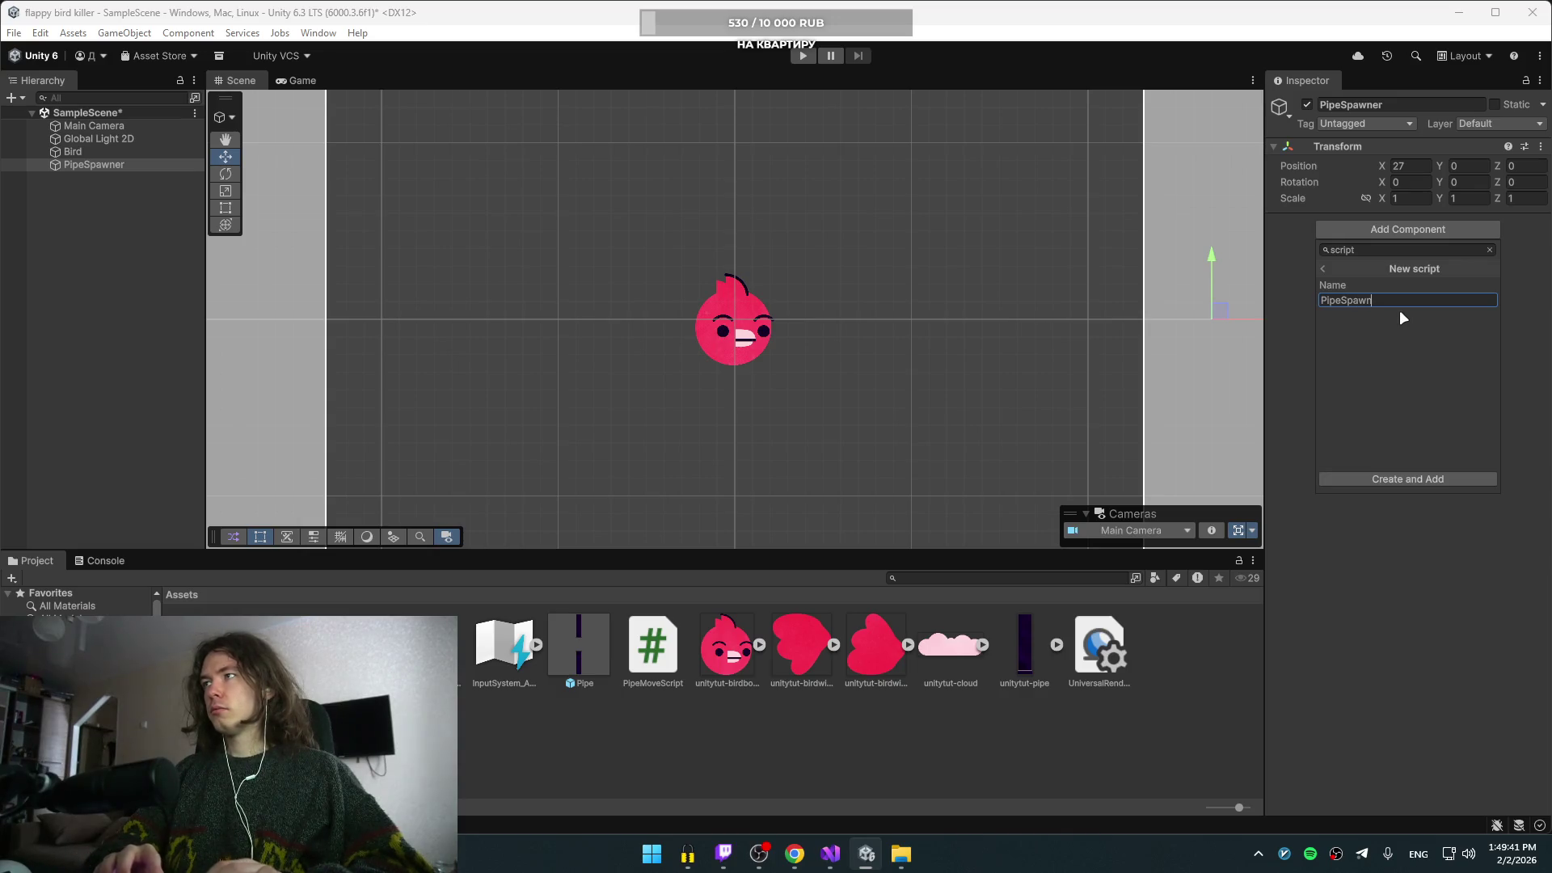
{"action": "type", "text": "Script"}
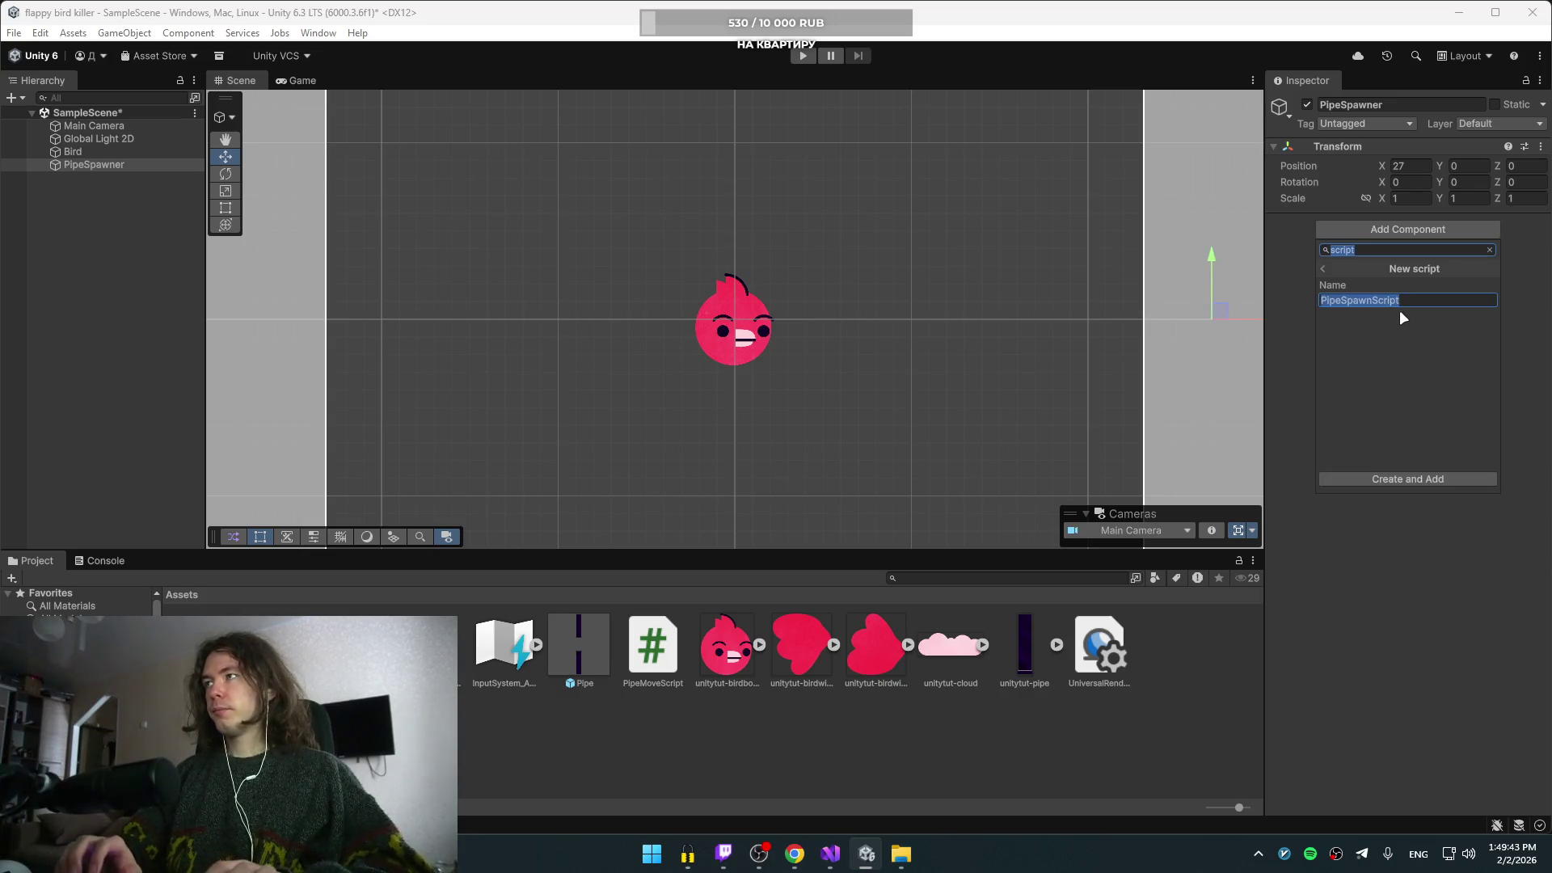
{"action": "left_click", "coordinate": [1402, 477]}
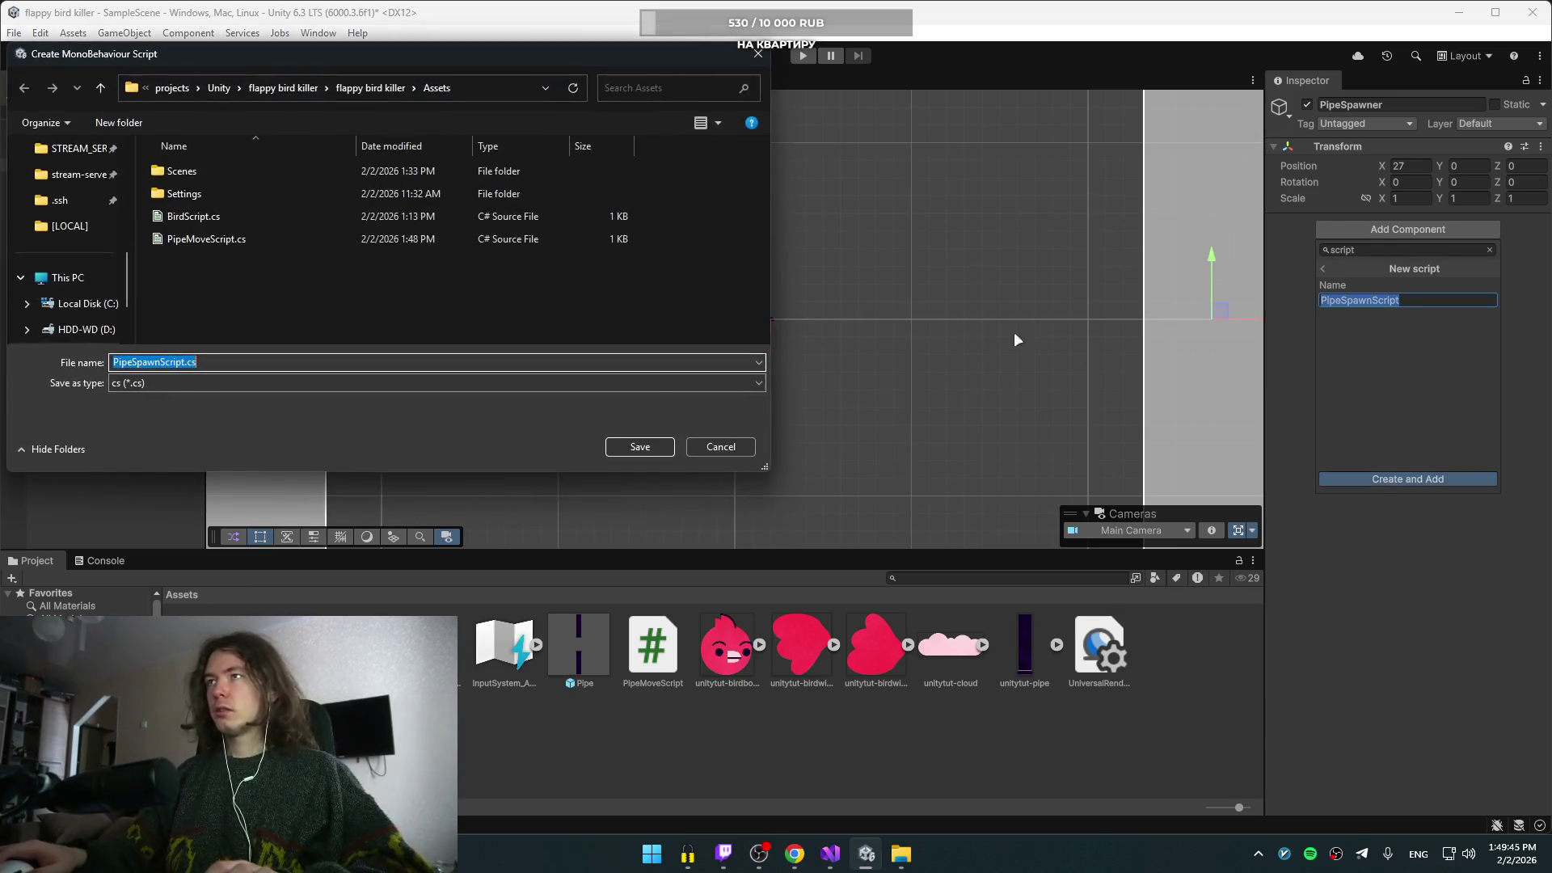
{"action": "left_click", "coordinate": [639, 446]}
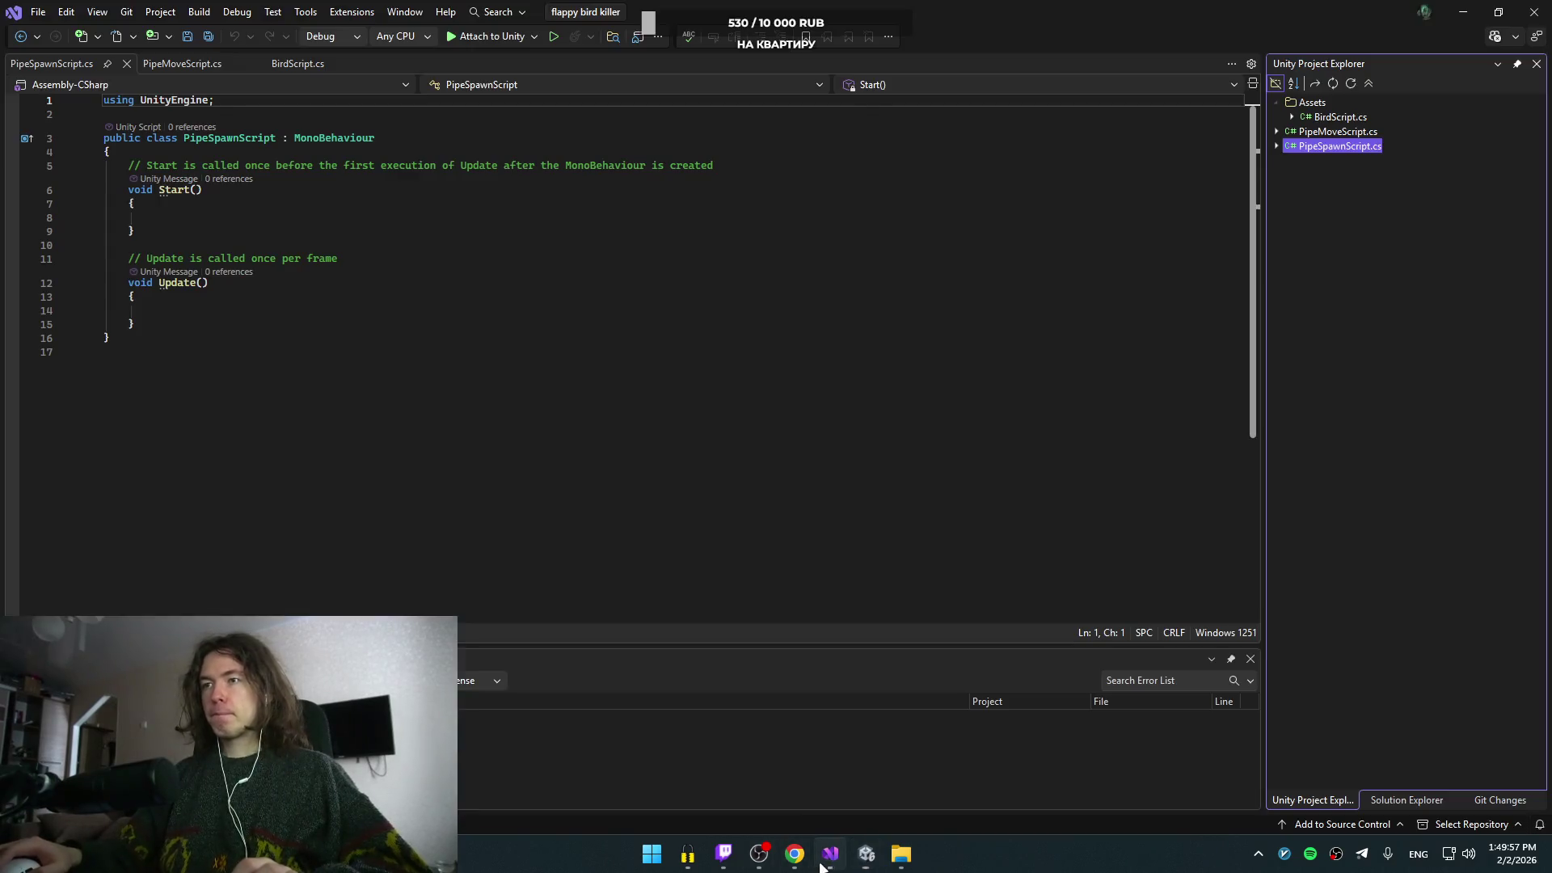
- Paste the pipe, spawnRate and timer field declarations and remove the moveSpeed field
{"action": "left_click", "coordinate": [366, 310]}
{"action": "left_click", "coordinate": [319, 152]}
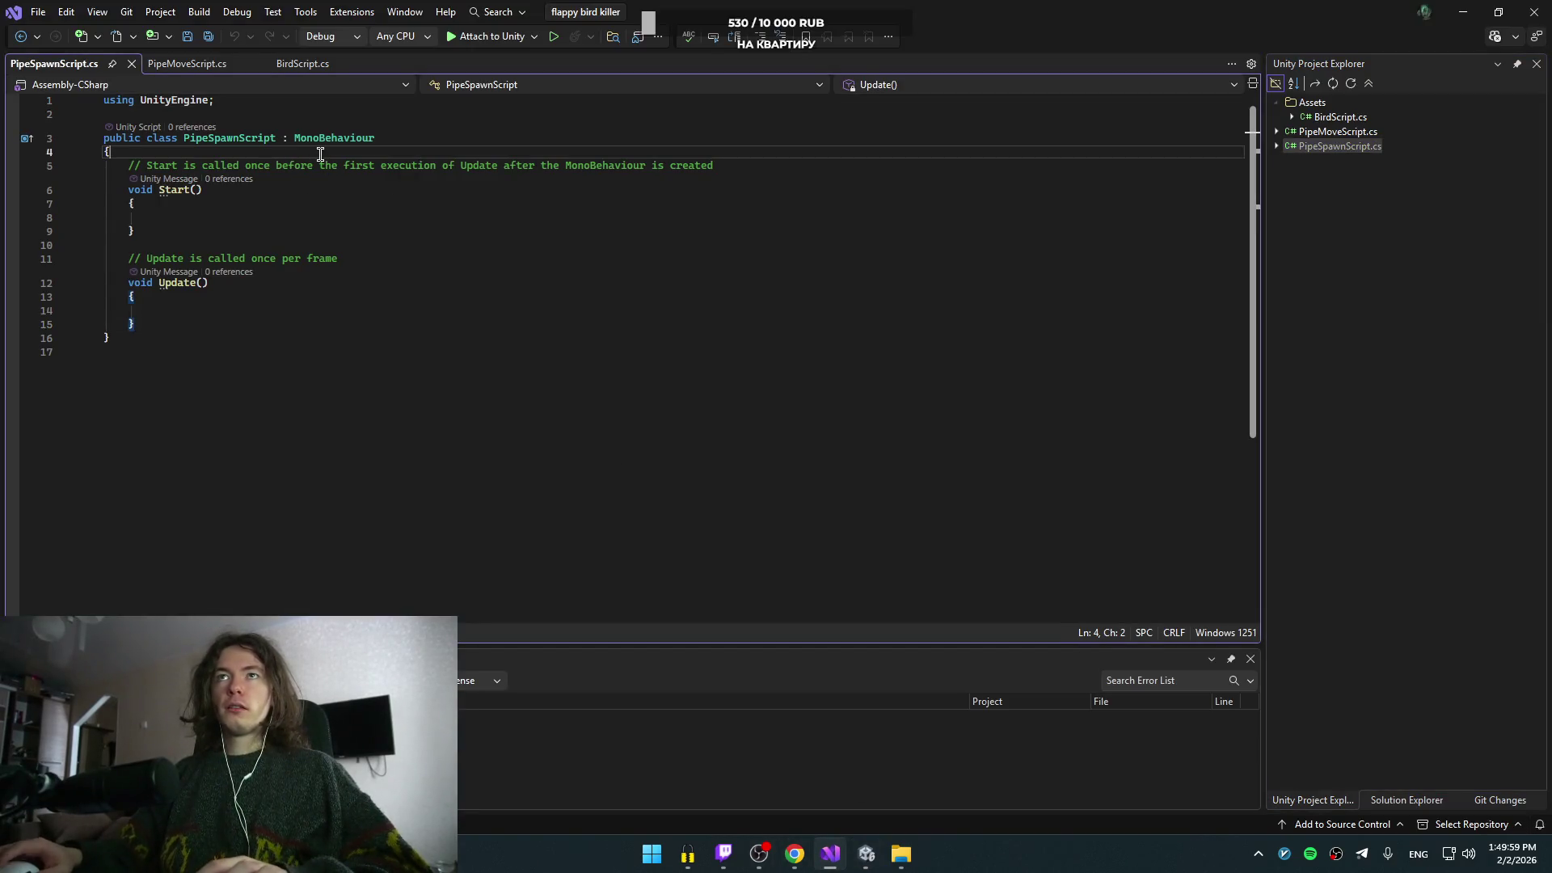
{"action": "key", "text": "Return"}
{"action": "key", "text": "Return"}
{"action": "type", "text": "public float moveSpeed = 5;     public GameObject pipe;     public float spawnRate;     private float timer = 0;"}
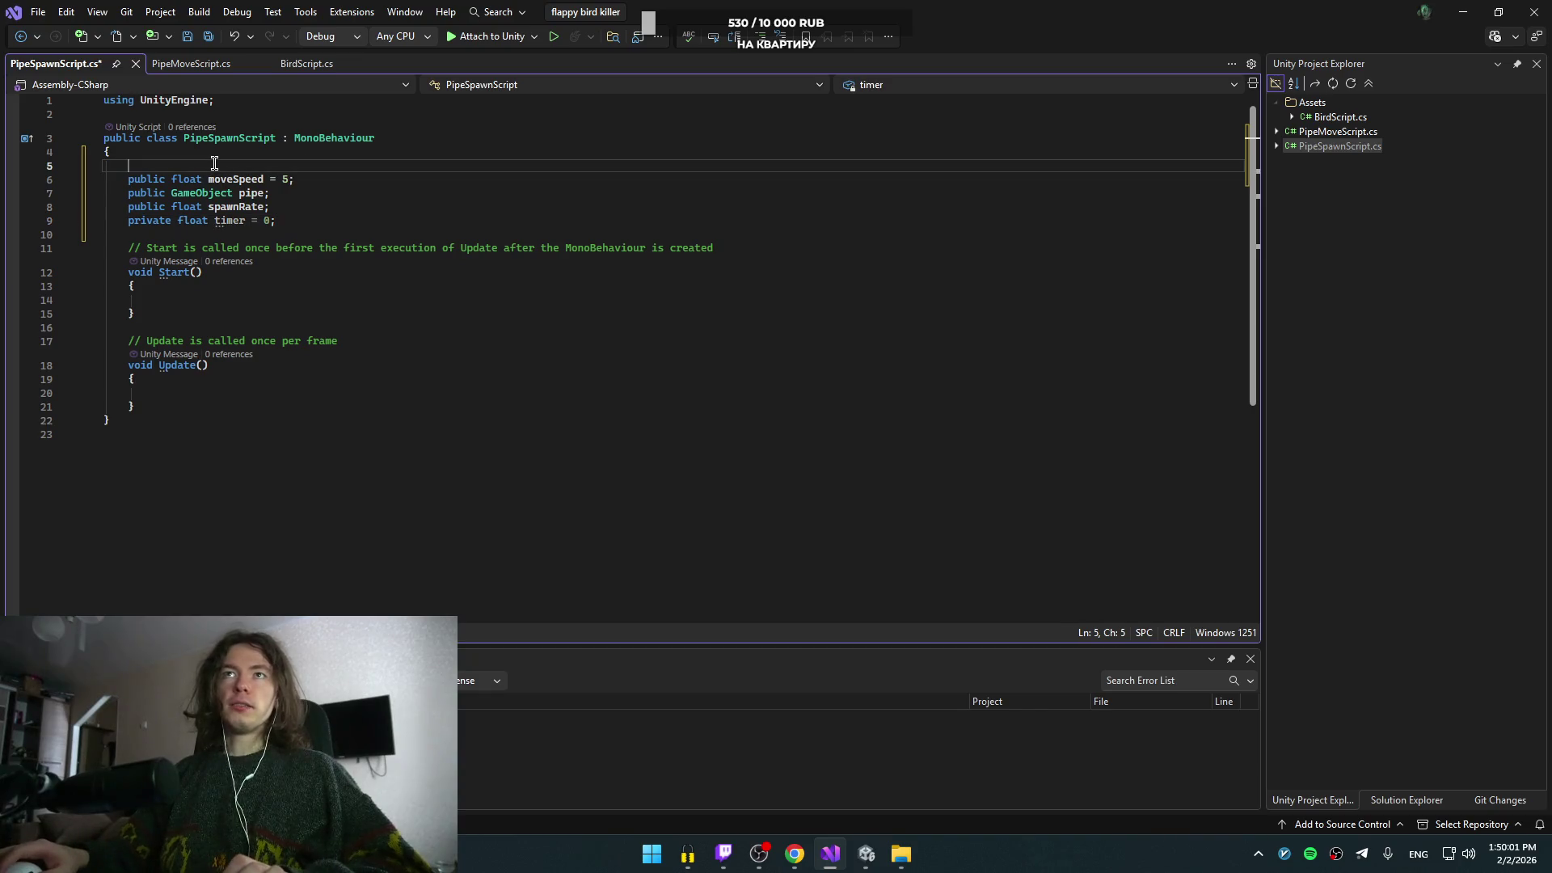
{"action": "key", "text": "ctrl+x"}
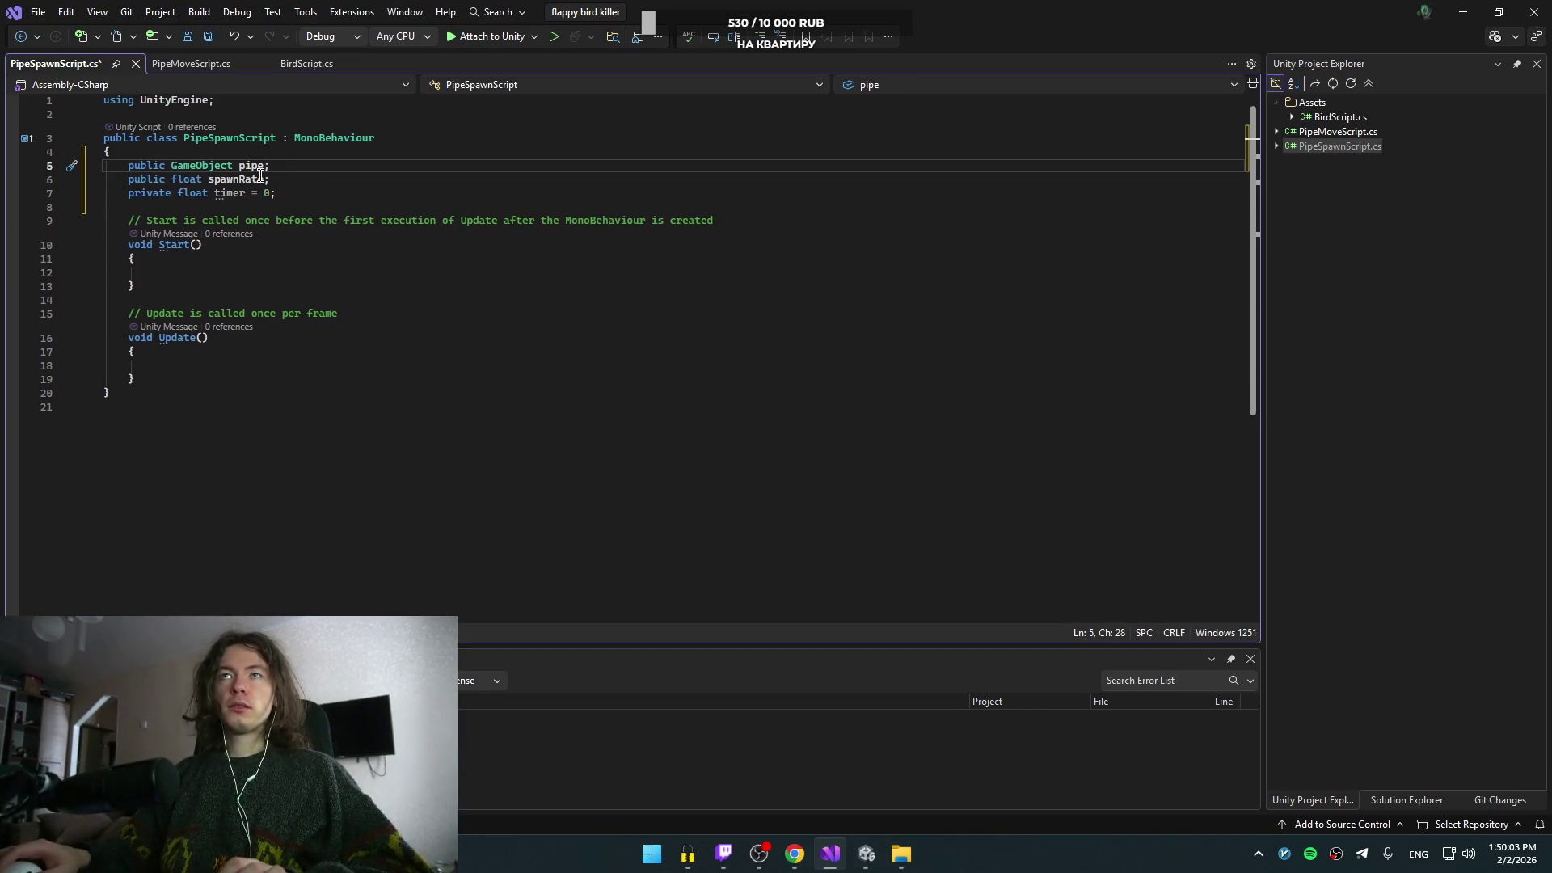
- Type an empty if () { } else { } block inside Update and save the script
{"action": "left_click", "coordinate": [259, 361]}
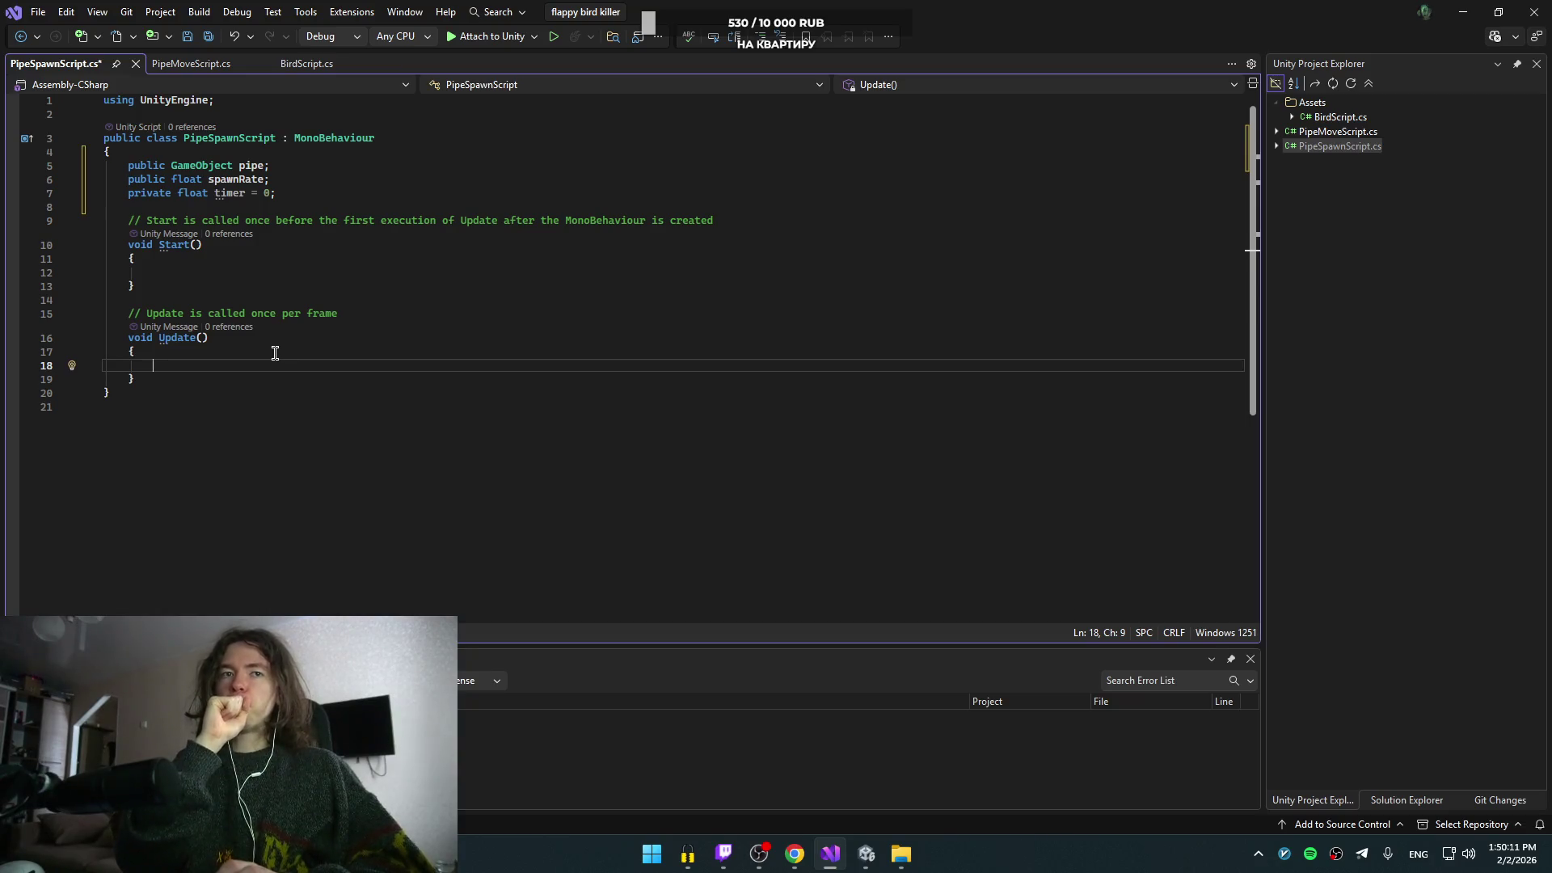
{"action": "type", "text": "if "}
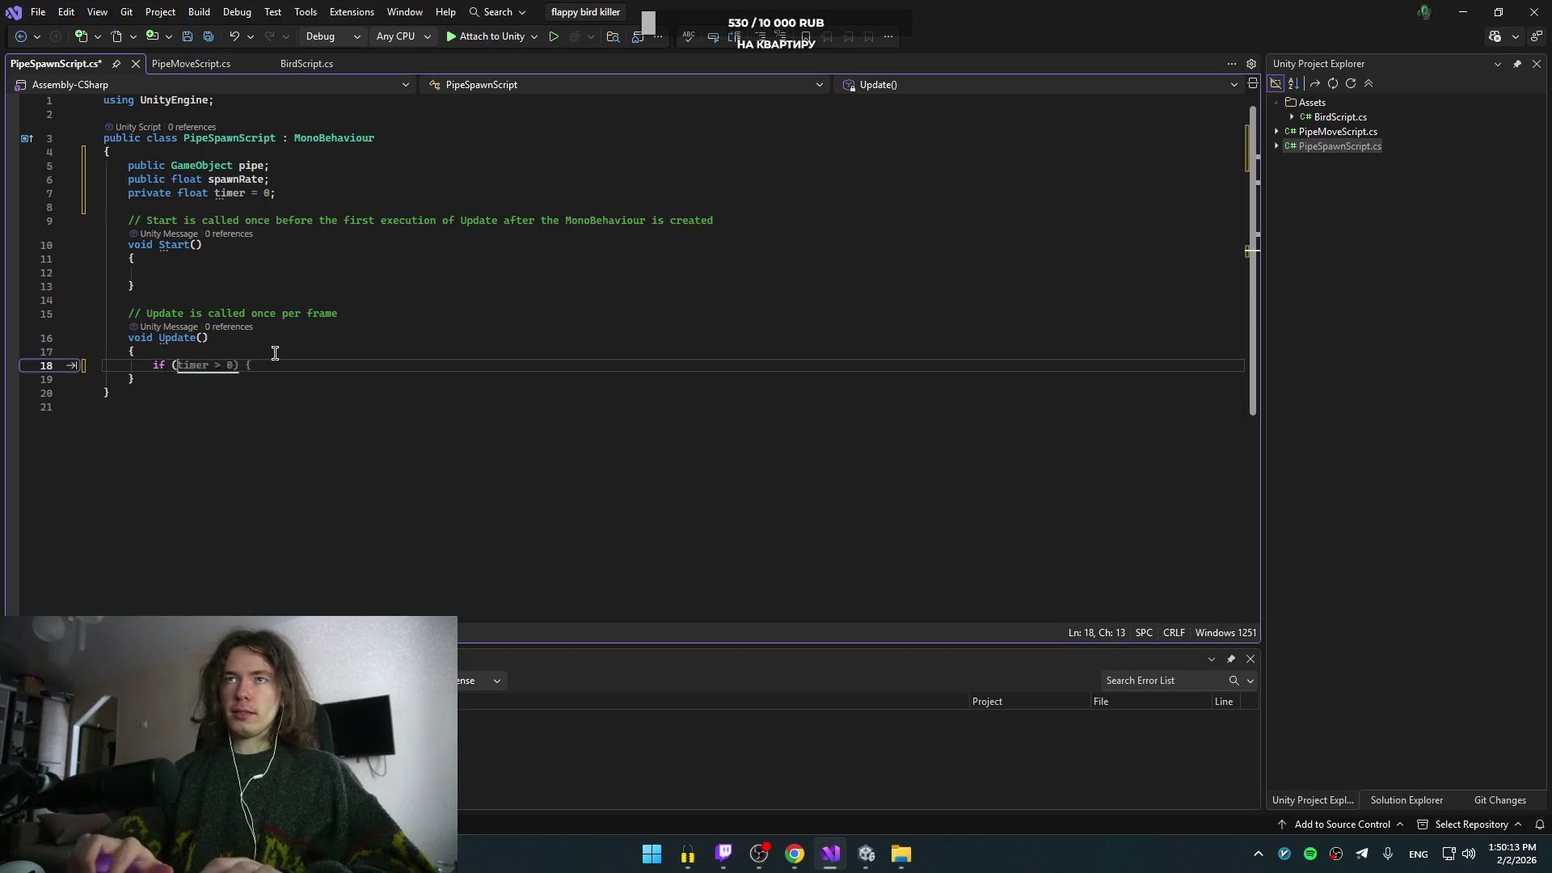
{"action": "type", "text": "()"}
{"action": "key", "text": "Return"}
{"action": "type", "text": "{ }"}
{"action": "key", "text": "Down"}
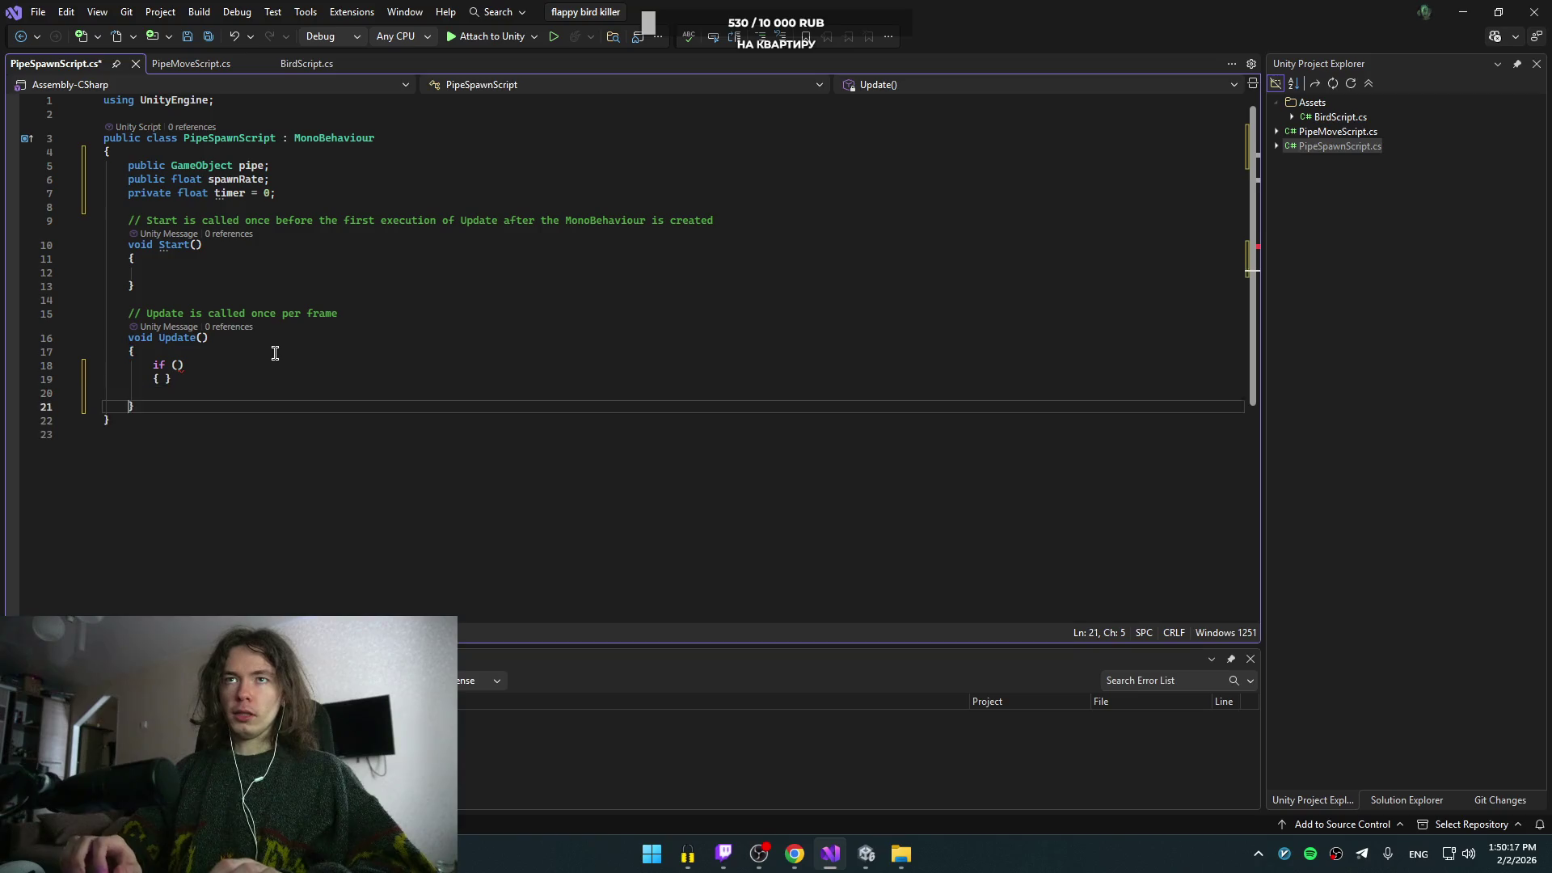
{"action": "key", "text": "Return"}
{"action": "type", "text": "else {"}
{"action": "key", "text": "ctrl+s"}
{"action": "key", "text": "Up"}
{"action": "key", "text": "Up"}
{"action": "key", "text": "Left"}
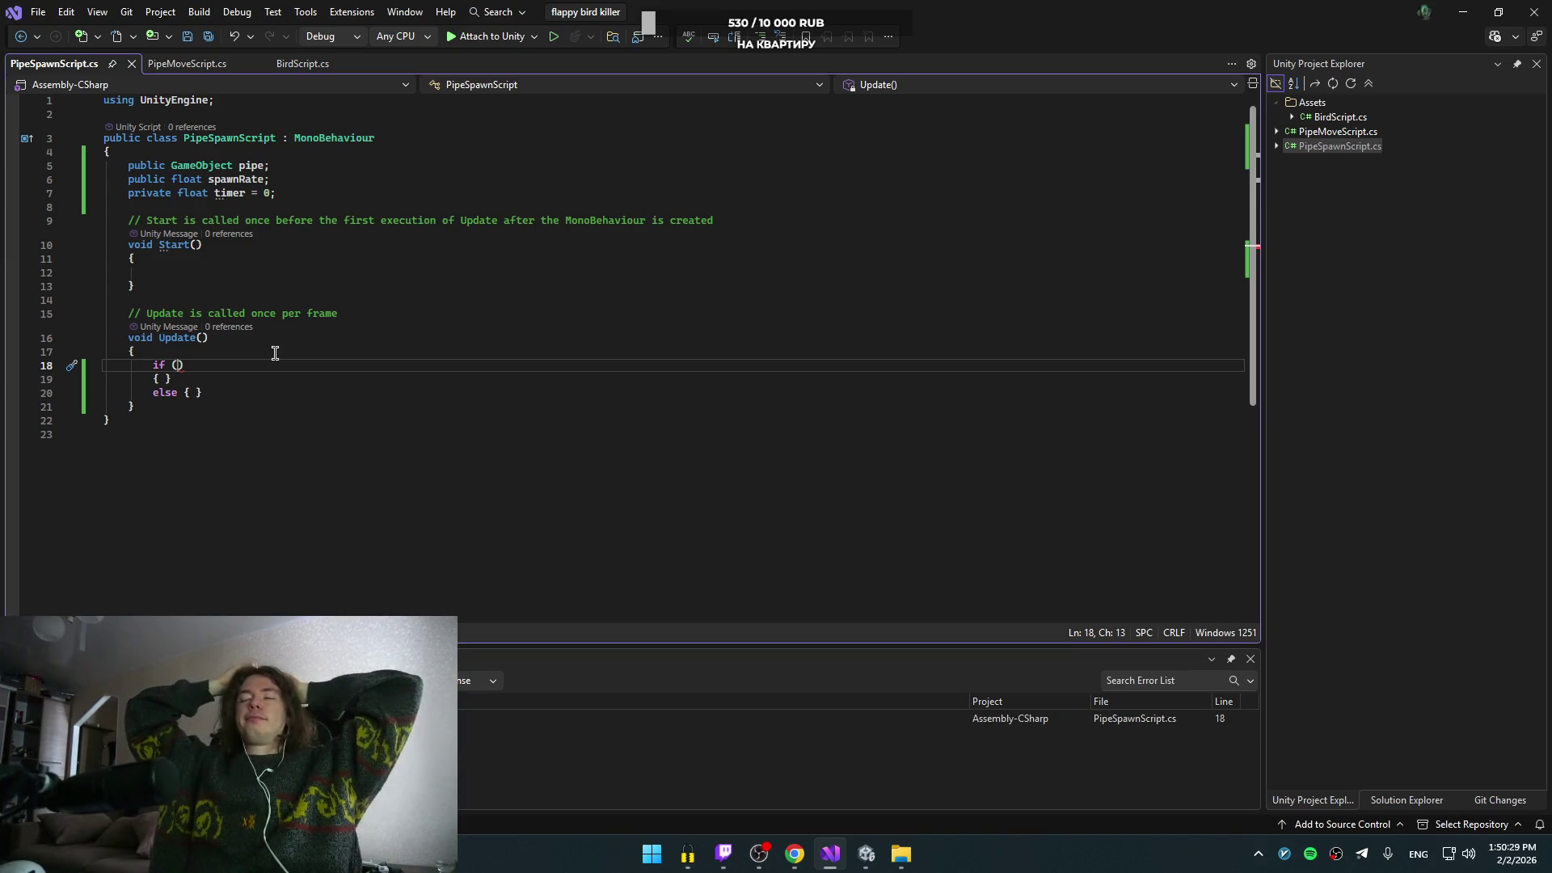
- Check the YouTube tutorial, then return to PipeSpawnScript in Visual Studio
{"action": "key", "text": "alt+Tab"}
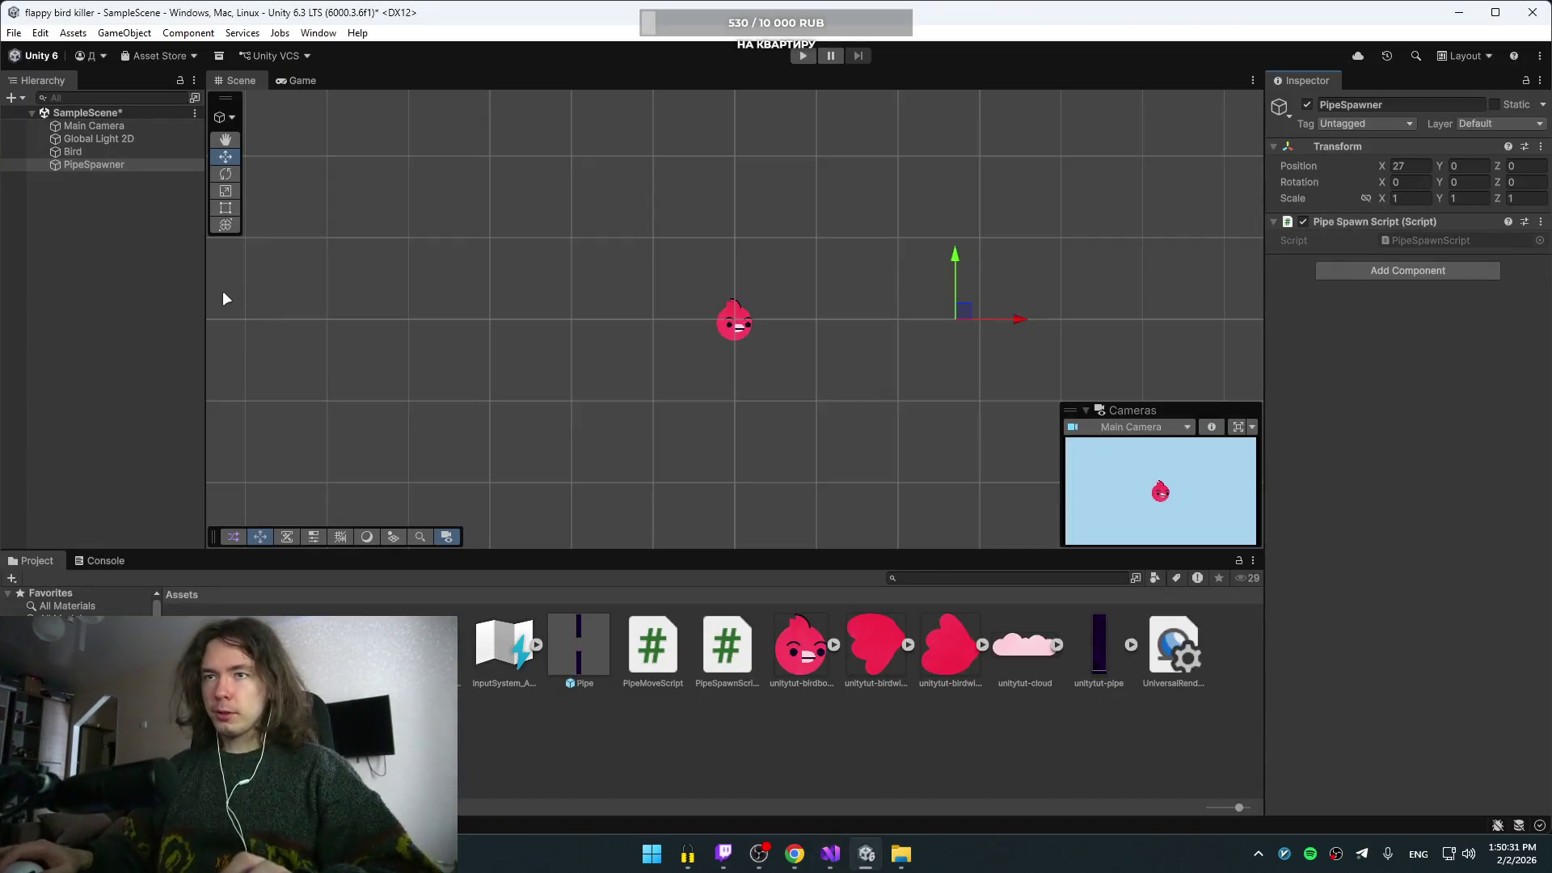
{"action": "key", "text": "alt+Tab"}
{"action": "left_click", "coordinate": [1030, 299]}
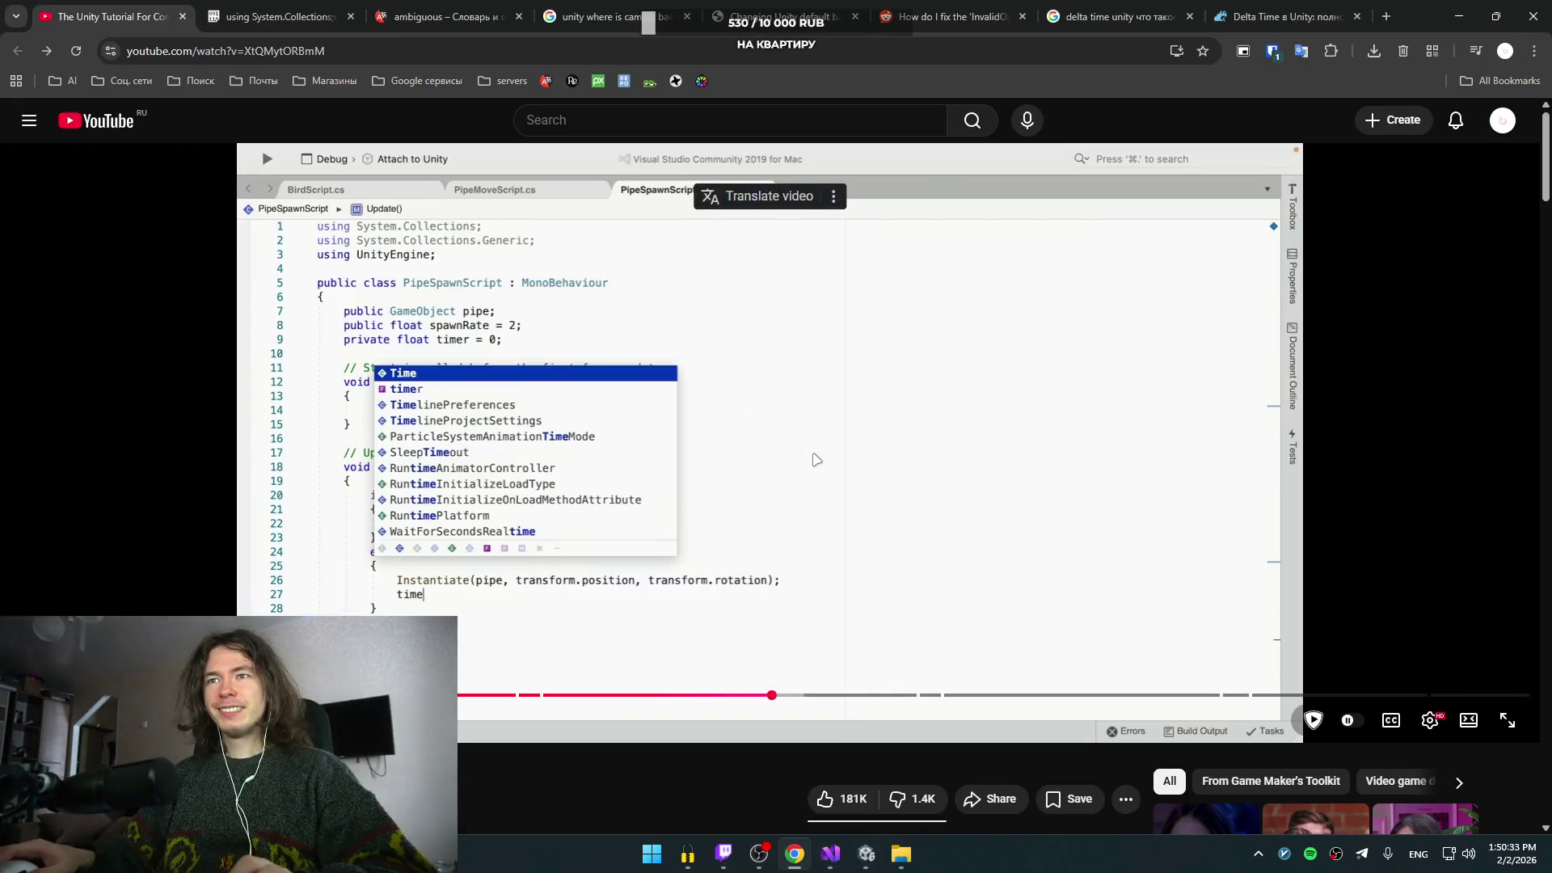
{"action": "key", "text": "alt+Tab"}
{"action": "key", "text": "alt+Tab"}
{"action": "key", "text": "alt+Tab"}
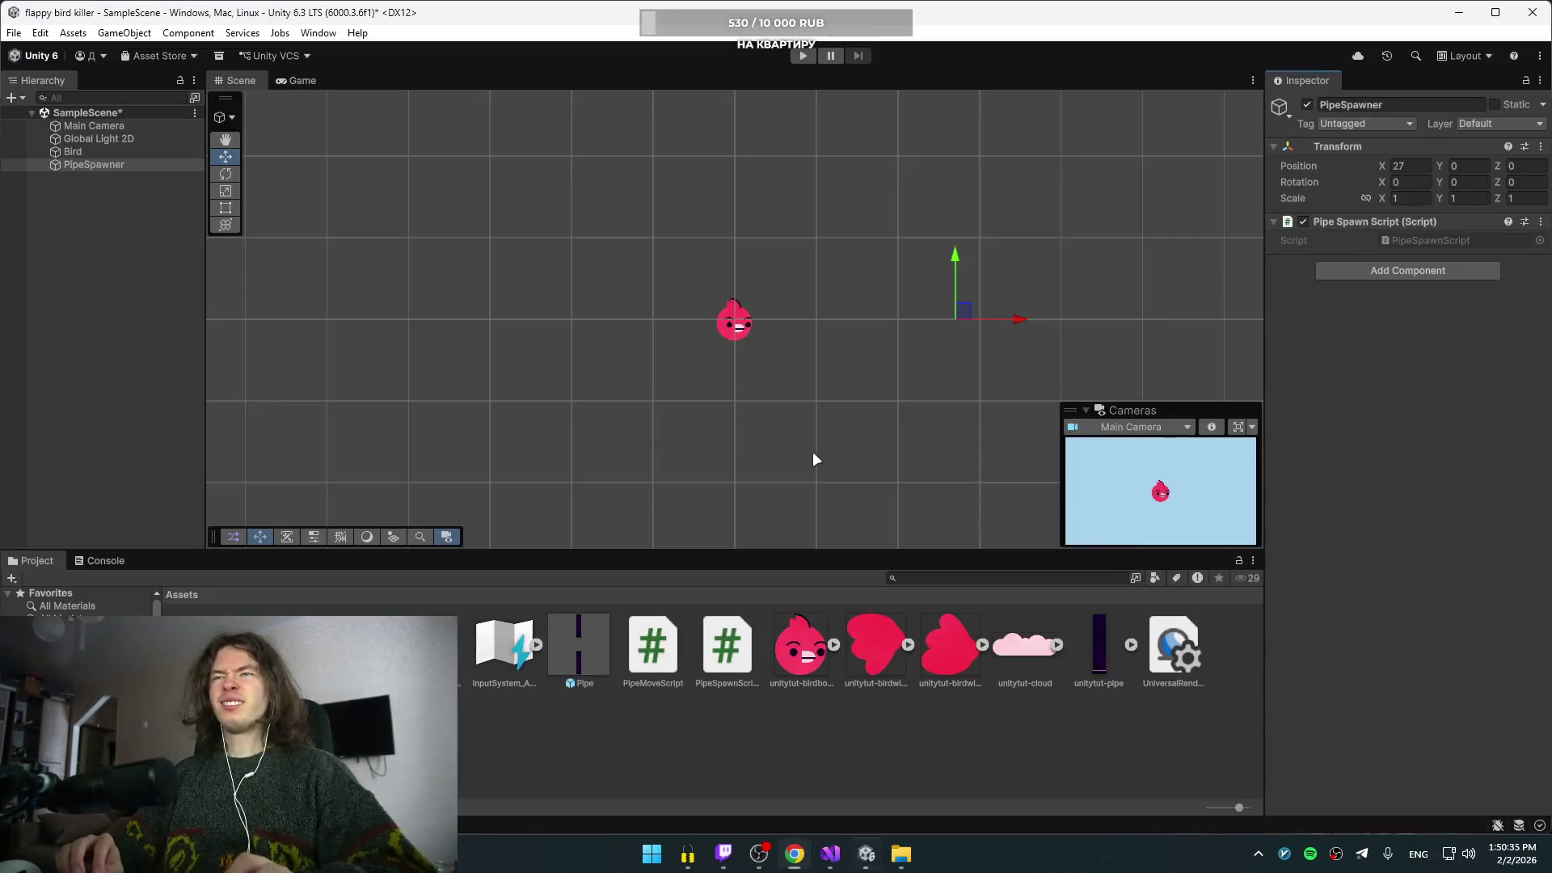
{"action": "key", "text": "alt+Tab"}
{"action": "left_click", "coordinate": [983, 327]}
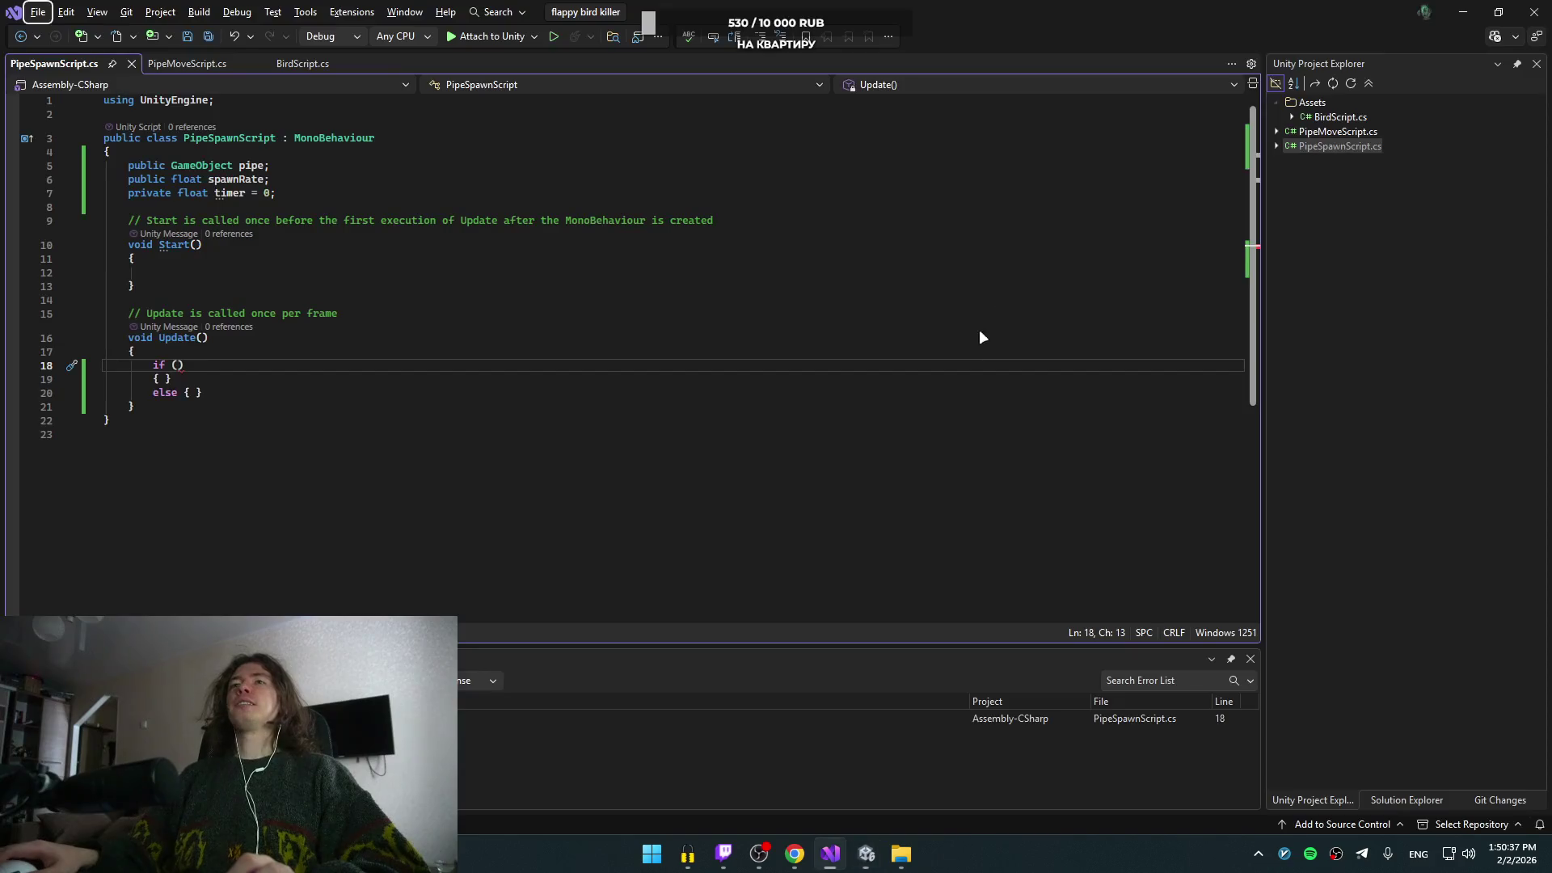
- Give the spawnRate field a default value of 1
{"action": "key", "text": "alt+Tab"}
{"action": "key", "text": "alt+Tab"}
{"action": "left_click", "coordinate": [377, 185]}
{"action": "key", "text": "Left"}
{"action": "type", "text": "5"}
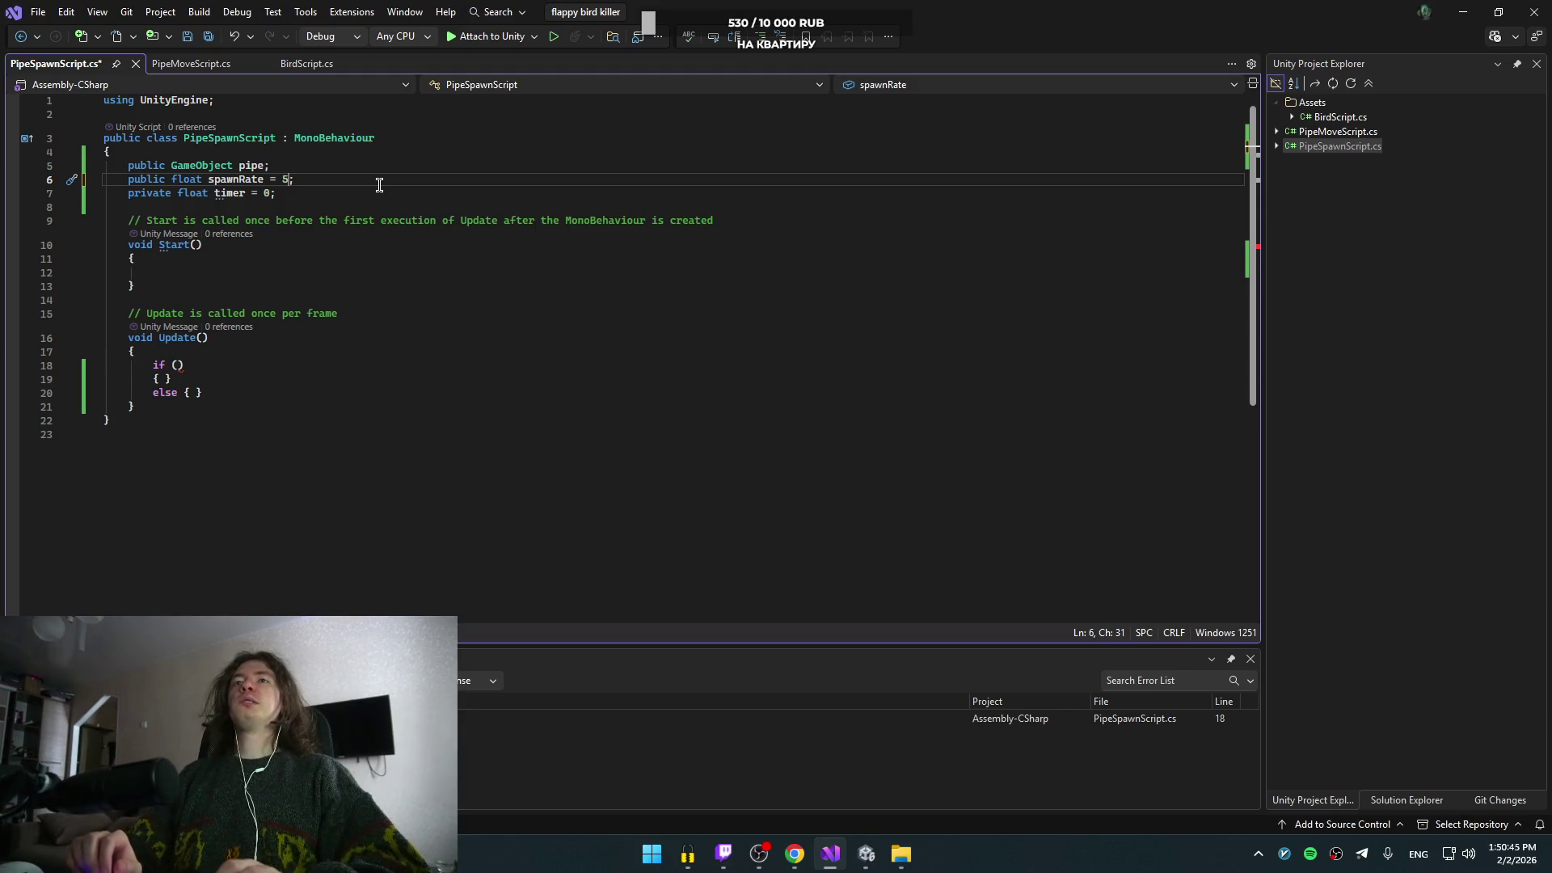
{"action": "left_click", "coordinate": [178, 365]}
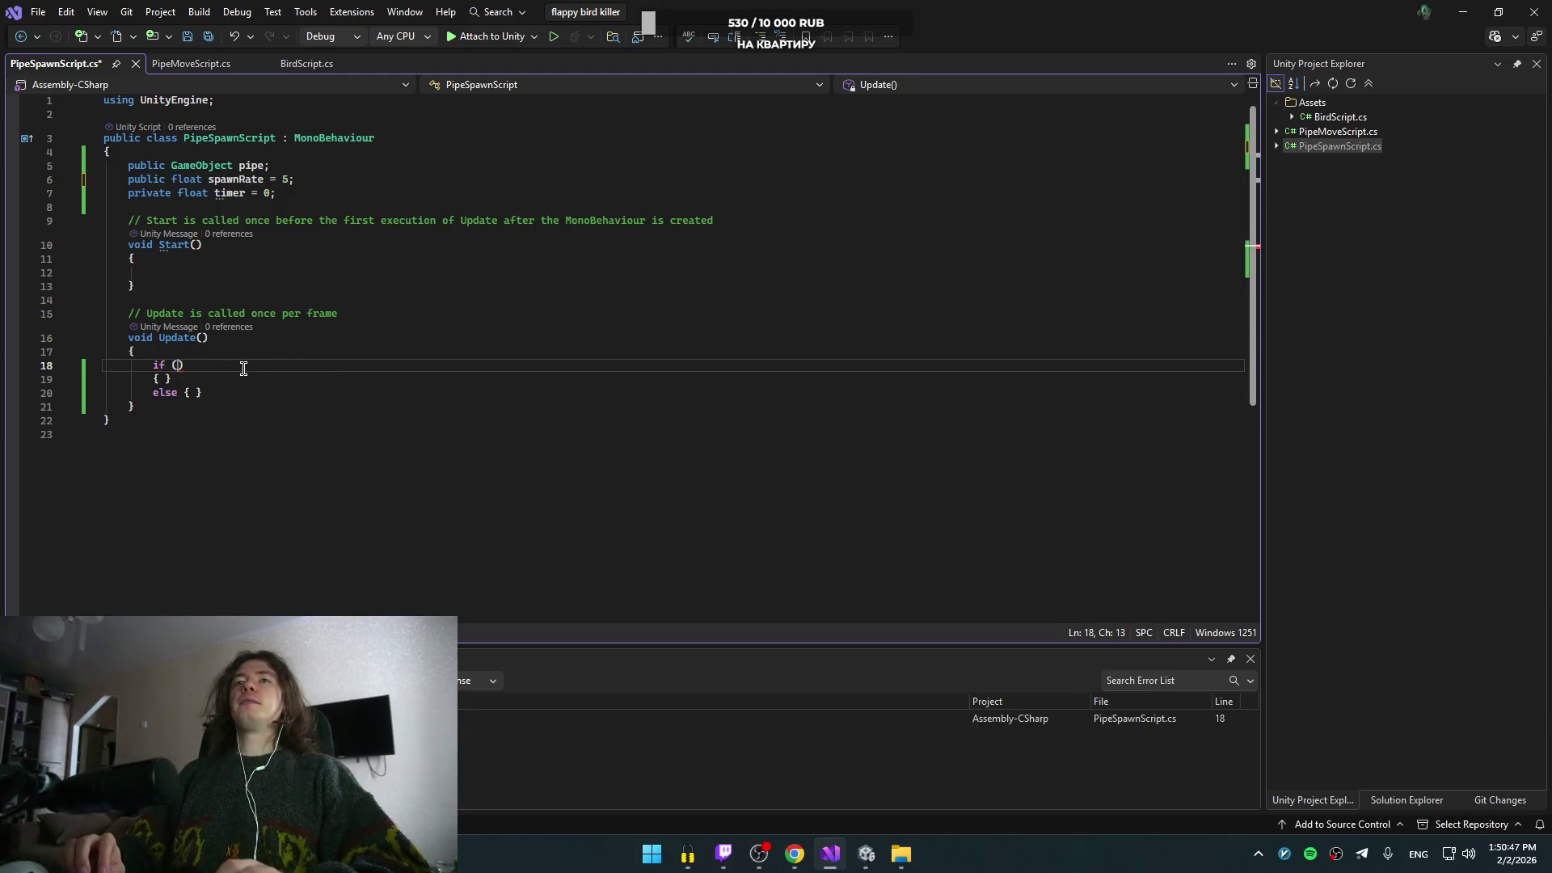
{"action": "left_click", "coordinate": [320, 184]}
{"action": "key", "text": "alt+Tab"}
{"action": "key", "text": "alt+Tab"}
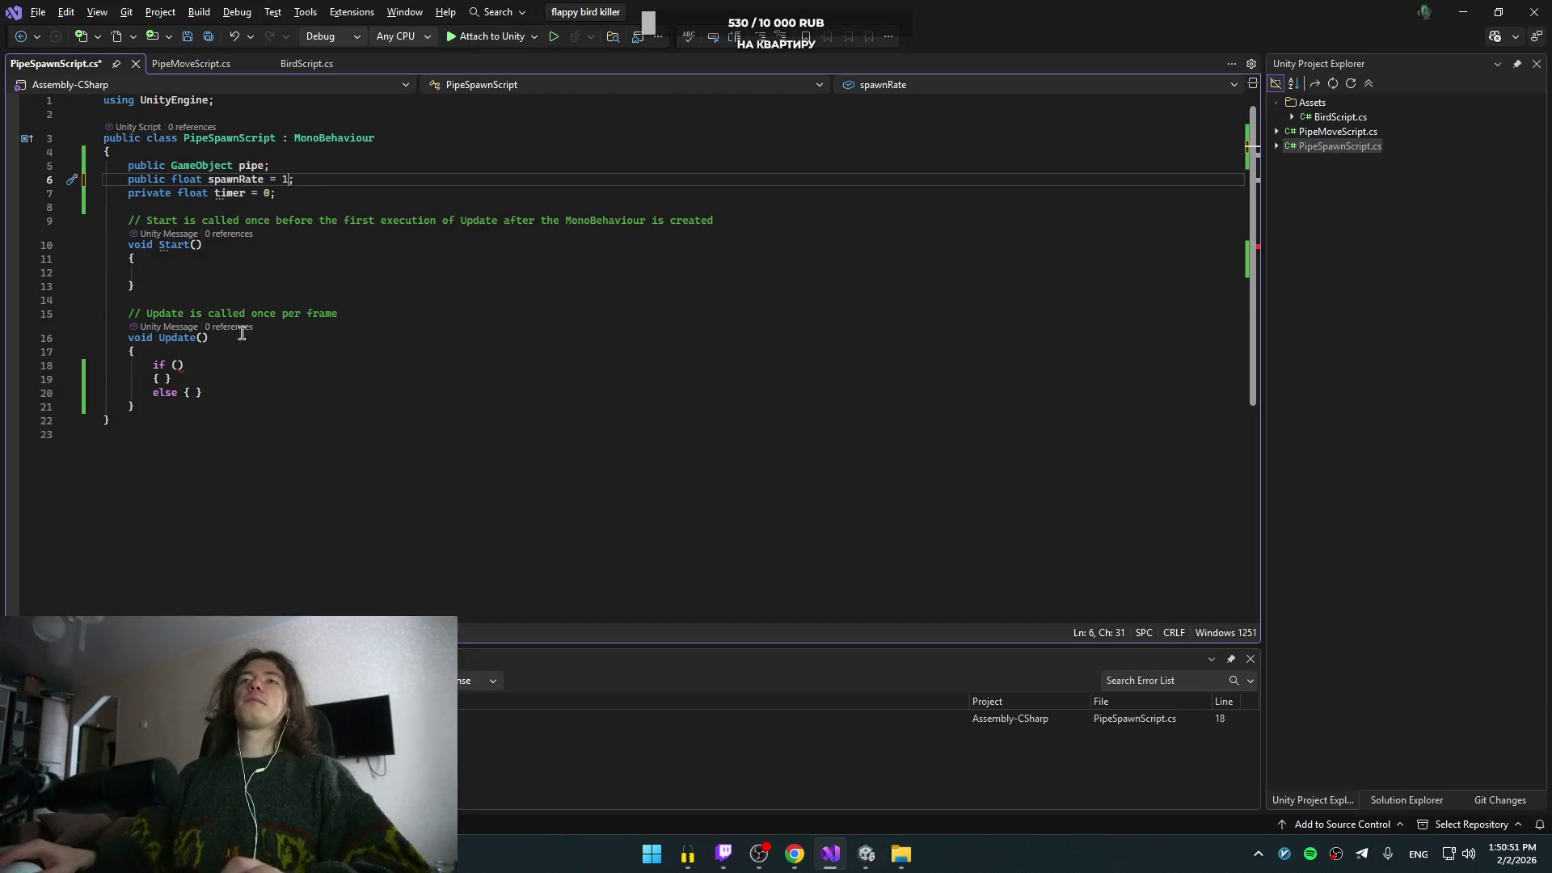
- Make the if condition timer < spawnRate and begin a timer += line inside it
{"action": "left_click", "coordinate": [246, 338]}
{"action": "key", "text": "Down"}
{"action": "key", "text": "Down"}
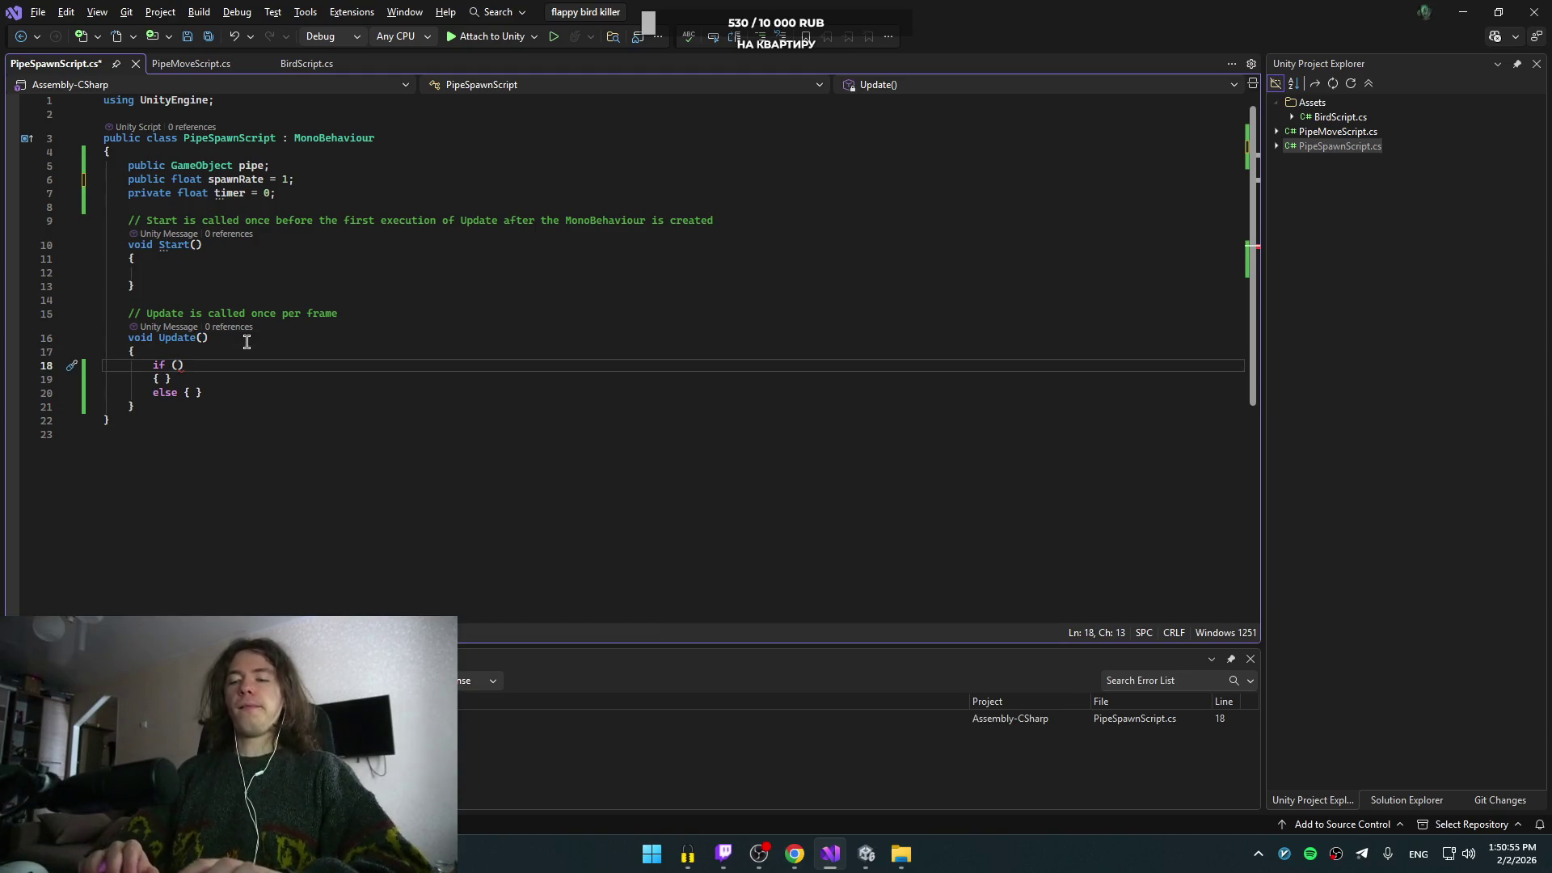
{"action": "type", "text": "timeer"}
{"action": "key", "text": "BackSpace"}
{"action": "key", "text": "BackSpace"}
{"action": "type", "text": "r < spawnRate)"}
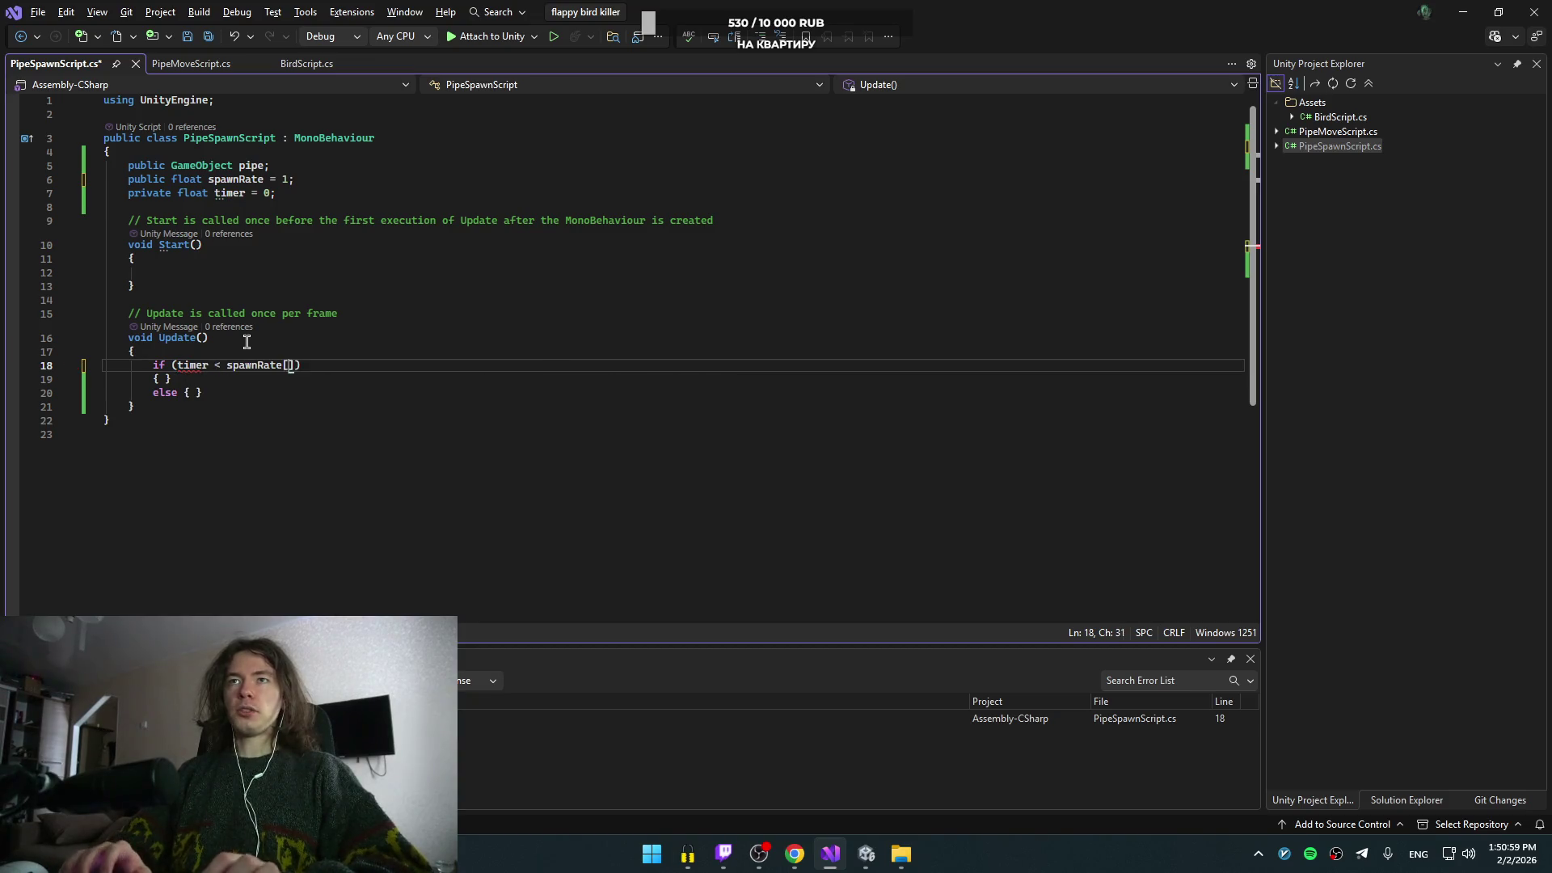
{"action": "key", "text": "Down"}
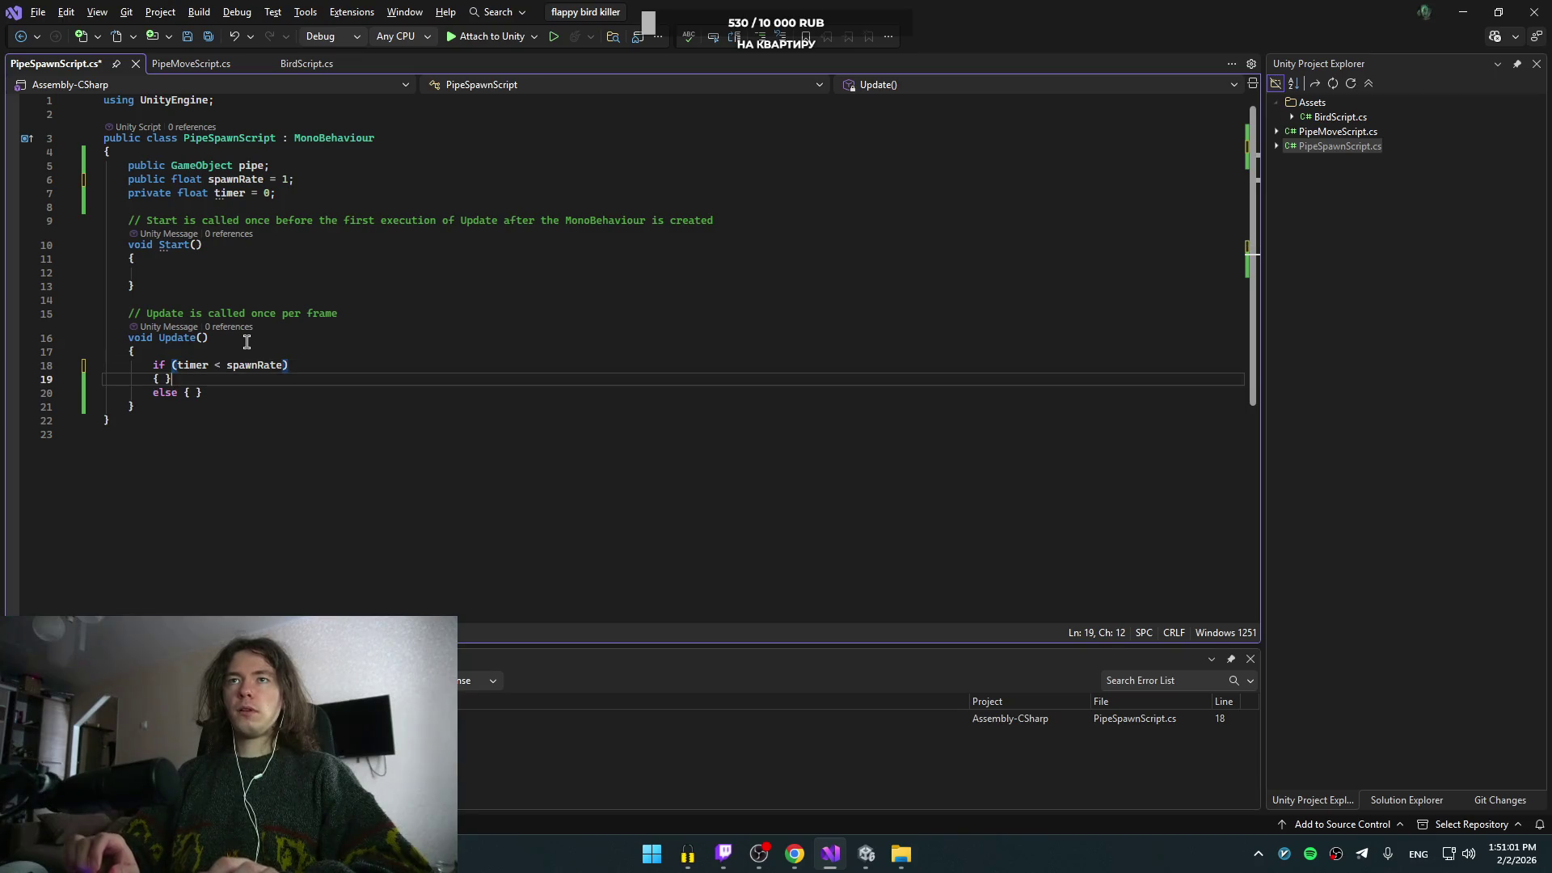
{"action": "key", "text": "Return"}
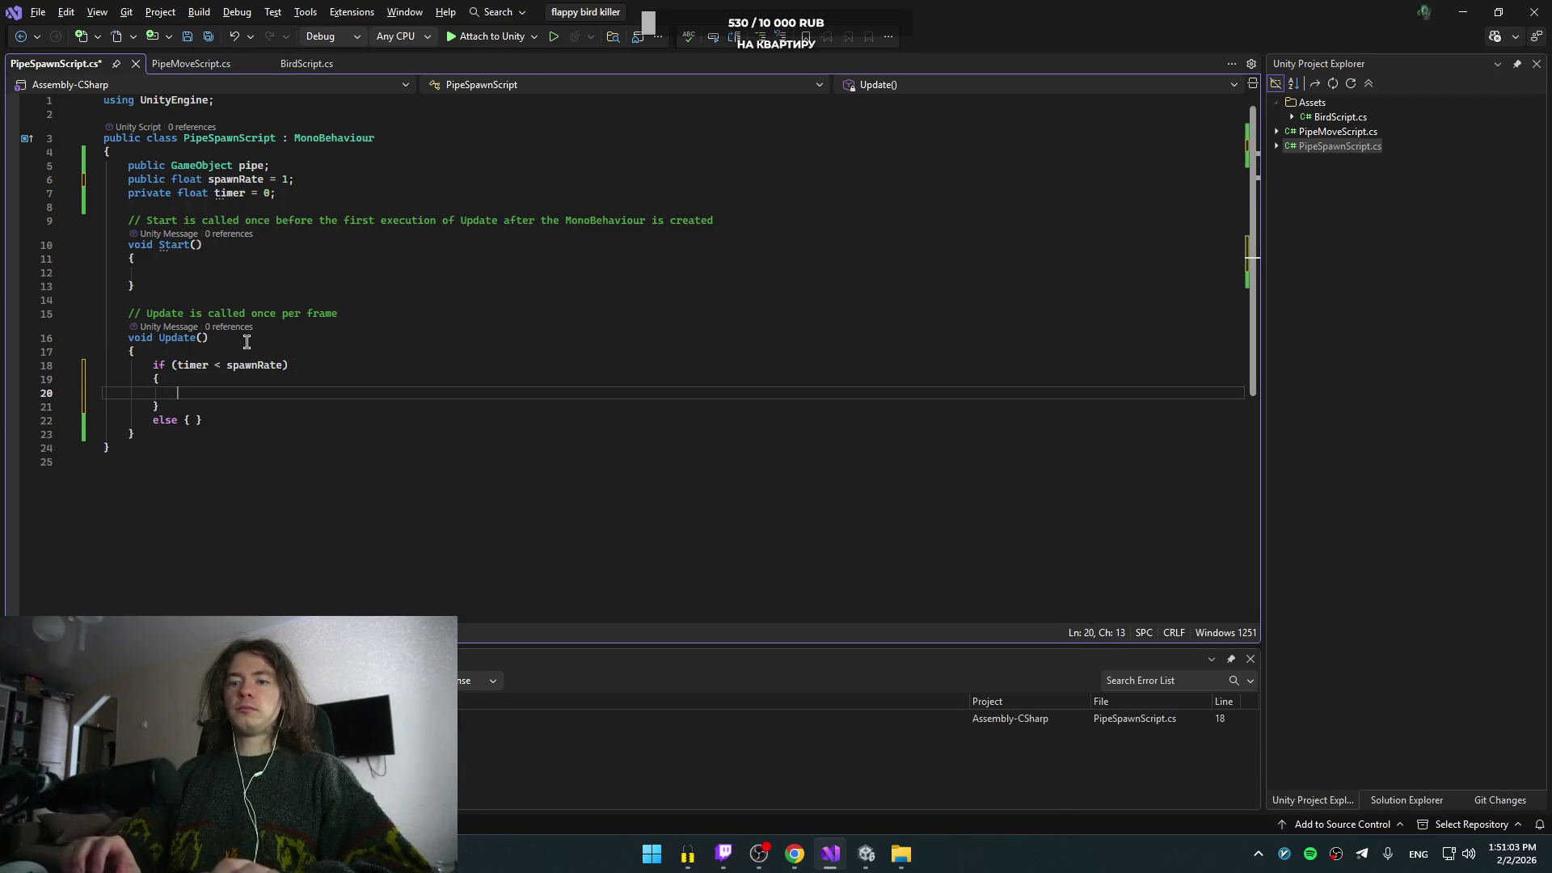
{"action": "type", "text": "timer"}
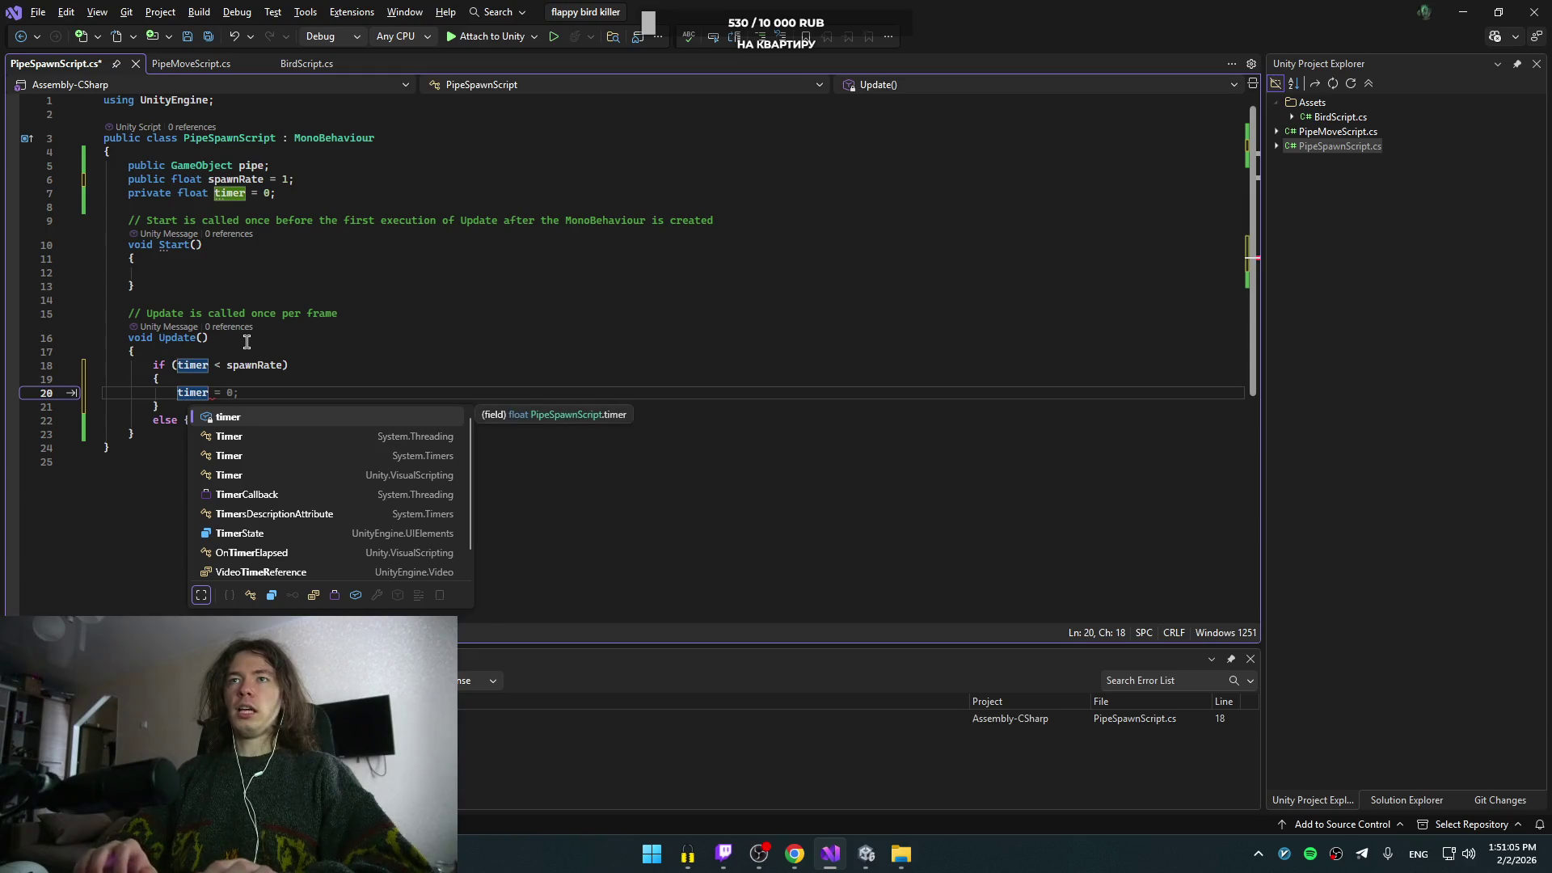
{"action": "type", "text": " +="}
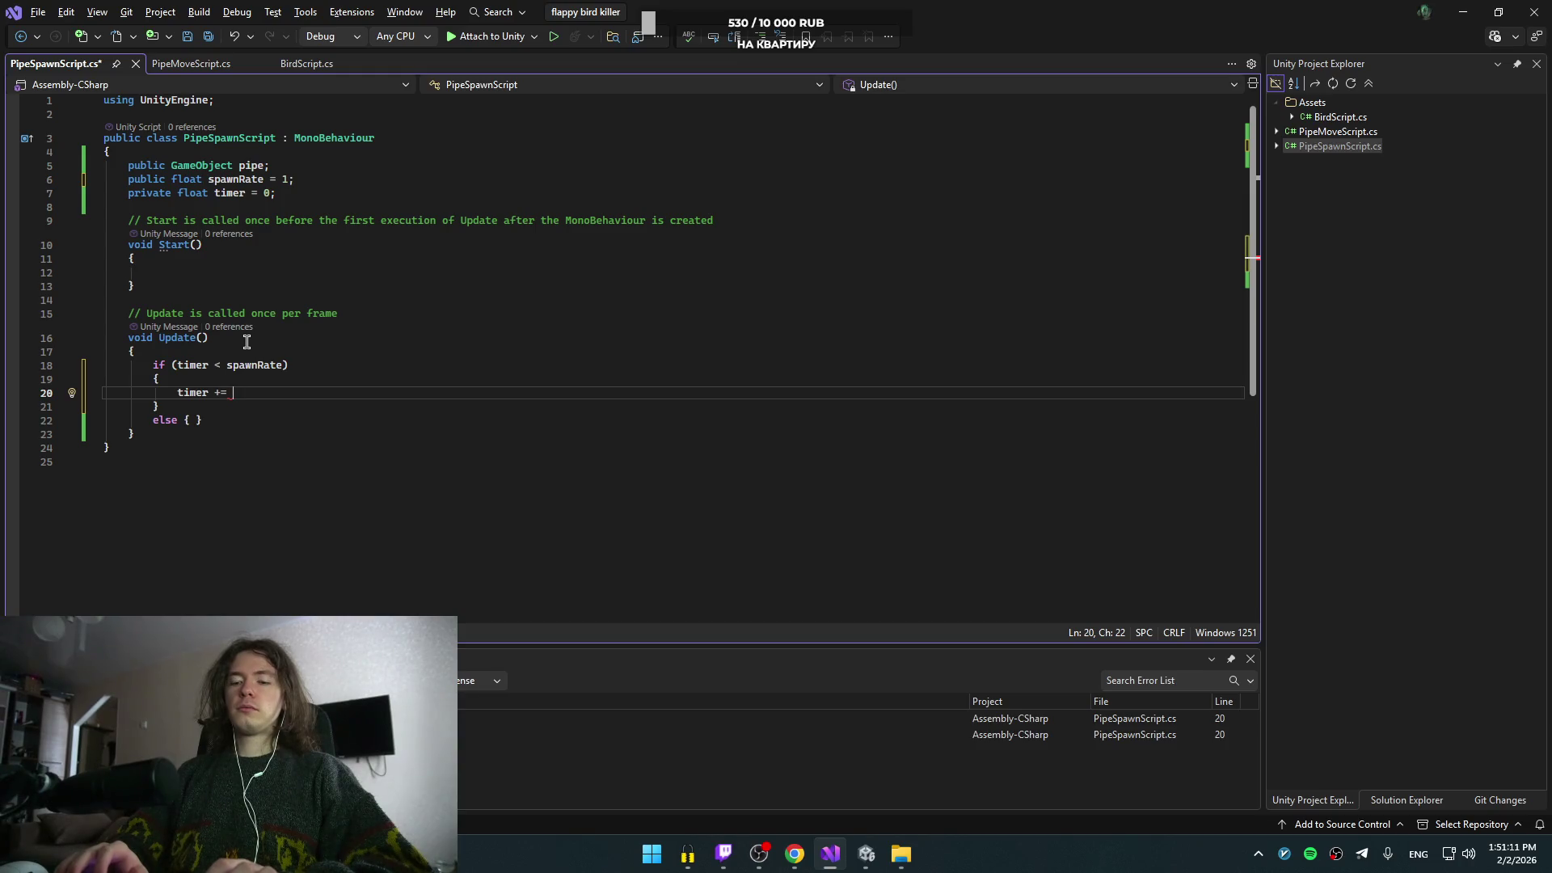
{"action": "key", "text": "ctrl+space"}
{"action": "key", "text": "Escape"}
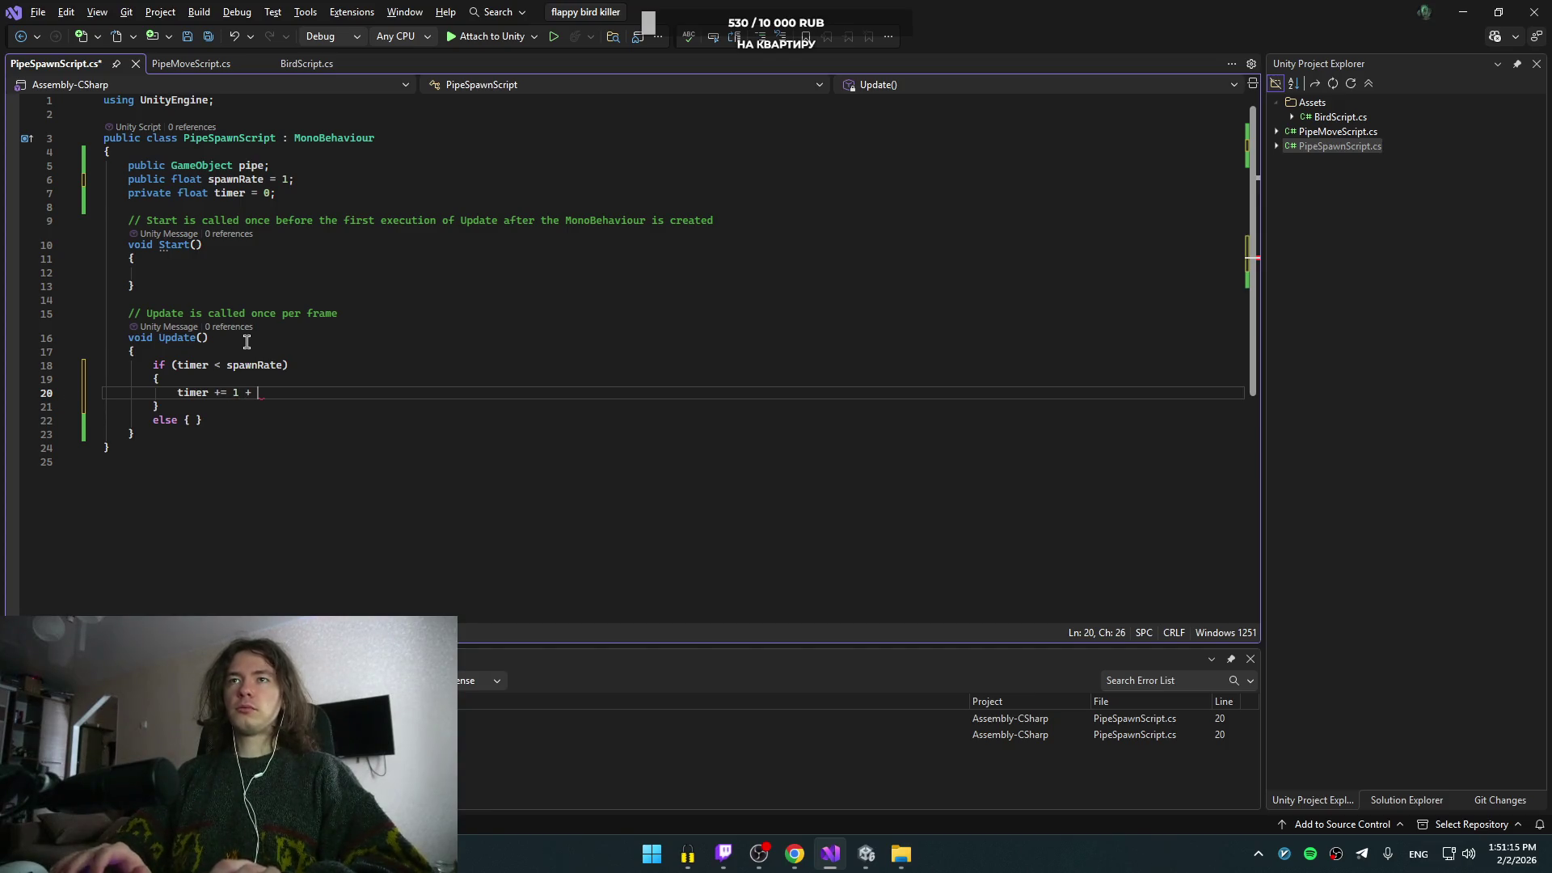
{"action": "key", "text": "alt+Tab"}
{"action": "key", "text": "alt+Tab"}
{"action": "key", "text": "alt+Tab"}
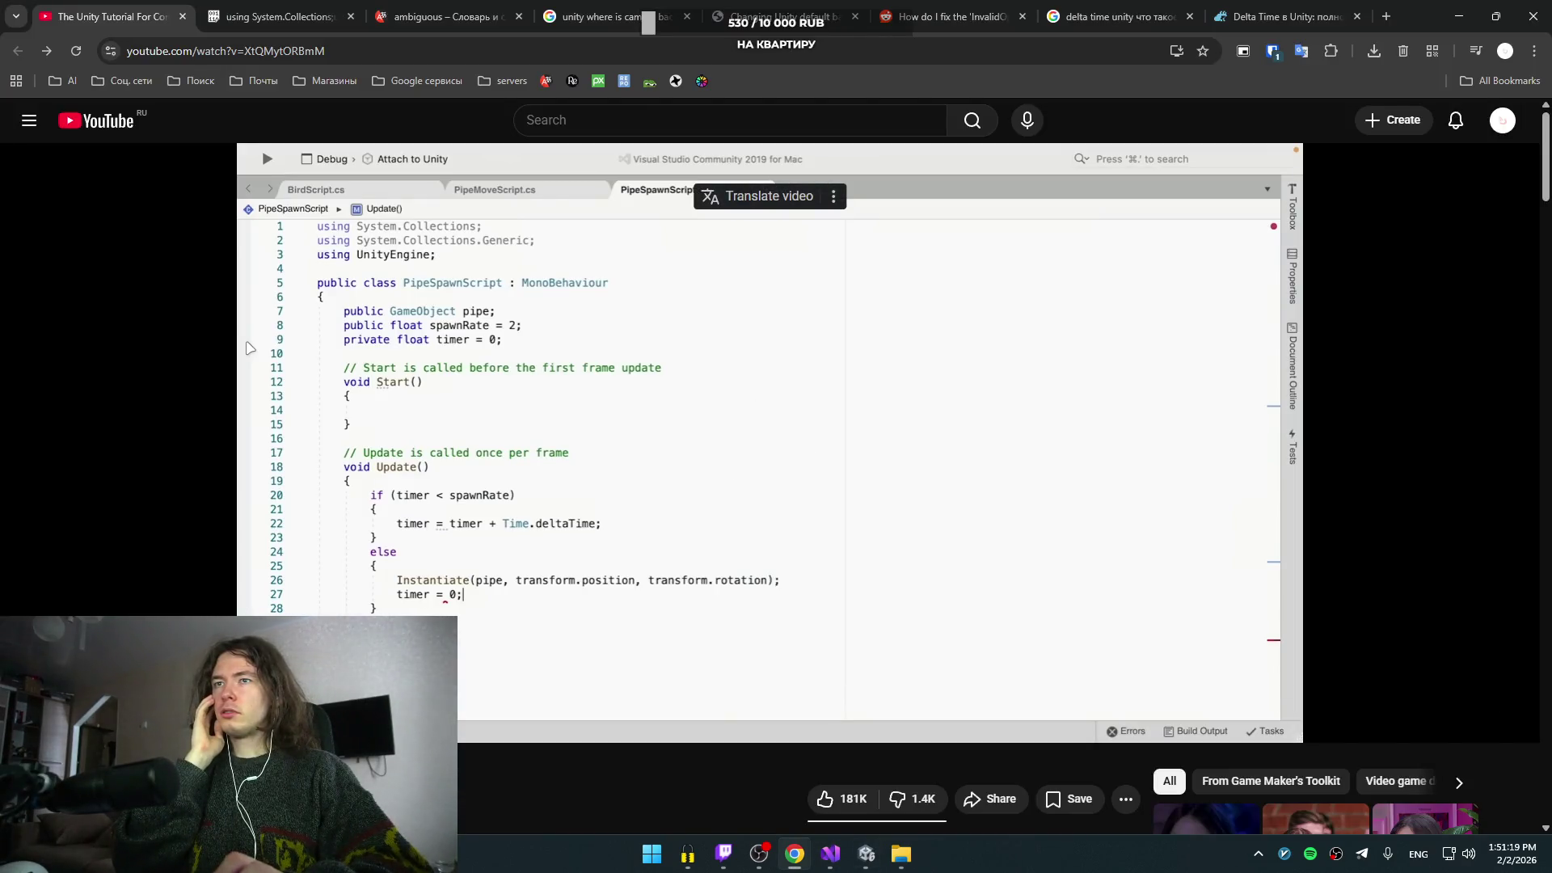
- Replay and pause the tutorial on its timer check and else branch, then return to Visual Studio
{"action": "key", "text": "alt+Tab"}
{"action": "key", "text": "alt+Tab"}
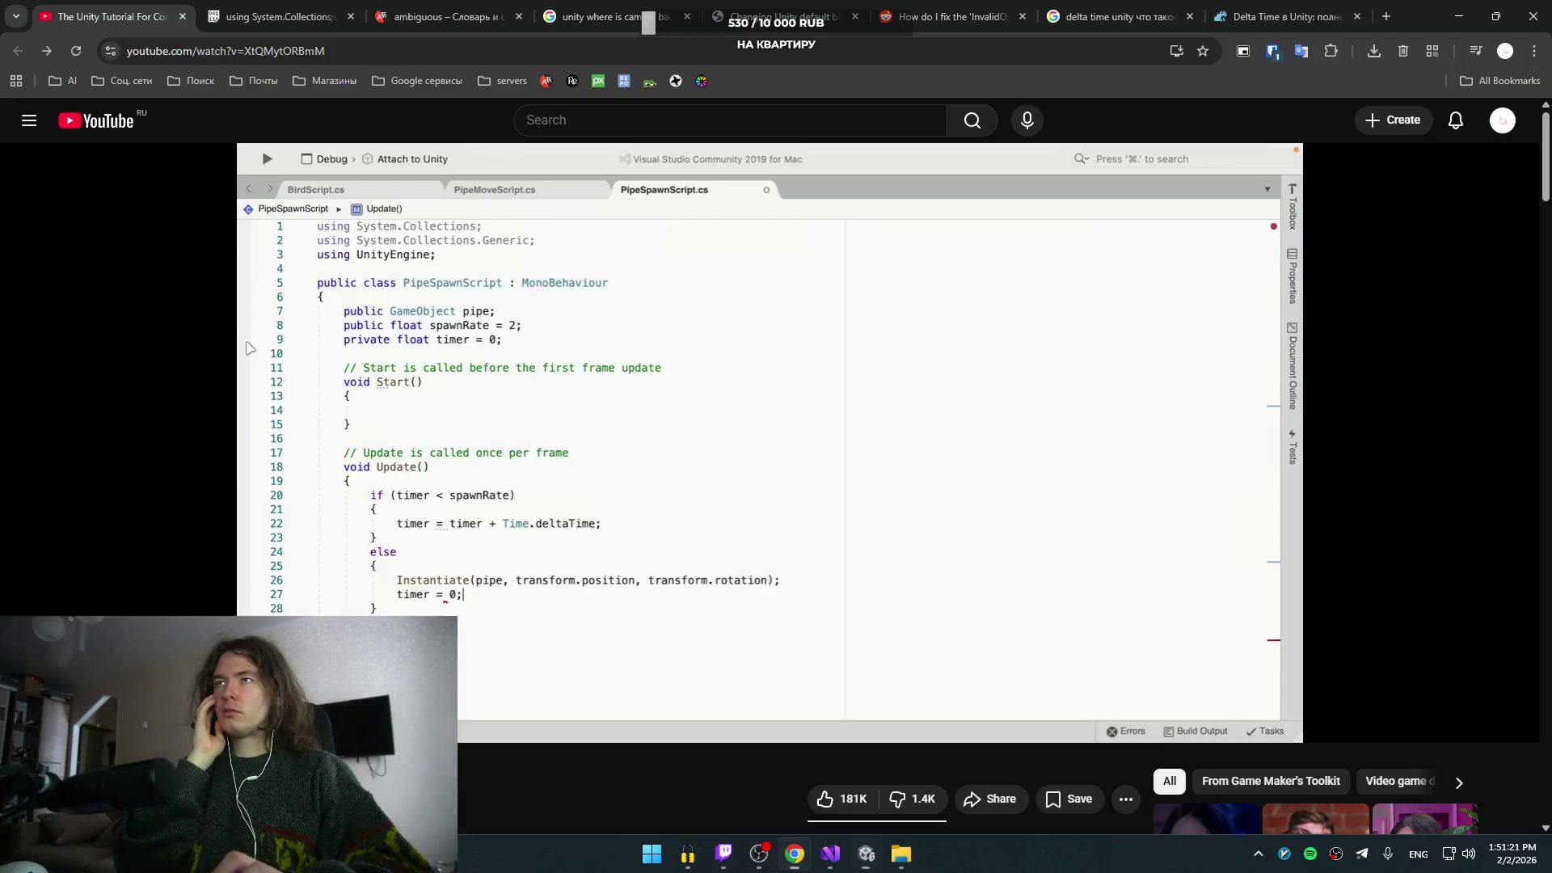
{"action": "left_click", "coordinate": [419, 435]}
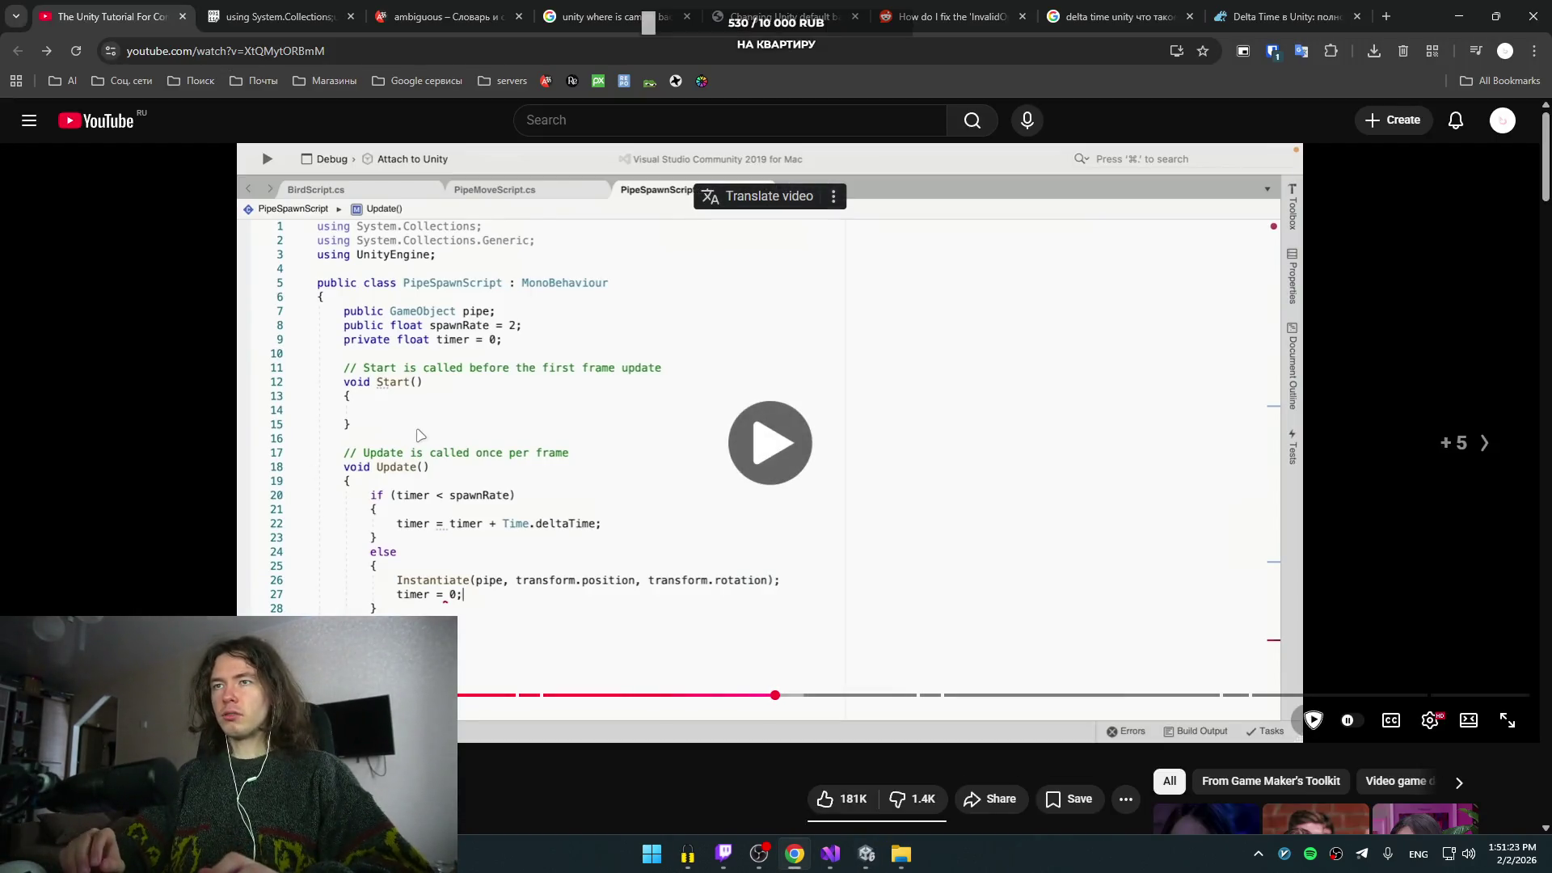
{"action": "key", "text": "Right"}
{"action": "key", "text": "Right"}
{"action": "key", "text": "Left"}
{"action": "left_click", "coordinate": [455, 462]}
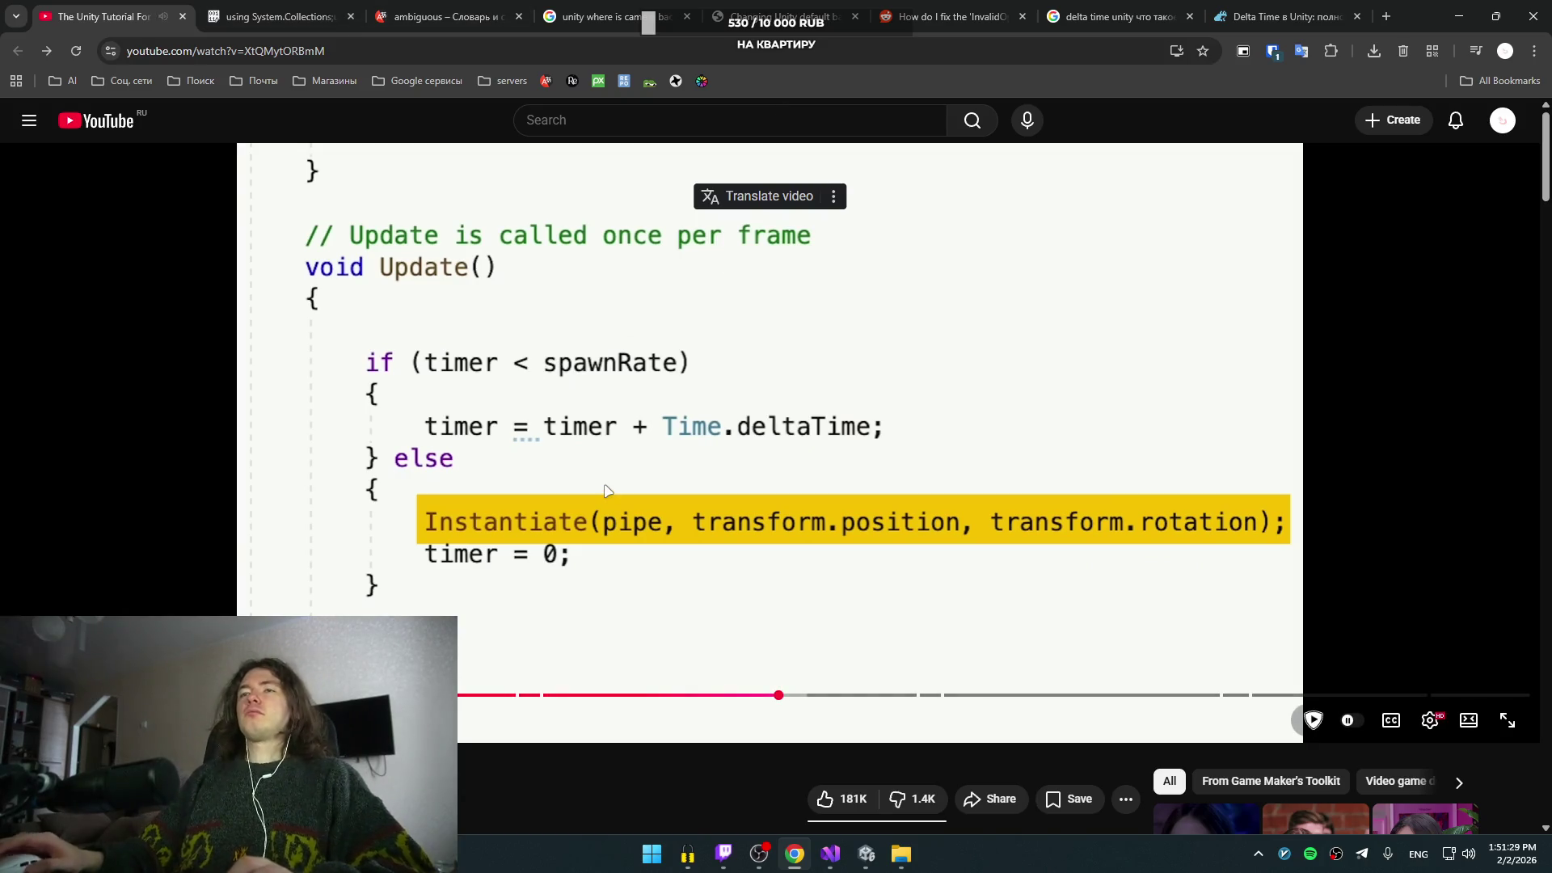
{"action": "left_click", "coordinate": [630, 421]}
{"action": "key", "text": "Right"}
{"action": "key", "text": "Right"}
{"action": "key", "text": "Left"}
{"action": "key", "text": "Left"}
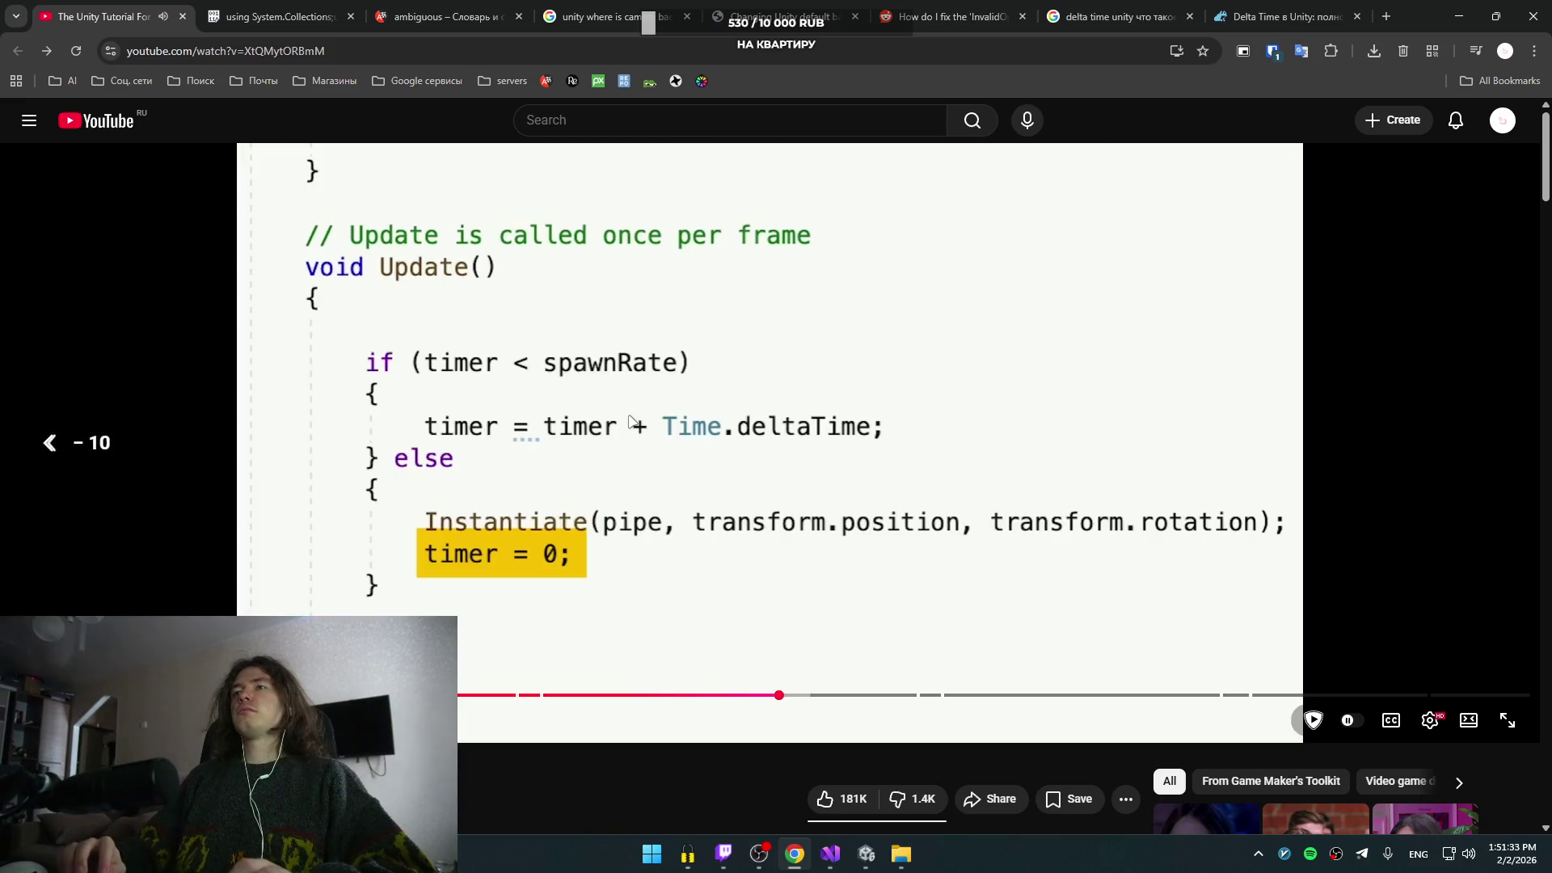
{"action": "left_click", "coordinate": [628, 415]}
{"action": "key", "text": "Left"}
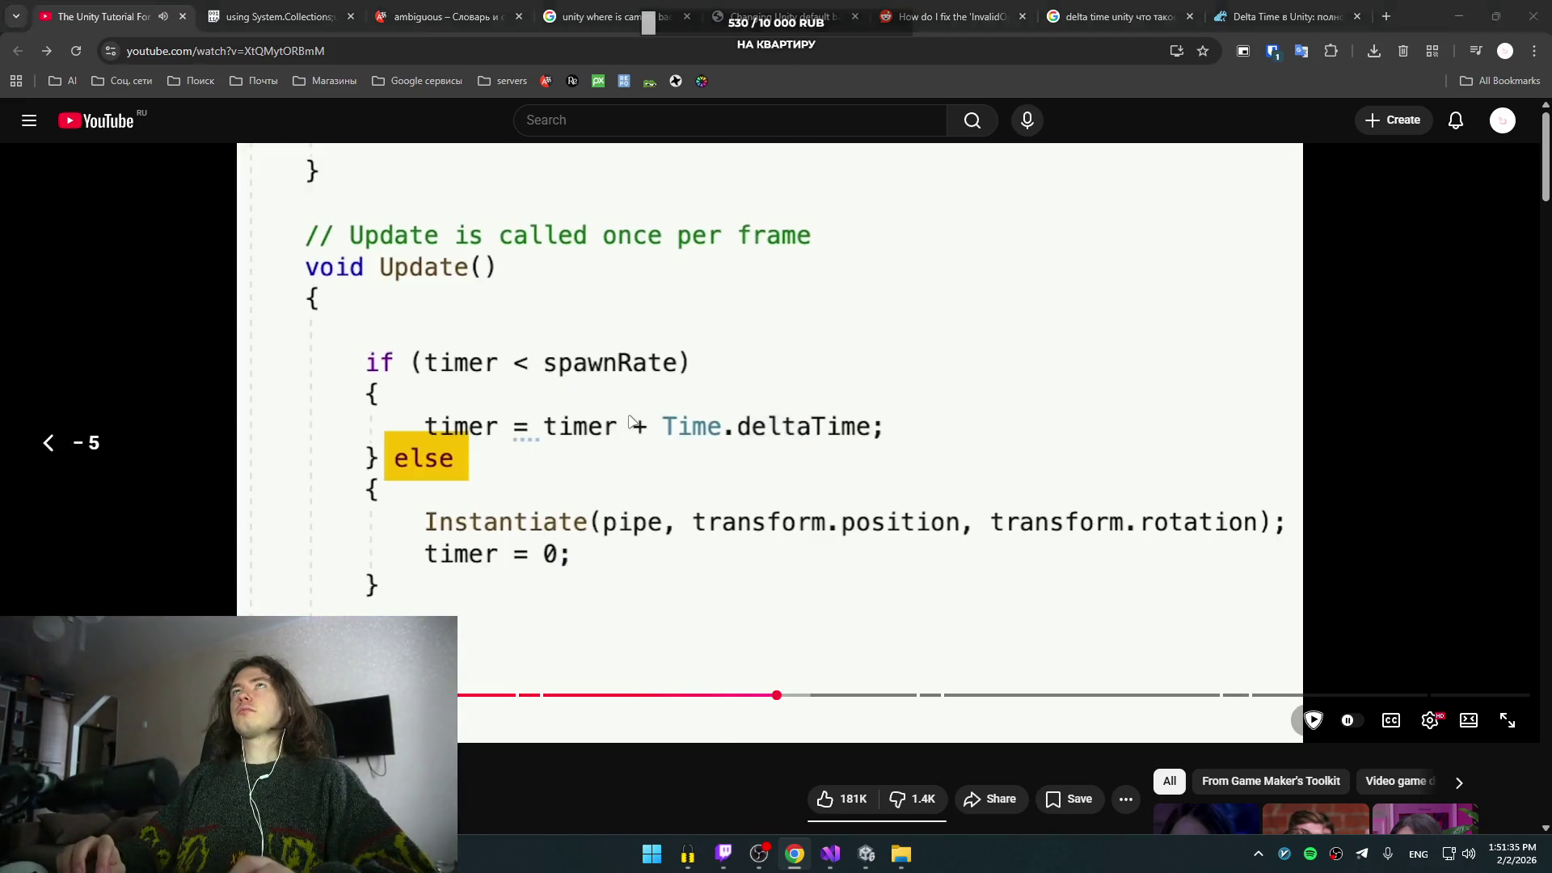
{"action": "key", "text": "alt+Tab"}
{"action": "key", "text": "alt+Tab"}
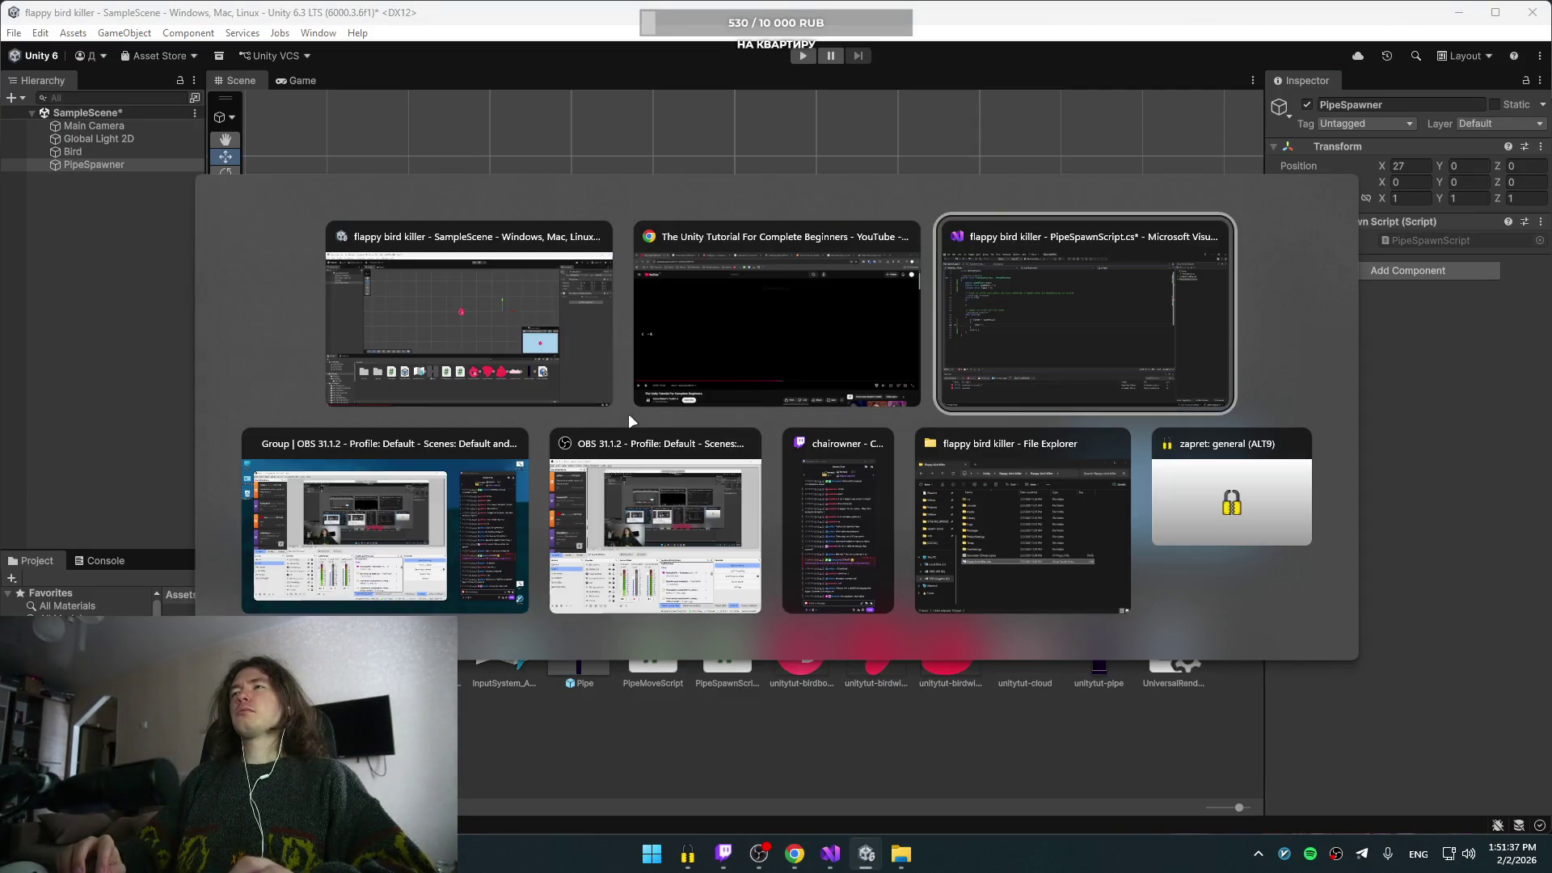
{"action": "key", "text": "alt+Tab"}
{"action": "key", "text": "alt+Tab"}
{"action": "key", "text": "alt+Tab"}
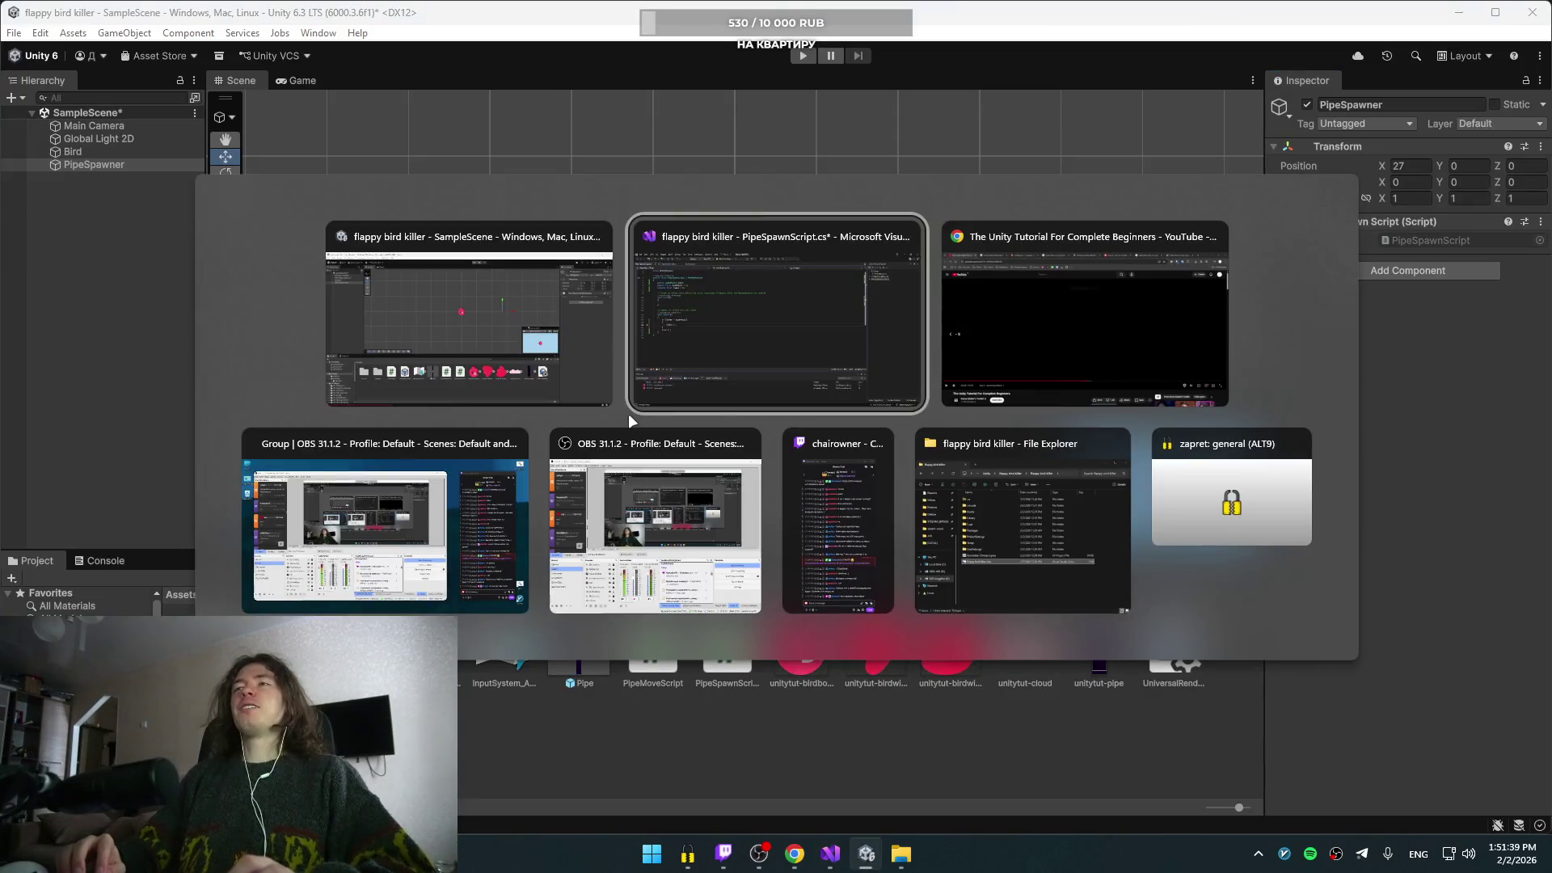
- Make Update add Time.deltaTime to timer and split the else braces apart, then save
{"action": "left_click", "coordinate": [725, 348]}
{"action": "left_click", "coordinate": [515, 391]}
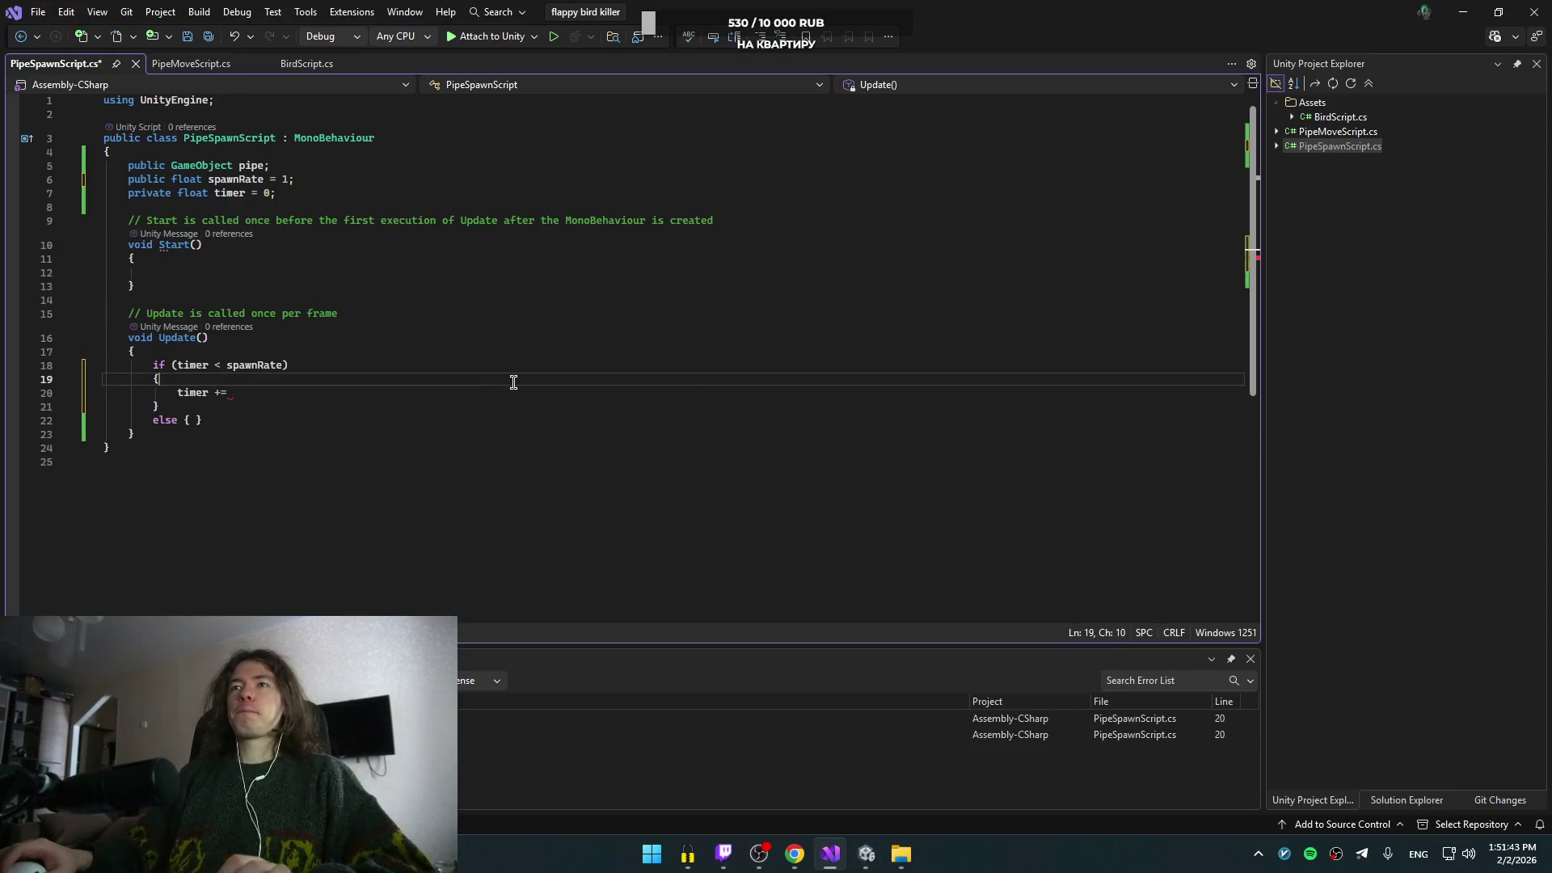
{"action": "type", "text": "Time.de"}
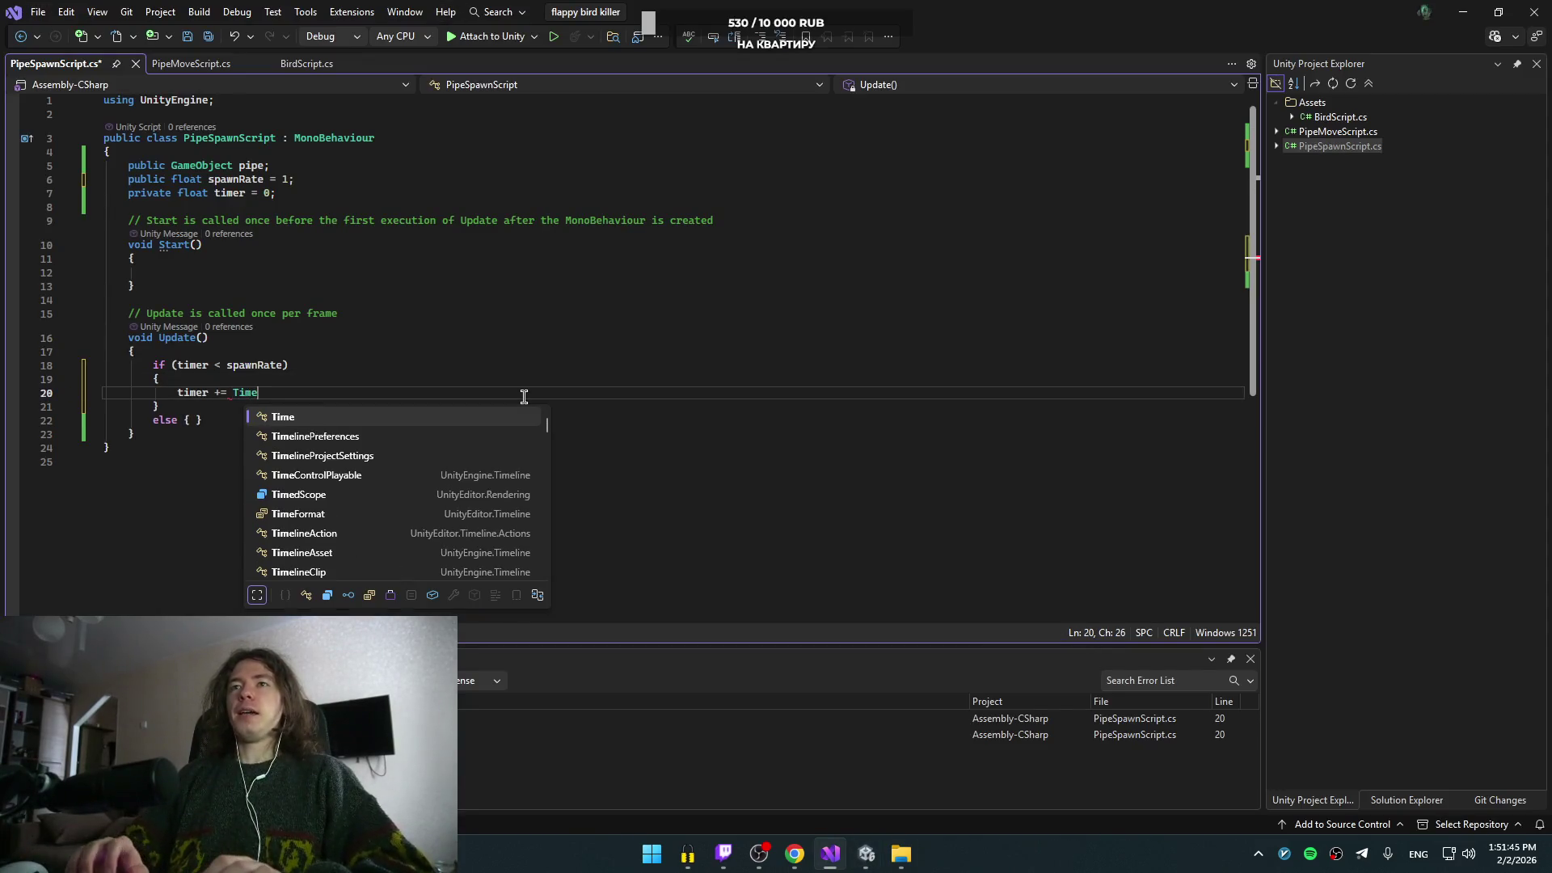
{"action": "key", "text": "Tab"}
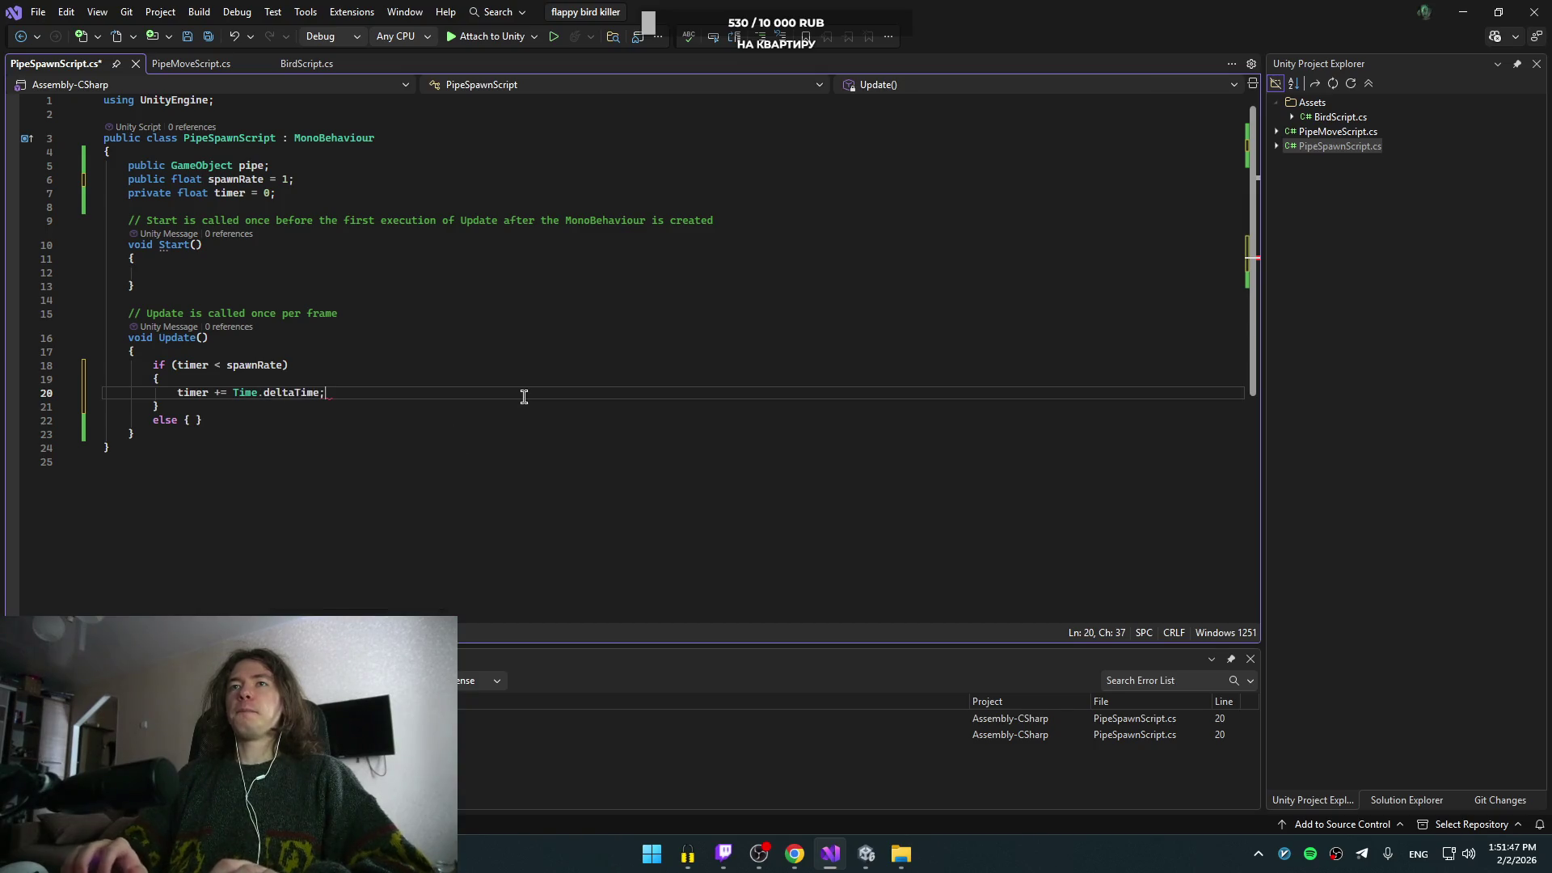
{"action": "key", "text": "Down"}
{"action": "key", "text": "Down"}
{"action": "key", "text": "Left"}
{"action": "key", "text": "Return"}
{"action": "key", "text": "ctrl+s"}
- Put the else braces on their own lines and add timer = 0; inside the else block
{"action": "key", "text": "Return"}
{"action": "key", "text": "Up"}
{"action": "key", "text": "Up"}
{"action": "key", "text": "End"}
{"action": "key", "text": "Return"}
{"action": "key", "text": "Down"}
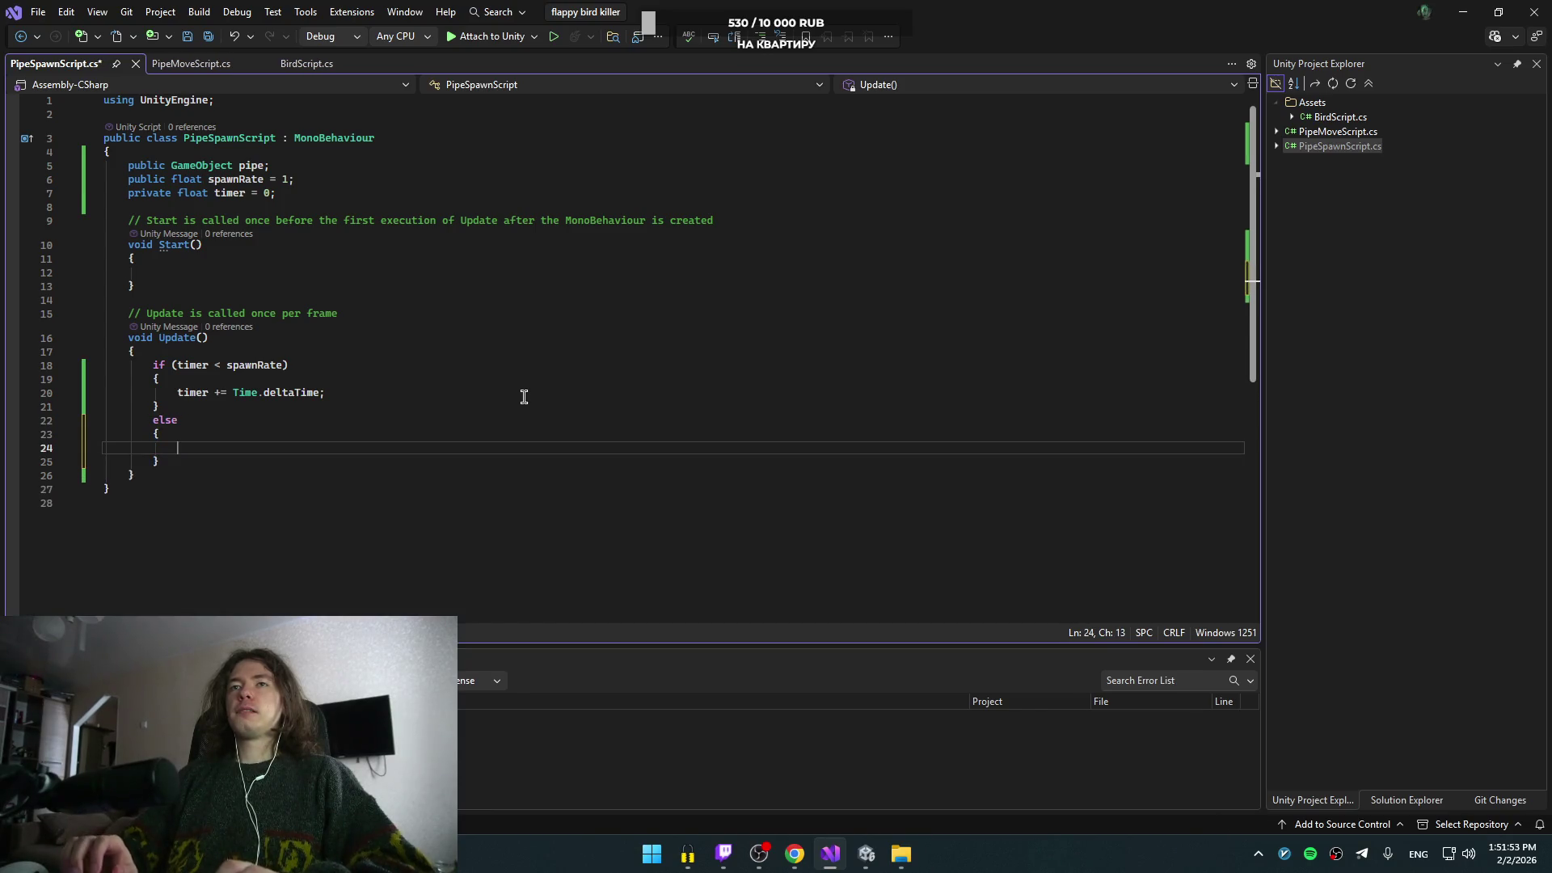
{"action": "type", "text": "timer = 0;"}
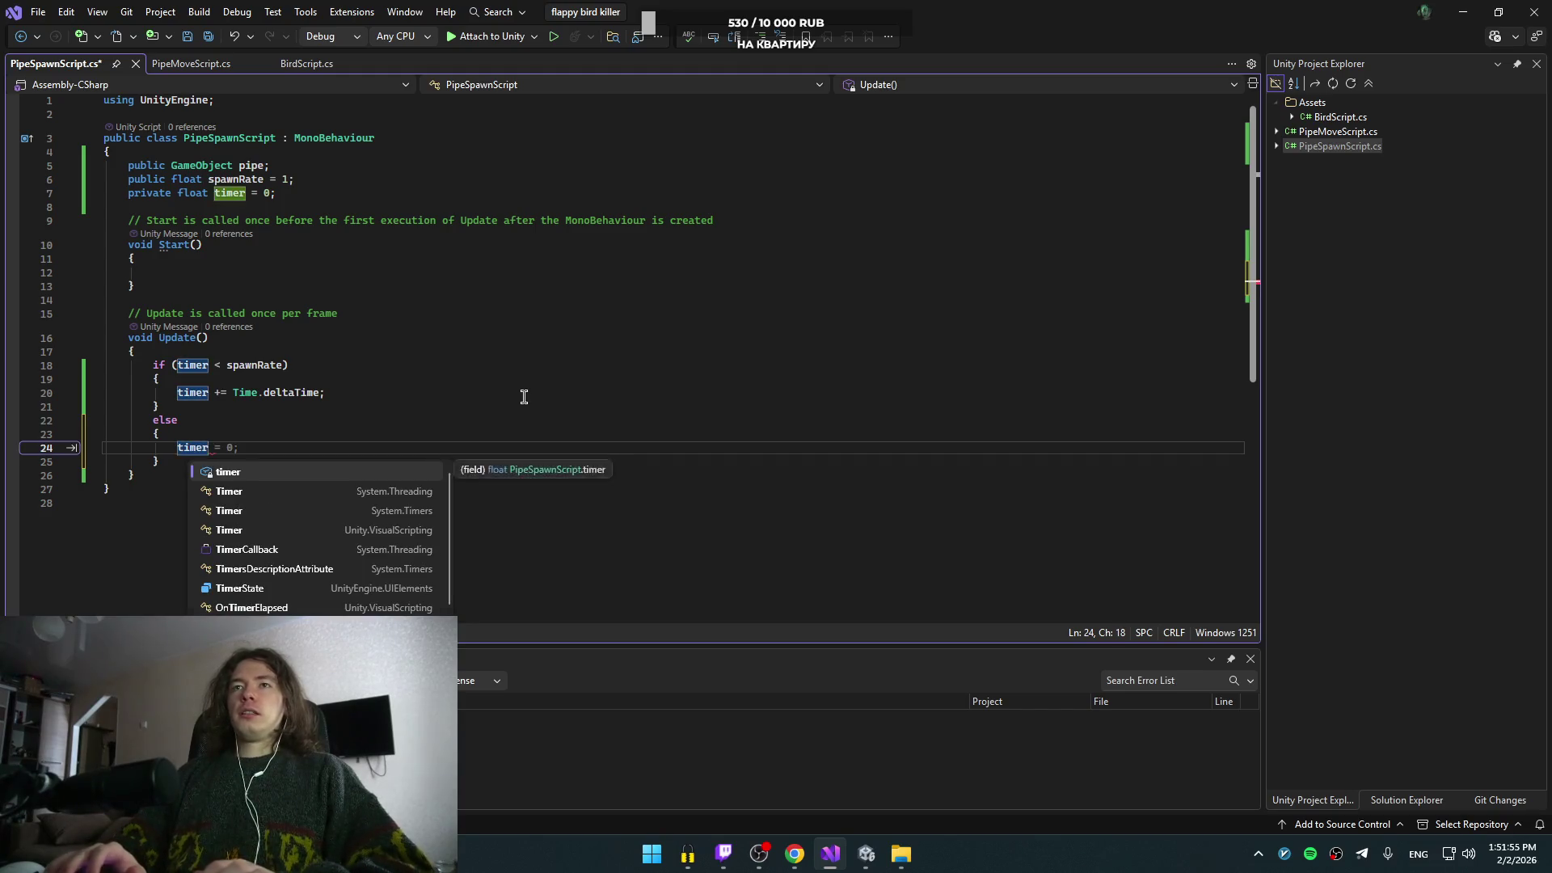
{"action": "key", "text": "Home"}
{"action": "key", "text": "Return"}
{"action": "key", "text": "Up"}
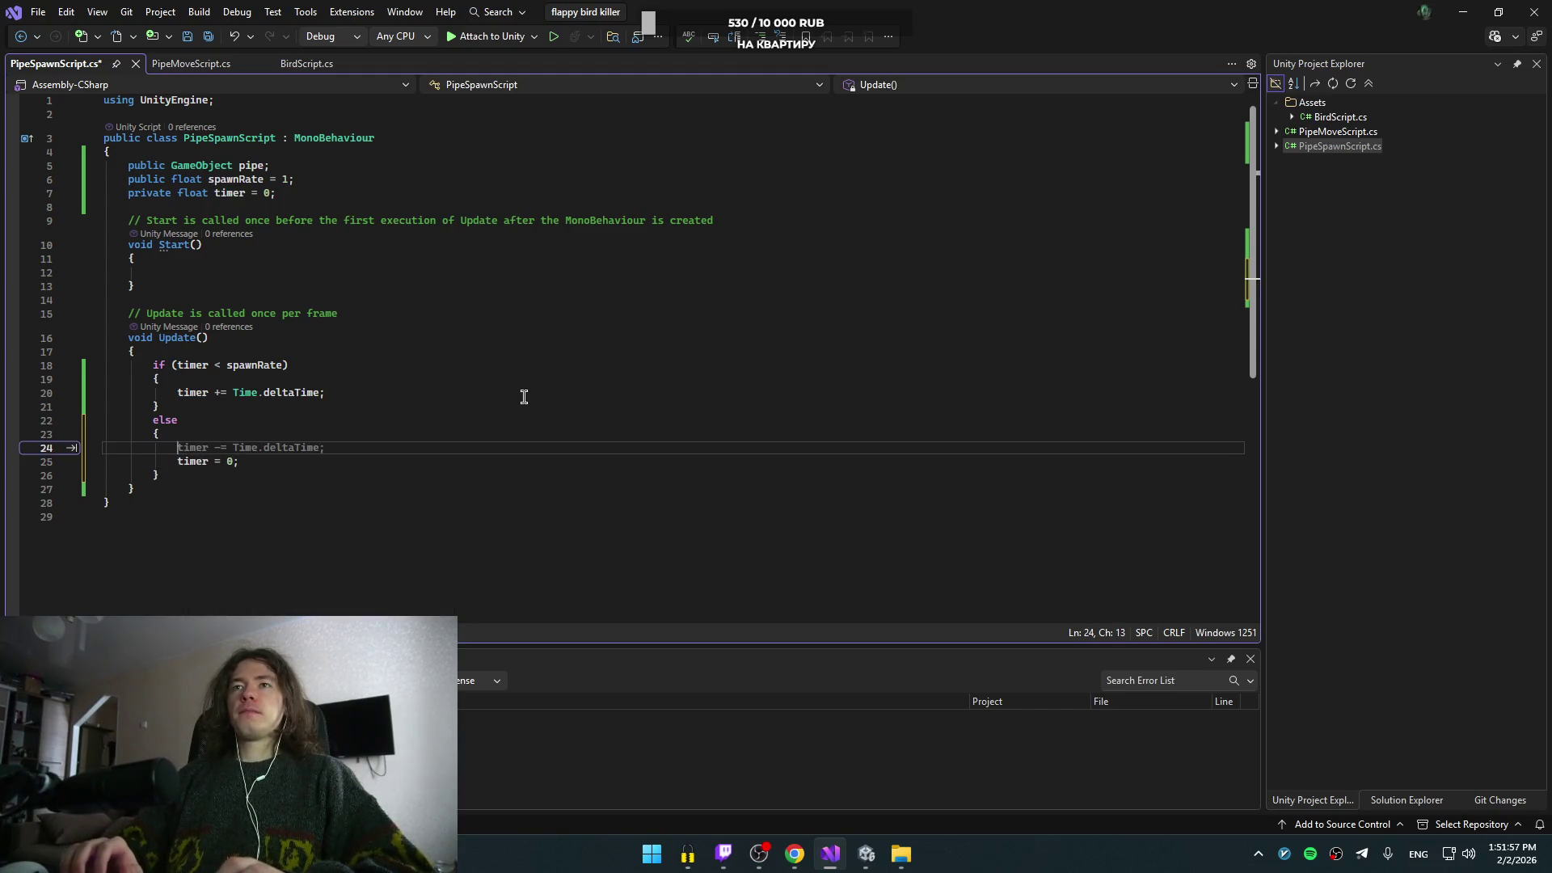
- Compare the else block with the tutorial code, keeping an empty line above the timer reset
{"action": "key", "text": "alt+Tab"}
{"action": "key", "text": "alt+Tab"}
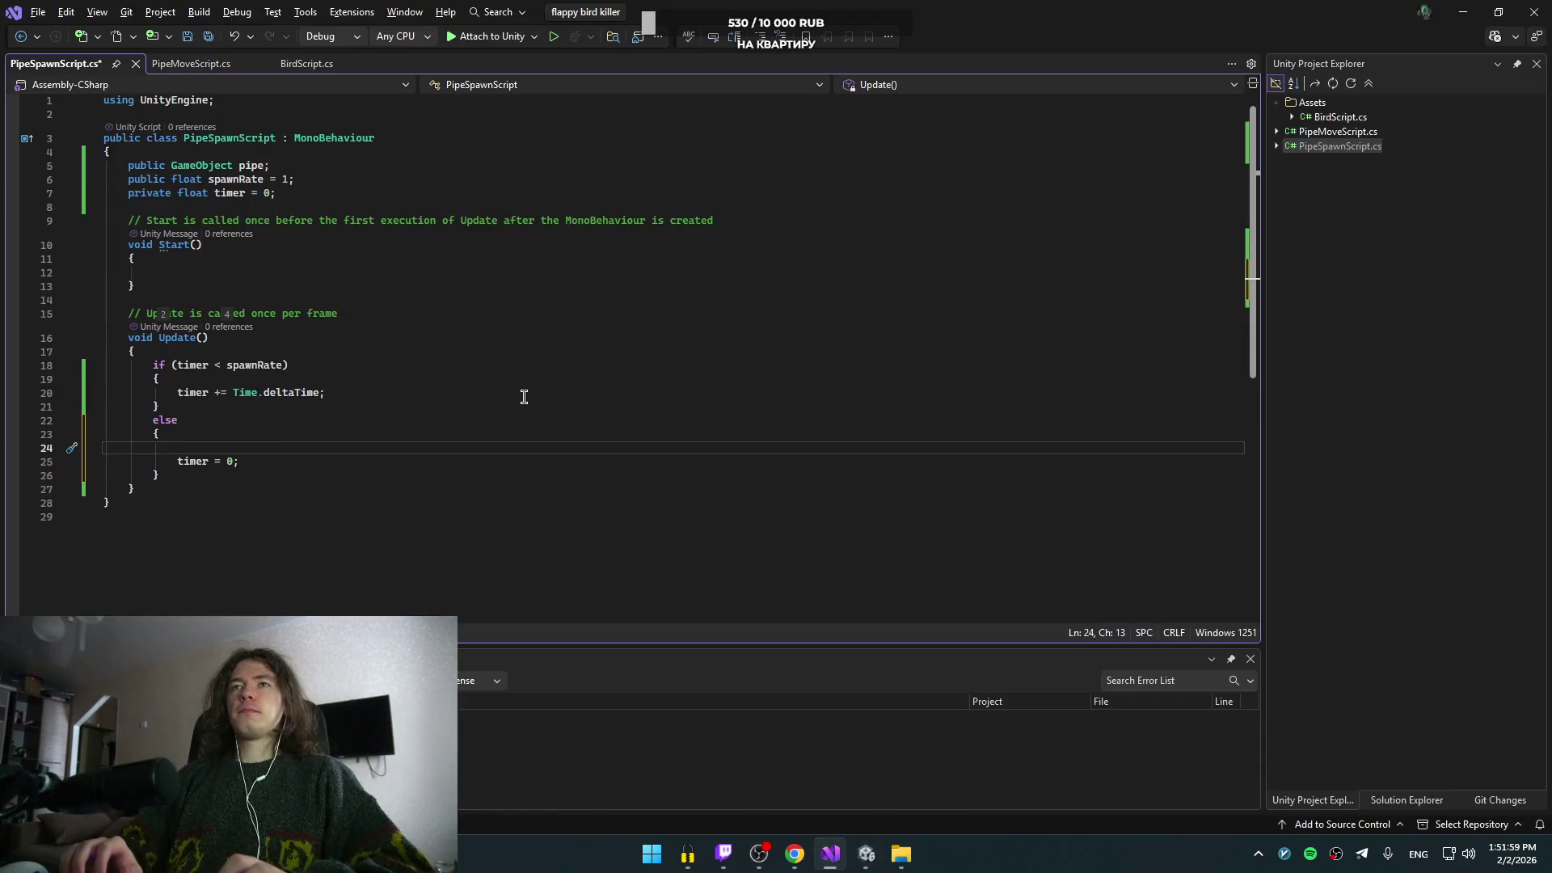
{"action": "left_click", "coordinate": [444, 349]}
{"action": "left_click", "coordinate": [234, 451]}
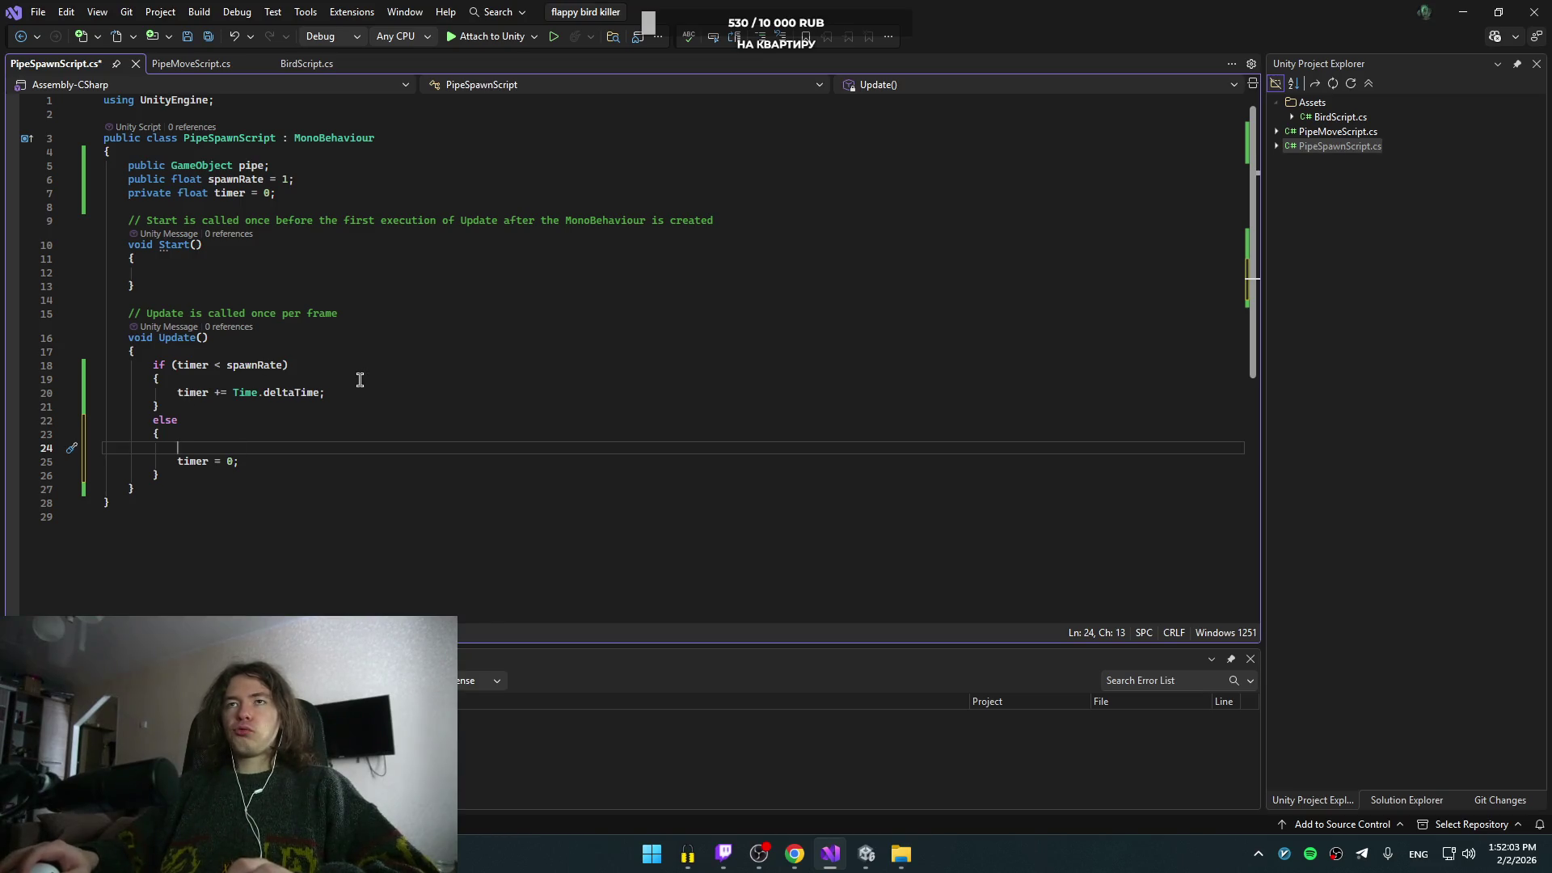
{"action": "key", "text": "alt+Tab"}
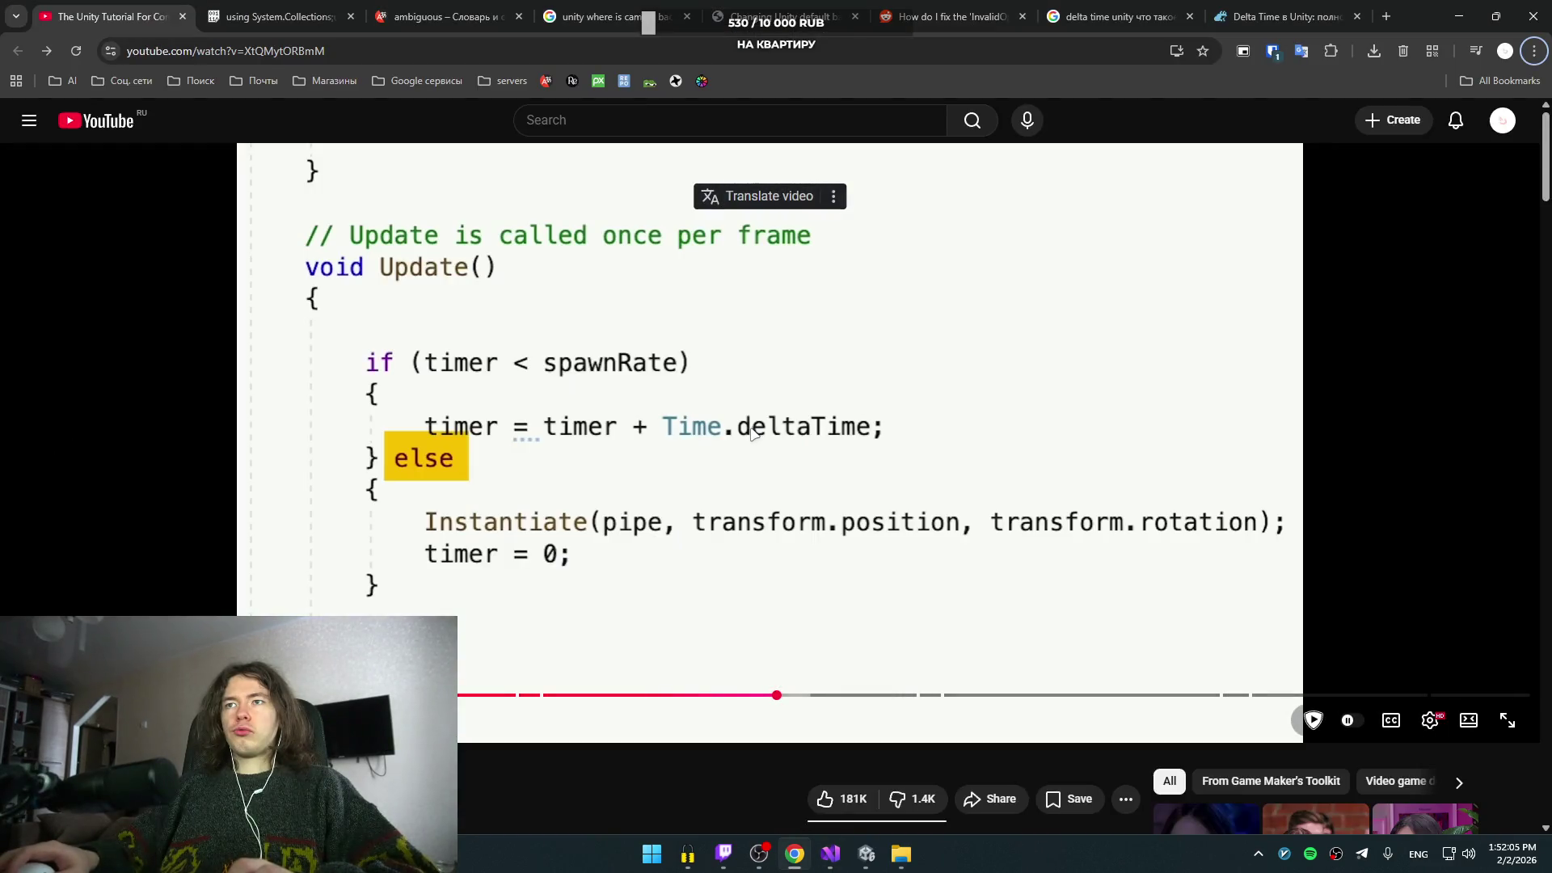
{"action": "key", "text": "alt+Tab"}
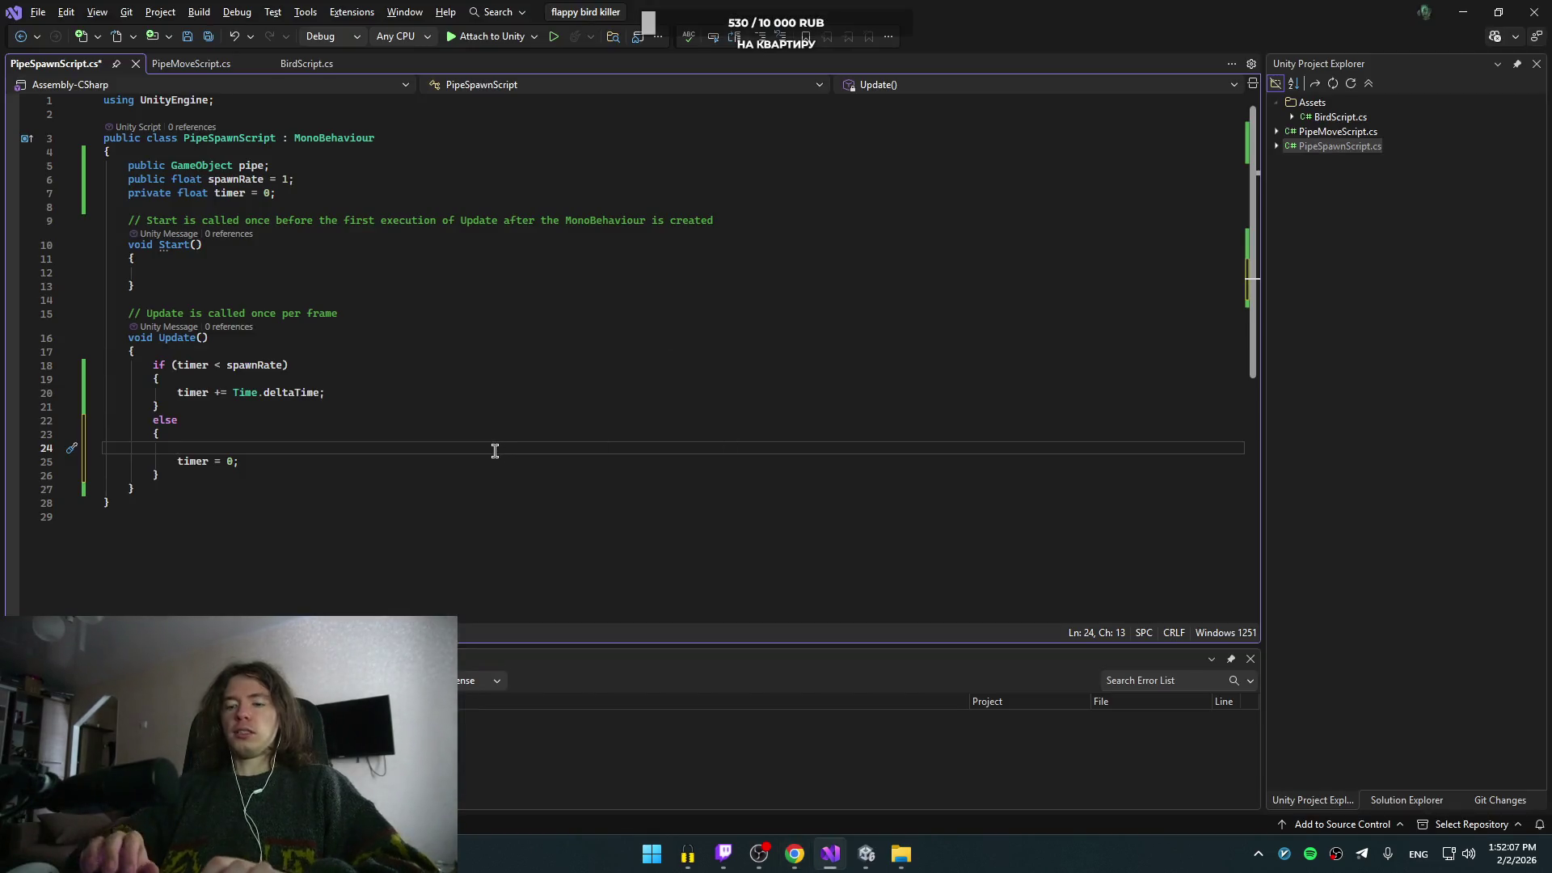
- Write Instantiate(pipe, transform.position, ...) on the empty else line
{"action": "type", "text": "Insta"}
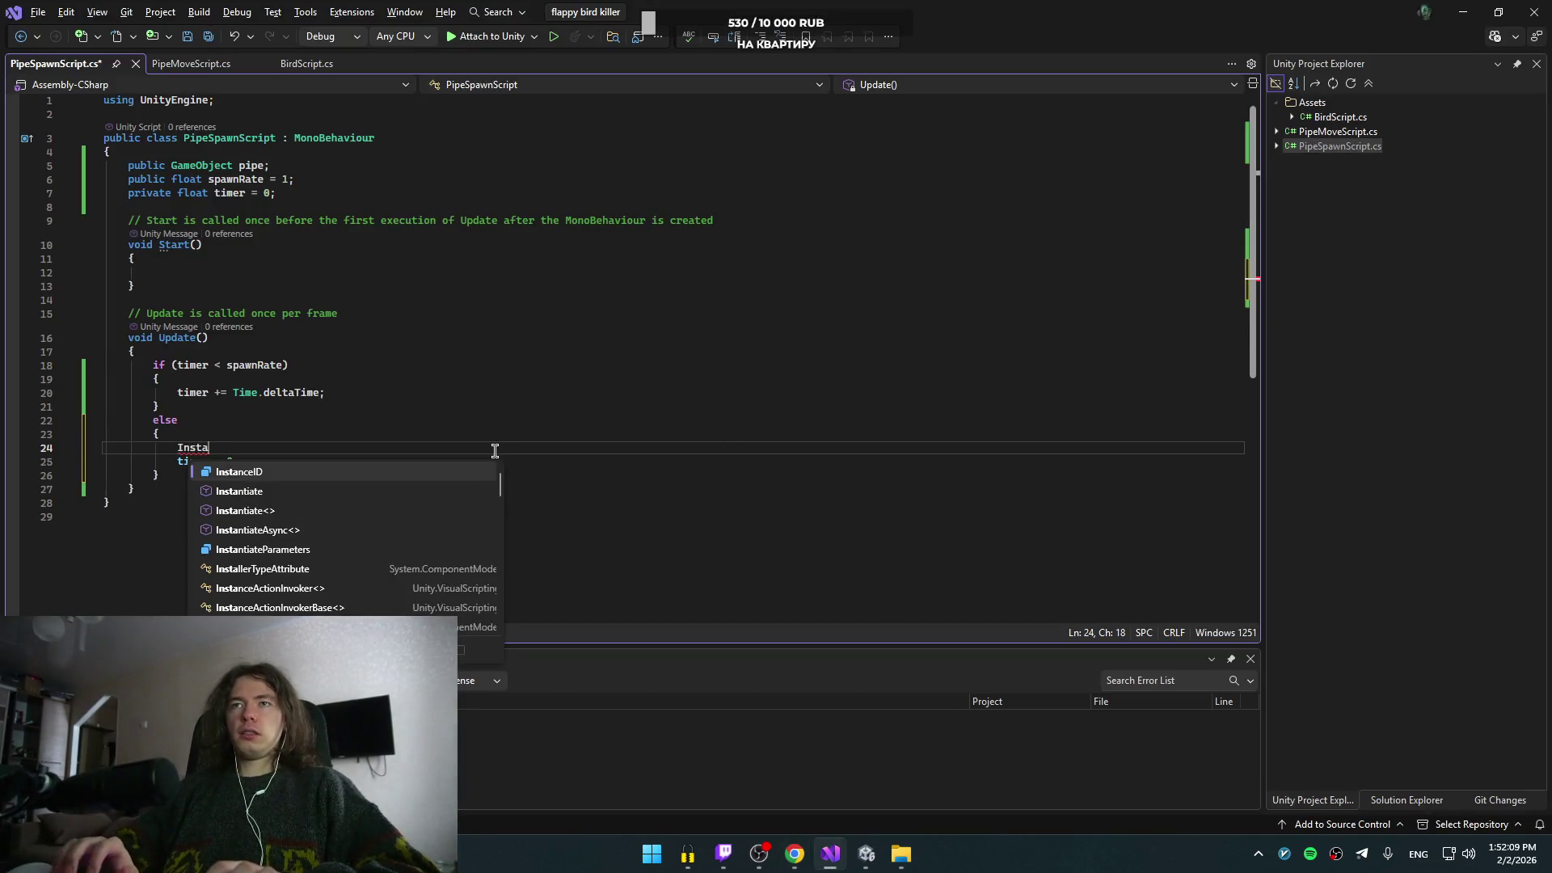
{"action": "key", "text": "Tab"}
{"action": "key", "text": "Tab"}
{"action": "key", "text": "alt+Tab"}
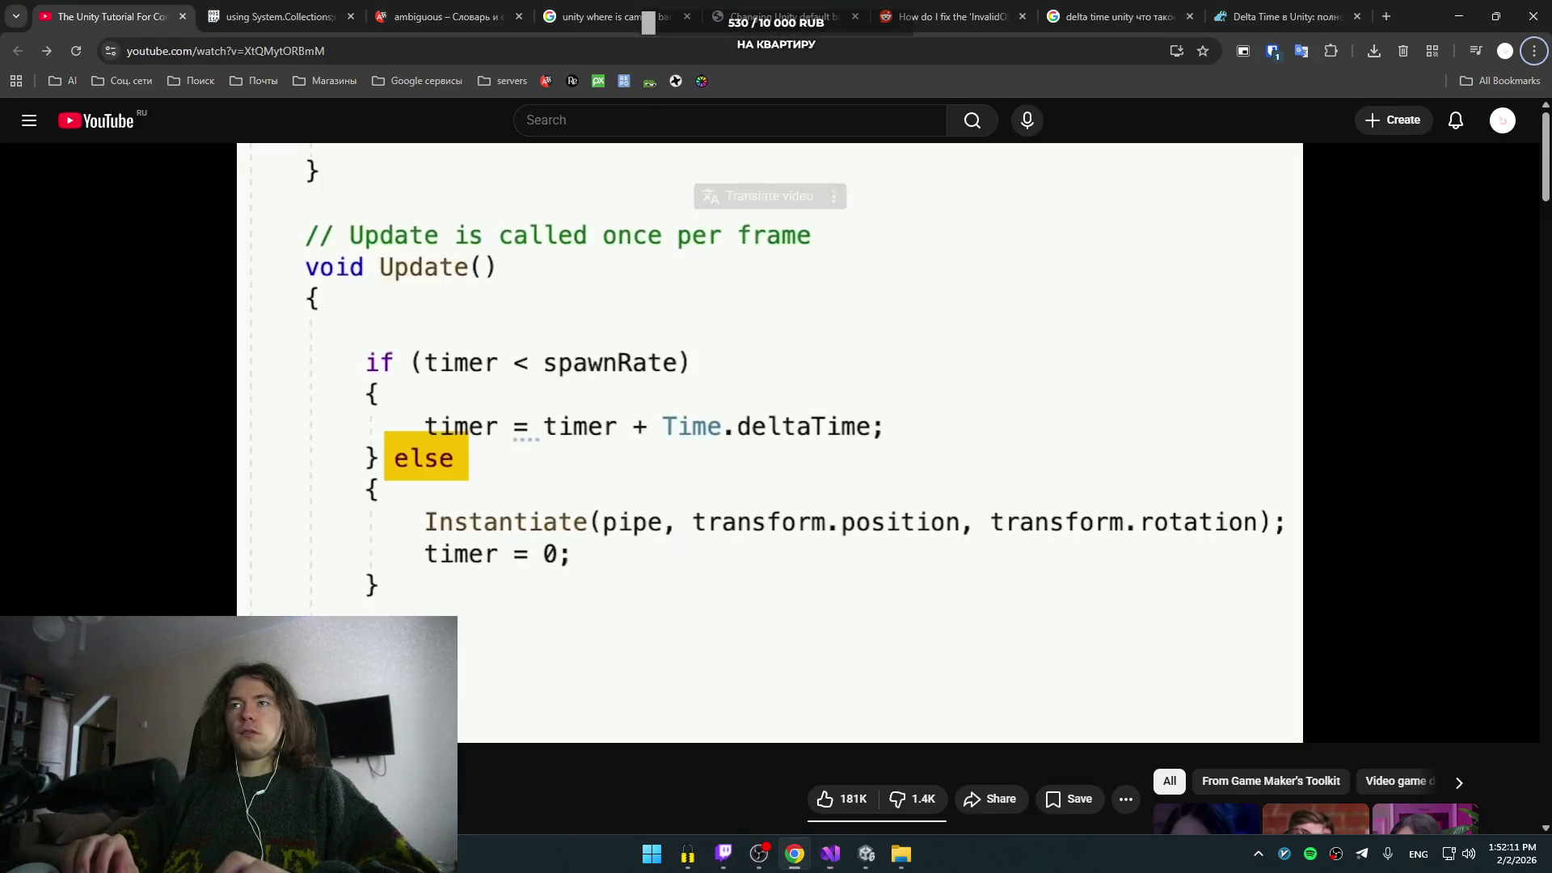
{"action": "key", "text": "alt+Tab"}
{"action": "type", "text": "()"}
{"action": "type", "text": "ipe.transform"}
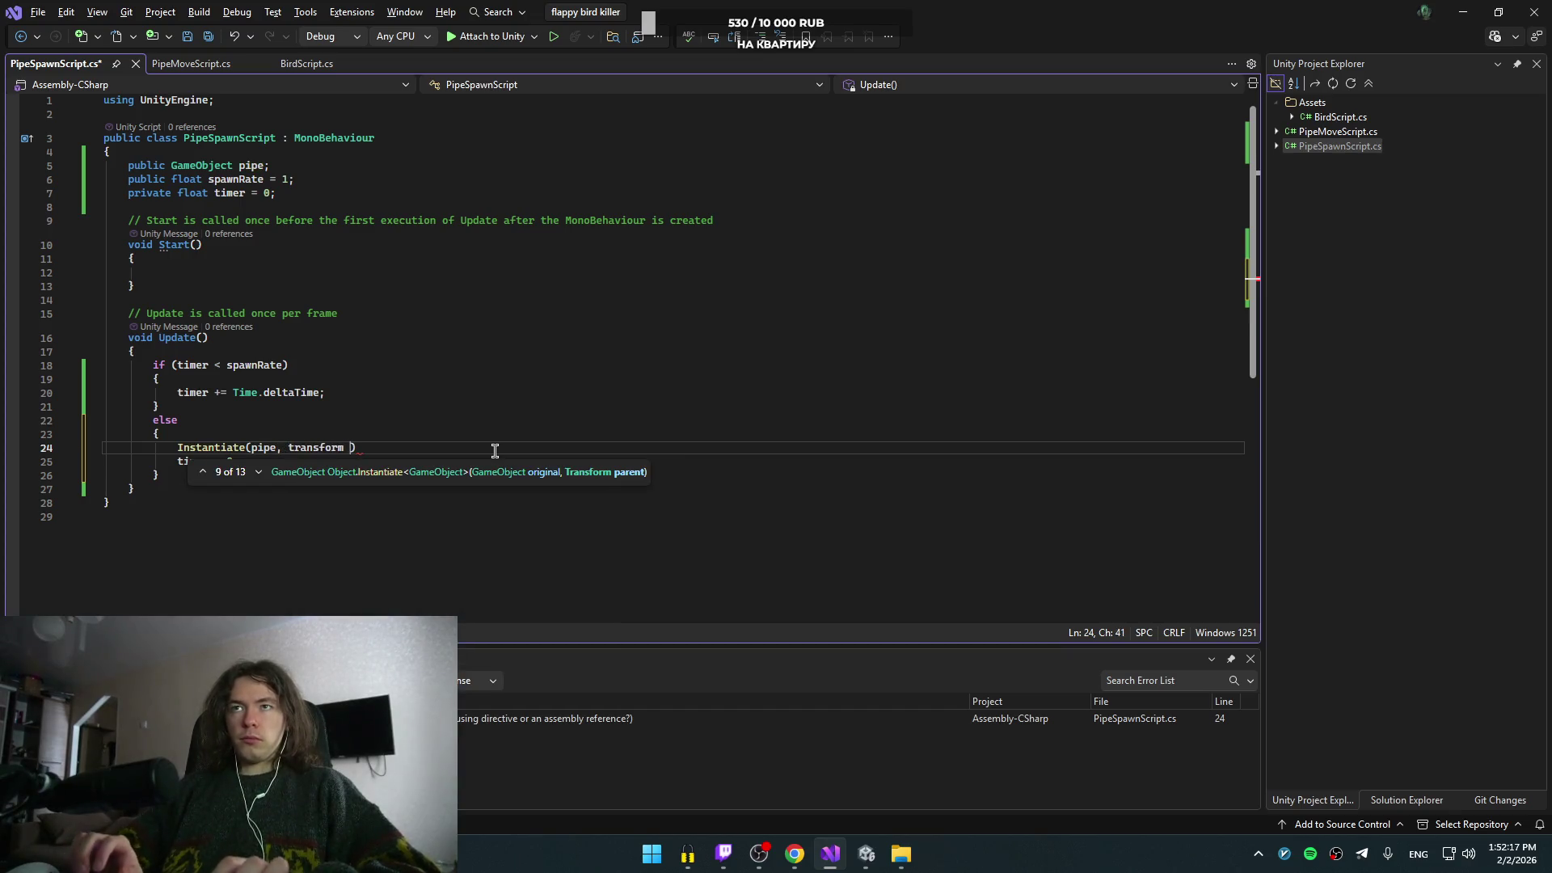
{"action": "key", "text": "ctrl+Right"}
{"action": "key", "text": "BackSpace"}
{"action": "type", "text": "."}
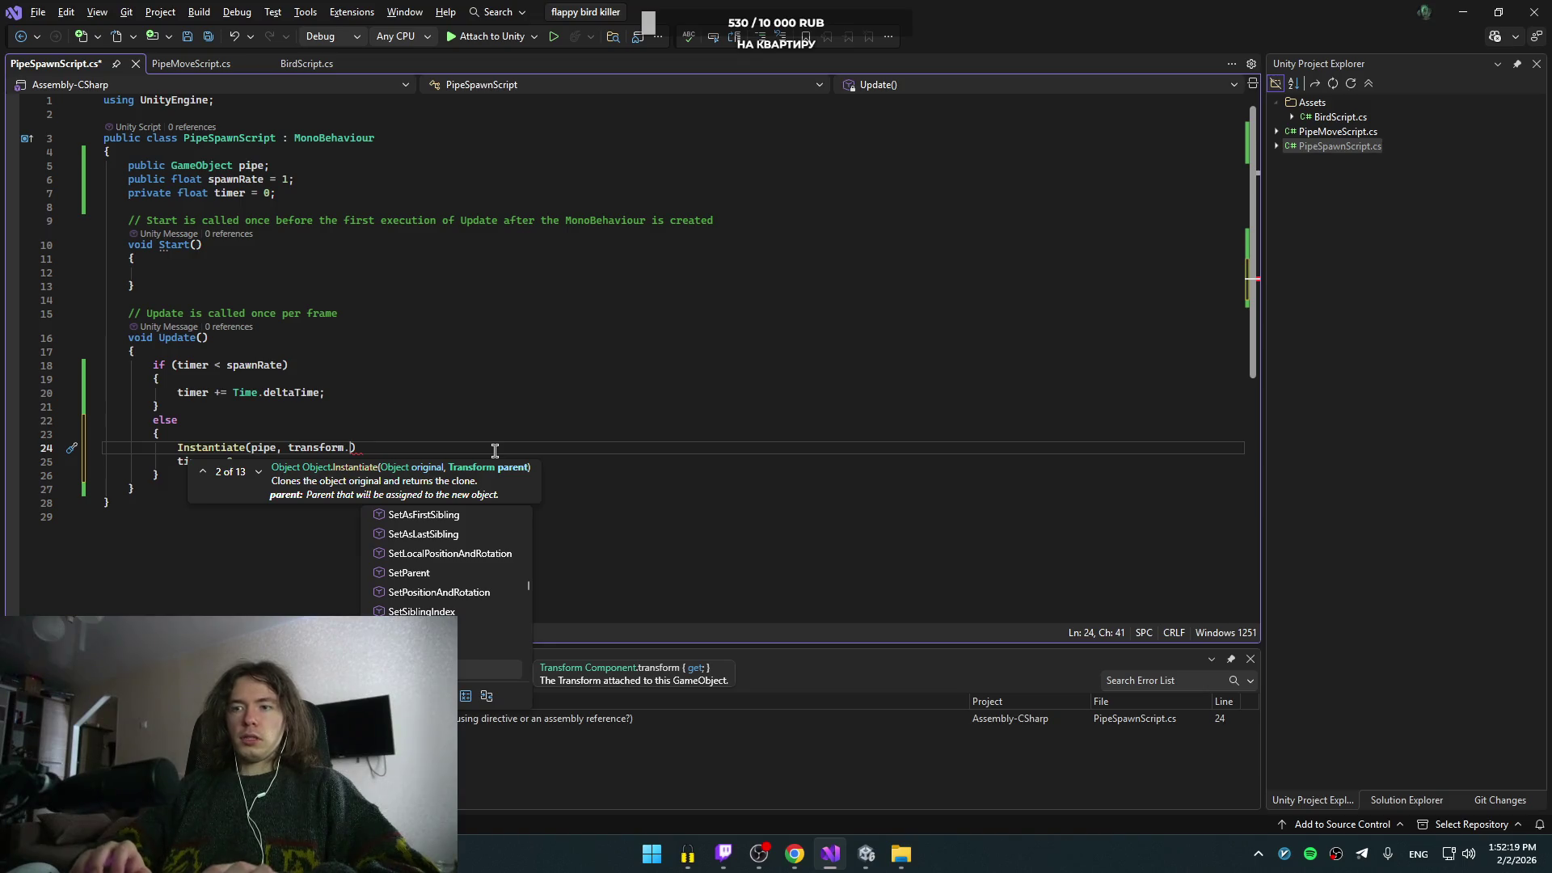
{"action": "type", "text": "position, transform.rotation"}
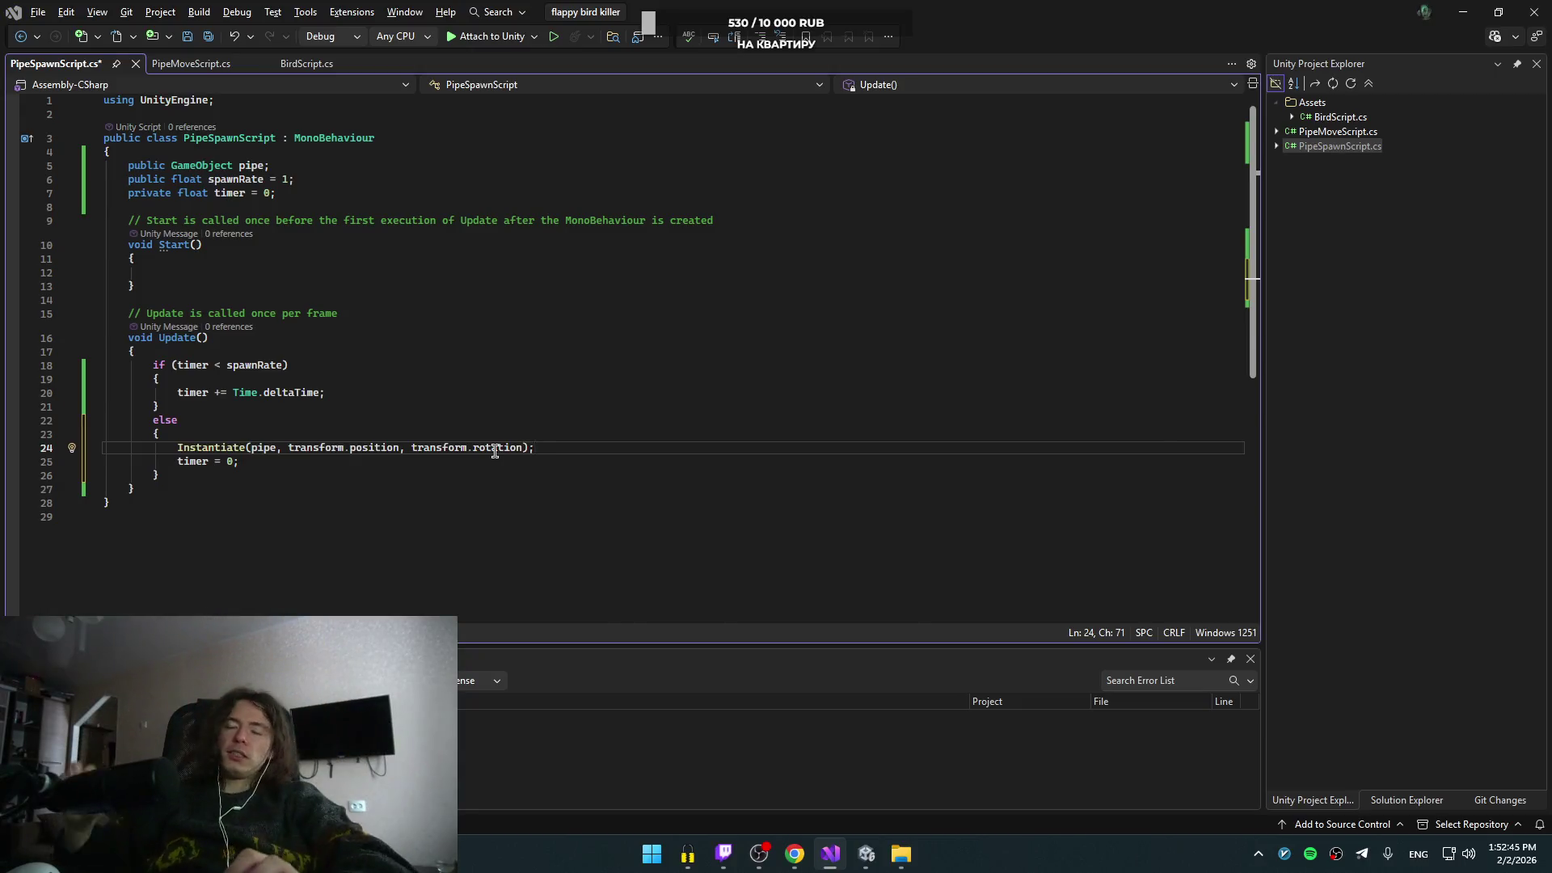
- Check the tutorial, set spawnRate to 2, and save the script
{"action": "key", "text": "alt+Tab"}
{"action": "key", "text": "space"}
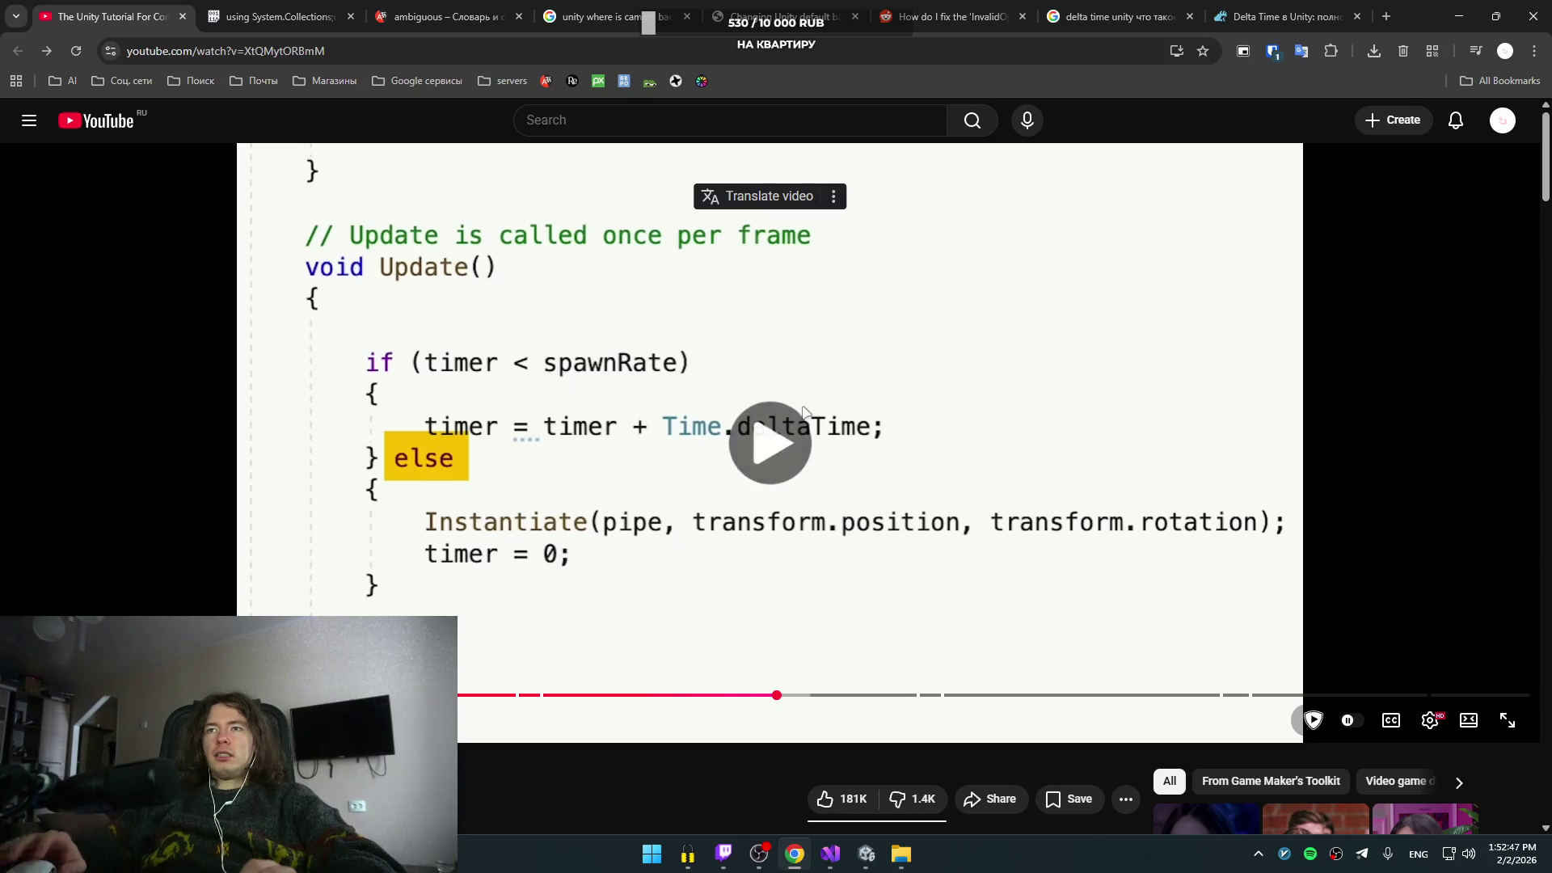
{"action": "key", "text": "Left"}
{"action": "key", "text": "Left"}
{"action": "key", "text": "Left"}
{"action": "key", "text": "Right"}
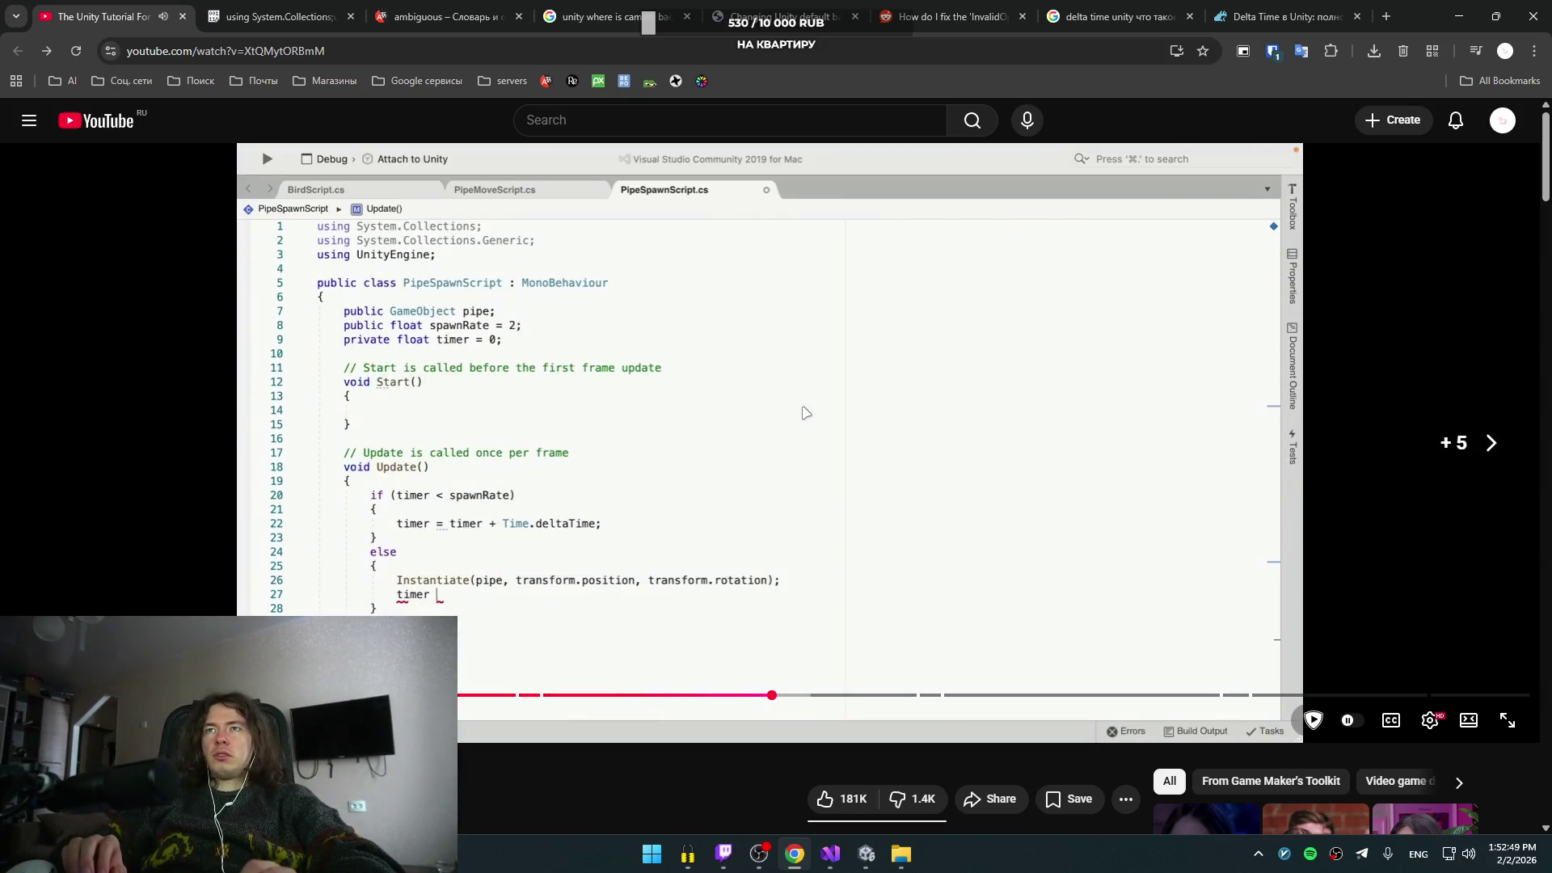
{"action": "key", "text": "alt+Tab"}
{"action": "left_click", "coordinate": [337, 177]}
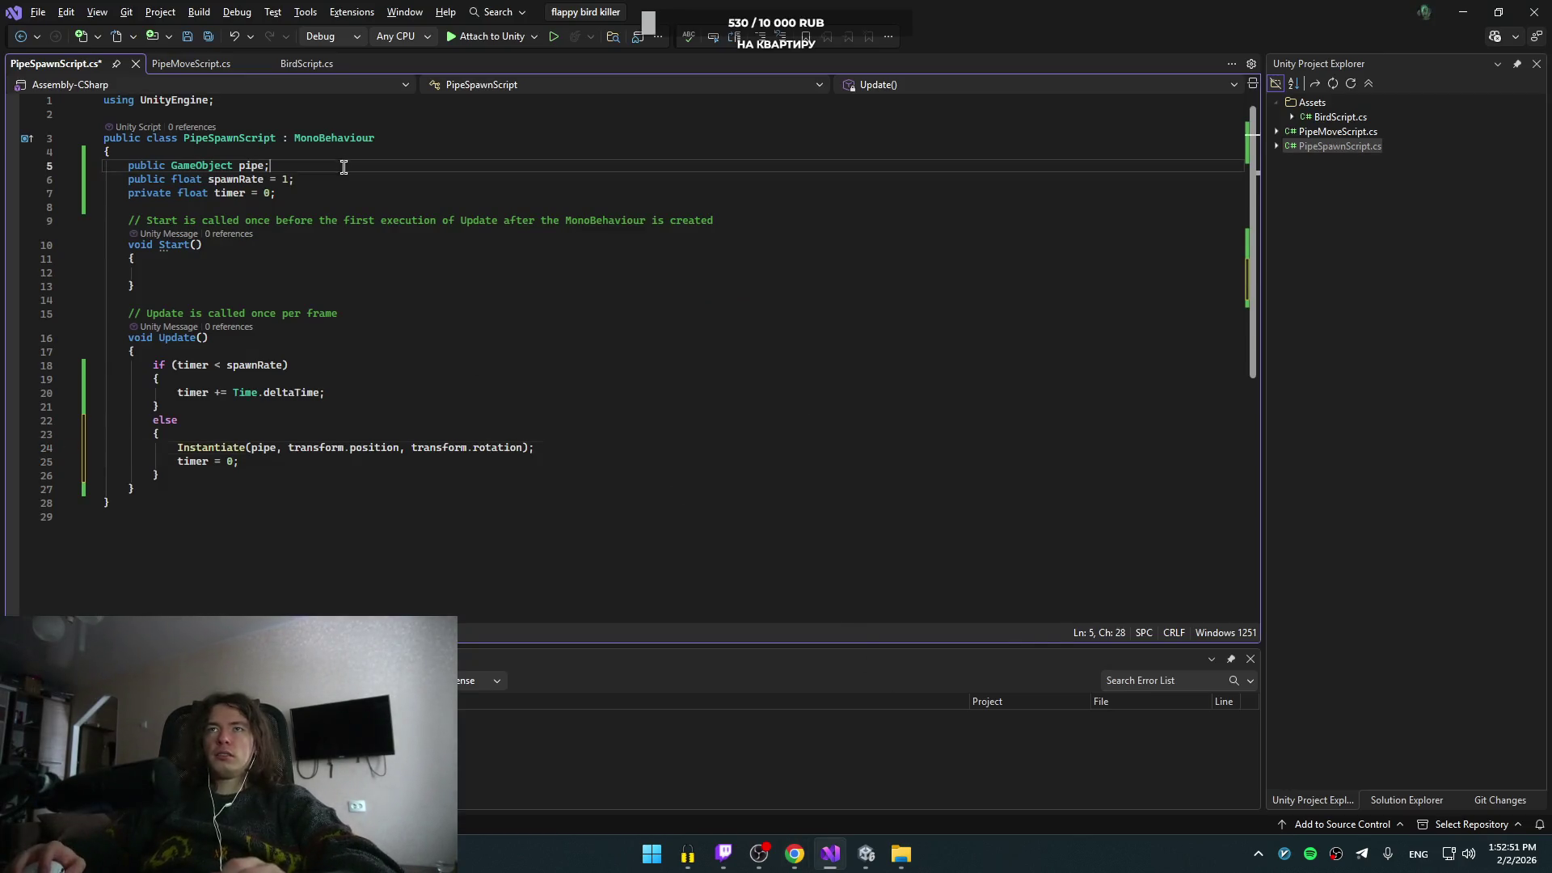
{"action": "key", "text": "Left"}
{"action": "left_click", "coordinate": [522, 206]}
{"action": "key", "text": "ctrl+s"}
- Watch the next part of the tutorial, then return to the deltaTime line in the editor
{"action": "key", "text": "alt+Tab"}
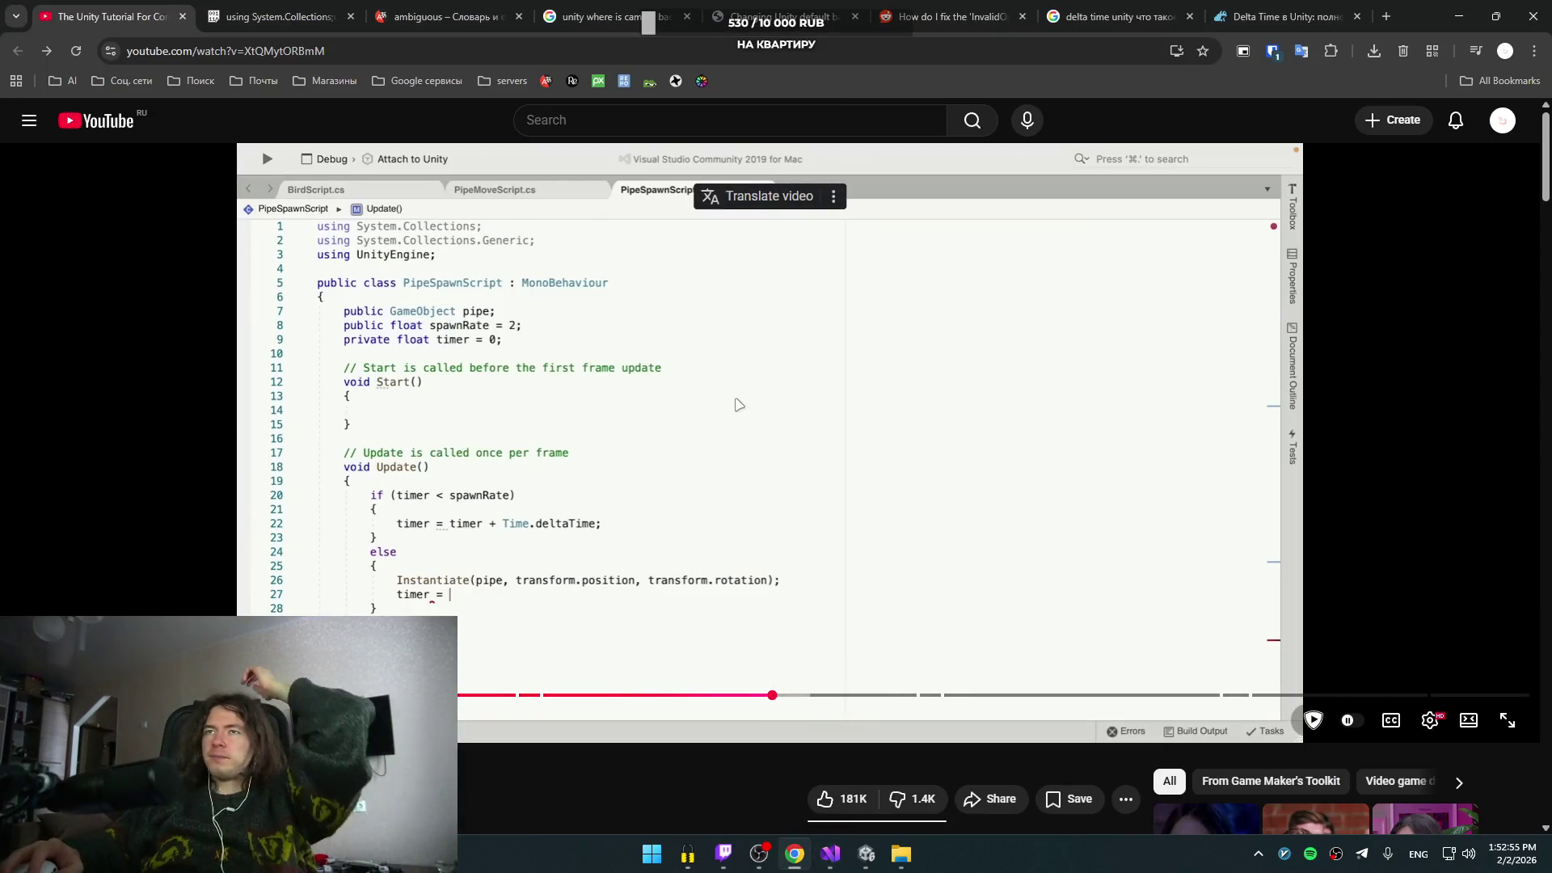
{"action": "left_click", "coordinate": [738, 402]}
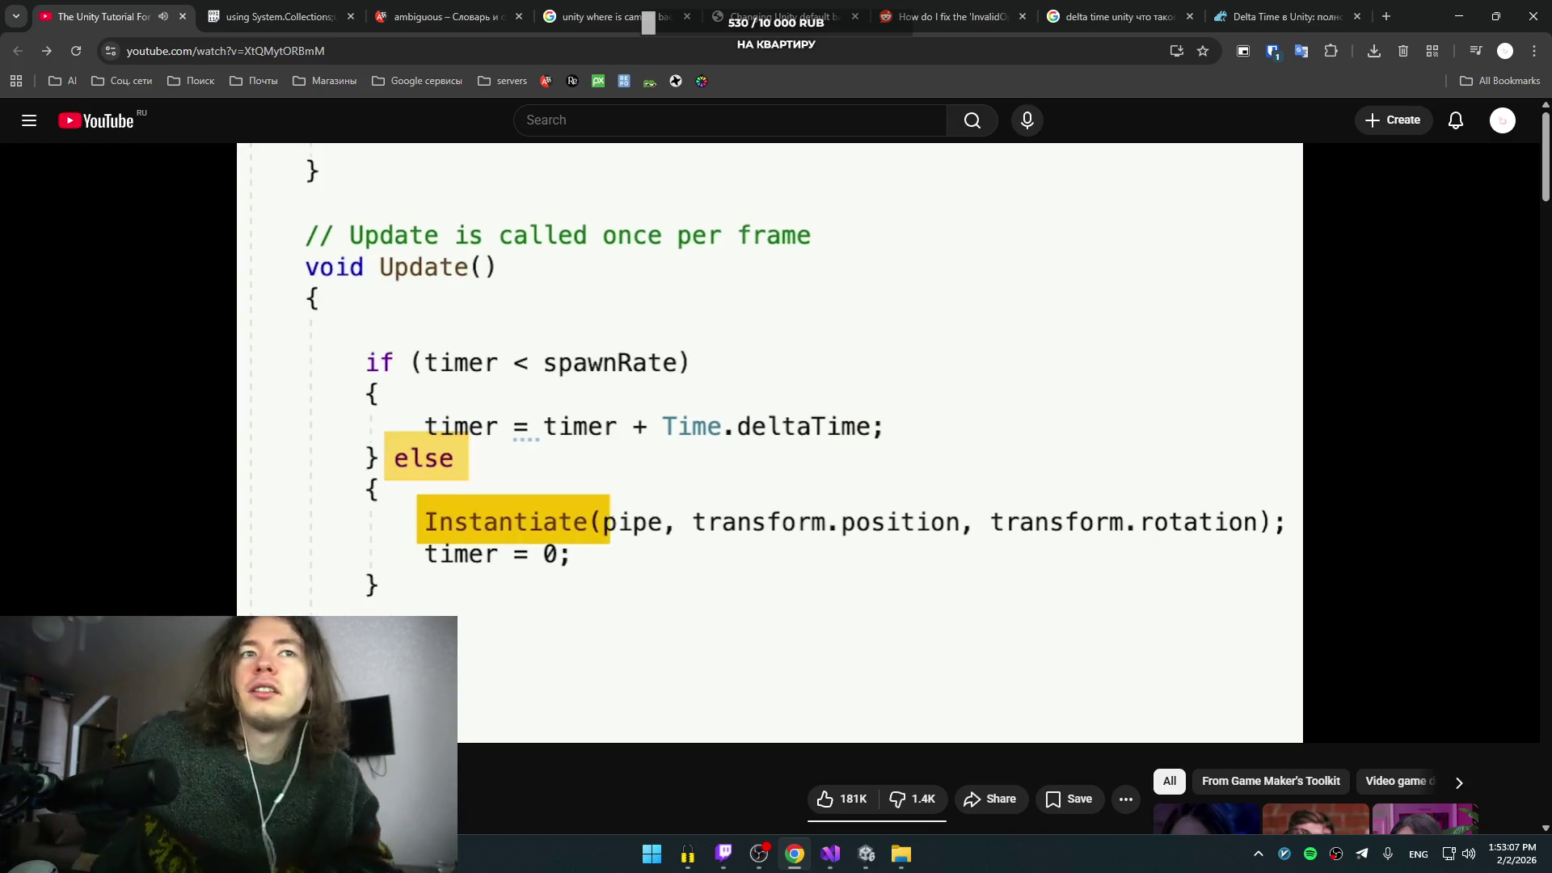
{"action": "left_click", "coordinate": [844, 372]}
{"action": "mouse_move", "coordinate": [842, 840]}
{"action": "left_click", "coordinate": [828, 784]}
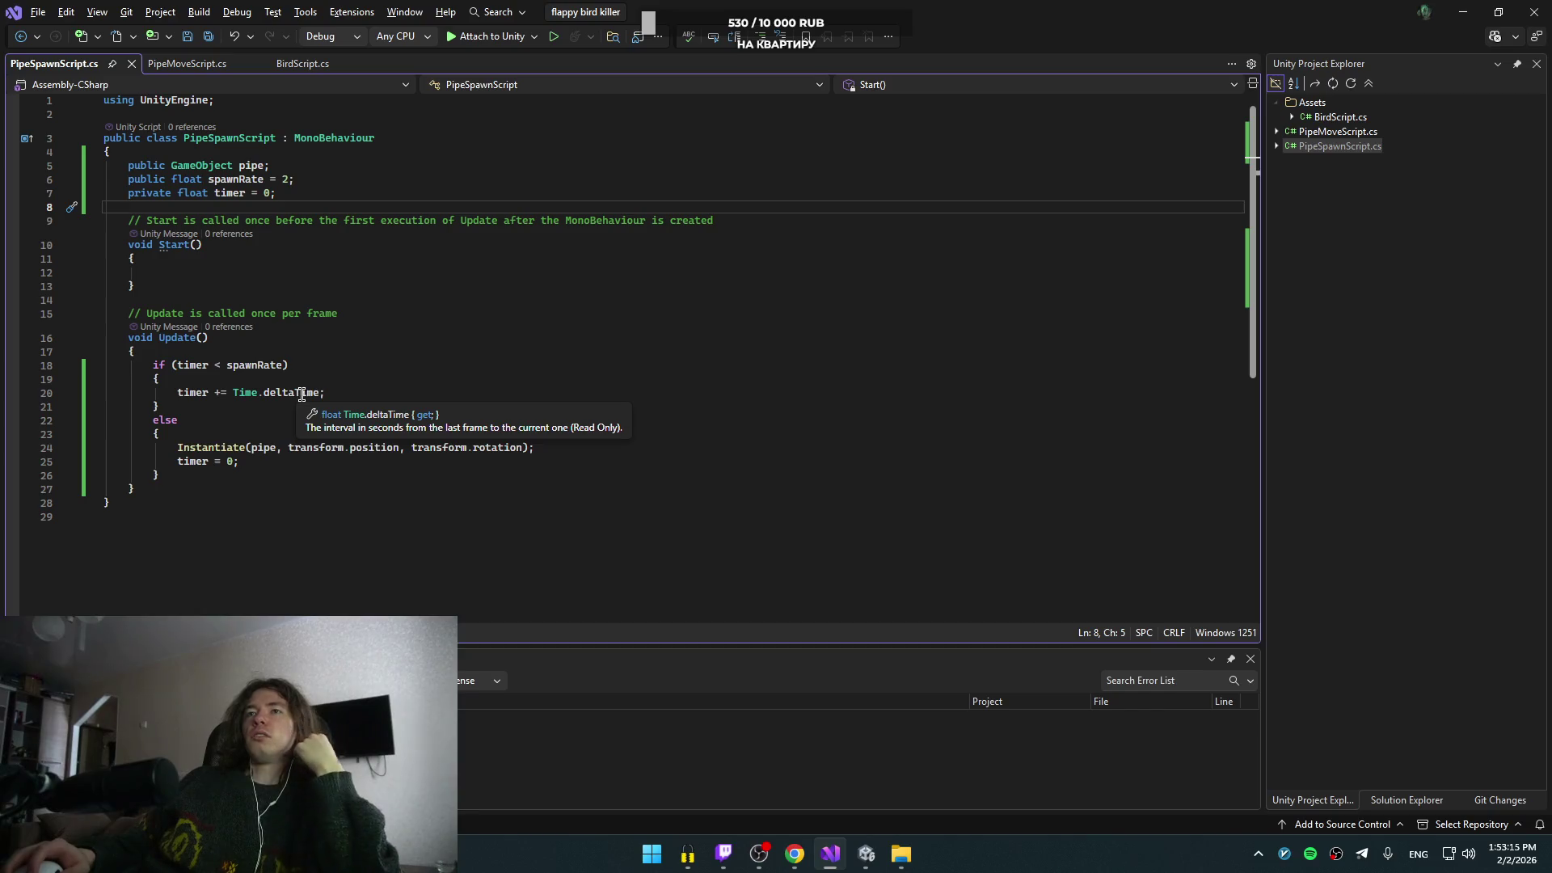
{"action": "left_click", "coordinate": [301, 395]}
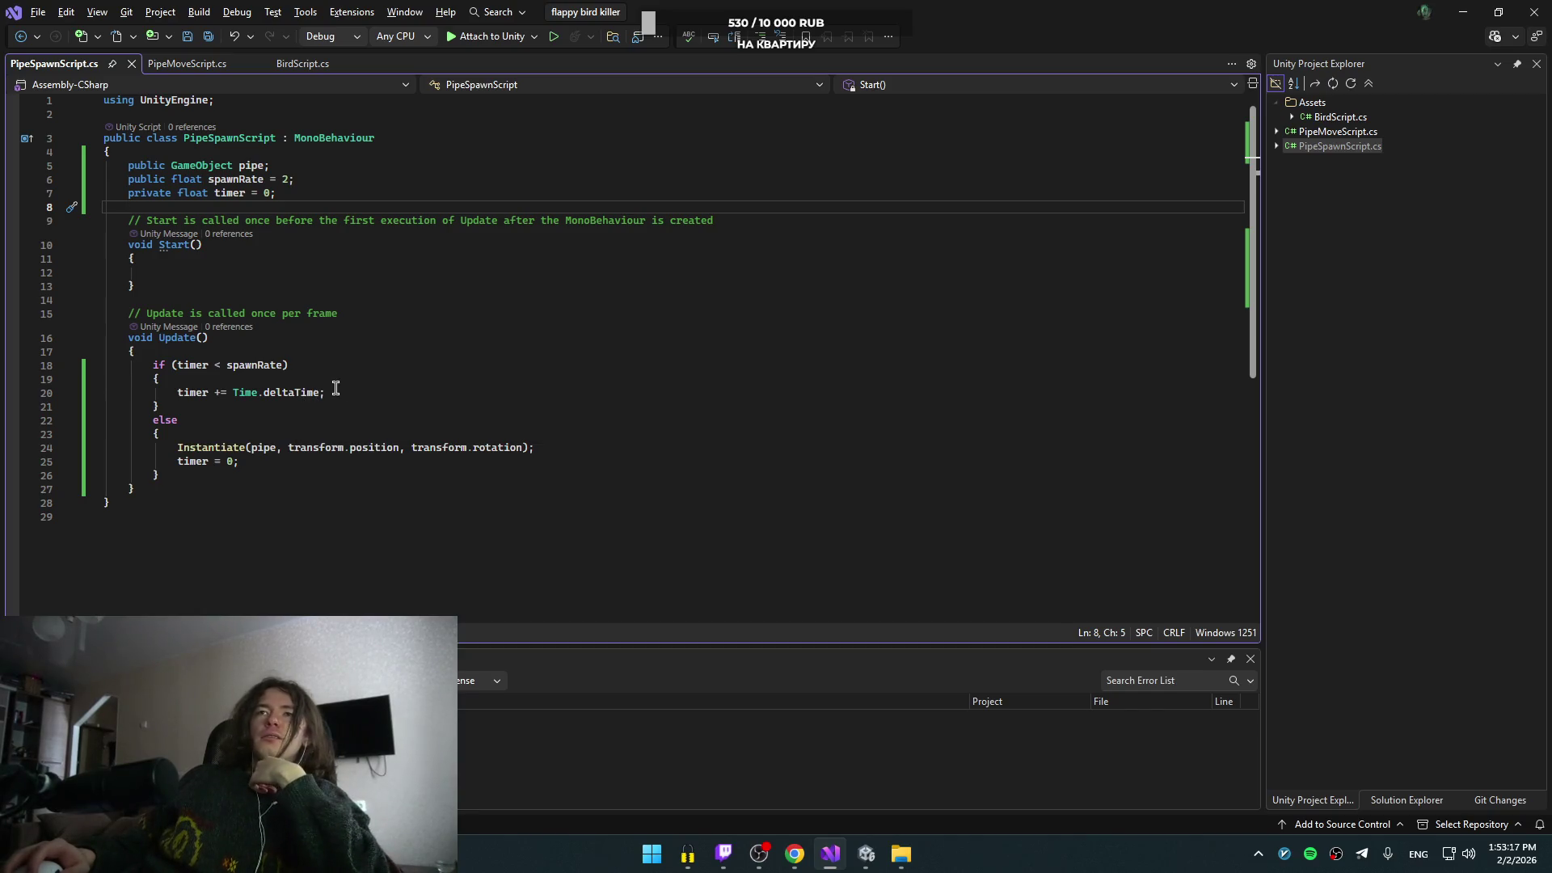
- Add print("Time.deltaTime:" + Time.deltaTime) at the top of the if block with a double-quoted label
{"action": "double_click", "coordinate": [302, 395]}
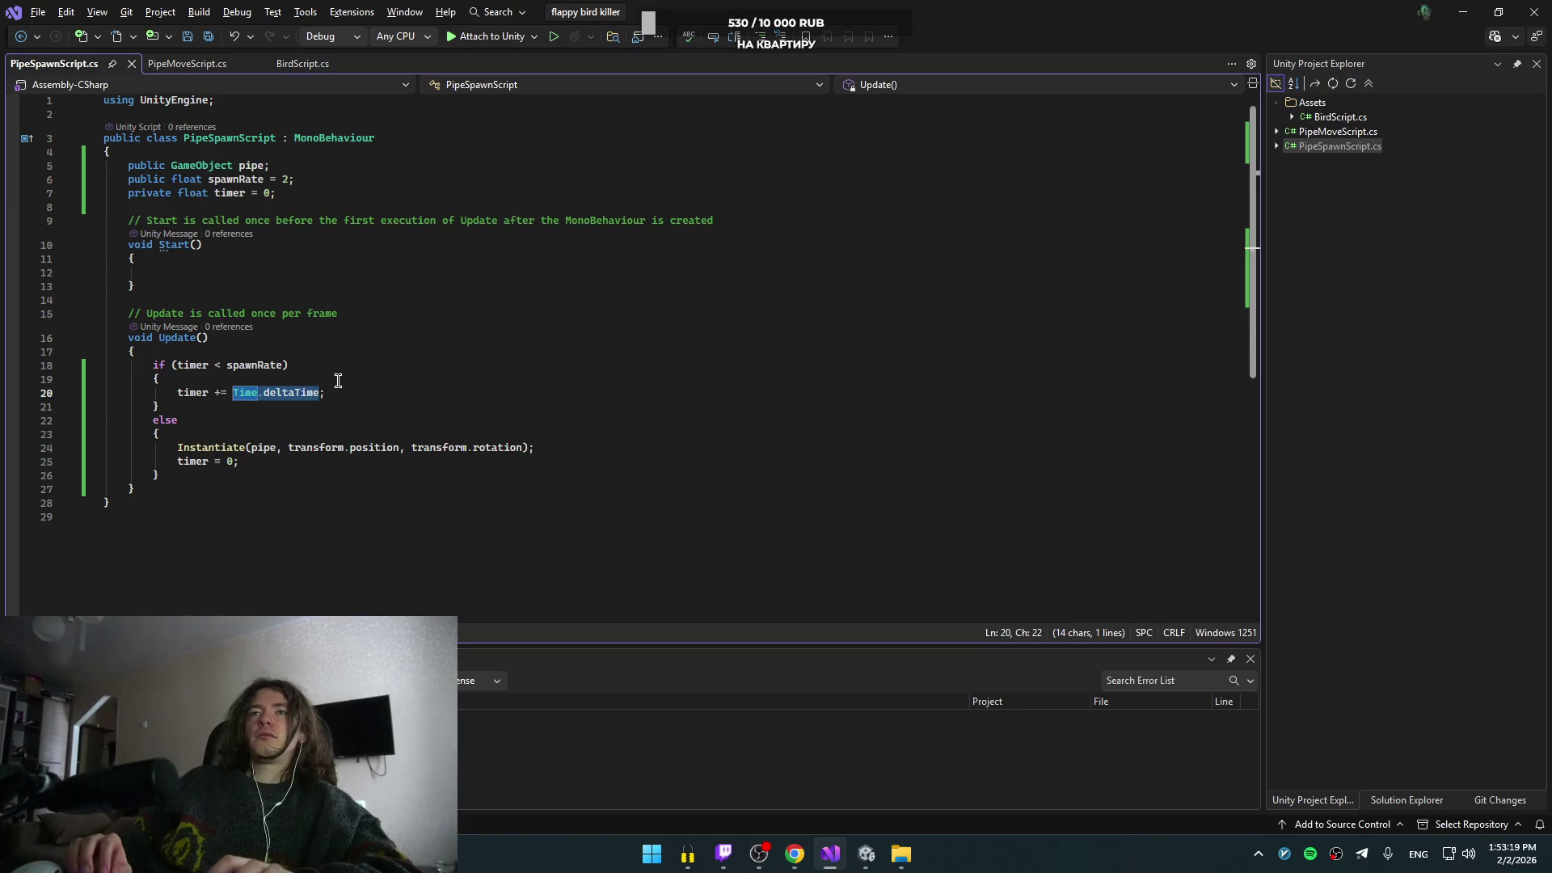
{"action": "left_click", "coordinate": [337, 381]}
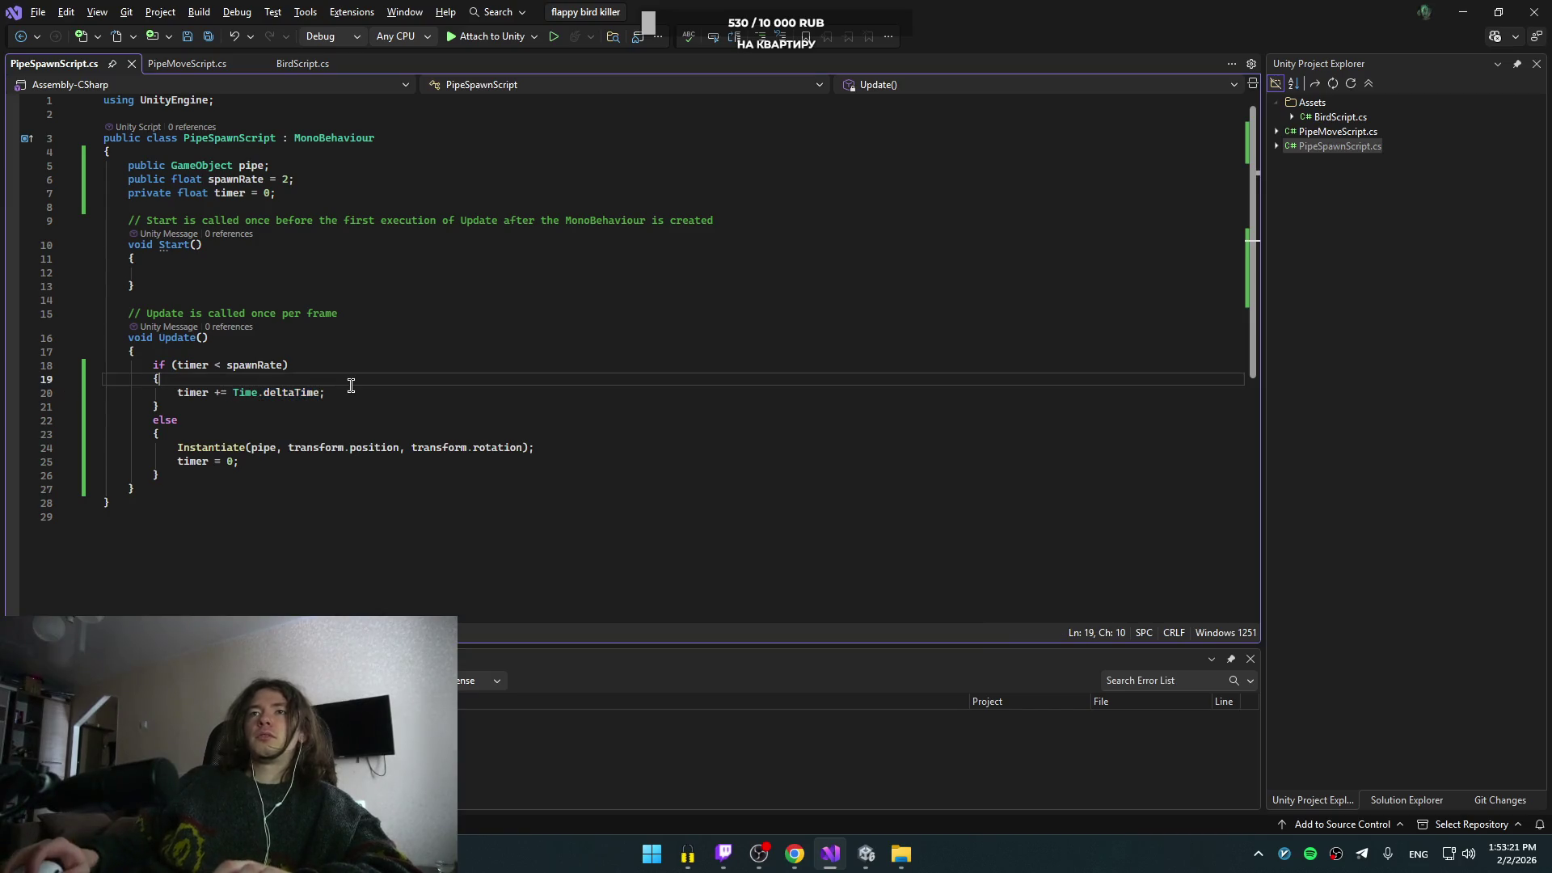
{"action": "key", "text": "Return"}
{"action": "type", "text": "print"}
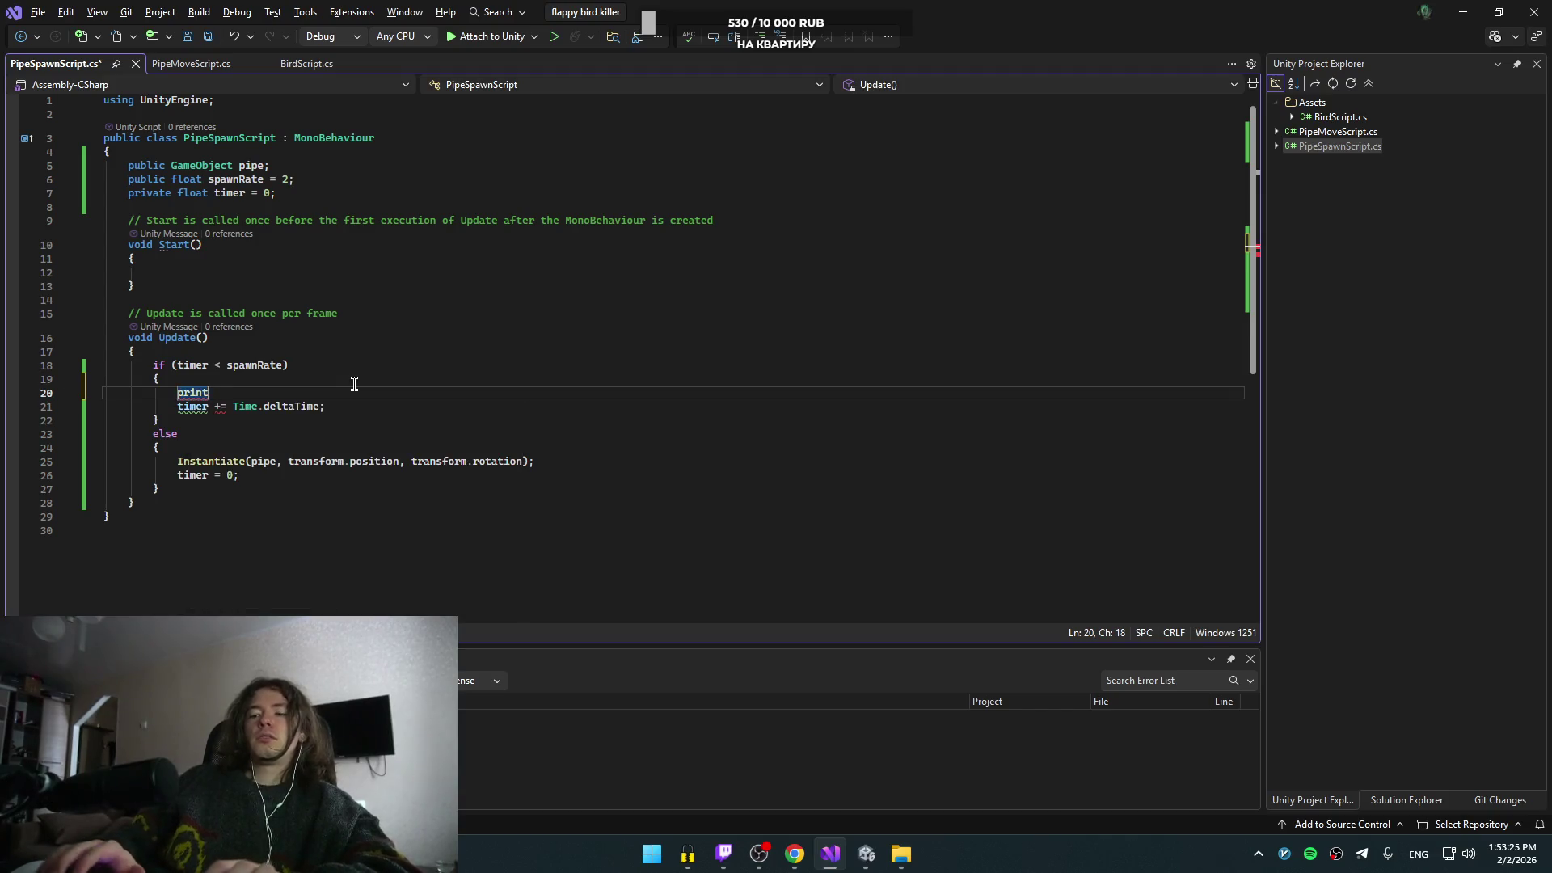
{"action": "type", "text": "('Time.deltaTime:' + "}
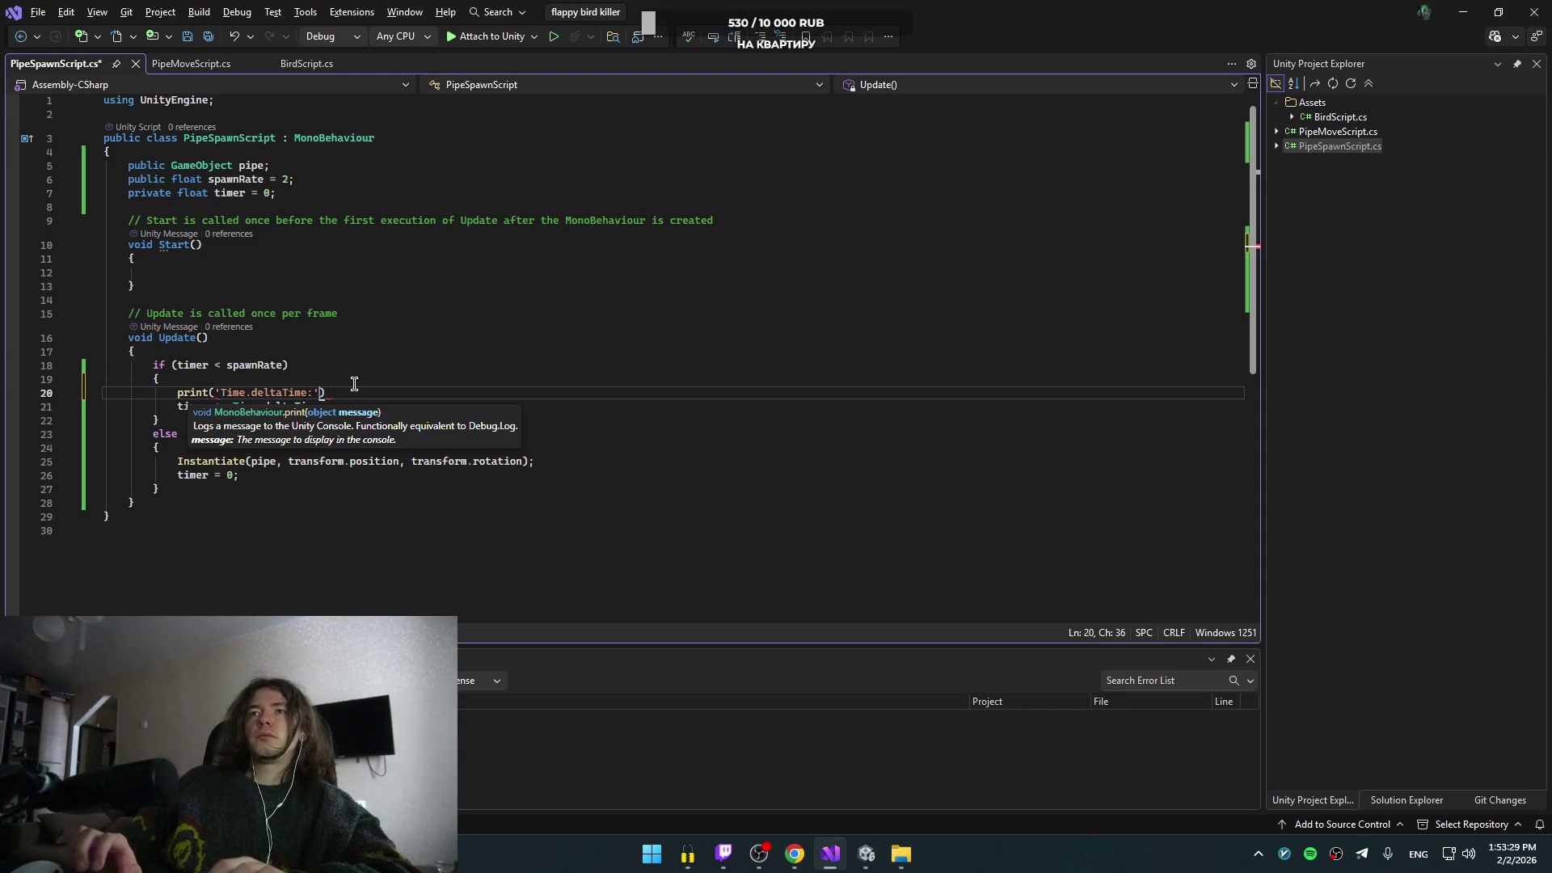
{"action": "type", "text": "Time.deltaTime"}
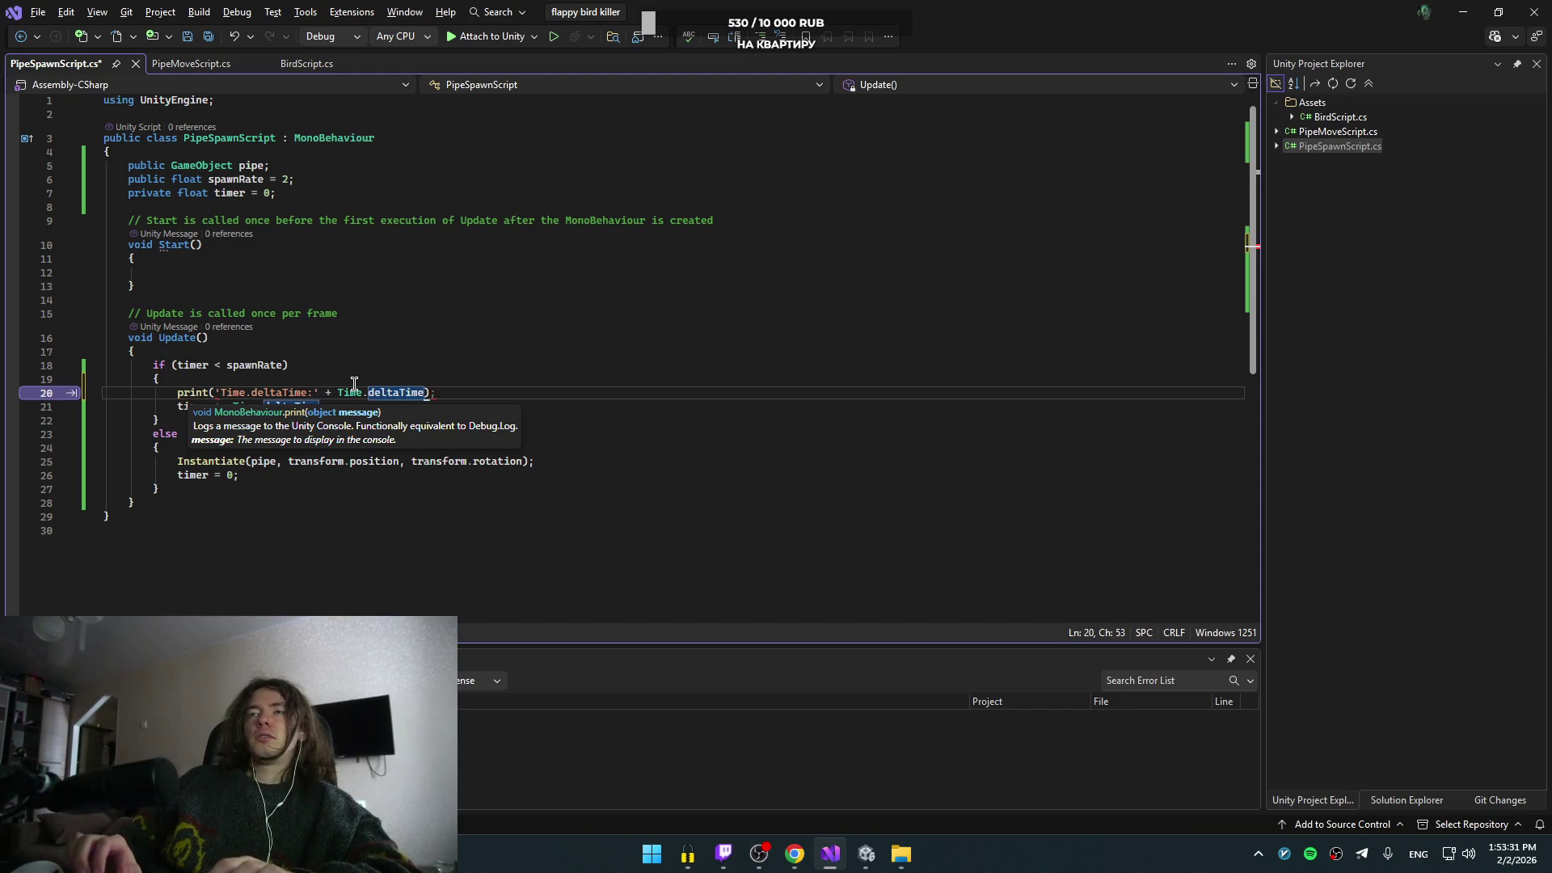
{"action": "type", "text": ")"}
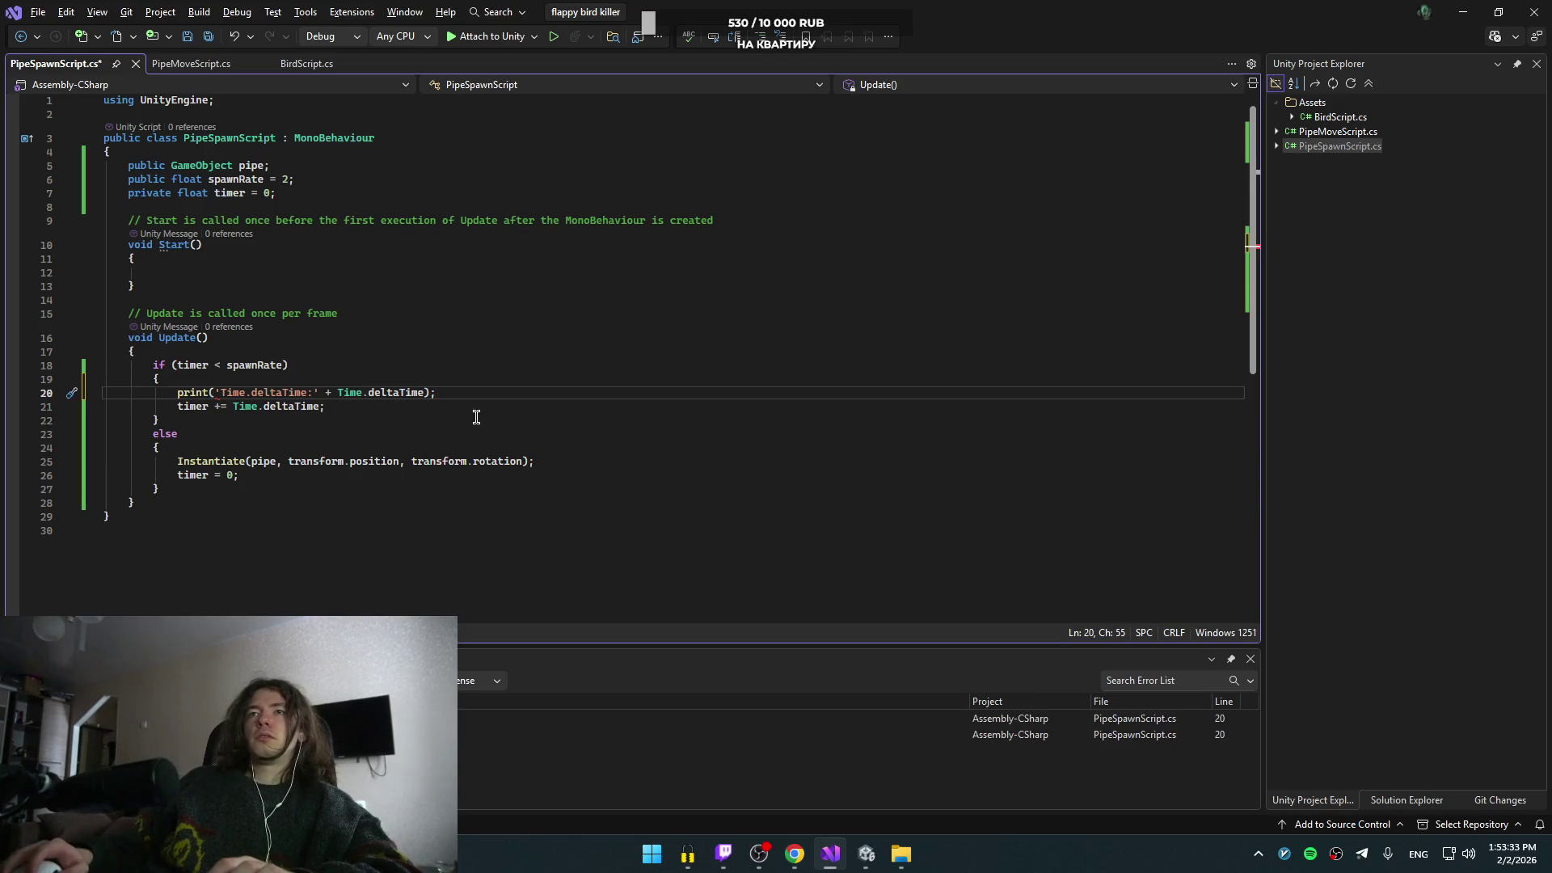
{"action": "left_click", "coordinate": [329, 395]}
{"action": "type", "text": "\""}
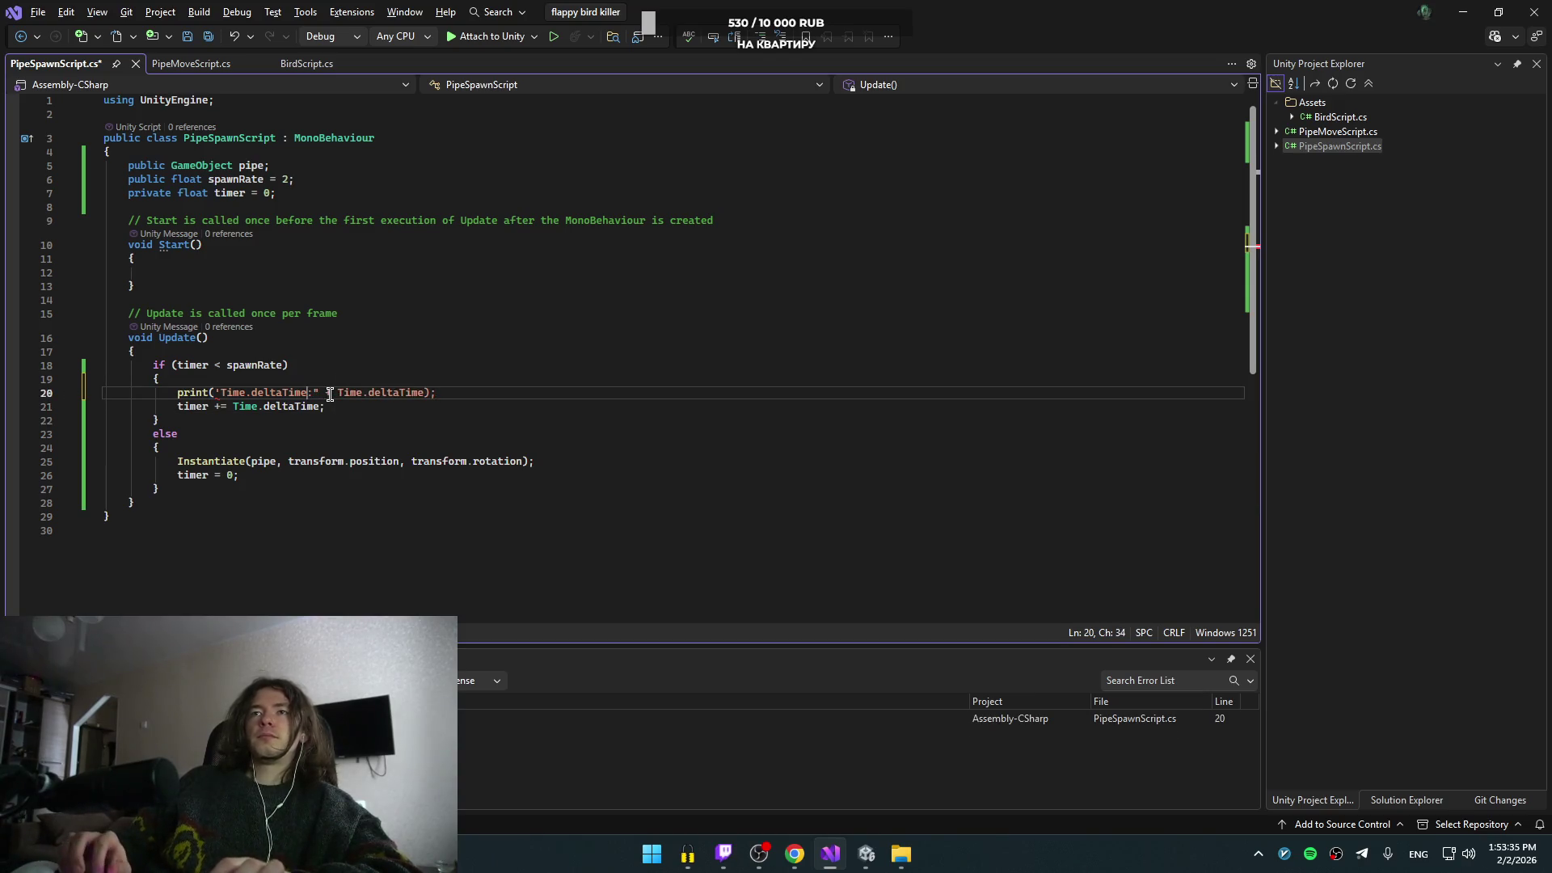
{"action": "key", "text": "BackSpace"}
{"action": "type", "text": "\""}
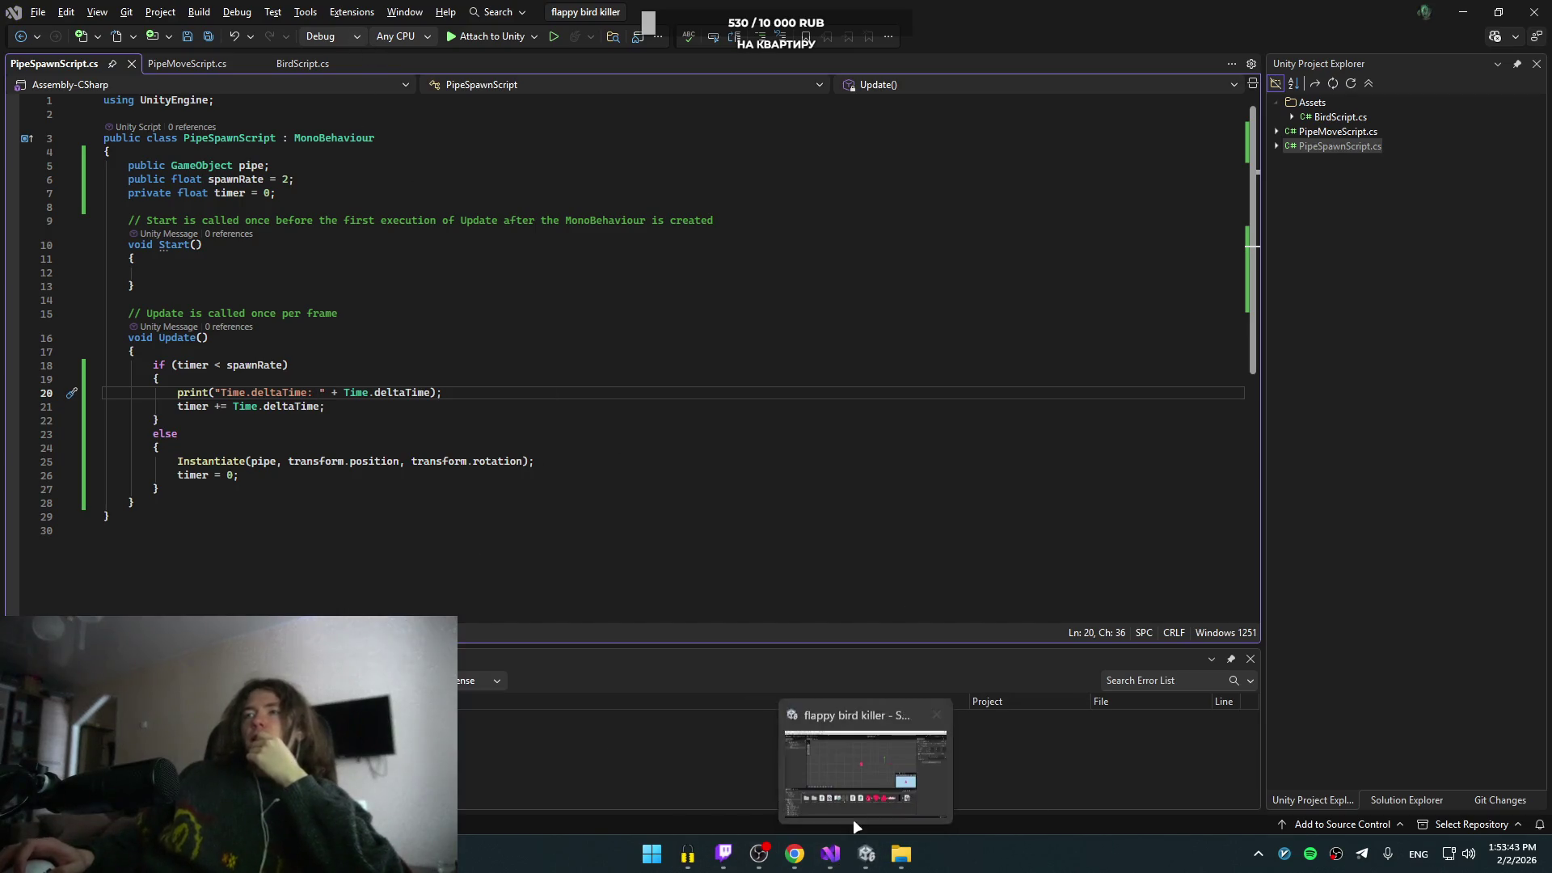
{"action": "key", "text": "alt+Tab"}
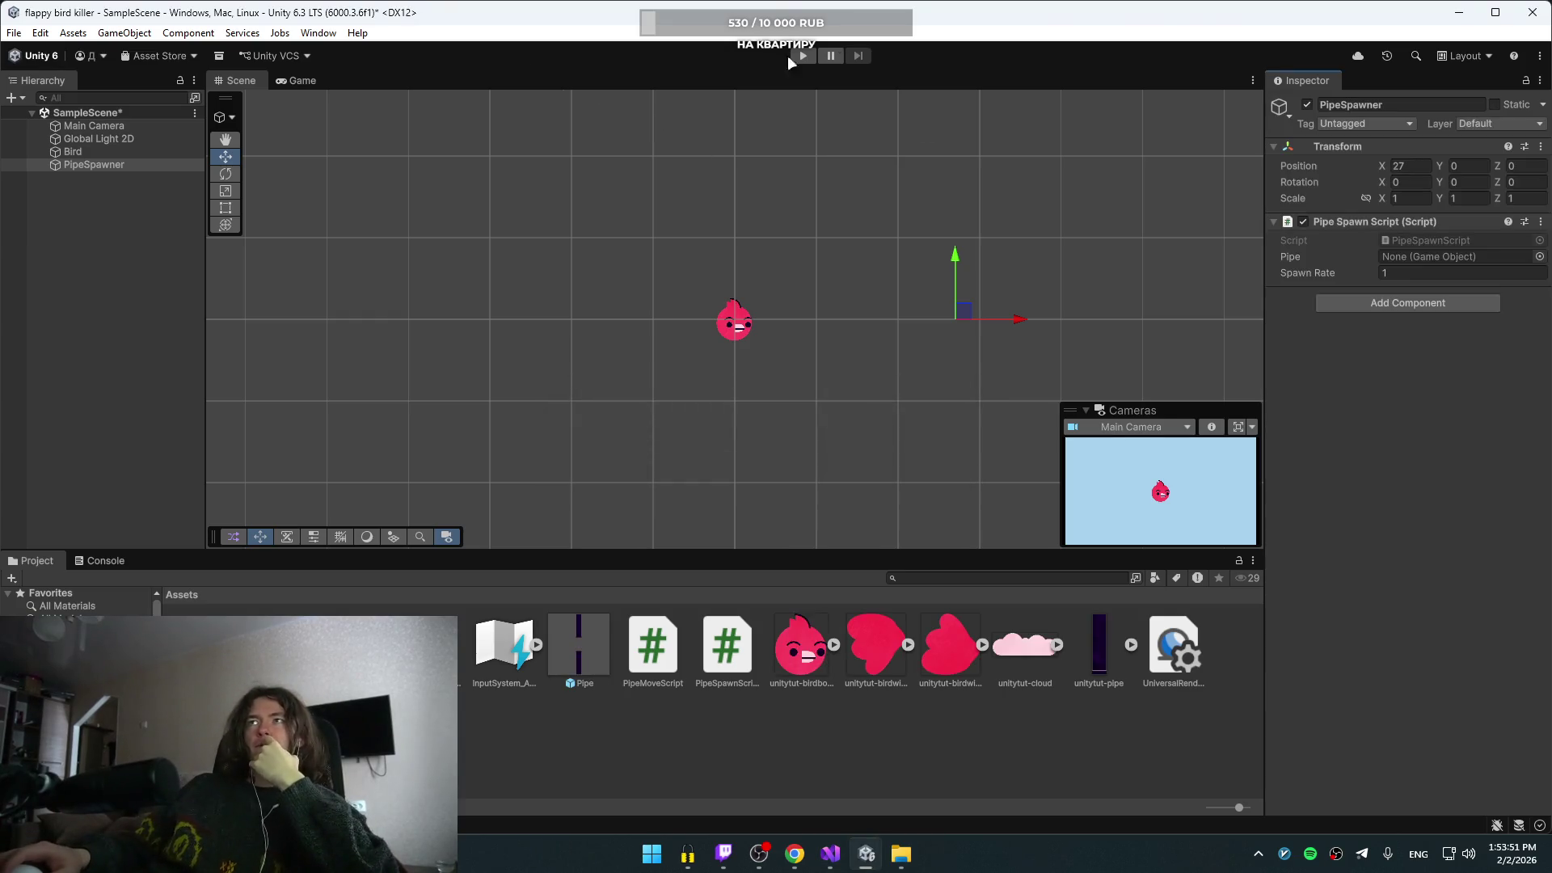
- Run a quick play test, flapping the bird once, then stop it
{"action": "left_click", "coordinate": [810, 53]}
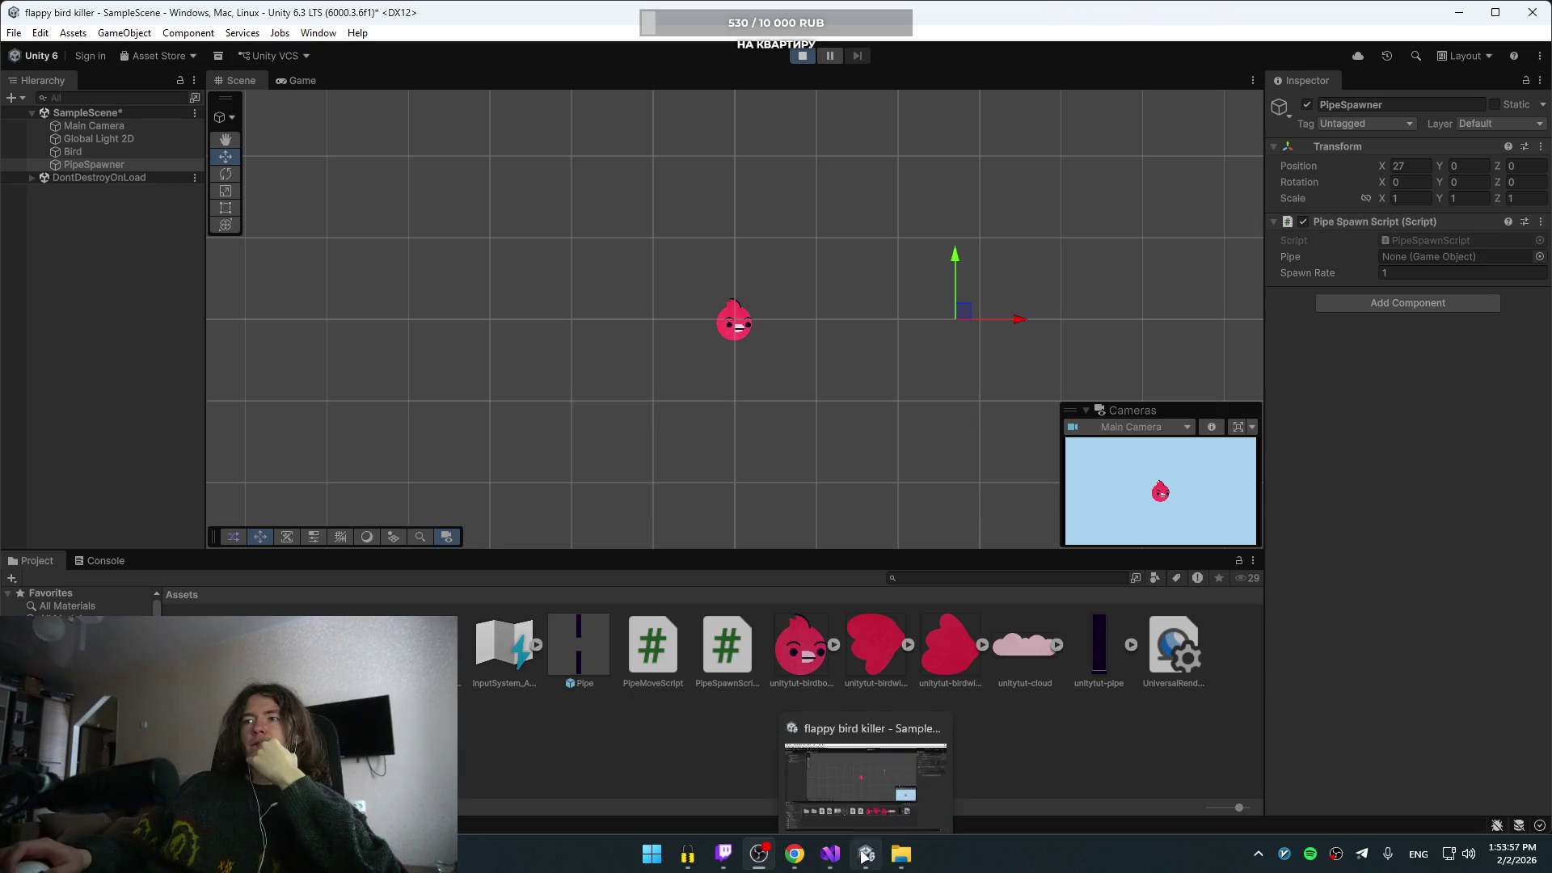
{"action": "key", "text": "space"}
{"action": "key", "text": "space"}
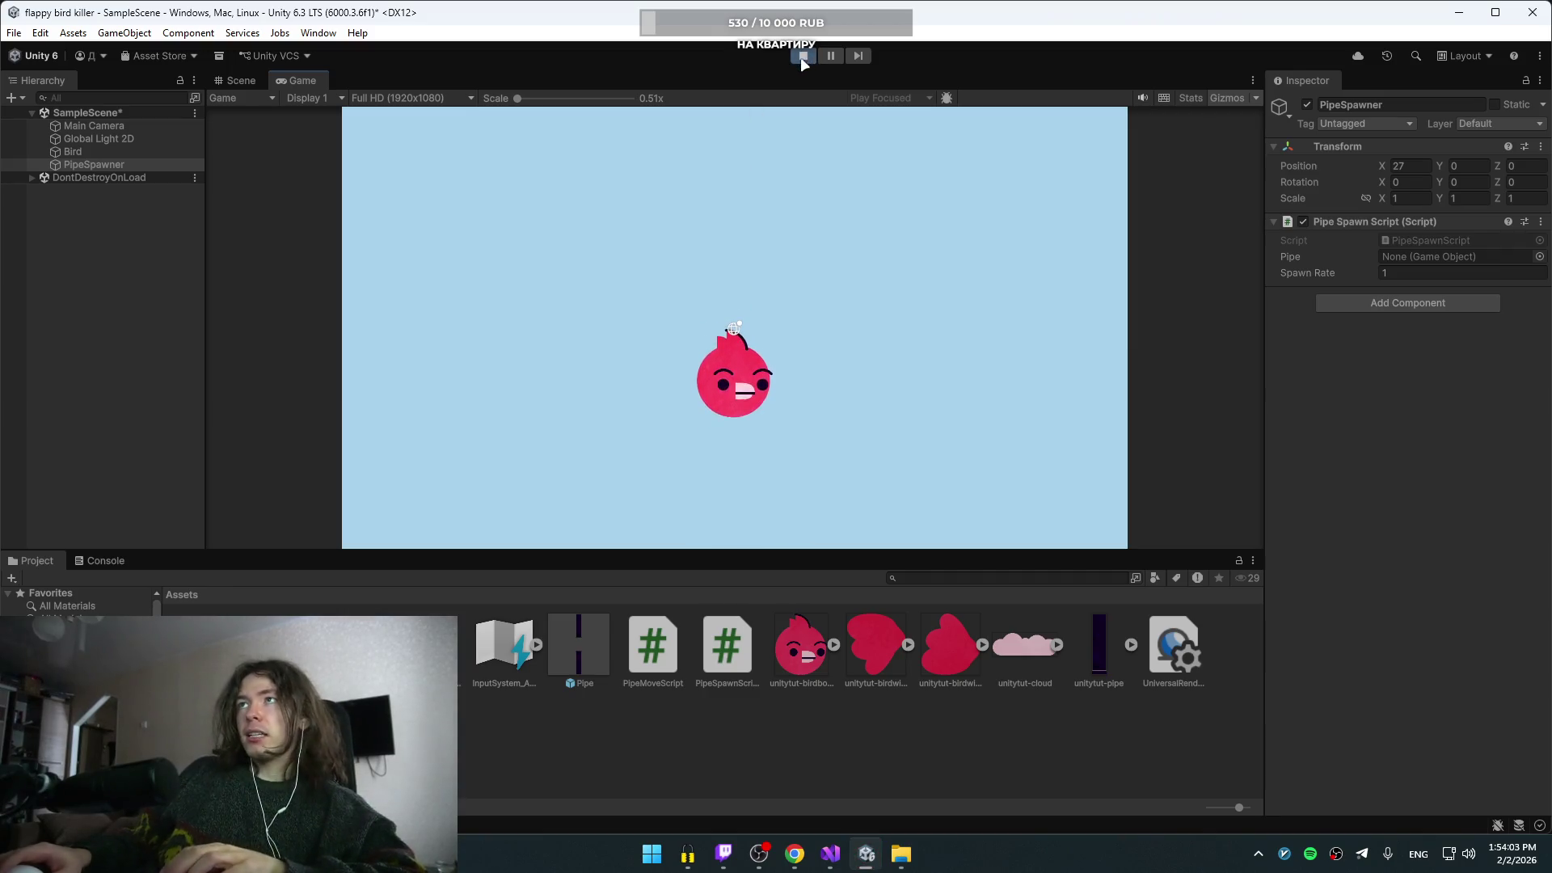
{"action": "key", "text": "ctrl+p"}
- Assign the Pipe prefab to the spawner's Pipe slot and set Spawn Rate to 2
{"action": "left_click_drag", "start_coordinate": [565, 640], "coordinate": [1379, 396]}
{"action": "left_click_drag", "start_coordinate": [1410, 259], "coordinate": [1409, 258]}
{"action": "left_click", "coordinate": [1302, 277]}
{"action": "type", "text": "2"}
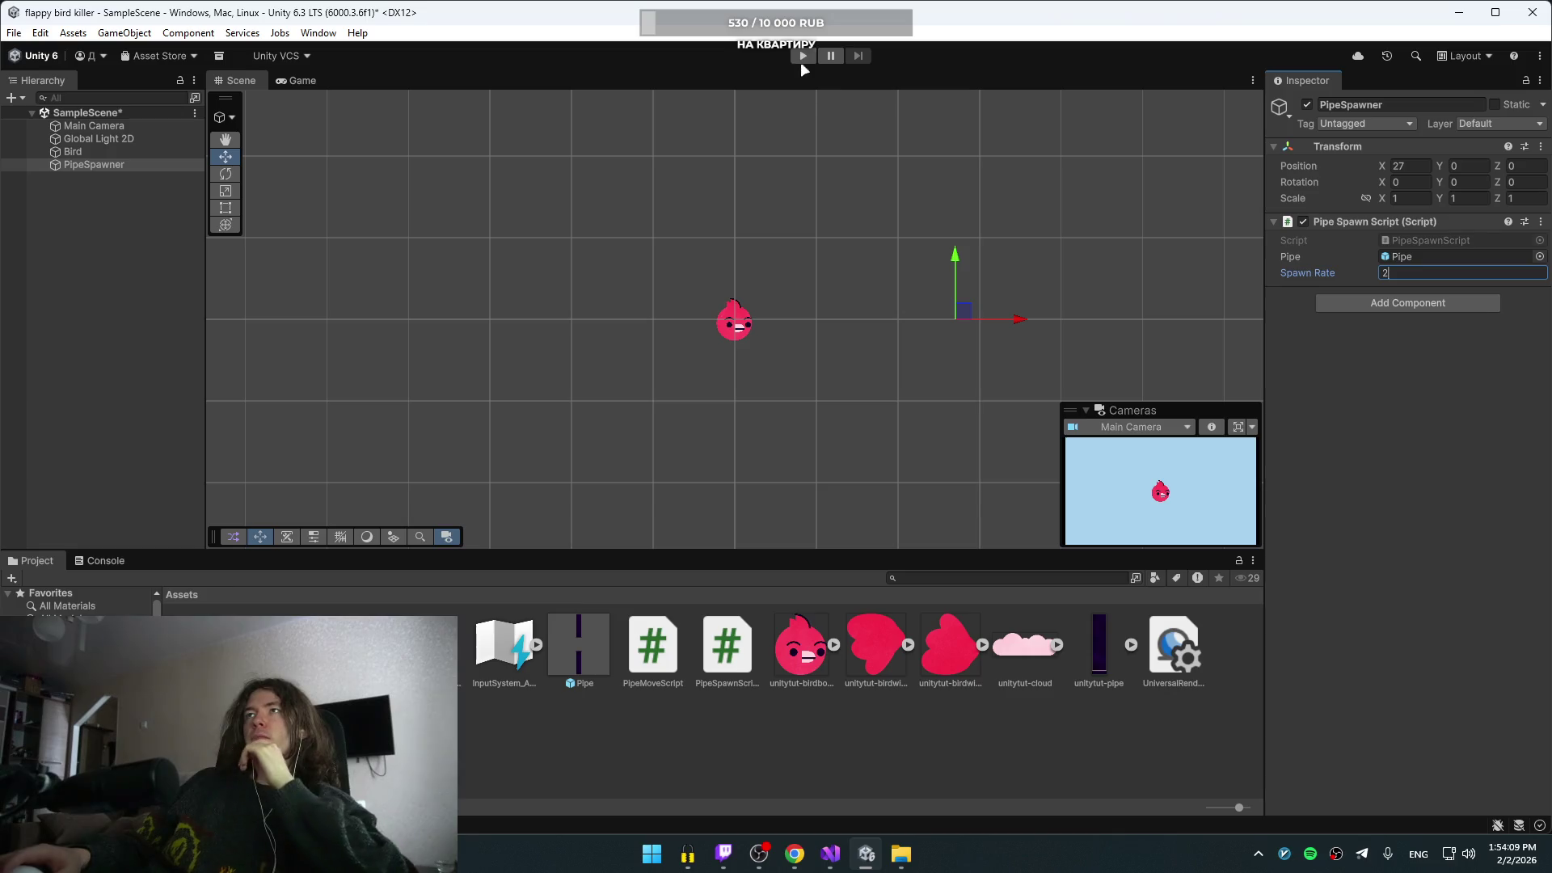
- Play the game, flapping with Space, to confirm pipes keep spawning, then stop
{"action": "left_click", "coordinate": [802, 55]}
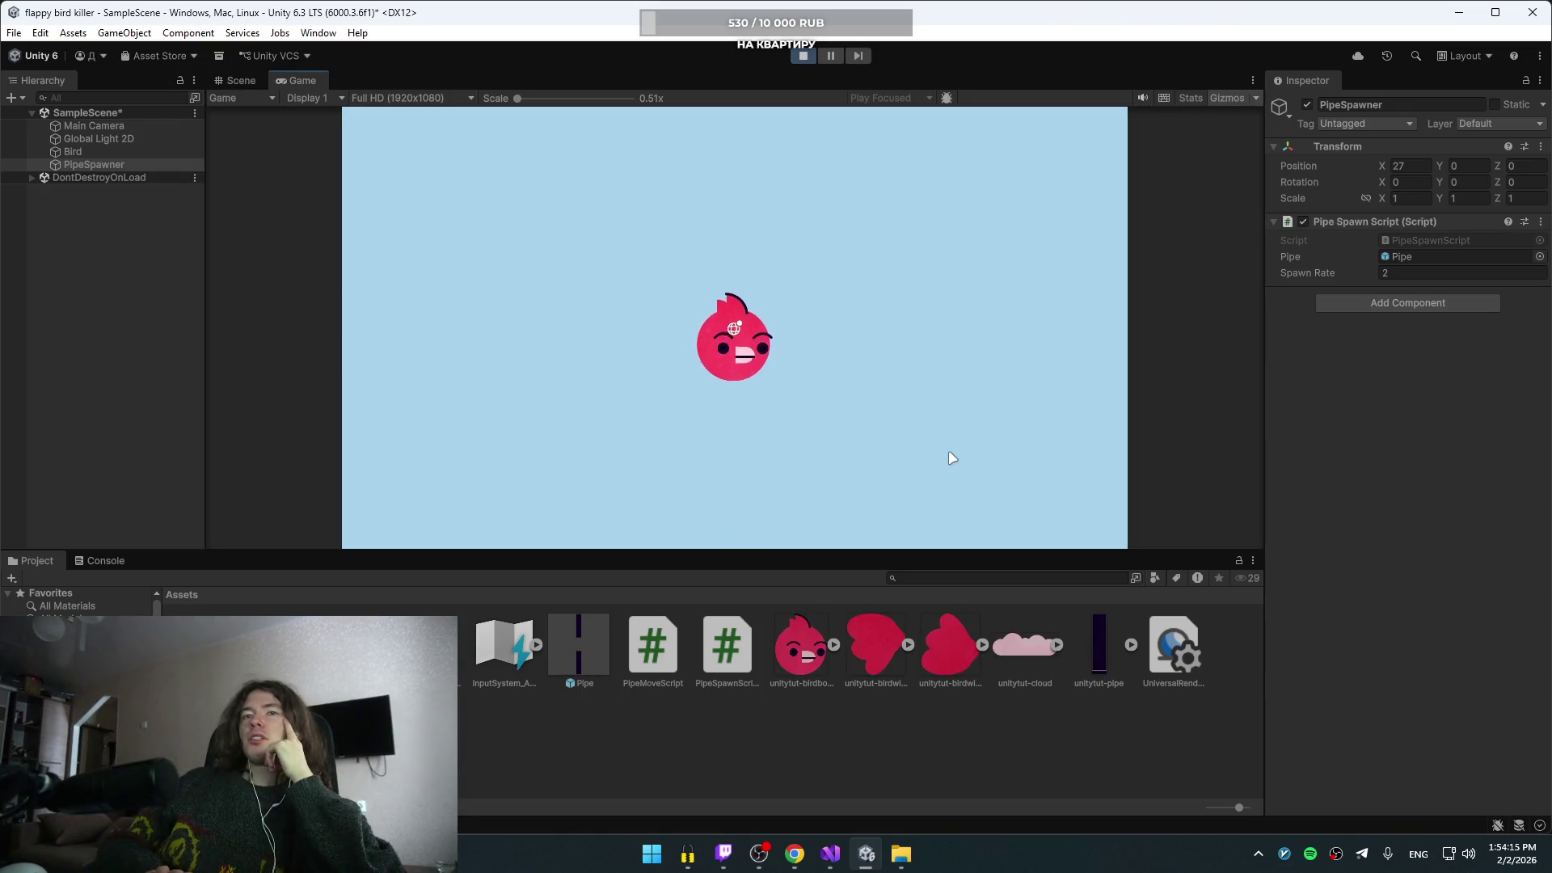
{"action": "key", "text": "space"}
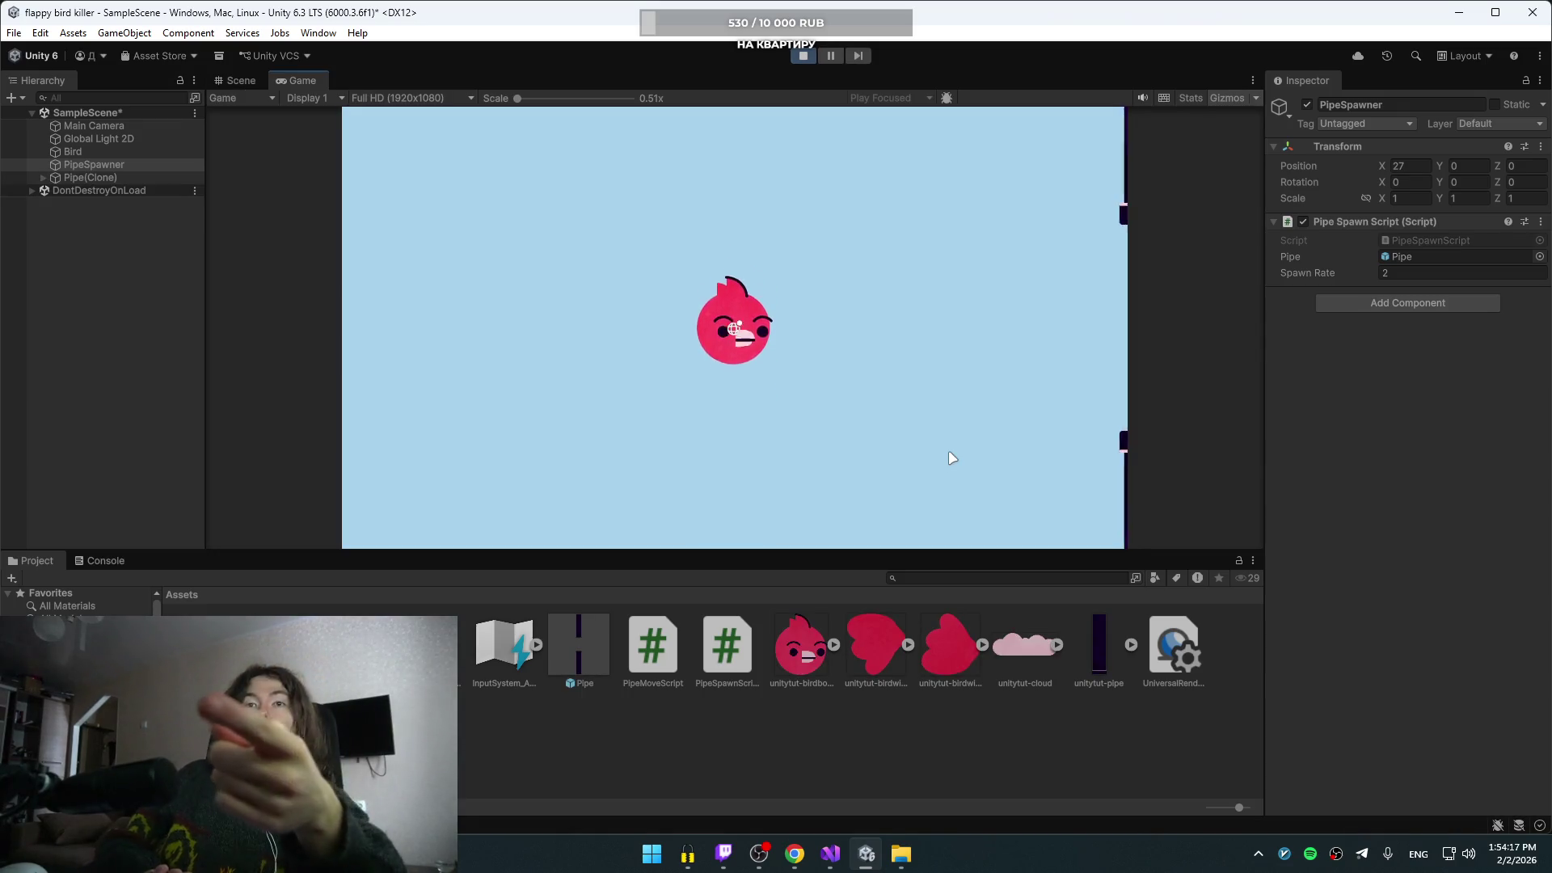
{"action": "key", "text": "space"}
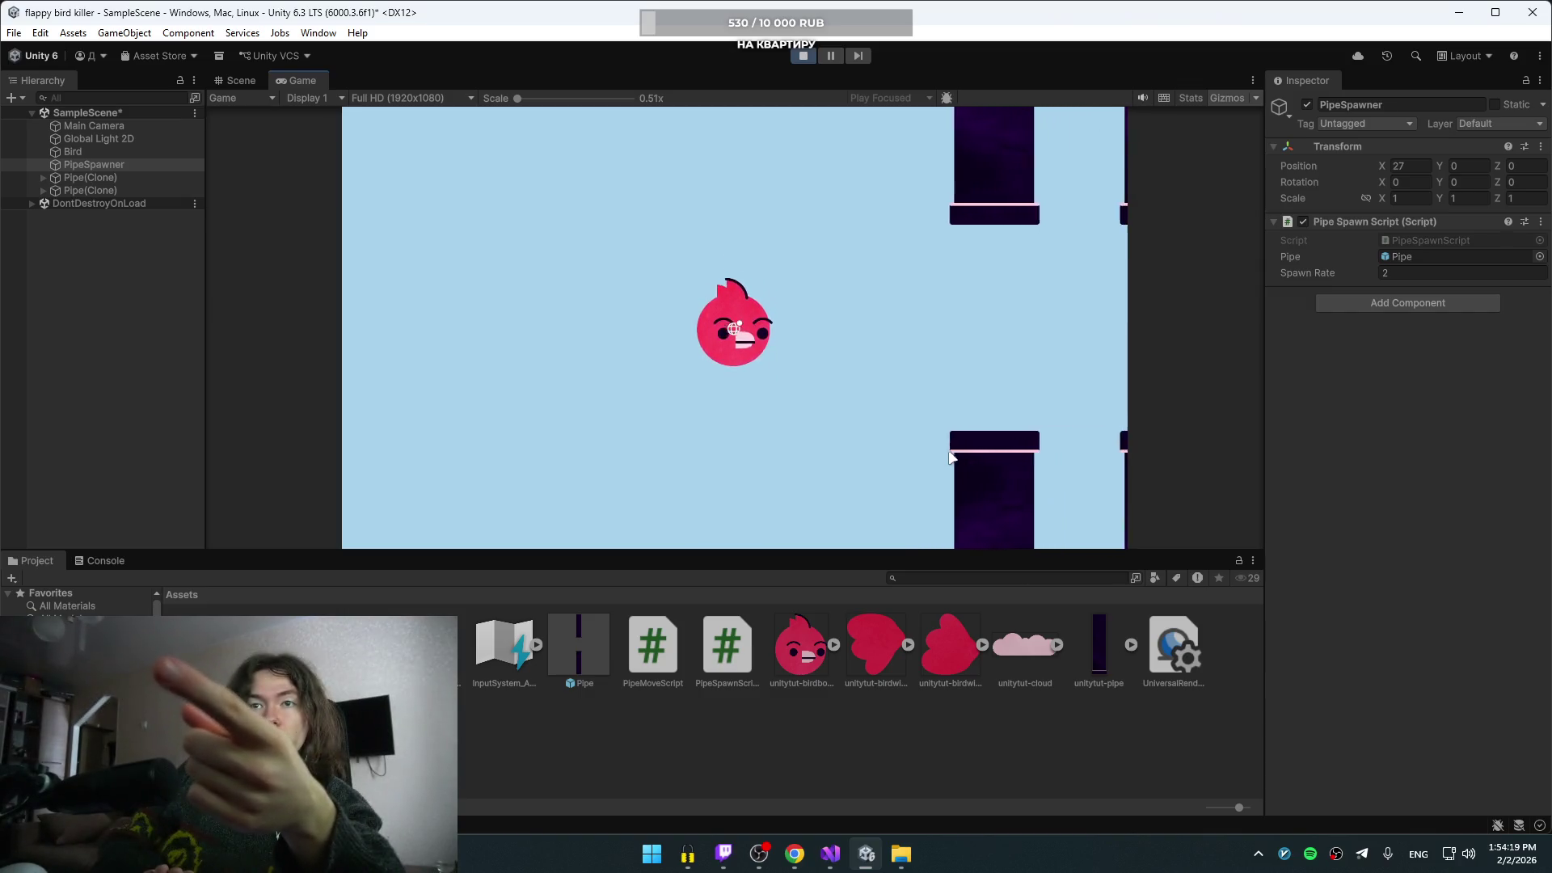
{"action": "key", "text": "space"}
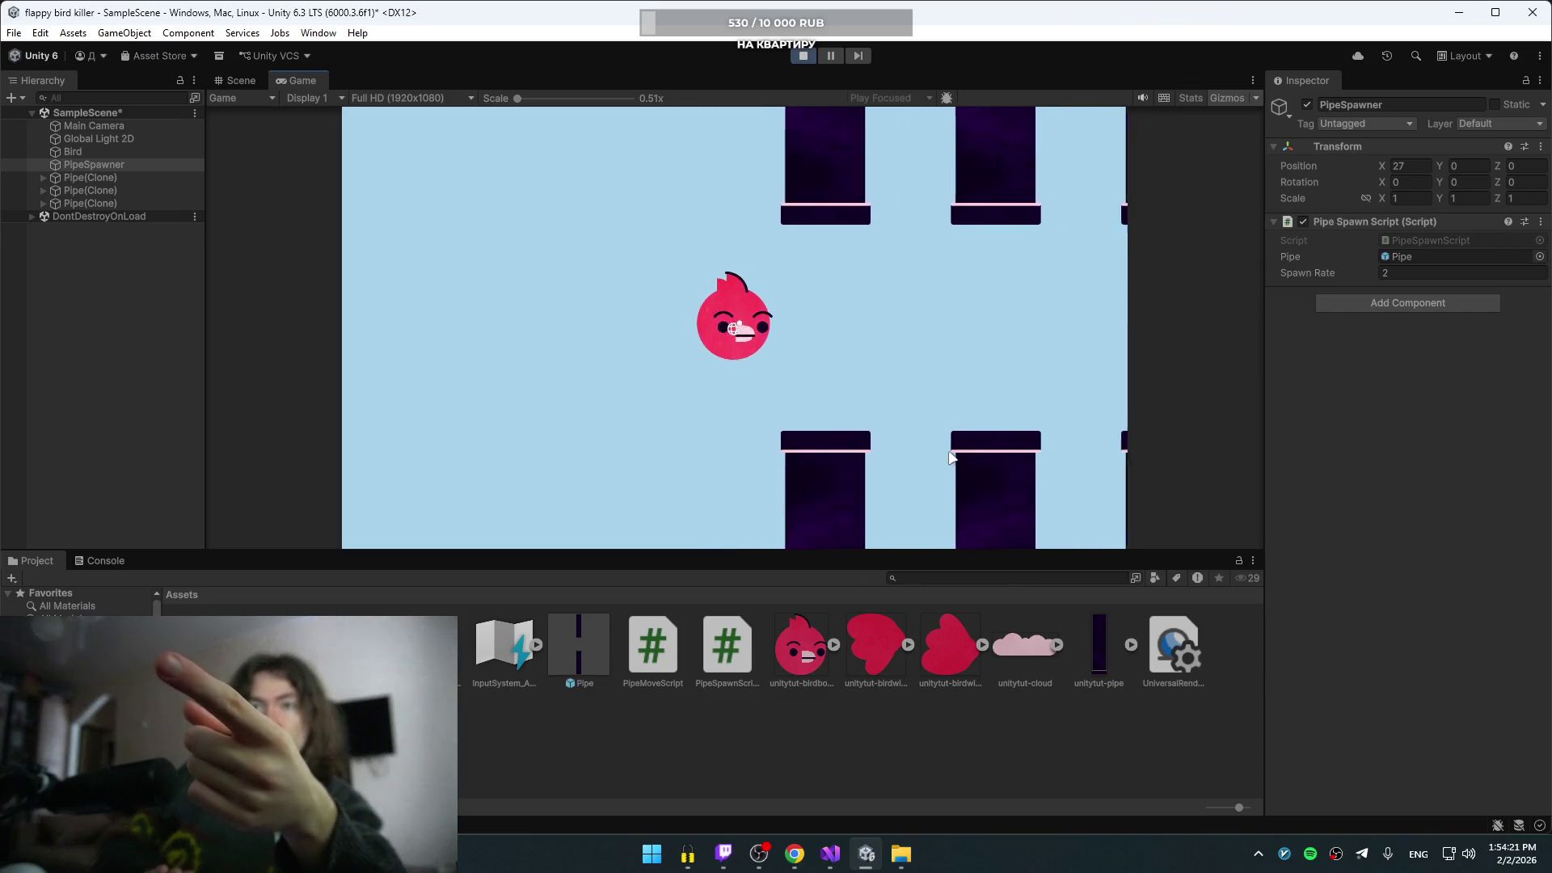
{"action": "key", "text": "space"}
{"action": "key", "text": "space"}
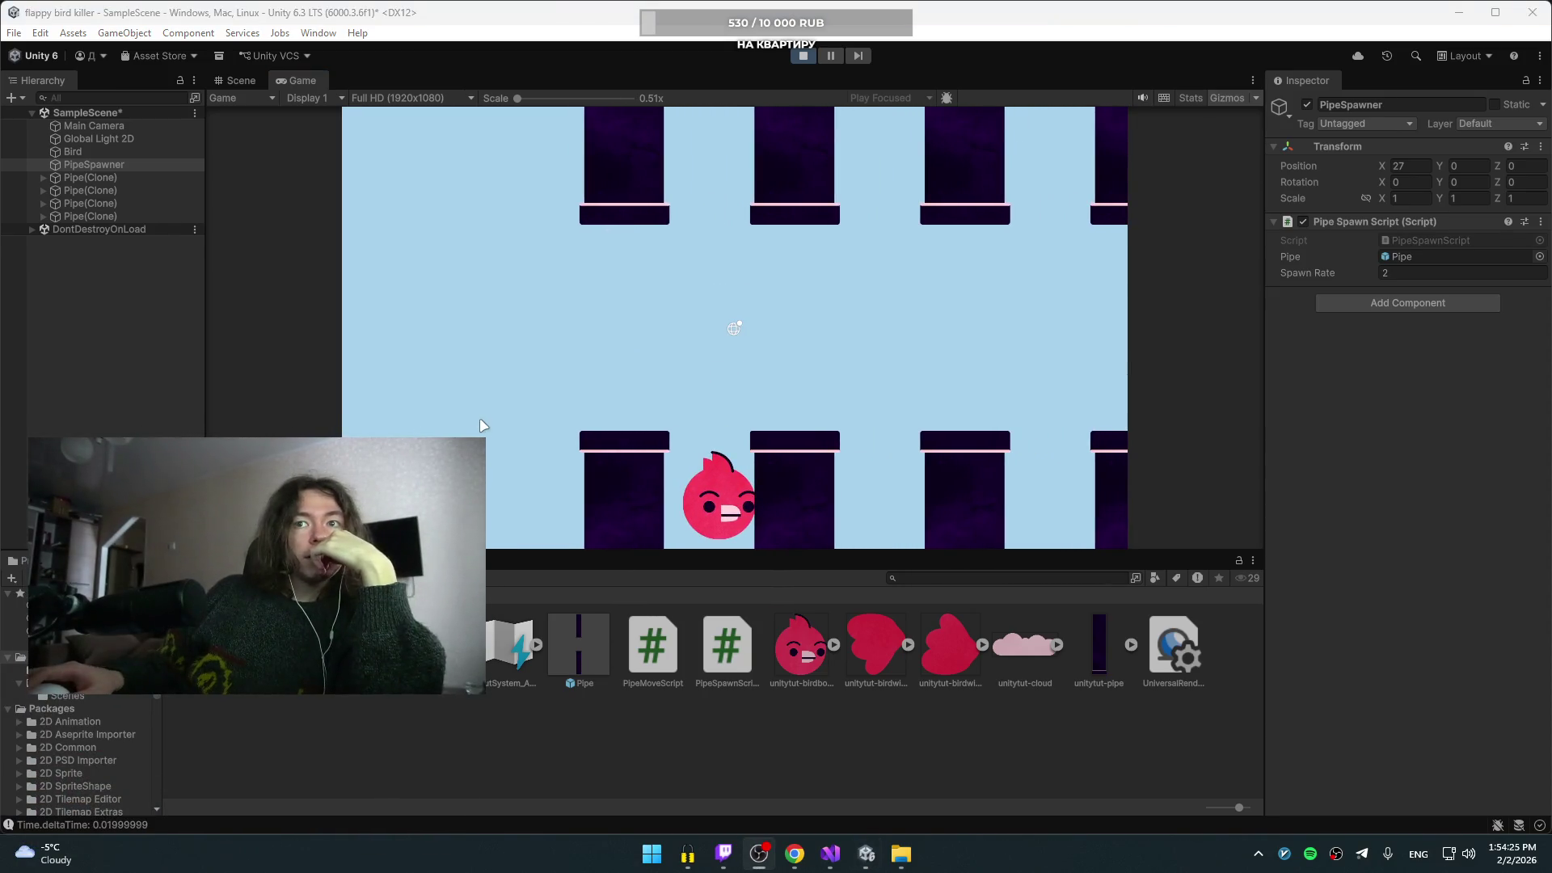
{"action": "key", "text": "space"}
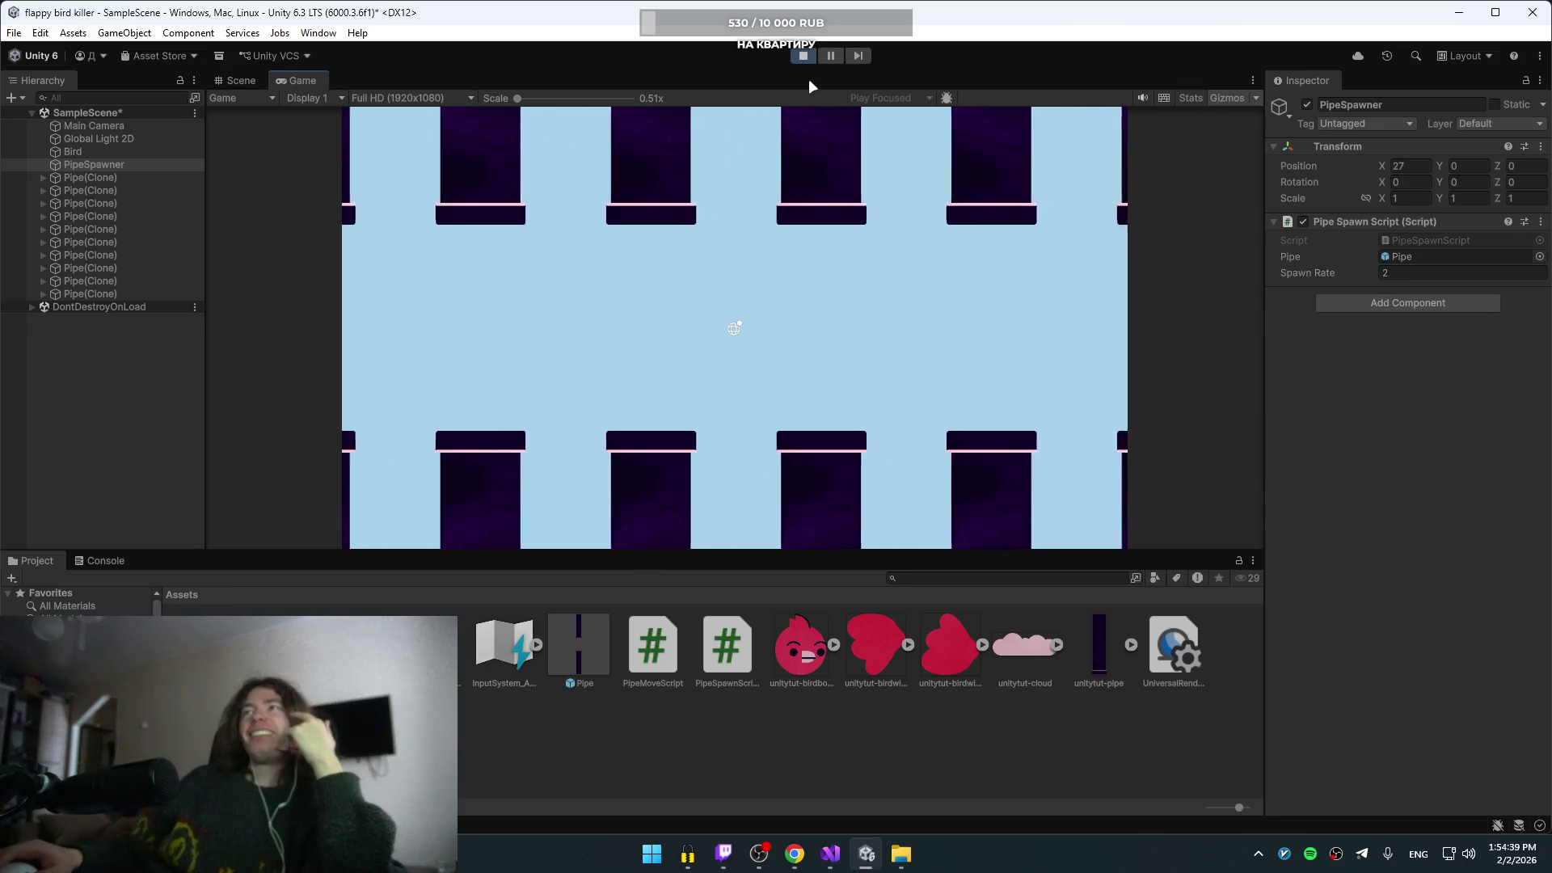
{"action": "left_click", "coordinate": [801, 55]}
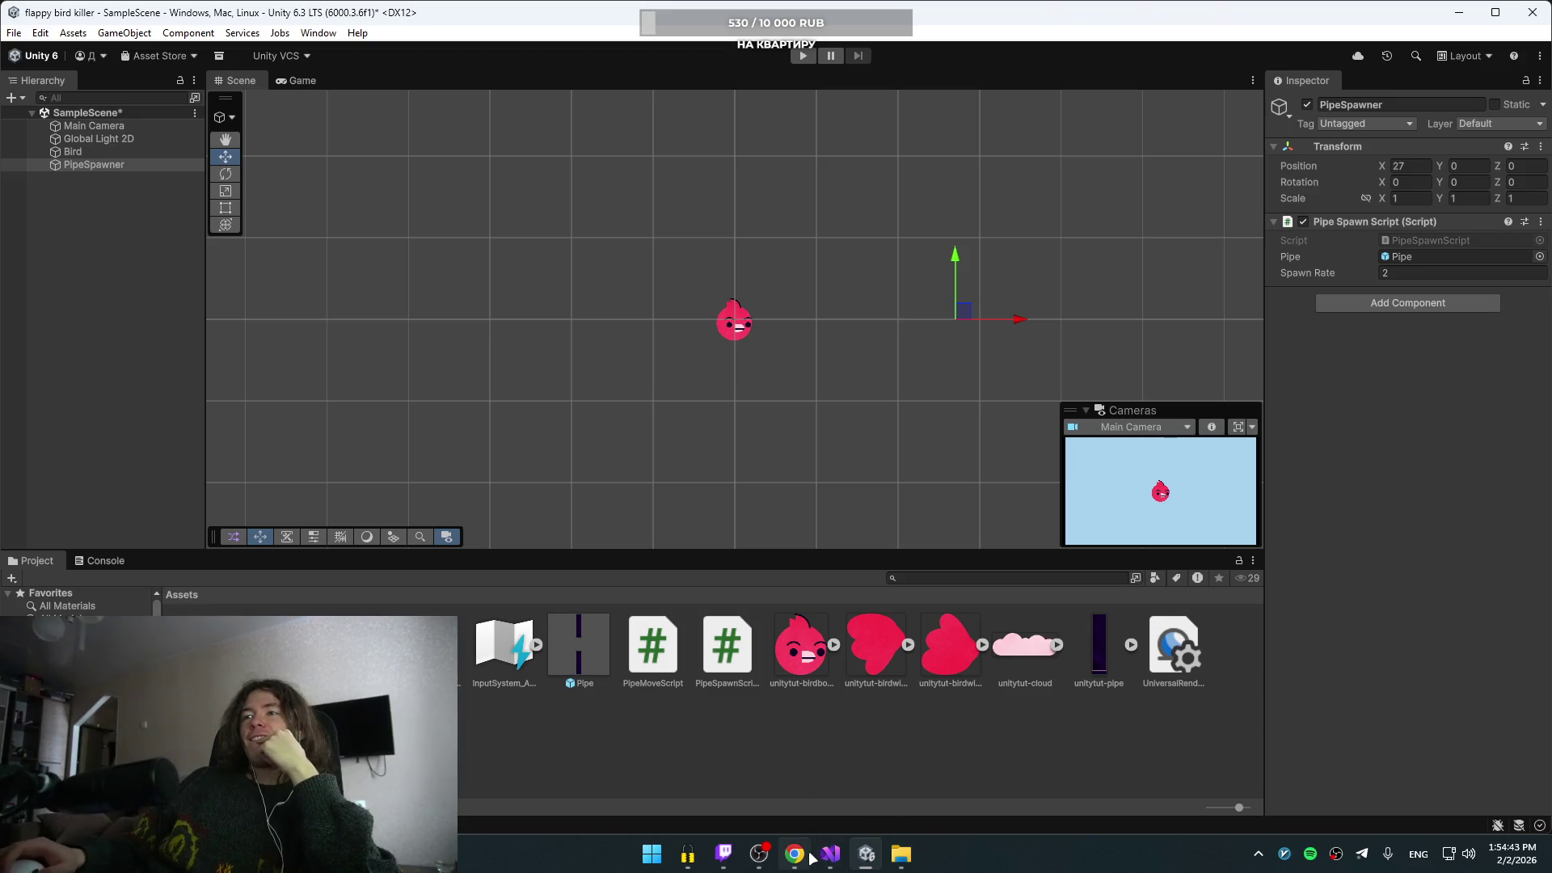
- Delete the deltaTime print line from Update in Visual Studio
{"action": "mouse_move", "coordinate": [830, 853]}
{"action": "left_click", "coordinate": [829, 805]}
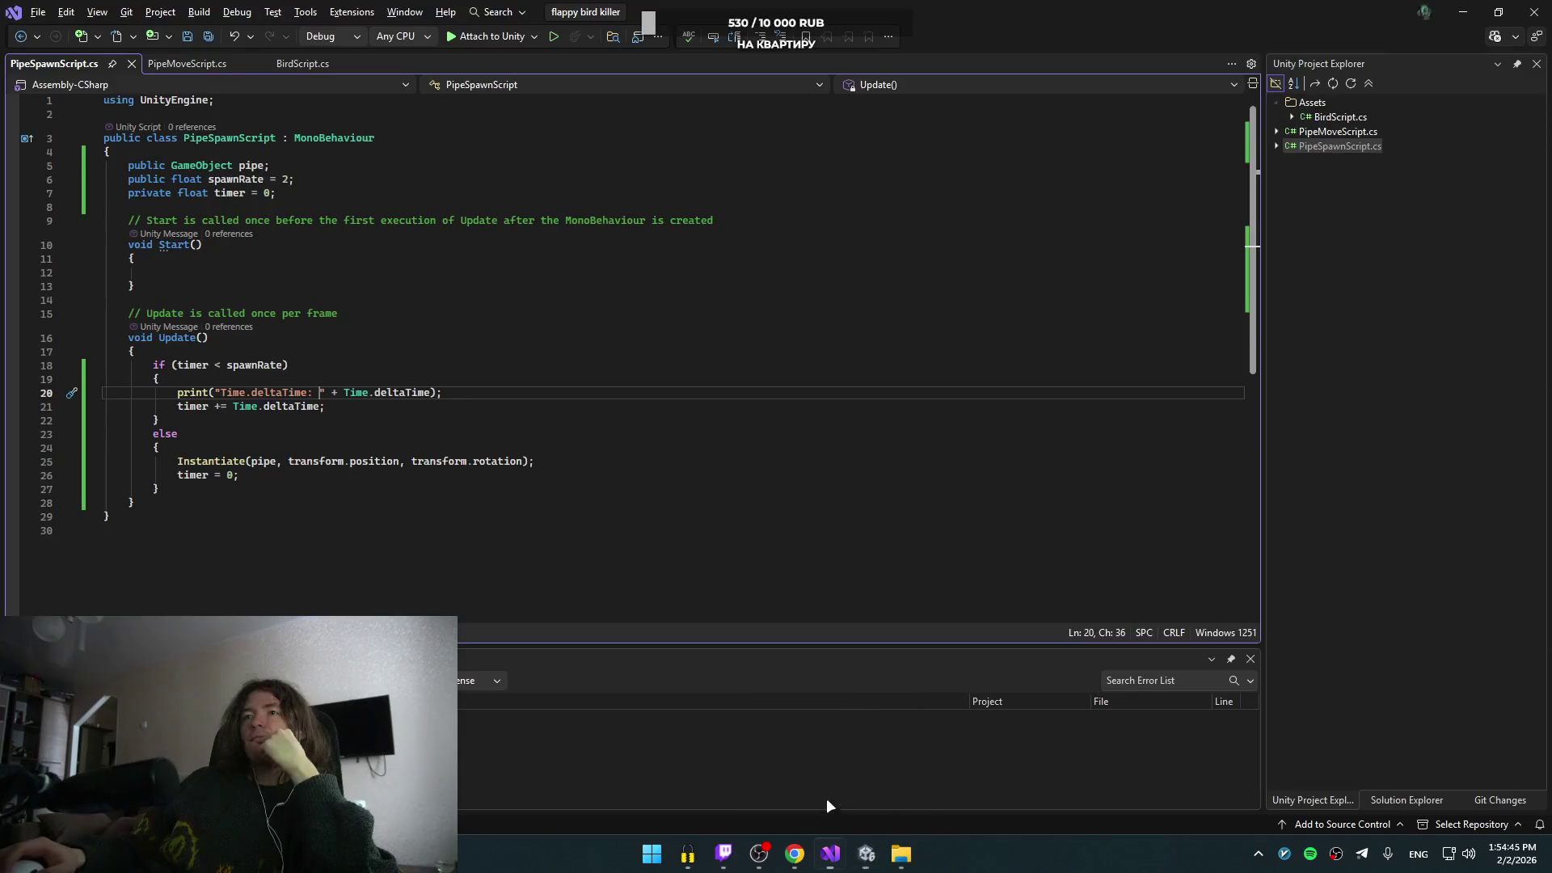
{"action": "left_click", "coordinate": [467, 392]}
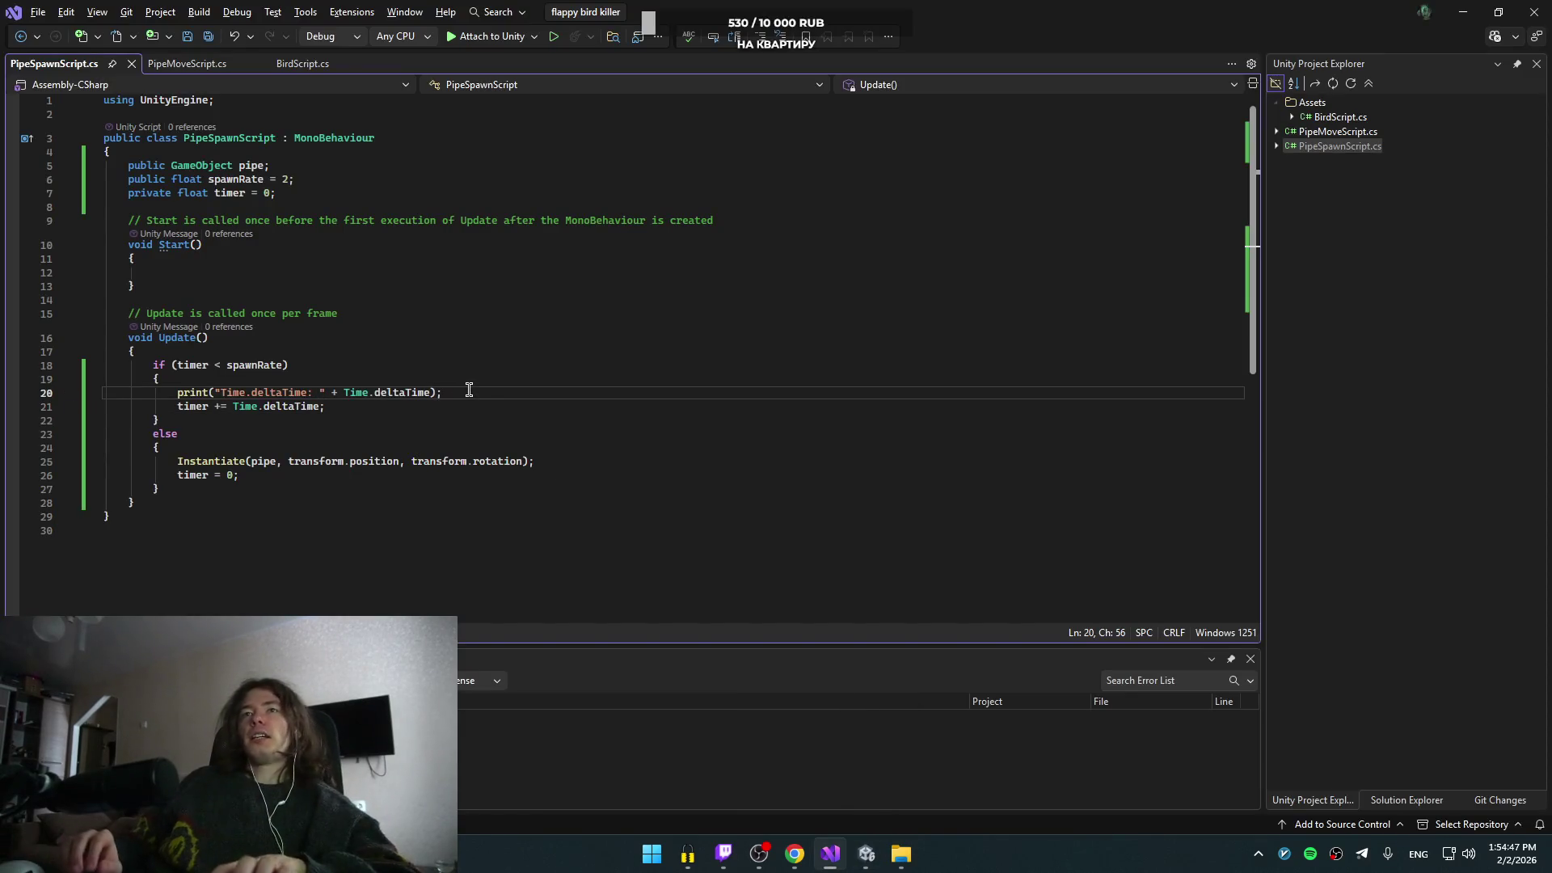
{"action": "key", "text": "shift+Up"}
{"action": "key", "text": "Delete"}
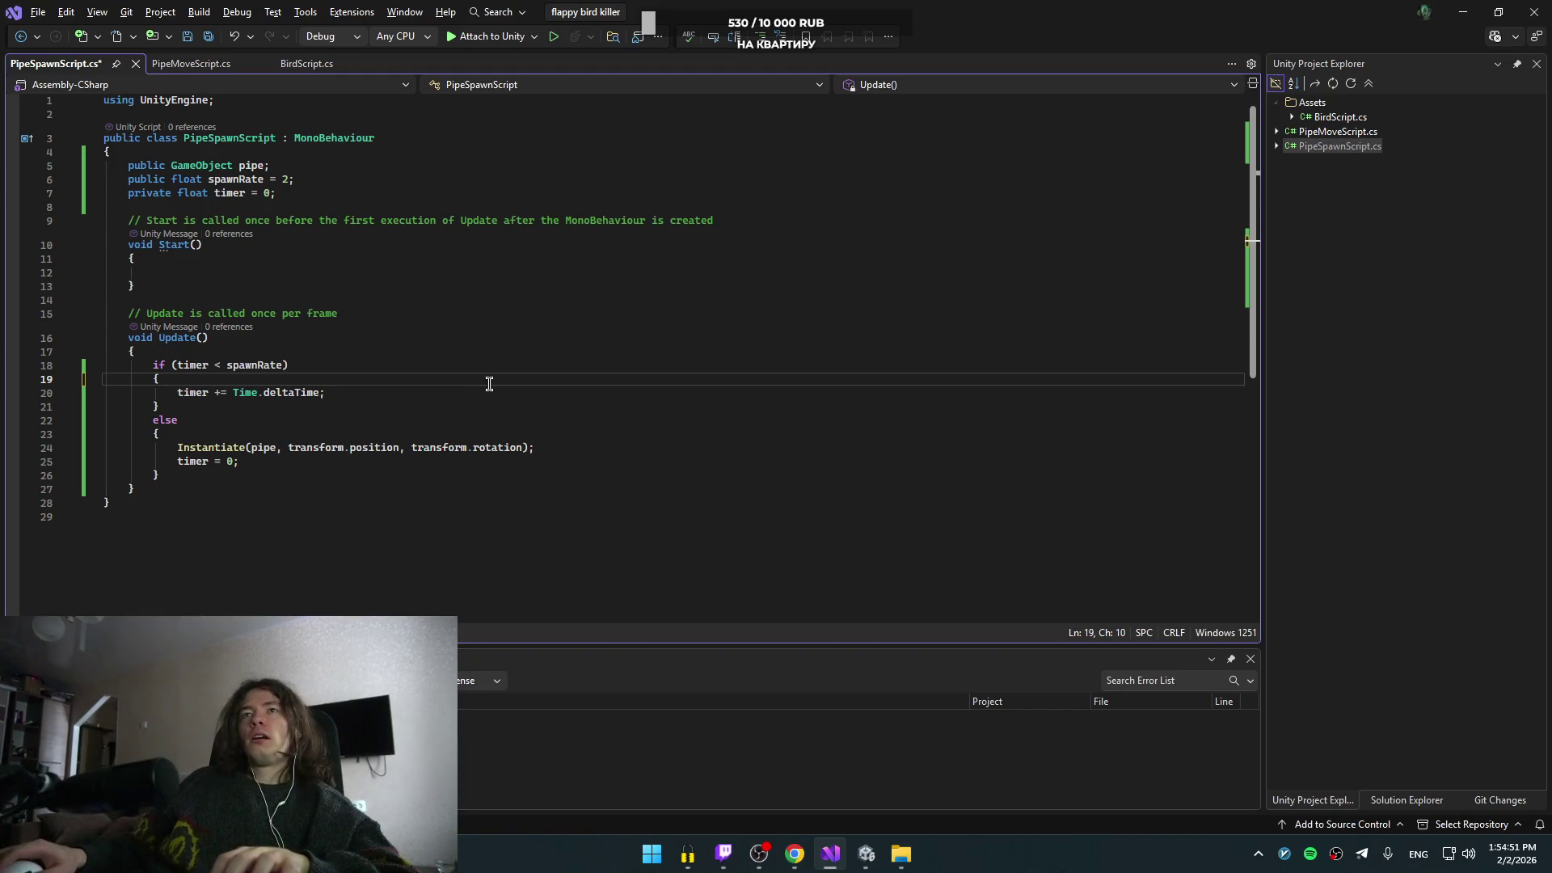
- Bring the YouTube tutorial forward and resume playing it
{"action": "key", "text": "alt+Tab"}
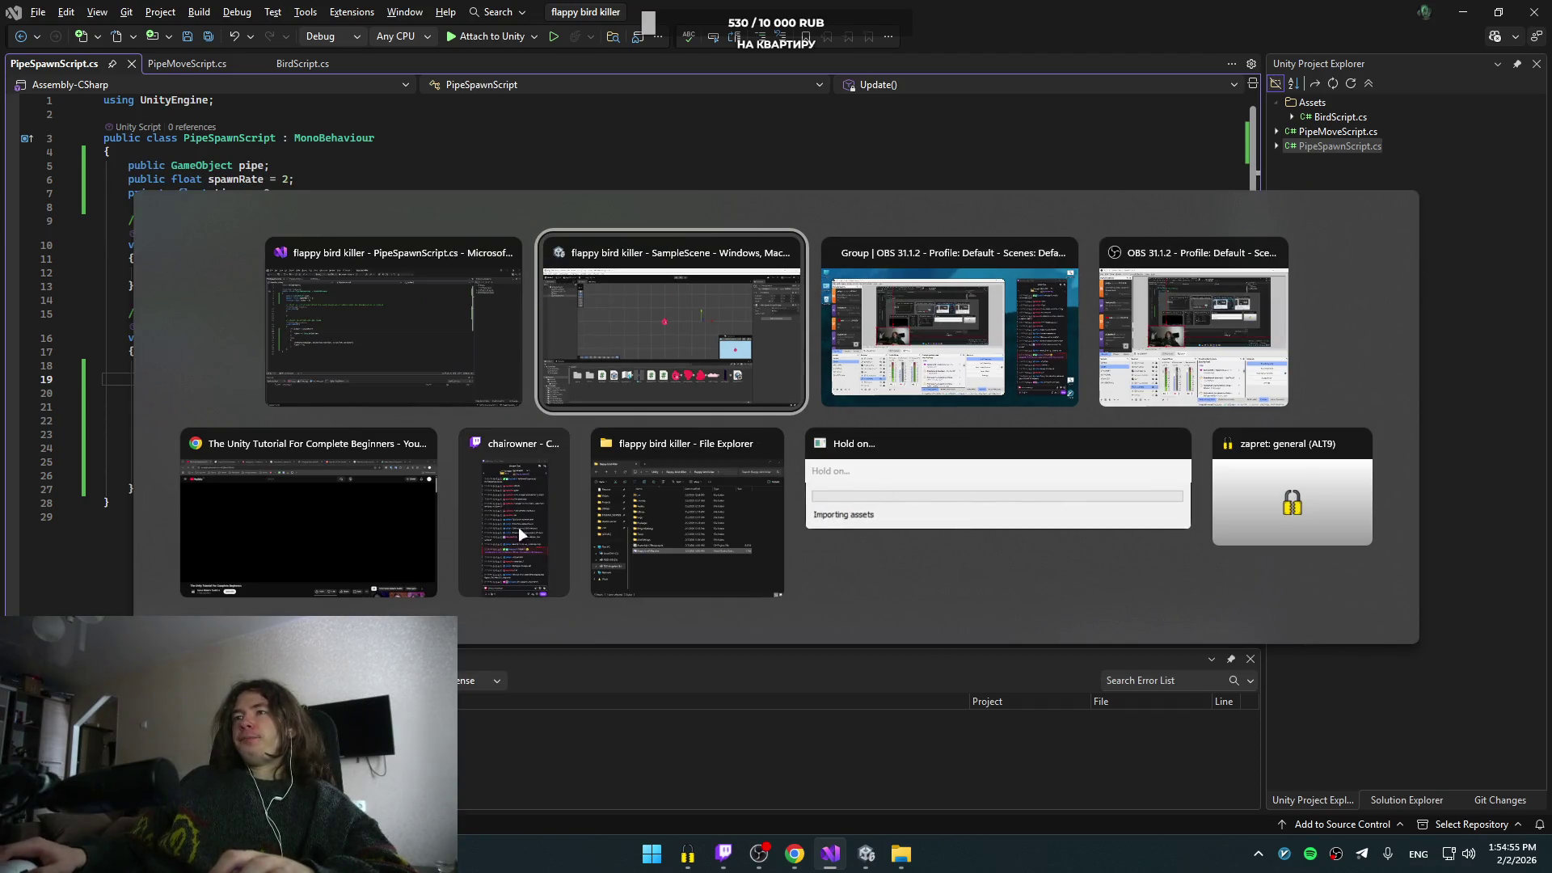
{"action": "left_click", "coordinate": [387, 502]}
{"action": "left_click", "coordinate": [743, 422]}
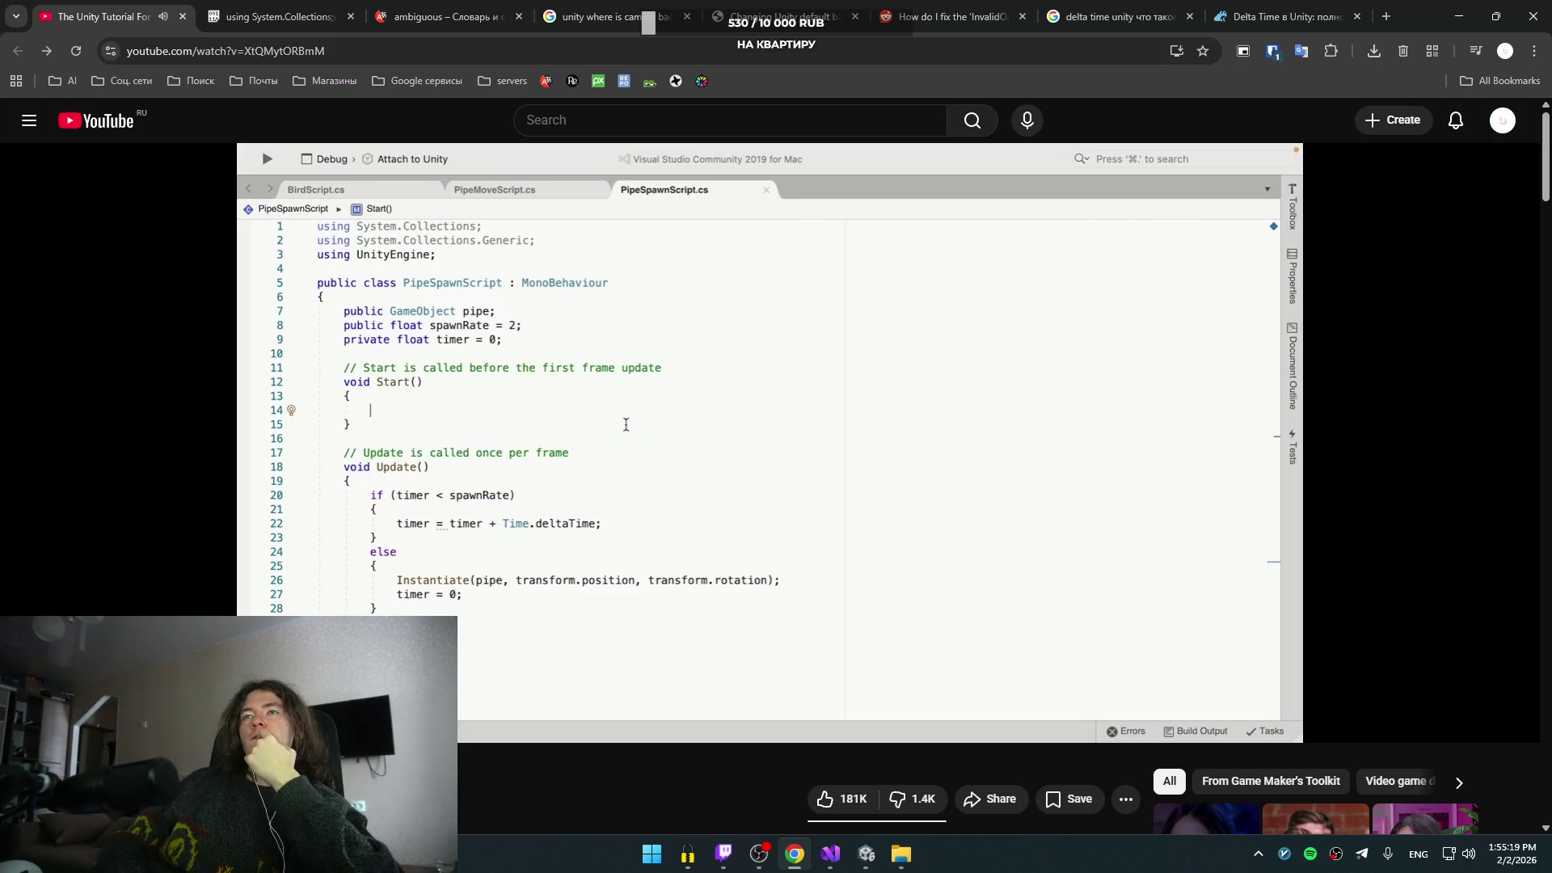
- Rewind the tutorial a few seconds and watch the spawnPipe refactor, pausing at the heightOffset field
{"action": "key", "text": "Left"}
{"action": "key", "text": "Left"}
{"action": "key", "text": "Left"}
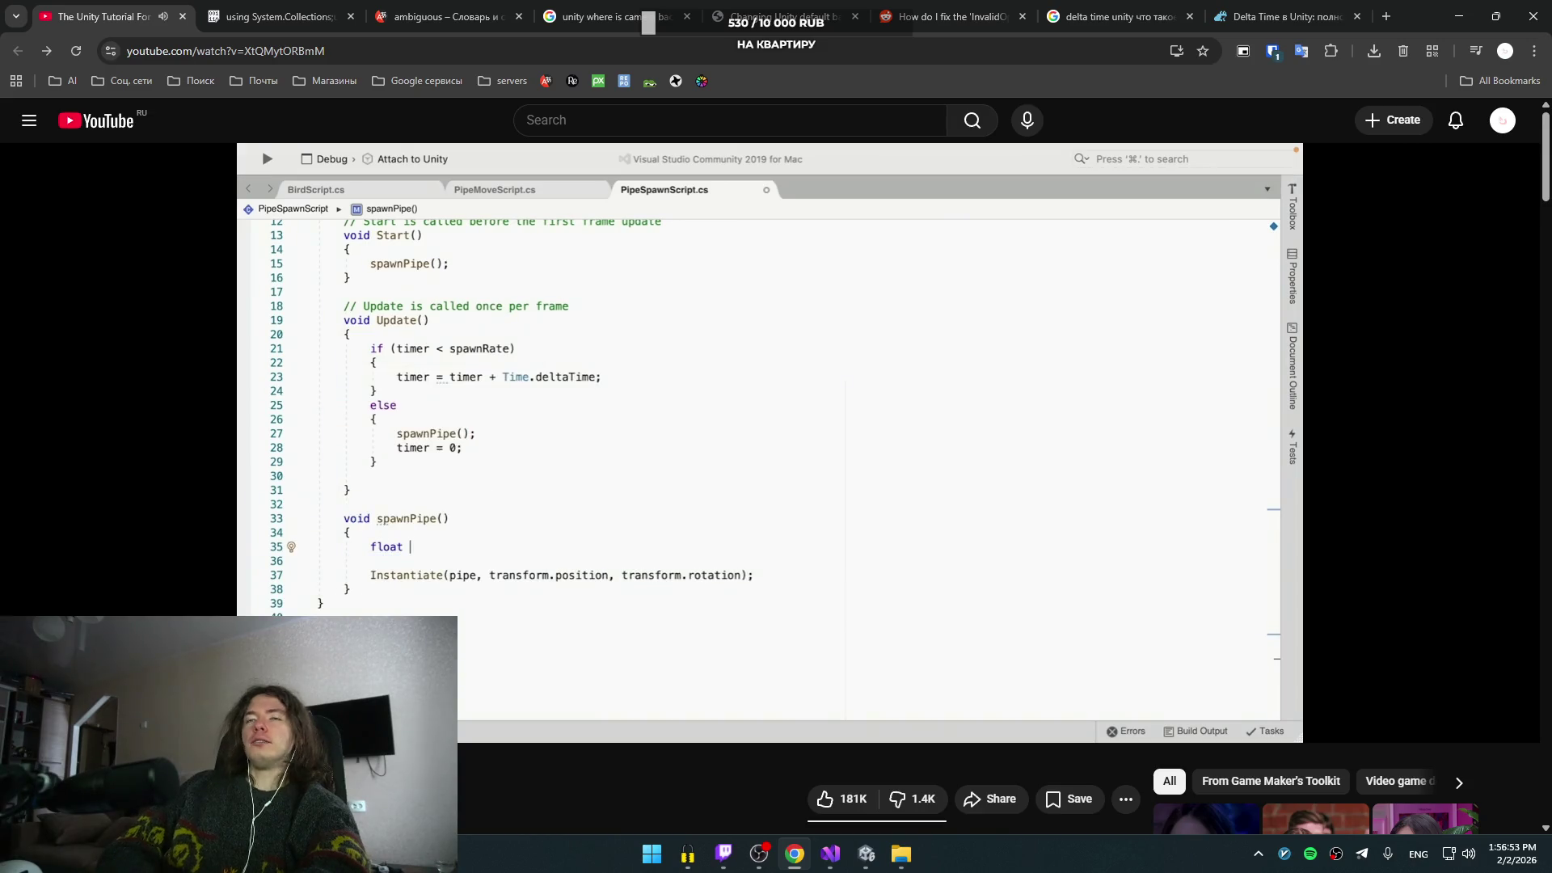
{"action": "left_click", "coordinate": [779, 304]}
- Replace the Instantiate statement in the else block with a spawnPipe call
{"action": "key", "text": "alt+Tab"}
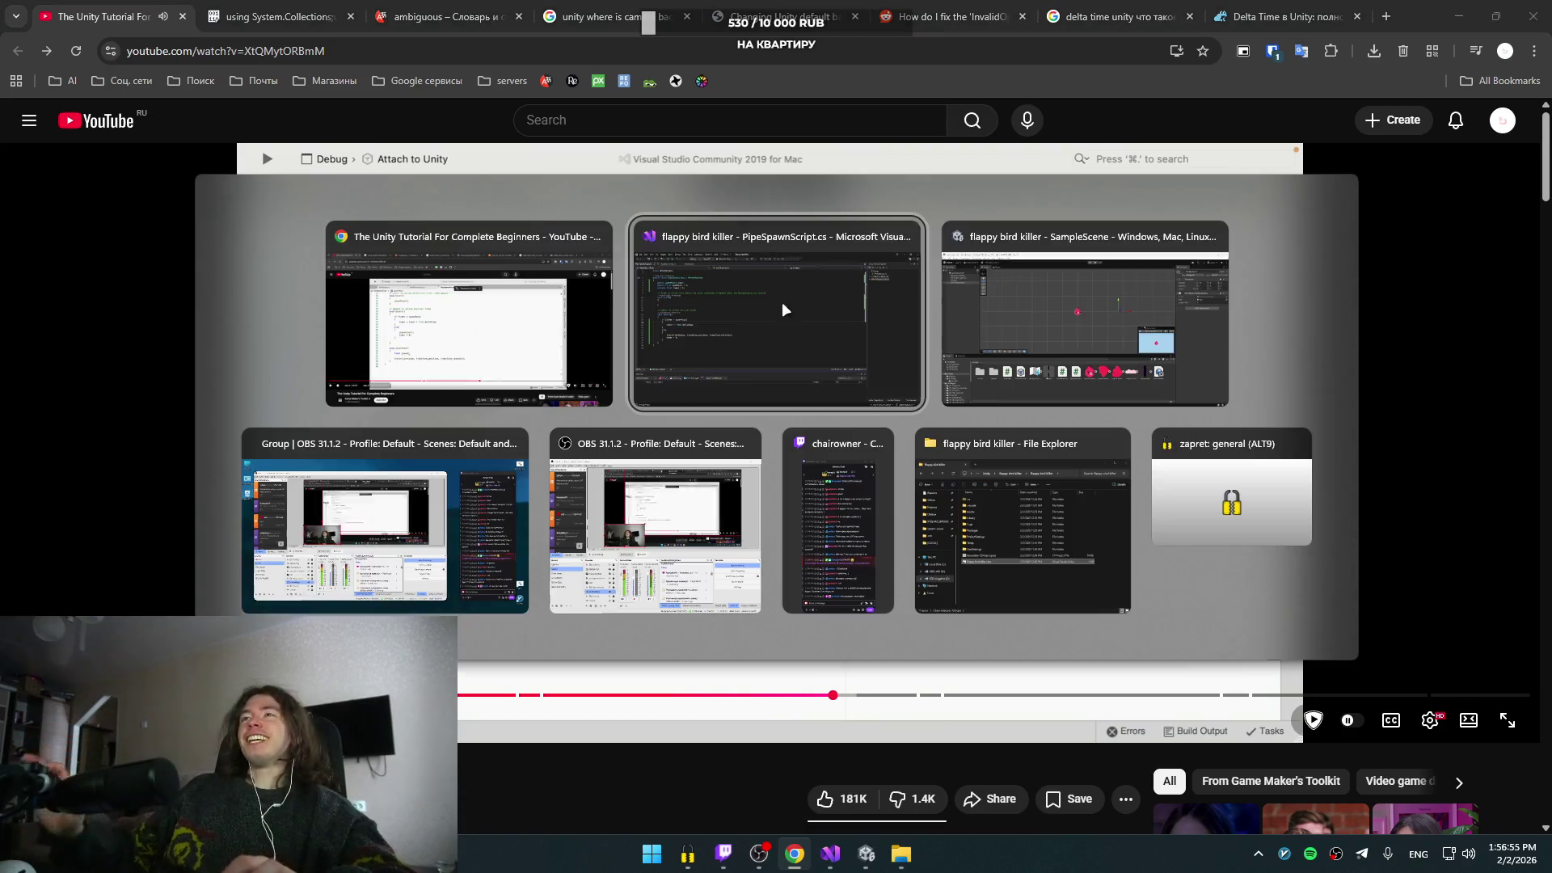
{"action": "left_click", "coordinate": [836, 299]}
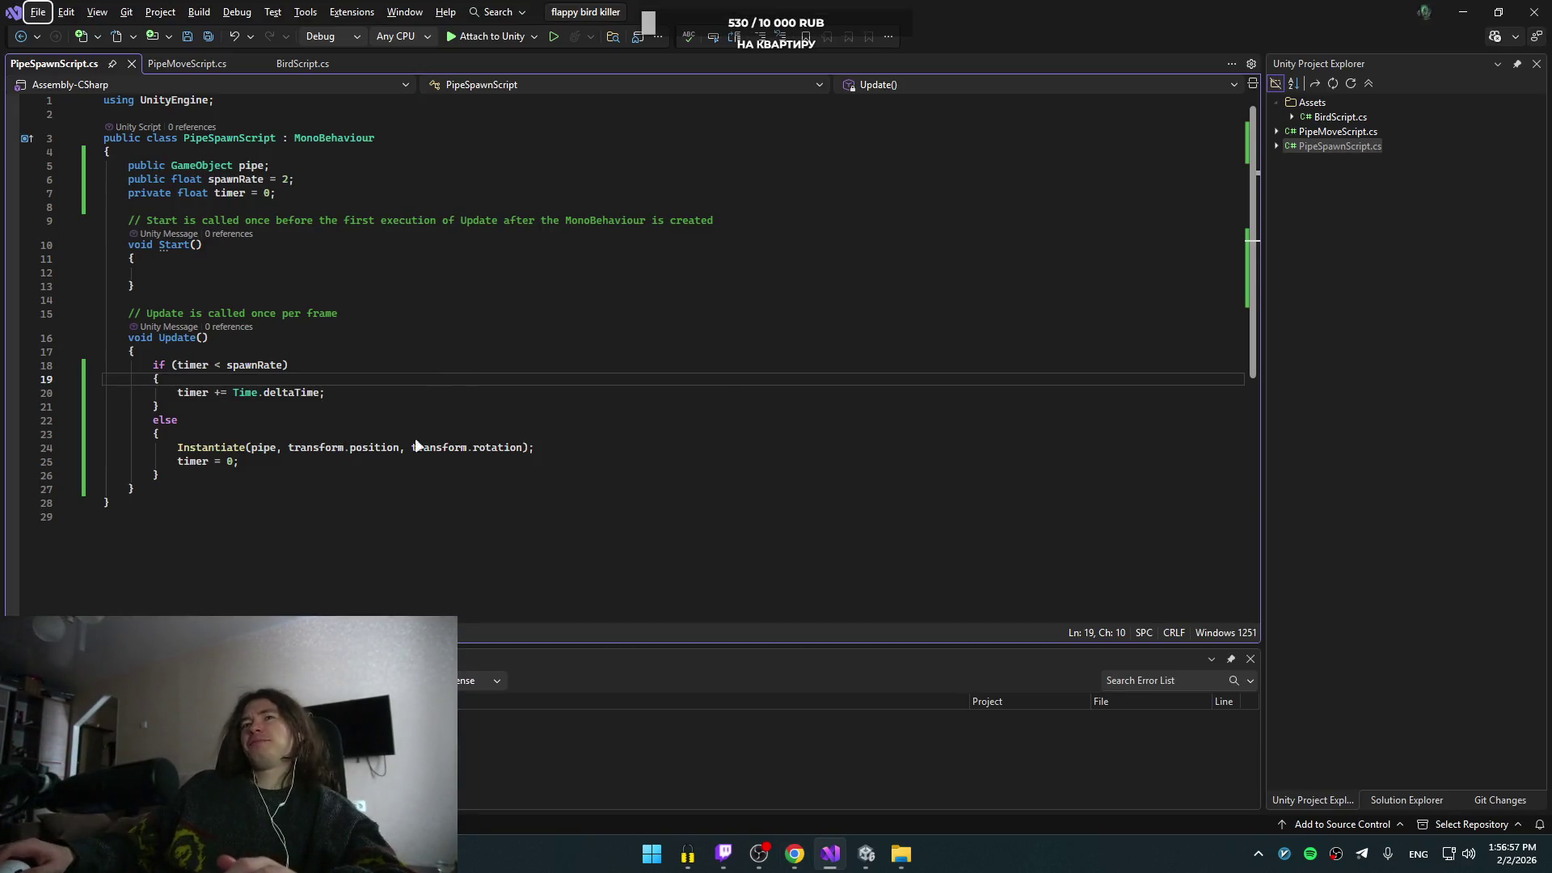
{"action": "left_click_drag", "start_coordinate": [552, 447], "coordinate": [179, 450]}
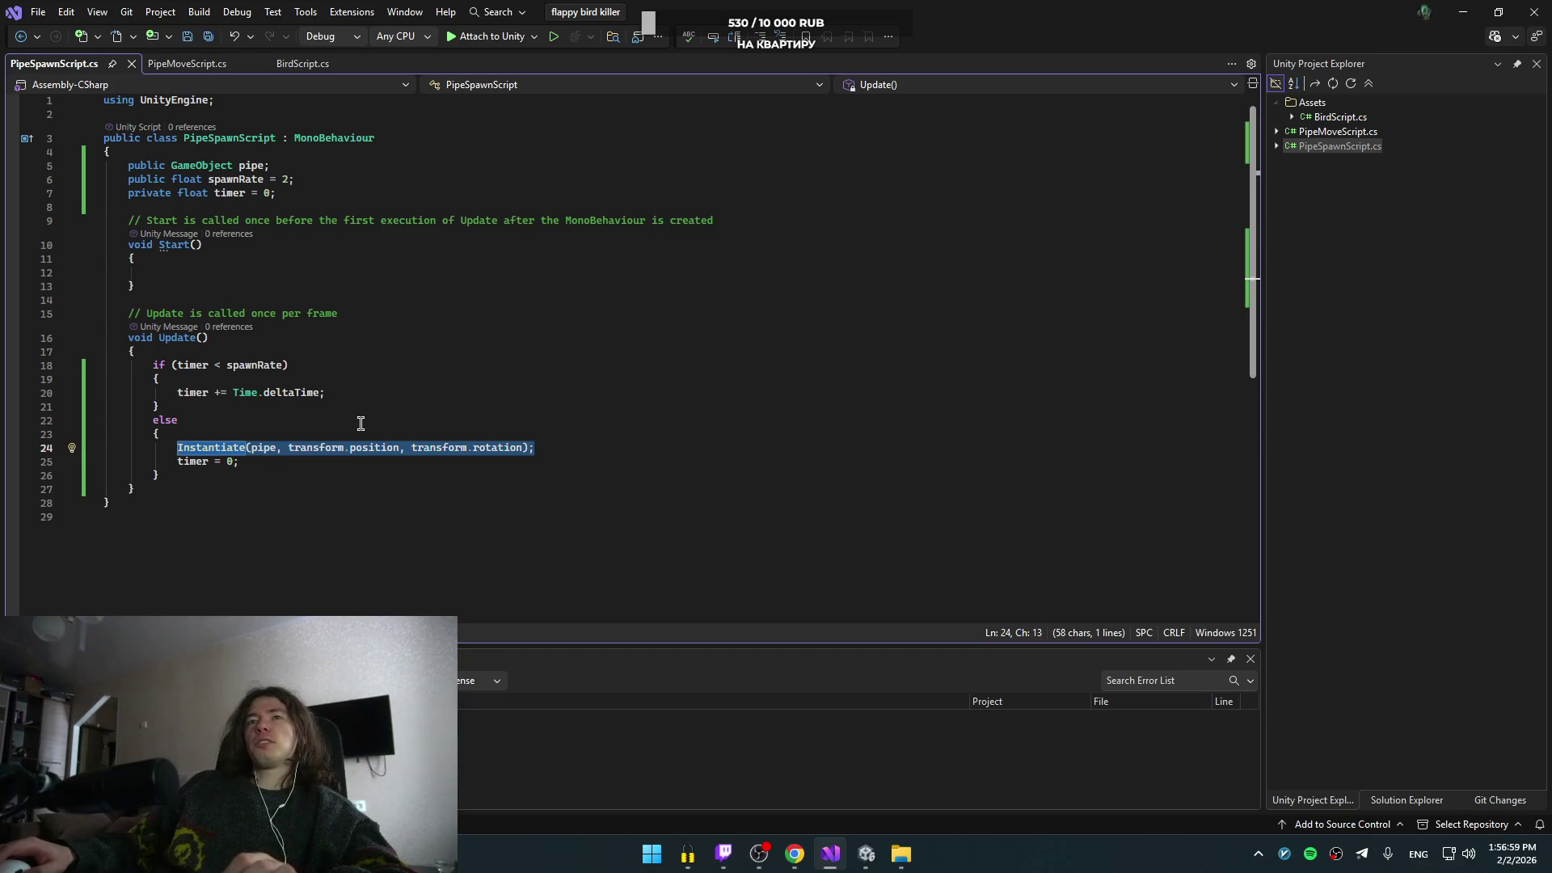
{"action": "key", "text": "BackSpace"}
{"action": "type", "text": "spo"}
{"action": "key", "text": "BackSpace"}
{"action": "type", "text": "awnRat"}
{"action": "key", "text": "BackSpace"}
{"action": "key", "text": "BackSpace"}
{"action": "key", "text": "BackSpace"}
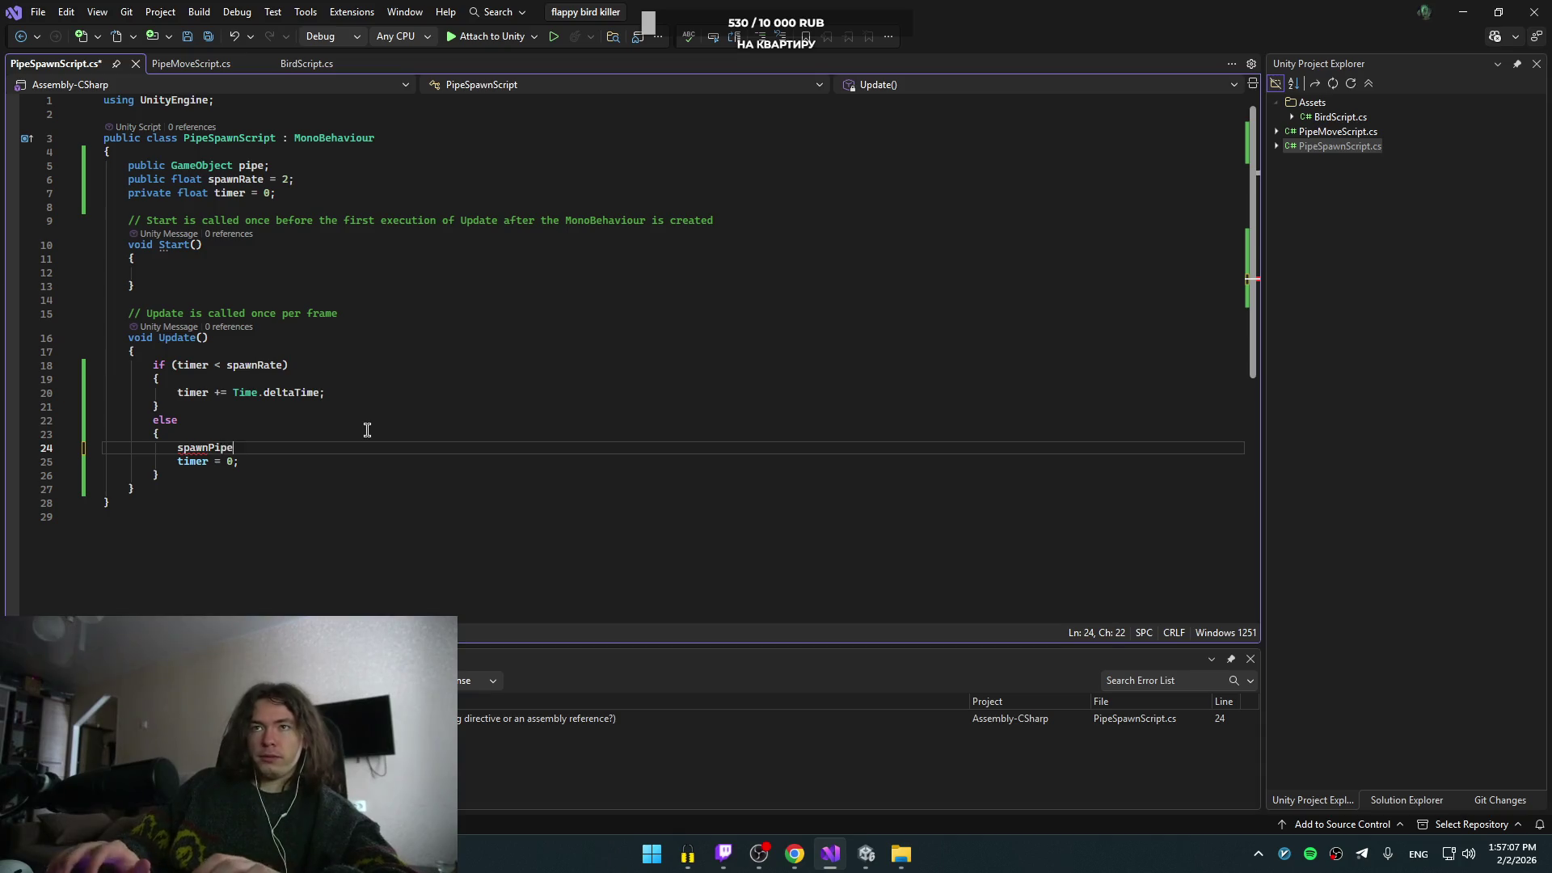
- Add a void spawnPipe() method below Update containing the Instantiate statement
{"action": "left_click", "coordinate": [225, 488]}
{"action": "key", "text": "Return"}
{"action": "key", "text": "Return"}
{"action": "type", "text": "oid spawn"}
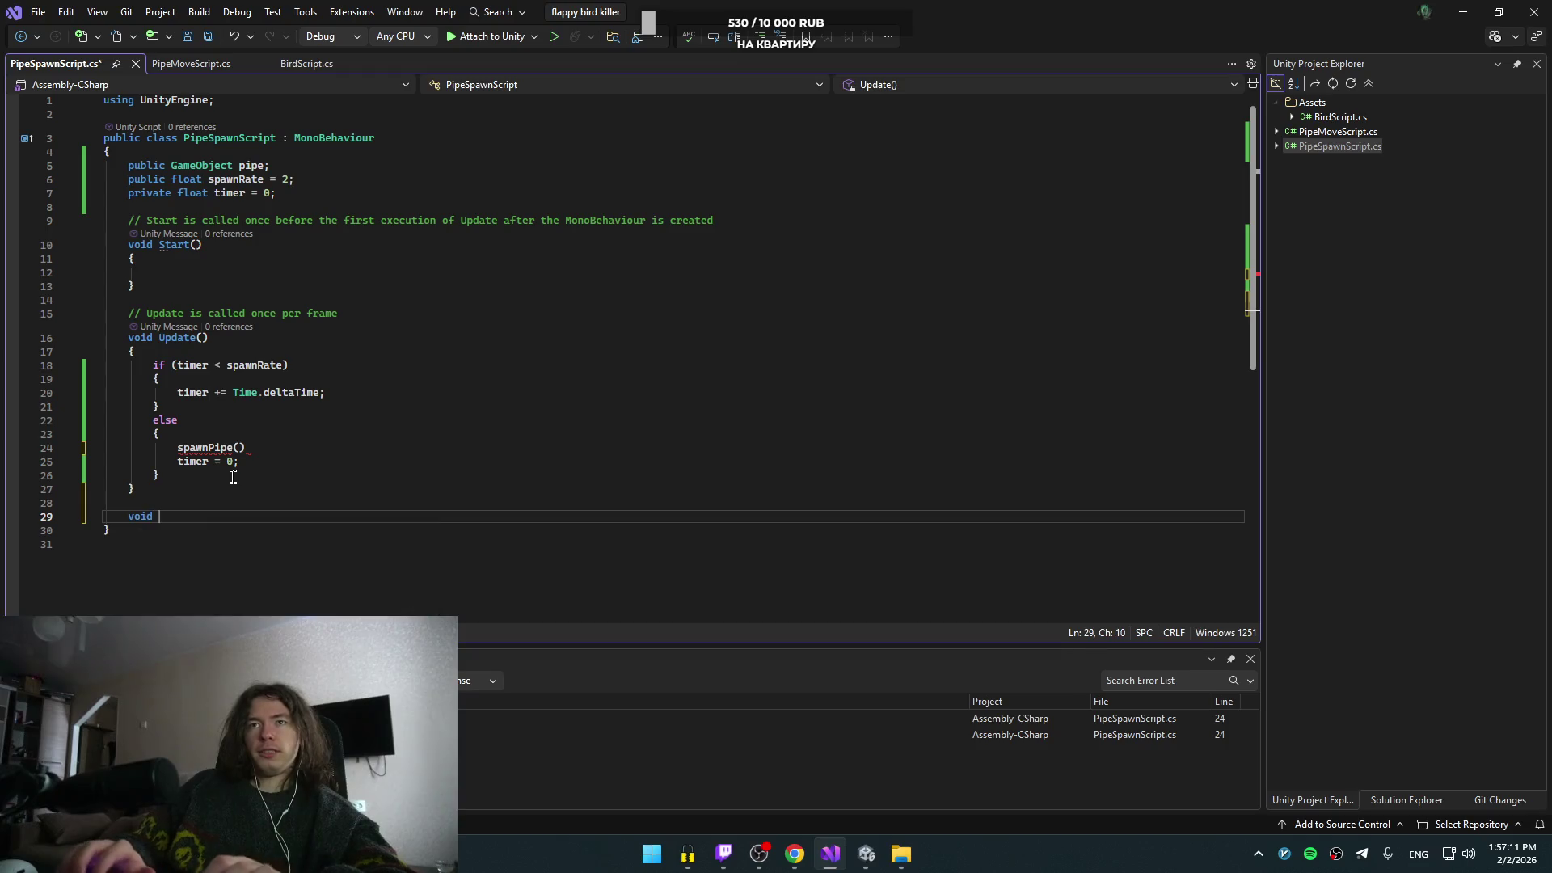
{"action": "type", "text": "Pipe()"}
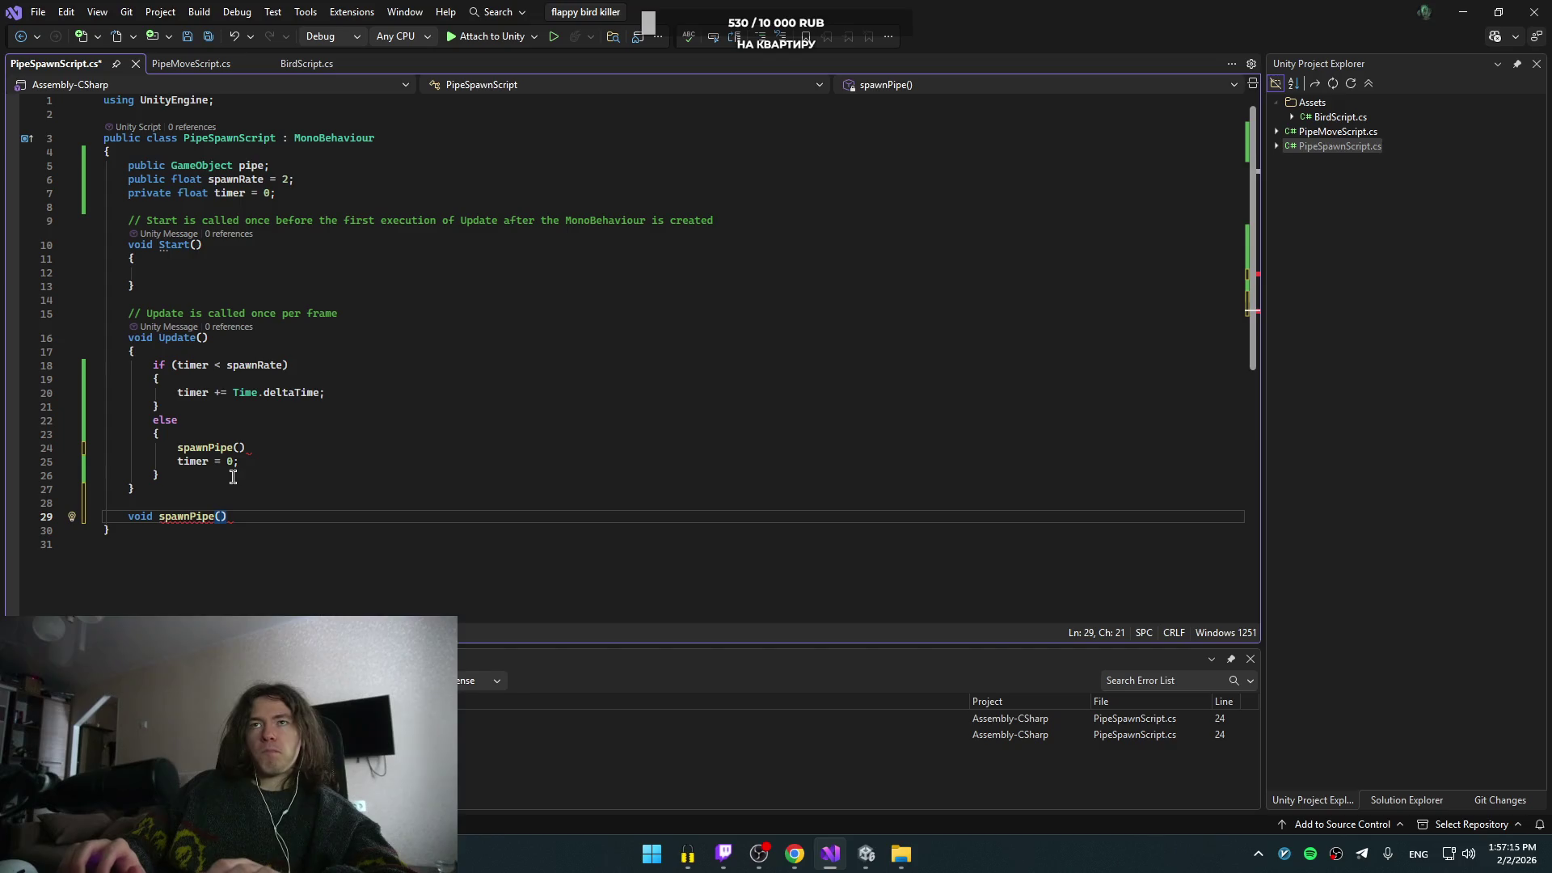
{"action": "key", "text": "Return"}
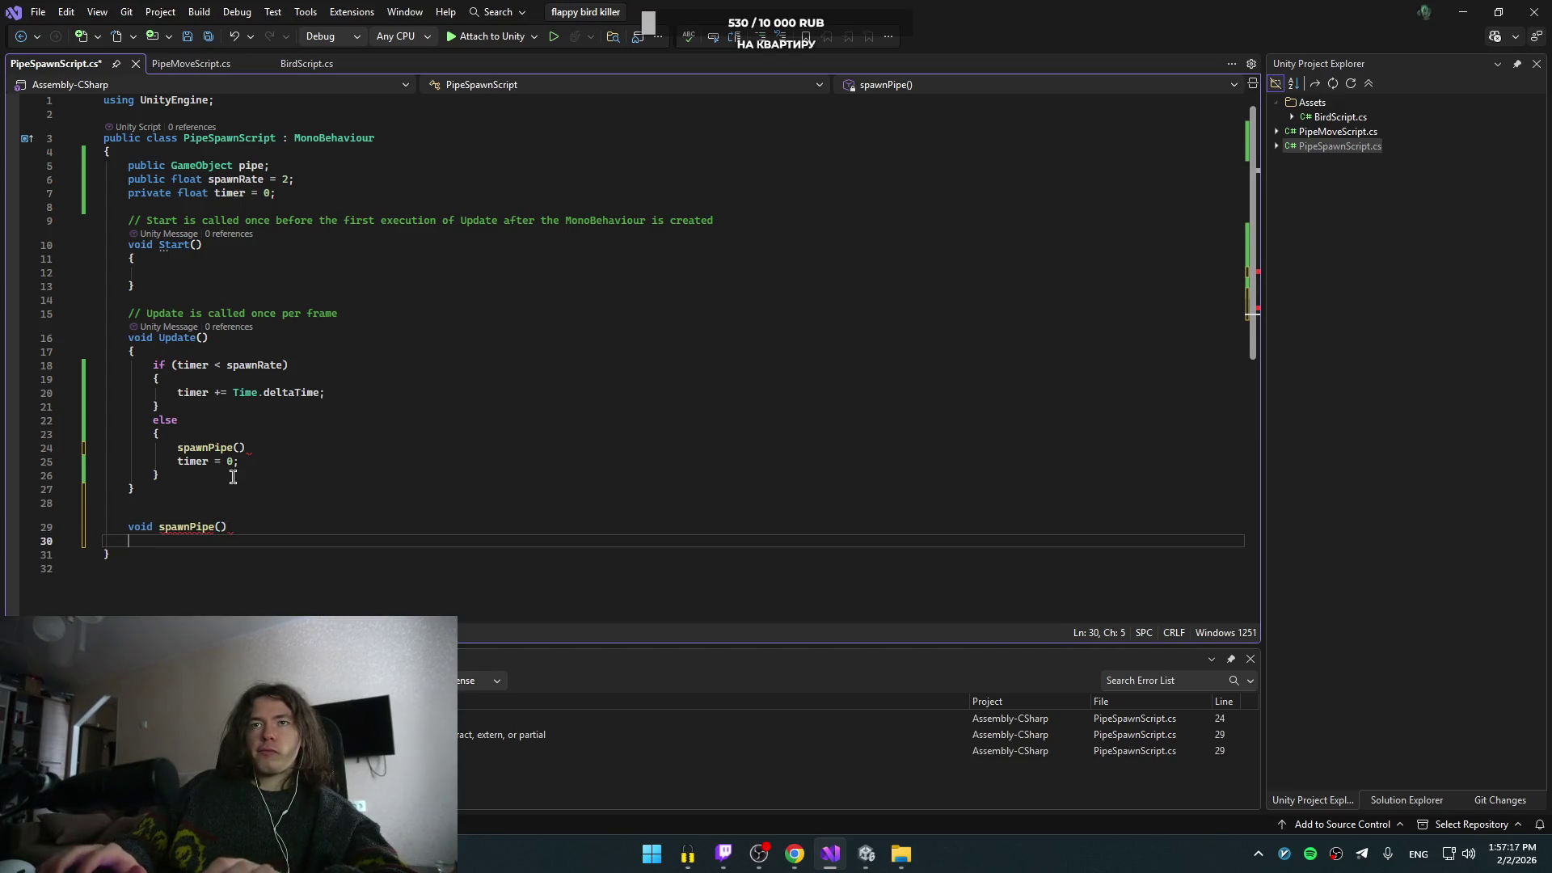
{"action": "type", "text": "{ }"}
{"action": "key", "text": "Return"}
{"action": "key", "text": "Tab"}
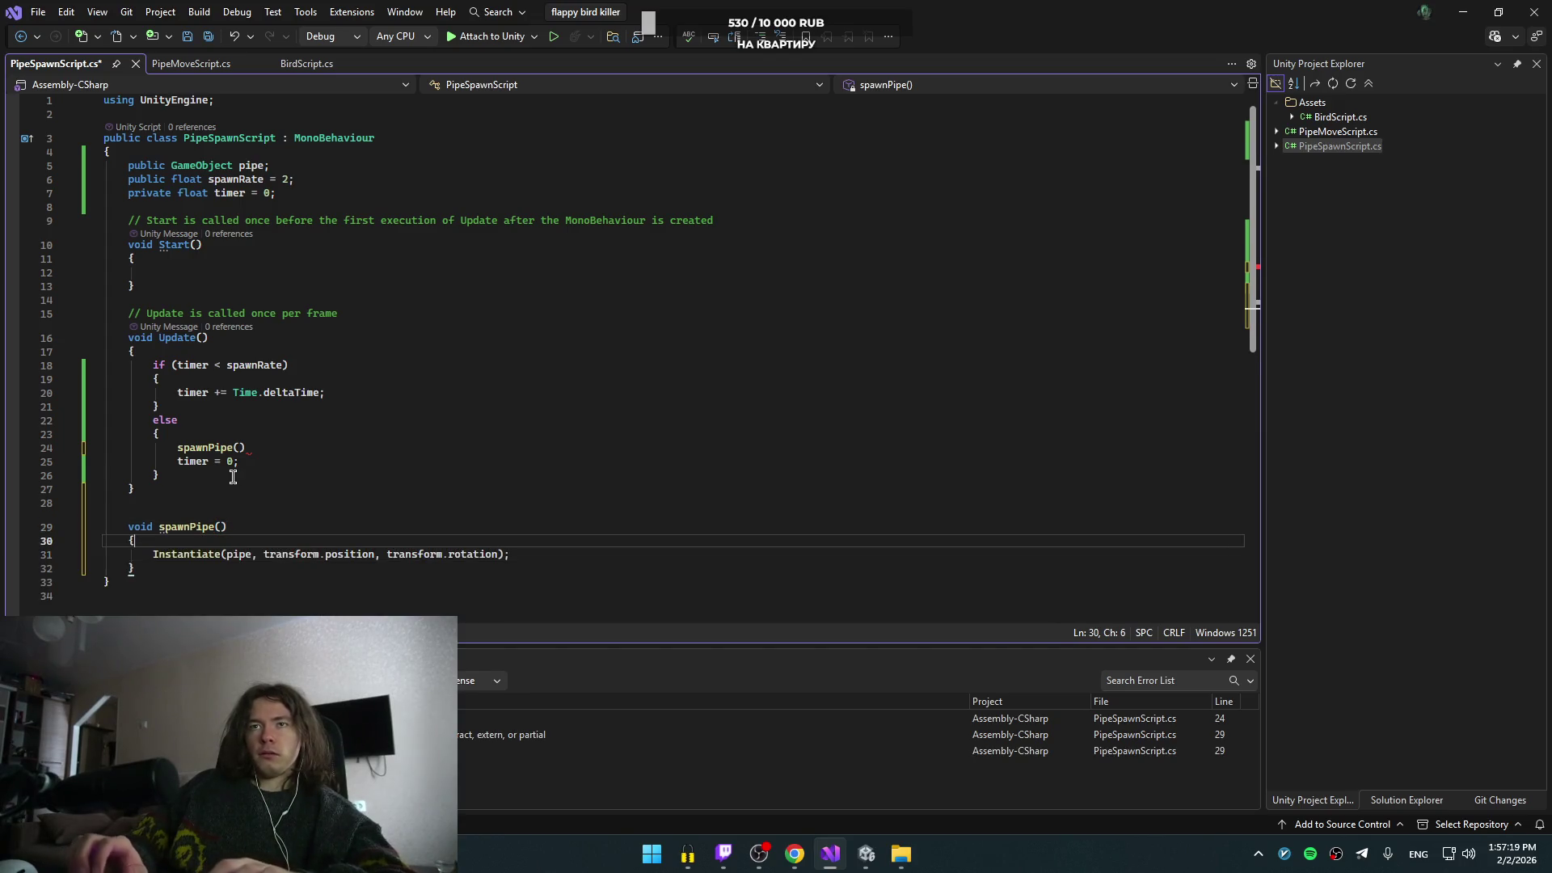
{"action": "left_click", "coordinate": [299, 447]}
{"action": "type", "text": ";"}
- Copy the spawnPipe(); call into Start as well
{"action": "left_click_drag", "start_coordinate": [299, 447], "coordinate": [280, 438]}
{"action": "key", "text": "ctrl+c"}
{"action": "left_click", "coordinate": [174, 269]}
{"action": "key", "text": "ctrl+v"}
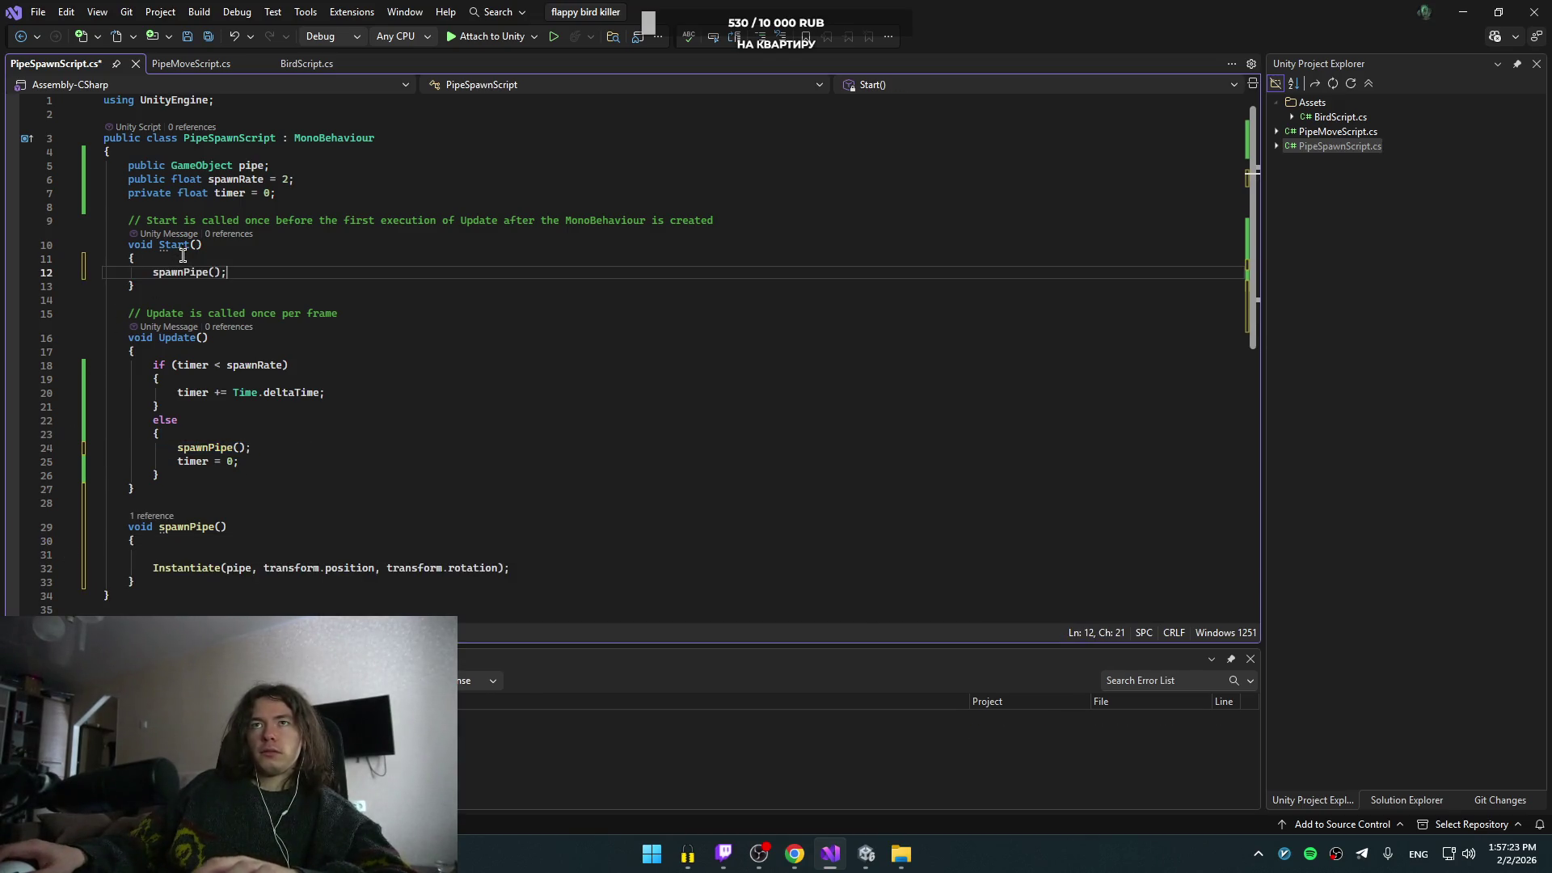
{"action": "left_click", "coordinate": [408, 551]}
{"action": "key", "text": "alt+Tab"}
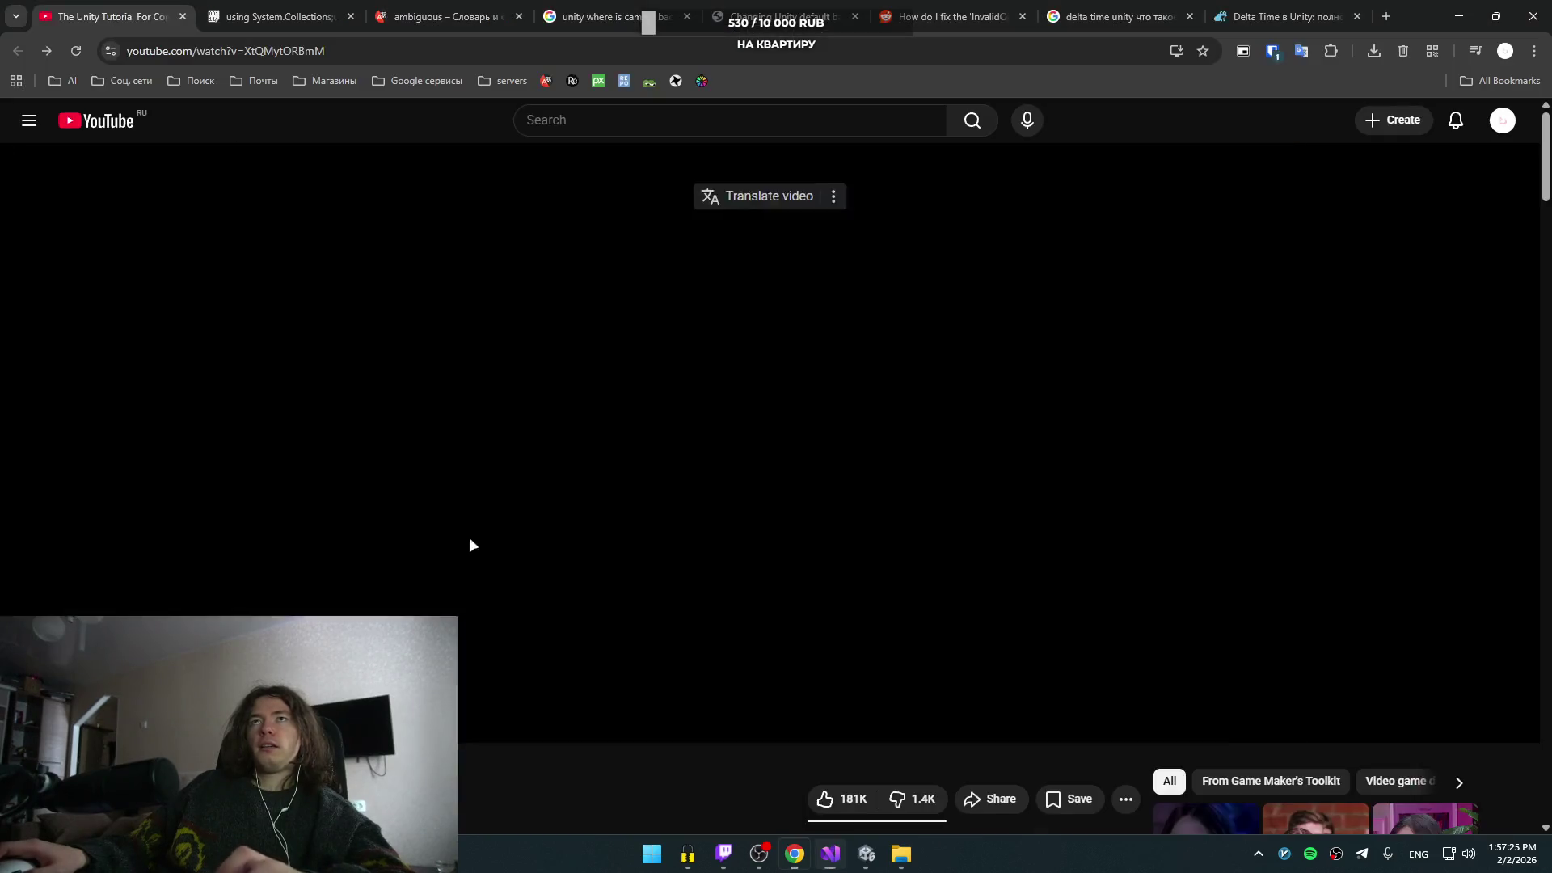
- Seek through the tutorial to the demo where spawned pipes fill the Unity scene
{"action": "key", "text": "alt+Tab"}
{"action": "key", "text": "alt+Tab"}
{"action": "key", "text": "space"}
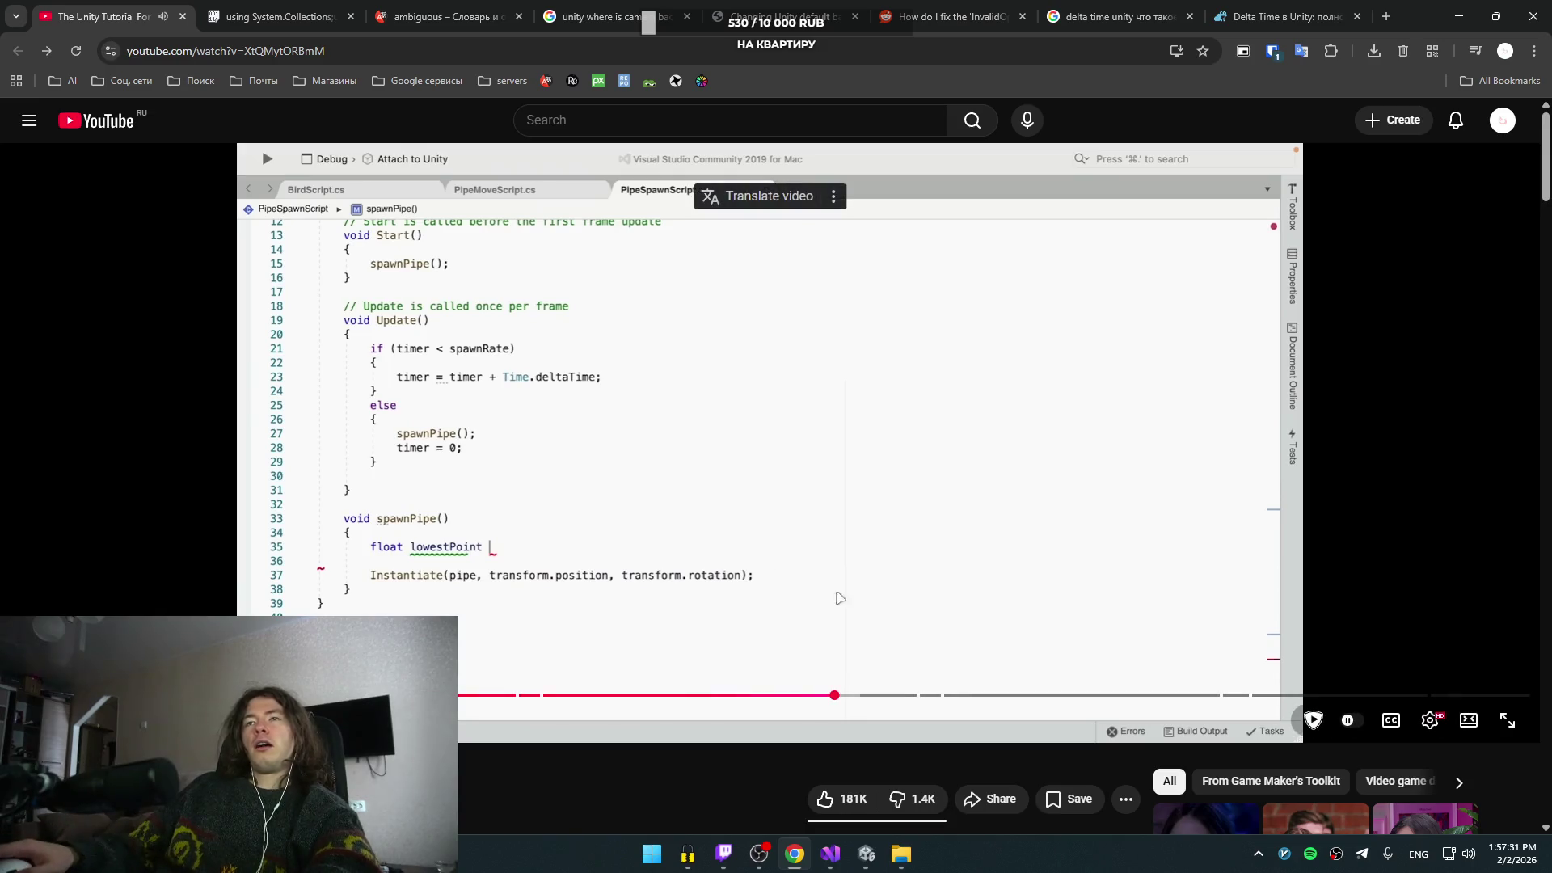
{"action": "left_click", "coordinate": [758, 552]}
{"action": "key", "text": "Left"}
{"action": "left_click", "coordinate": [758, 552]}
{"action": "key", "text": "Left"}
{"action": "key", "text": "Left"}
{"action": "key", "text": "Right"}
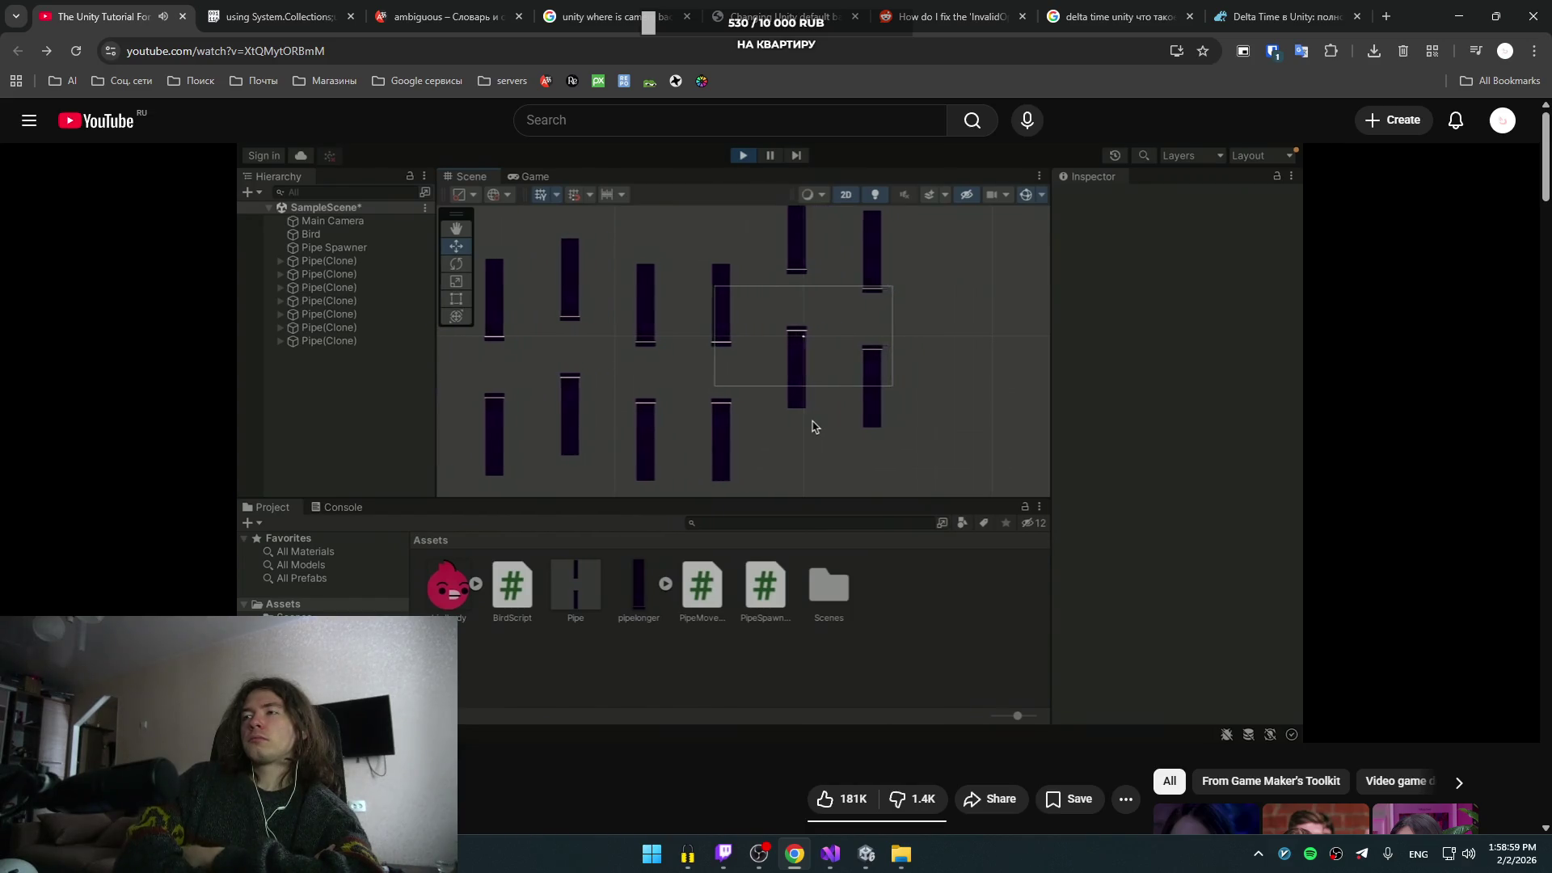
- Rewind the tutorial 30 seconds and pause on the Random.Range spawn line
{"action": "left_click", "coordinate": [884, 464]}
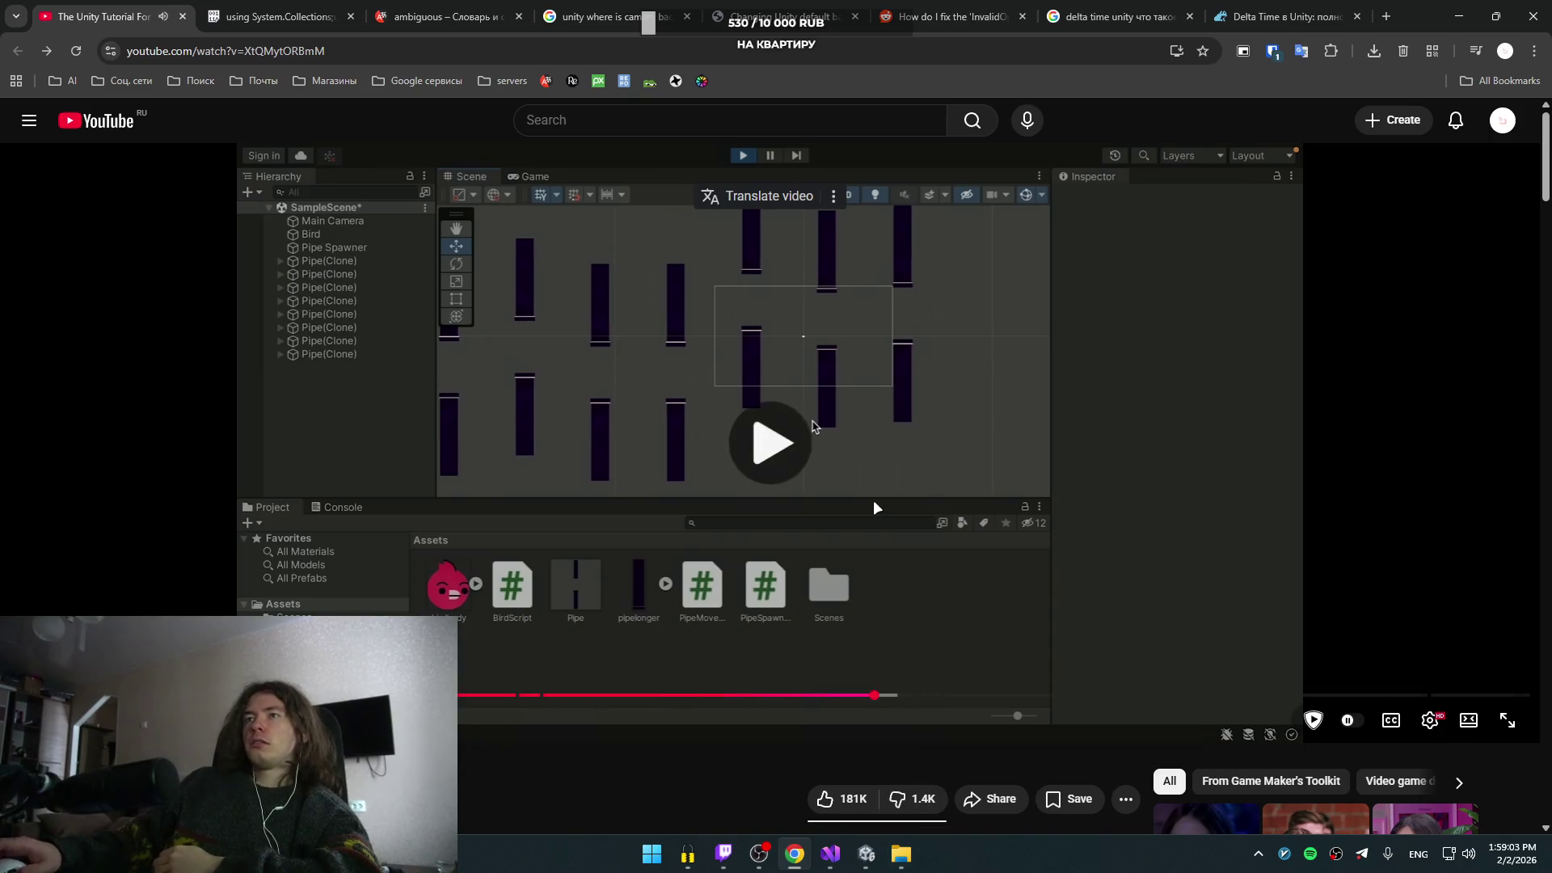
{"action": "left_click", "coordinate": [875, 507]}
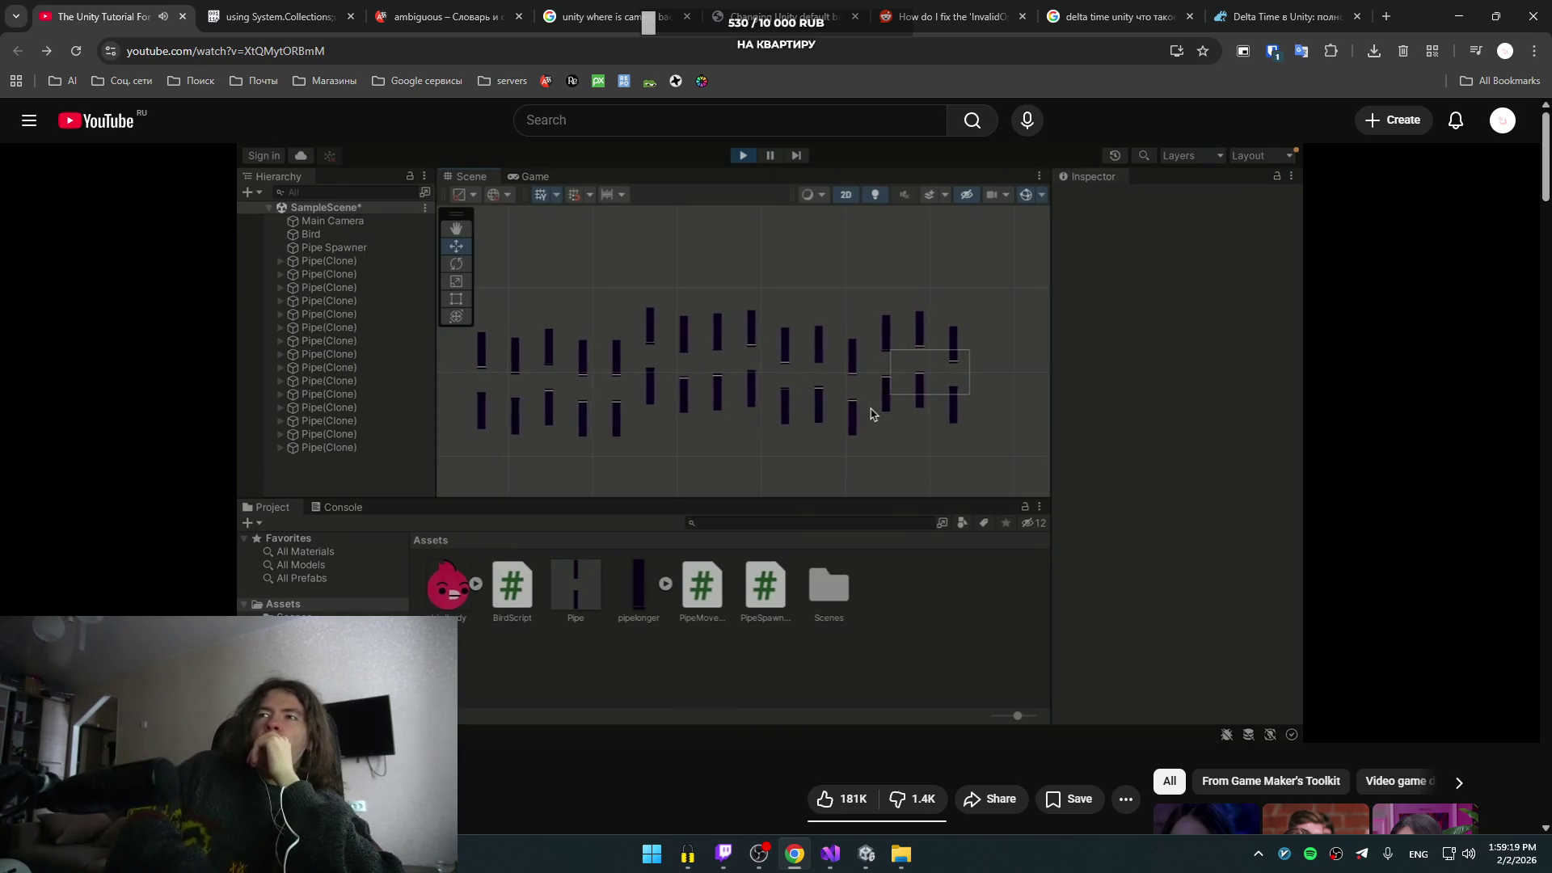
{"action": "left_click", "coordinate": [876, 508]}
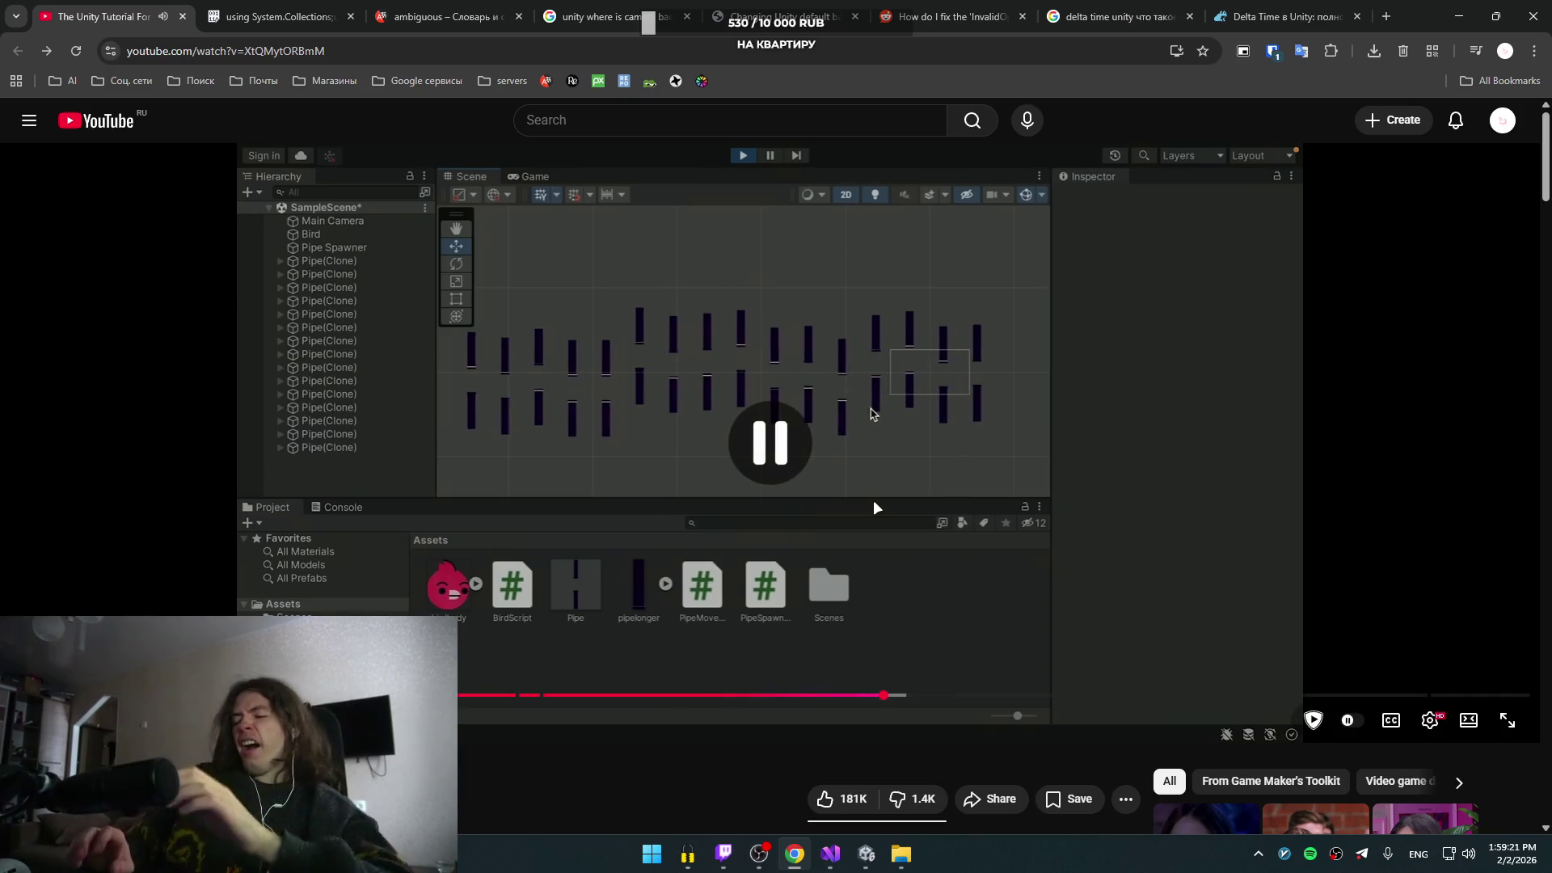
{"action": "key", "text": "Left"}
{"action": "key", "text": "Left"}
{"action": "key", "text": "Left"}
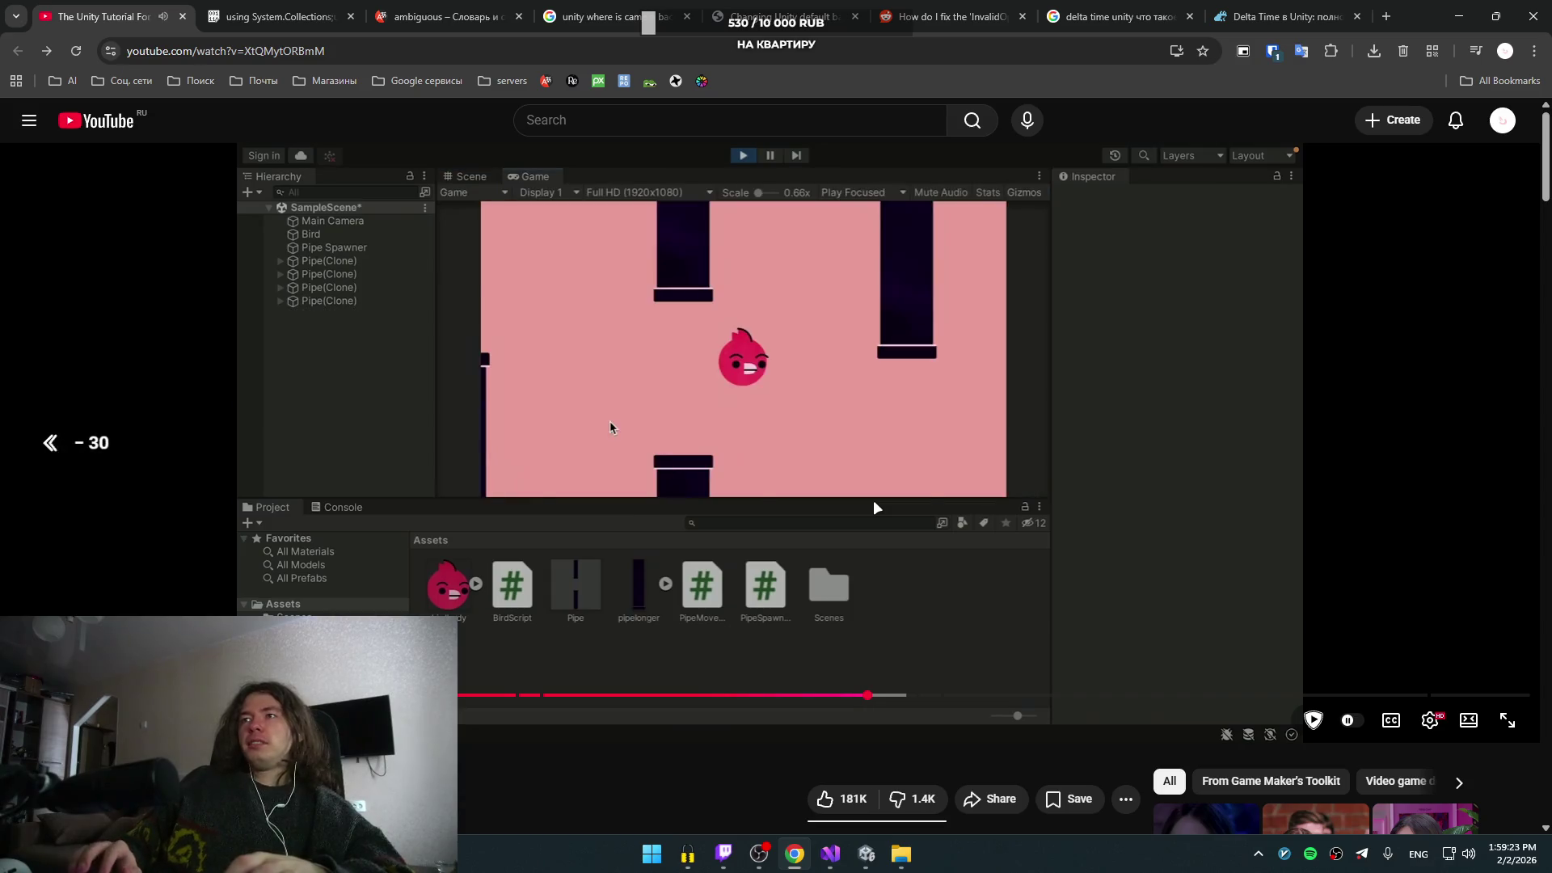
{"action": "key", "text": "Left"}
{"action": "key", "text": "Left"}
{"action": "key", "text": "Left"}
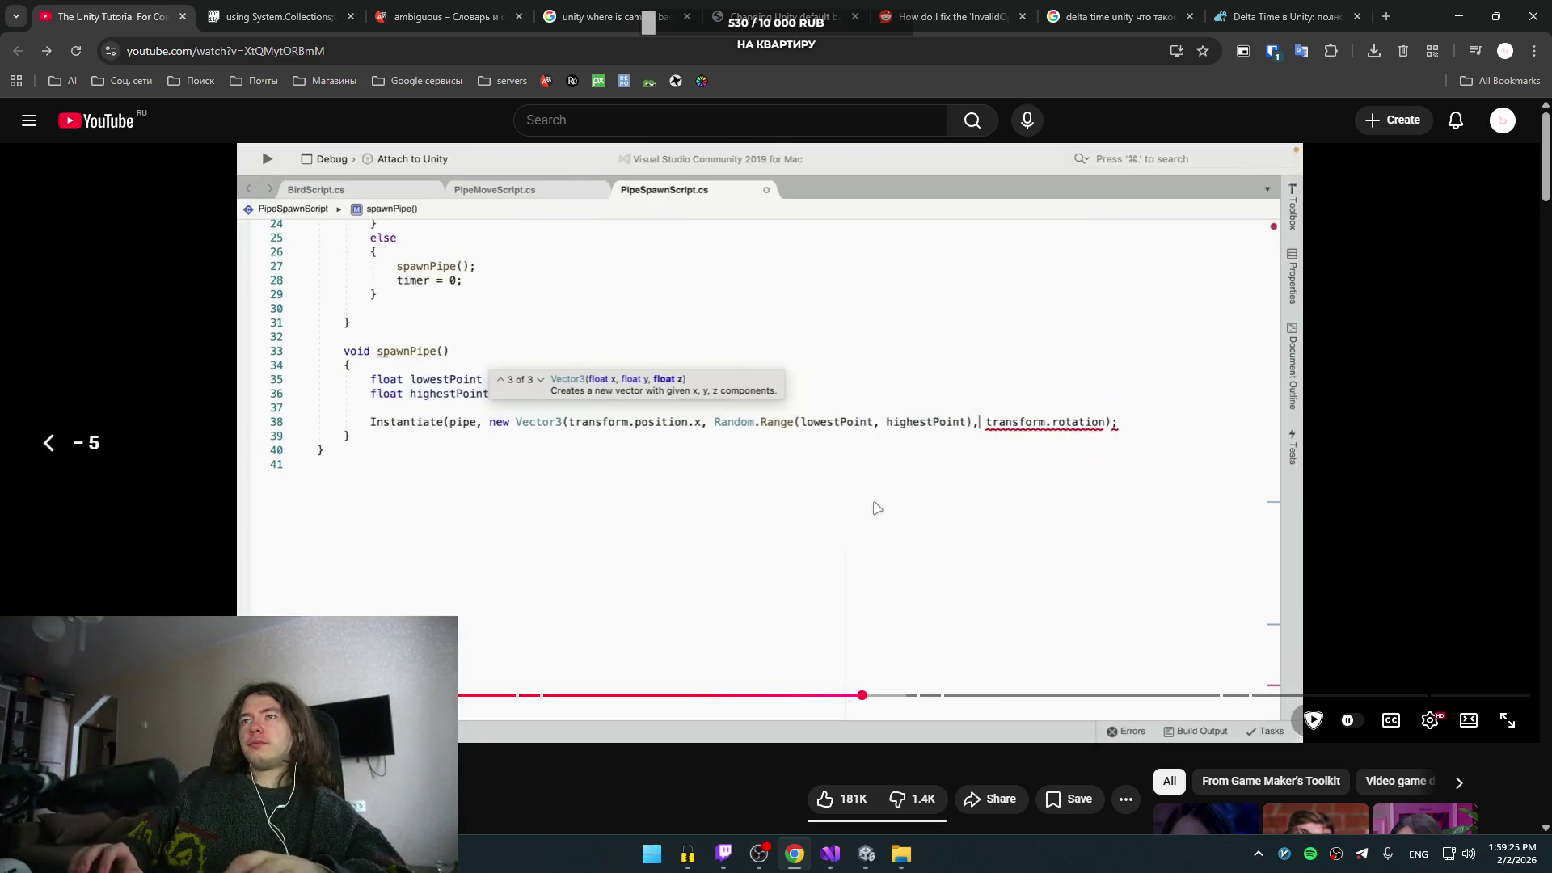
{"action": "left_click", "coordinate": [876, 507]}
{"action": "left_click", "coordinate": [876, 507]}
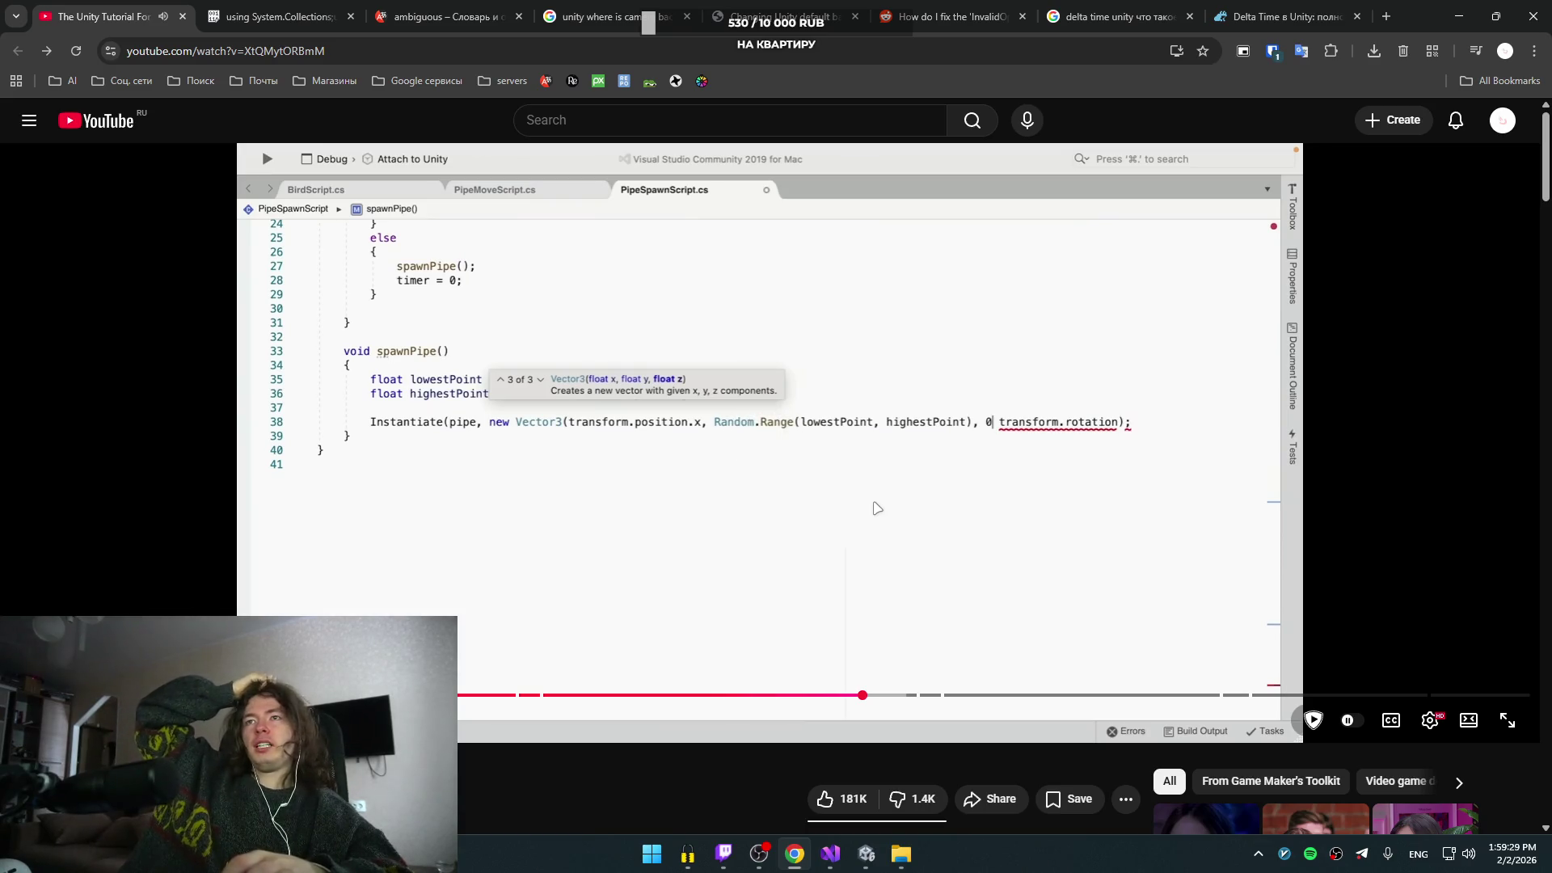
{"action": "key", "text": "alt+Tab"}
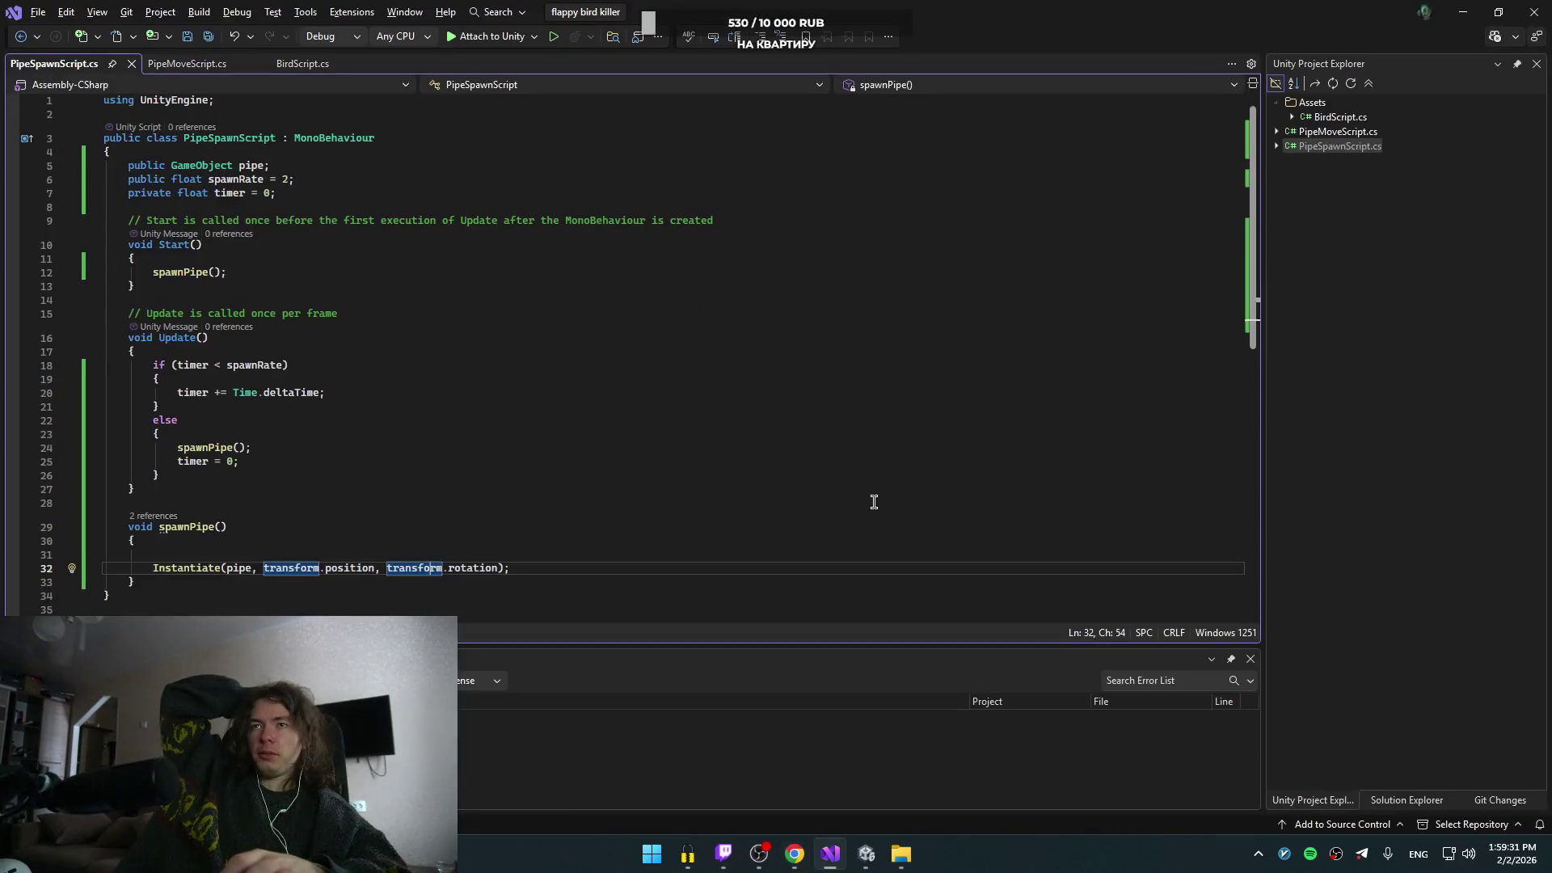
- Start a 'public float hightOffset =' field two lines below the timer field, checking the tutorial midway
{"action": "left_click", "coordinate": [361, 194]}
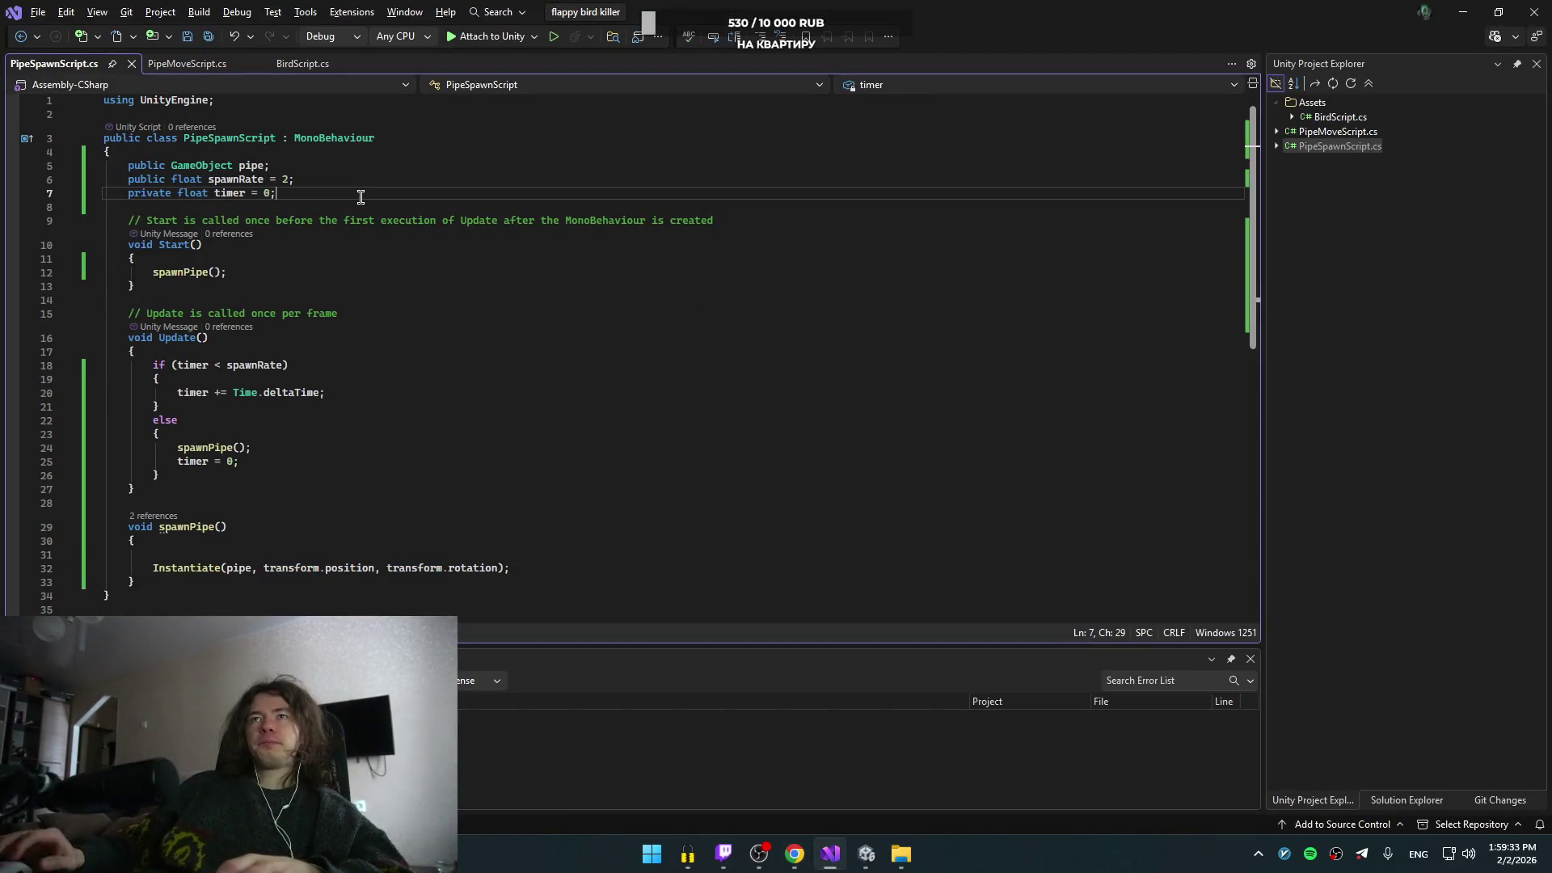
{"action": "key", "text": "Return"}
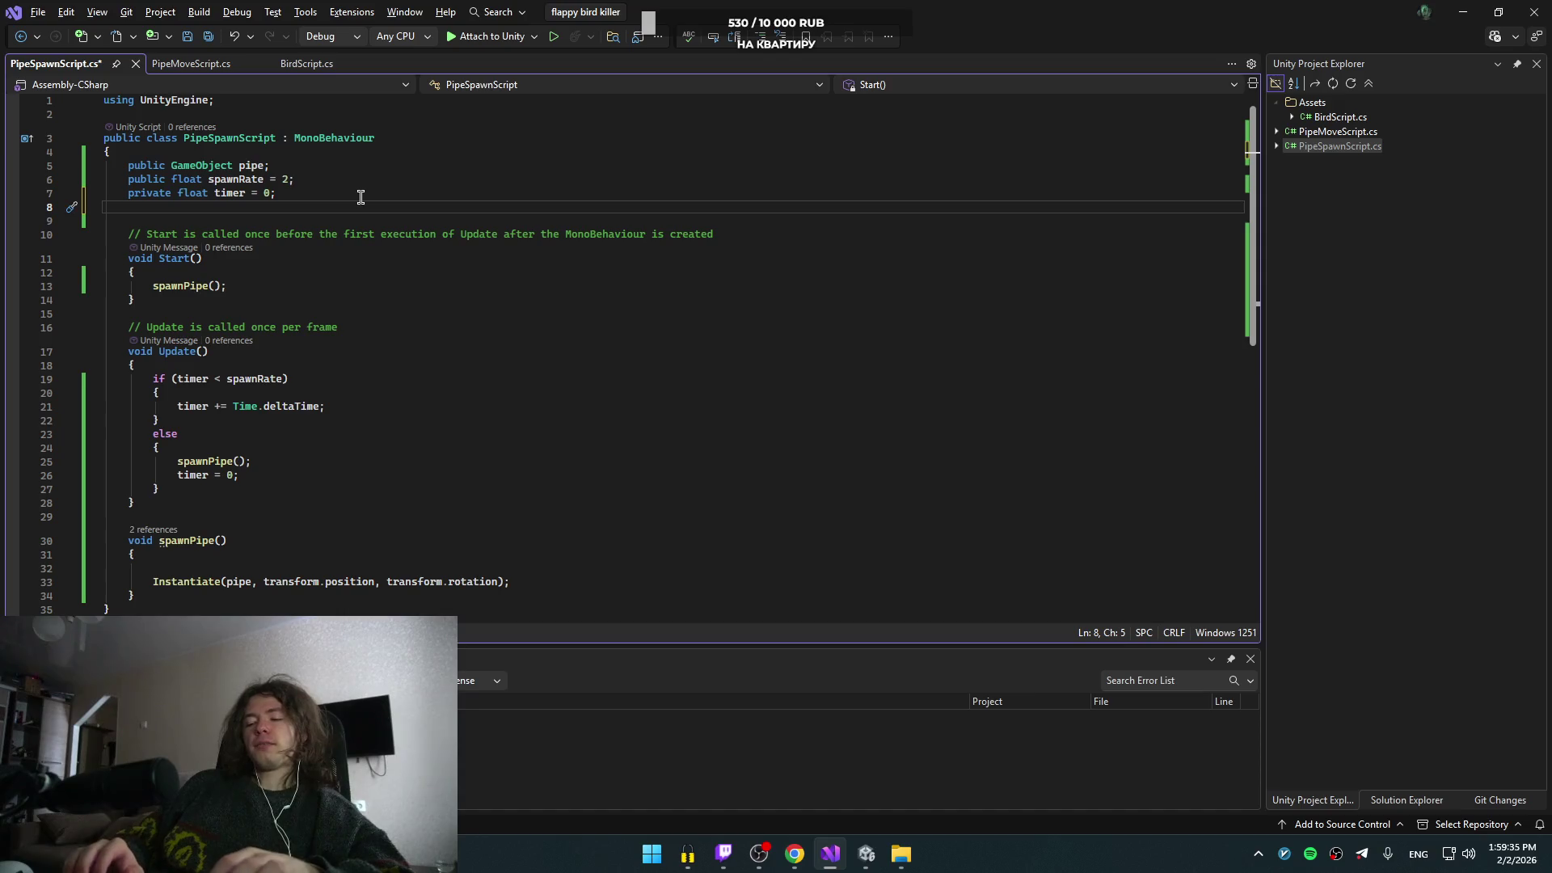
{"action": "key", "text": "Return"}
{"action": "type", "text": "public "}
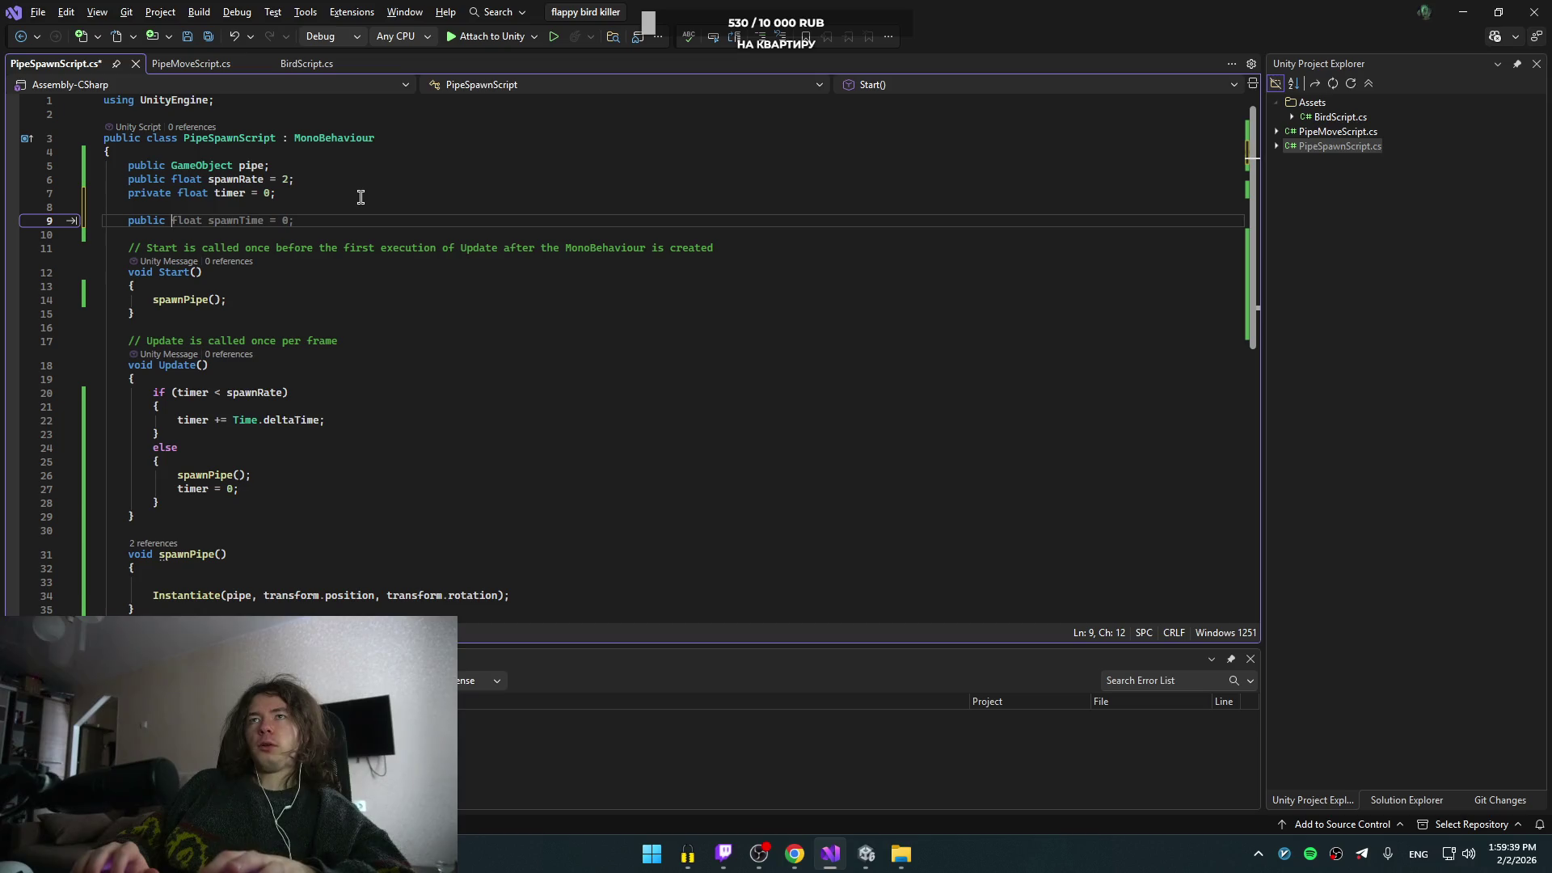
{"action": "type", "text": "float"}
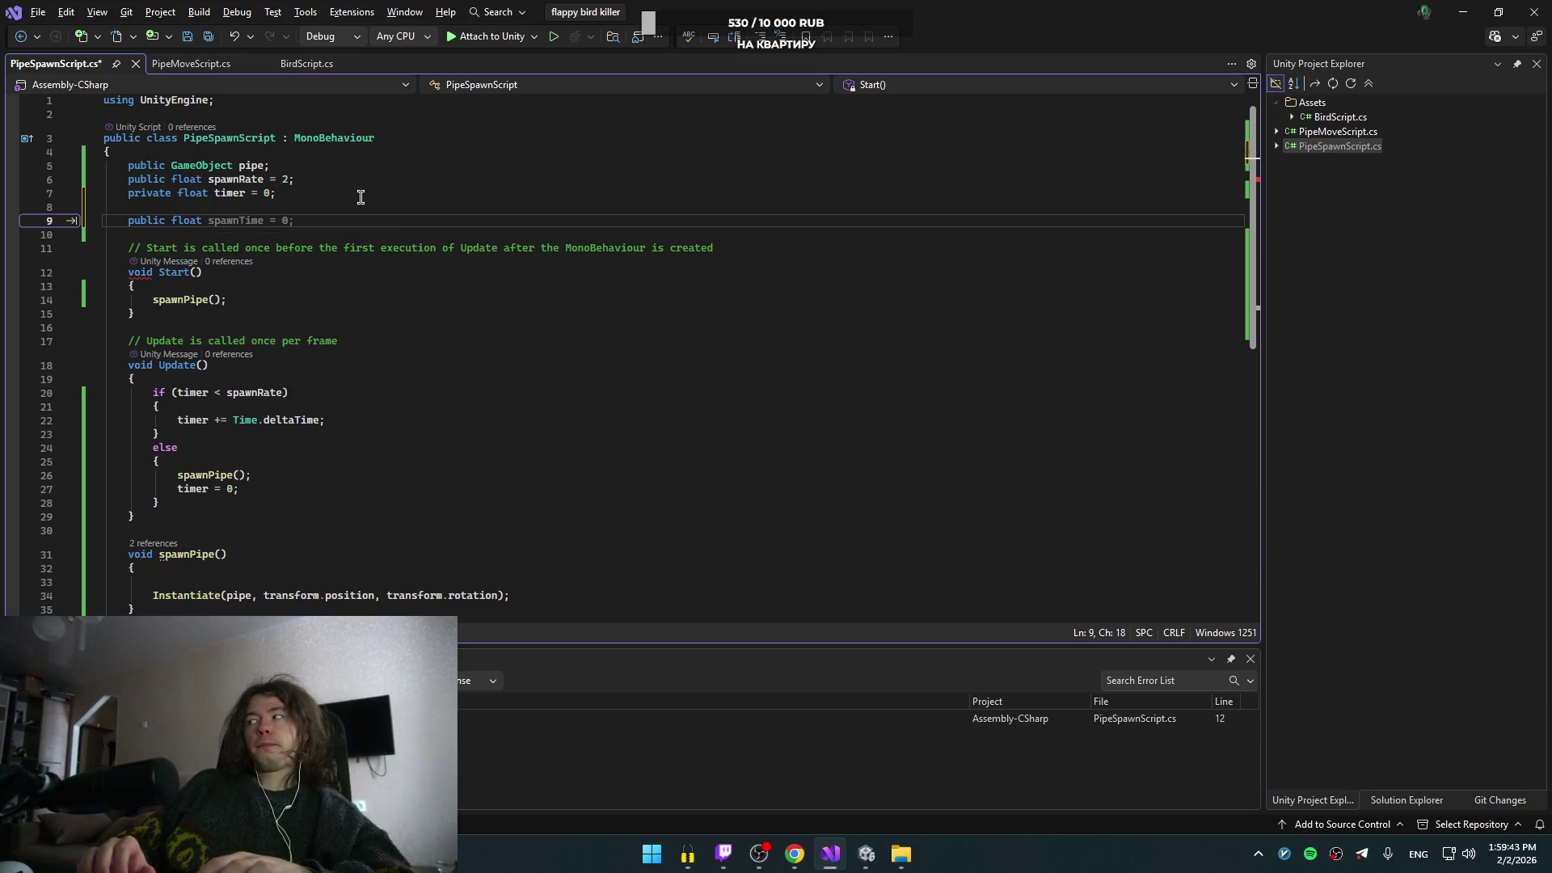
{"action": "key", "text": "alt+Tab"}
{"action": "key", "text": "Left"}
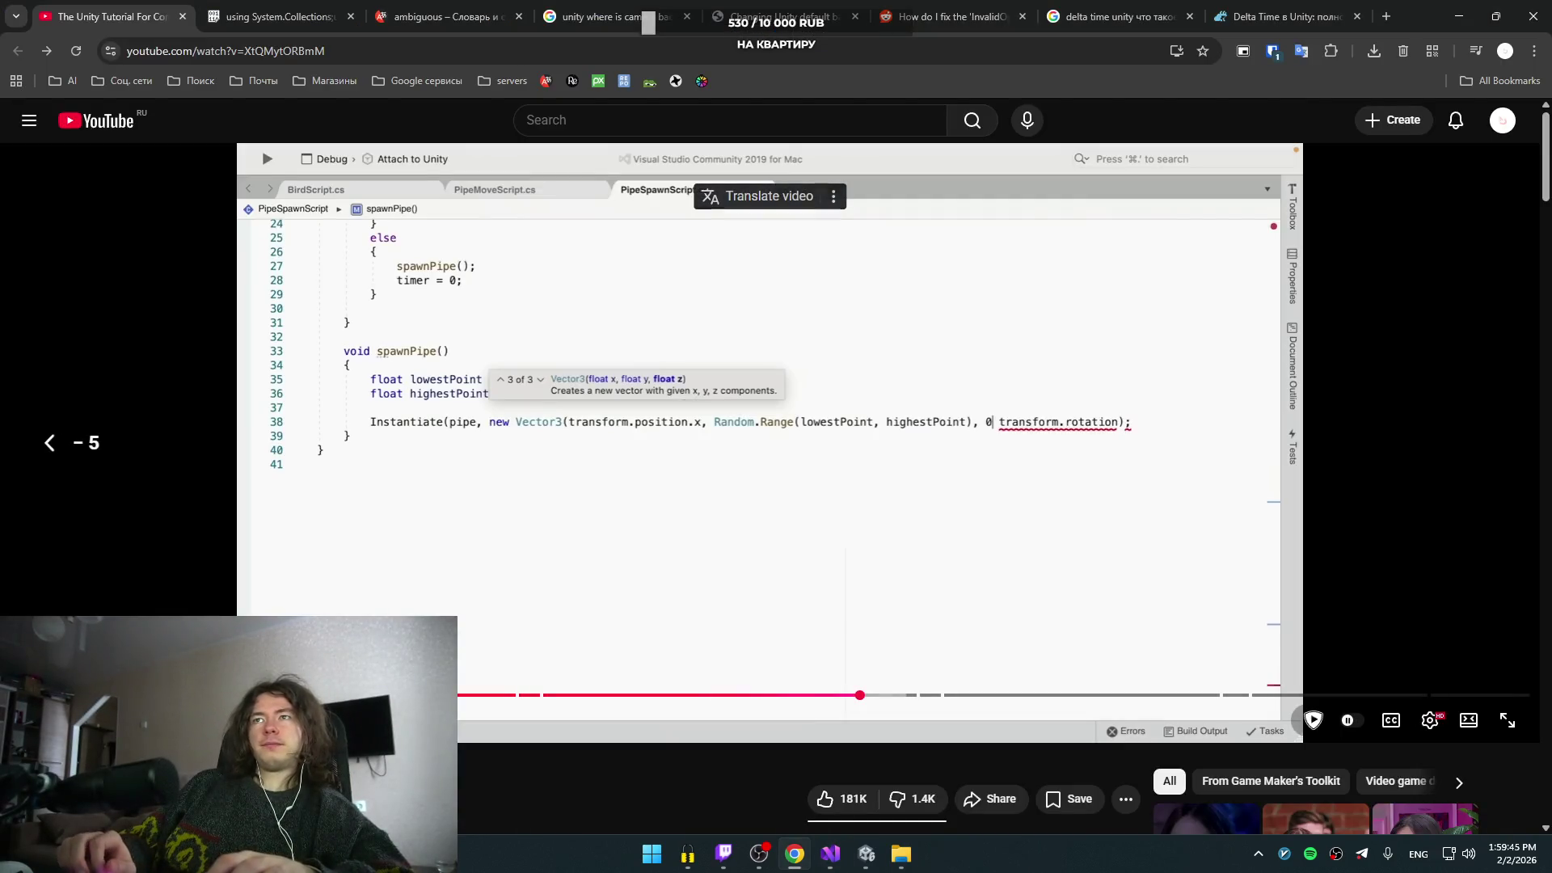
{"action": "key", "text": "Left"}
{"action": "key", "text": "Right"}
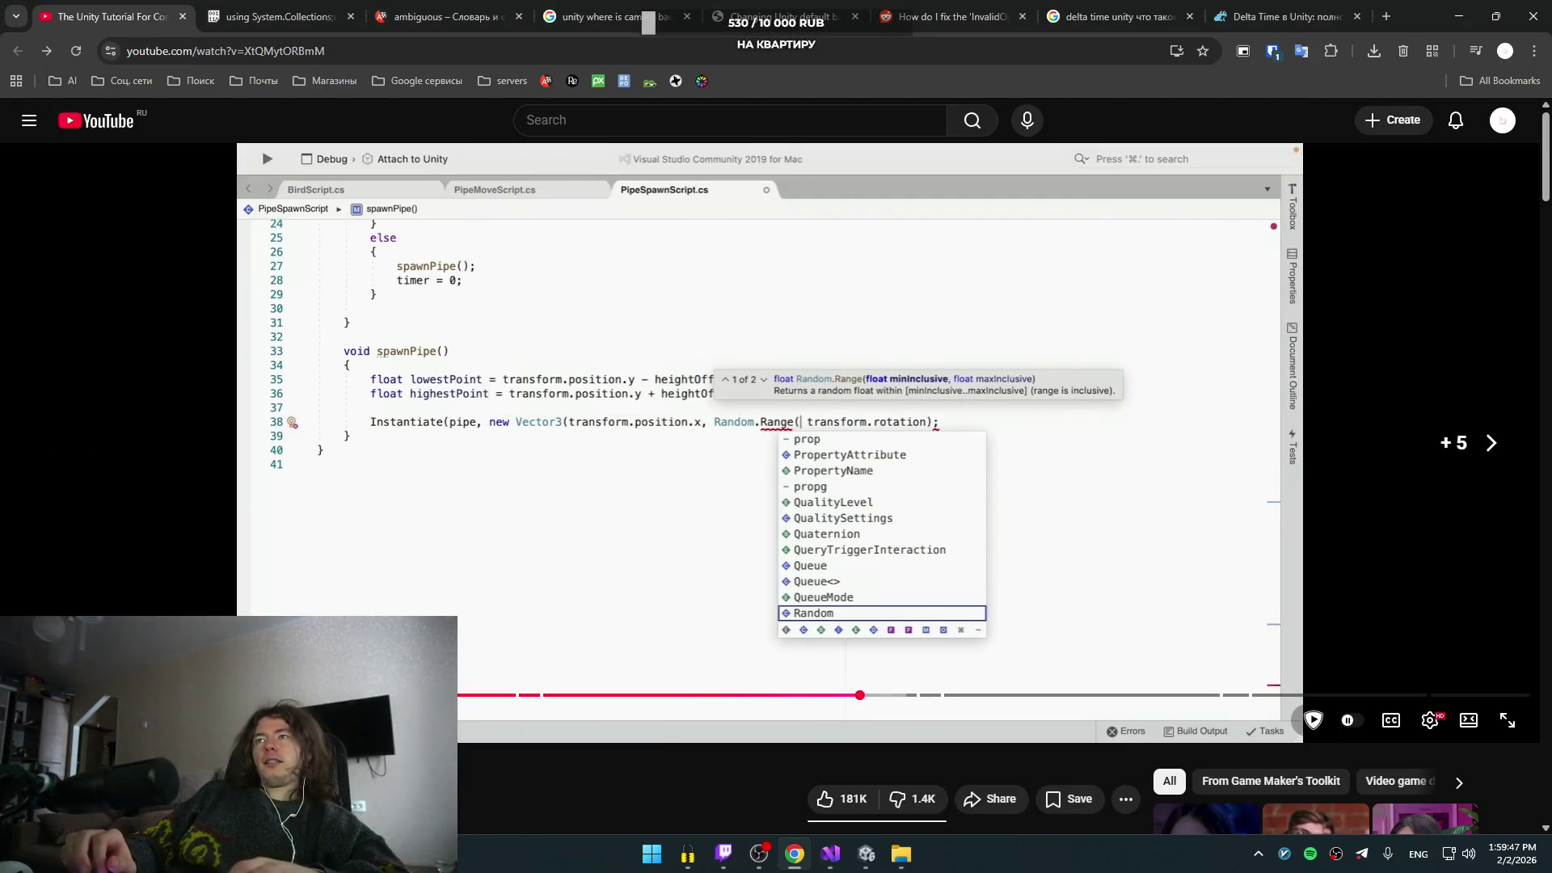
{"action": "key", "text": "alt+Tab"}
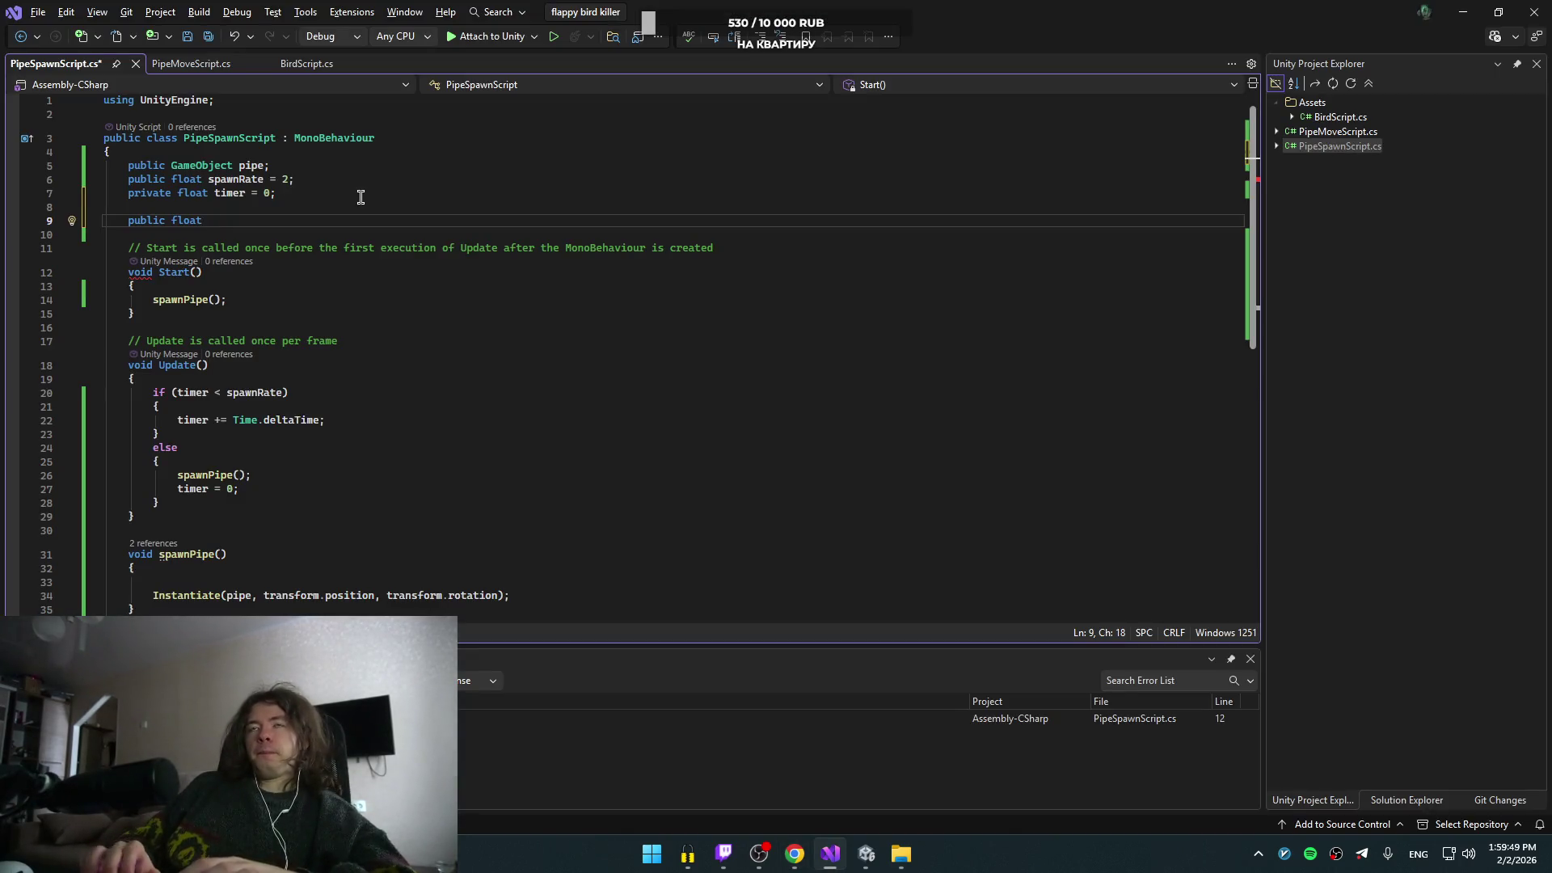
{"action": "type", "text": "hi"}
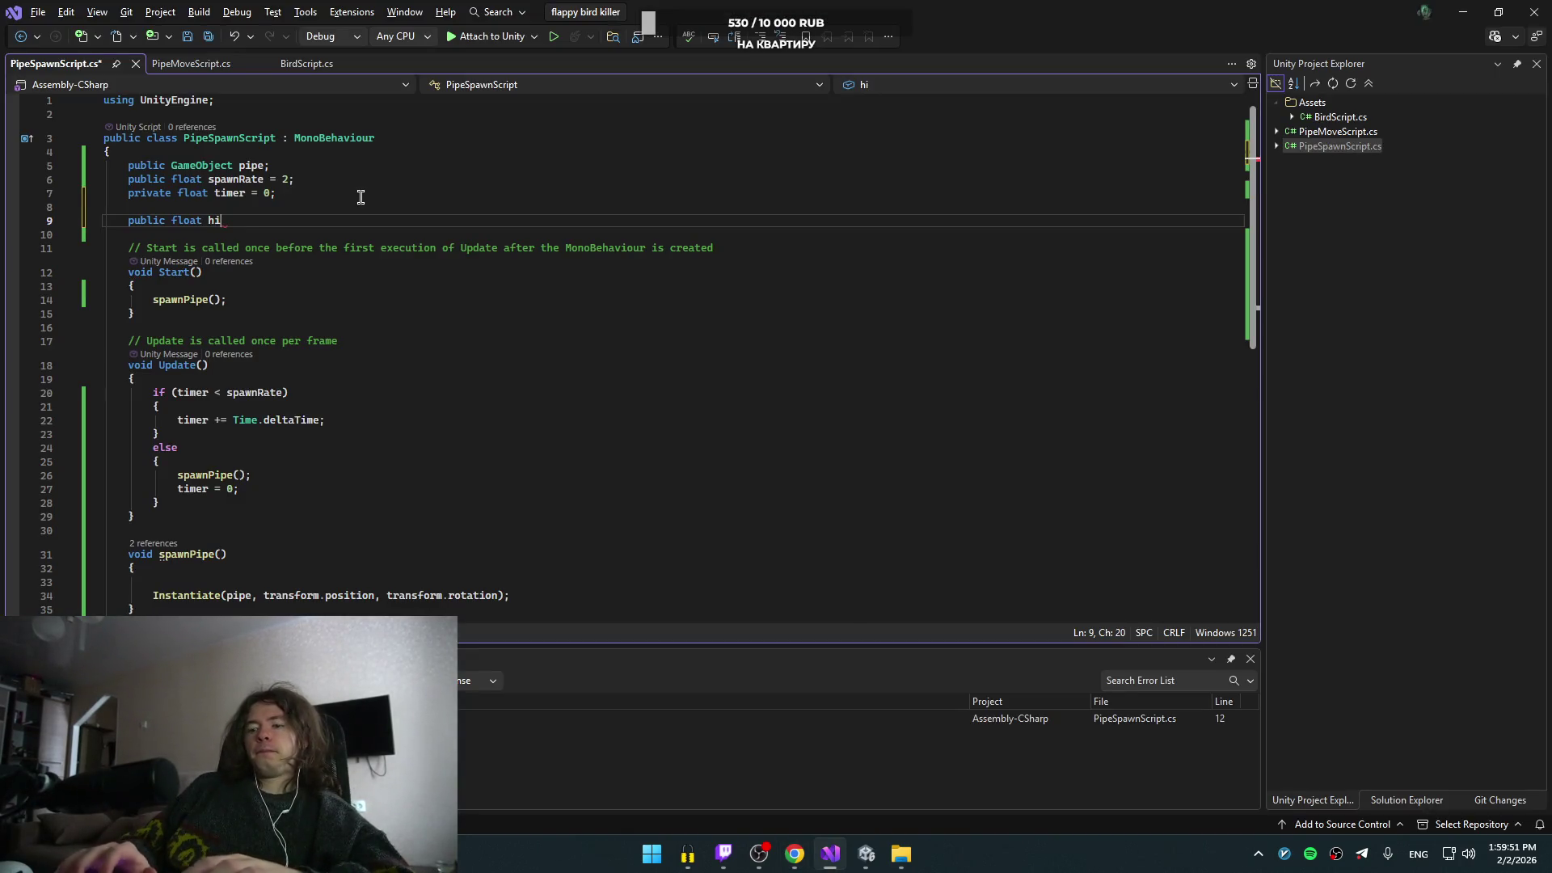
{"action": "type", "text": "ghtOffset ="}
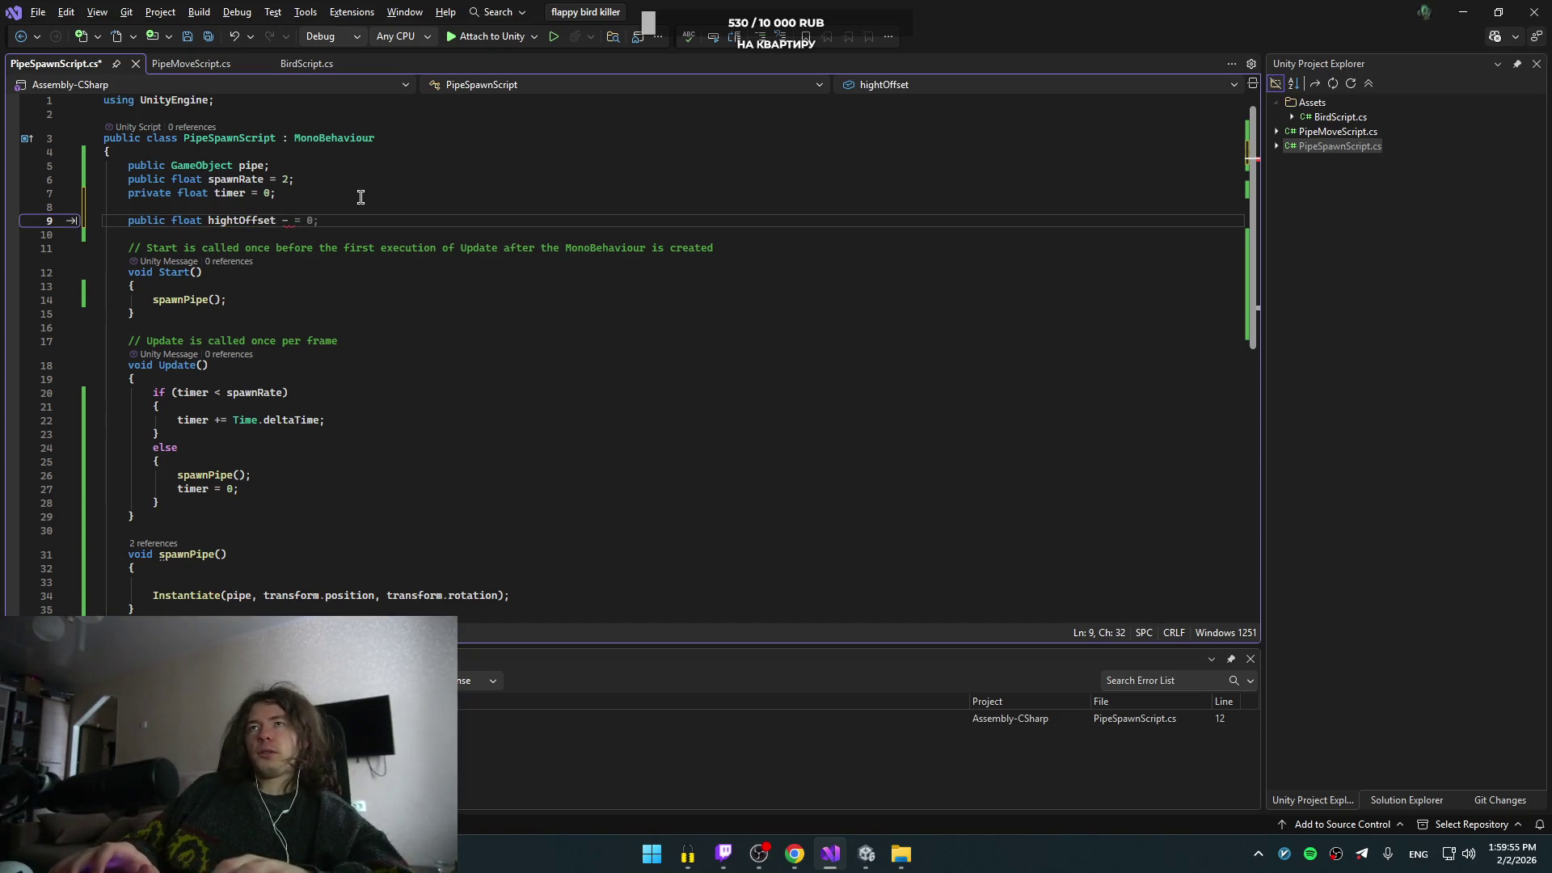
{"action": "key", "text": "alt+Tab"}
- Pause the tutorial on the highestPoint line, then open Telegram and switch input language to Russian
{"action": "key", "text": "j"}
{"action": "key", "text": "j"}
{"action": "key", "text": "j"}
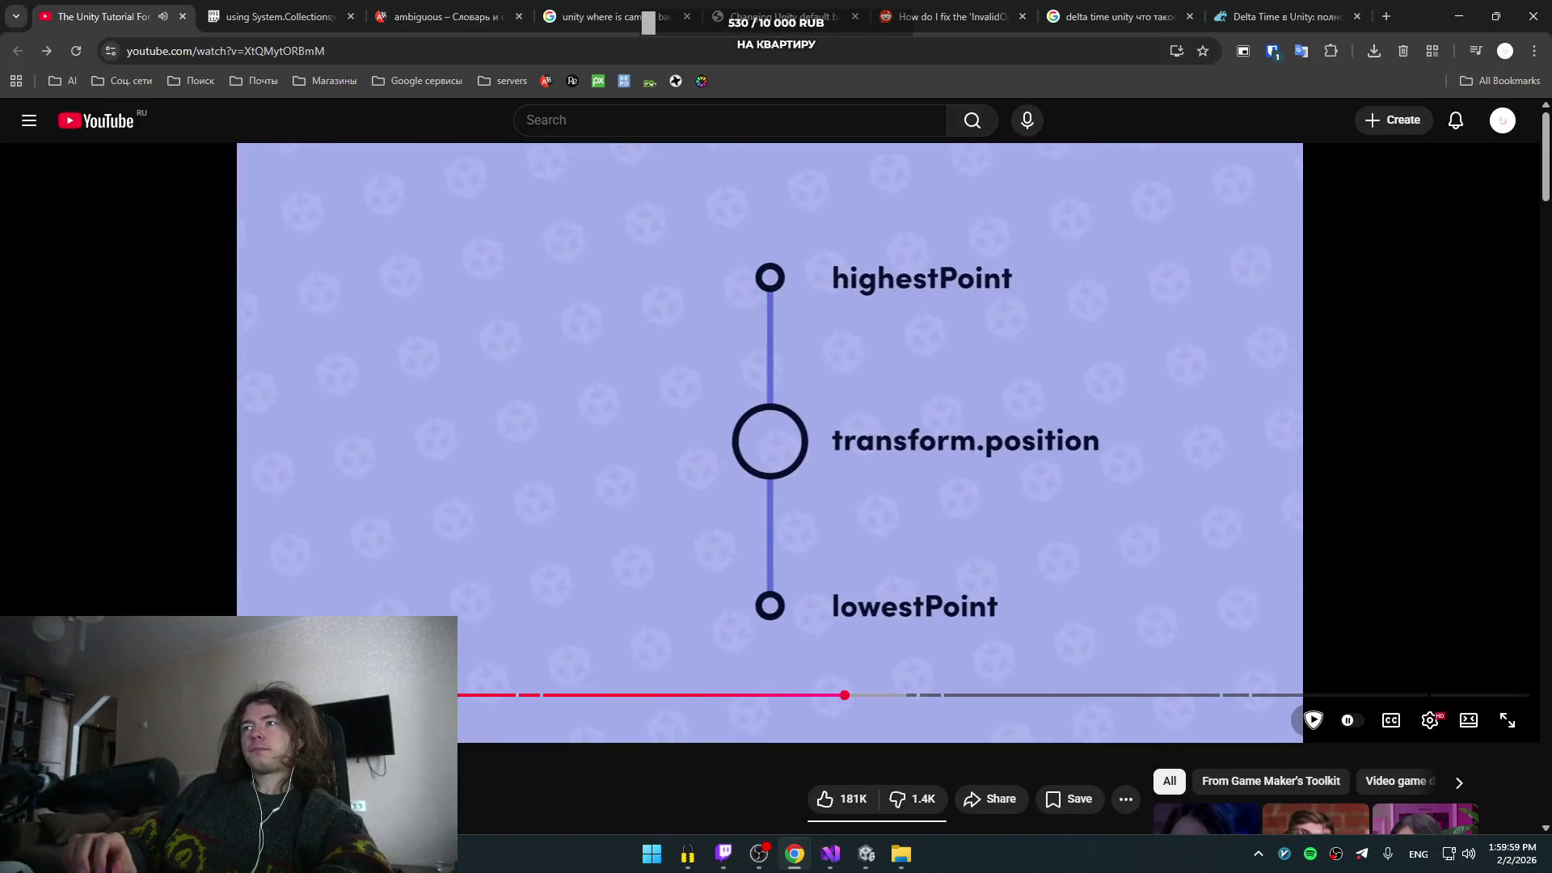
{"action": "key", "text": "Left"}
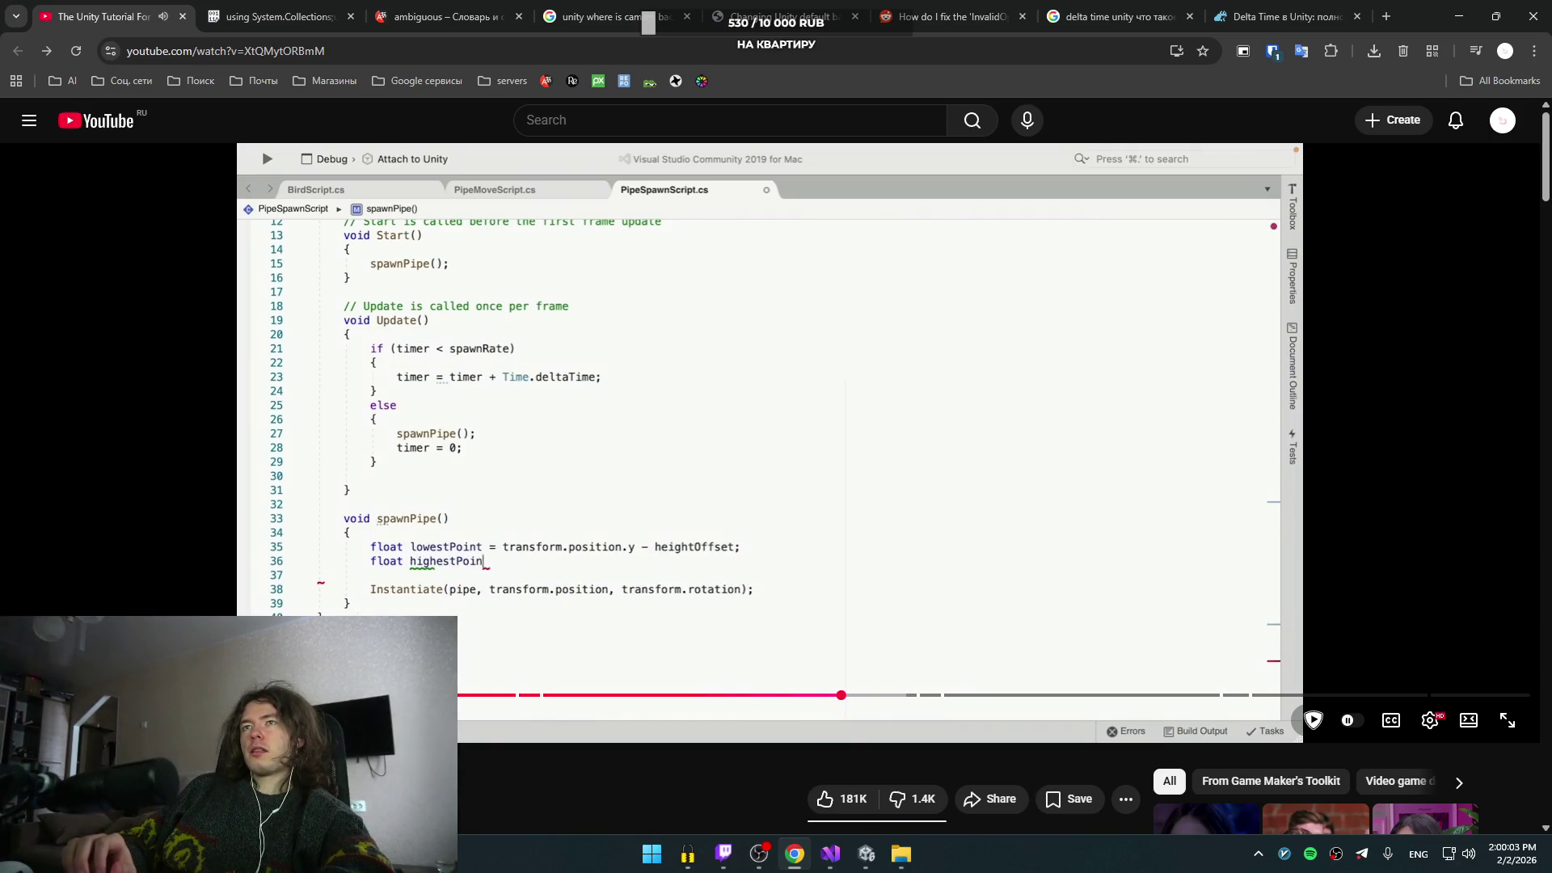
{"action": "key", "text": "k"}
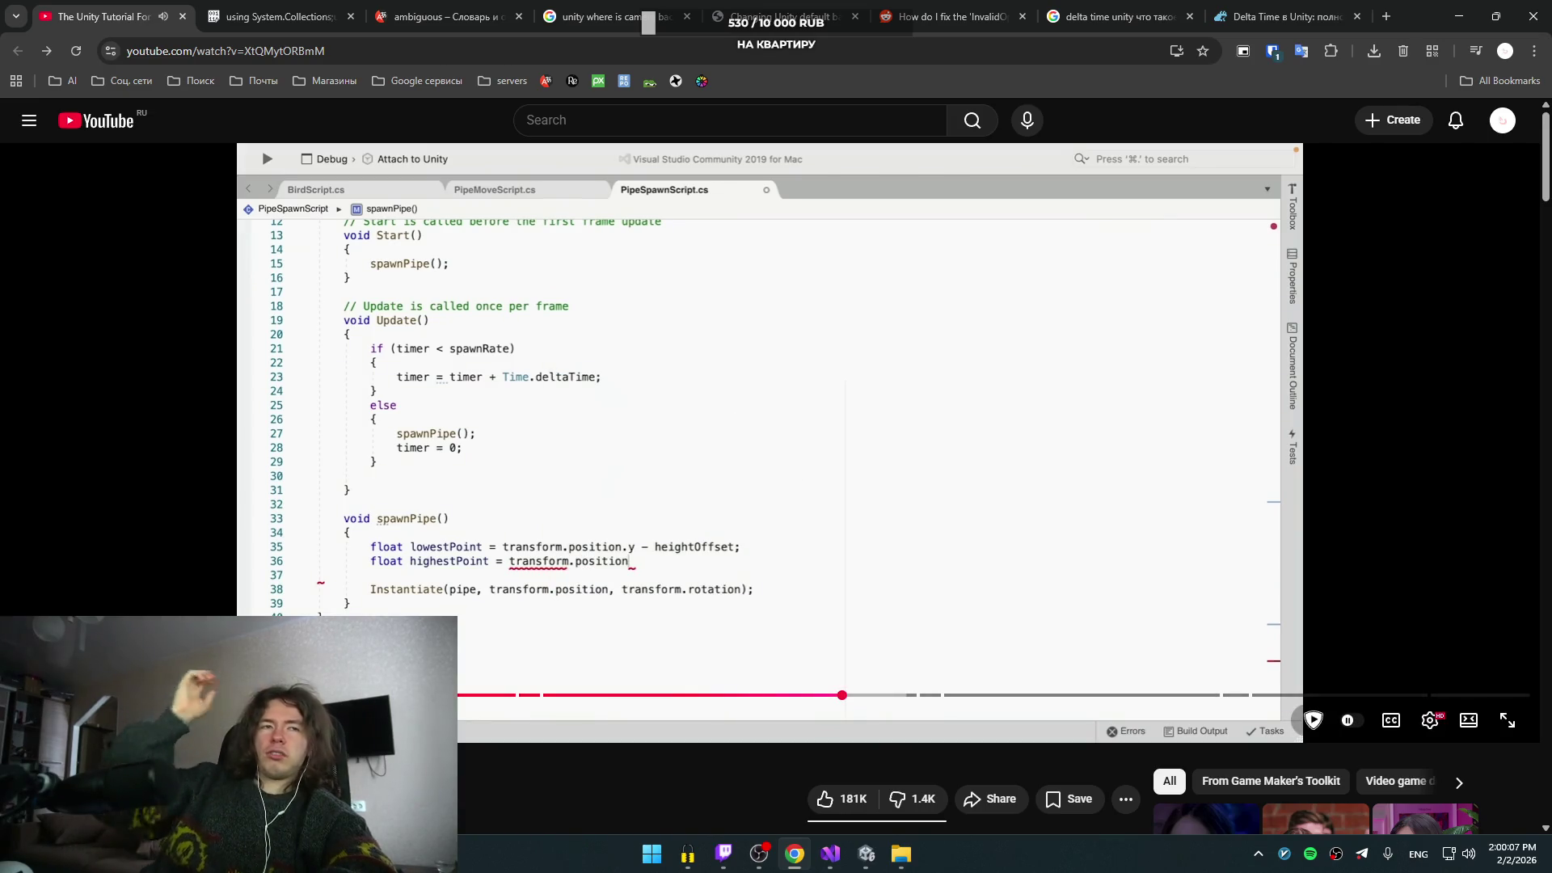
{"action": "left_click", "coordinate": [1362, 853]}
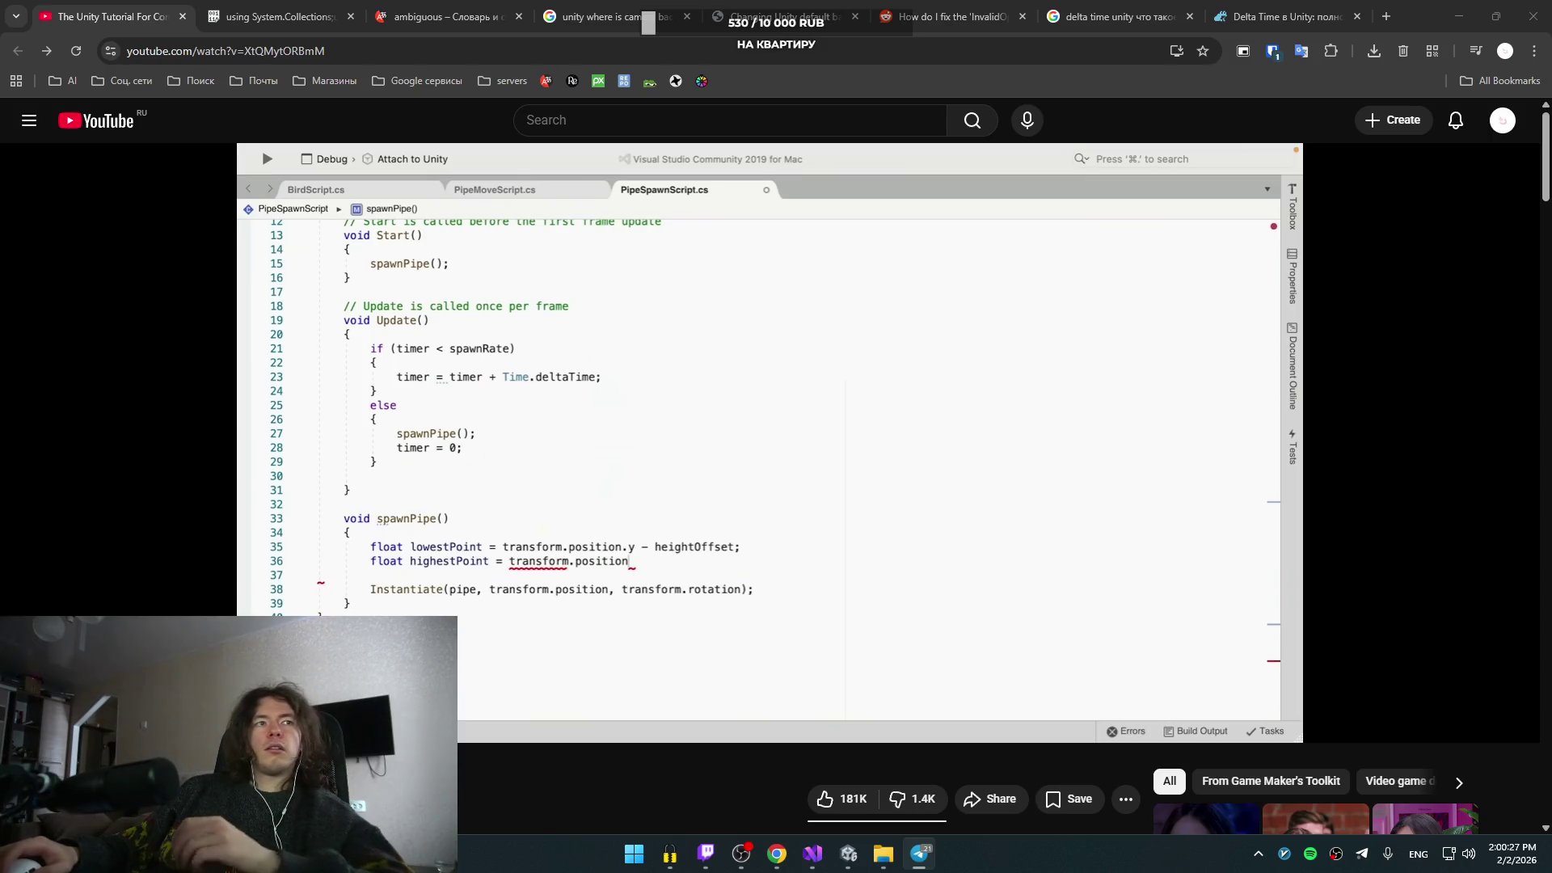
{"action": "key", "text": "alt+shift"}
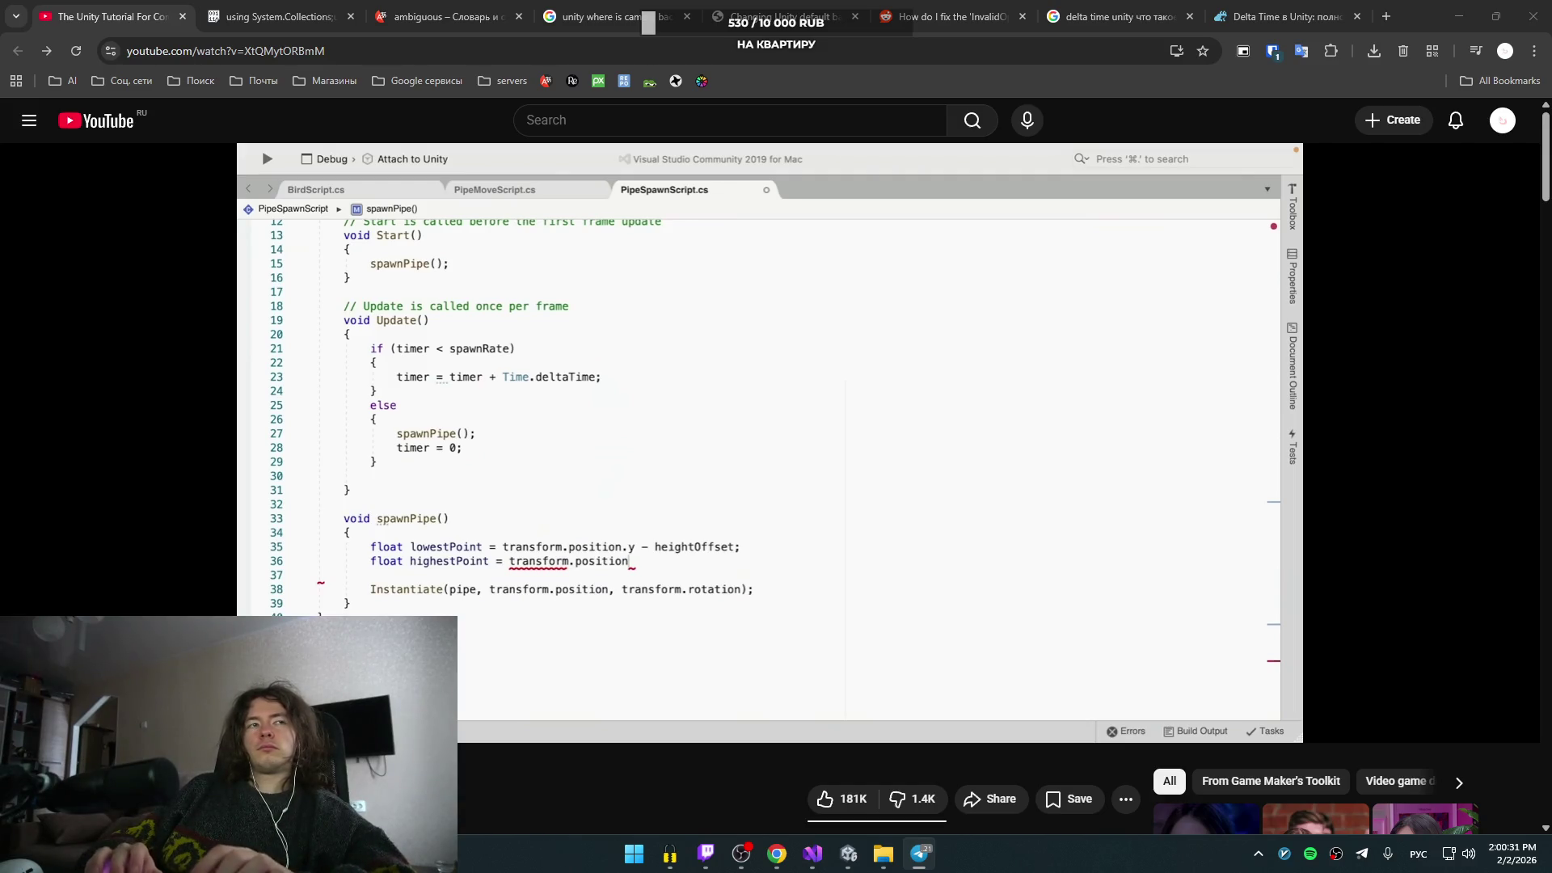
{"action": "key", "text": "alt+shift"}
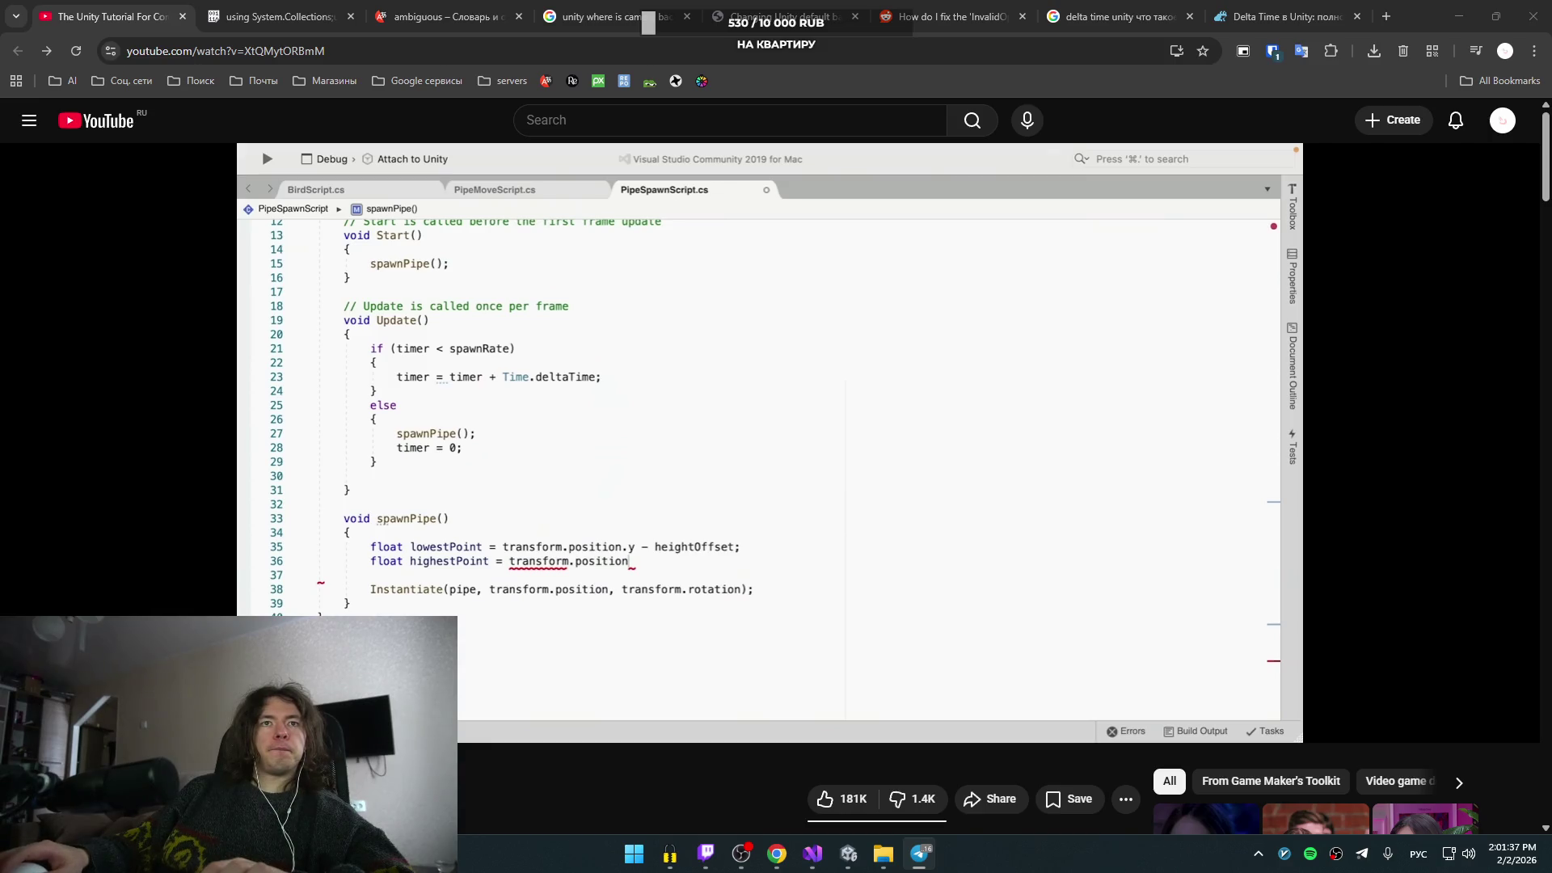
{"action": "left_click", "coordinate": [111, 506]}
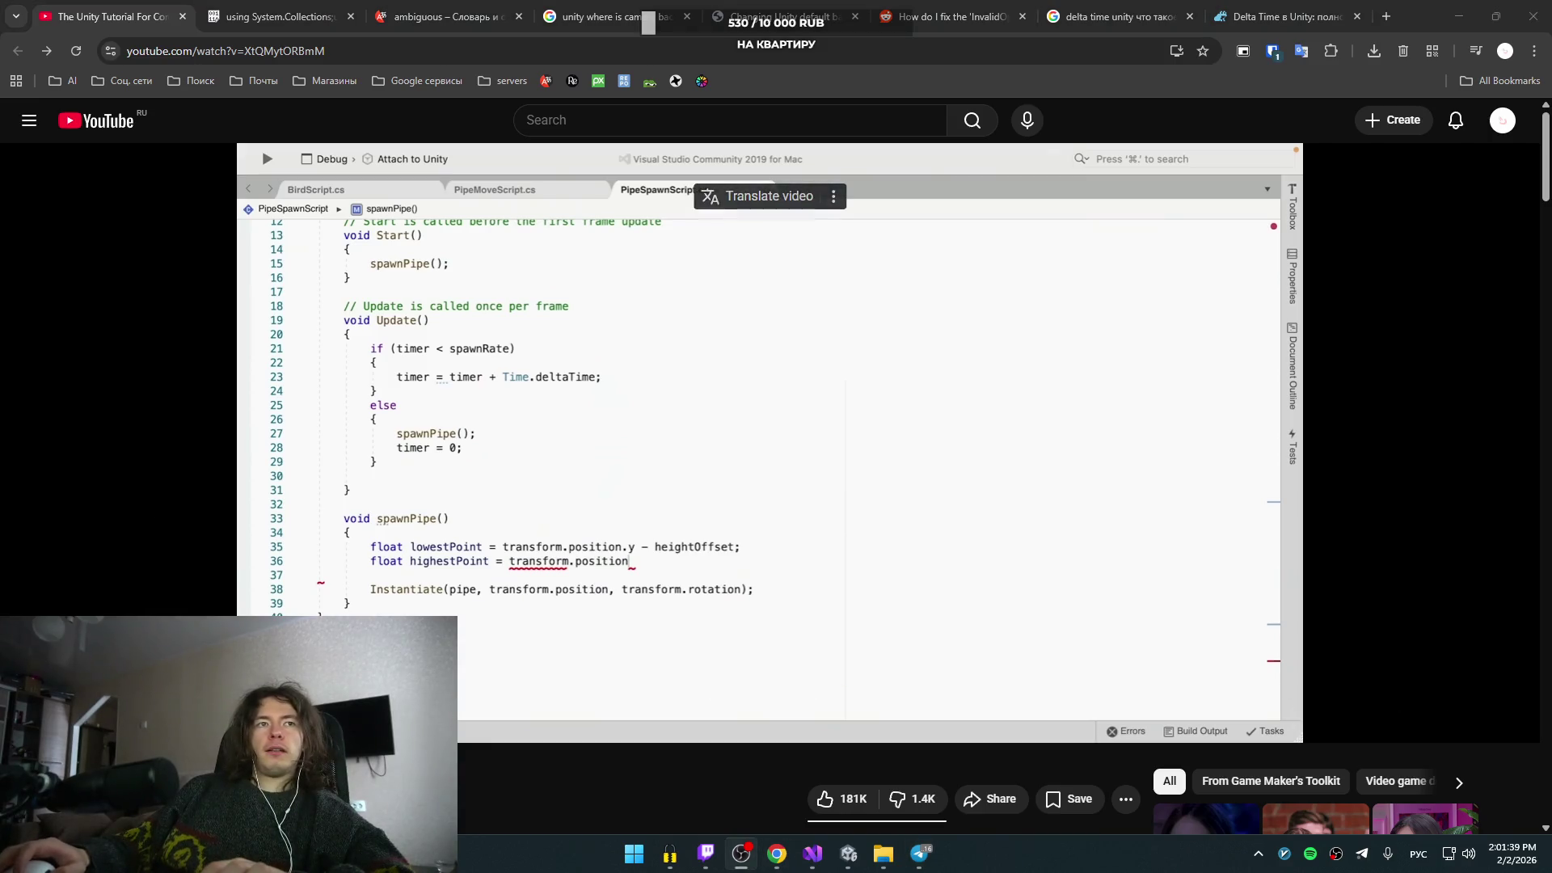
- Play the tutorial briefly, pause it and rewind five seconds
{"action": "left_click", "coordinate": [760, 525]}
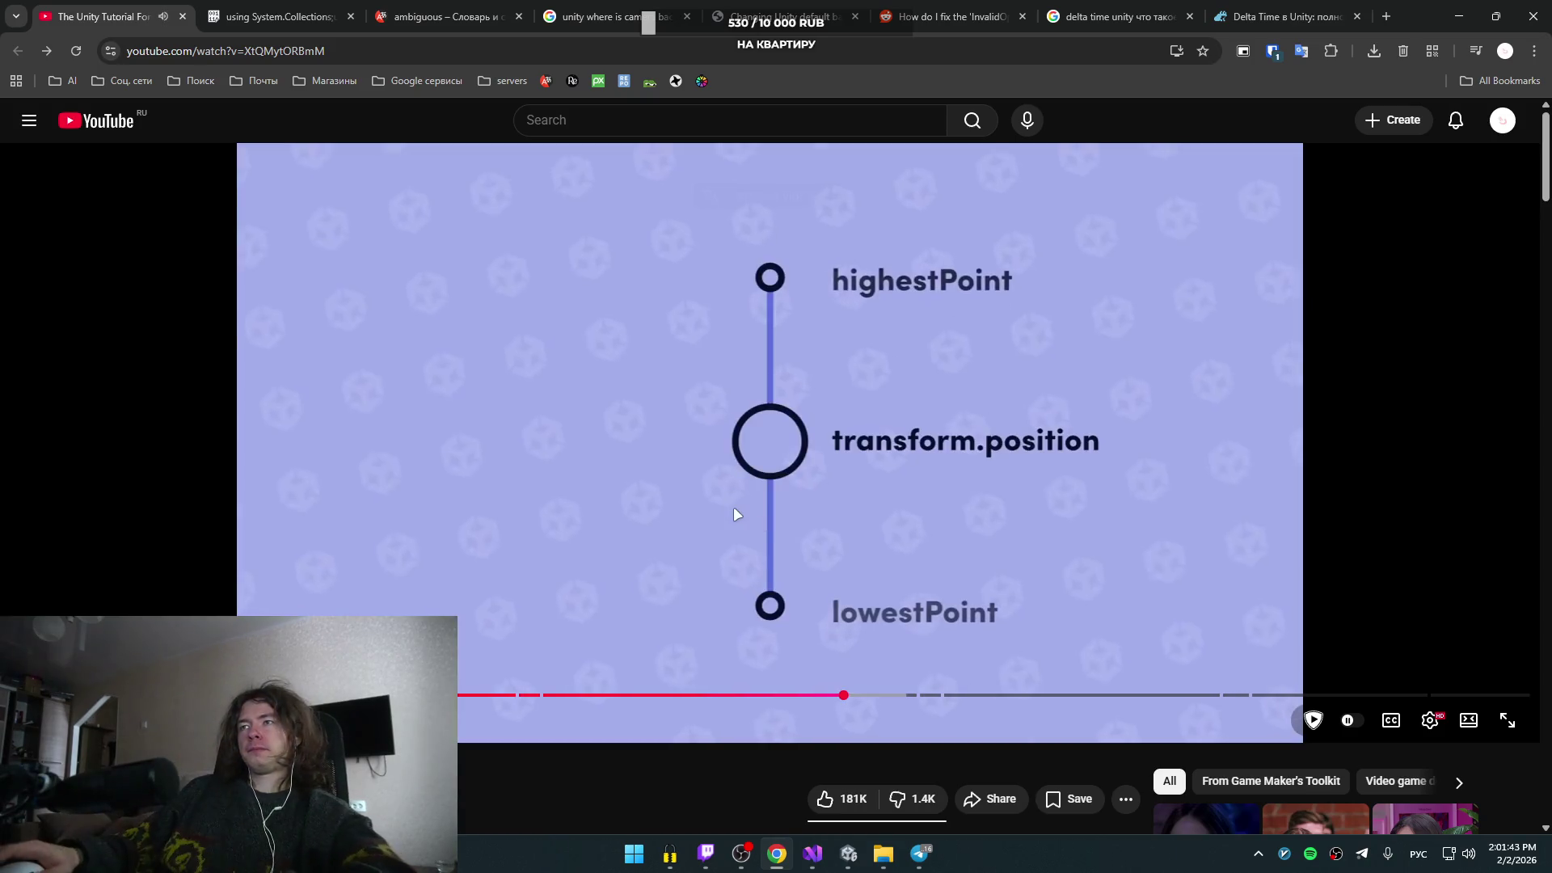
{"action": "left_click", "coordinate": [754, 508]}
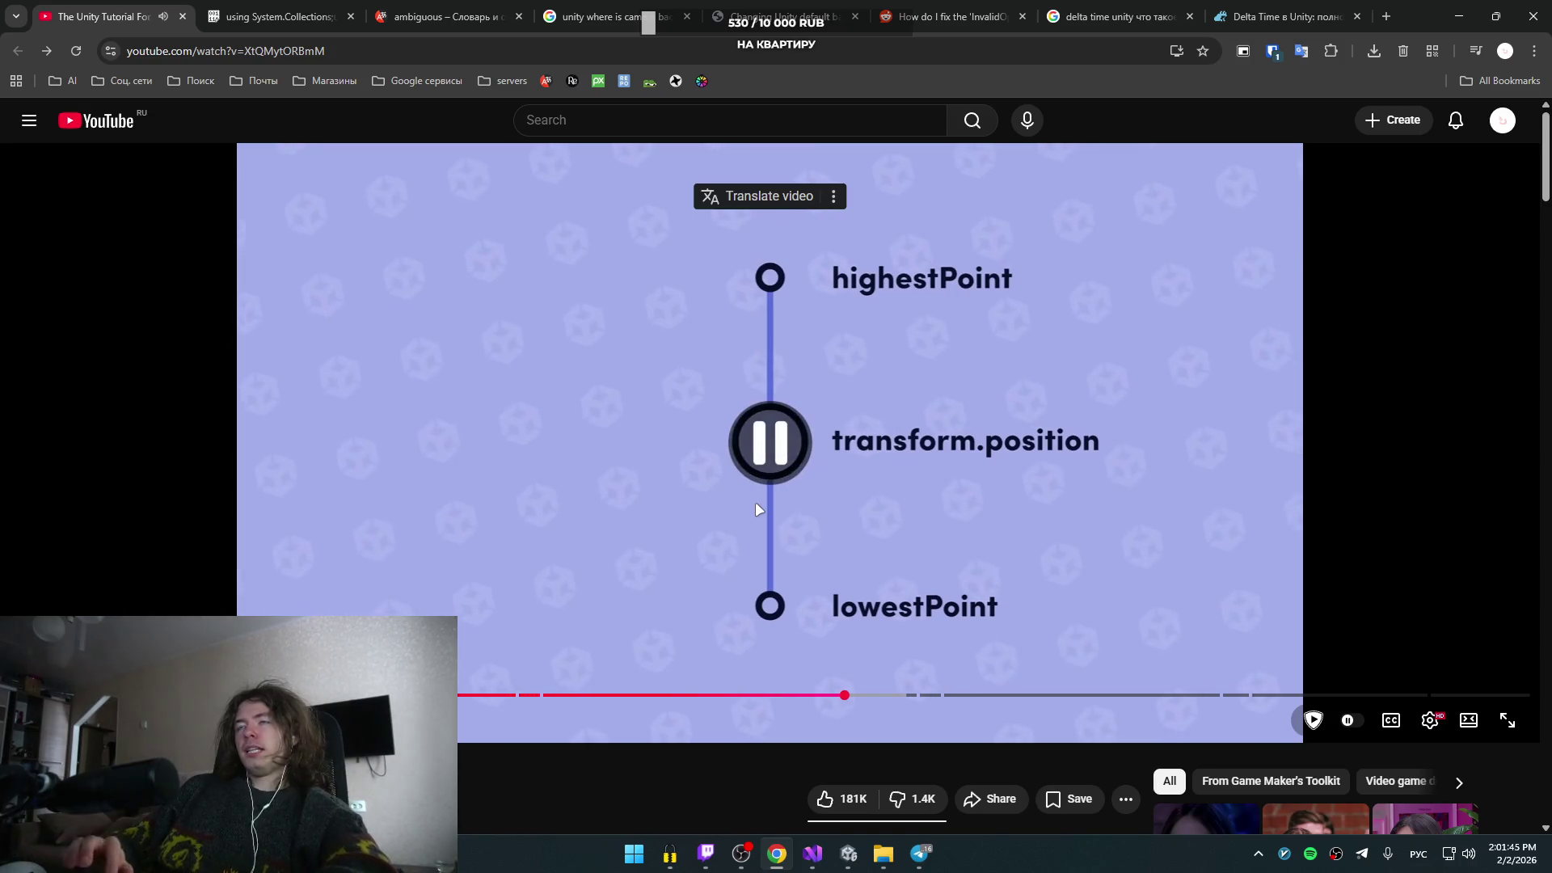
{"action": "key", "text": "Left"}
{"action": "key", "text": "alt+Tab"}
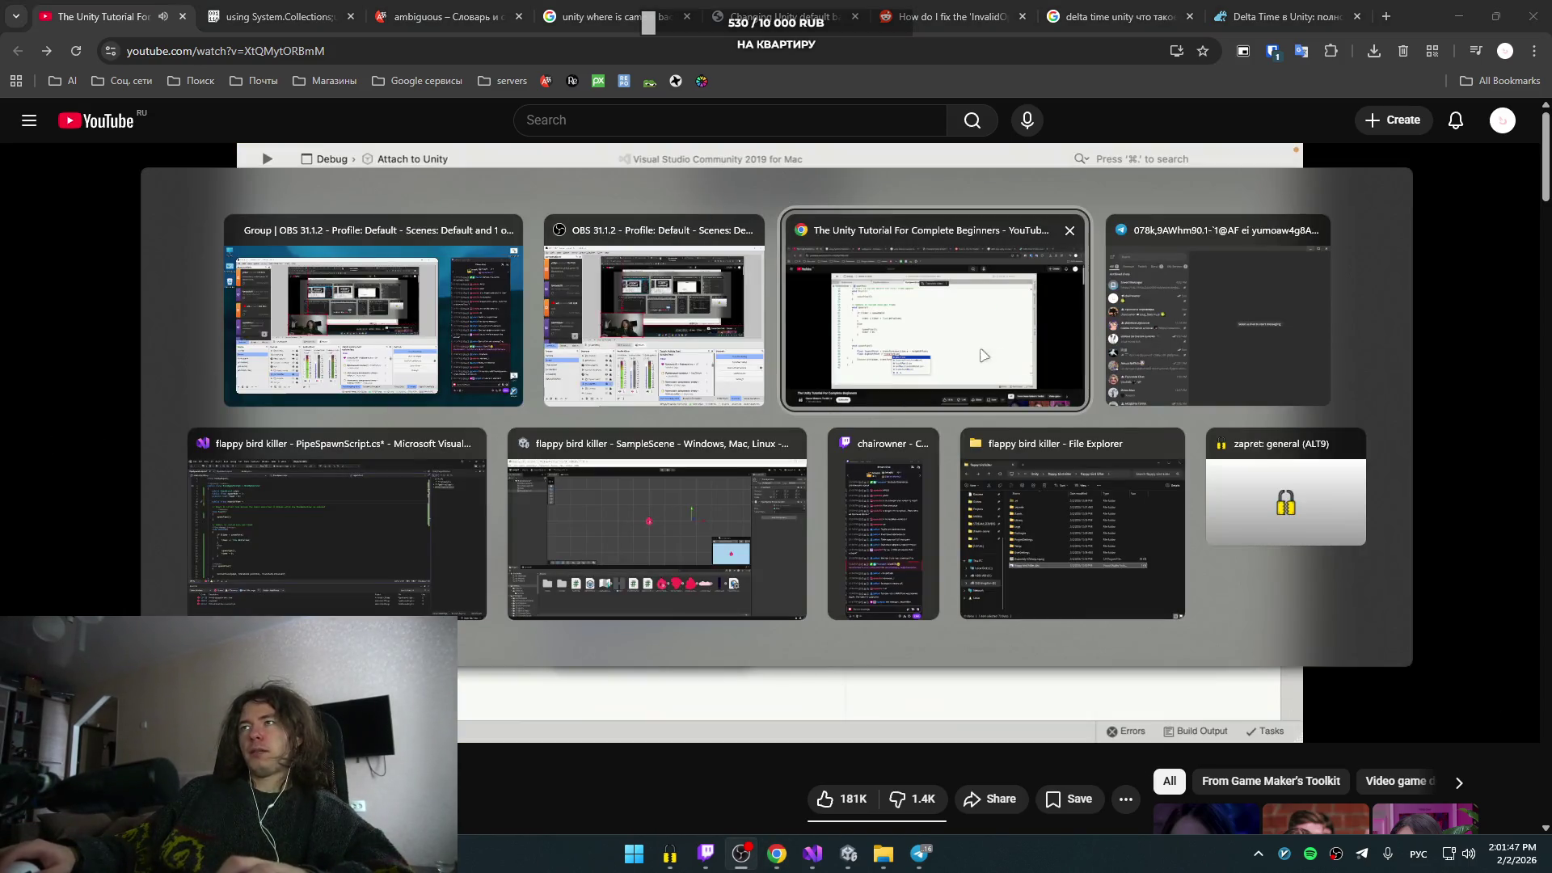
{"action": "left_click", "coordinate": [964, 355]}
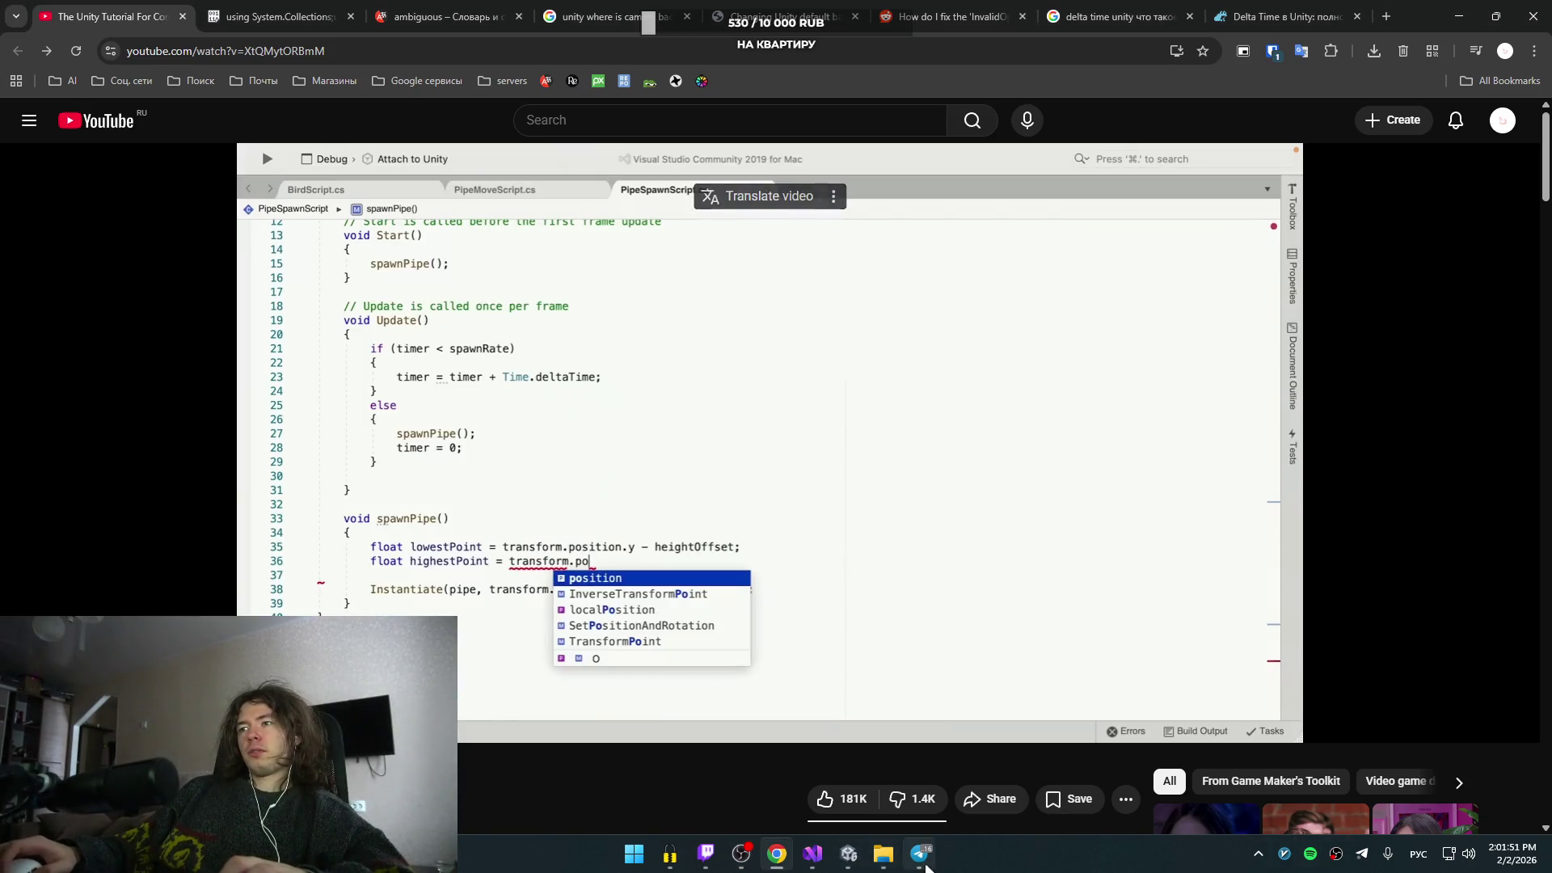
- Close Telegram, advance the tutorial to the highestPoint line, and return to Visual Studio
{"action": "mouse_move", "coordinate": [923, 859]}
{"action": "left_click", "coordinate": [973, 717]}
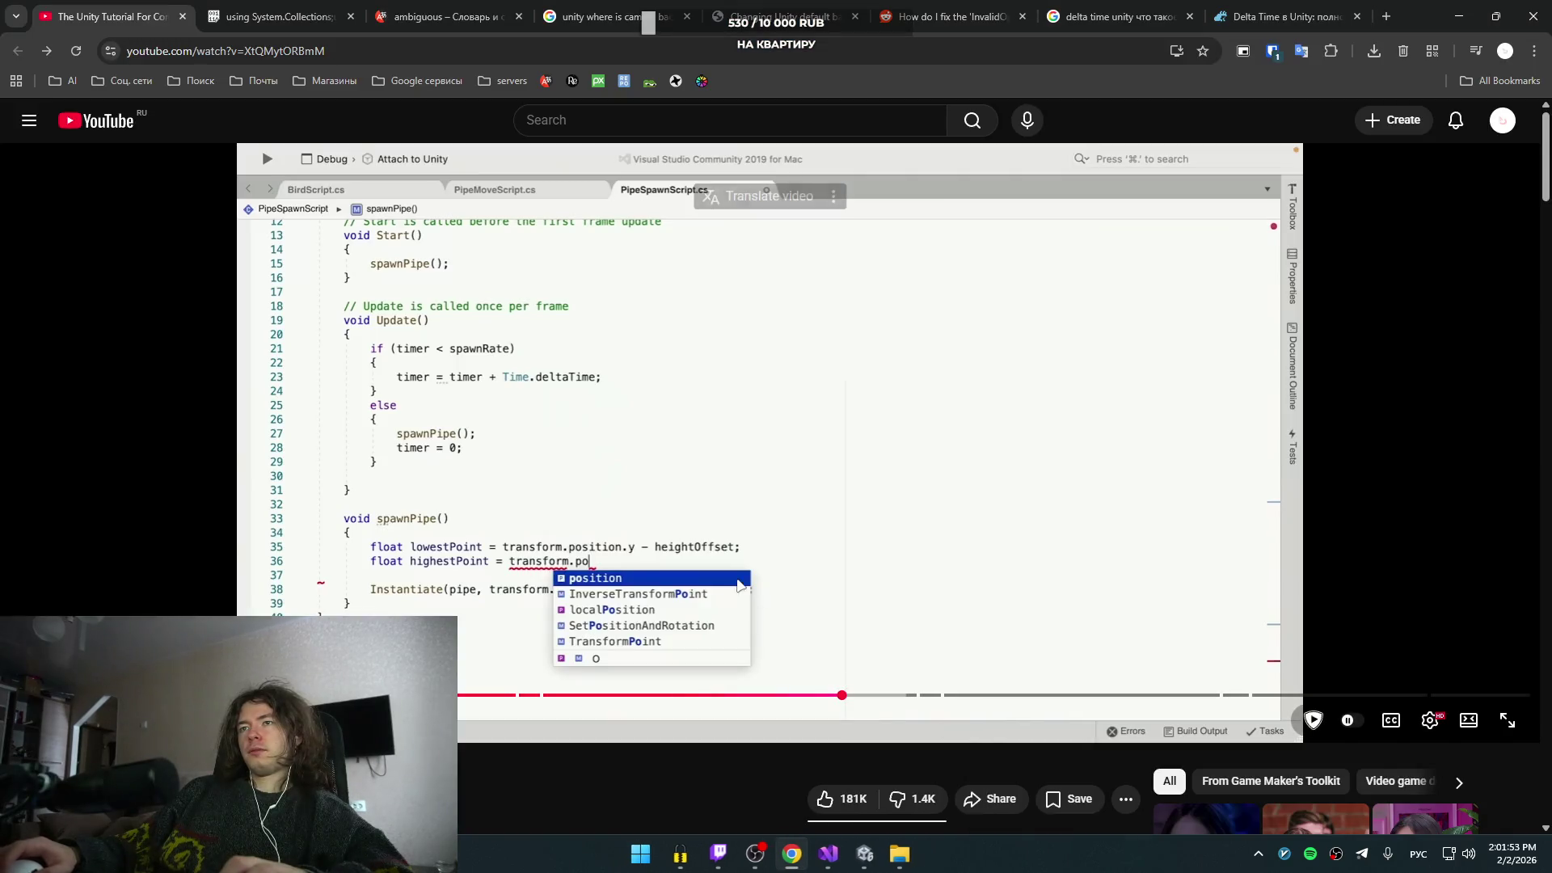
{"action": "left_click", "coordinate": [875, 521]}
{"action": "left_click", "coordinate": [875, 521]}
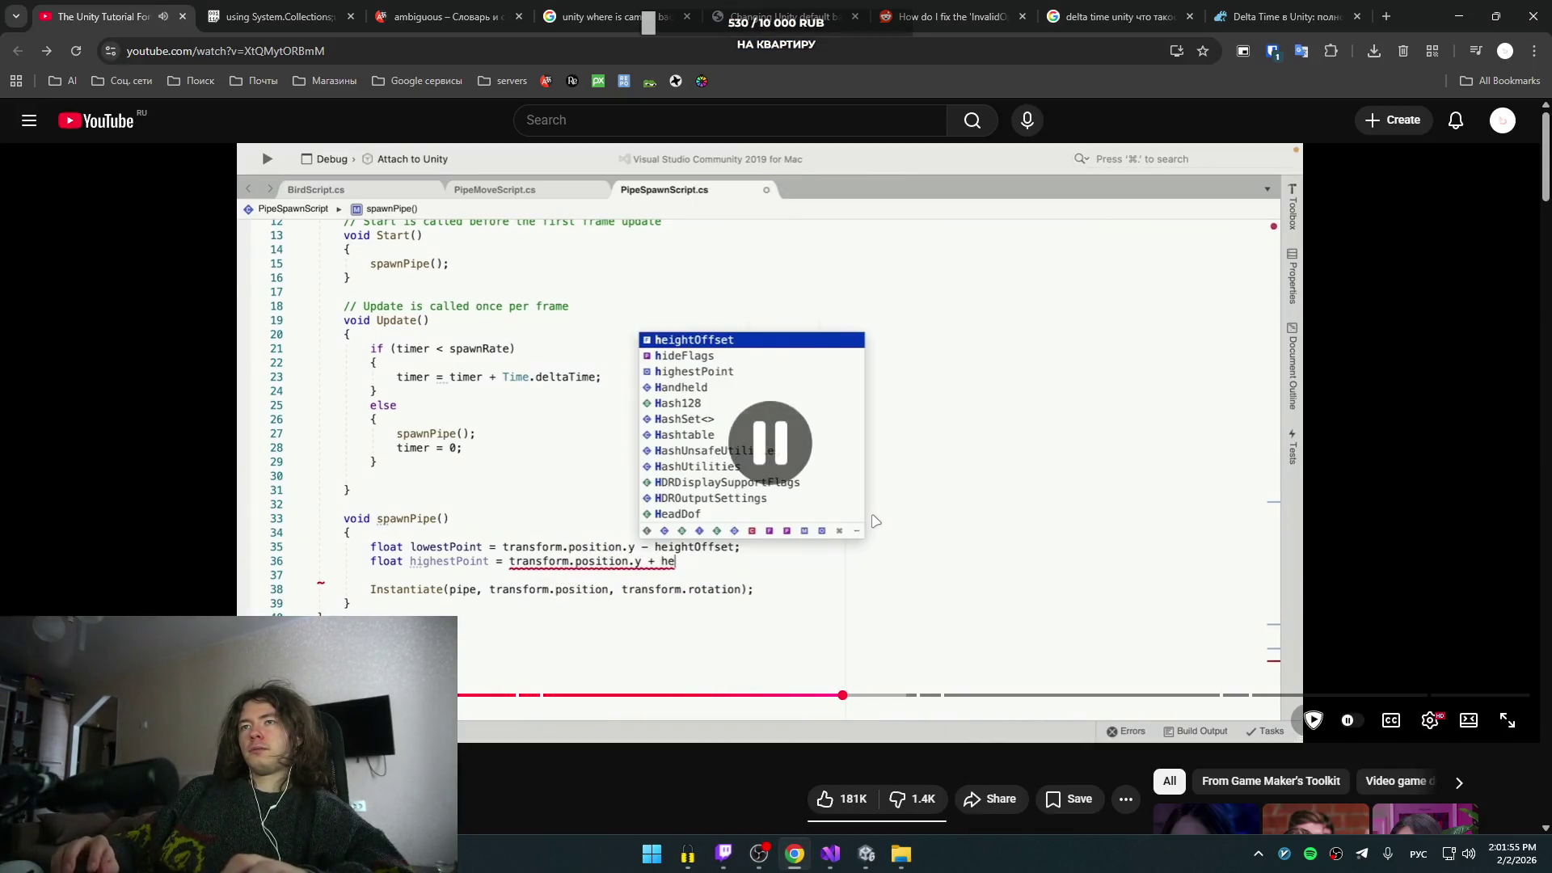
{"action": "key", "text": "alt+Tab"}
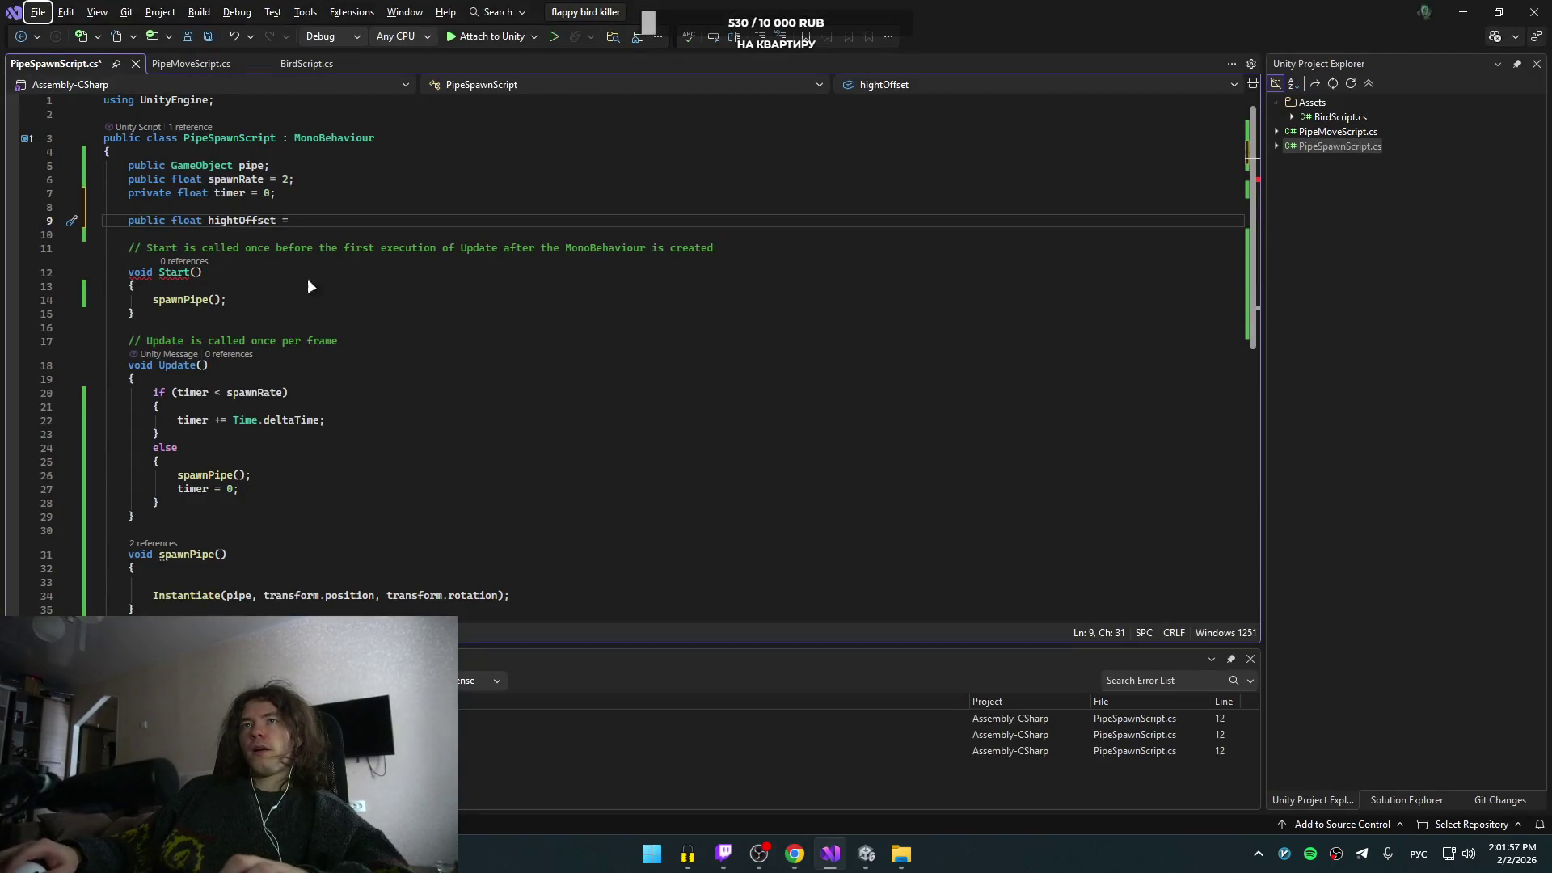
- Set hightOffset to 10 on line 9
{"action": "left_click", "coordinate": [371, 220]}
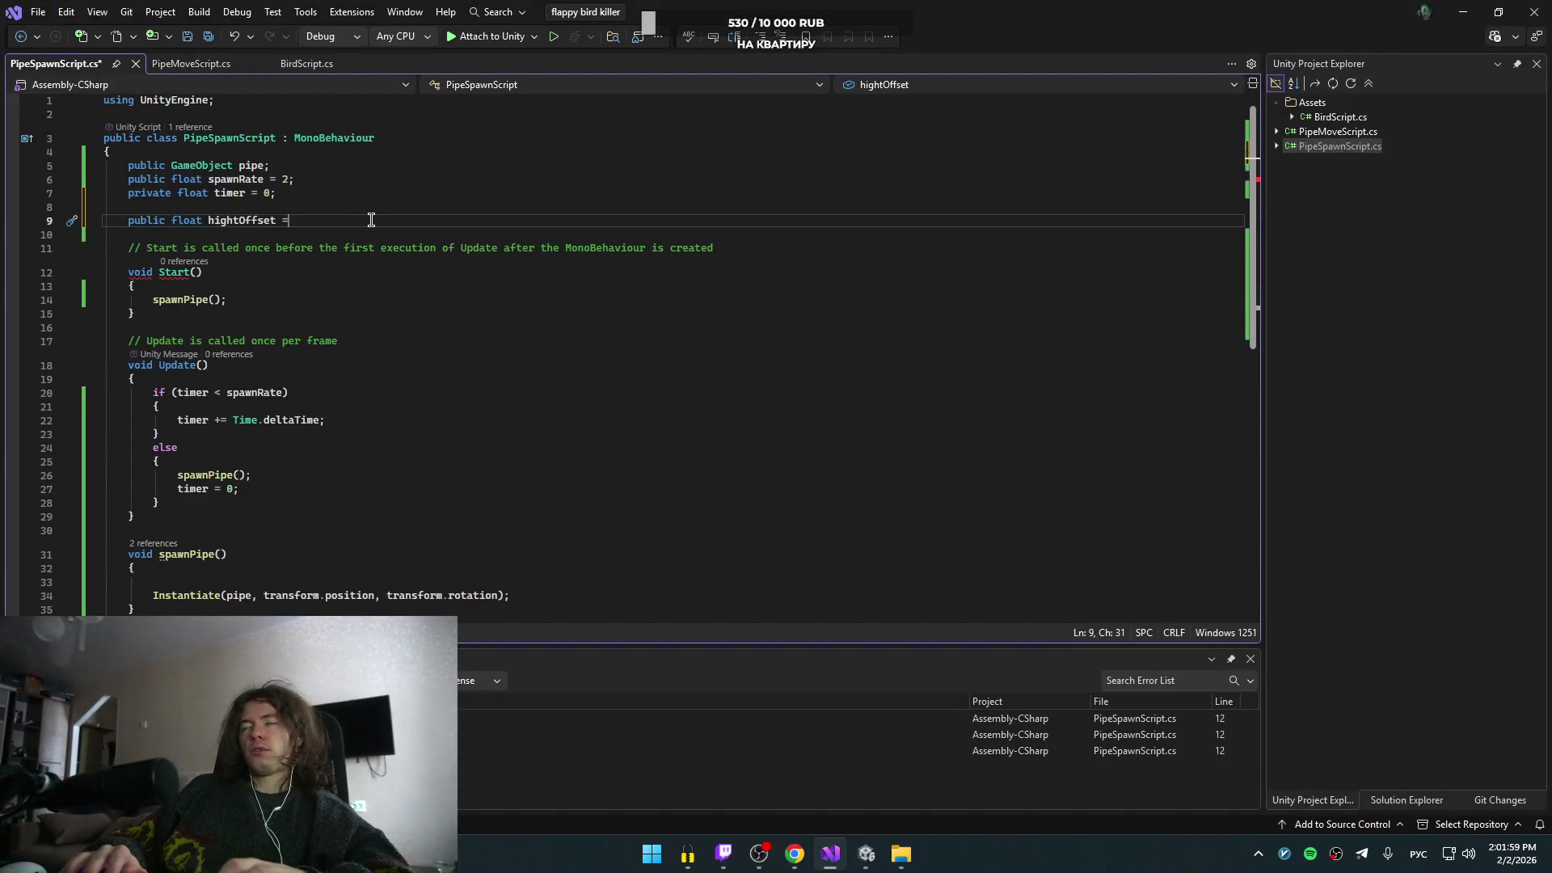
{"action": "type", "text": "10;"}
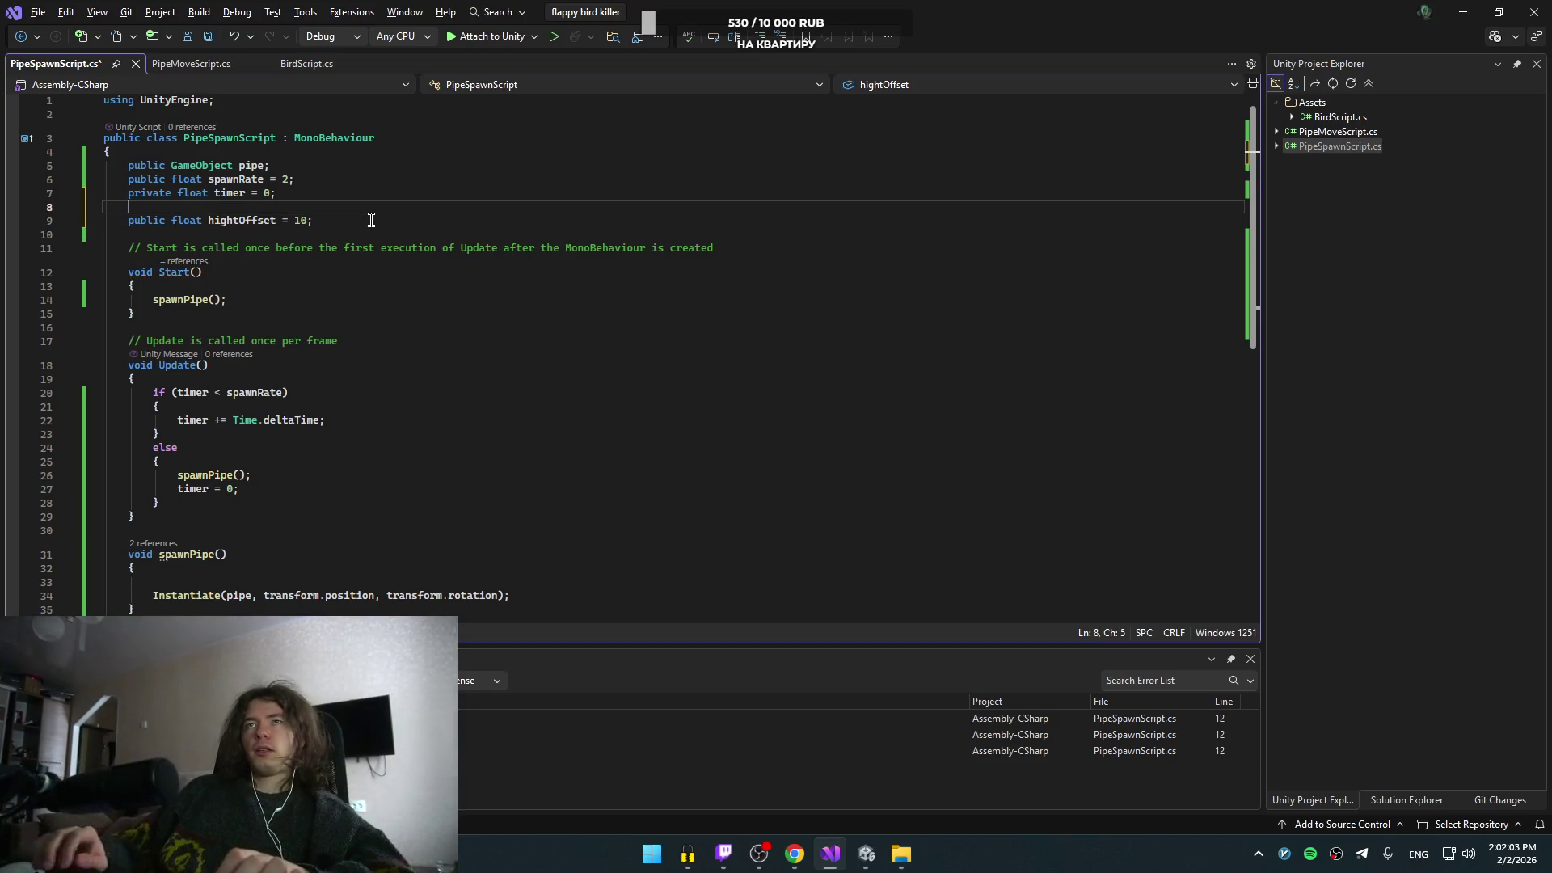
{"action": "scroll", "coordinate": [501, 326], "scroll_direction": "down", "scroll_amount": 6}
- In spawnPipe, declare a private float lowestPoint
{"action": "left_click", "coordinate": [315, 322]}
{"action": "key", "text": "Down"}
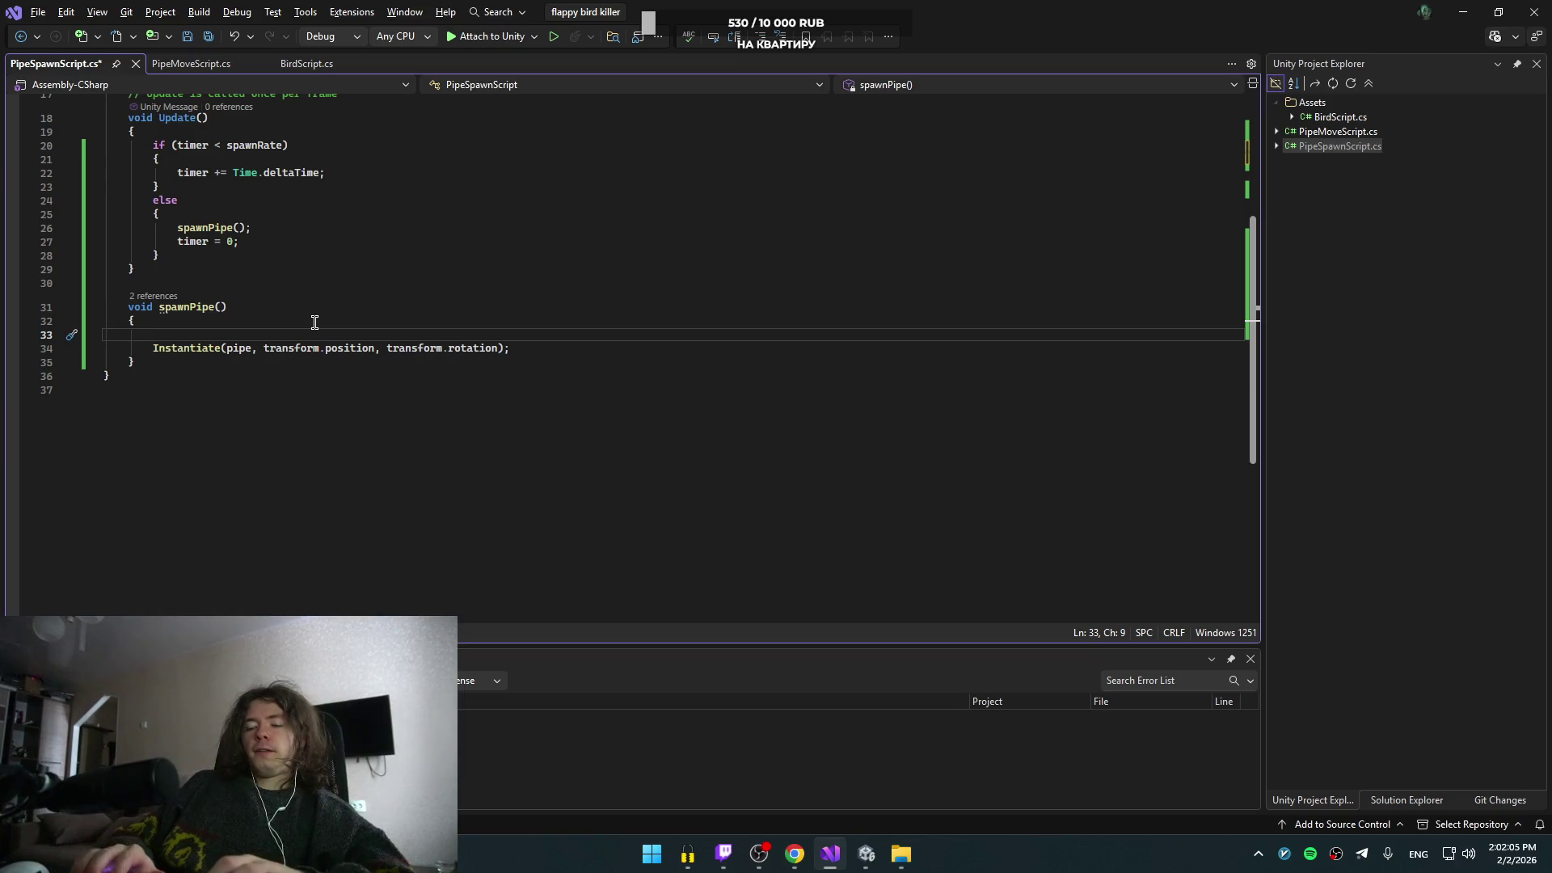
{"action": "key", "text": "alt+Tab"}
{"action": "key", "text": "alt+Tab"}
{"action": "type", "text": "private"}
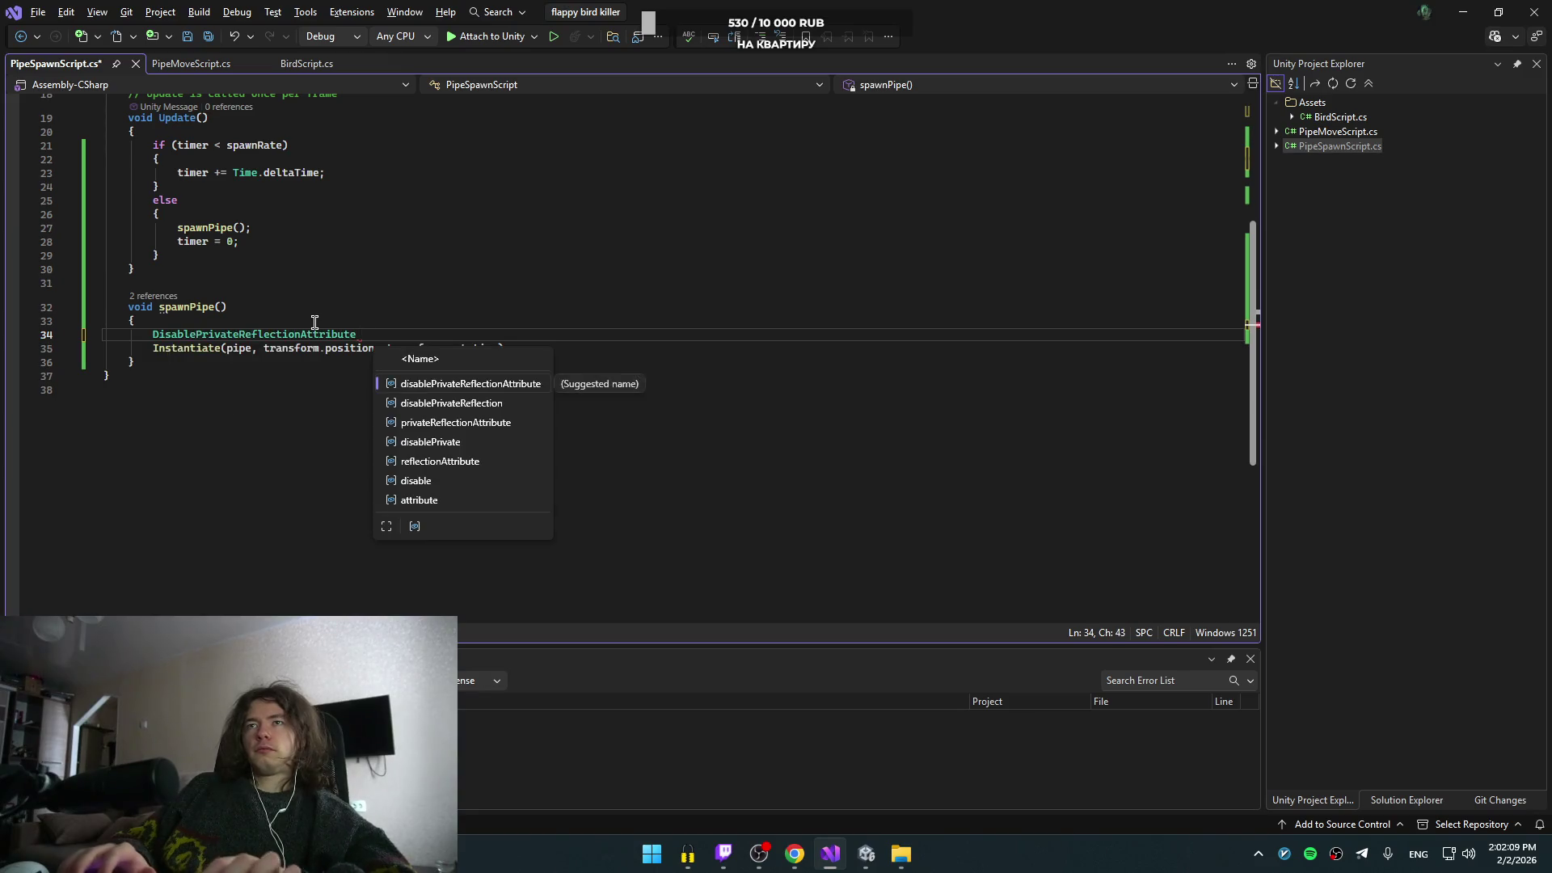
{"action": "key", "text": "ctrl+BackSpace"}
{"action": "type", "text": "float"}
{"action": "key", "text": "Home"}
{"action": "type", "text": "private"}
{"action": "key", "text": "End"}
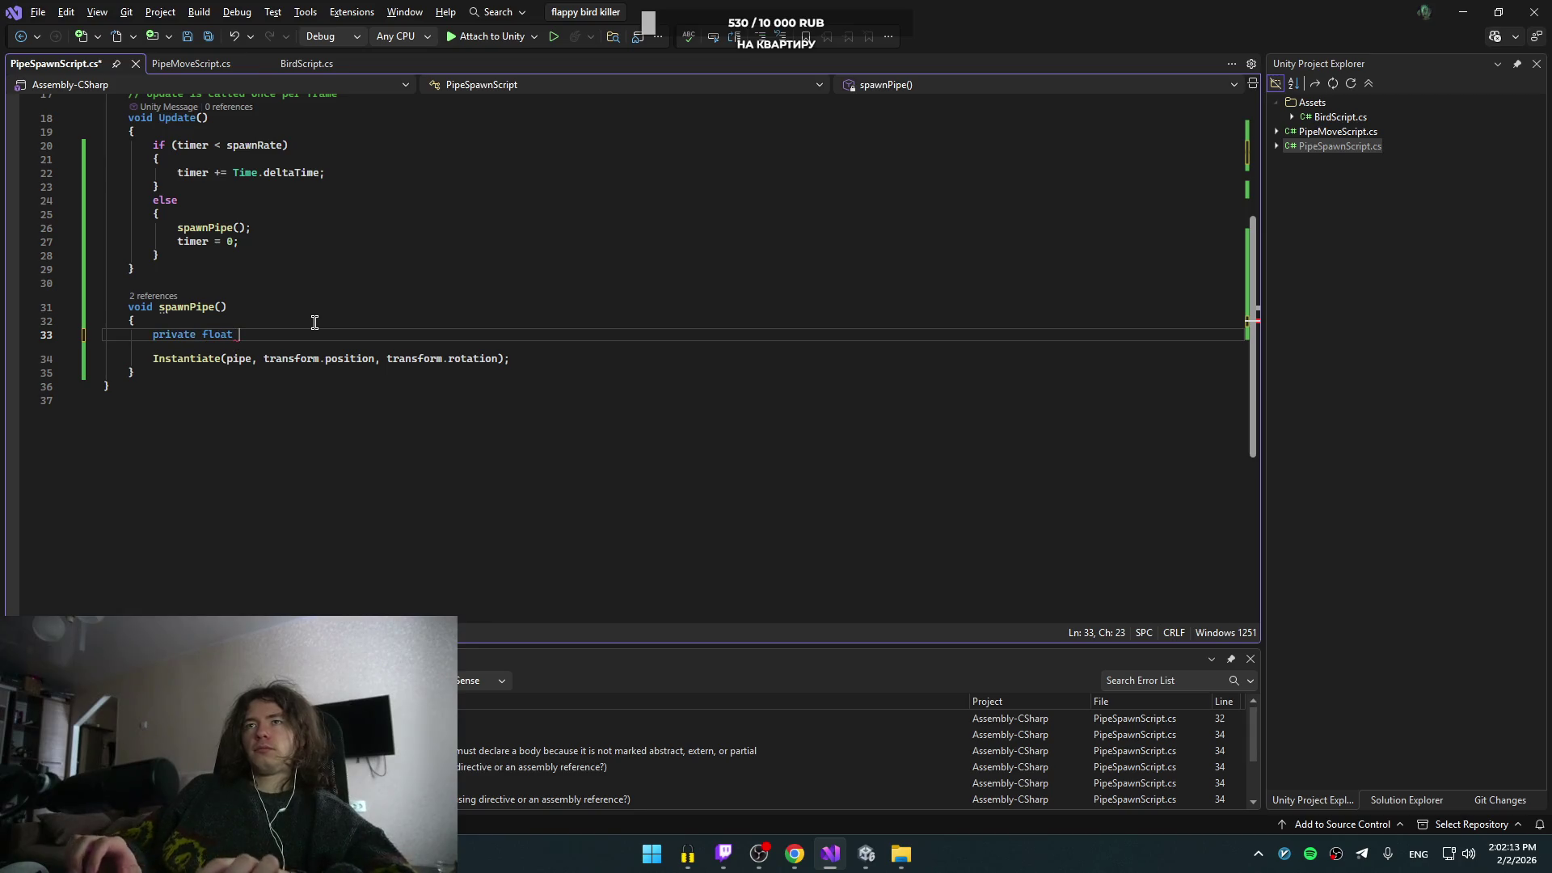
{"action": "type", "text": "lov"}
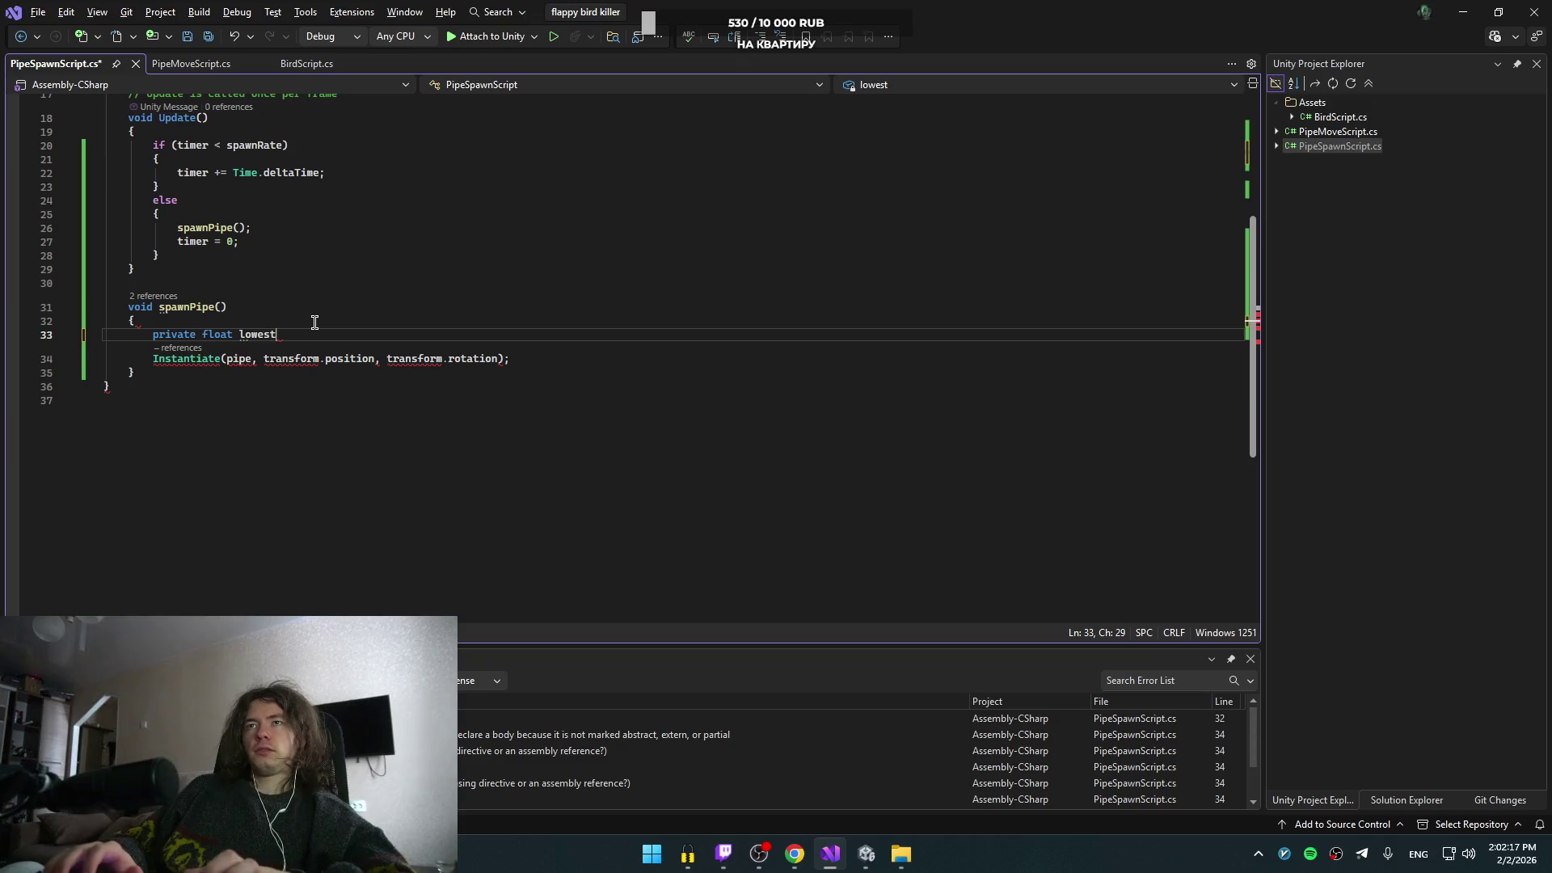
{"action": "type", "text": "Po"}
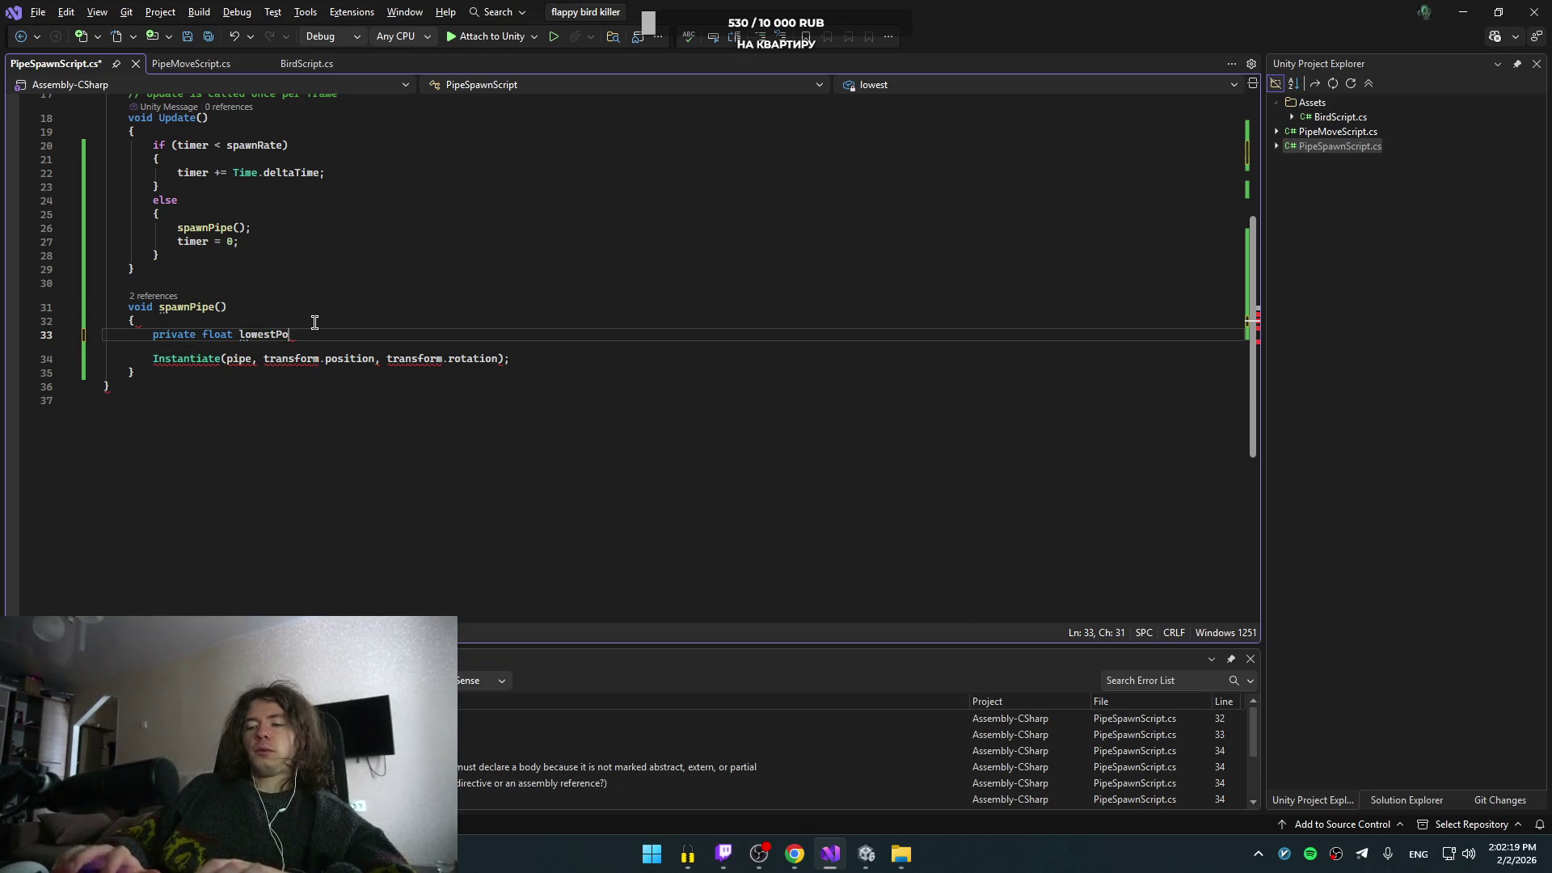
{"action": "type", "text": "int;"}
- Duplicate the lowestPoint declaration and rename the copy highestPoint
{"action": "key", "text": "shift+Up"}
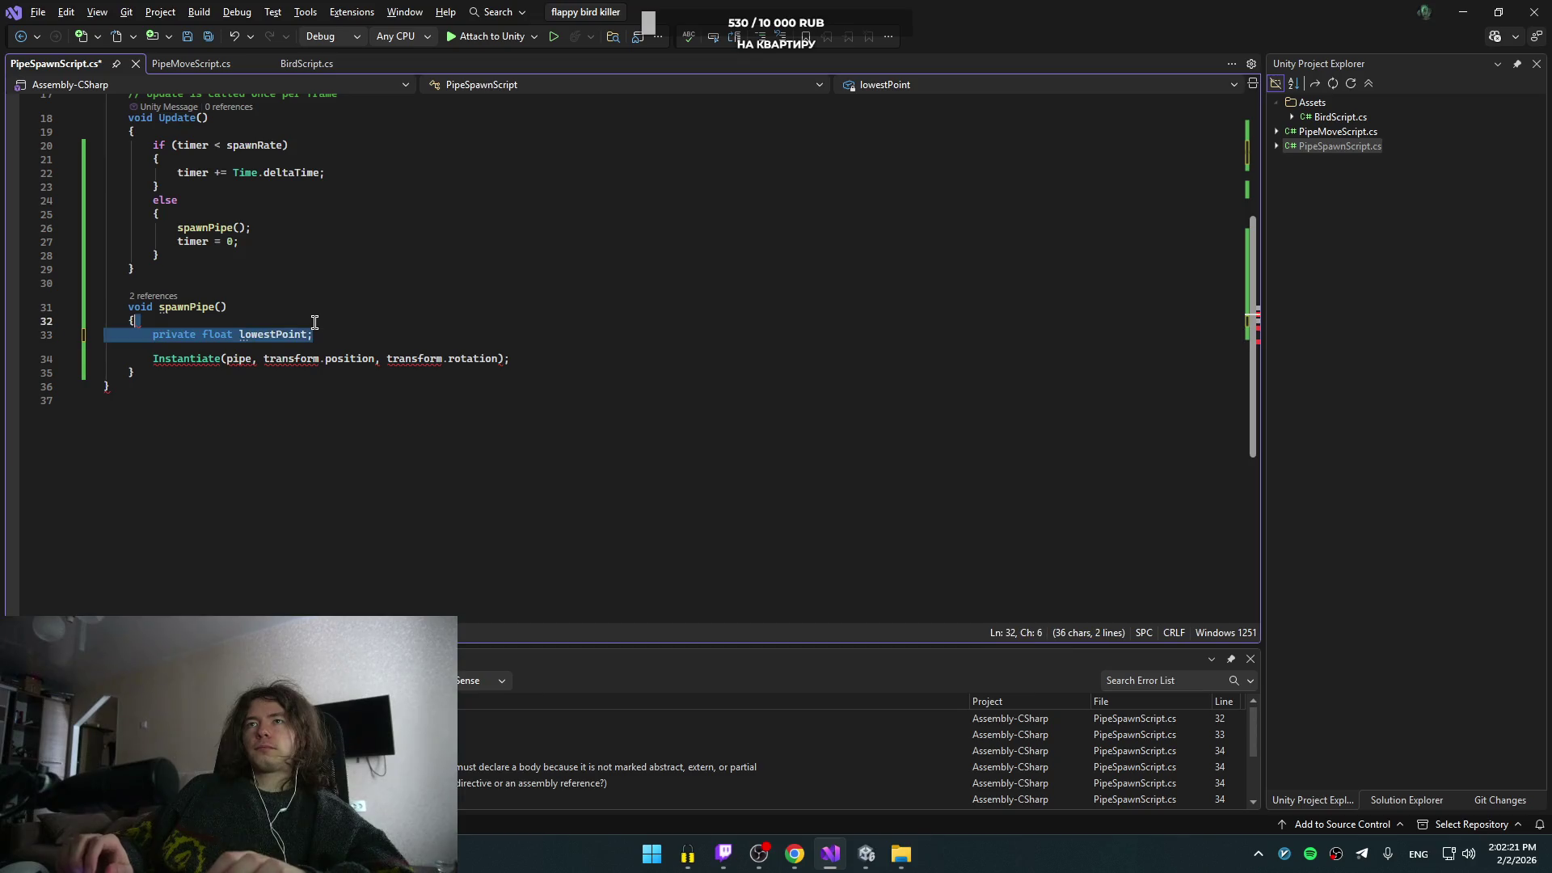
{"action": "key", "text": "ctrl+d"}
{"action": "key", "text": "Tab"}
{"action": "key", "text": "Down"}
{"action": "key", "text": "Tab"}
{"action": "key", "text": "Up"}
{"action": "key", "text": "ctrl+shift+Left"}
{"action": "key", "text": "BackSpace"}
{"action": "type", "text": "high"}
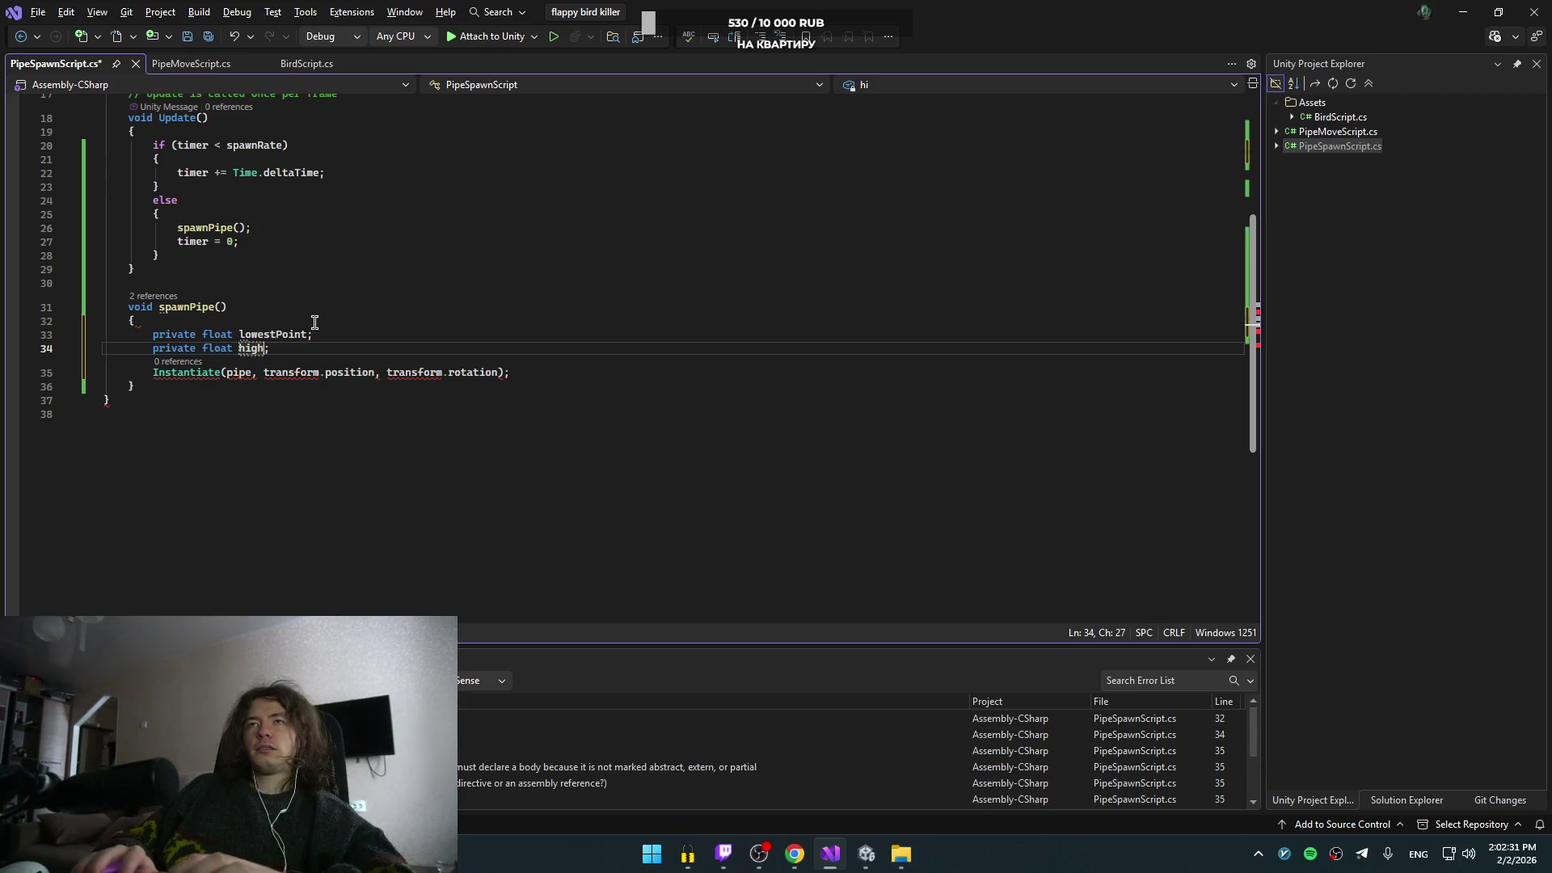
{"action": "type", "text": "er"}
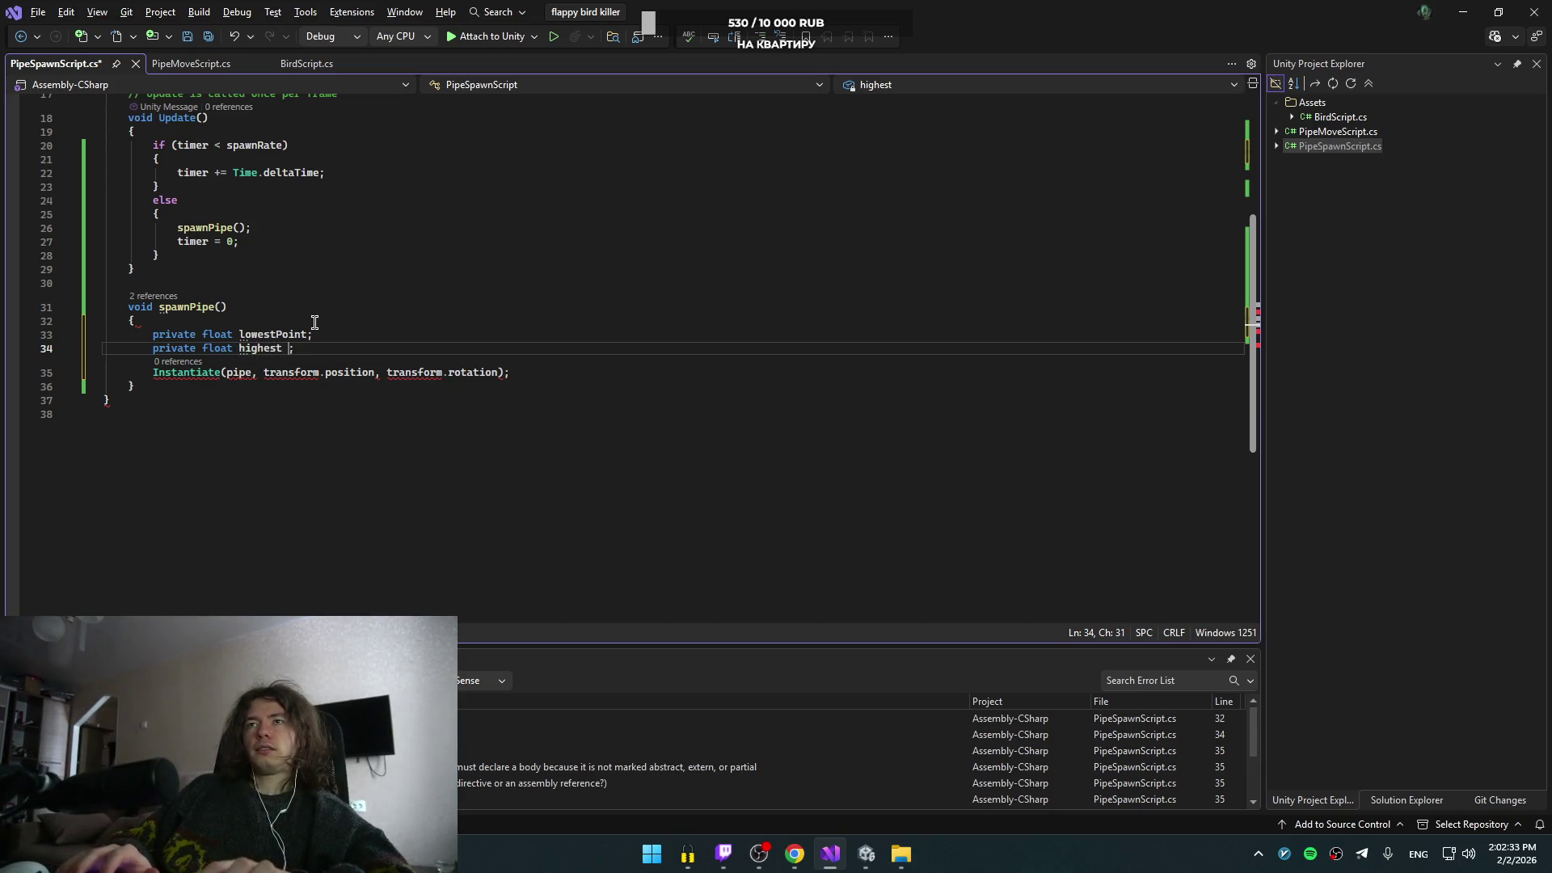
{"action": "type", "text": "Pos"}
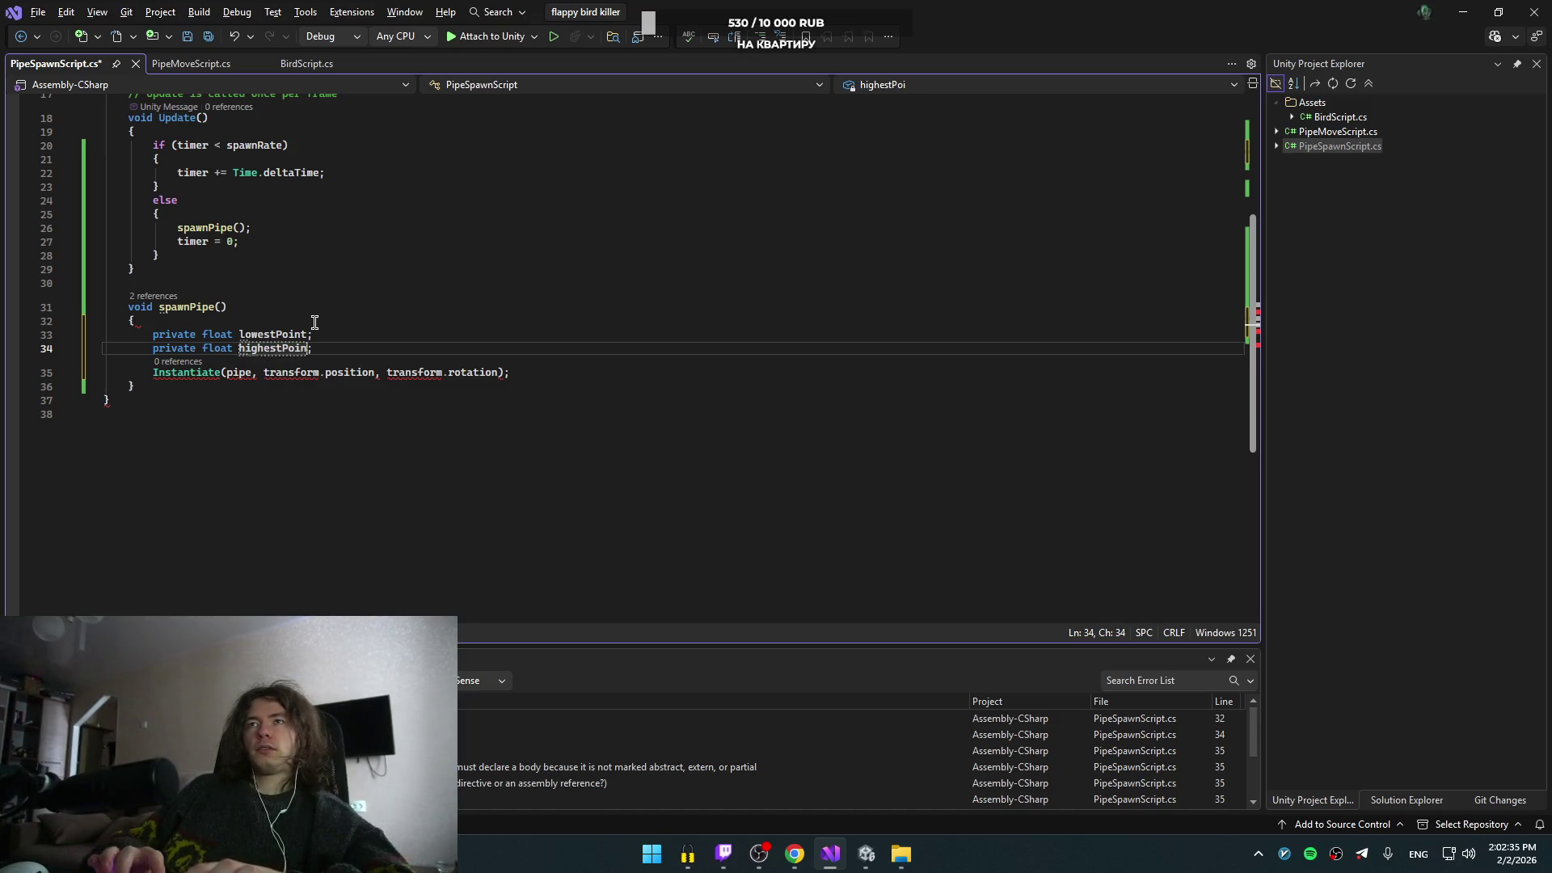
- Start lowestPoint's value as transform.position.y - hei, checking the tutorial's formula
{"action": "key", "text": "Up"}
{"action": "key", "text": "Left"}
{"action": "type", "text": "="}
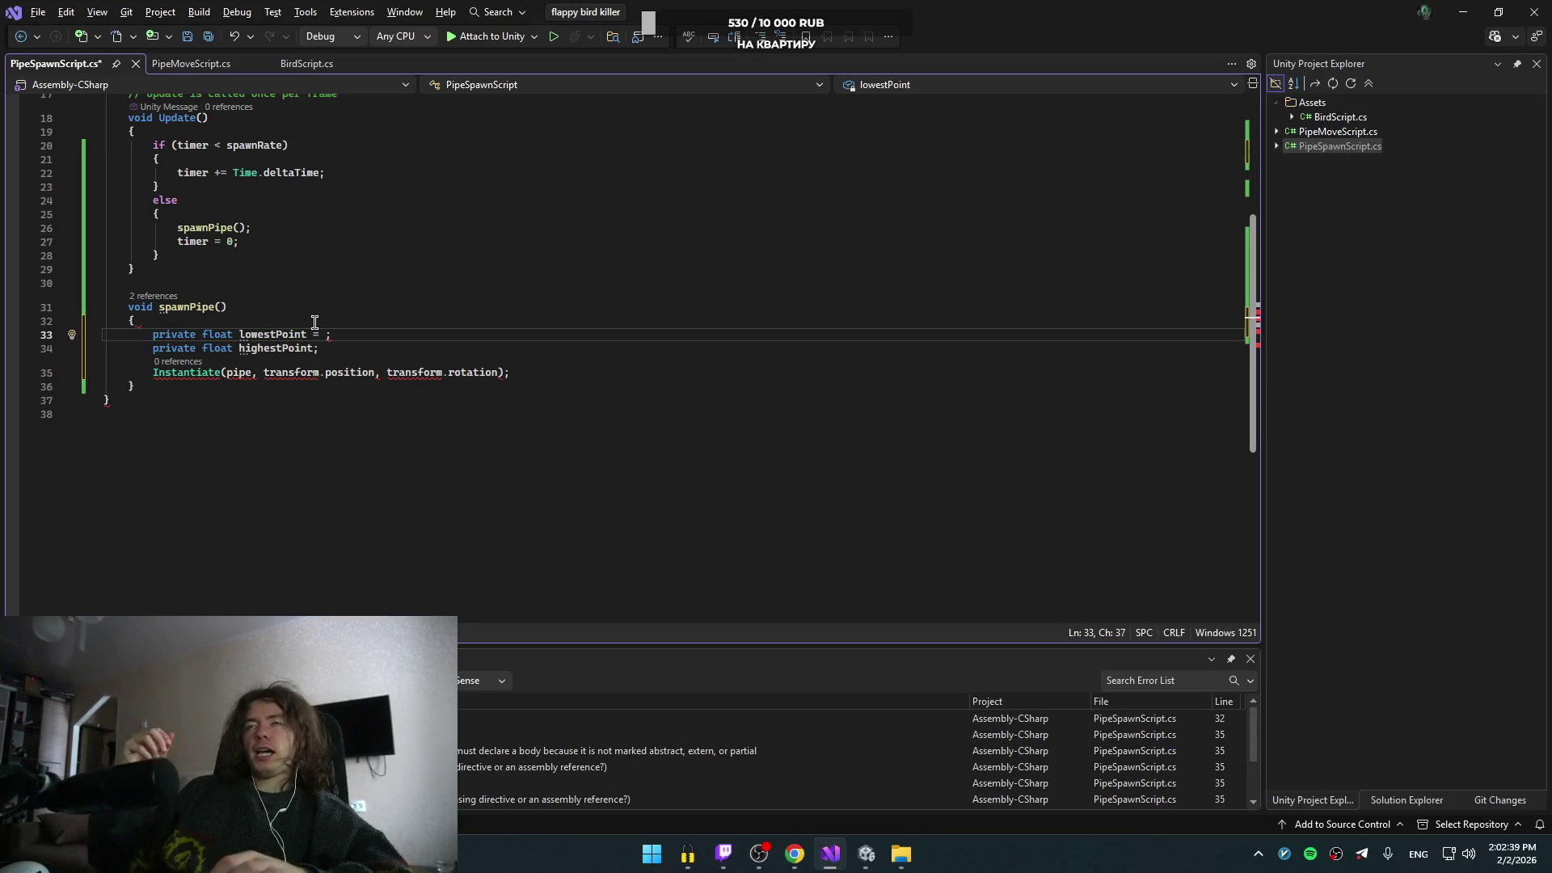
{"action": "key", "text": "alt+Tab"}
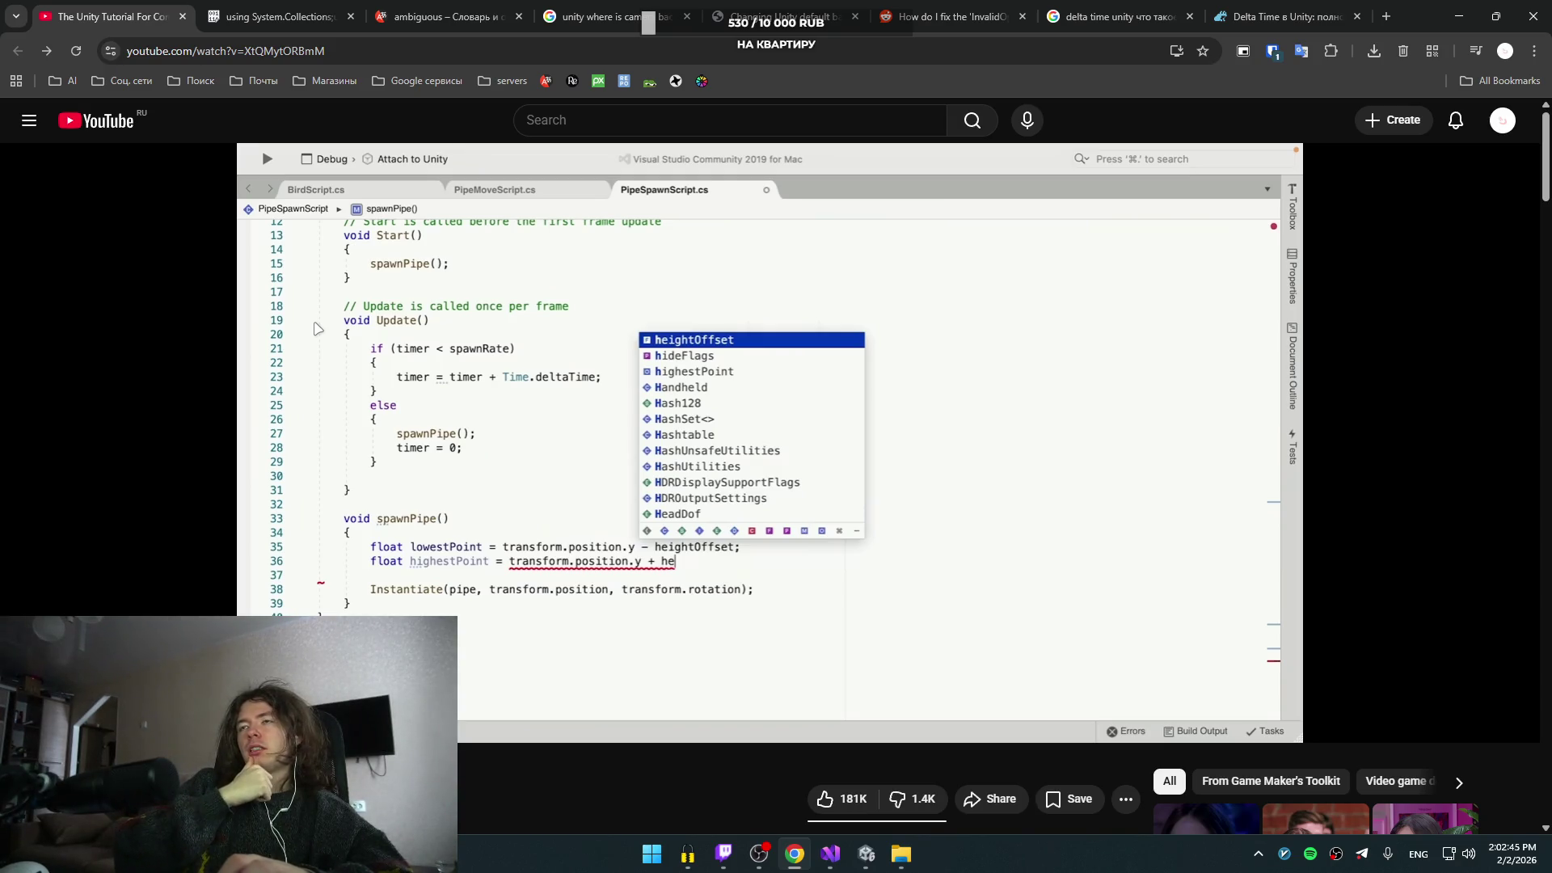
{"action": "key", "text": "alt+Tab"}
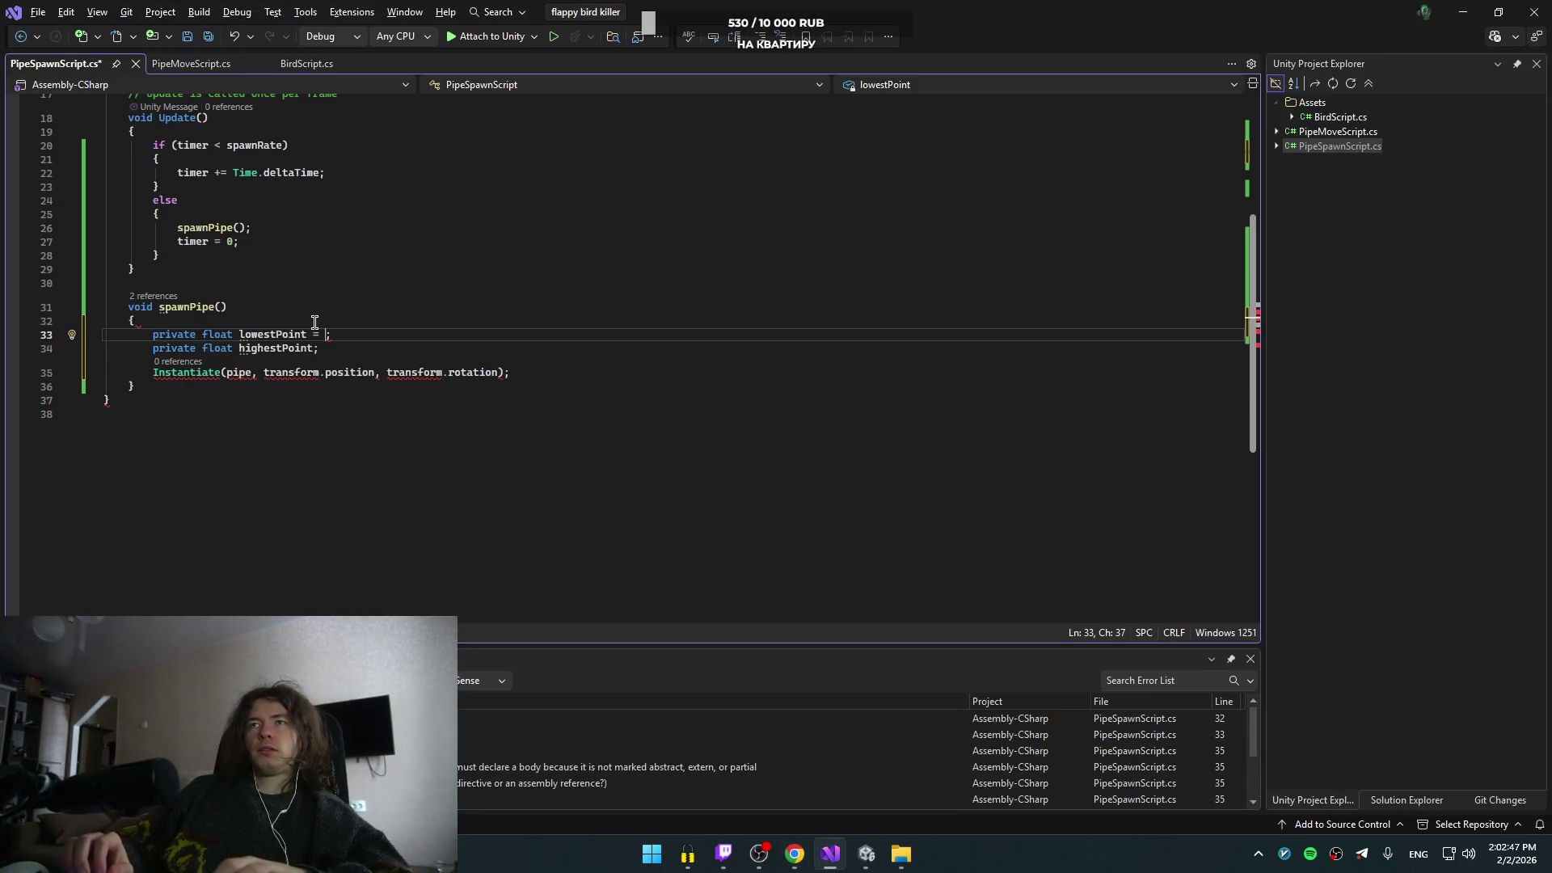
{"action": "type", "text": "tras"}
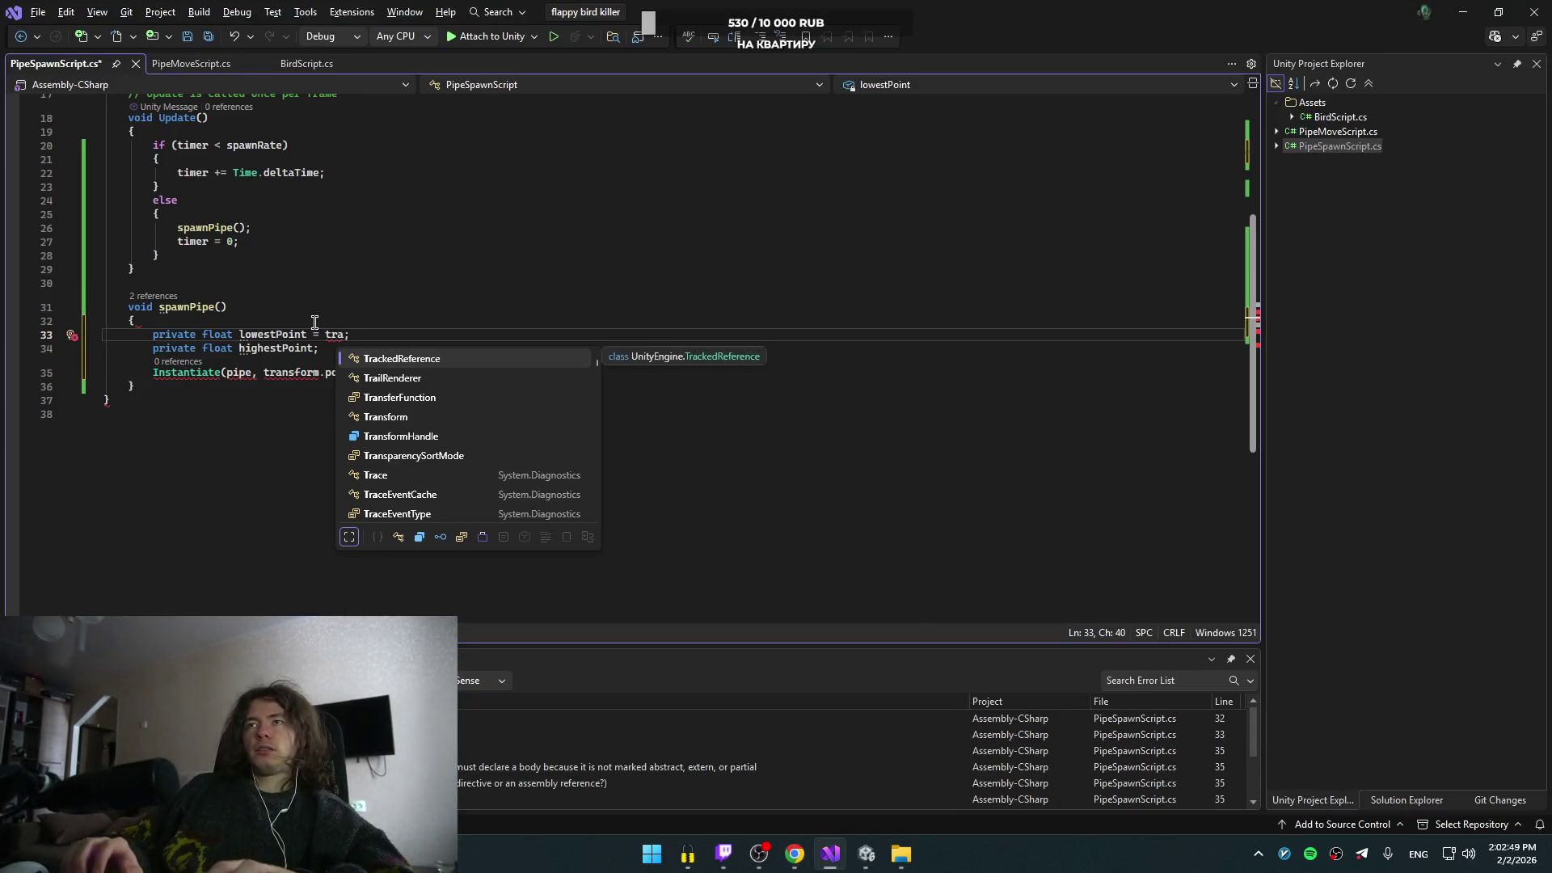
{"action": "type", "text": "fo"}
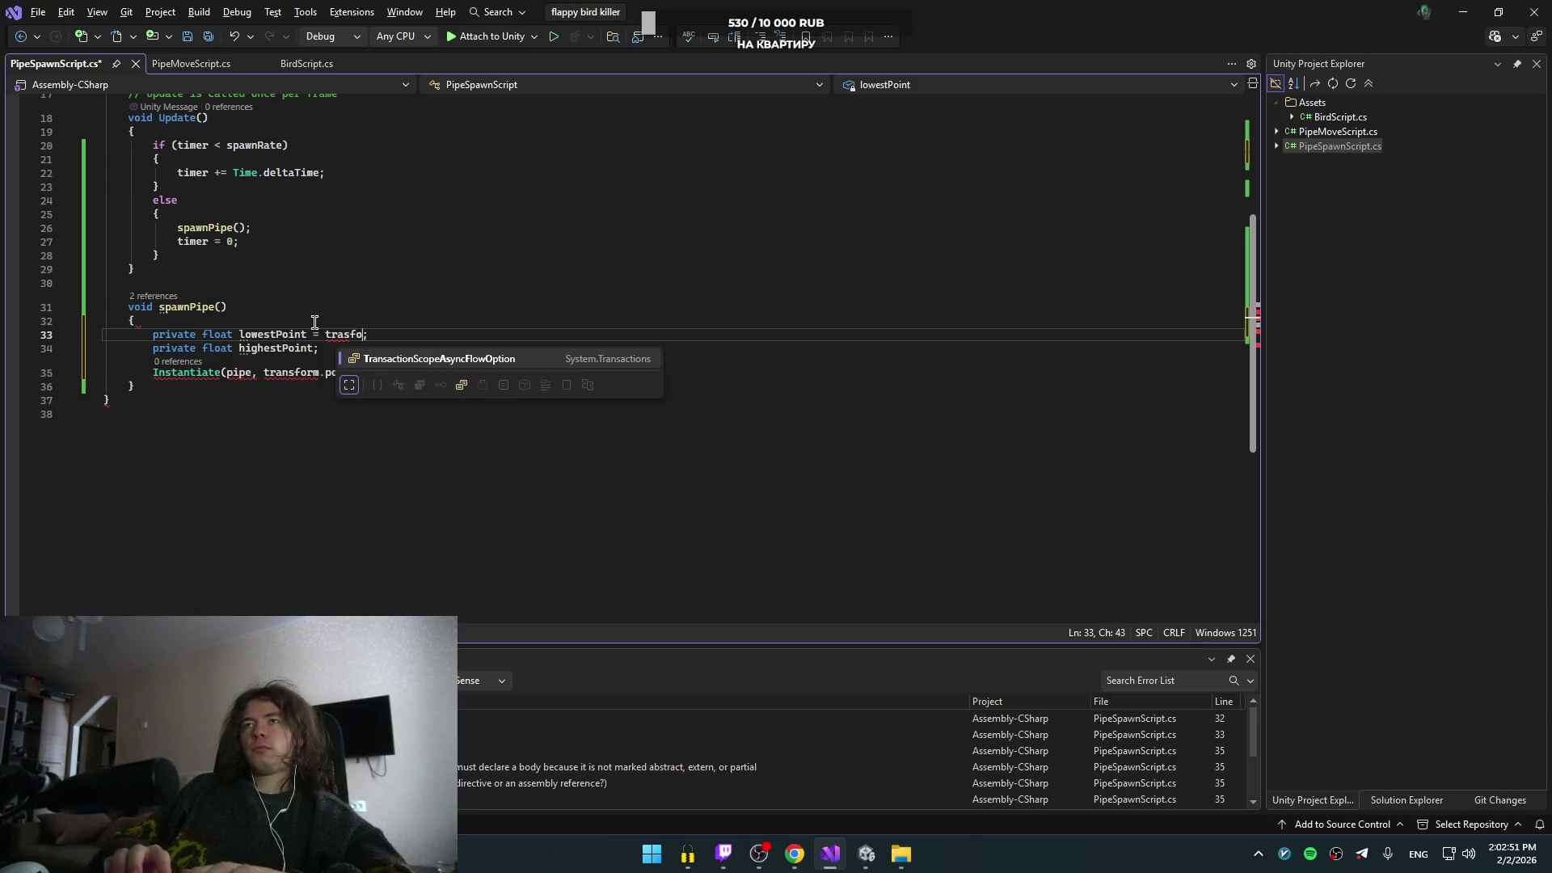
{"action": "type", "text": "t"}
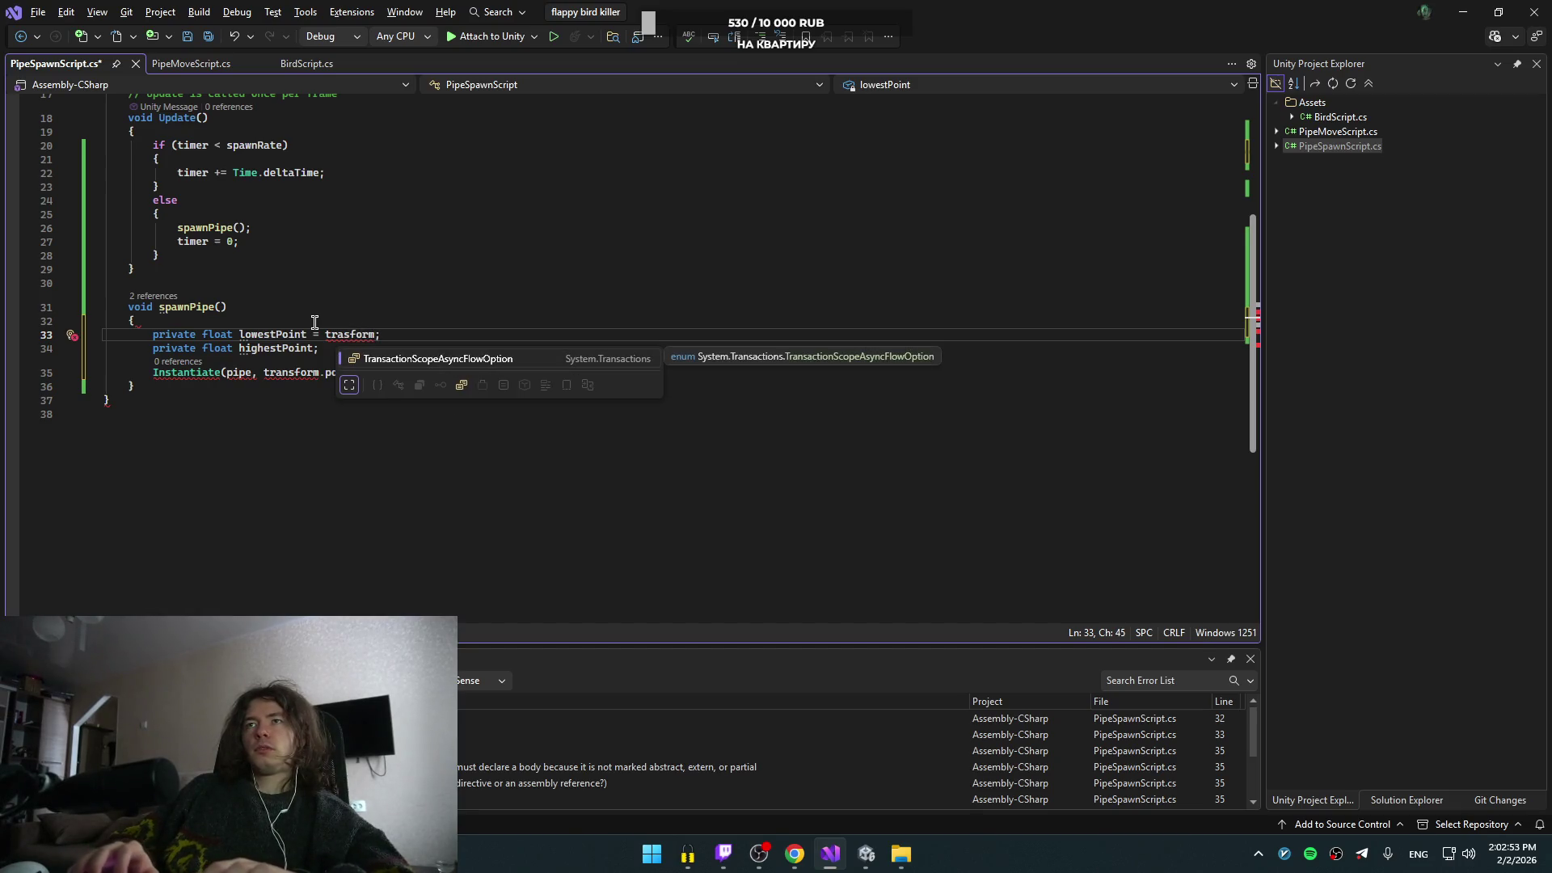
{"action": "key", "text": "ctrl+BackSpace"}
{"action": "type", "text": "t = Transform/"}
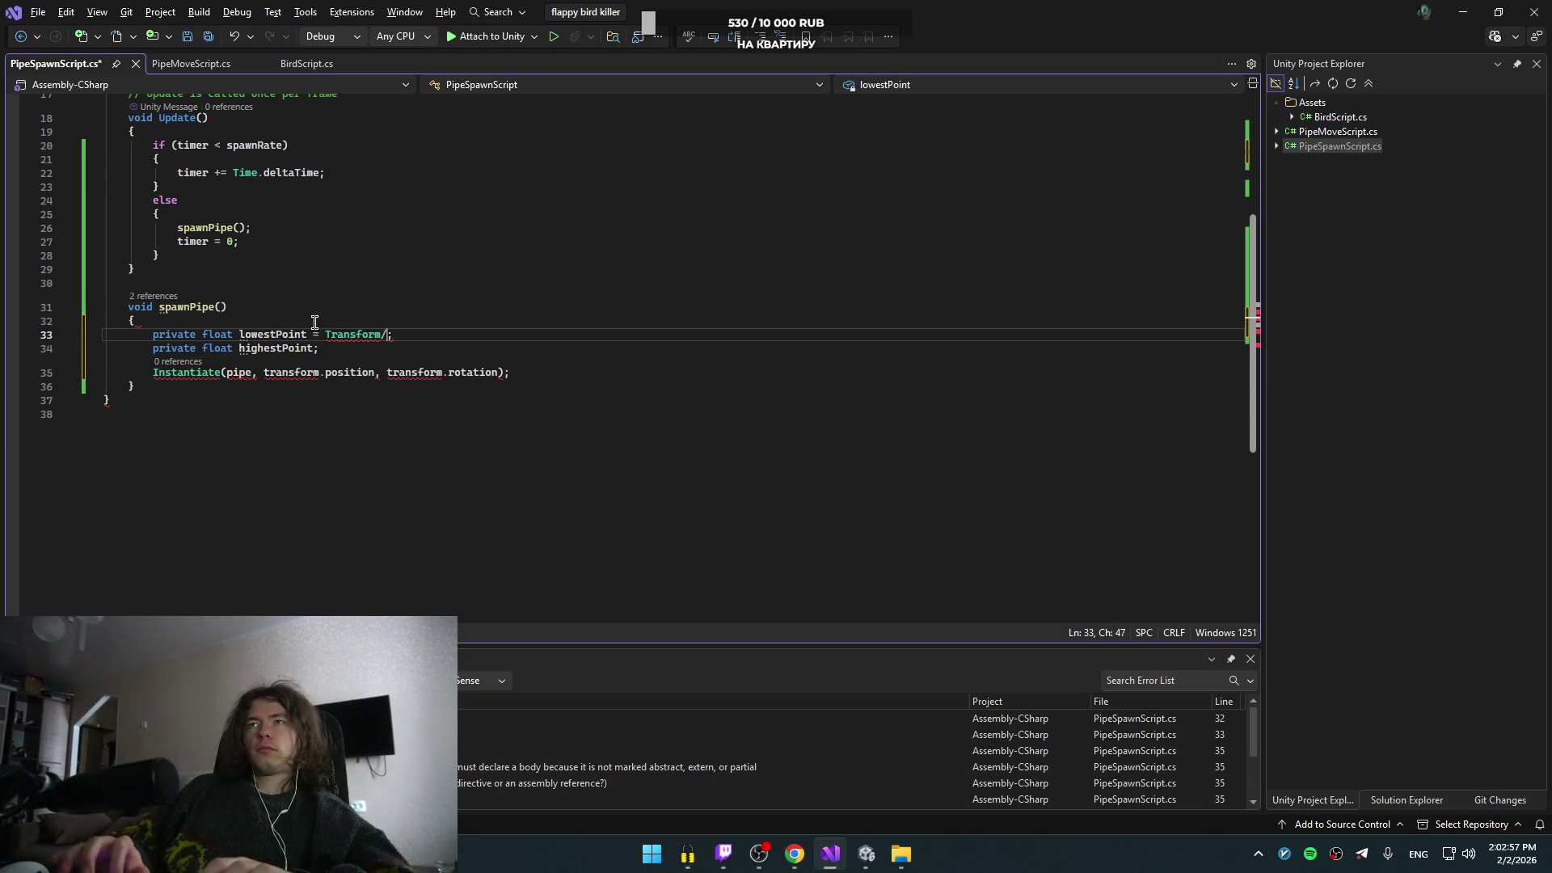
{"action": "key", "text": "ctrl+Delete"}
{"action": "type", "text": "transform.position"}
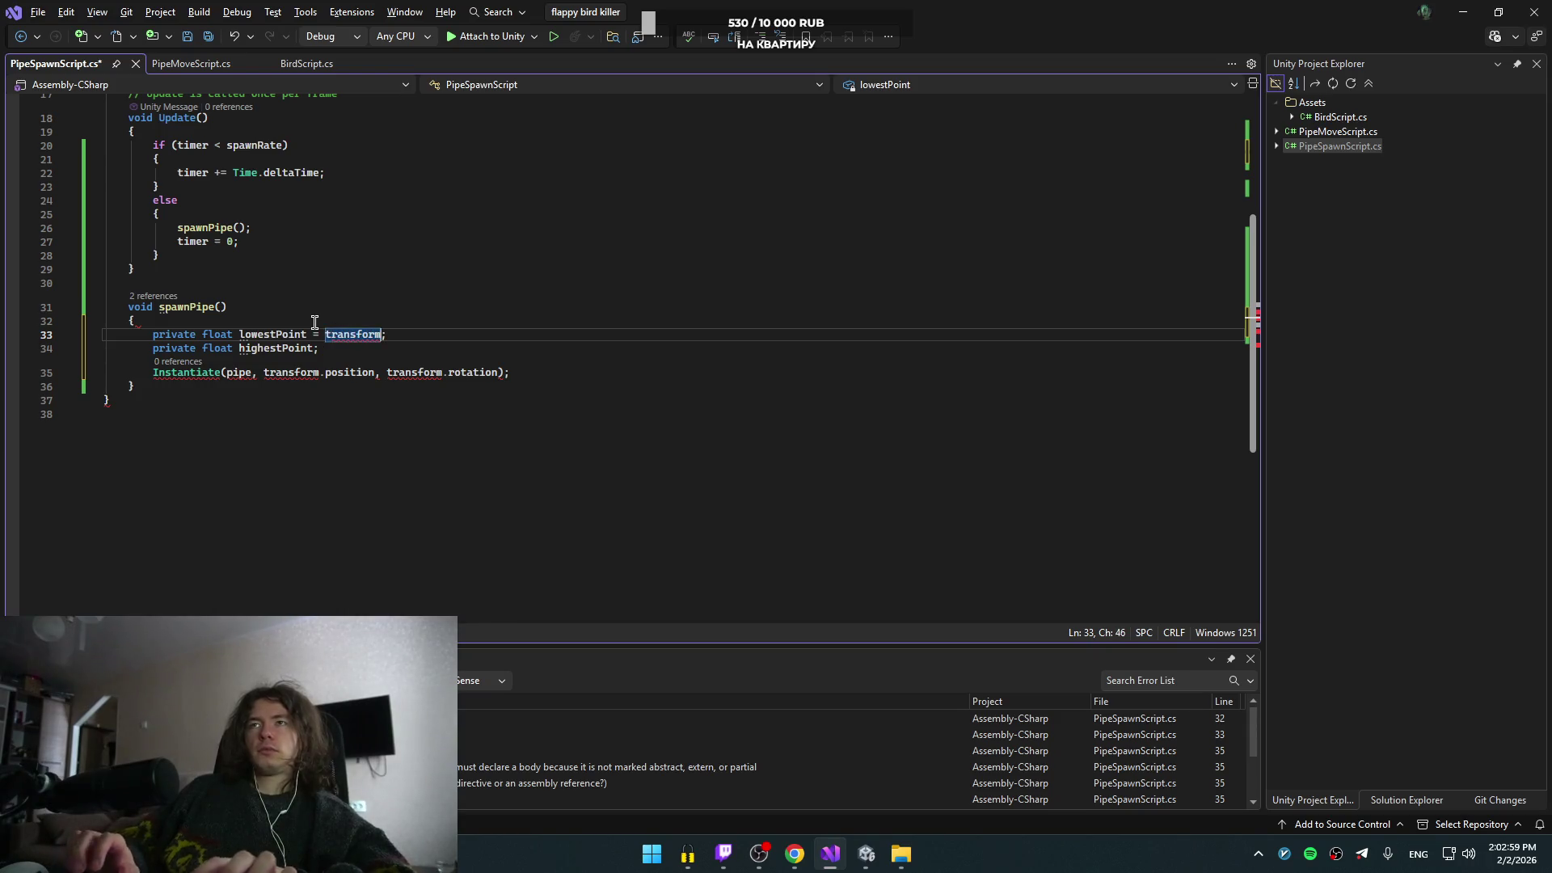
{"action": "type", "text": "."}
{"action": "type", "text": "y"}
{"action": "key", "text": "Escape"}
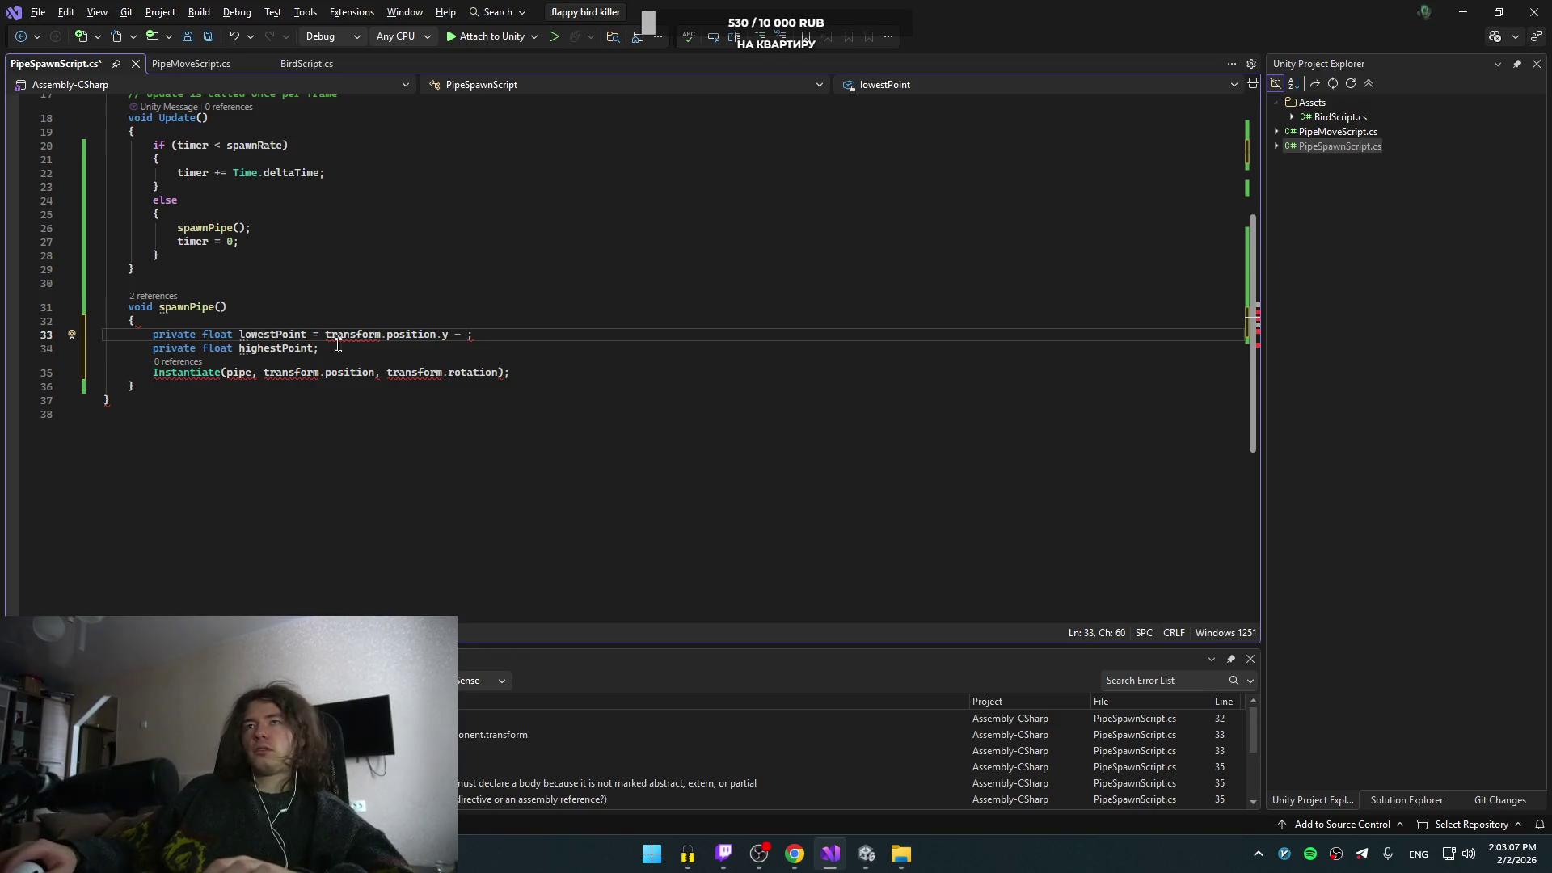
{"action": "mouse_move", "coordinate": [337, 334]}
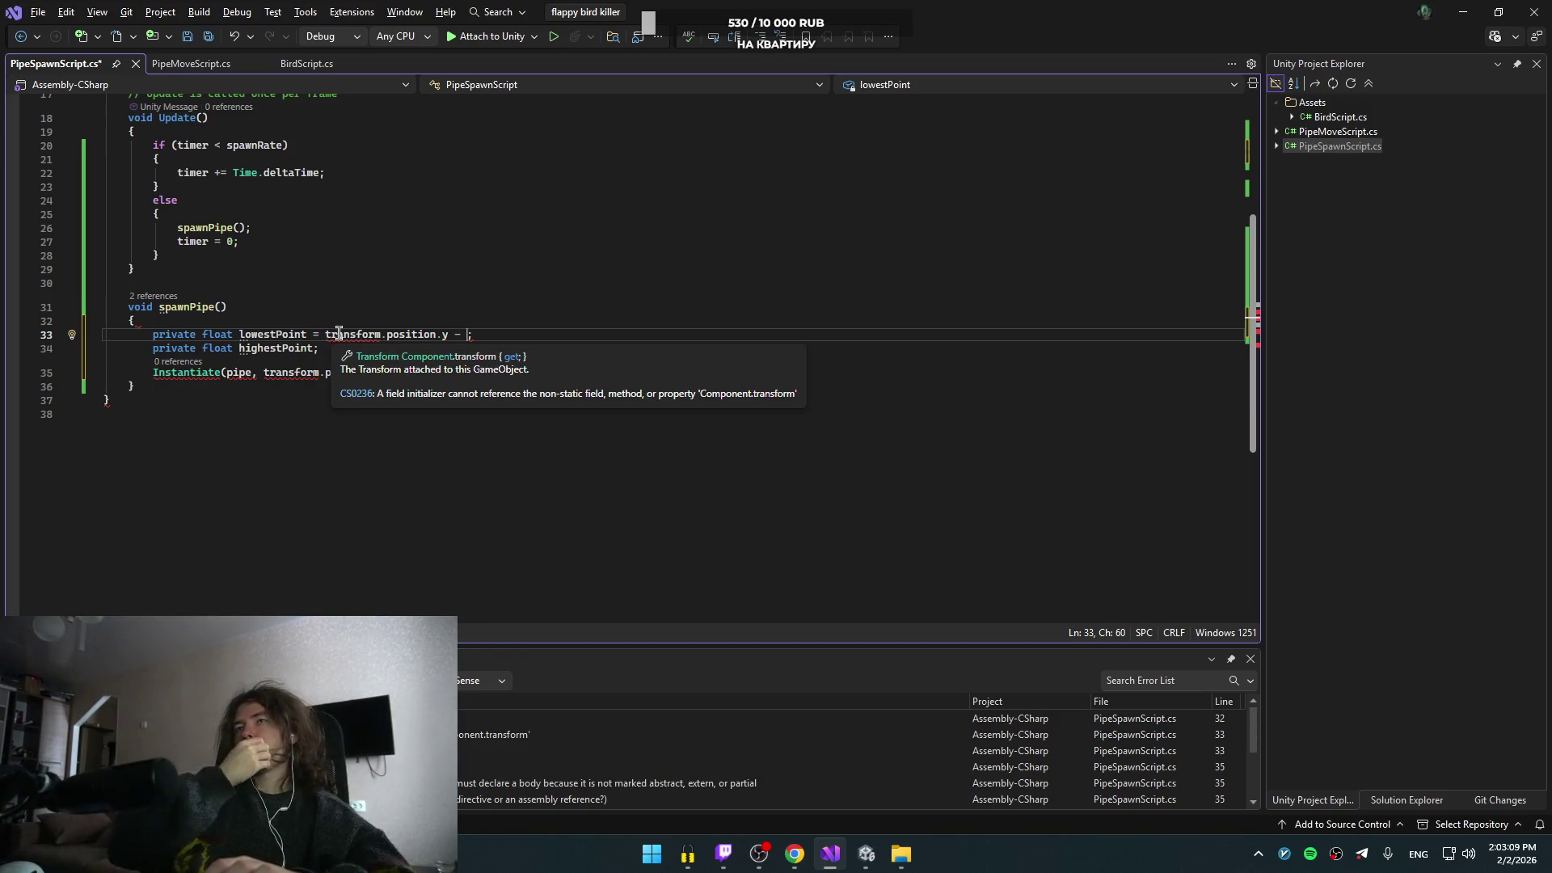
{"action": "type", "text": "he"}
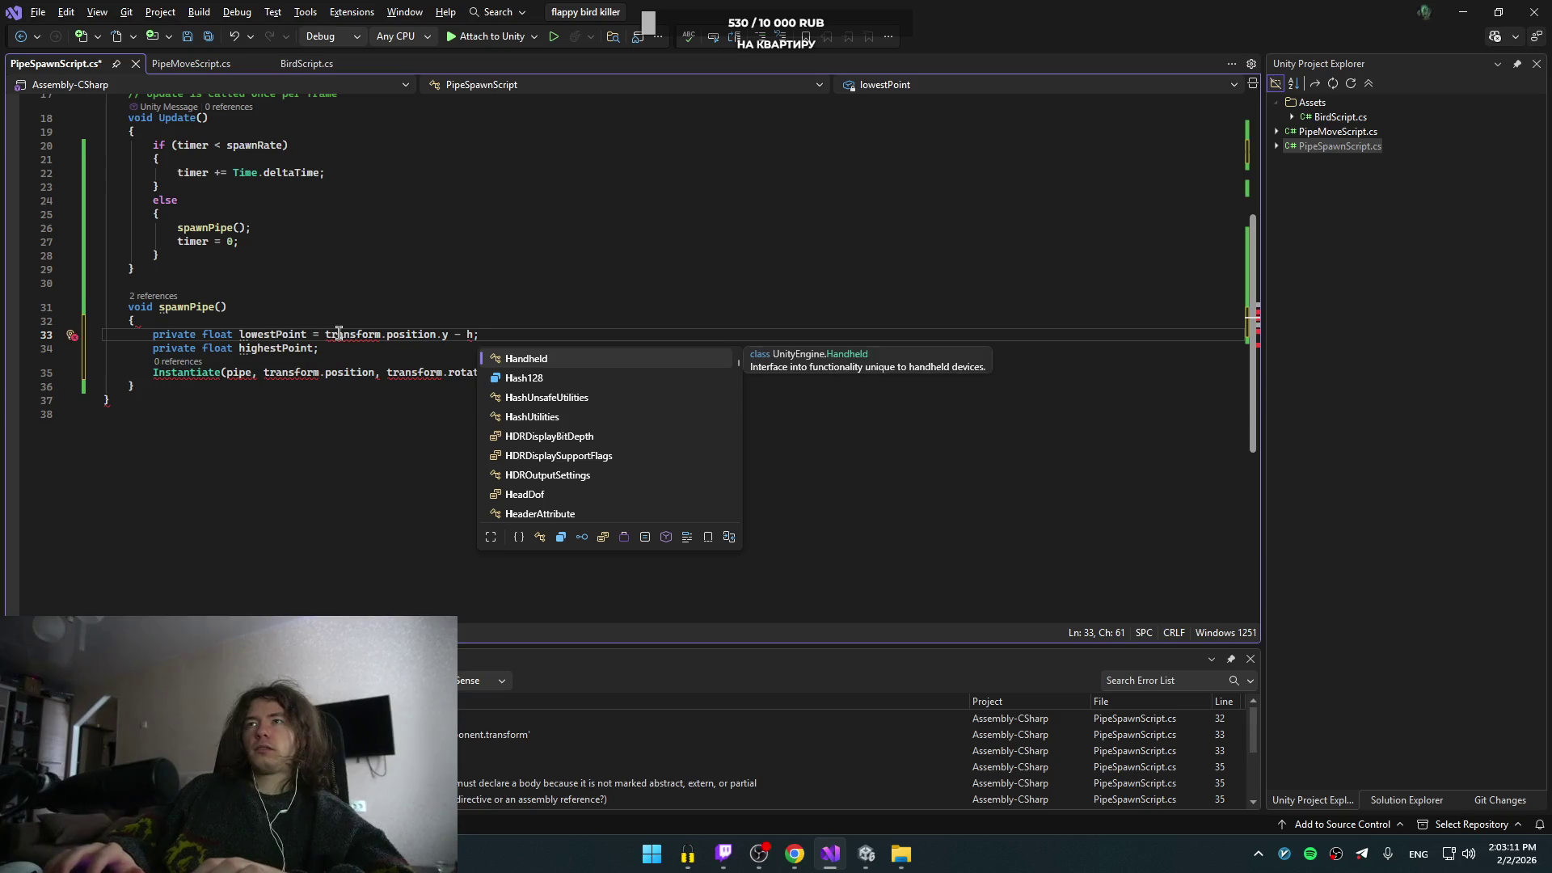
{"action": "type", "text": "i"}
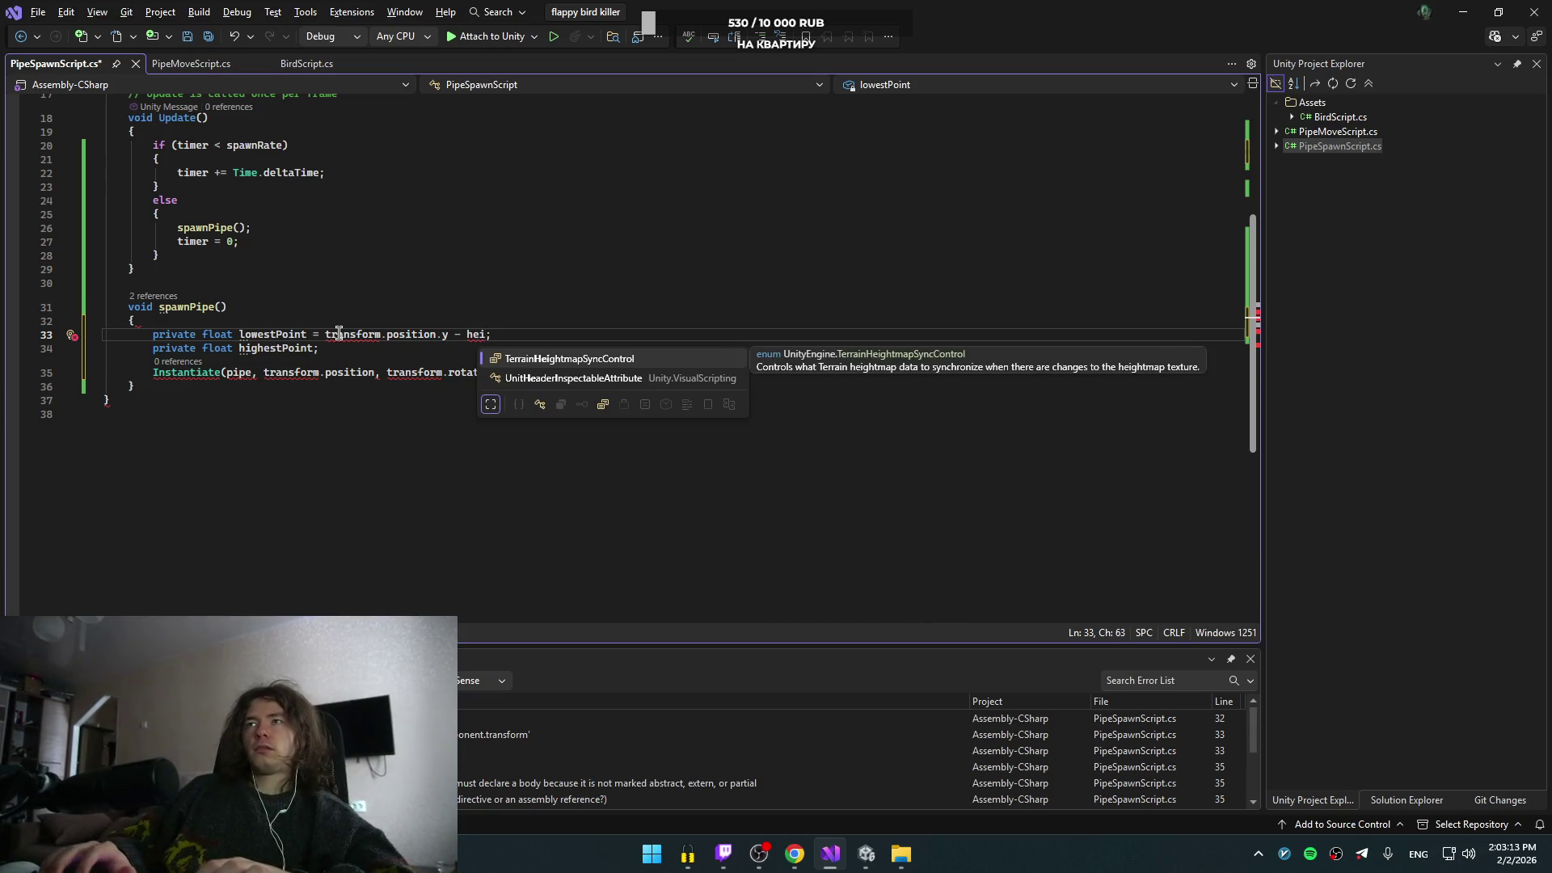
{"action": "scroll", "coordinate": [267, 255], "scroll_direction": "up", "scroll_amount": 6}
{"action": "double_click", "coordinate": [257, 220]}
{"action": "key", "text": "ctrl+c"}
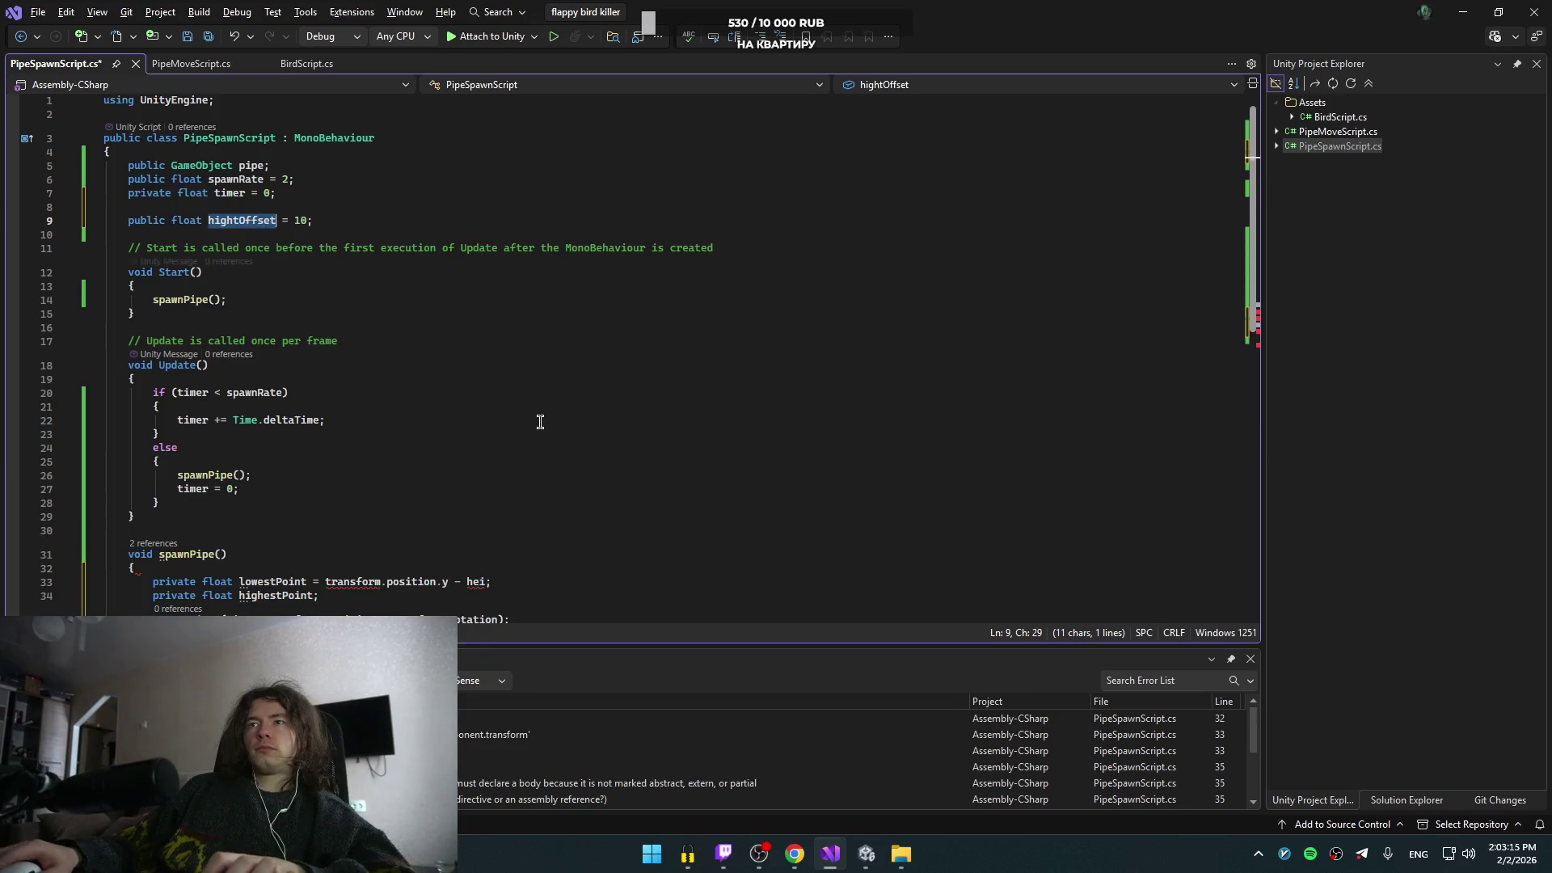
{"action": "scroll", "coordinate": [534, 412], "scroll_direction": "down", "scroll_amount": 5}
{"action": "left_click", "coordinate": [509, 341]}
{"action": "key", "text": "Left"}
{"action": "key", "text": "BackSpace"}
{"action": "key", "text": "BackSpace"}
{"action": "key", "text": "BackSpace"}
{"action": "key", "text": "ctrl+v"}
{"action": "left_click", "coordinate": [509, 341]}
{"action": "scroll", "coordinate": [471, 302], "scroll_direction": "up", "scroll_amount": 5}
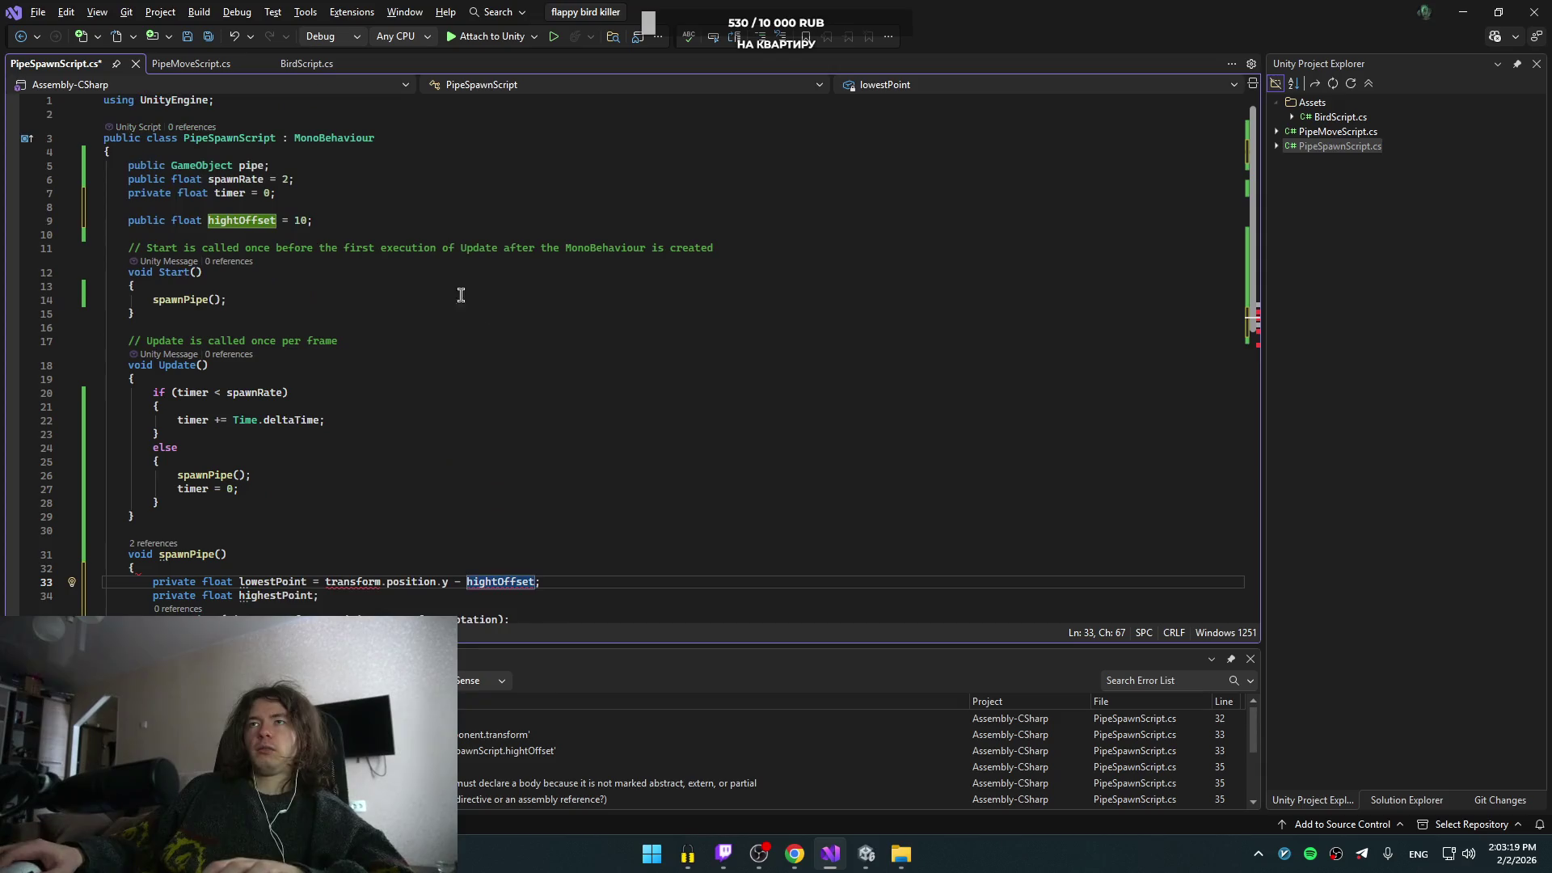
{"action": "left_click", "coordinate": [214, 219]}
{"action": "type", "text": "e"}
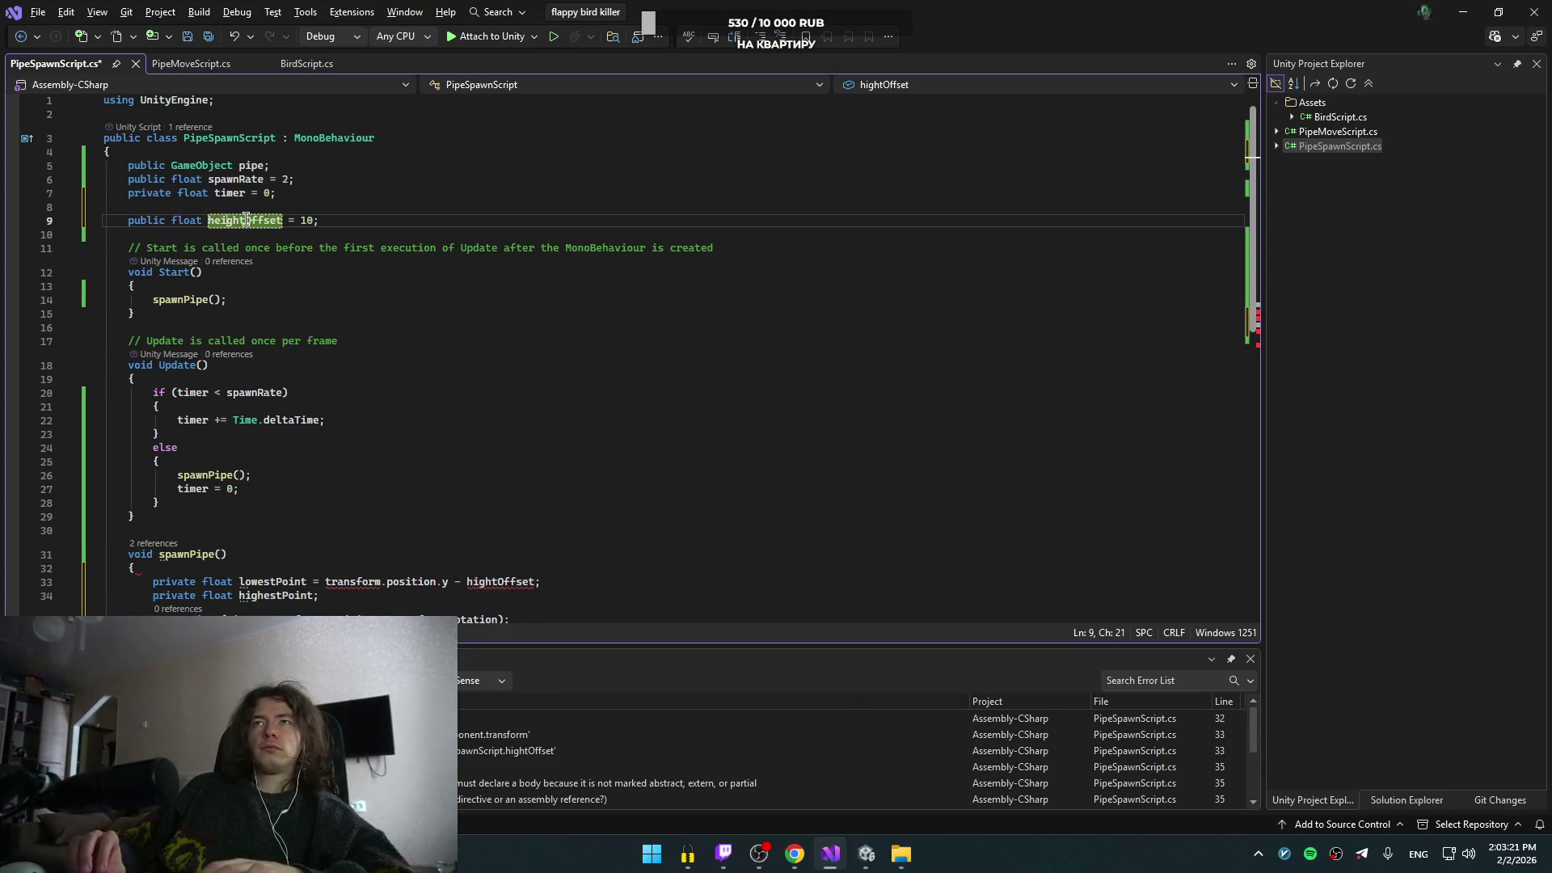
{"action": "double_click", "coordinate": [245, 220]}
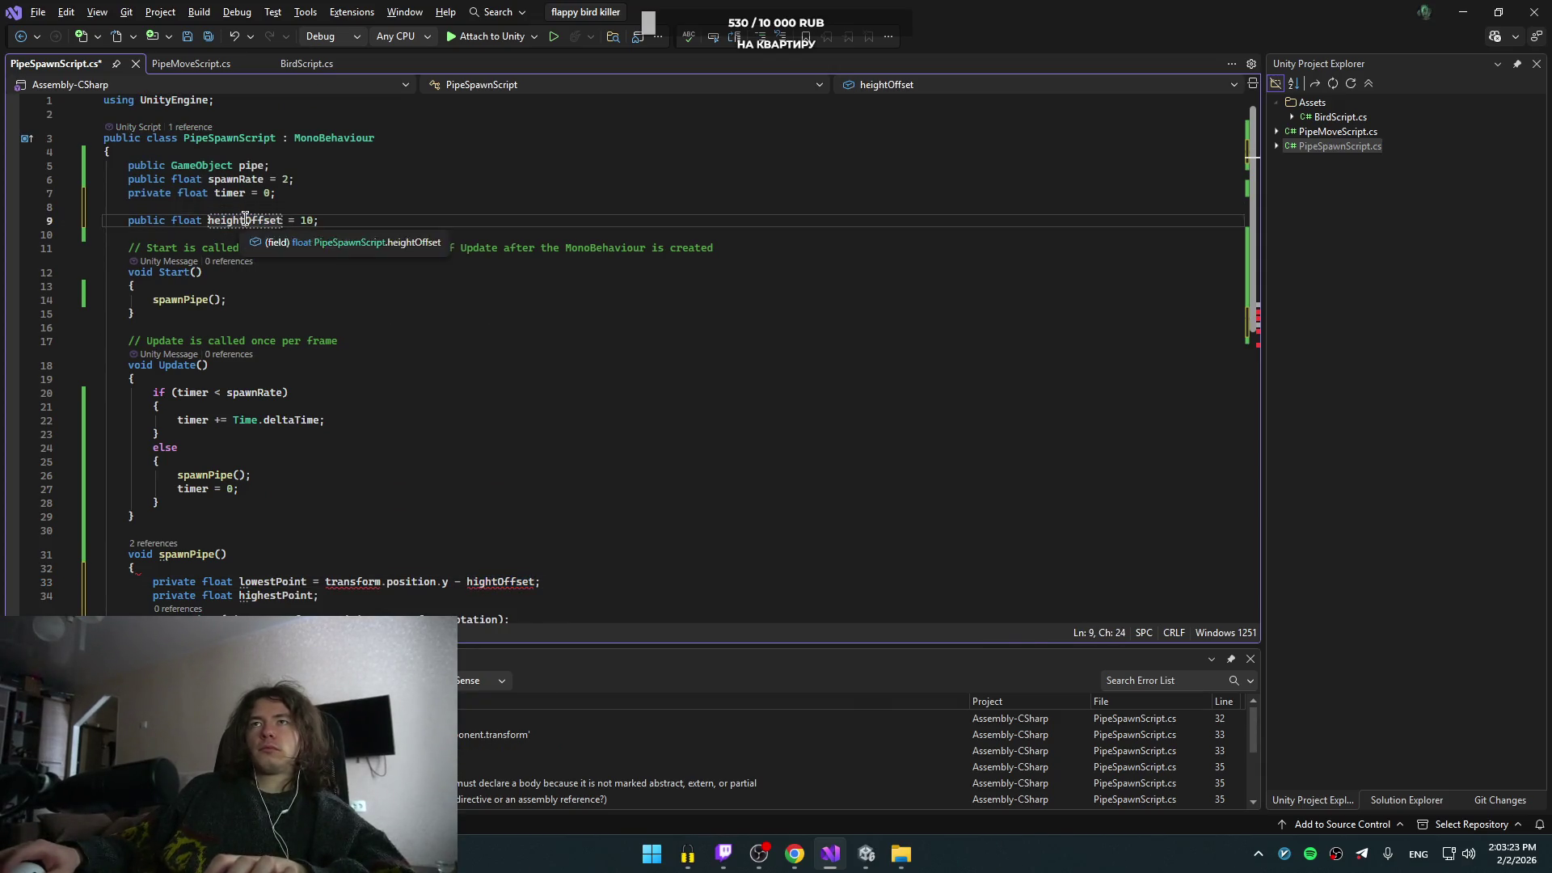
{"action": "scroll", "coordinate": [576, 313], "scroll_direction": "down", "scroll_amount": 1}
{"action": "key", "text": "ctrl+c"}
{"action": "scroll", "coordinate": [577, 313], "scroll_direction": "down", "scroll_amount": 5}
{"action": "double_click", "coordinate": [502, 334]}
{"action": "key", "text": "ctrl+v"}
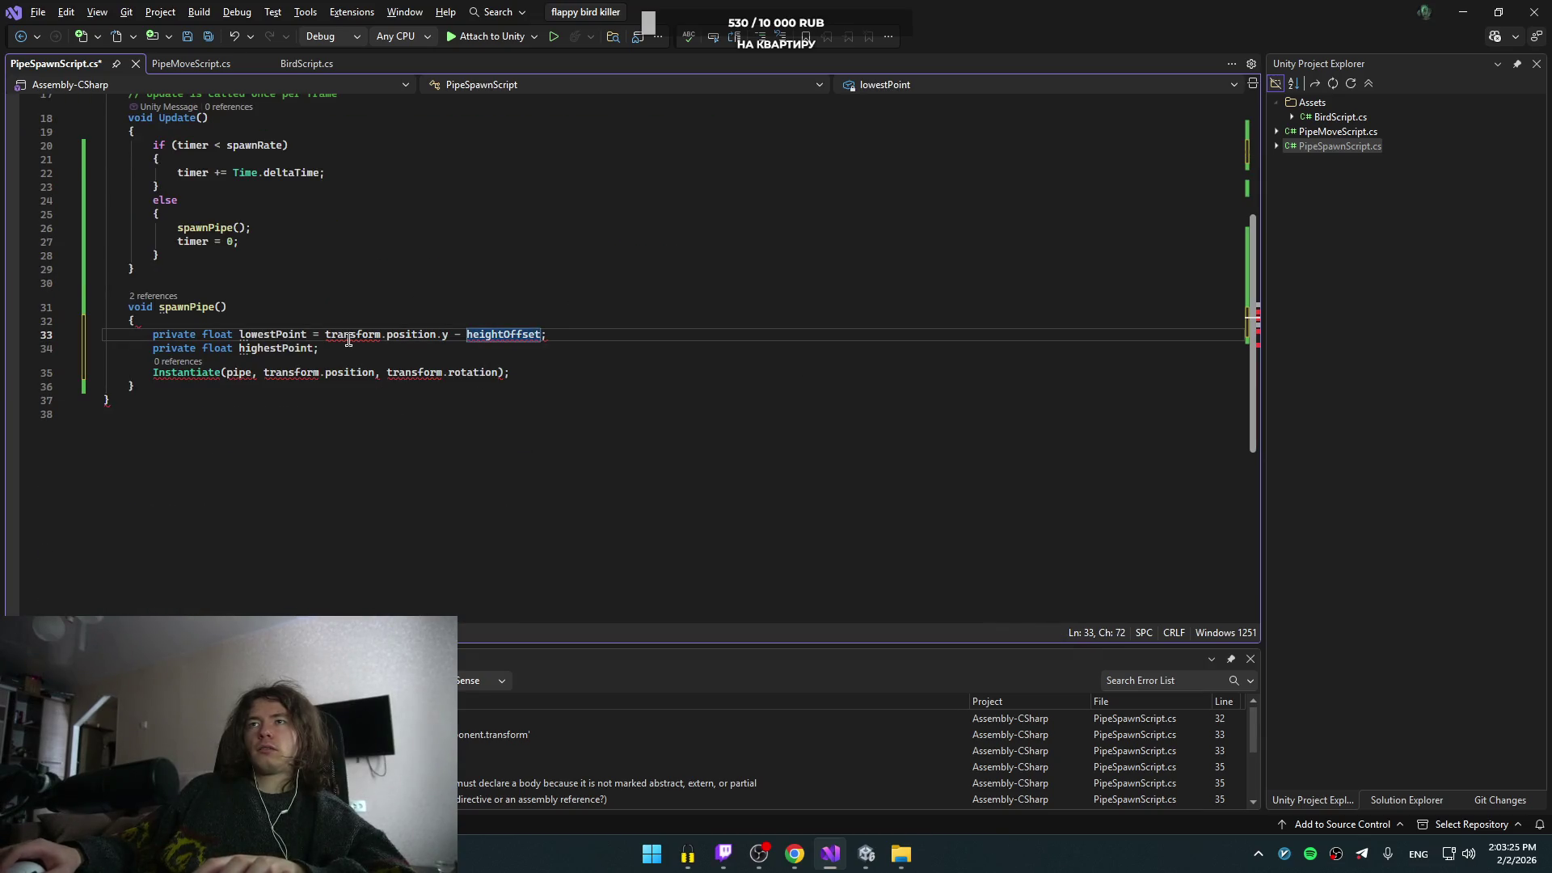
{"action": "left_click", "coordinate": [526, 306]}
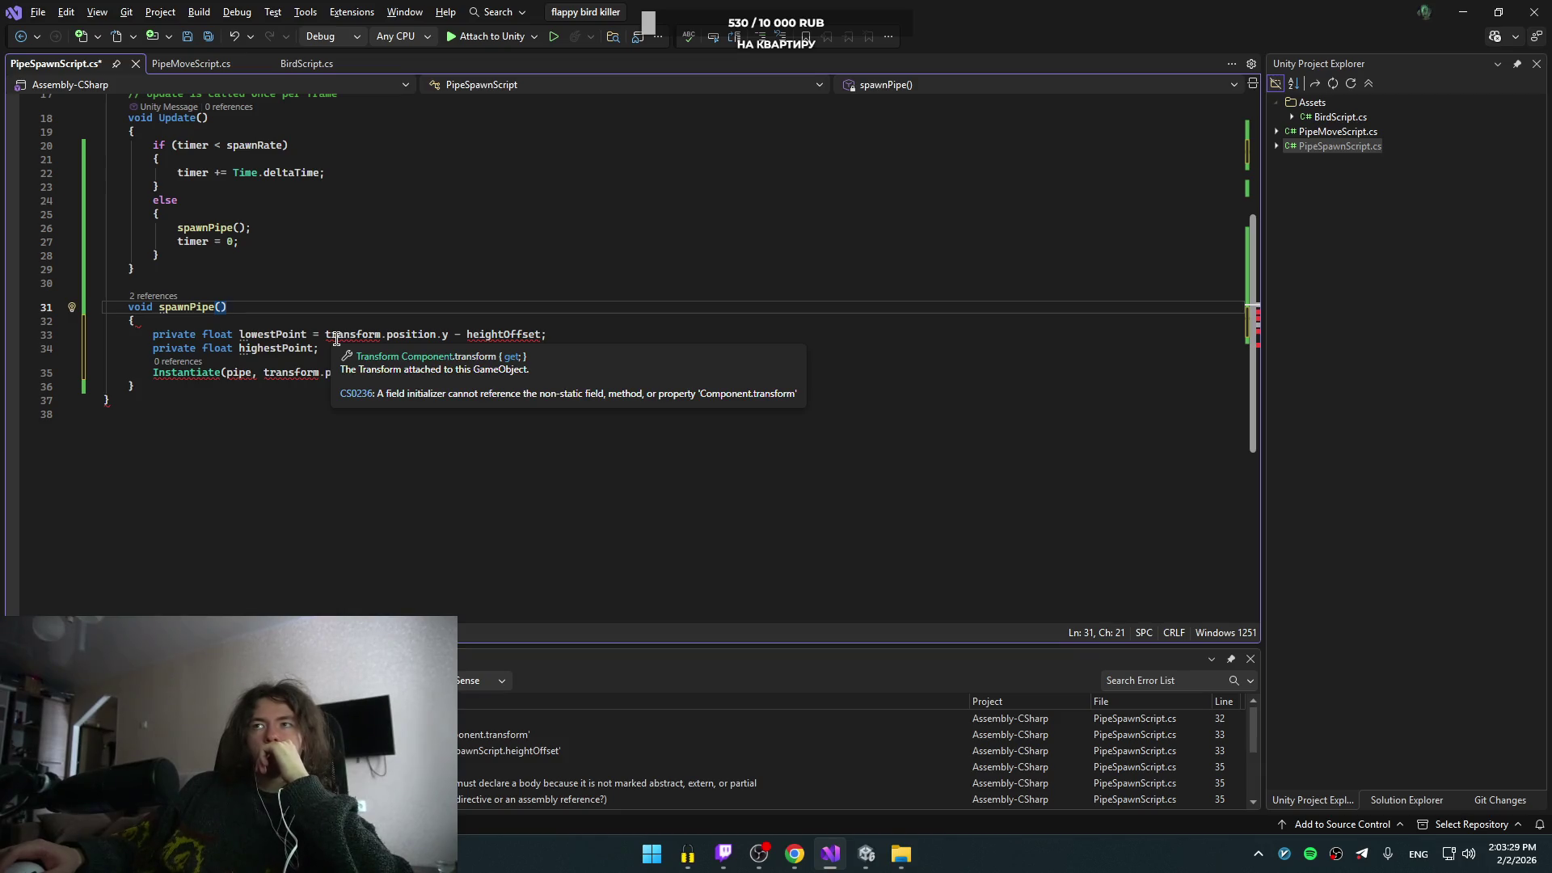
{"action": "left_click", "coordinate": [308, 435]}
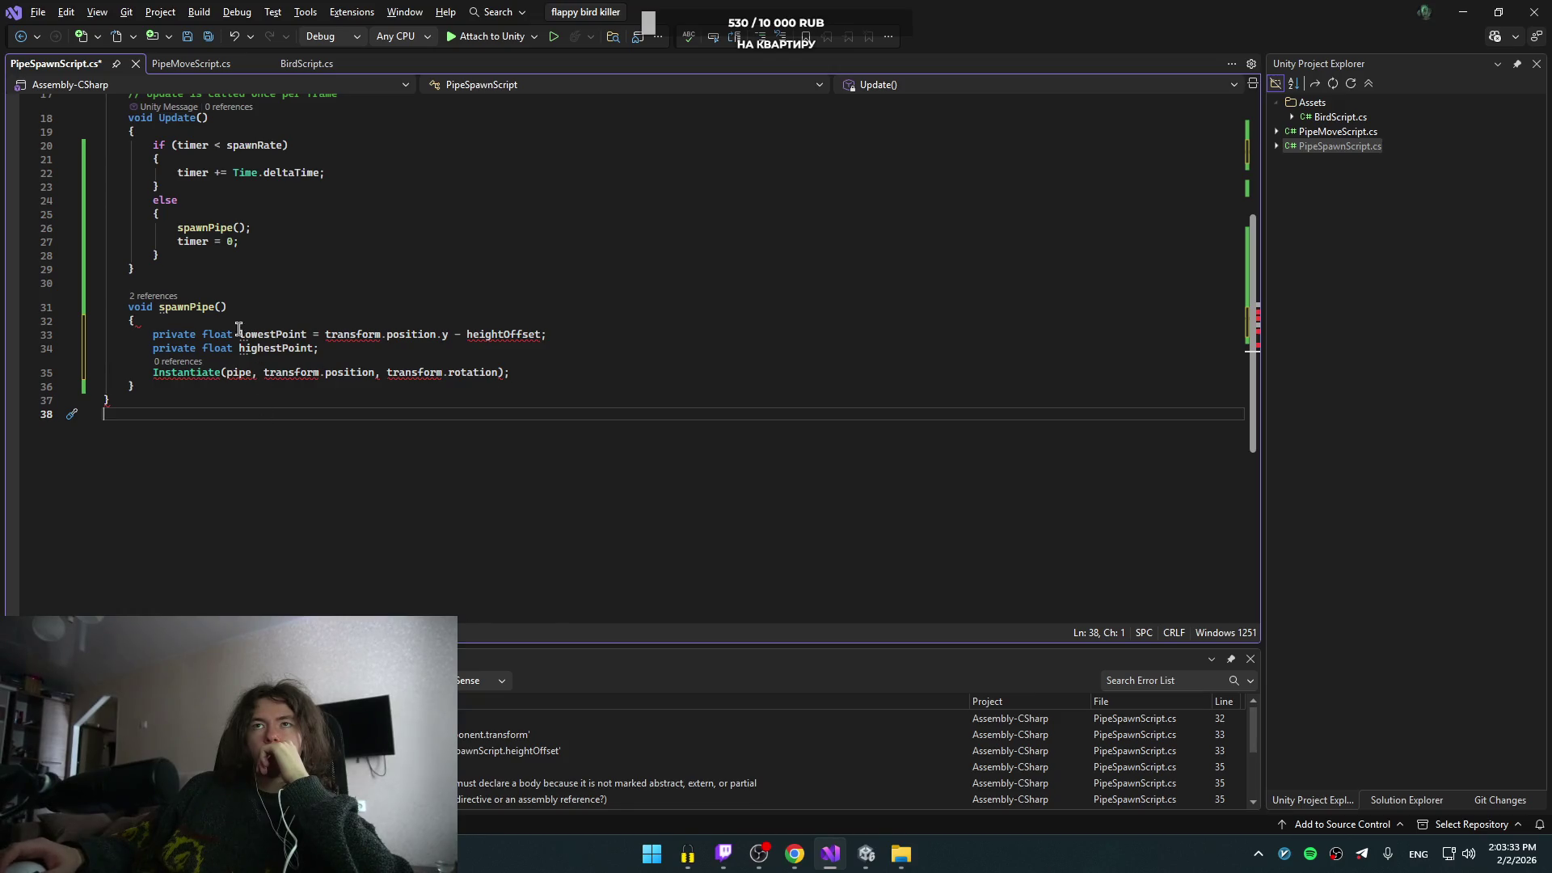
{"action": "scroll", "coordinate": [333, 344], "scroll_direction": "up", "scroll_amount": 4}
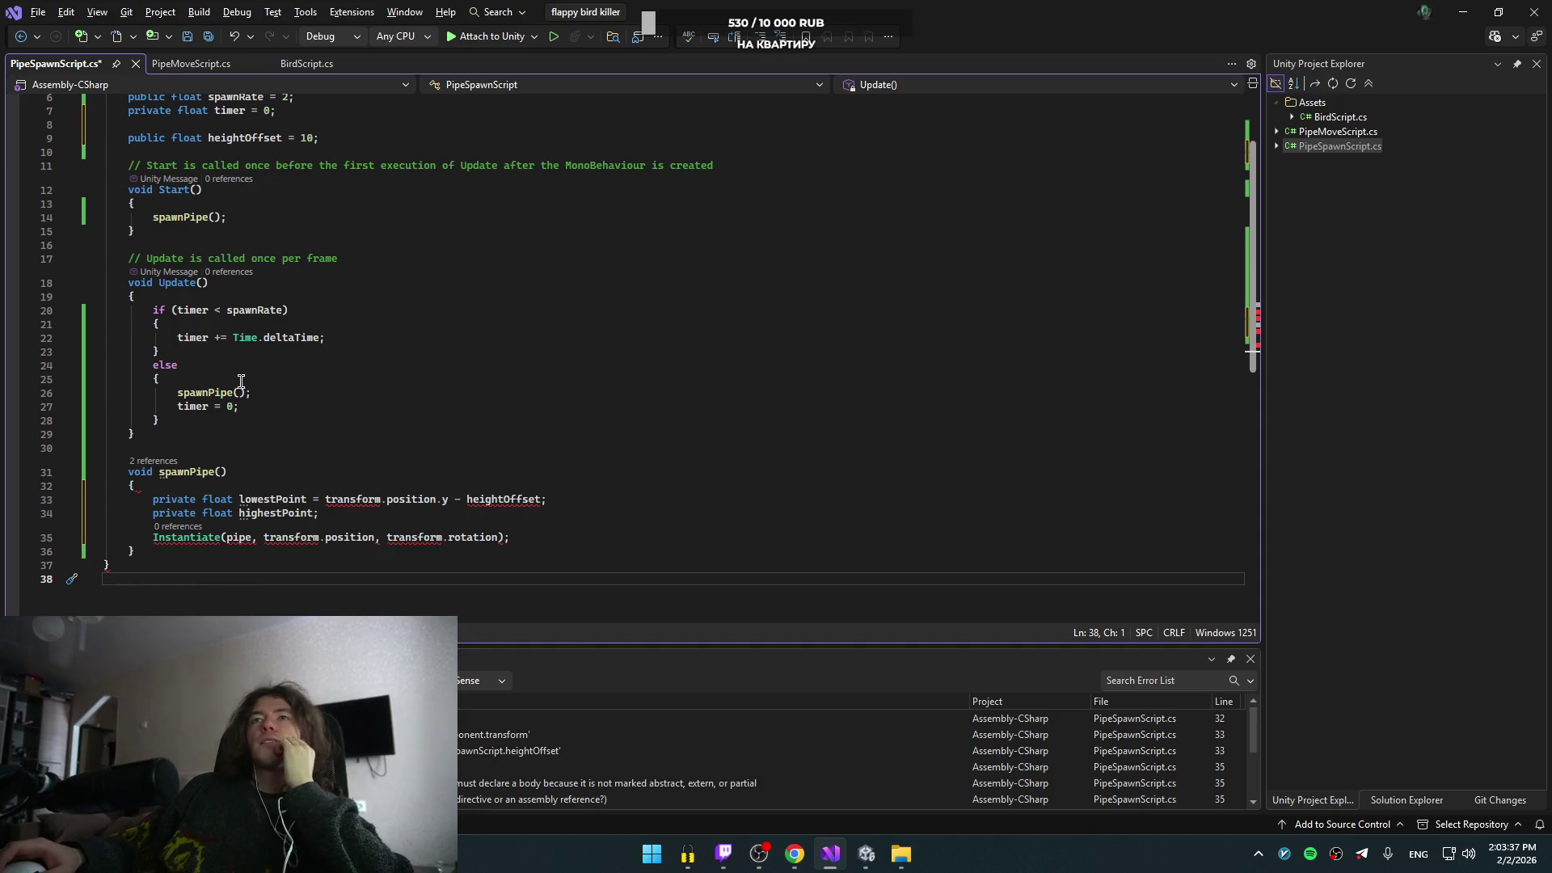
{"action": "left_click", "coordinate": [128, 472]}
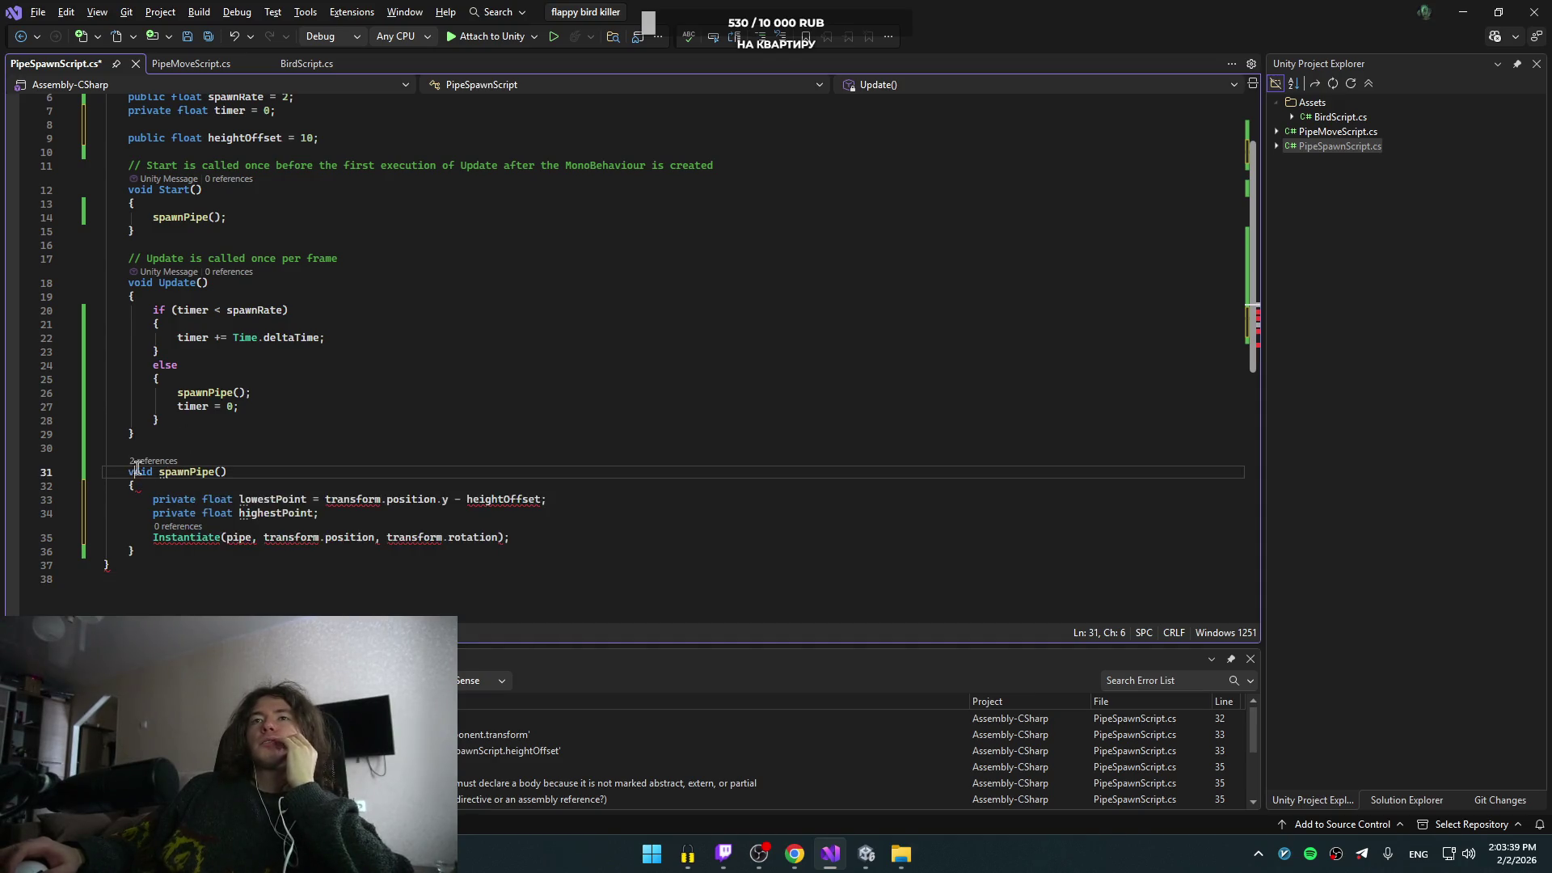
{"action": "type", "text": "private"}
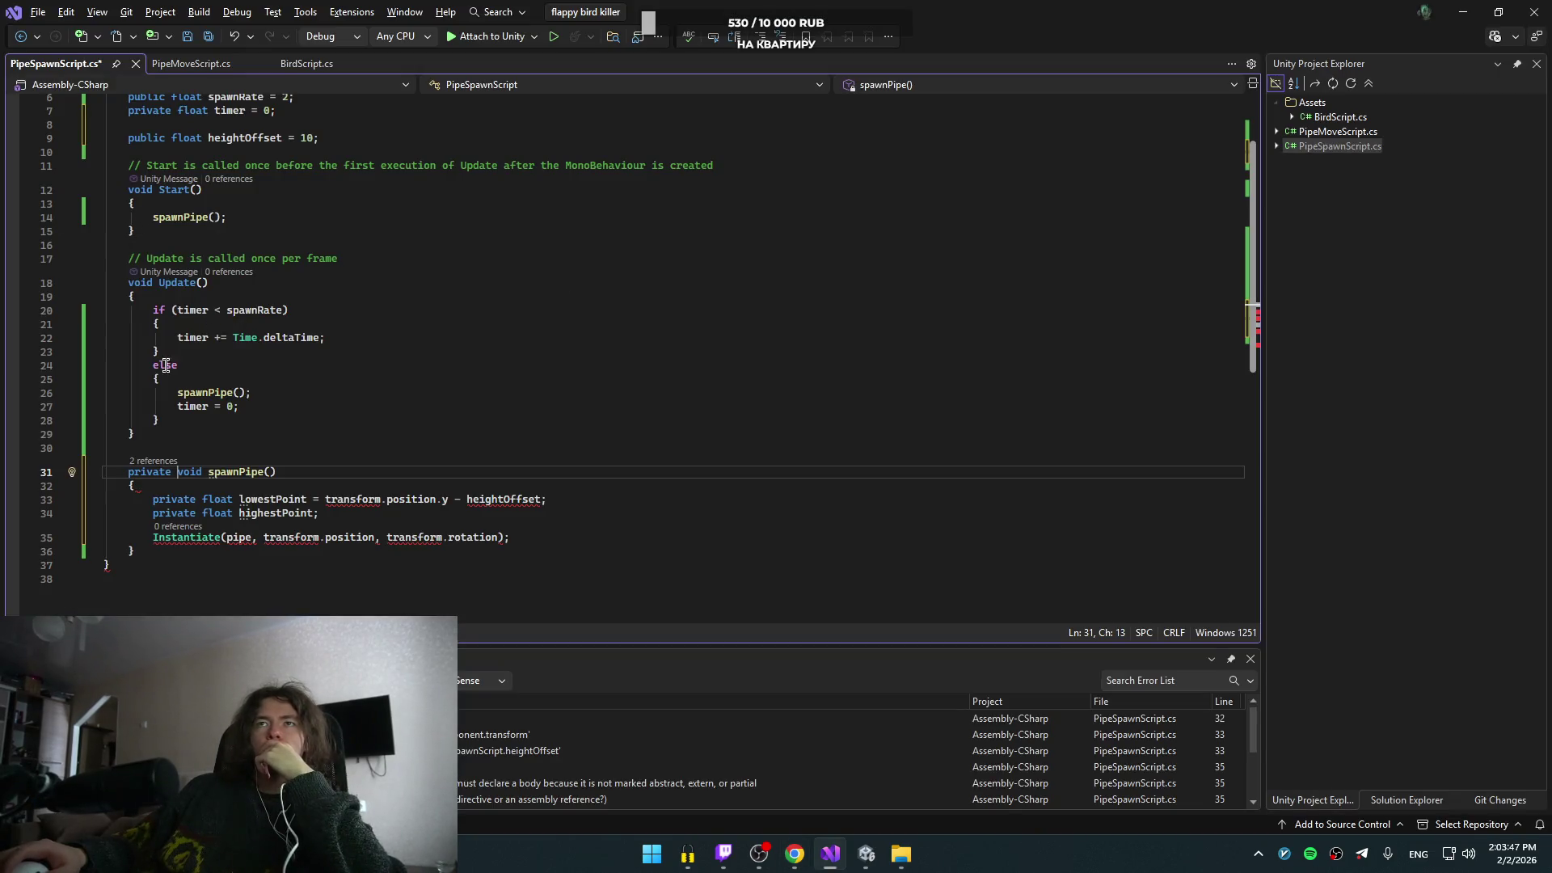
{"action": "key", "text": "ctrl+BackSpace"}
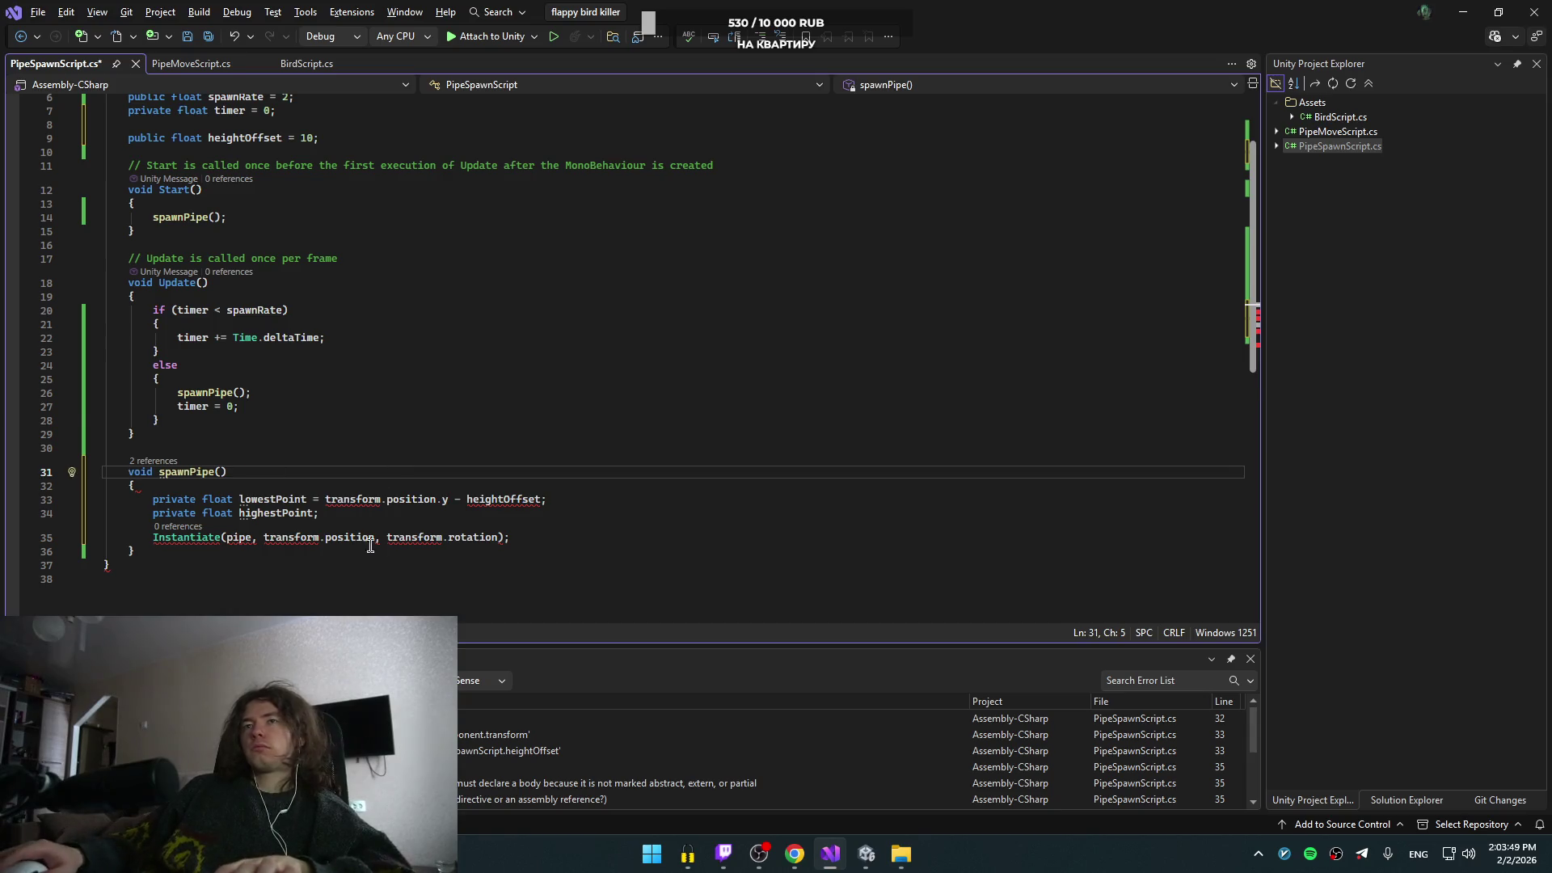
{"action": "scroll", "coordinate": [331, 539], "scroll_direction": "down", "scroll_amount": 1}
{"action": "left_click", "coordinate": [554, 469]}
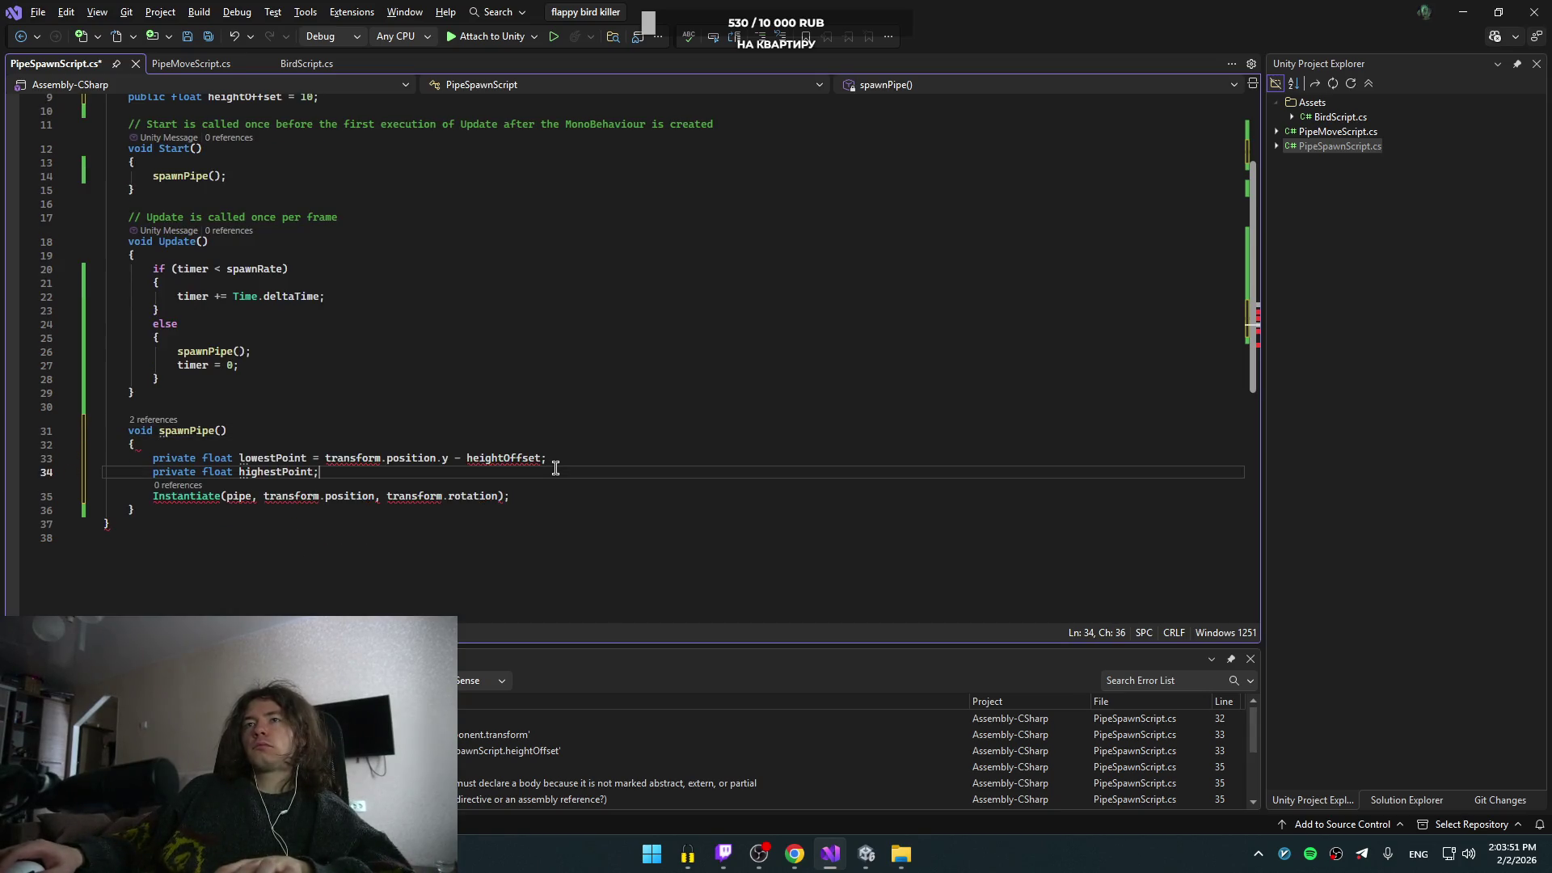
- Copy the transform.position.y - heightOffset expression onto the highestPoint line and indent Instantiate
{"action": "double_click", "coordinate": [515, 458]}
{"action": "left_click", "coordinate": [485, 469]}
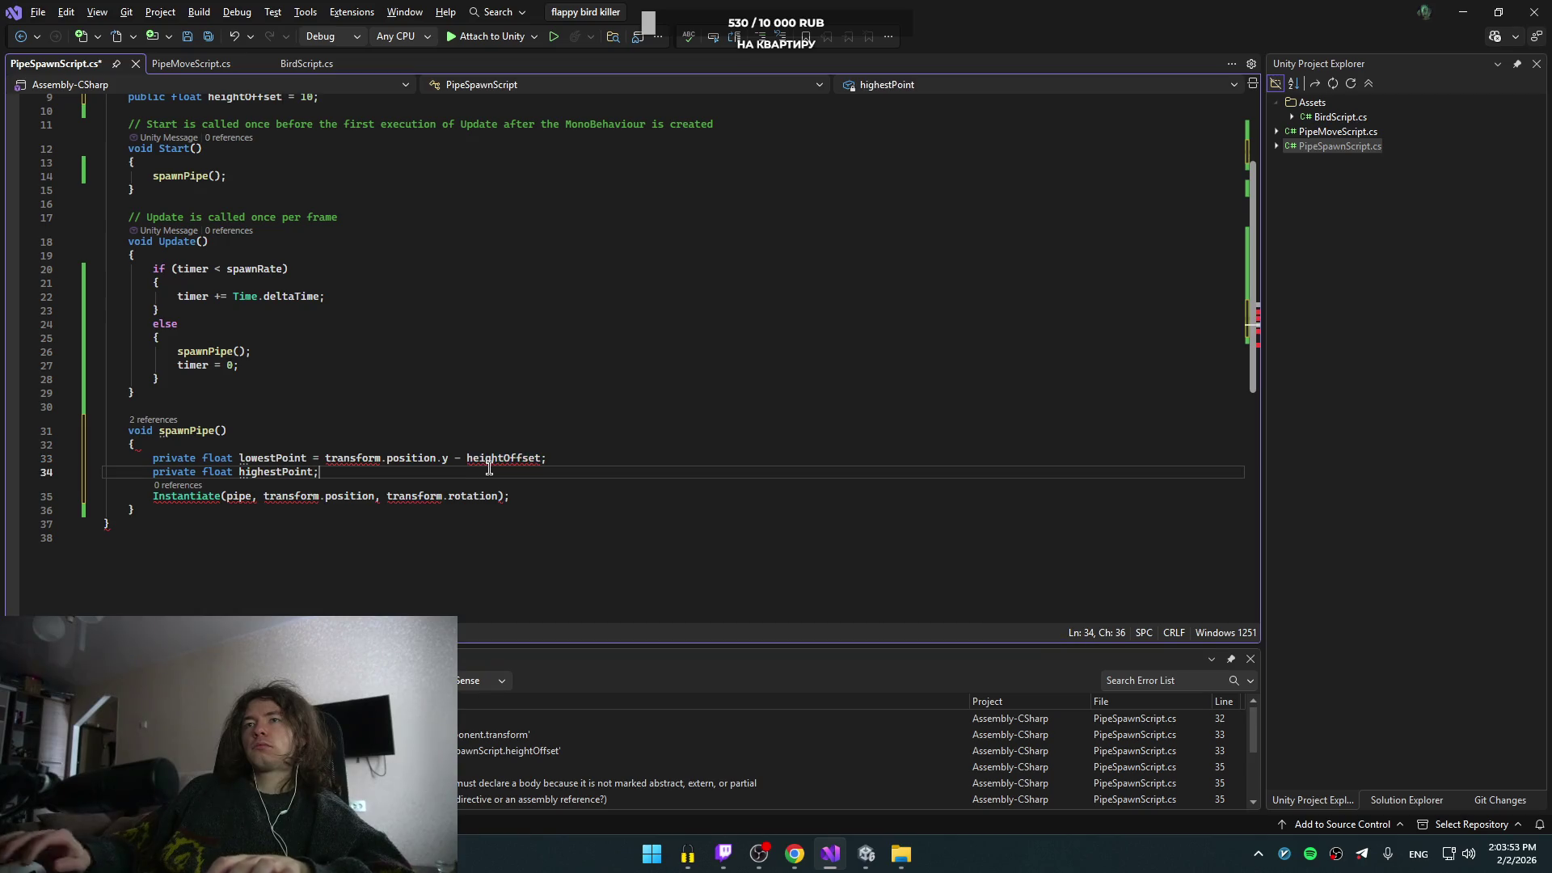
{"action": "left_click_drag", "start_coordinate": [575, 457], "coordinate": [301, 458]}
{"action": "key", "text": "ctrl+c"}
{"action": "key", "text": "Down"}
{"action": "key", "text": "End"}
{"action": "key", "text": "BackSpace"}
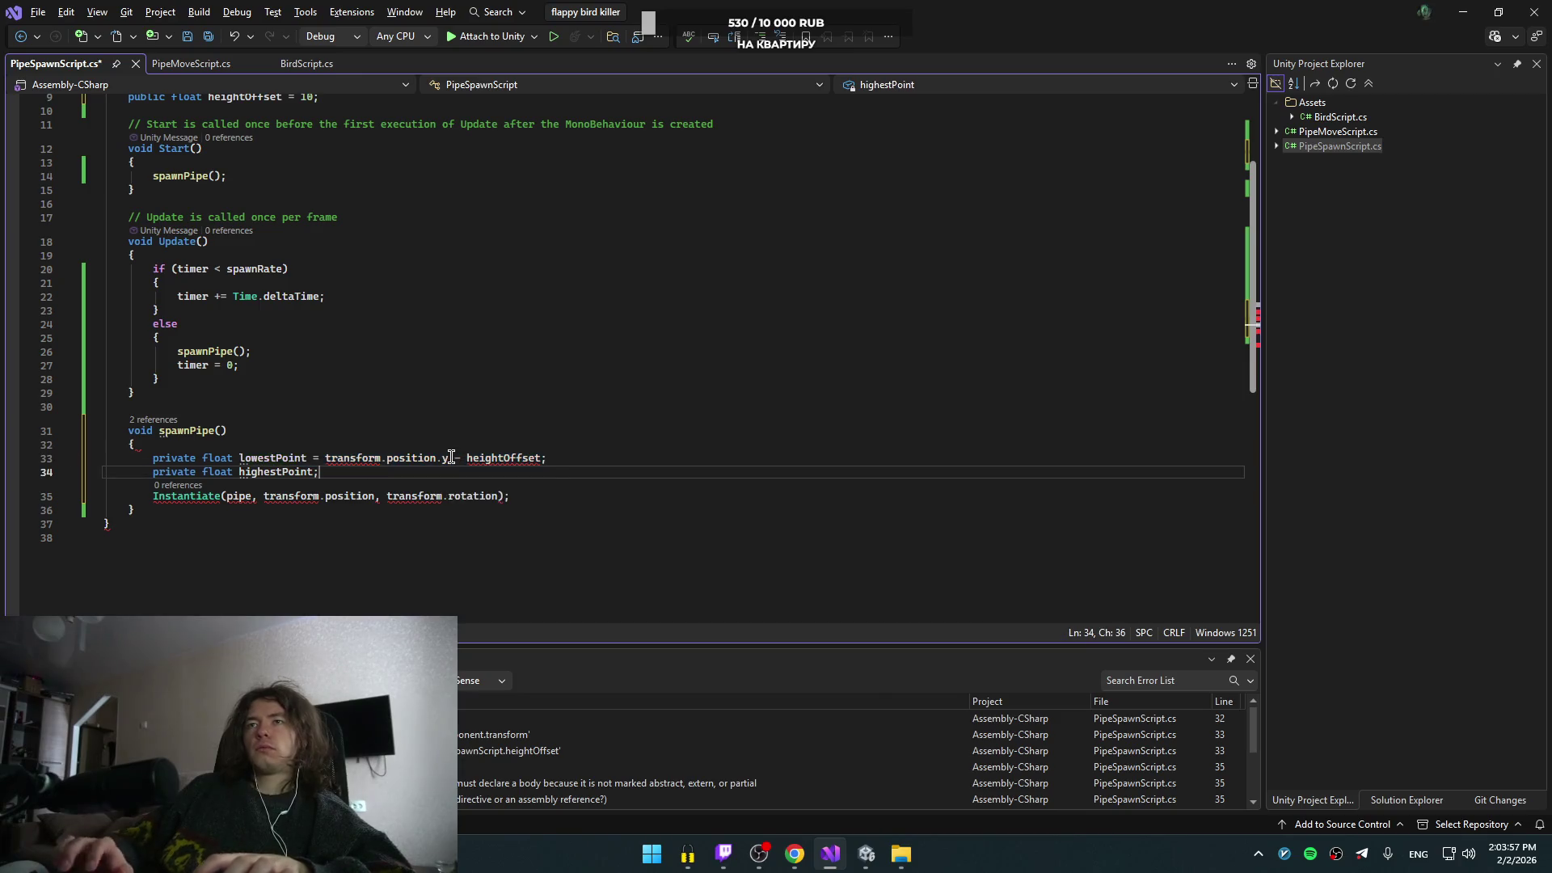
{"action": "key", "text": "ctrl+v"}
{"action": "key", "text": "Down"}
{"action": "key", "text": "Home"}
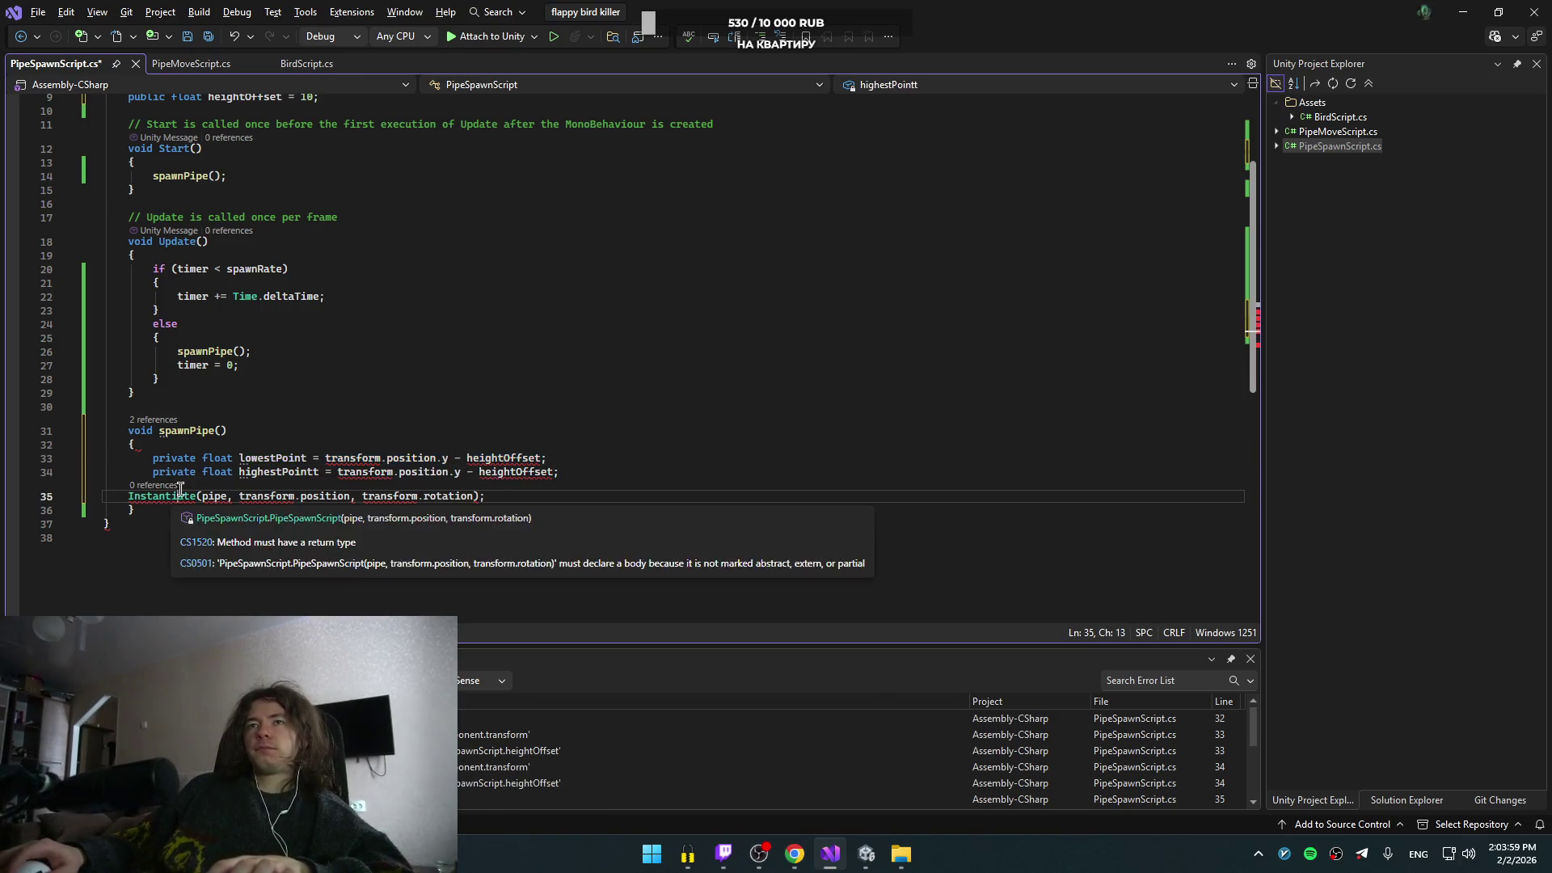
{"action": "key", "text": "Tab"}
- Delete and then restore the two declarations, comparing them against the tutorial
{"action": "left_click_drag", "start_coordinate": [603, 471], "coordinate": [606, 443]}
{"action": "key", "text": "Delete"}
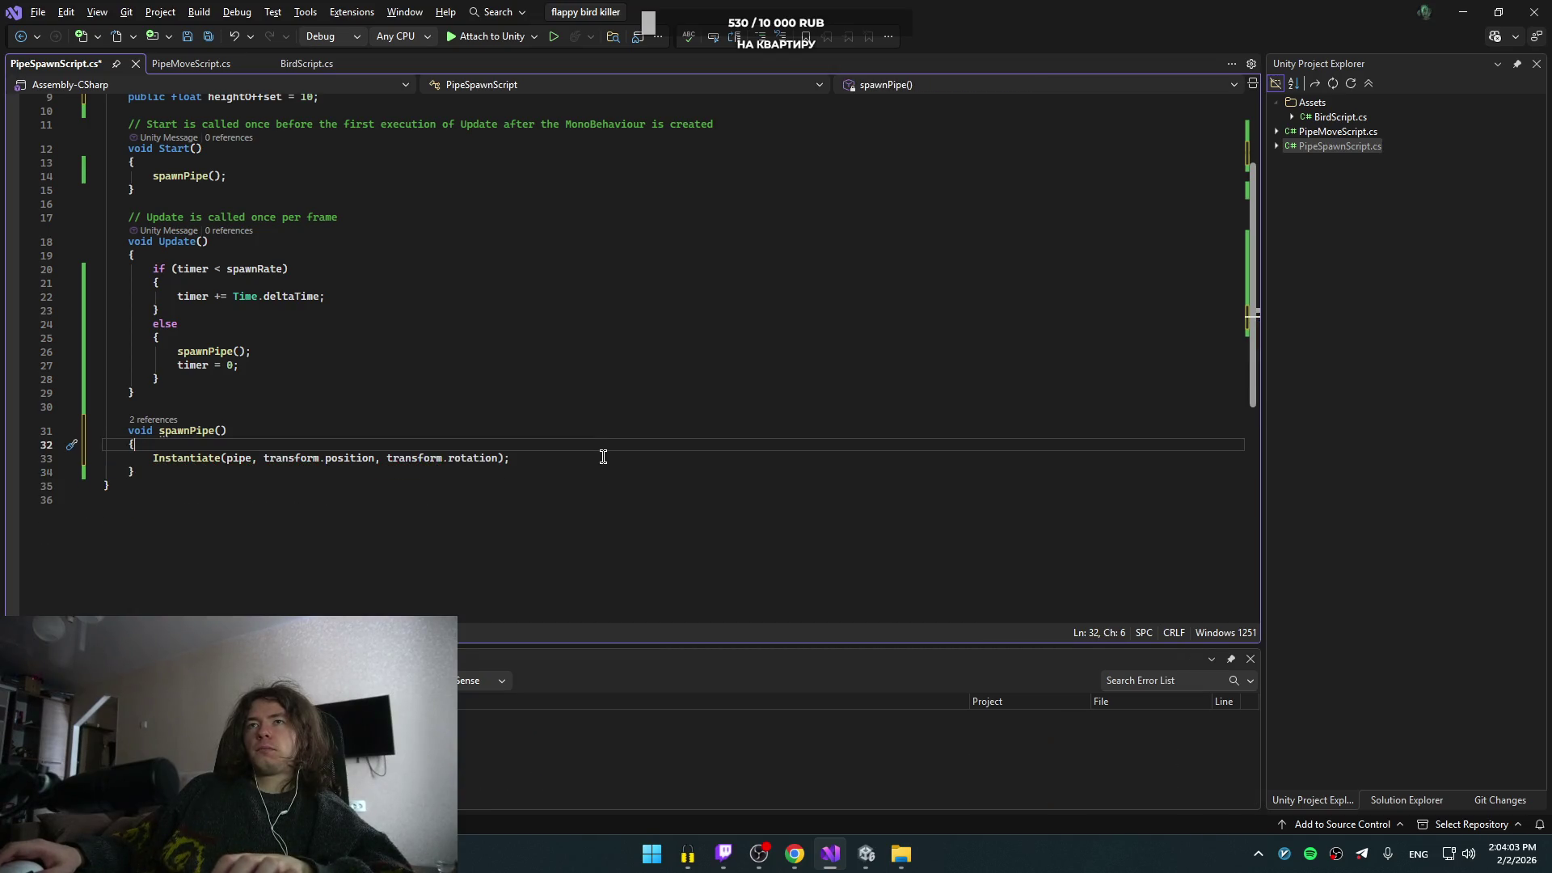
{"action": "left_click", "coordinate": [131, 240]}
{"action": "type", "text": "publi"}
{"action": "key", "text": "BackSpace"}
{"action": "key", "text": "BackSpace"}
{"action": "key", "text": "BackSpace"}
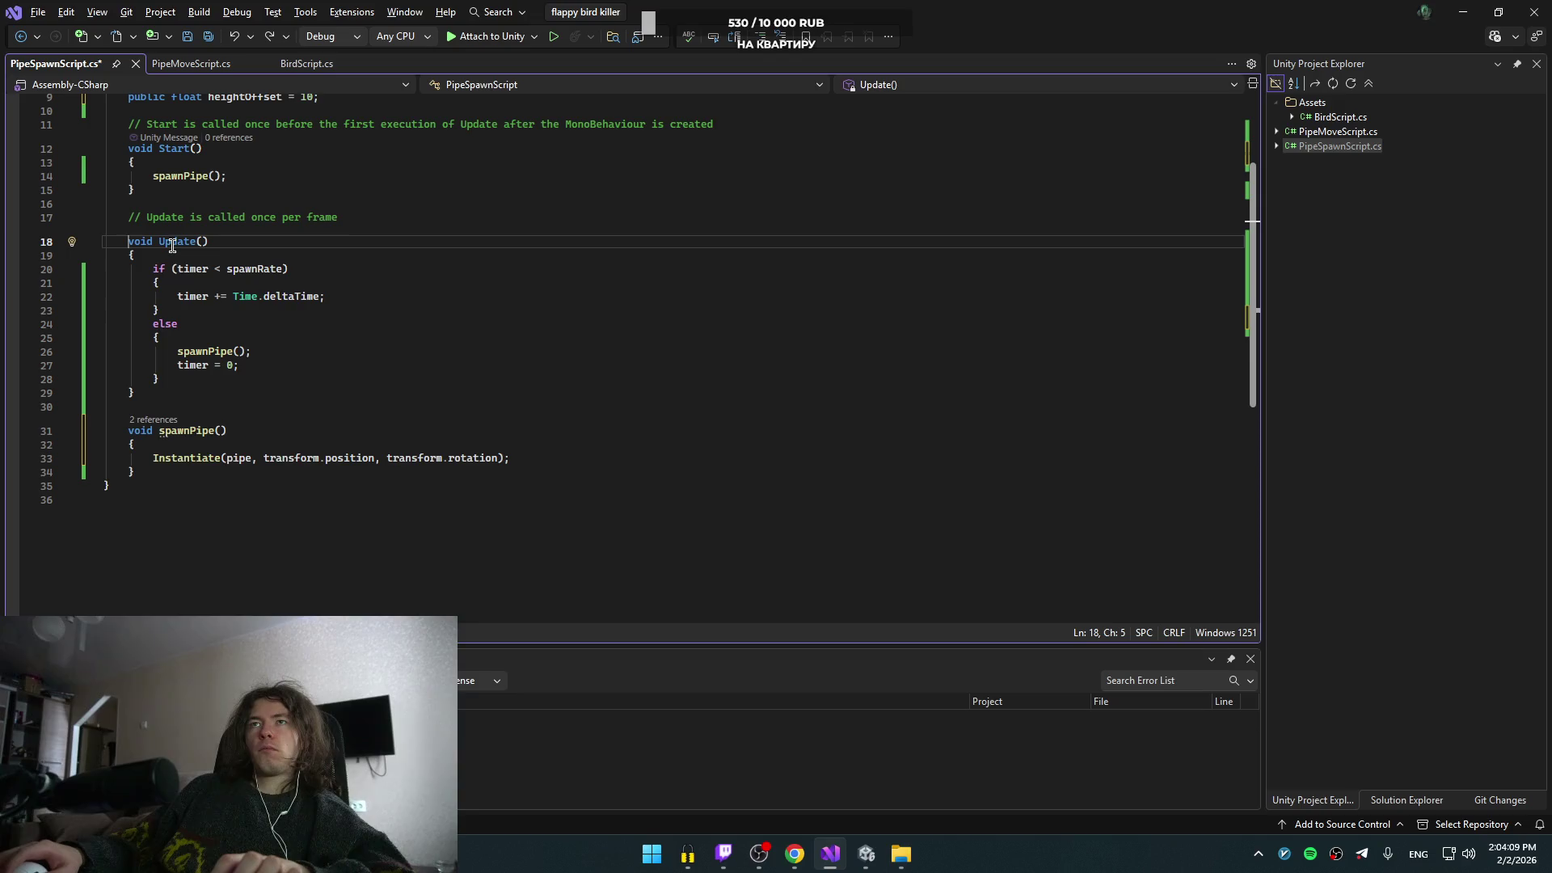
{"action": "key", "text": "ctrl+z"}
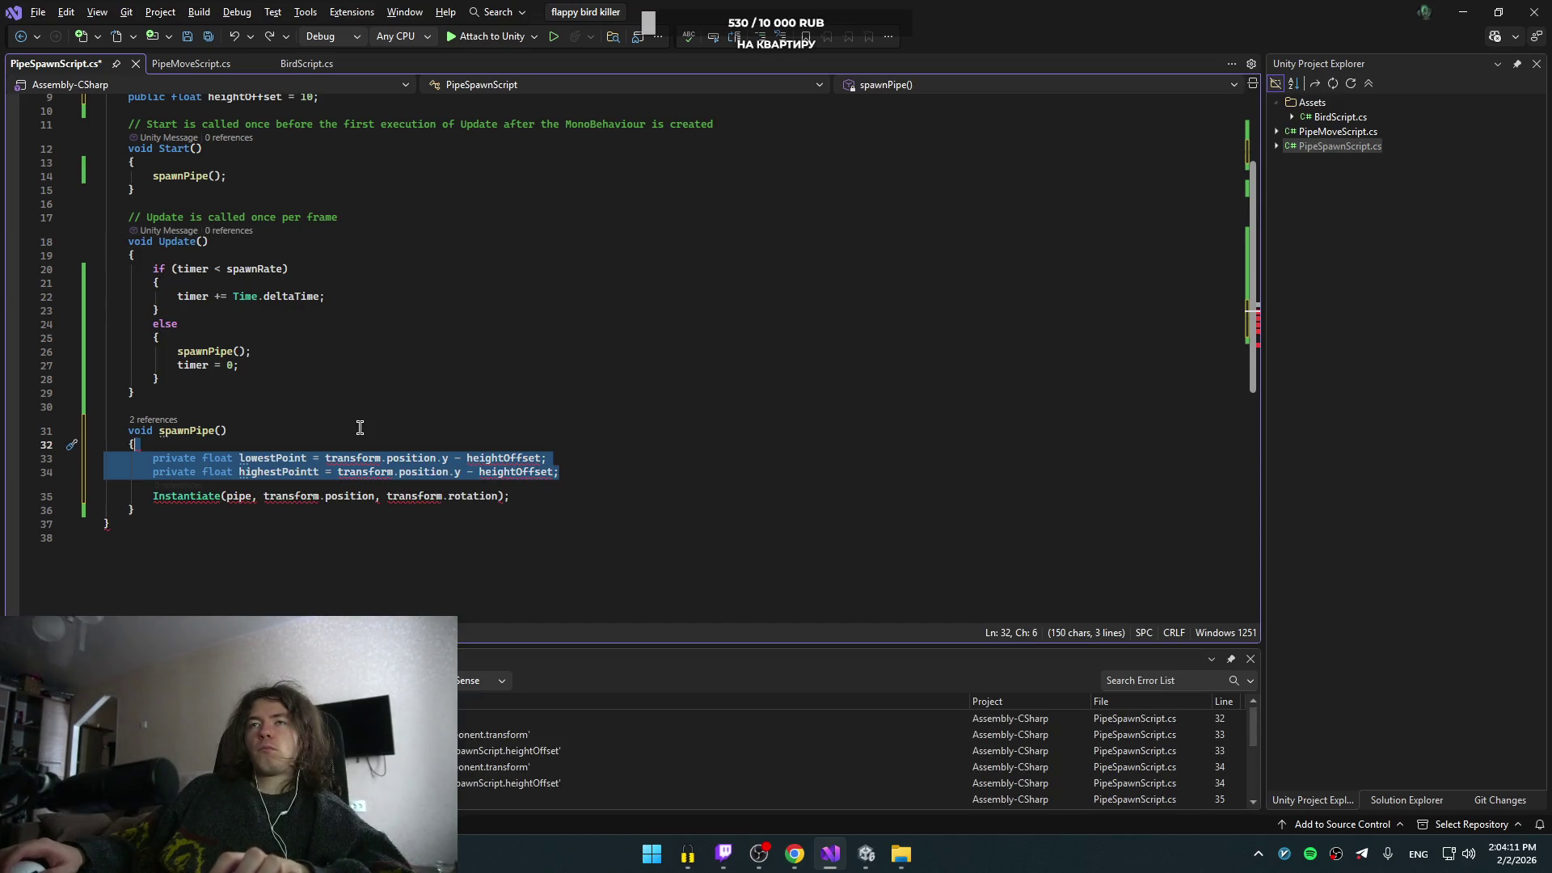
{"action": "left_click", "coordinate": [553, 451]}
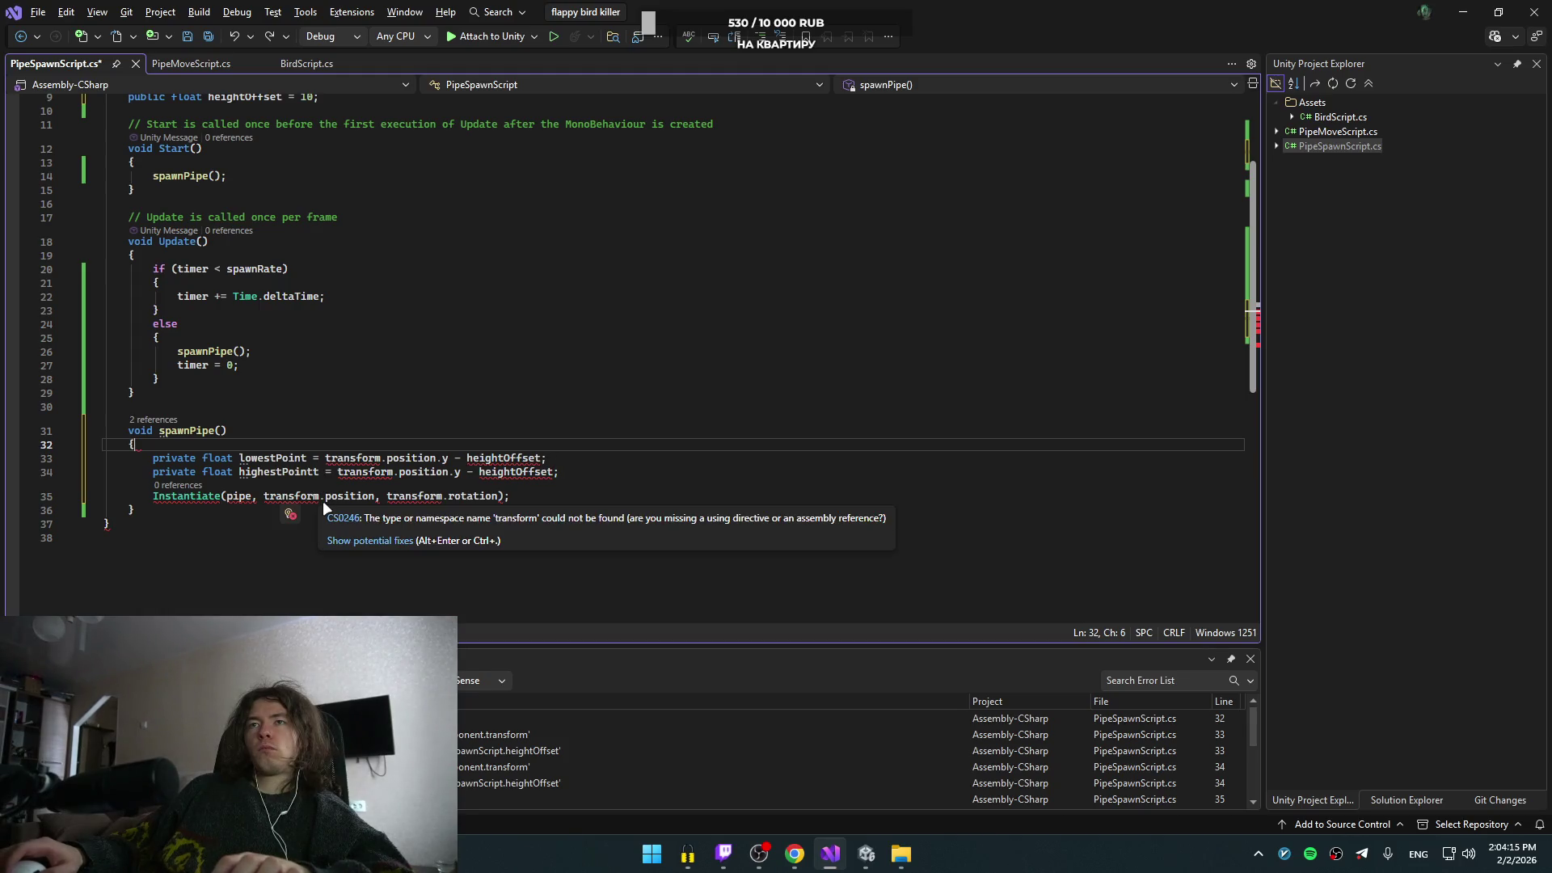
{"action": "key", "text": "alt+Tab"}
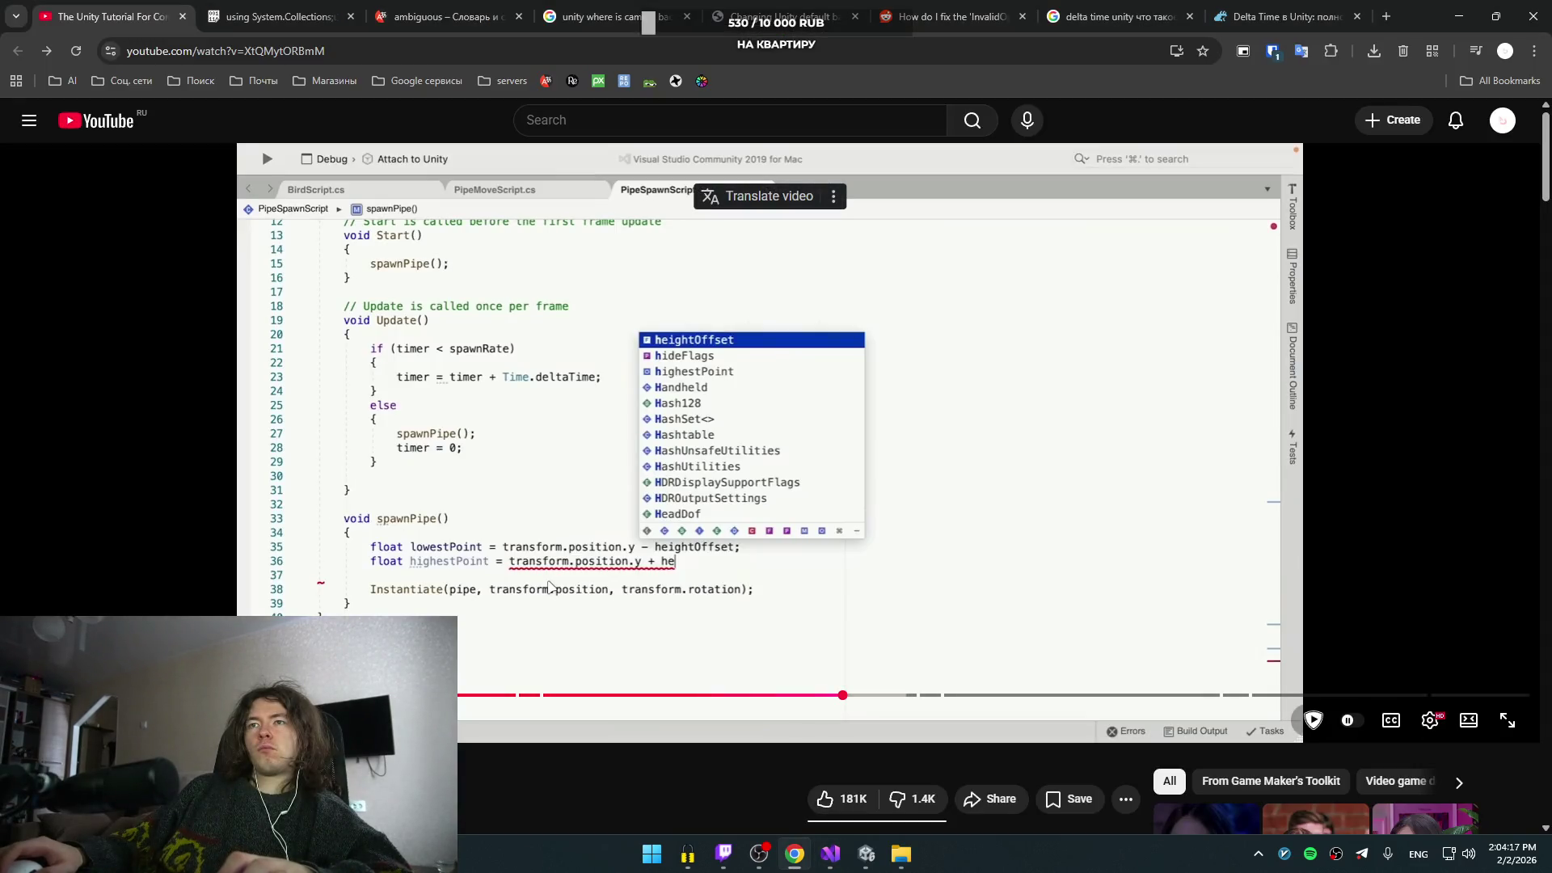
{"action": "key", "text": "alt+Tab"}
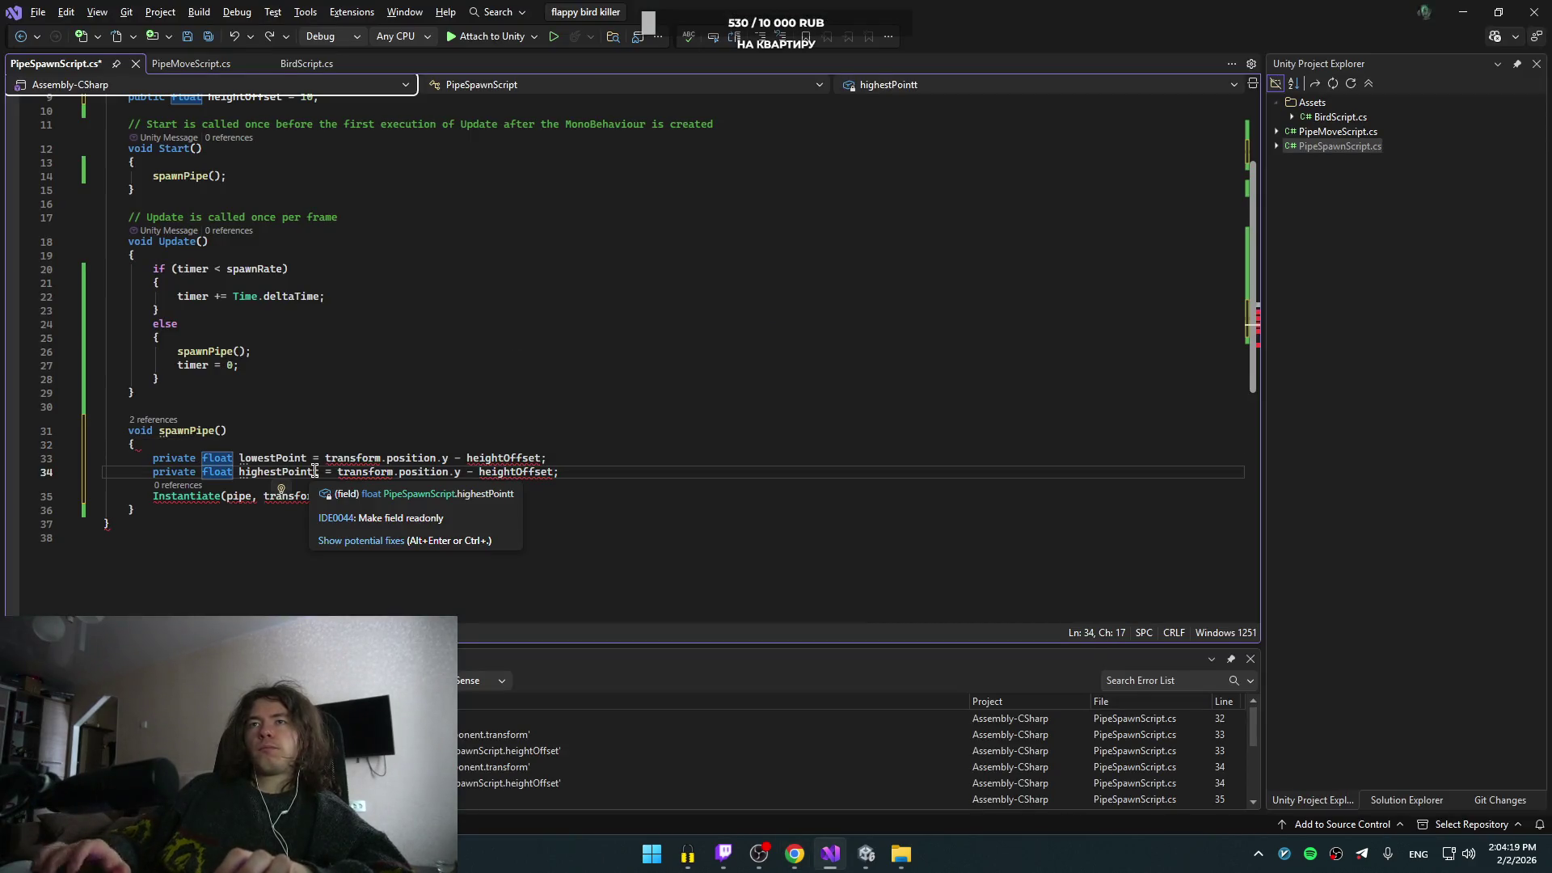
- Remove private from both declarations and change highestPointt's minus to plus
{"action": "left_click_drag", "start_coordinate": [215, 471], "coordinate": [153, 458]}
{"action": "key", "text": "Delete"}
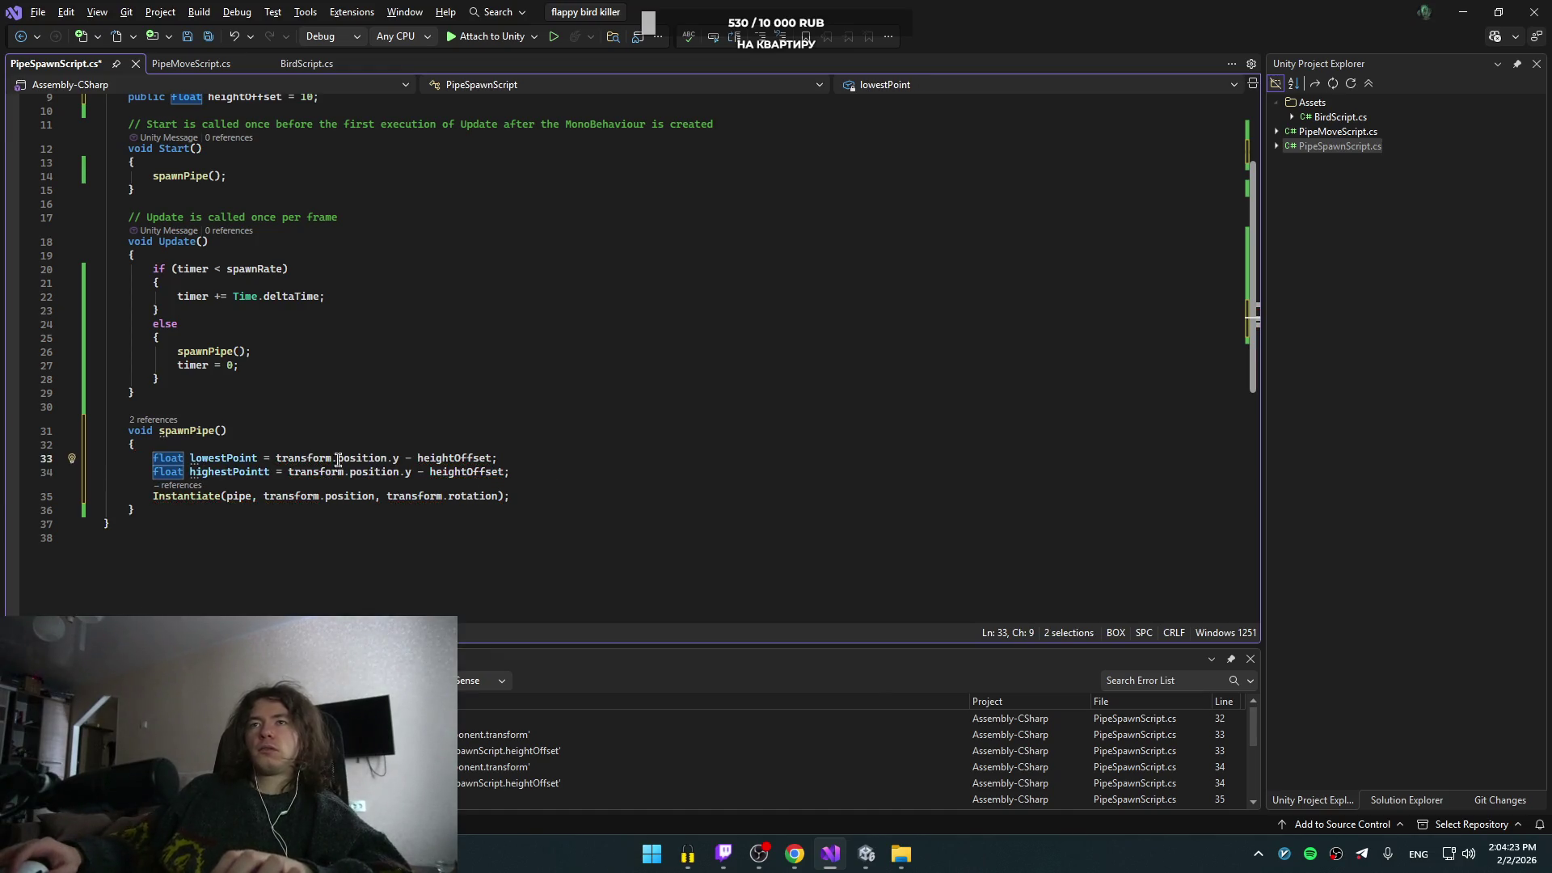
{"action": "left_click", "coordinate": [554, 475]}
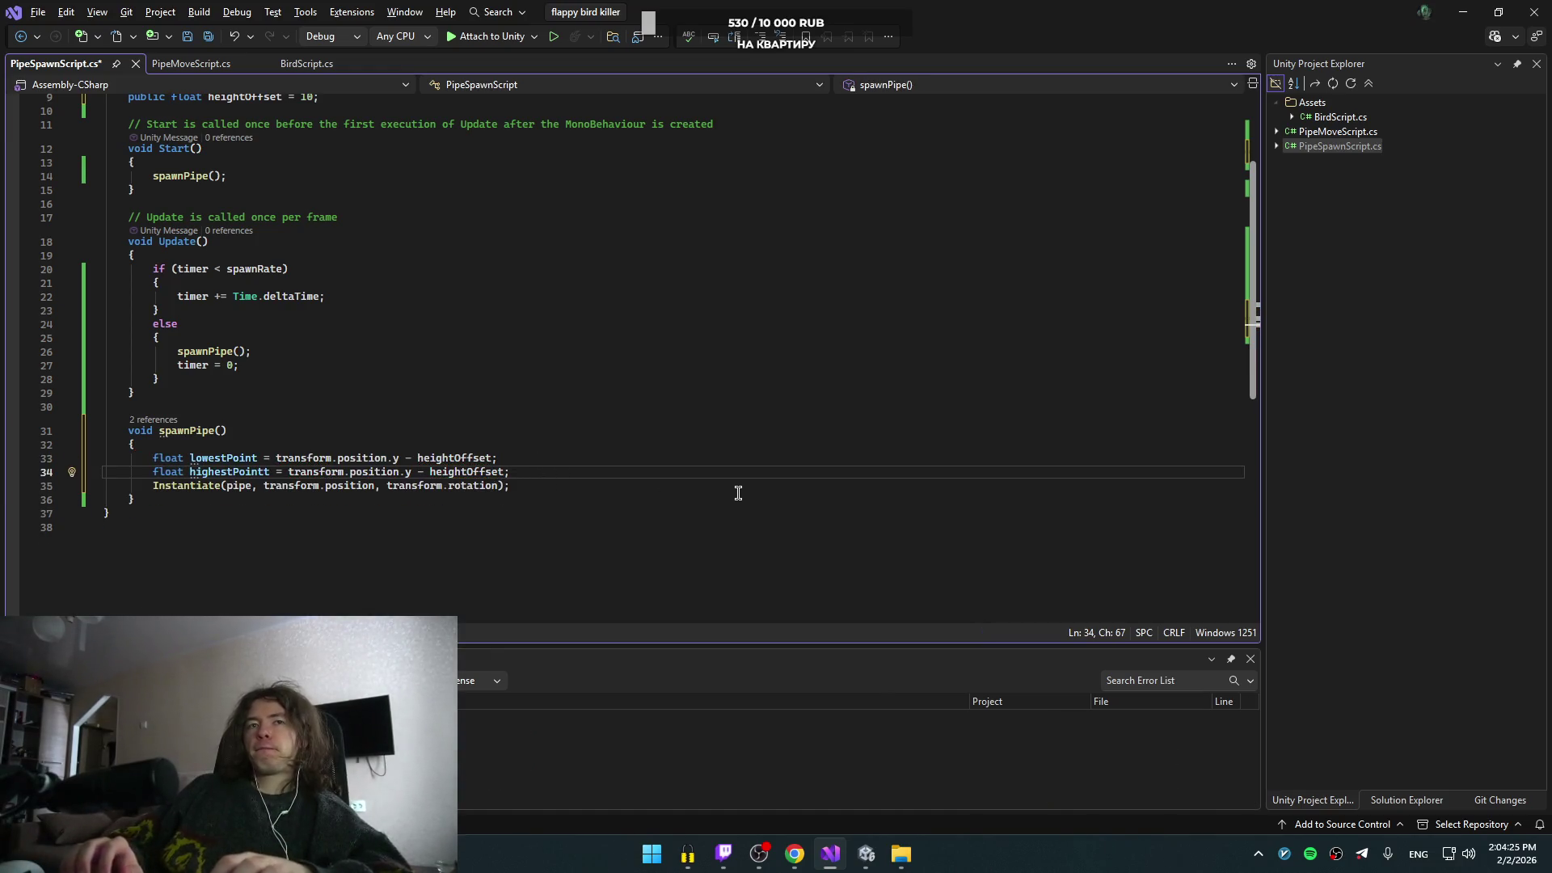
{"action": "left_click", "coordinate": [430, 474]}
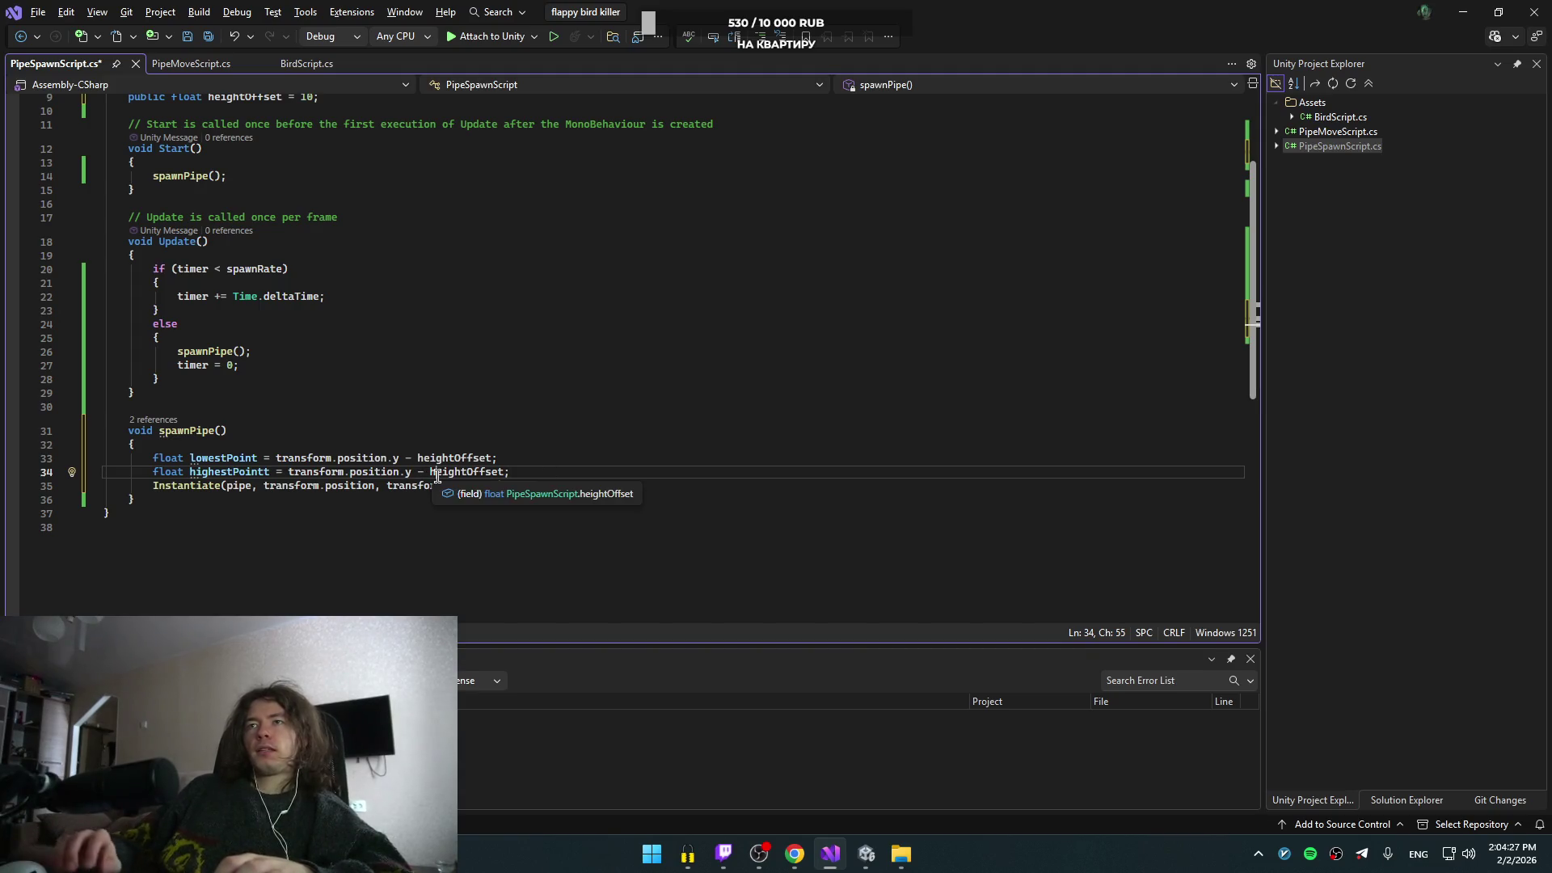
{"action": "key", "text": "BackSpace"}
{"action": "type", "text": "+"}
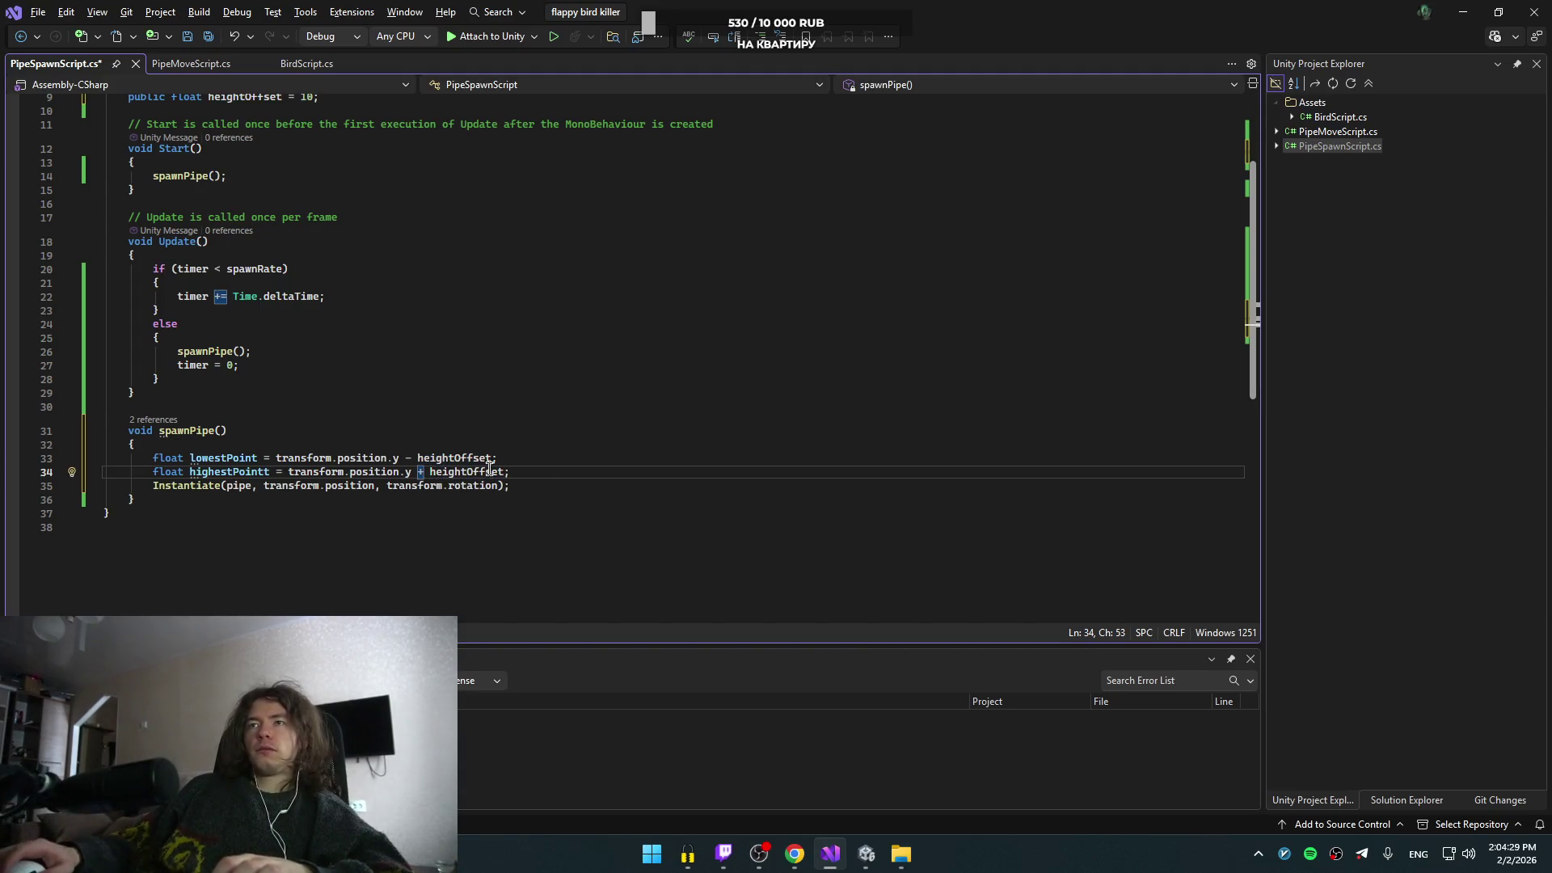
{"action": "key", "text": "Return"}
- Bring the YouTube tutorial back to the front and resume playback
{"action": "key", "text": "alt+Tab"}
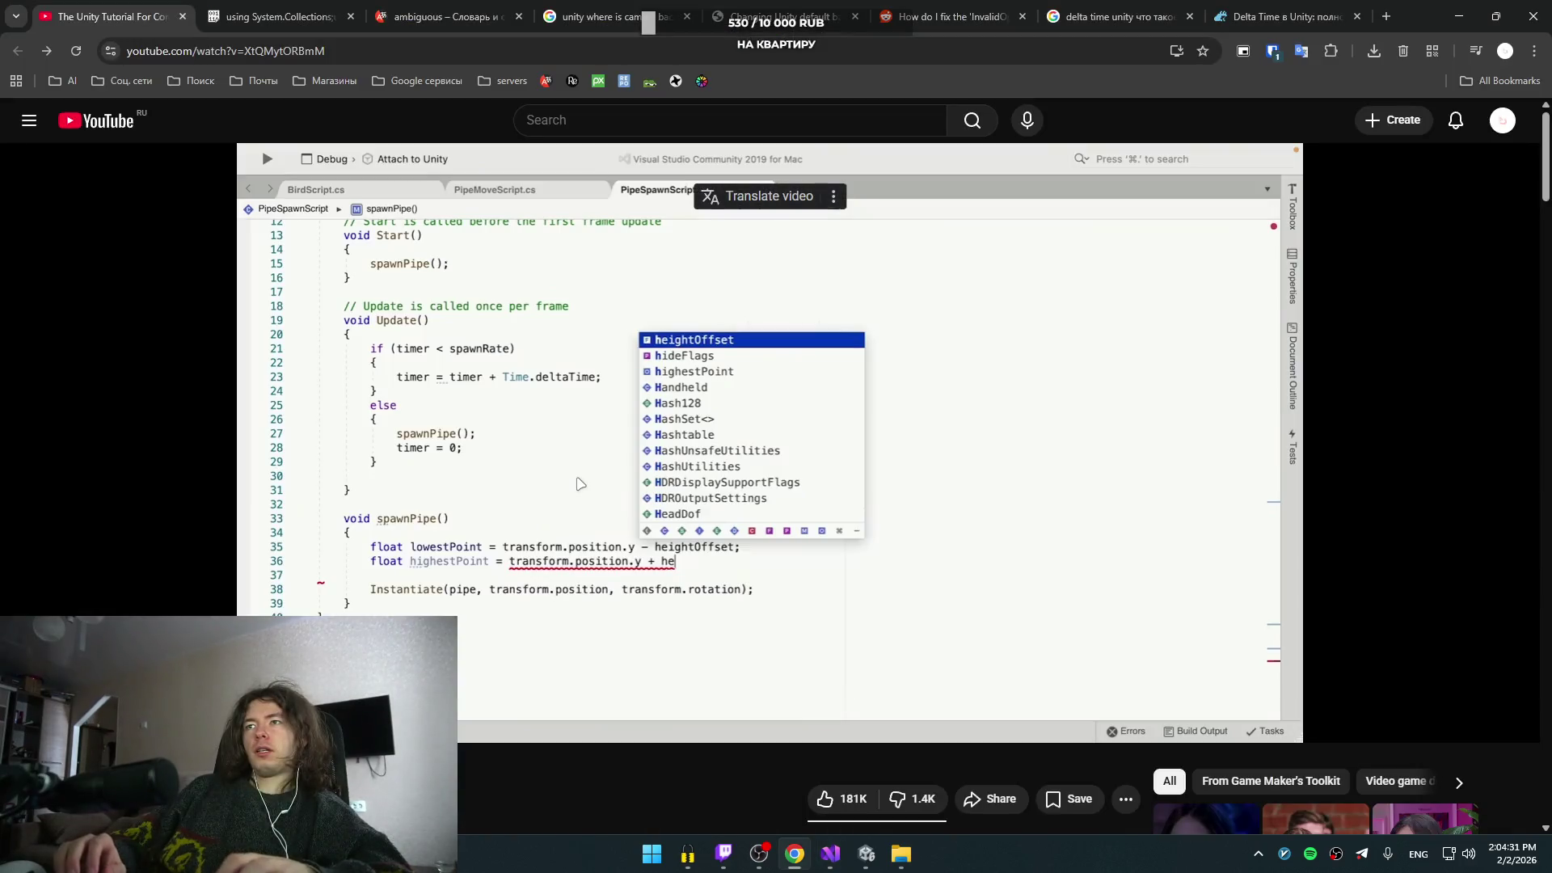
{"action": "key", "text": "alt+Tab"}
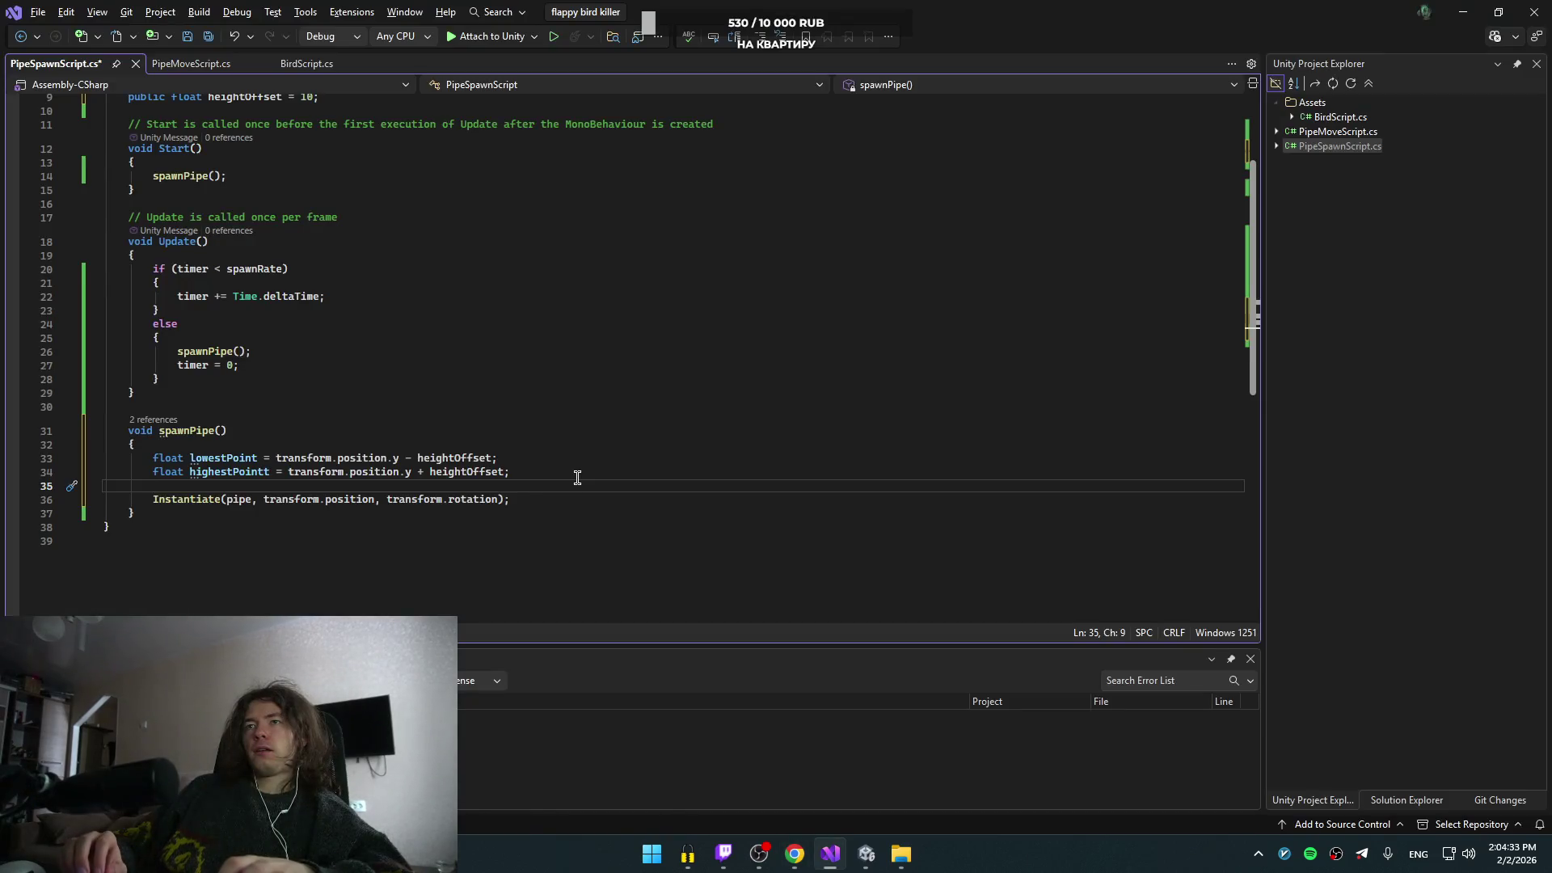
{"action": "key", "text": "alt+Tab"}
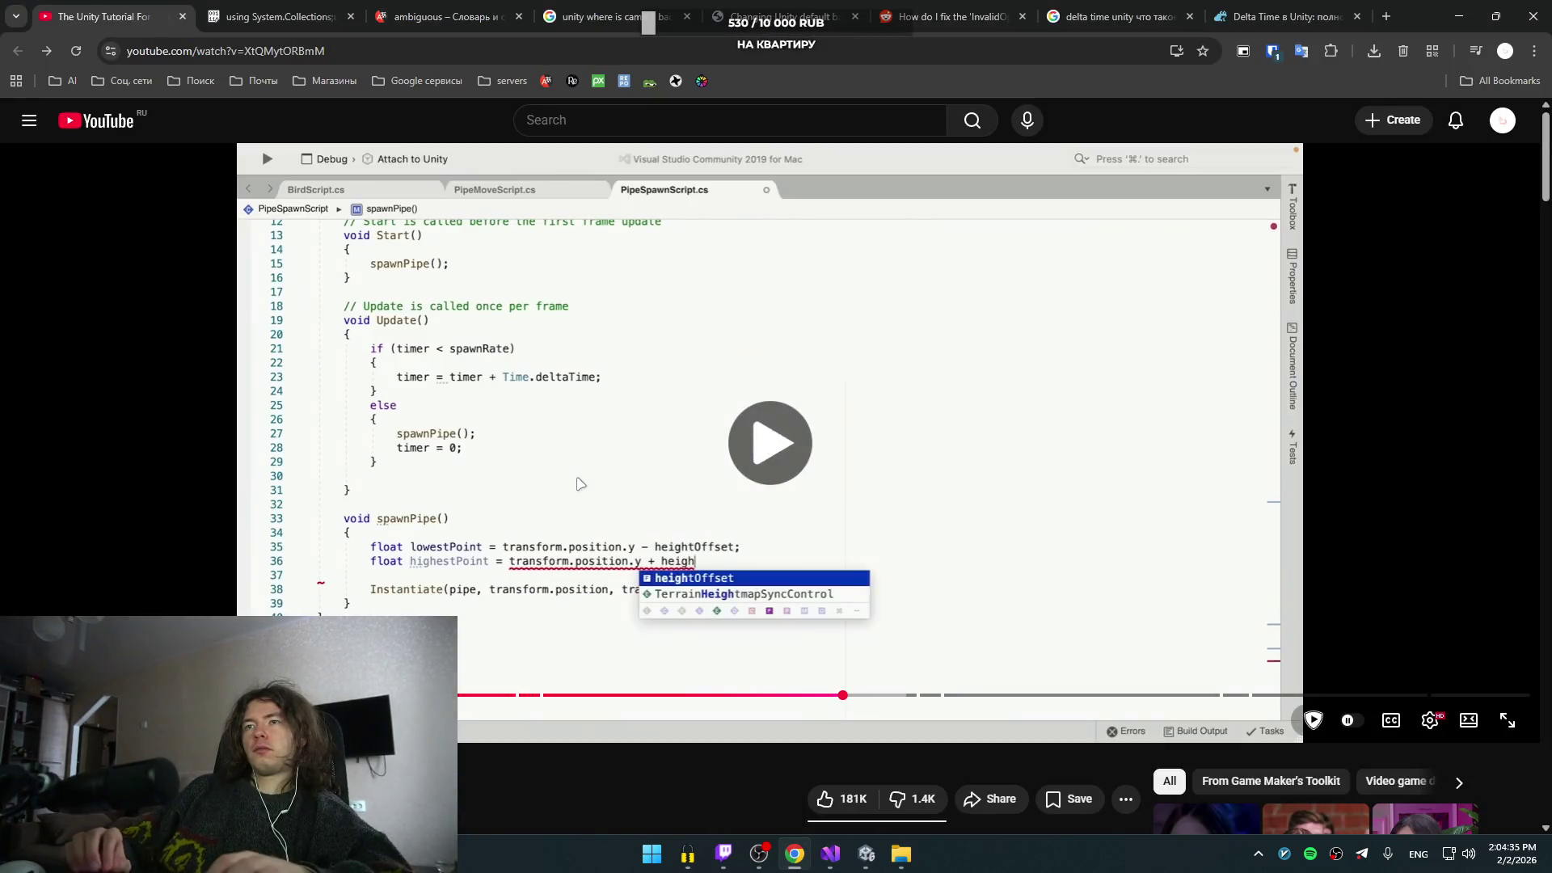
{"action": "key", "text": "space"}
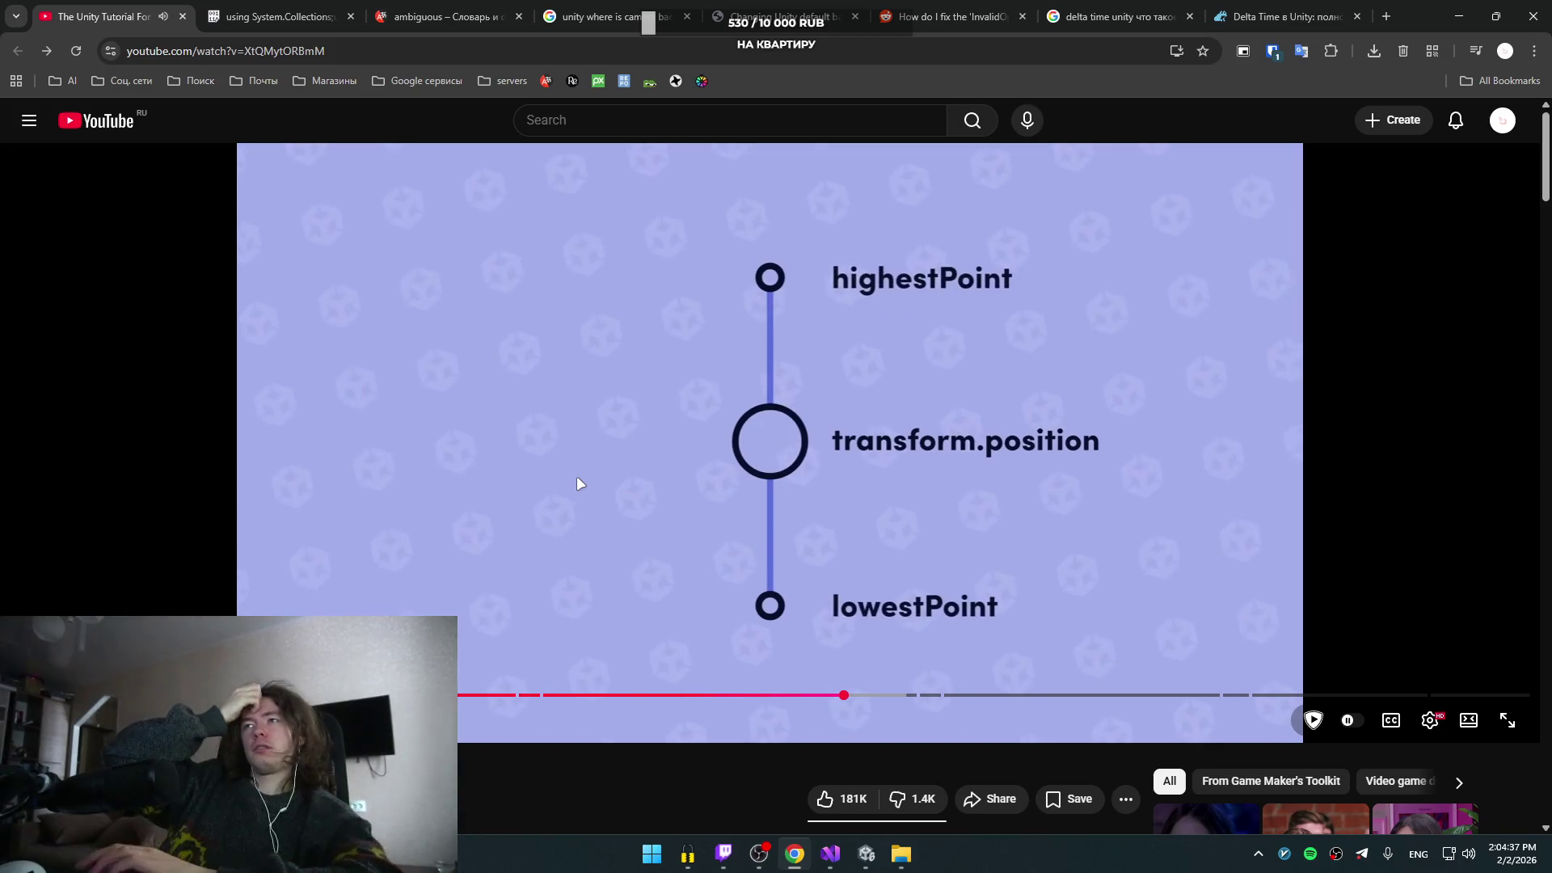
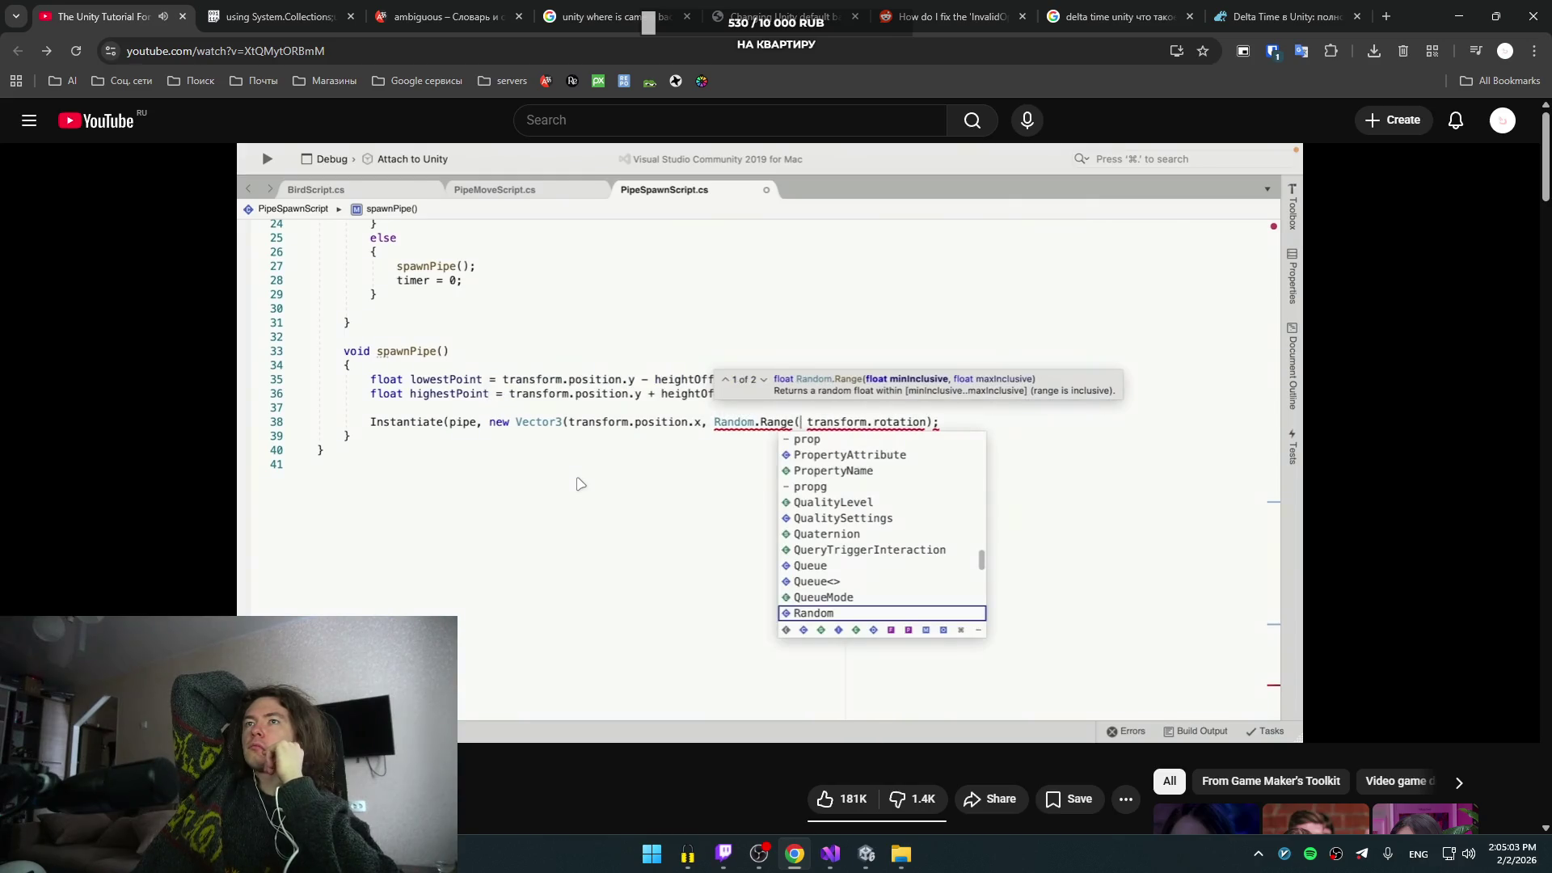
- Pause the tutorial on the Random.Range spawn-height line and bring Visual Studio forward
{"action": "left_click", "coordinate": [681, 422]}
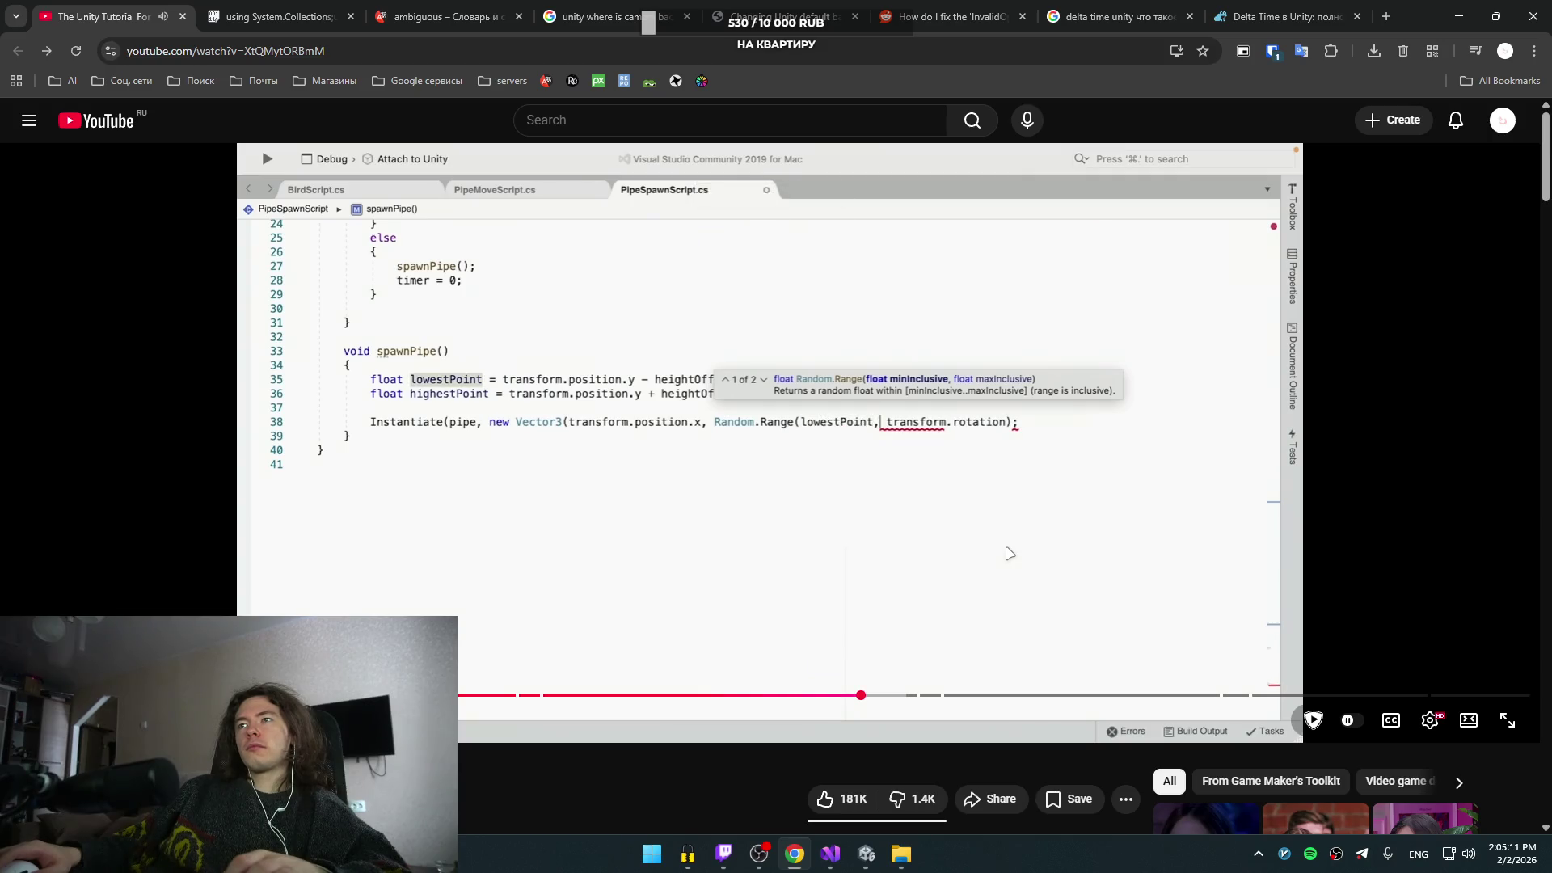
{"action": "left_click", "coordinate": [878, 554]}
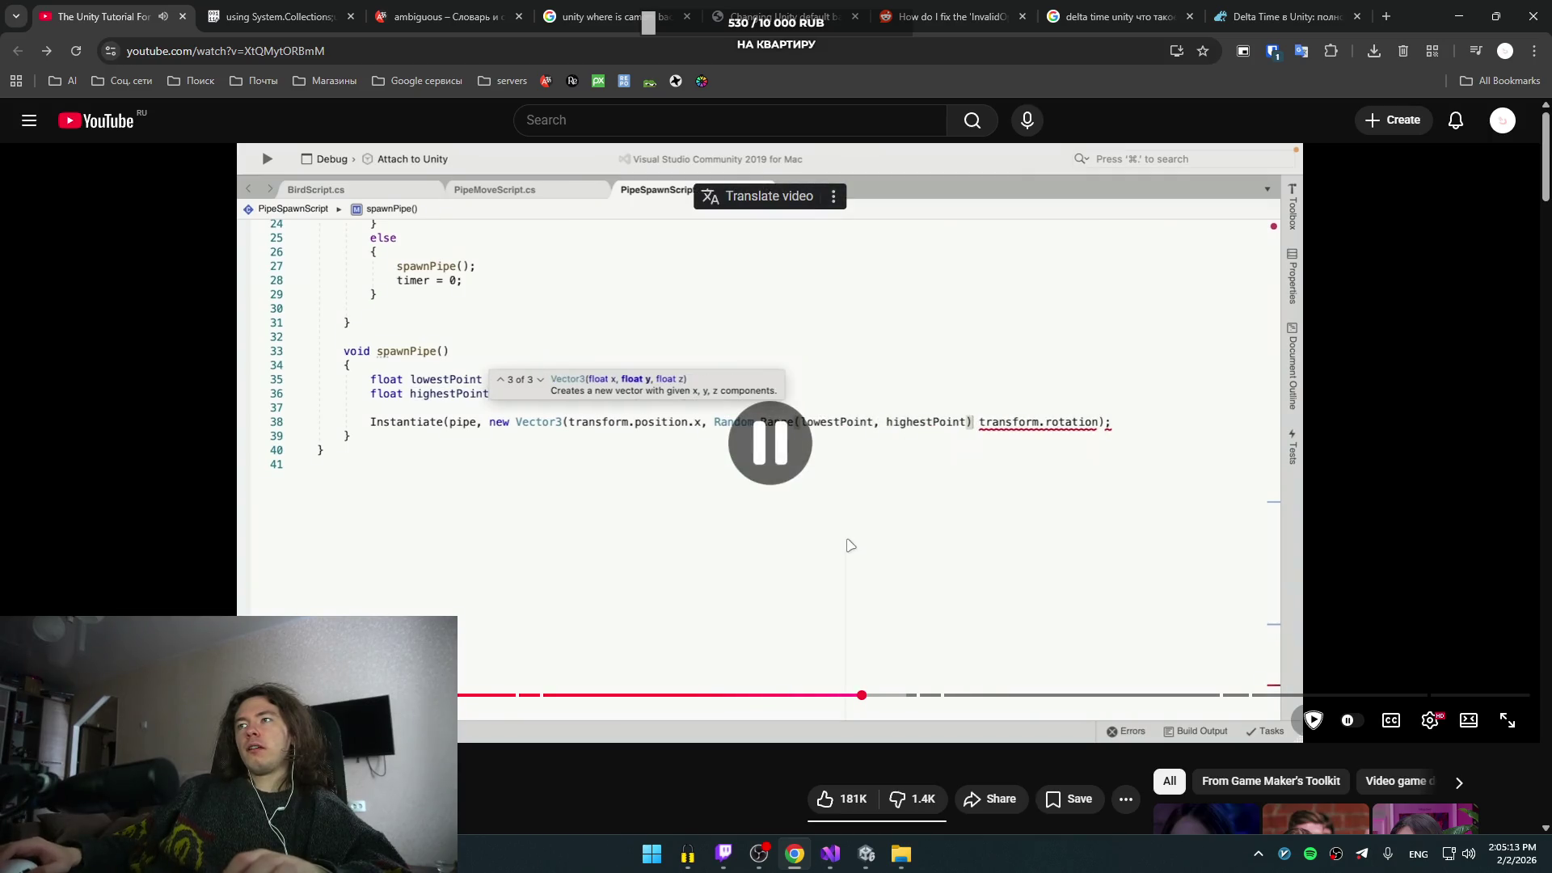
{"action": "key", "text": "alt+Tab"}
{"action": "left_click", "coordinate": [654, 310]}
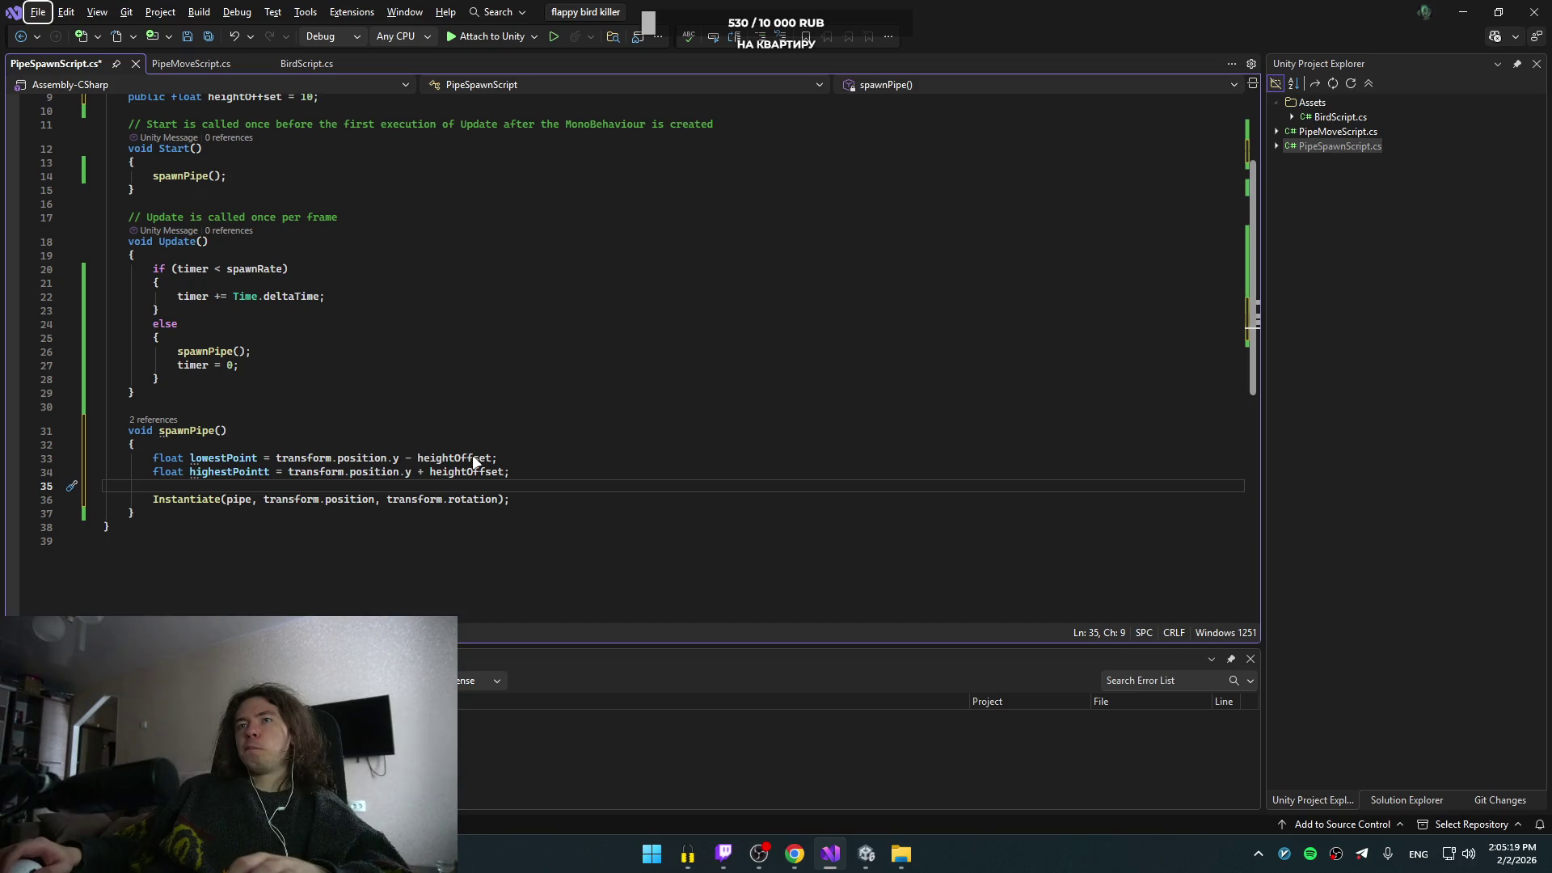
- Replace the spawn position argument with a new Vector3 built from transform.position
{"action": "left_click", "coordinate": [374, 500]}
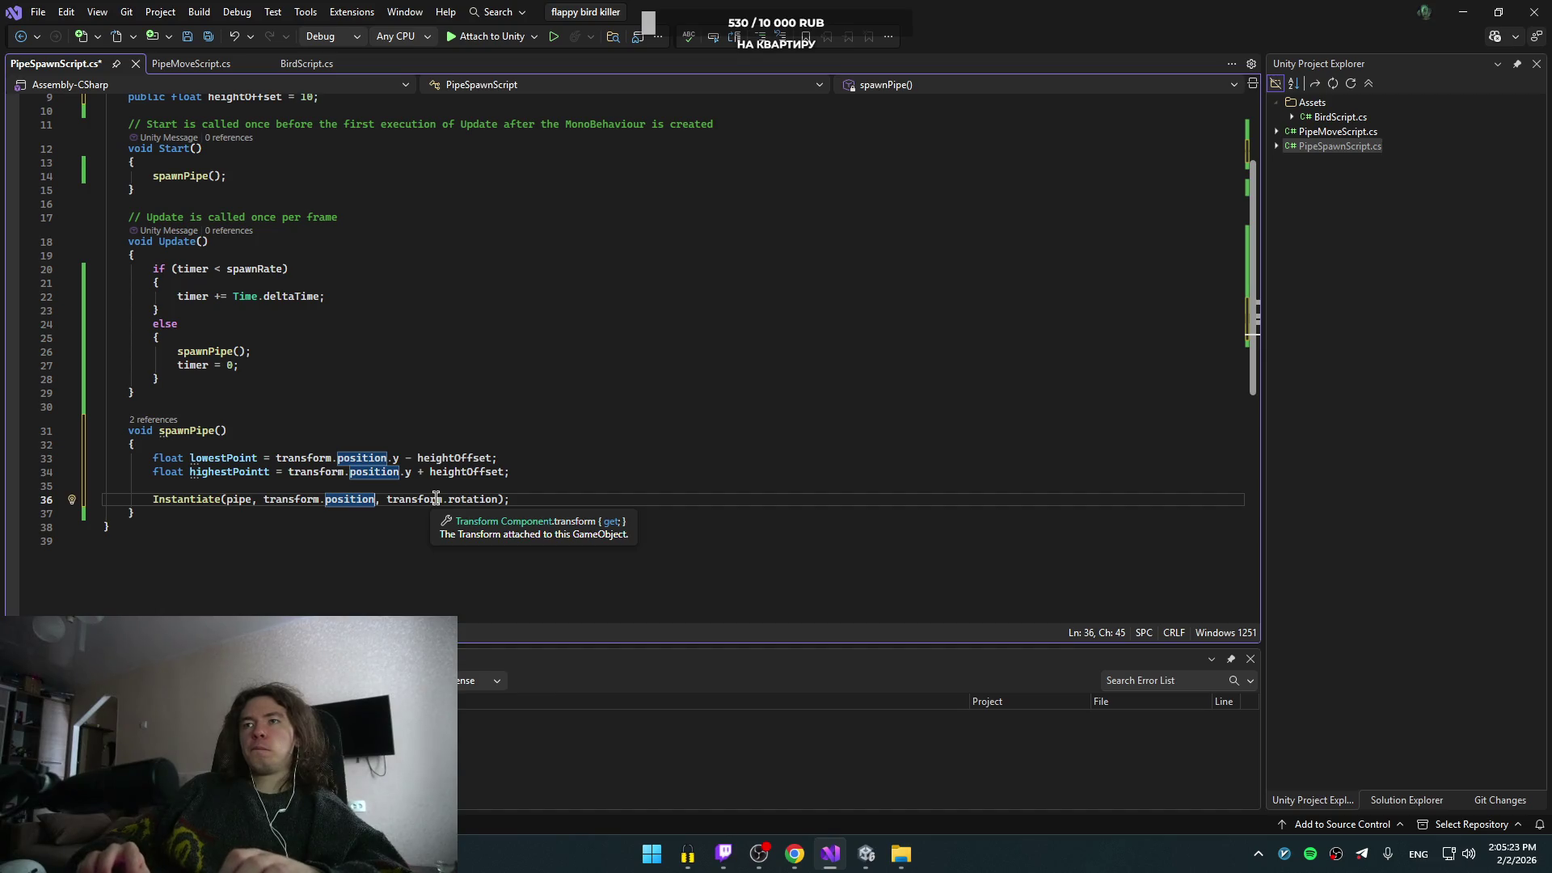
{"action": "key", "text": "alt+Tab"}
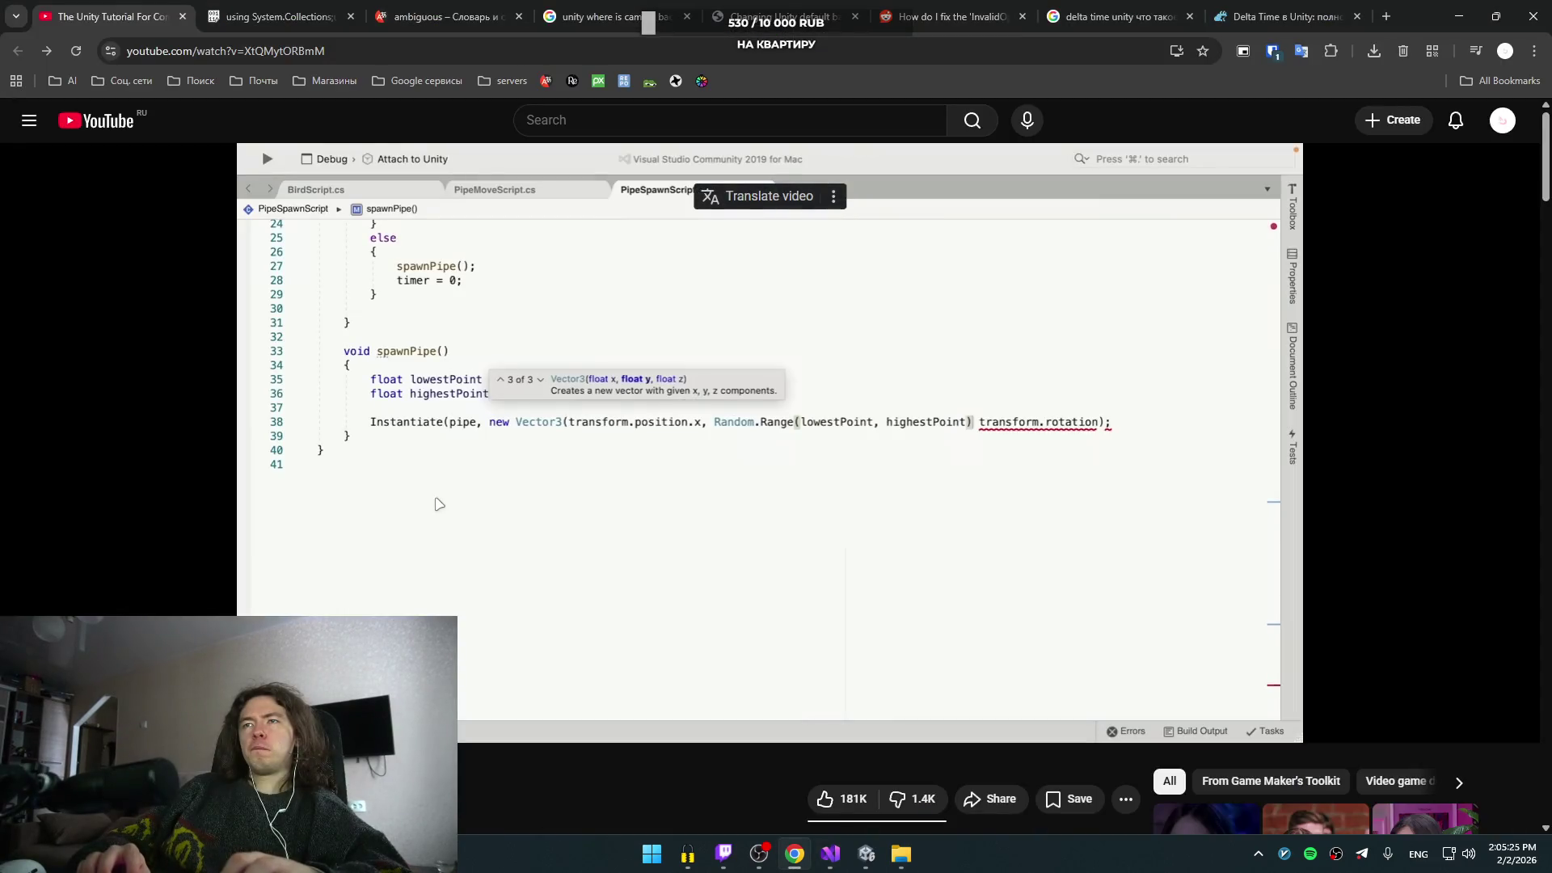
{"action": "key", "text": "alt+Tab"}
{"action": "key", "text": "alt+Tab"}
{"action": "key", "text": "alt+Tab"}
{"action": "key", "text": "ctrl+shift+Left"}
{"action": "key", "text": "ctrl+shift+Left"}
{"action": "key", "text": "ctrl+shift+Left"}
{"action": "key", "text": "BackSpace"}
{"action": "type", "text": "new Ve"}
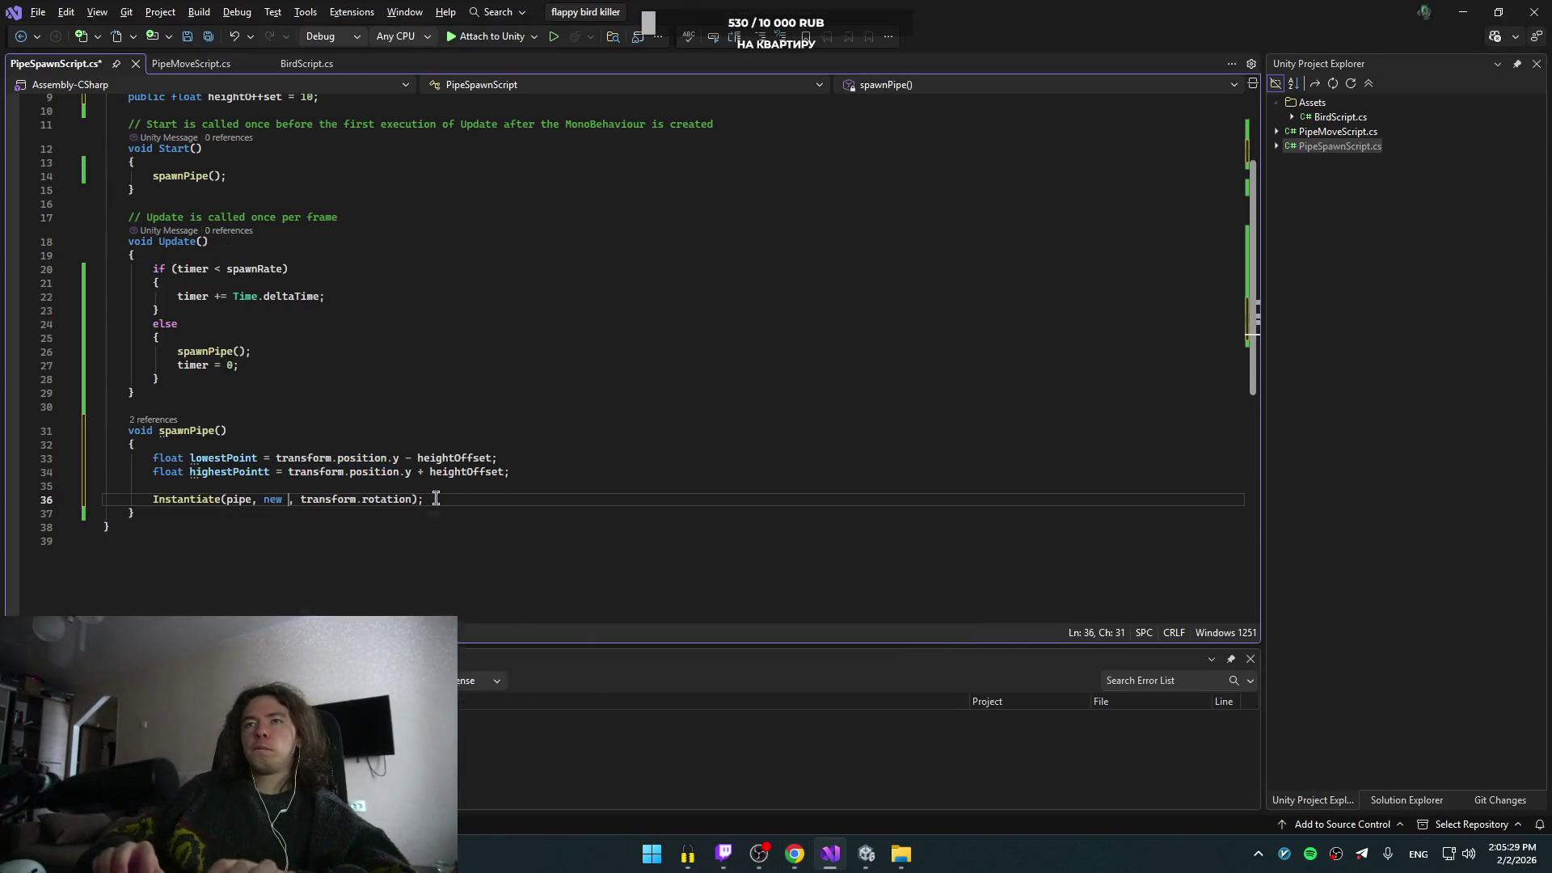
{"action": "key", "text": "Tab"}
{"action": "type", "text": "("}
{"action": "type", "text": "transform.position"}
- Use transform.position.x and Random.Range with lowestPoint as its first argument
{"action": "type", "text": ","}
{"action": "type", "text": "x, "}
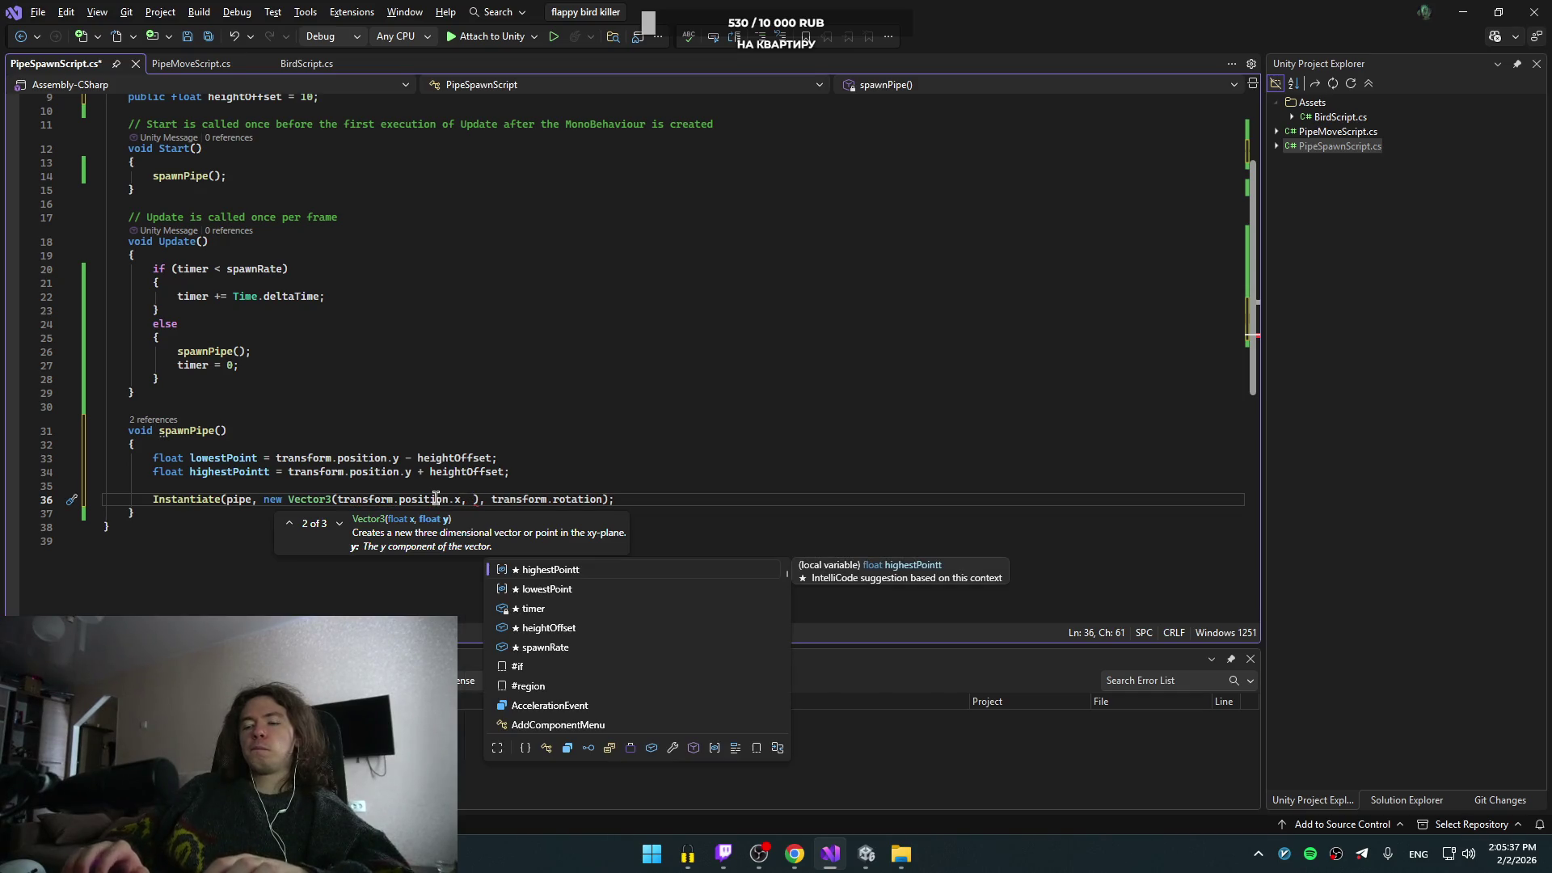
{"action": "type", "text": "Random."}
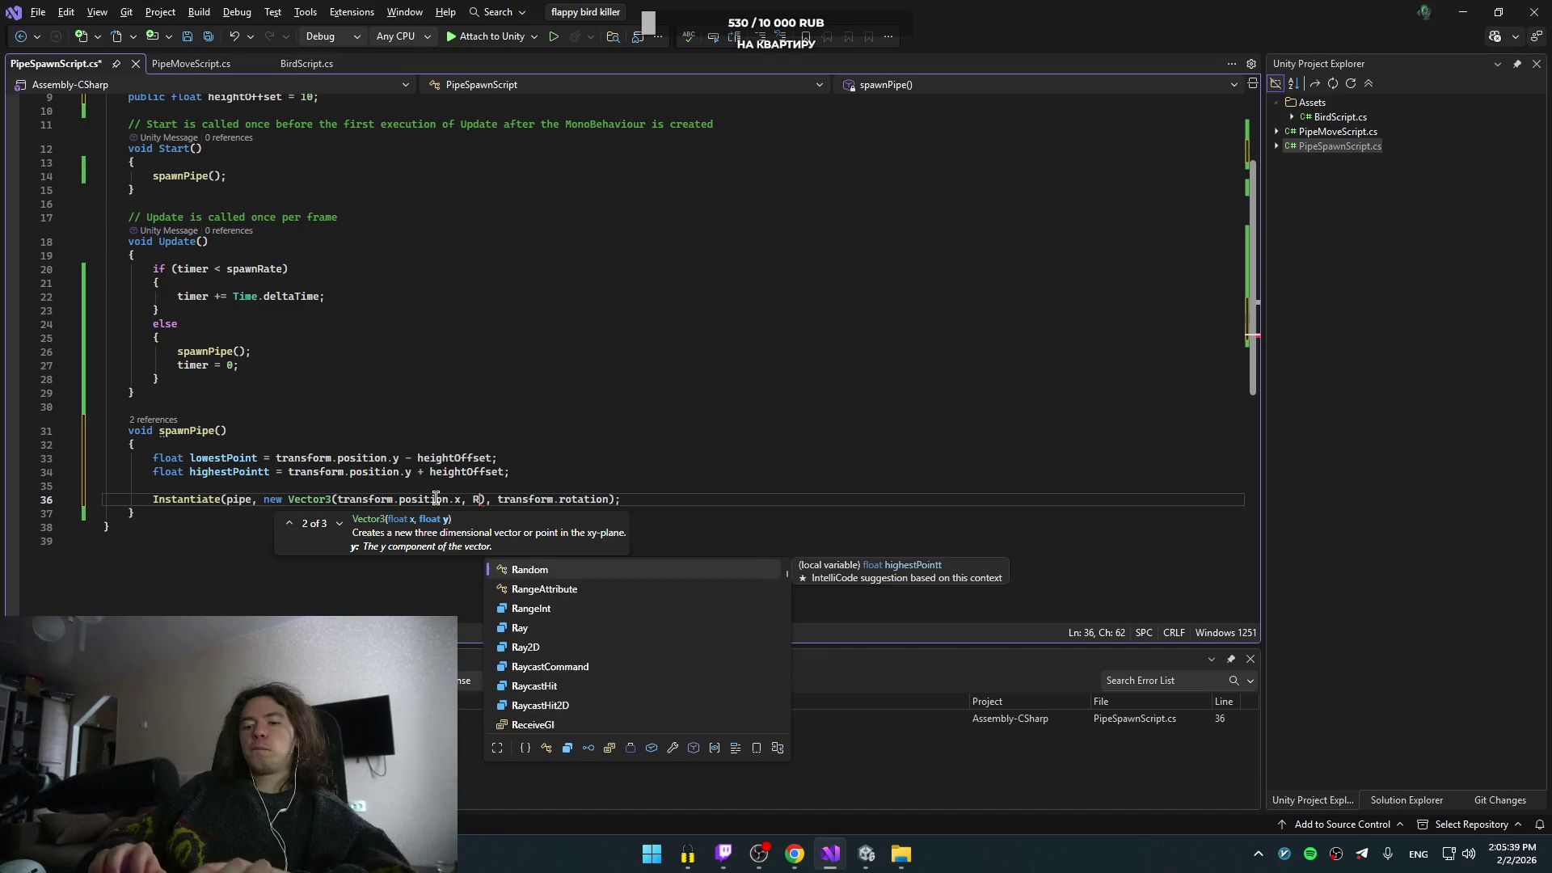
{"action": "type", "text": "Random.R"}
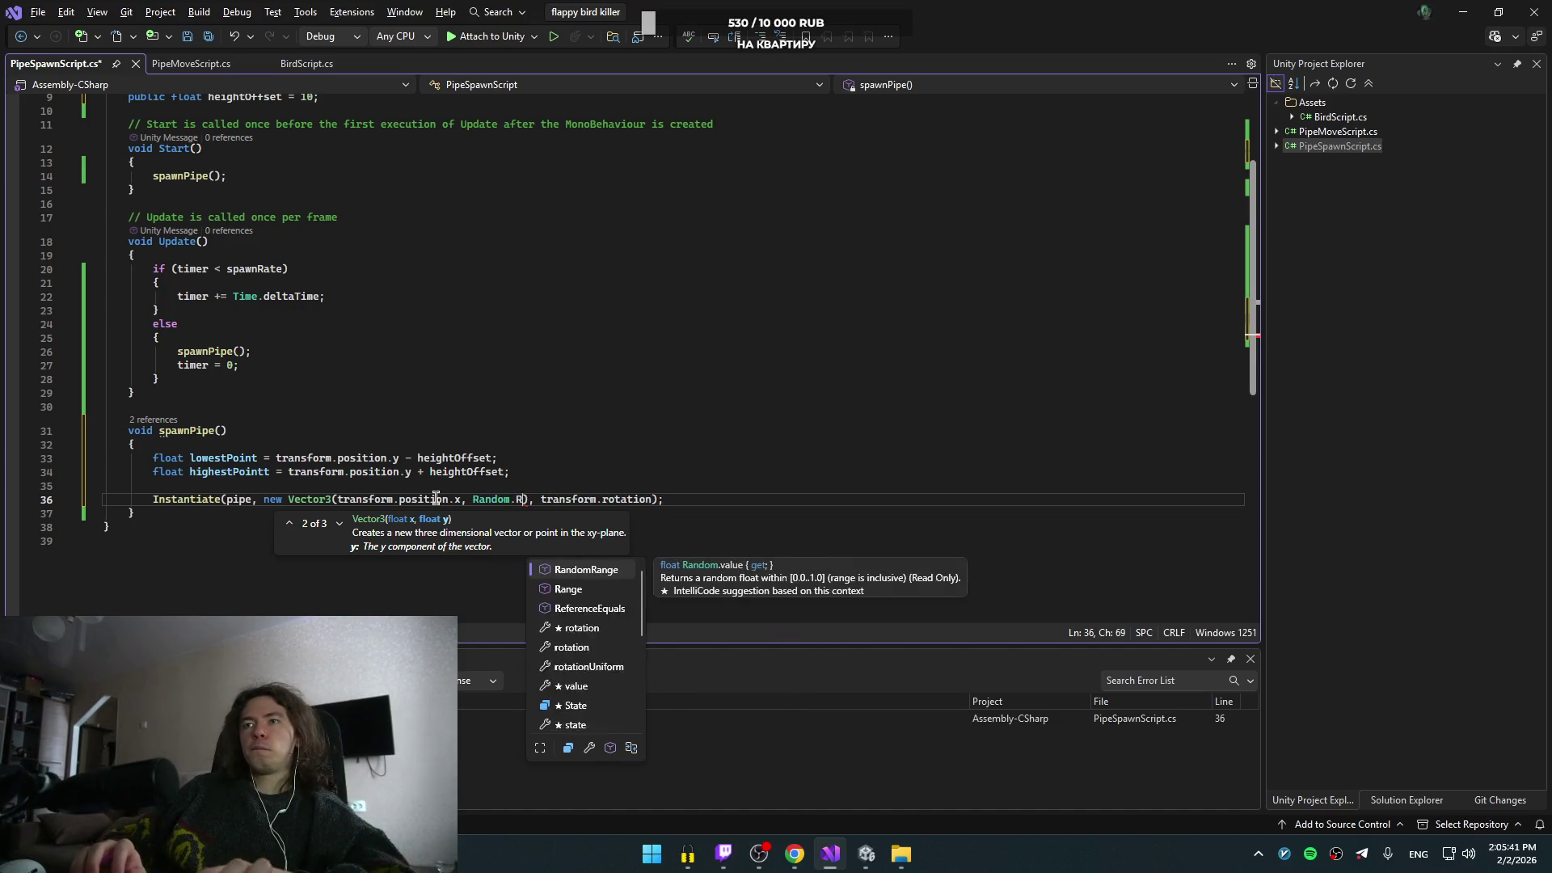
{"action": "key", "text": "Down"}
{"action": "key", "text": "Tab"}
{"action": "key", "text": "alt+Tab"}
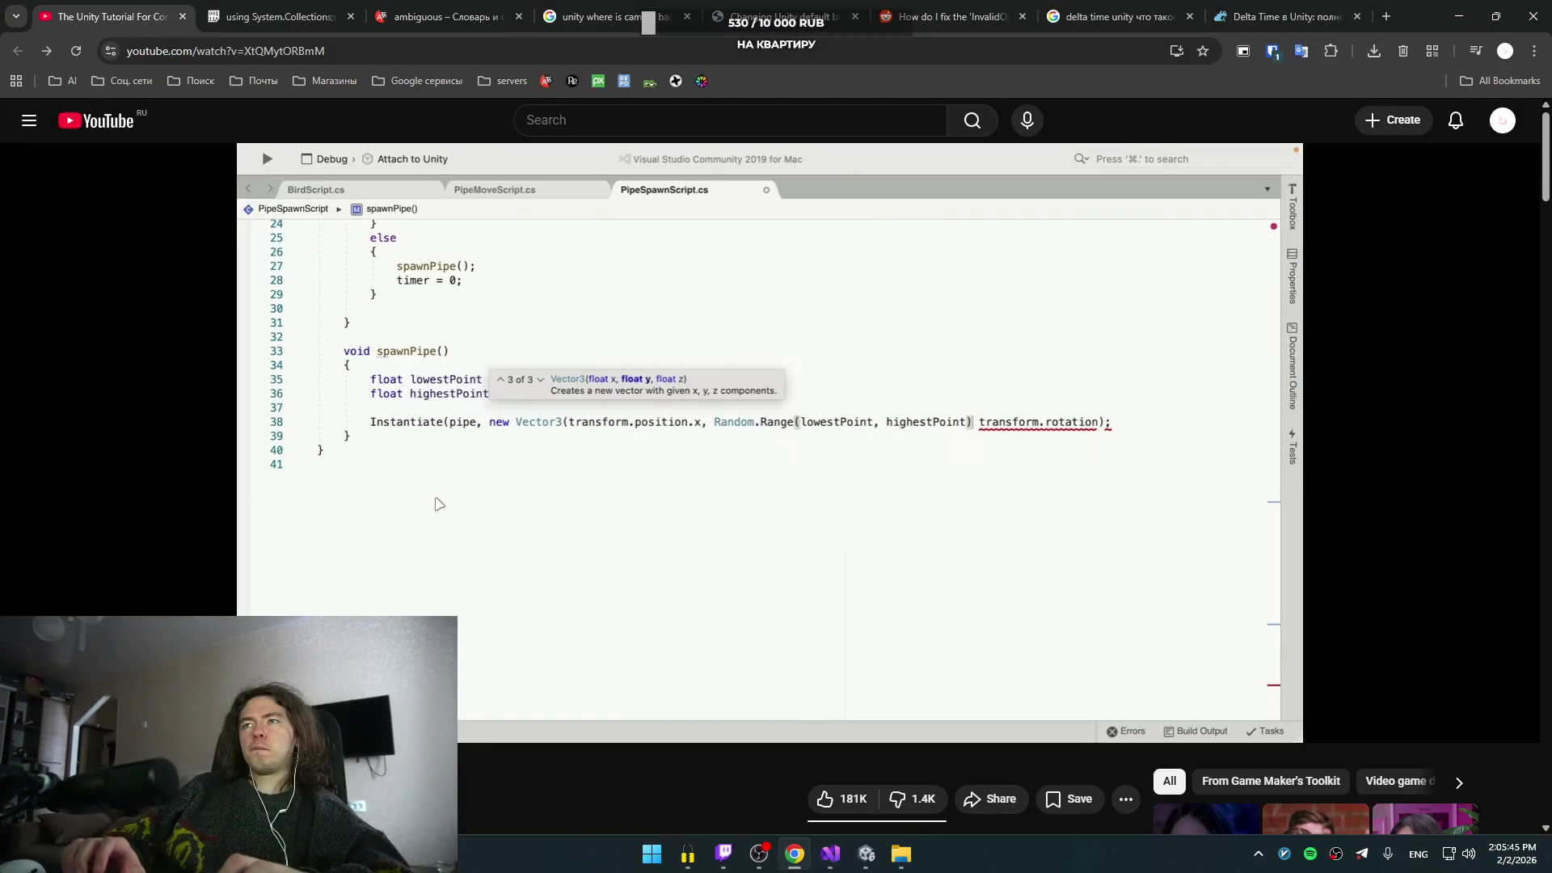
{"action": "key", "text": "alt+Tab"}
{"action": "type", "text": "()"}
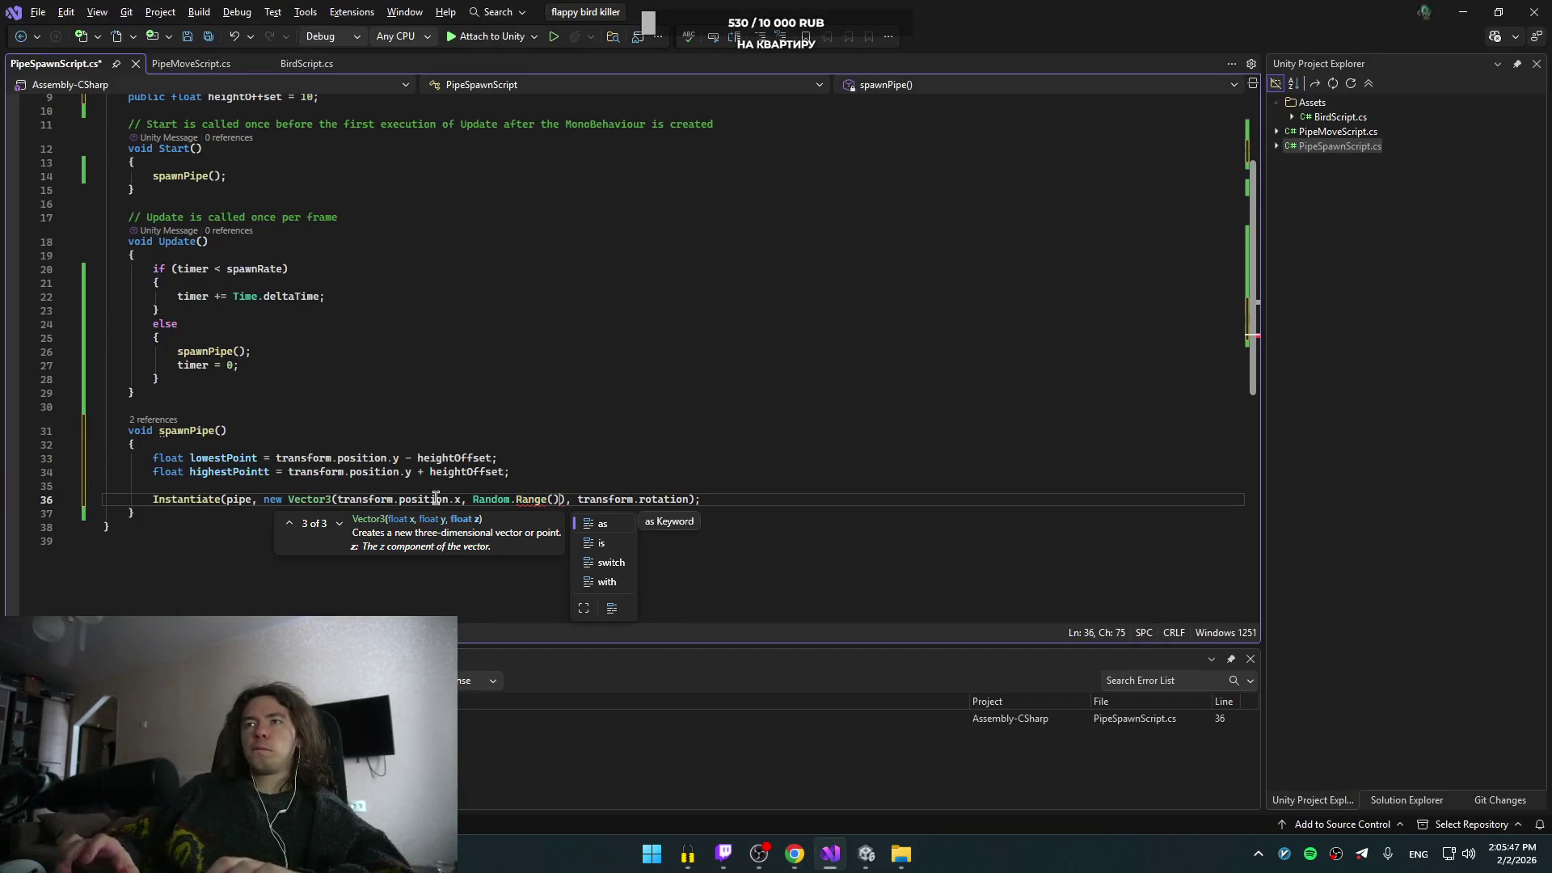
{"action": "key", "text": "BackSpace"}
{"action": "type", "text": "low"}
{"action": "key", "text": "Tab"}
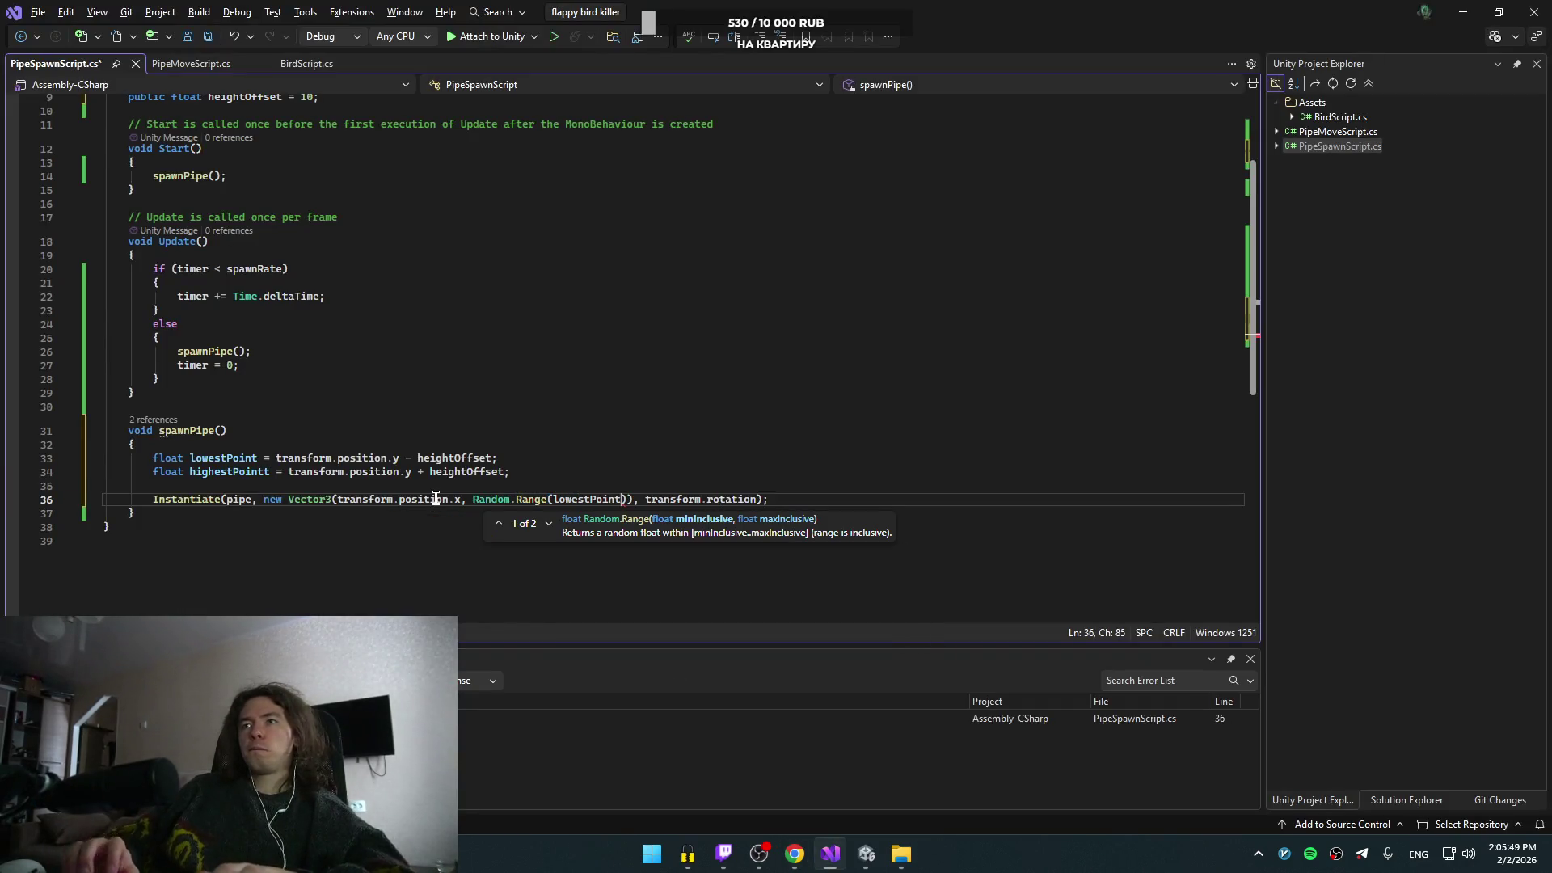
- Start the second Range argument and replay the tutorial to confirm the arguments
{"action": "type", "text": ", hei"}
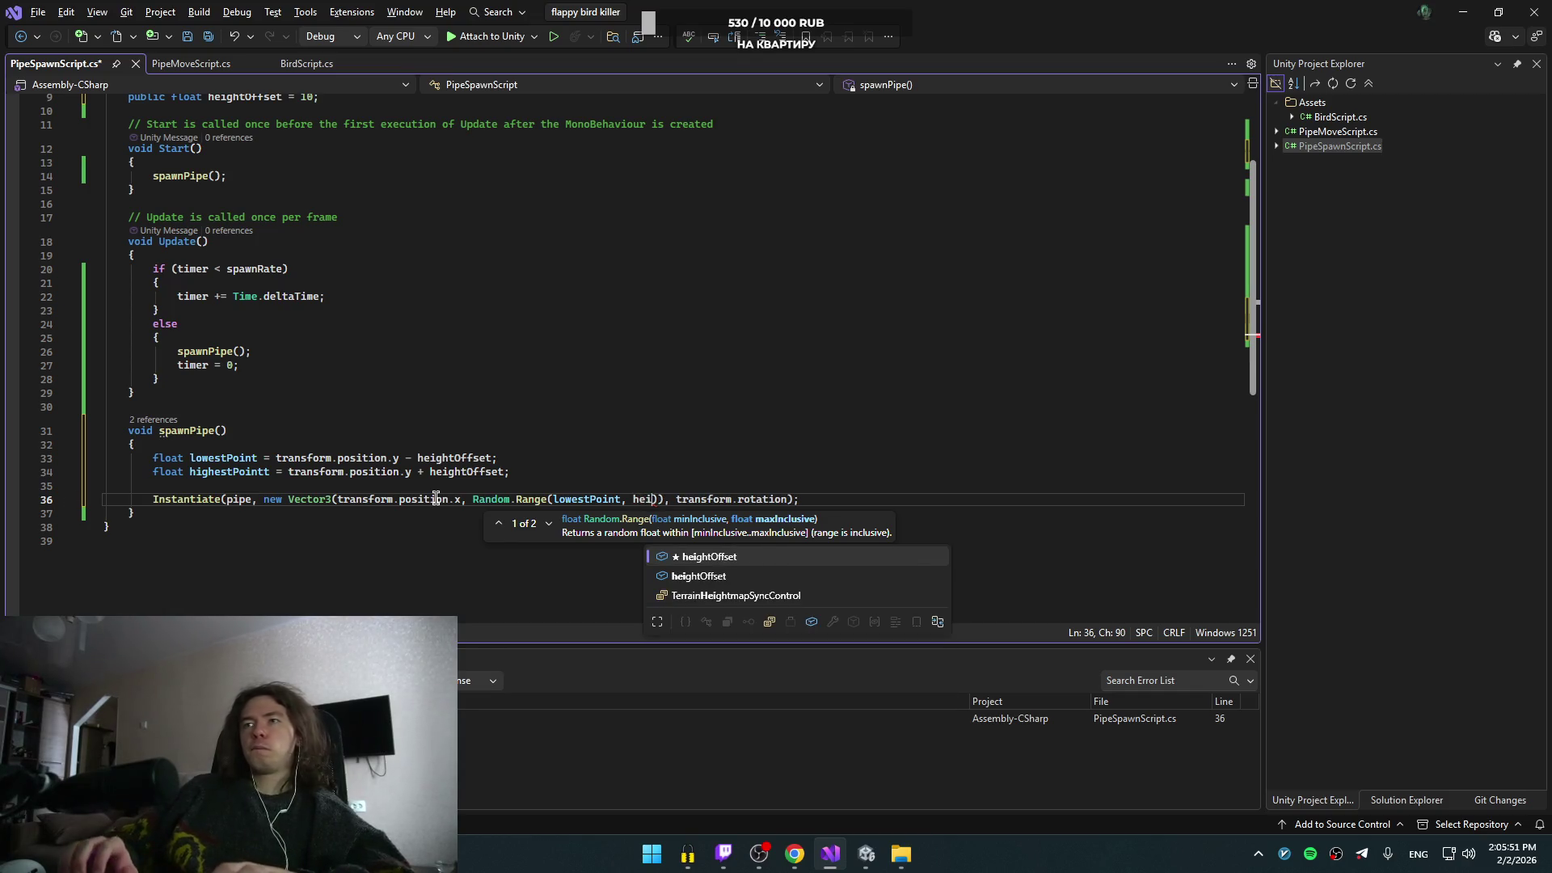
{"action": "key", "text": "Down"}
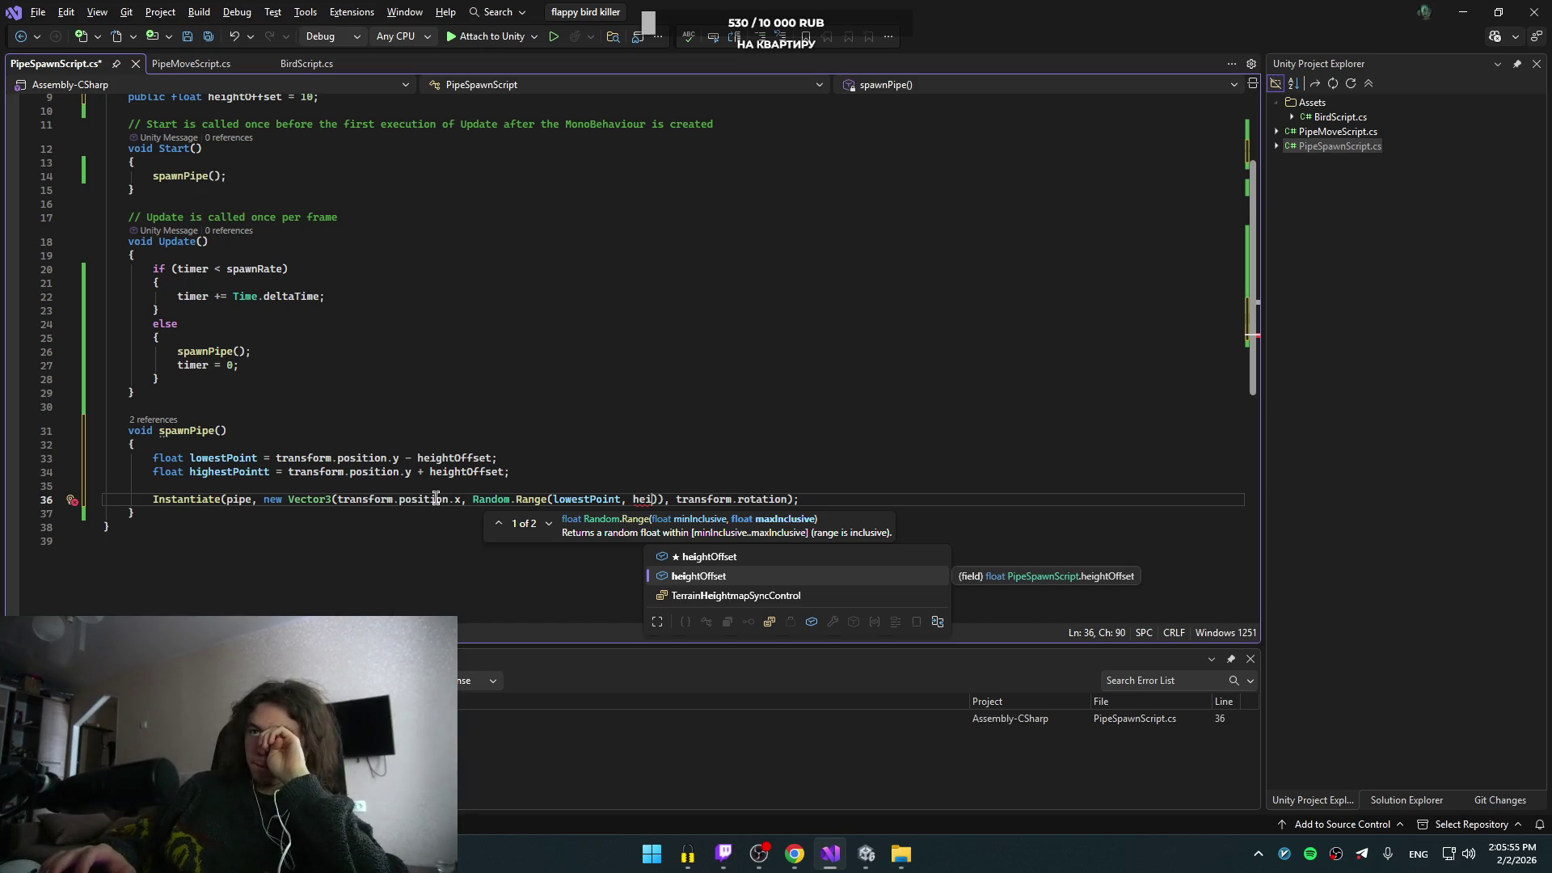
{"action": "key", "text": "BackSpace"}
{"action": "key", "text": "BackSpace"}
{"action": "type", "text": "i"}
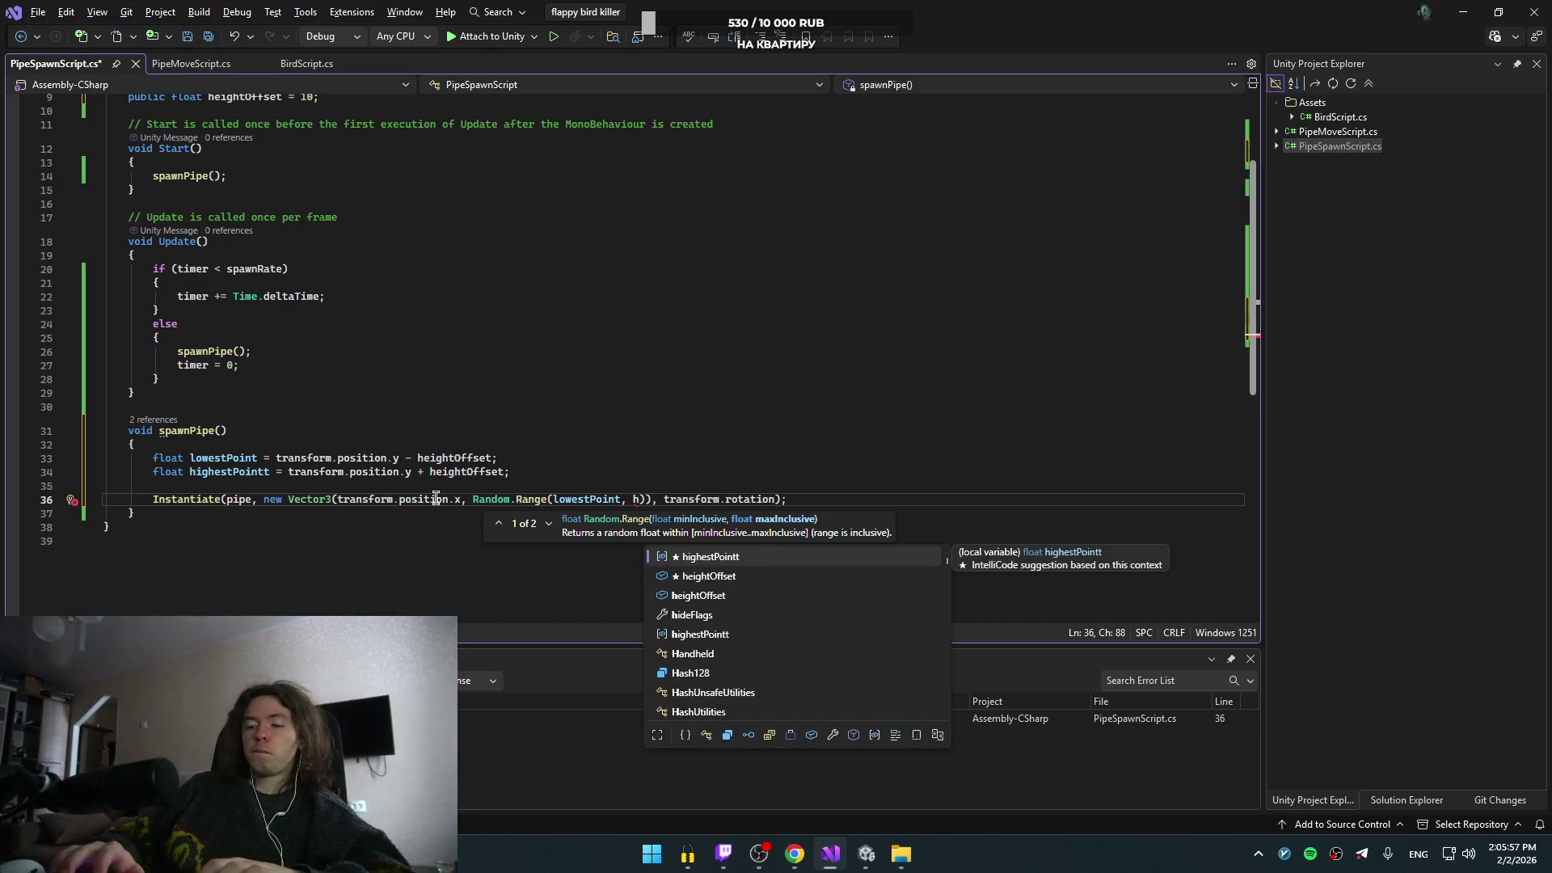
{"action": "key", "text": "alt+Tab"}
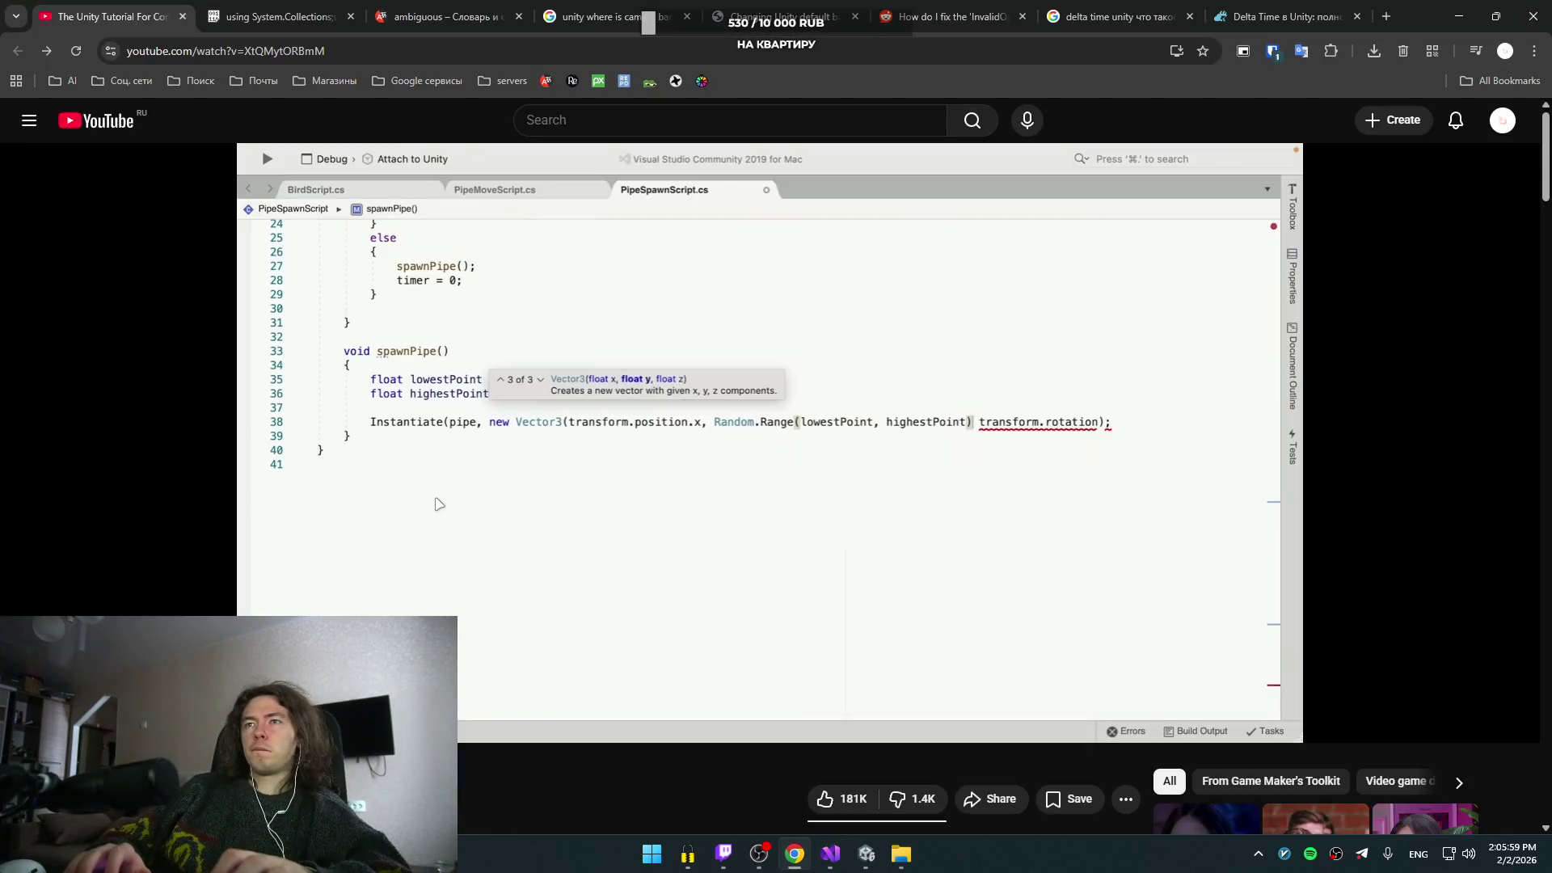
{"action": "left_click", "coordinate": [534, 510]}
{"action": "key", "text": "Left"}
{"action": "key", "text": "Left"}
{"action": "key", "text": "Left"}
{"action": "key", "text": "Right"}
{"action": "key", "text": "Right"}
{"action": "key", "text": "Right"}
{"action": "key", "text": "Left"}
{"action": "key", "text": "Right"}
{"action": "key", "text": "Right"}
{"action": "key", "text": "Left"}
{"action": "key", "text": "alt+Tab"}
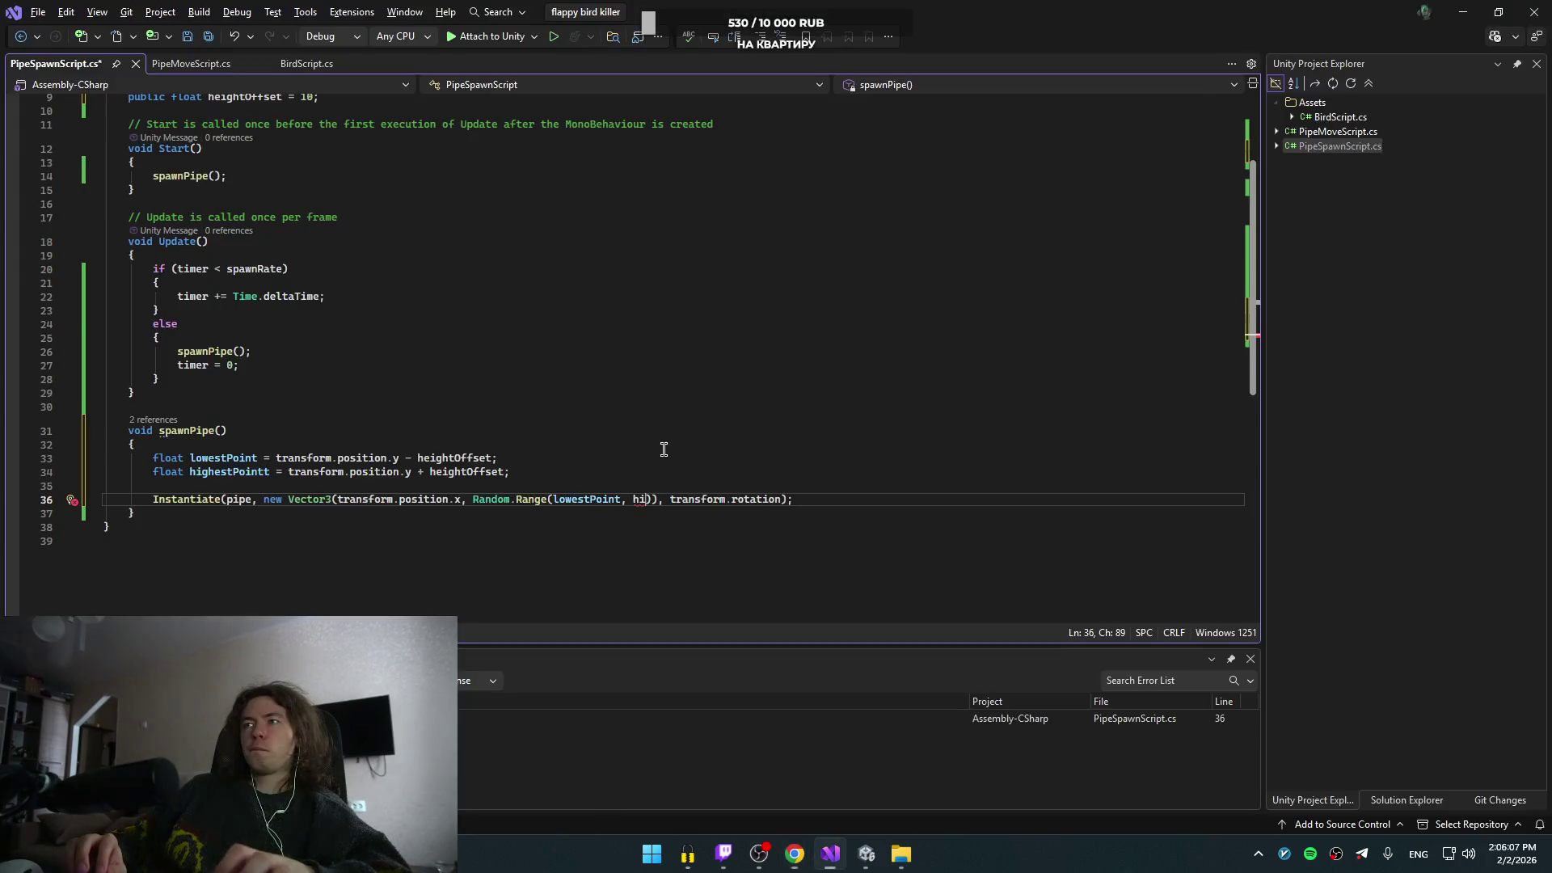
- Finish Random.Range(lowestPoint, highestPointt) with z 0 and save PipeSpawnScript.cs
{"action": "key", "text": "BackSpace"}
{"action": "type", "text": "ei"}
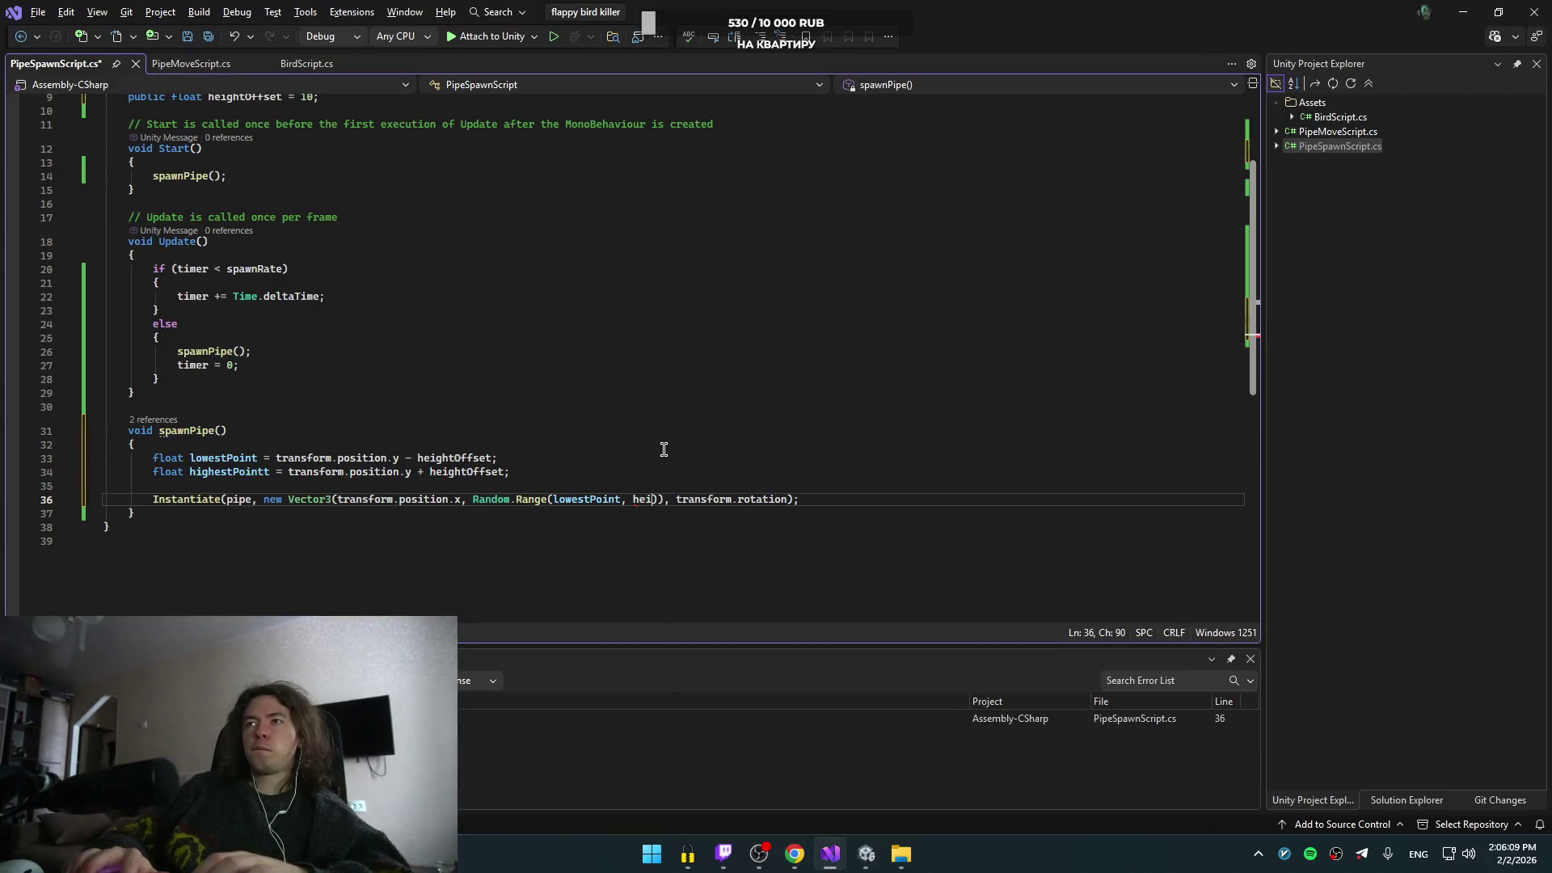
{"action": "key", "text": "BackSpace"}
{"action": "key", "text": "BackSpace"}
{"action": "key", "text": "BackSpace"}
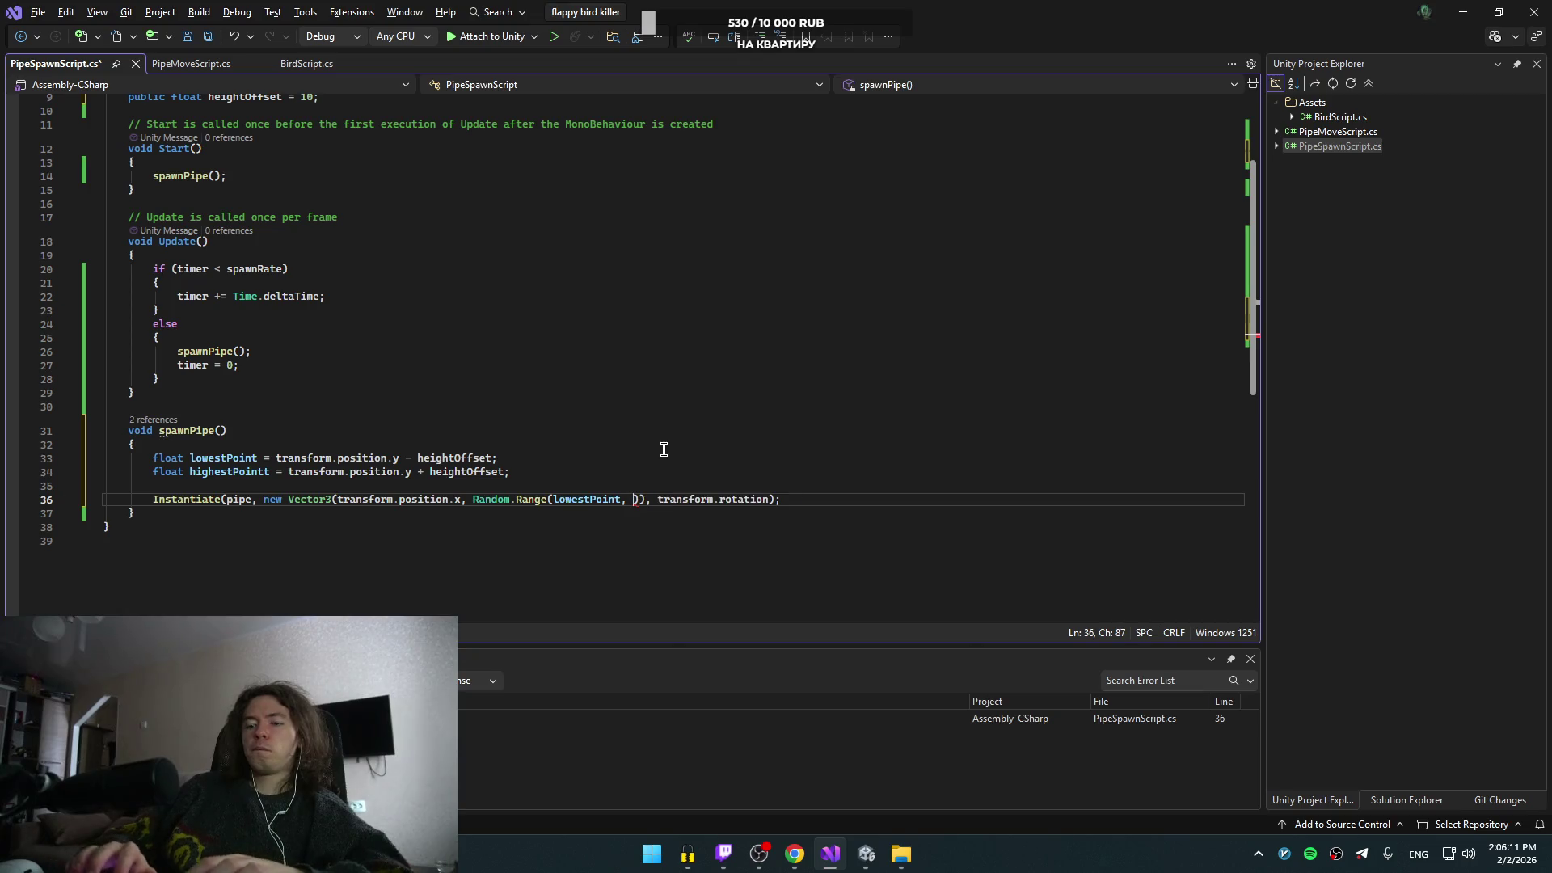
{"action": "key", "text": "ctrl+space"}
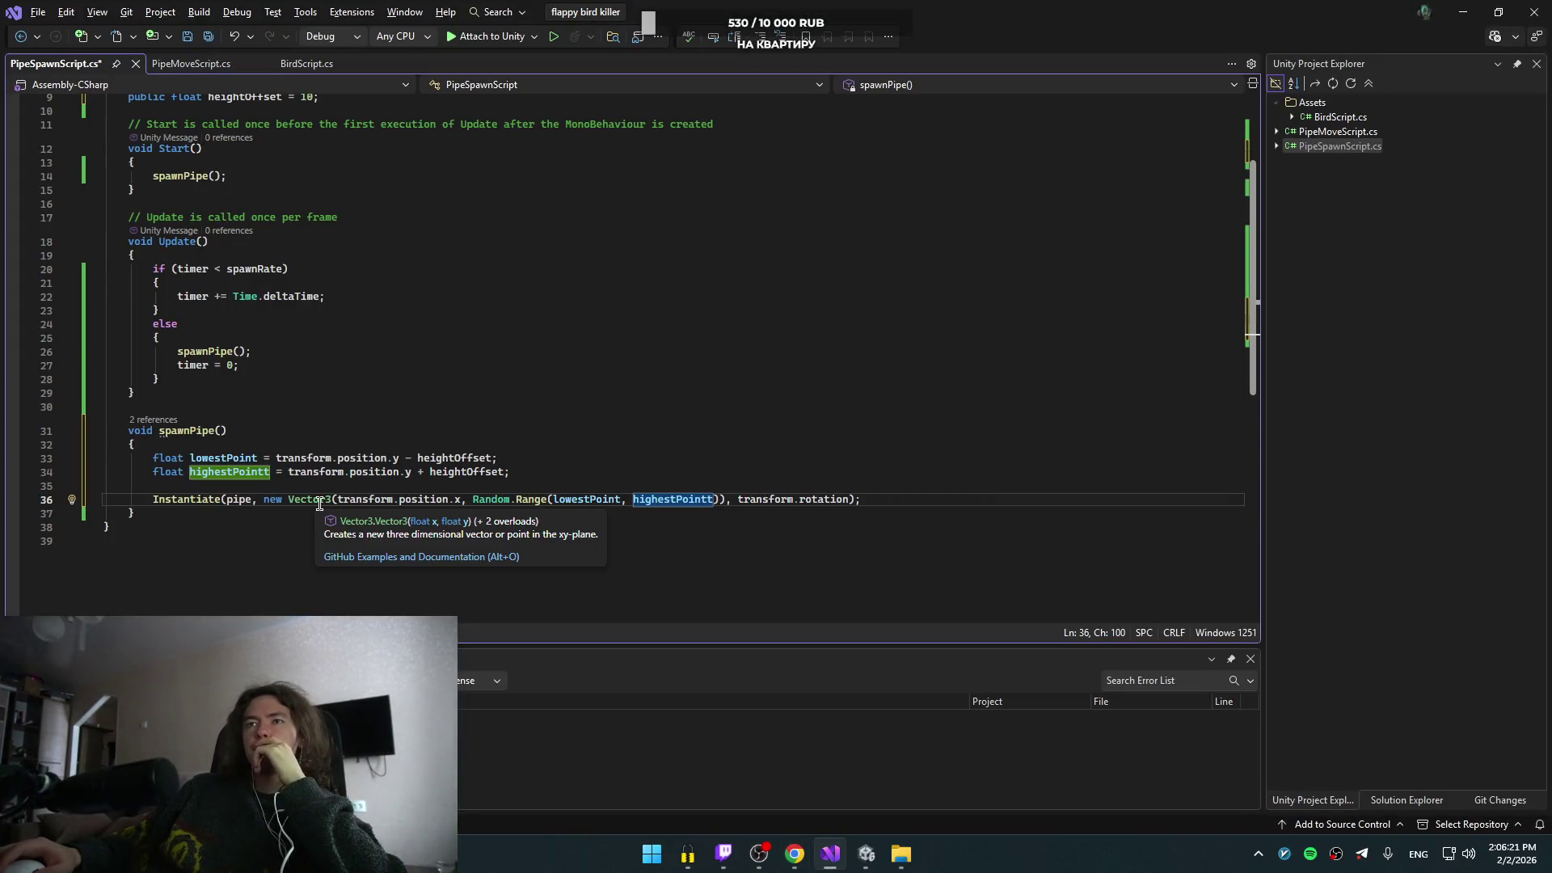
{"action": "type", "text": "),"}
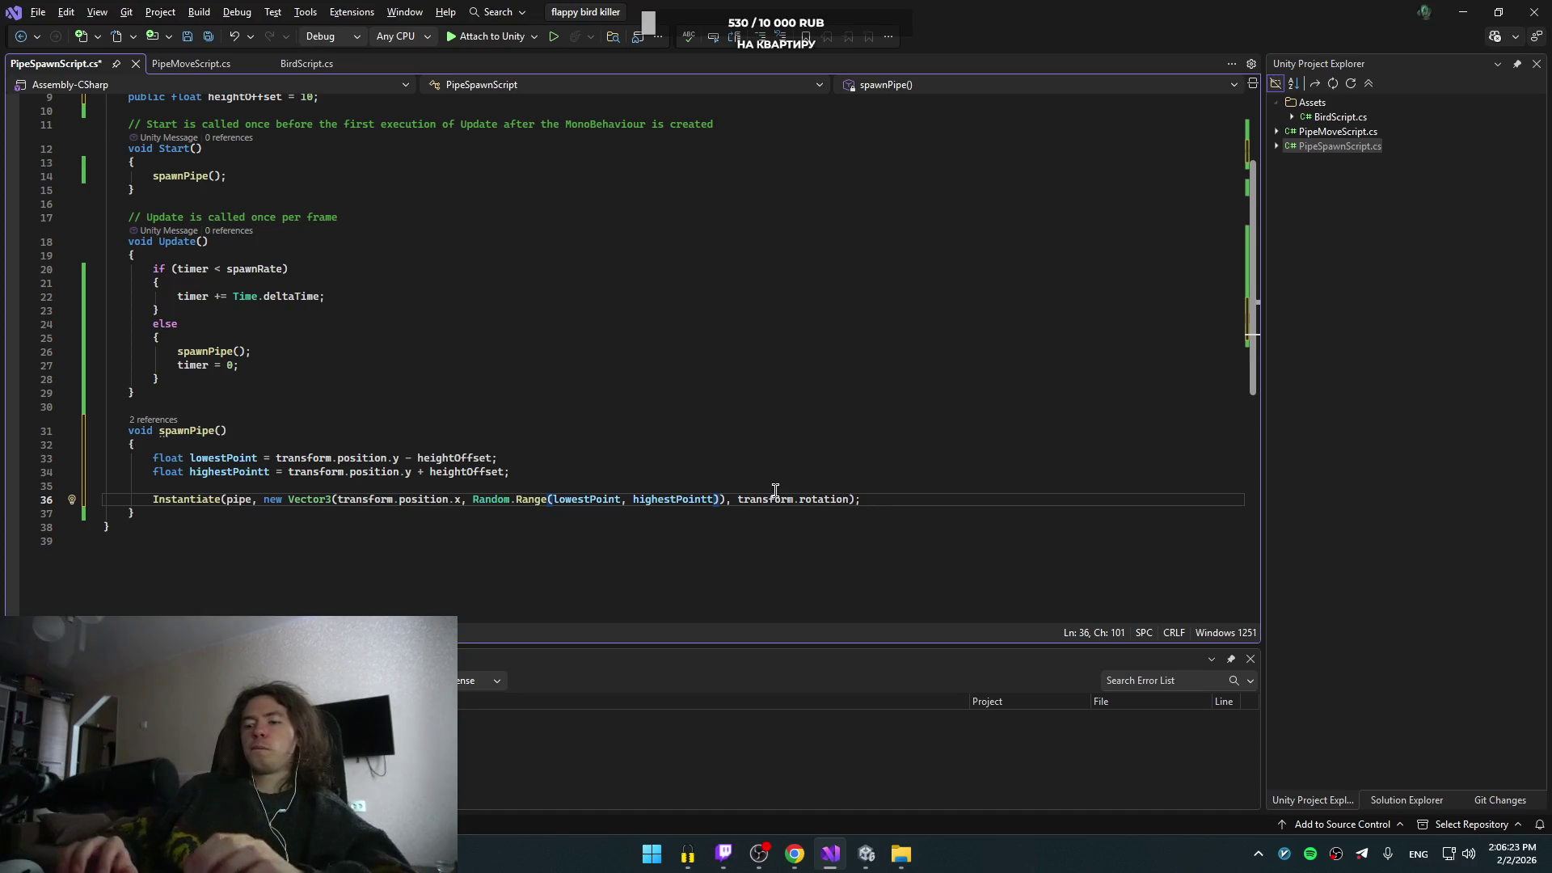
{"action": "type", "text": "0"}
{"action": "key", "text": "ctrl+s"}
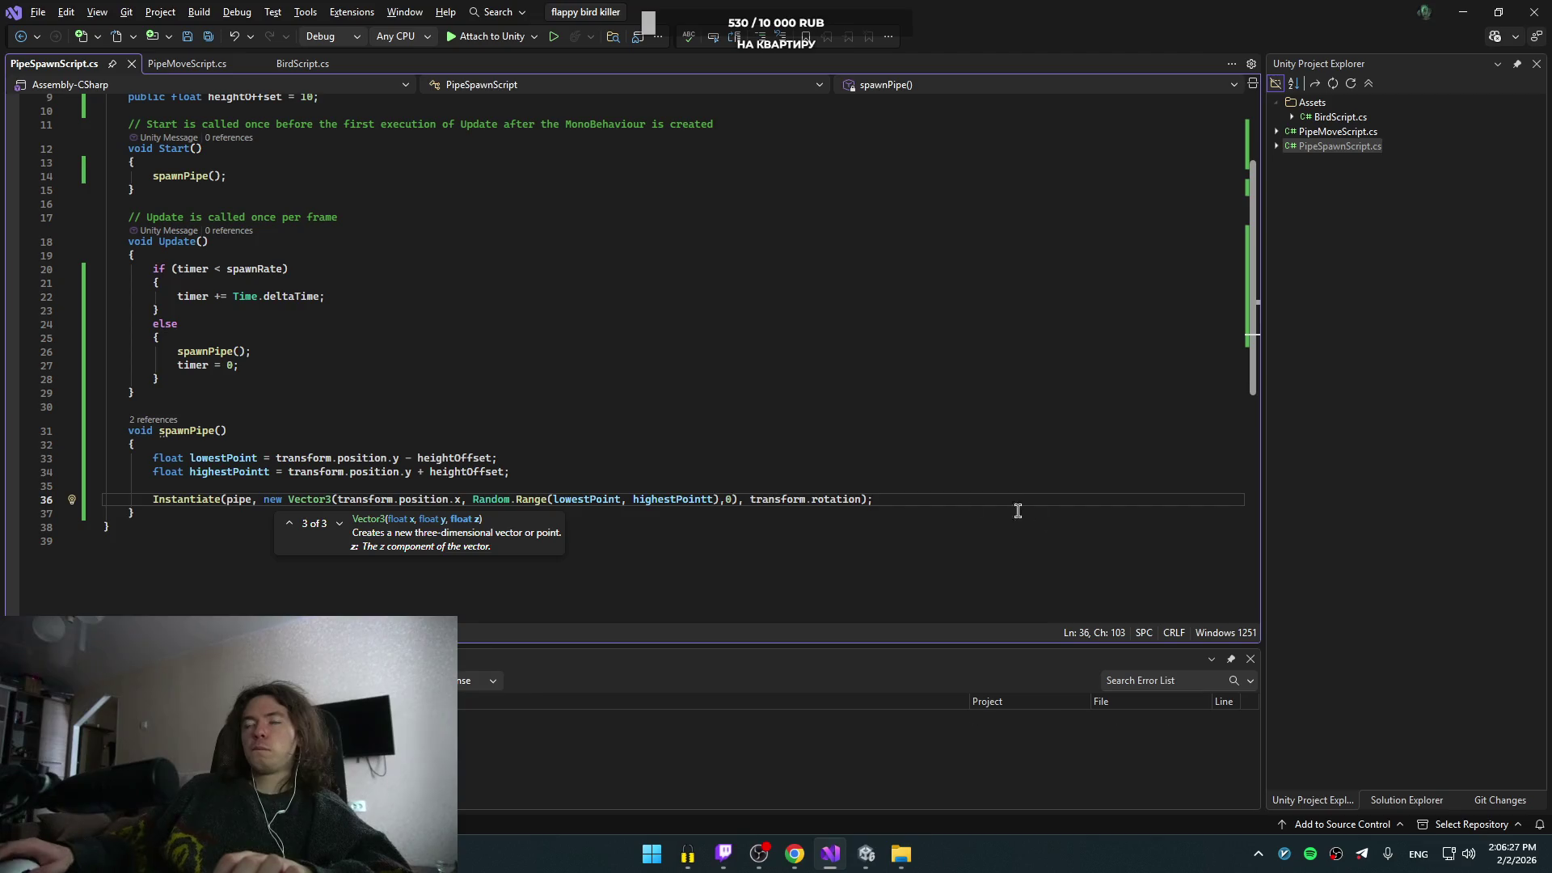
{"action": "key", "text": "Escape"}
{"action": "key", "text": "Up"}
{"action": "key", "text": "Up"}
{"action": "key", "text": "Up"}
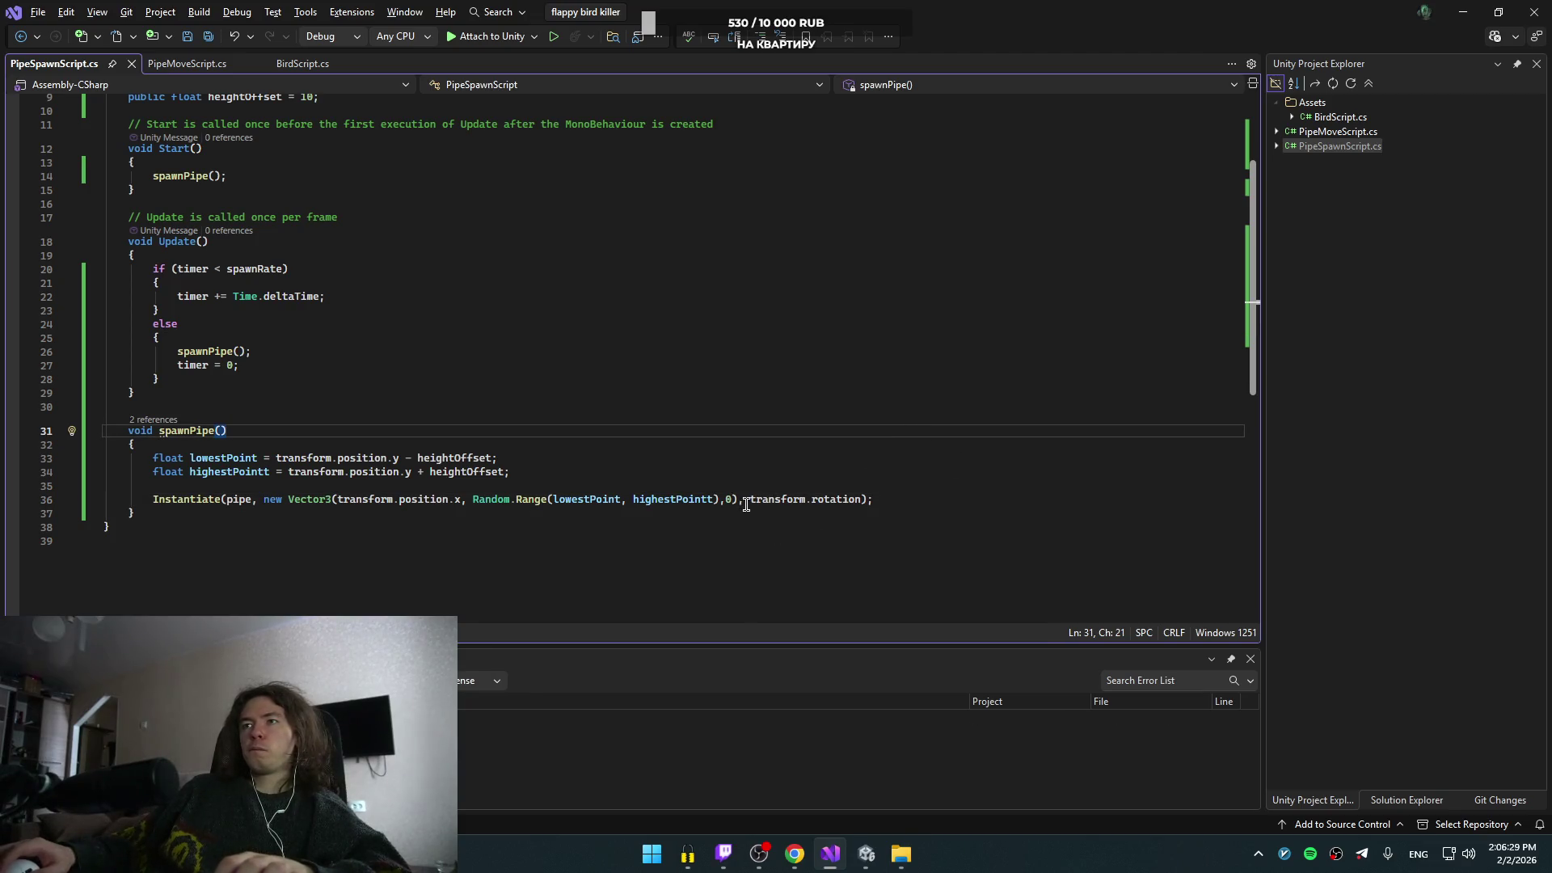
{"action": "key", "text": "alt+Tab"}
- Watch the tutorial game with pipes at varying heights, pause it, and switch to Unity
{"action": "left_click", "coordinate": [744, 497]}
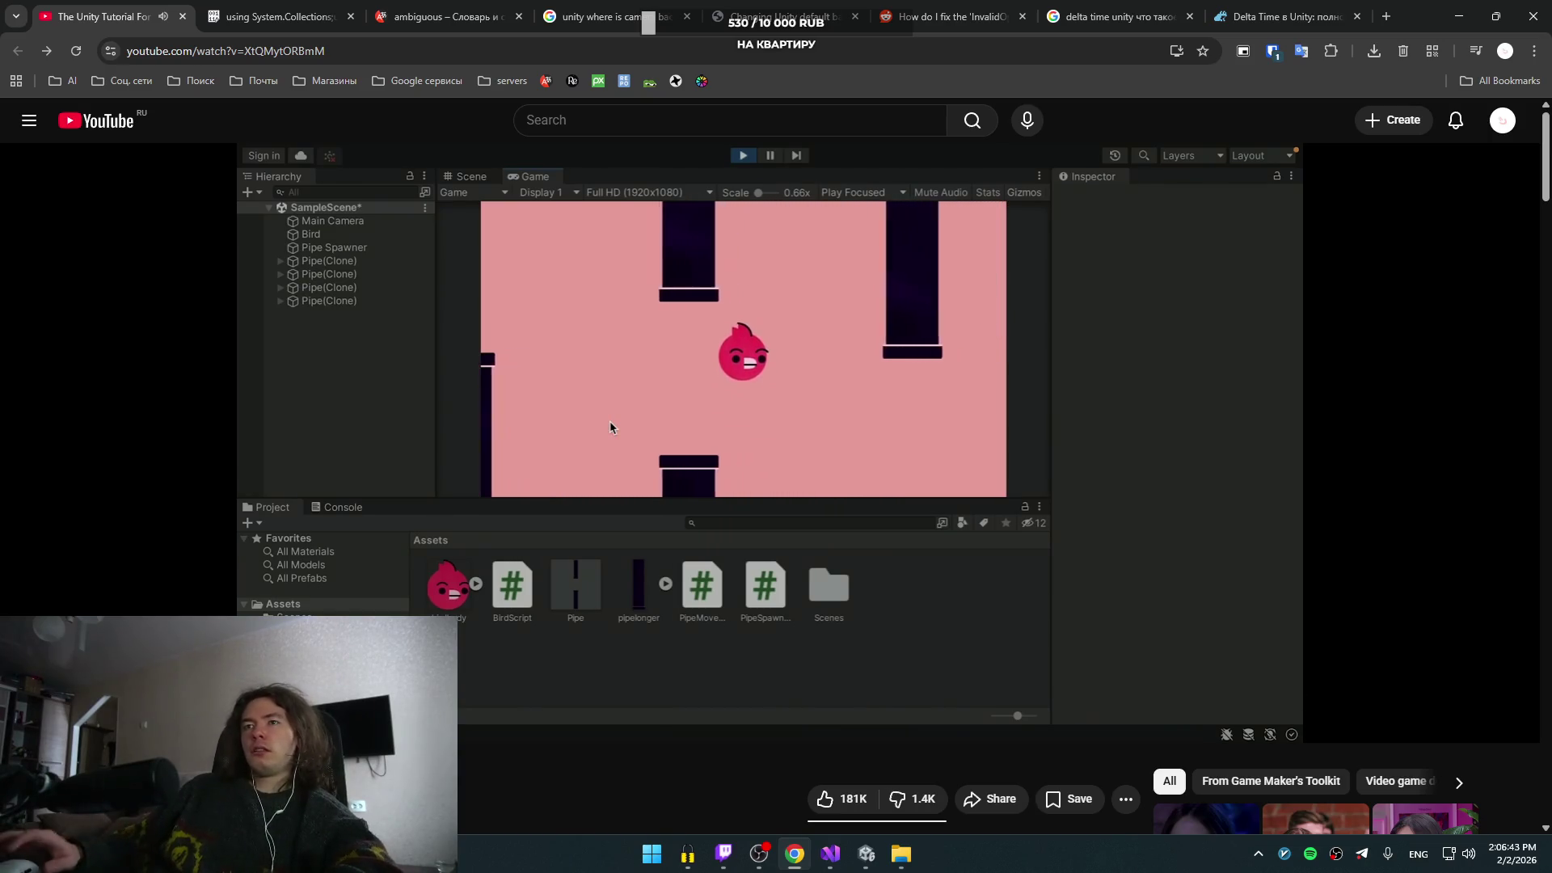
{"action": "left_click", "coordinate": [610, 426]}
{"action": "key", "text": "alt+Tab"}
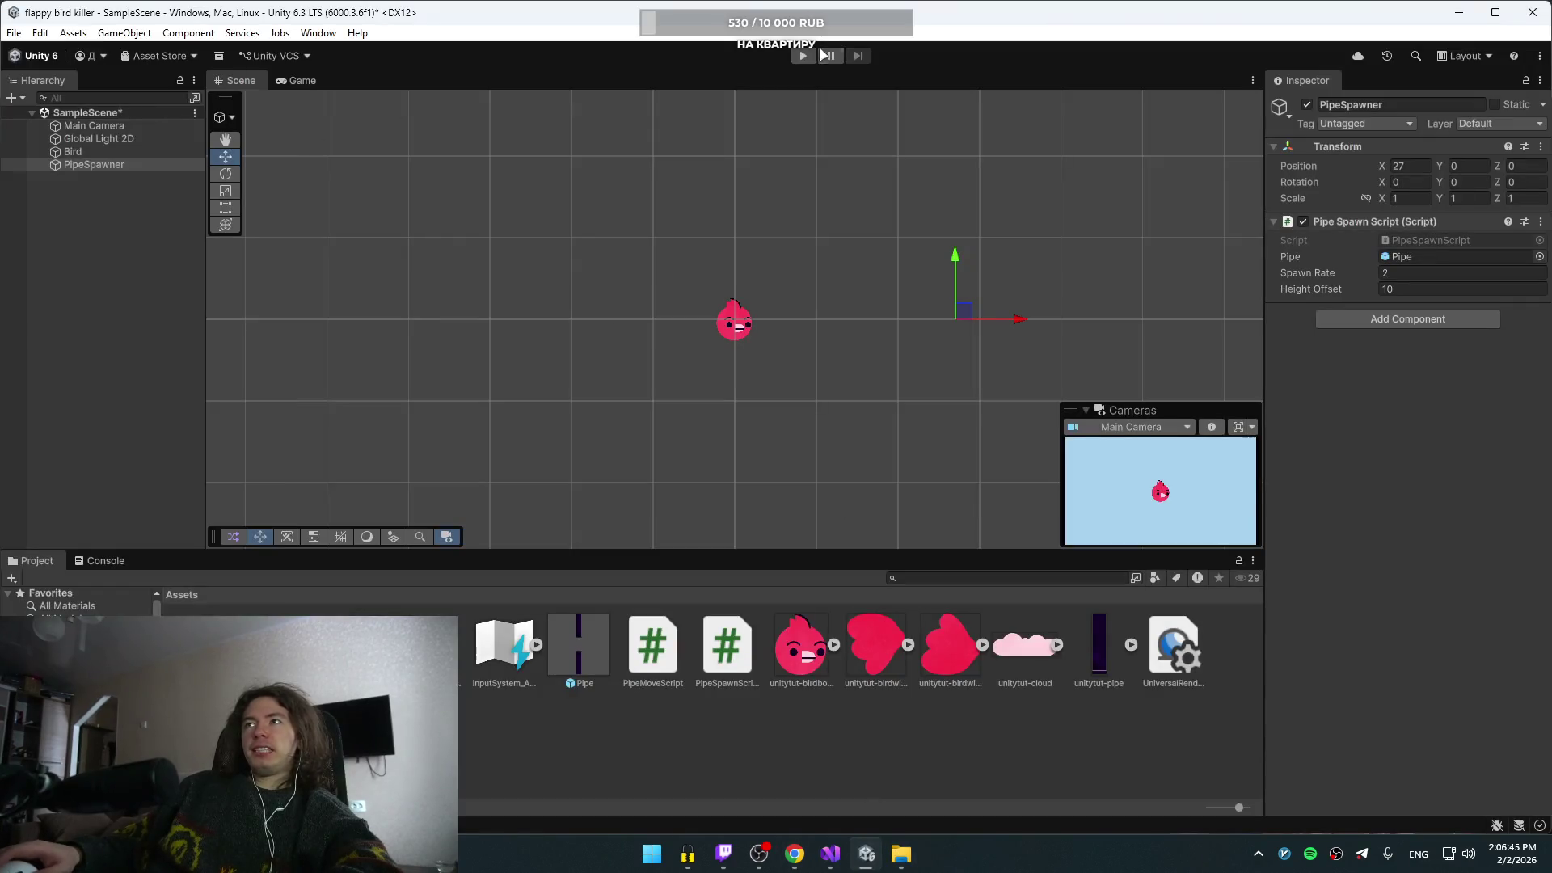
- Play-test random-height pipe spawning with four Space flaps, then exit Play mode
{"action": "left_click", "coordinate": [809, 55]}
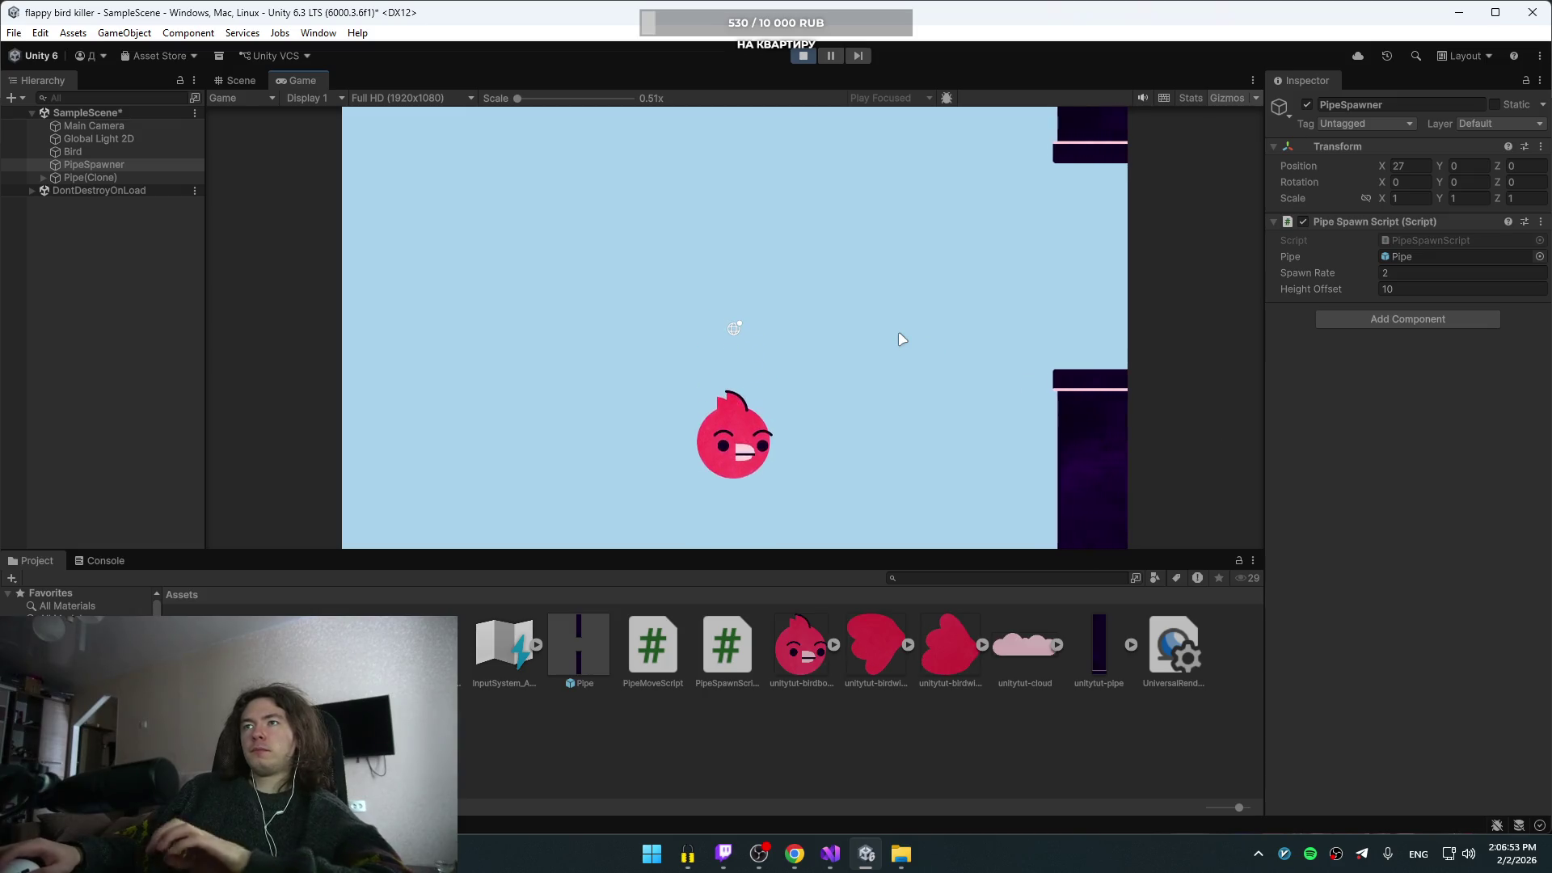
{"action": "key", "text": "space"}
{"action": "key", "text": "space"}
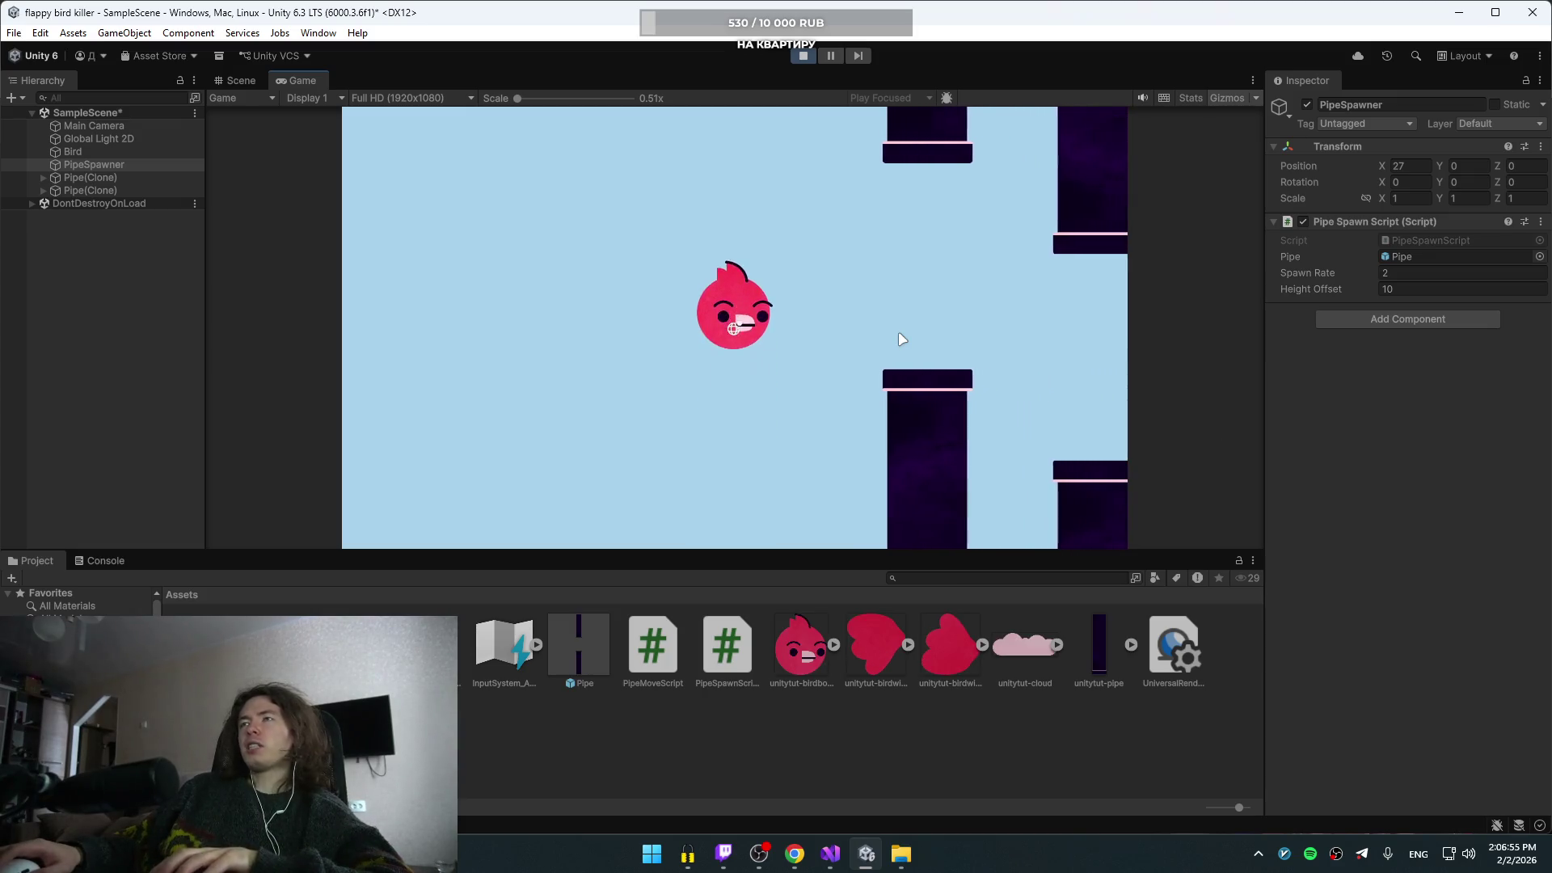
{"action": "key", "text": "space"}
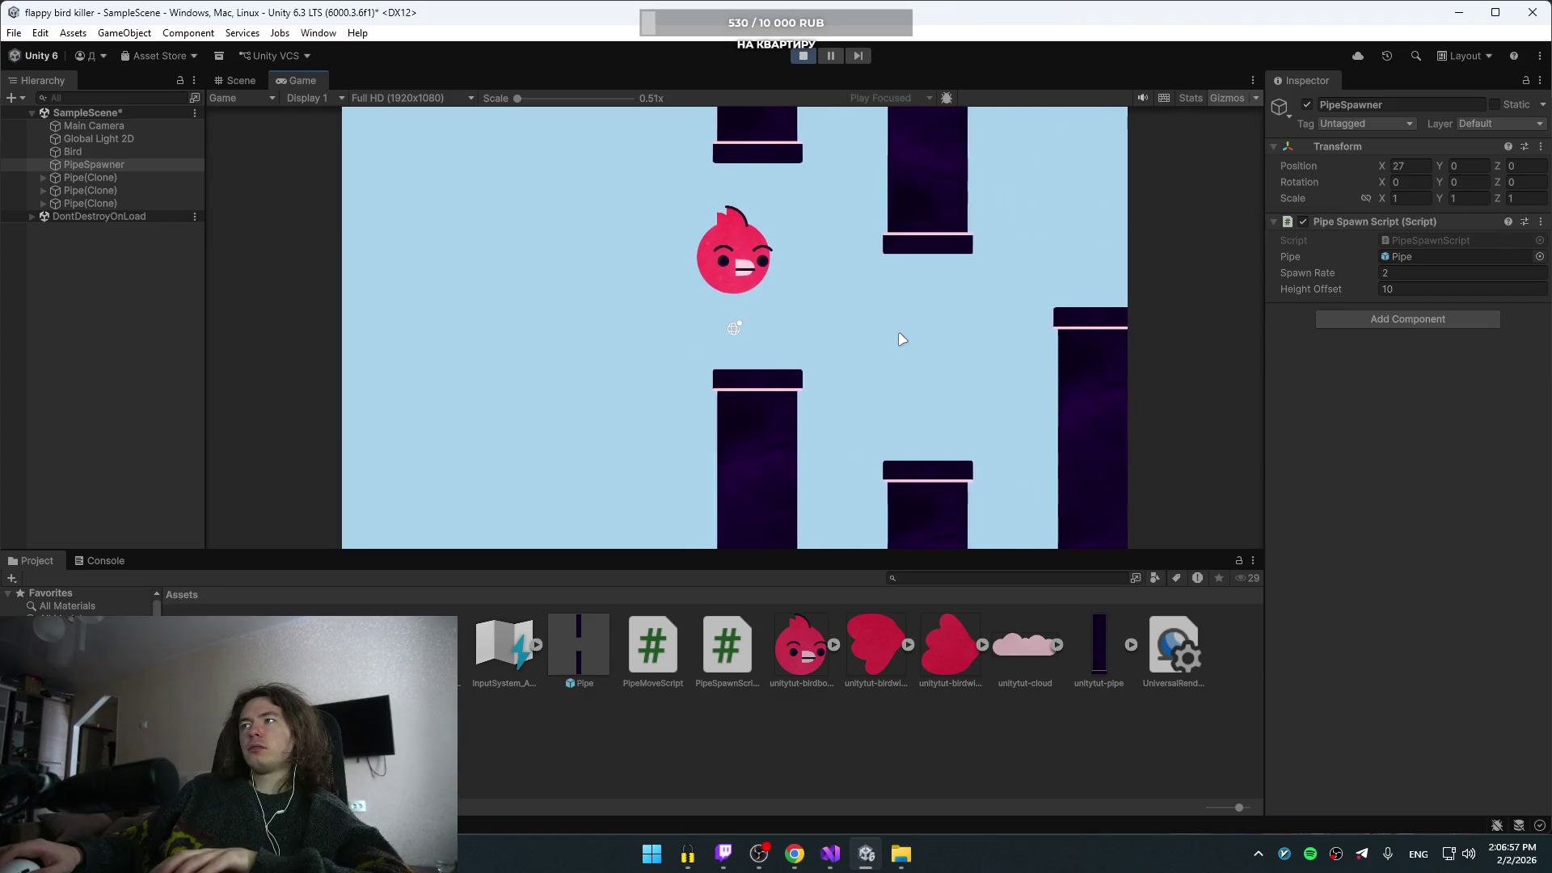
{"action": "key", "text": "space"}
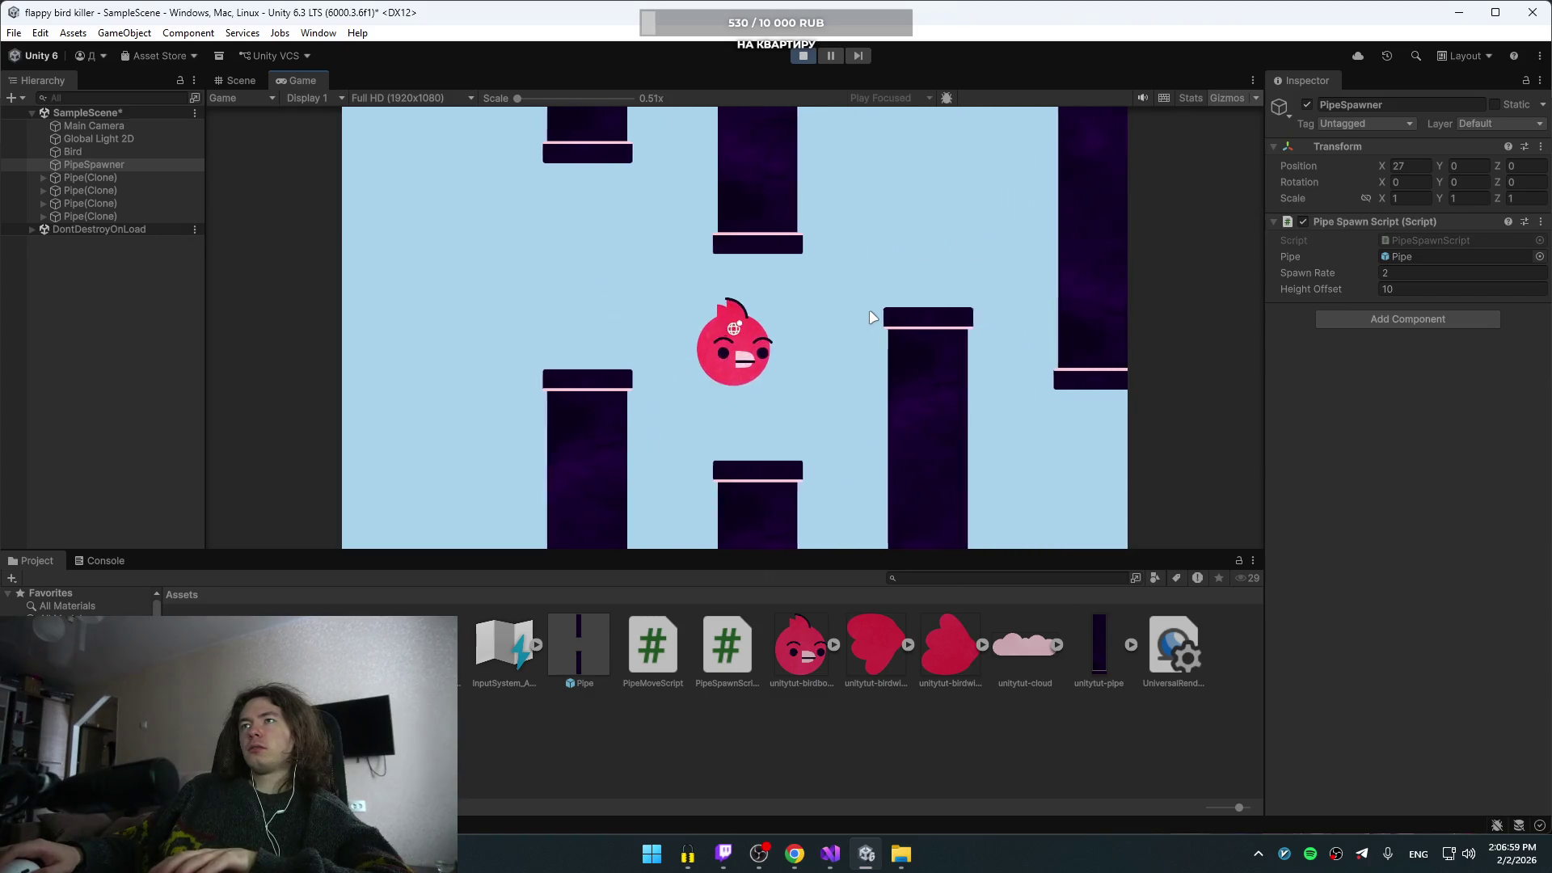
{"action": "key", "text": "space"}
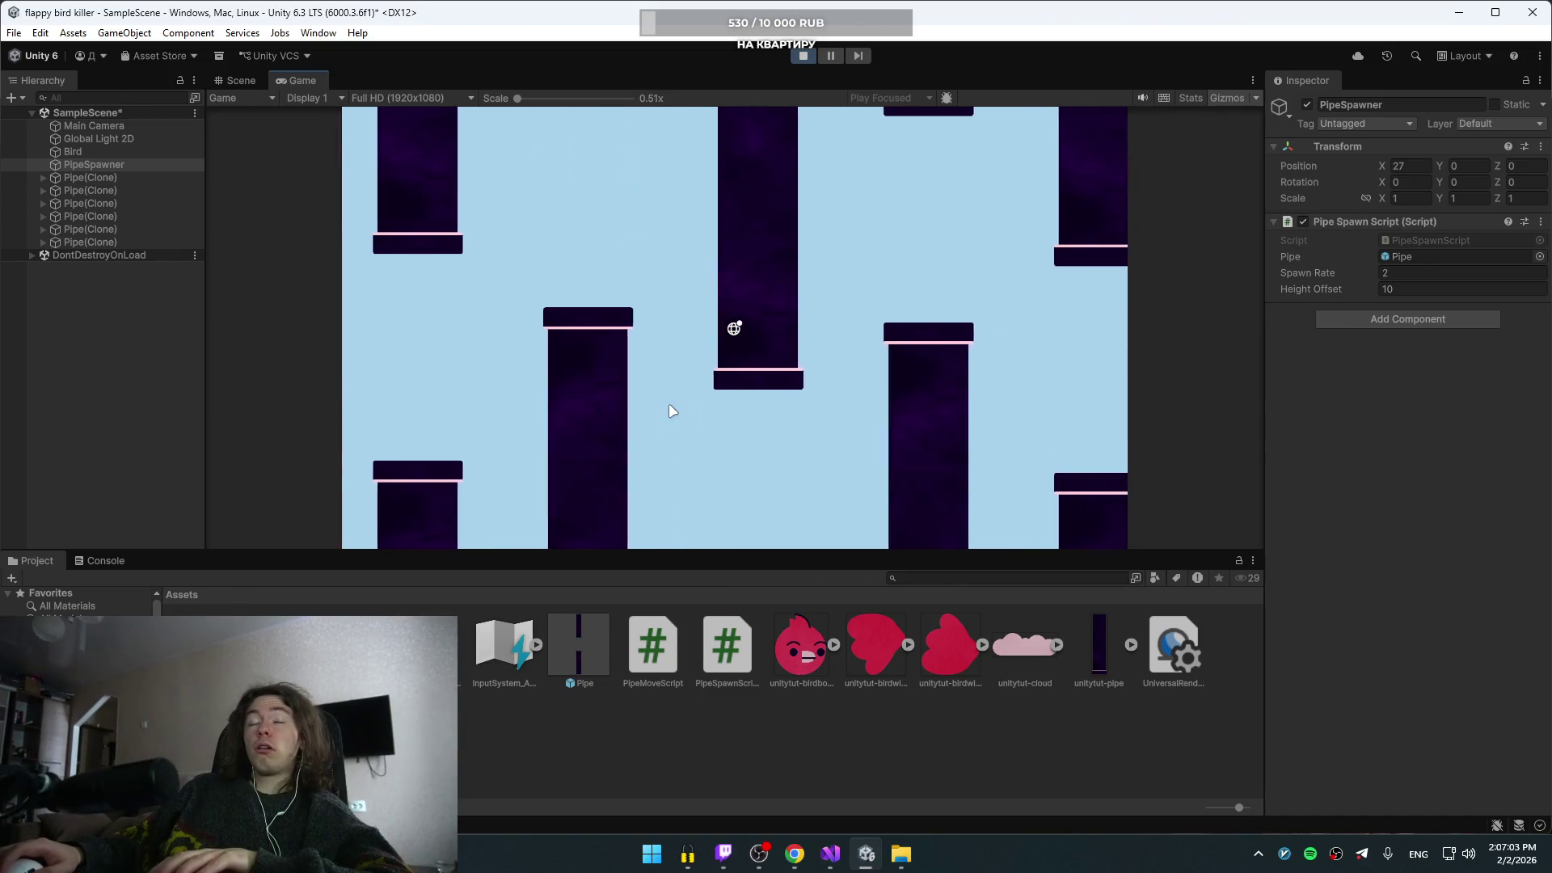
{"action": "left_click", "coordinate": [799, 58]}
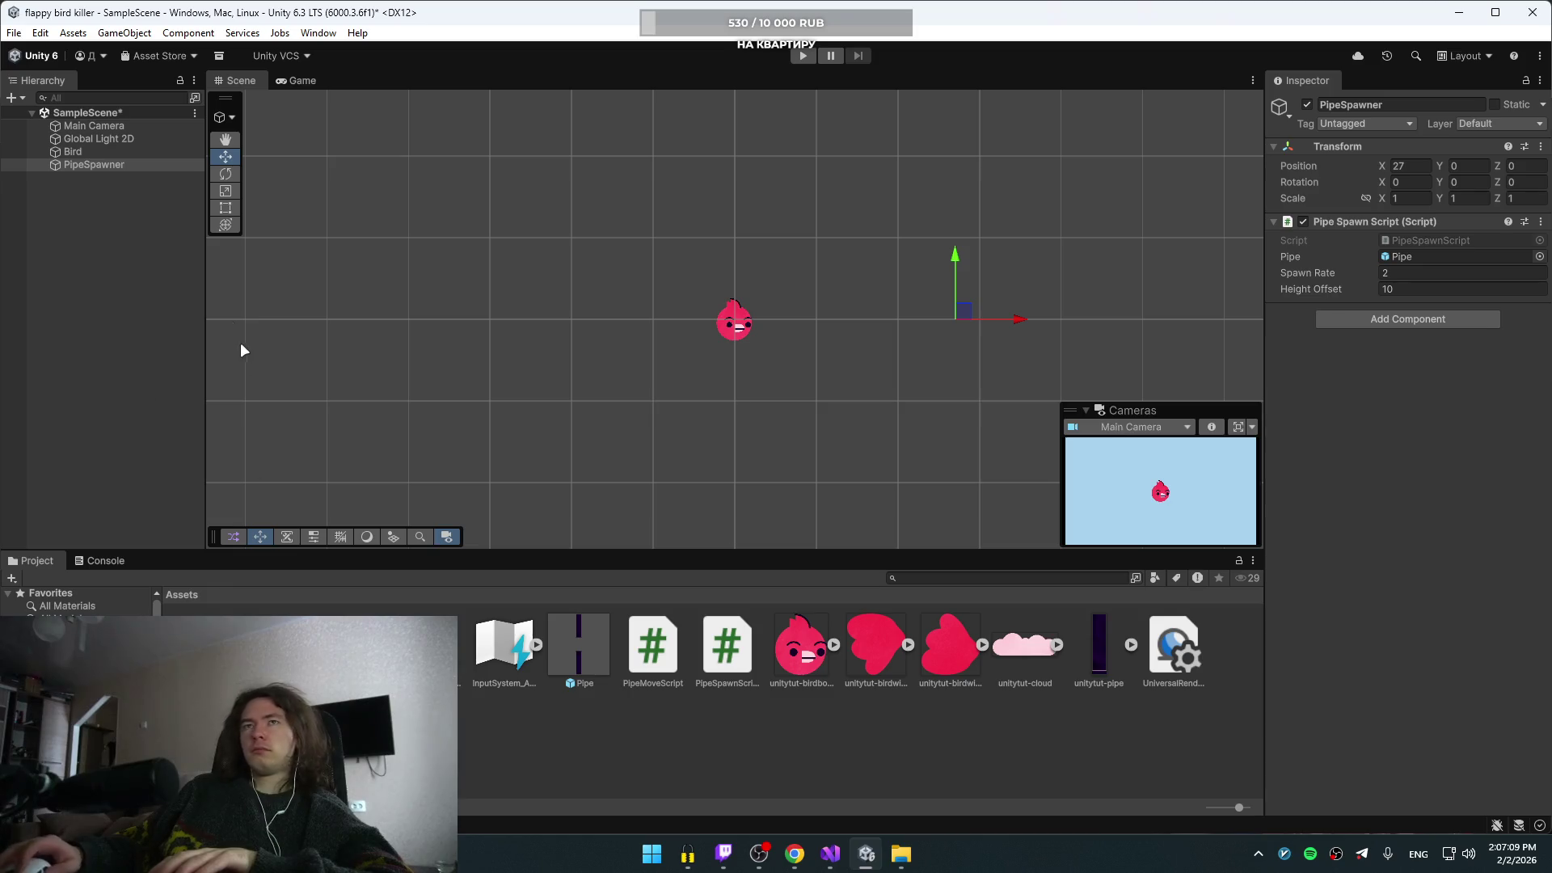
- Set the PipeSpawner's Spawn Rate to 3 in the Inspector
{"action": "left_click", "coordinate": [72, 151]}
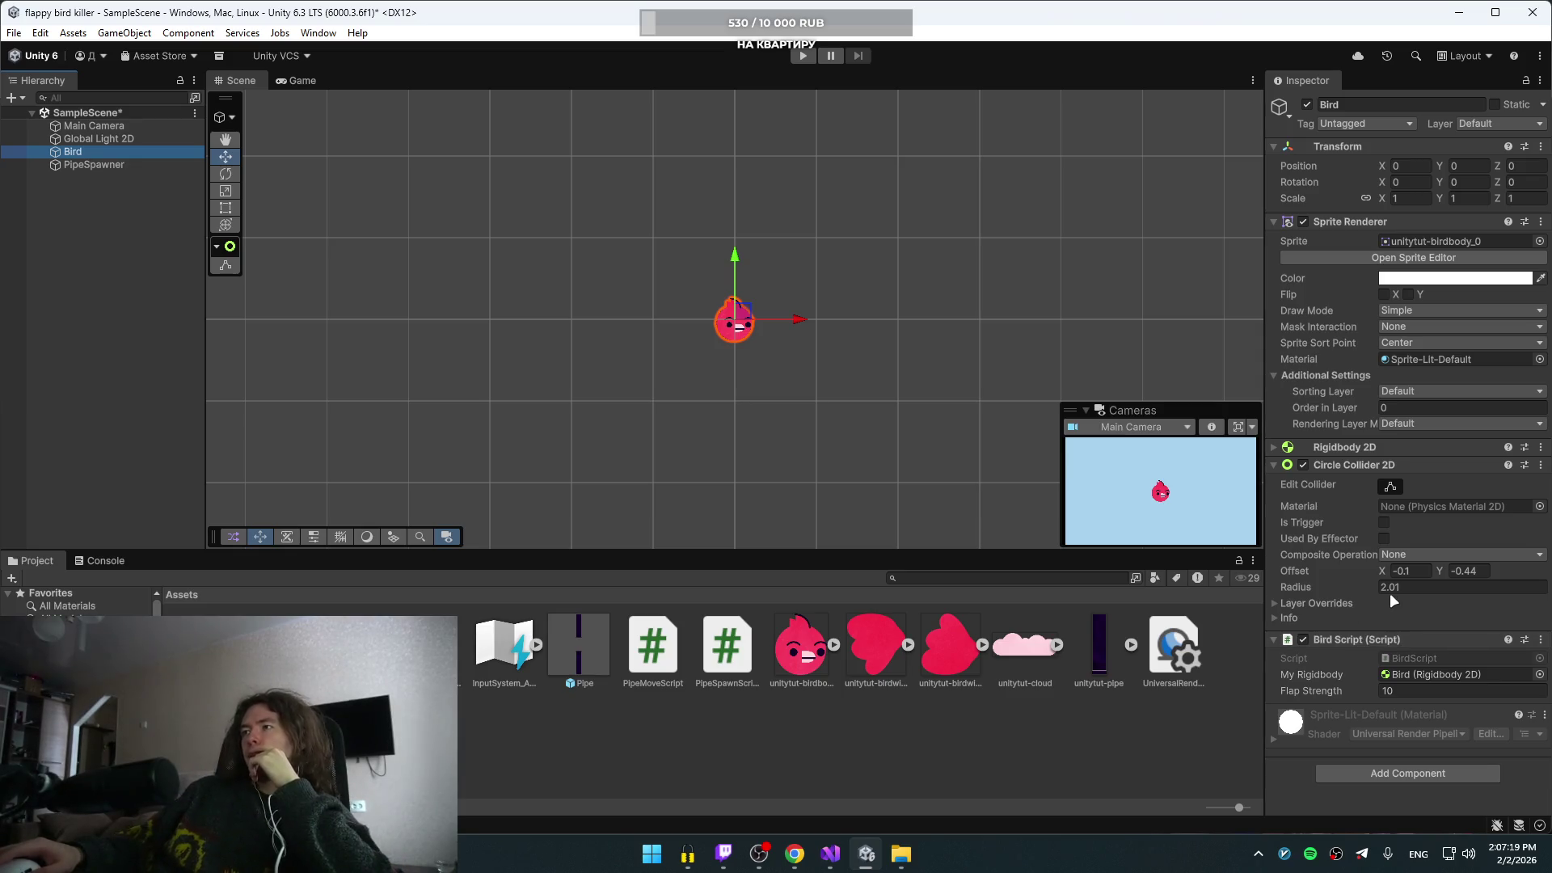
{"action": "left_click", "coordinate": [1385, 484]}
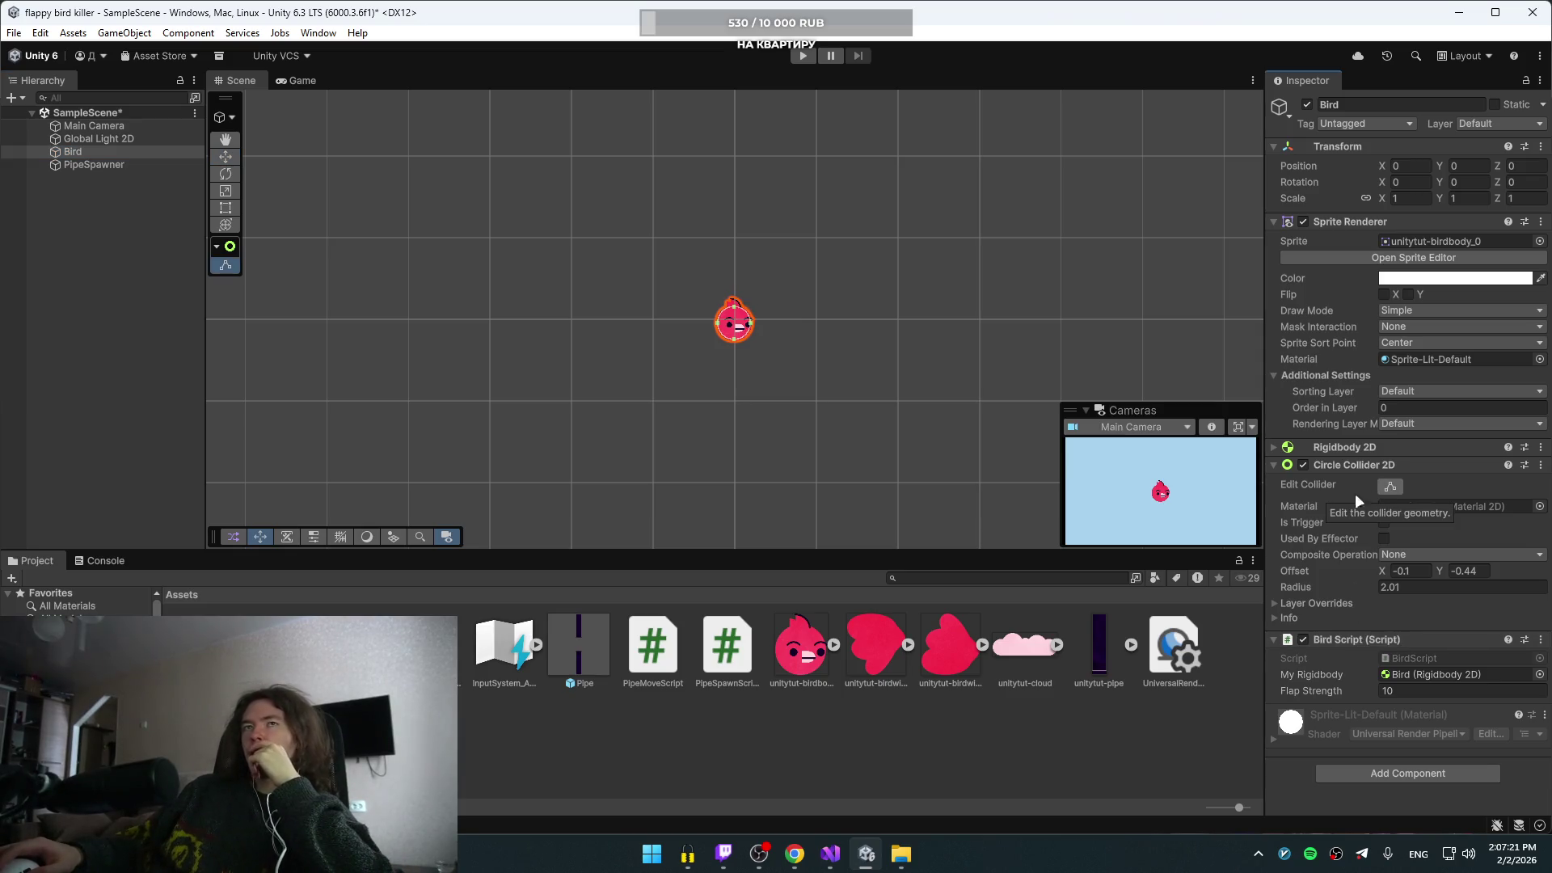
{"action": "left_click", "coordinate": [107, 167]}
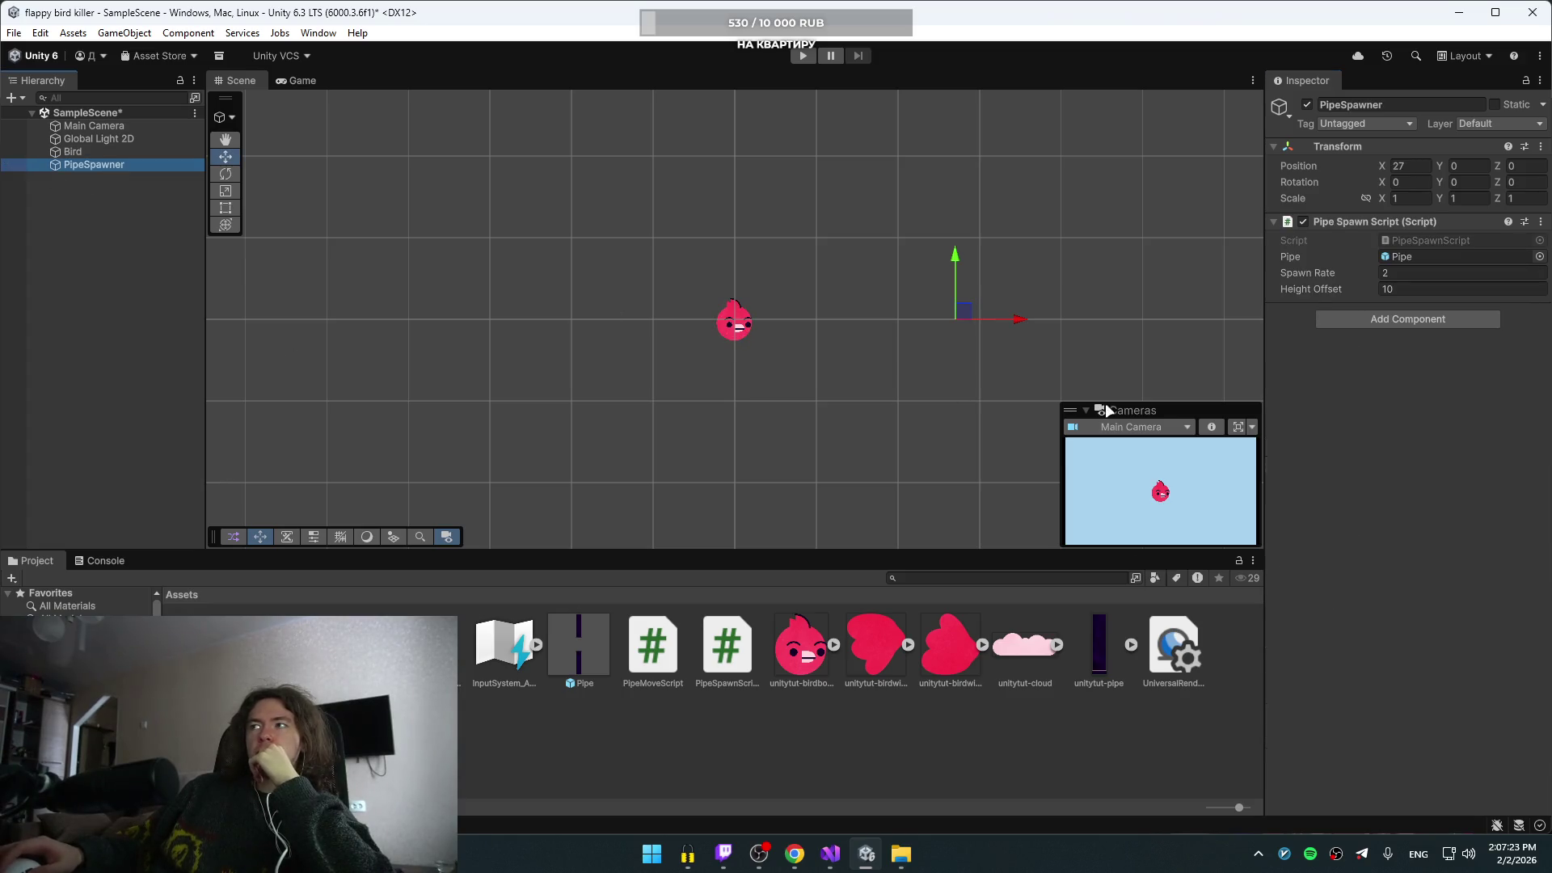
{"action": "left_click", "coordinate": [1390, 292]}
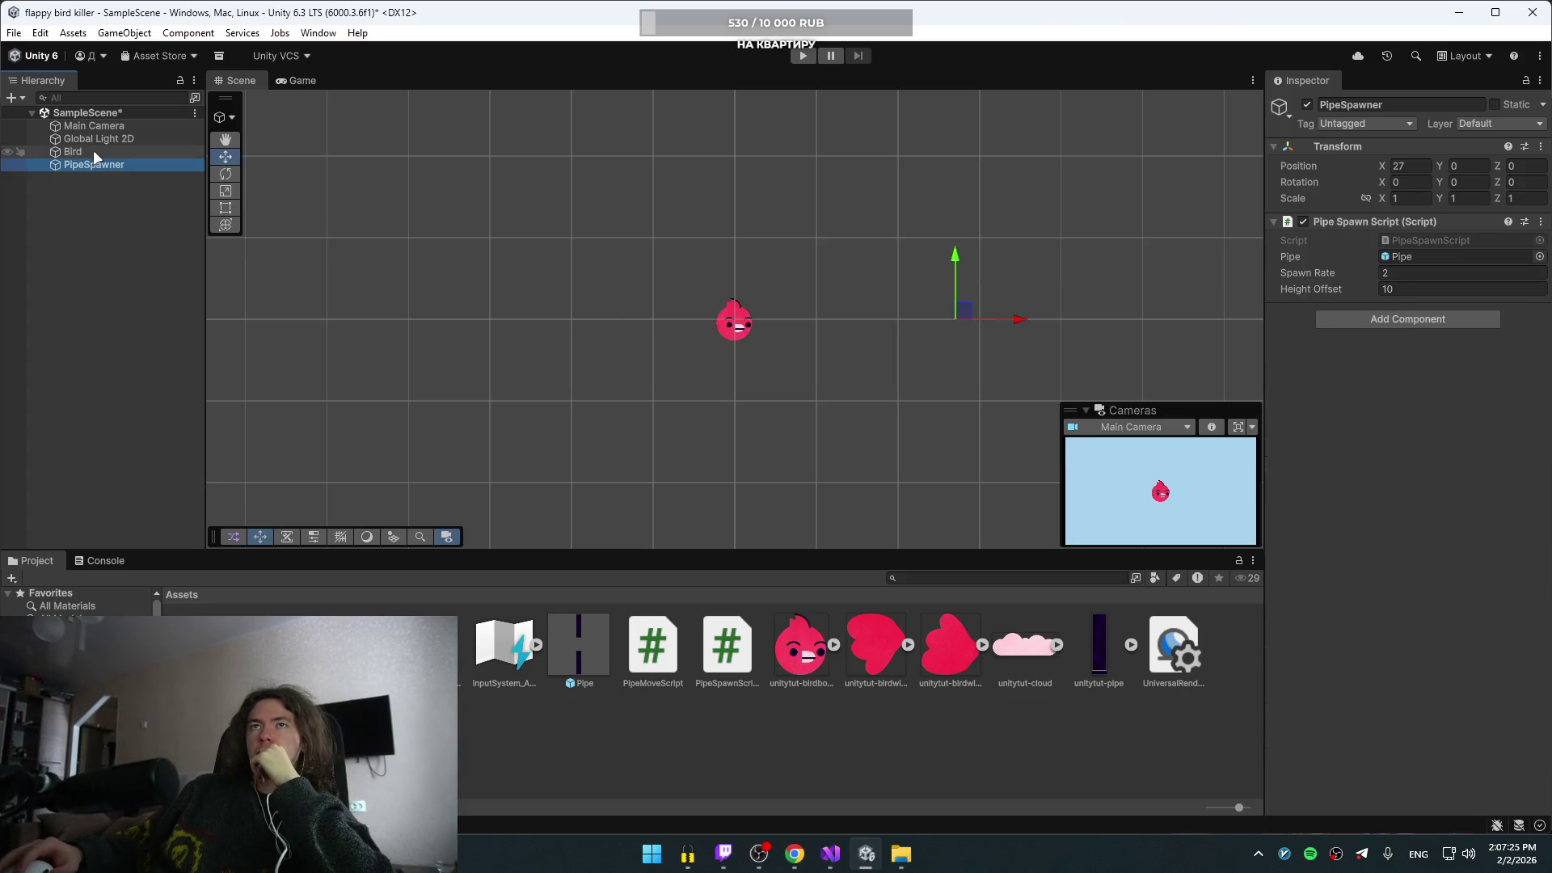
{"action": "left_click", "coordinate": [1396, 274]}
{"action": "type", "text": "3"}
{"action": "key", "text": "Return"}
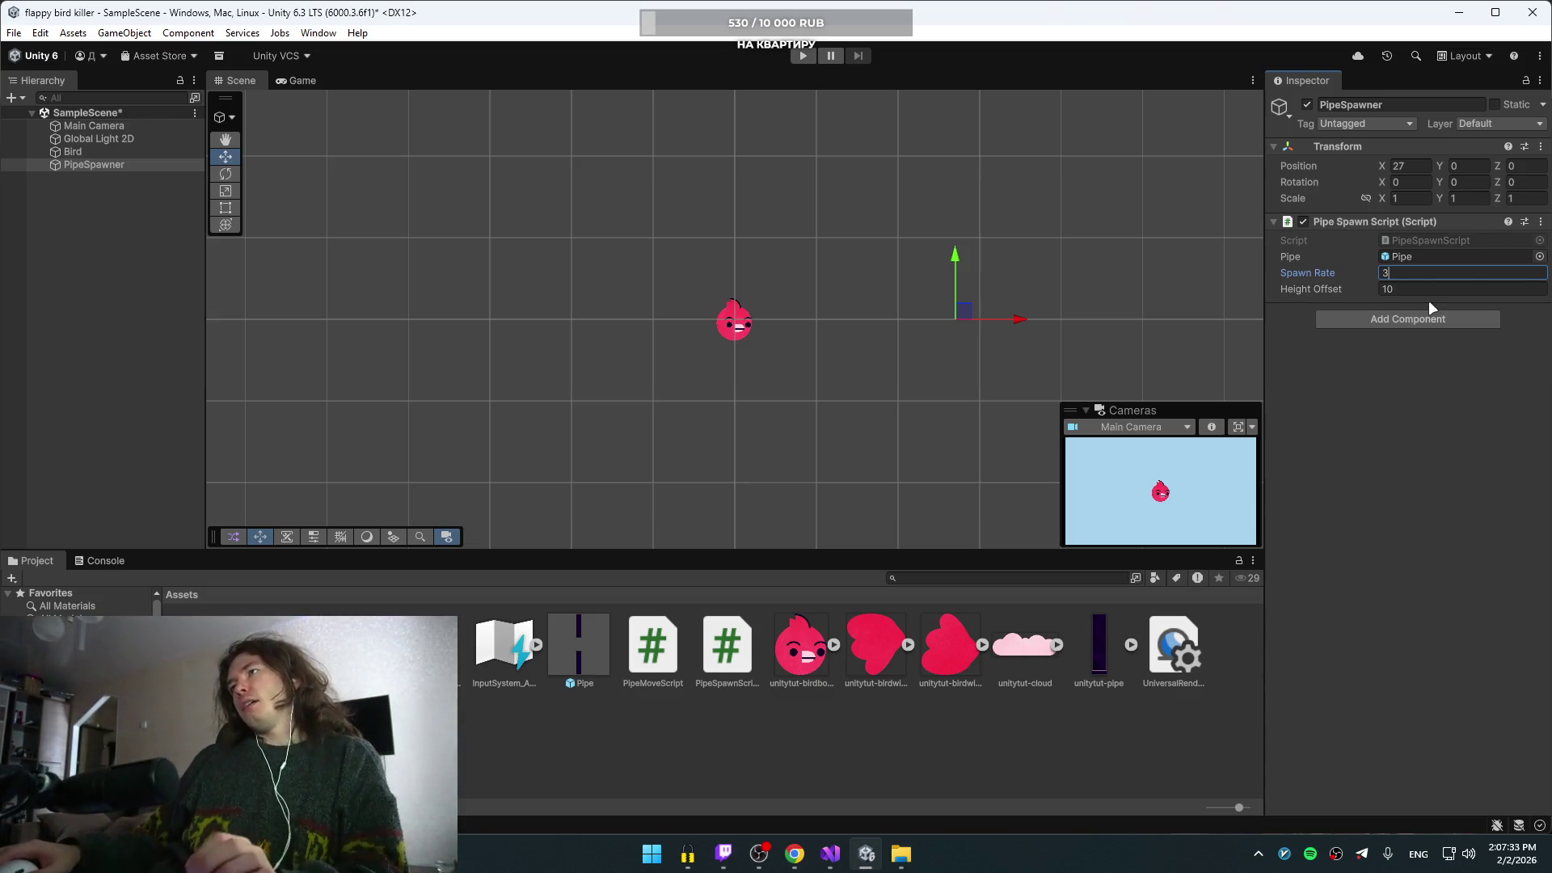
{"action": "left_click", "coordinate": [1409, 440]}
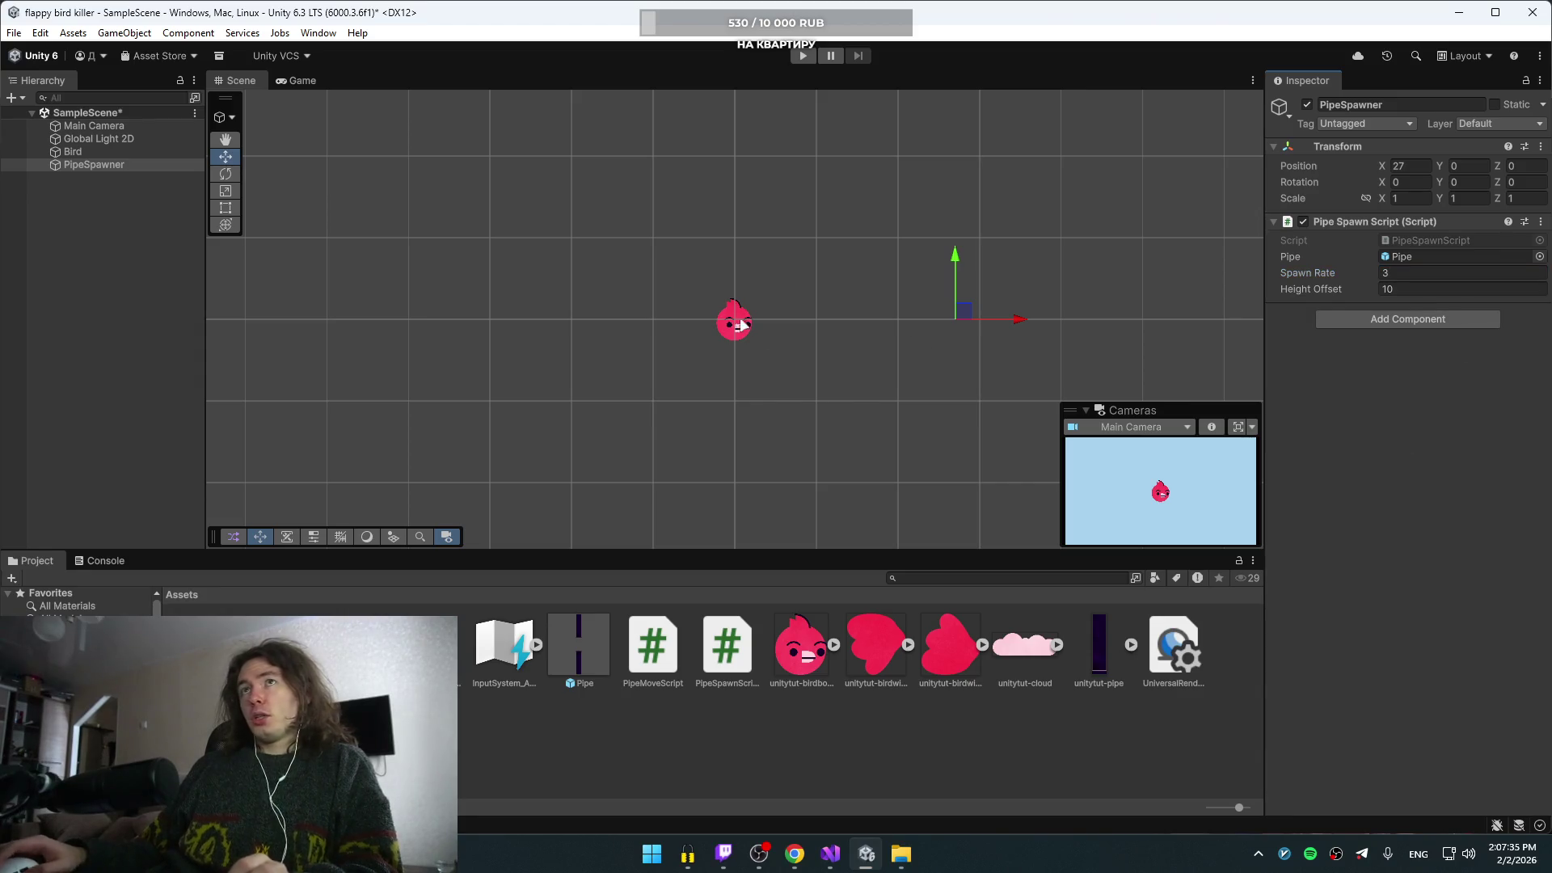
- Open PipeMoveScript.cs in Visual Studio
{"action": "left_click", "coordinate": [127, 153]}
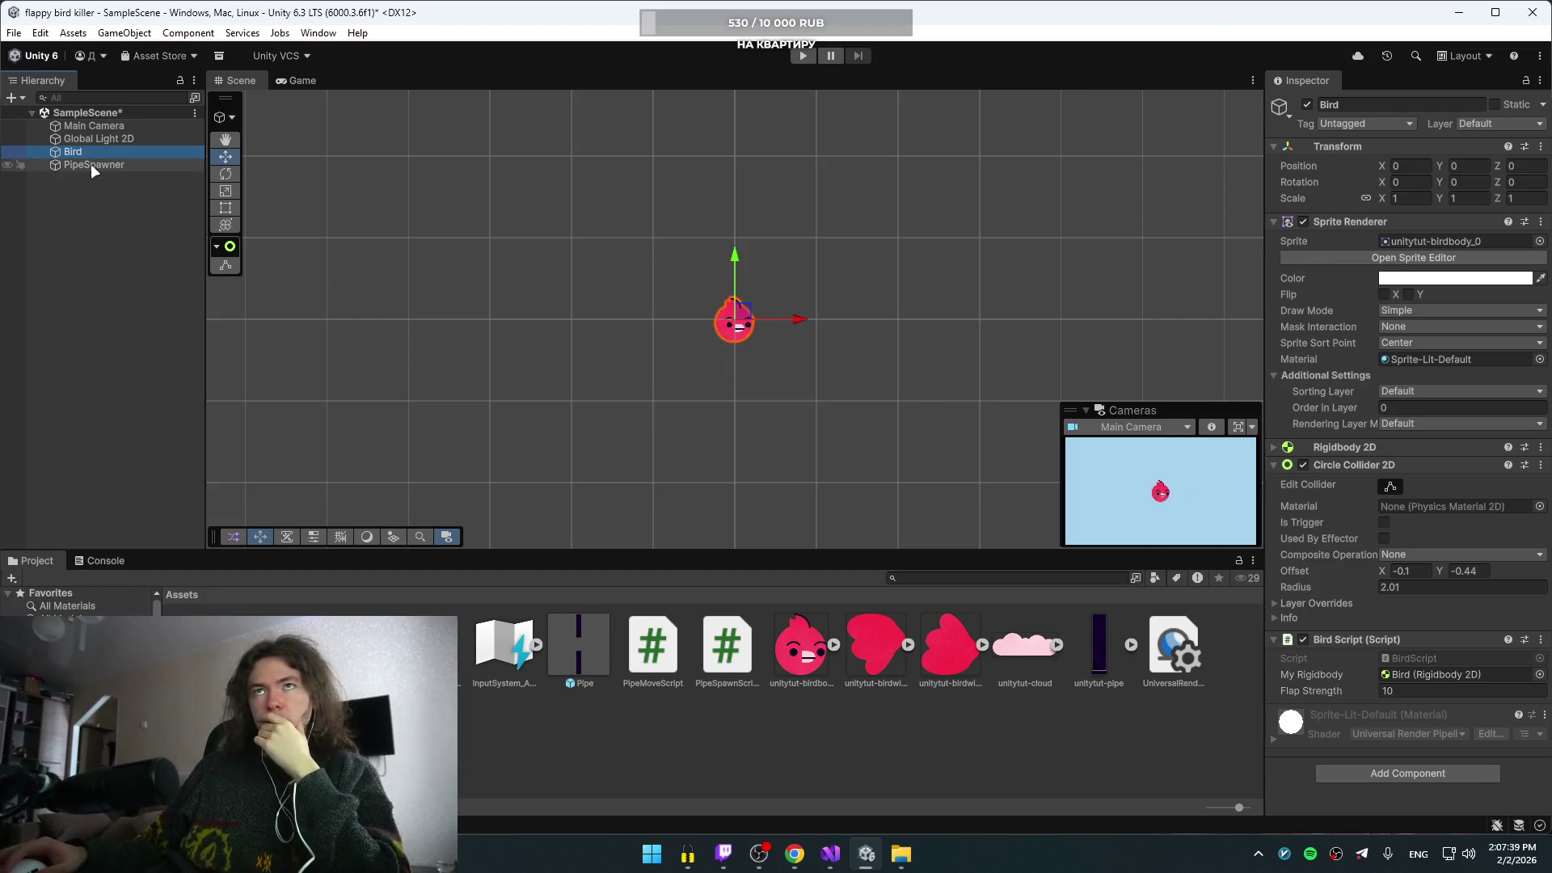
{"action": "left_click", "coordinate": [91, 165]}
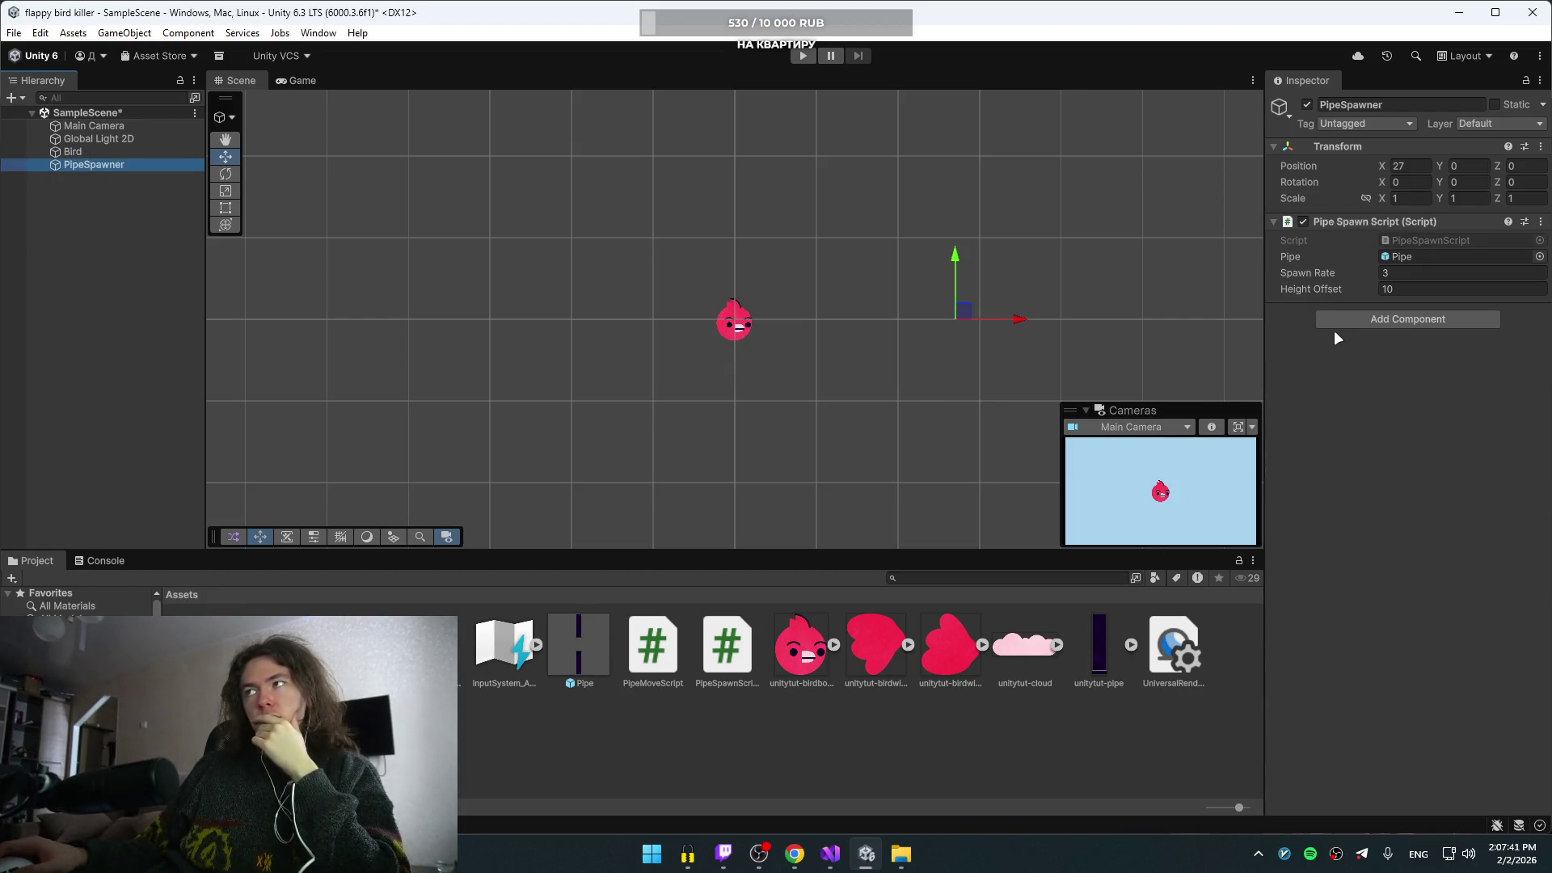
{"action": "left_click", "coordinate": [830, 854]}
{"action": "left_click", "coordinate": [183, 65]}
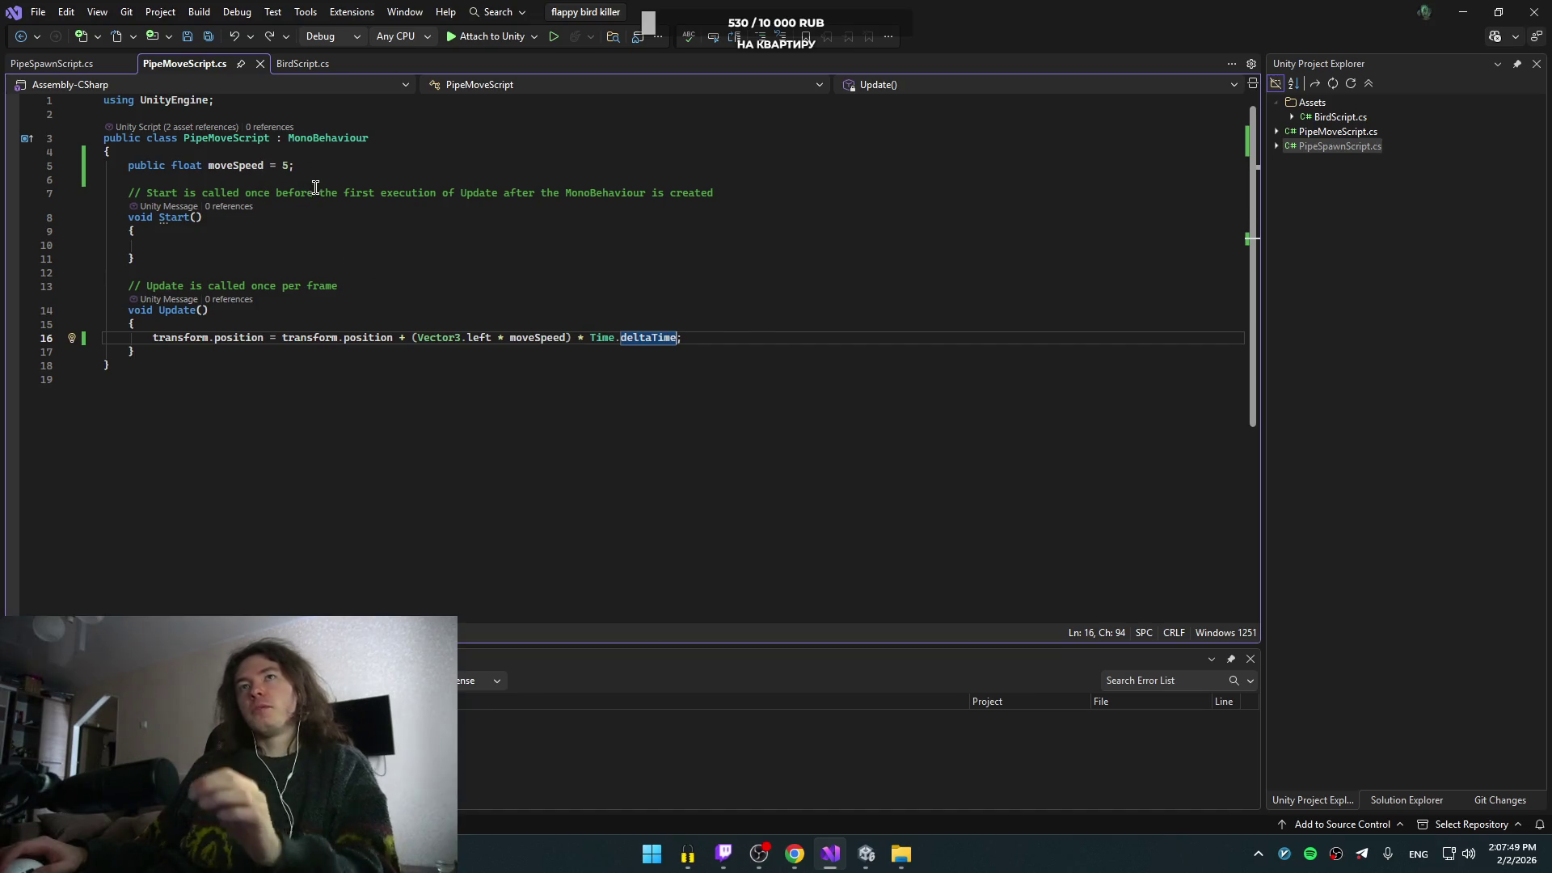
- Set the Pipe prefab's Move Speed to 5, then return to Unity and run the game
{"action": "key", "text": "alt+Tab"}
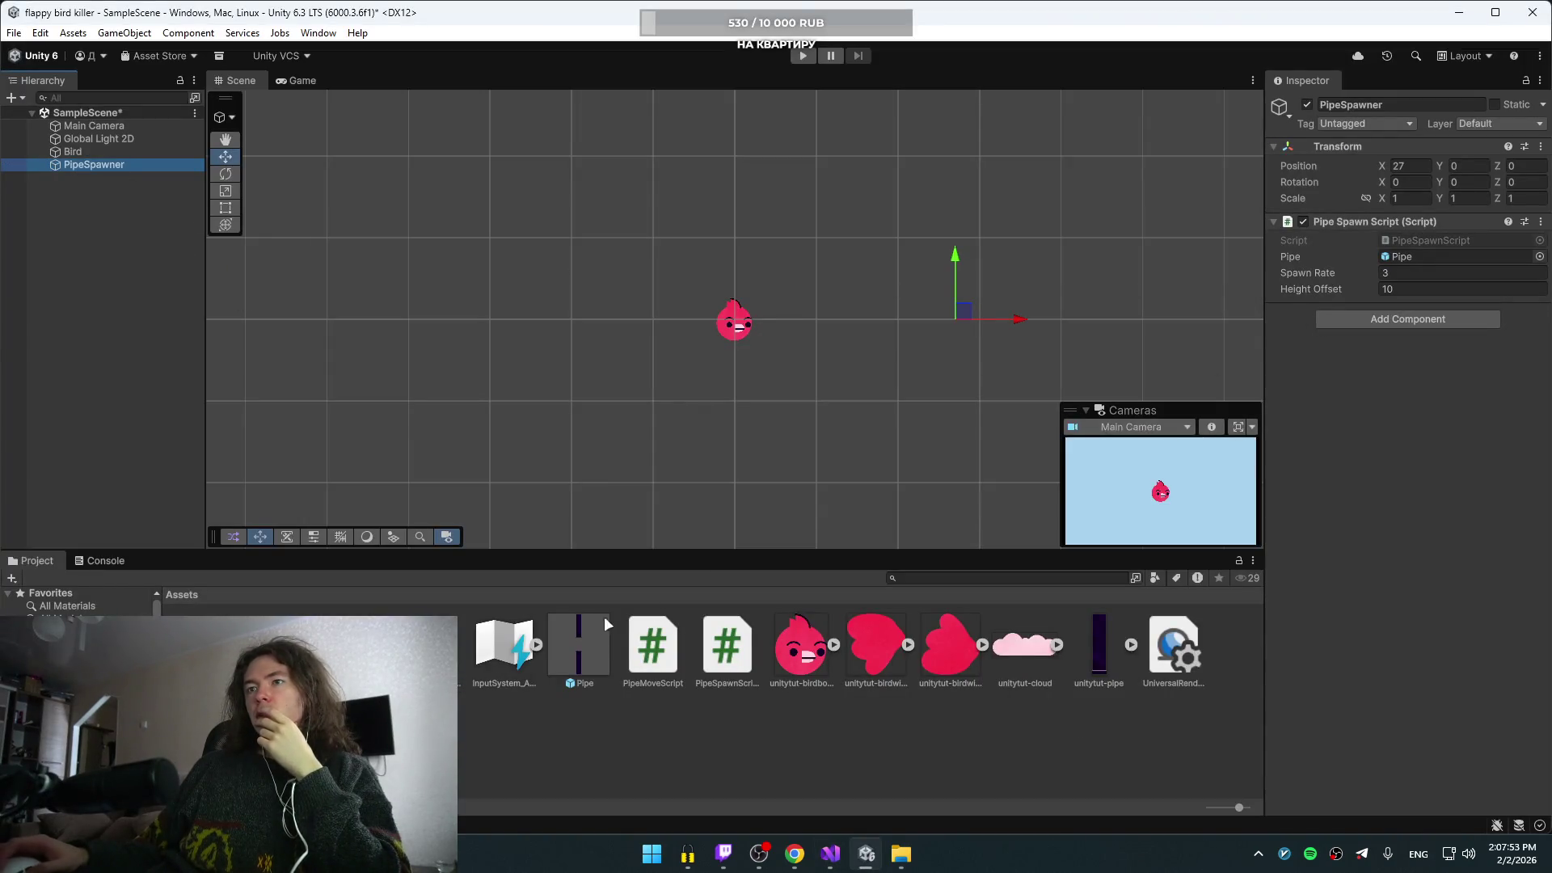
{"action": "left_click", "coordinate": [584, 634]}
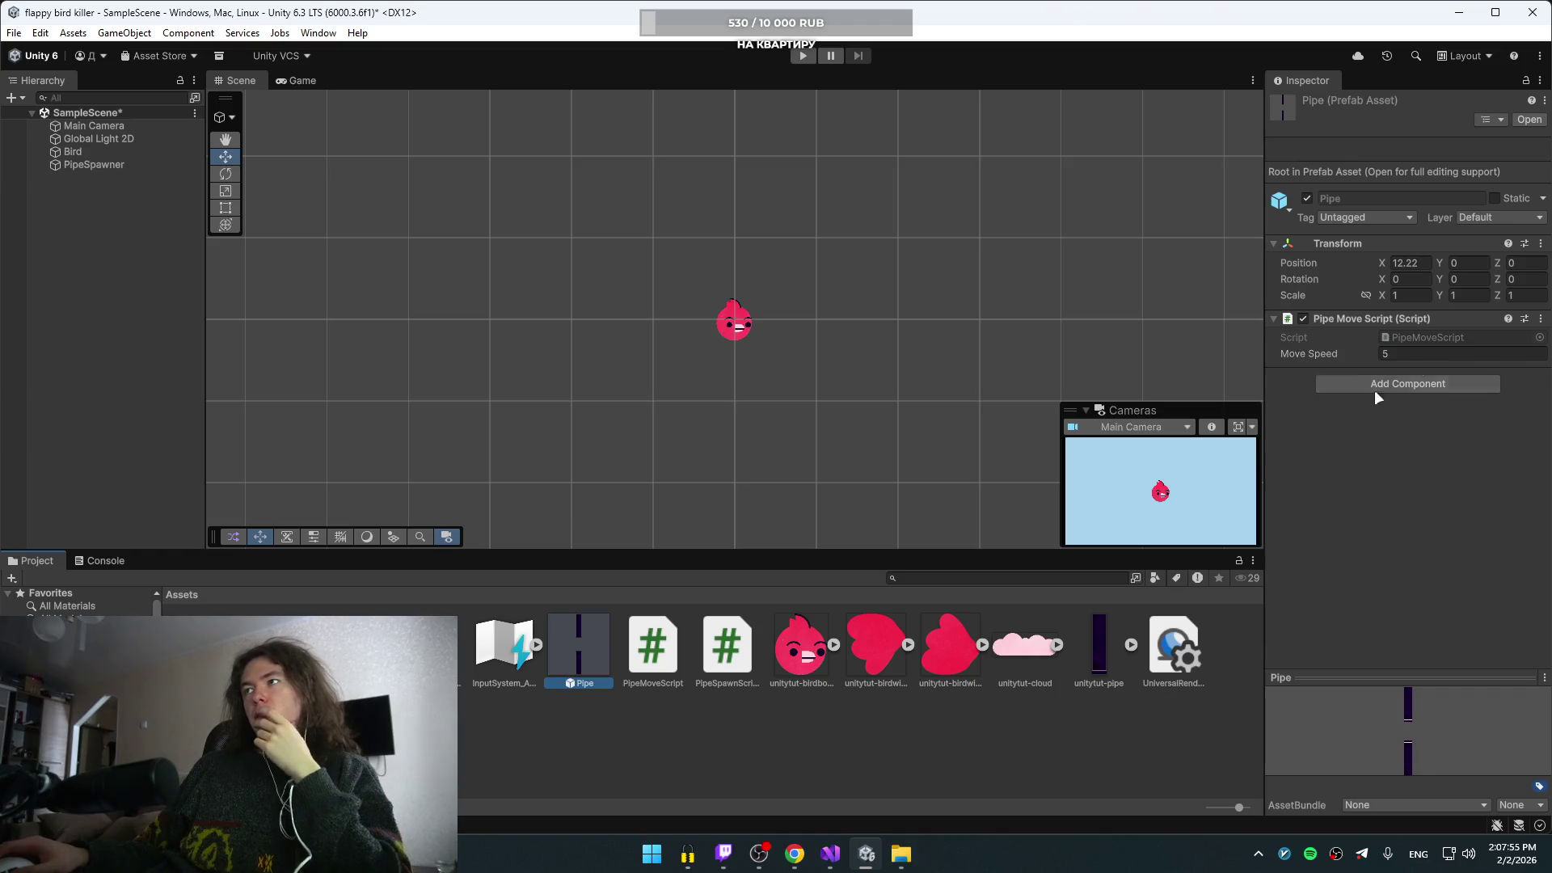
{"action": "left_click", "coordinate": [1429, 353]}
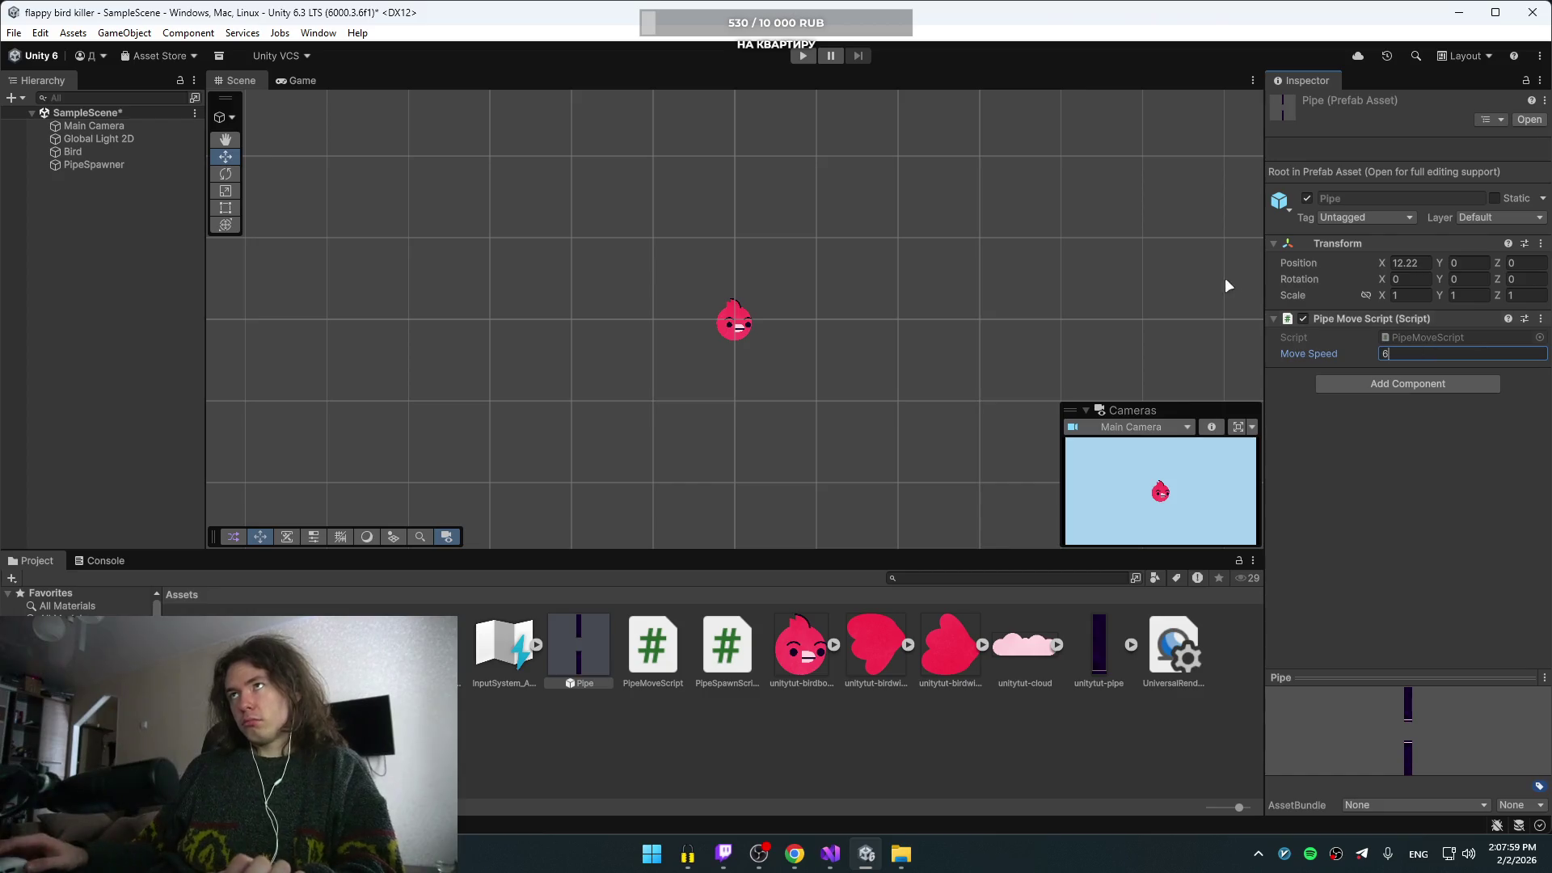
{"action": "type", "text": "6"}
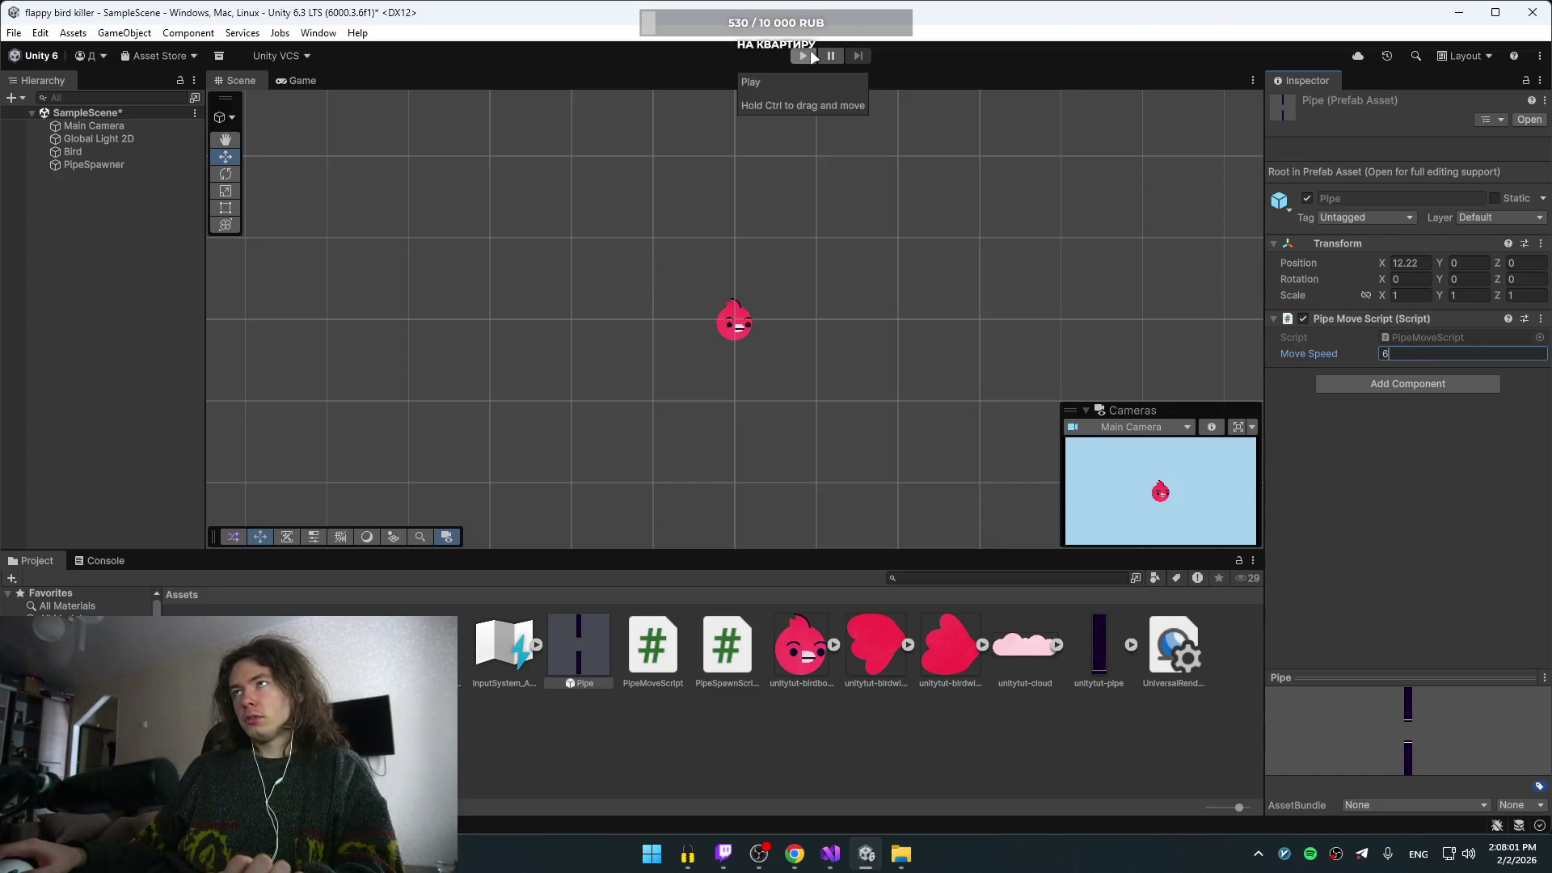
{"action": "key", "text": "BackSpace"}
{"action": "type", "text": "5"}
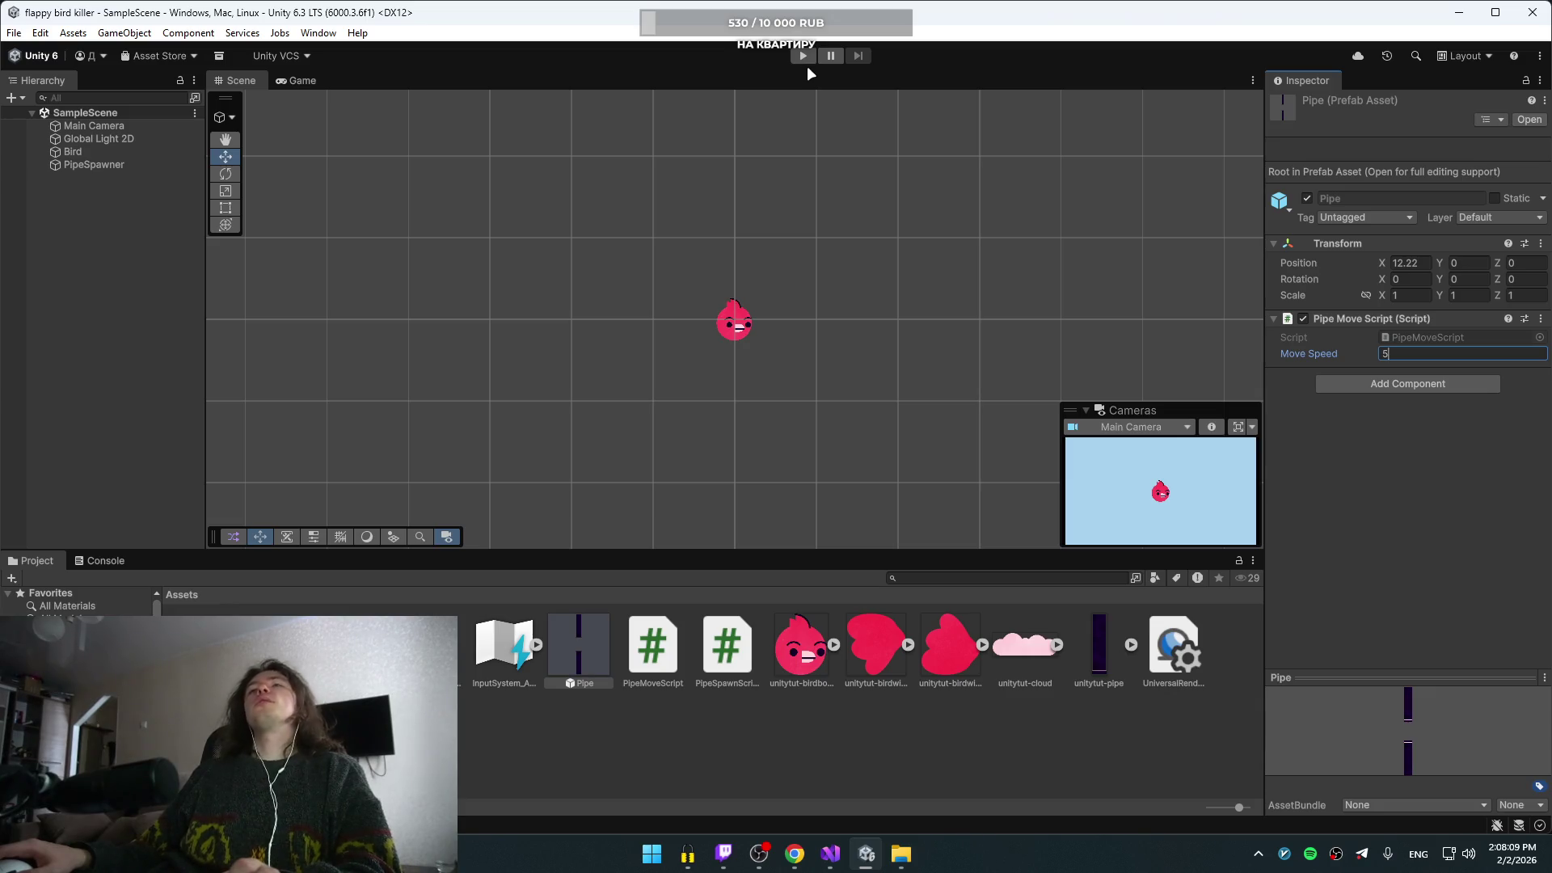
{"action": "key", "text": "alt+Tab"}
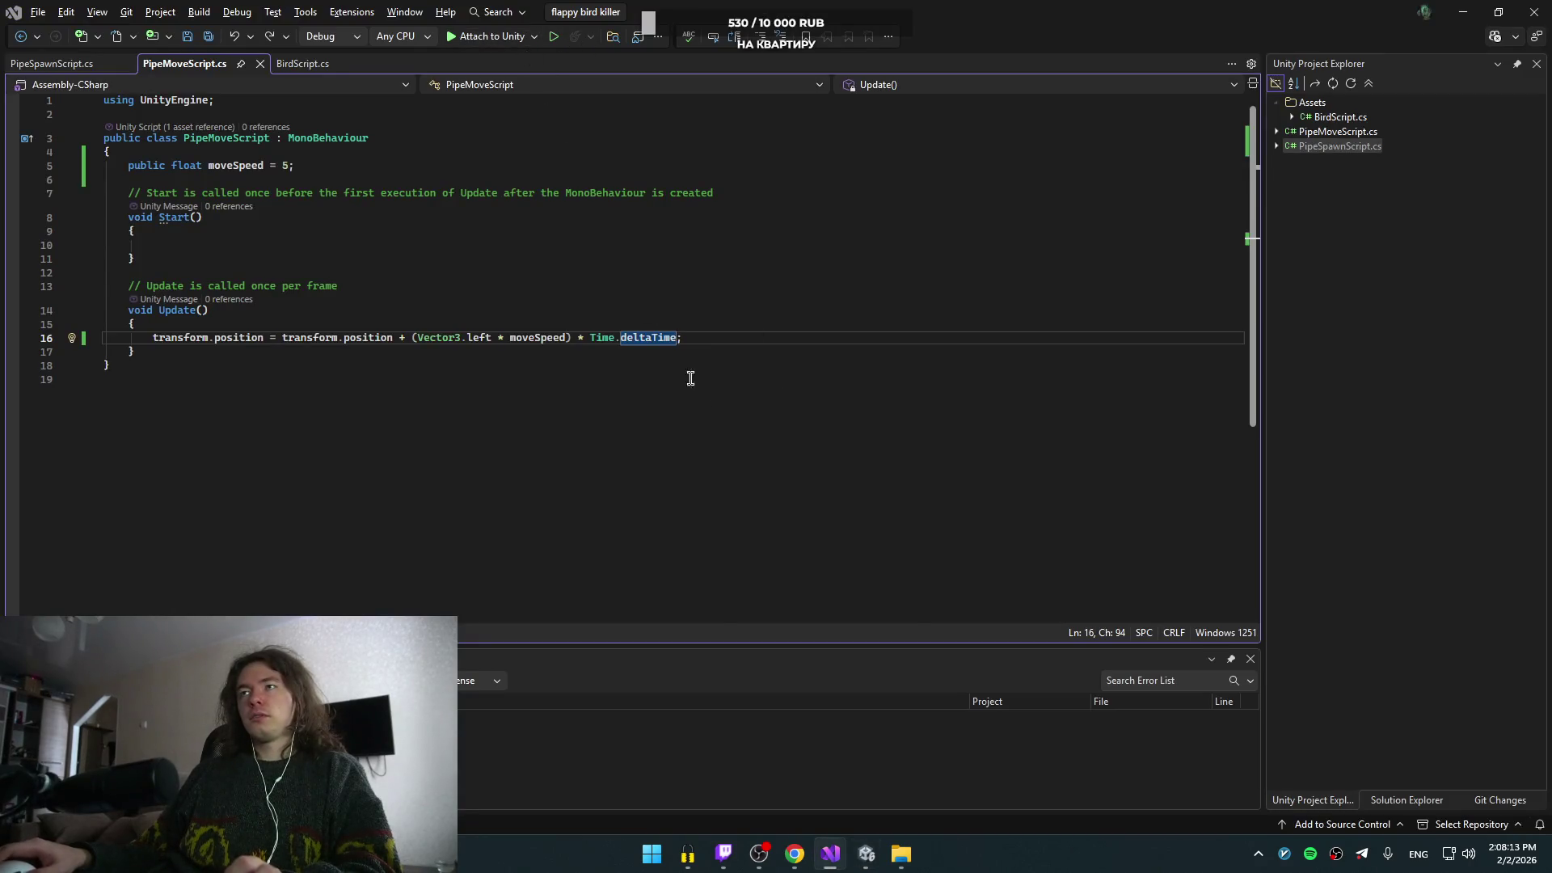
{"action": "key", "text": "alt+Tab"}
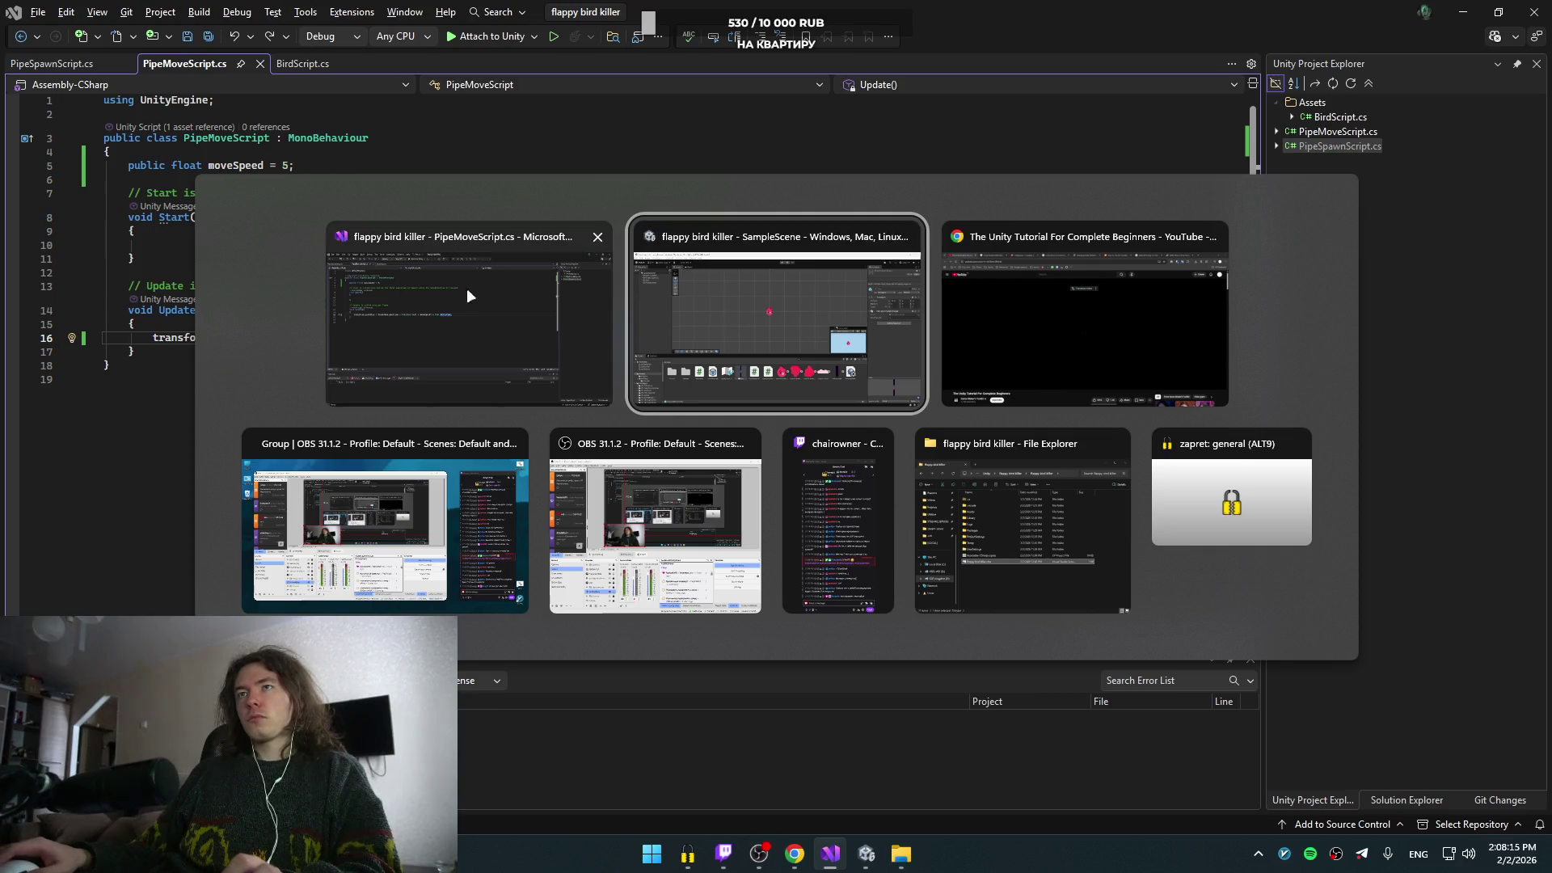
{"action": "left_click", "coordinate": [667, 315]}
{"action": "left_click", "coordinate": [798, 56]}
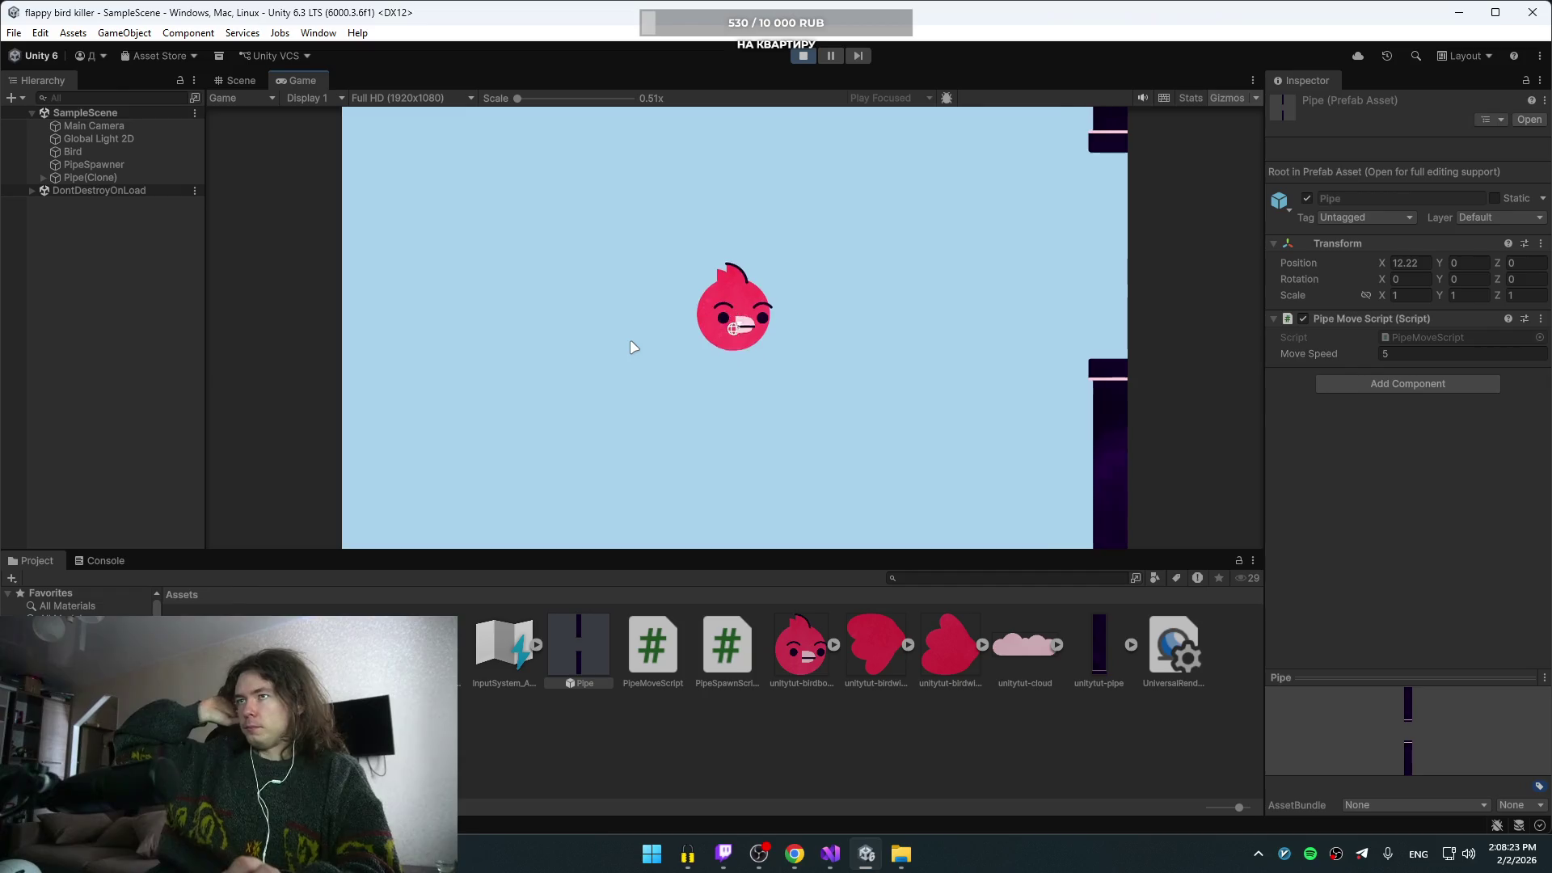
- Flap the bird twice in the running game, then resume the YouTube tutorial
{"action": "key", "text": "space"}
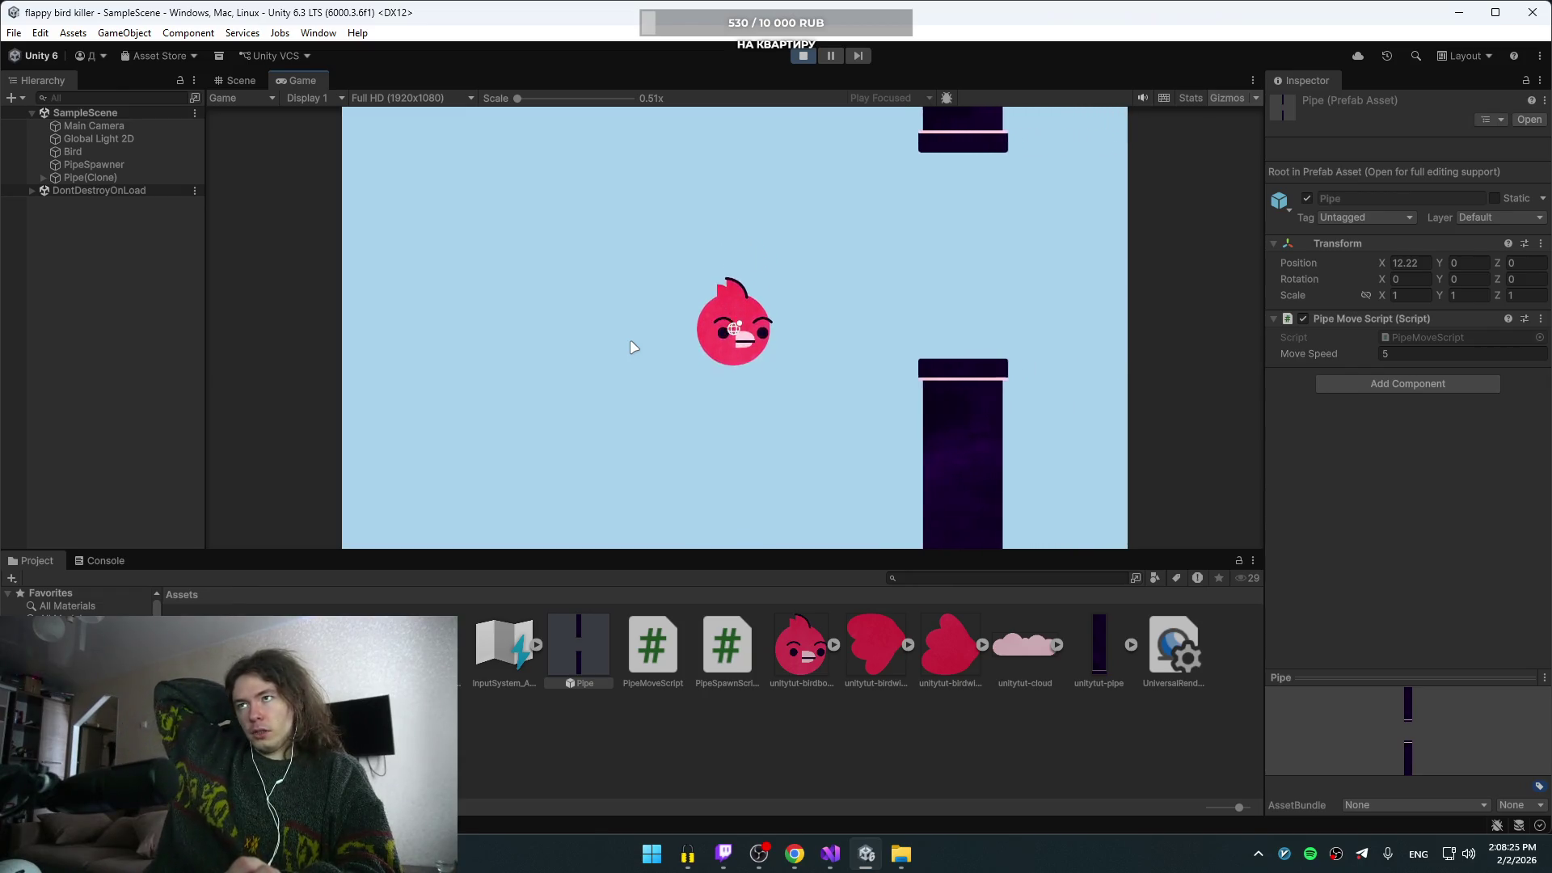
{"action": "key", "text": "space"}
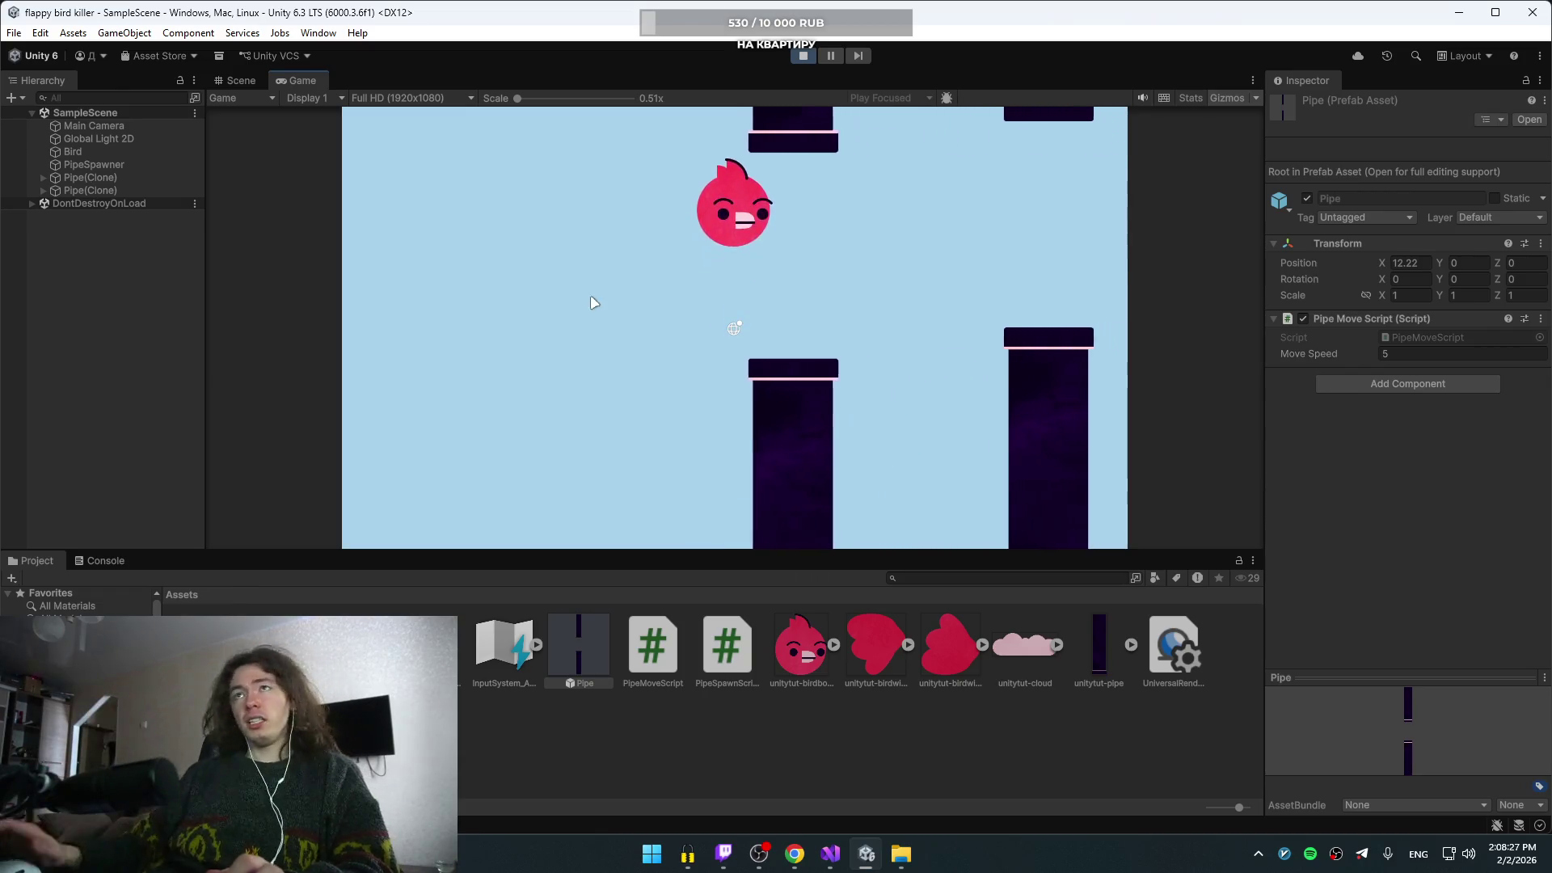
{"action": "key", "text": "alt+Tab"}
{"action": "key", "text": "alt+Tab"}
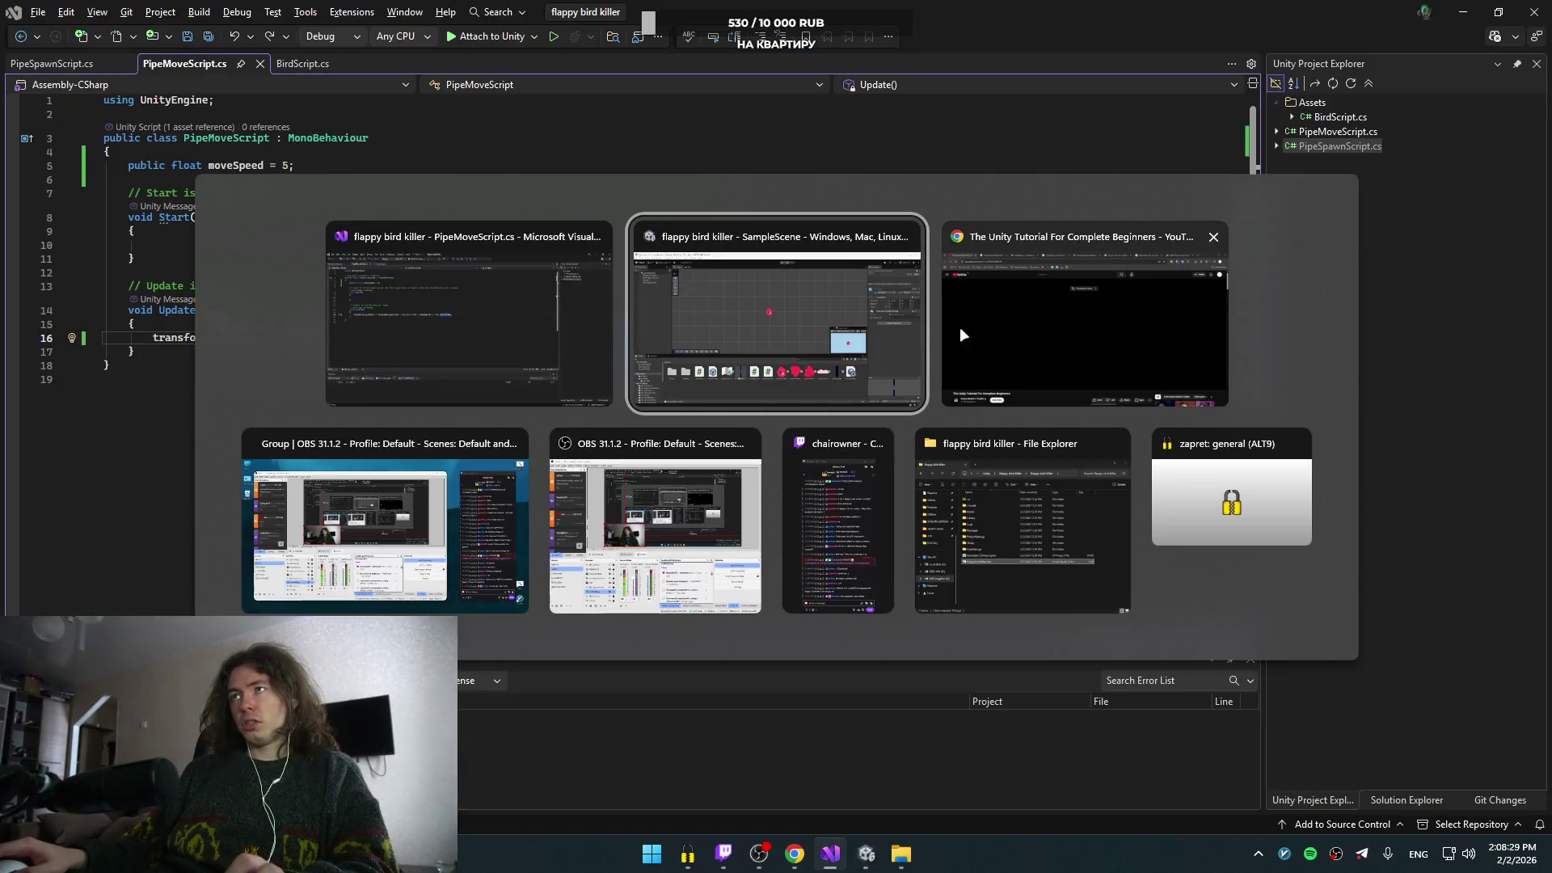
{"action": "left_click", "coordinate": [1084, 330]}
{"action": "left_click", "coordinate": [684, 366]}
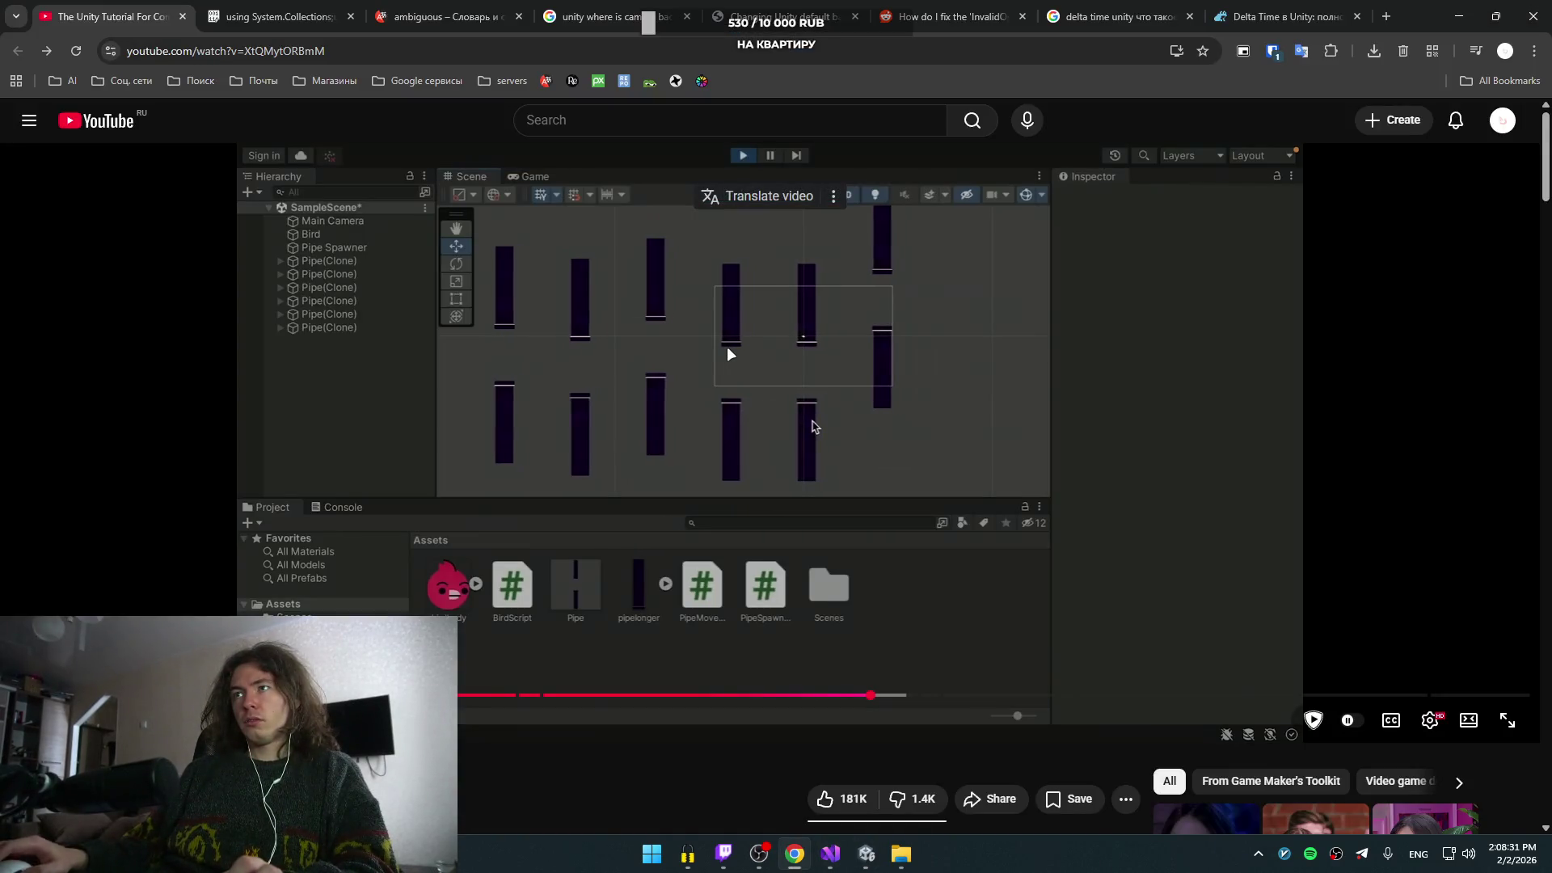
- Rewind the tutorial to the Add Component part, seek toward the bird code, and pause
{"action": "key", "text": "Left"}
{"action": "key", "text": "Left"}
{"action": "key", "text": "Left"}
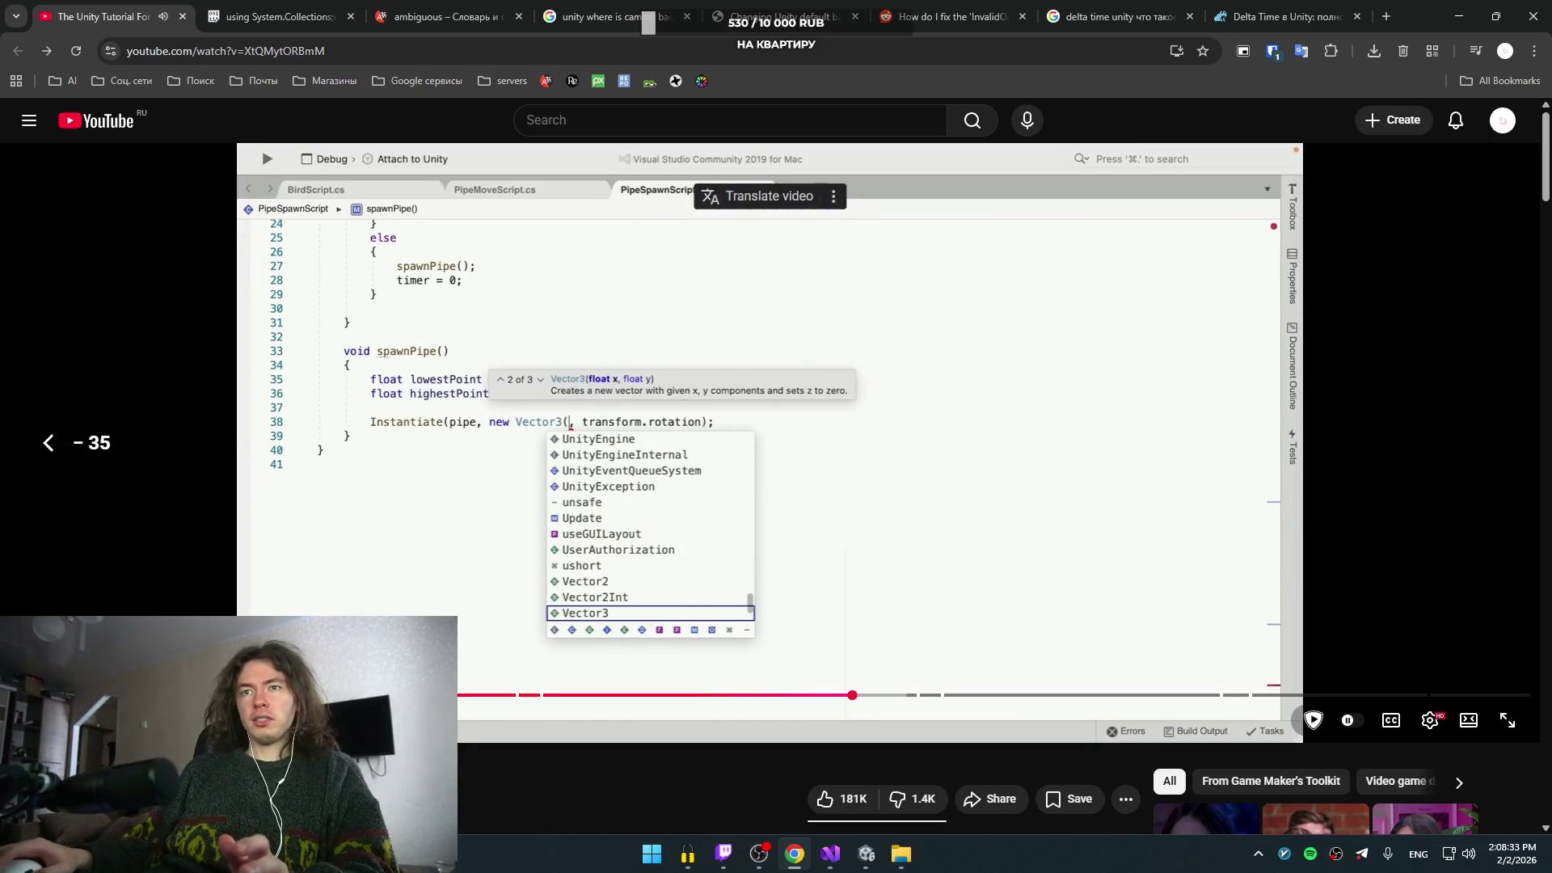
{"action": "mouse_move", "coordinate": [154, 695]}
{"action": "left_mouse_down"}
{"action": "mouse_move", "coordinate": [139, 695]}
{"action": "mouse_move", "coordinate": [274, 695]}
{"action": "left_mouse_up"}
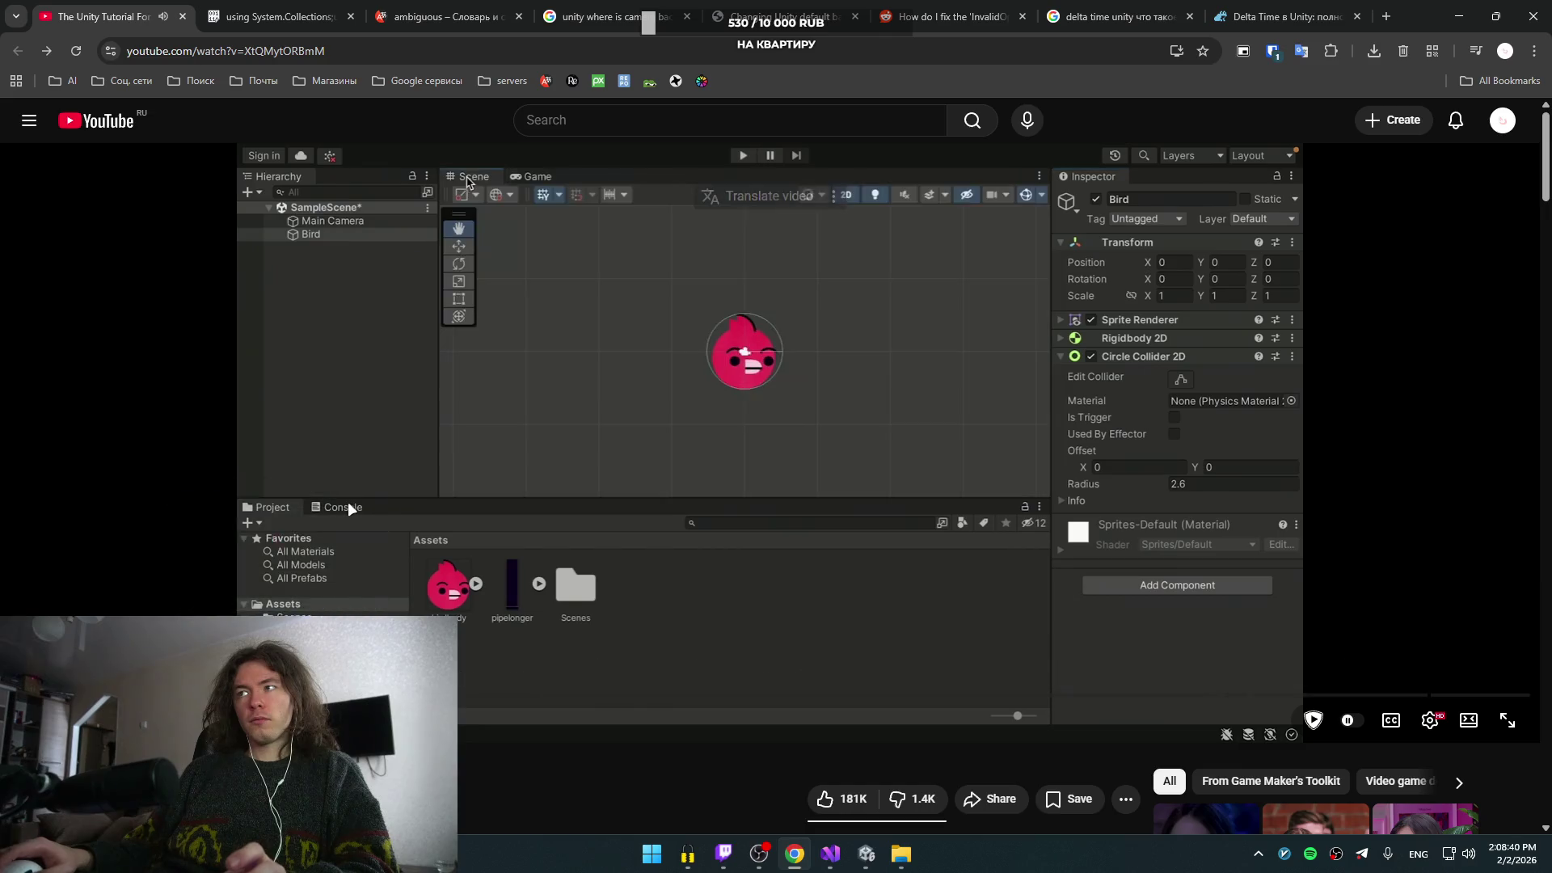
{"action": "key", "text": "Right"}
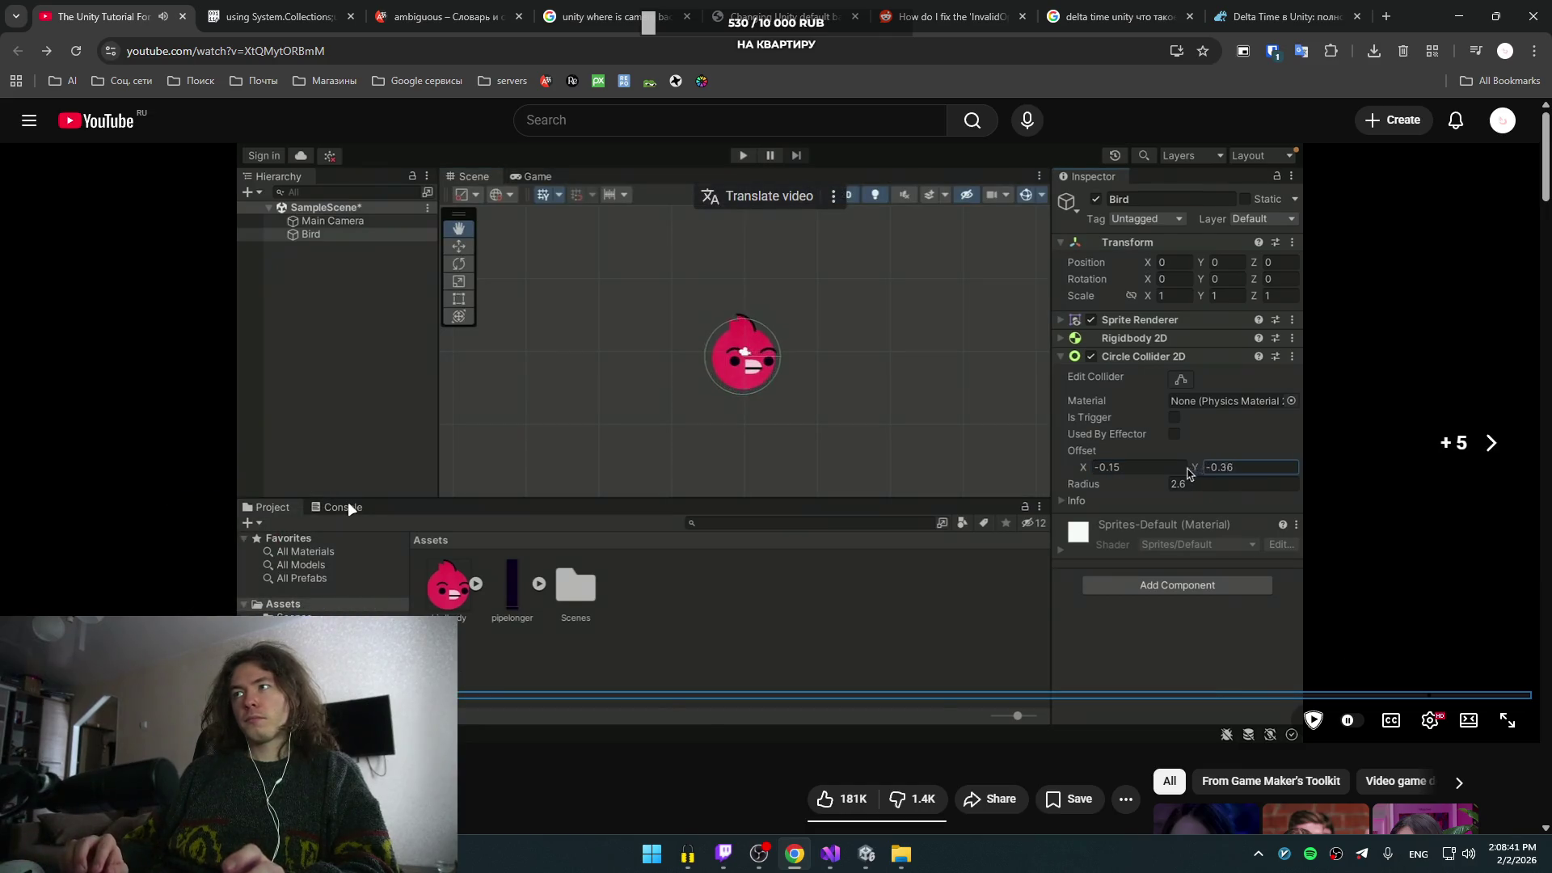
{"action": "key", "text": "Right"}
{"action": "key", "text": "Right"}
{"action": "key", "text": "Right"}
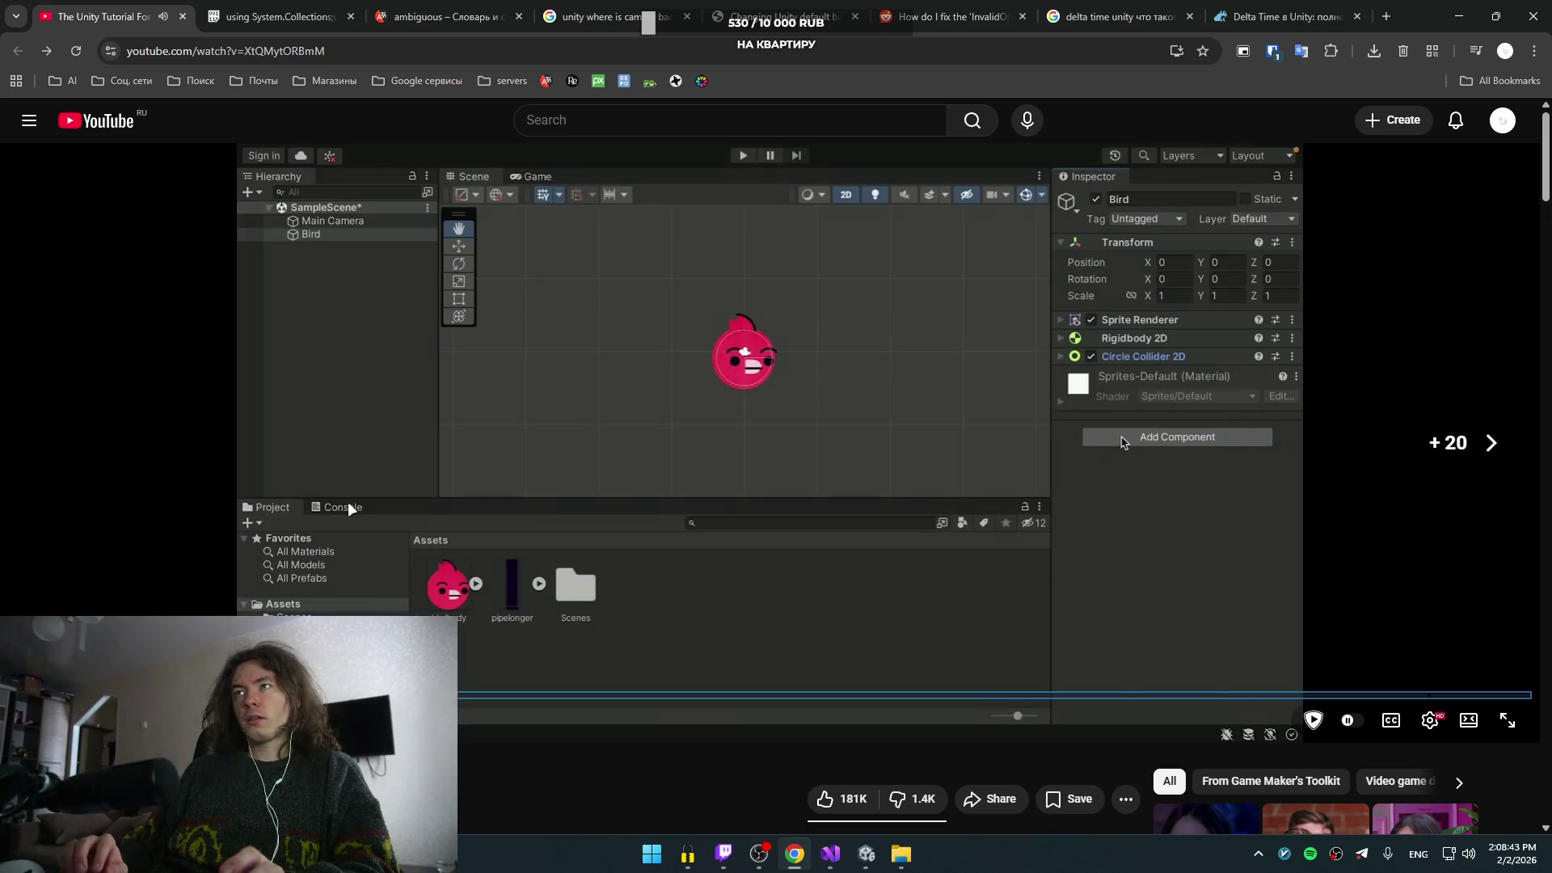
{"action": "key", "text": "Right"}
{"action": "key", "text": "Right"}
{"action": "key", "text": "Right"}
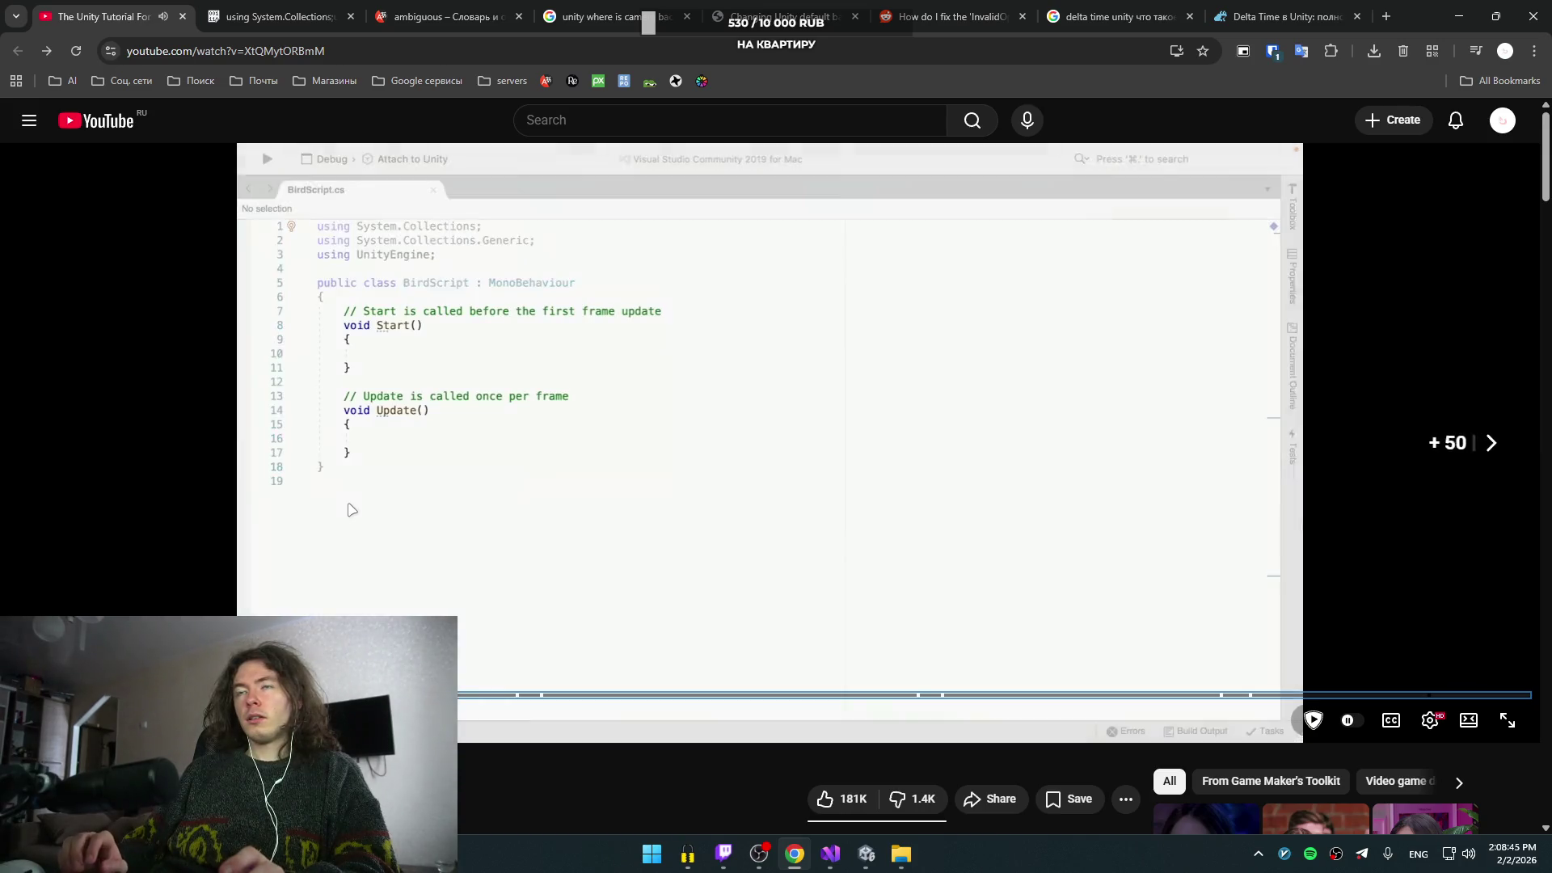
{"action": "key", "text": "Right"}
{"action": "key", "text": "Right"}
{"action": "key", "text": "Right"}
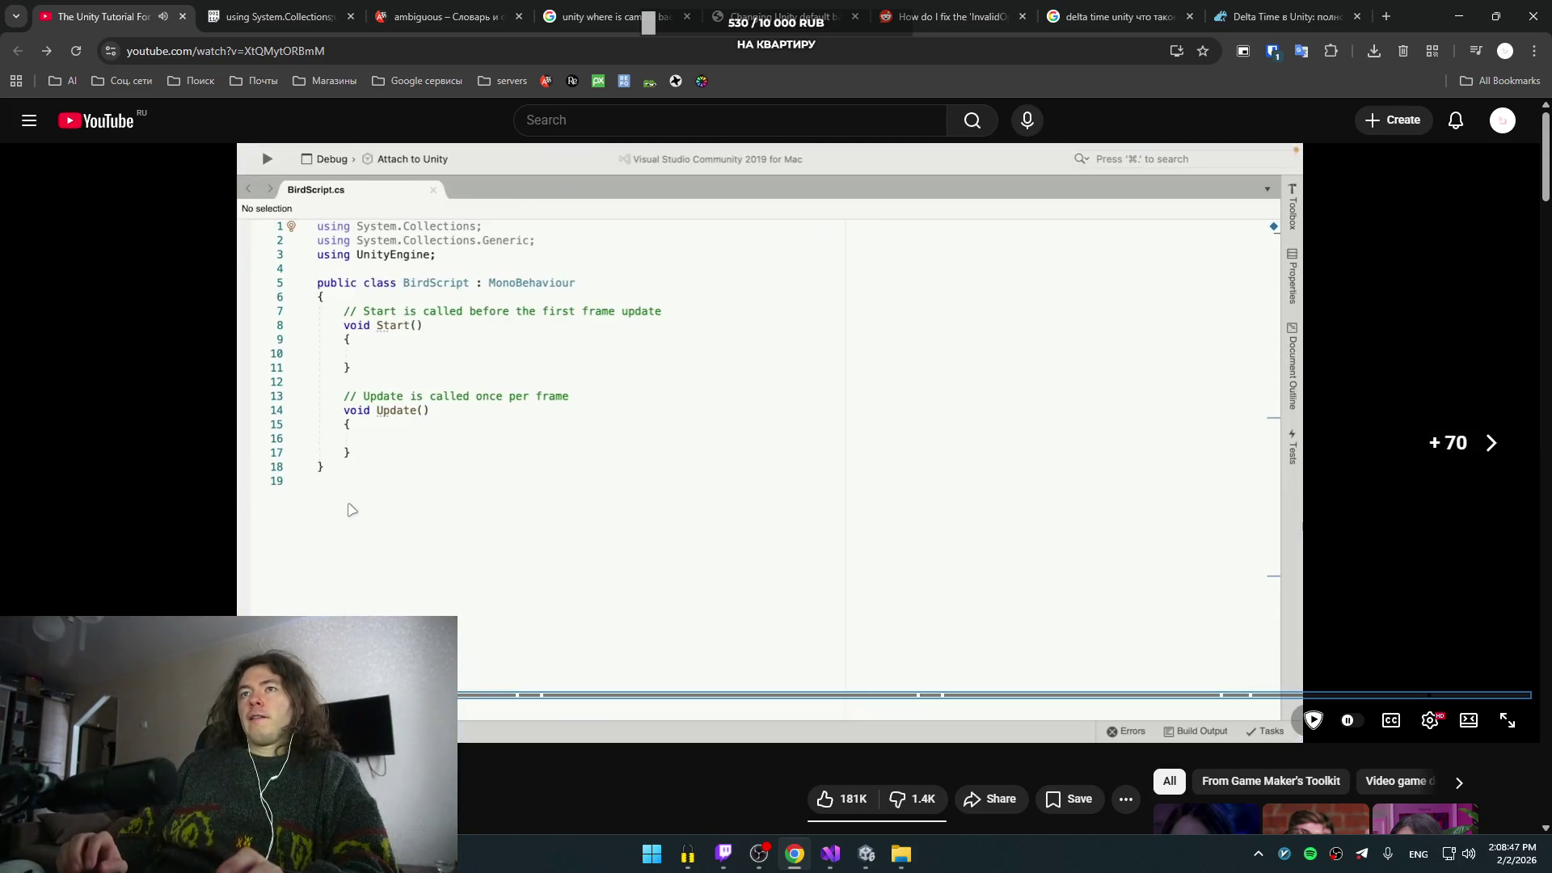
{"action": "key", "text": "Right"}
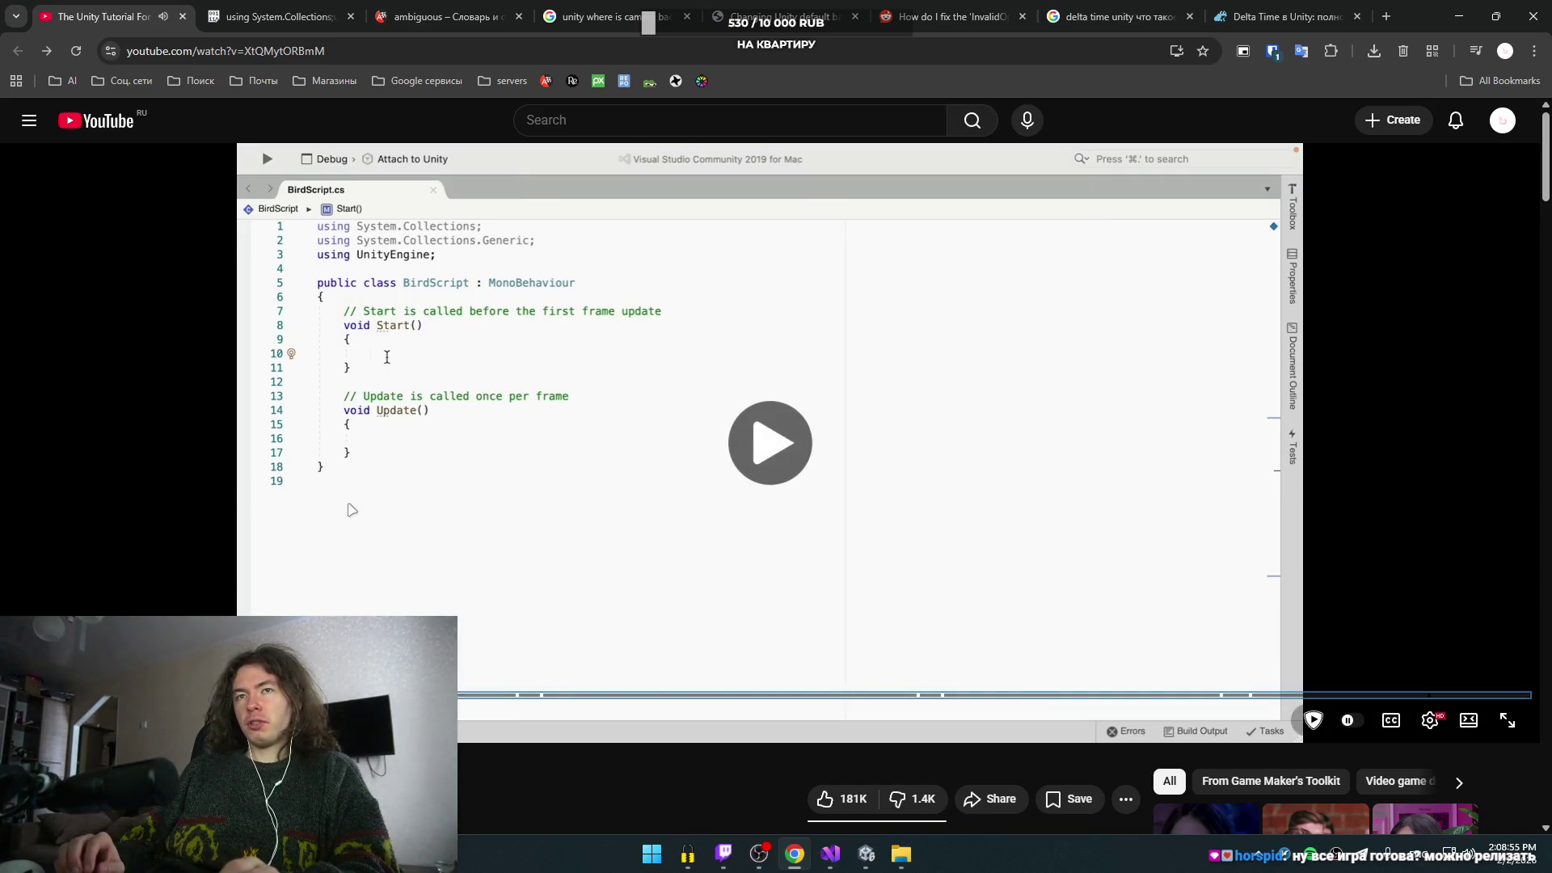
{"action": "left_click", "coordinate": [434, 412]}
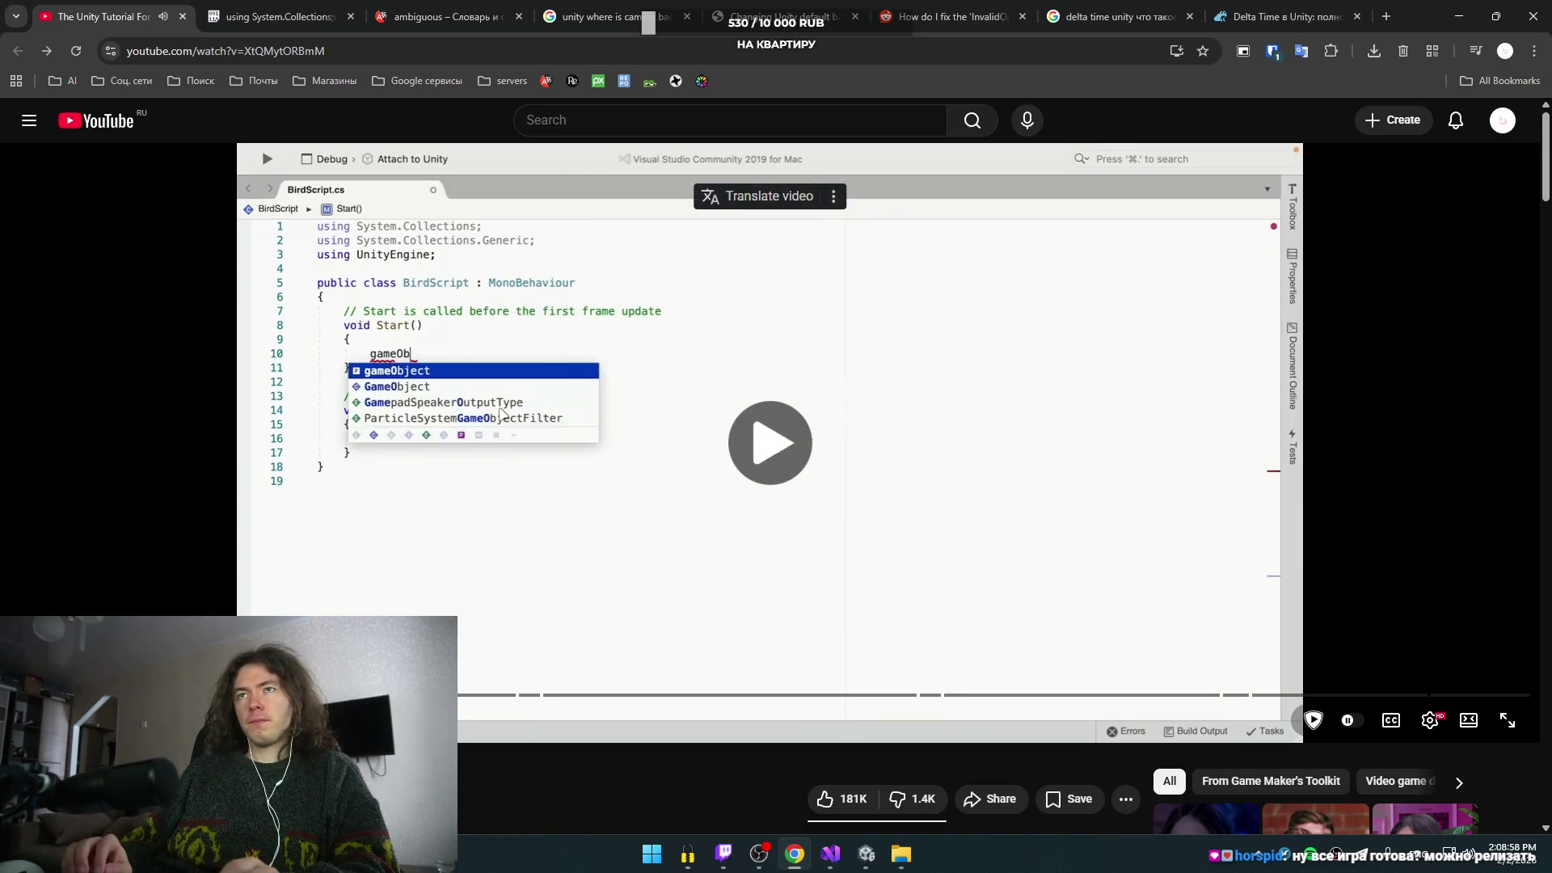
- Seek forward to the BirdScript myRigidbody field and velocity code
{"action": "key", "text": "Right"}
{"action": "key", "text": "Right"}
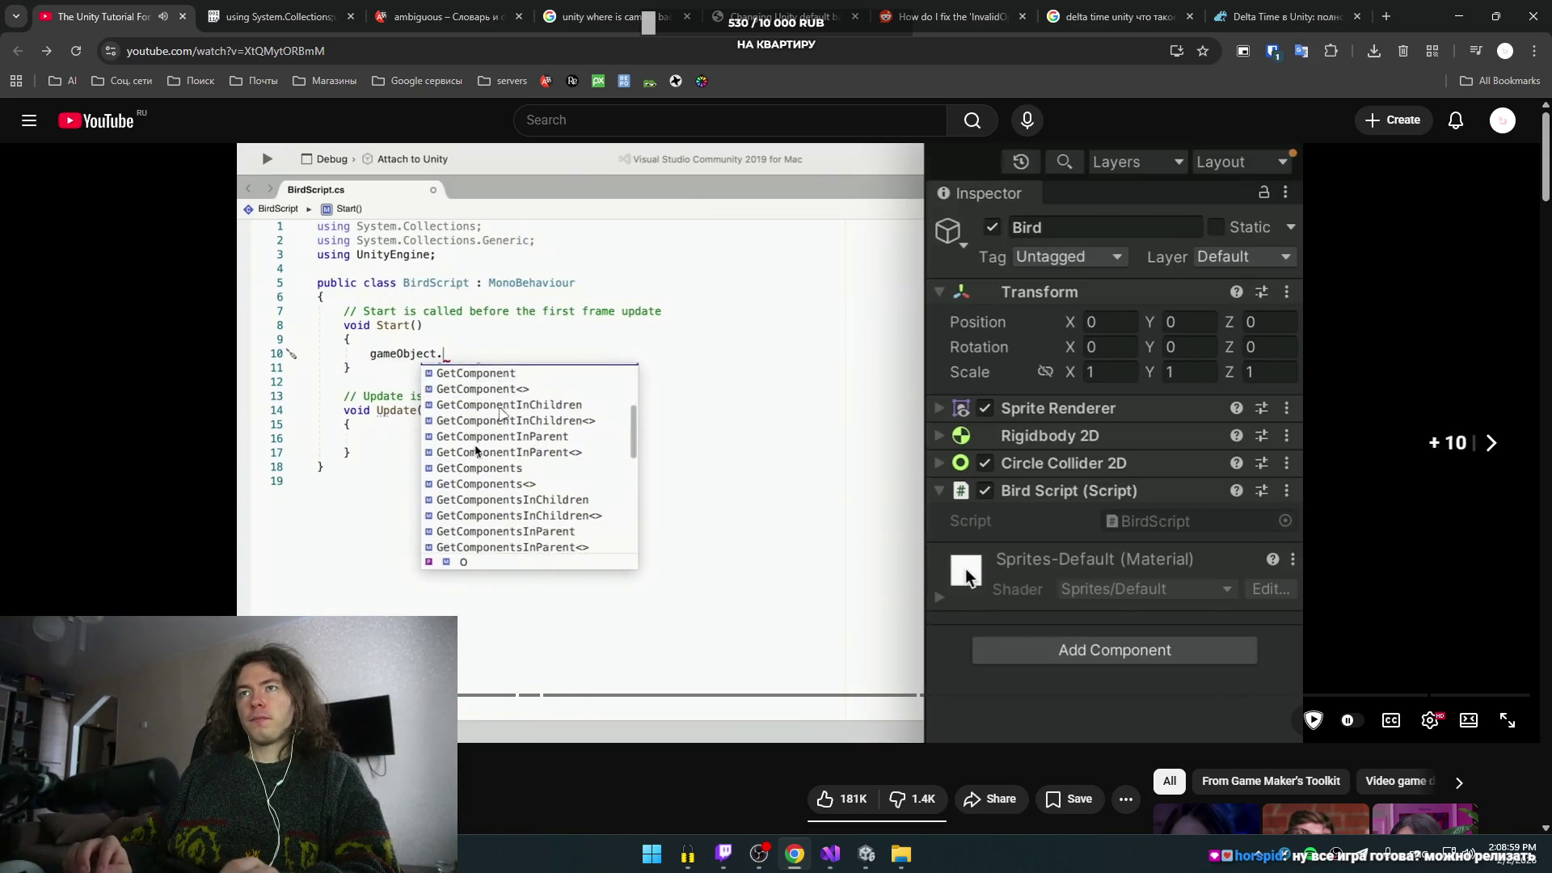
{"action": "key", "text": "Right"}
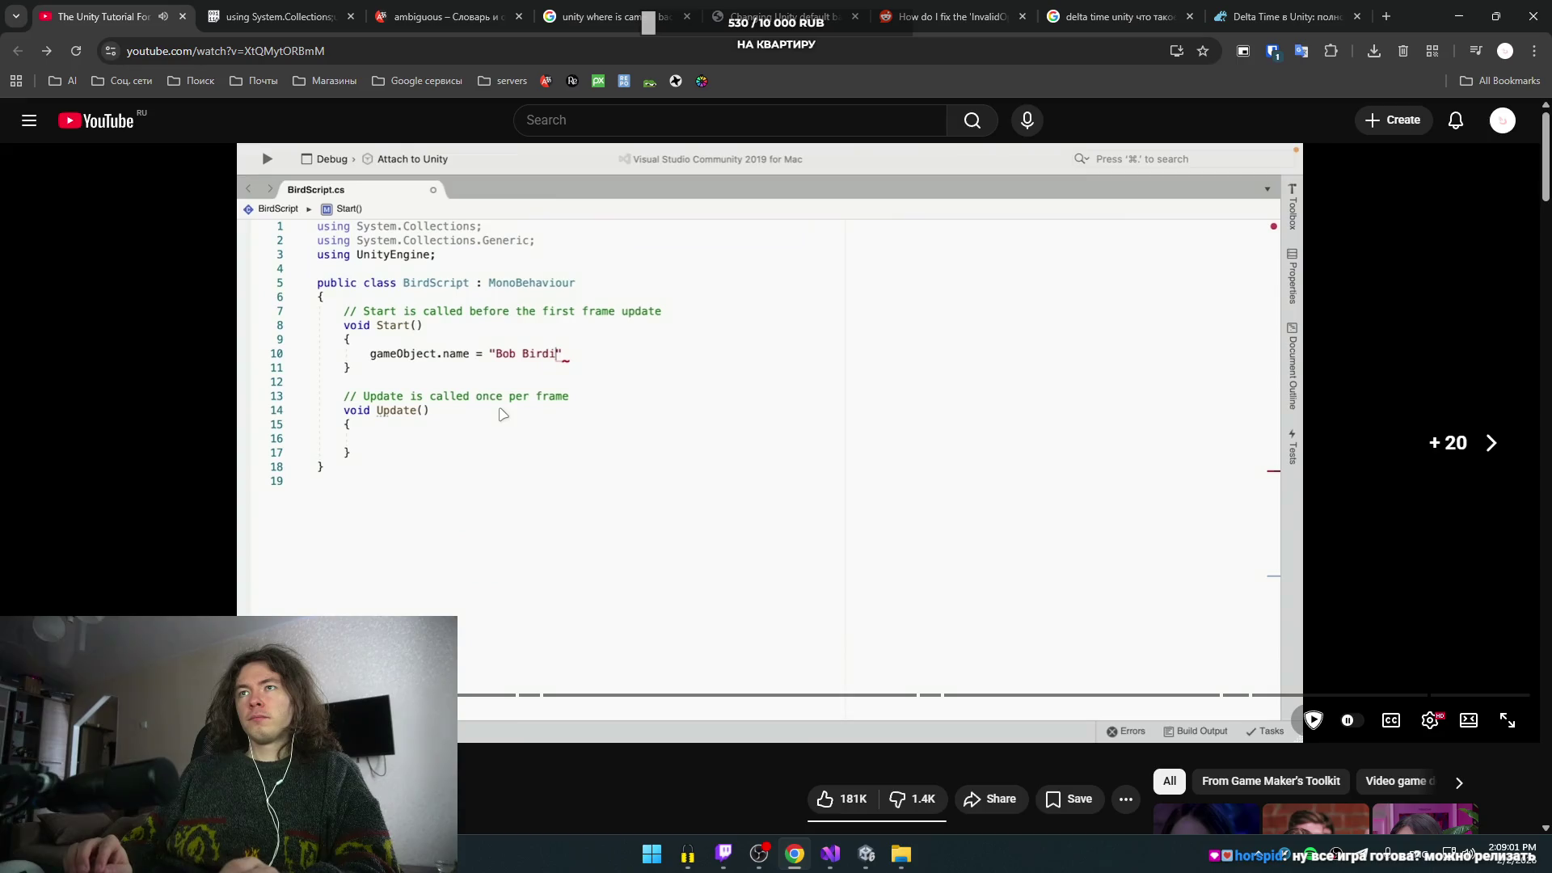
{"action": "key", "text": "Right"}
{"action": "key", "text": "Right"}
{"action": "key", "text": "Right"}
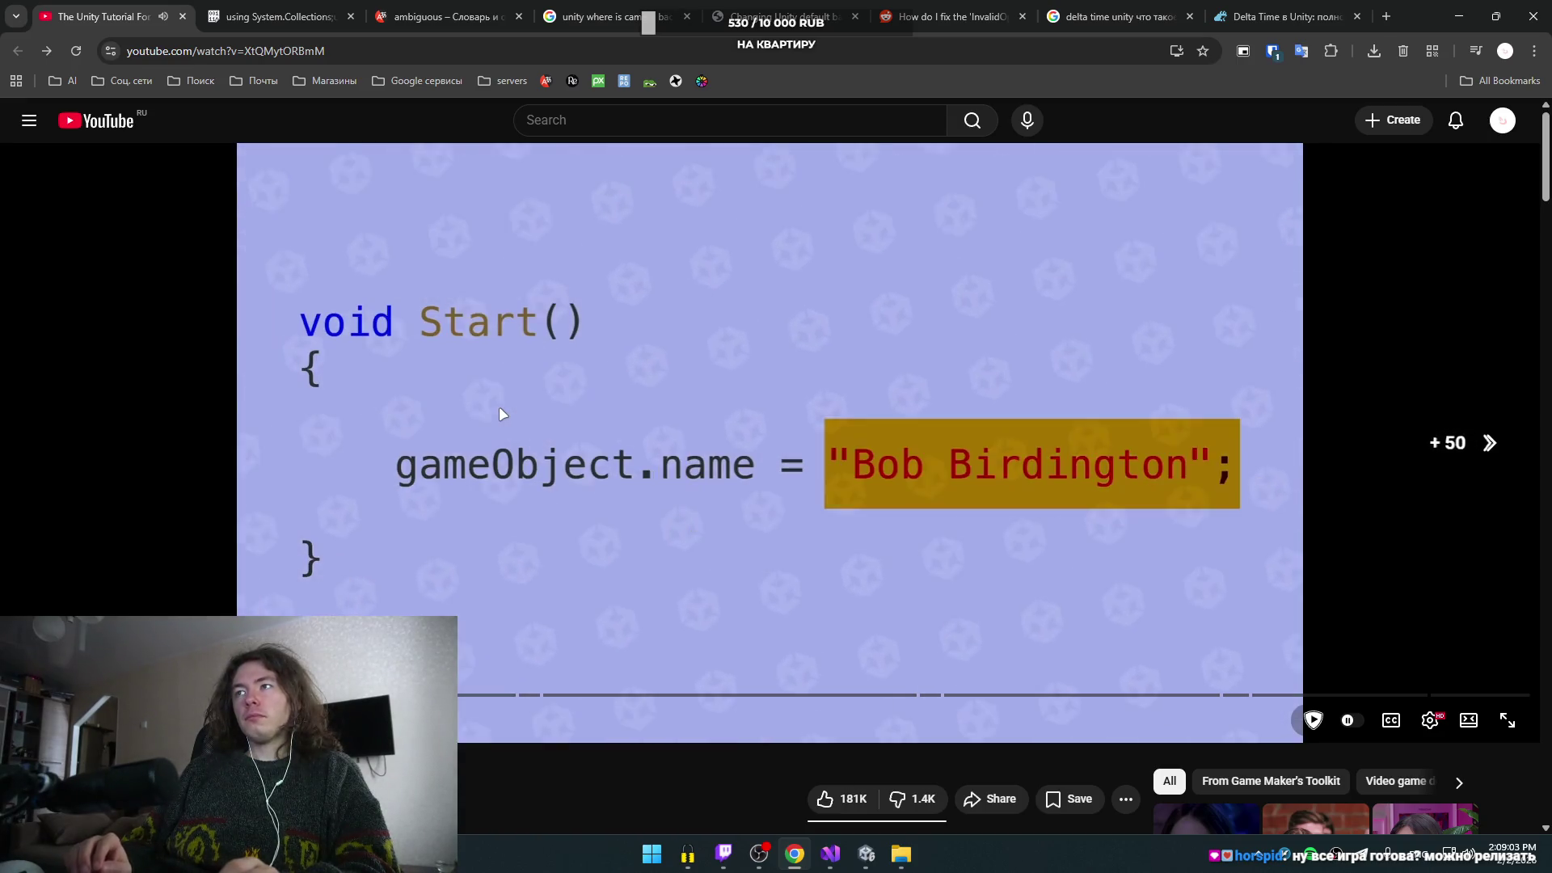
{"action": "key", "text": "Right"}
{"action": "key", "text": "Right"}
{"action": "key", "text": "Right"}
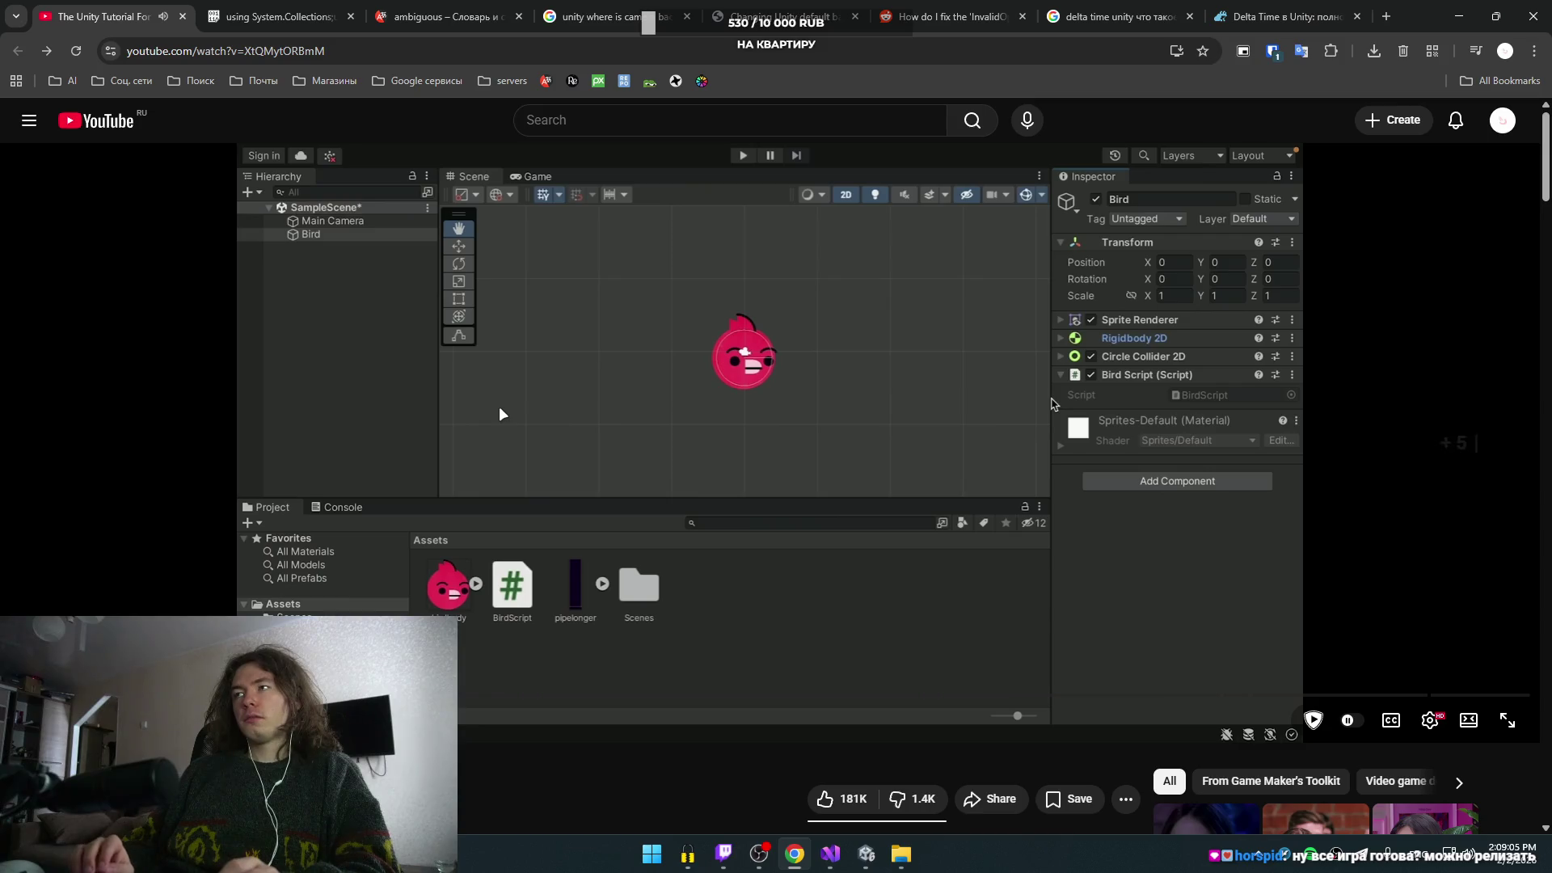
{"action": "key", "text": "Right"}
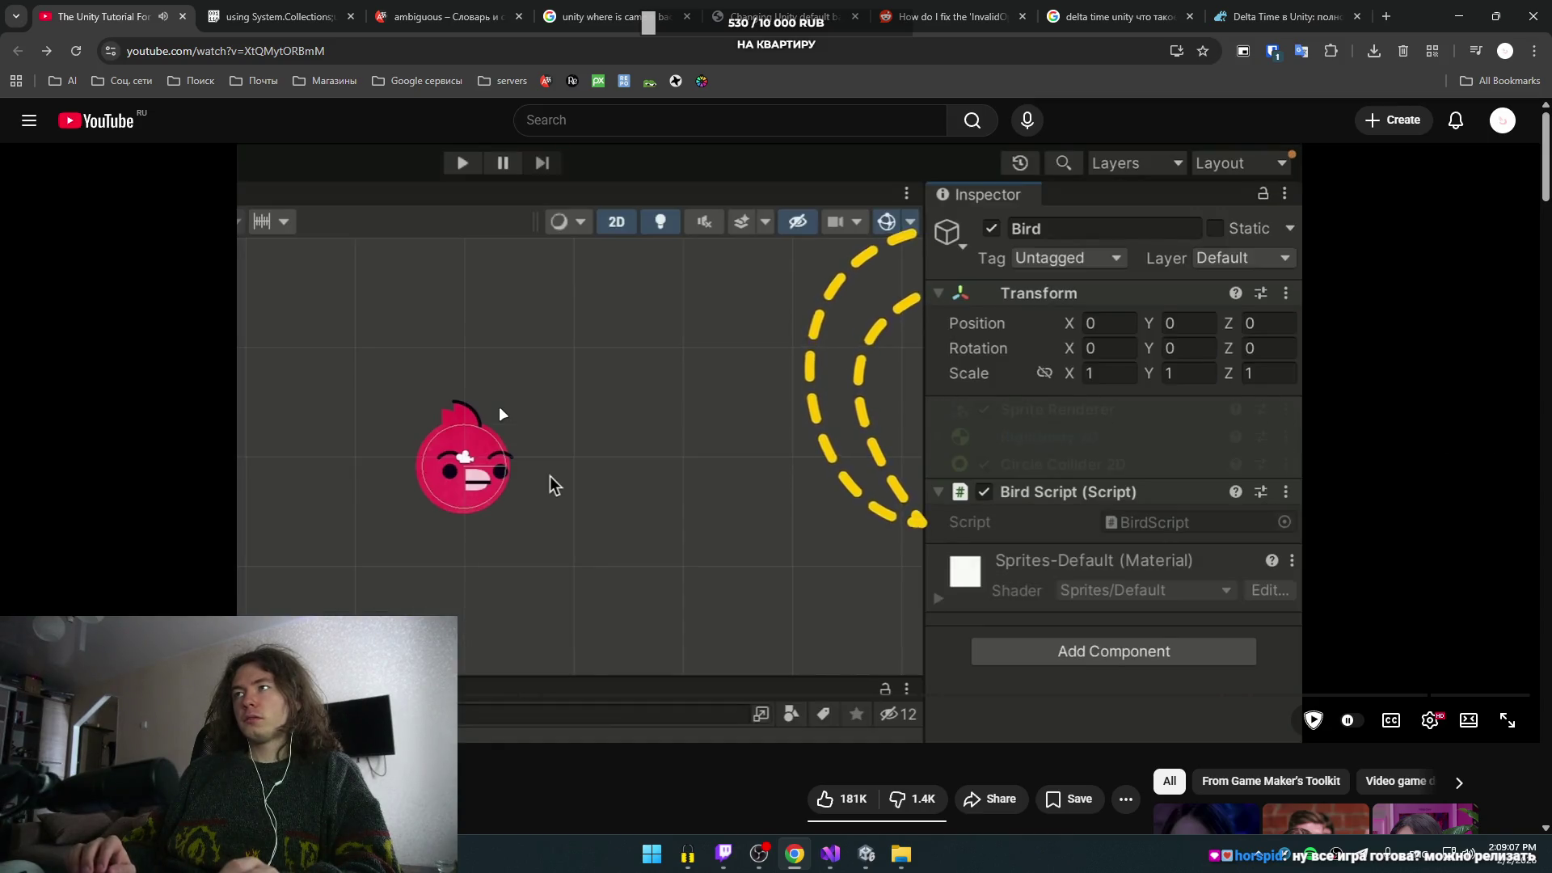
{"action": "key", "text": "Right"}
{"action": "key", "text": "Right"}
{"action": "key", "text": "Right"}
{"action": "key", "text": "Right"}
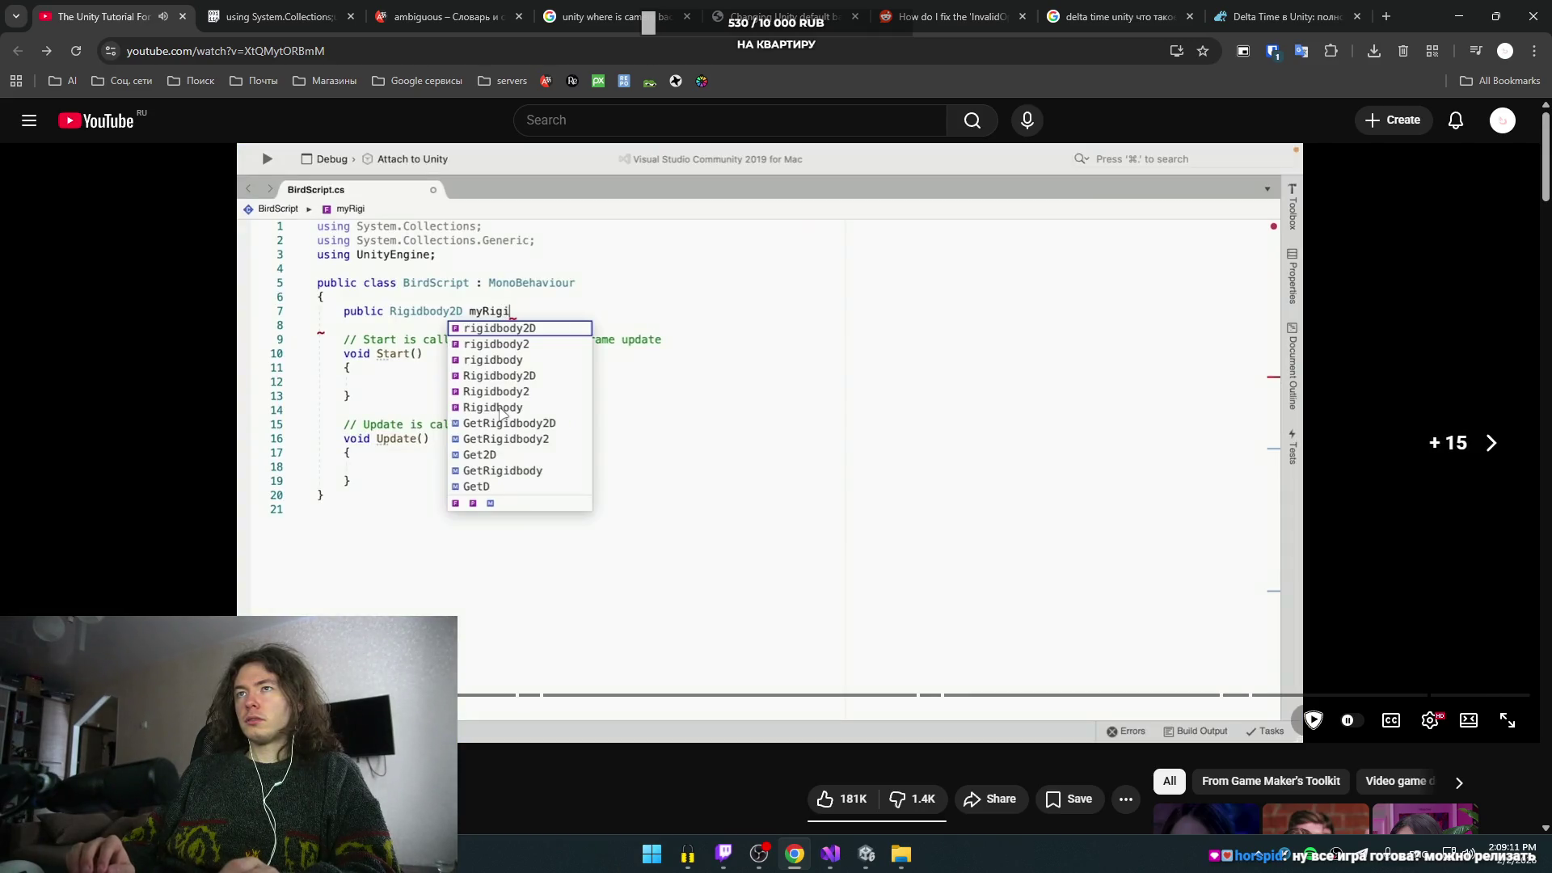
{"action": "key", "text": "Right"}
{"action": "key", "text": "Right"}
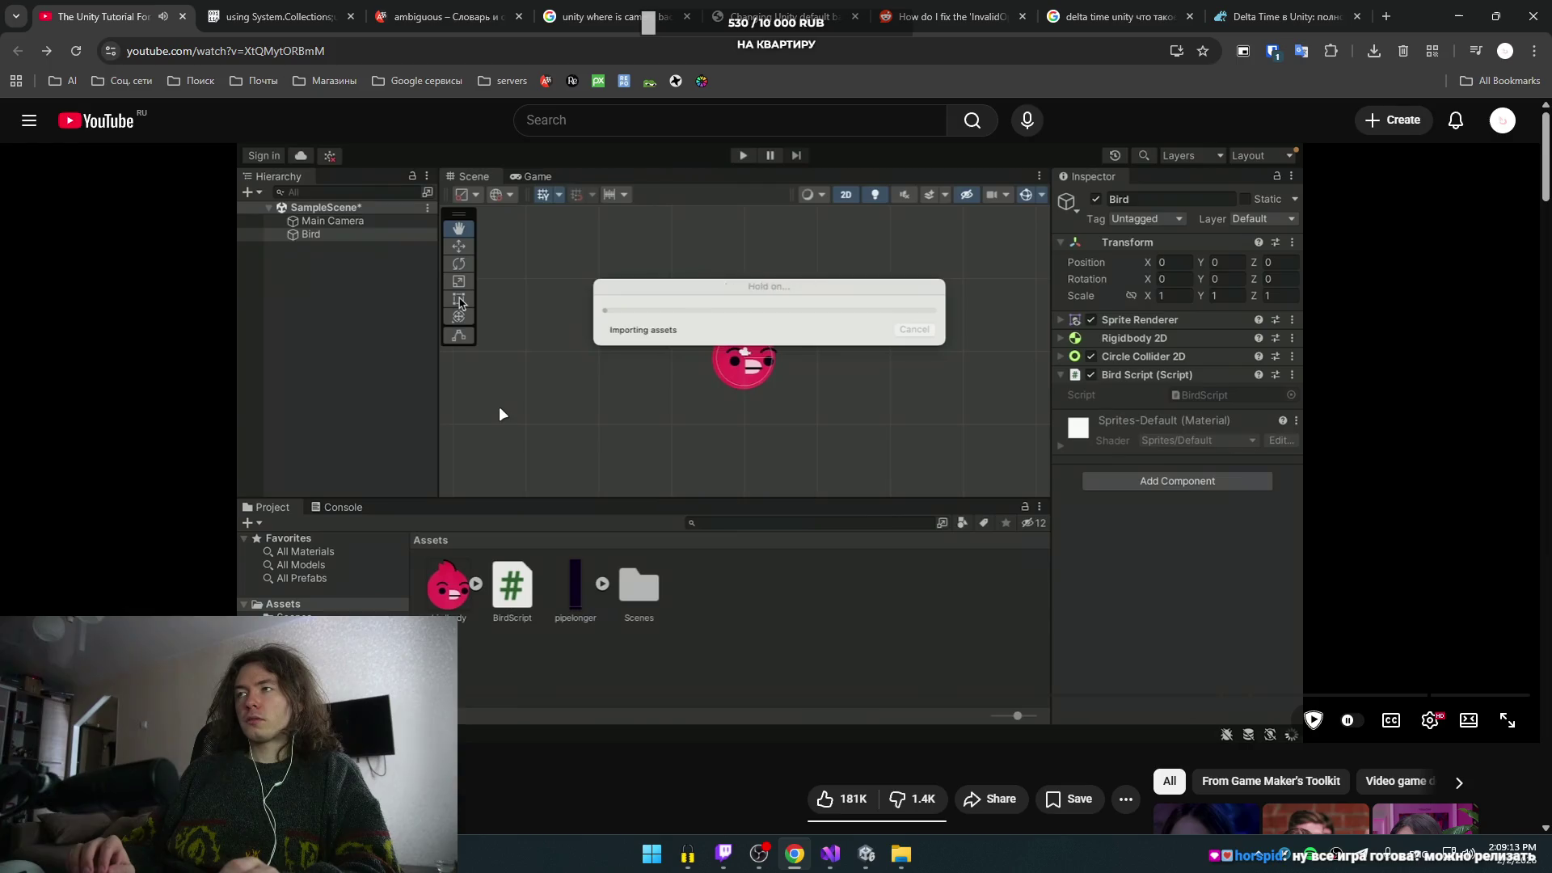
{"action": "key", "text": "Right"}
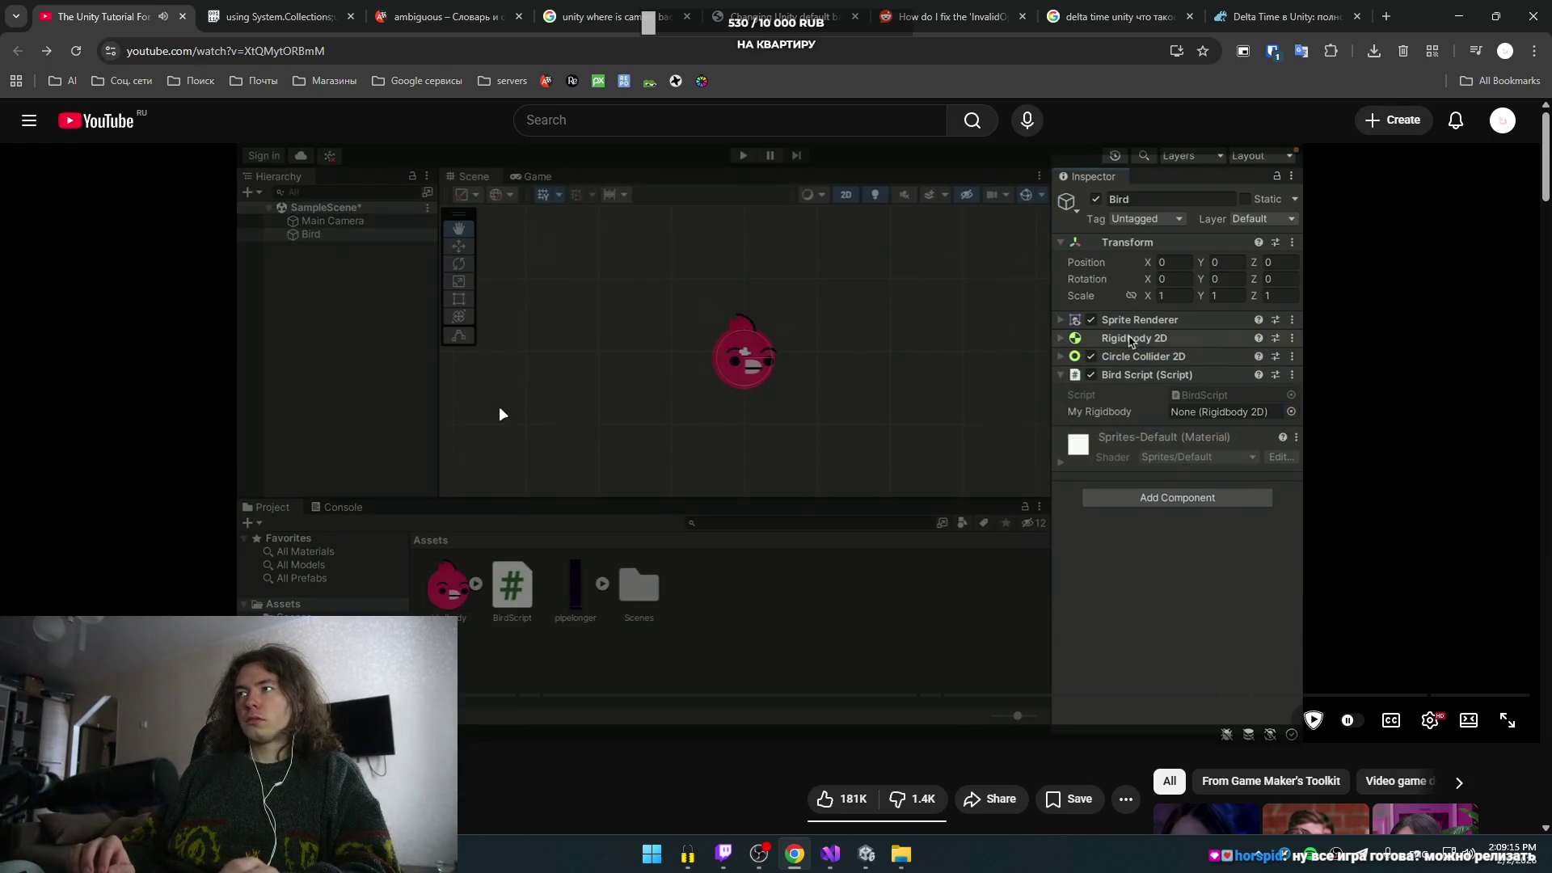
{"action": "key", "text": "Right"}
{"action": "key", "text": "Right"}
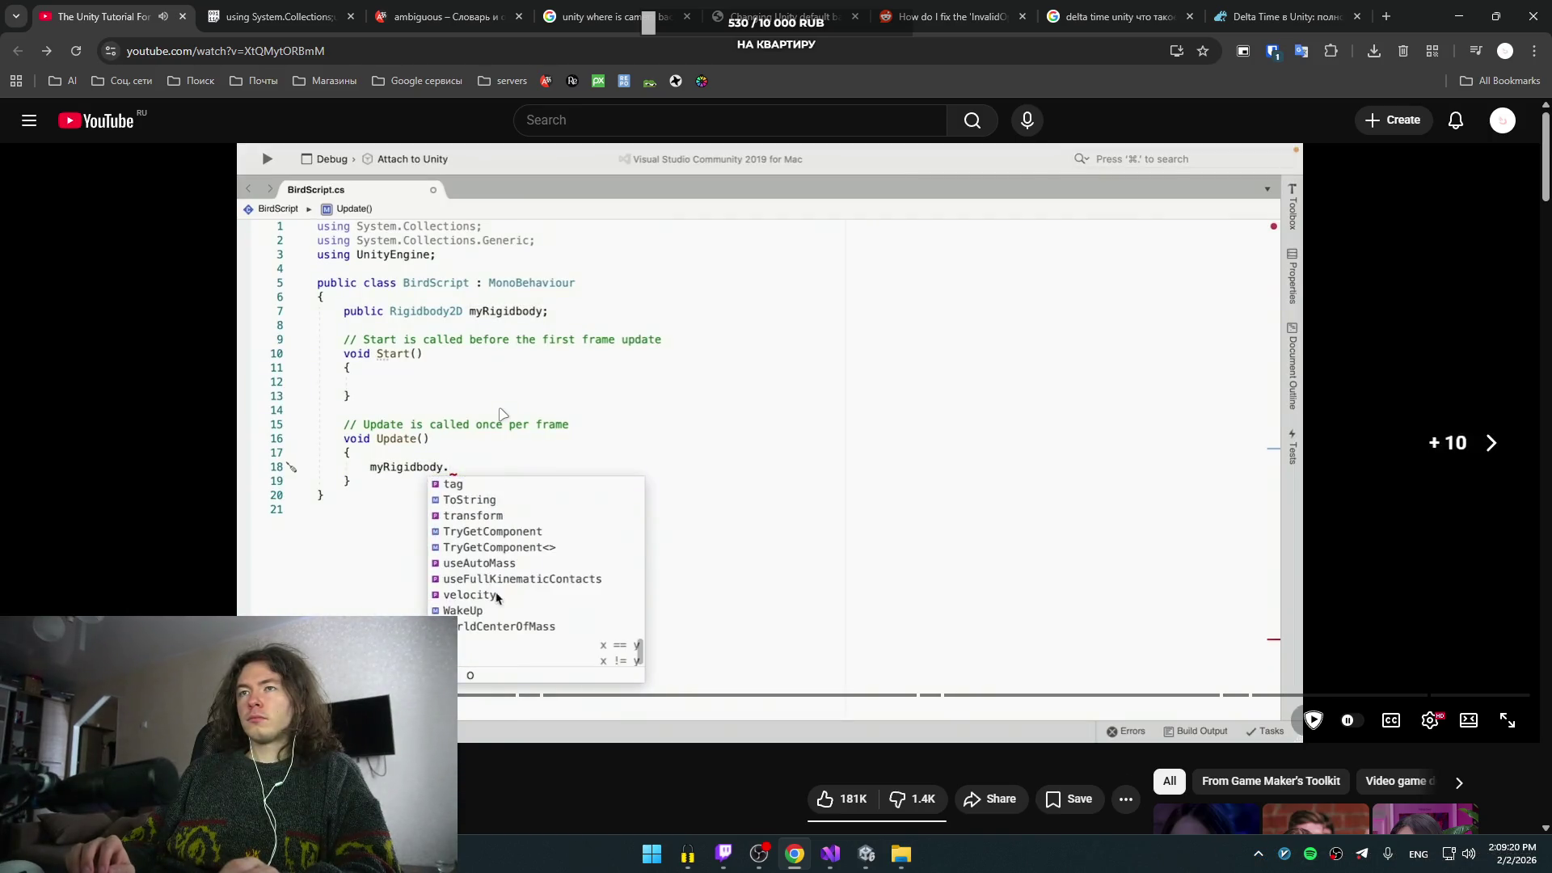
- Seek to the Space-key flap condition, view the Pastebin BirdScript, and return to Unity
{"action": "key", "text": "Right"}
{"action": "key", "text": "Right"}
{"action": "key", "text": "Right"}
{"action": "key", "text": "Right"}
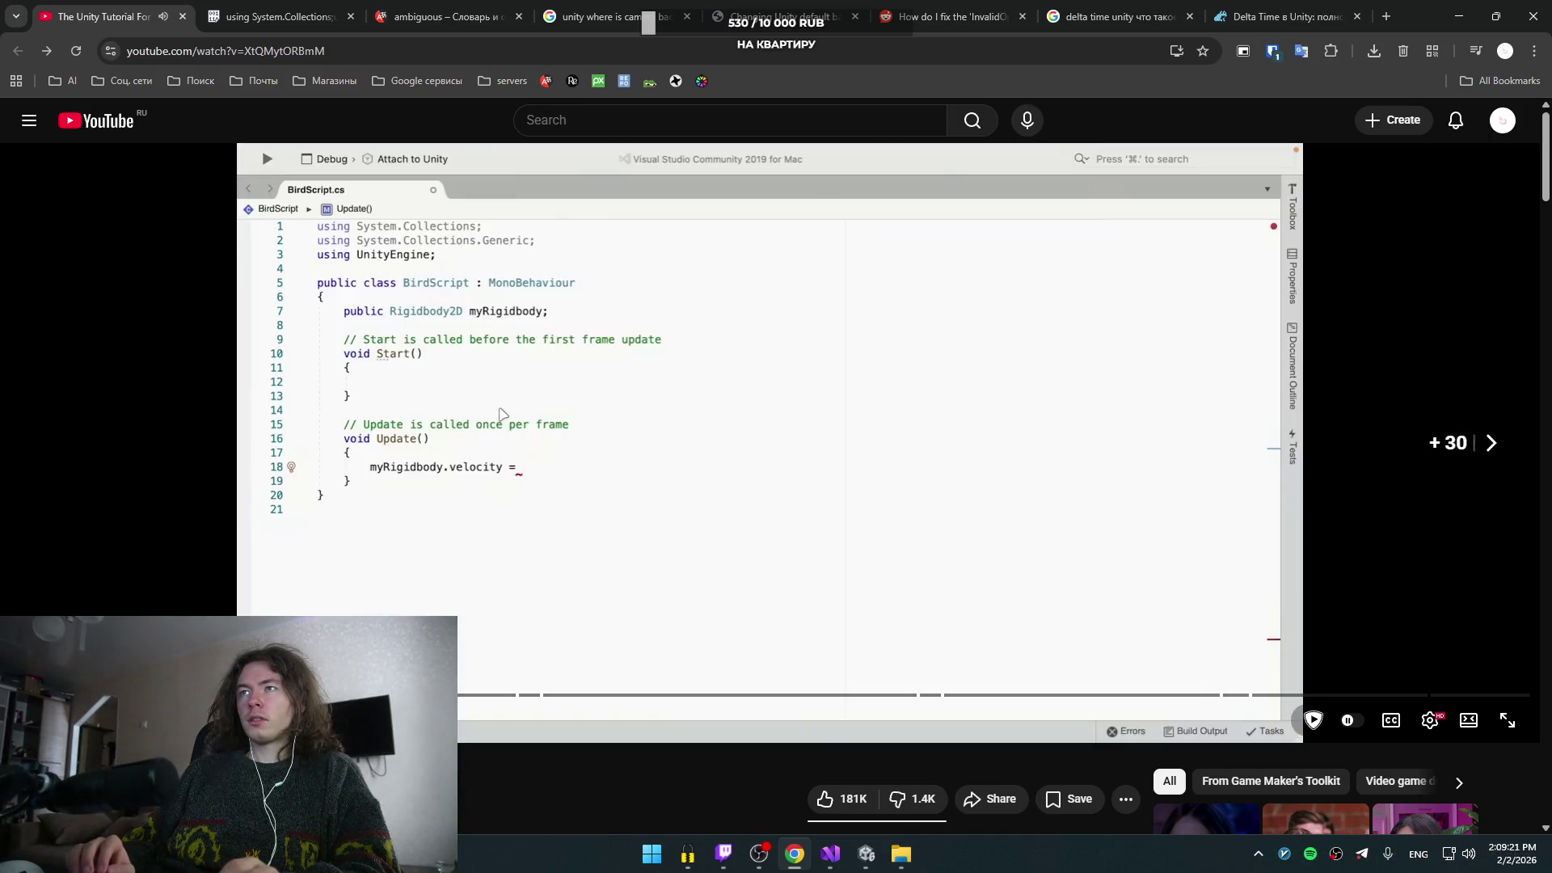
{"action": "key", "text": "Right"}
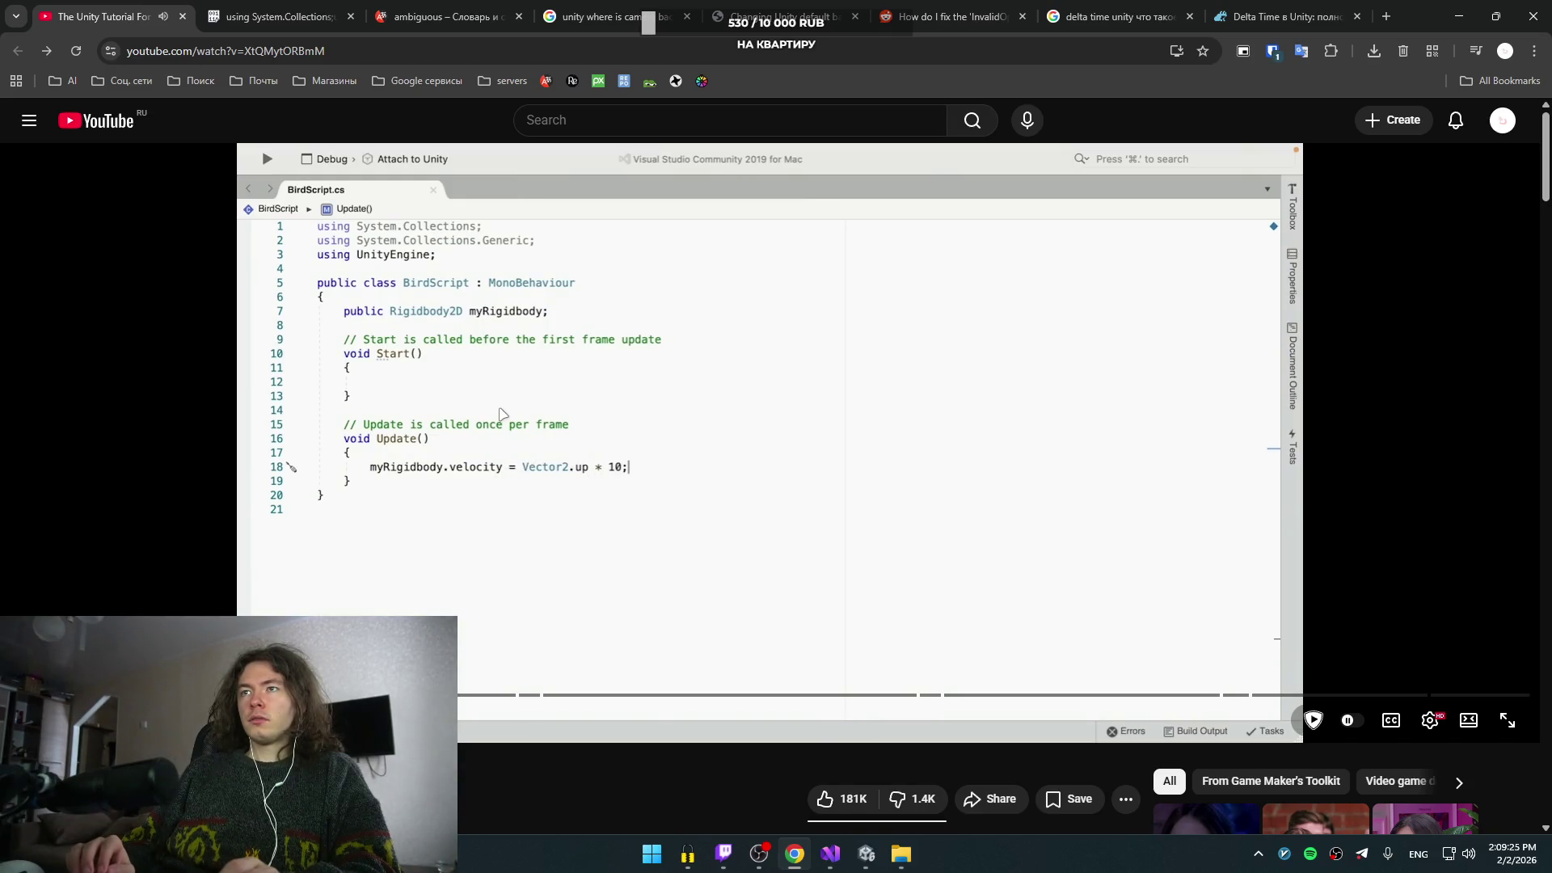
{"action": "key", "text": "Right"}
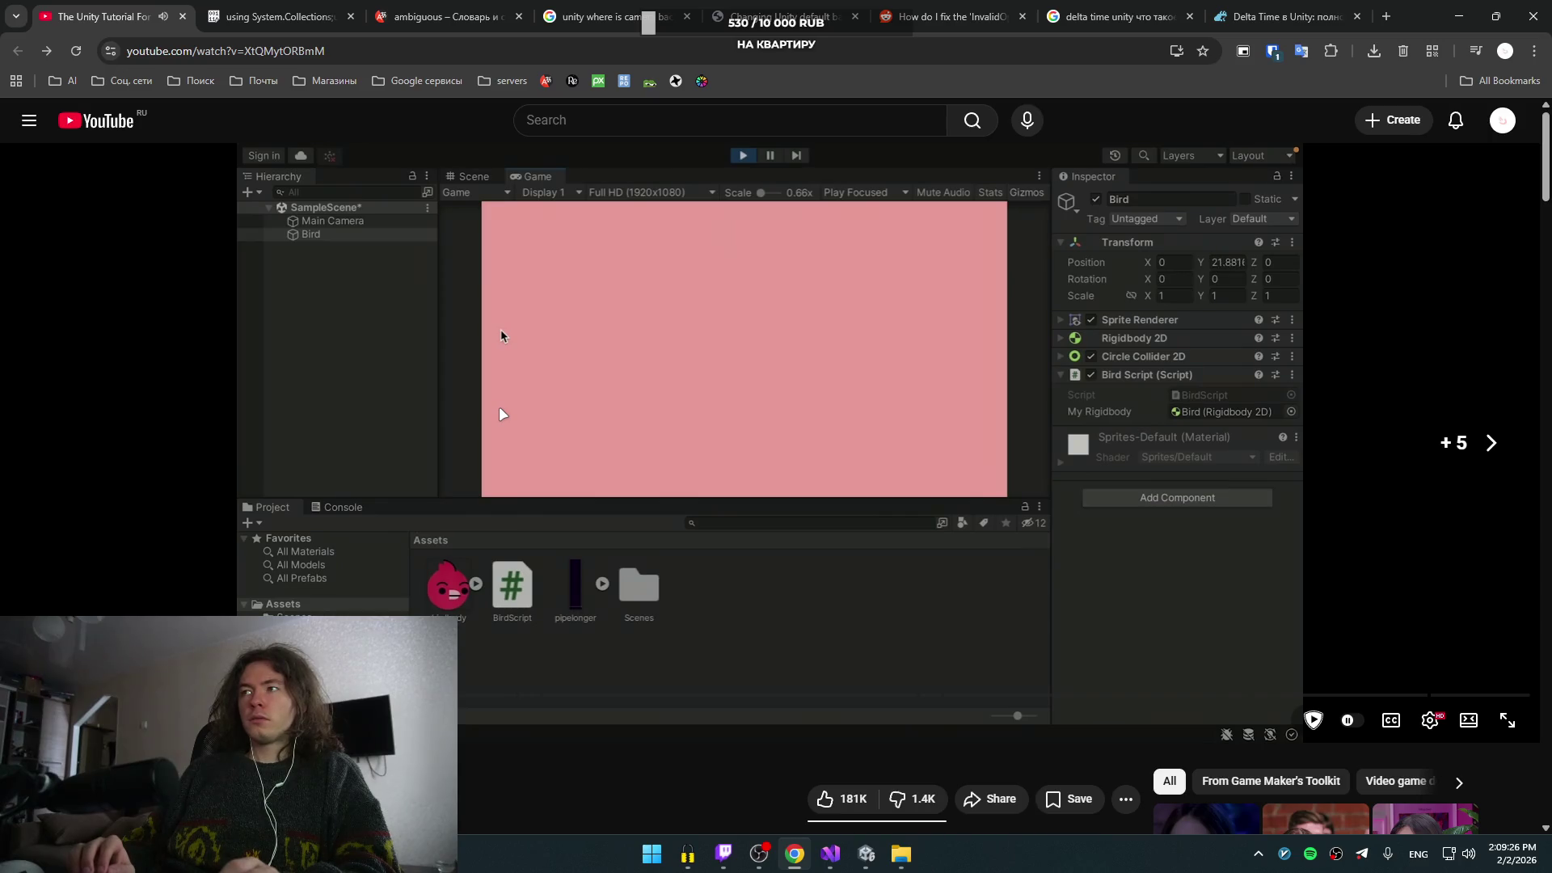
{"action": "key", "text": "Right"}
{"action": "key", "text": "Right"}
{"action": "key", "text": "Right"}
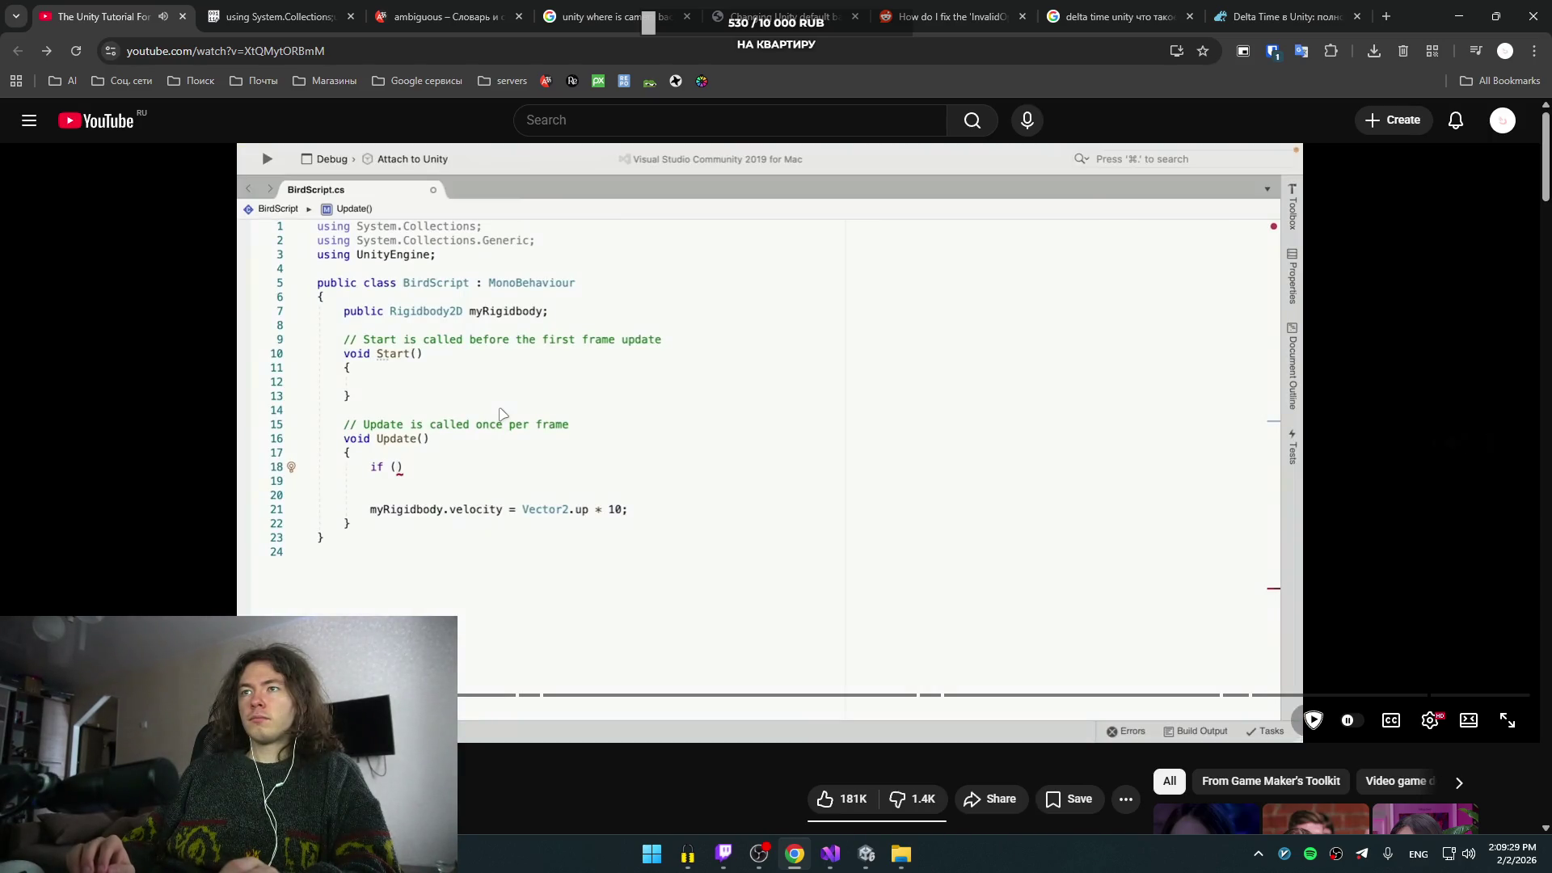
{"action": "key", "text": "Right"}
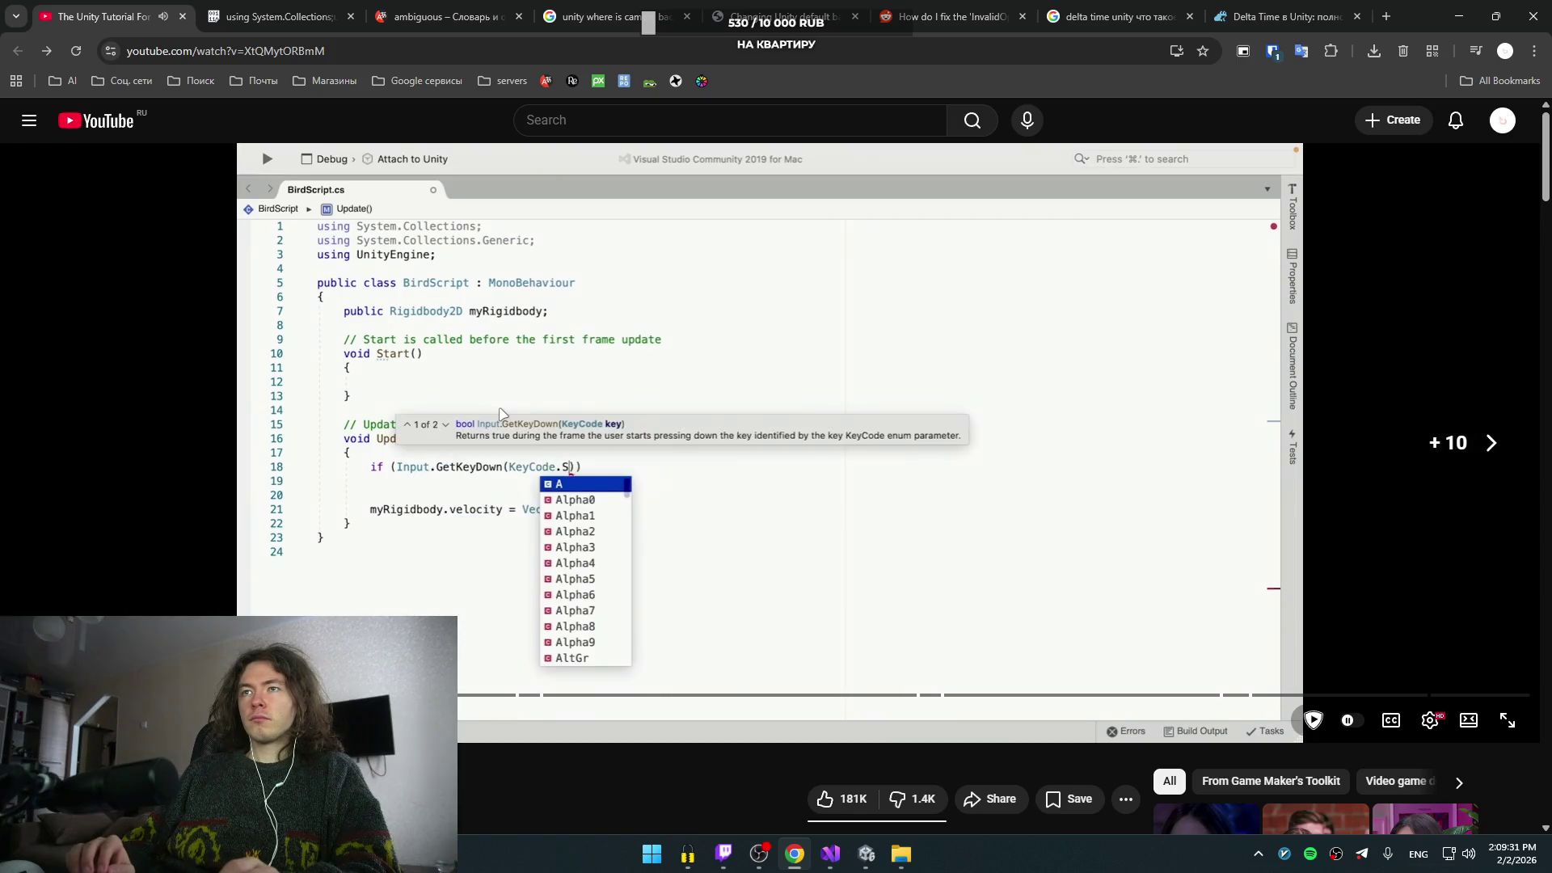
{"action": "key", "text": "Right"}
{"action": "key", "text": "Right"}
{"action": "key", "text": "Right"}
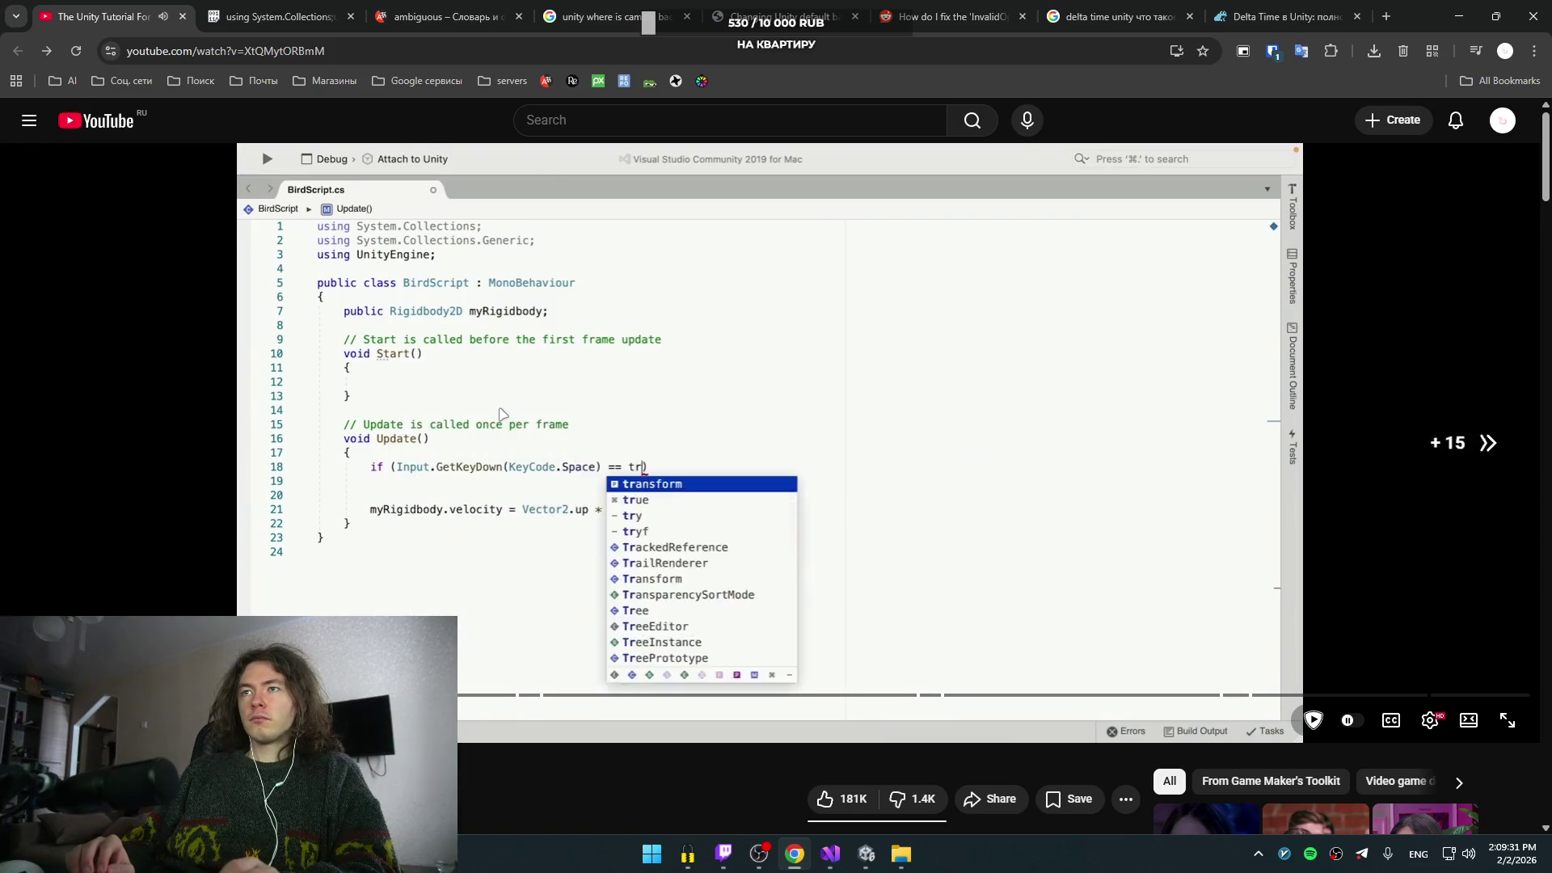
{"action": "key", "text": "Right"}
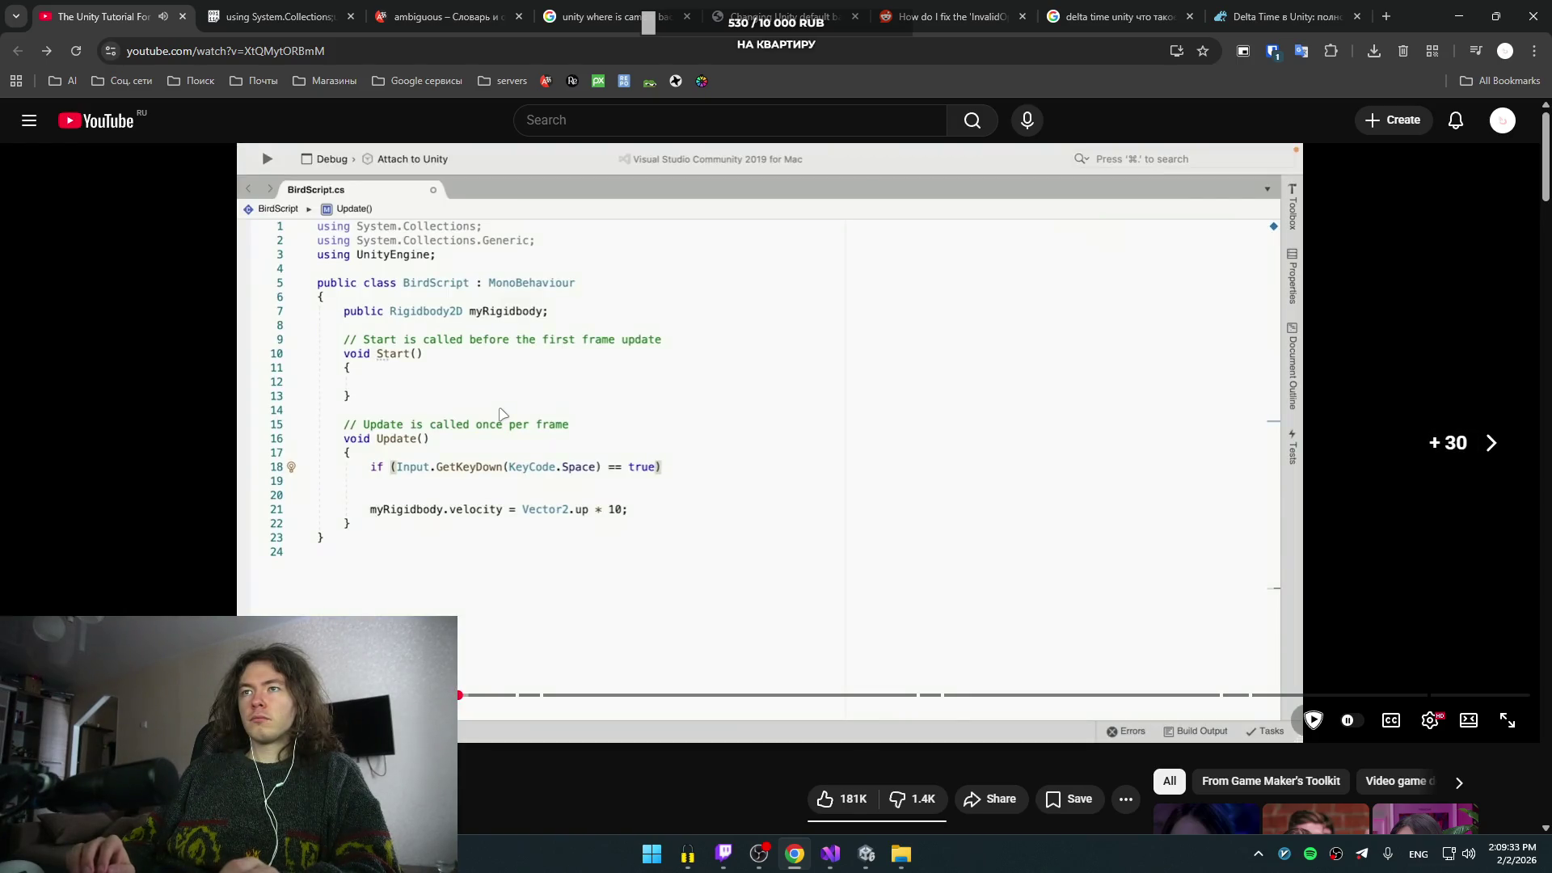
{"action": "key", "text": "Right"}
{"action": "key", "text": "Right"}
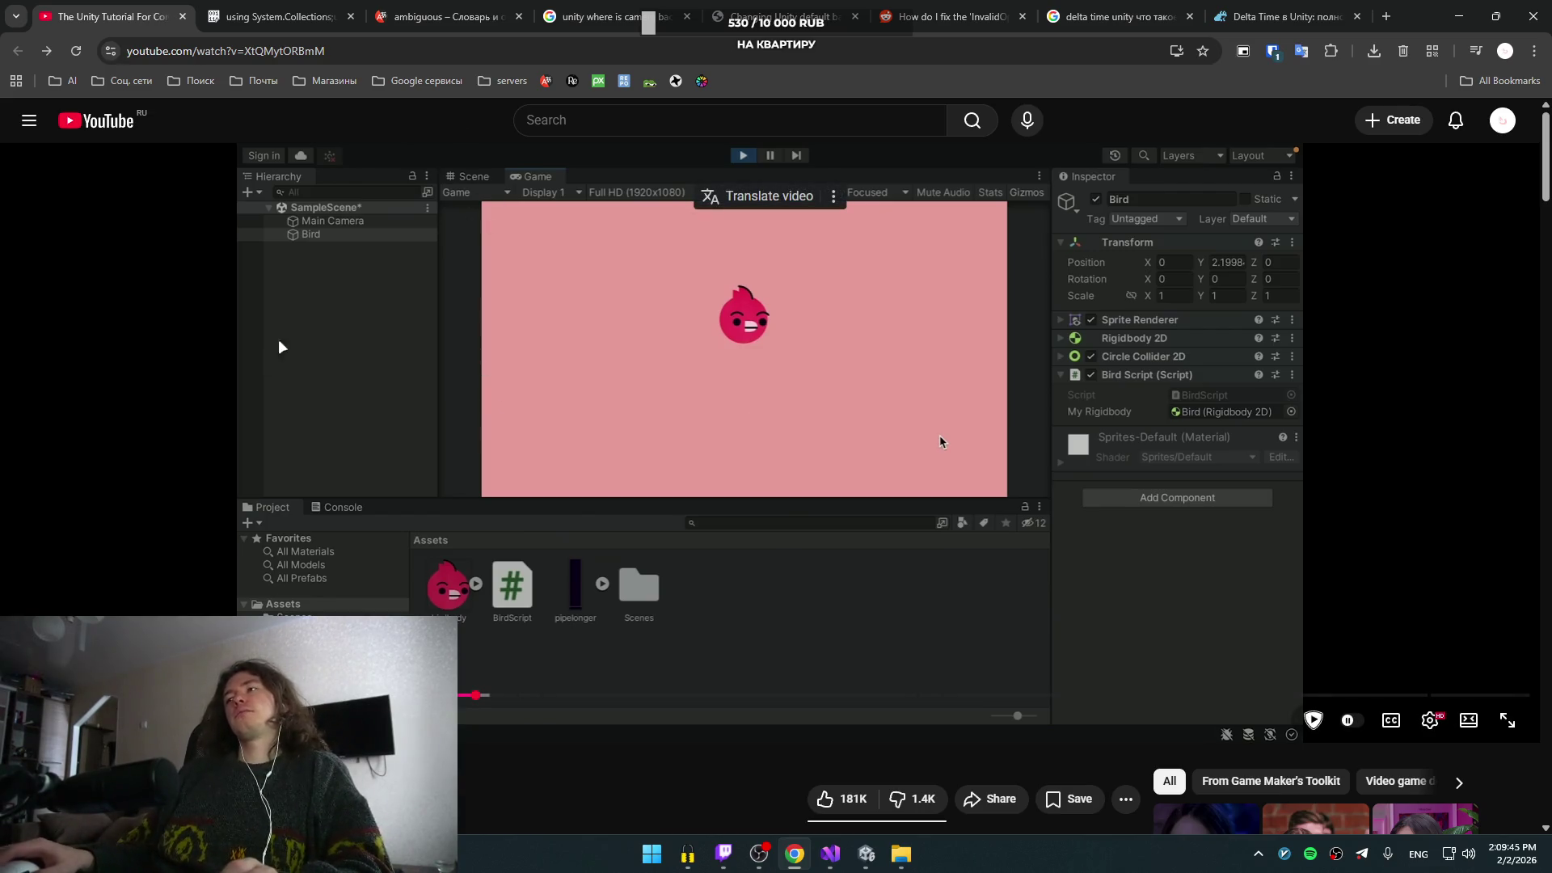
{"action": "left_click", "coordinate": [257, 6]}
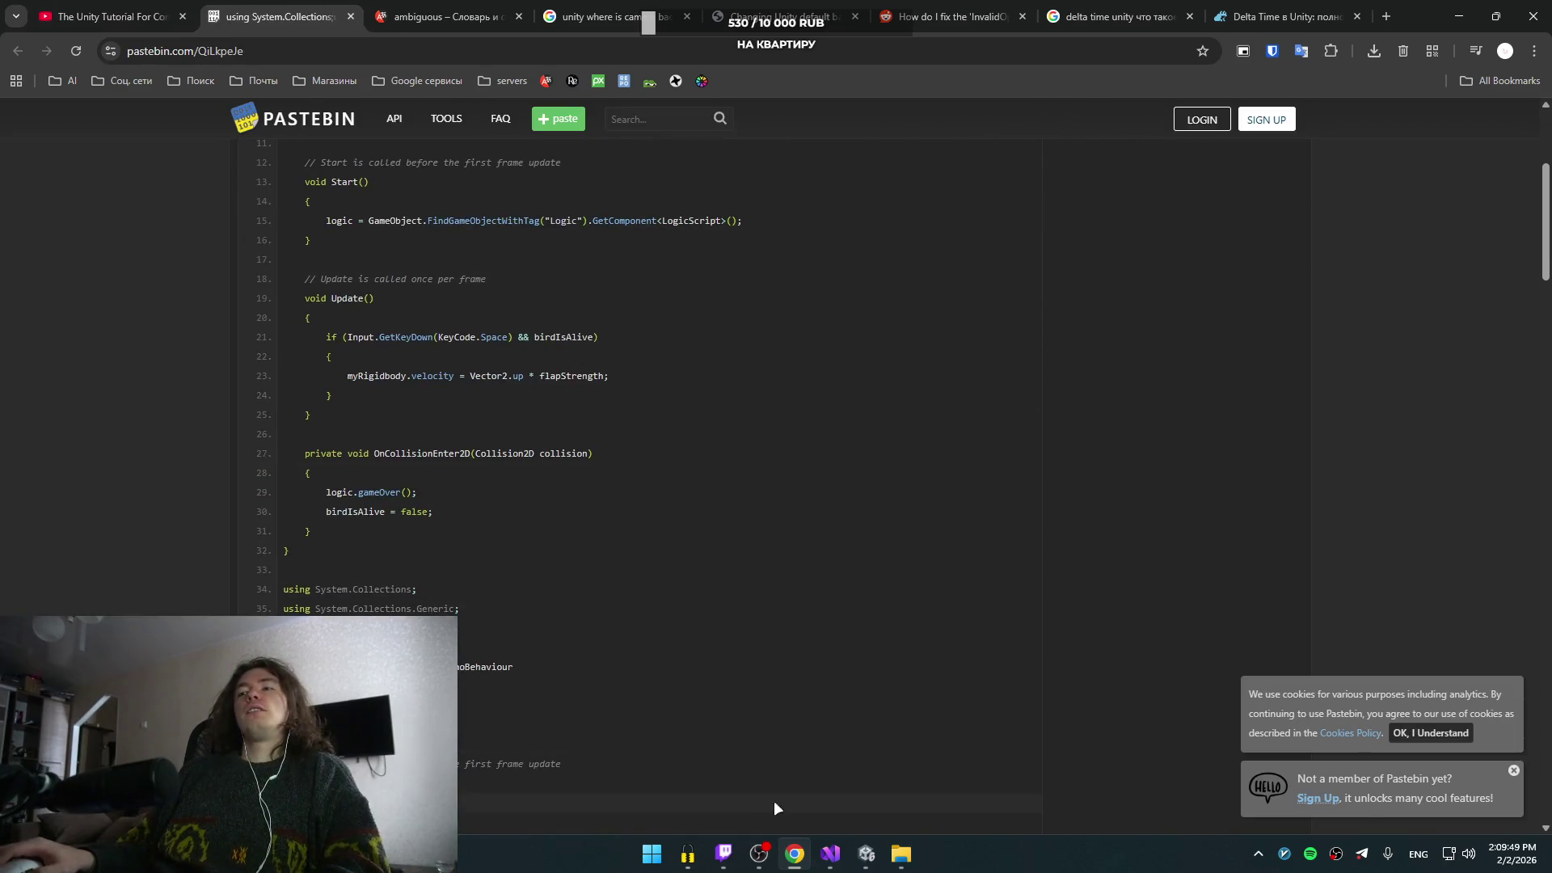
{"action": "left_click", "coordinate": [862, 853]}
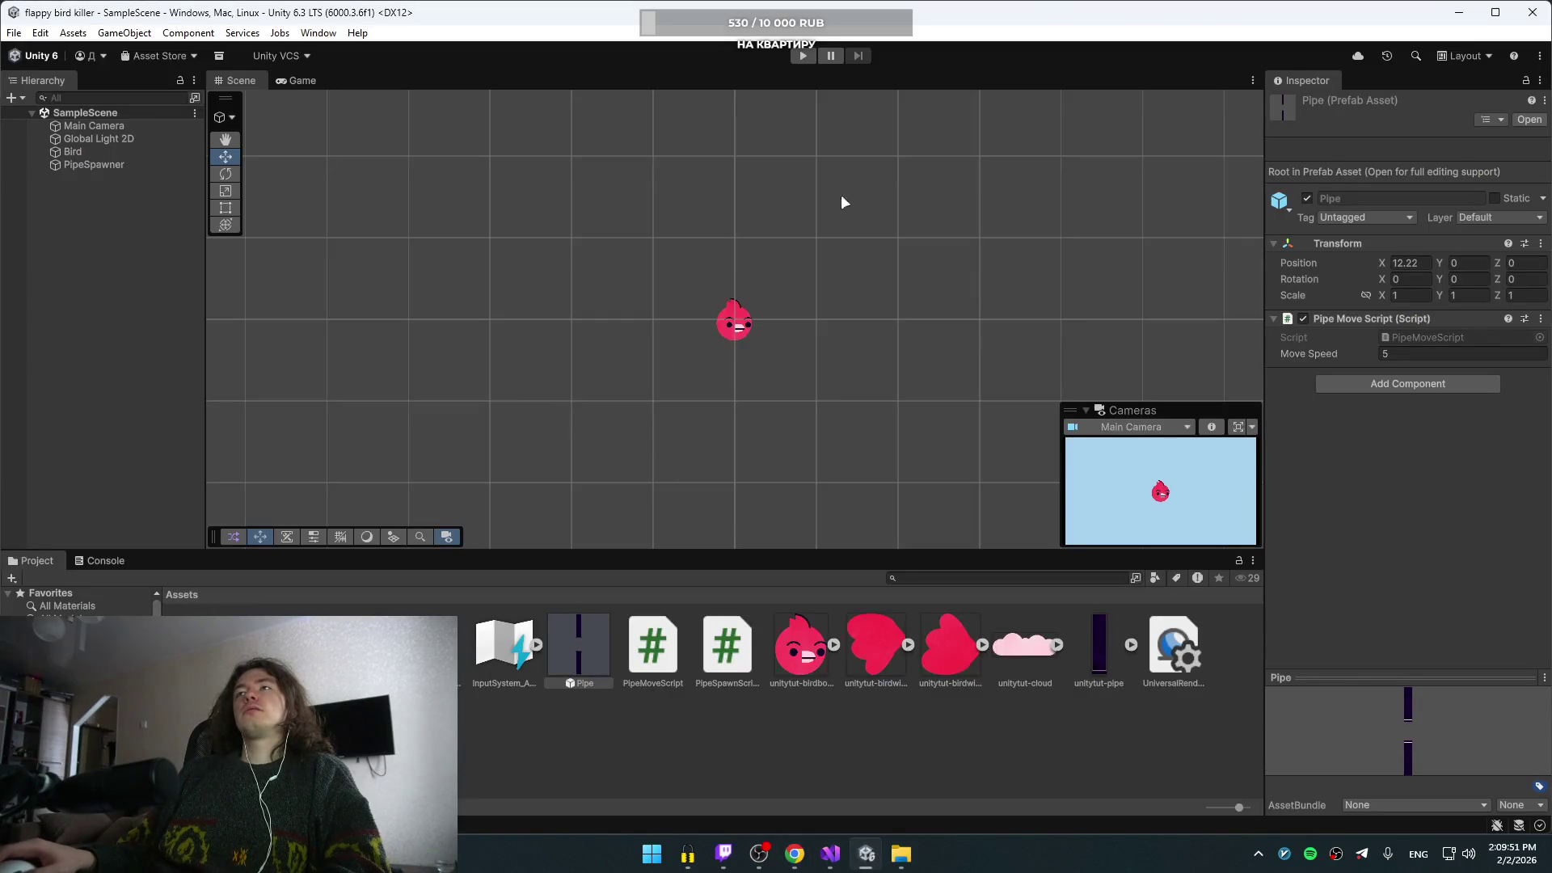
- Run the game and keep the bird airborne with twenty Space flaps as pipes spawn
{"action": "left_click", "coordinate": [803, 56]}
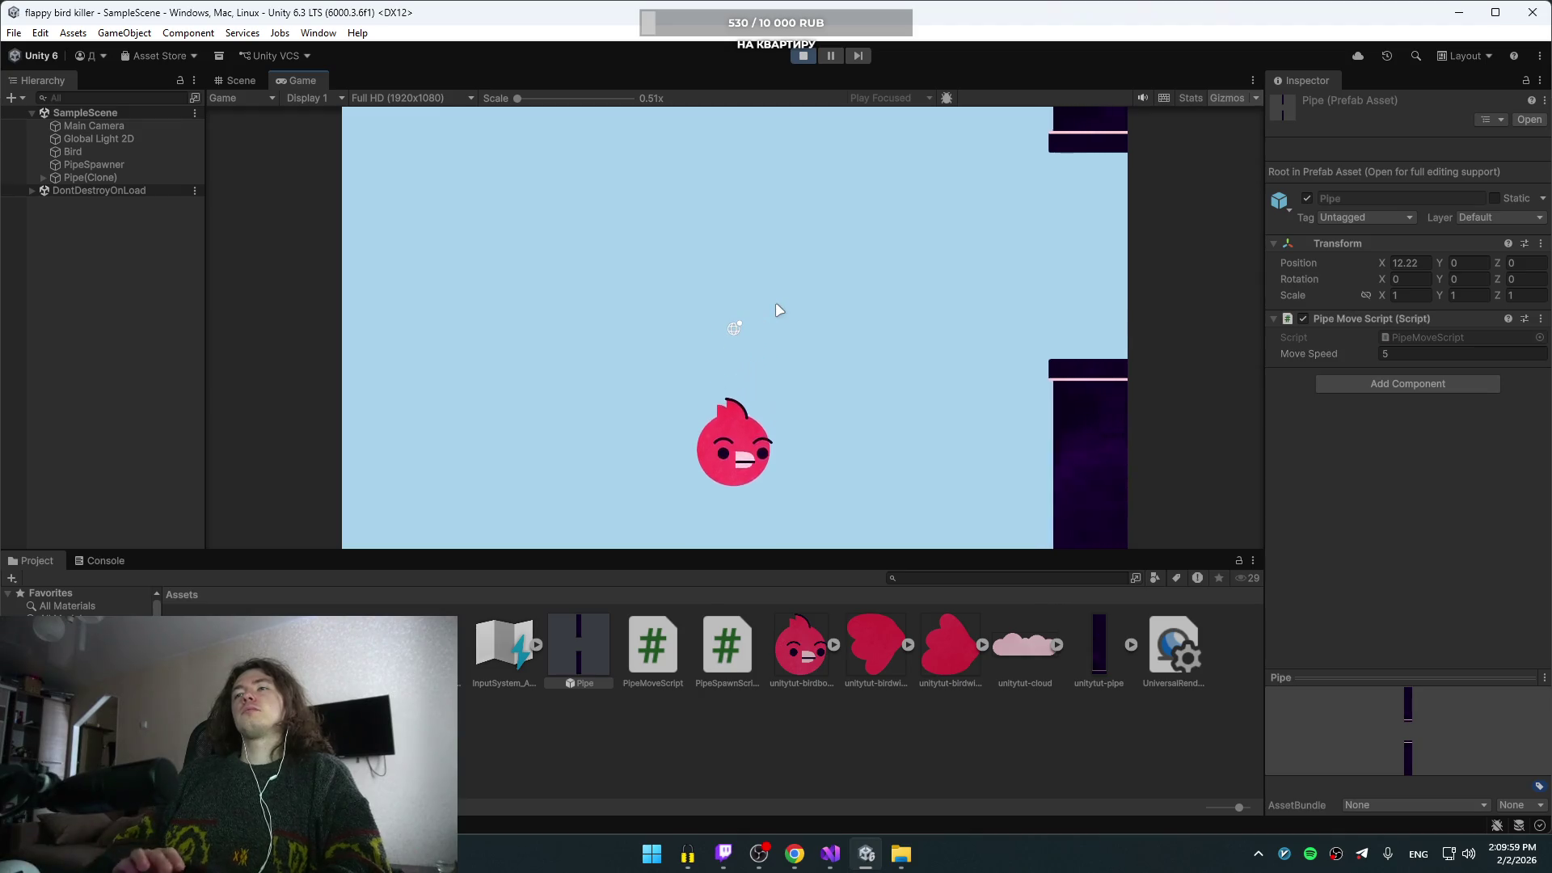
{"action": "key", "text": "space"}
{"action": "key", "text": "space"}
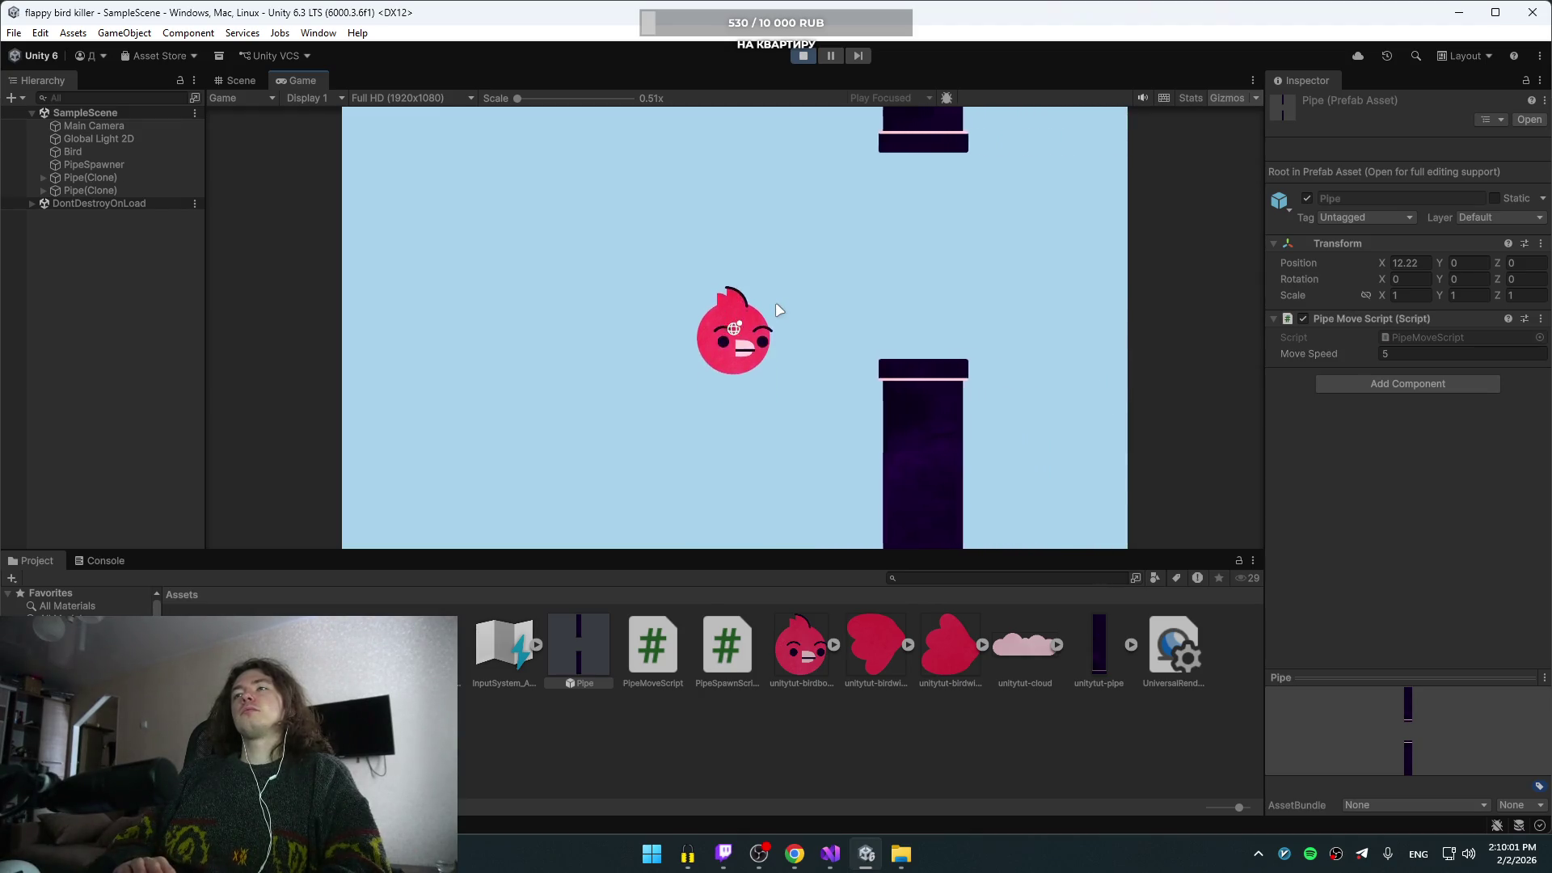
{"action": "key", "text": "space"}
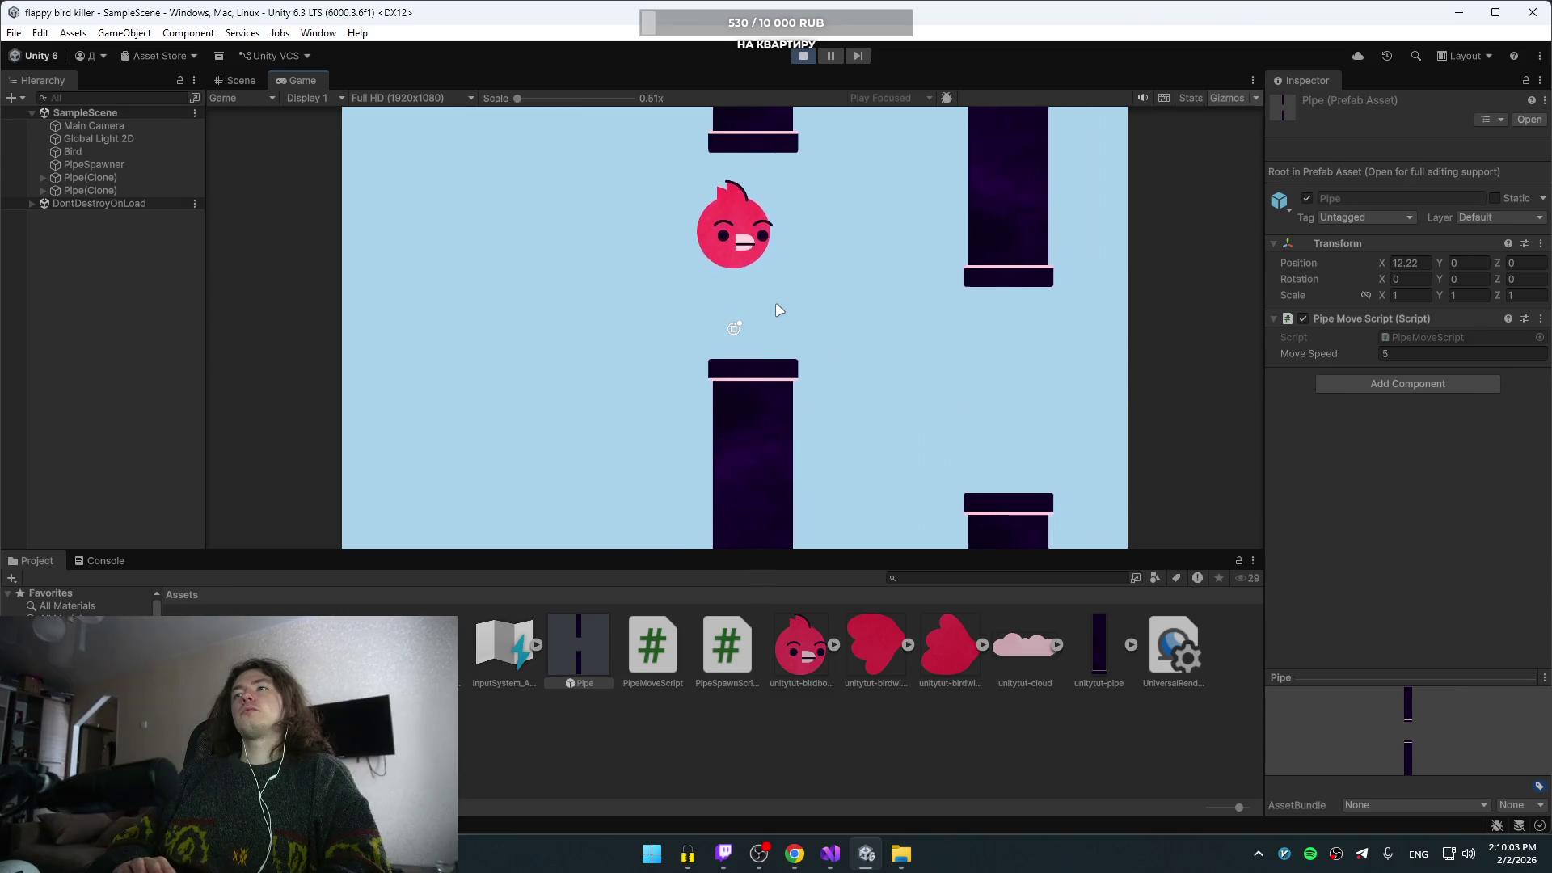
{"action": "key", "text": "space"}
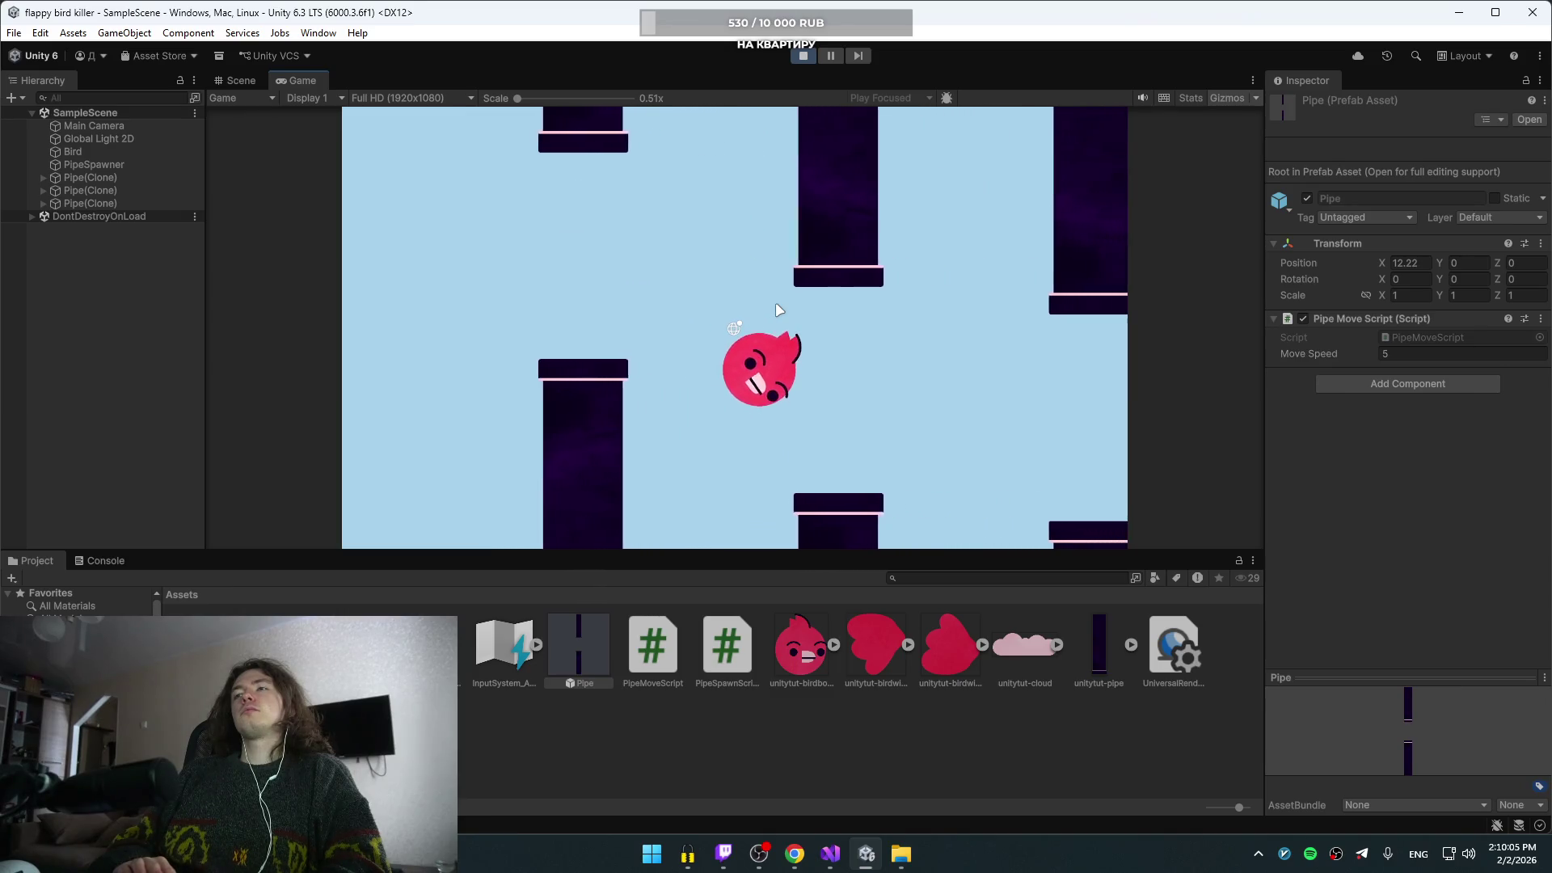
{"action": "key", "text": "space"}
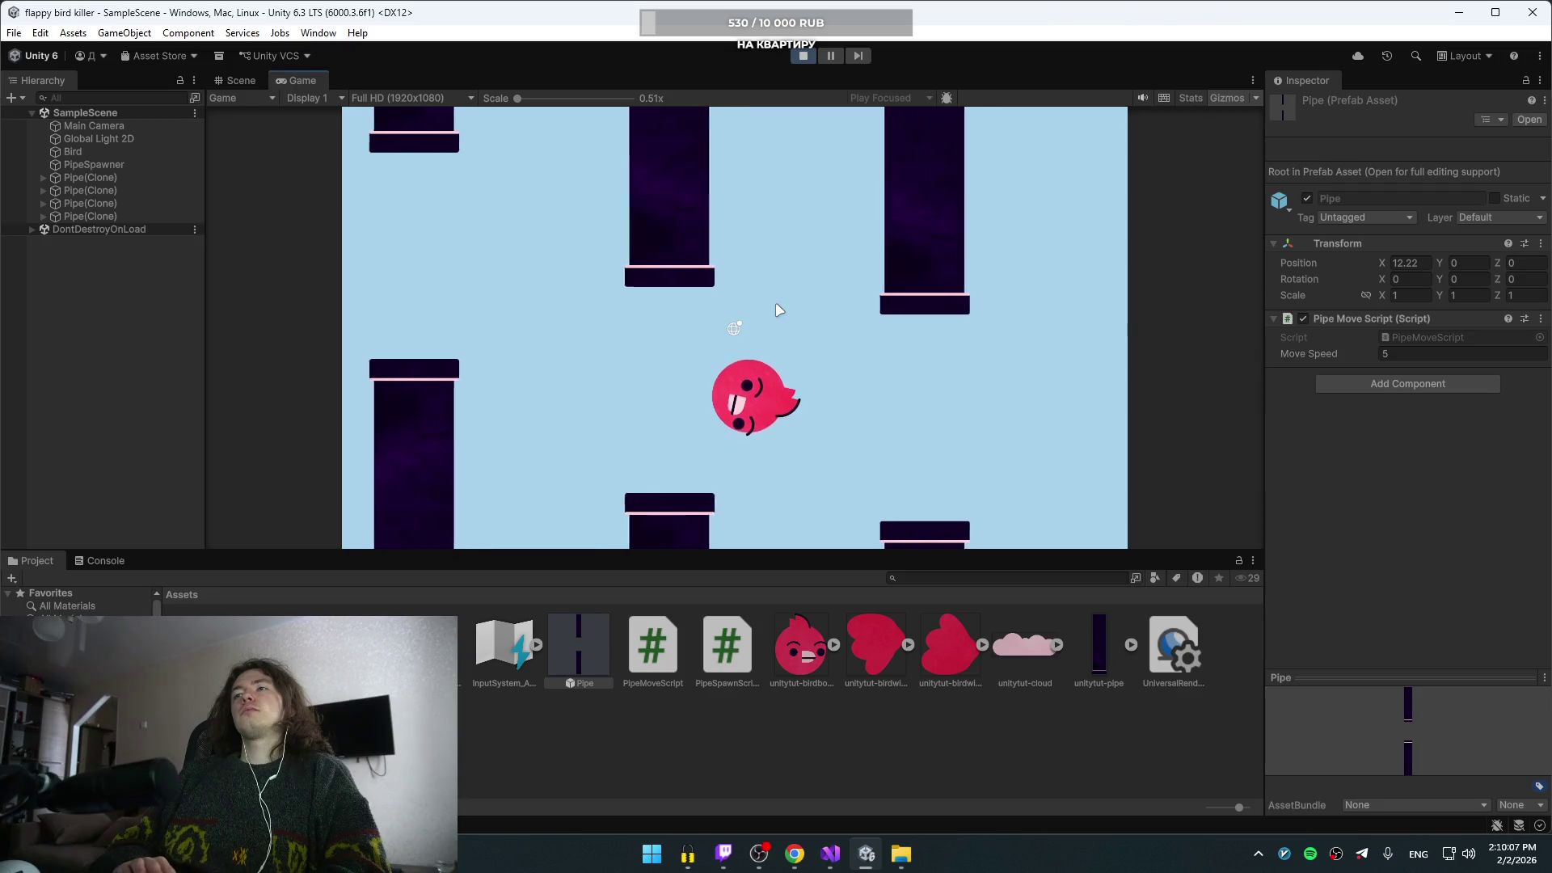
{"action": "key", "text": "space"}
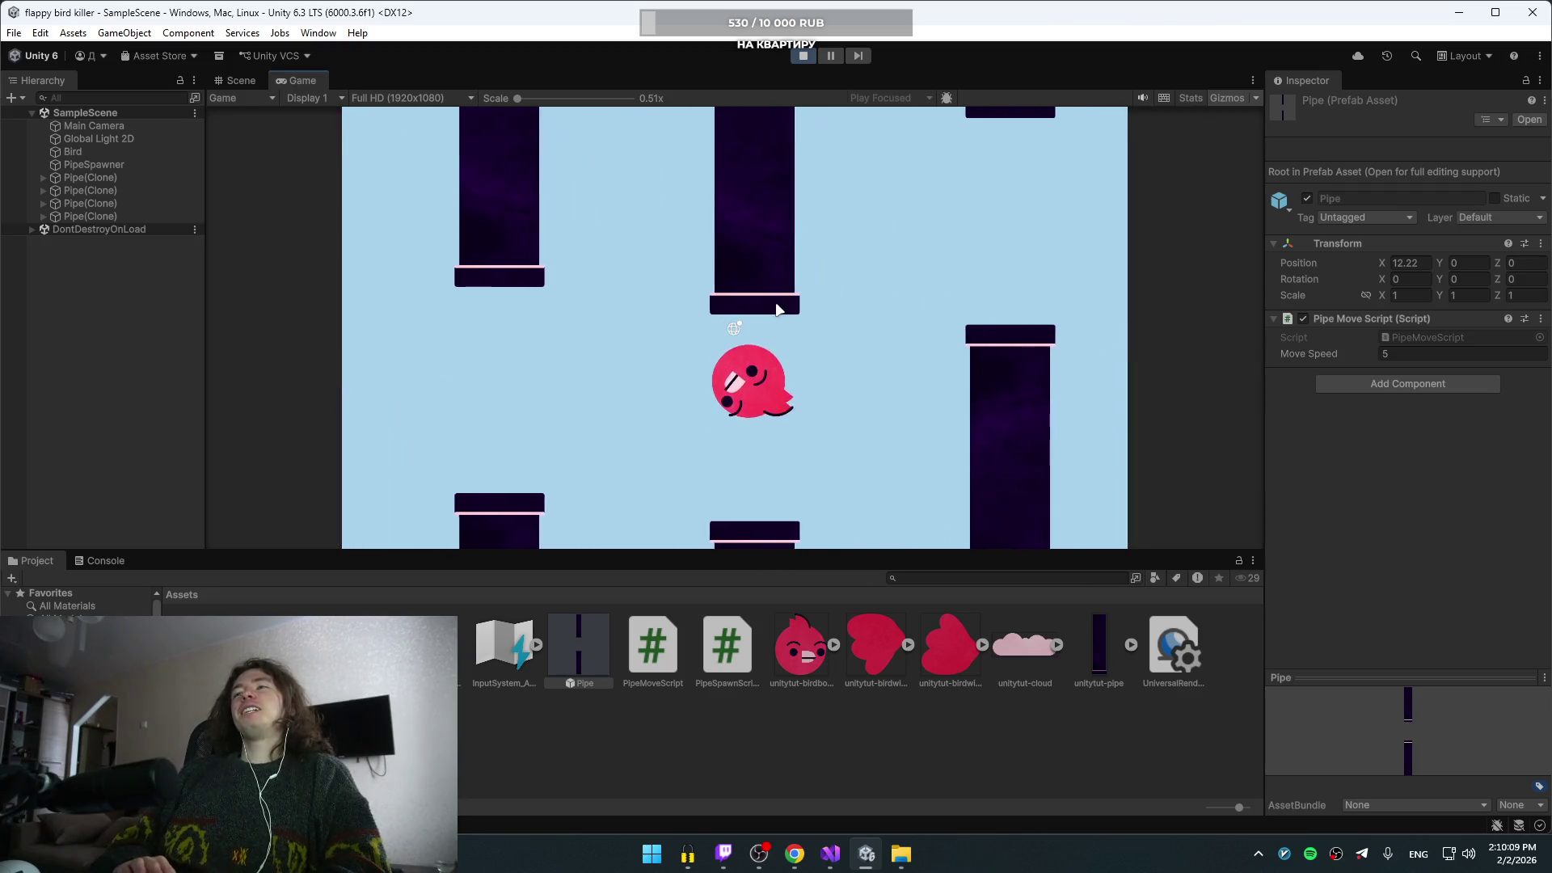
{"action": "key", "text": "space"}
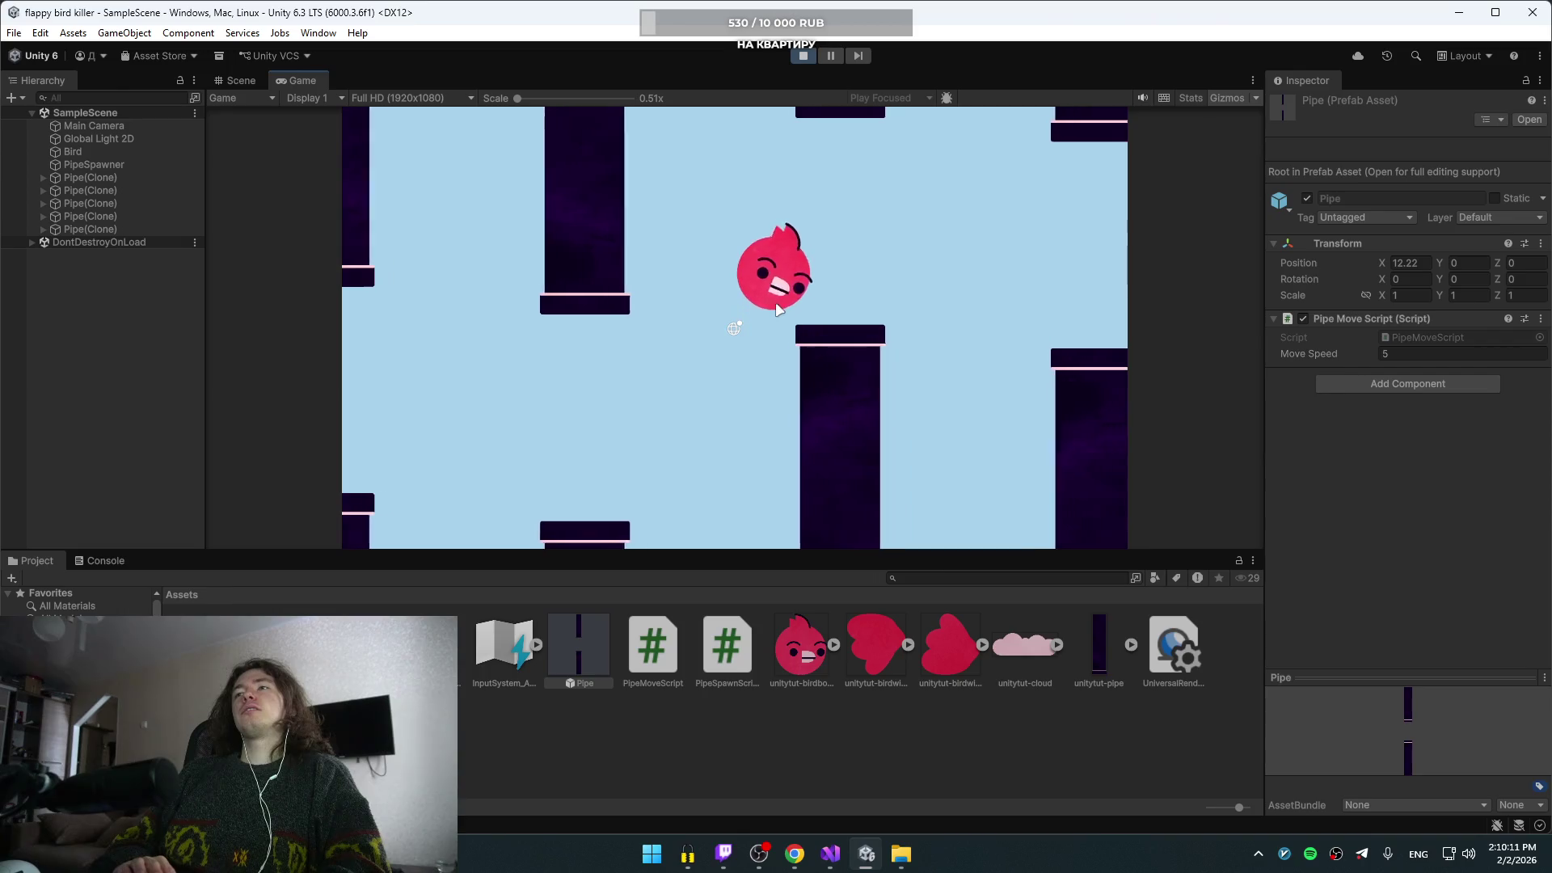
{"action": "key", "text": "space"}
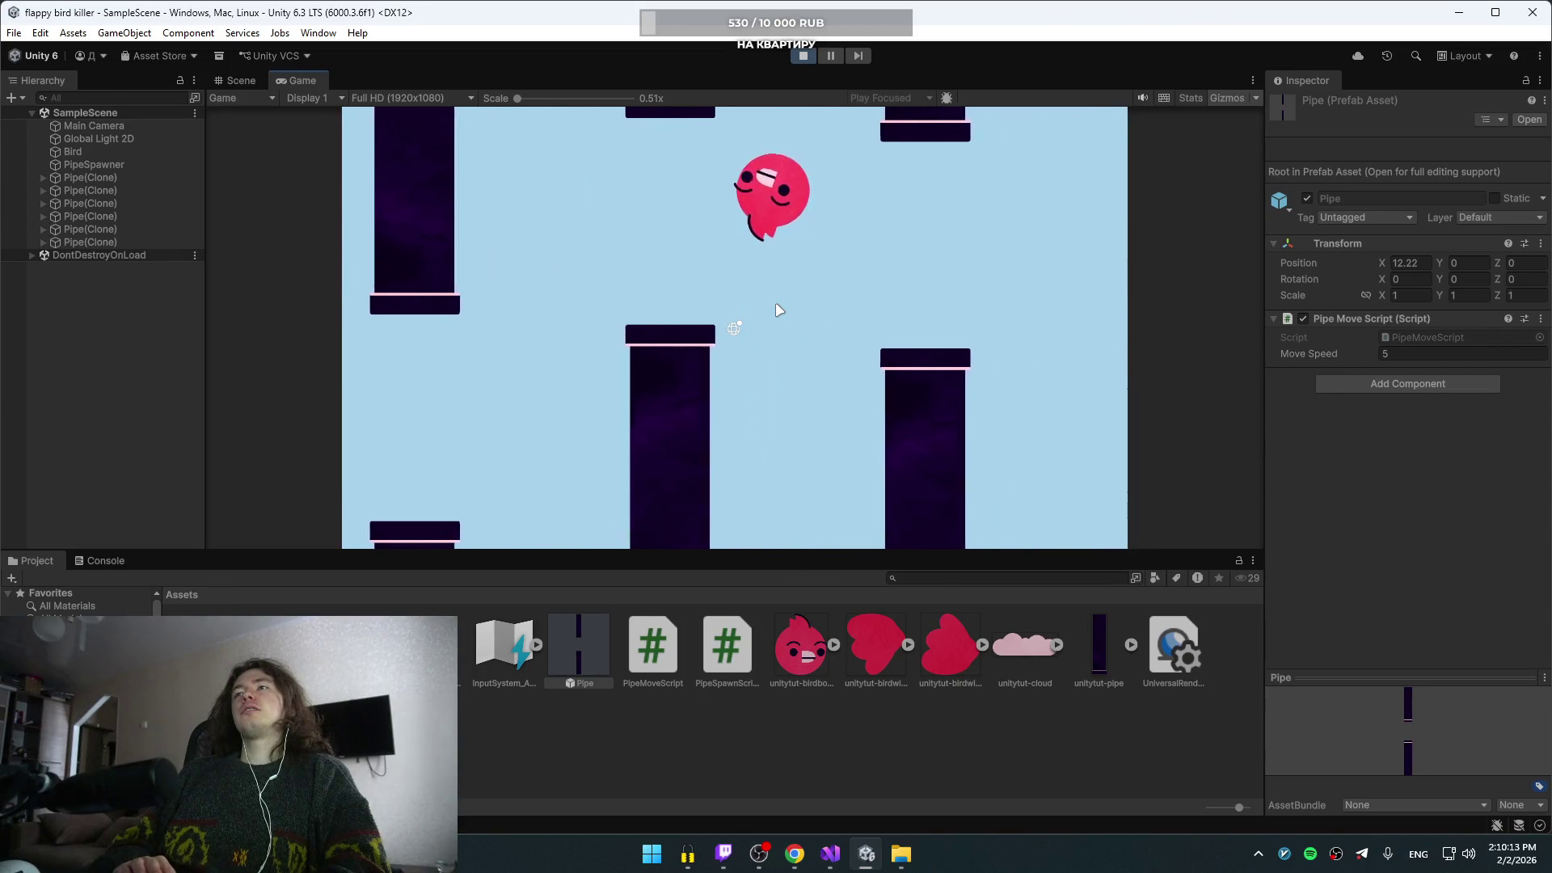
{"action": "key", "text": "space"}
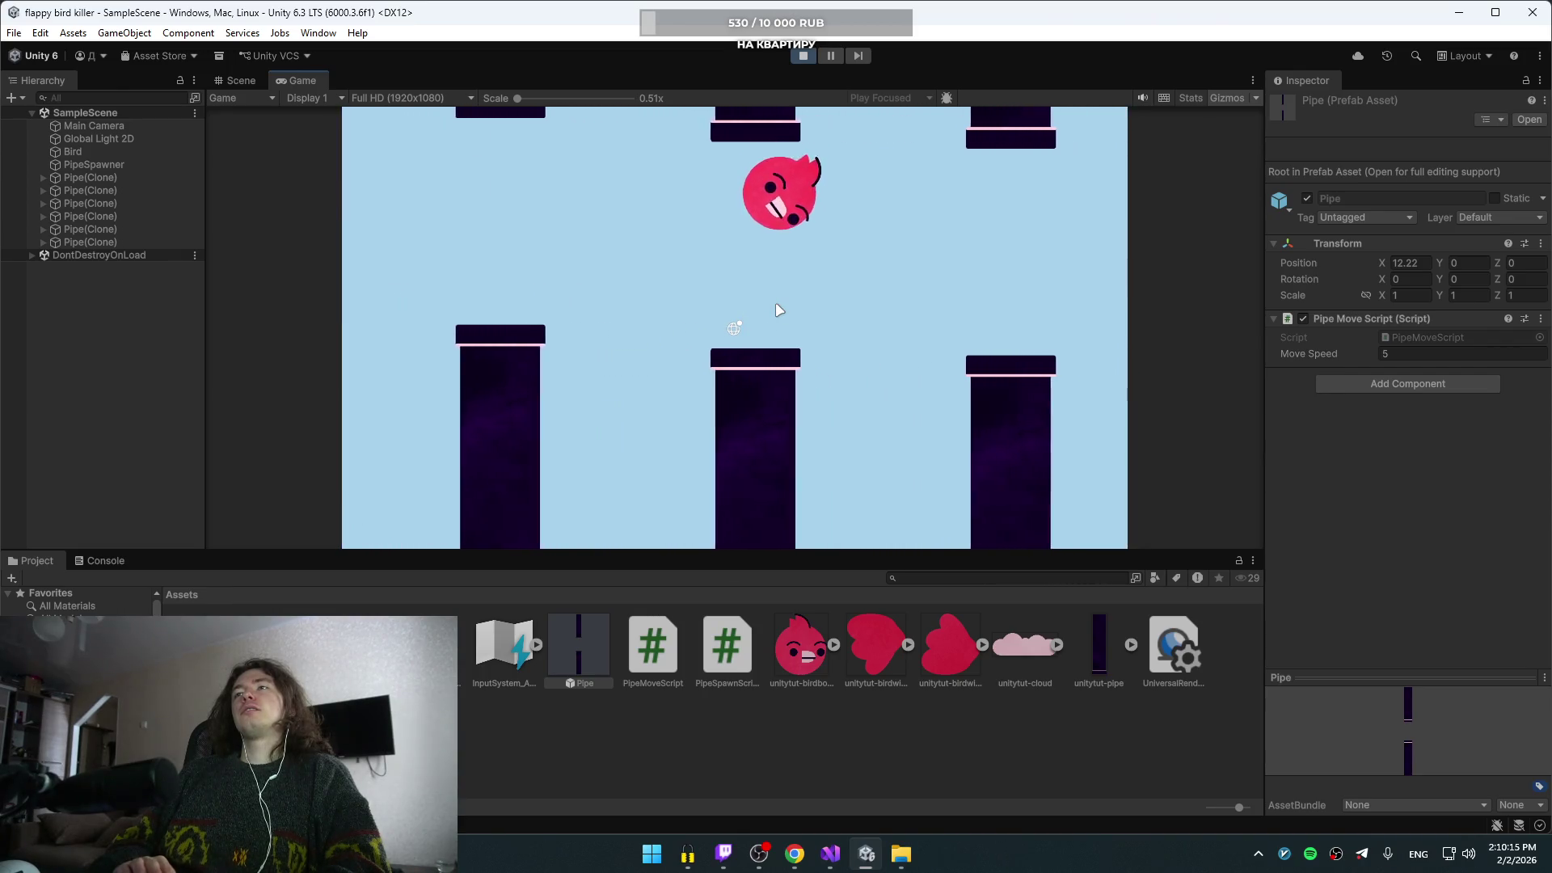
{"action": "key", "text": "space"}
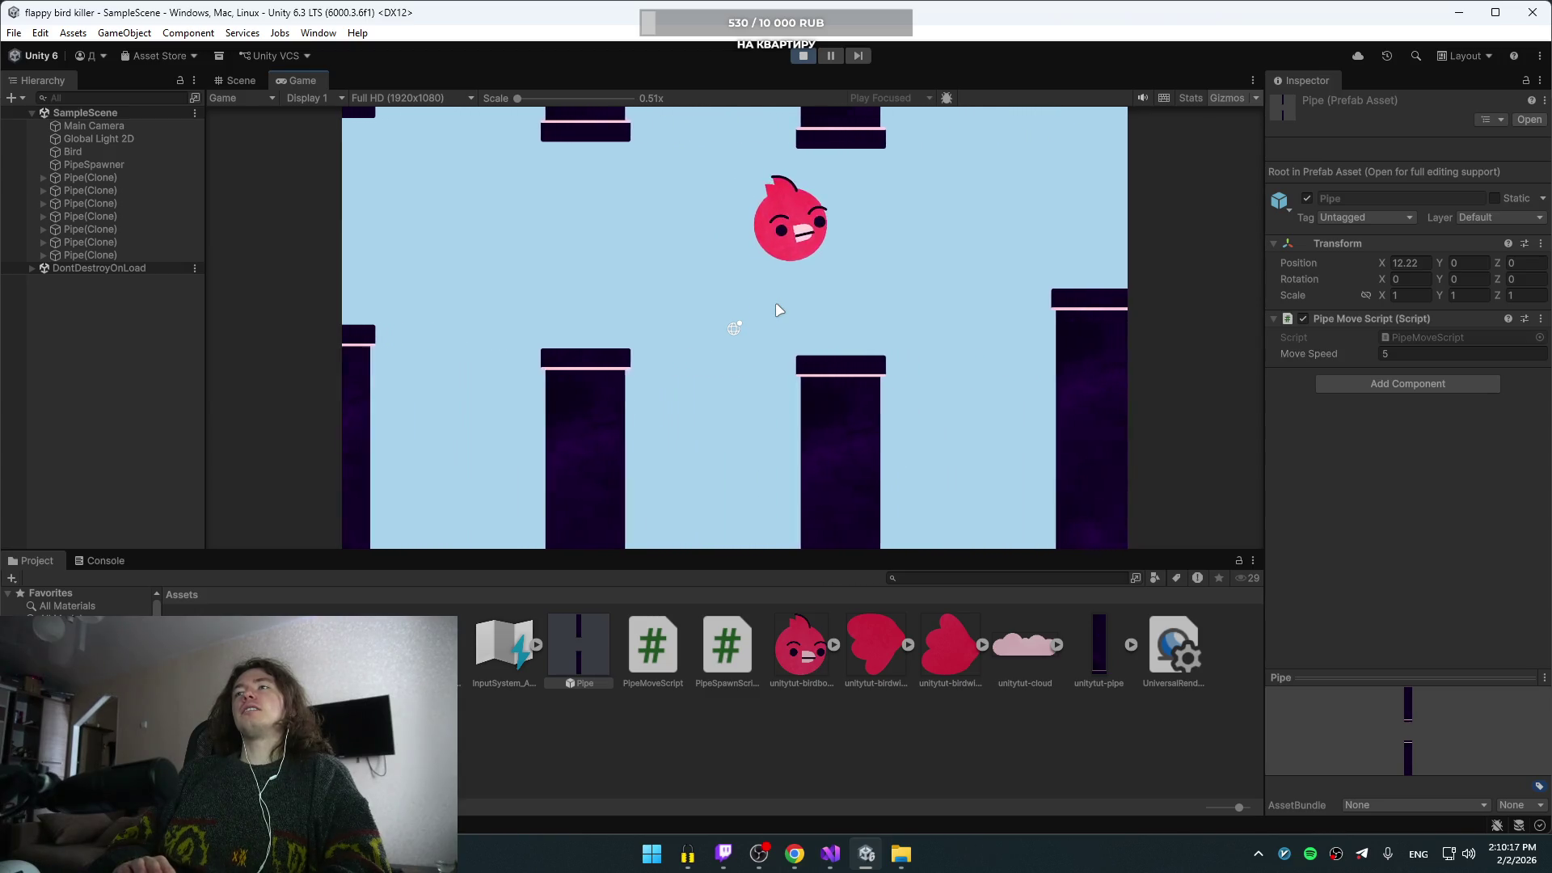
{"action": "key", "text": "space"}
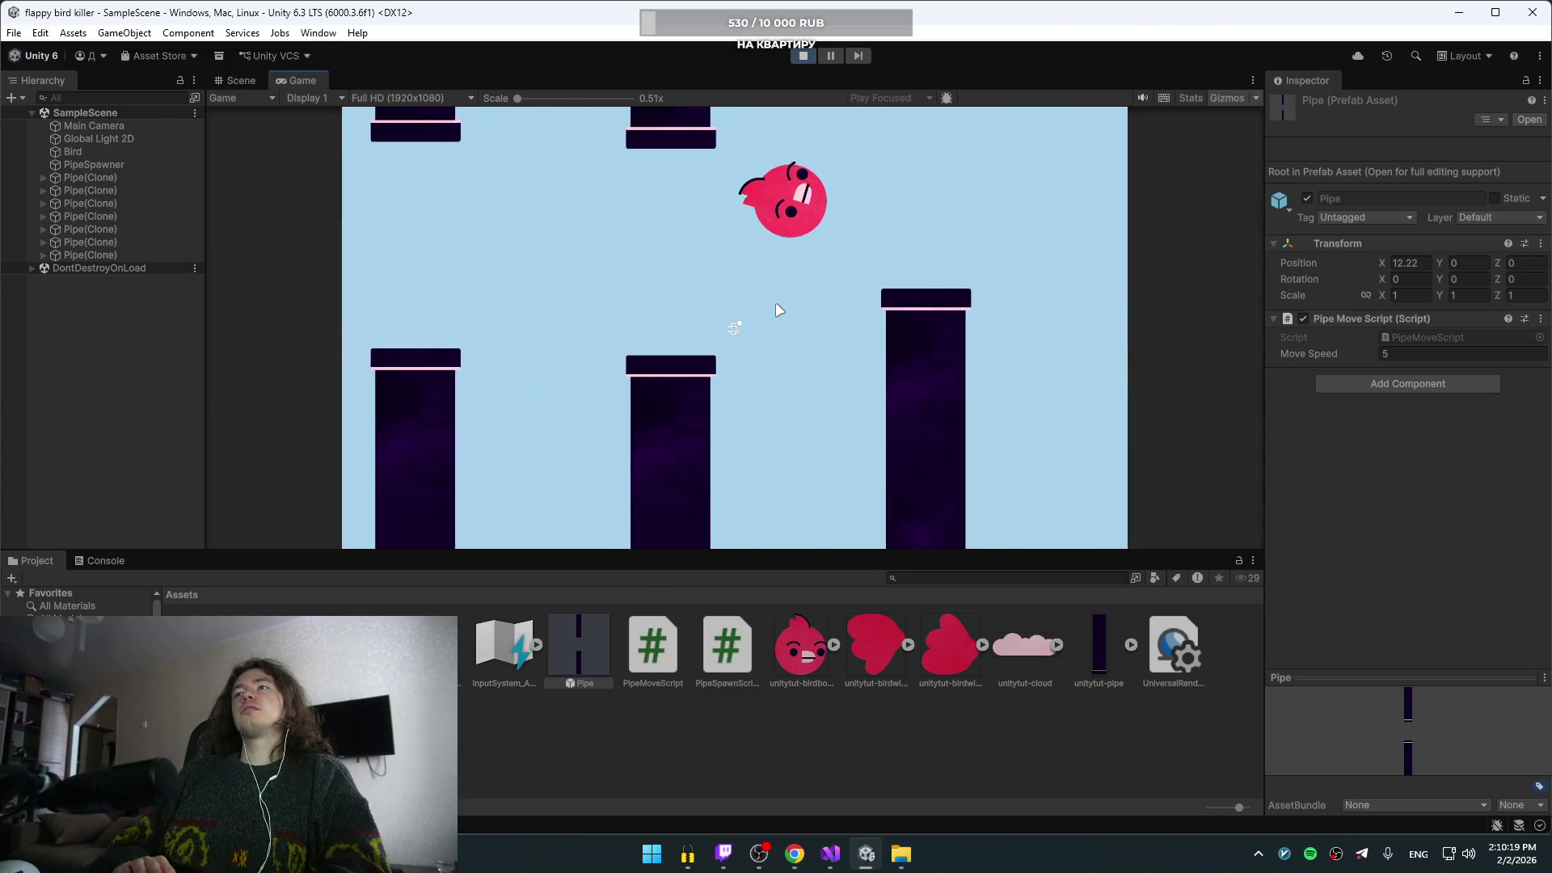
{"action": "key", "text": "space"}
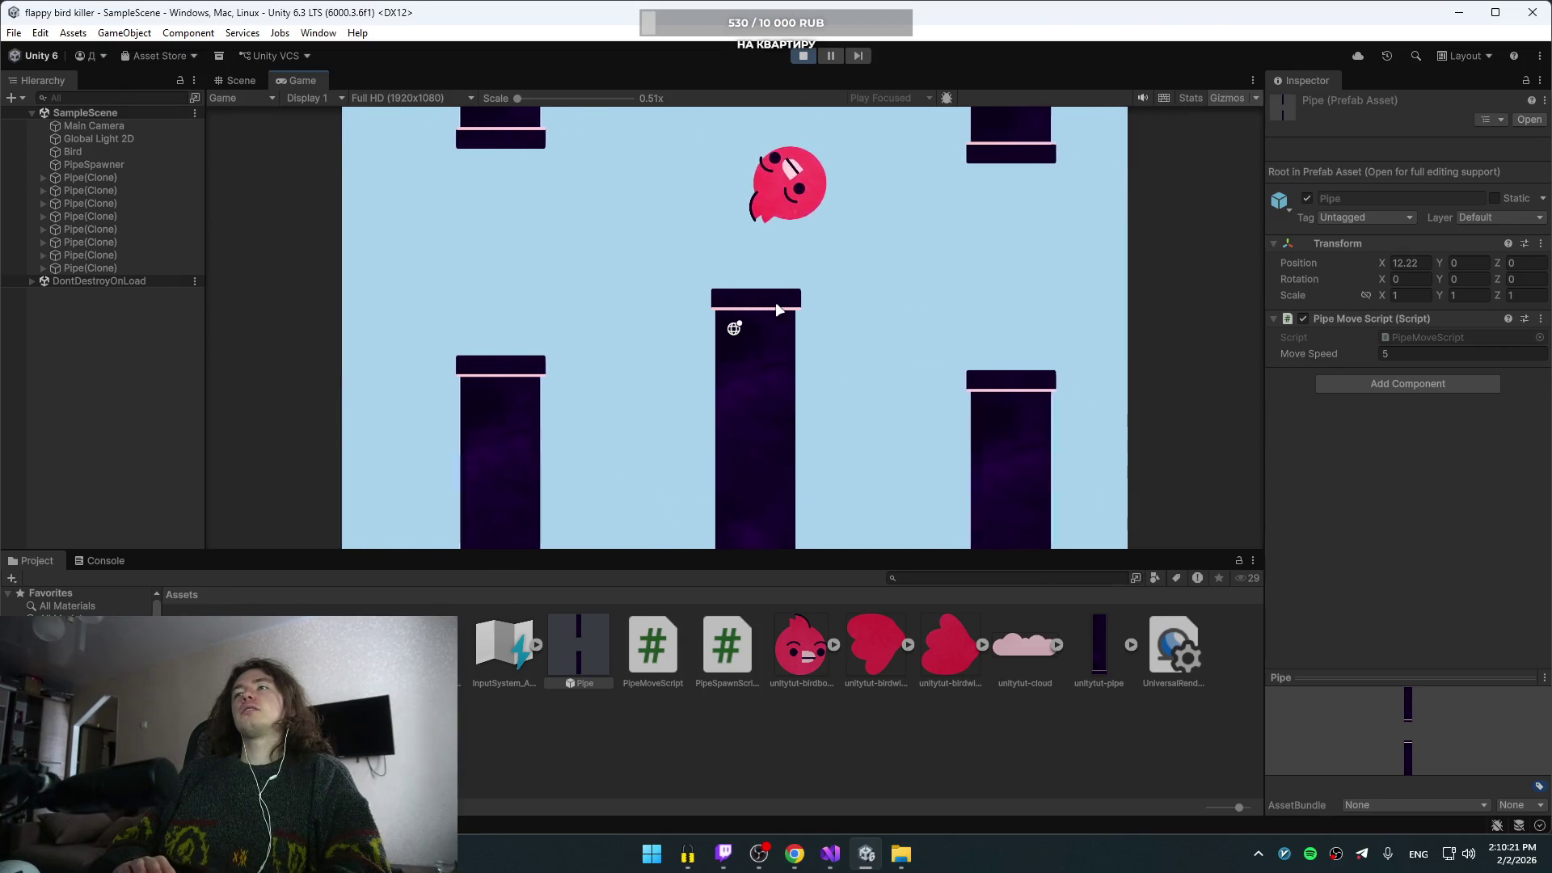
{"action": "key", "text": "space"}
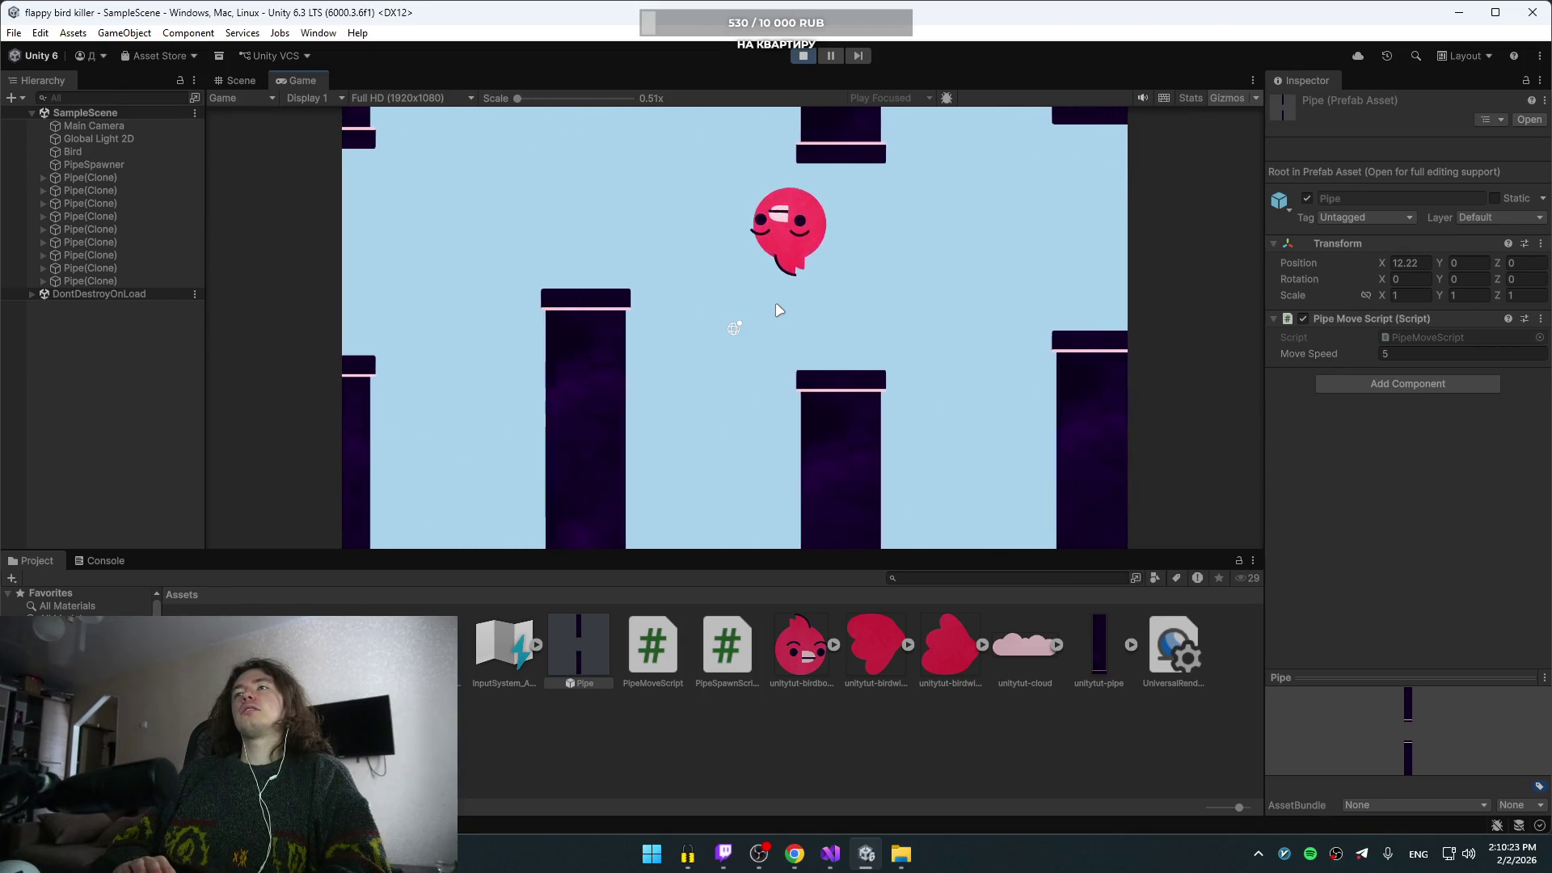
{"action": "key", "text": "space"}
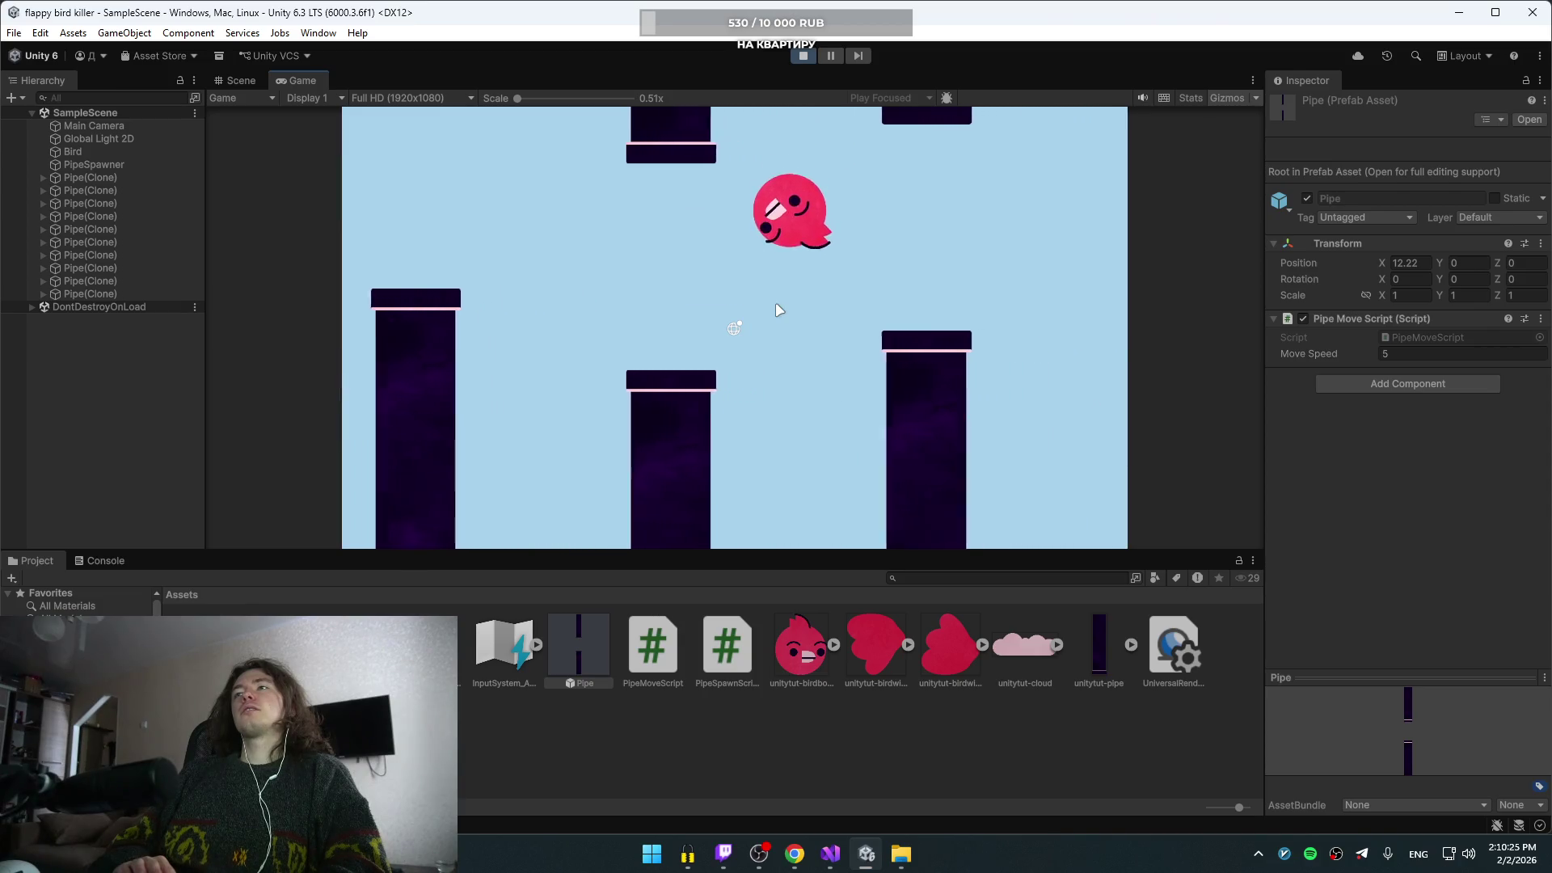
{"action": "key", "text": "space"}
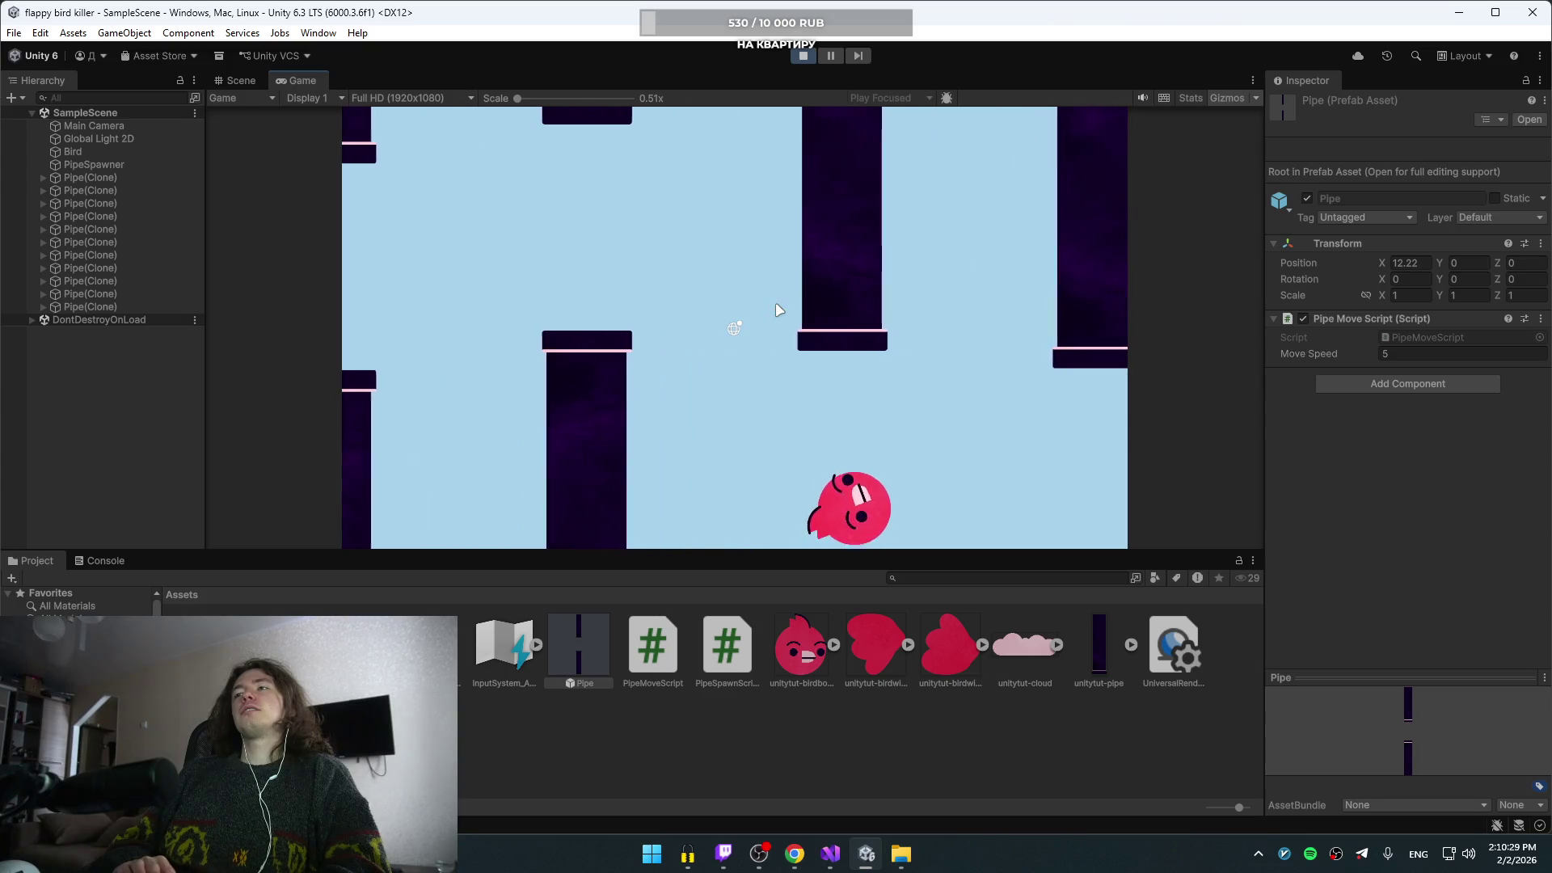
{"action": "key", "text": "space"}
{"action": "key", "text": "space"}
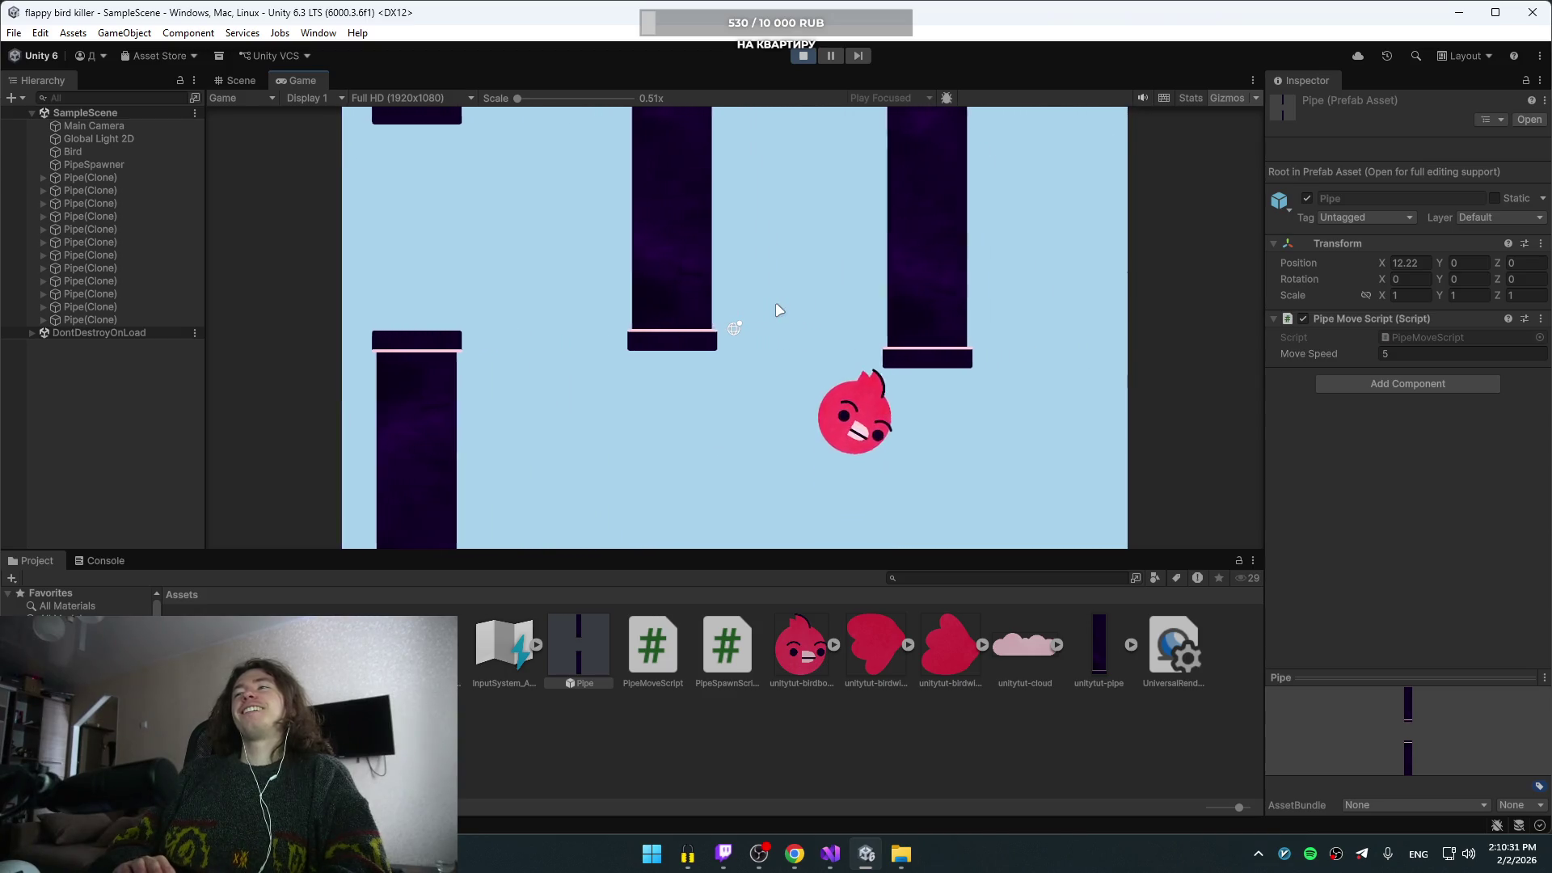
{"action": "key", "text": "space"}
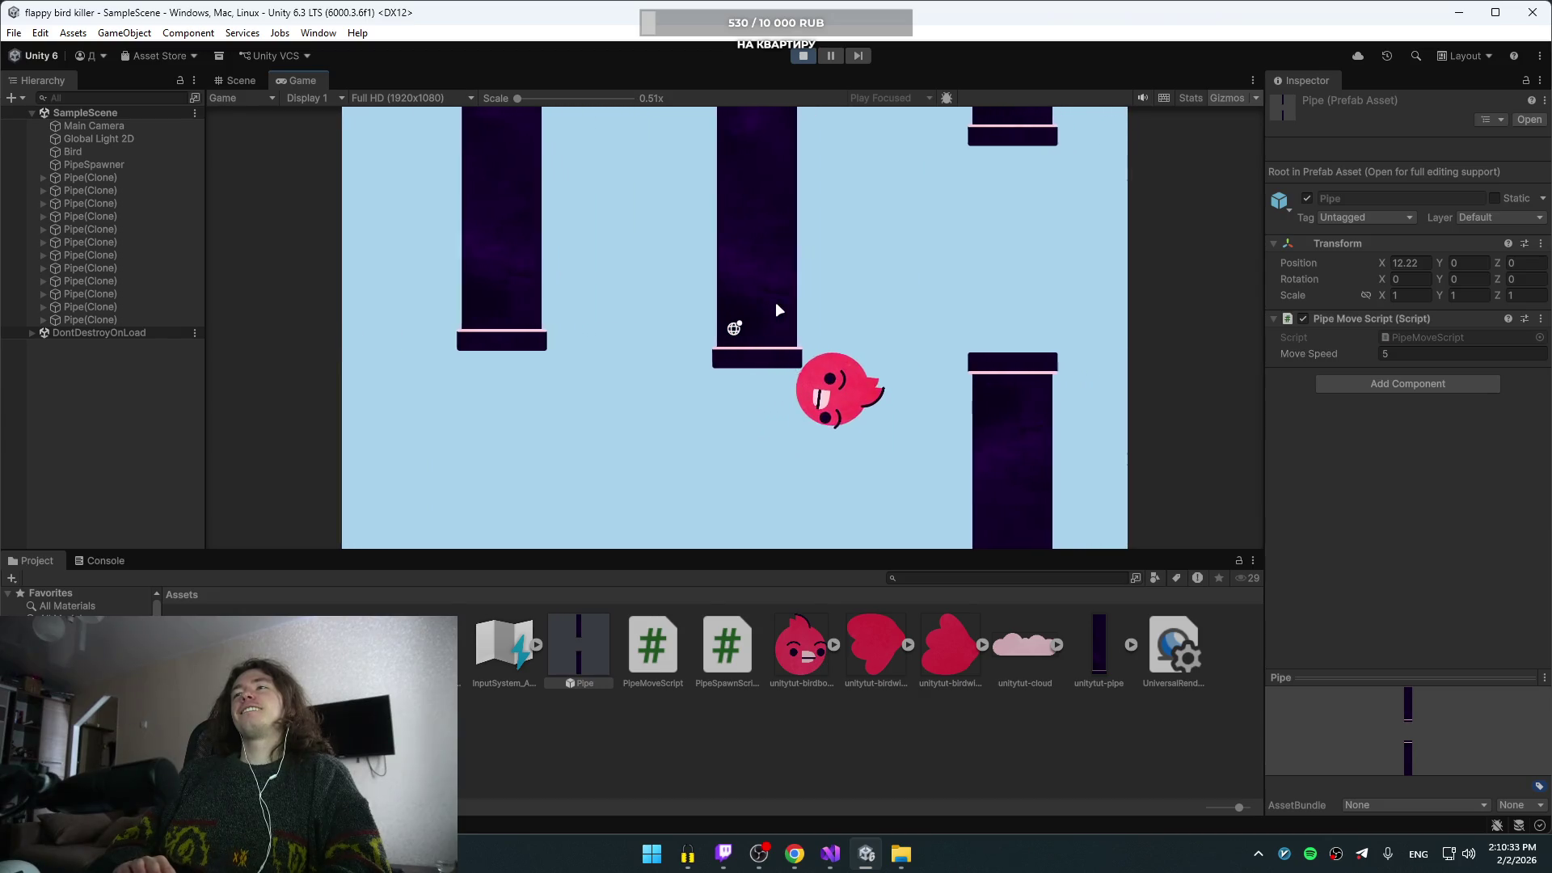
{"action": "key", "text": "space"}
{"action": "key", "text": "space"}
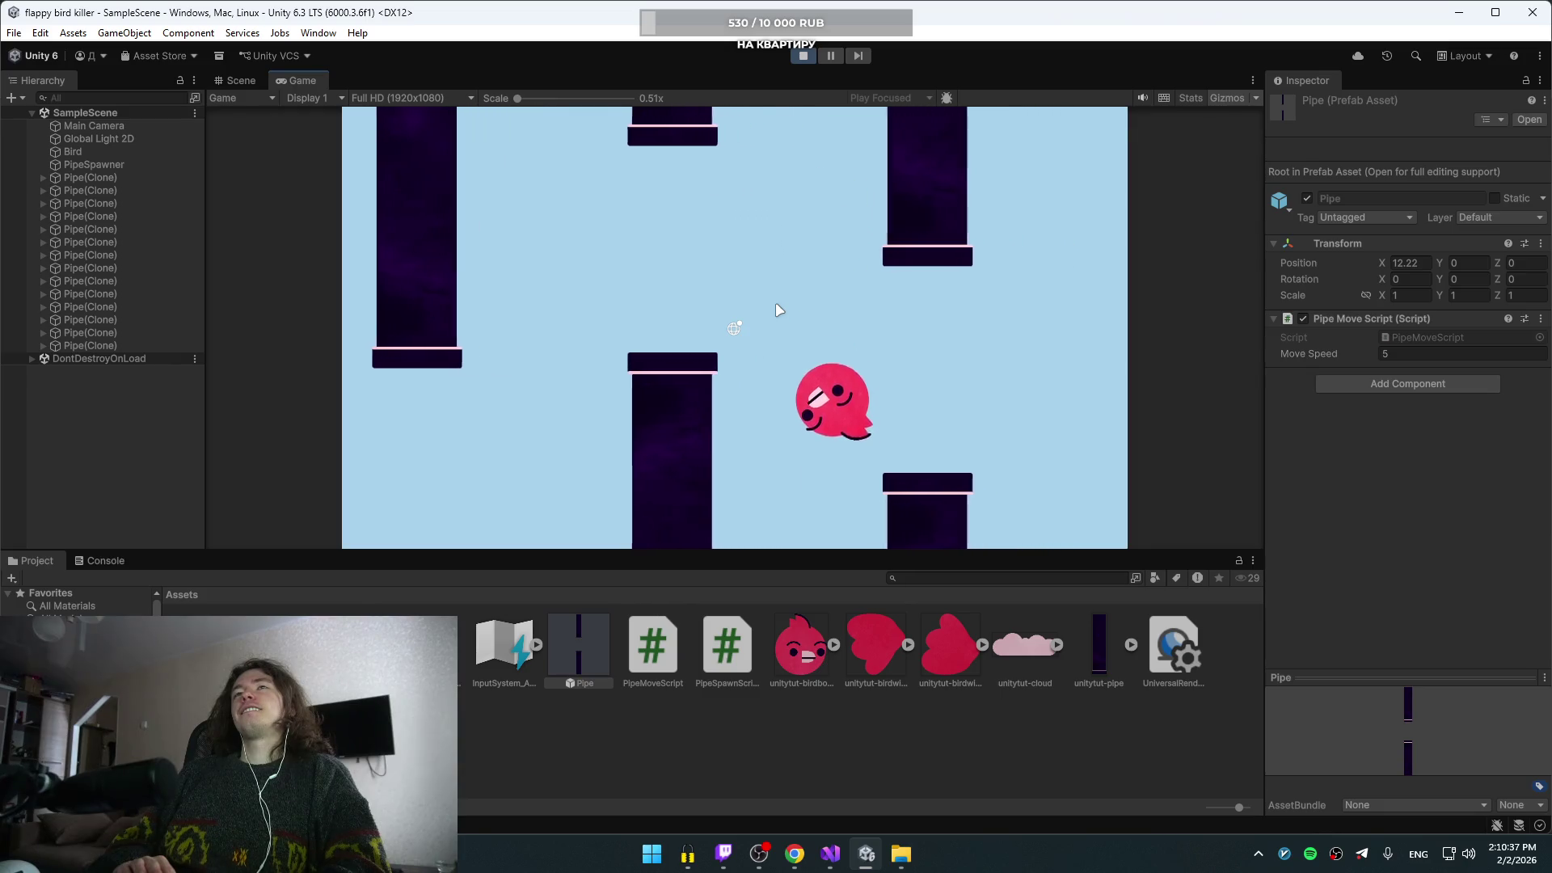
{"action": "key", "text": "space"}
{"action": "key", "text": "space"}
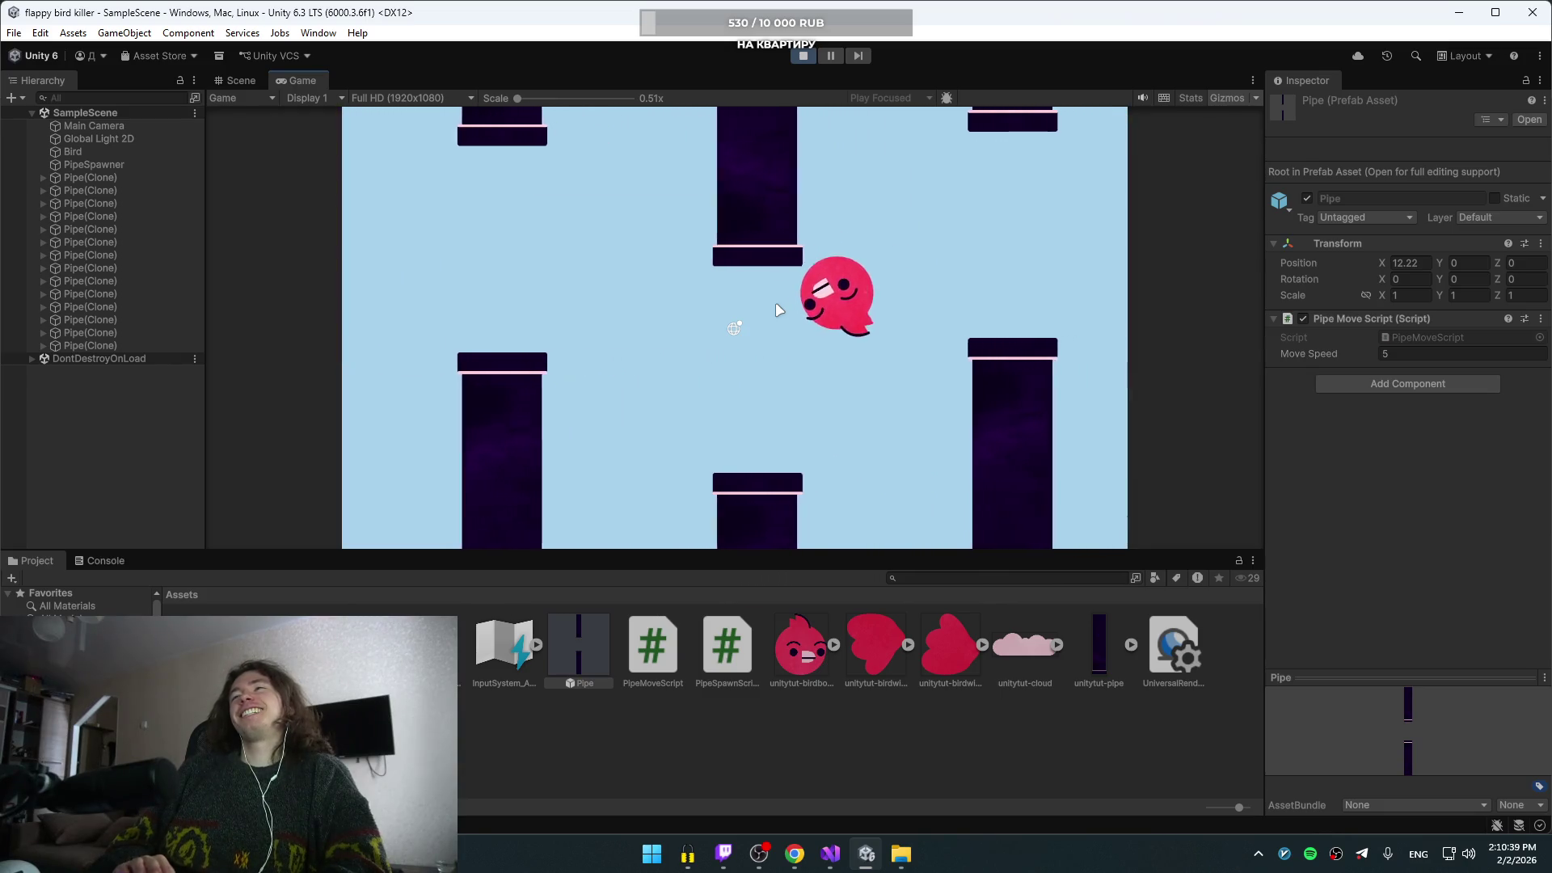
{"action": "key", "text": "space"}
{"action": "key", "text": "space"}
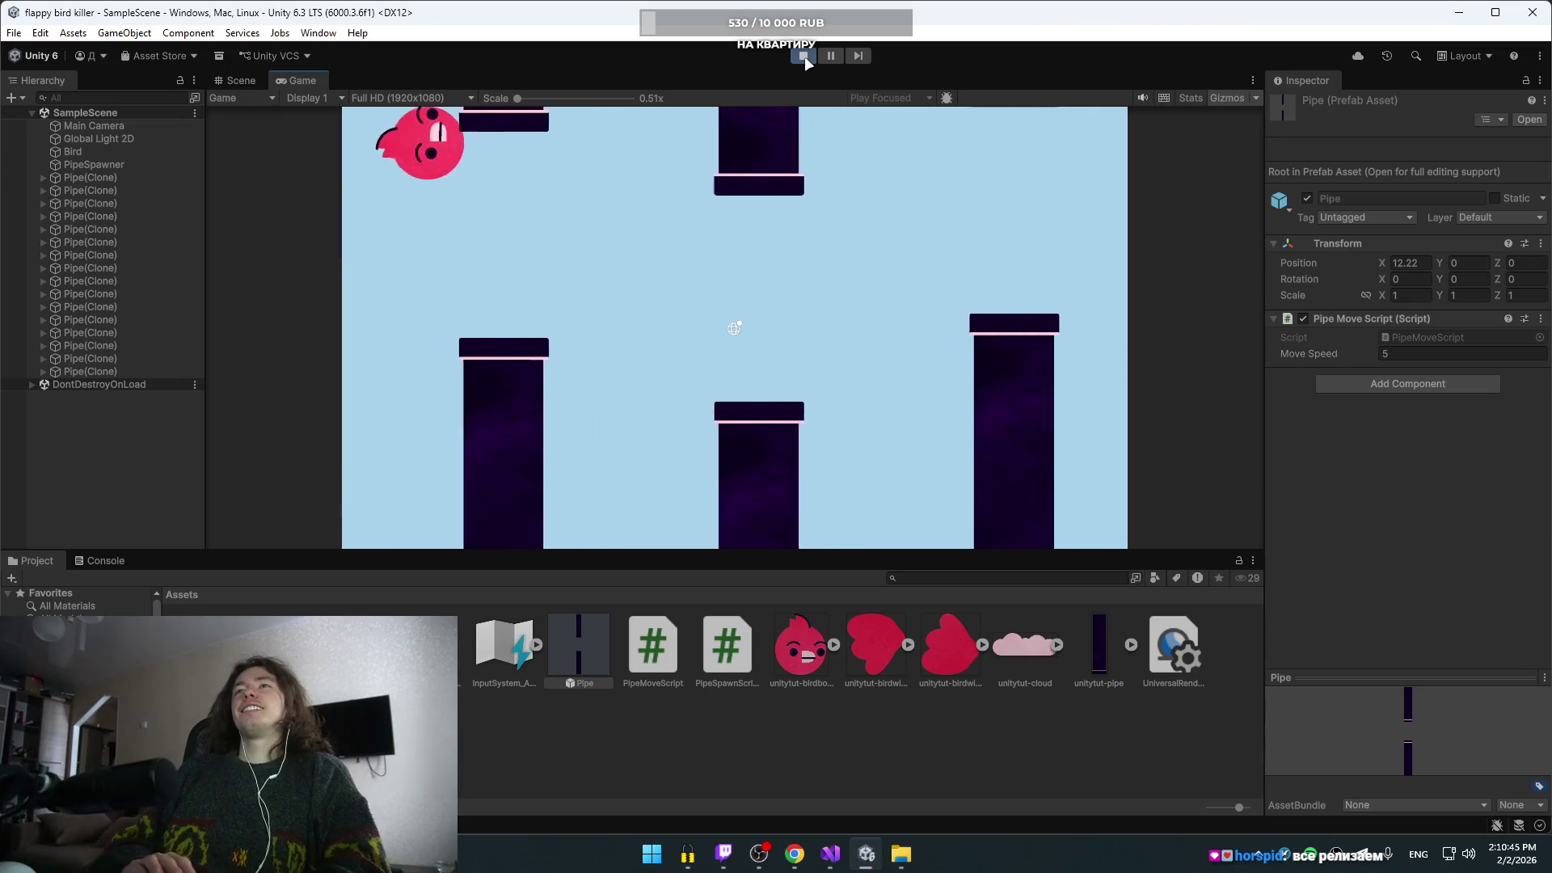
{"action": "key", "text": "space"}
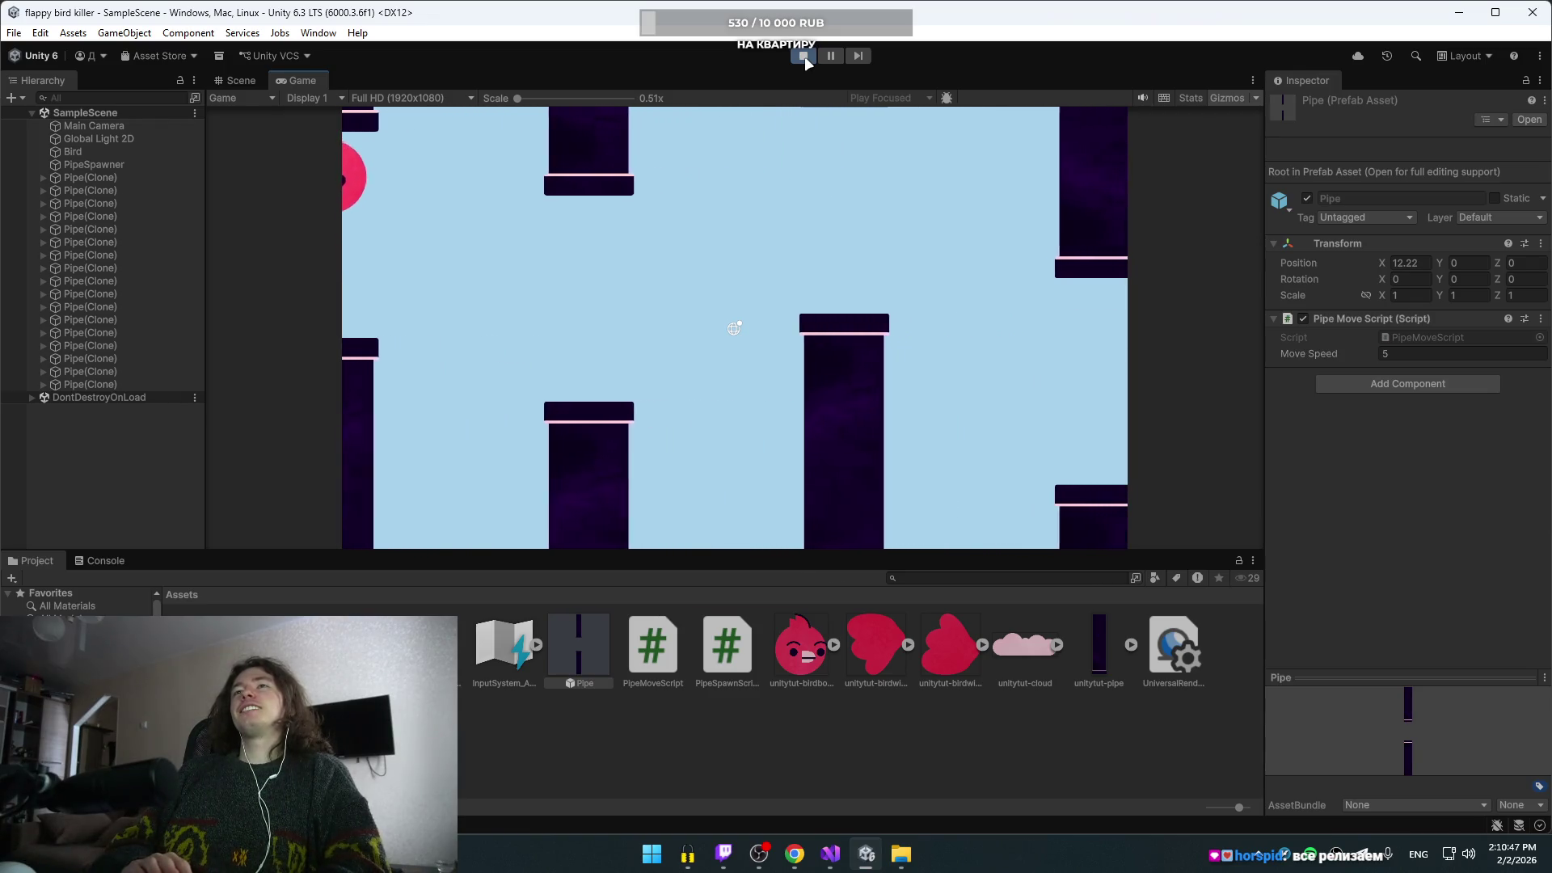
- Stop the game, set the Bird Script's Flap Strength to 7, and bring Chrome forward
{"action": "left_click", "coordinate": [805, 60]}
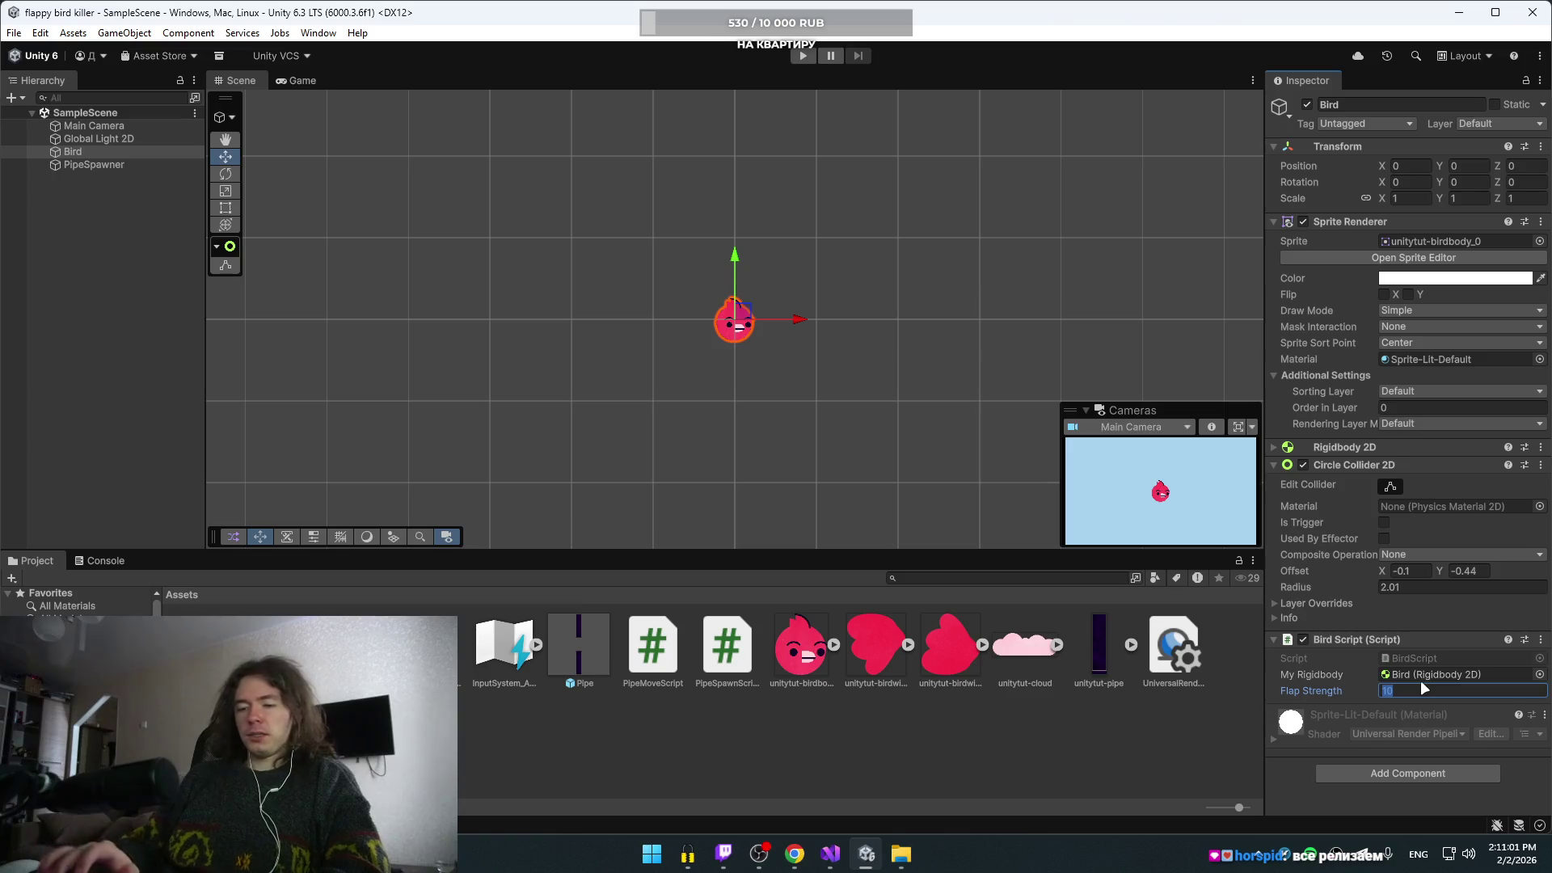
{"action": "type", "text": "7"}
{"action": "left_click", "coordinate": [1429, 613]}
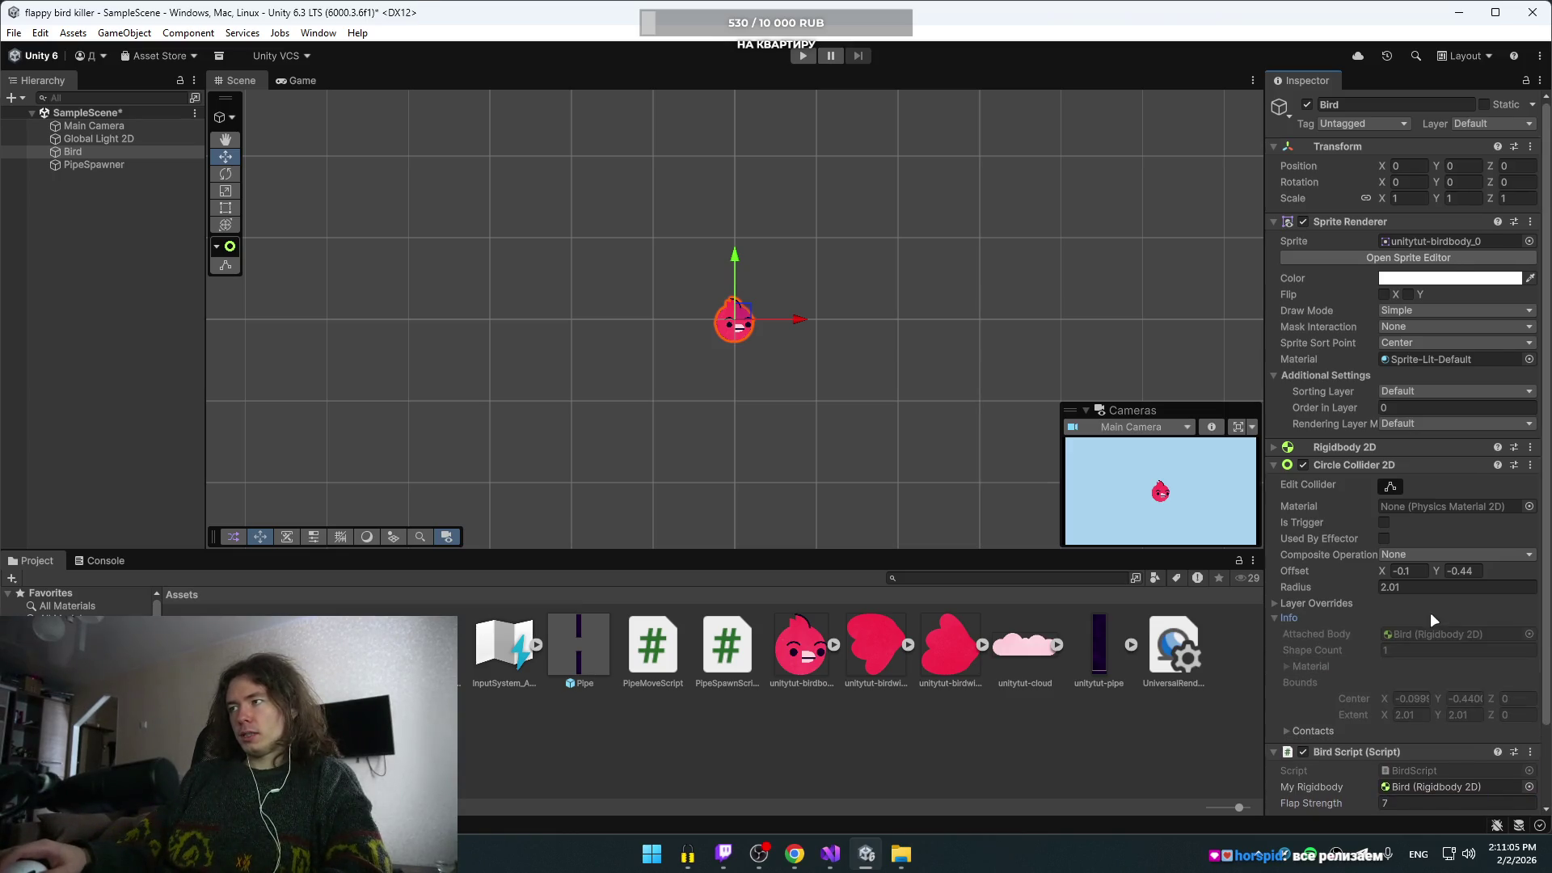
{"action": "left_click", "coordinate": [1390, 620]}
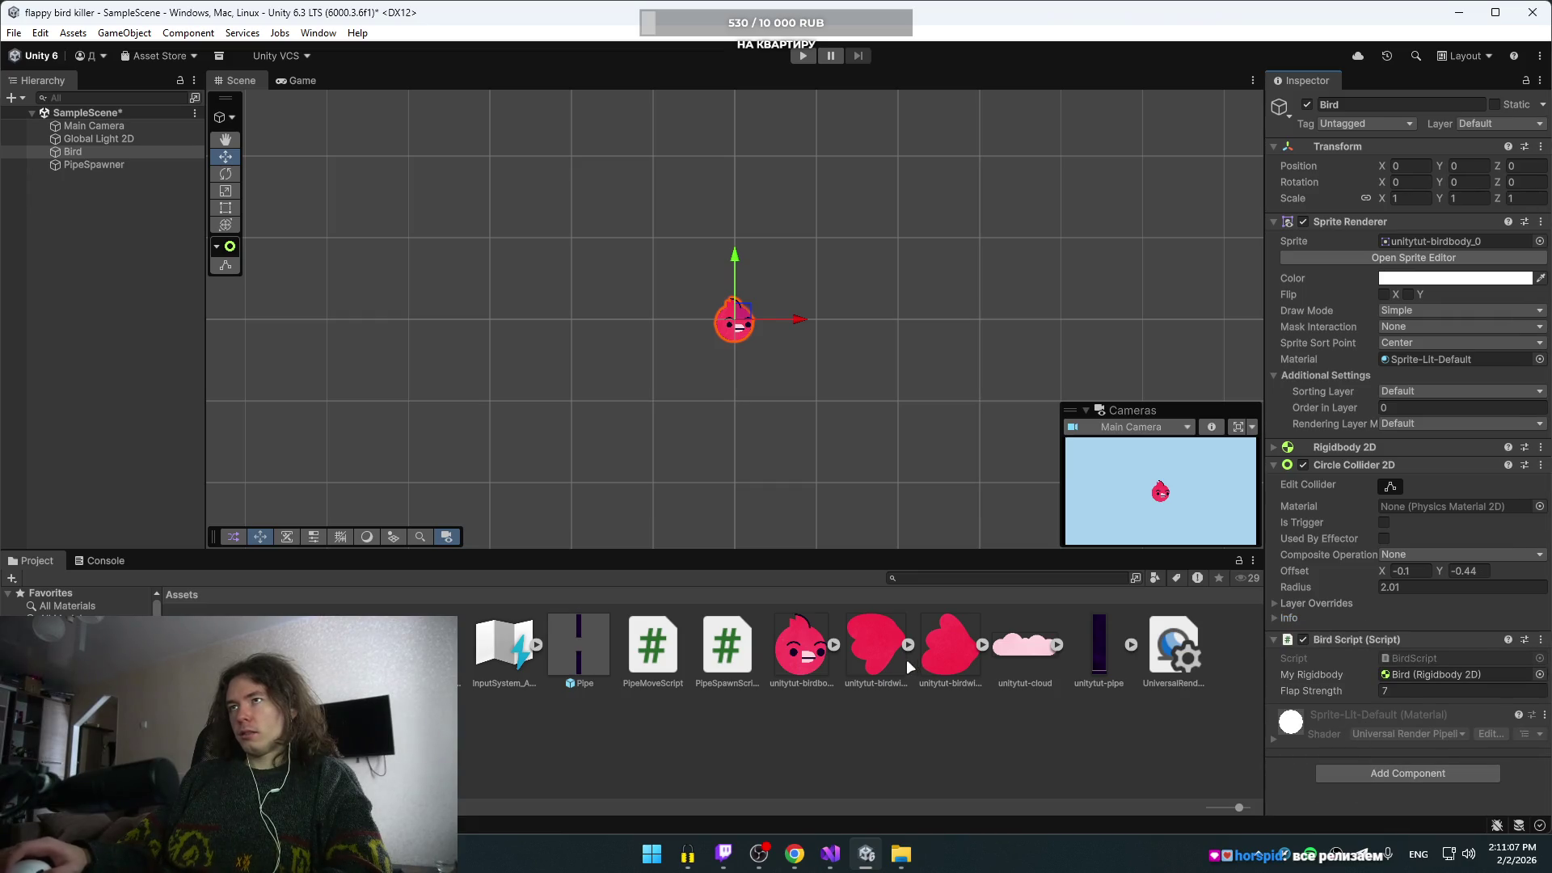
{"action": "mouse_move", "coordinate": [793, 858]}
{"action": "left_click", "coordinate": [793, 769]}
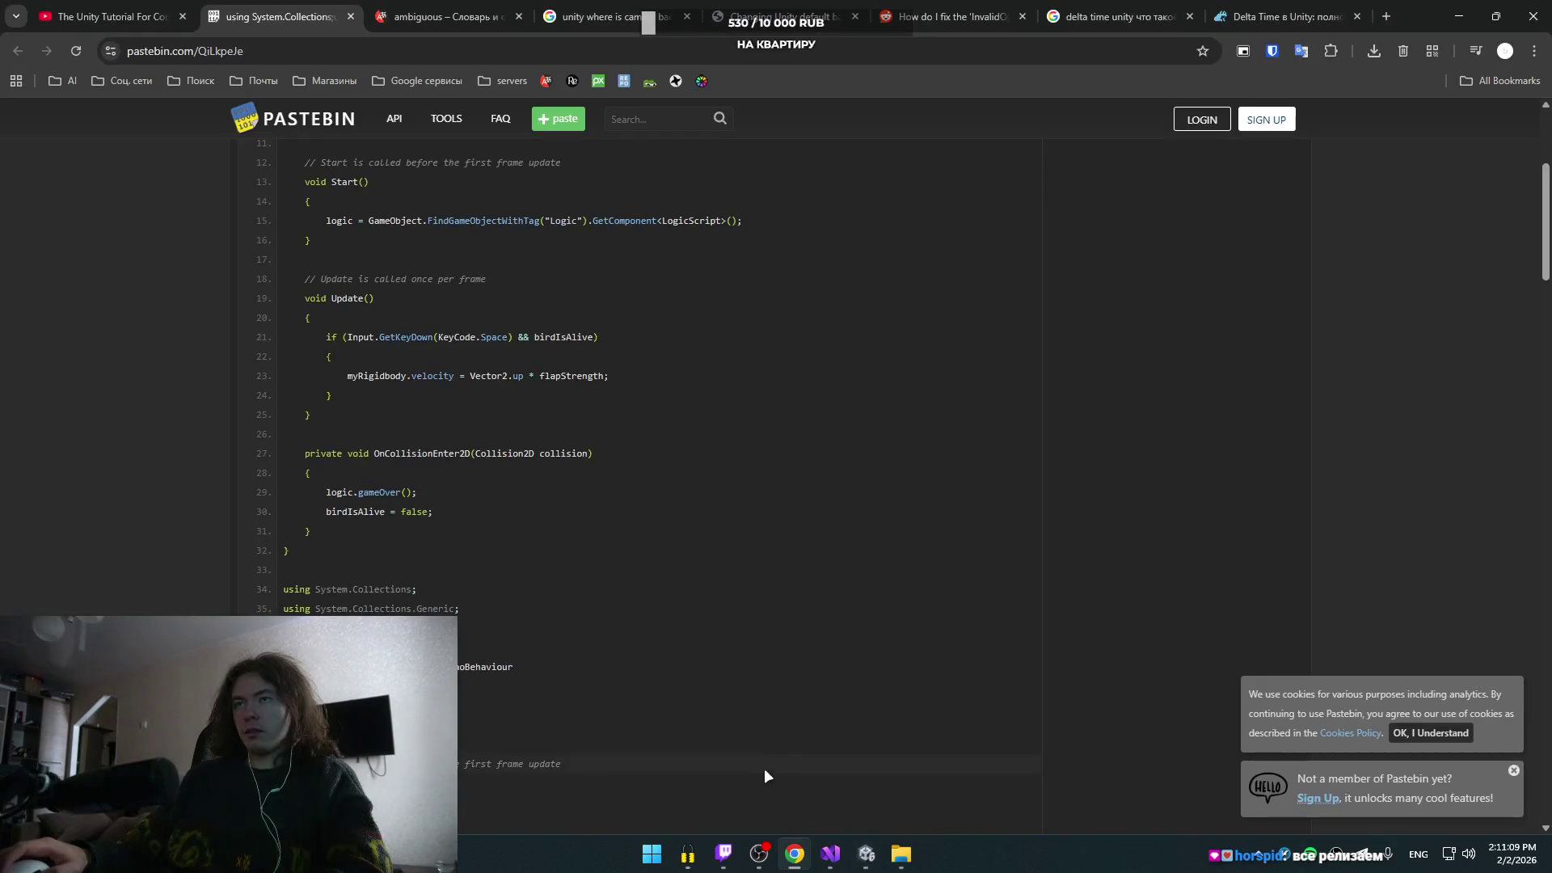
- Scrub the YouTube tutorial to the BirdScript Space-flap velocity code, pause, then switch to Visual Studio
{"action": "left_click", "coordinate": [113, 16]}
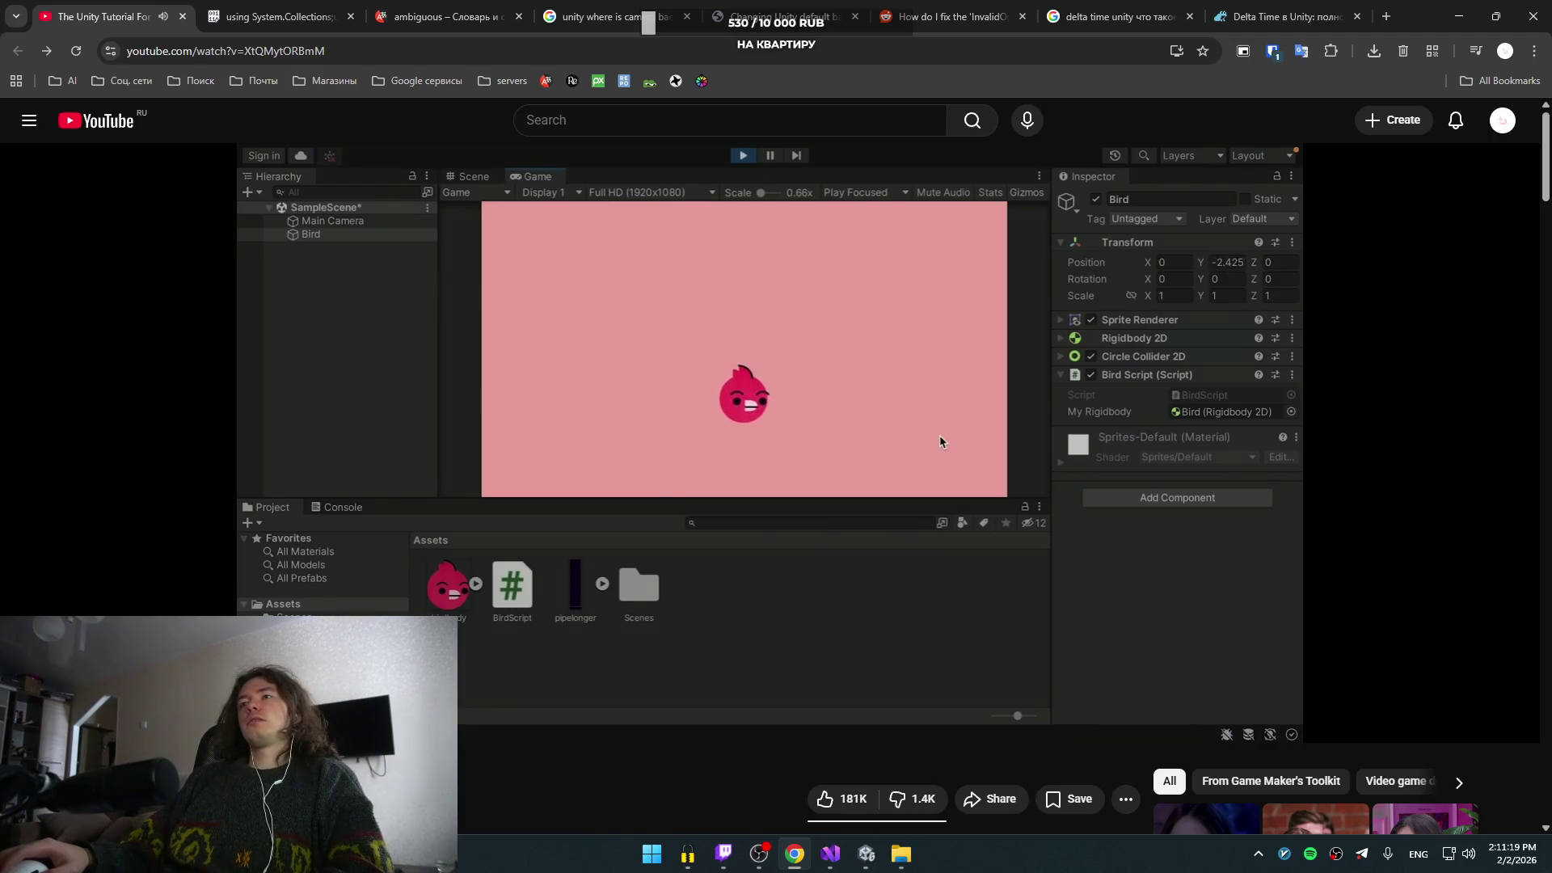
{"action": "mouse_move", "coordinate": [1056, 693]}
{"action": "left_mouse_down"}
{"action": "mouse_move", "coordinate": [1118, 694]}
{"action": "mouse_move", "coordinate": [1036, 676]}
{"action": "left_mouse_up"}
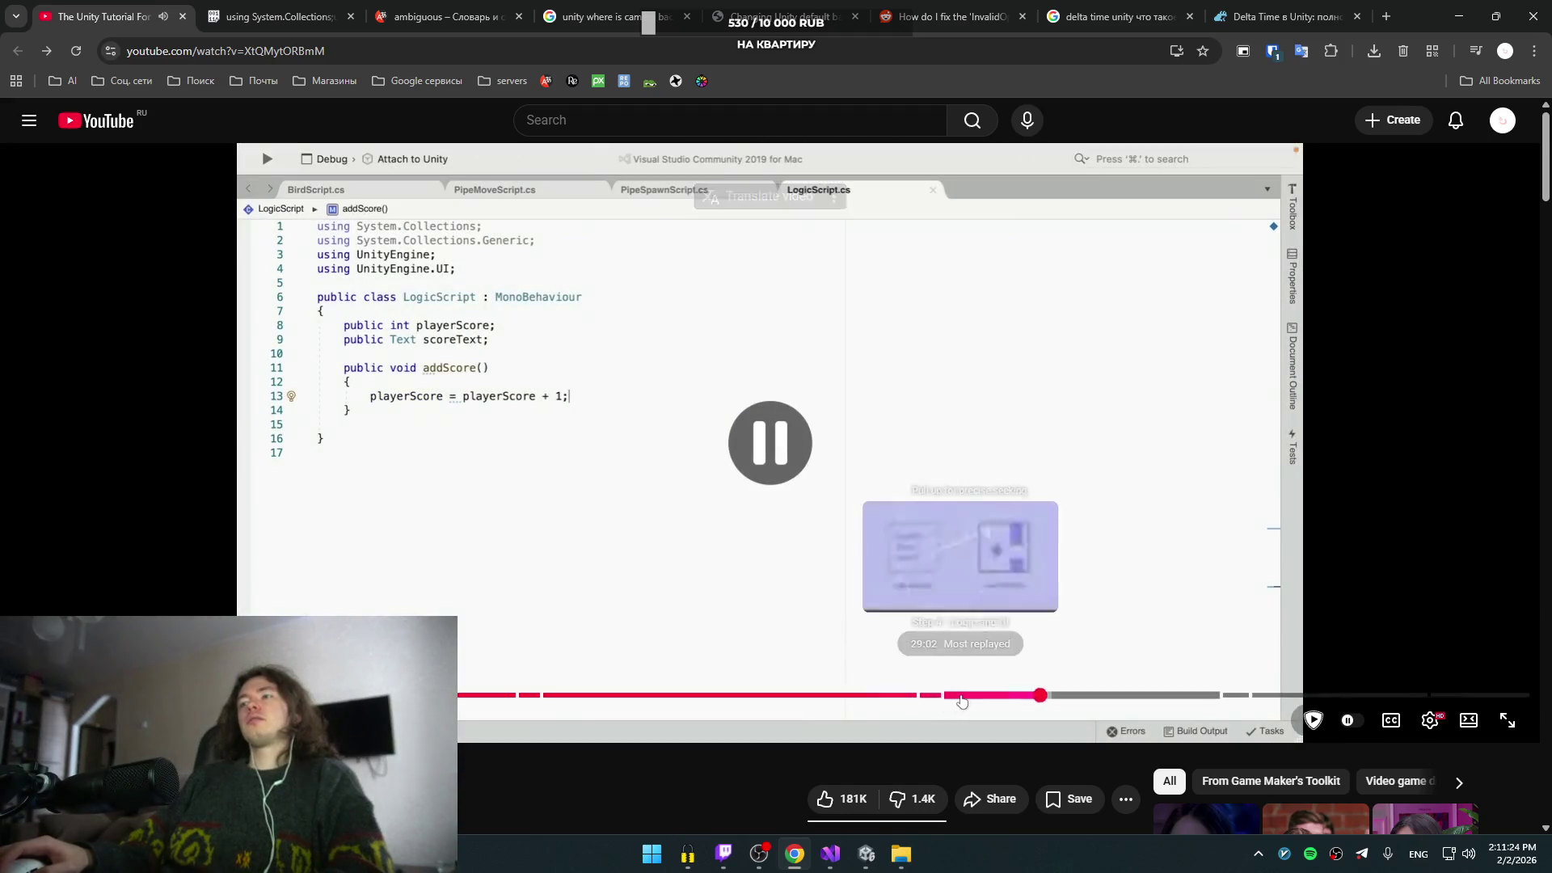
{"action": "left_click", "coordinate": [949, 695]}
{"action": "left_click_drag", "start_coordinate": [874, 697], "coordinate": [784, 695]}
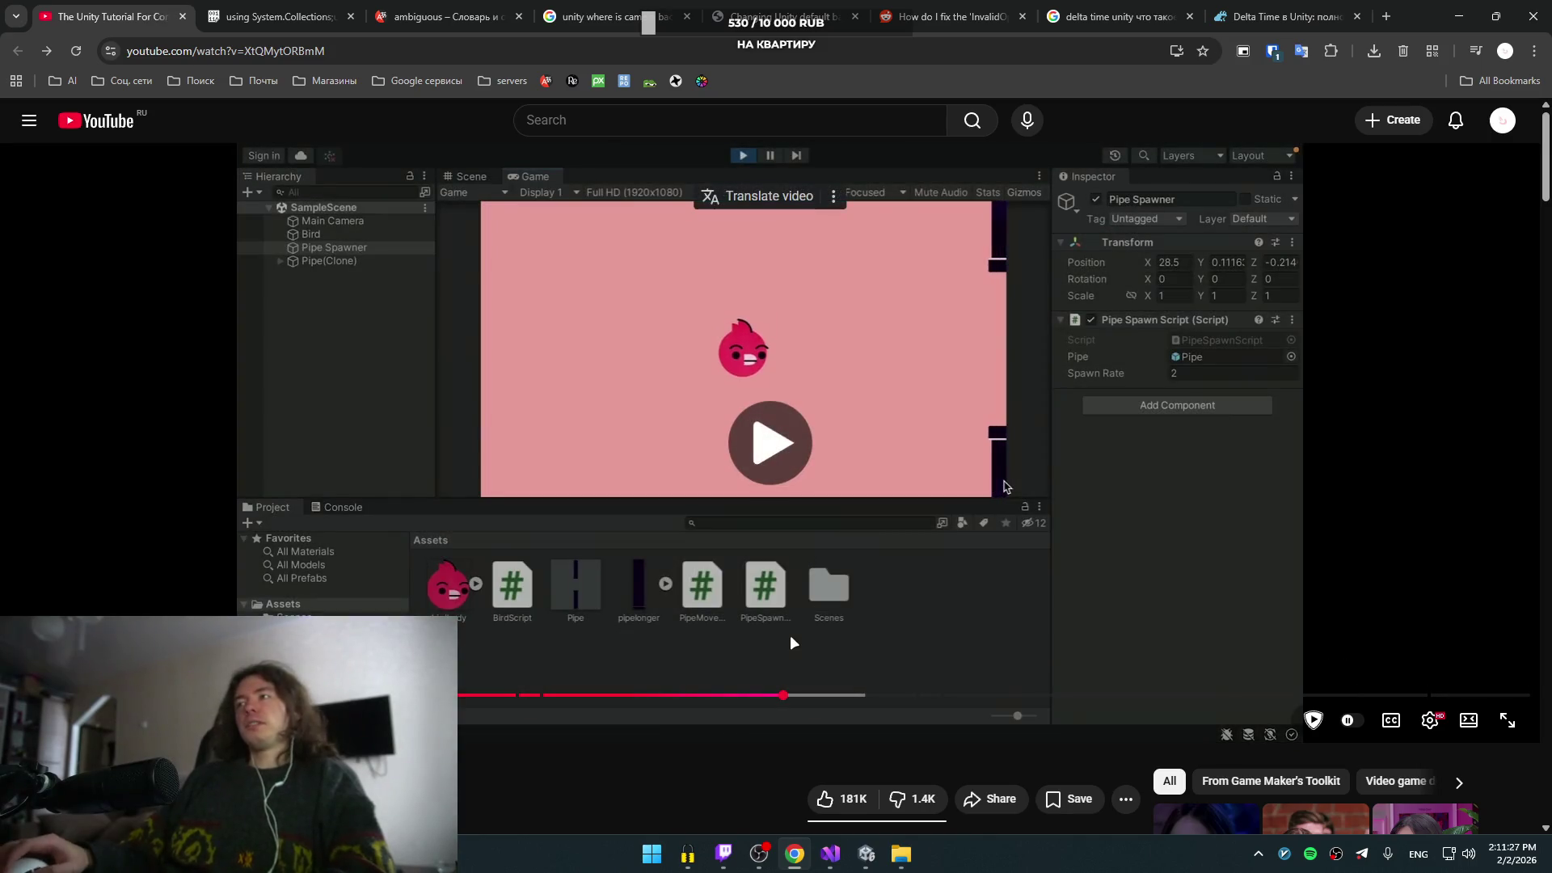
{"action": "left_click", "coordinate": [798, 696]}
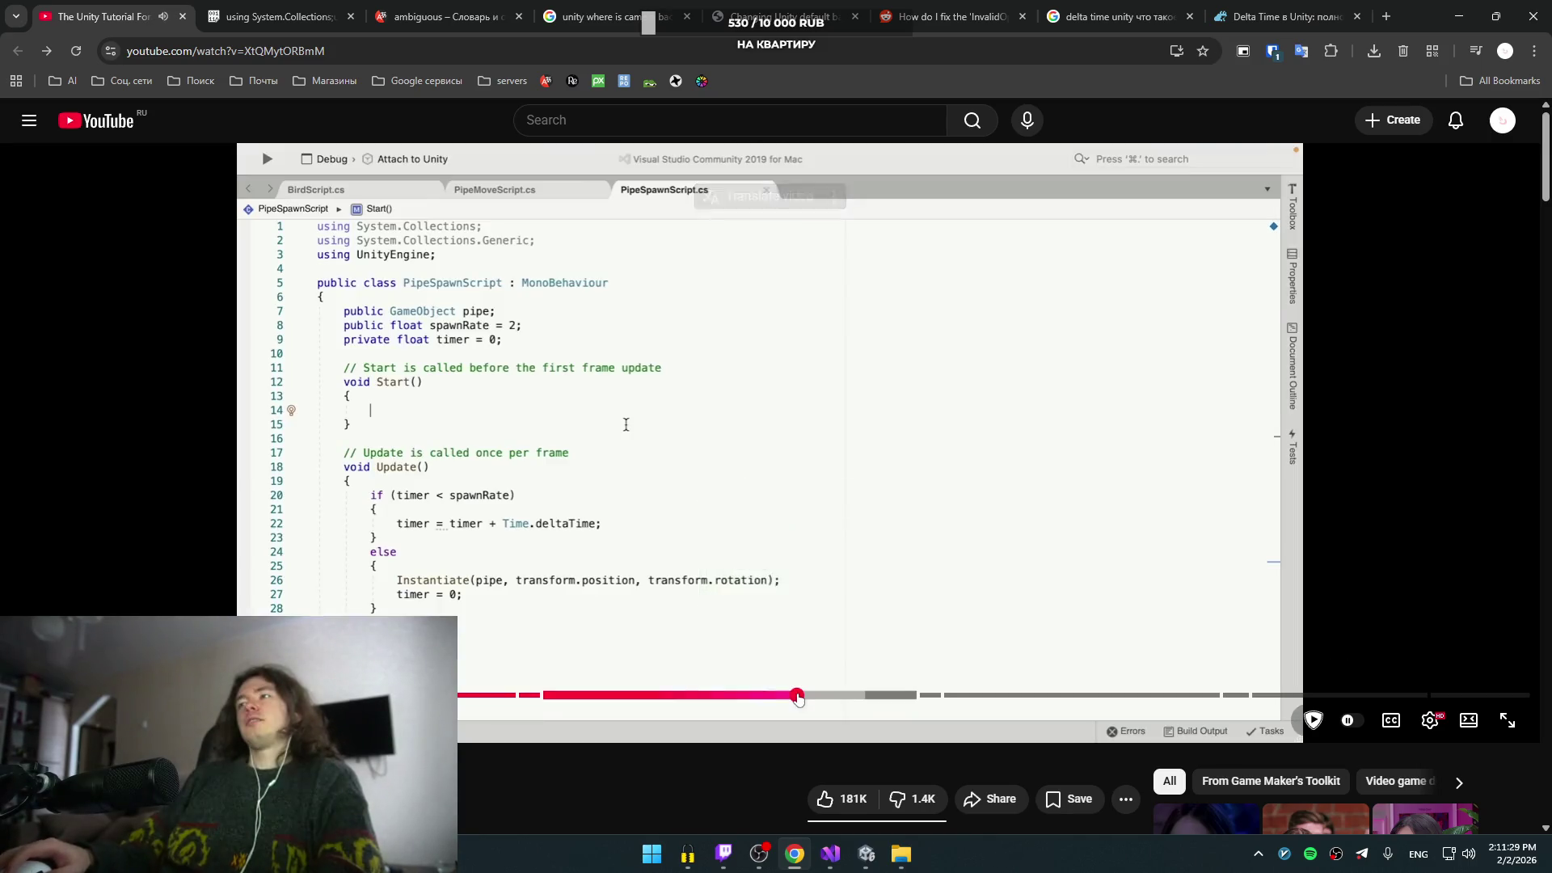
{"action": "left_click", "coordinate": [780, 696]}
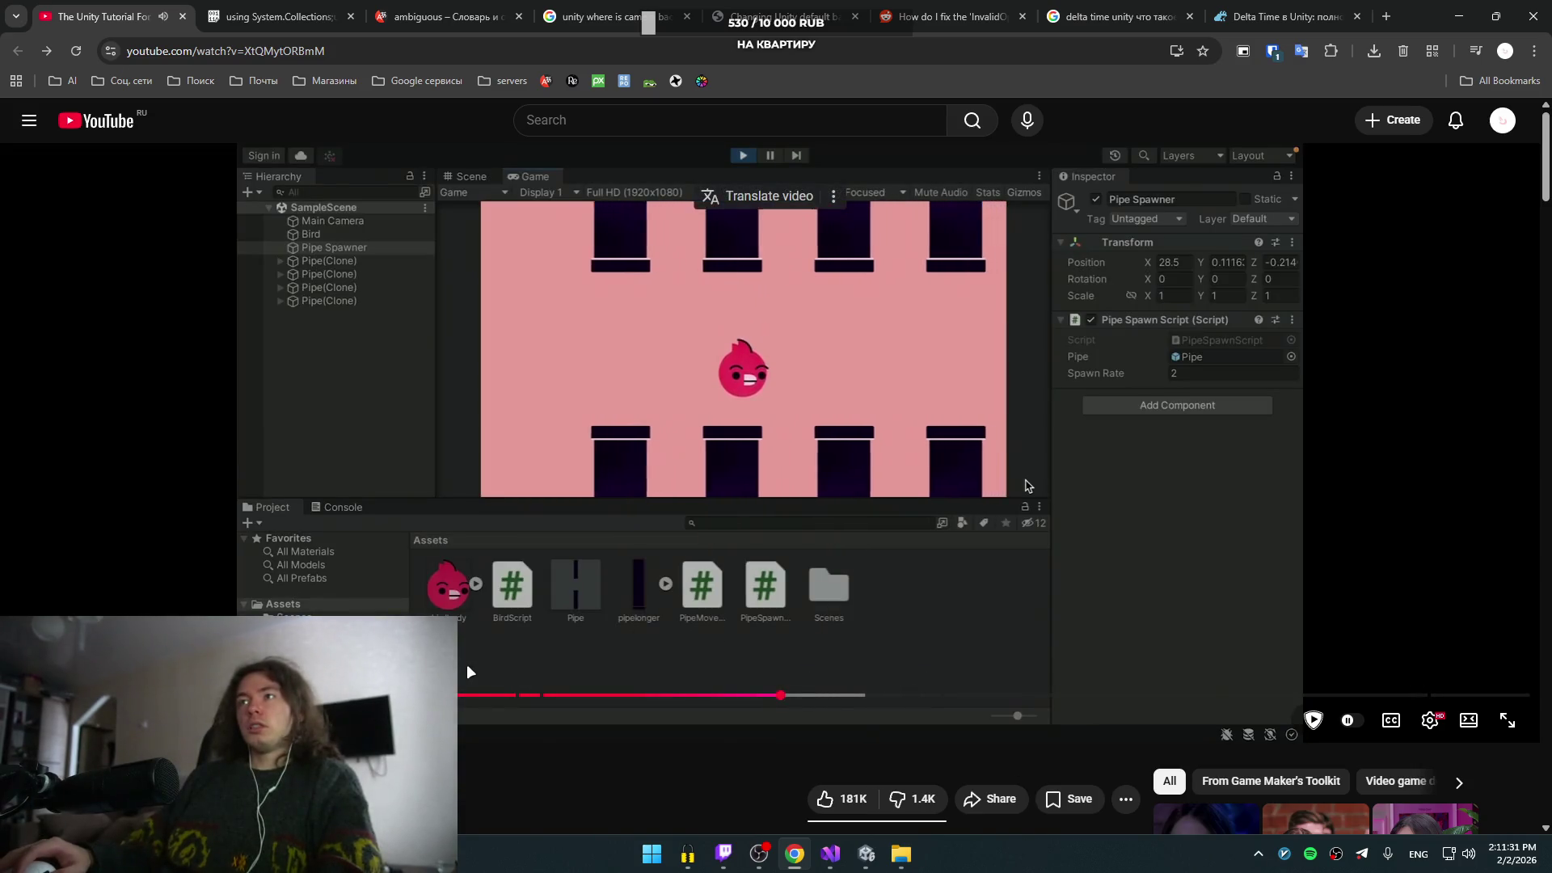
{"action": "left_click", "coordinate": [485, 695]}
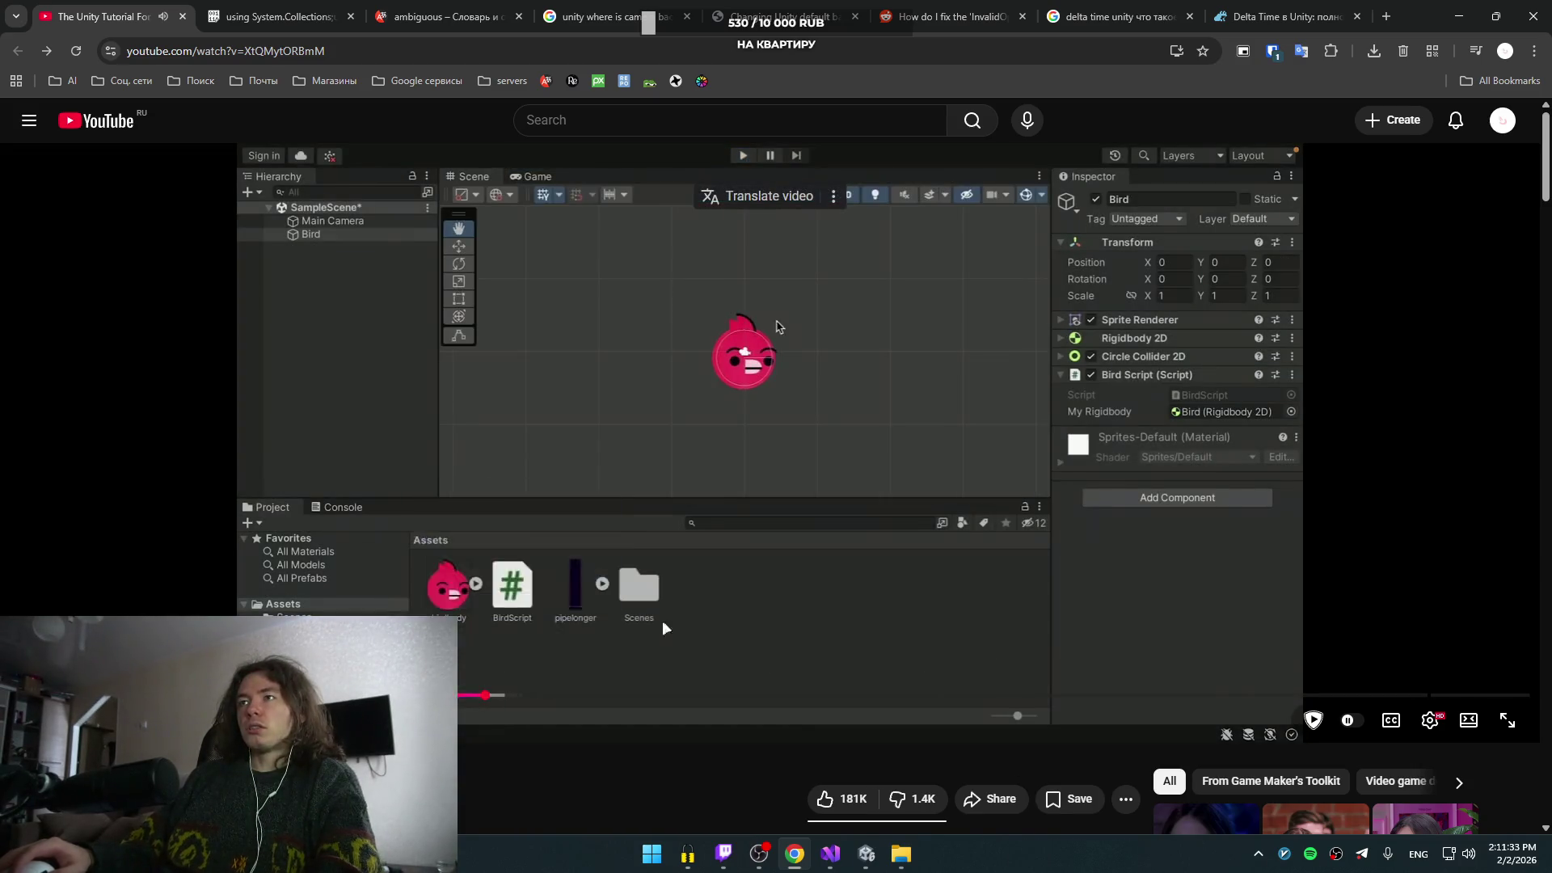
{"action": "key", "text": "space"}
{"action": "mouse_move", "coordinate": [814, 852]}
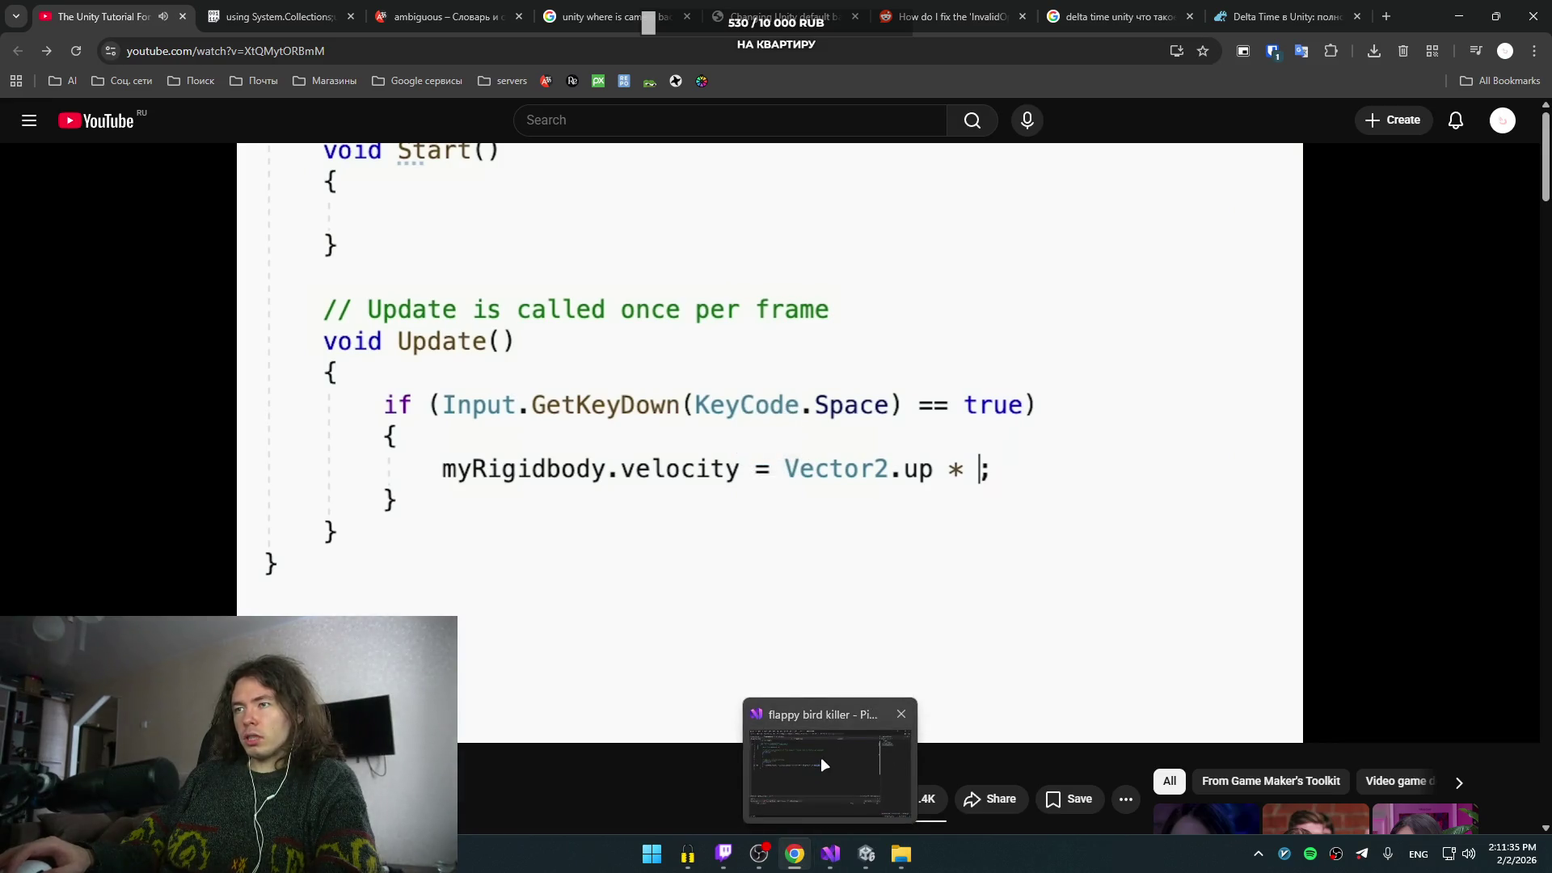
{"action": "left_click", "coordinate": [822, 757]}
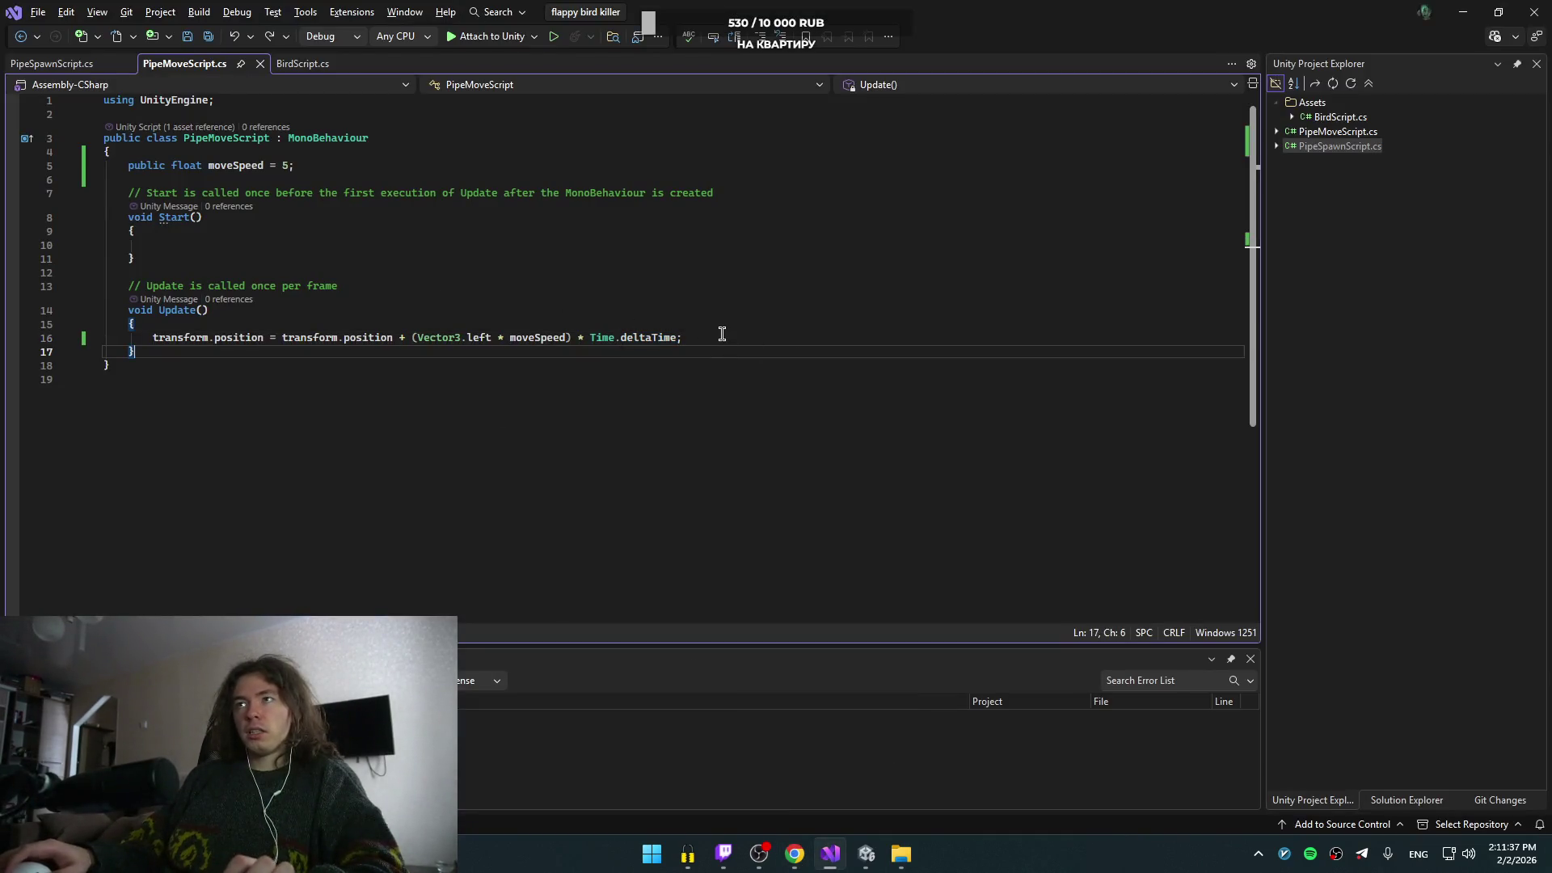
- Check the pipe scripts, then append * Time.deltaTime to BirdScript's line 20 flap velocity and save
{"action": "key", "text": "shift+alt+equal"}
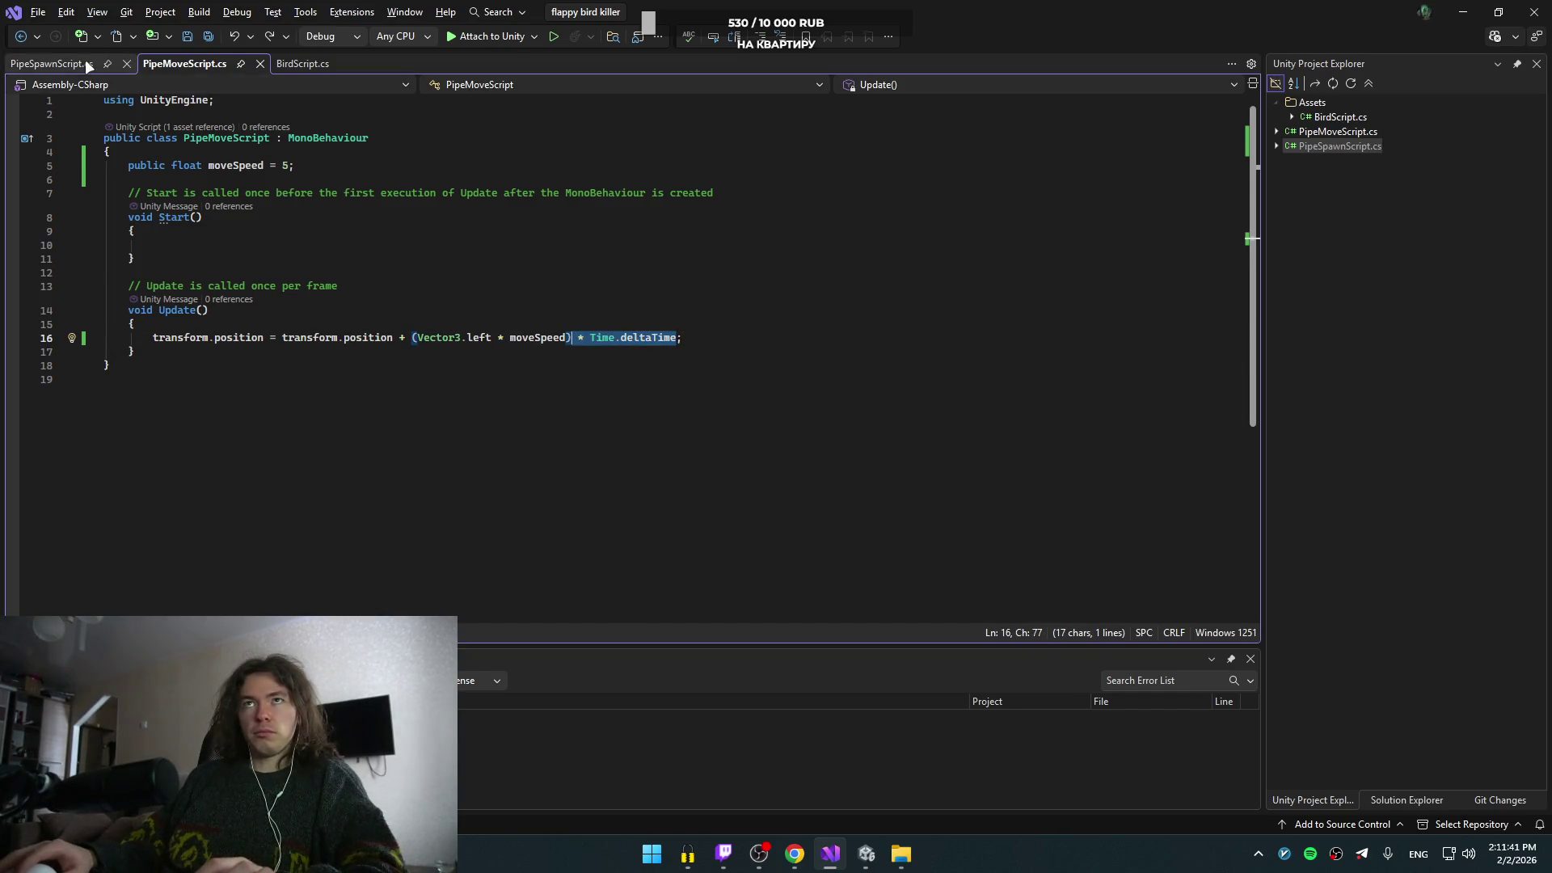
{"action": "left_click", "coordinate": [87, 64]}
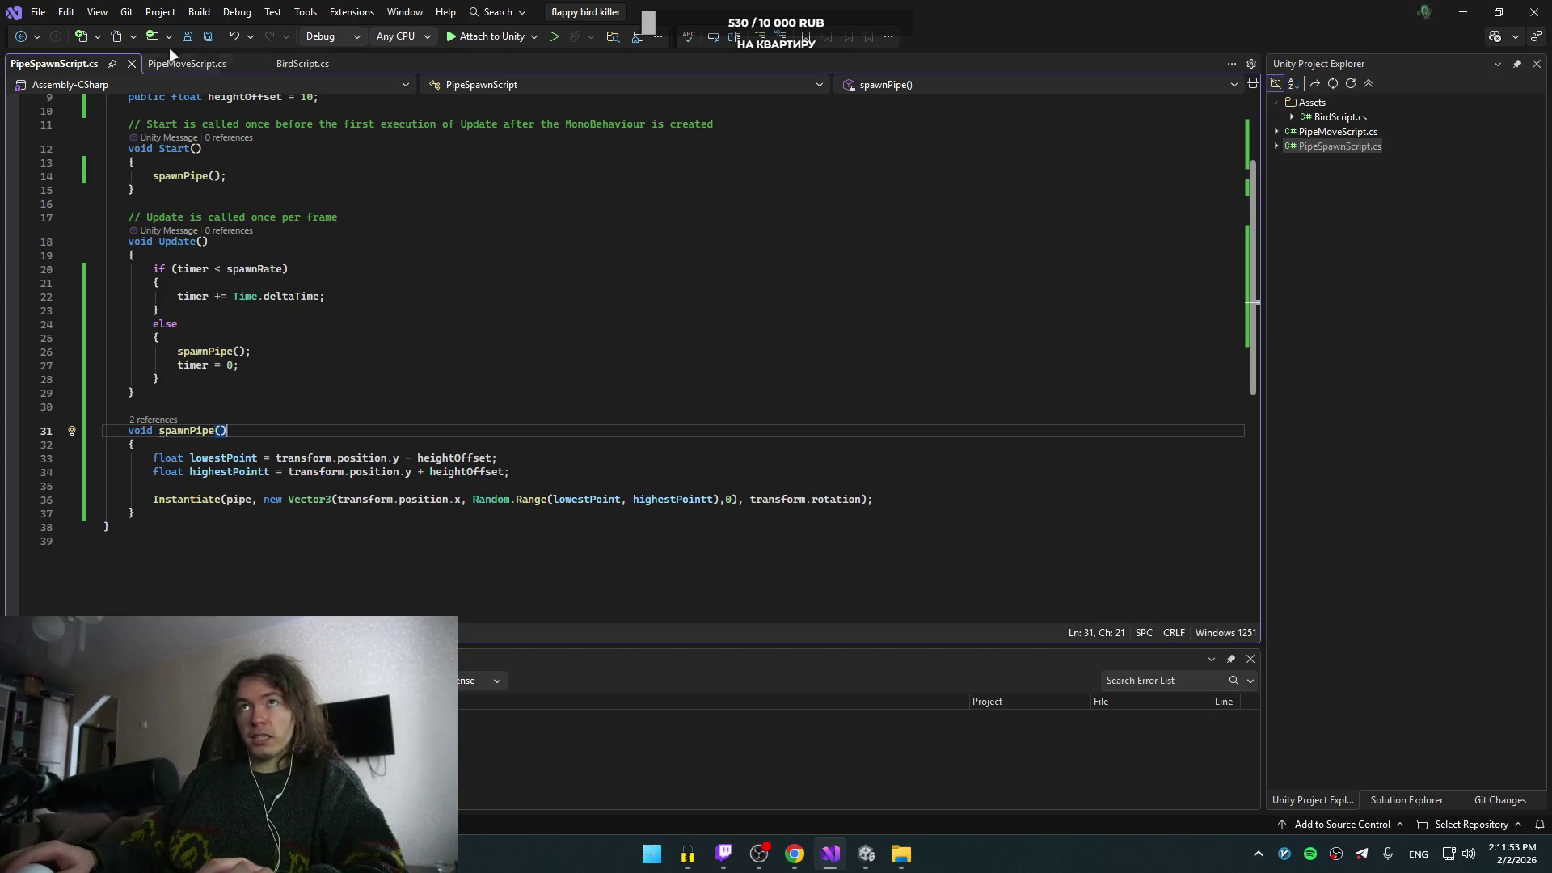
{"action": "left_click", "coordinate": [291, 65]}
{"action": "left_click", "coordinate": [588, 393]}
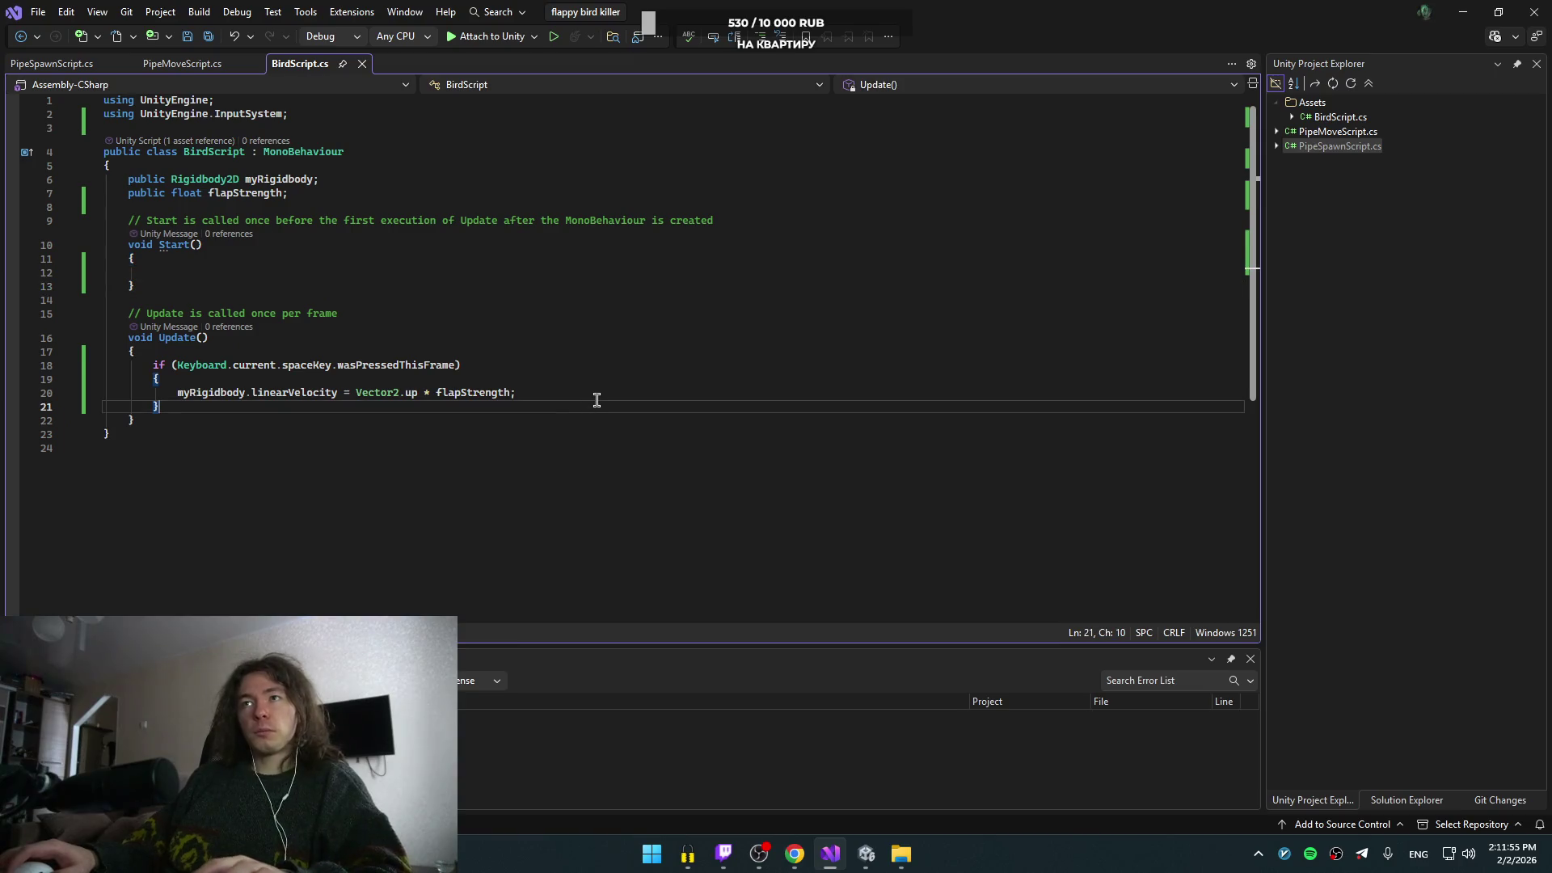
{"action": "key", "text": "Tab"}
{"action": "key", "text": "ctrl+s"}
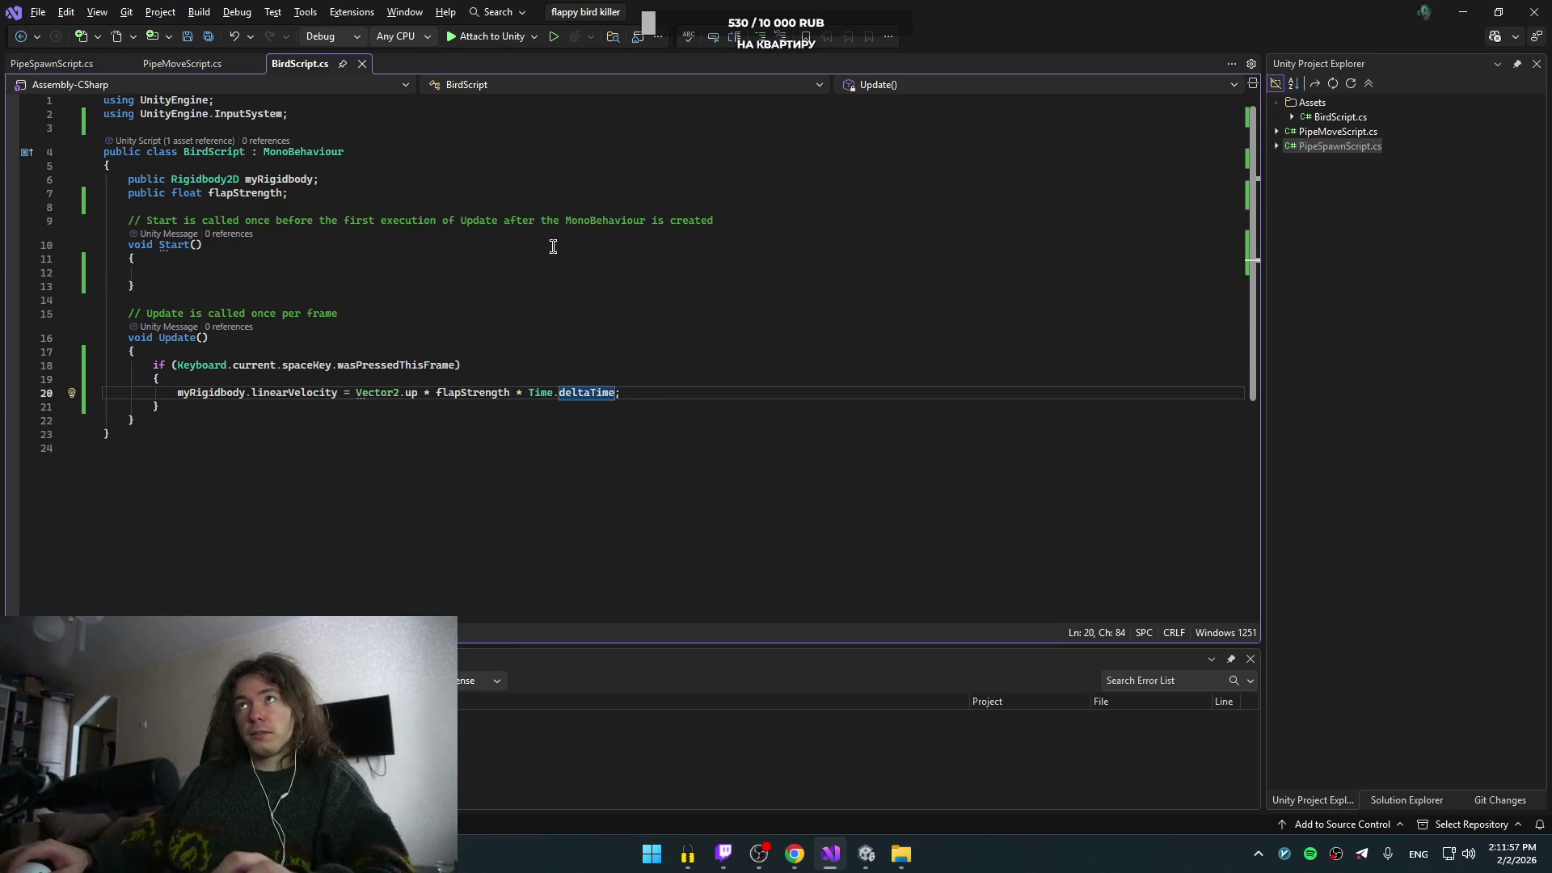
- Switch from Visual Studio back to the Unity editor
{"action": "key", "text": "alt+Tab"}
{"action": "key", "text": "Escape"}
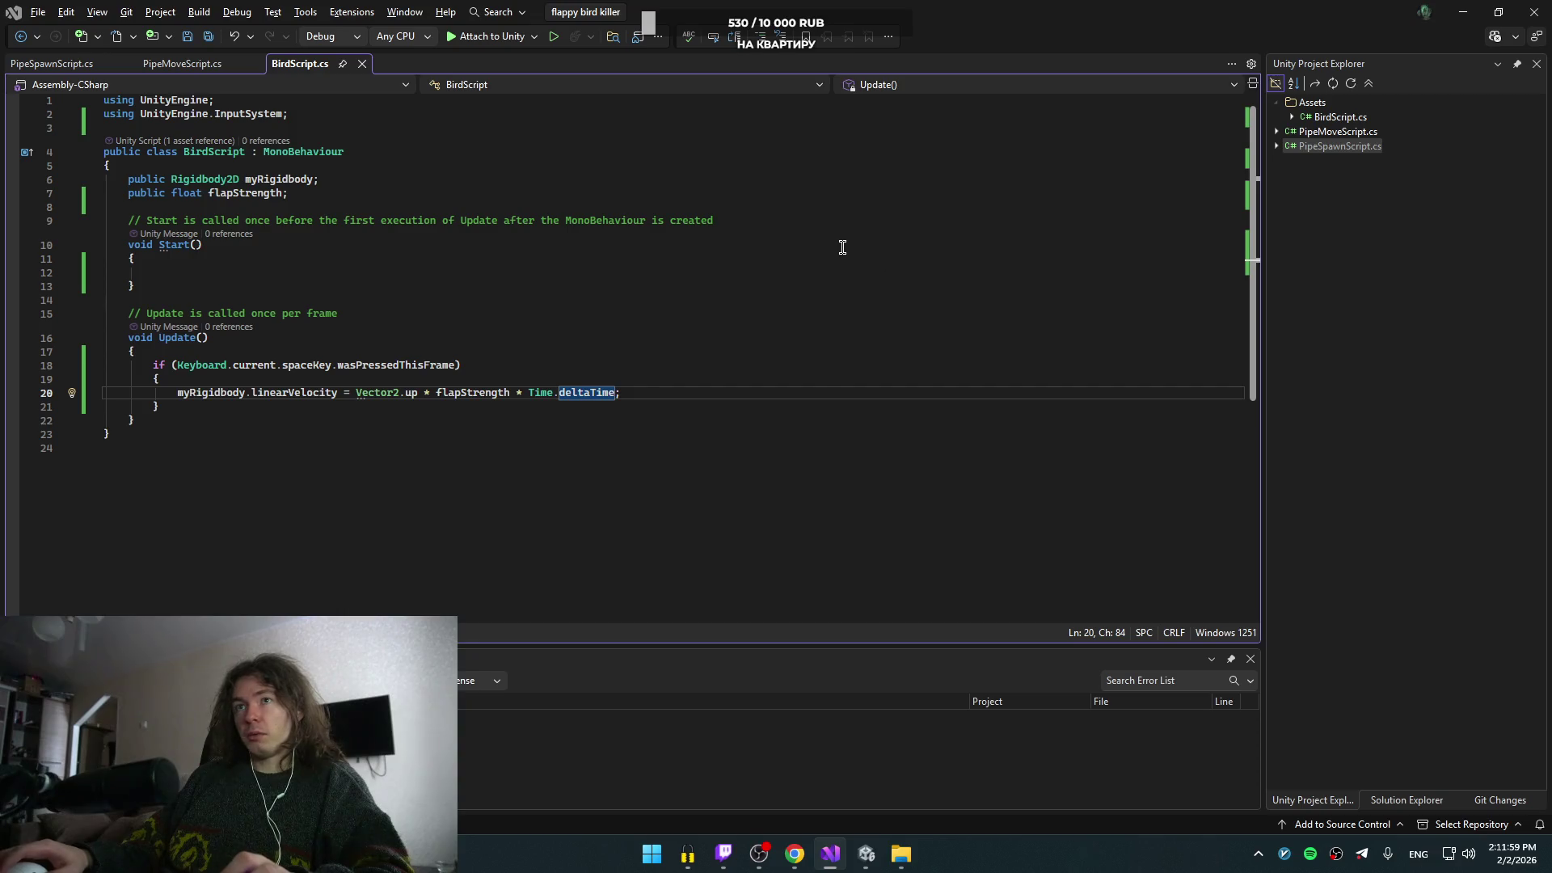
{"action": "key", "text": "alt+Tab"}
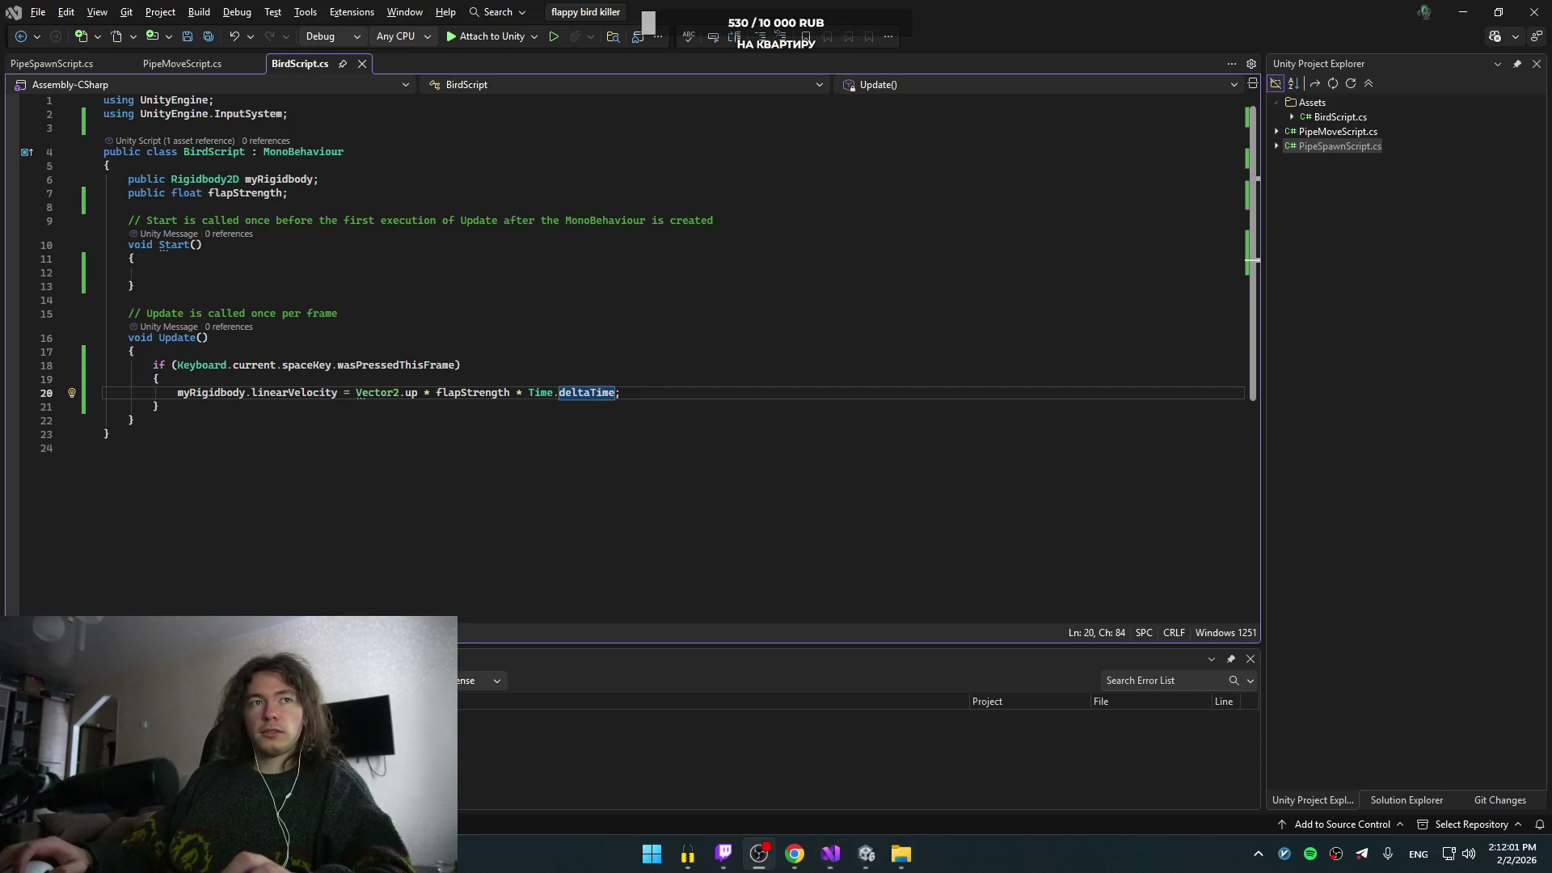
{"action": "key", "text": "alt+Tab"}
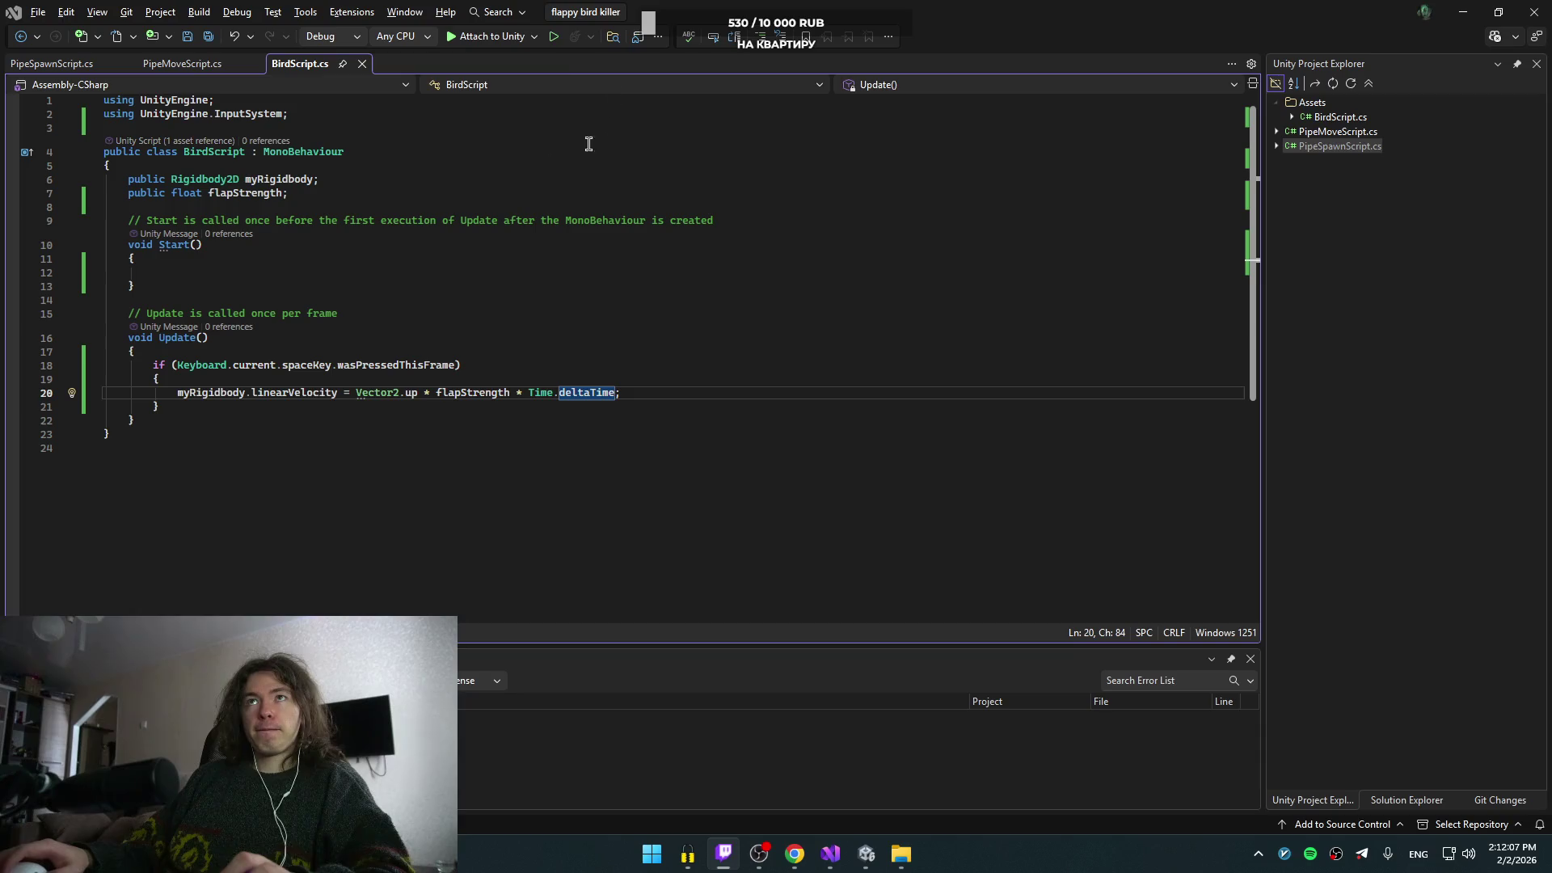
{"action": "mouse_move", "coordinate": [866, 854]}
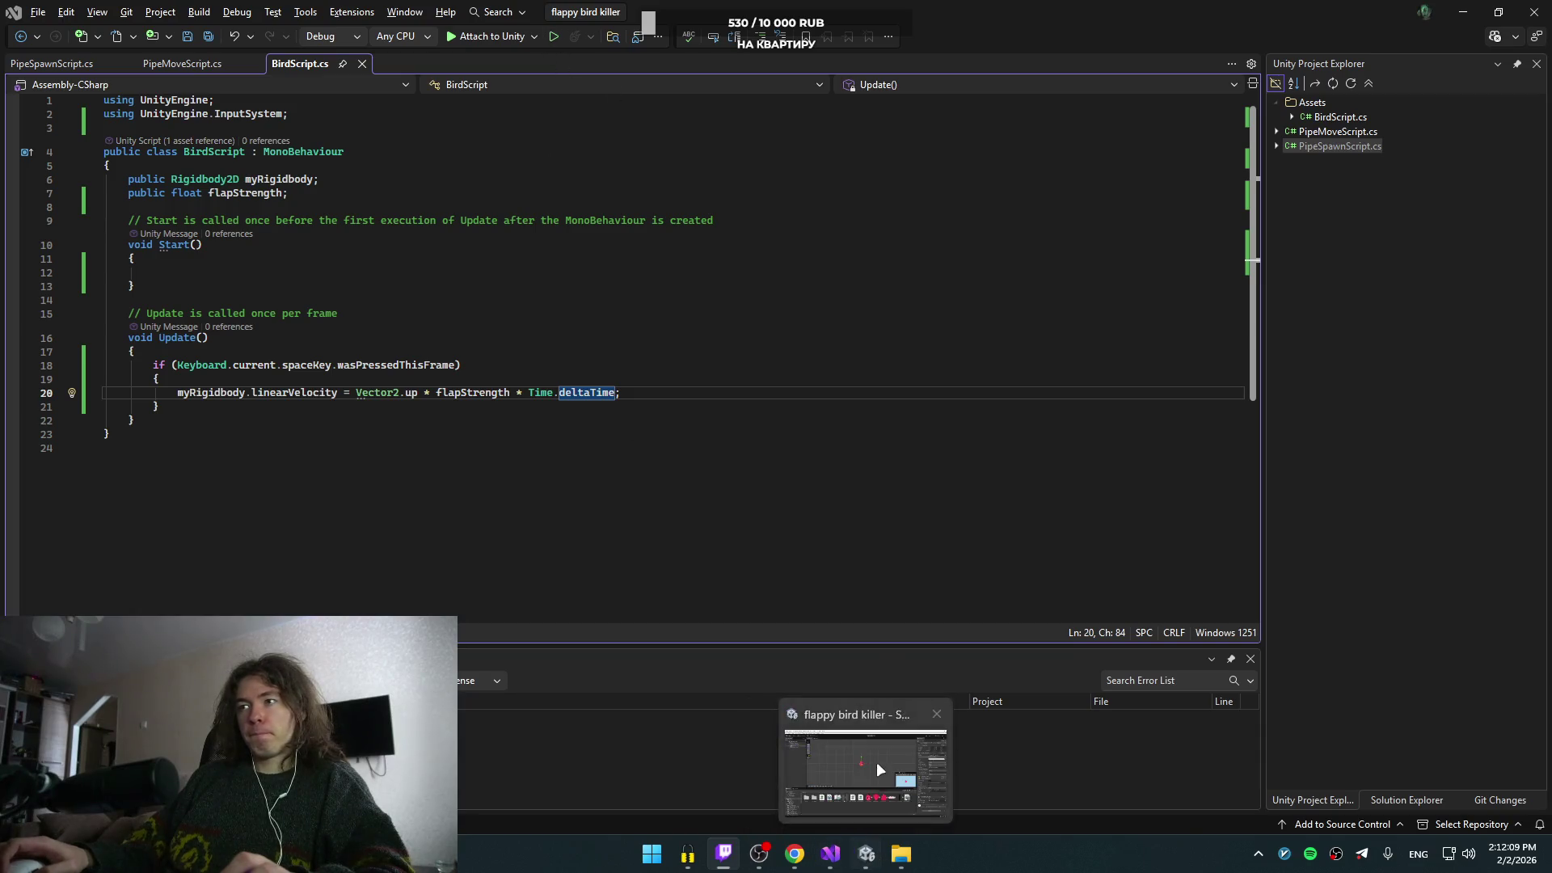
{"action": "left_click", "coordinate": [876, 766]}
- Play-test the Time.deltaTime flap change briefly, then stop and return to Visual Studio
{"action": "left_click", "coordinate": [799, 55]}
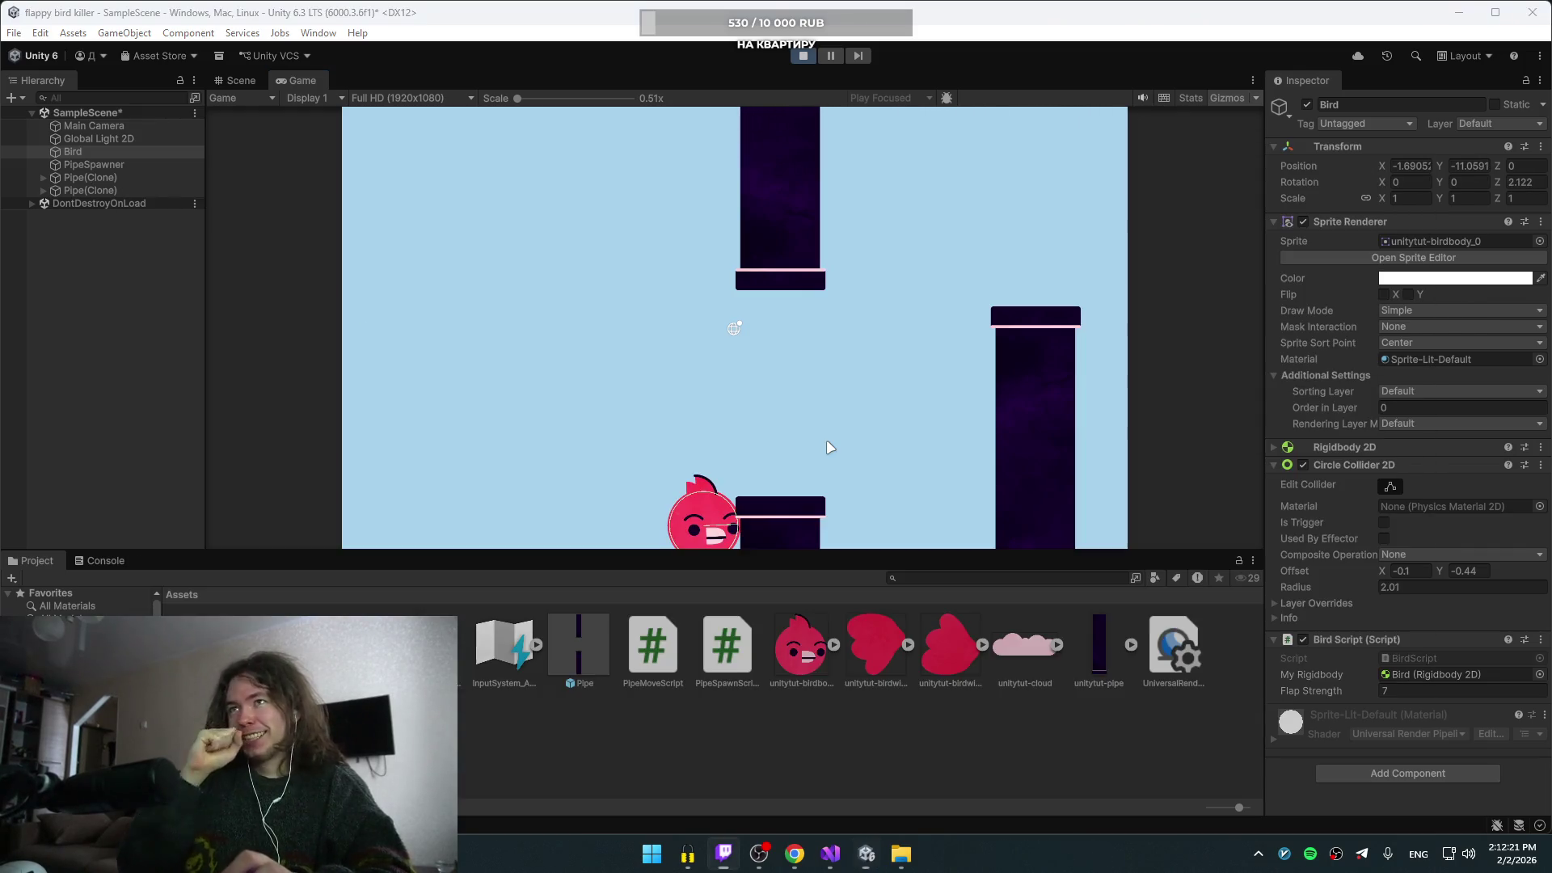
{"action": "left_click", "coordinate": [802, 54]}
{"action": "key", "text": "alt+Tab"}
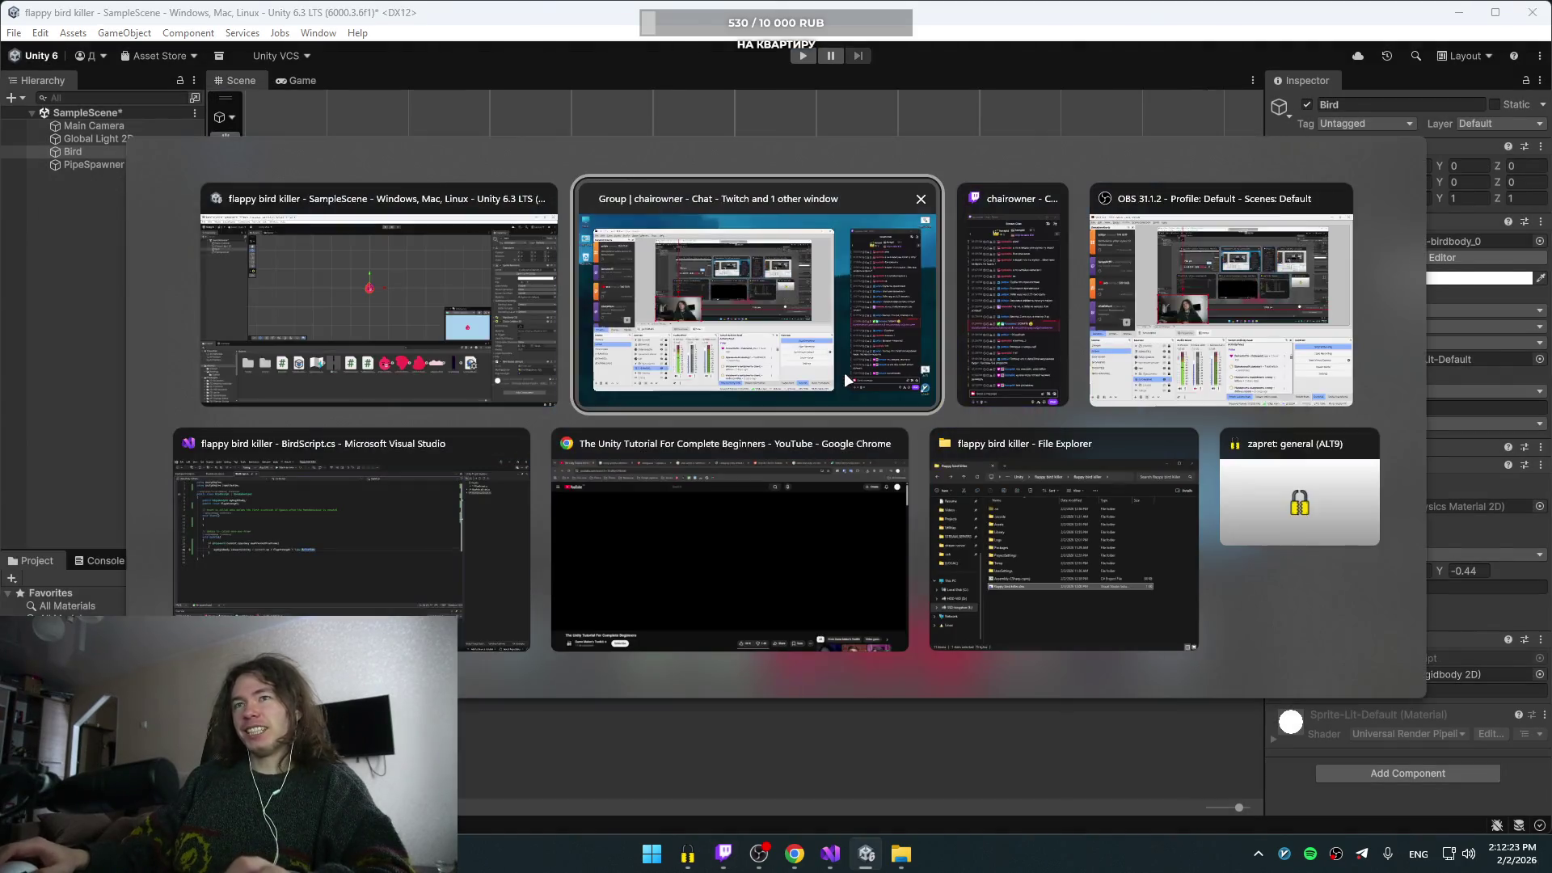
{"action": "key", "text": "alt+Tab"}
{"action": "key", "text": "alt+Tab"}
{"action": "key", "text": "alt+Tab"}
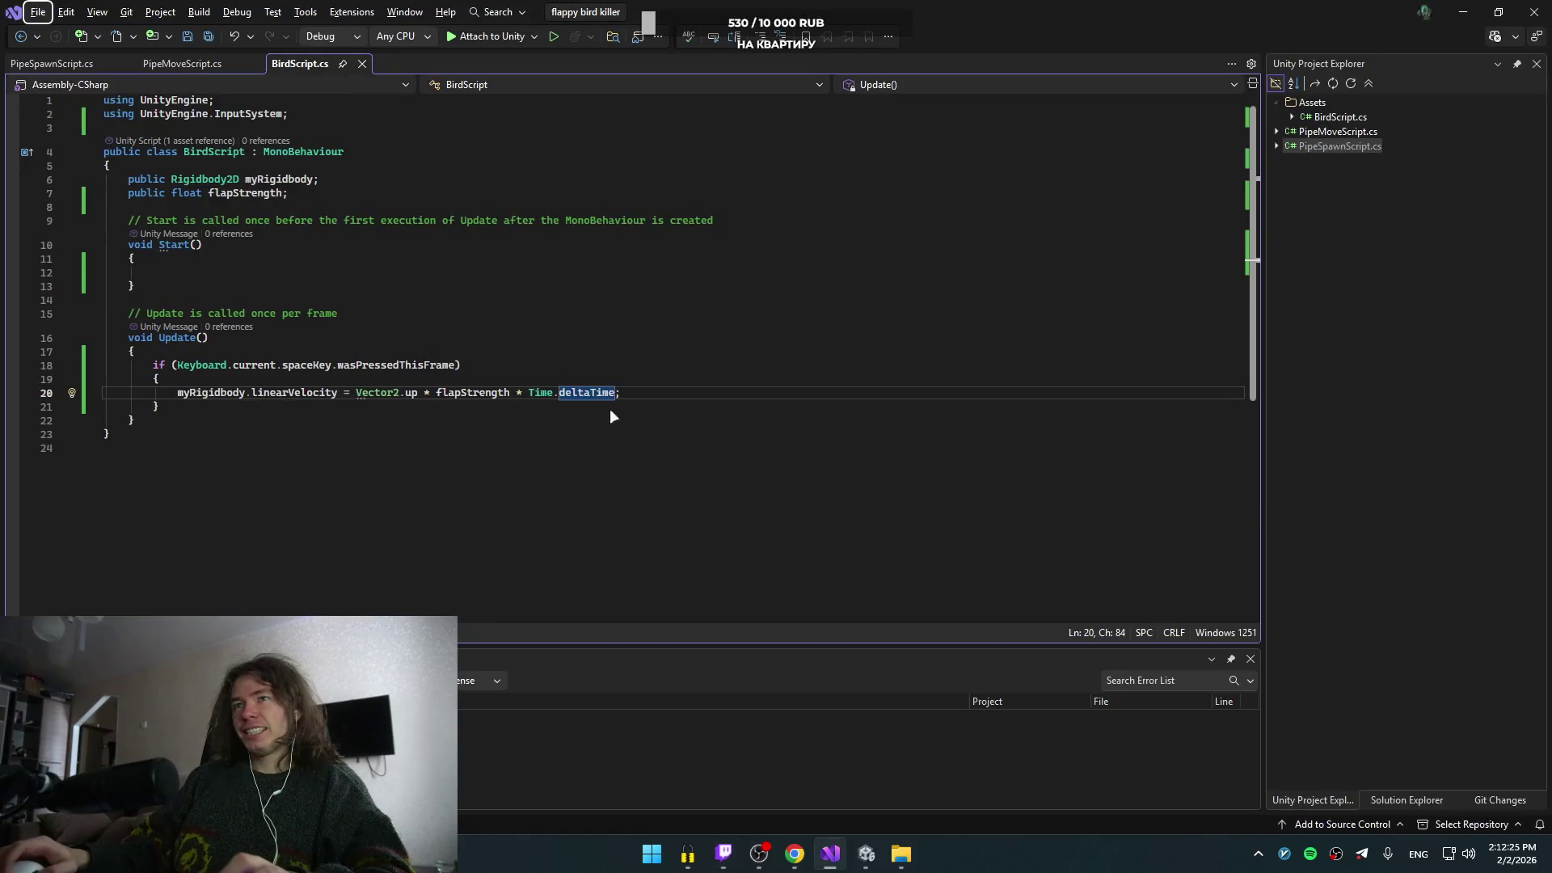
- Delete the Time.deltaTime multiplier from line 20 so flap uses Vector2.up * flapStrength, and save
{"action": "left_click", "coordinate": [710, 377]}
{"action": "left_click", "coordinate": [713, 393]}
{"action": "key", "text": "Left"}
{"action": "key", "text": "ctrl+shift+Left"}
{"action": "key", "text": "ctrl+shift+Left"}
{"action": "key", "text": "ctrl+shift+Left"}
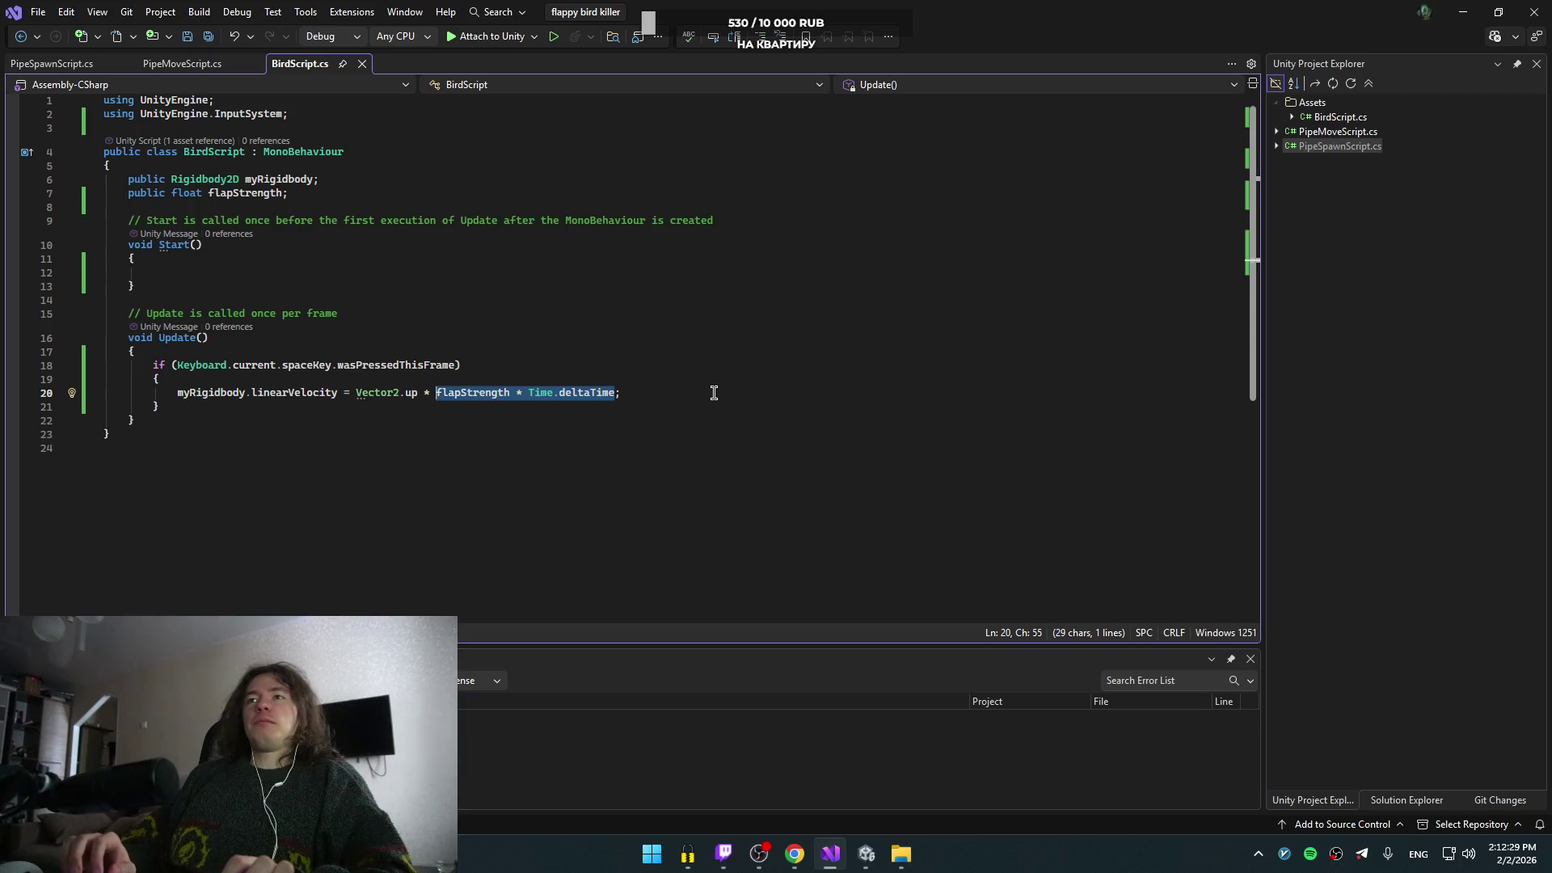
{"action": "key", "text": "Delete"}
{"action": "key", "text": "ctrl+s"}
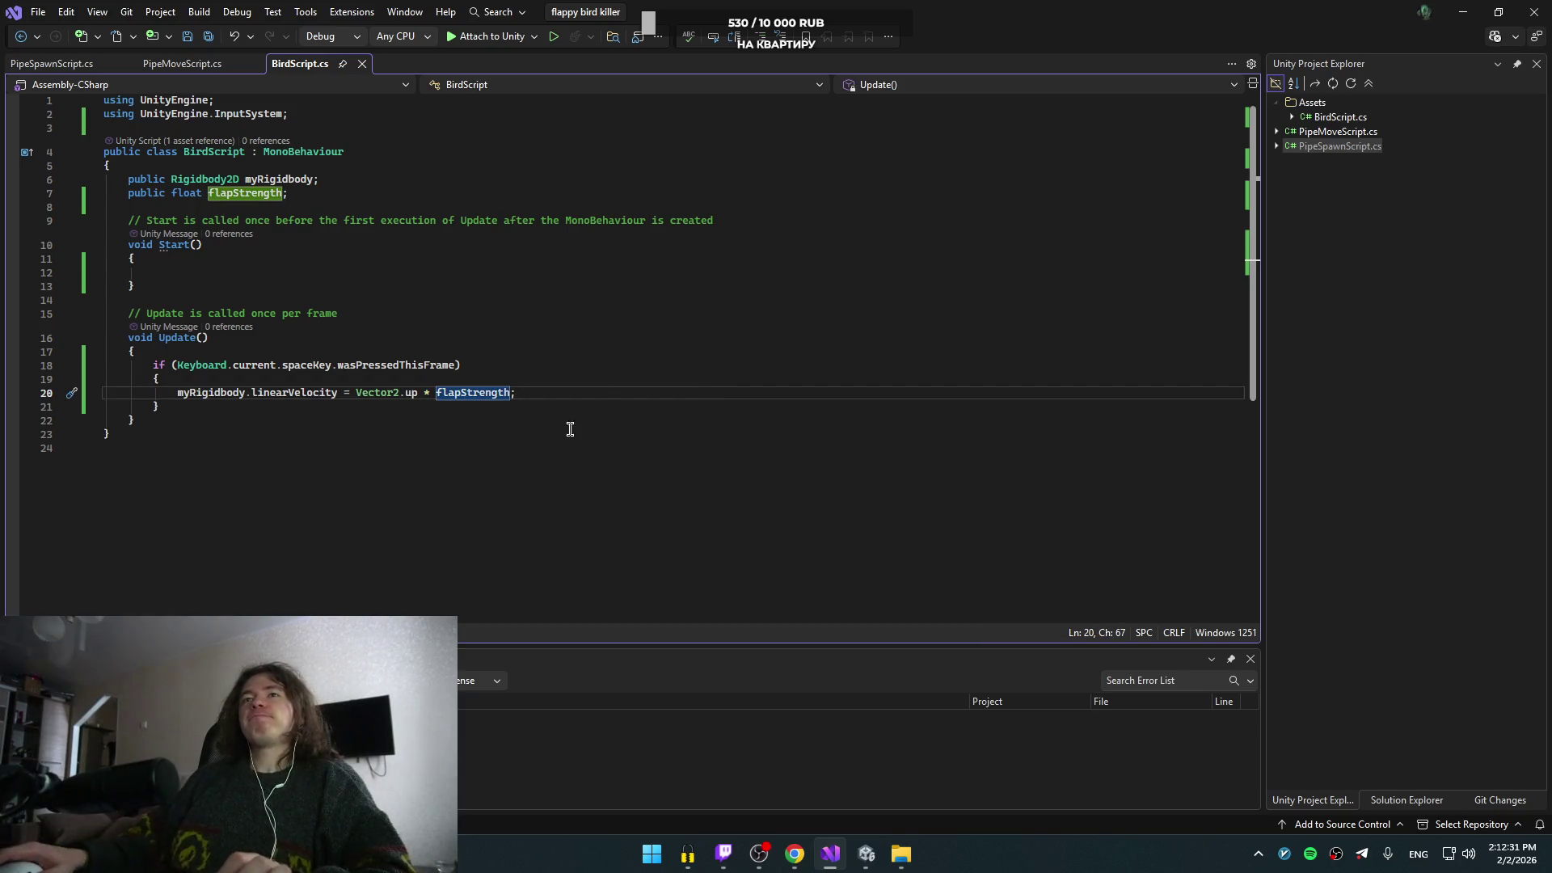
- Glance at PipeMoveScript.cs, return to BirdScript.cs, and switch to the Unity editor
{"action": "key", "text": "alt+Tab"}
{"action": "key", "text": "Escape"}
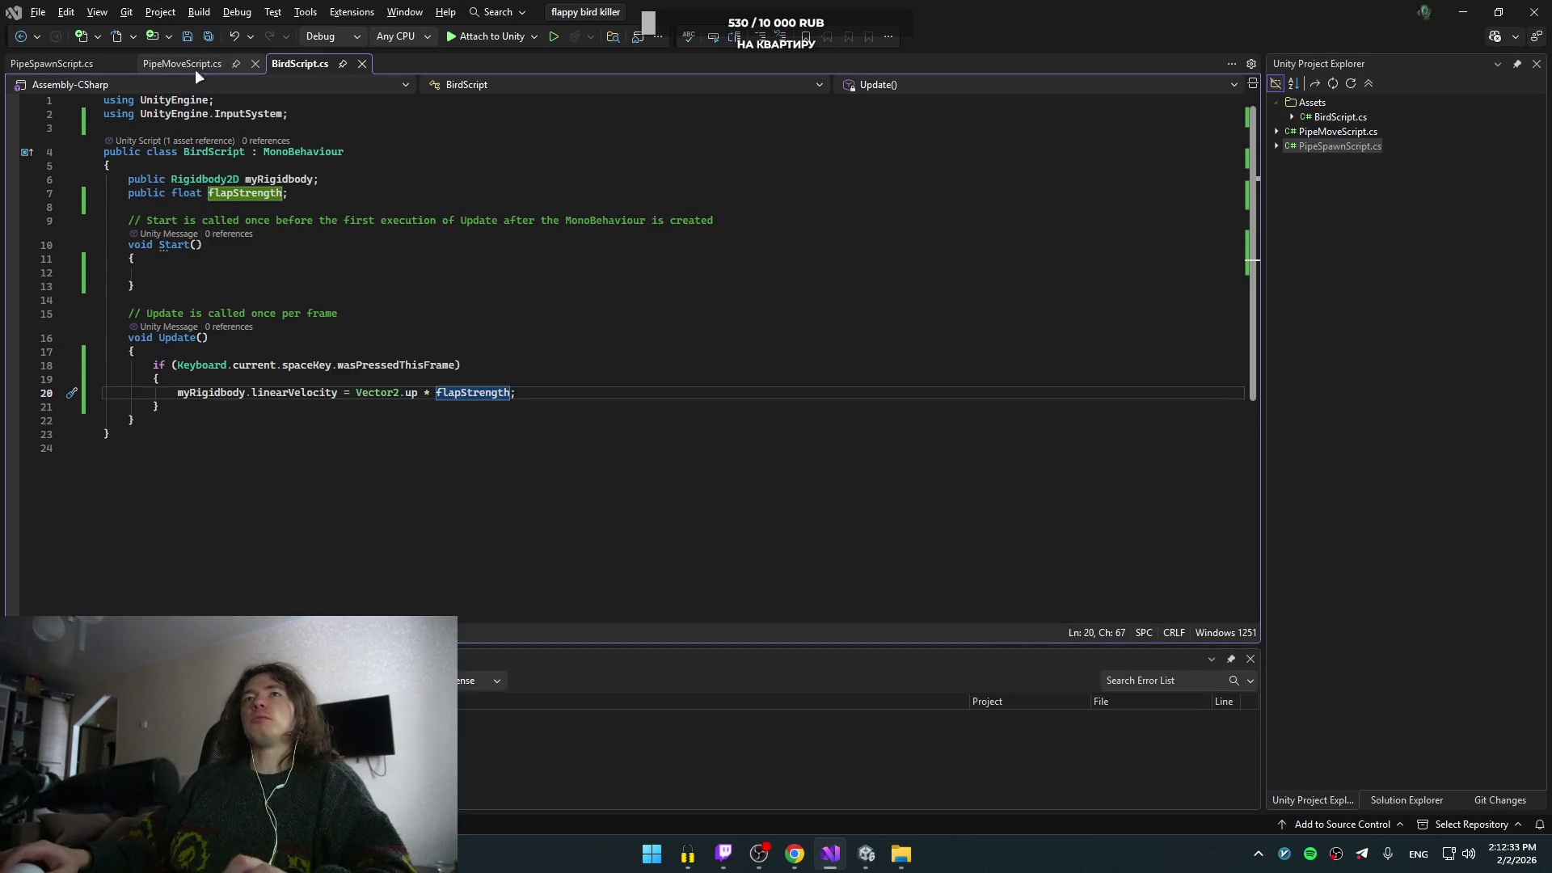
{"action": "left_click", "coordinate": [184, 64]}
{"action": "left_click", "coordinate": [322, 65]}
{"action": "key", "text": "alt+Tab"}
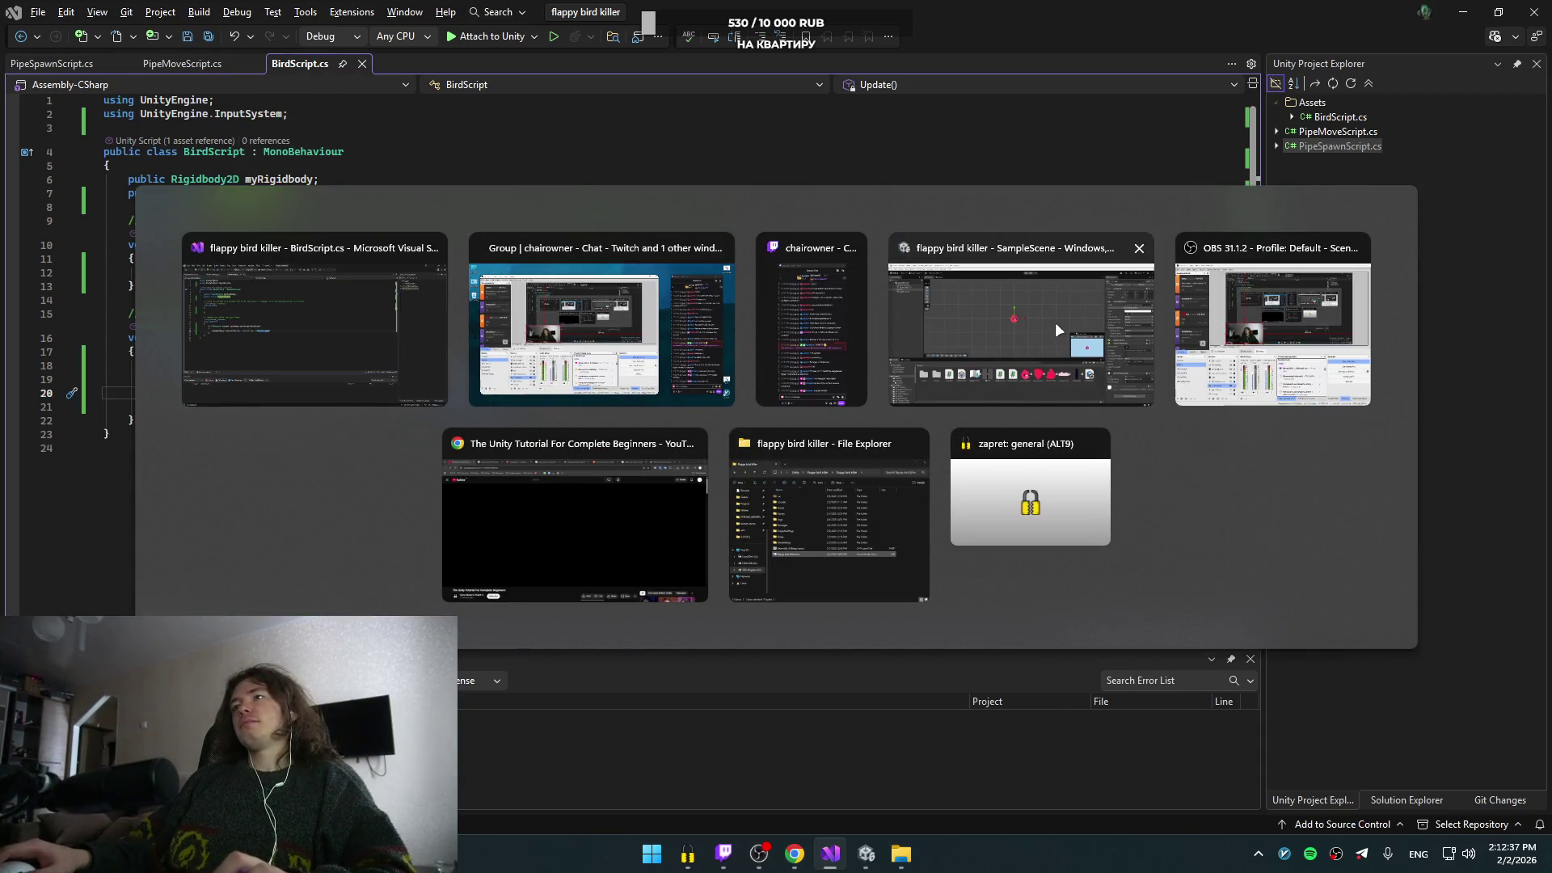
{"action": "left_click", "coordinate": [1055, 322]}
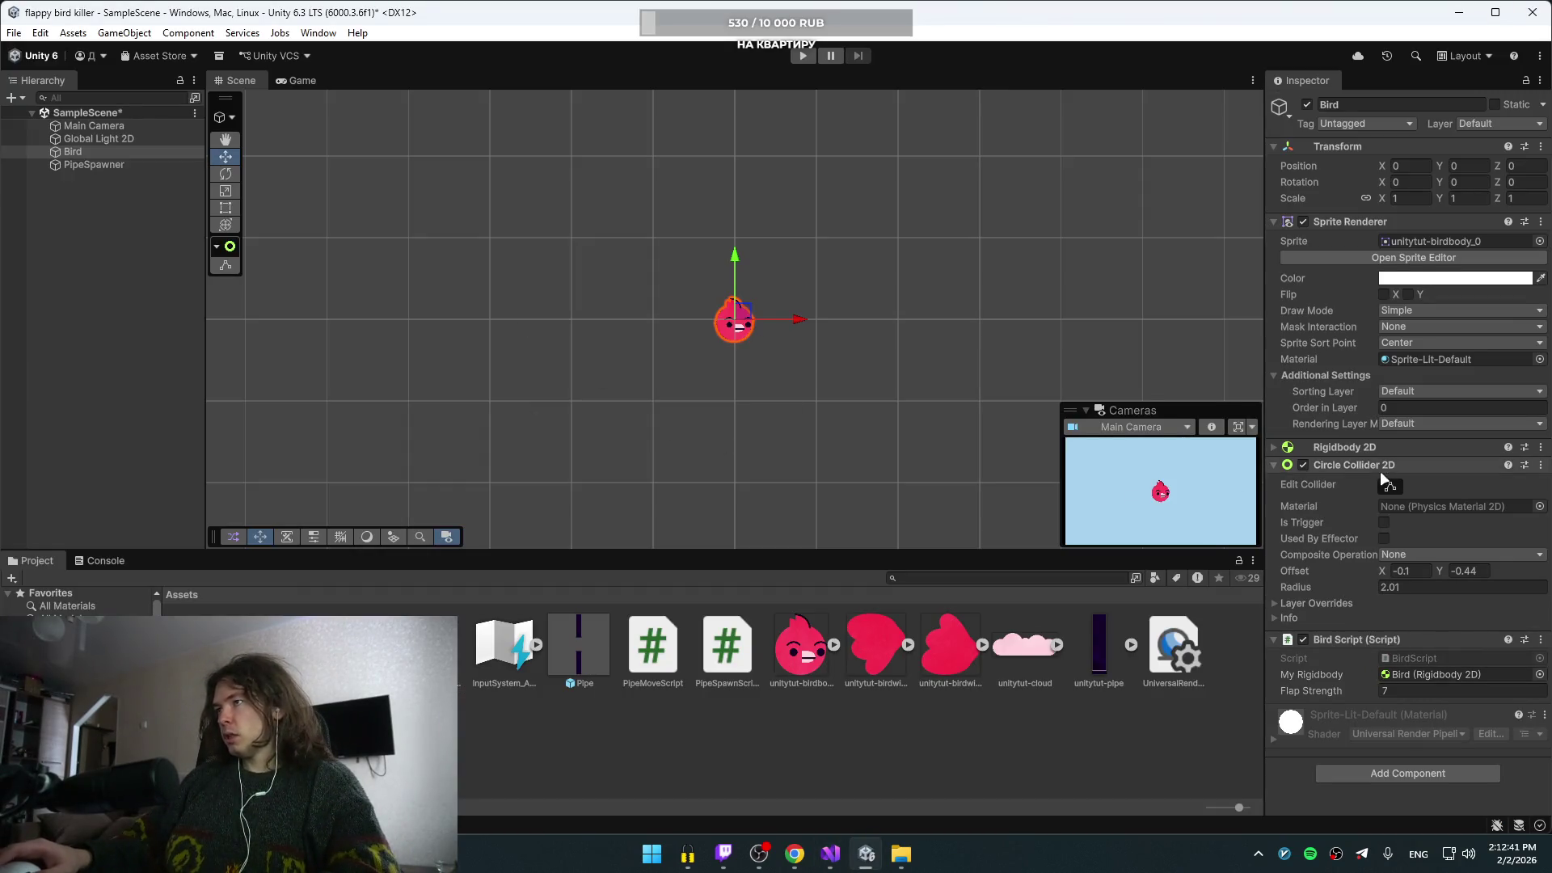
- Set the Bird's Rigidbody 2D Mass to 4.51 and start Play mode to test it
{"action": "left_click", "coordinate": [1343, 444]}
{"action": "left_click", "coordinate": [1379, 550]}
{"action": "left_click", "coordinate": [1401, 579]}
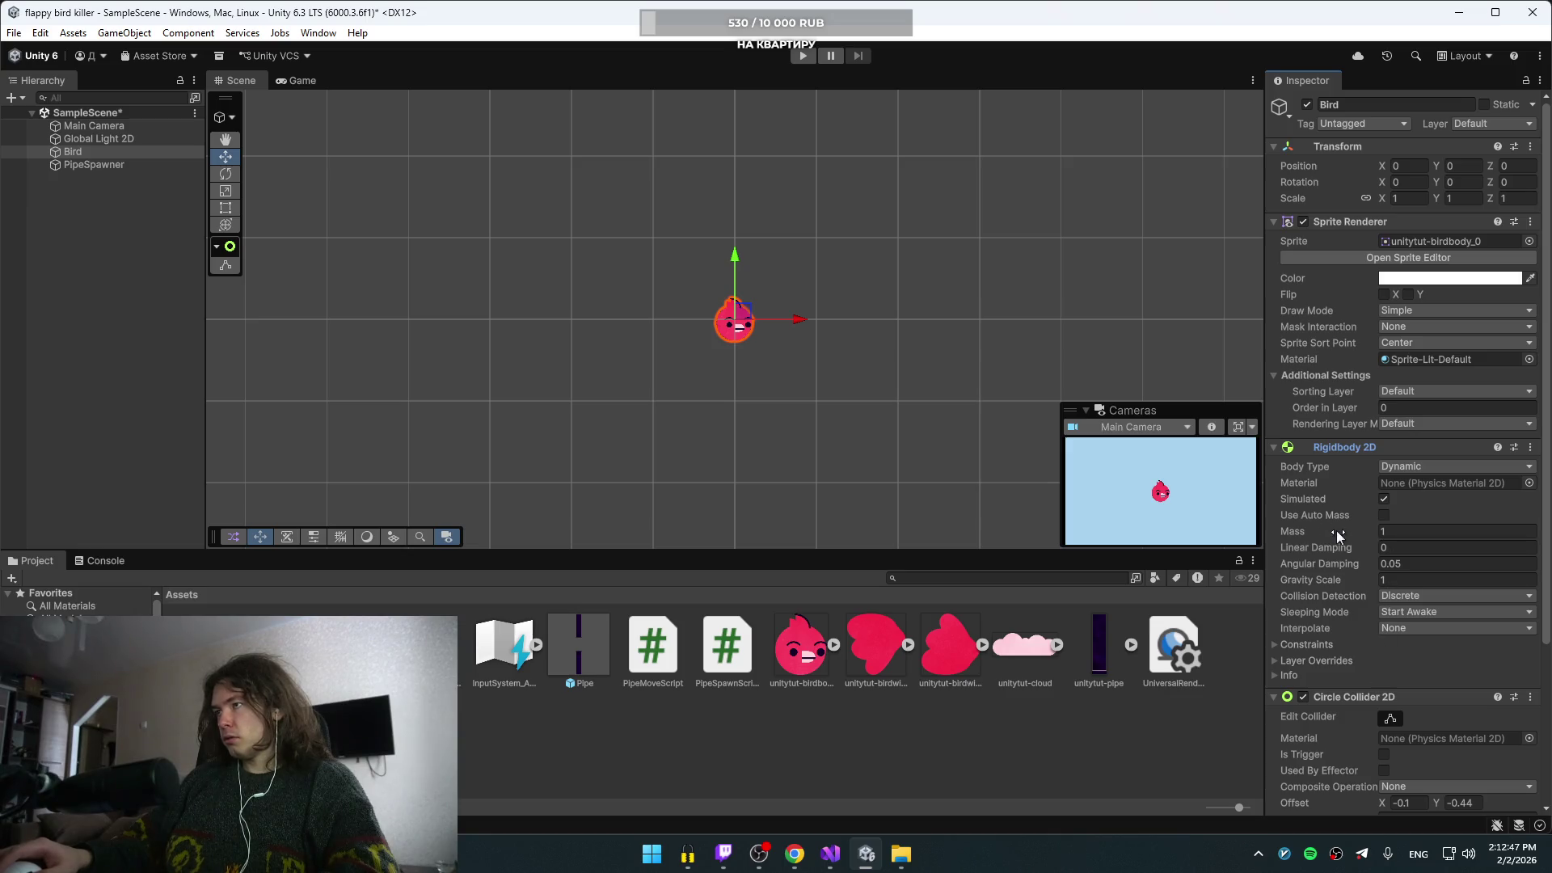
{"action": "key", "text": "BackSpace"}
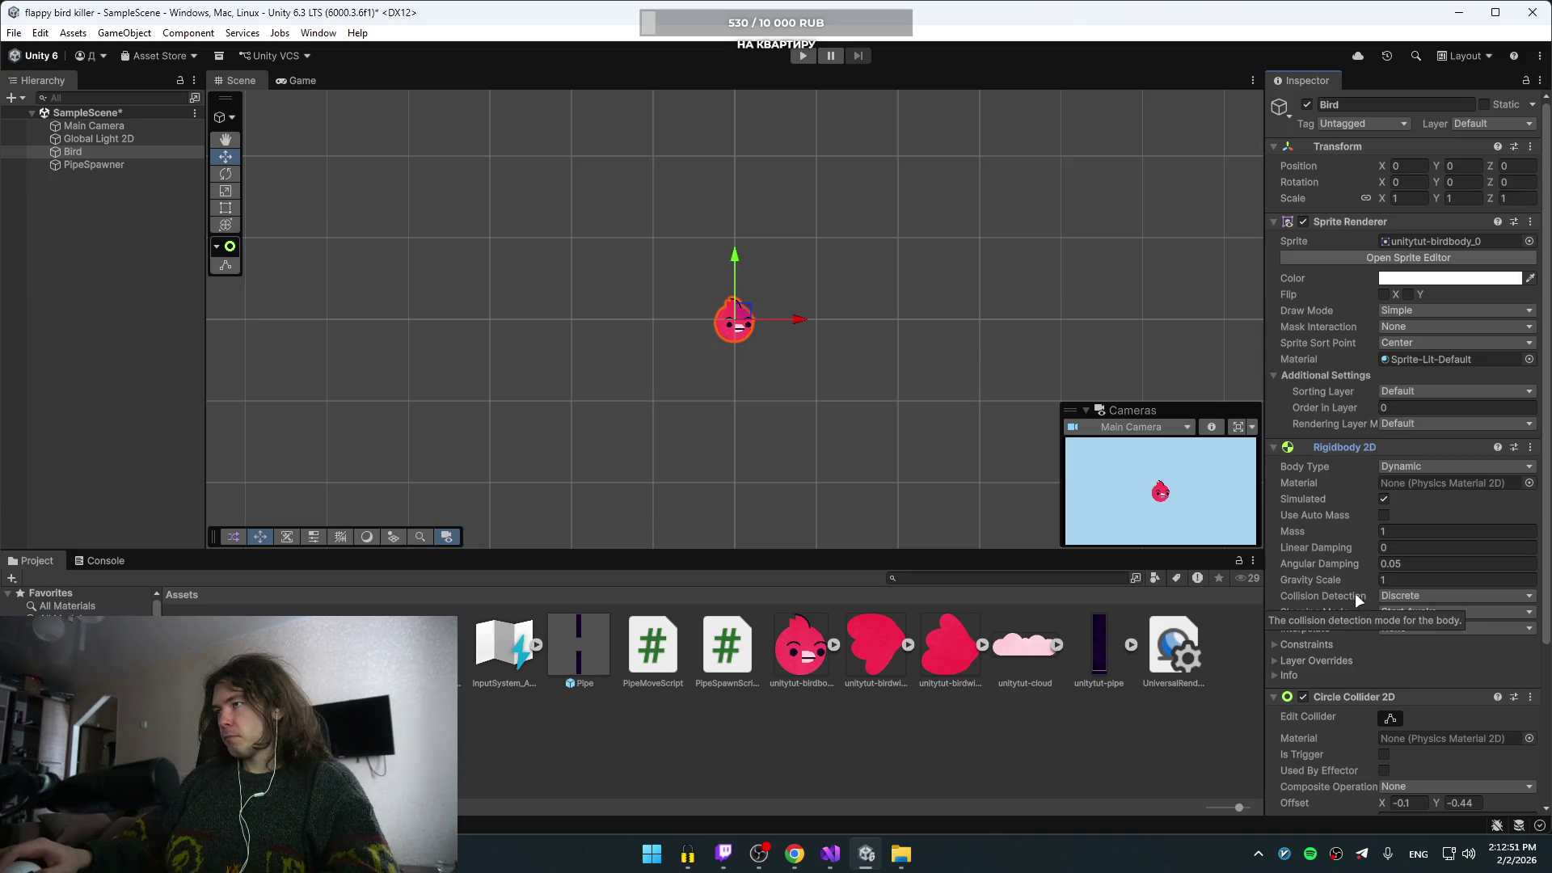
{"action": "left_click_drag", "start_coordinate": [1351, 530], "coordinate": [1418, 533]}
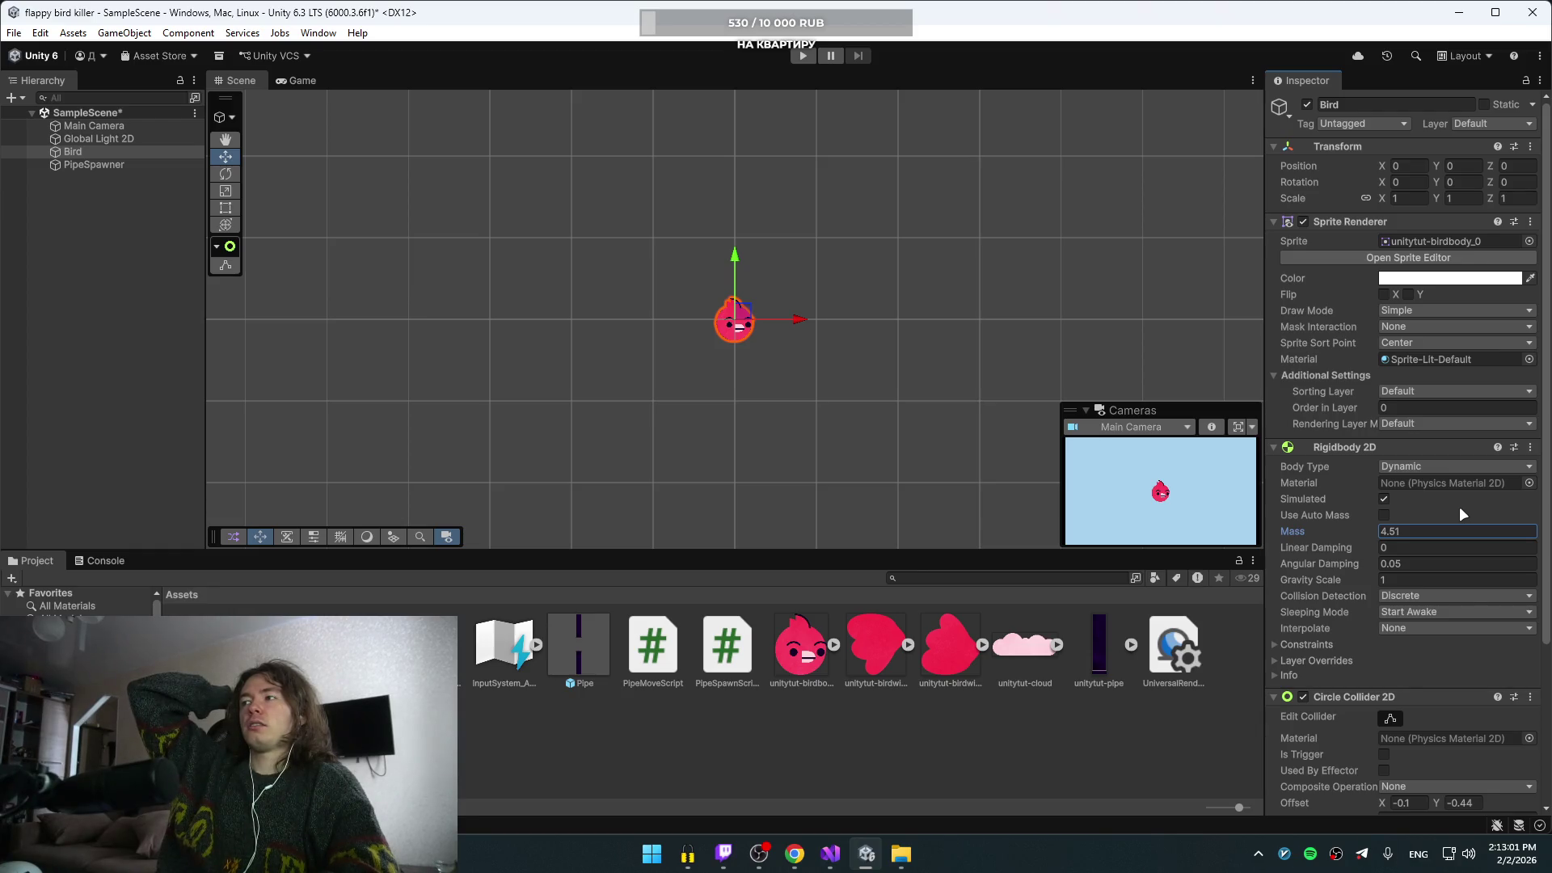
{"action": "left_click", "coordinate": [794, 60]}
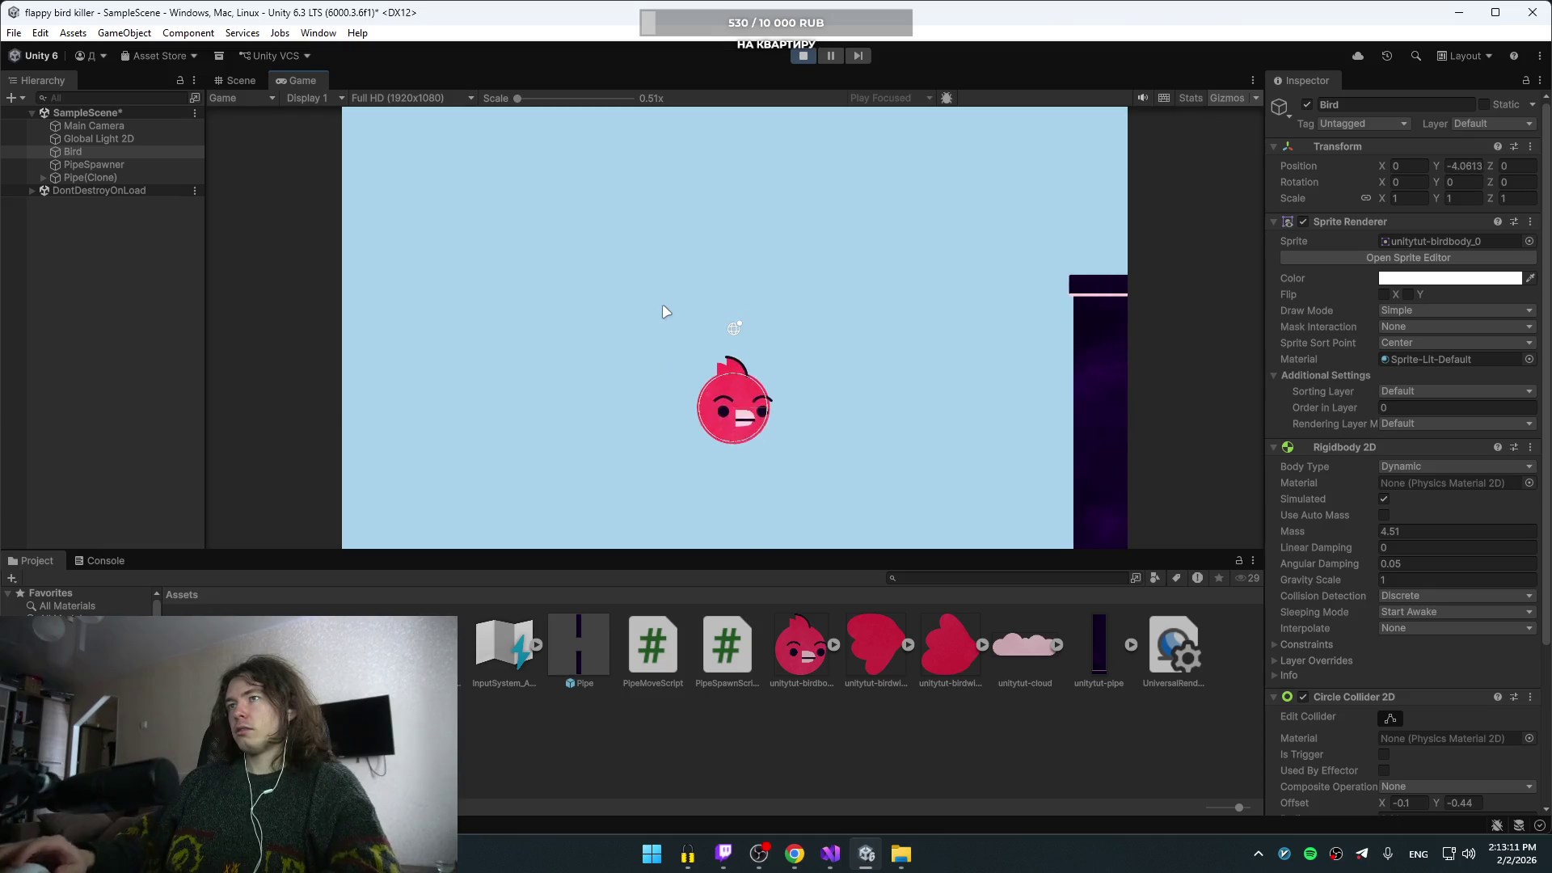
- Flap the bird twice with Space, then stop the game
{"action": "key", "text": "space"}
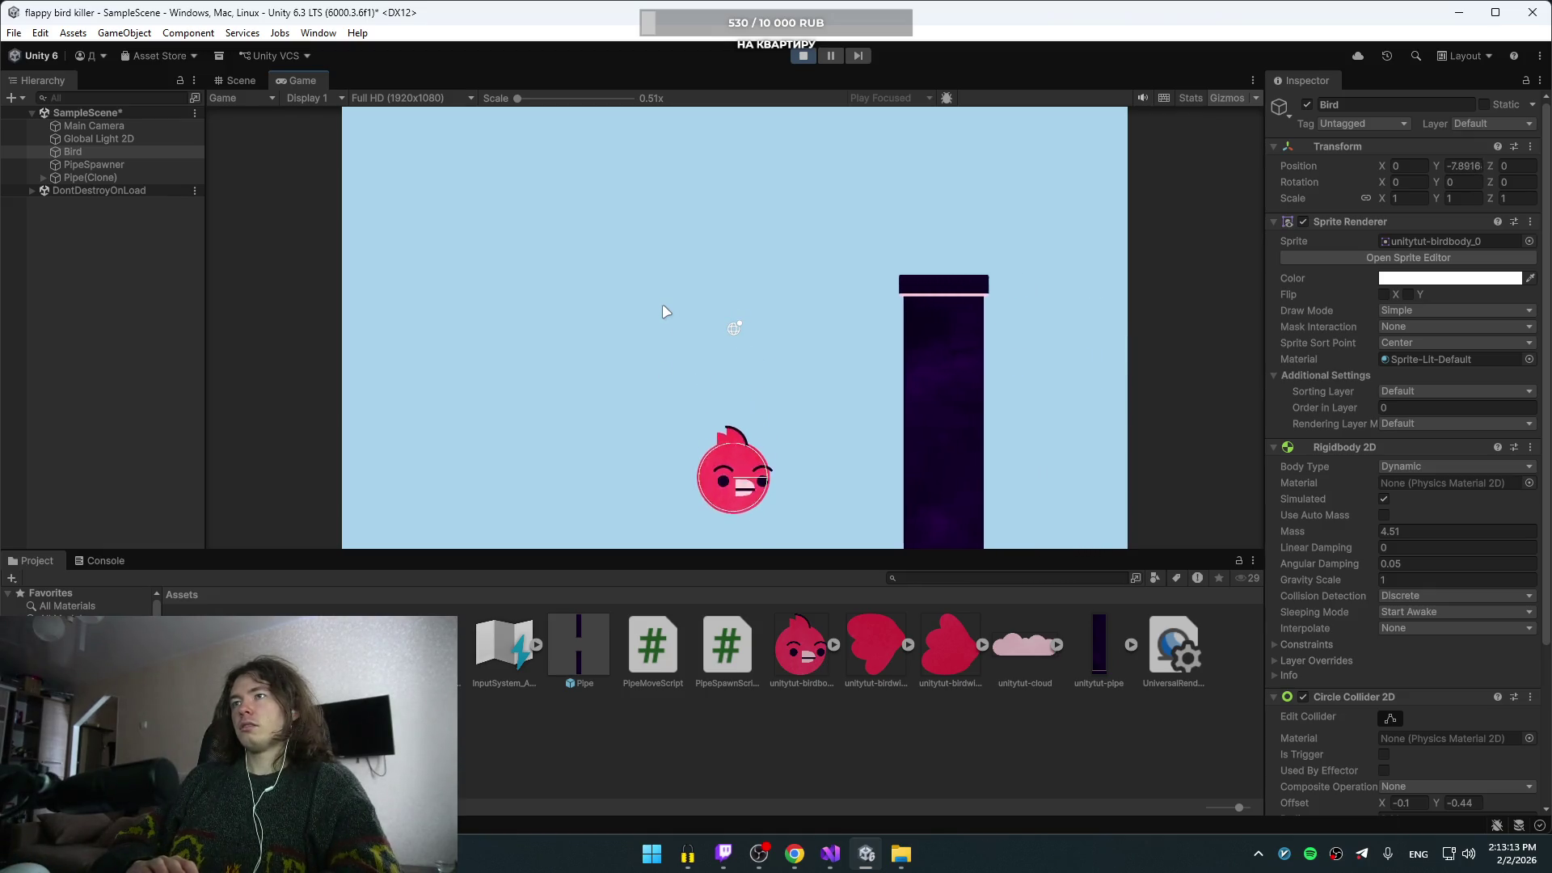
{"action": "key", "text": "space"}
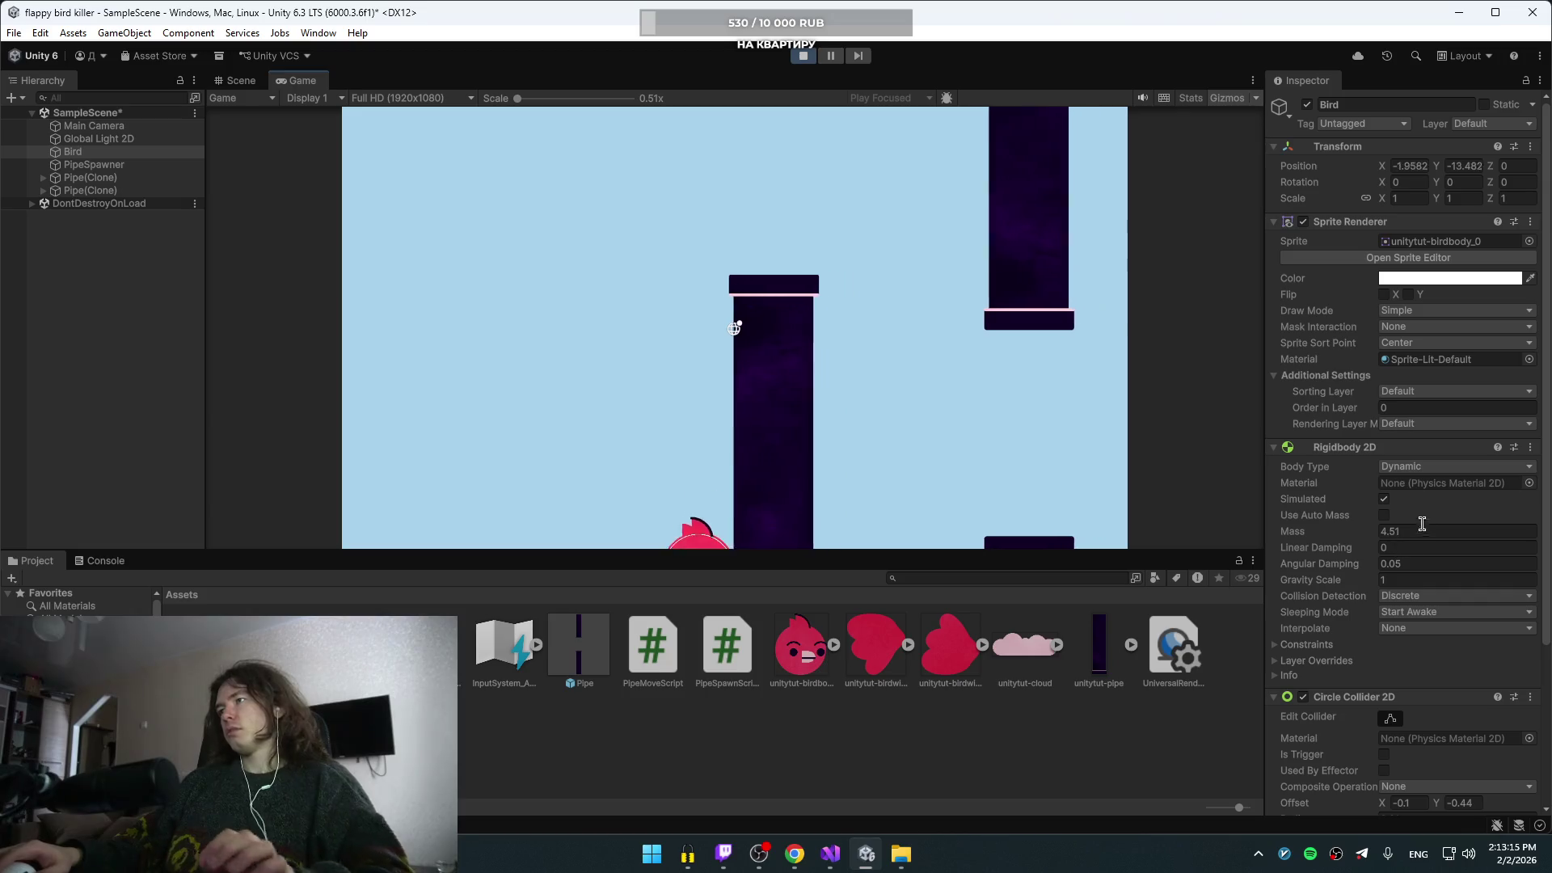
{"action": "key", "text": "ctrl+p"}
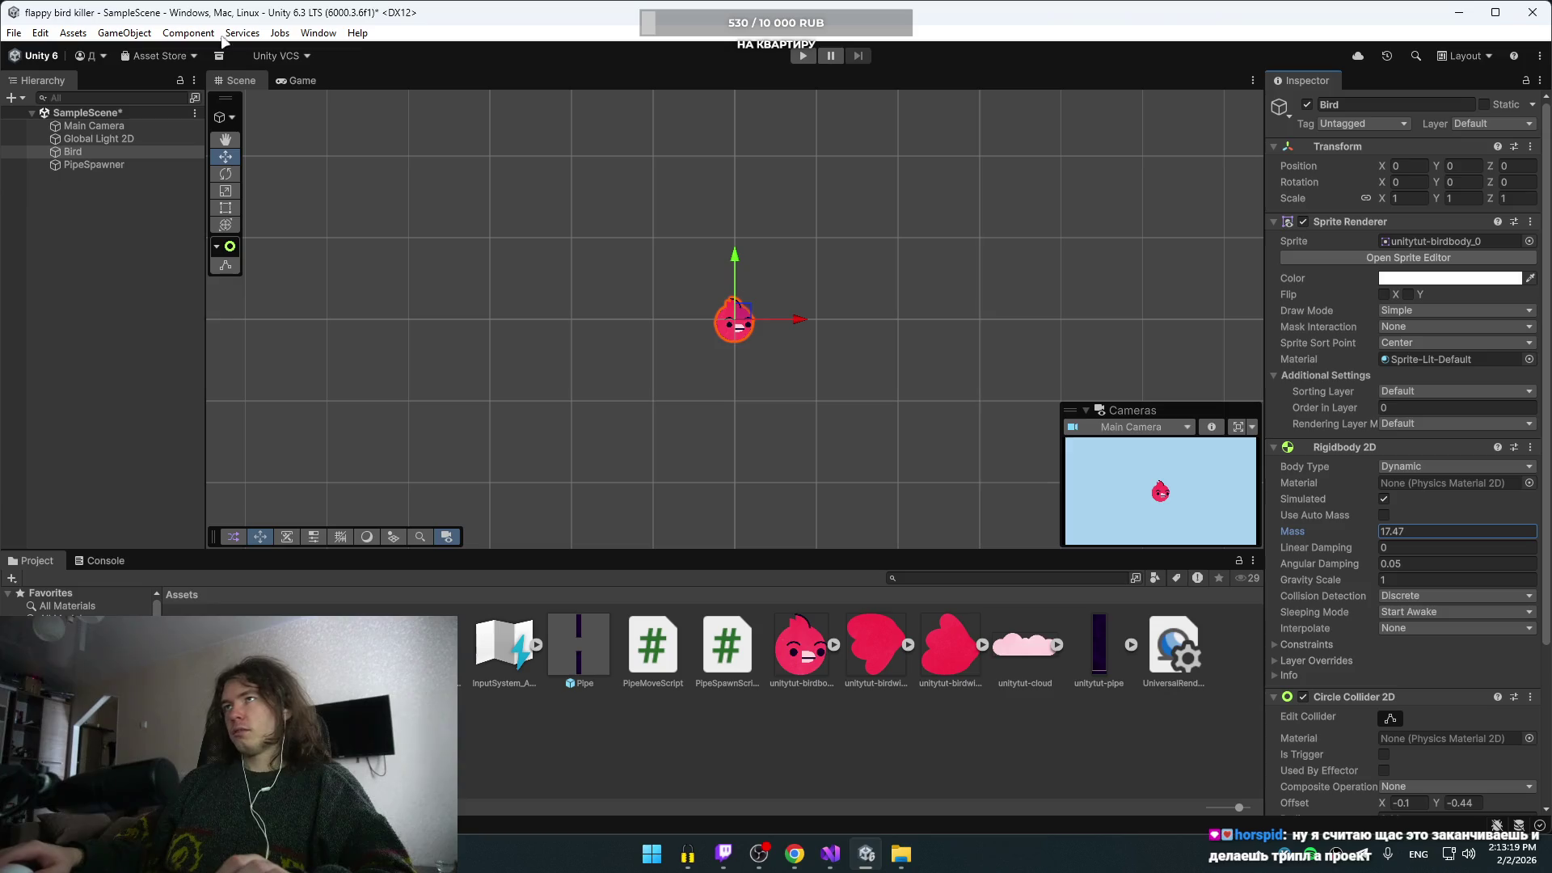
- Run the game again with Mass 17.47 and flap the bird twice
{"action": "left_click", "coordinate": [802, 55]}
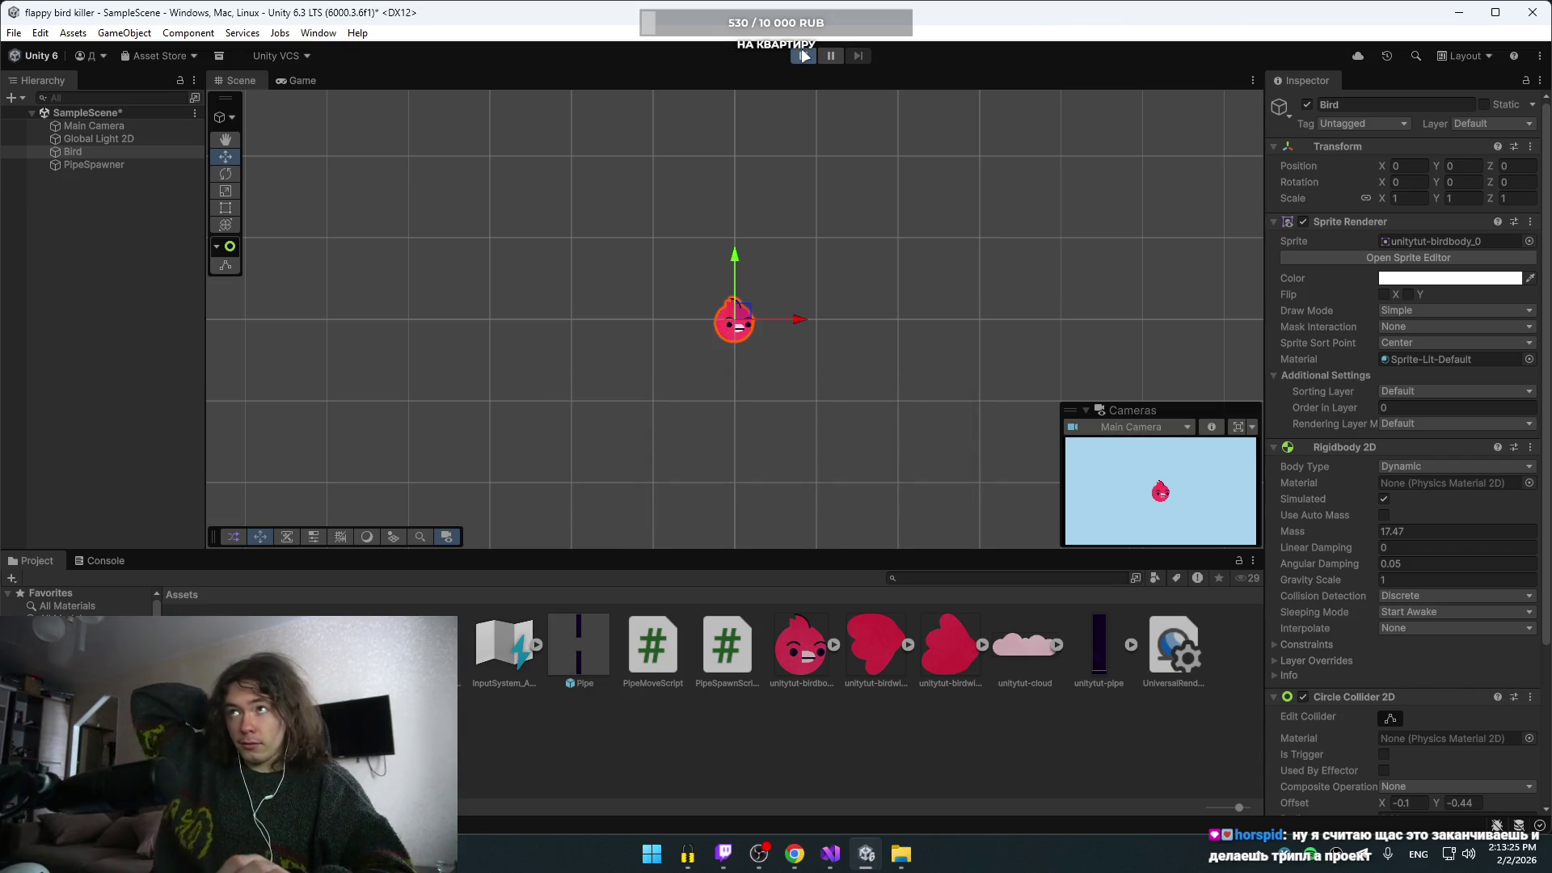
{"action": "key", "text": "space"}
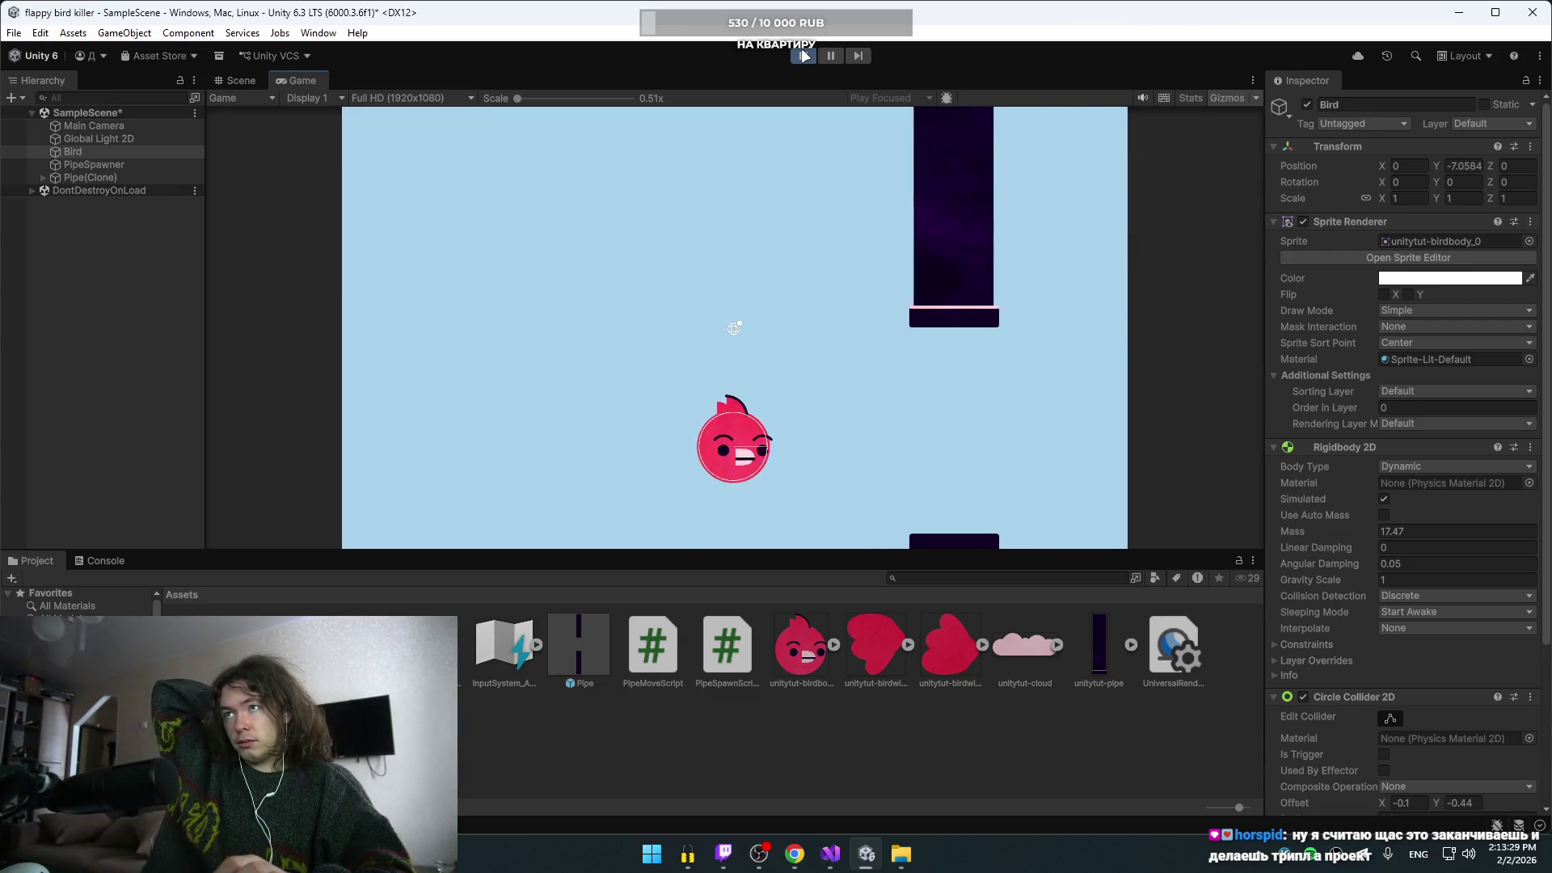
{"action": "key", "text": "space"}
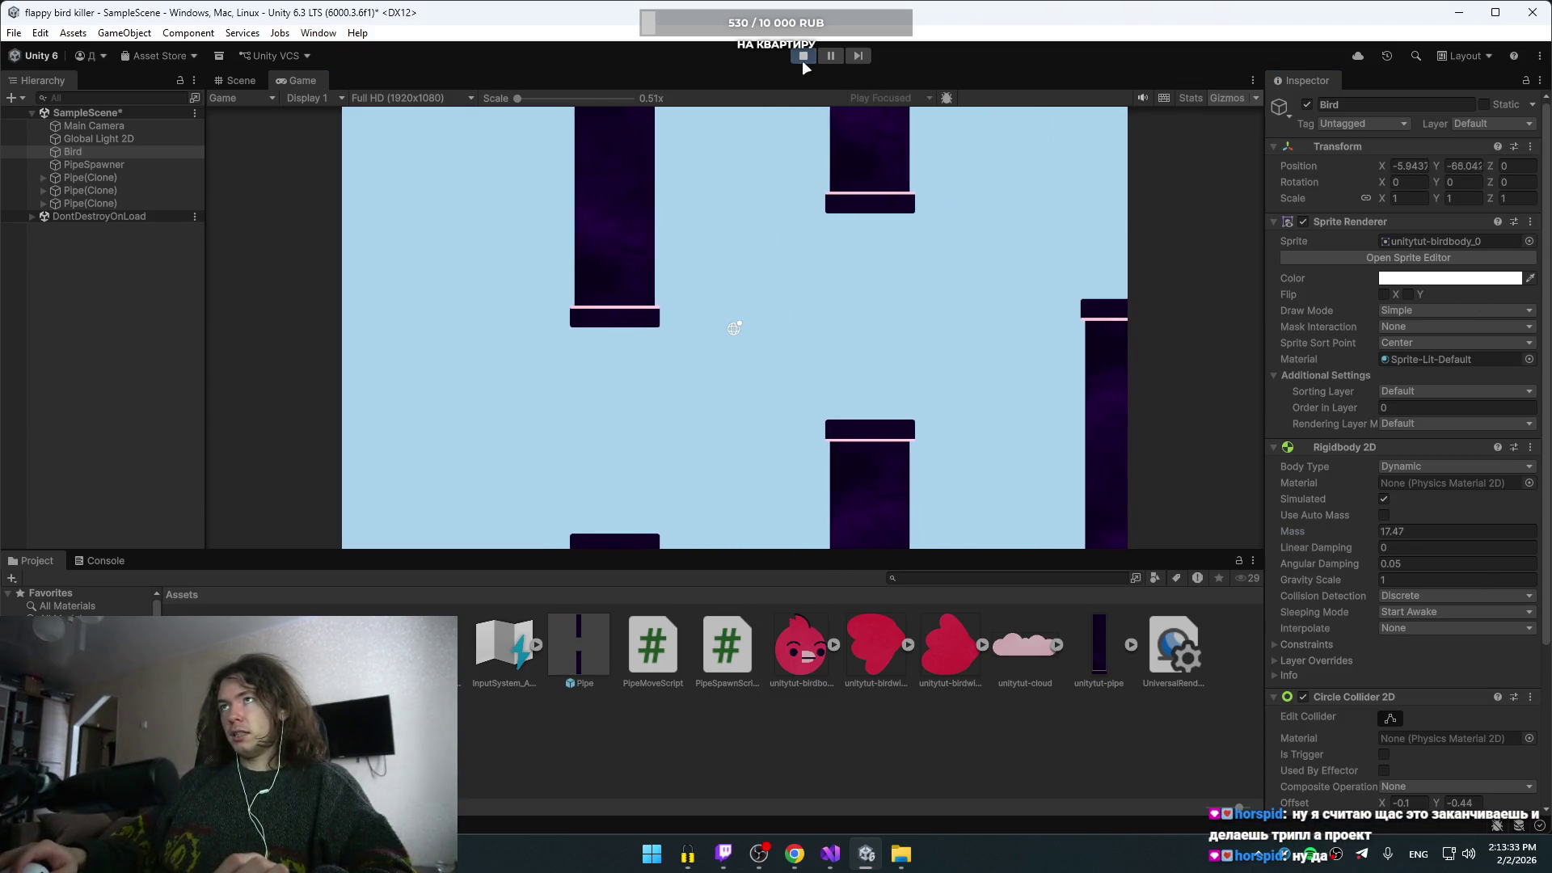
- Stop the game and set the Bird's Mass to 1 and Gravity Scale to 4.4
{"action": "left_click", "coordinate": [802, 55]}
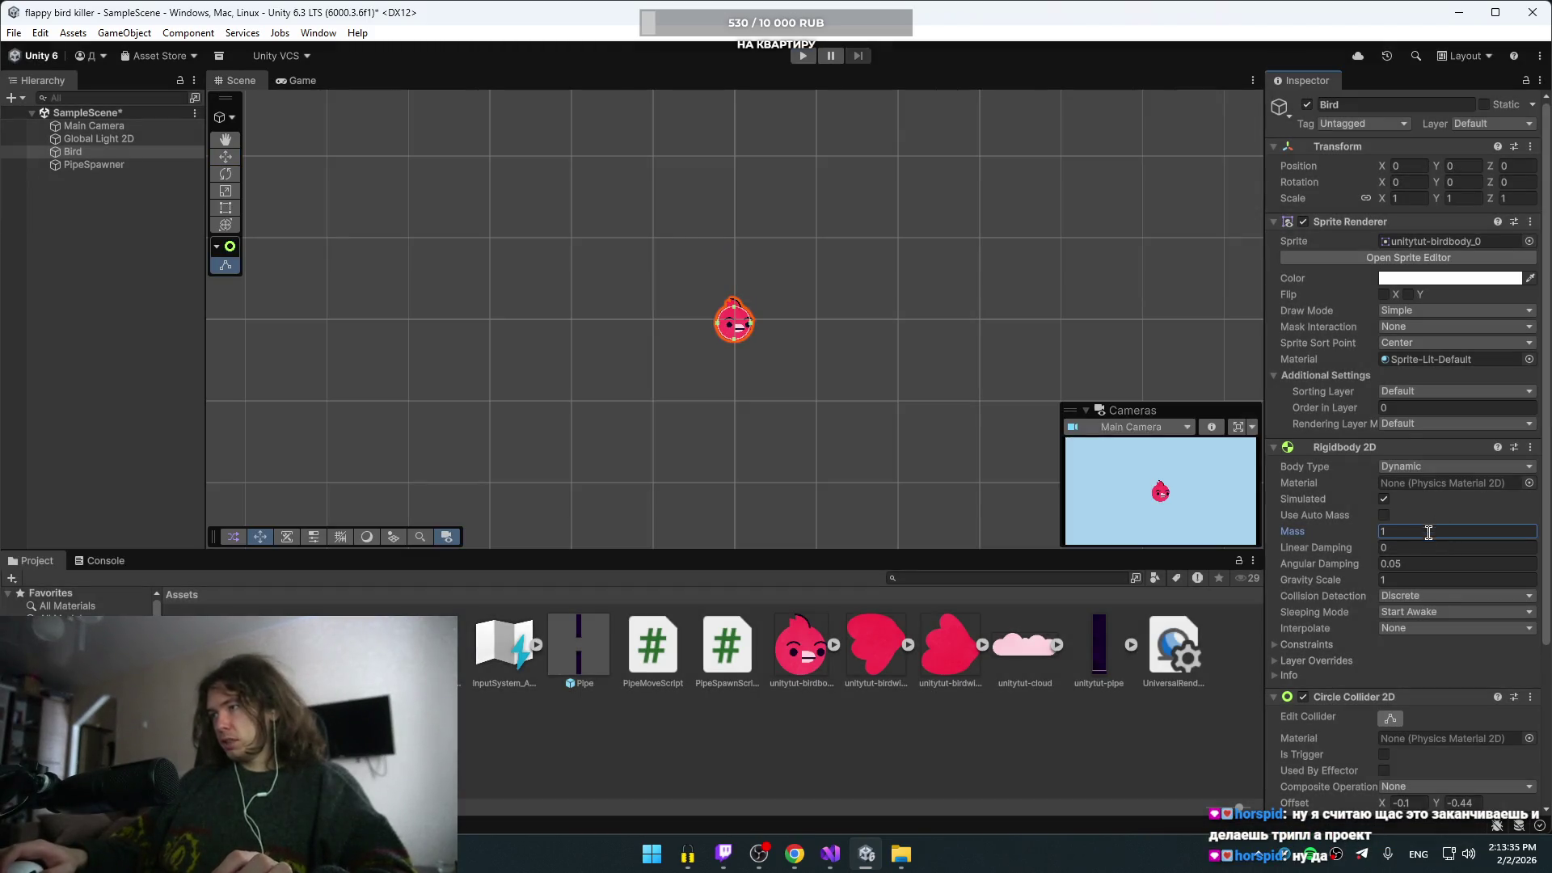
{"action": "scroll", "coordinate": [1330, 580], "scroll_direction": "down", "scroll_amount": 2}
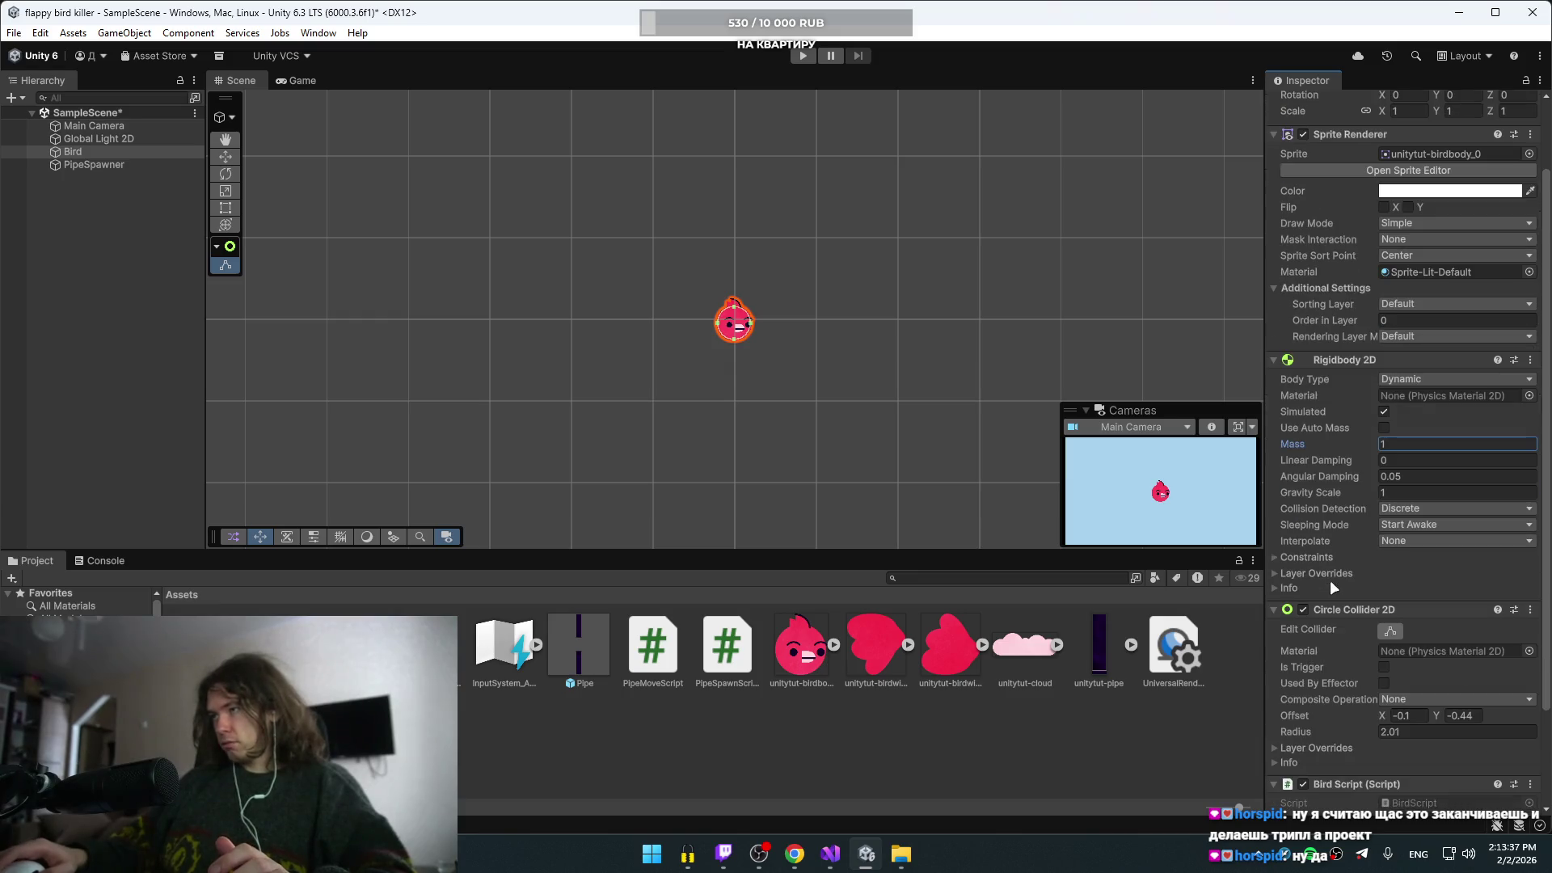
{"action": "left_click_drag", "start_coordinate": [1340, 495], "coordinate": [1399, 490]}
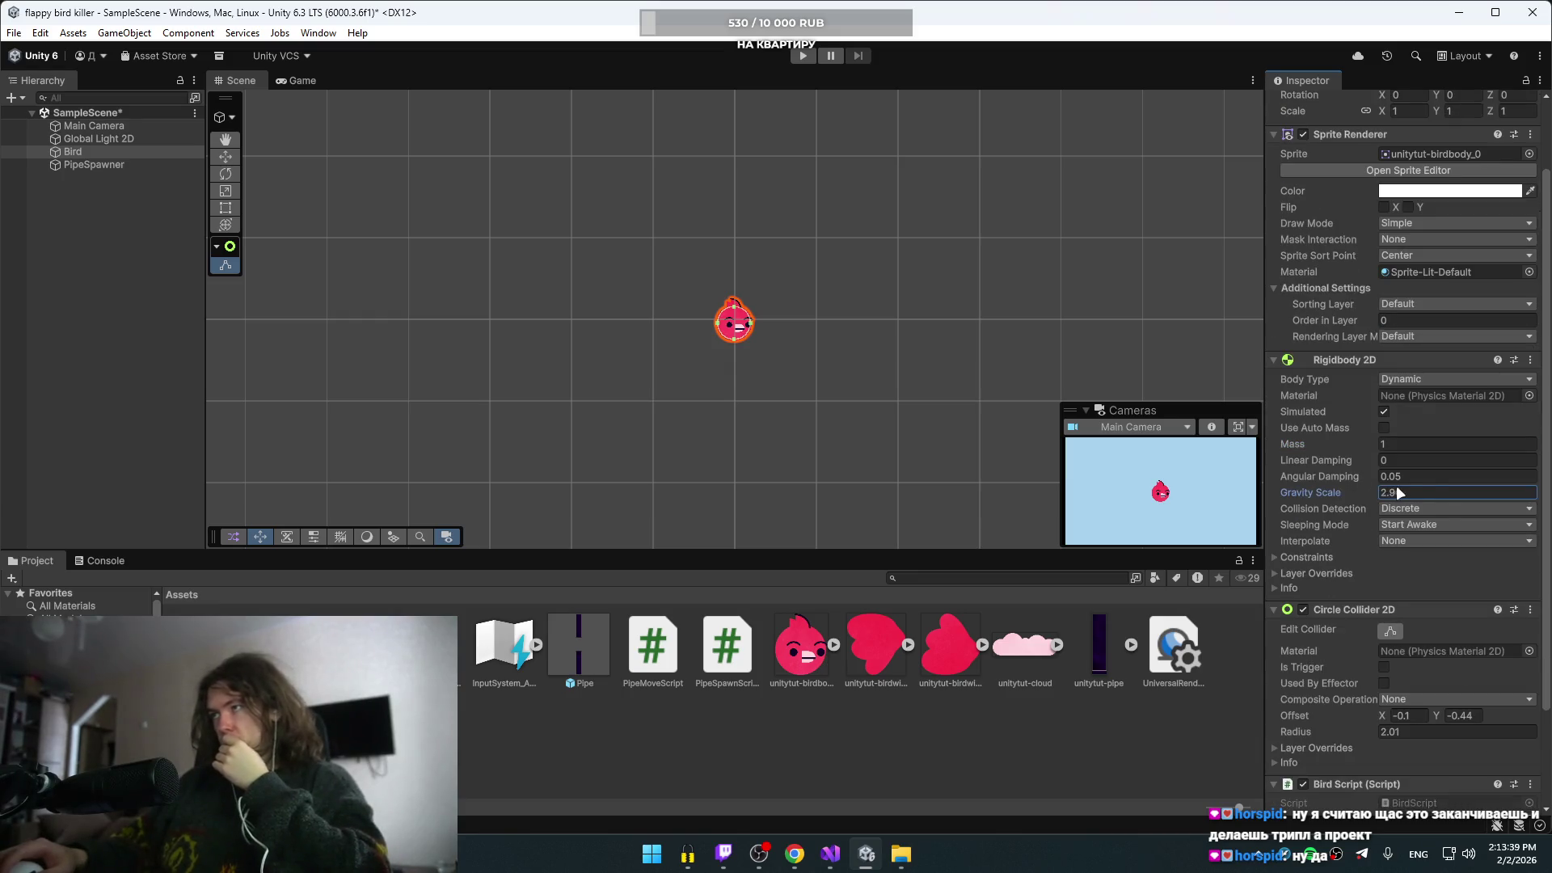
{"action": "type", "text": "4.4"}
- Play-test by flapping ten times between the scrolling pipes, then stop the game
{"action": "left_click", "coordinate": [803, 56]}
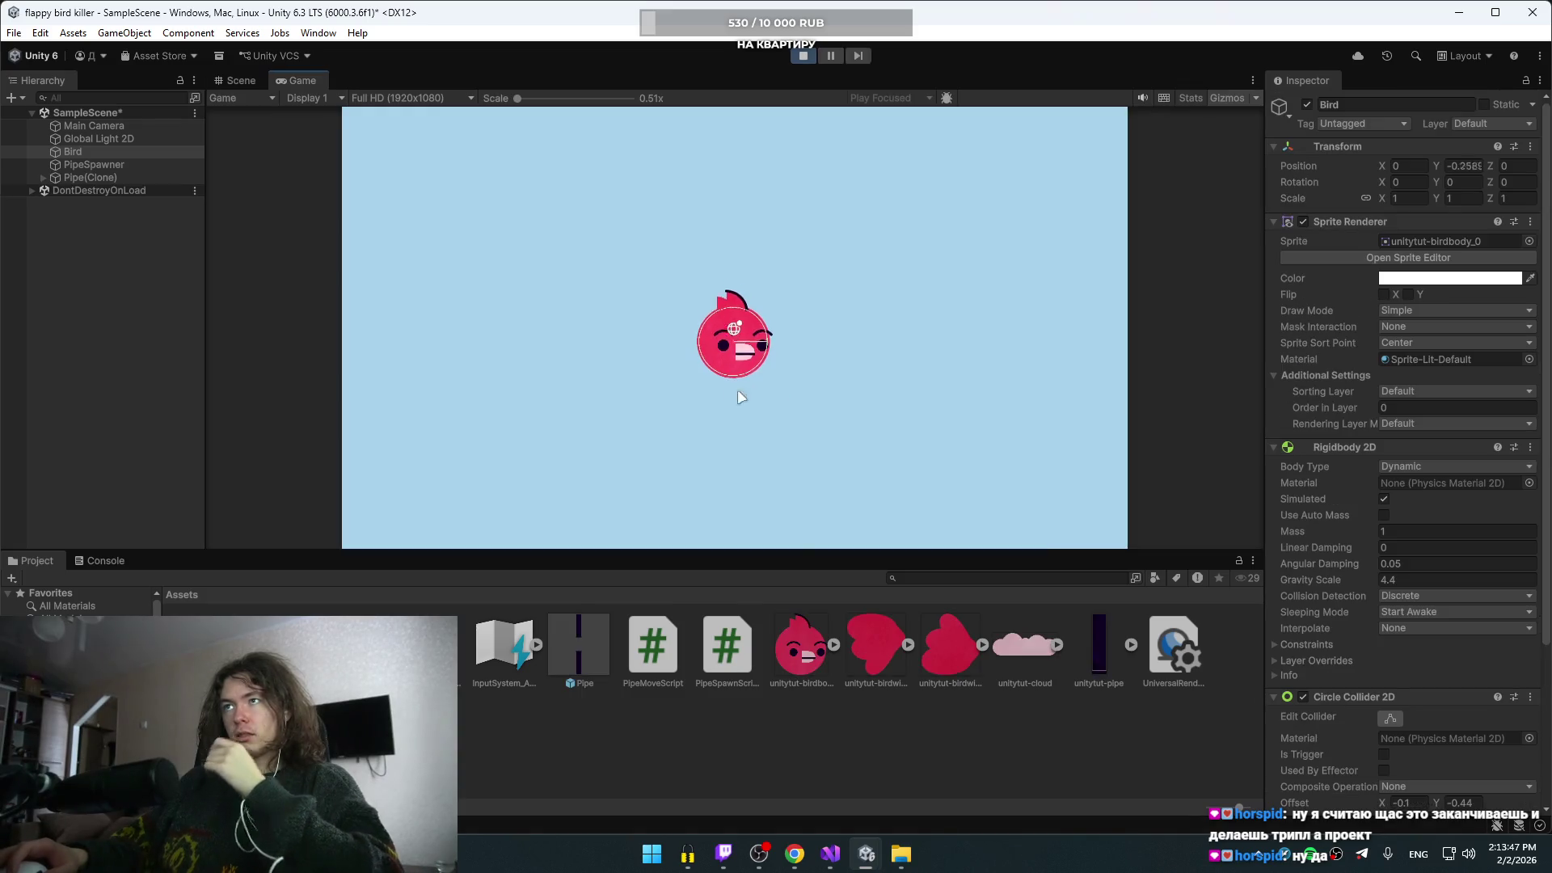
{"action": "key", "text": "space"}
{"action": "key", "text": "space"}
{"action": "key", "text": "space"}
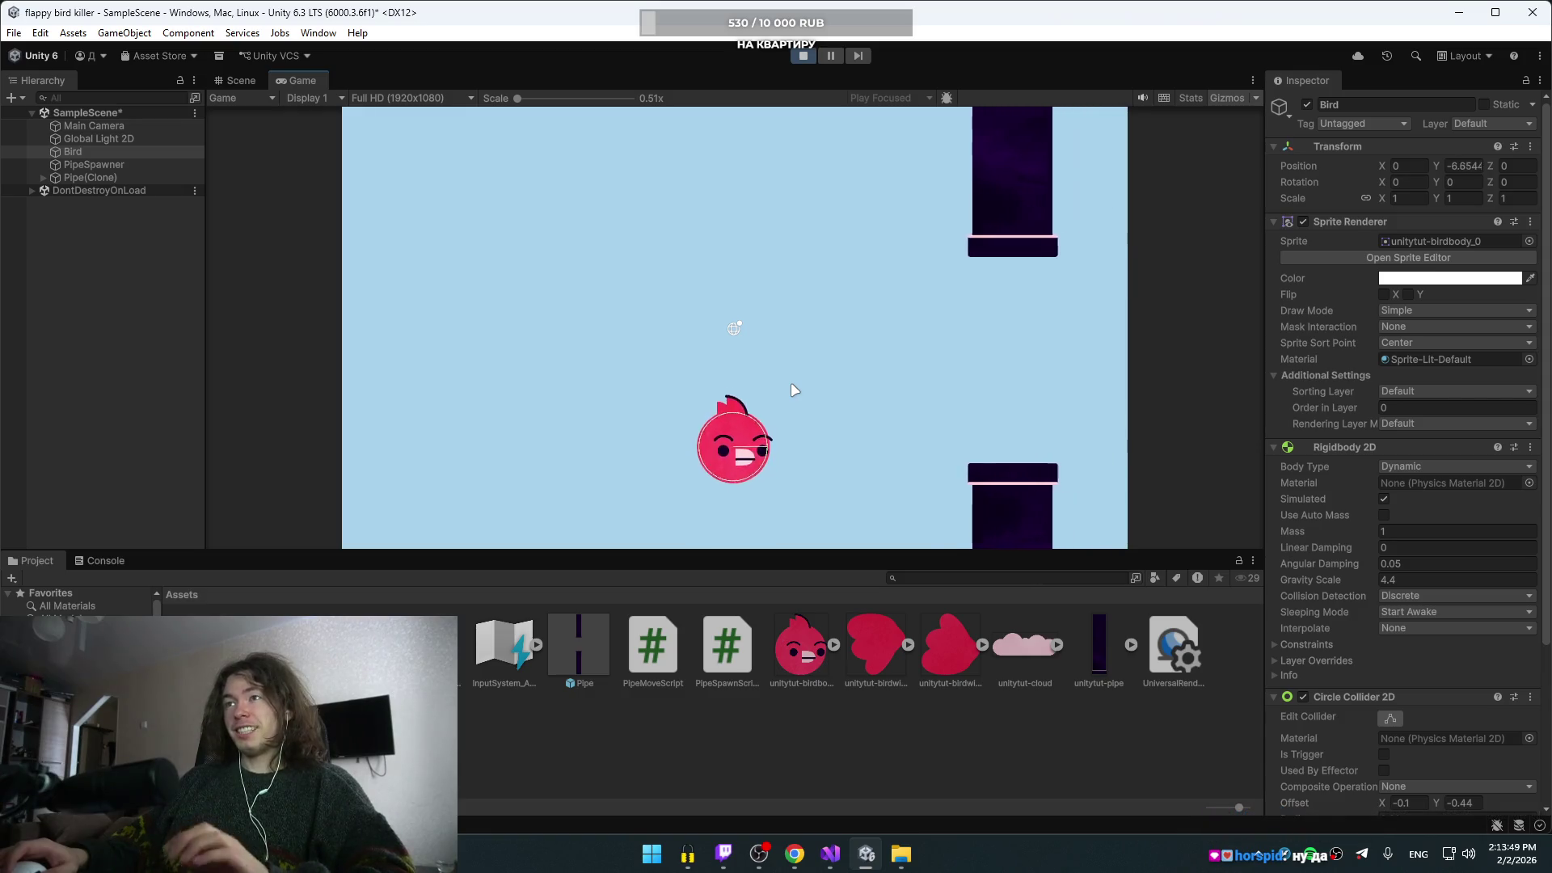
{"action": "key", "text": "space"}
{"action": "key", "text": "space"}
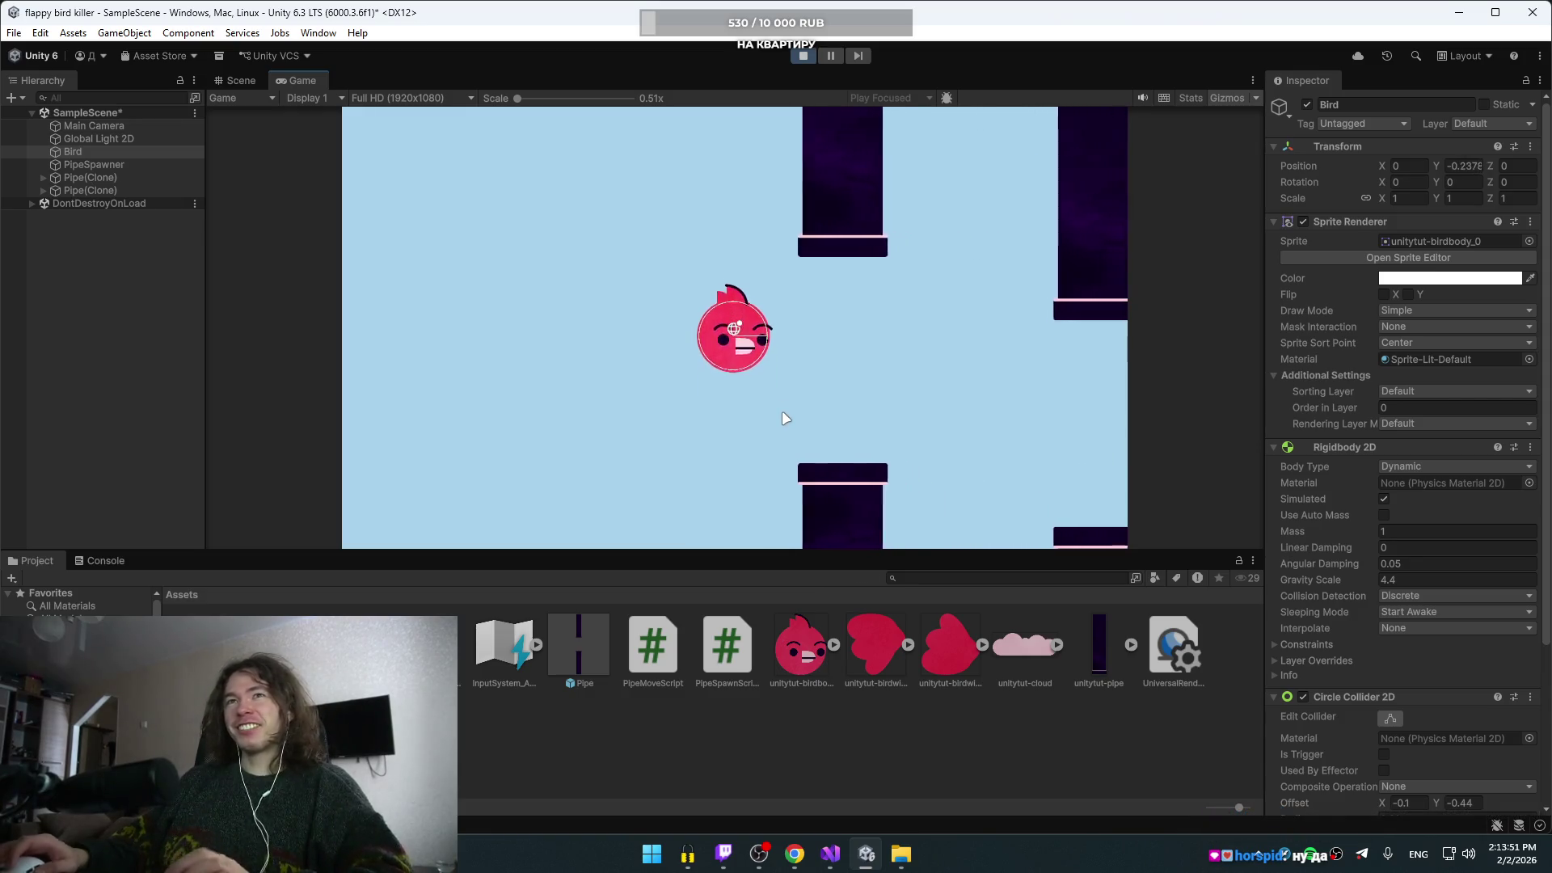
{"action": "key", "text": "space"}
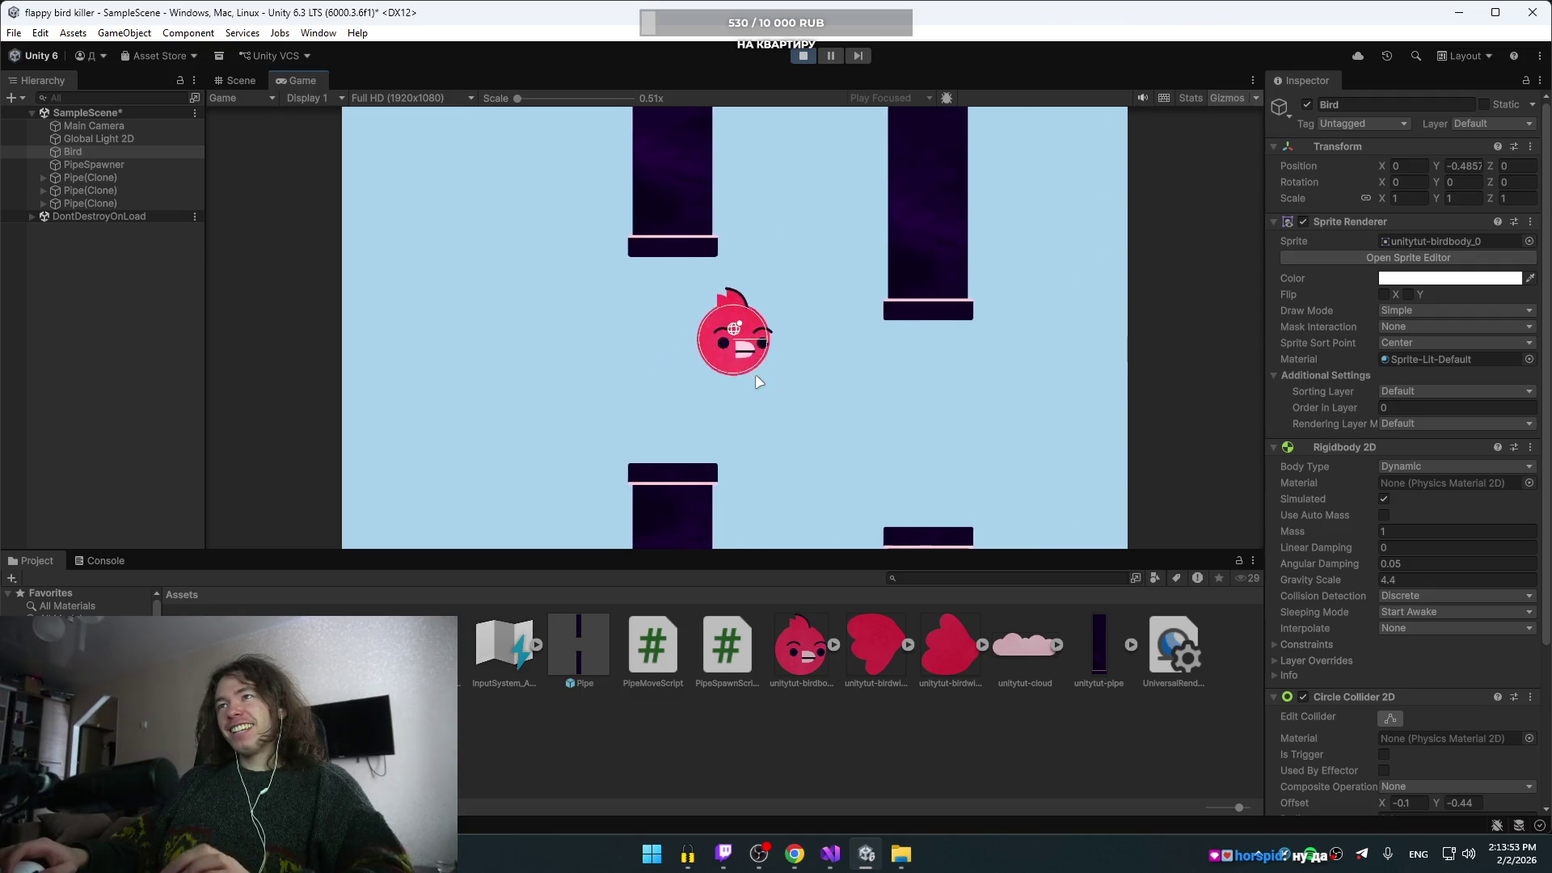
{"action": "key", "text": "space"}
{"action": "key", "text": "space"}
{"action": "key", "text": "space"}
{"action": "key", "text": "space"}
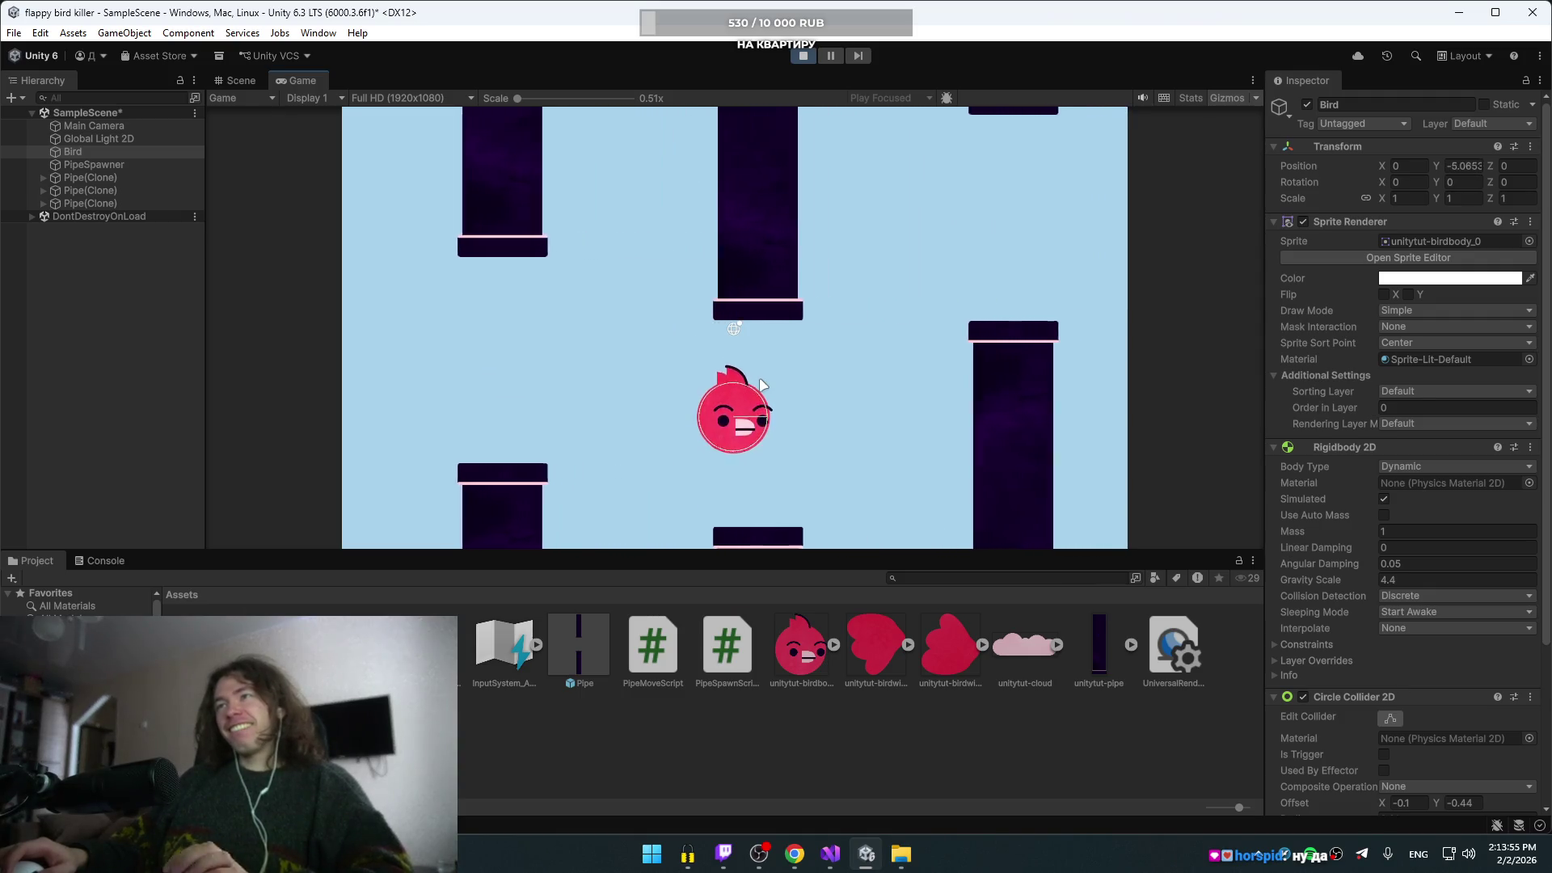
{"action": "key", "text": "space"}
{"action": "key", "text": "space"}
{"action": "key", "text": "space"}
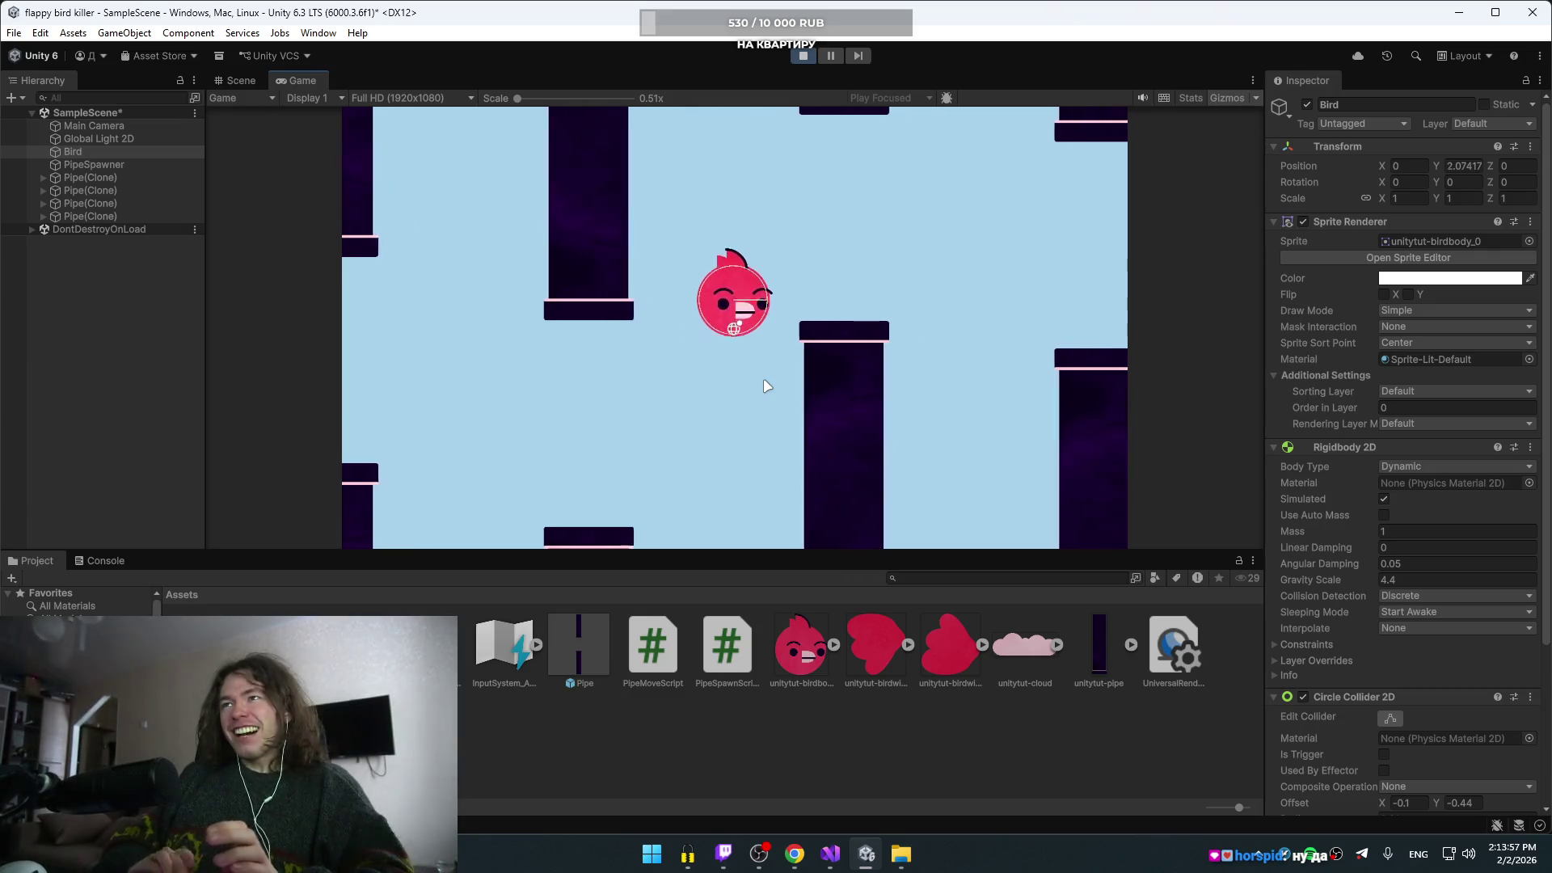
{"action": "key", "text": "space"}
{"action": "key", "text": "space"}
{"action": "key", "text": "space"}
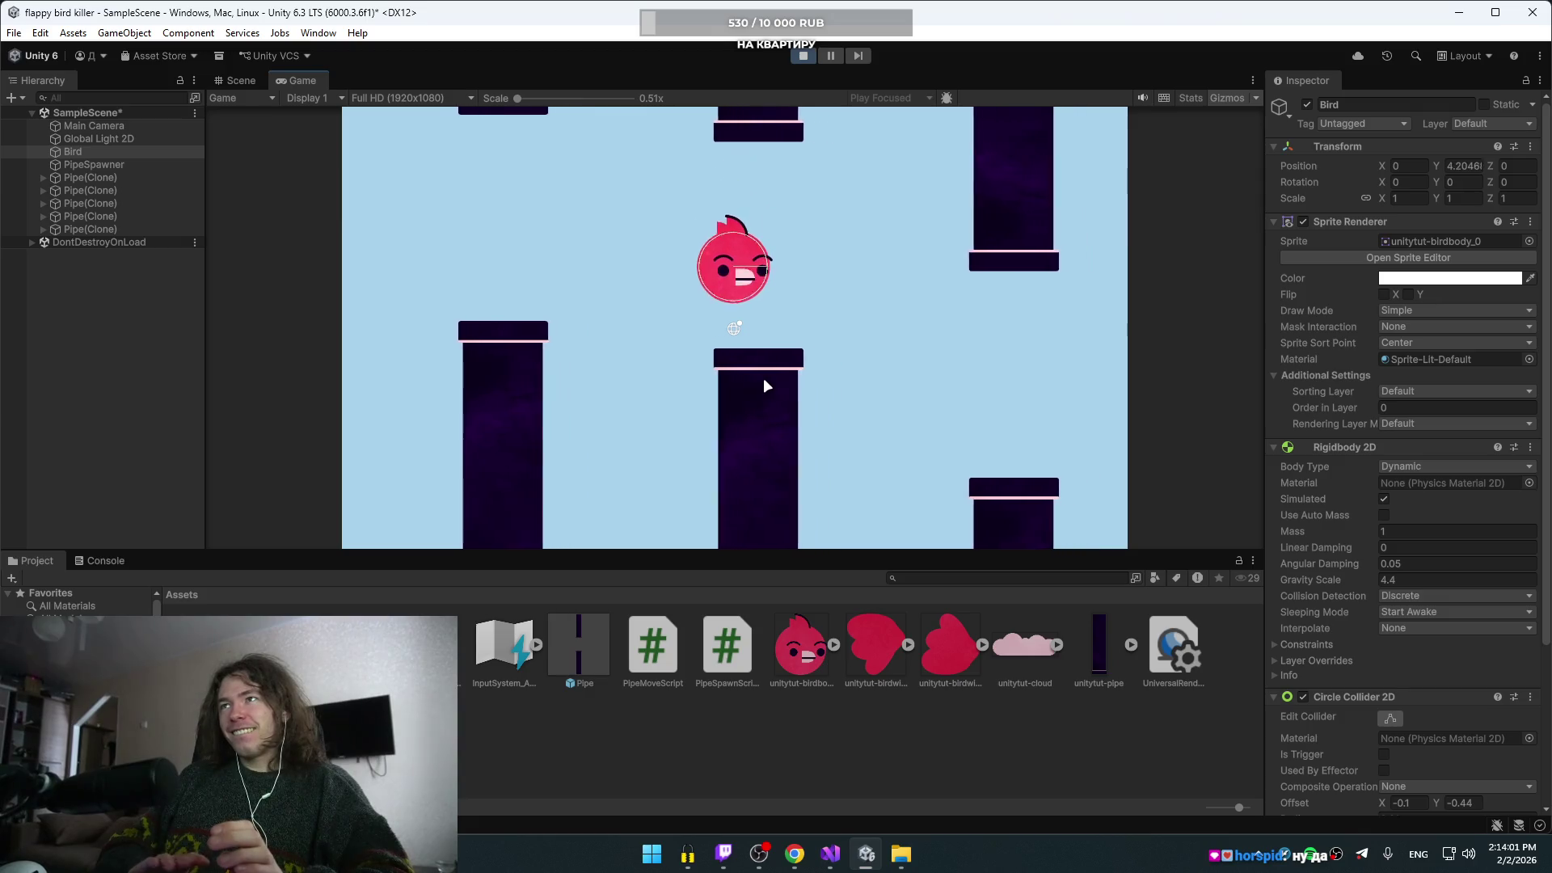
{"action": "key", "text": "space"}
{"action": "key", "text": "space"}
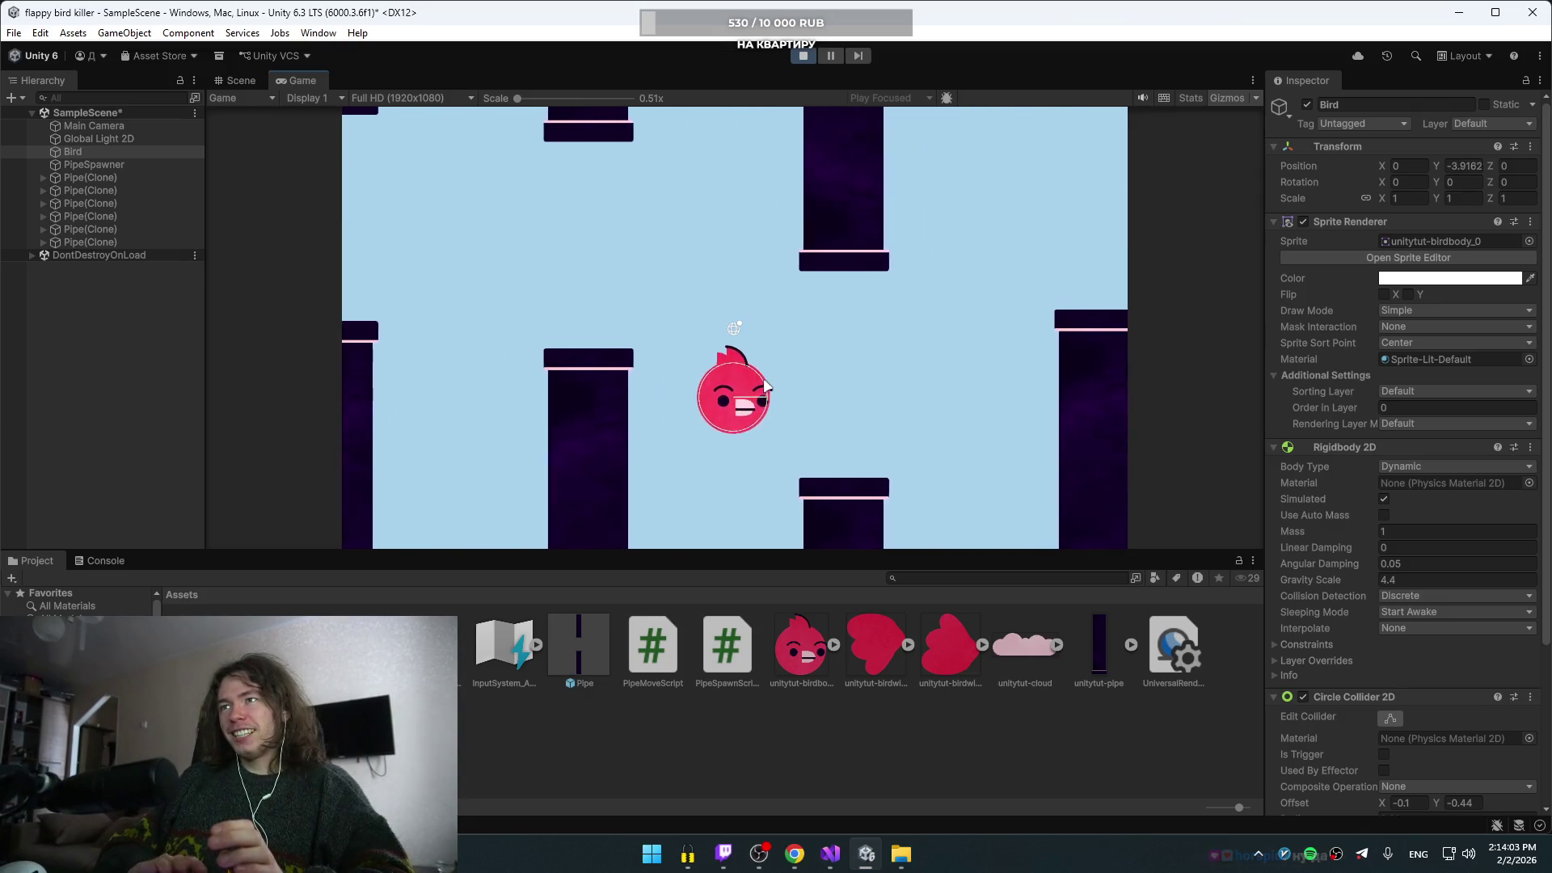
{"action": "key", "text": "space"}
{"action": "key", "text": "space"}
{"action": "key", "text": "space"}
{"action": "key", "text": "space"}
{"action": "key", "text": "space"}
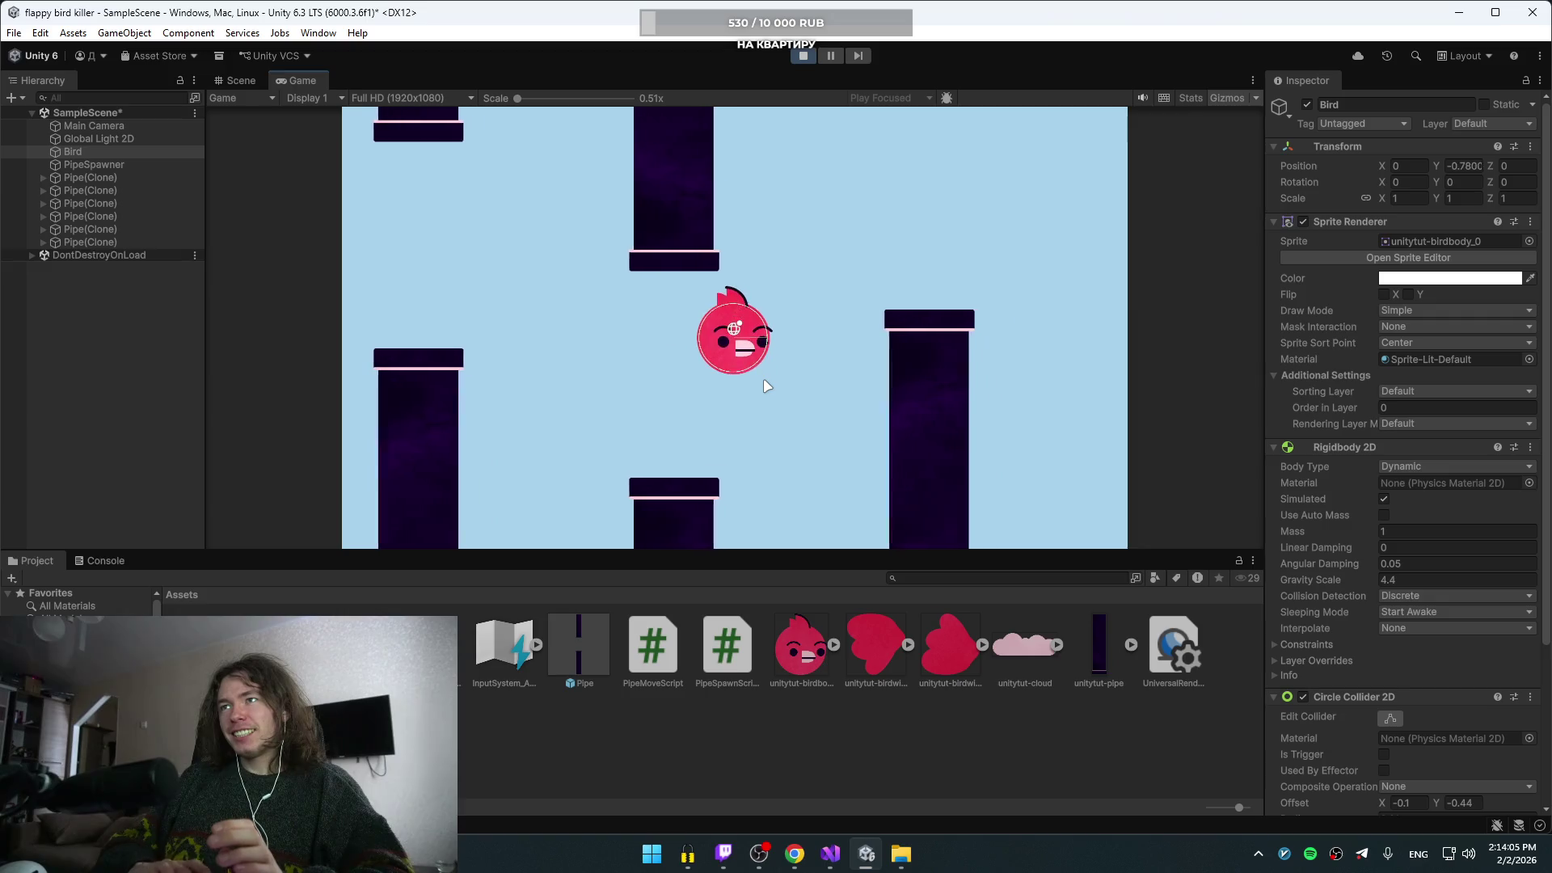
{"action": "key", "text": "space"}
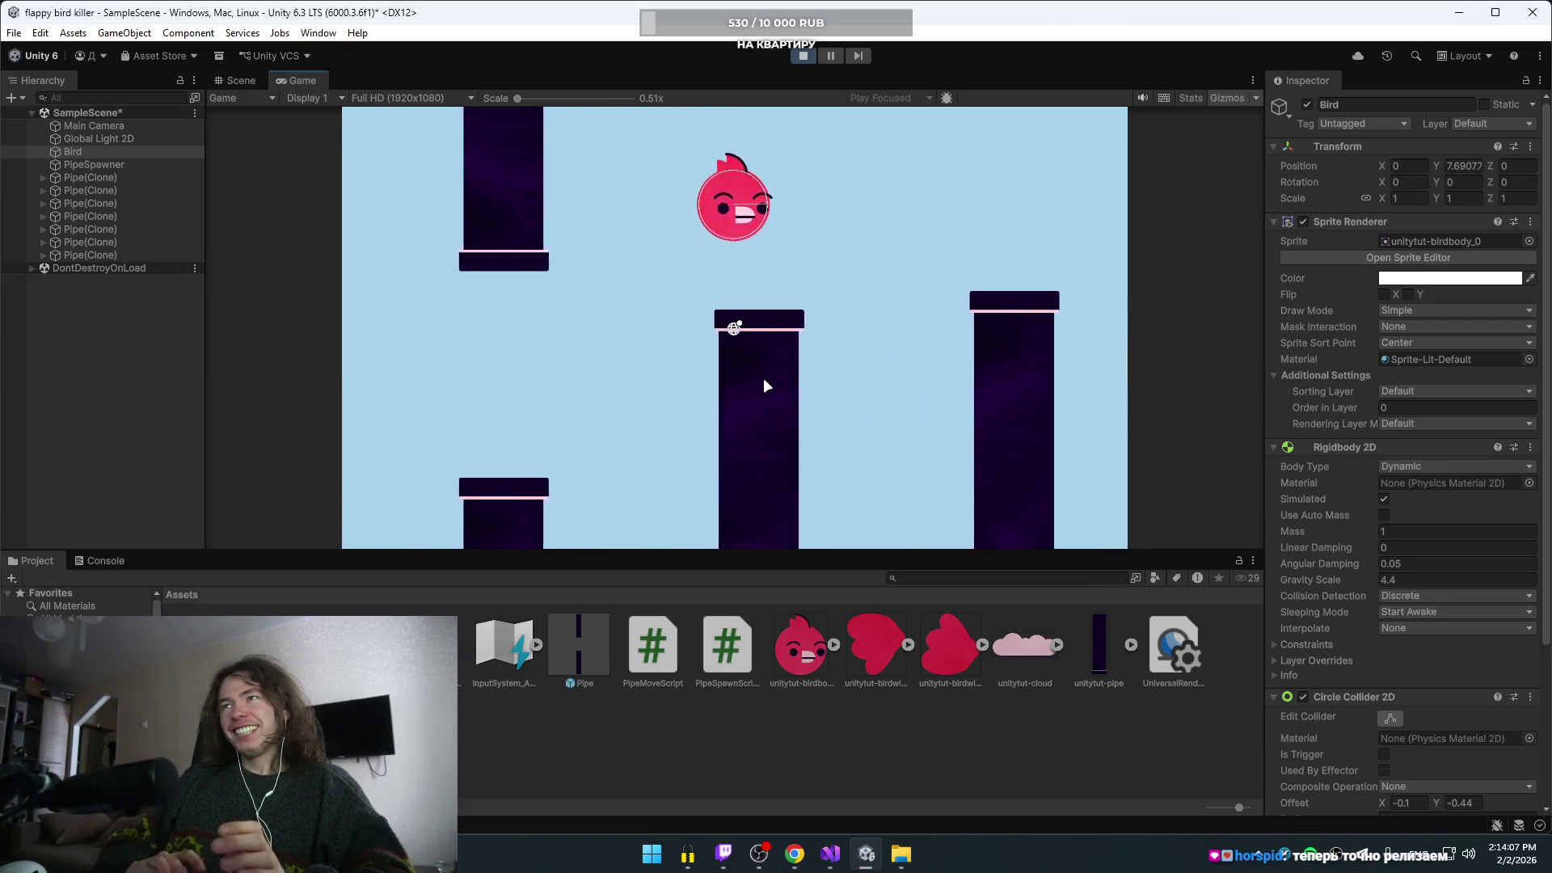
{"action": "key", "text": "space"}
{"action": "key", "text": "space"}
{"action": "key", "text": "space"}
{"action": "key", "text": "space"}
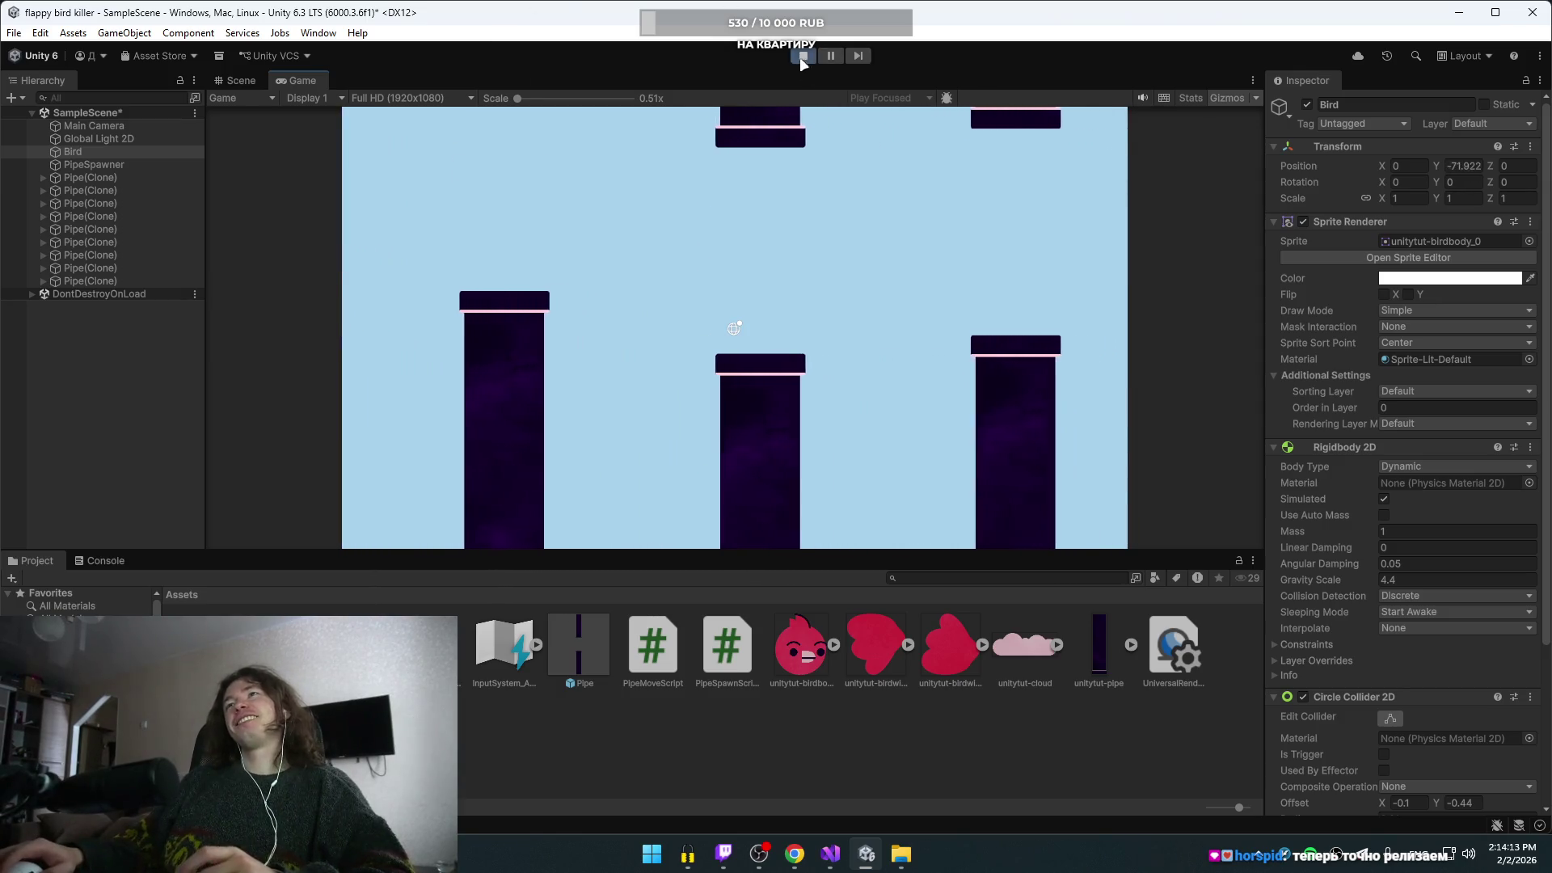
{"action": "key", "text": "ctrl+p"}
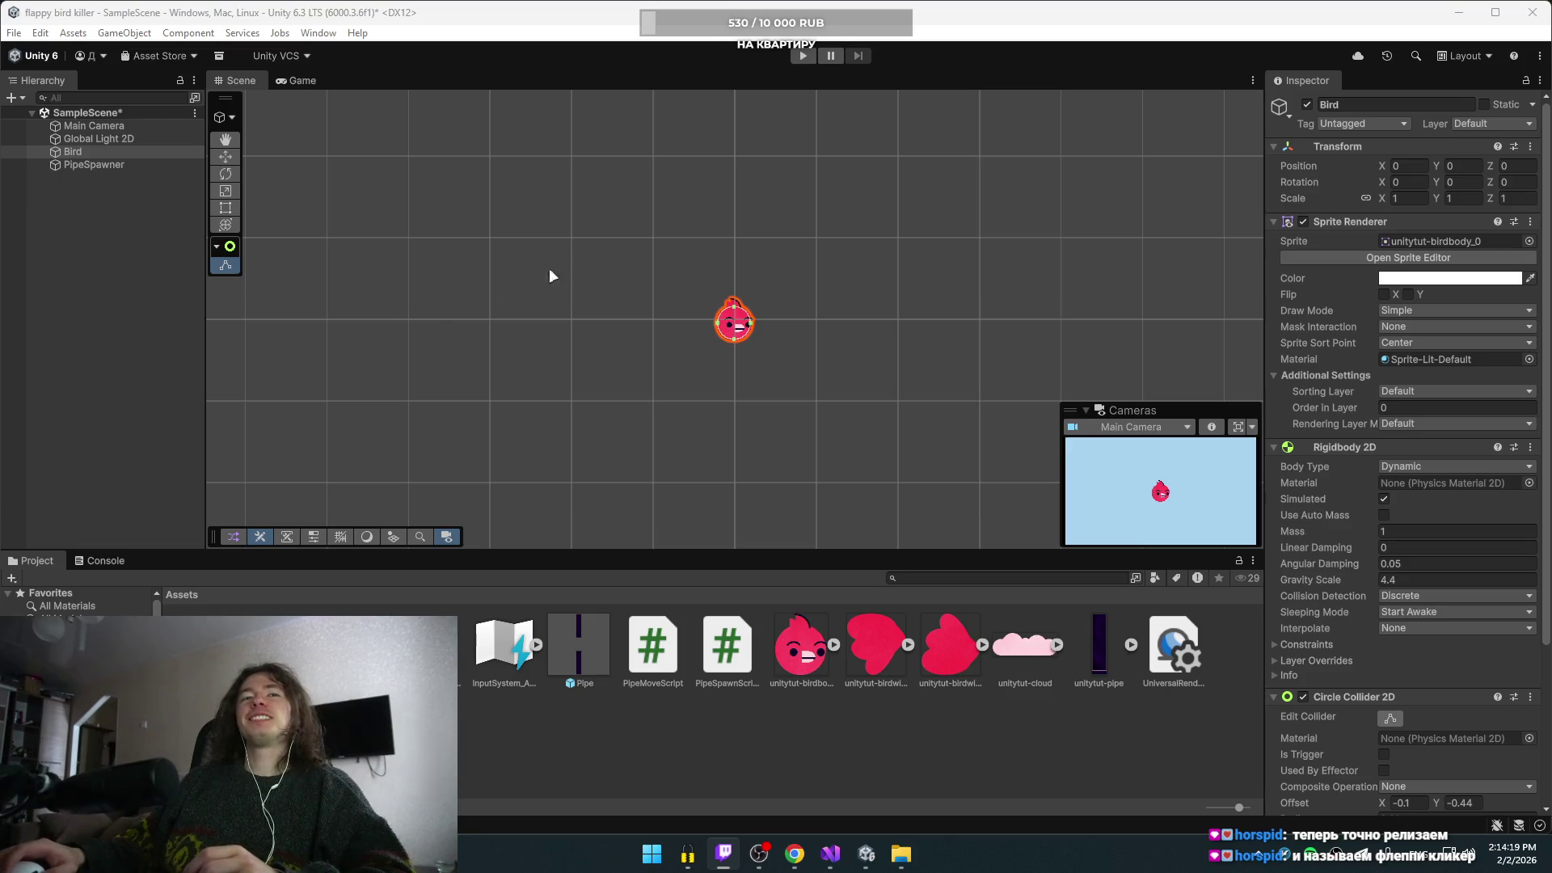
- Change the Bird's Rigidbody 2D Gravity Scale to 2.5
{"action": "left_click", "coordinate": [1406, 578]}
{"action": "type", "text": "2"}
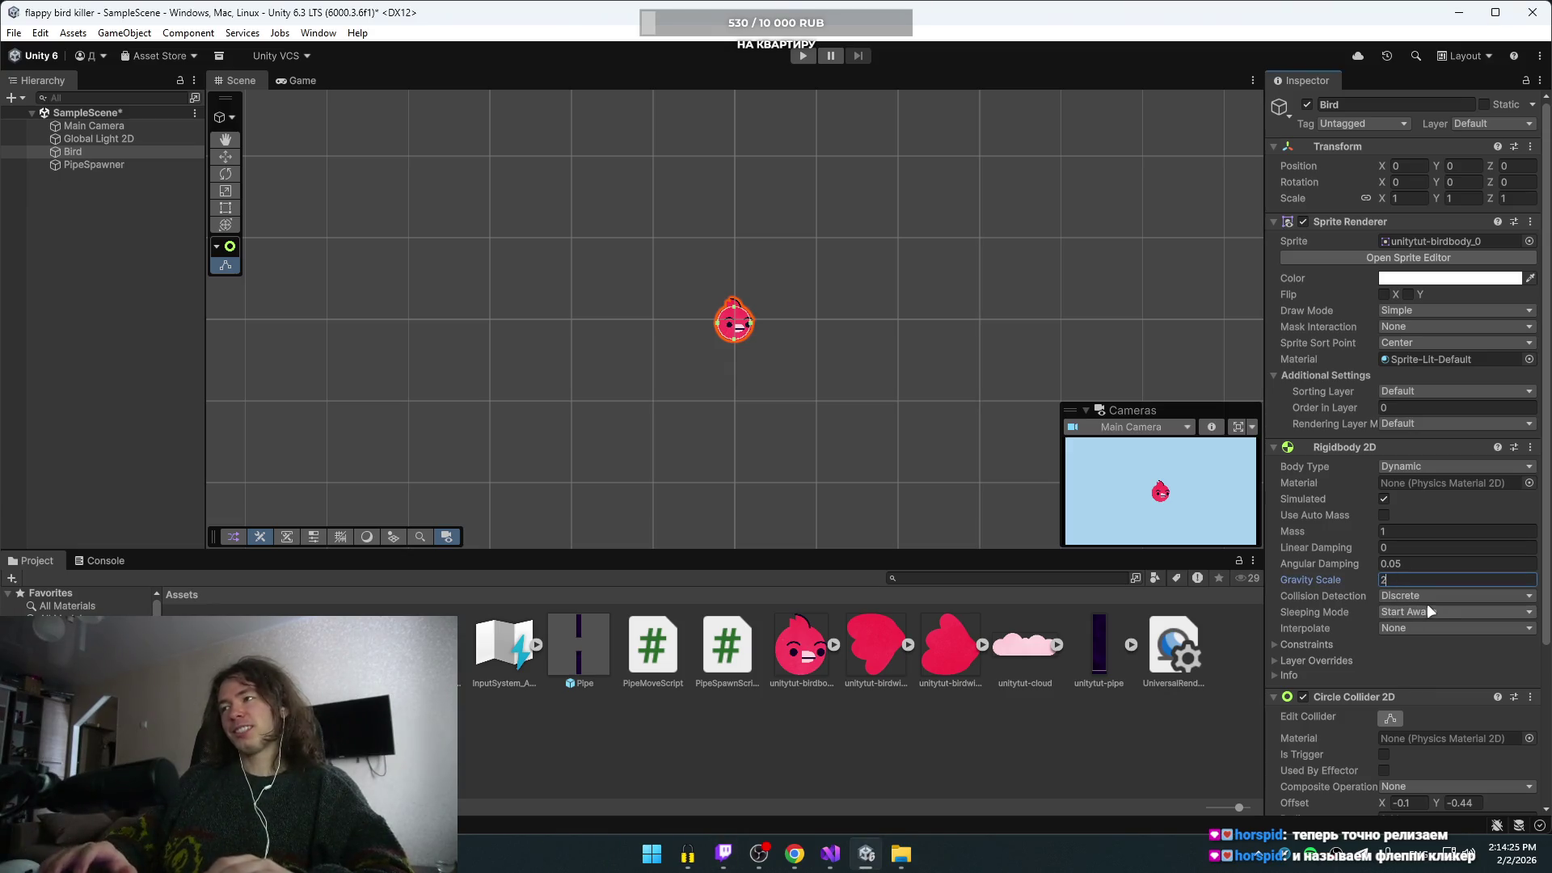
{"action": "type", "text": ".5"}
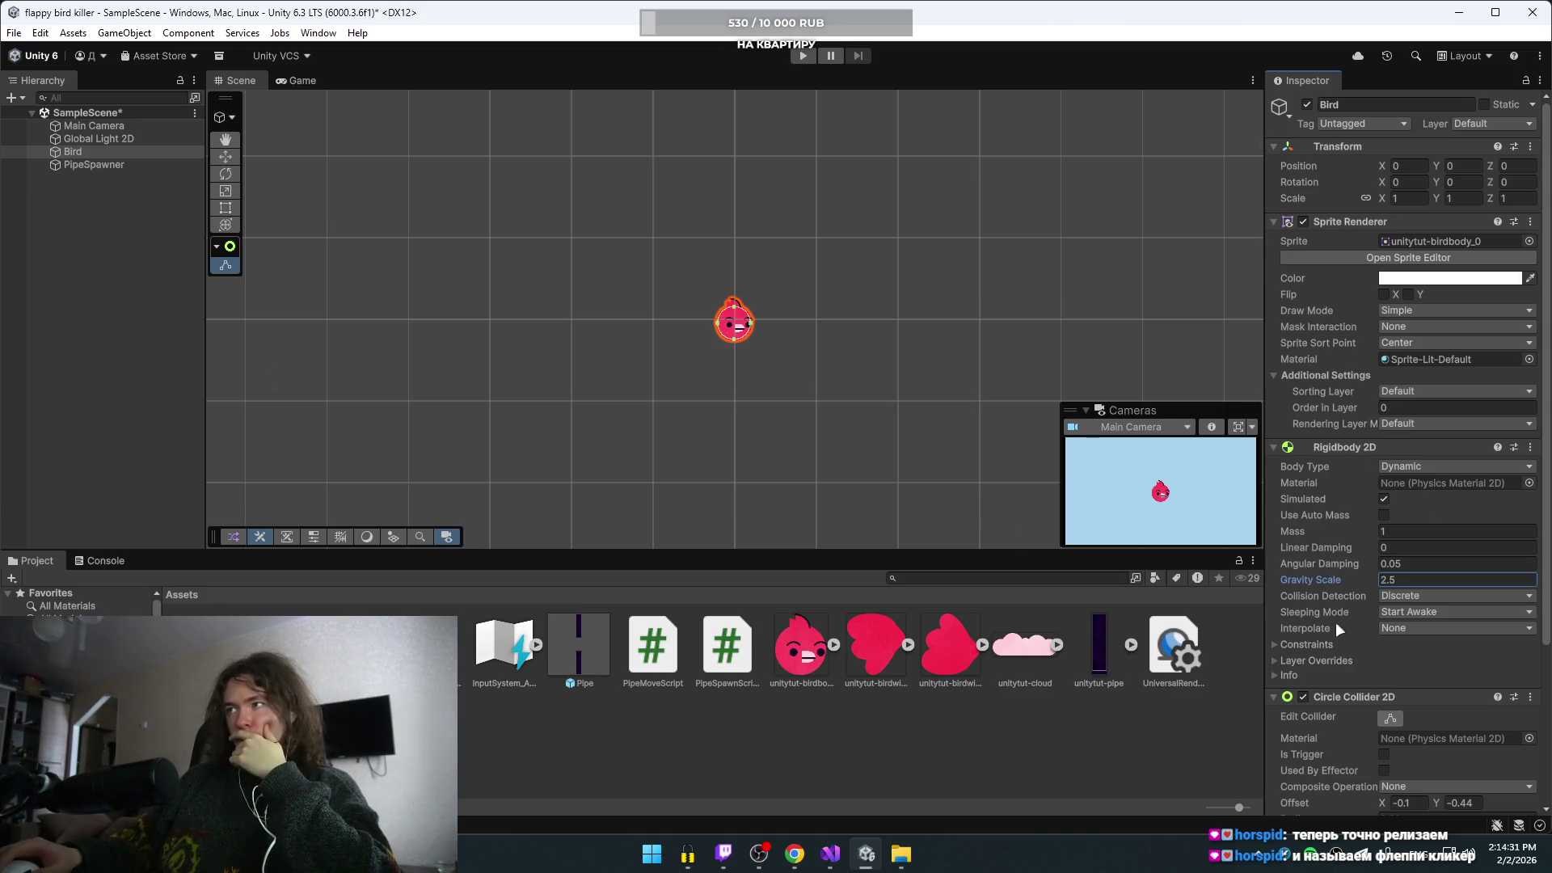
- Enter 20 as the Bird Script's Flap Strength
{"action": "scroll", "coordinate": [1348, 726], "scroll_direction": "down", "scroll_amount": 3}
{"action": "scroll", "coordinate": [1339, 728], "scroll_direction": "down", "scroll_amount": 1}
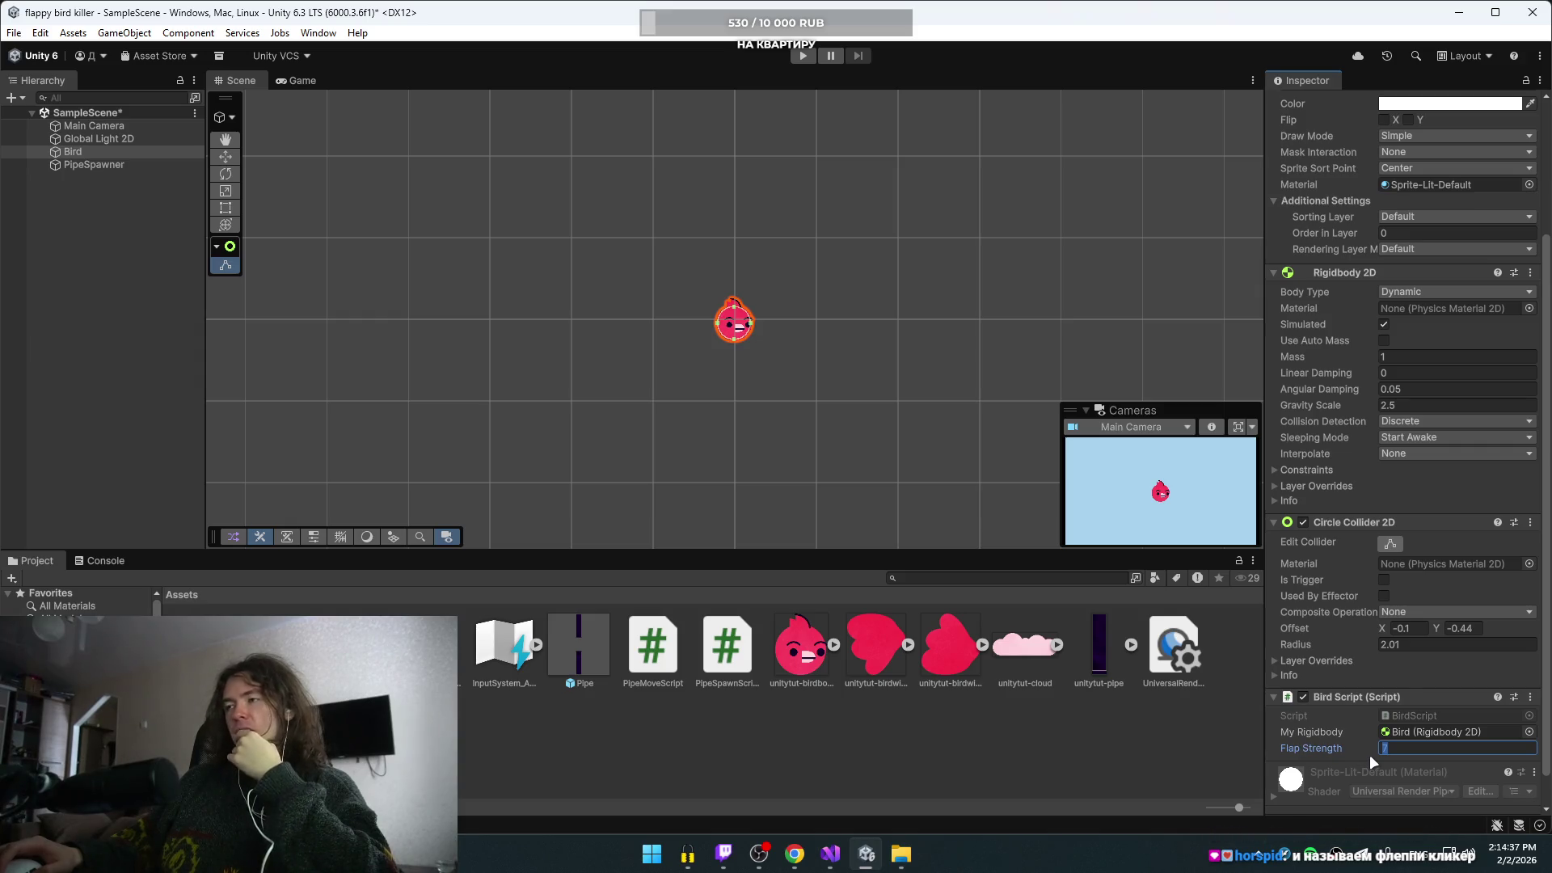
{"action": "type", "text": "20"}
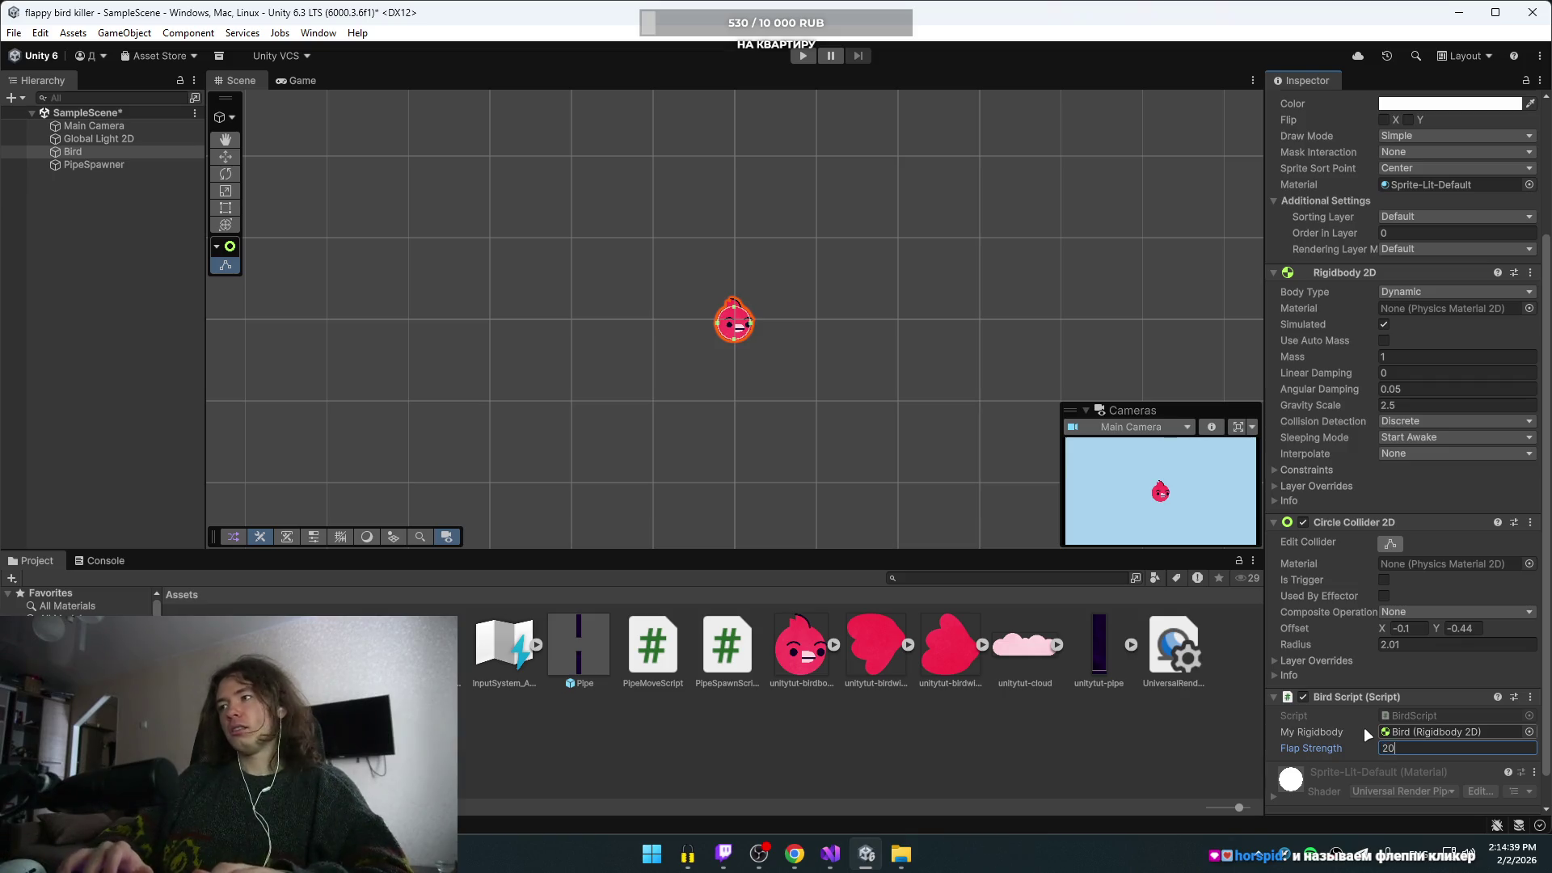
{"action": "left_click", "coordinate": [1414, 675]}
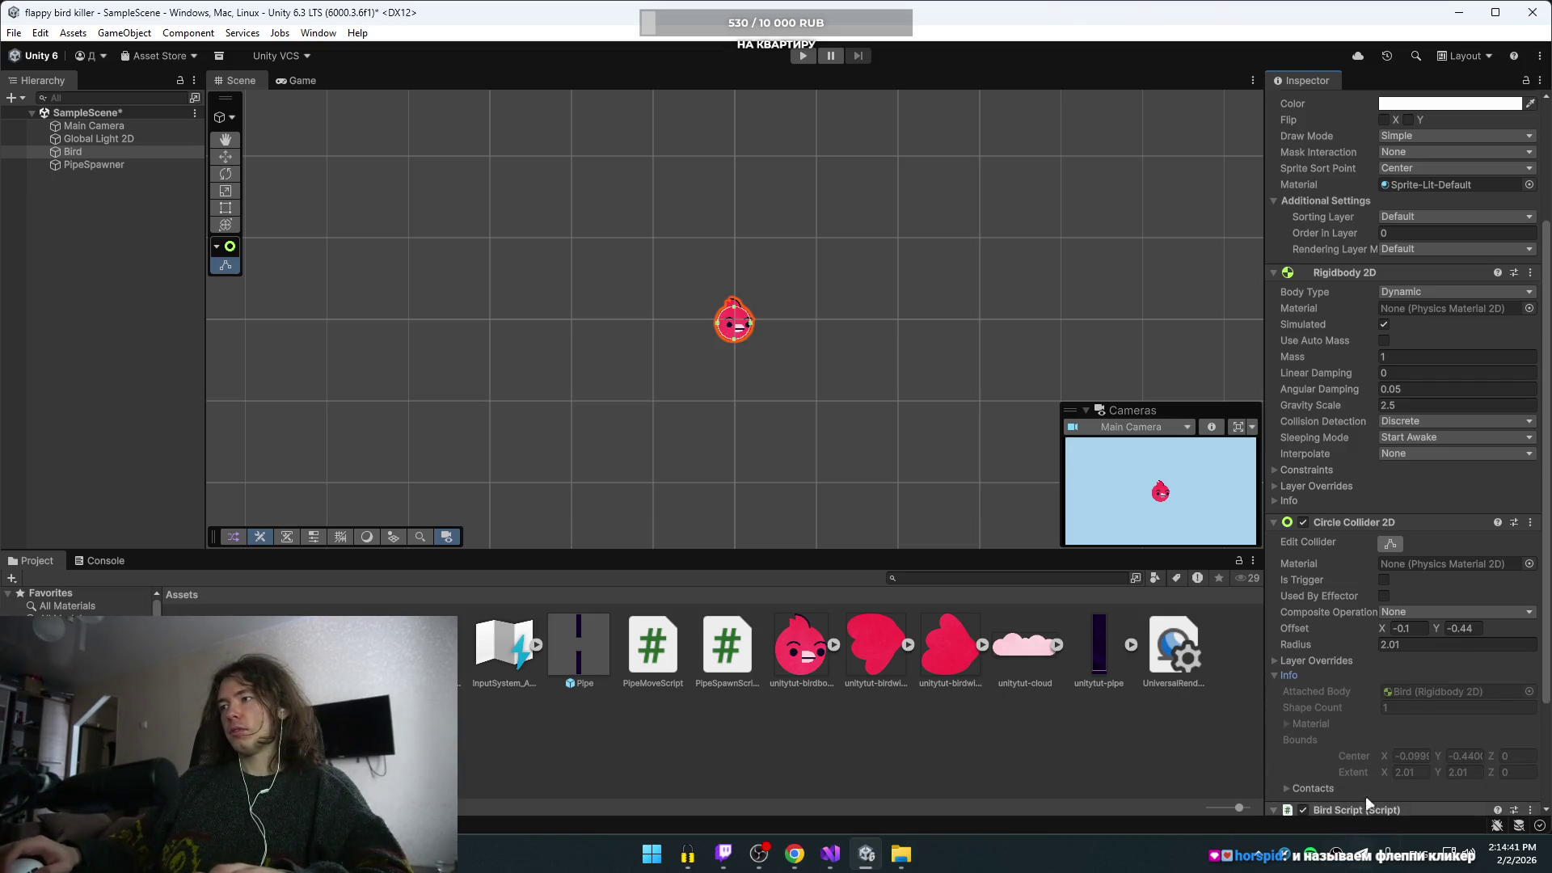
{"action": "left_click", "coordinate": [1283, 675]}
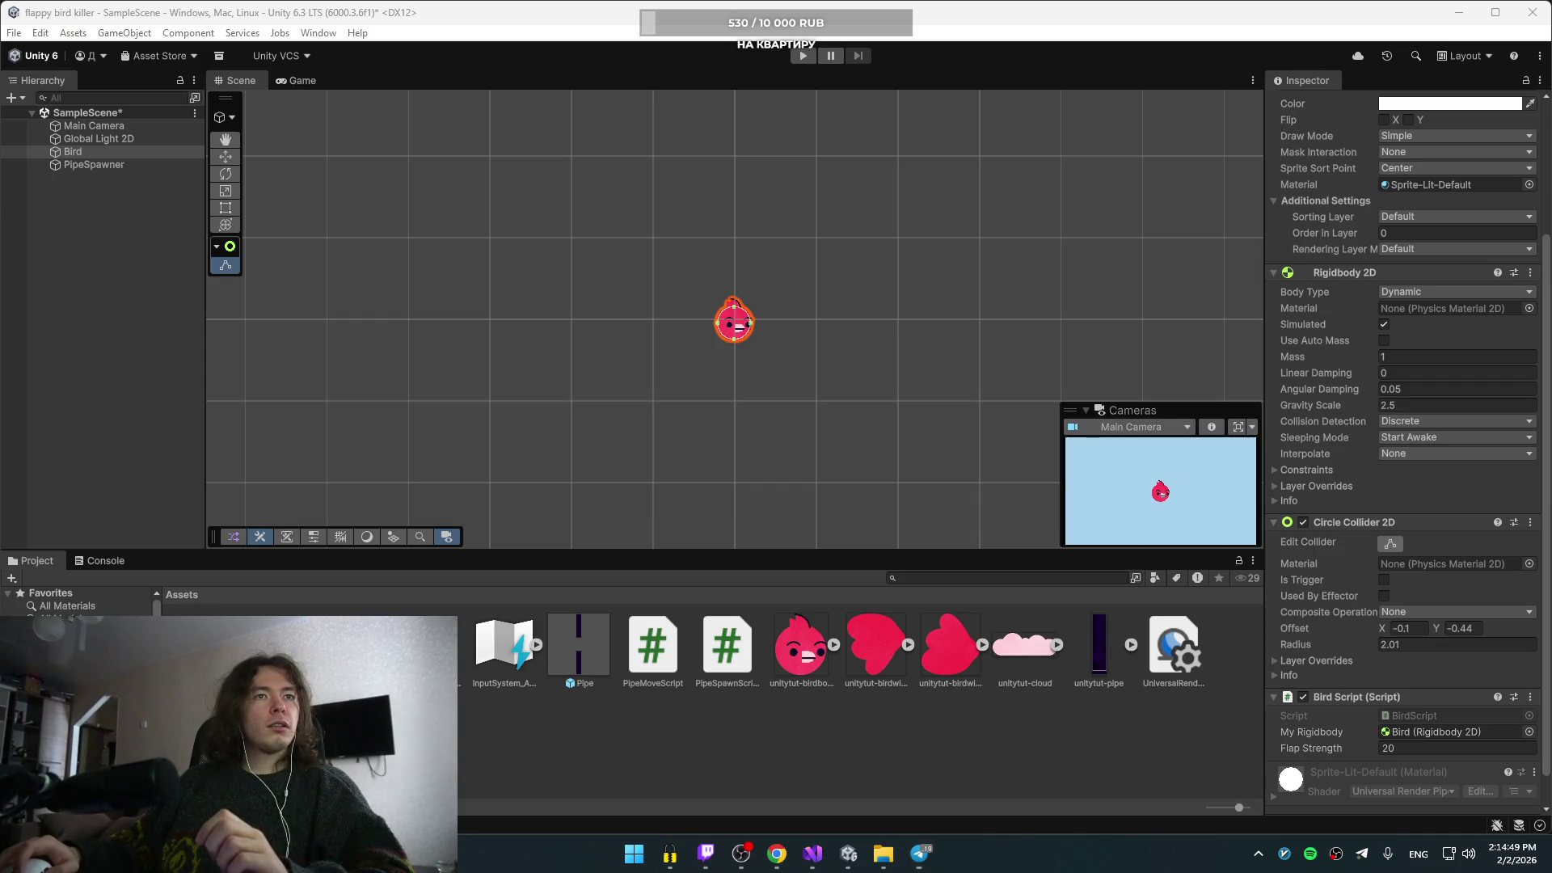
{"action": "key", "text": "alt+shift"}
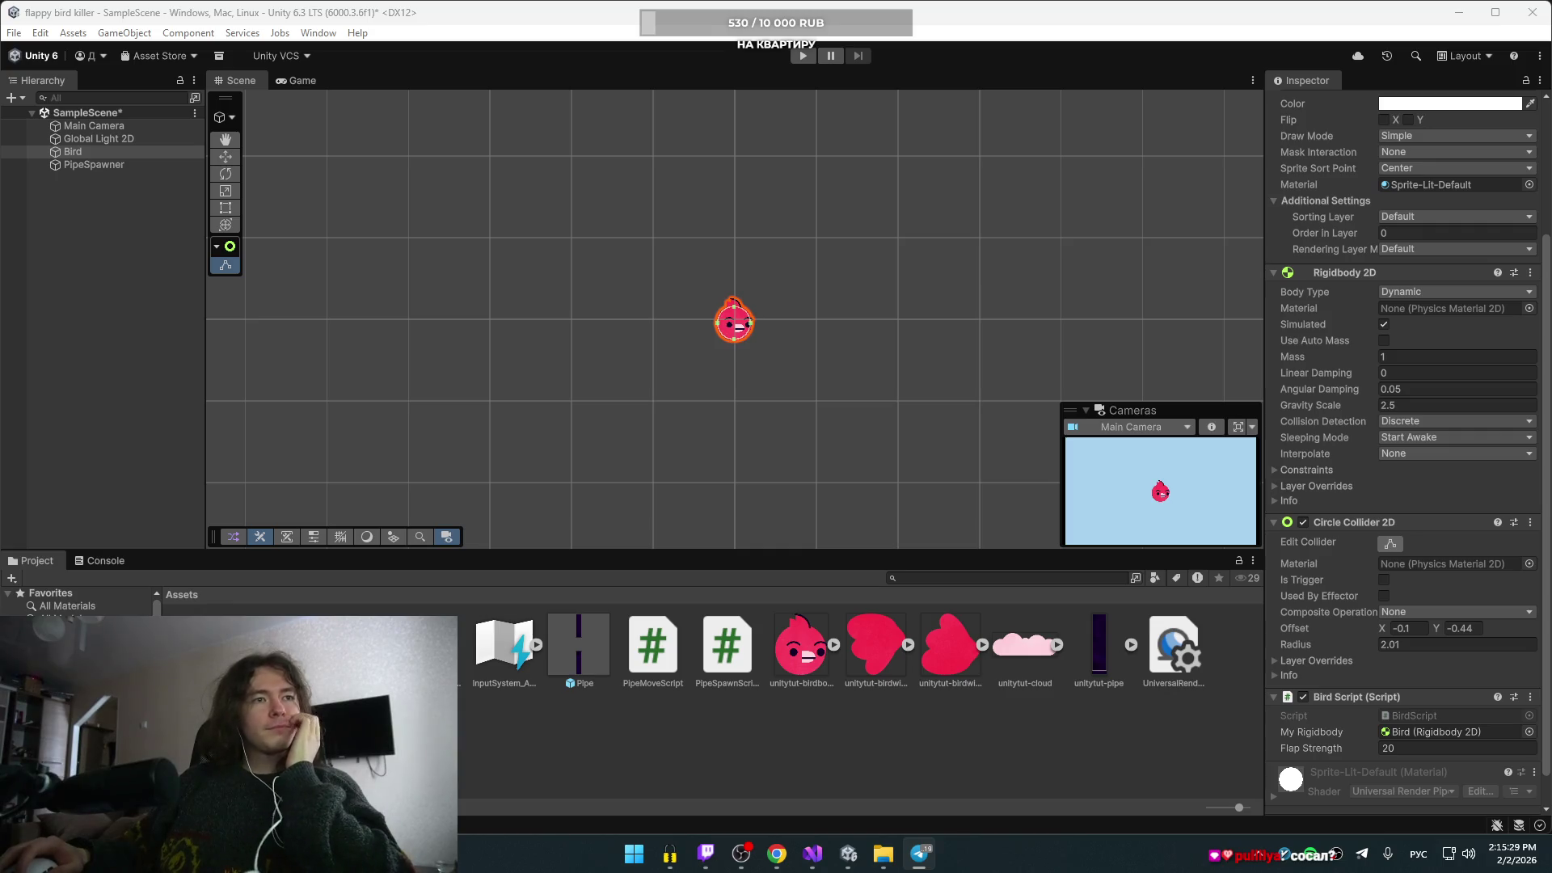
{"action": "key", "text": "alt+Tab"}
- Dismiss Chrome's bookmark list and close a window with Alt+F4
{"action": "left_click", "coordinate": [94, 81]}
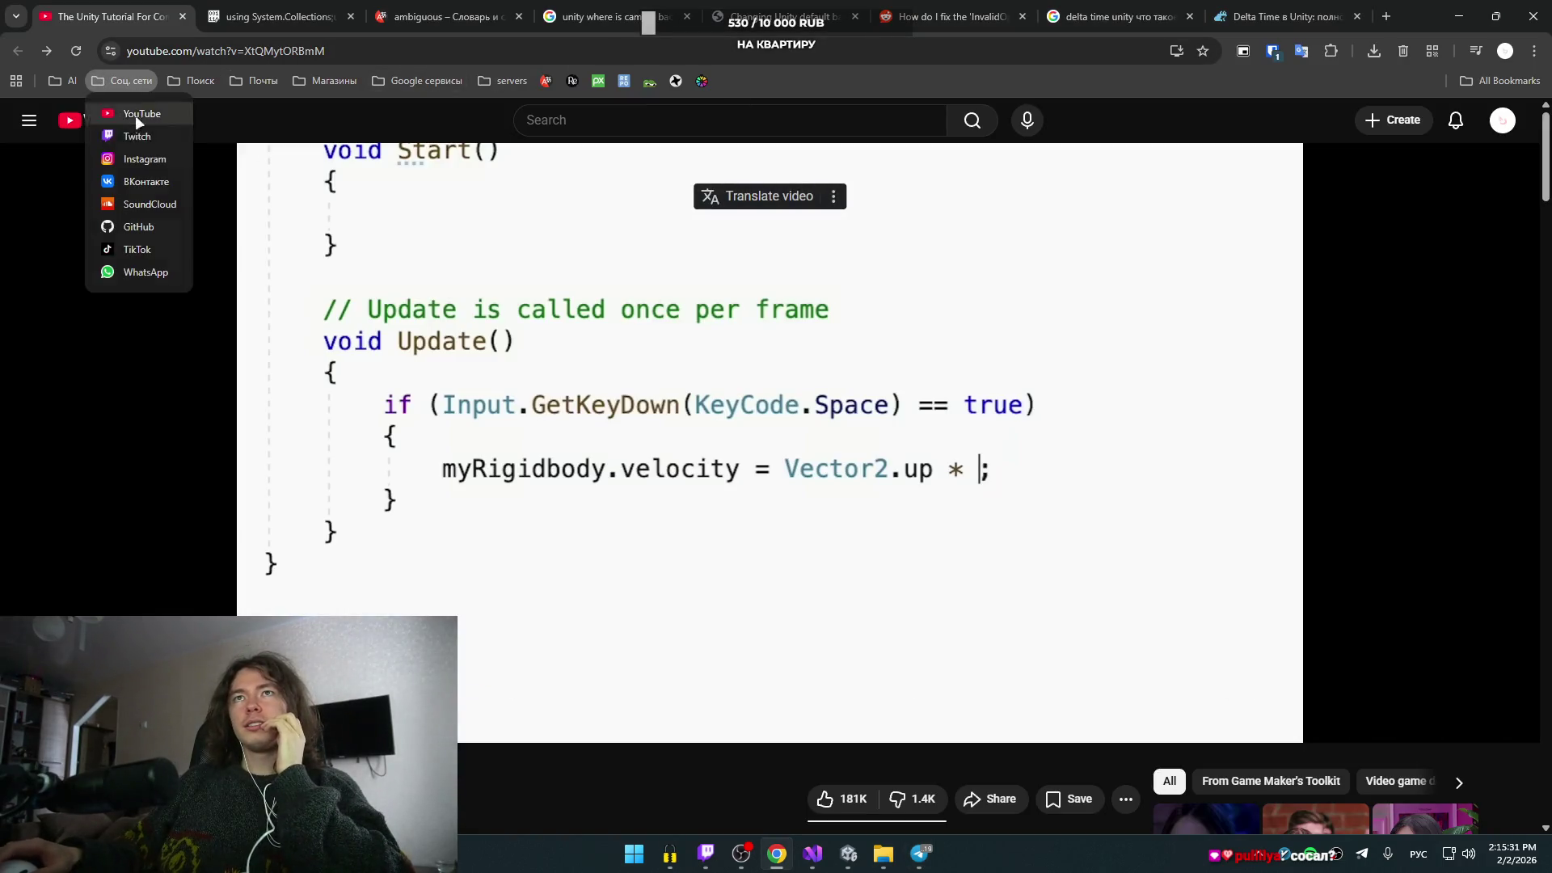
{"action": "key", "text": "alt+Tab"}
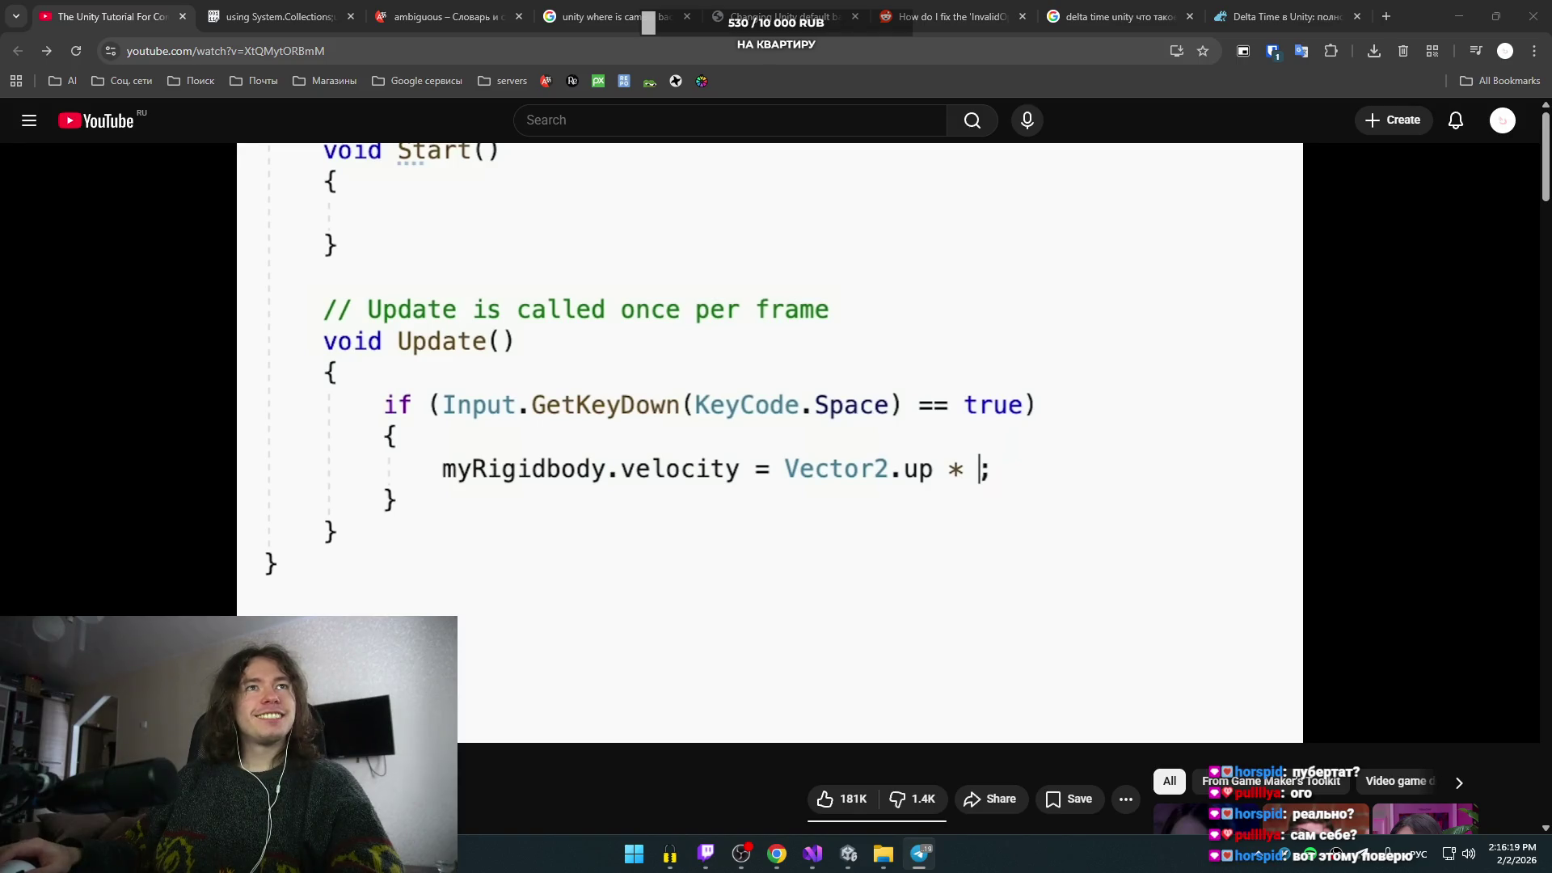
{"action": "key", "text": "alt+F4"}
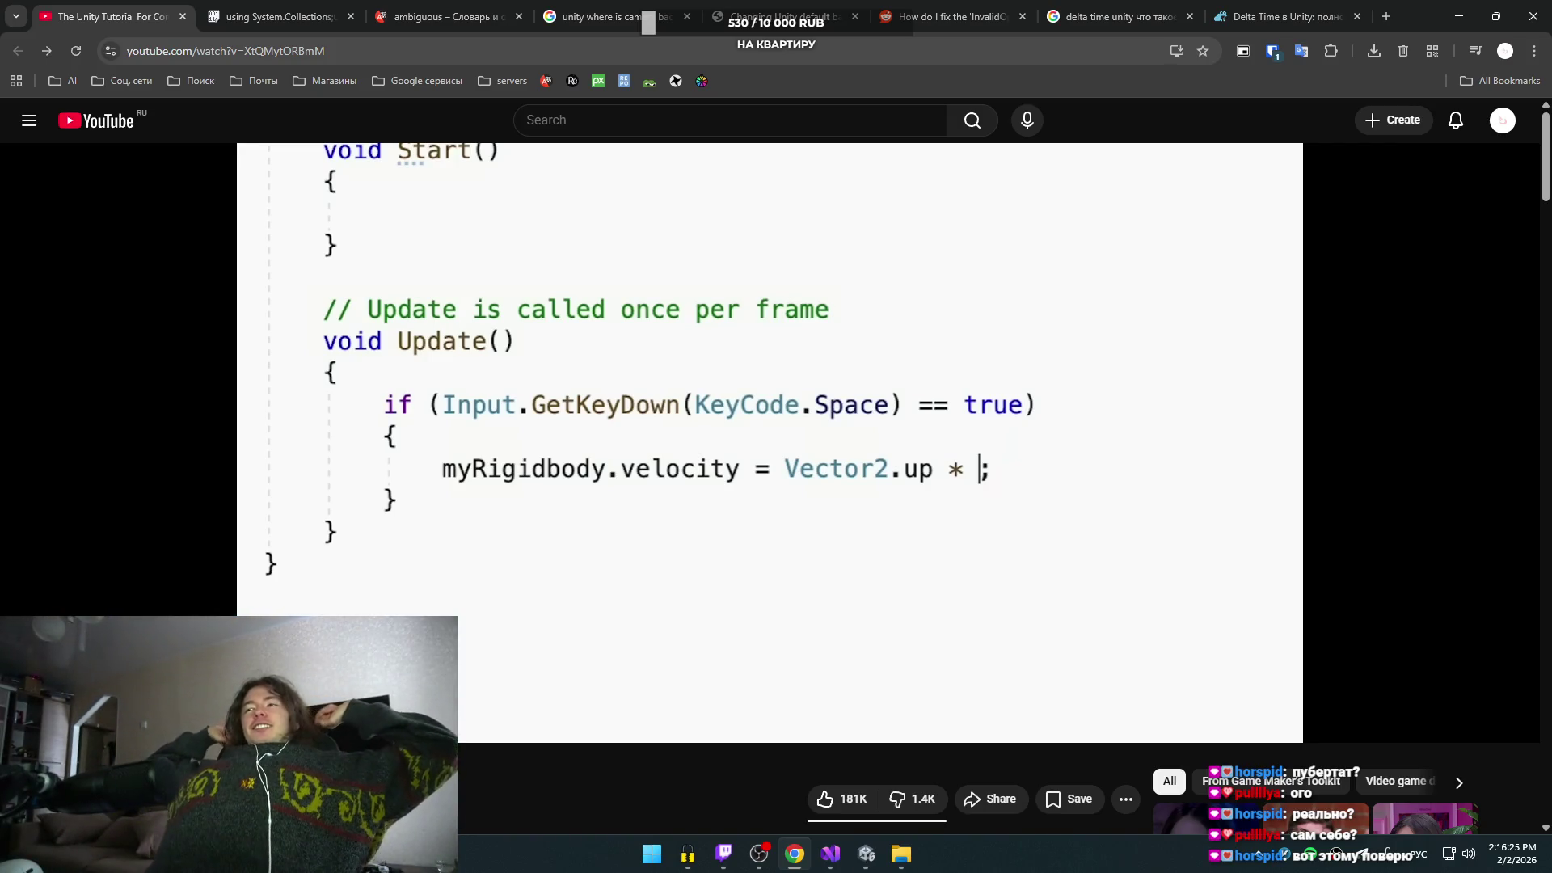
- Play the tutorial to the finished flap code, Vector2.up * 10, pause it, and return to Unity
{"action": "left_click", "coordinate": [394, 412]}
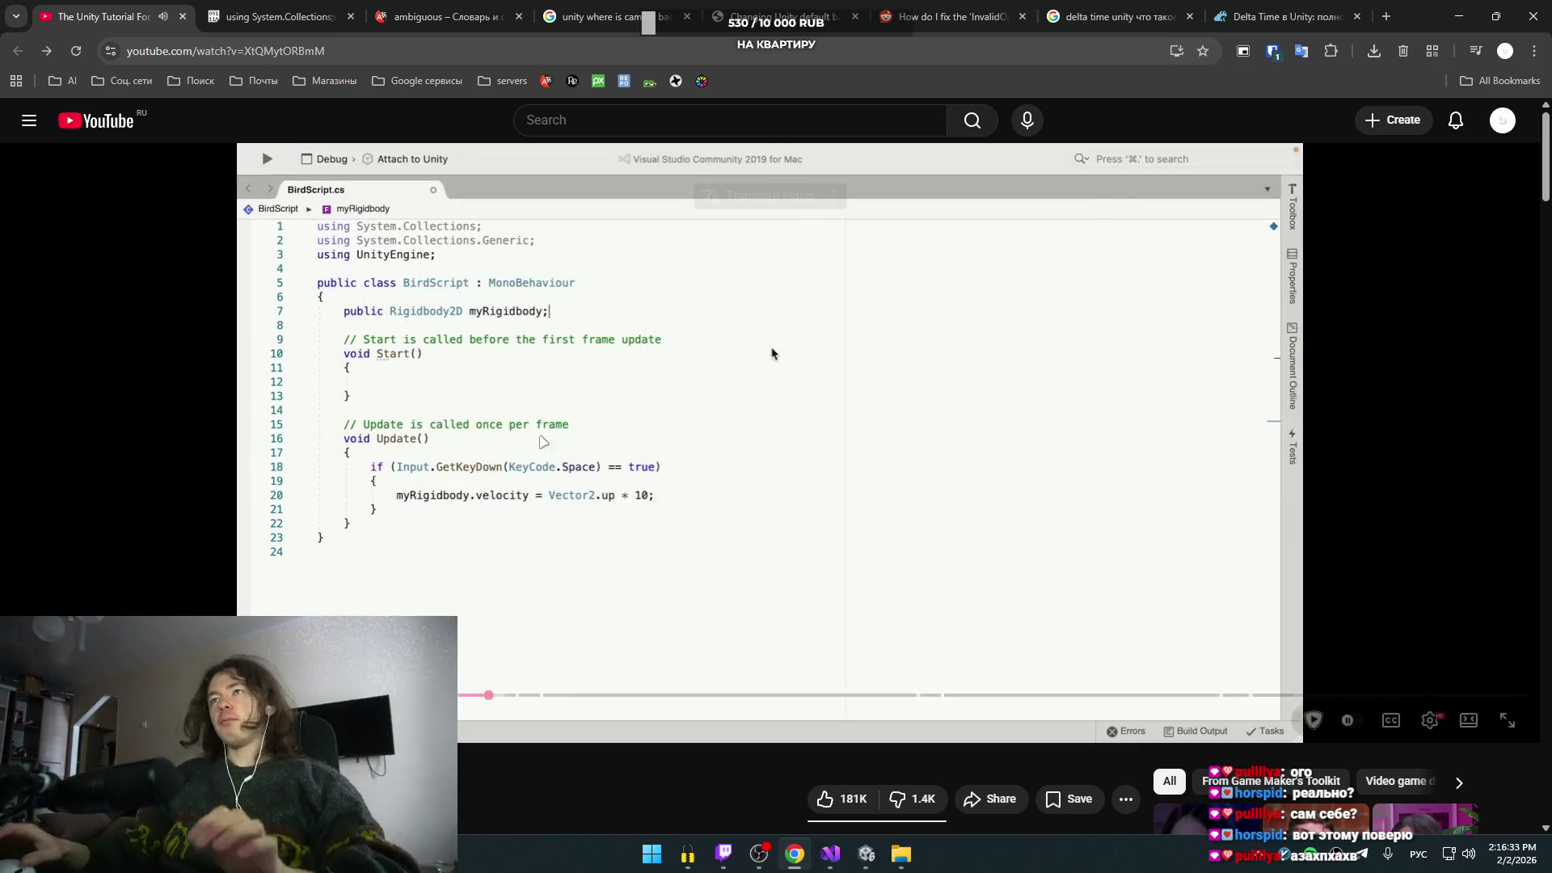
{"action": "key", "text": "space"}
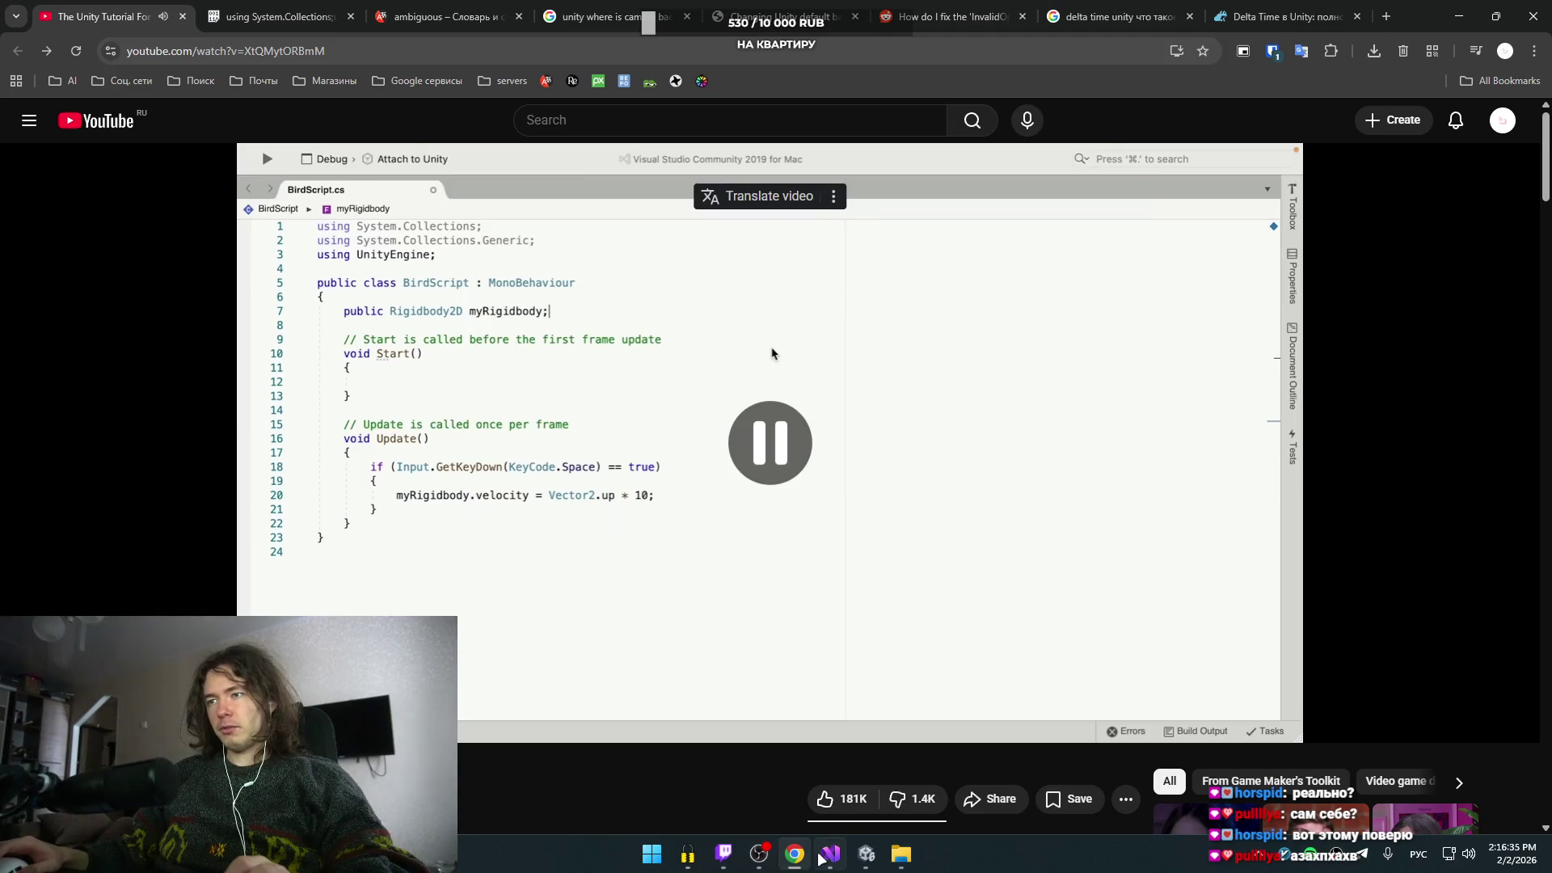
{"action": "mouse_move", "coordinate": [865, 857]}
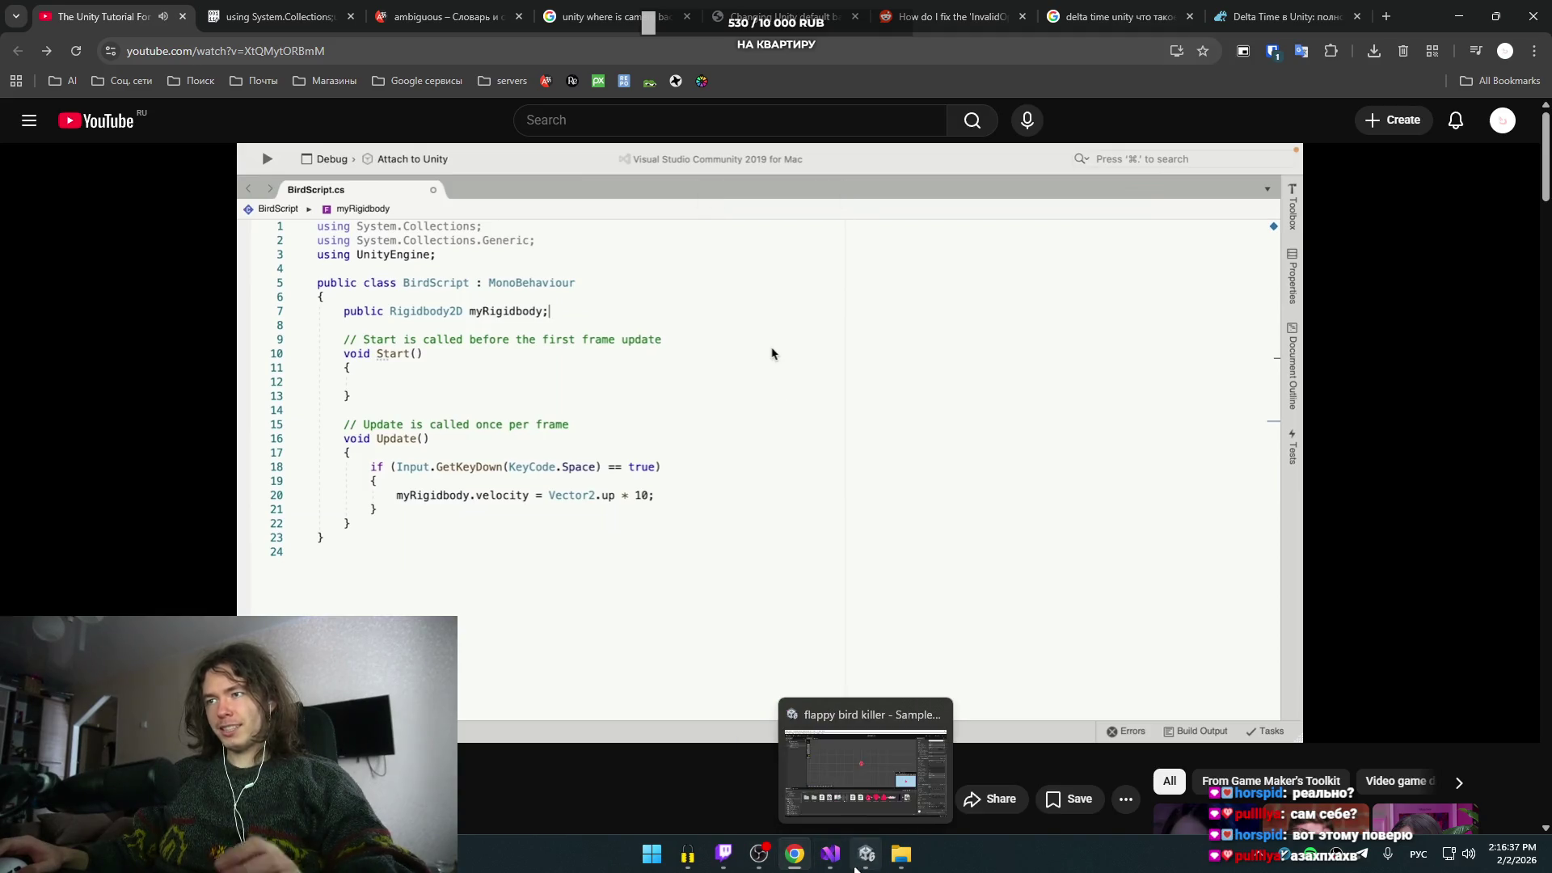
{"action": "left_click", "coordinate": [883, 744]}
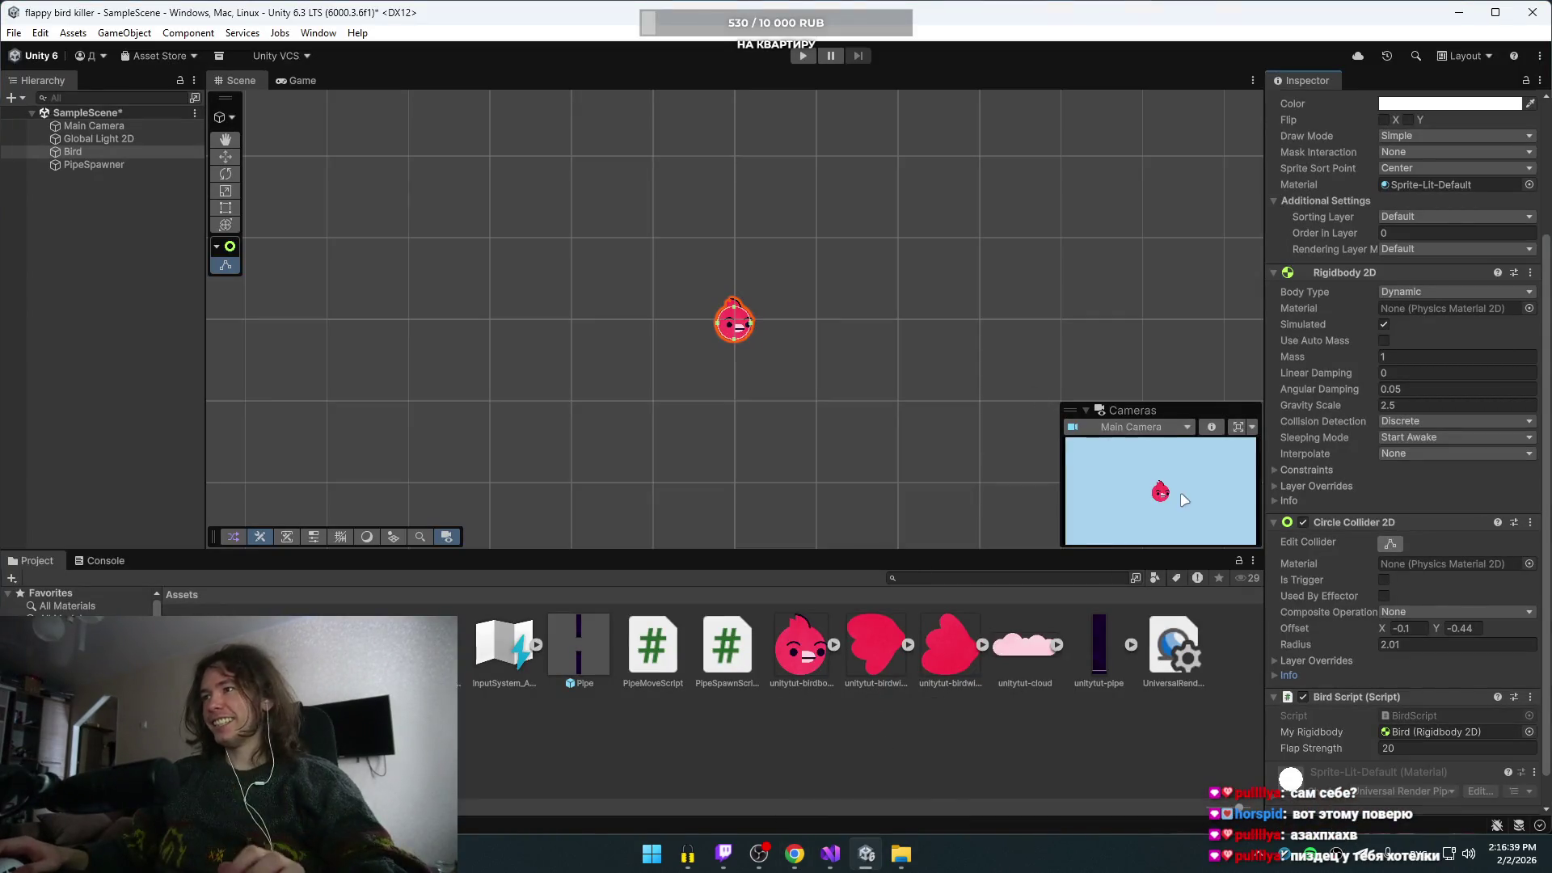
- Playtest with Flap Strength 20, flapping the bird three times between pipes, then stop
{"action": "left_click", "coordinate": [802, 55]}
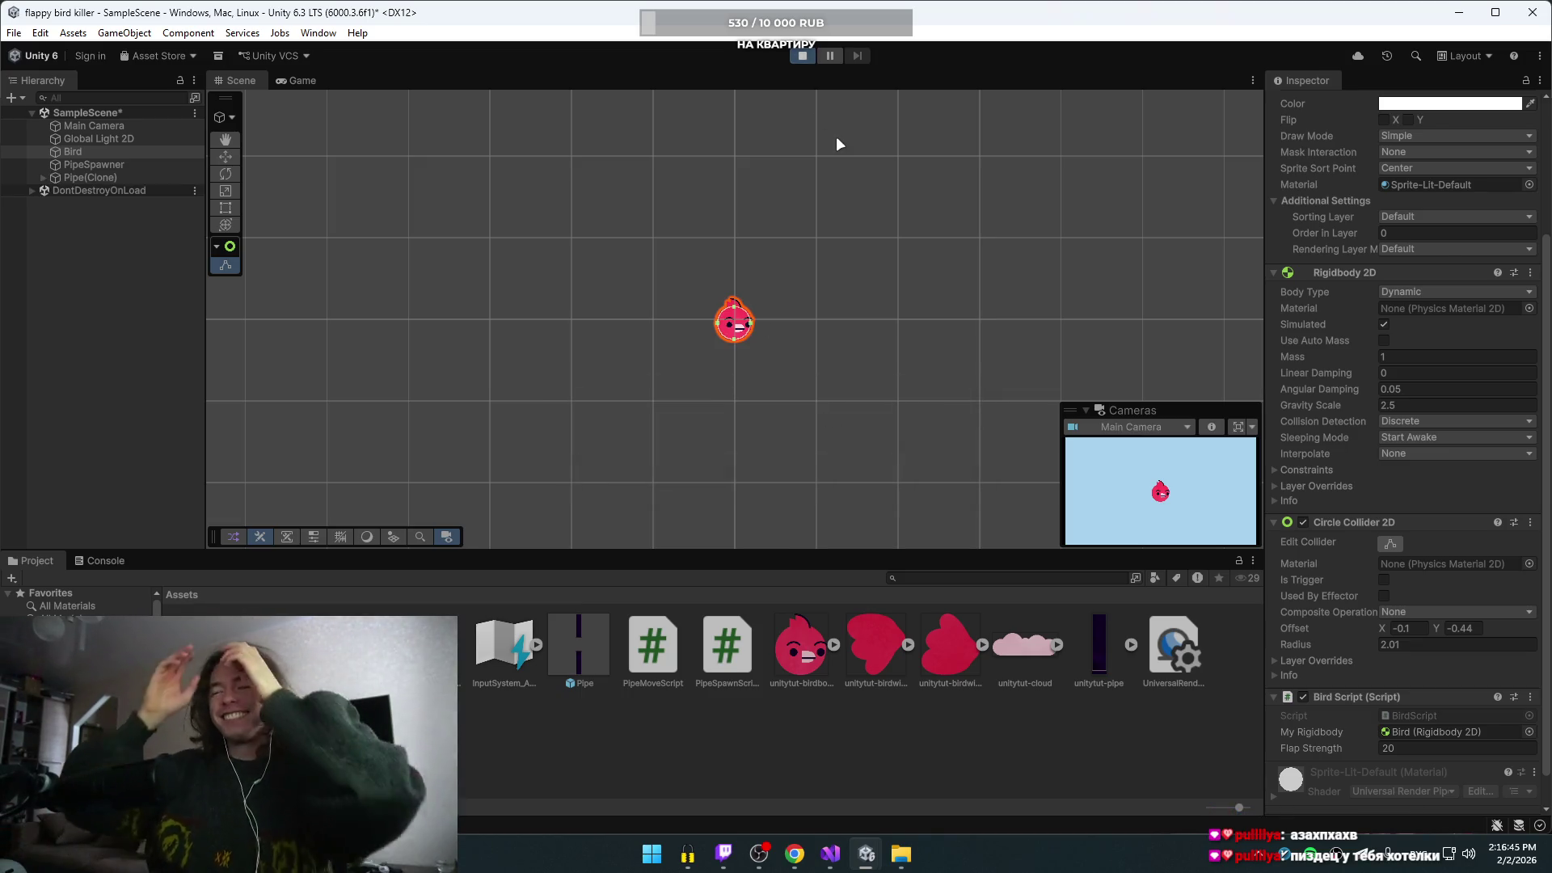
{"action": "key", "text": "space"}
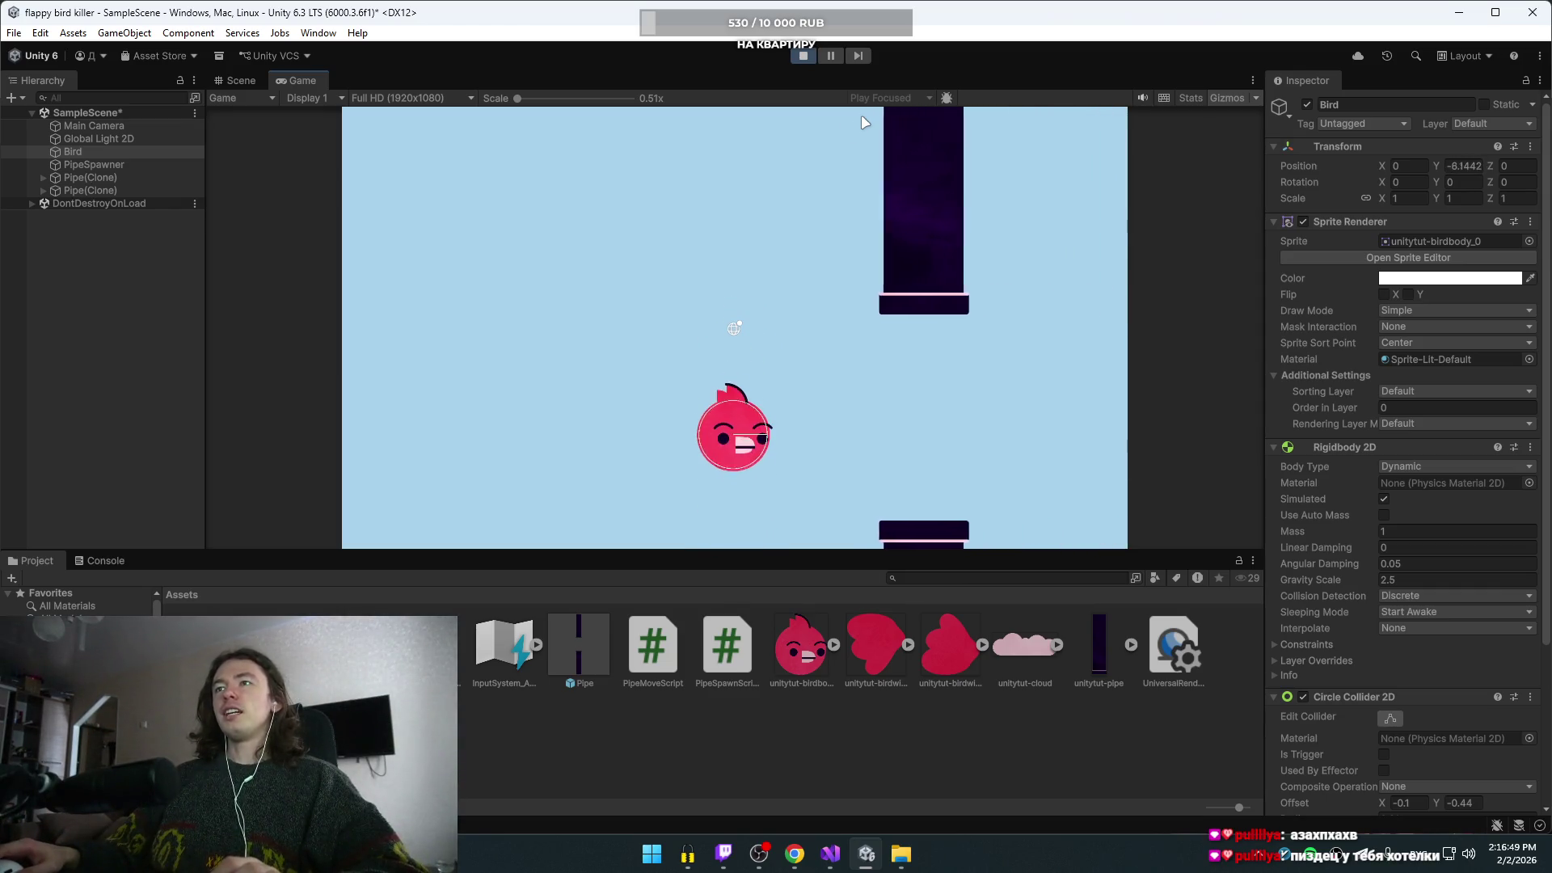
{"action": "key", "text": "space"}
{"action": "key", "text": "space"}
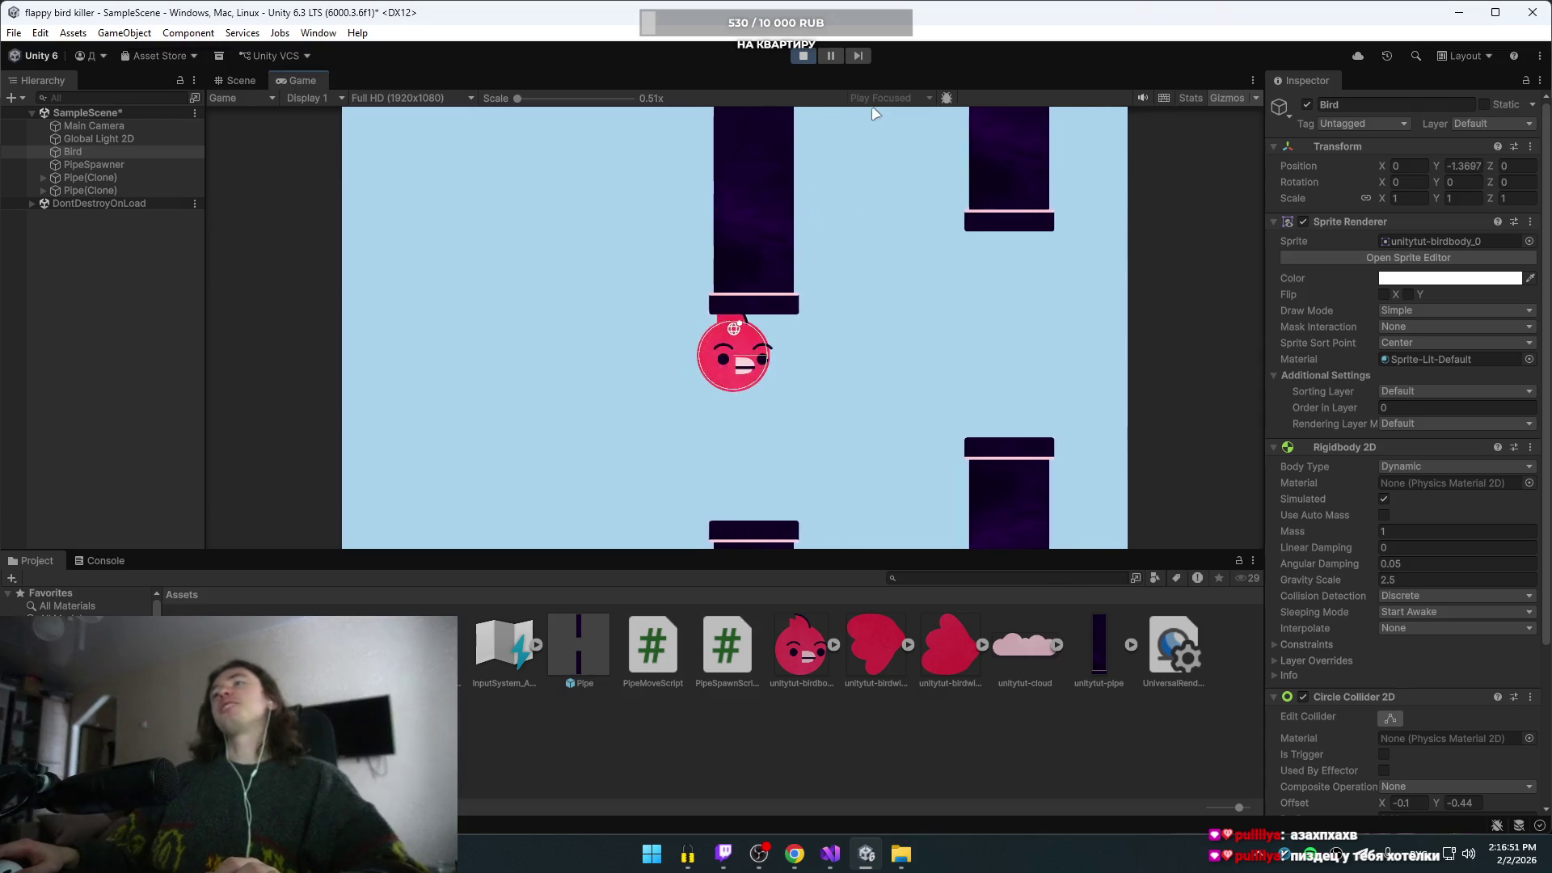
{"action": "key", "text": "space"}
{"action": "left_click", "coordinate": [804, 55]}
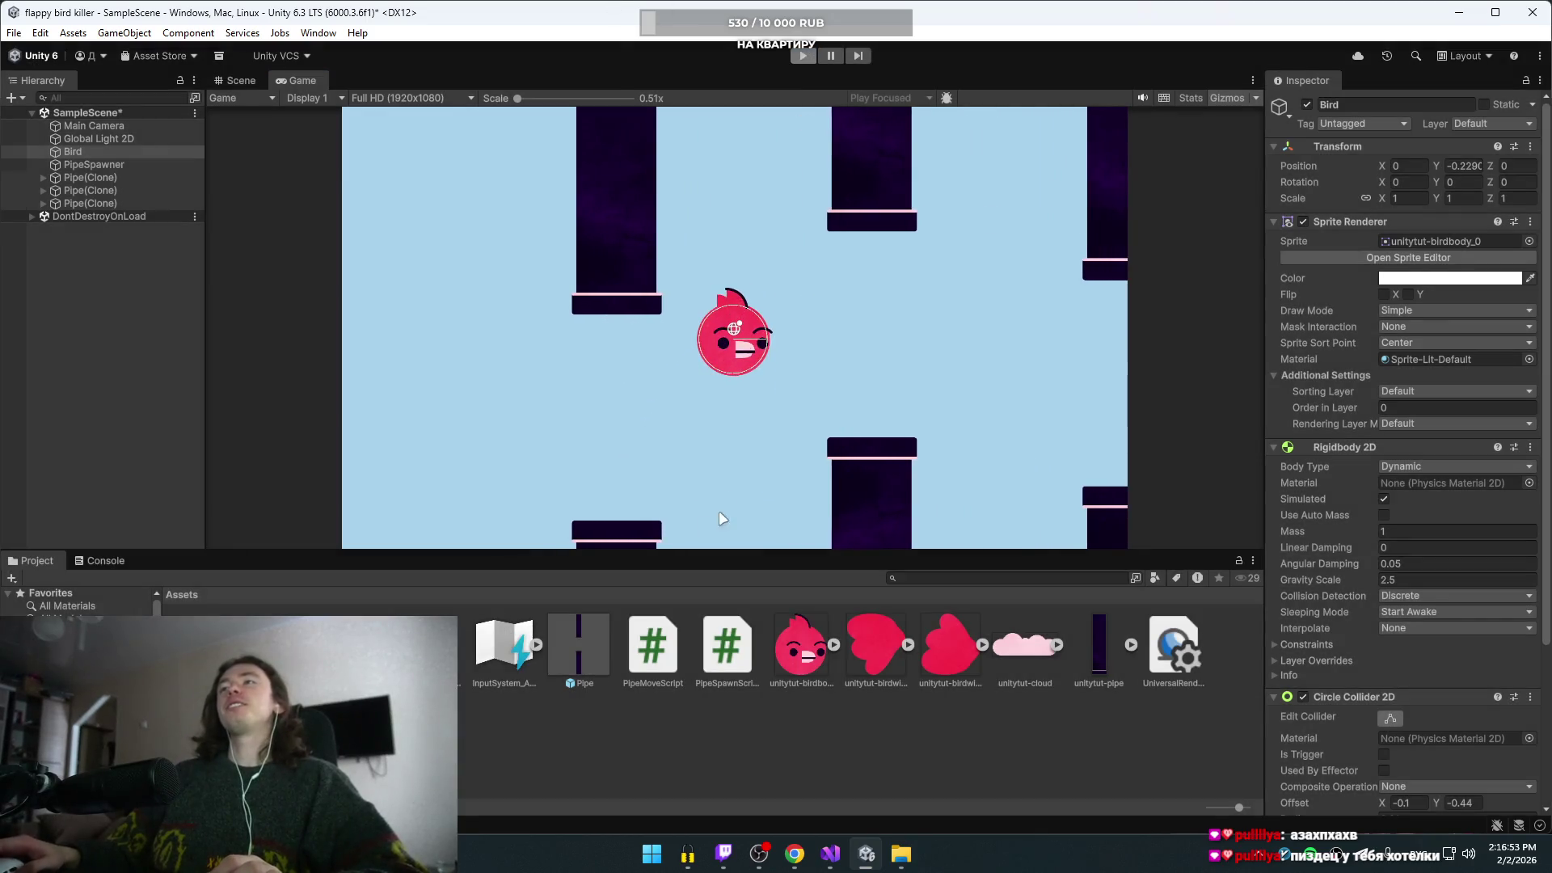
{"action": "scroll", "coordinate": [1289, 719], "scroll_direction": "down", "scroll_amount": 5}
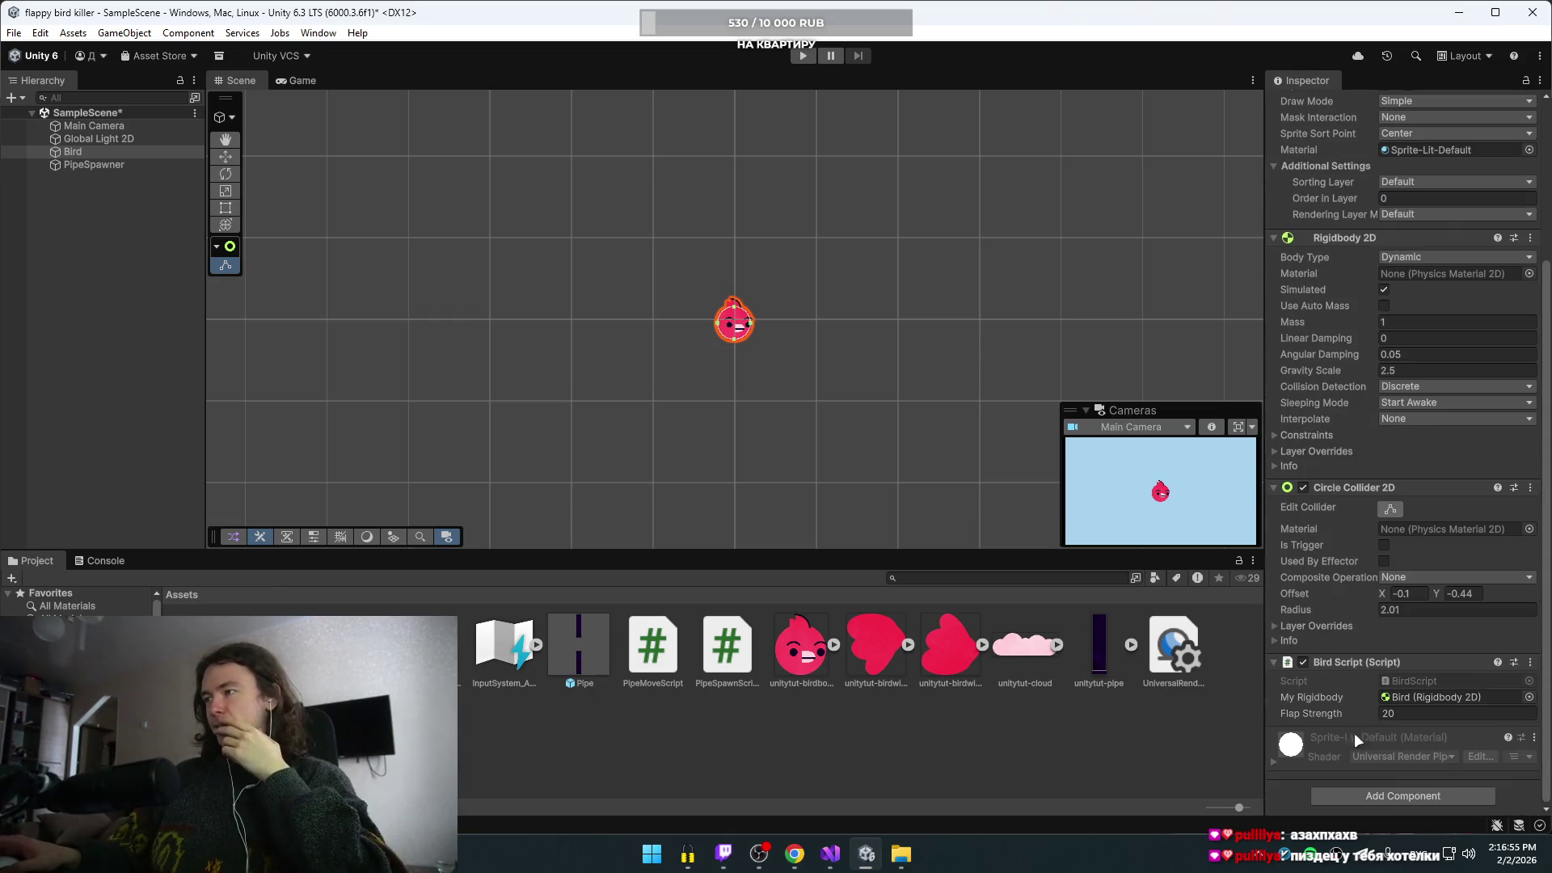
- Lower the bird's Flap Strength to 16 and start Play mode
{"action": "left_click", "coordinate": [1423, 713]}
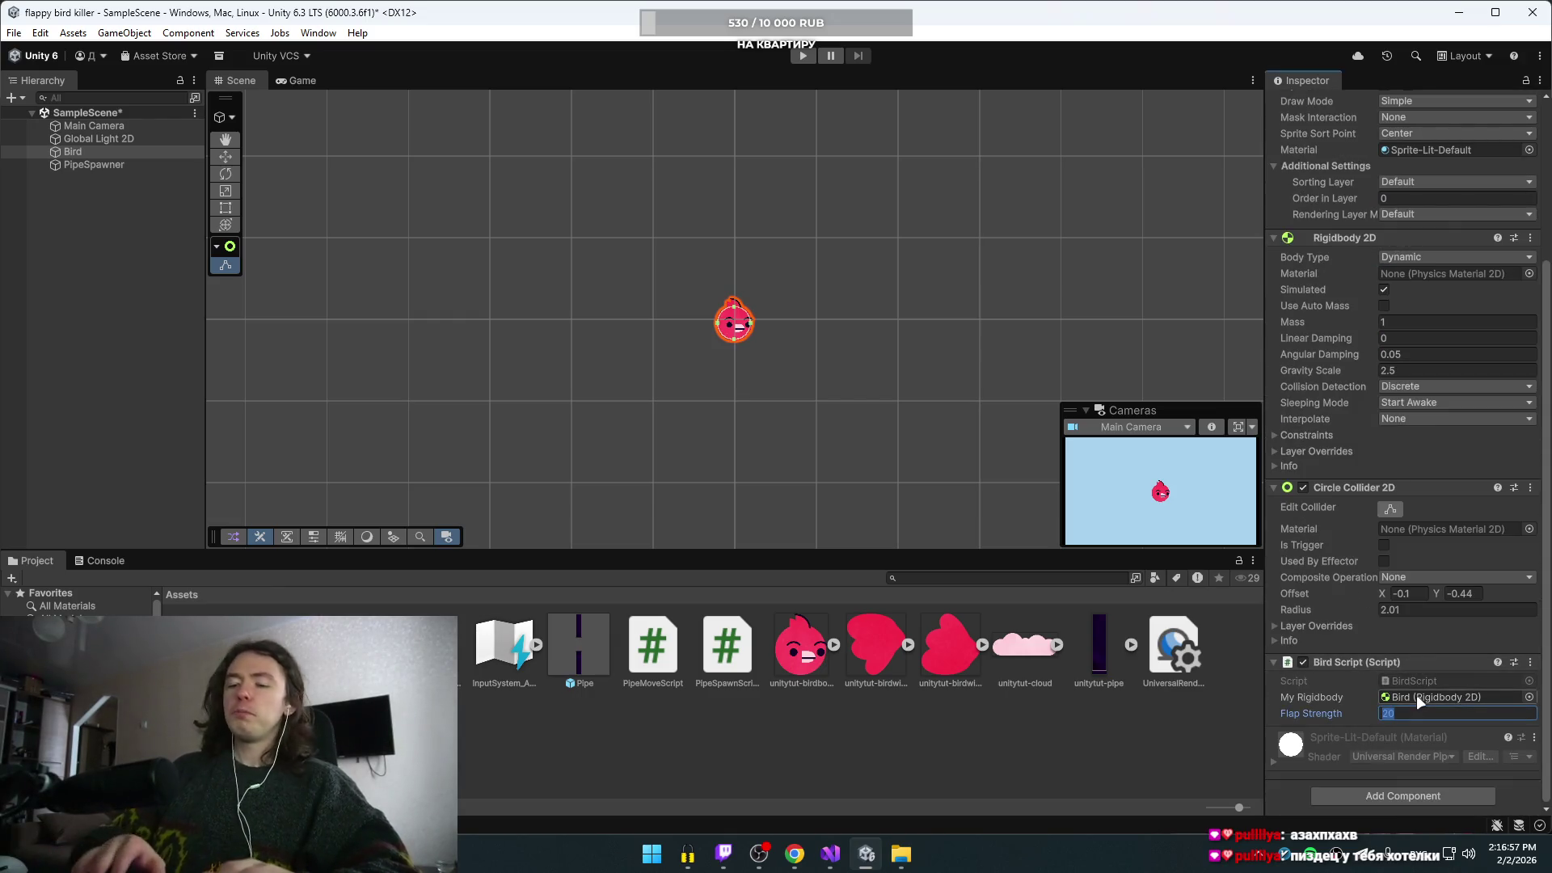
{"action": "type", "text": "16"}
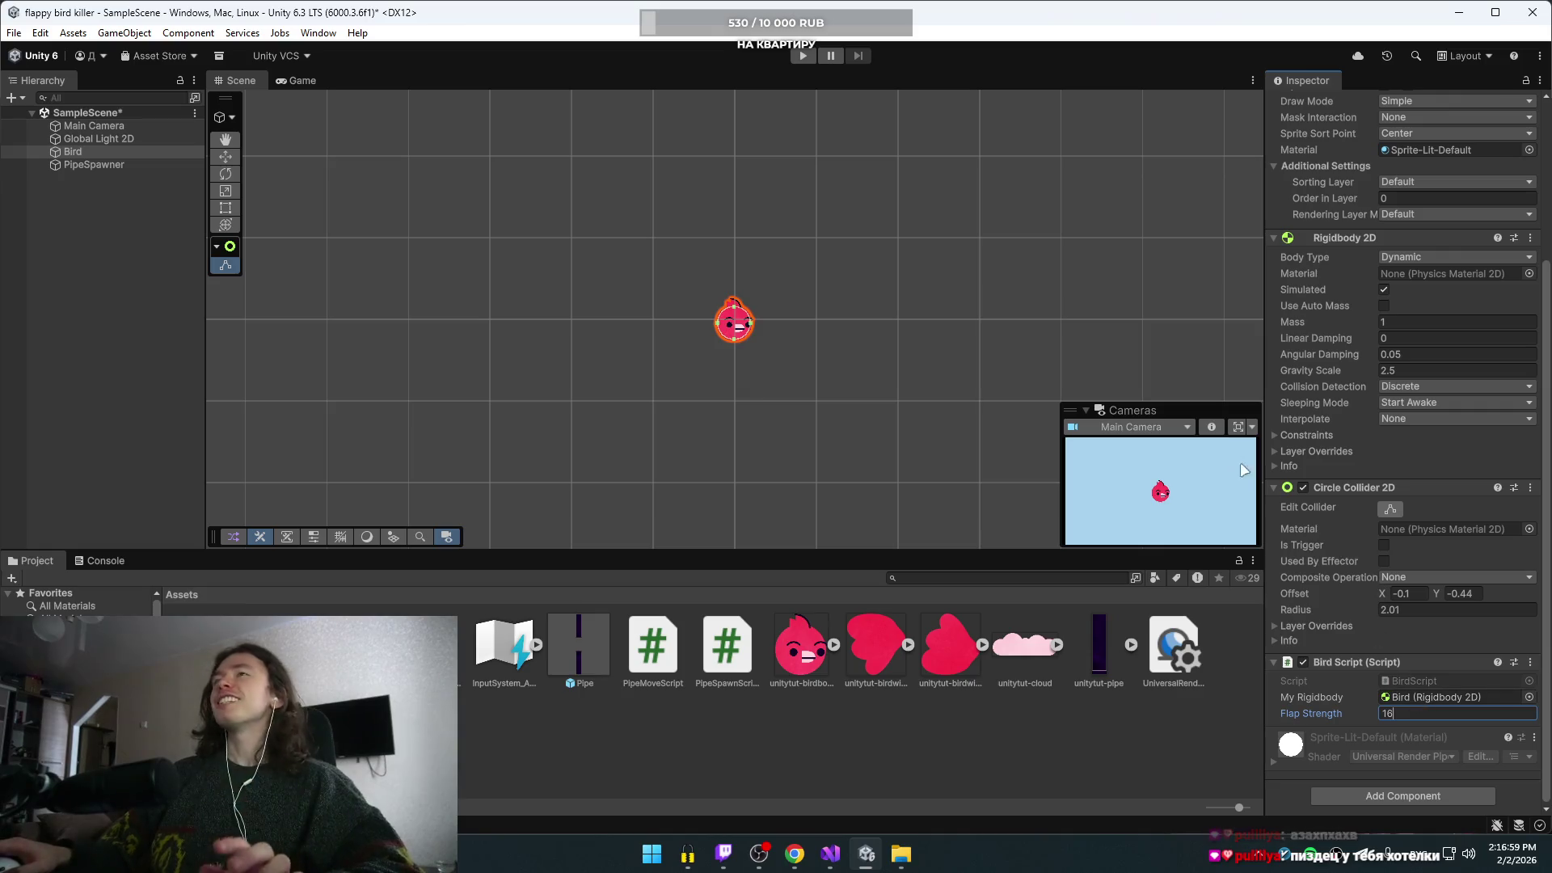
{"action": "left_click", "coordinate": [803, 55]}
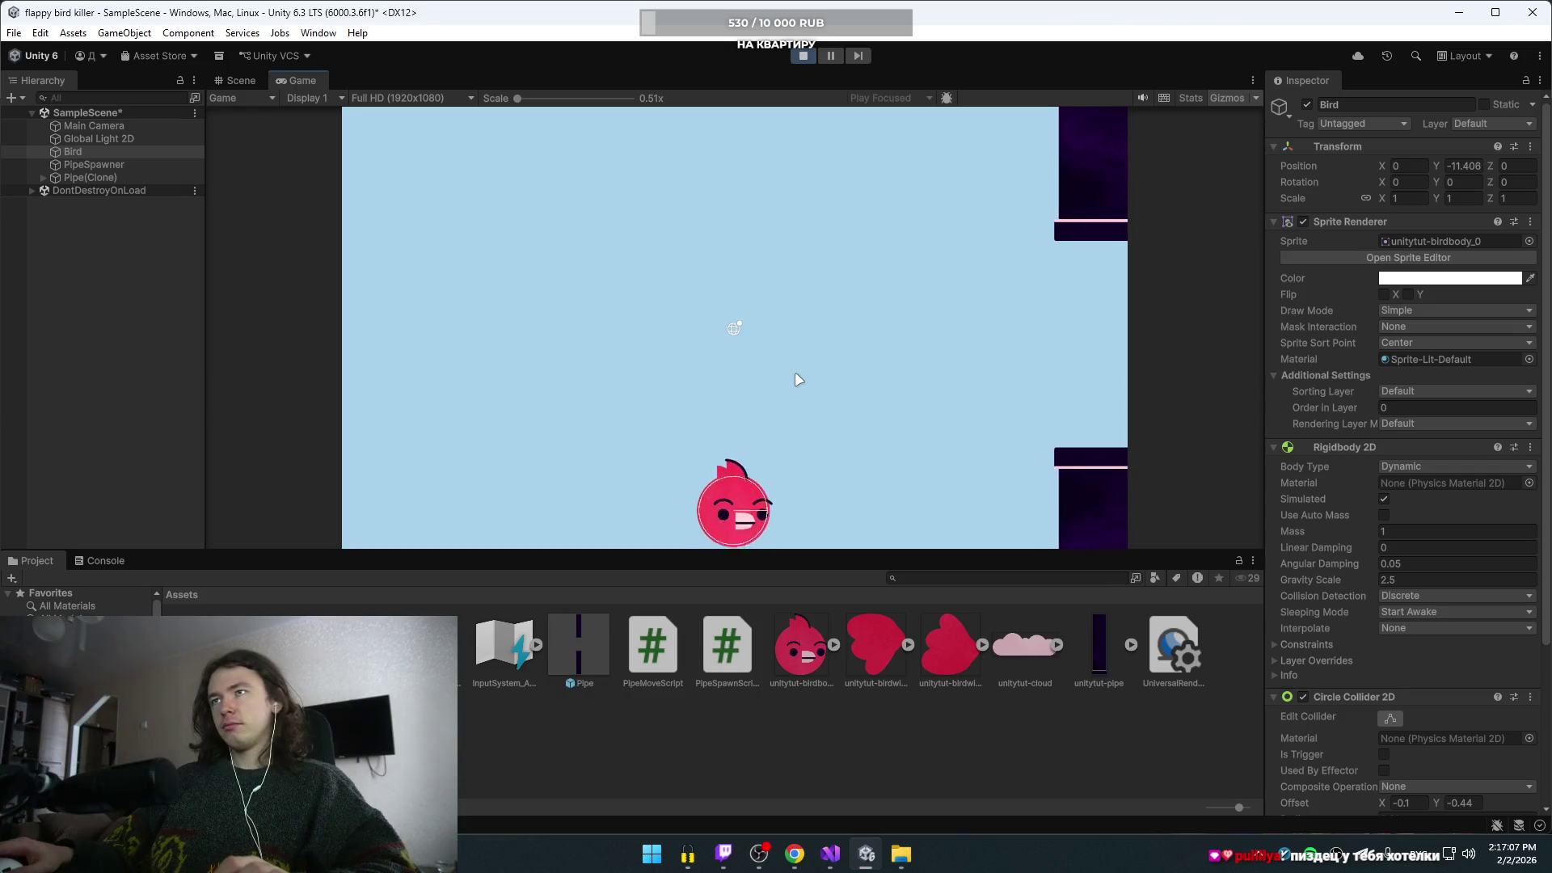
- Keep the bird flapping through the pipe gaps as Pipe(Clone) objects spawn
{"action": "key", "text": "space"}
{"action": "key", "text": "space"}
{"action": "key", "text": "space"}
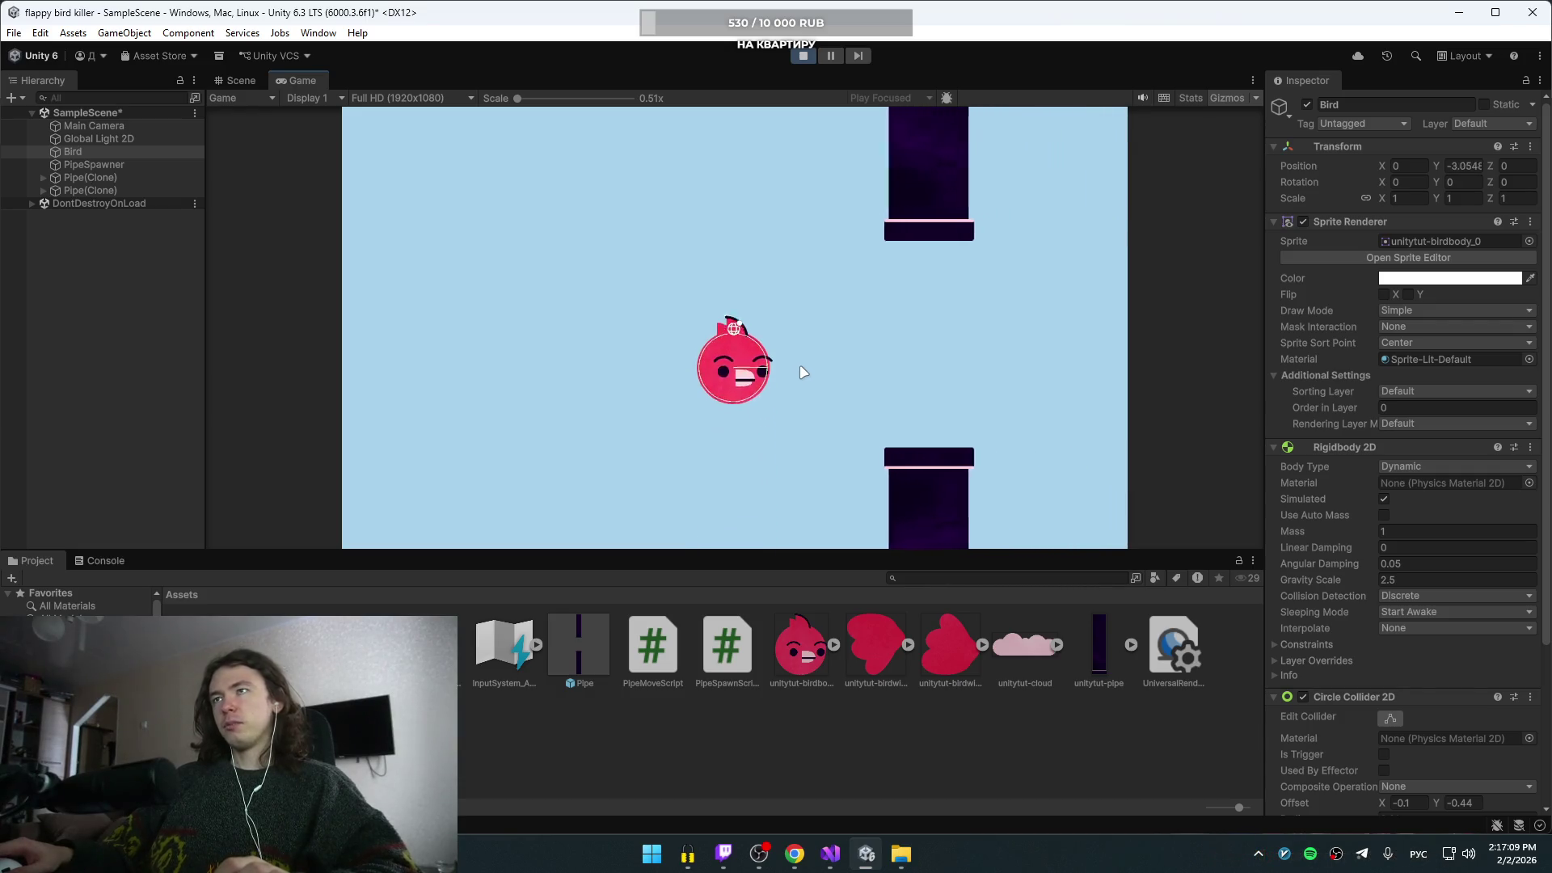
{"action": "key", "text": "space"}
{"action": "key", "text": "space"}
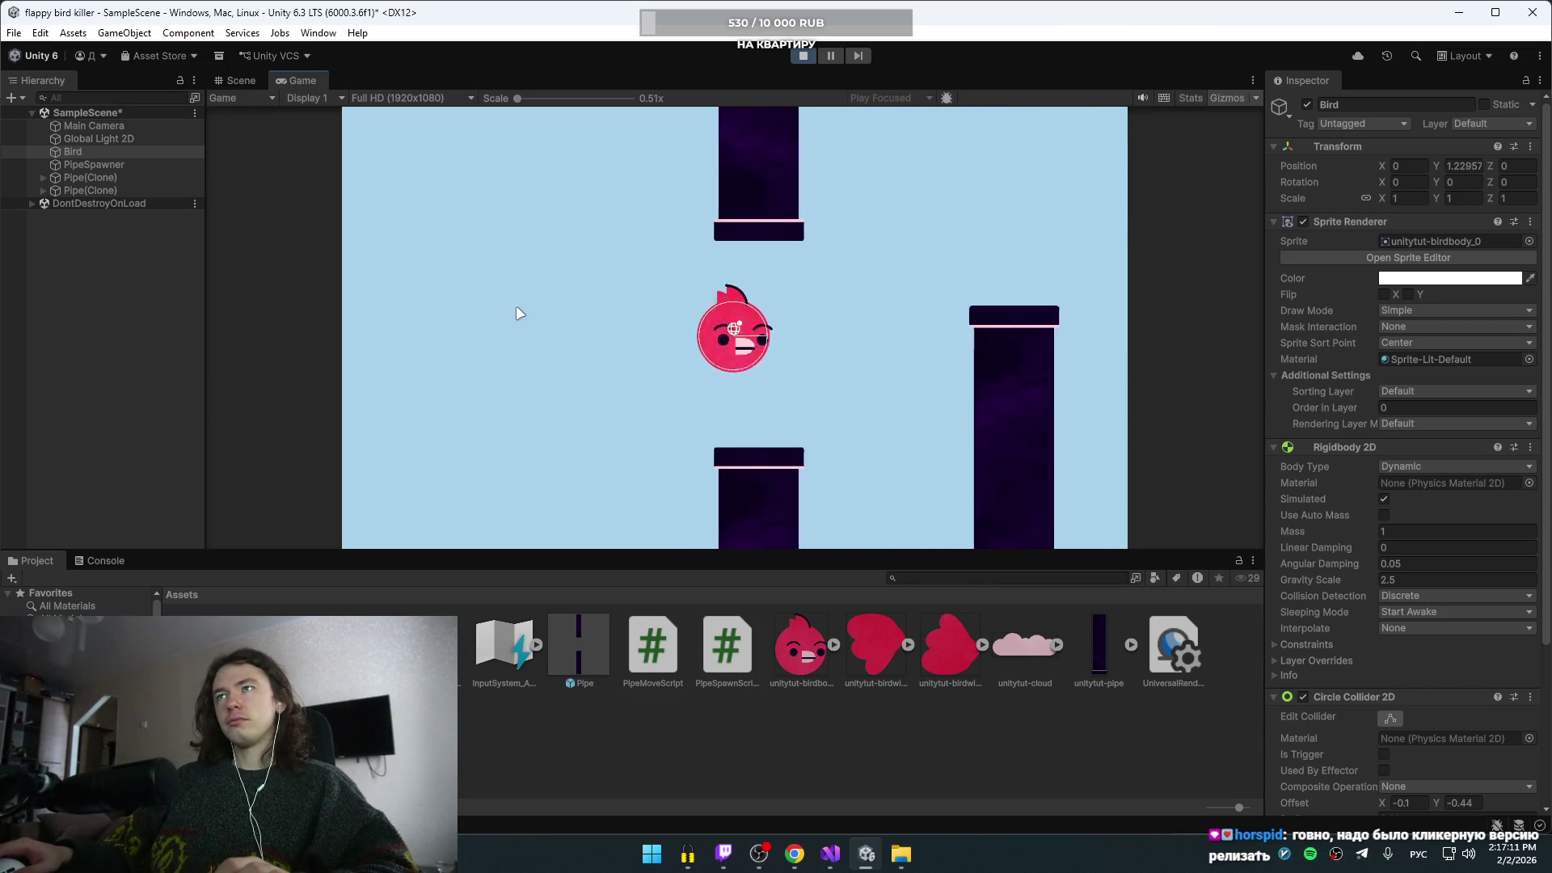
{"action": "key", "text": "space"}
{"action": "key", "text": "space"}
{"action": "key", "text": "space"}
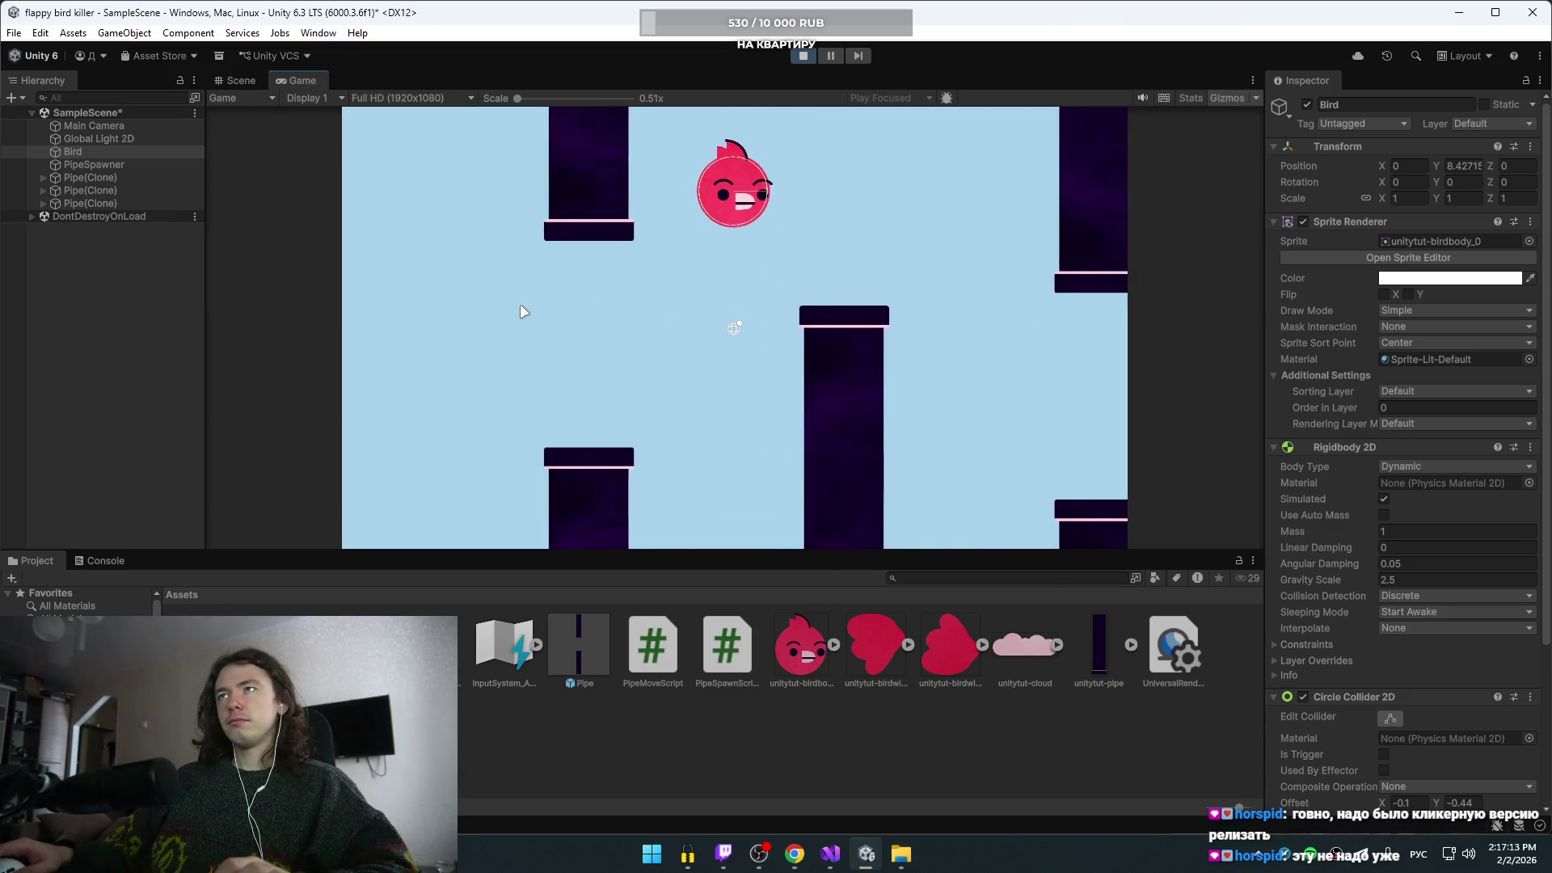
{"action": "key", "text": "space"}
{"action": "key", "text": "space"}
{"action": "key", "text": "space"}
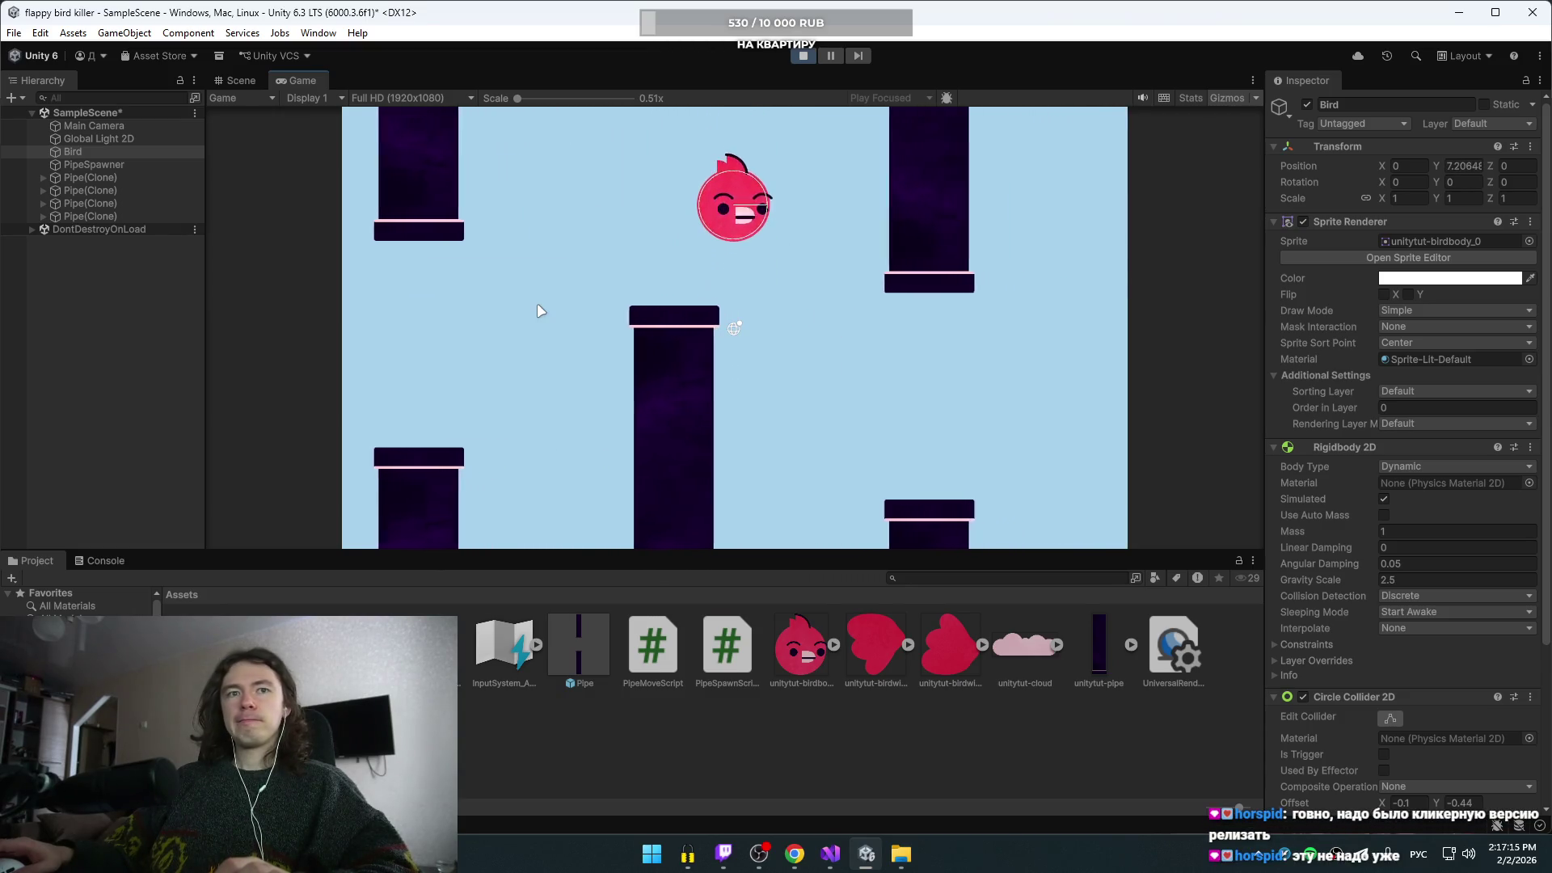
{"action": "key", "text": "space"}
{"action": "key", "text": "space"}
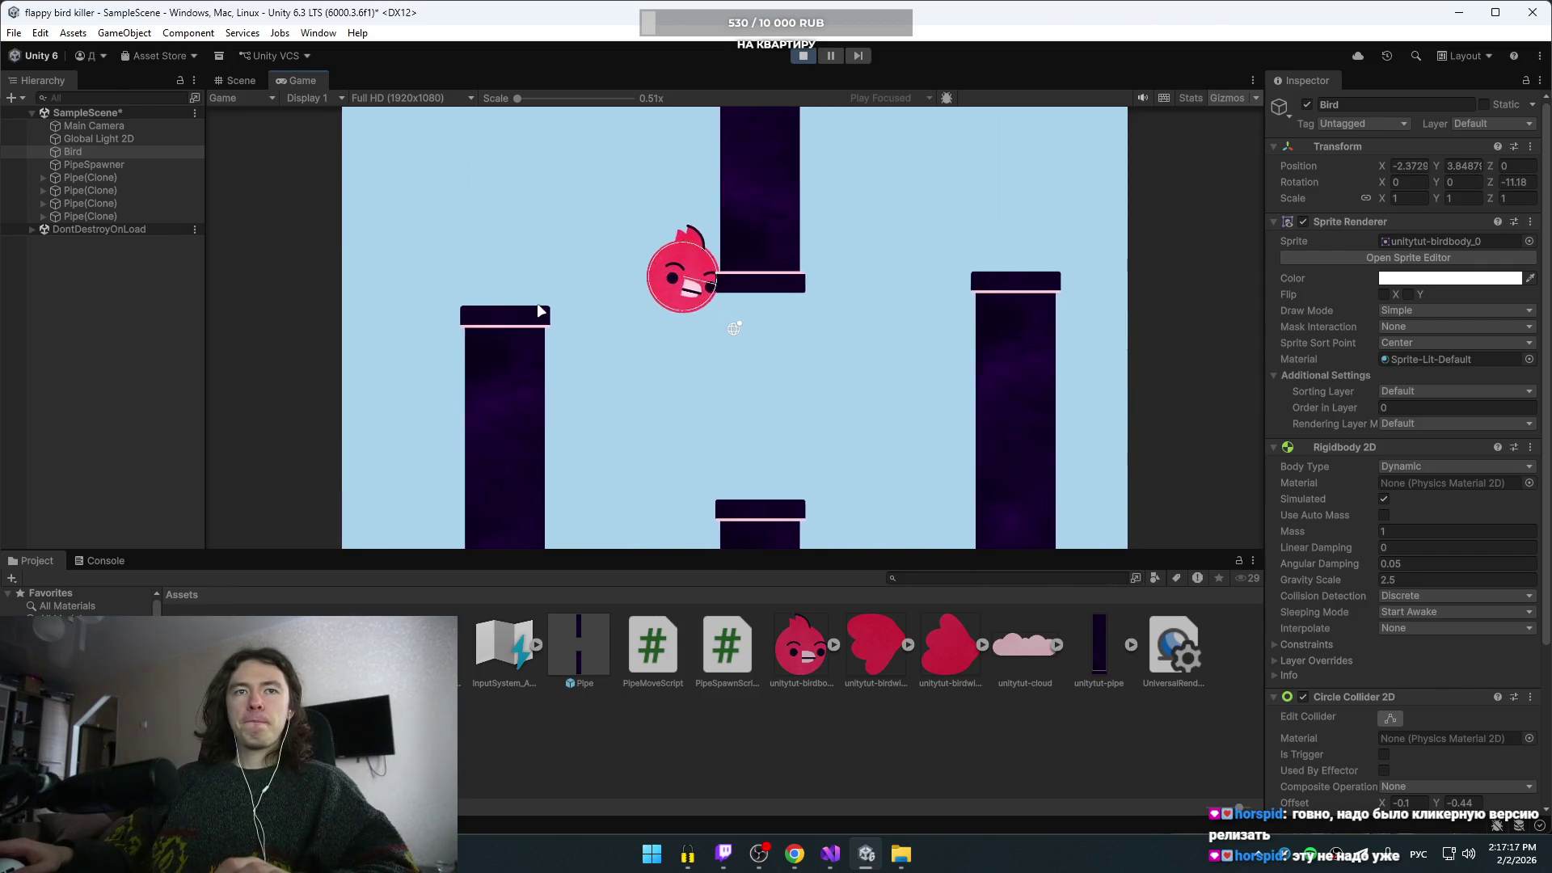
{"action": "key", "text": "space"}
{"action": "key", "text": "space"}
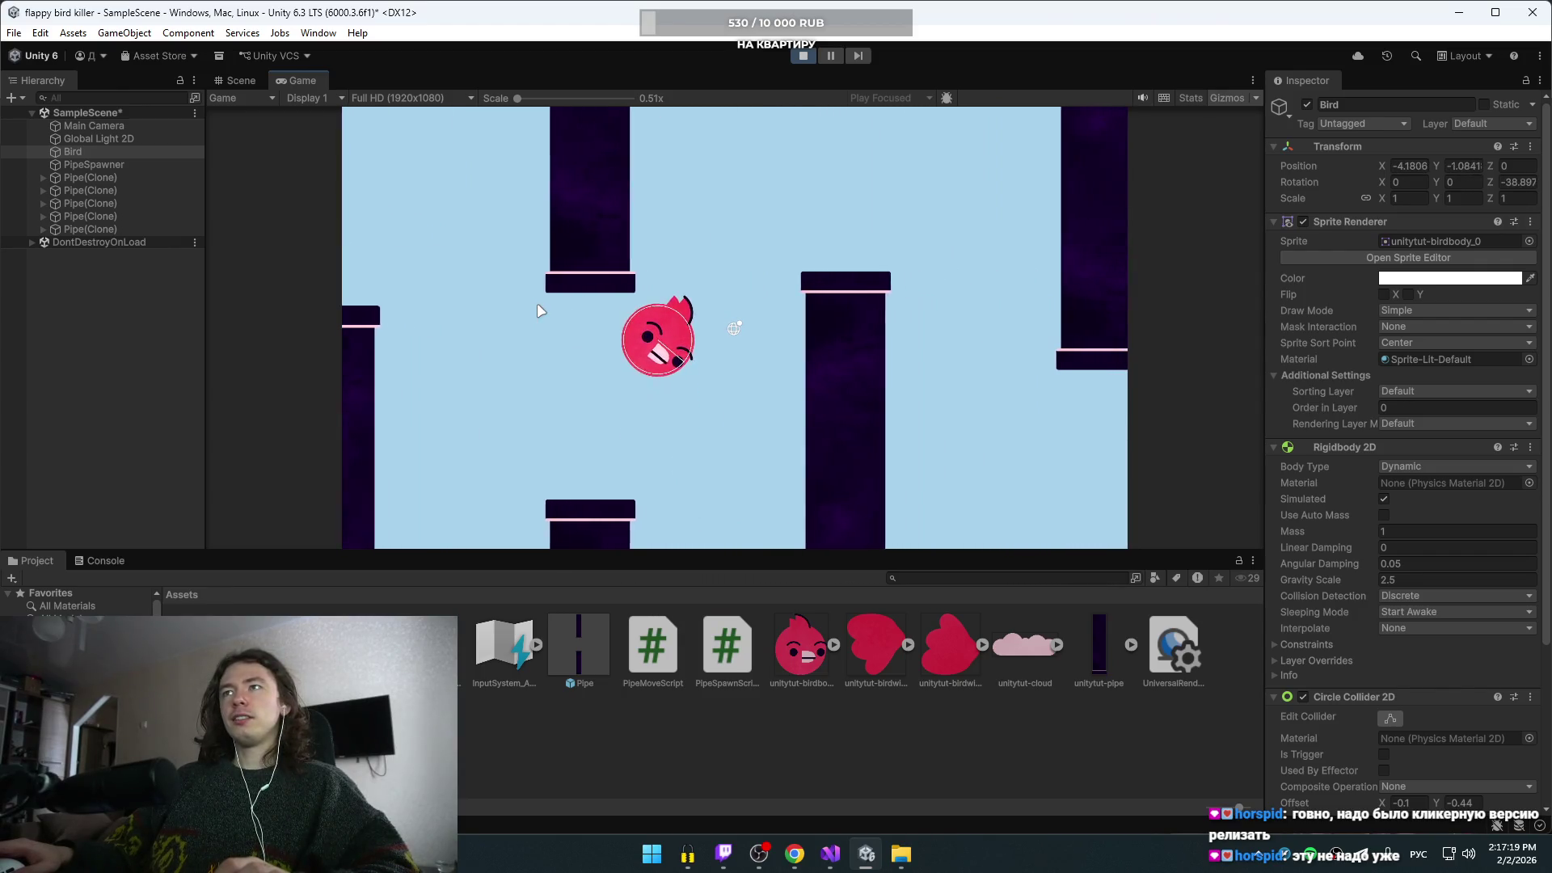
{"action": "key", "text": "space"}
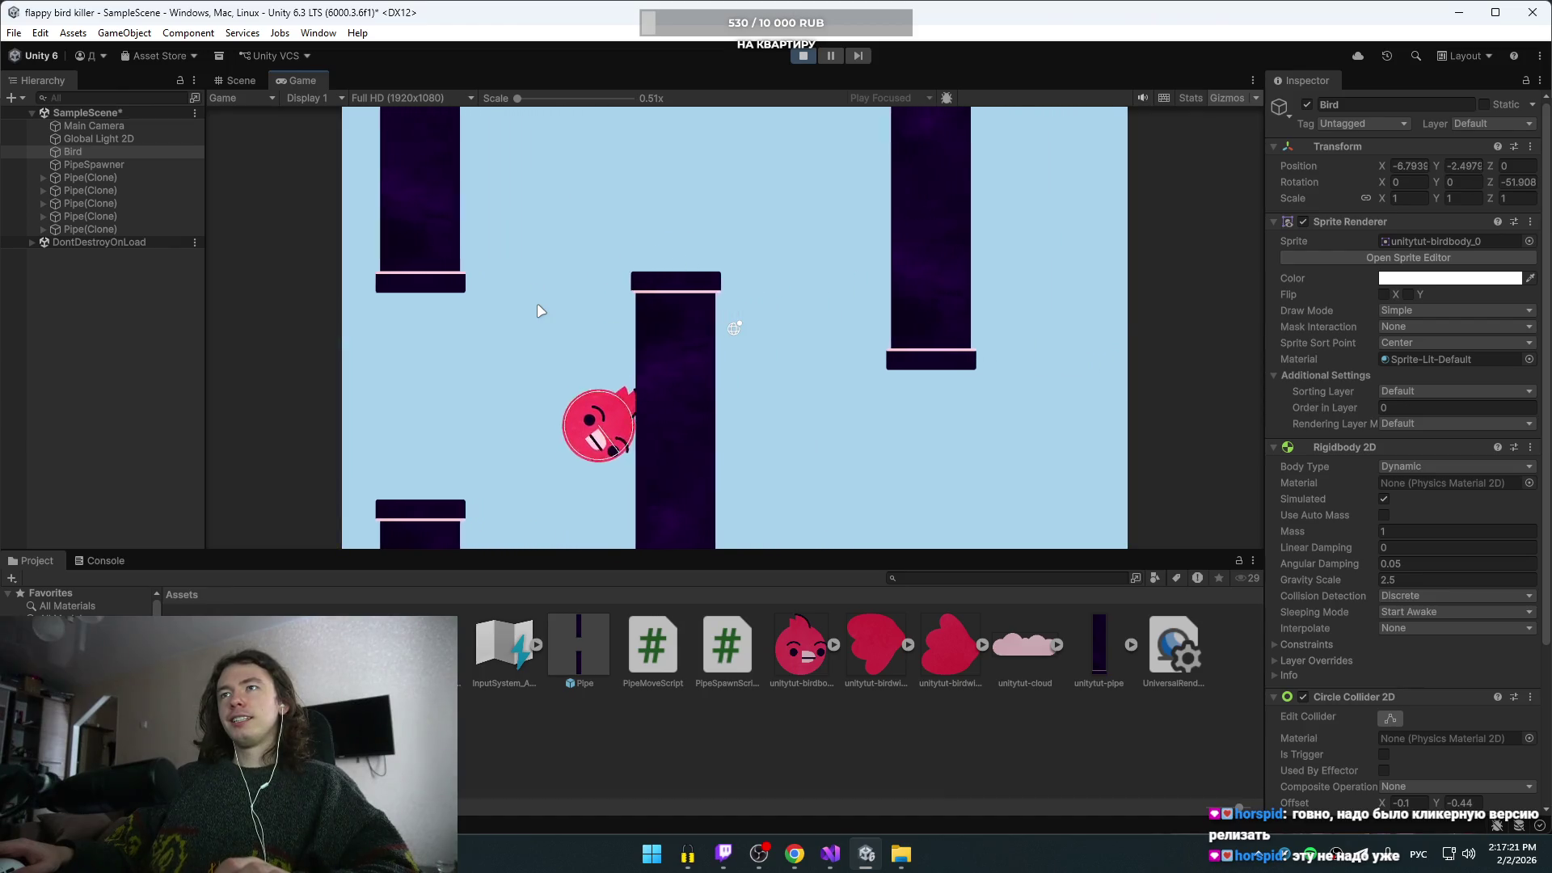
{"action": "key", "text": "space"}
{"action": "key", "text": "space"}
{"action": "key", "text": "space"}
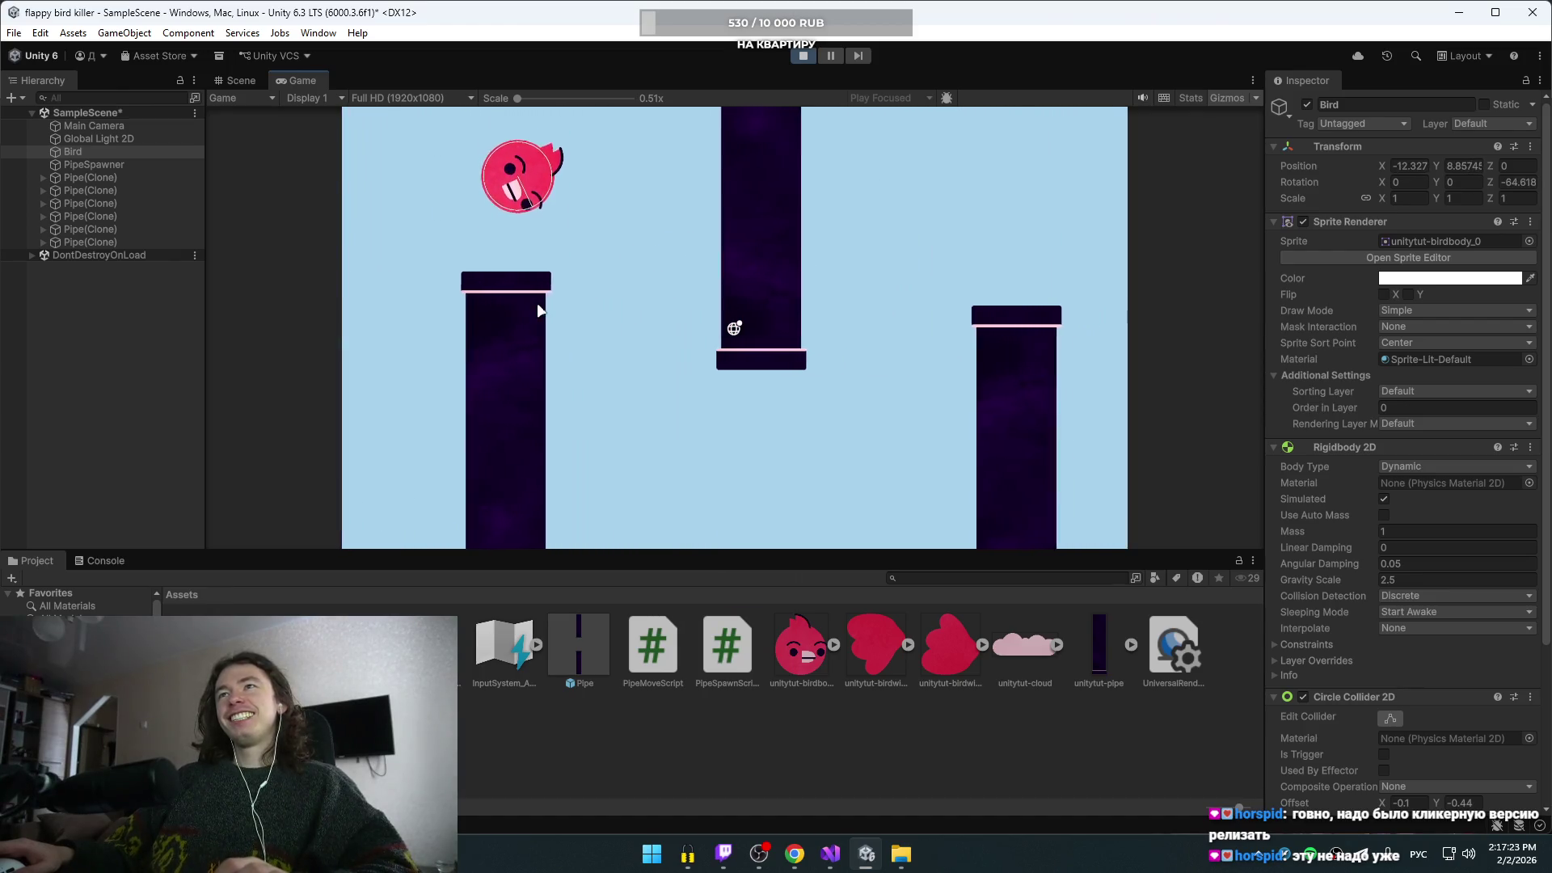
{"action": "key", "text": "space"}
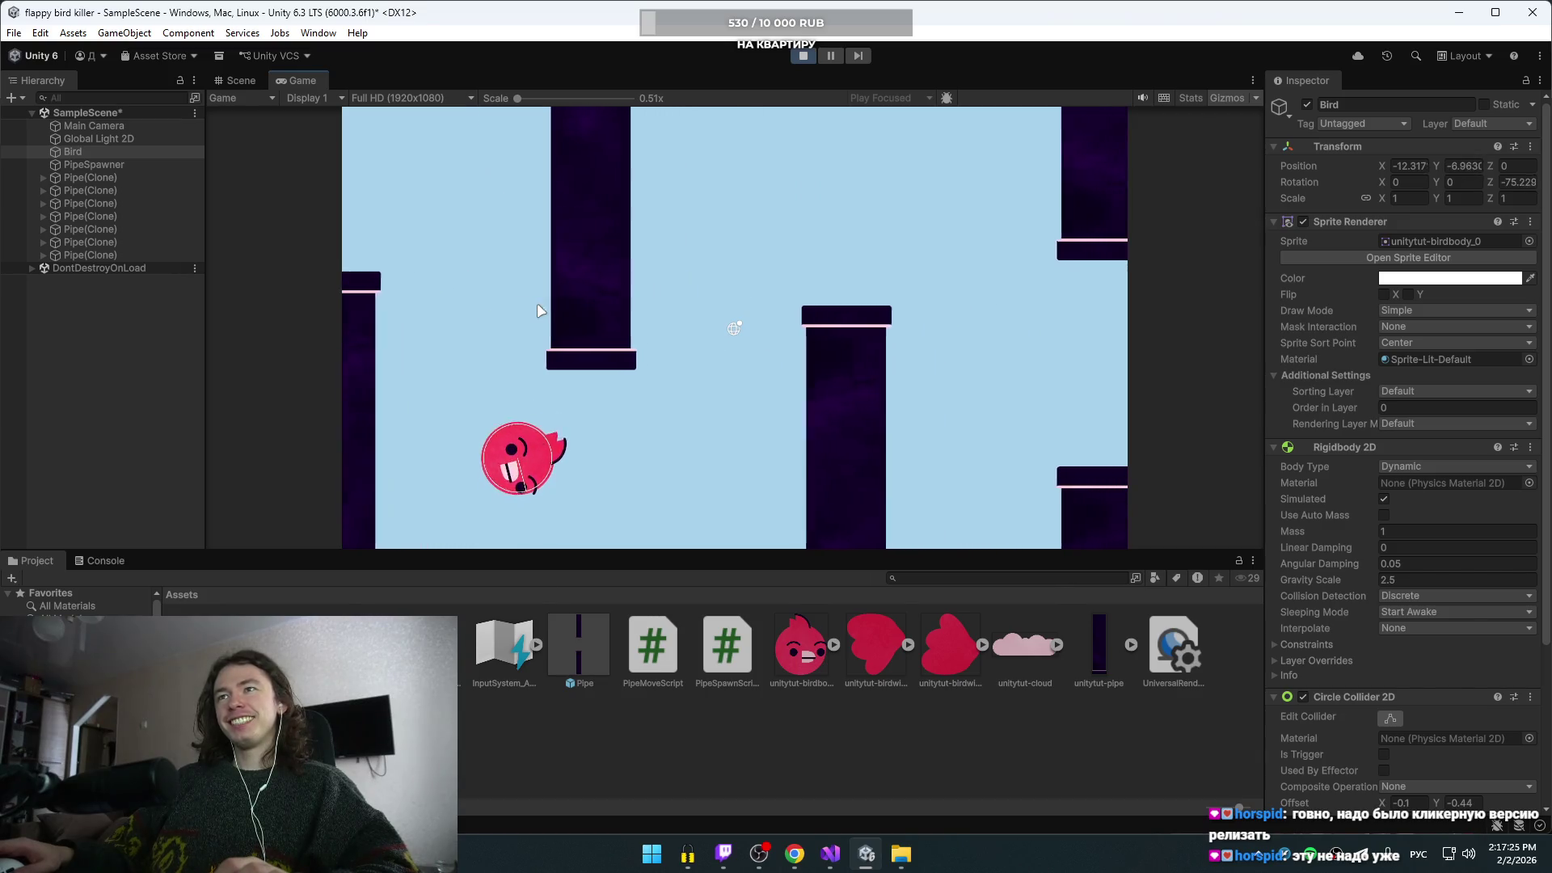
{"action": "key", "text": "space"}
{"action": "key", "text": "space"}
{"action": "key", "text": "space"}
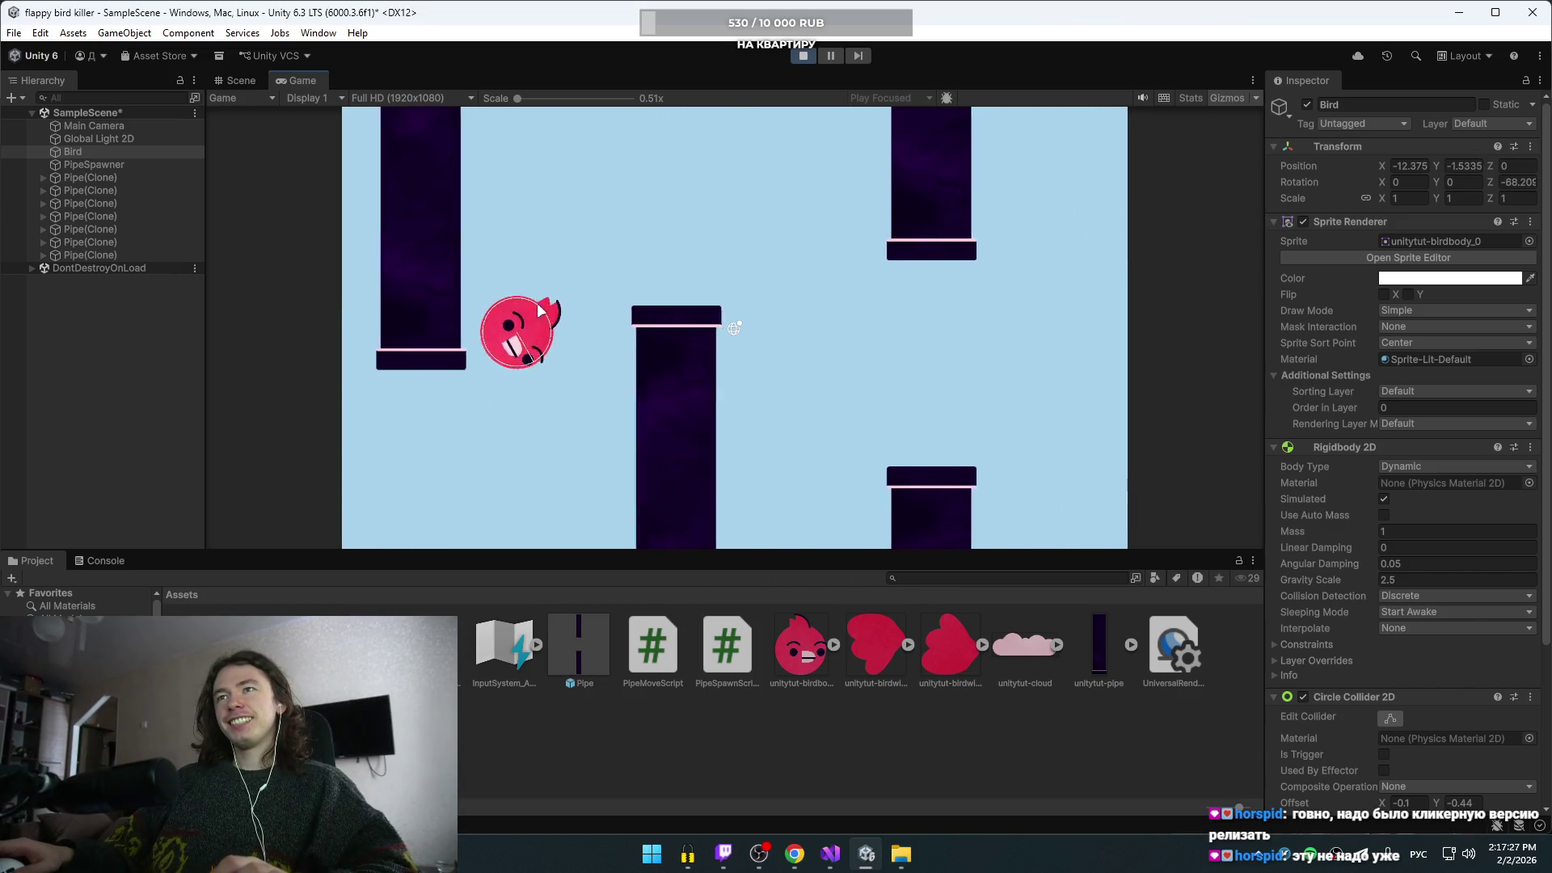
{"action": "key", "text": "space"}
{"action": "key", "text": "space"}
{"action": "key", "text": "space"}
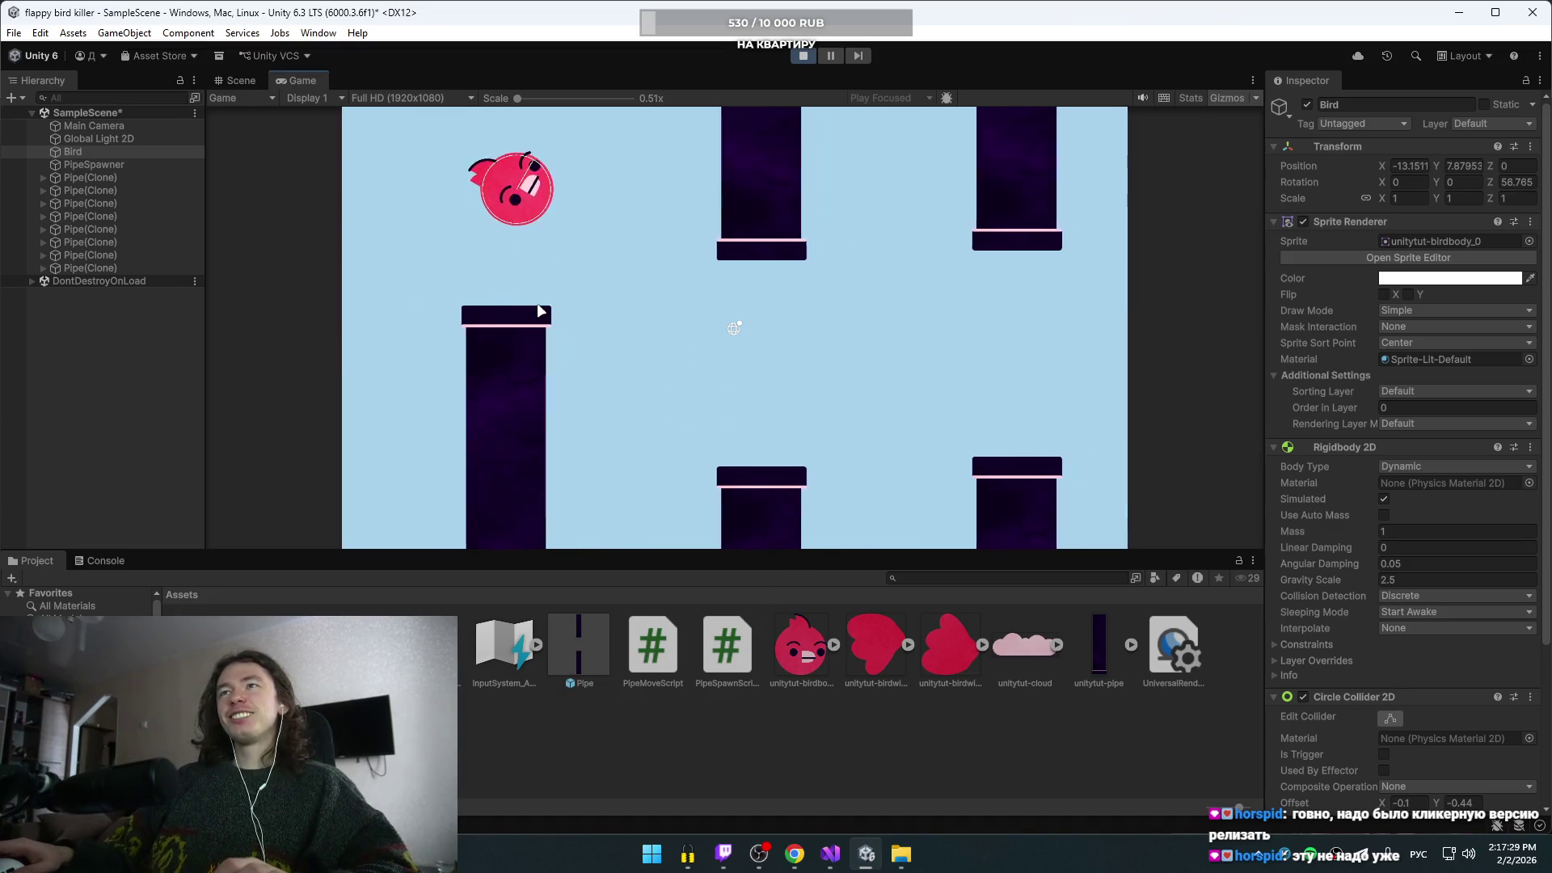
{"action": "key", "text": "space"}
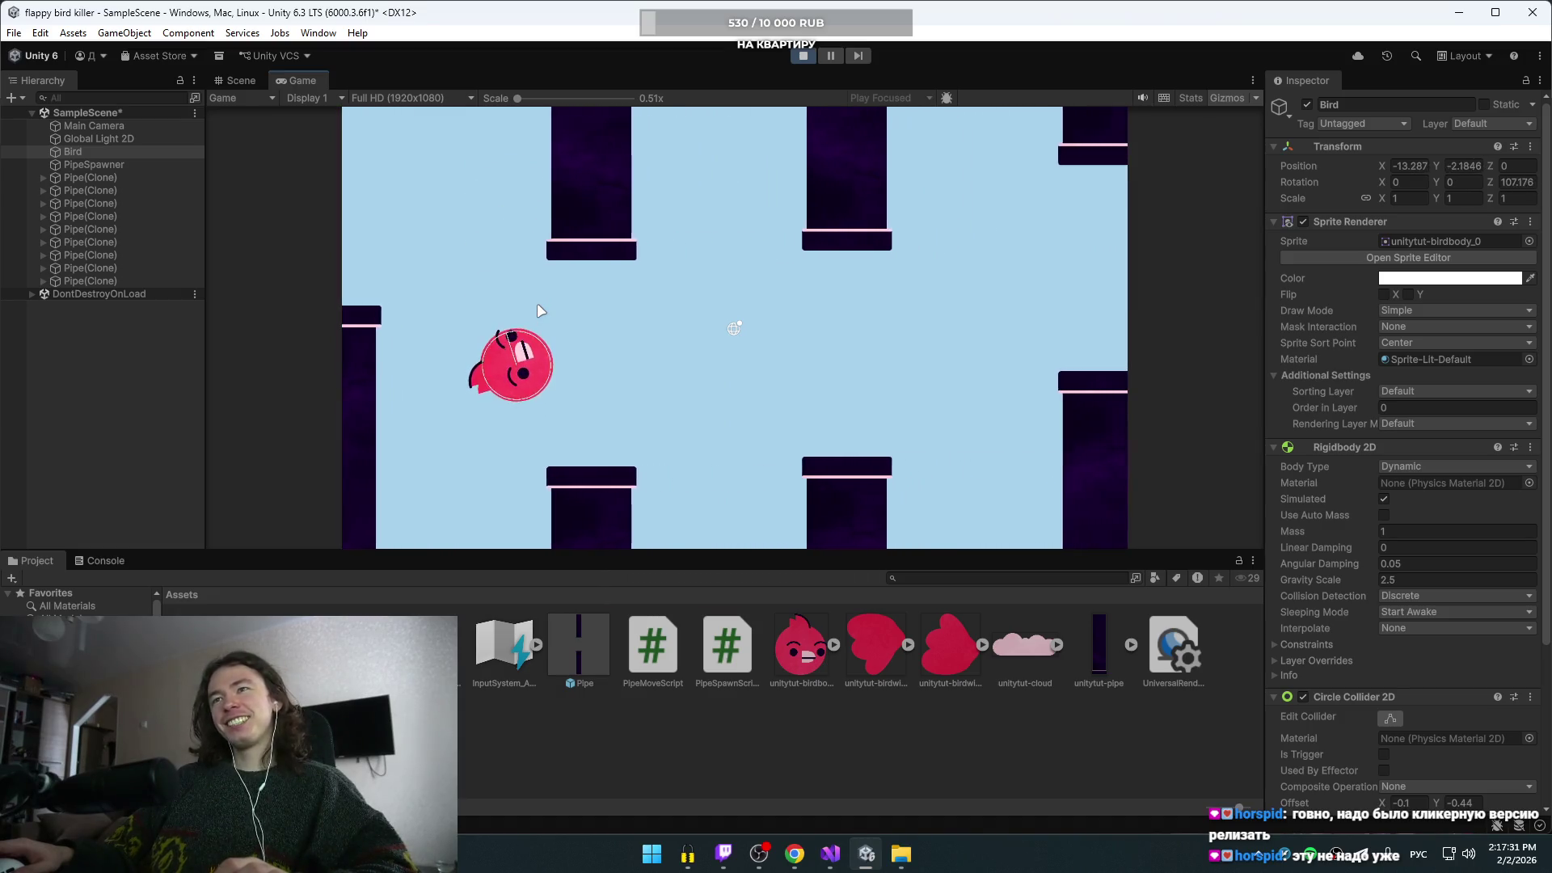
{"action": "key", "text": "space"}
{"action": "key", "text": "space"}
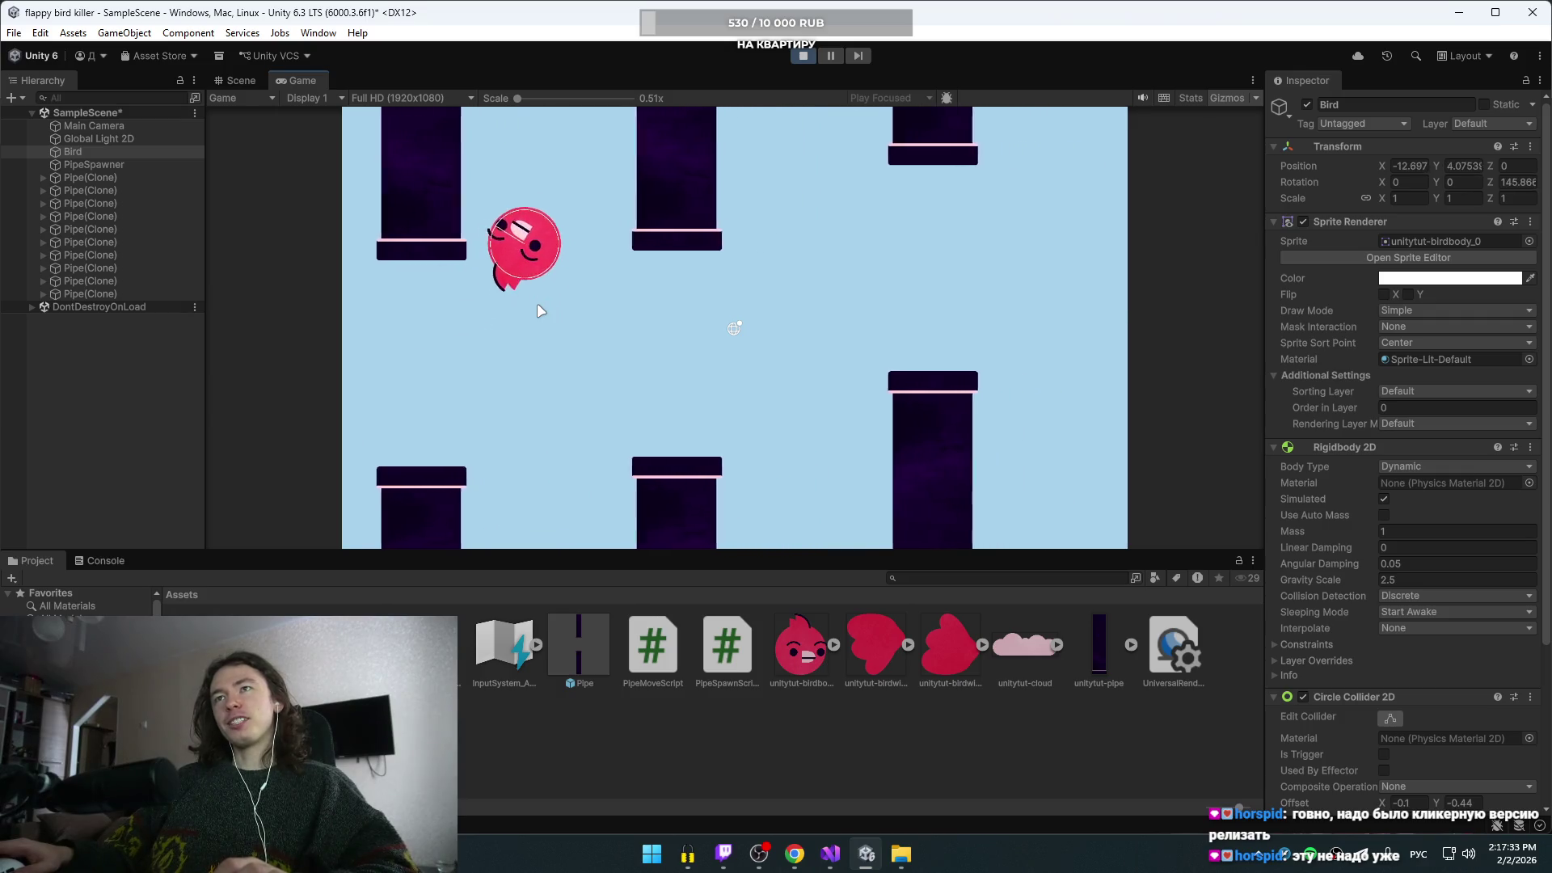
{"action": "key", "text": "space"}
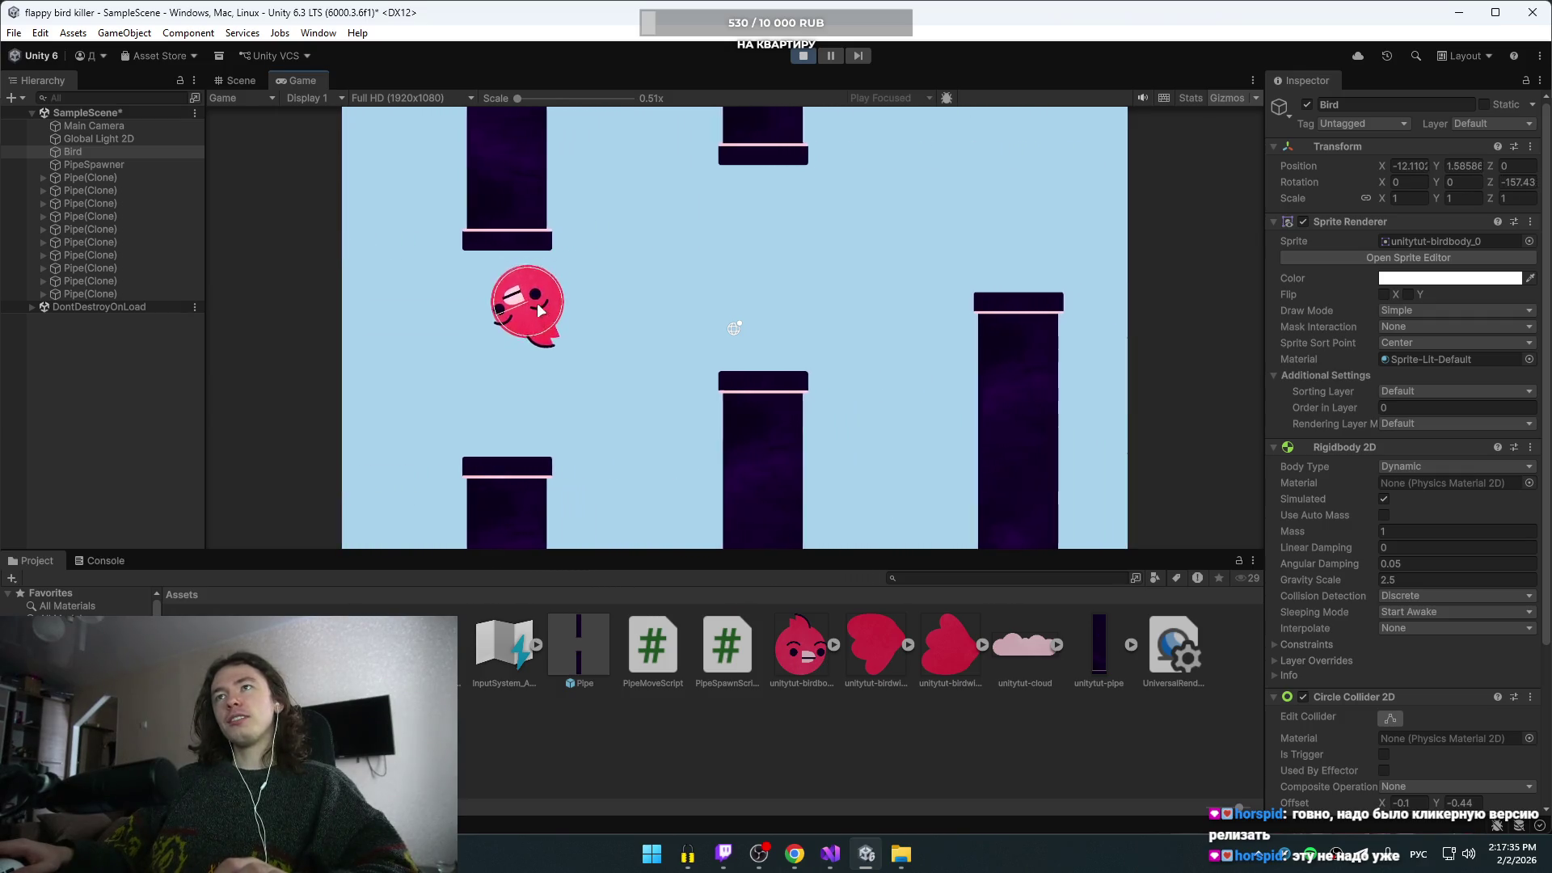
{"action": "key", "text": "space"}
{"action": "key", "text": "space"}
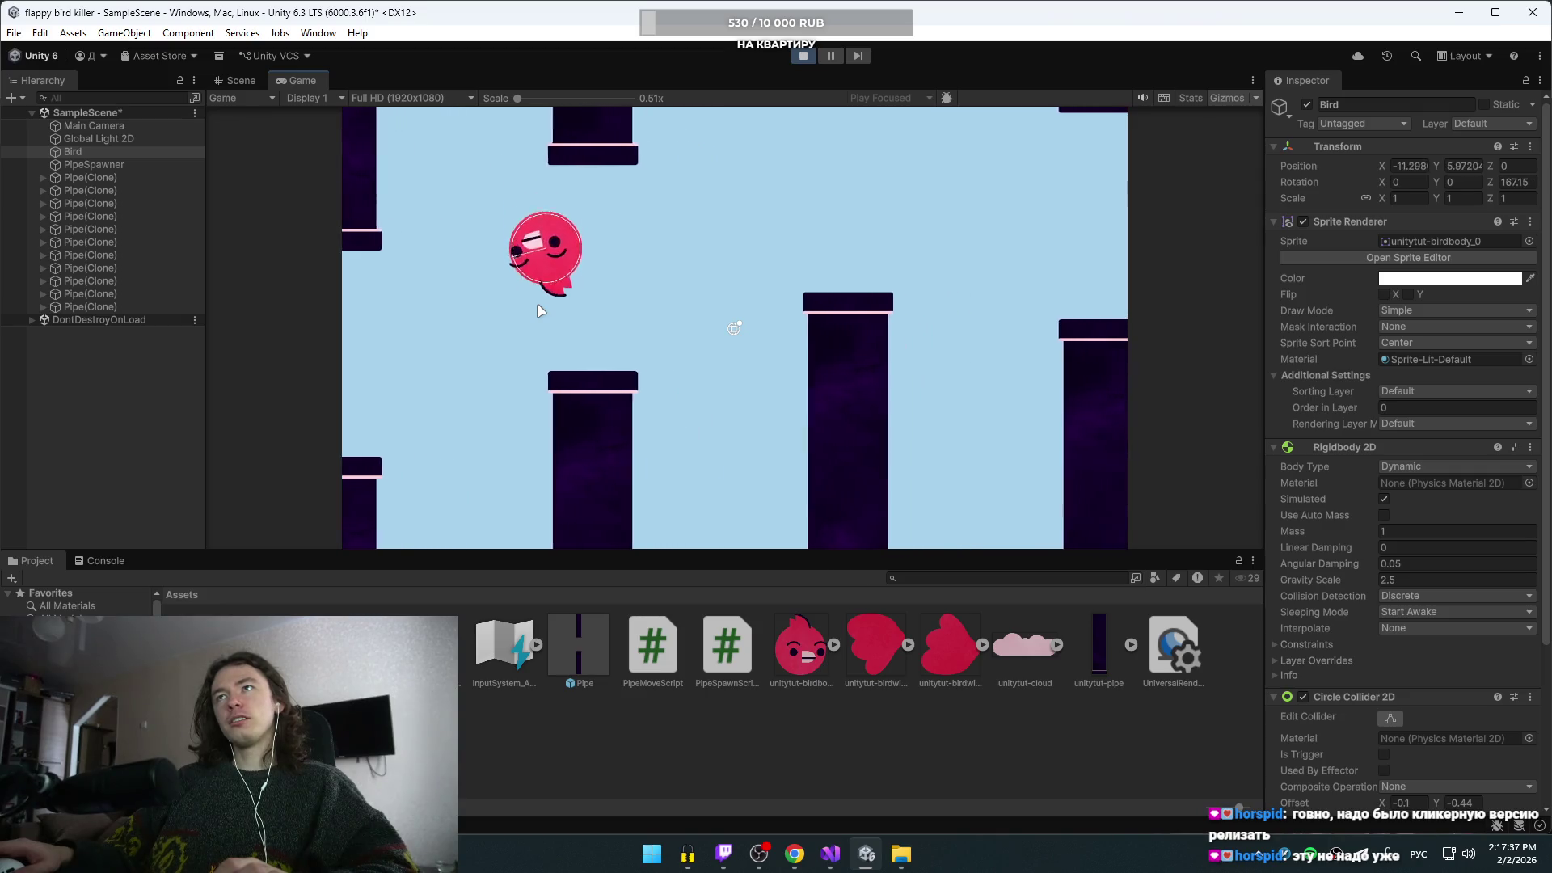
{"action": "key", "text": "space"}
{"action": "key", "text": "space"}
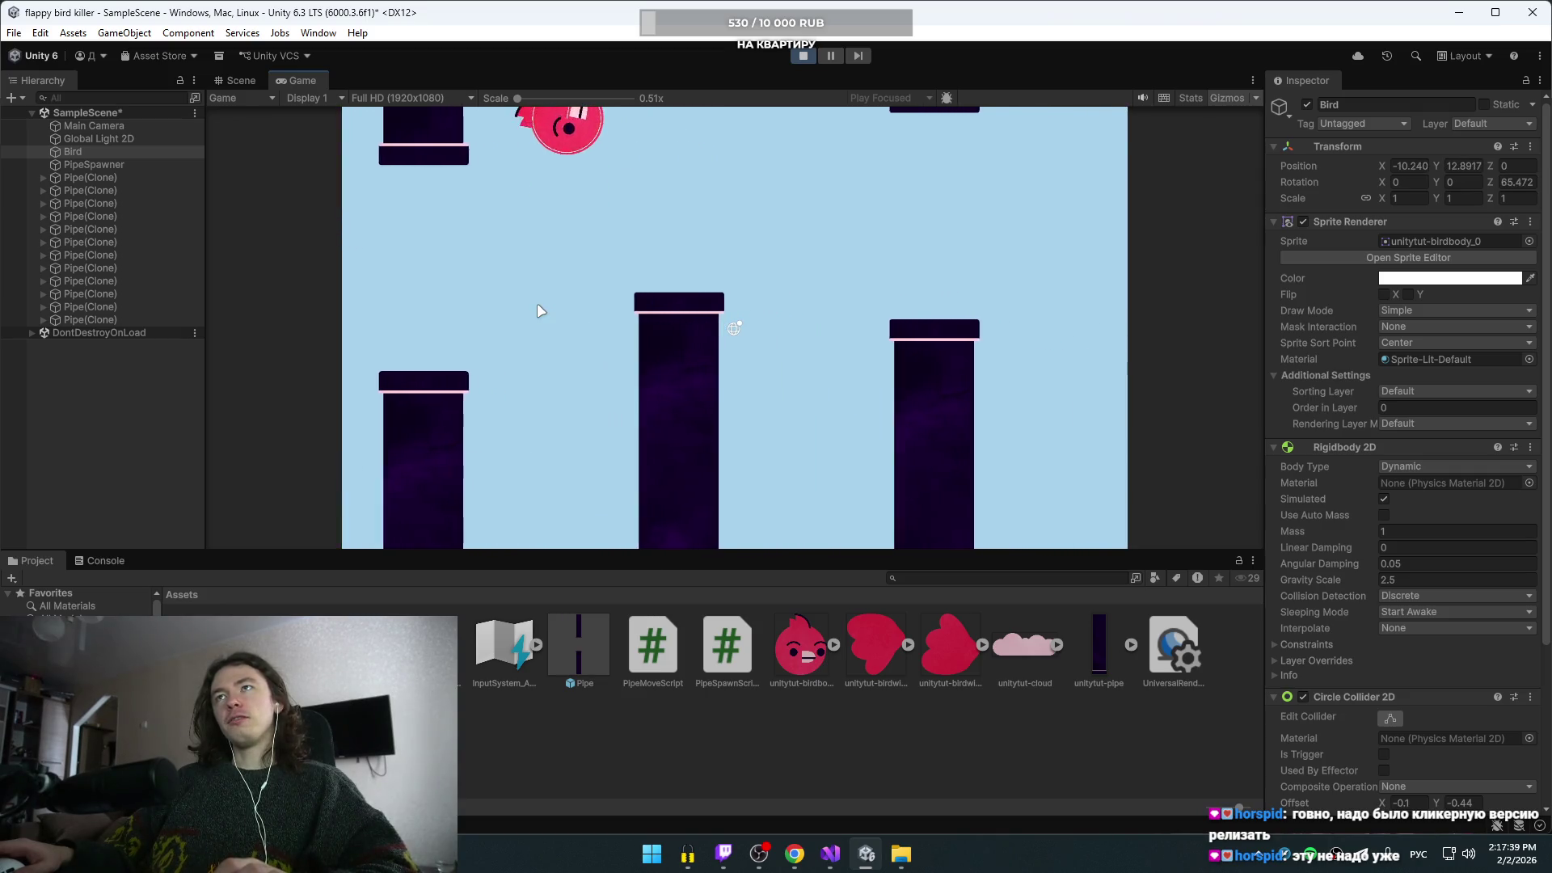
{"action": "key", "text": "space"}
{"action": "key", "text": "space"}
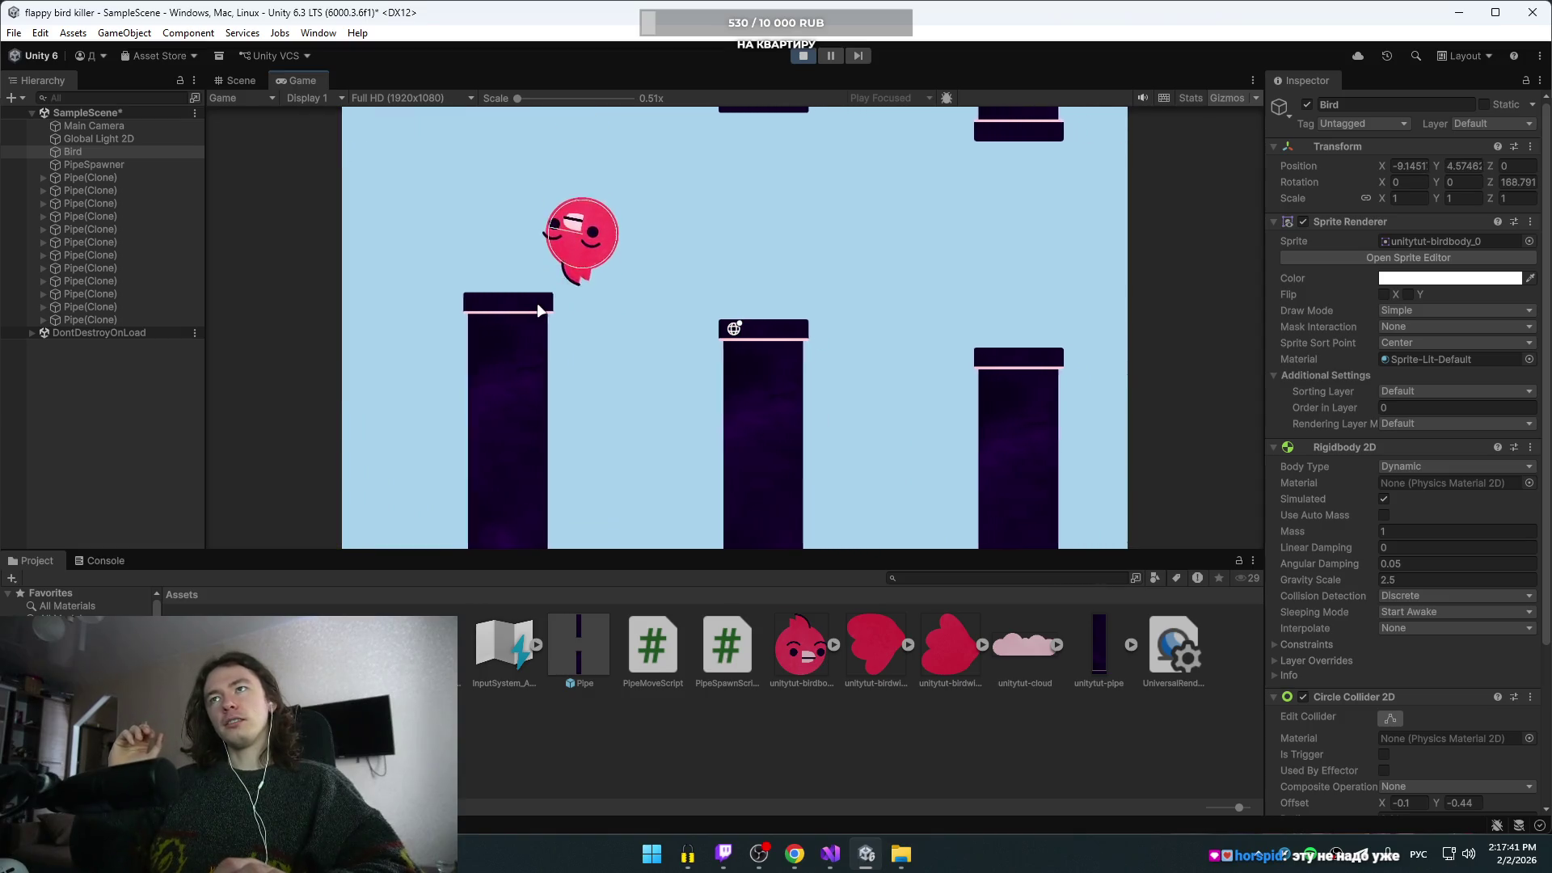
{"action": "key", "text": "space"}
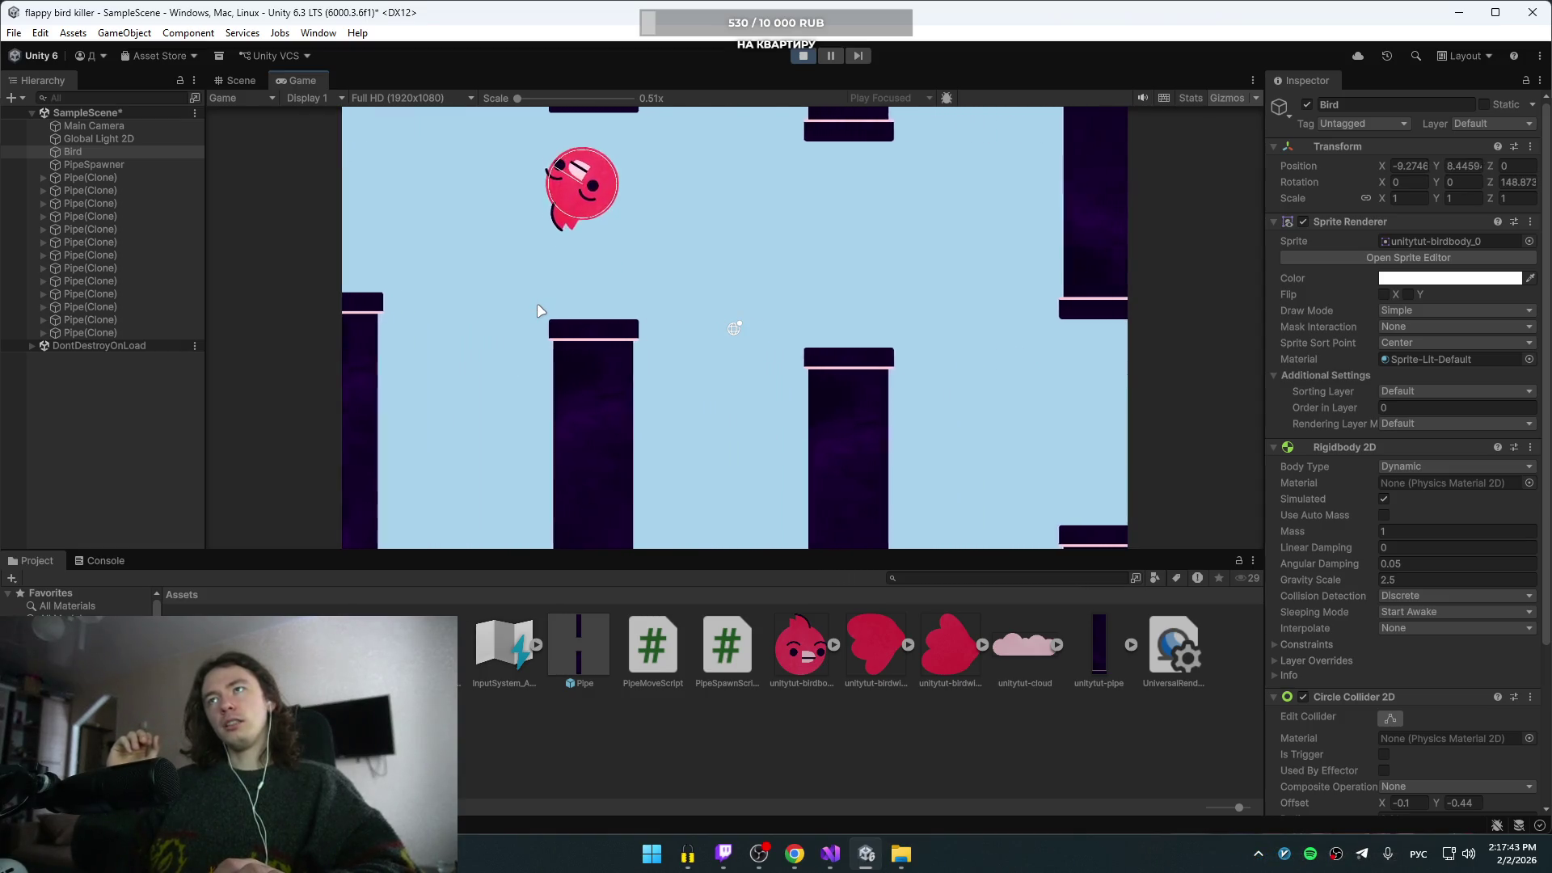
{"action": "key", "text": "space"}
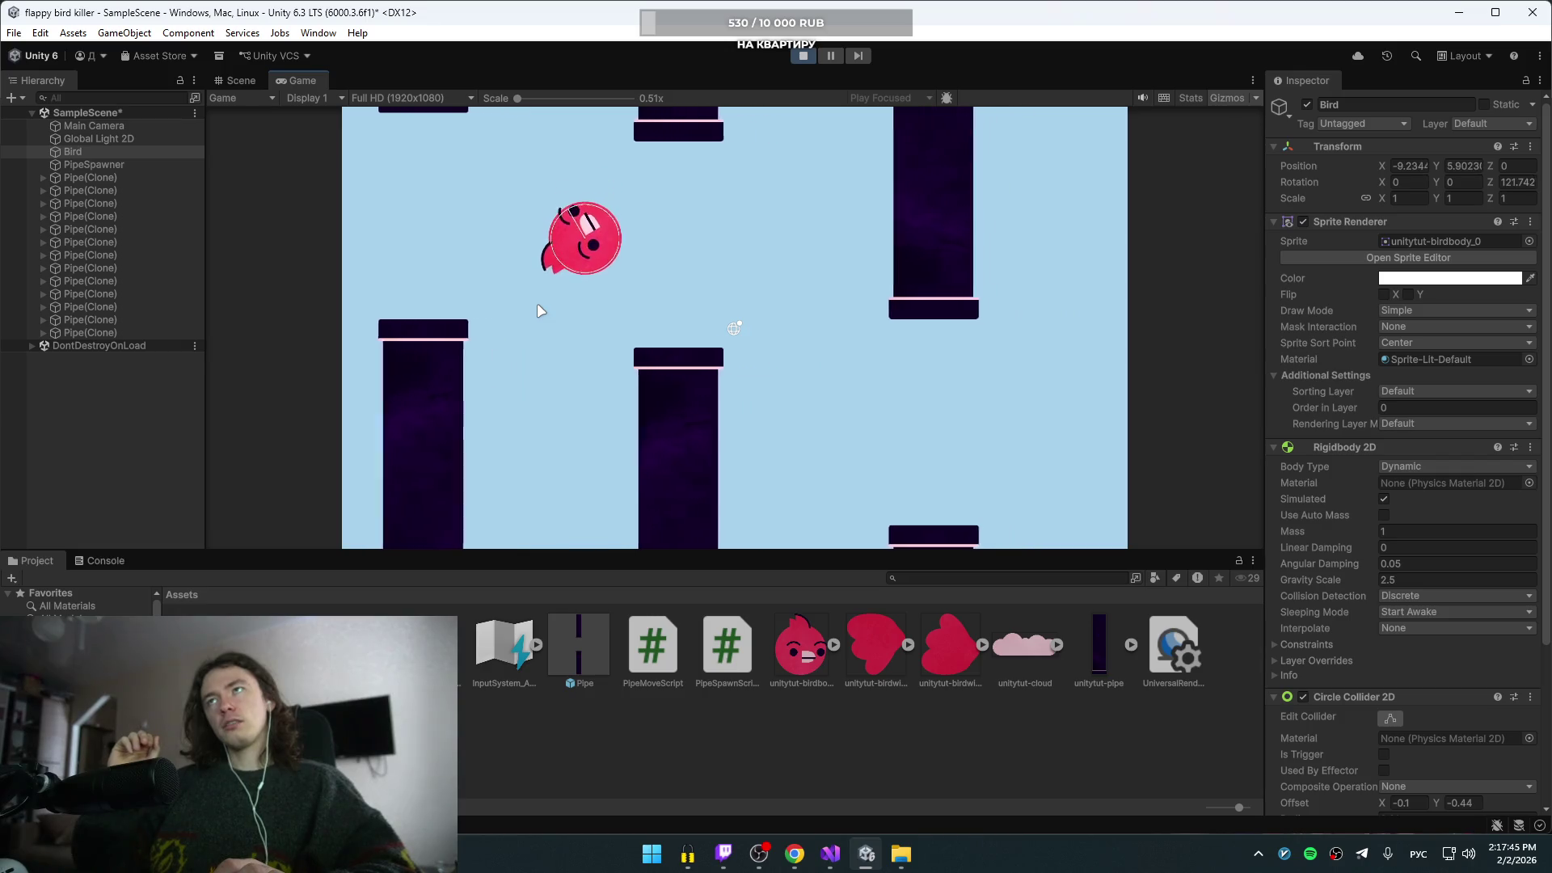
{"action": "key", "text": "space"}
{"action": "key", "text": "space"}
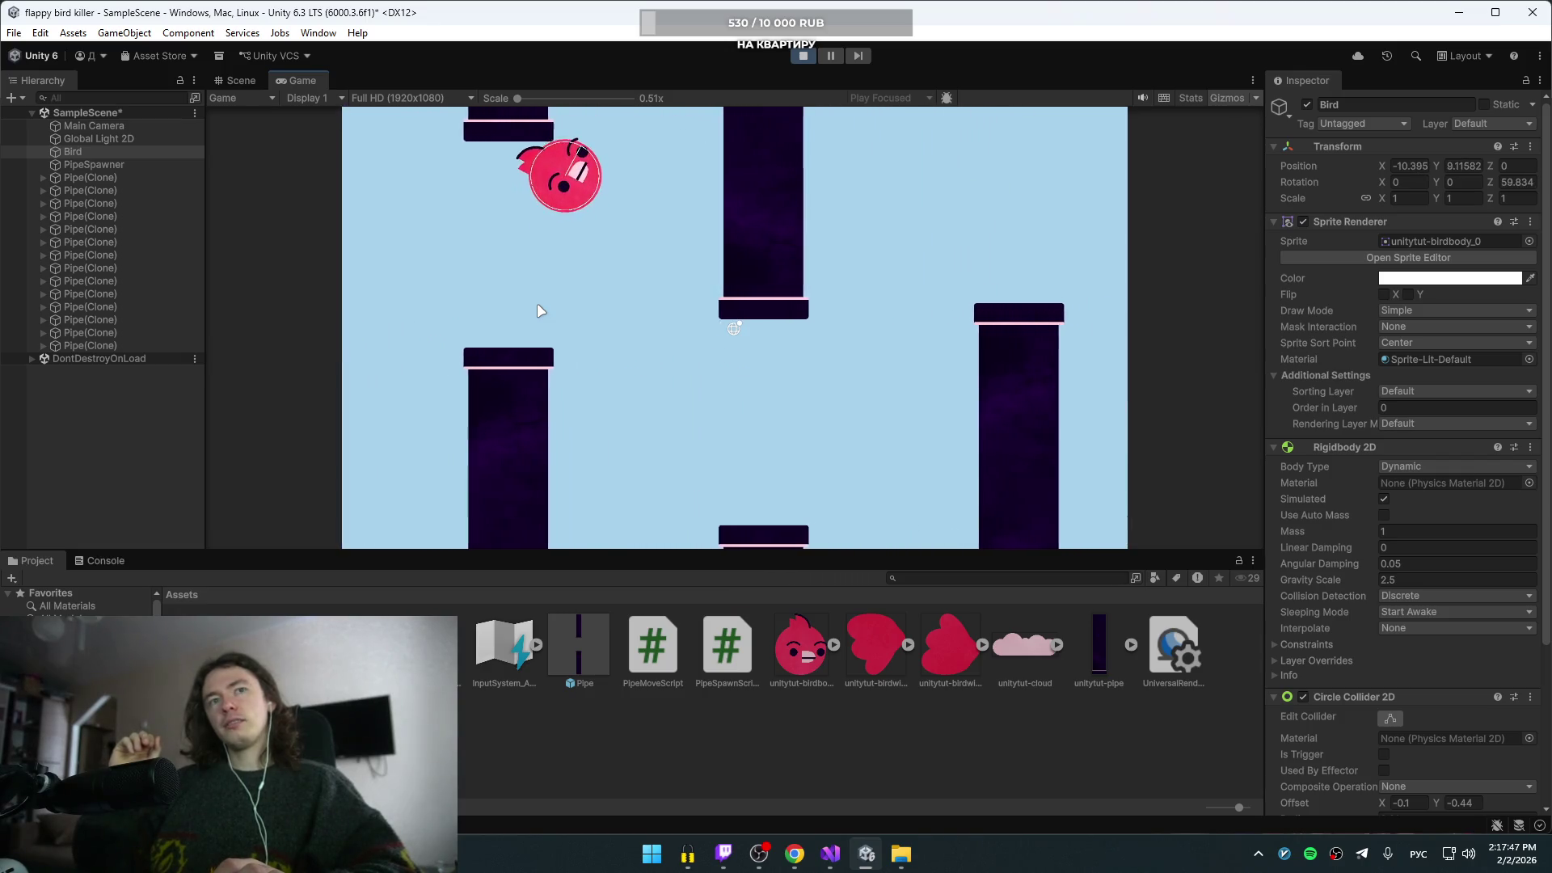
{"action": "key", "text": "space"}
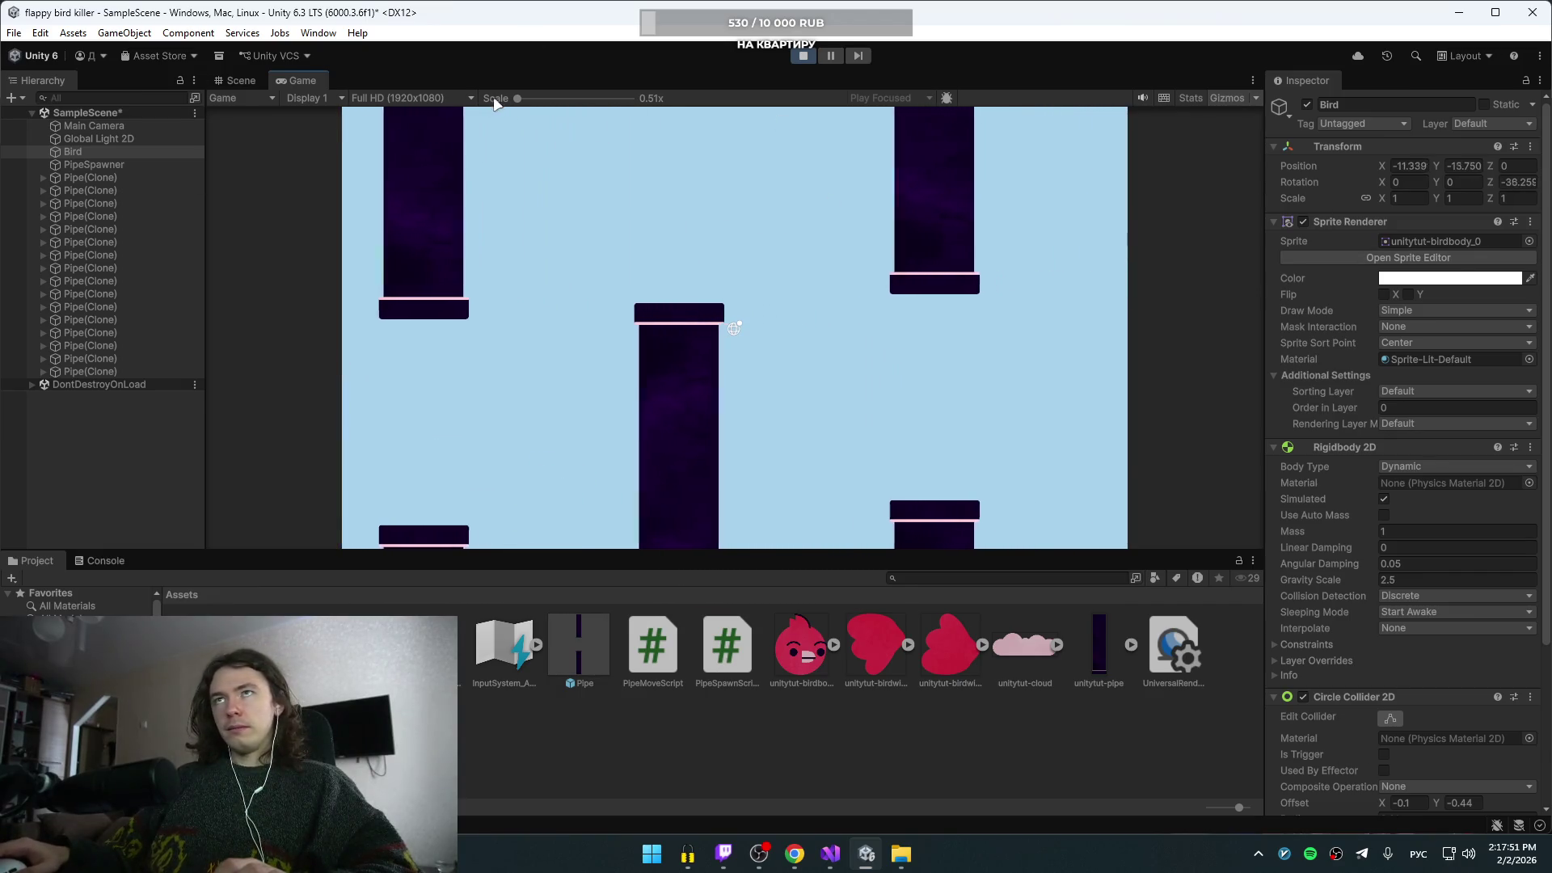
- Stop the playtest and bring the browser with the tutorial to the front
{"action": "left_click", "coordinate": [803, 55]}
{"action": "key", "text": "super+Tab"}
{"action": "mouse_move", "coordinate": [693, 343]}
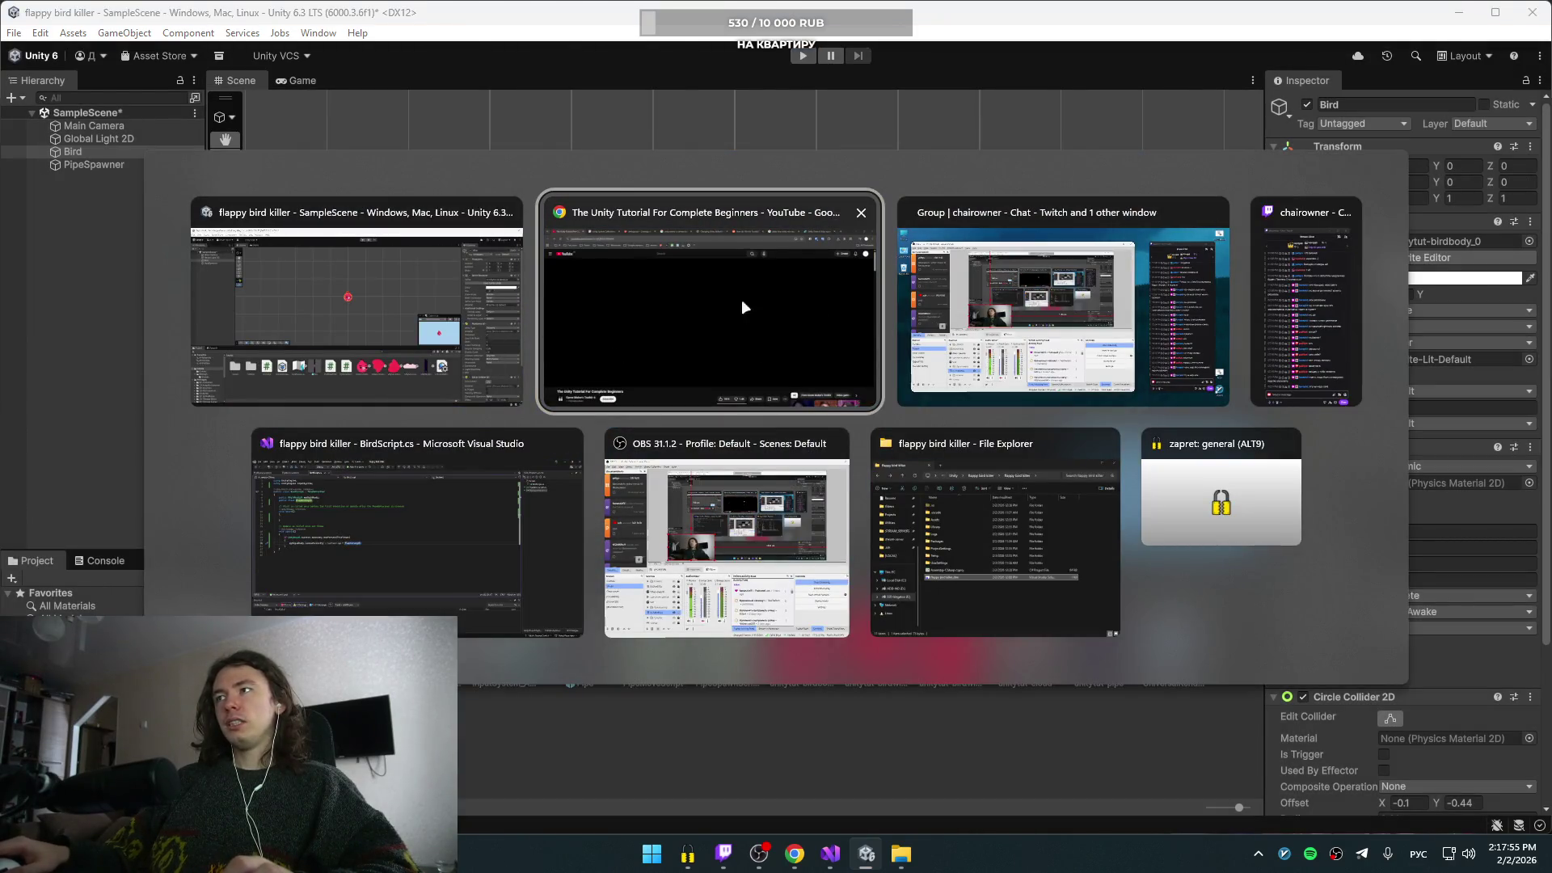
{"action": "left_click", "coordinate": [692, 323]}
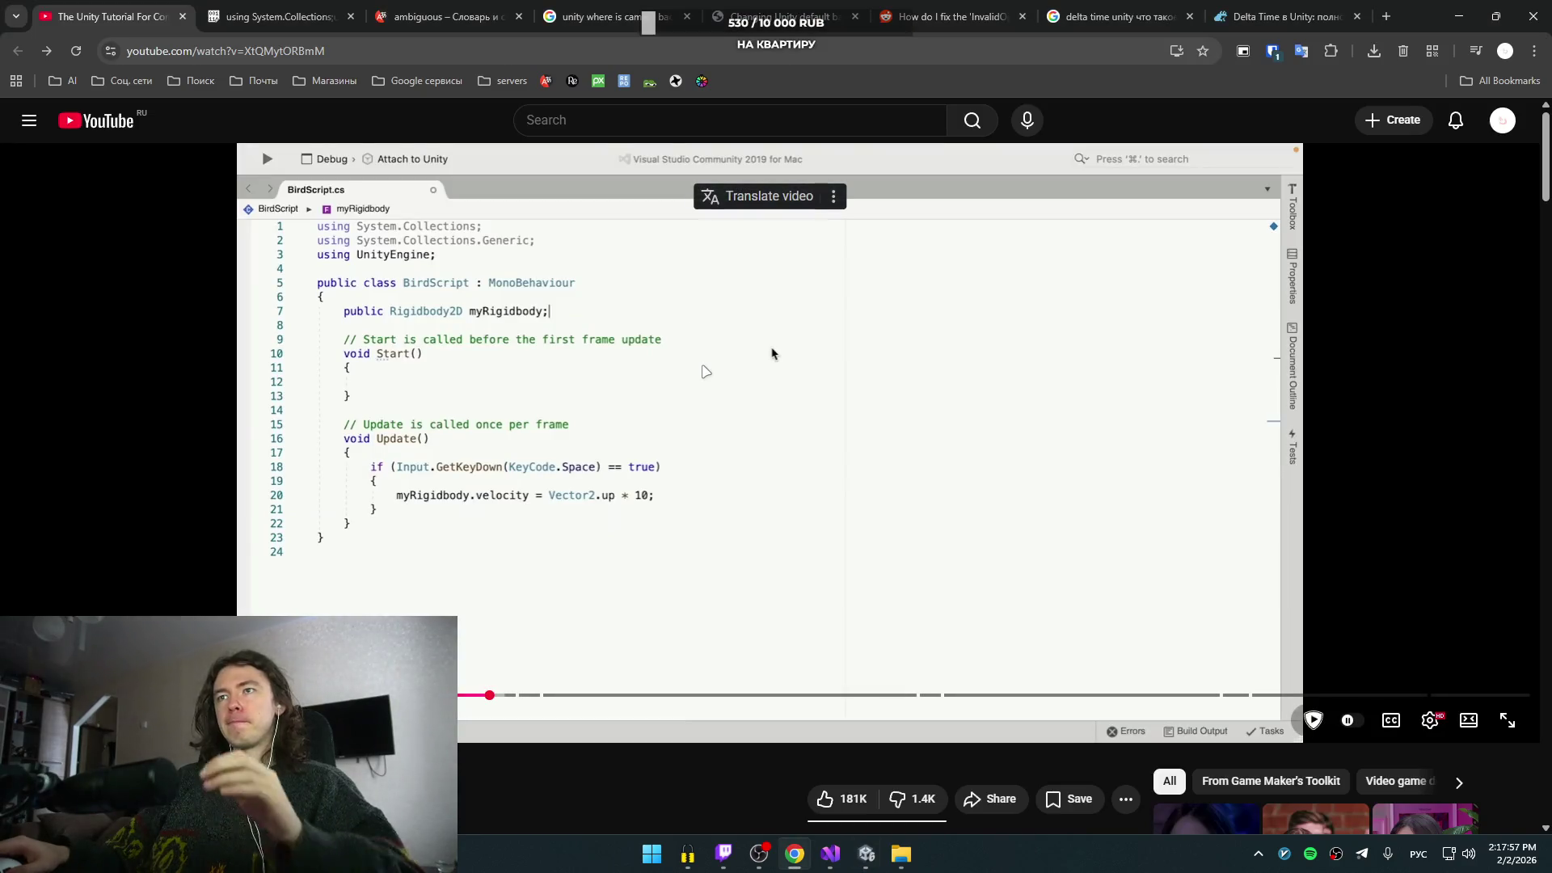
- Jump the tutorial video ahead to the pipe spawner code
{"action": "left_click", "coordinate": [713, 373]}
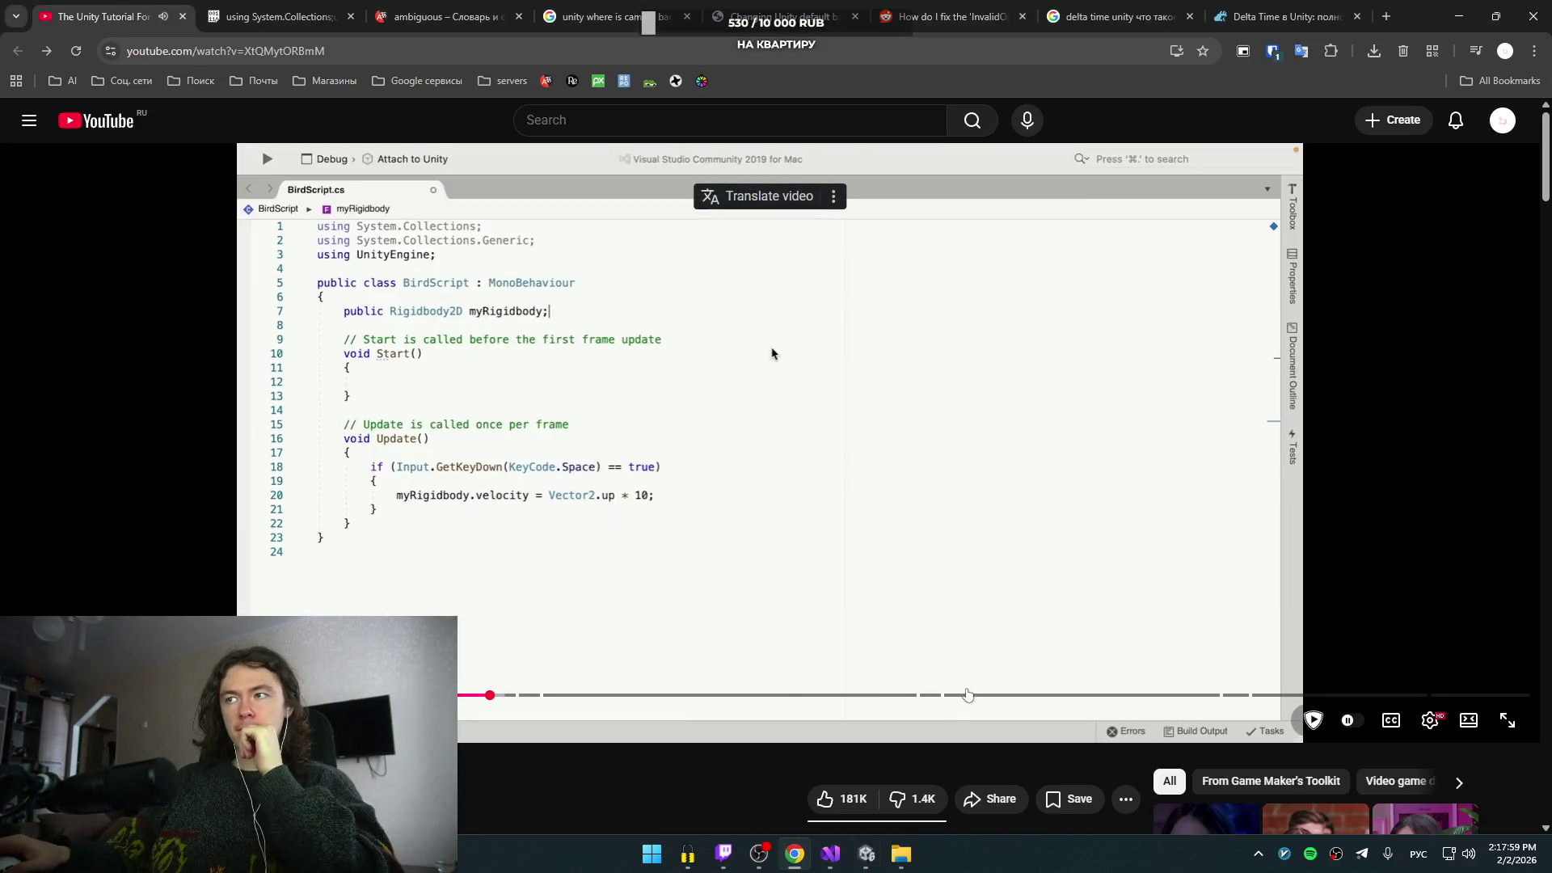
{"action": "left_click", "coordinate": [800, 694]}
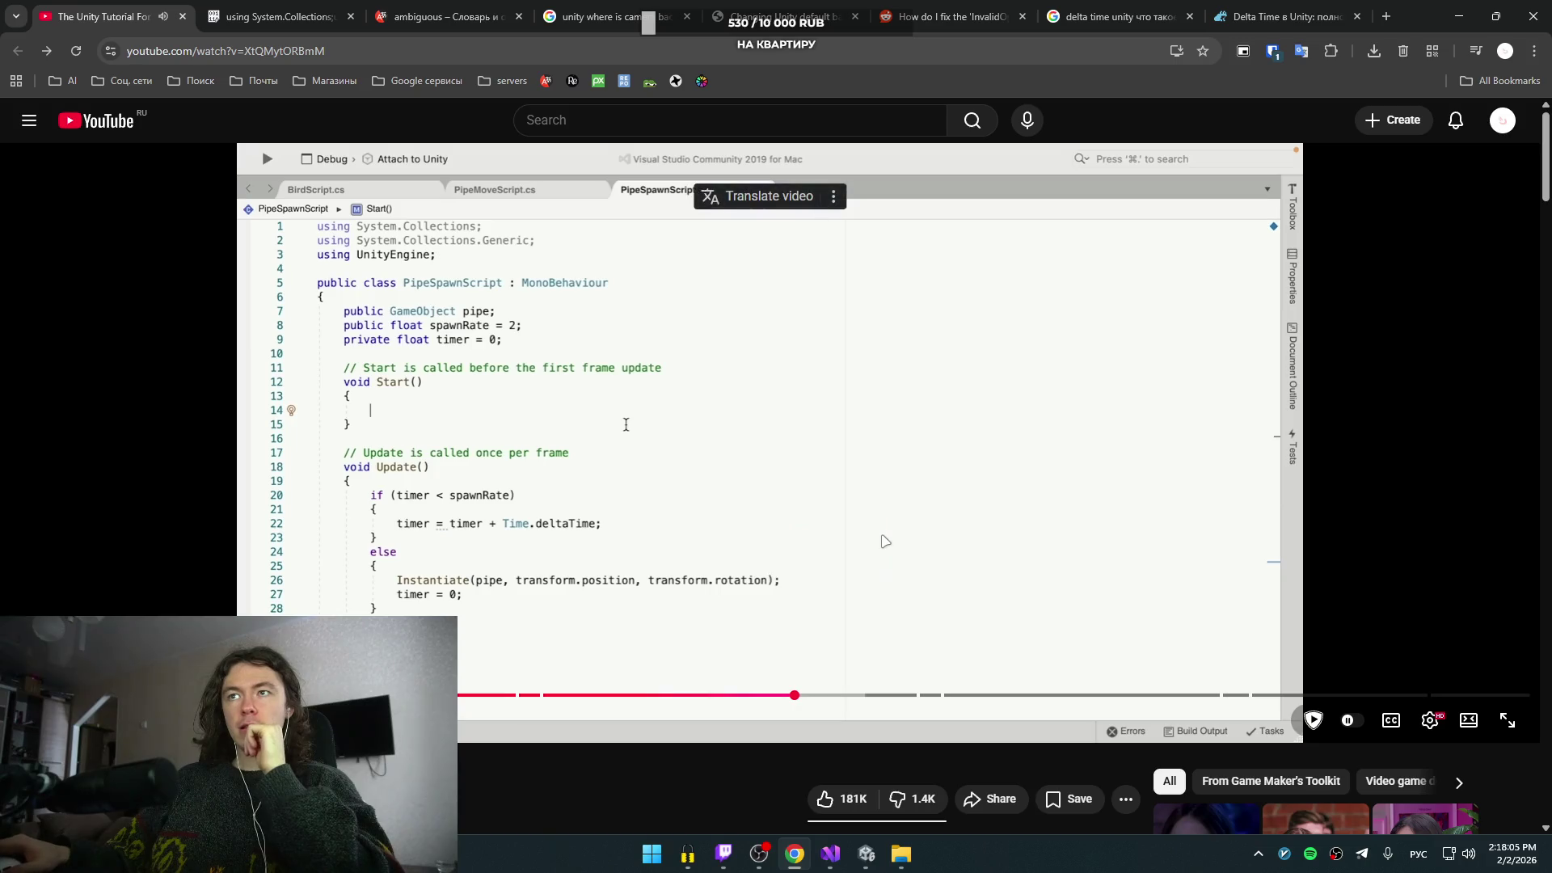
{"action": "left_click", "coordinate": [930, 438]}
{"action": "left_click", "coordinate": [930, 438]}
- Step the video forward past the spawnPipe float lines to the Vector3 line
{"action": "key", "text": "Right"}
{"action": "key", "text": "Right"}
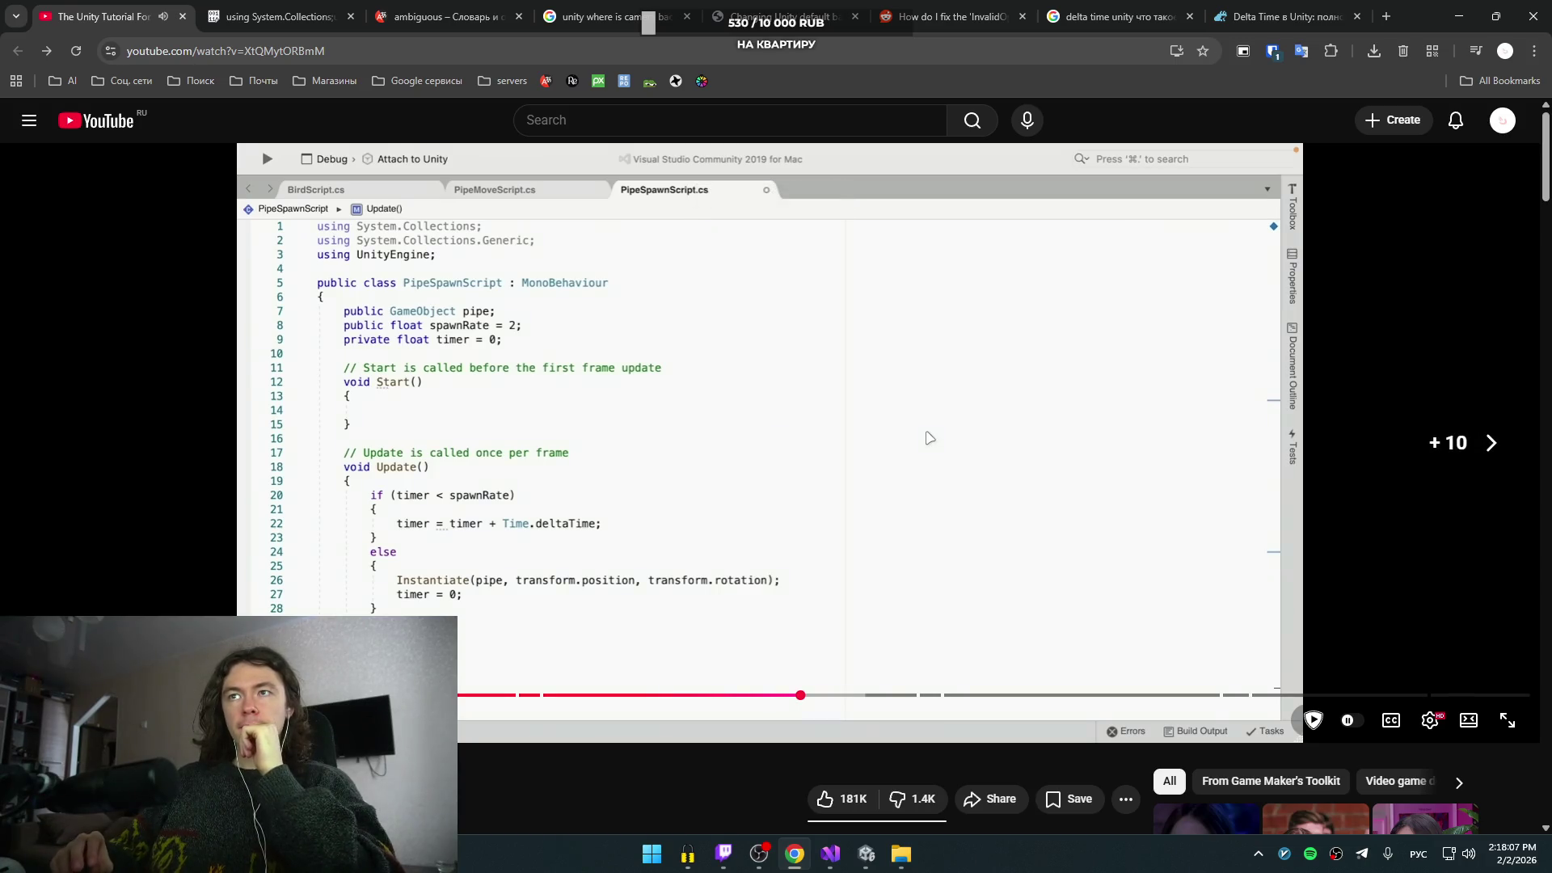
{"action": "key", "text": "Right"}
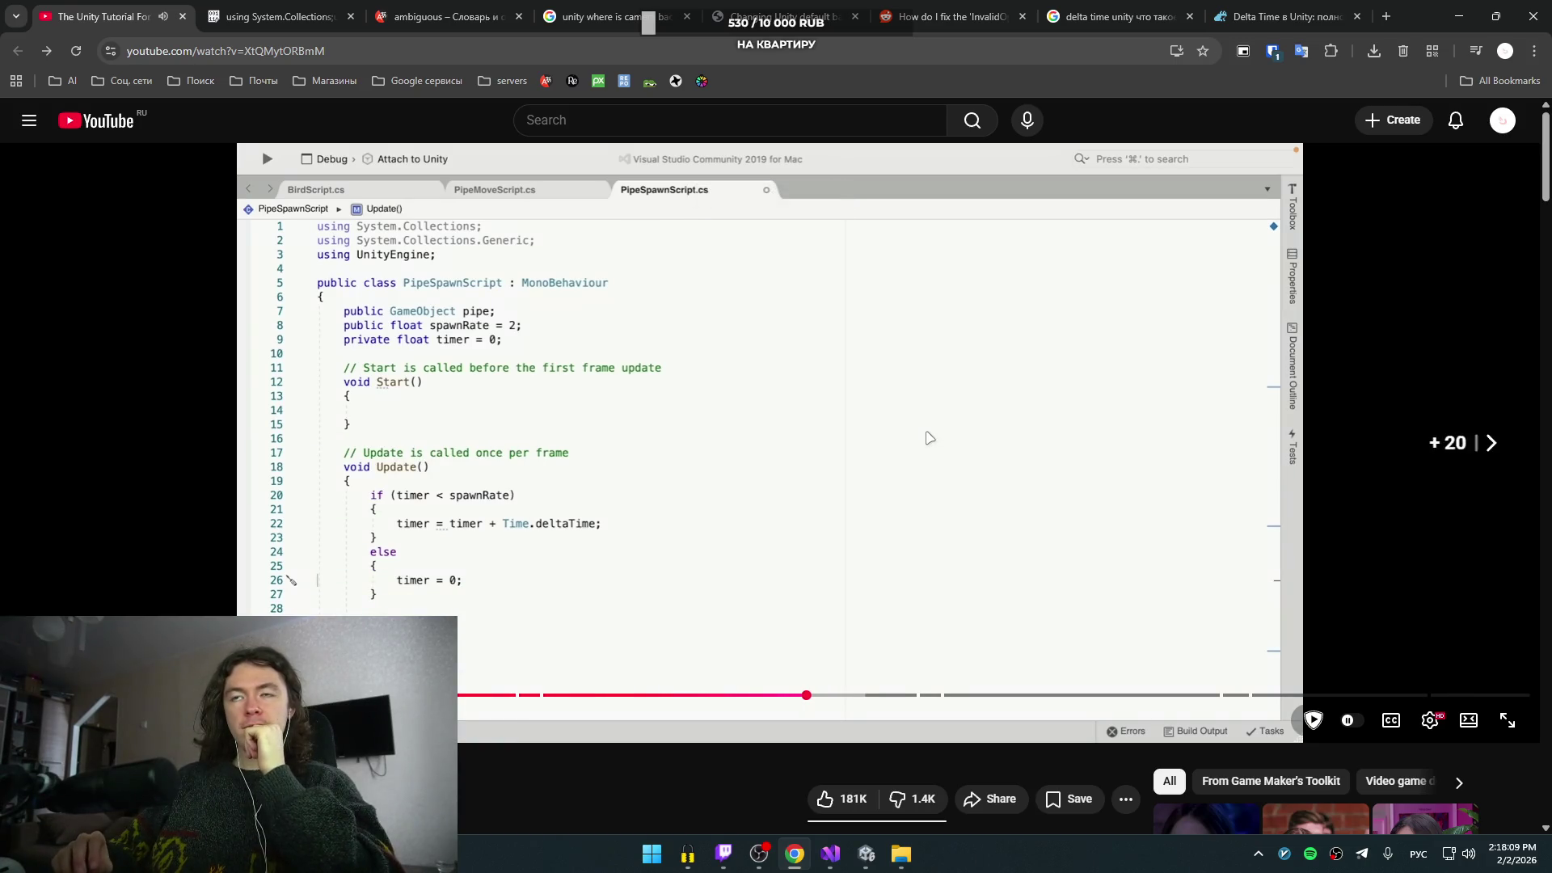
{"action": "key", "text": "Right"}
{"action": "key", "text": "Right"}
{"action": "key", "text": "Right"}
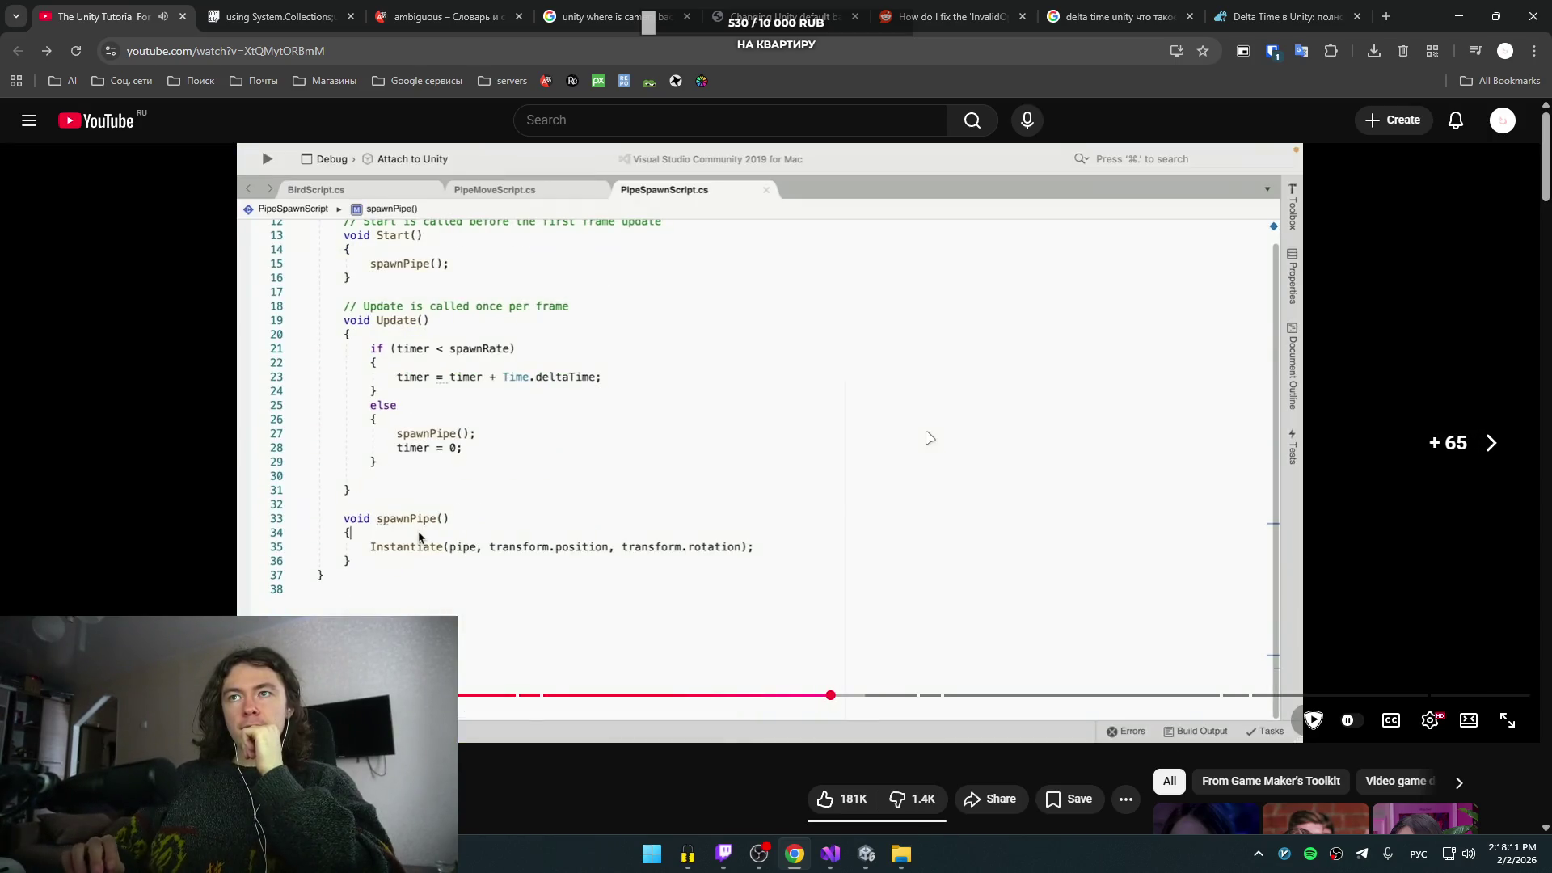
{"action": "key", "text": "Right"}
{"action": "key", "text": "Right"}
{"action": "key", "text": "Right"}
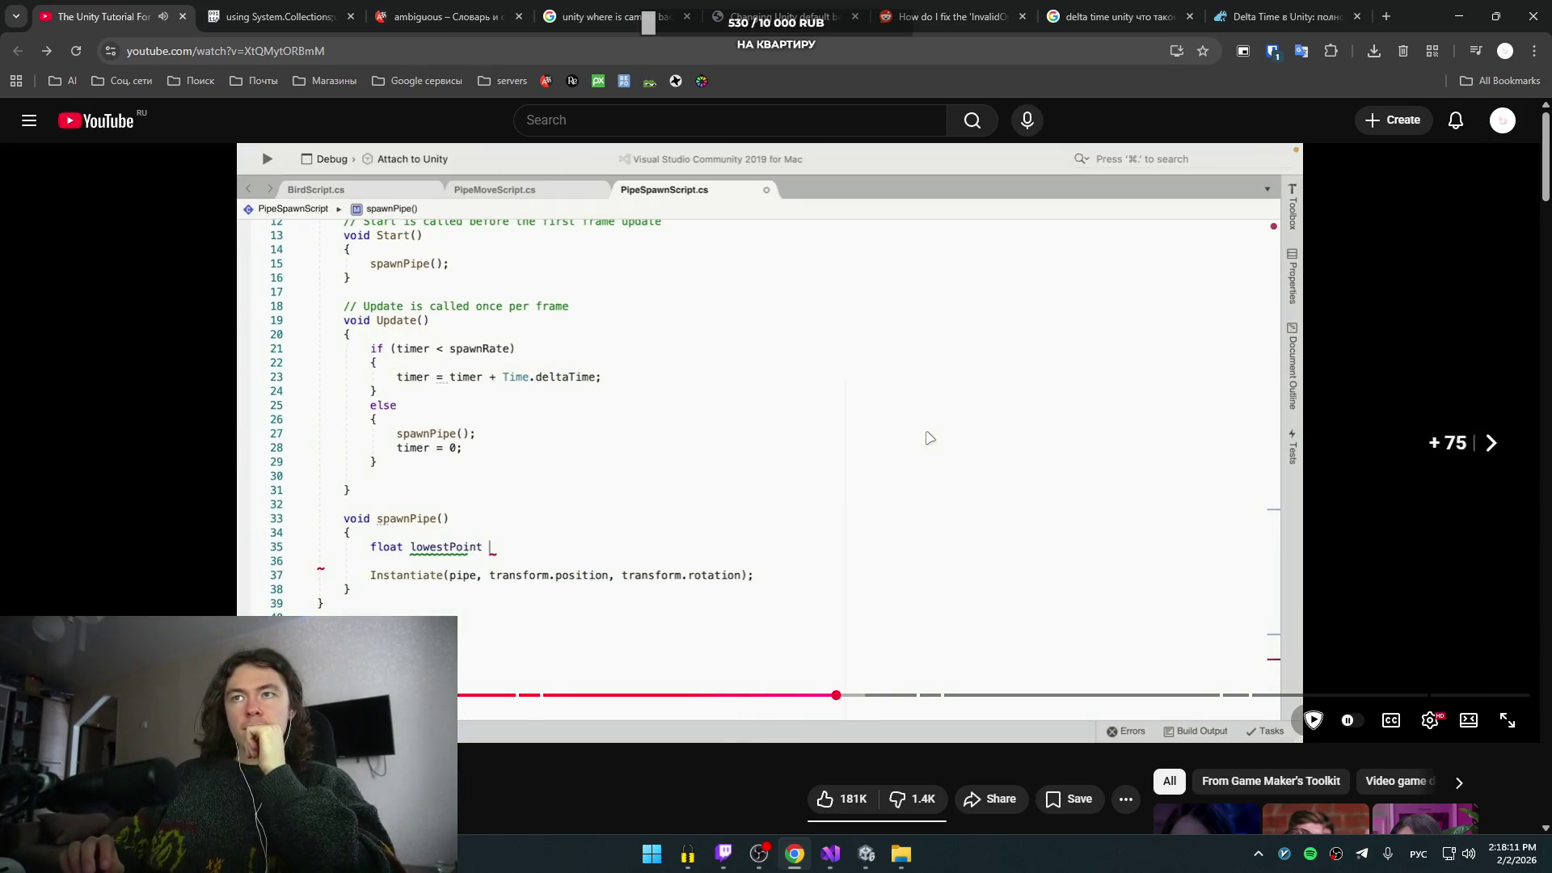
{"action": "key", "text": "Right"}
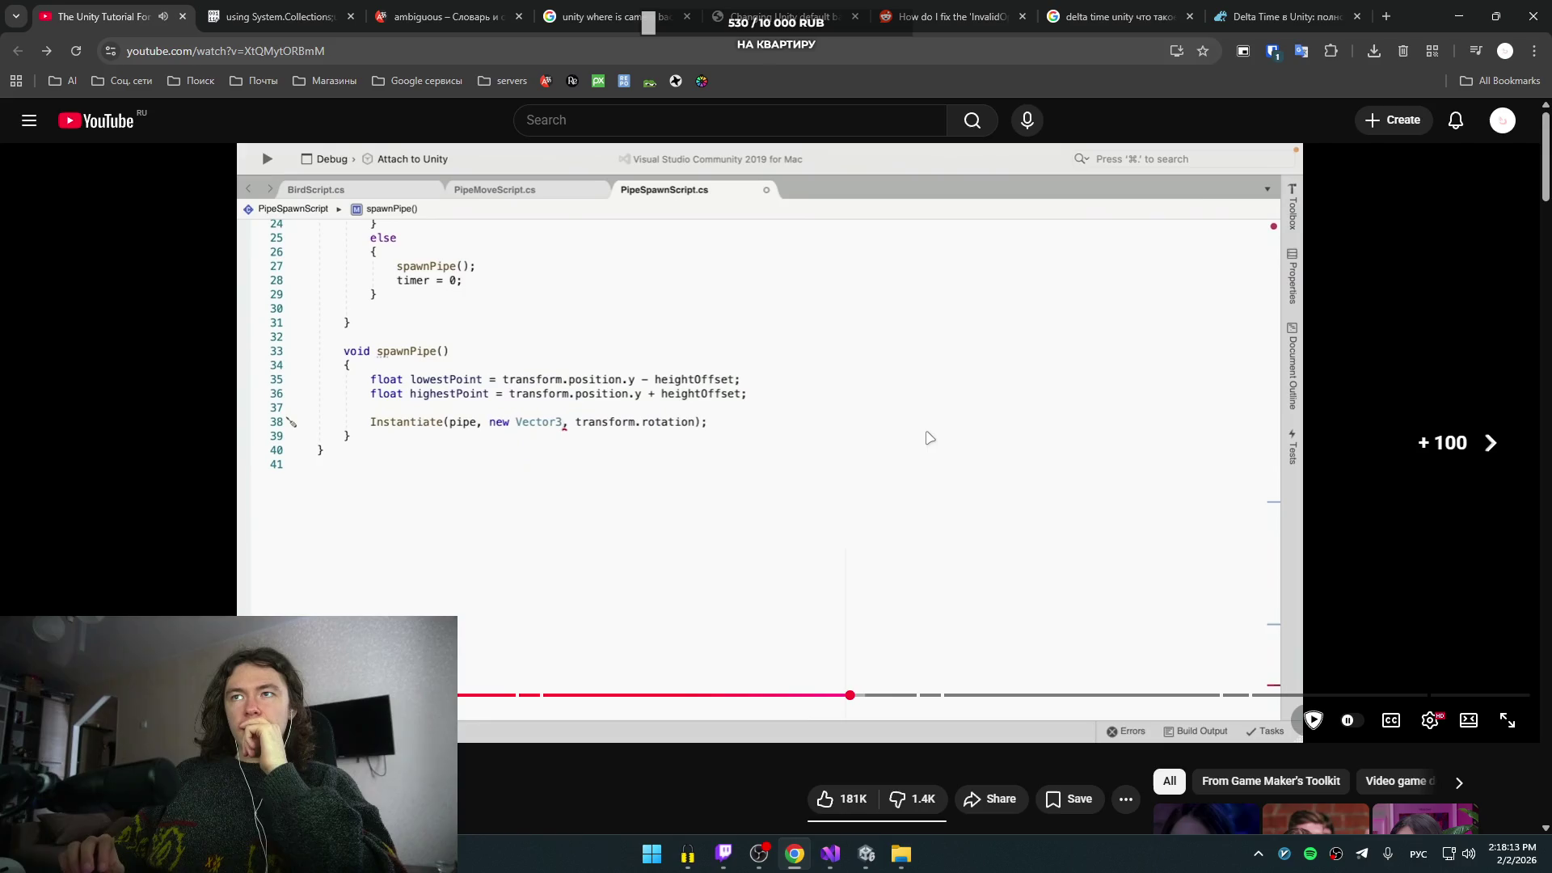
{"action": "key", "text": "Left"}
{"action": "key", "text": "Right"}
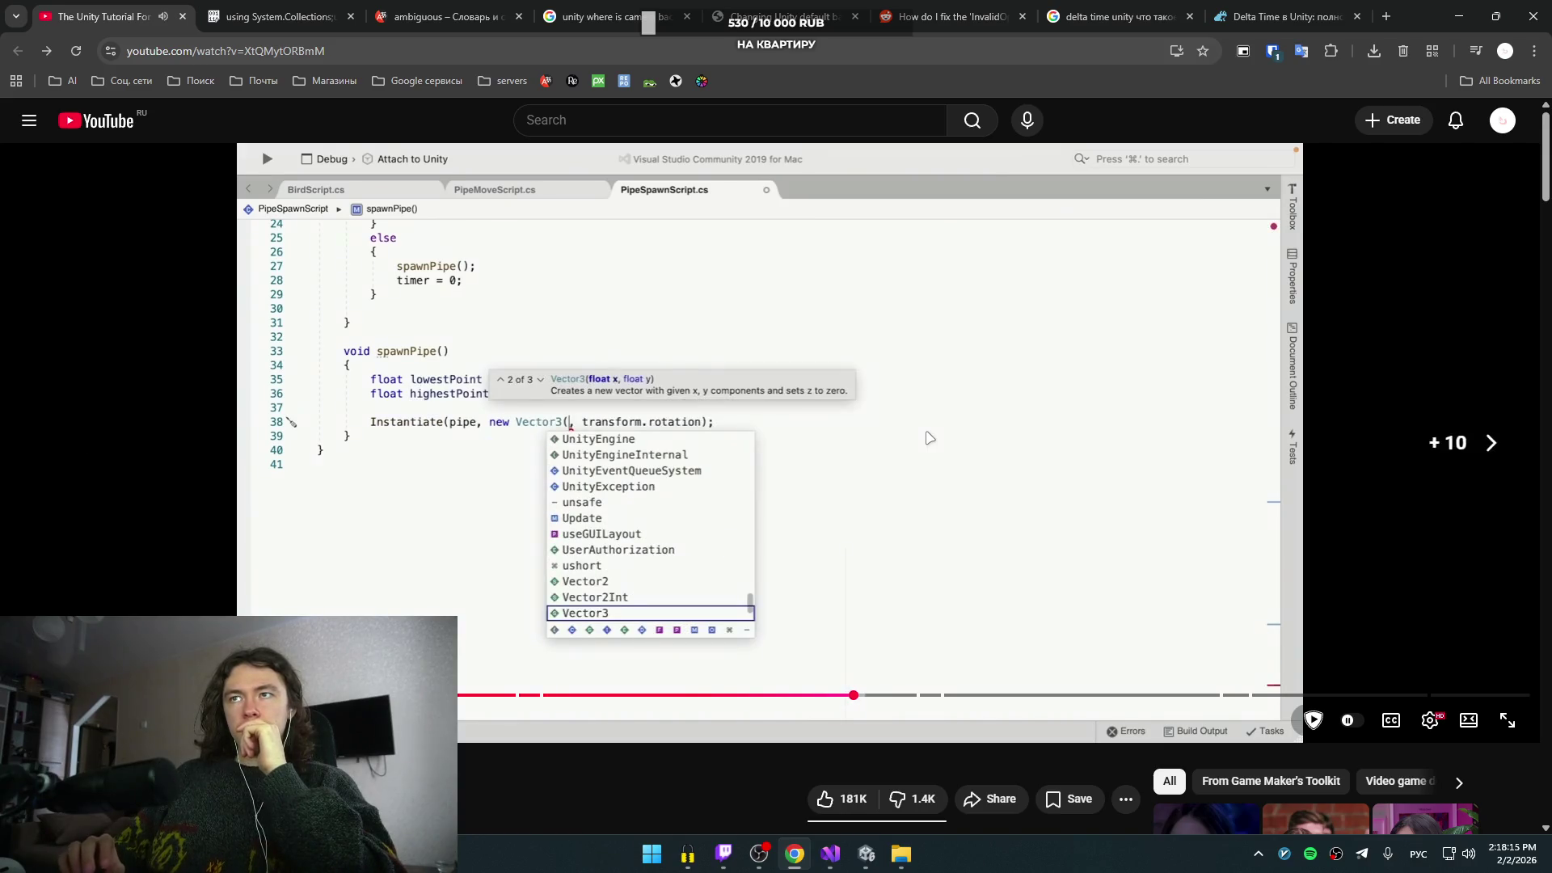
{"action": "key", "text": "Right"}
{"action": "key", "text": "Right"}
{"action": "key", "text": "Right"}
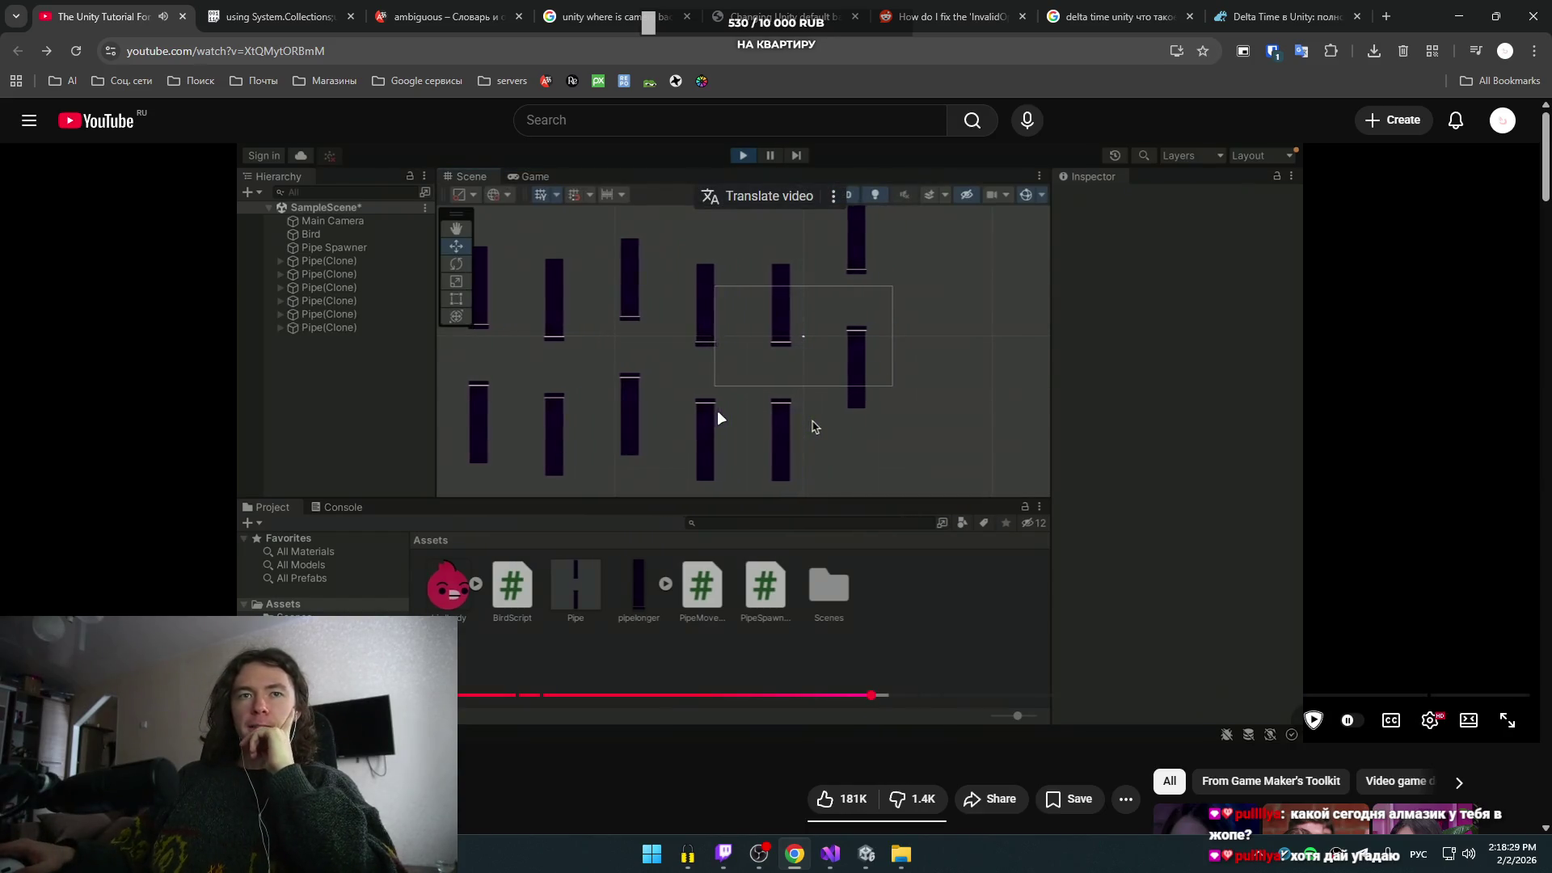
{"action": "left_click", "coordinate": [812, 420]}
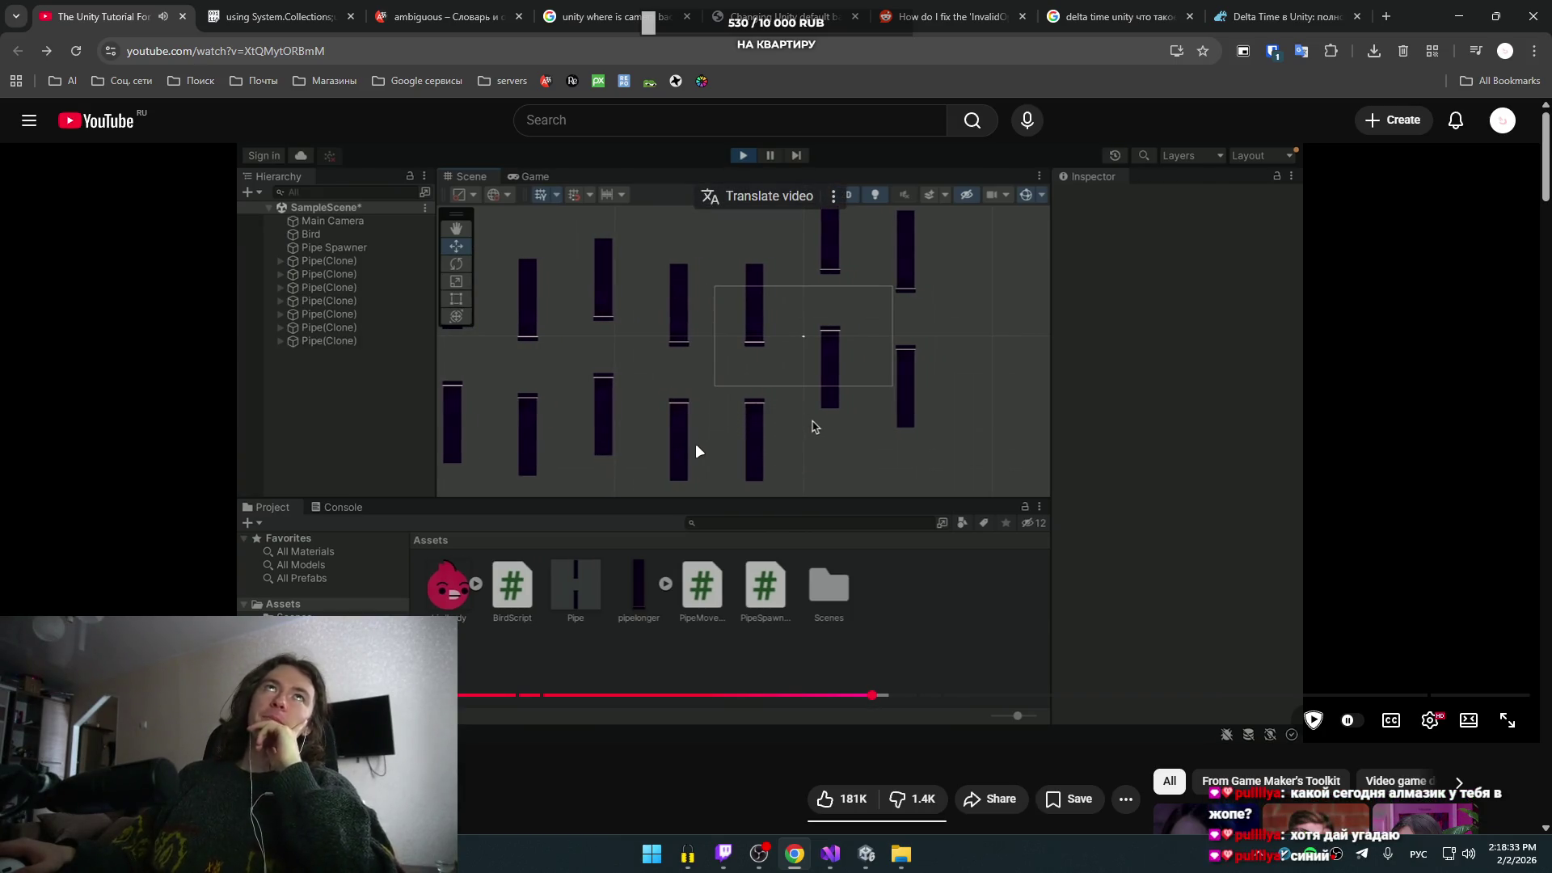
{"action": "left_click", "coordinate": [811, 421]}
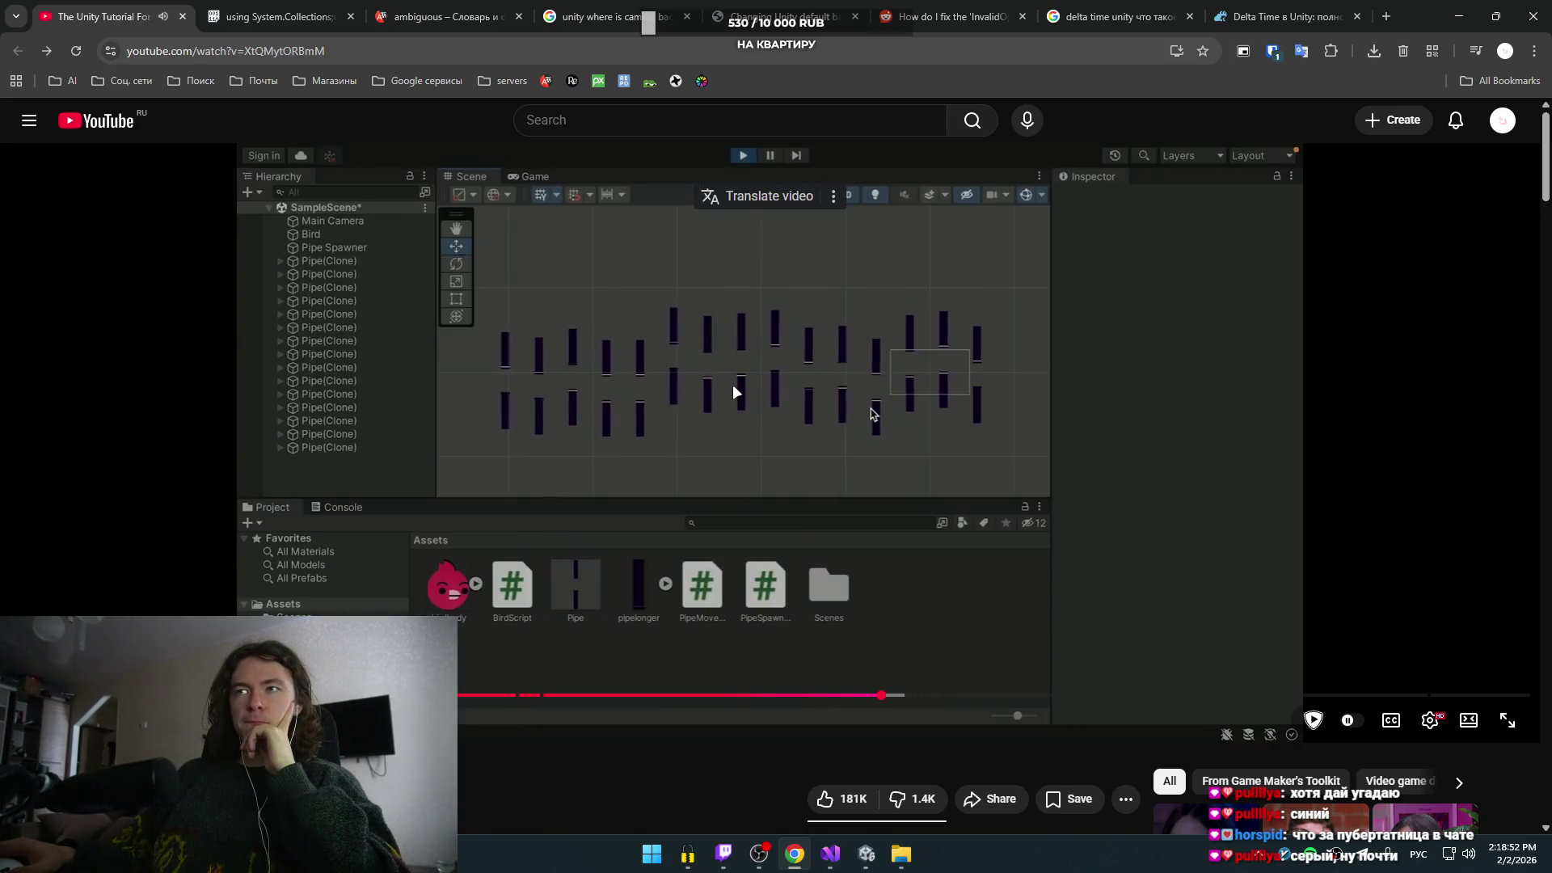
- Watch the tutorial's PipeMoveScript deadZone = -45 and Destroy(gameObject) section
{"action": "left_click", "coordinate": [734, 390]}
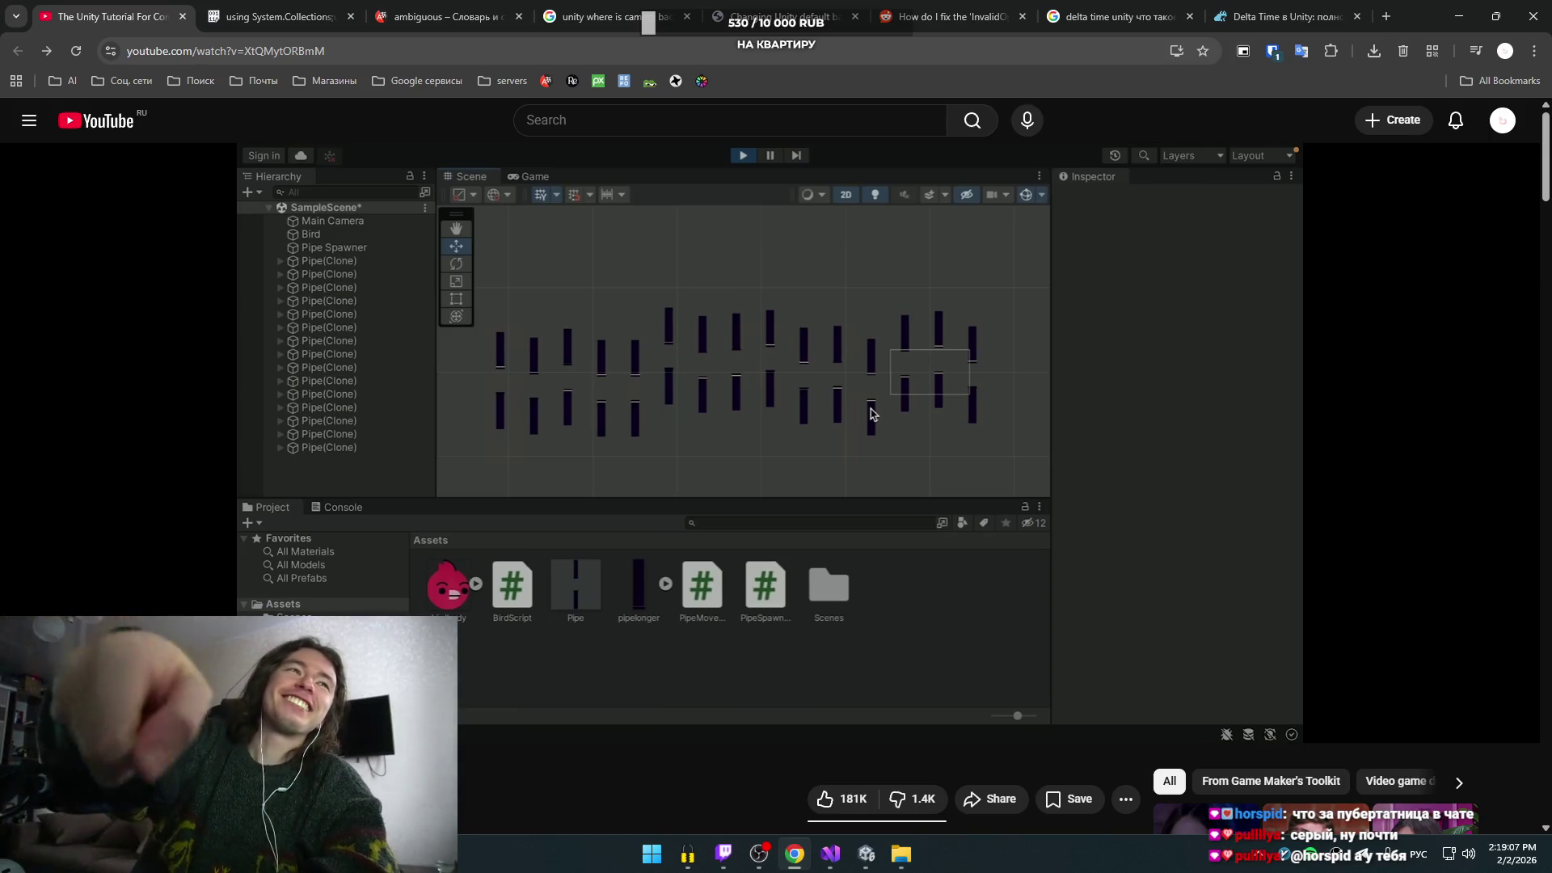
{"action": "left_click", "coordinate": [950, 539]}
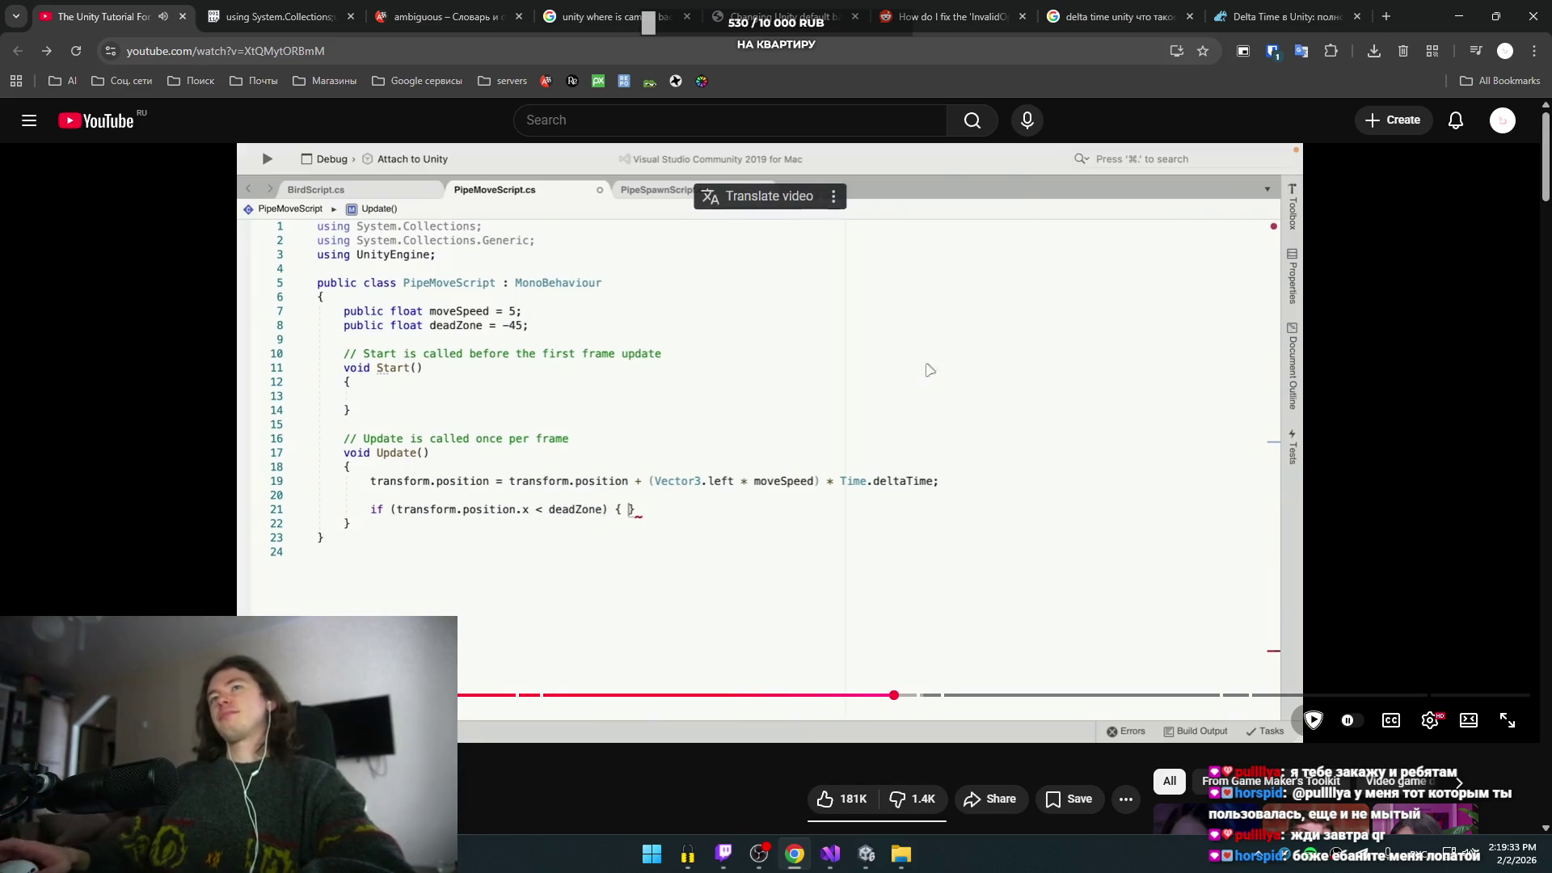
{"action": "scroll", "coordinate": [715, 731], "scroll_direction": "down", "scroll_amount": 2}
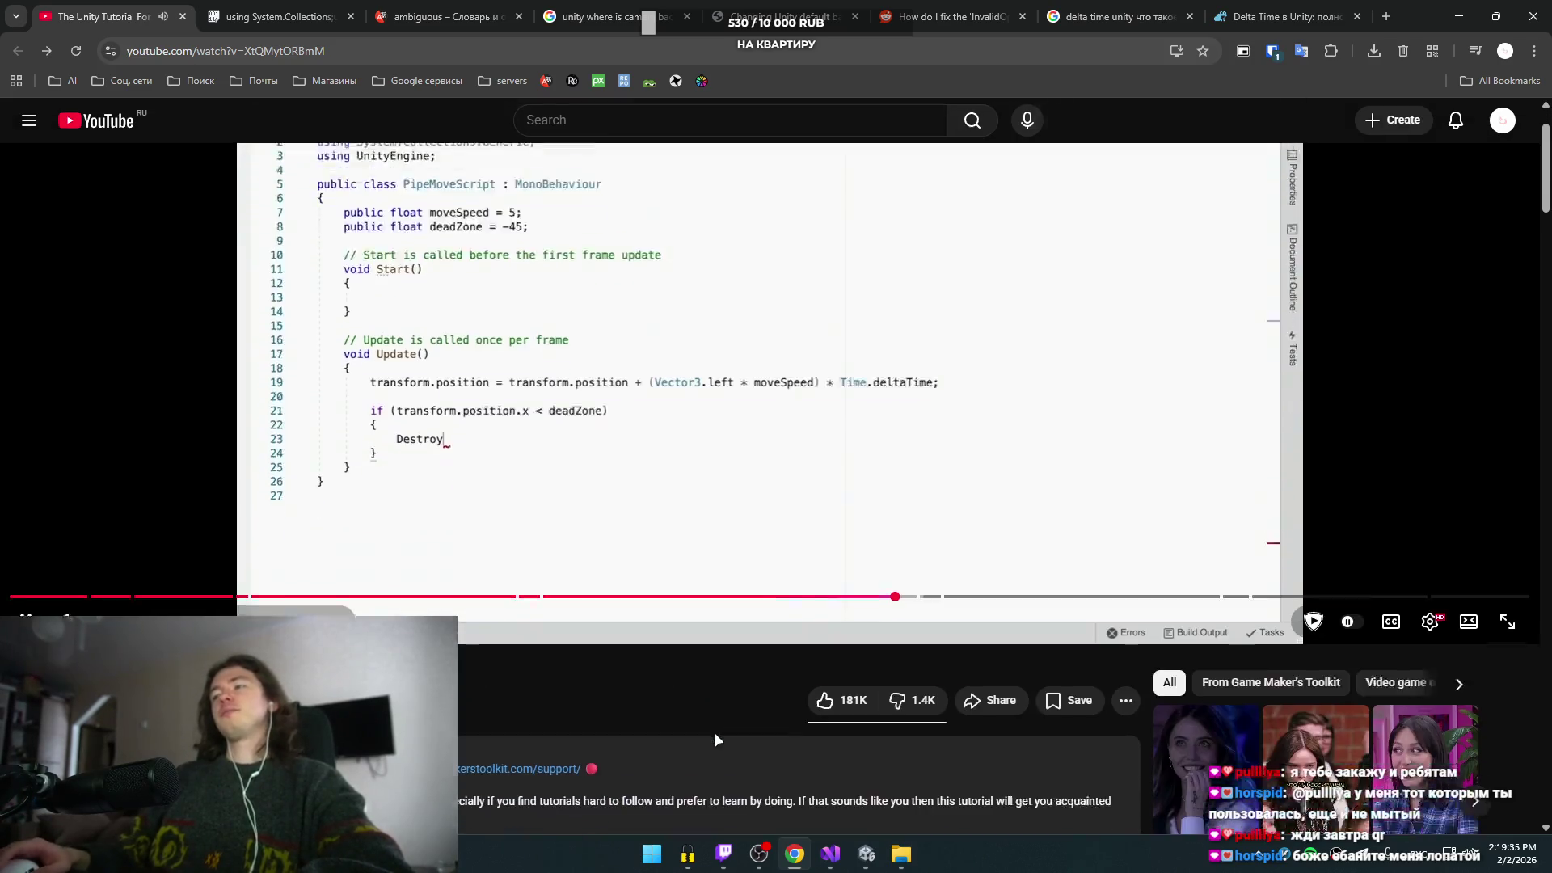
{"action": "scroll", "coordinate": [718, 736], "scroll_direction": "up", "scroll_amount": 2}
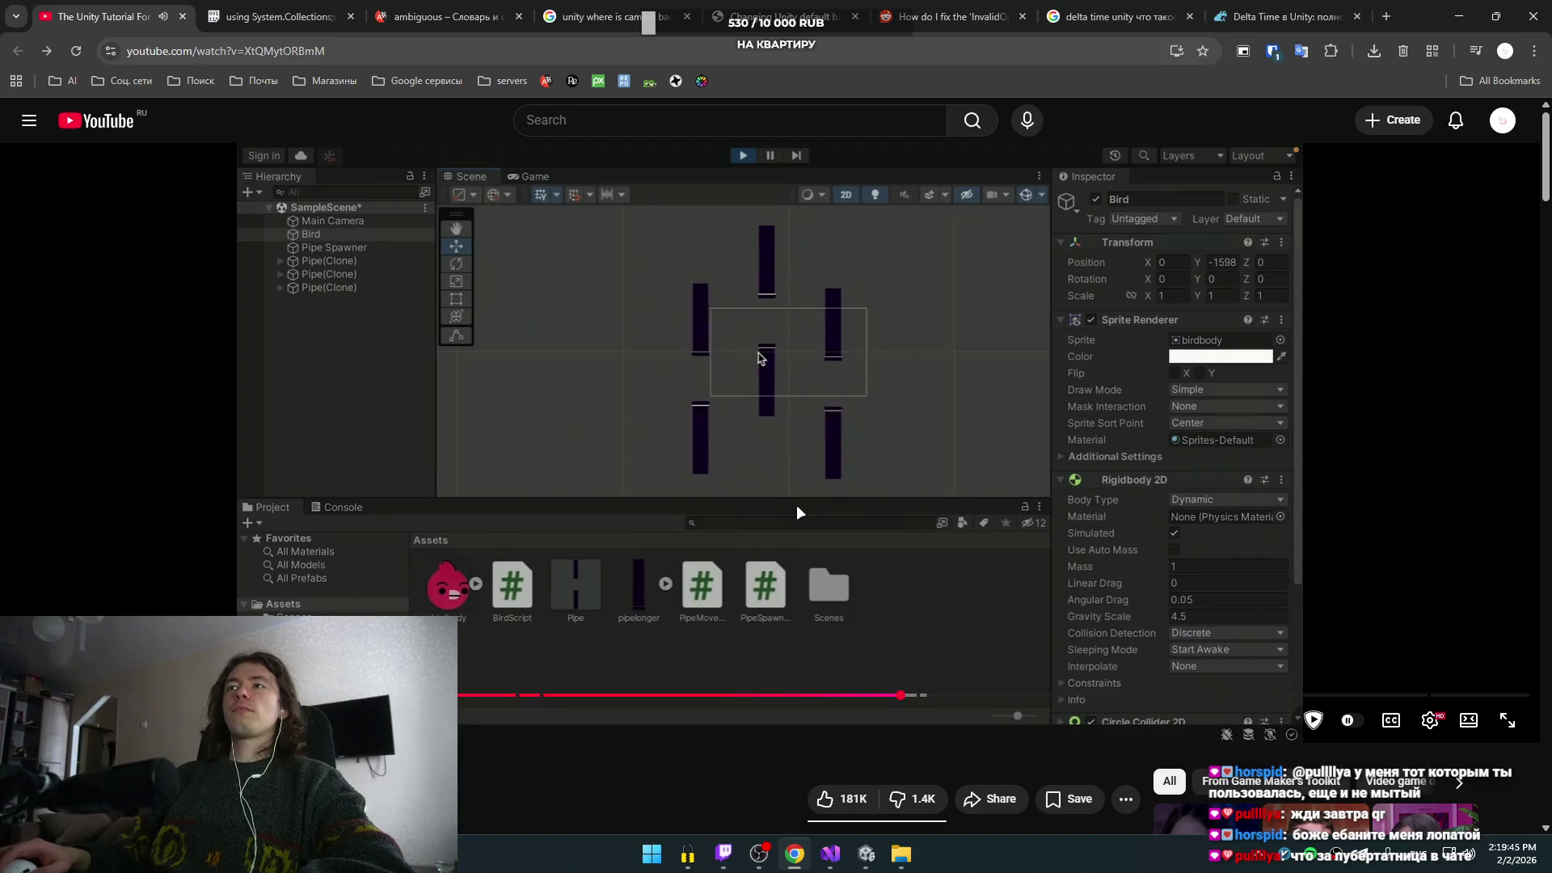
- Rewind the tutorial and pause on the 'if (transform.position.x <' deadZone check
{"action": "left_click", "coordinate": [816, 493]}
{"action": "key", "text": "Left"}
{"action": "key", "text": "Left"}
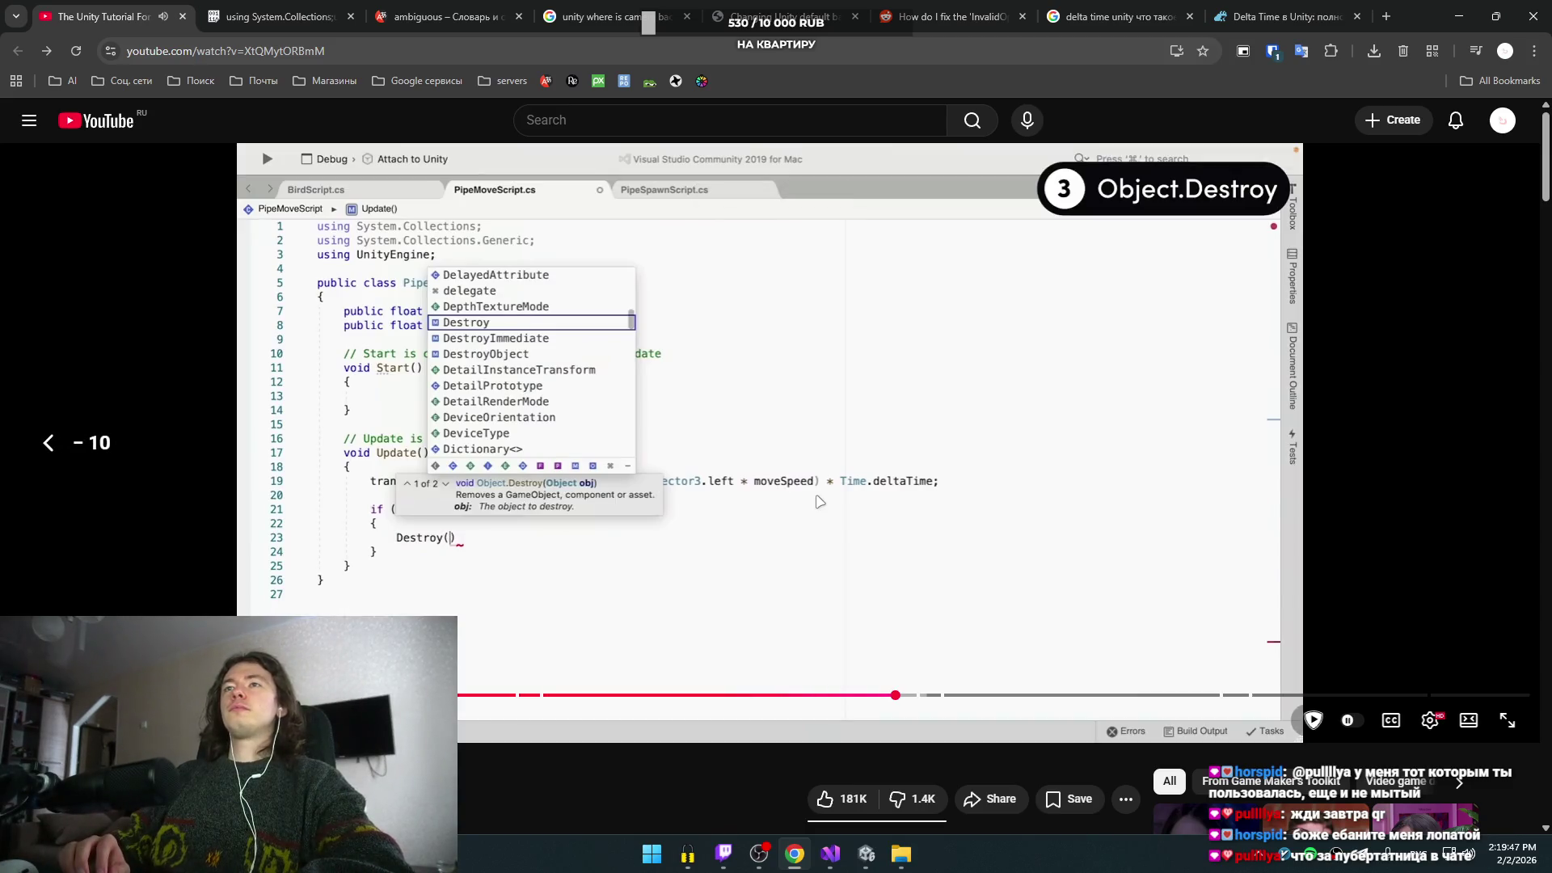
{"action": "key", "text": "Left"}
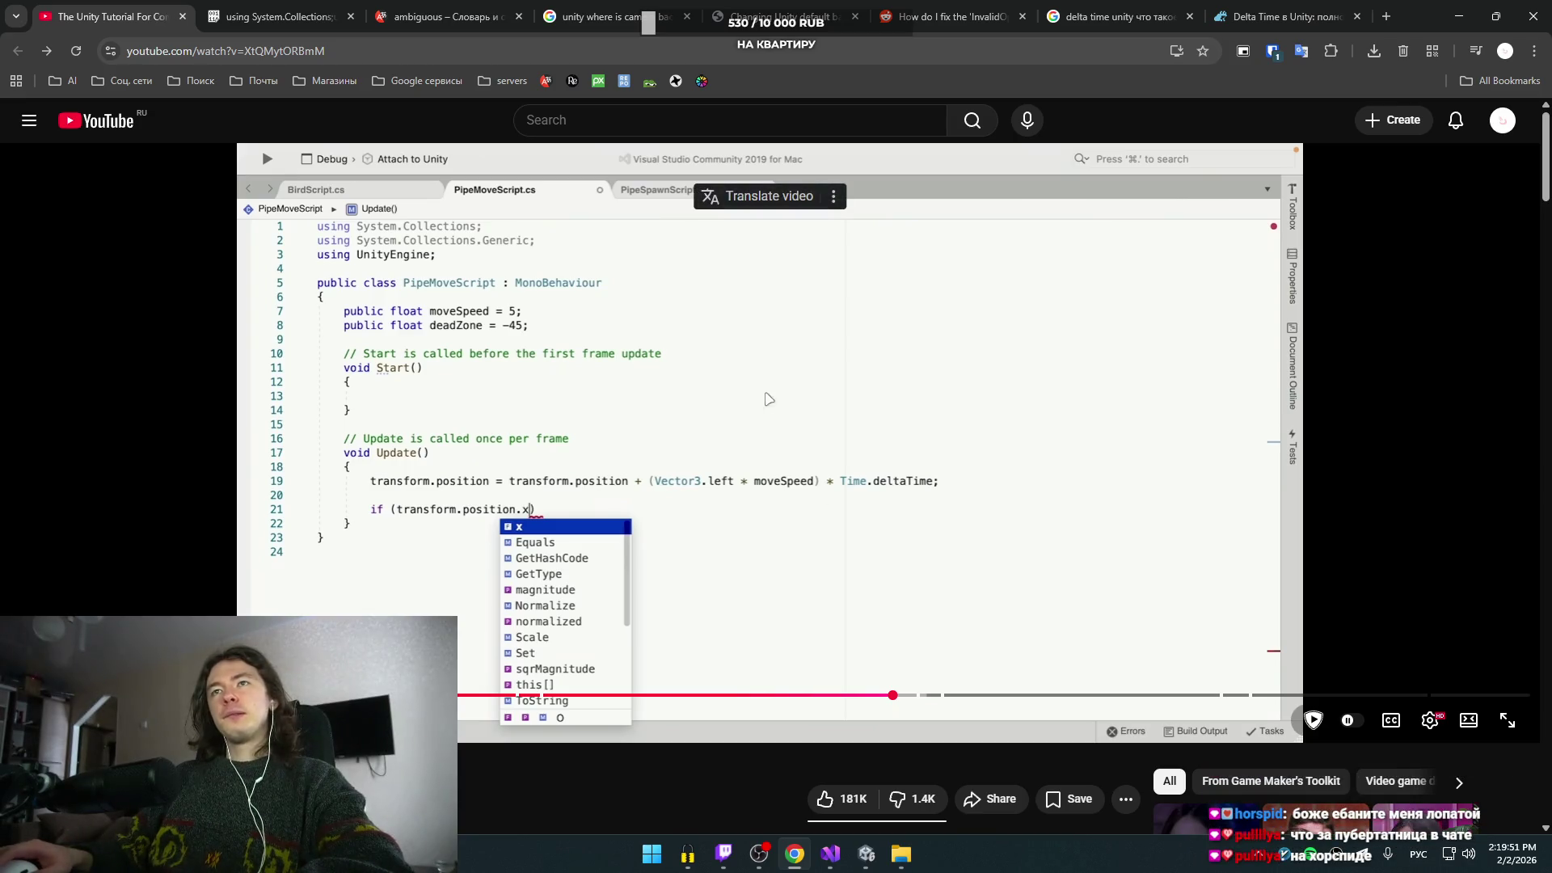
{"action": "key", "text": "space"}
{"action": "key", "text": "Left"}
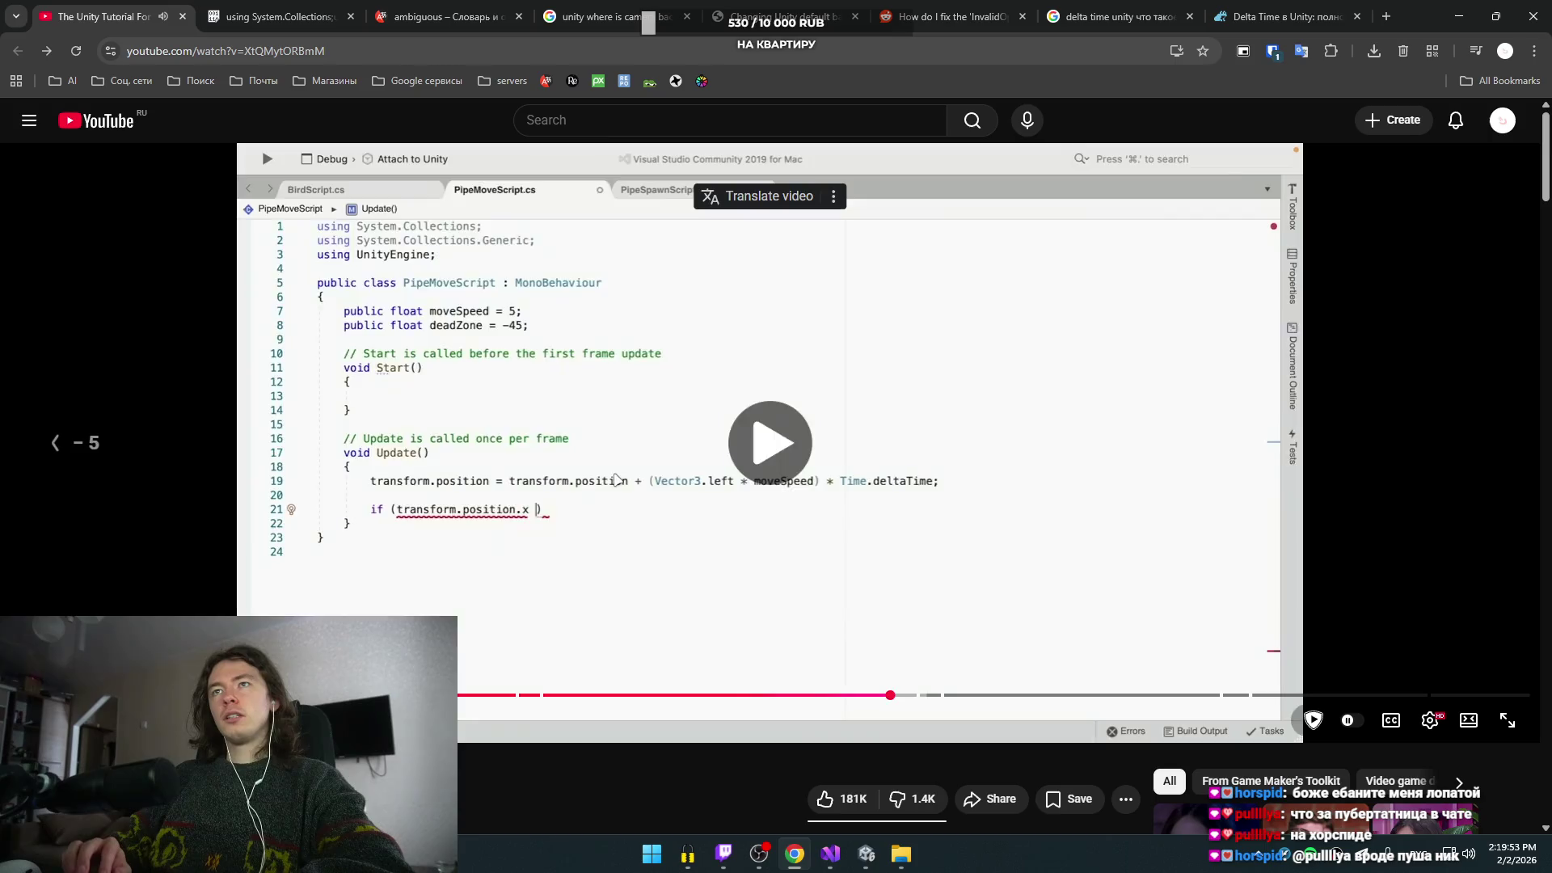
{"action": "key", "text": "Left"}
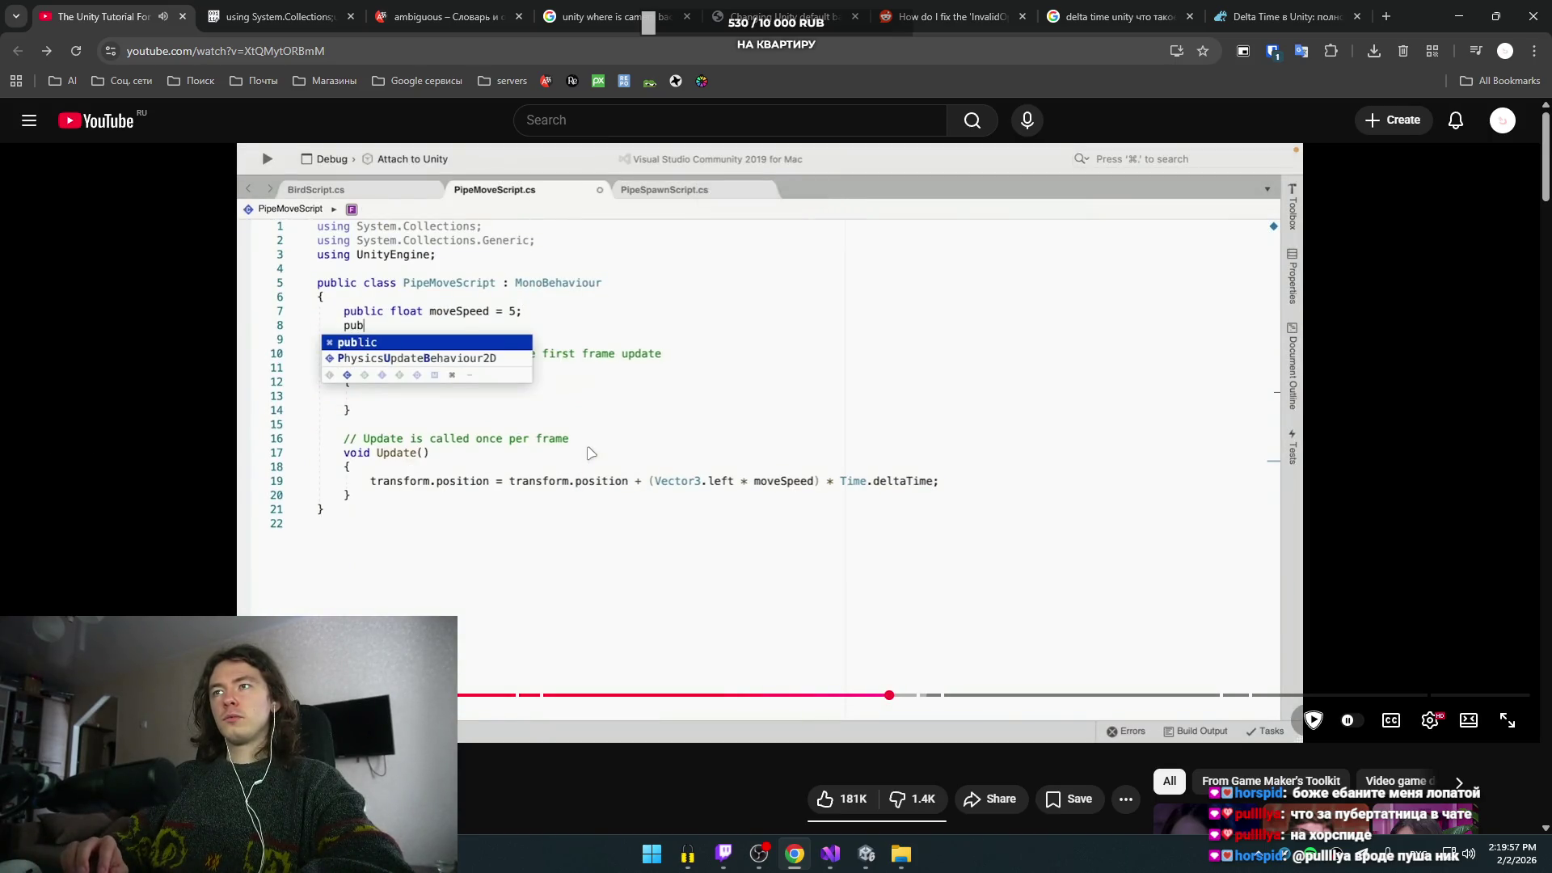
{"action": "key", "text": "Left"}
{"action": "key", "text": "Left"}
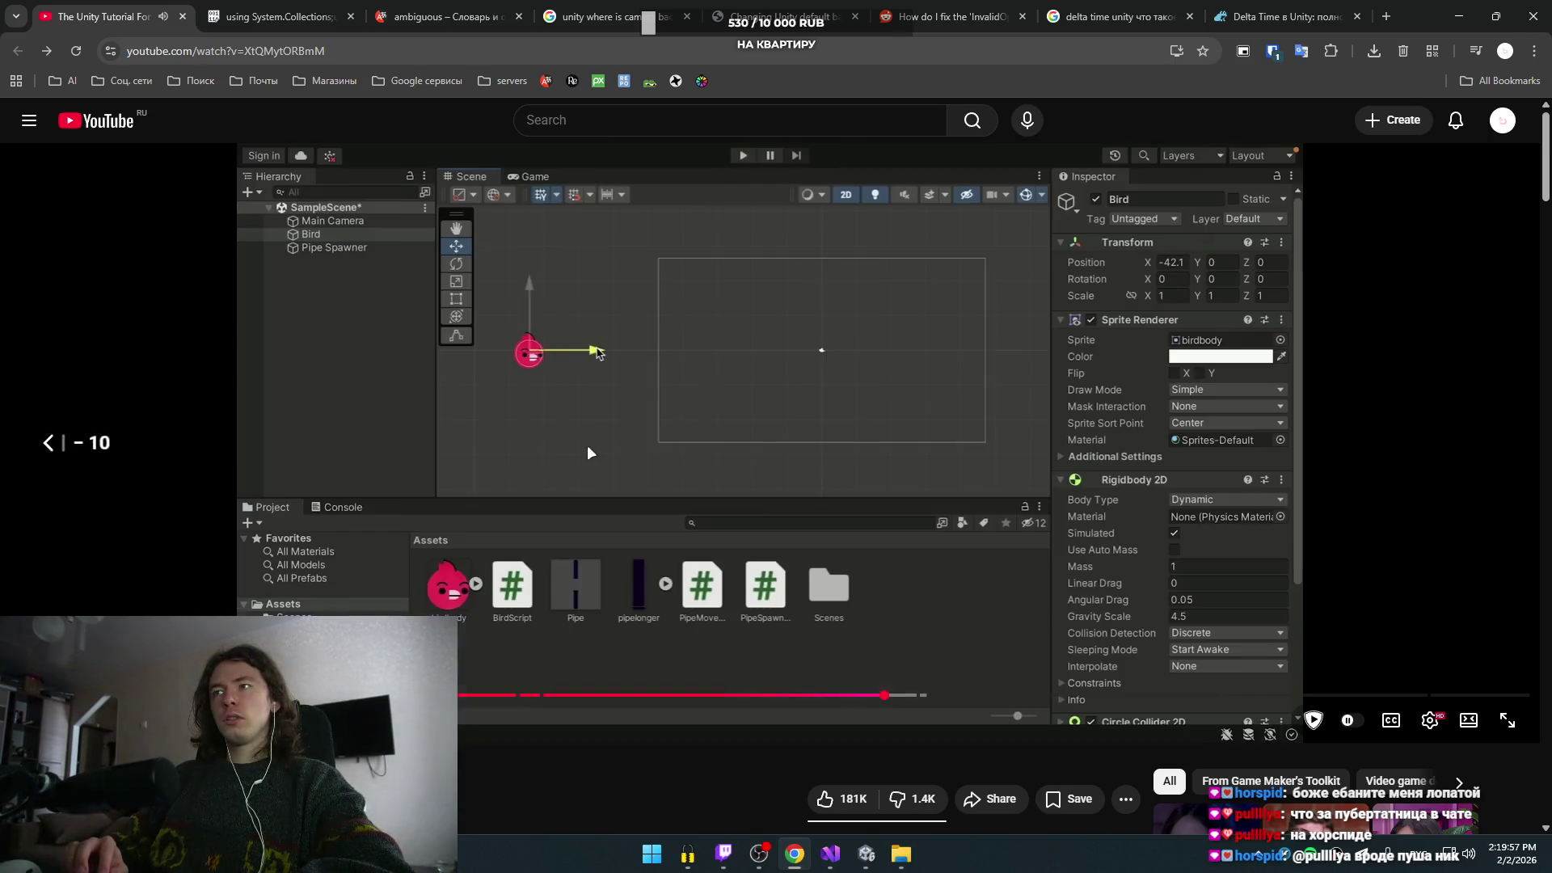
{"action": "key", "text": "Left"}
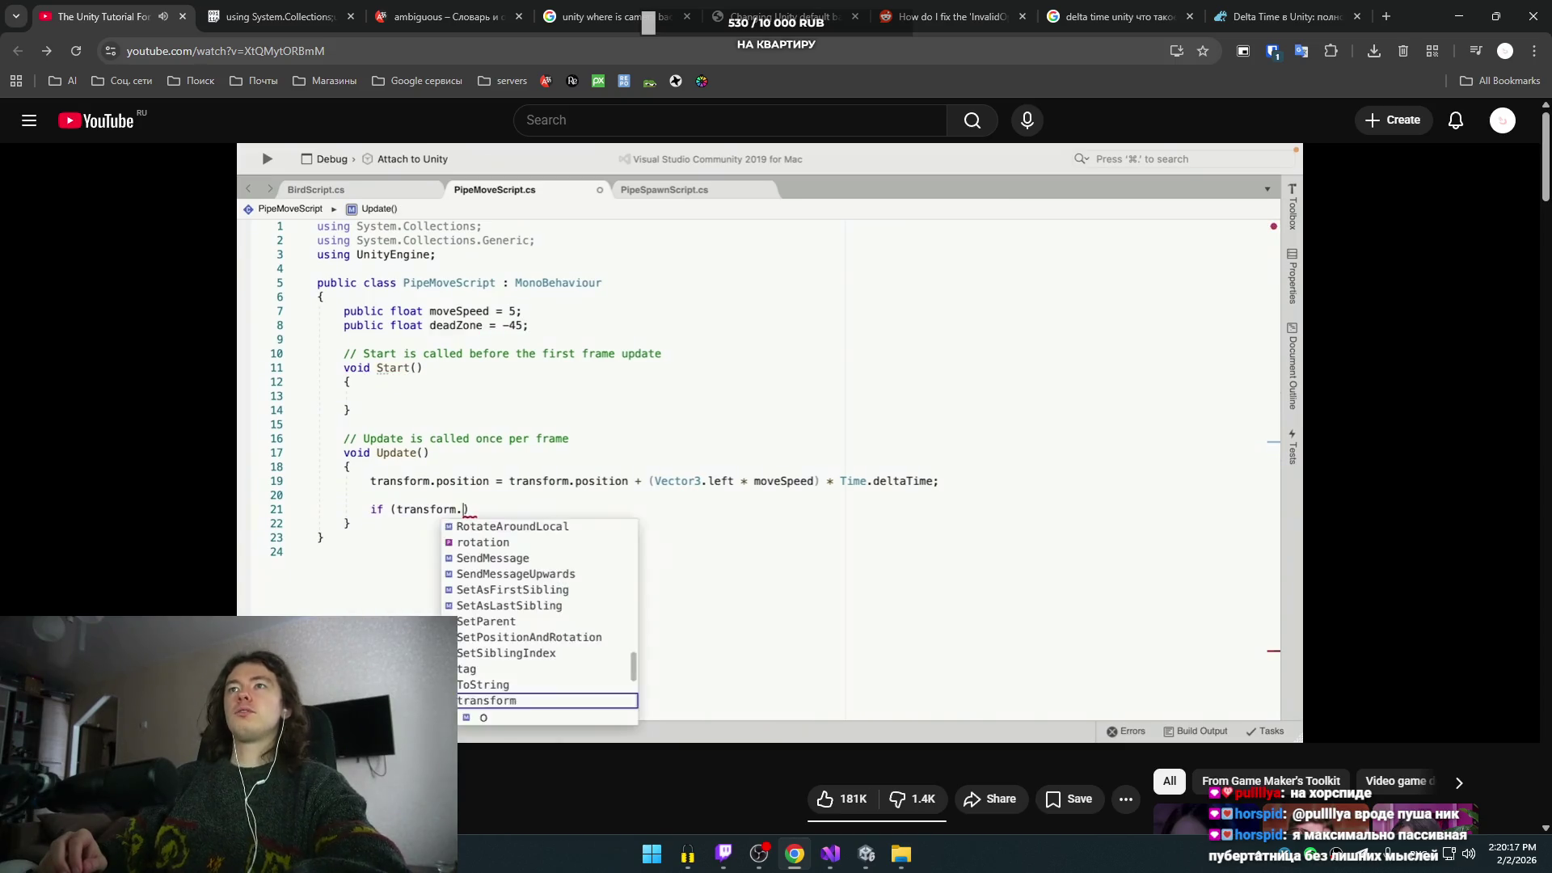
{"action": "left_click", "coordinate": [645, 662]}
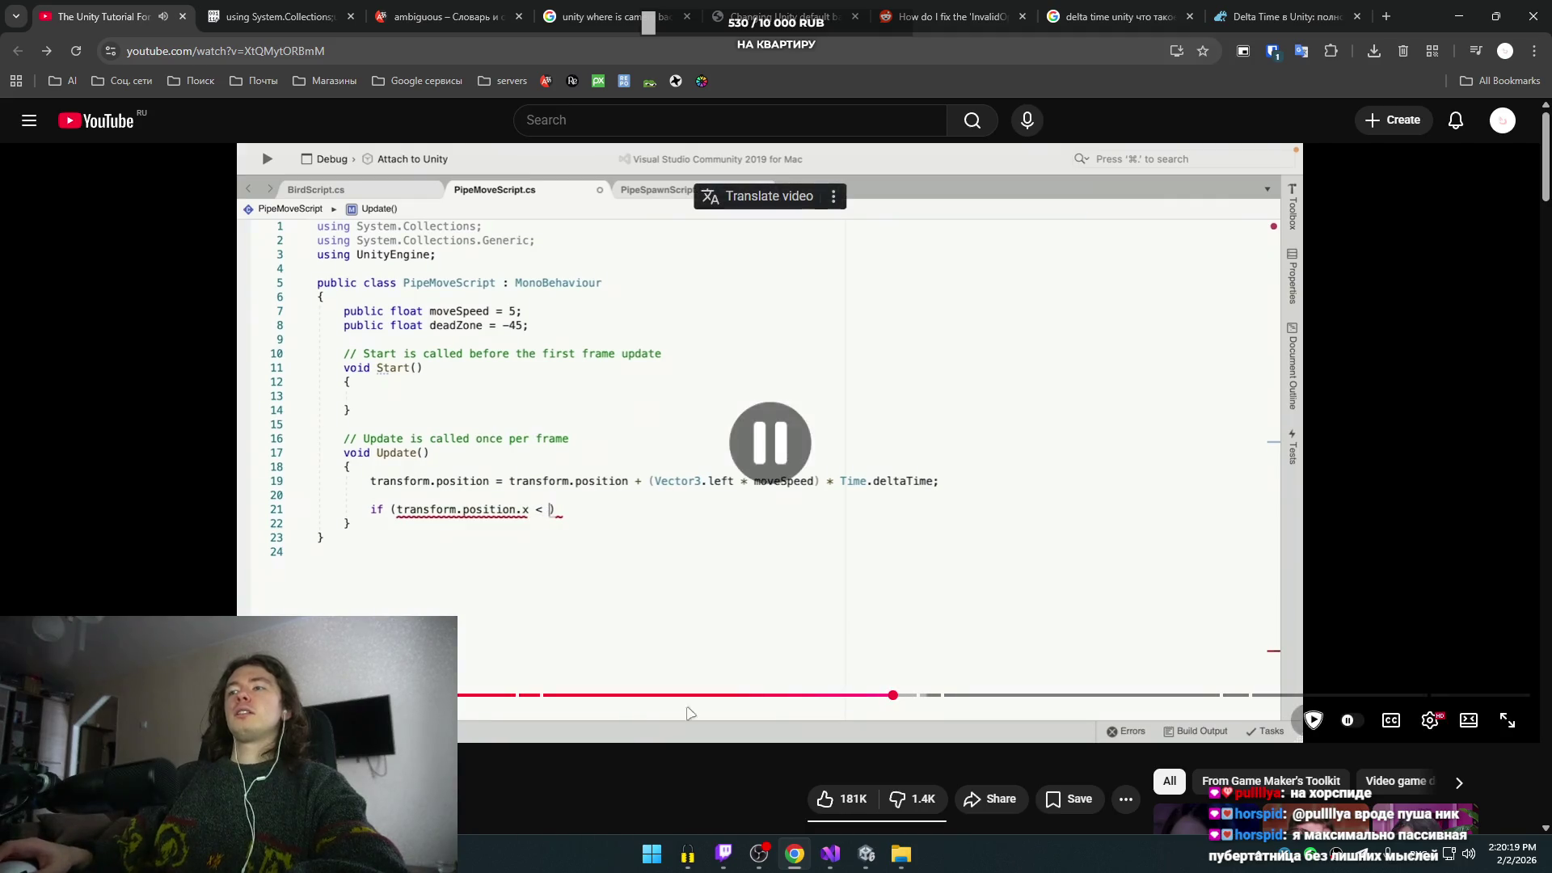
{"action": "mouse_move", "coordinate": [830, 853]}
{"action": "left_click", "coordinate": [839, 779]}
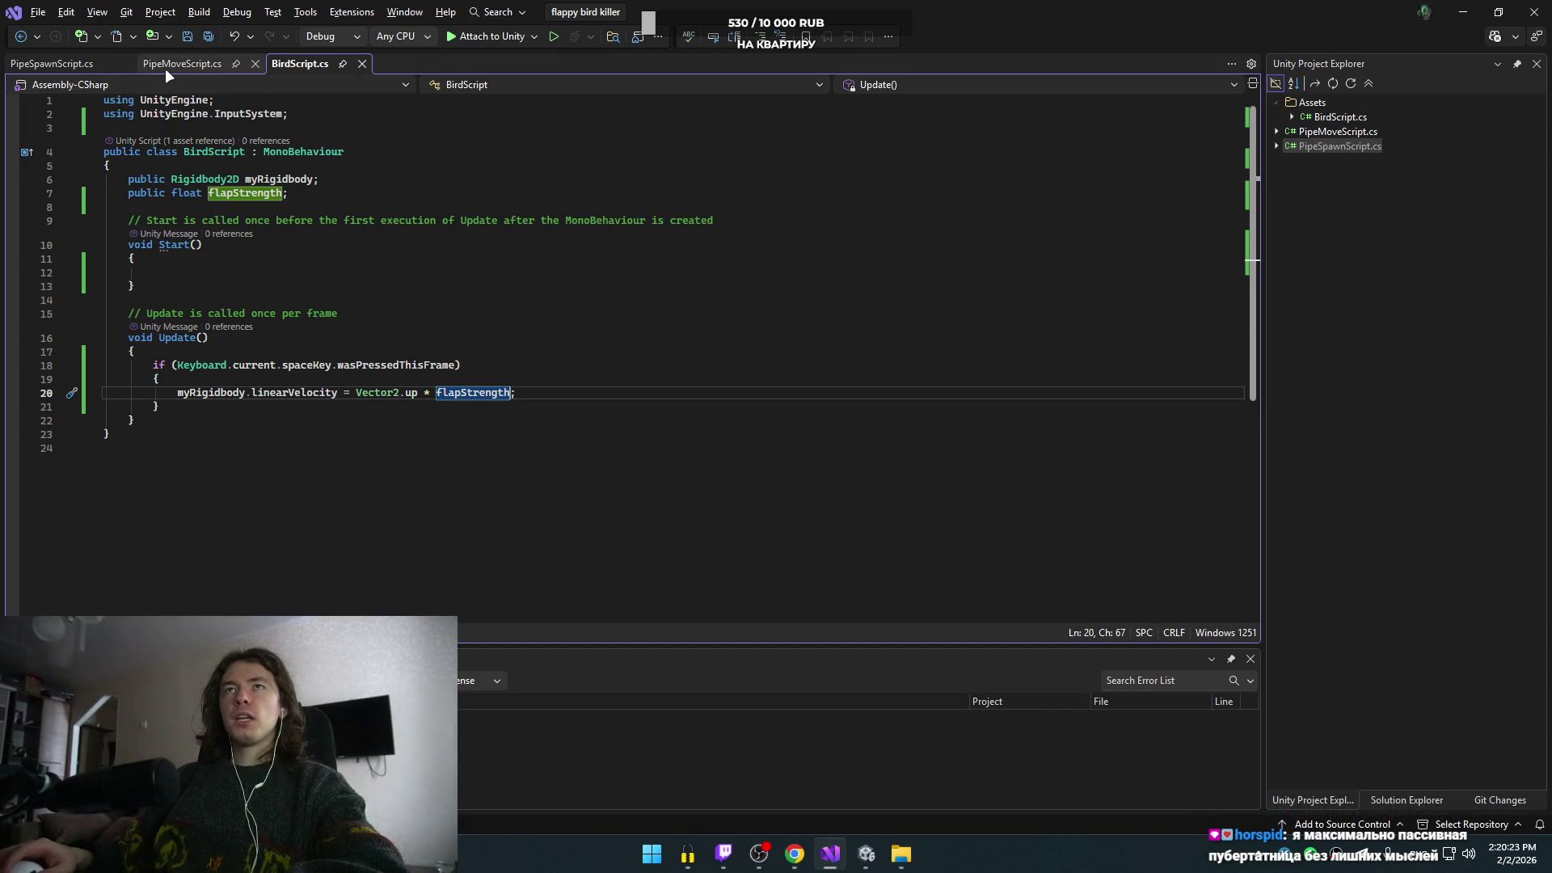
- Frame the camera in Unity's Scene view
{"action": "left_click", "coordinate": [866, 853]}
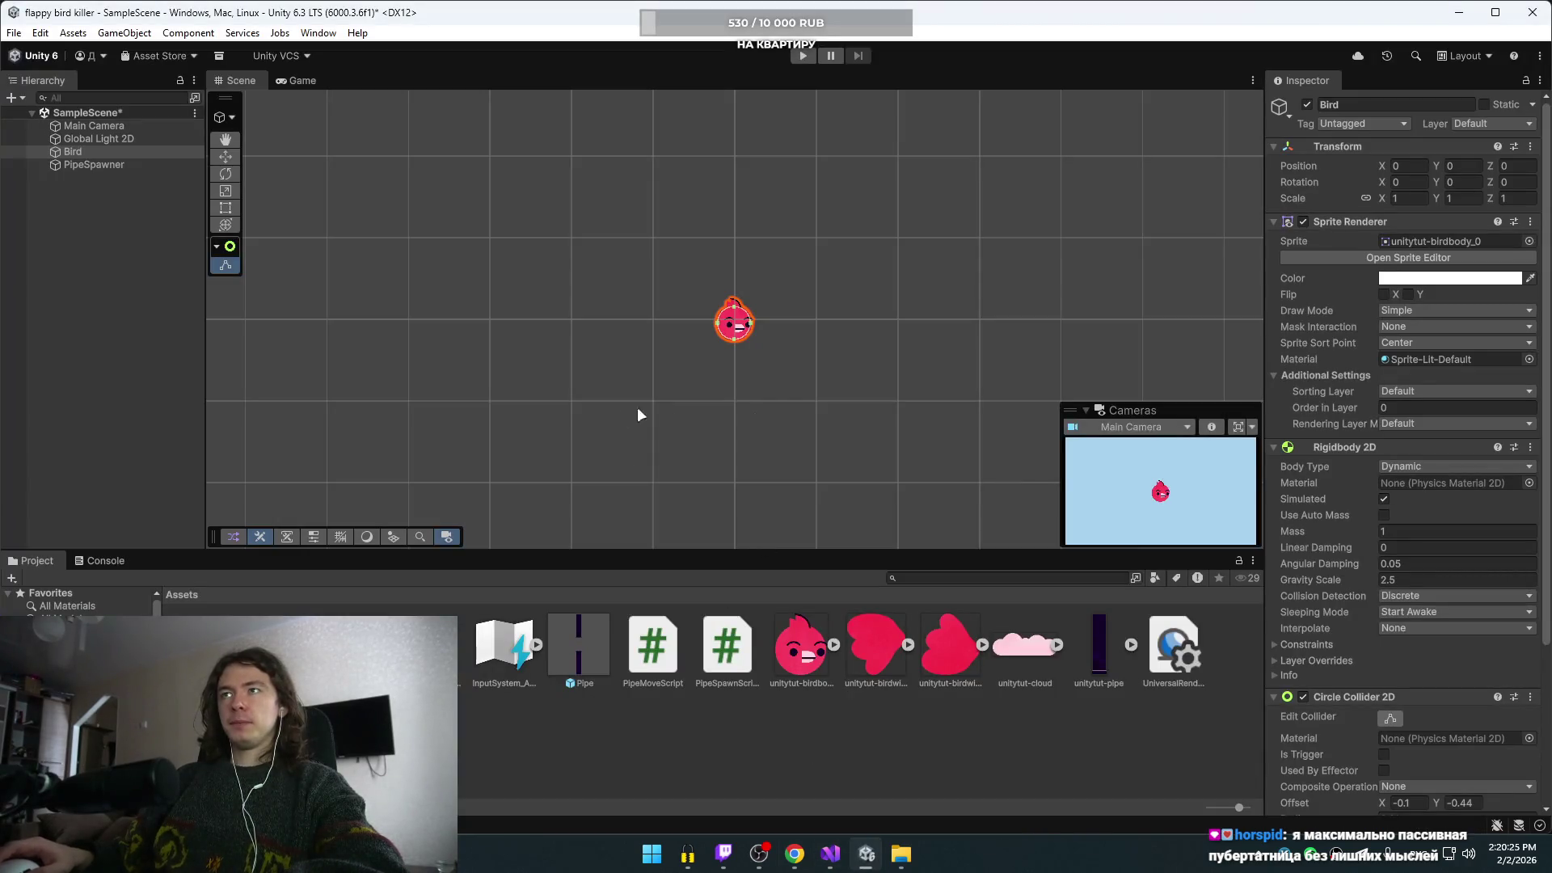
{"action": "left_click", "coordinate": [1237, 428]}
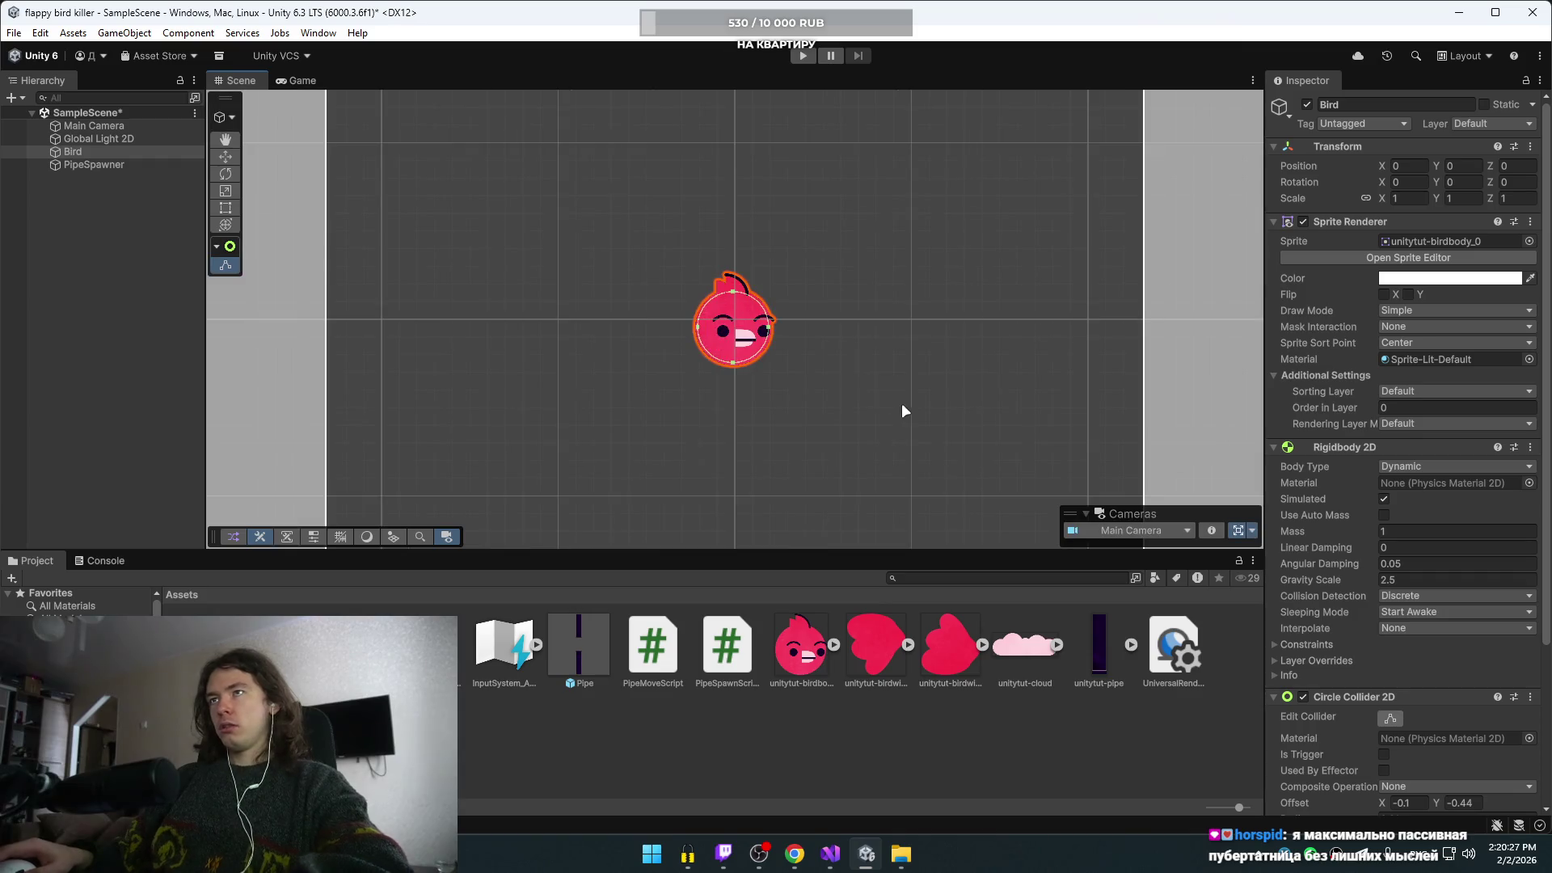
{"action": "scroll", "coordinate": [899, 413], "scroll_direction": "down", "scroll_amount": 3}
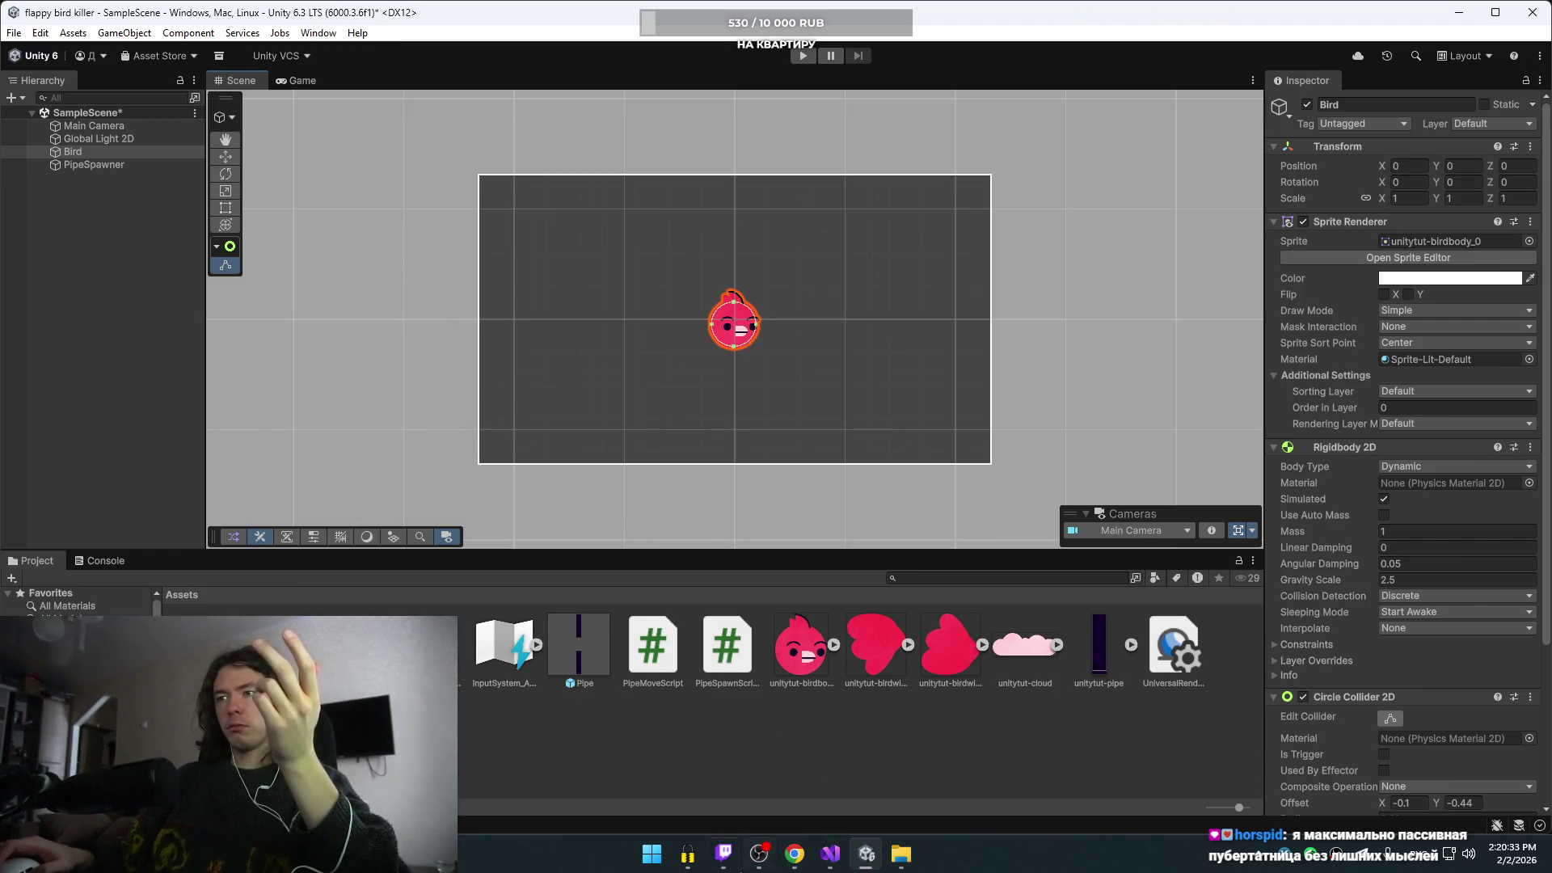
- Replay the tutorial's Unity Inspector clip and its finished code
{"action": "left_click", "coordinate": [794, 855]}
{"action": "left_click", "coordinate": [812, 417]}
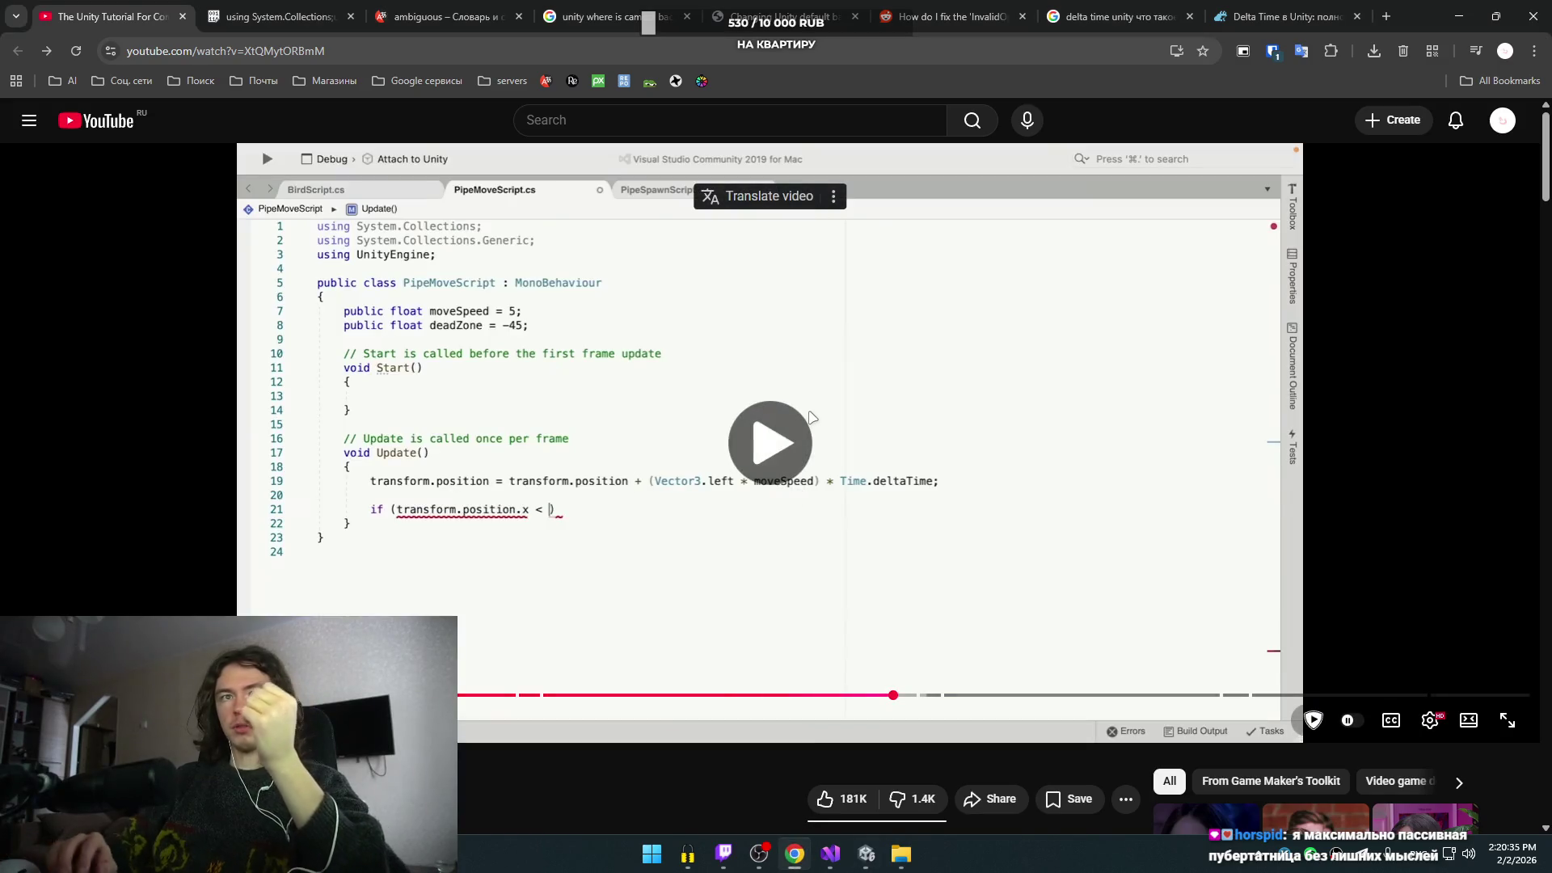
{"action": "key", "text": "Left"}
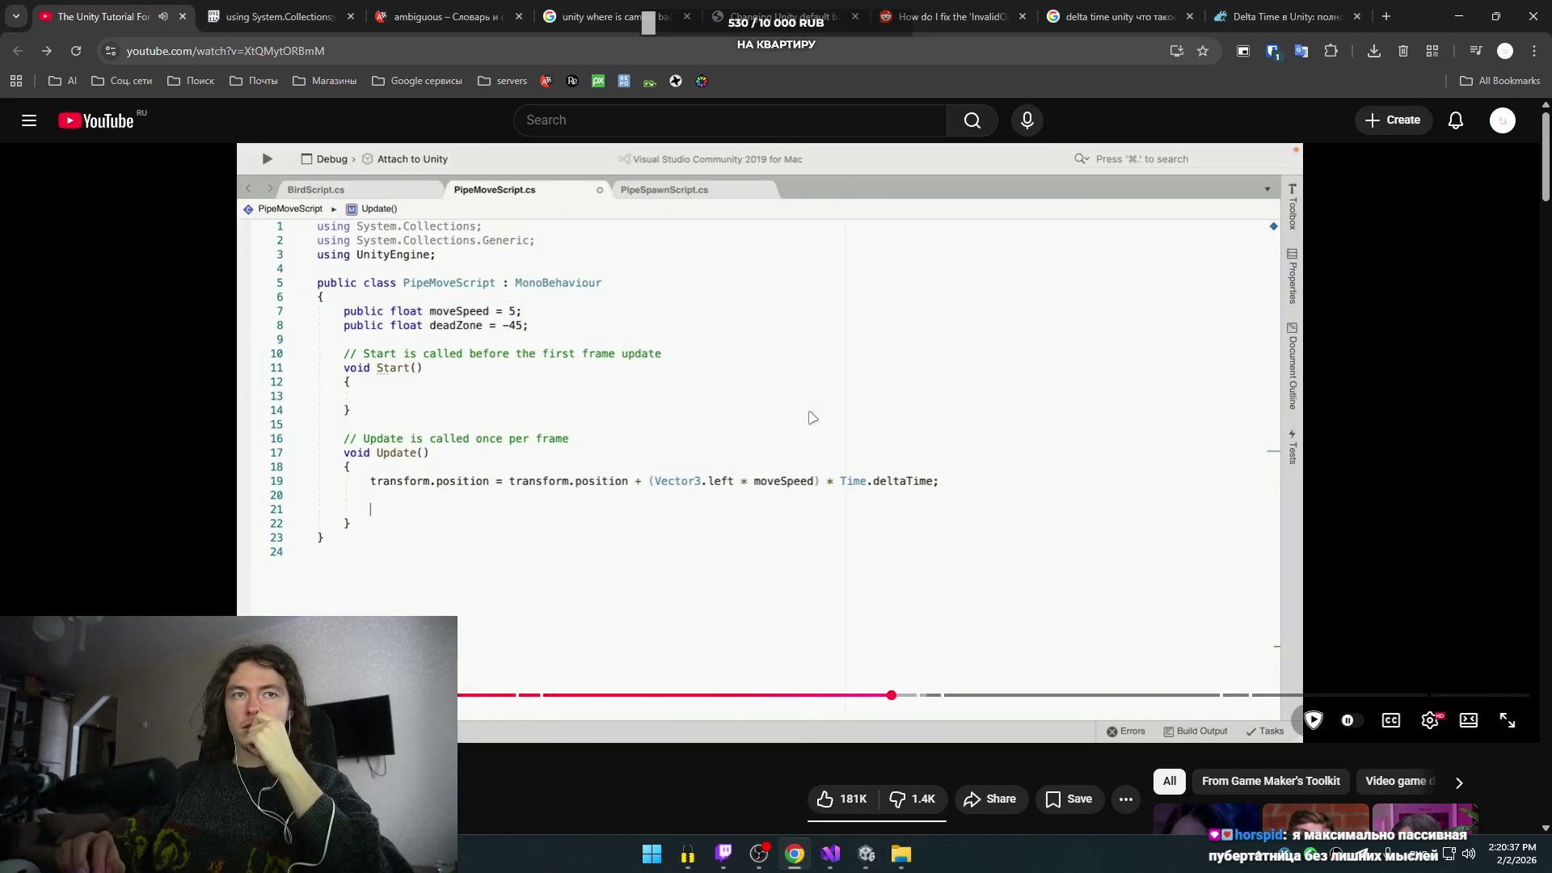
{"action": "key", "text": "Left"}
{"action": "key", "text": "Left"}
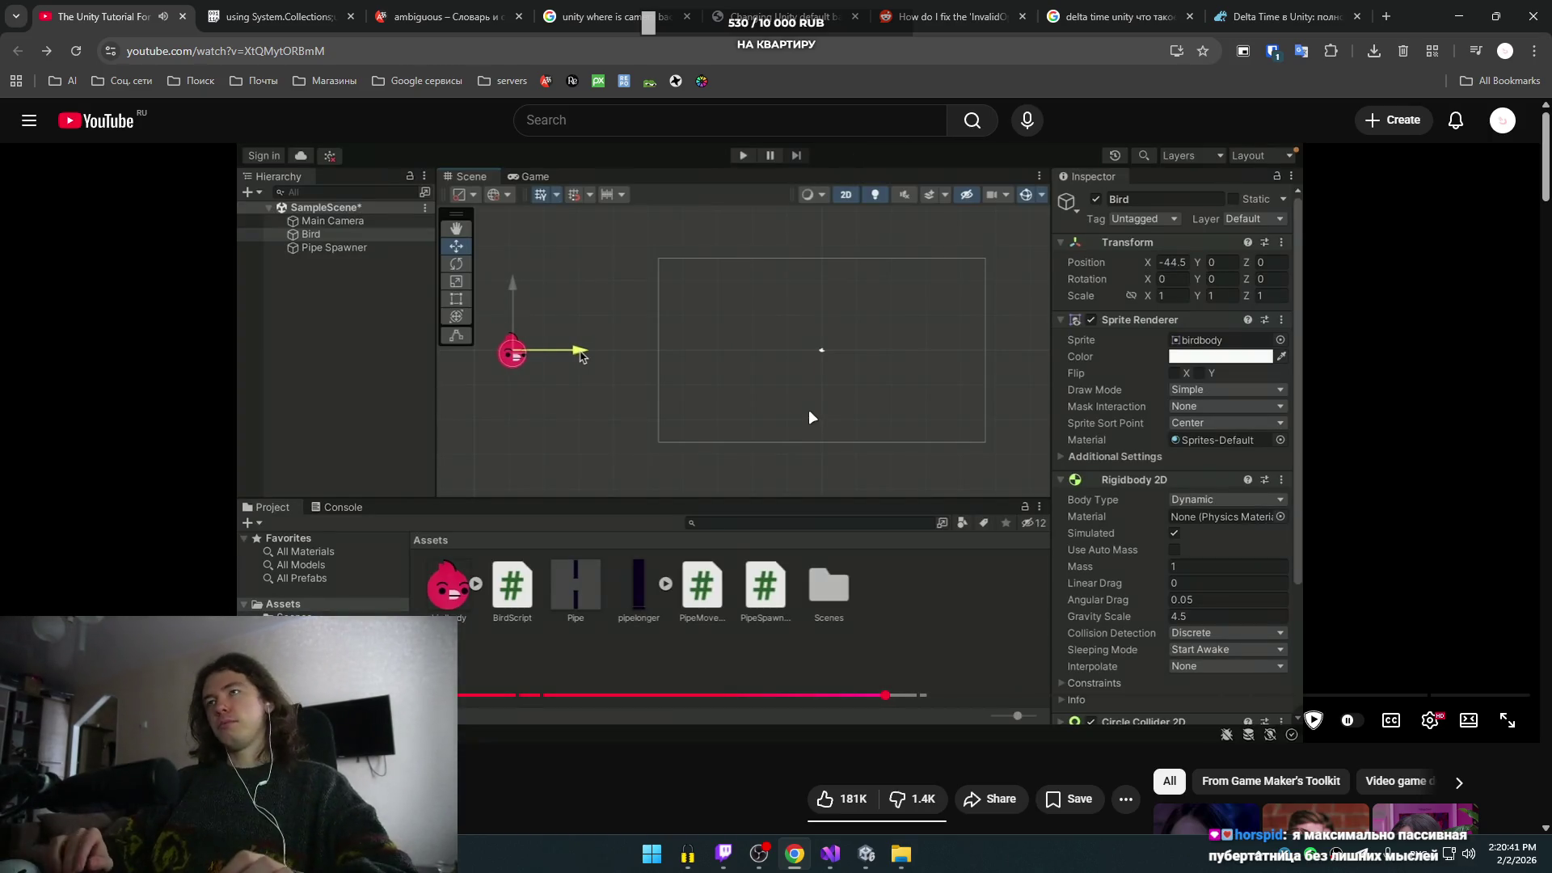
{"action": "key", "text": "Right"}
{"action": "key", "text": "Right"}
{"action": "key", "text": "Right"}
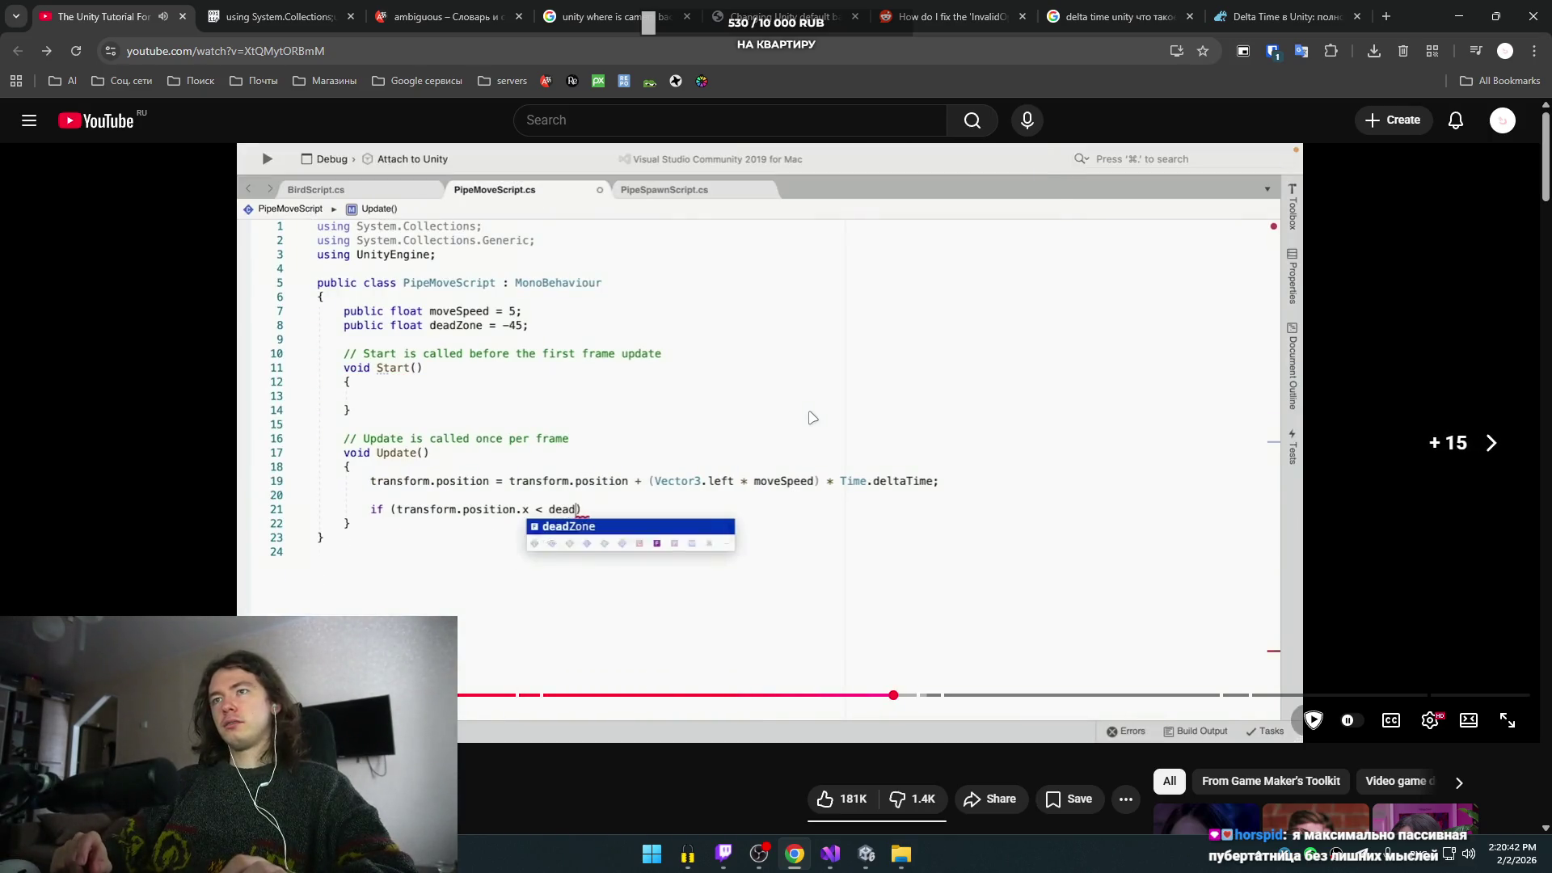
{"action": "key", "text": "Right"}
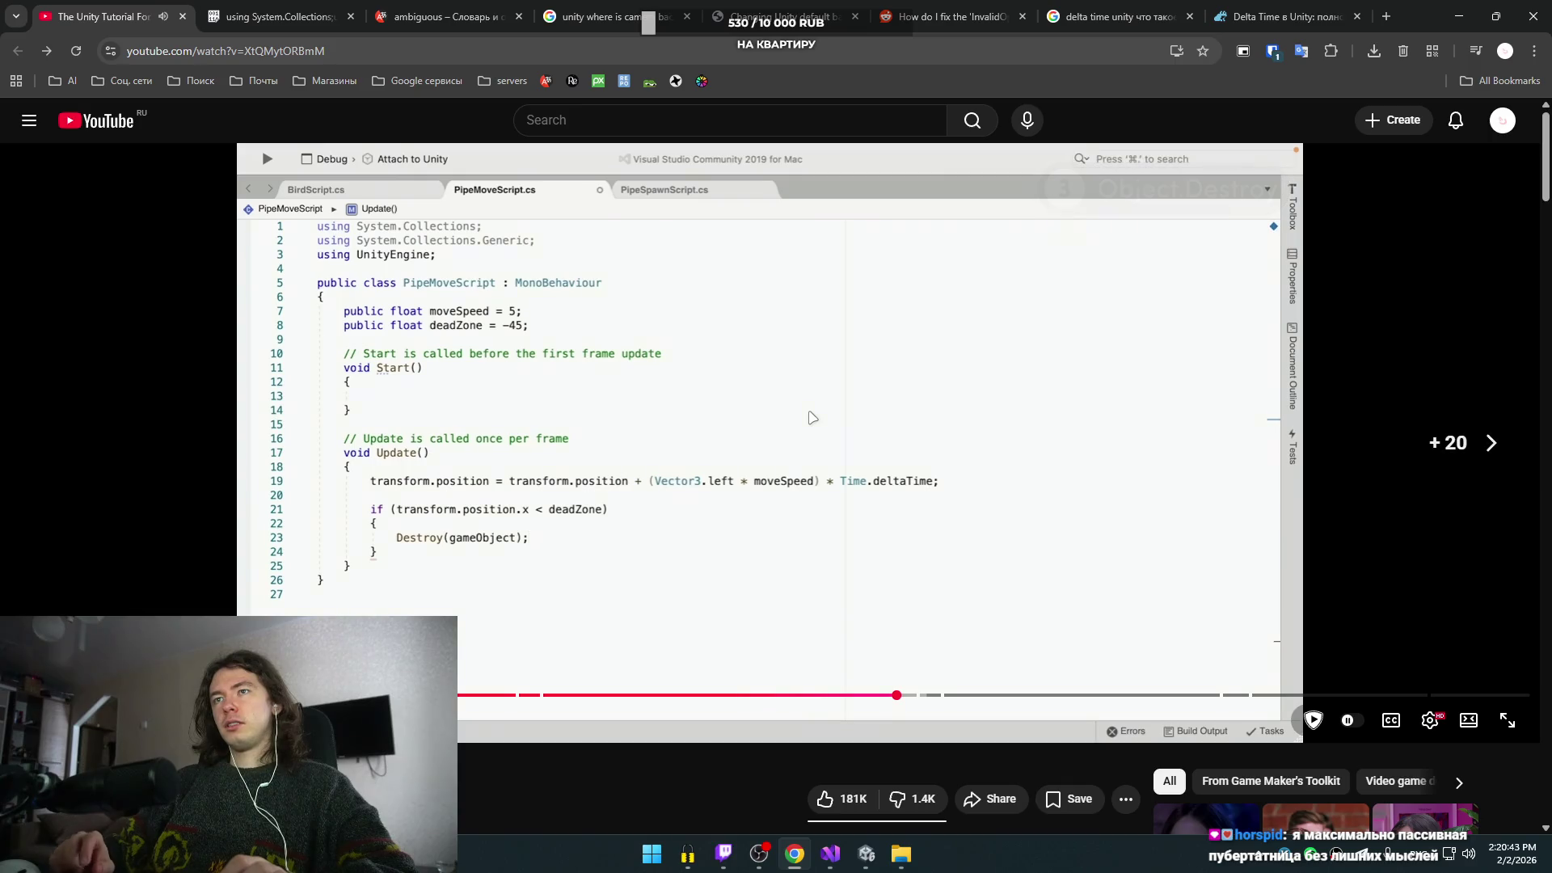
- Drag the Bird left past the camera frame to about x -30, then back to 0
{"action": "key", "text": "alt+Tab"}
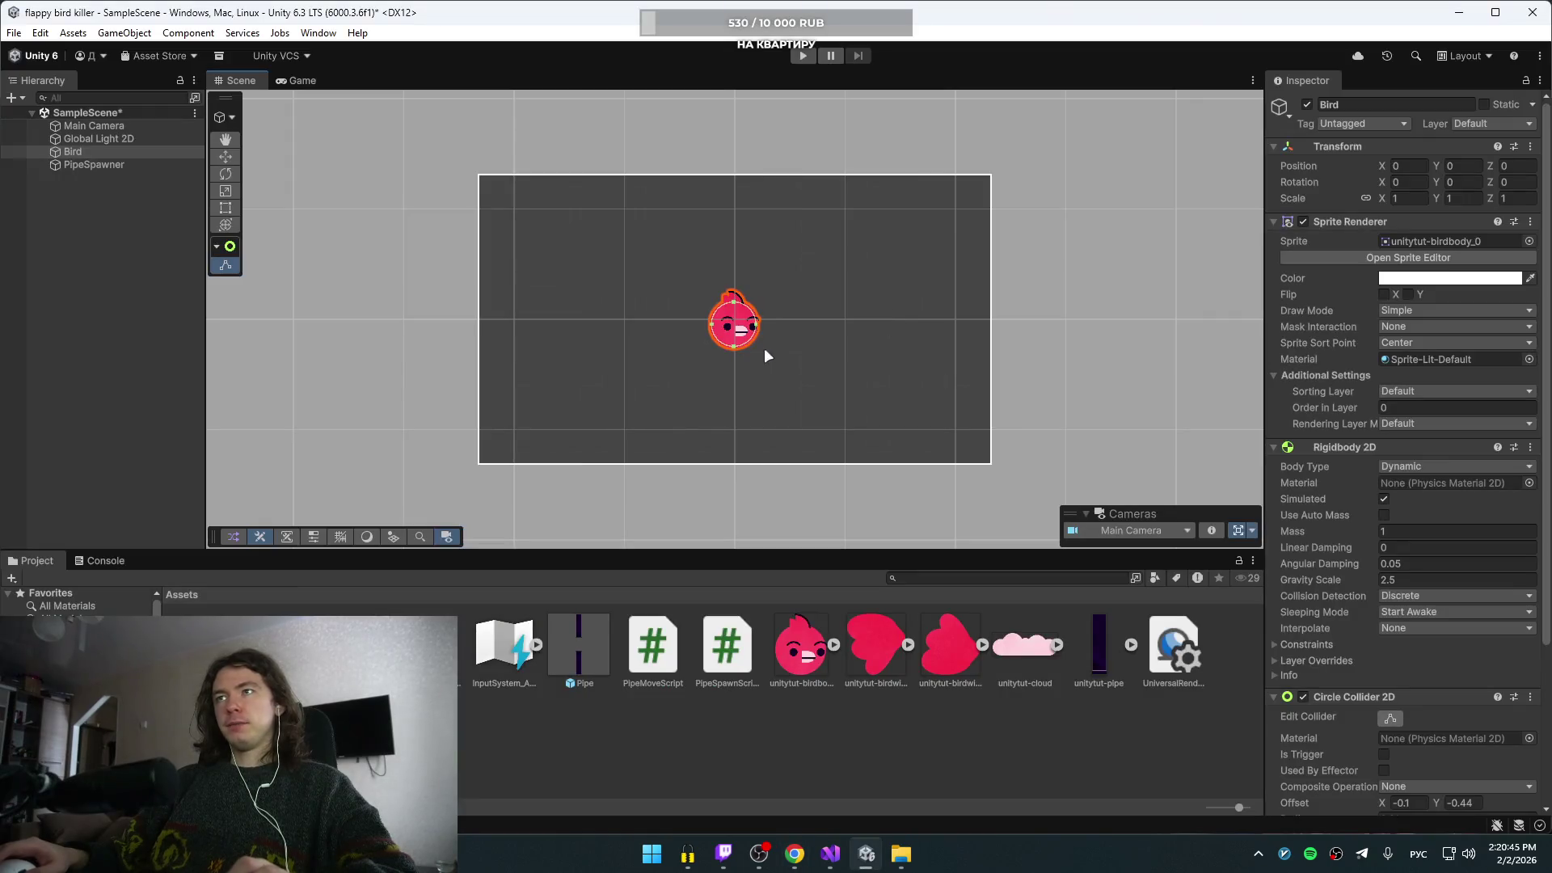
{"action": "mouse_move", "coordinate": [798, 324]}
{"action": "left_mouse_down"}
{"action": "mouse_move", "coordinate": [464, 318]}
{"action": "mouse_move", "coordinate": [484, 316]}
{"action": "left_mouse_up"}
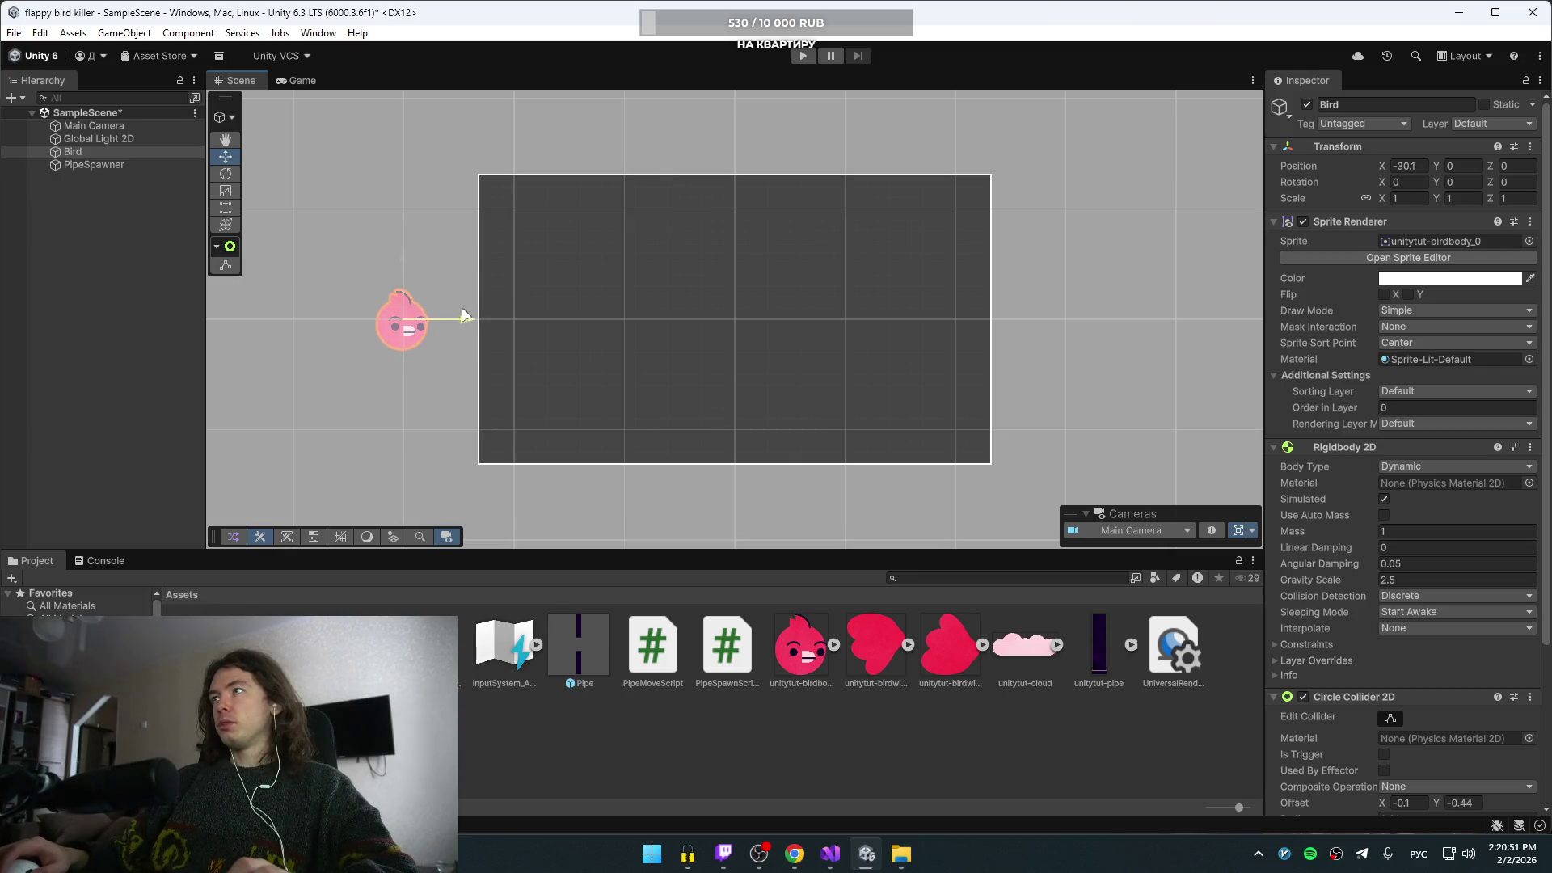
{"action": "mouse_move", "coordinate": [464, 315]}
{"action": "left_mouse_down"}
{"action": "mouse_move", "coordinate": [607, 322]}
{"action": "mouse_move", "coordinate": [678, 348]}
{"action": "left_mouse_up"}
{"action": "key", "text": "alt+Tab"}
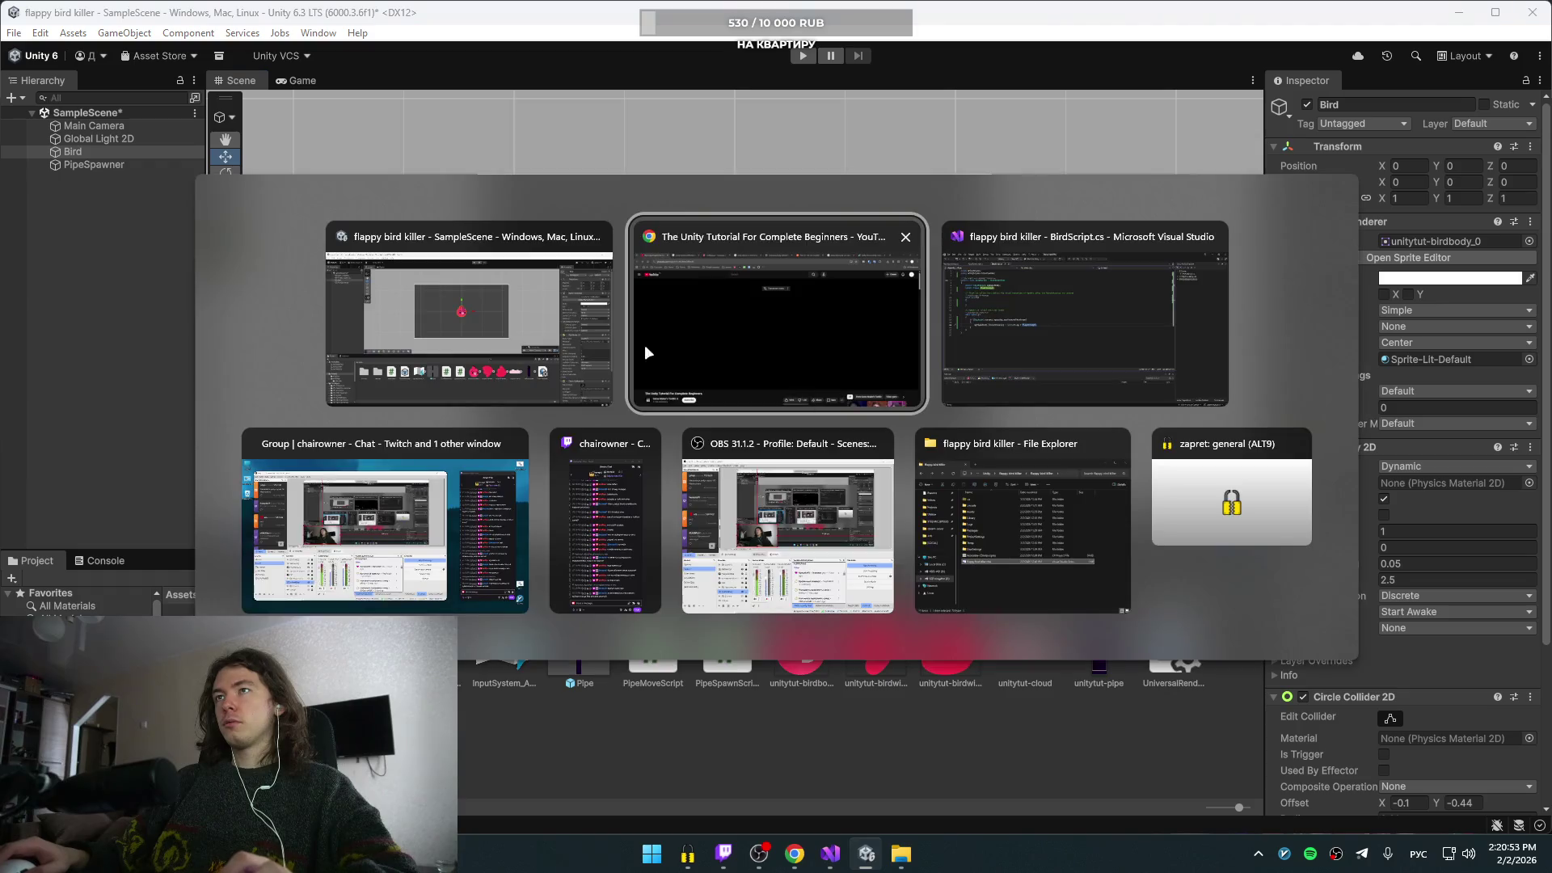
- Review BirdScript.cs's flap block and the flapStrength and myRigidbody declarations
{"action": "left_click", "coordinate": [1046, 317]}
{"action": "left_click", "coordinate": [590, 377]}
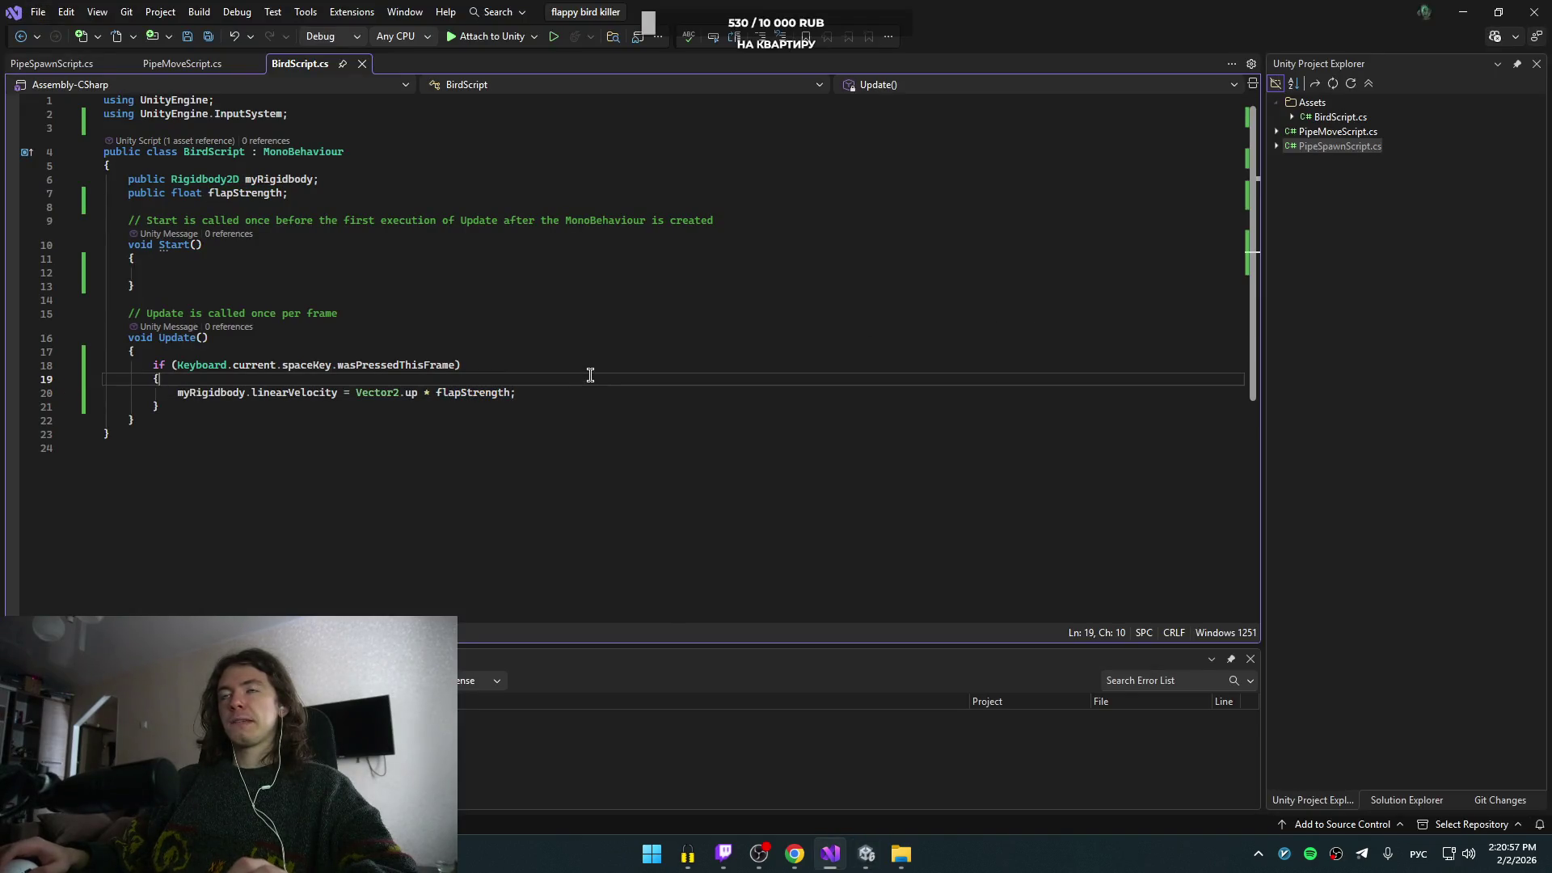
{"action": "left_click", "coordinate": [610, 402]}
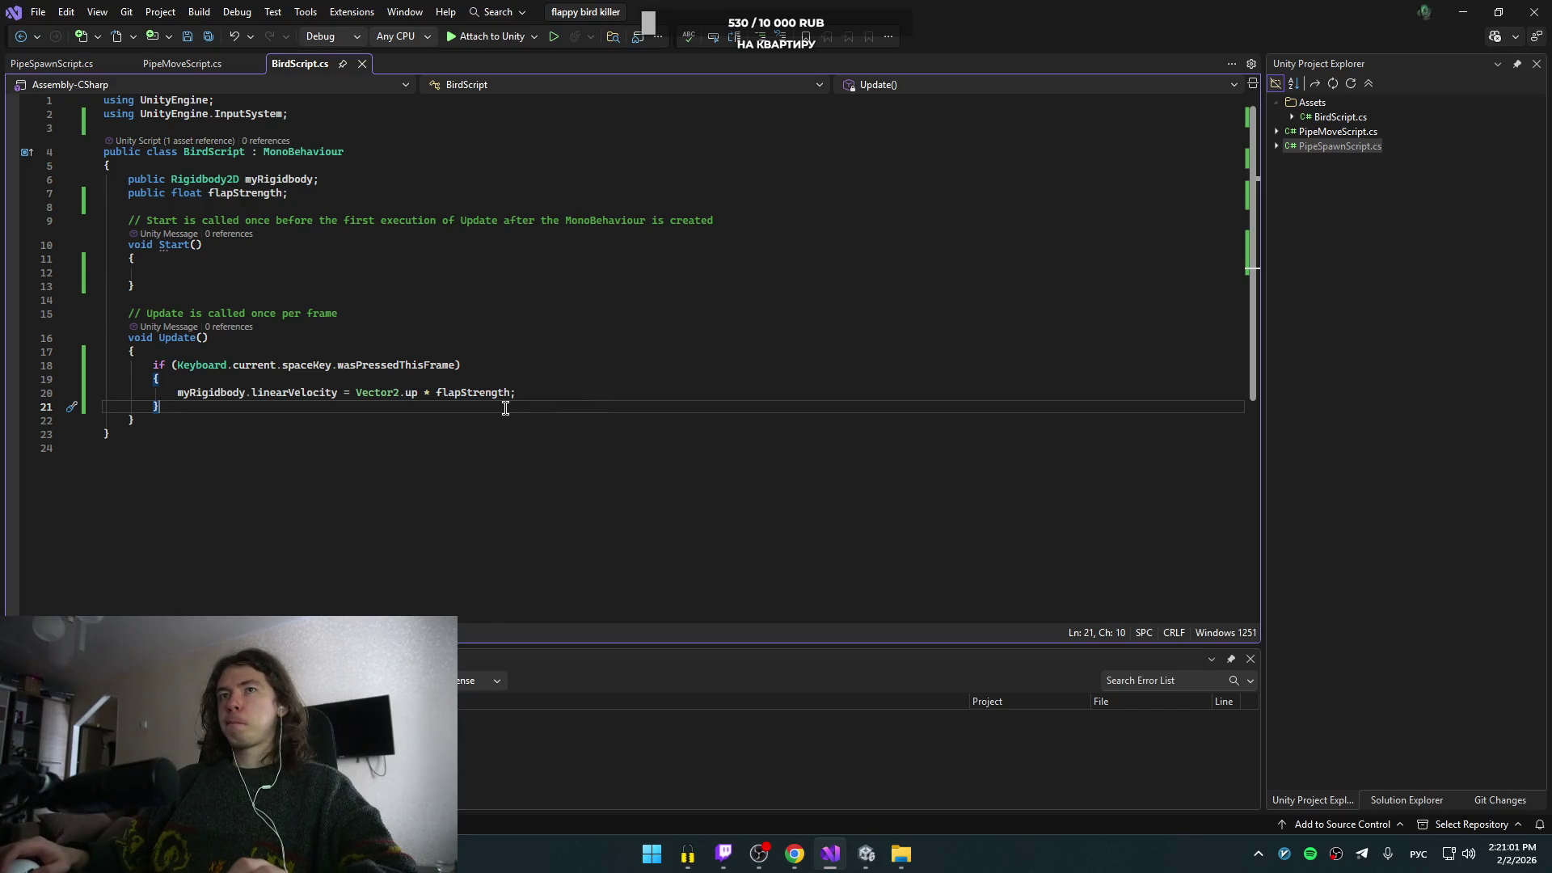
{"action": "left_click", "coordinate": [349, 196]}
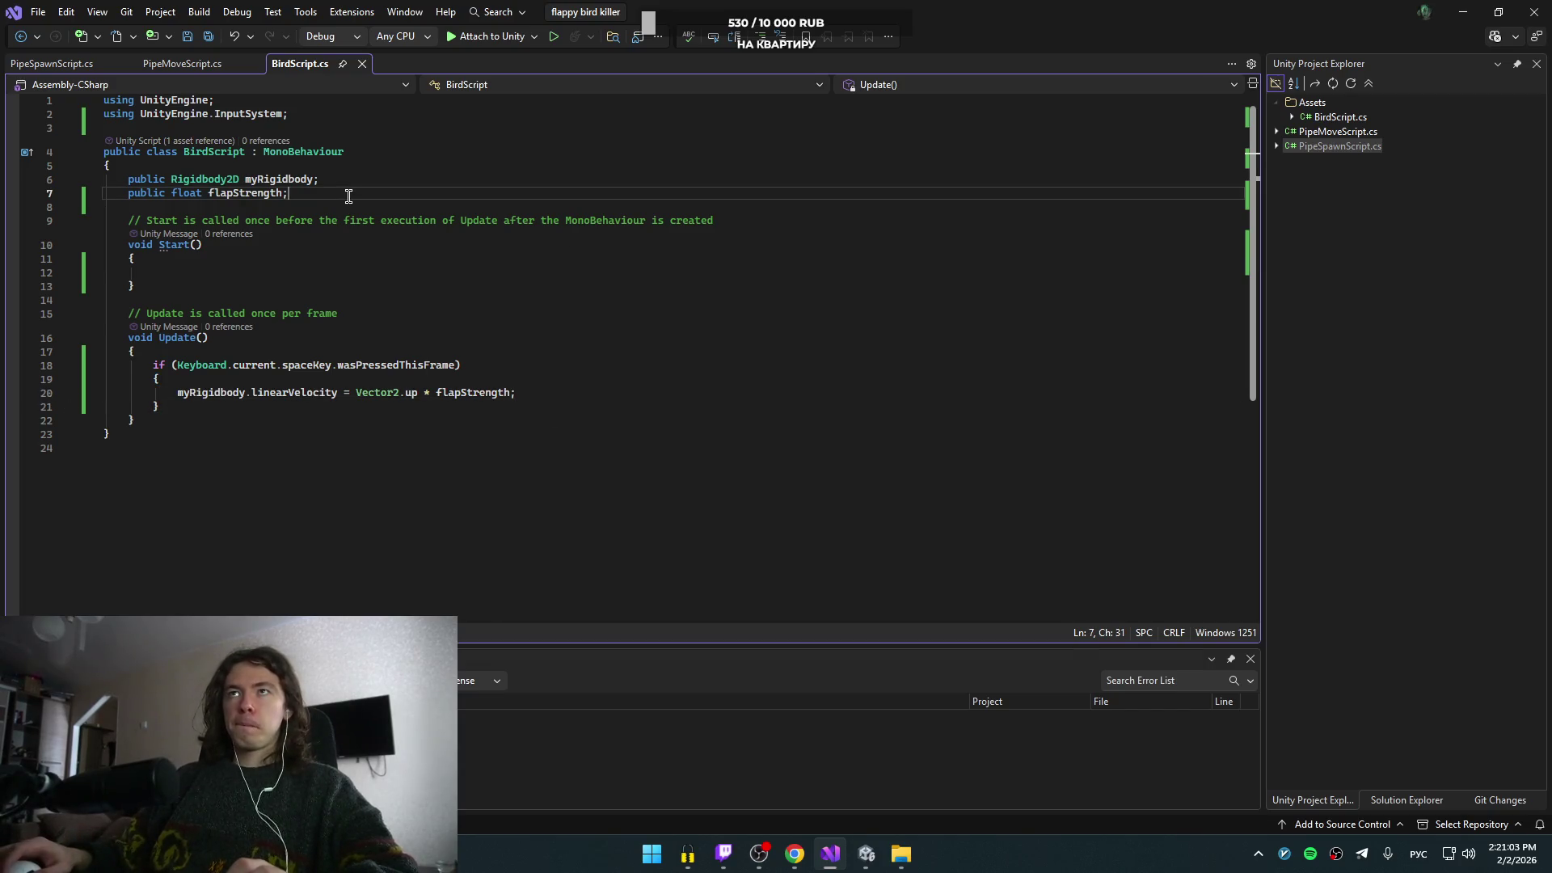
{"action": "key", "text": "Up"}
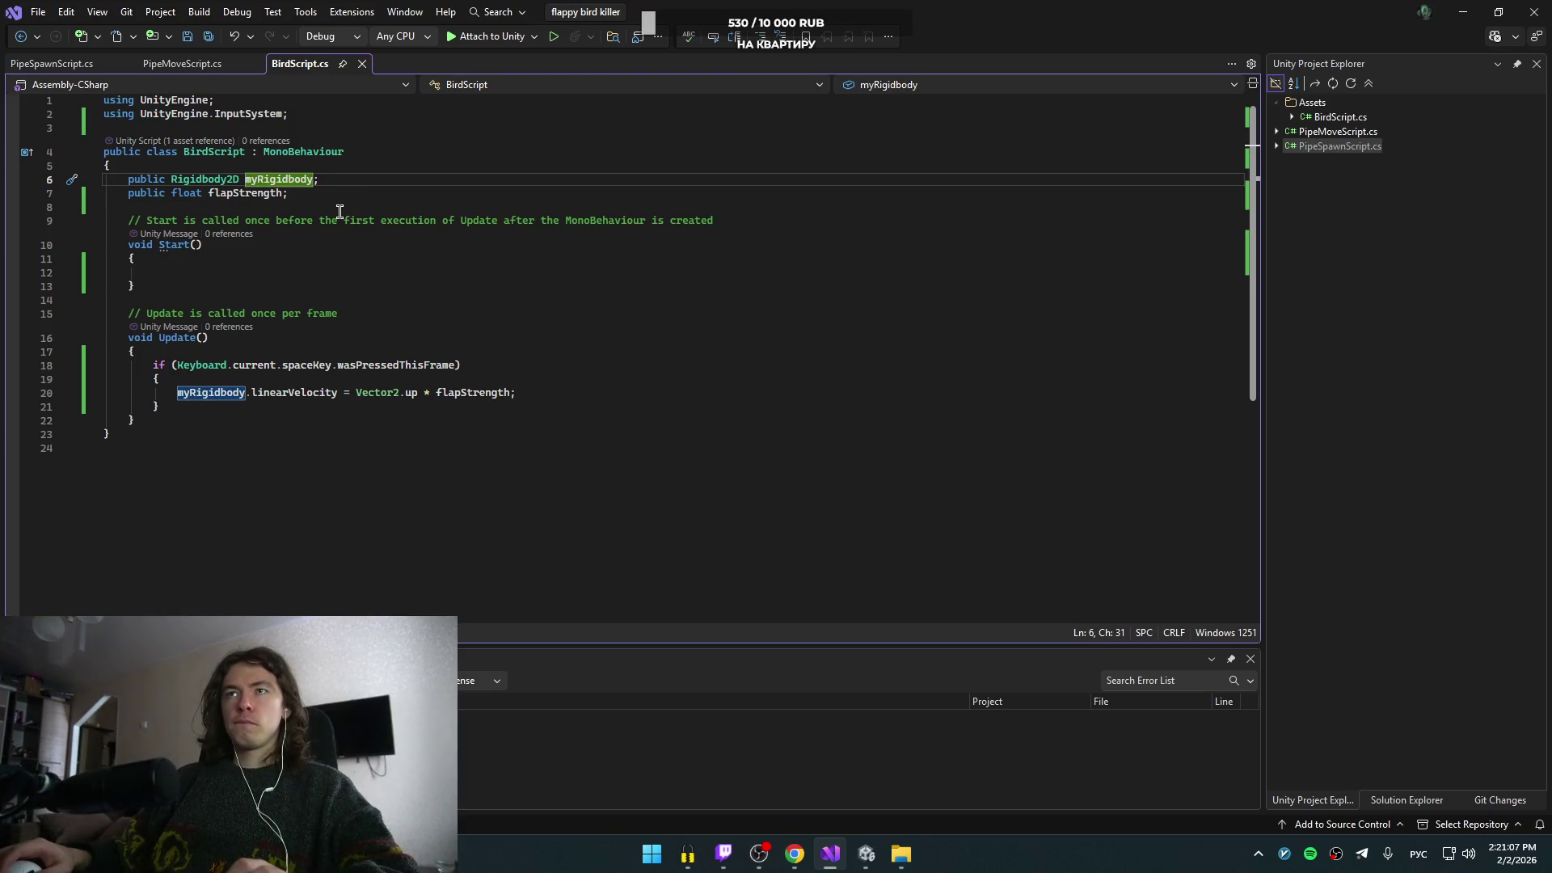
- Look over the PipeSpawnScript.cs code
{"action": "left_click", "coordinate": [48, 66]}
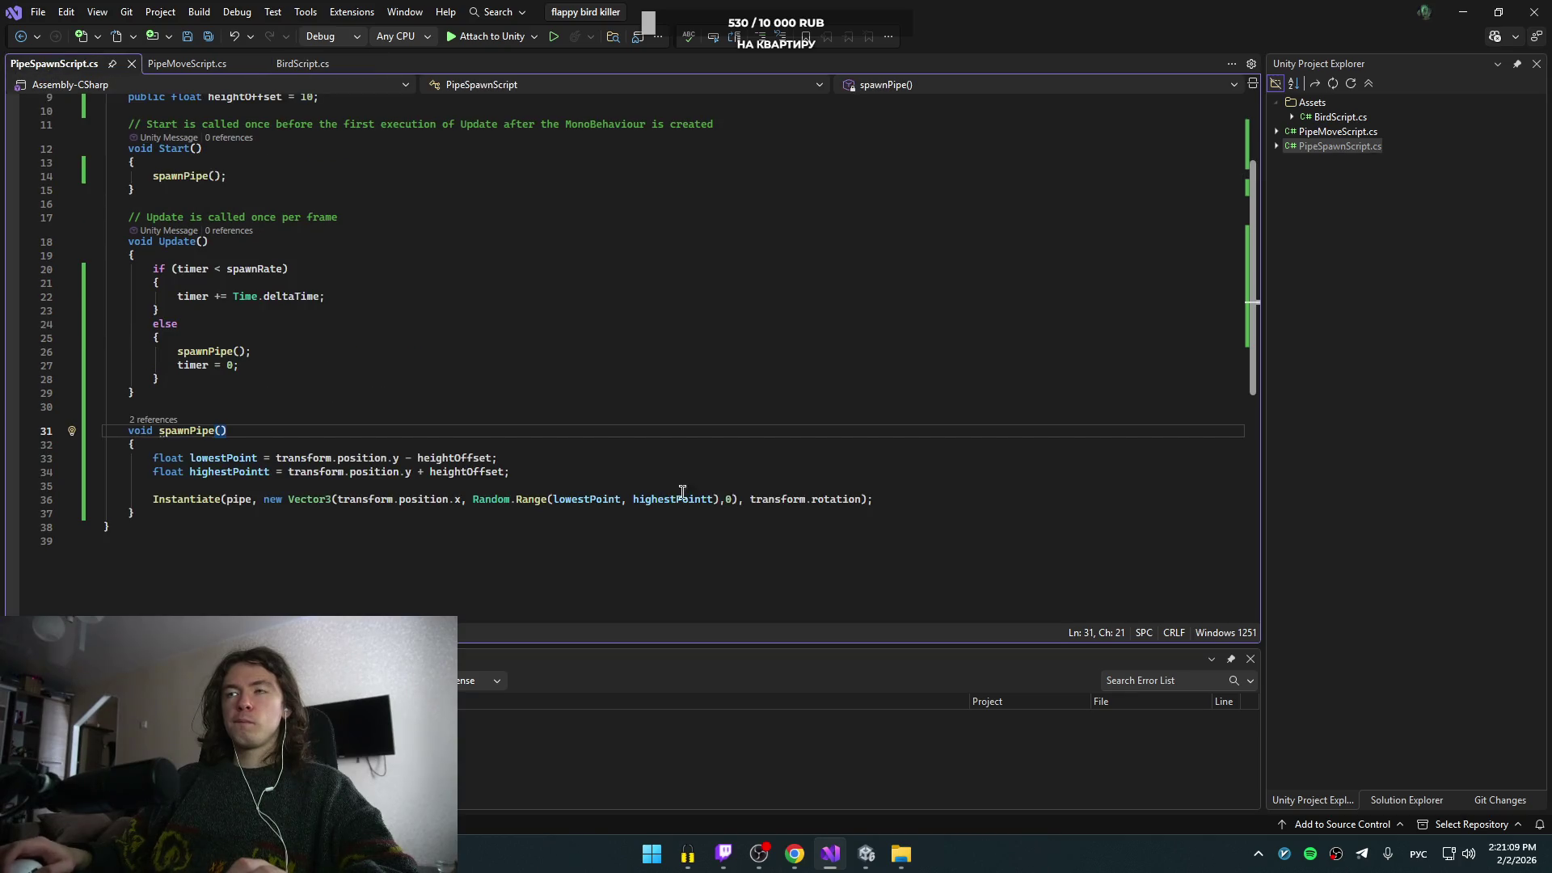
{"action": "scroll", "coordinate": [312, 357], "scroll_direction": "up", "scroll_amount": 3}
{"action": "scroll", "coordinate": [281, 357], "scroll_direction": "down", "scroll_amount": 5}
{"action": "scroll", "coordinate": [283, 359], "scroll_direction": "up", "scroll_amount": 3}
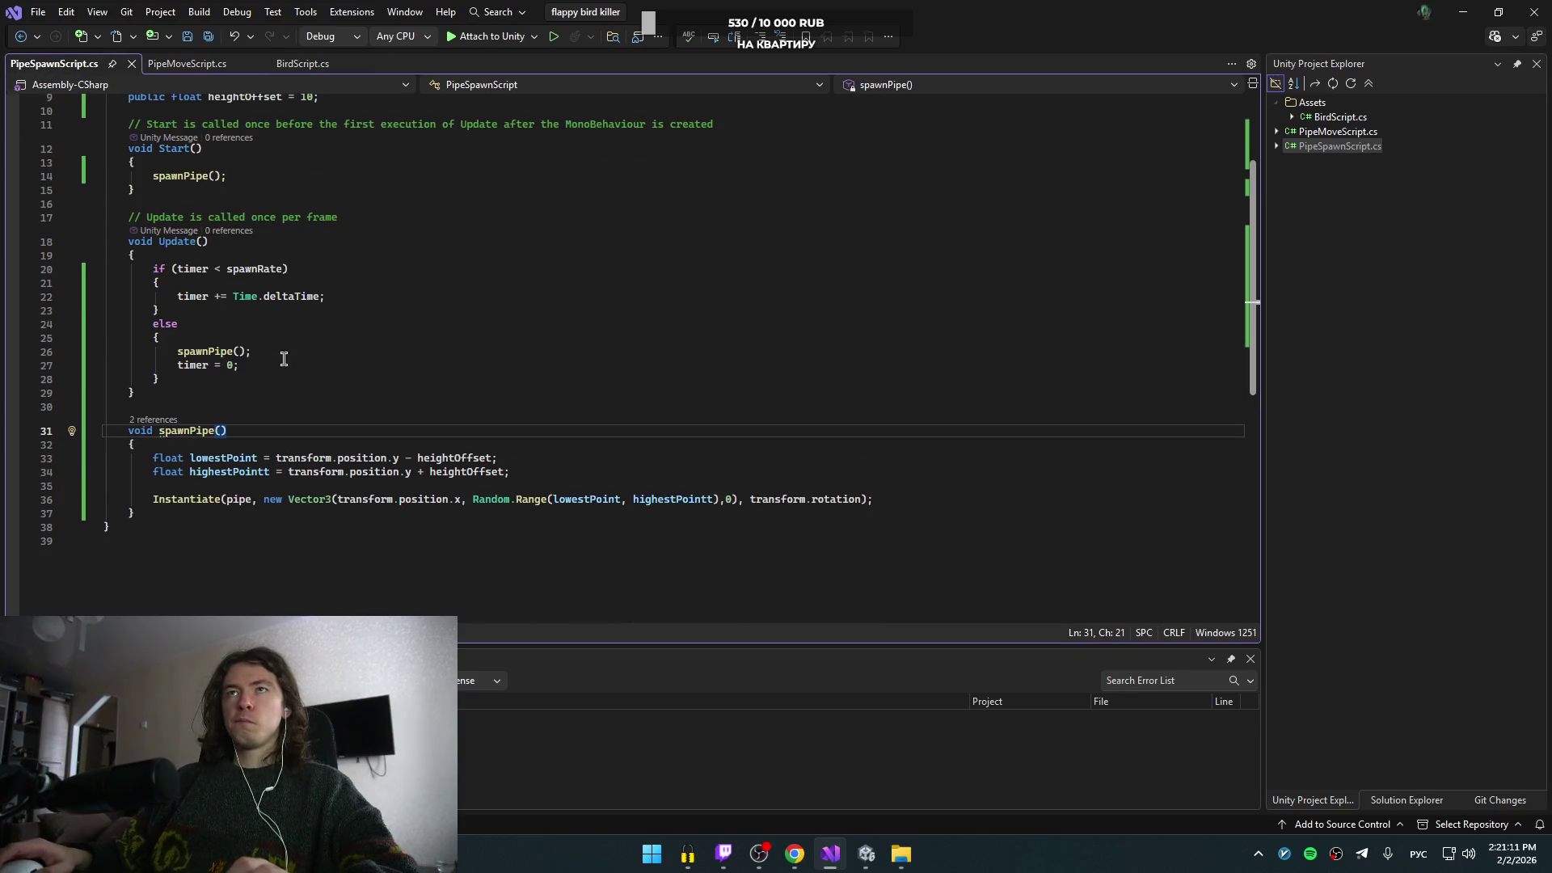
{"action": "scroll", "coordinate": [284, 359], "scroll_direction": "up", "scroll_amount": 2}
{"action": "scroll", "coordinate": [243, 272], "scroll_direction": "down", "scroll_amount": 1}
- Open PipeMoveScript.cs in Visual Studio
{"action": "key", "text": "alt+Tab"}
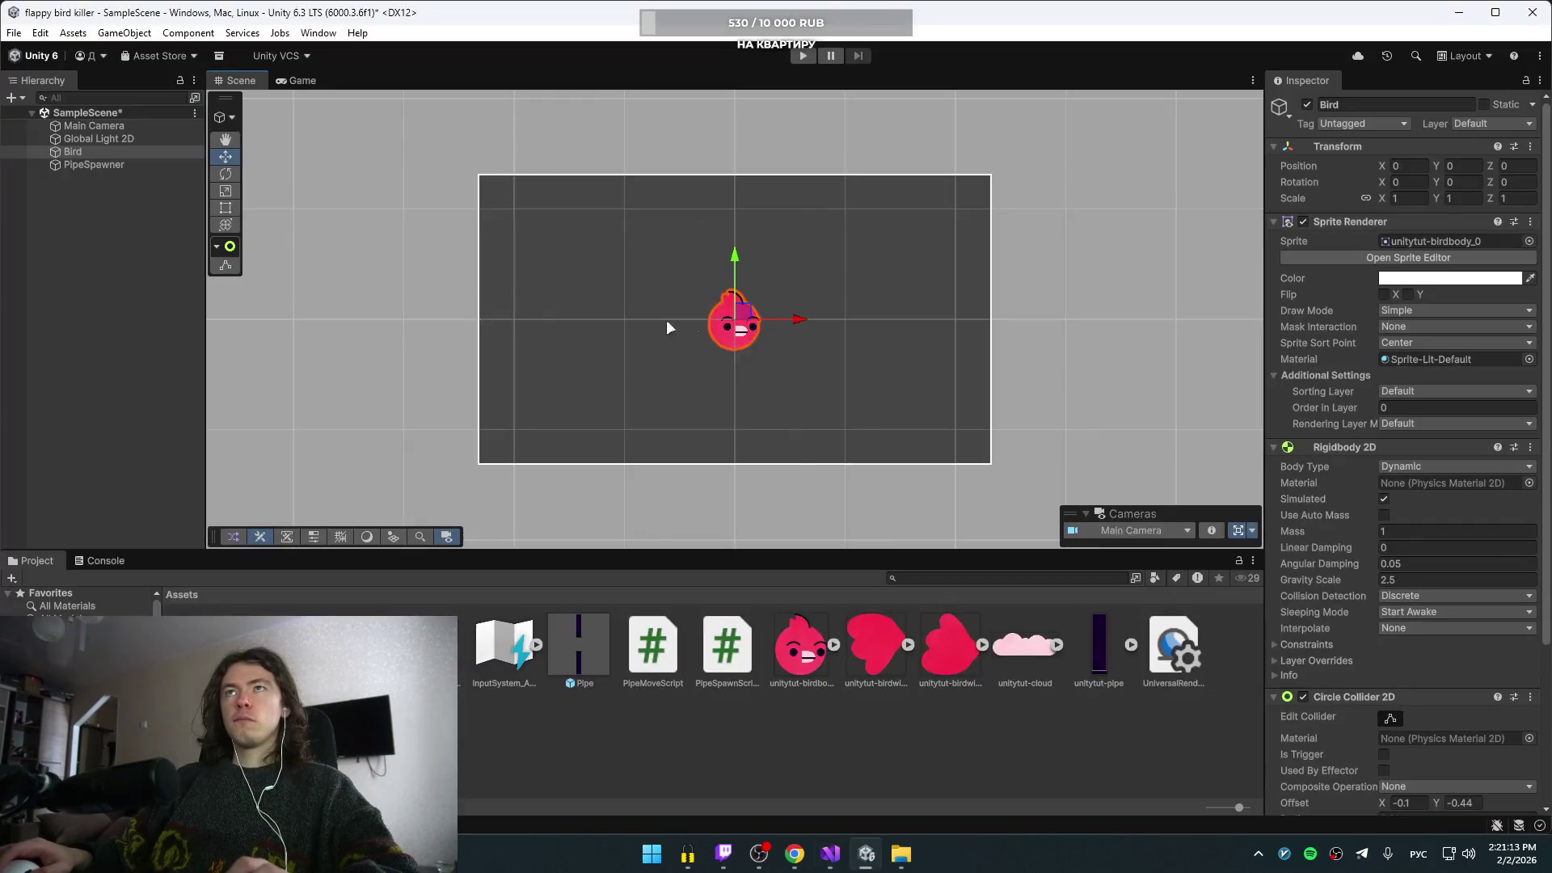
{"action": "key", "text": "alt+Tab"}
{"action": "left_click", "coordinate": [1010, 320]}
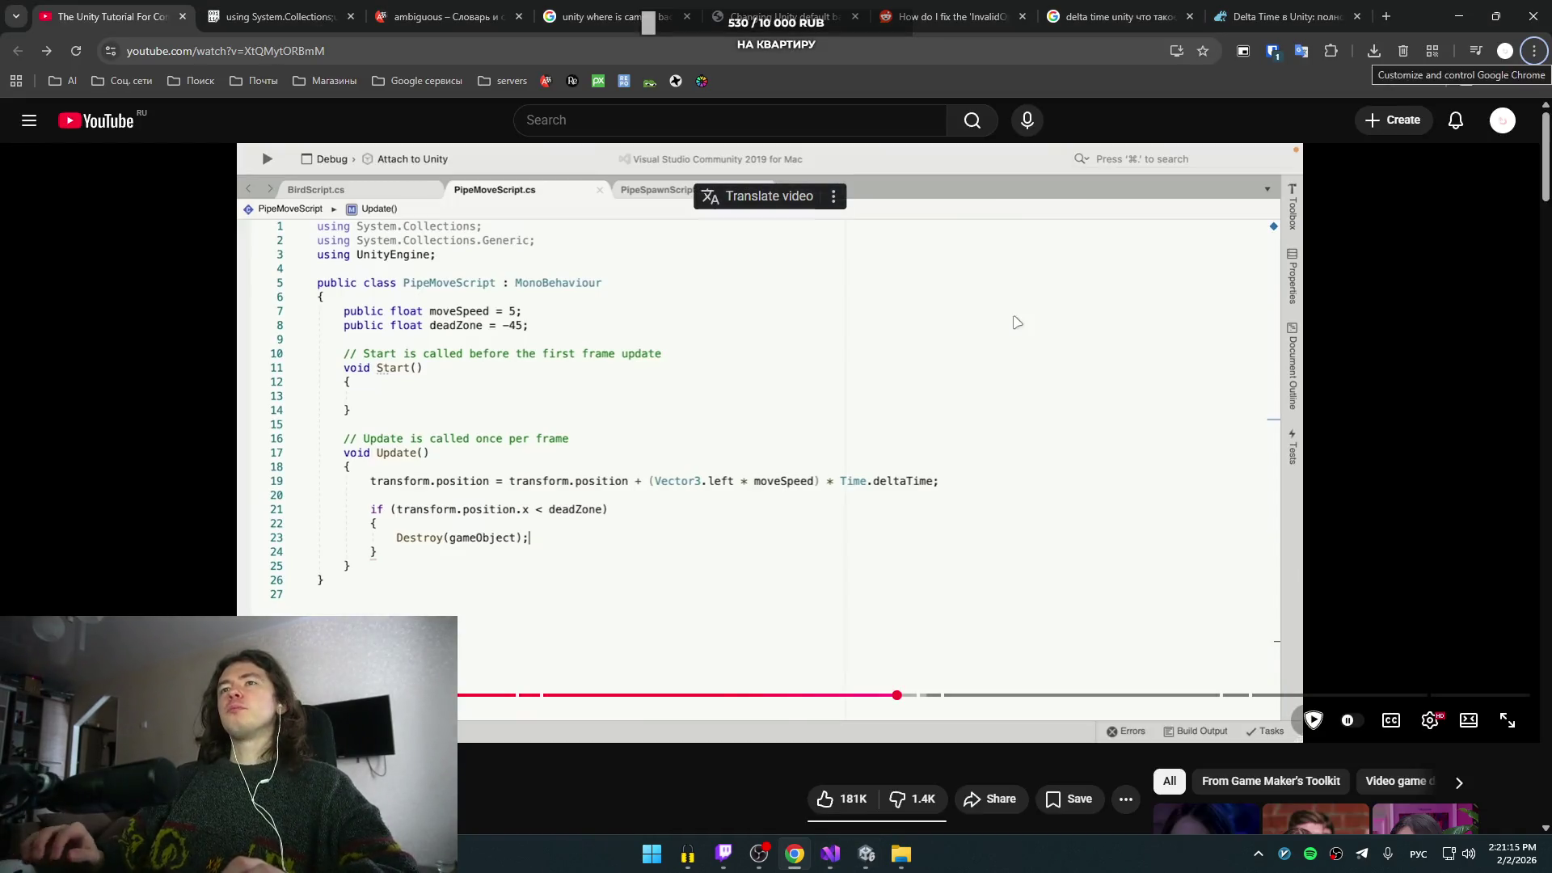
{"action": "key", "text": "alt+Tab"}
{"action": "key", "text": "alt+Tab"}
{"action": "left_click", "coordinate": [899, 296]}
{"action": "key", "text": "alt+Tab"}
{"action": "left_click", "coordinate": [976, 297]}
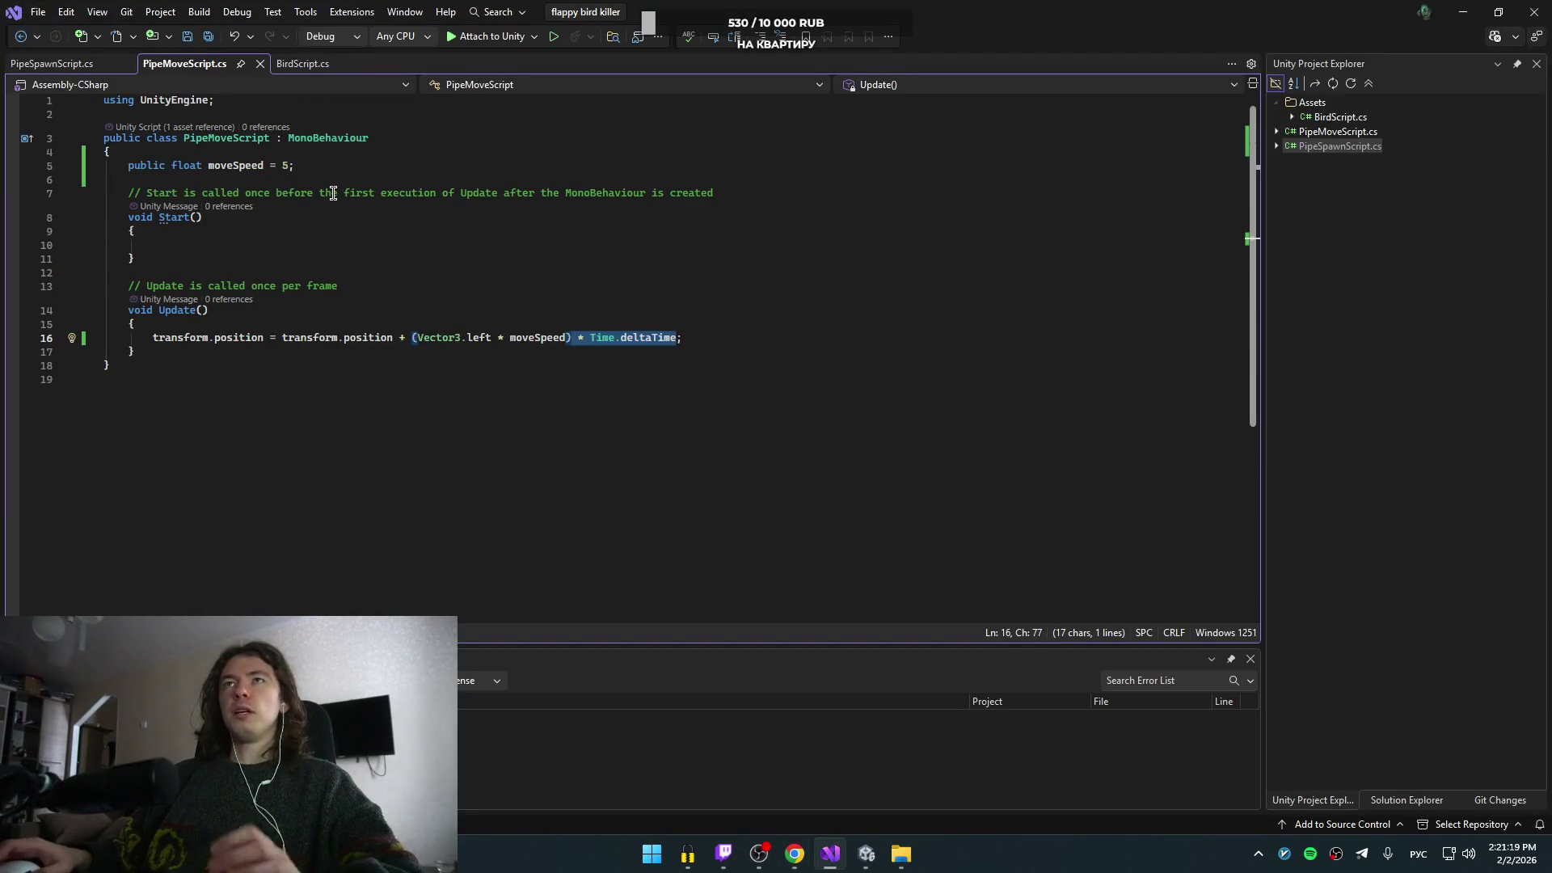
- Declare public float deadZone = -30; beneath moveSpeed in PipeMoveScript
{"action": "left_click", "coordinate": [336, 174]}
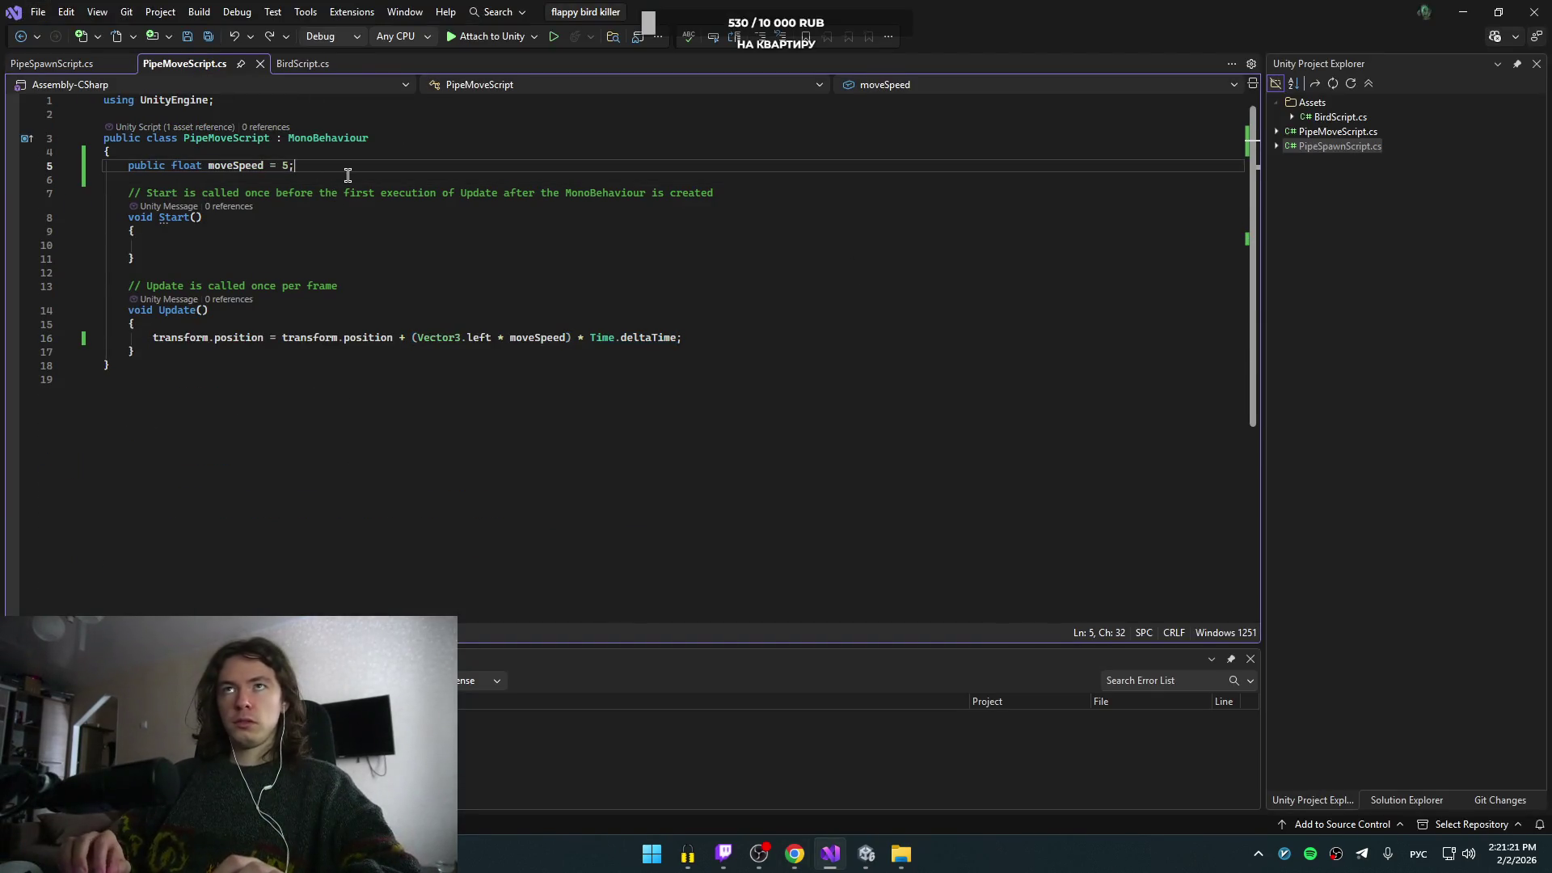
{"action": "key", "text": "Return"}
{"action": "type", "text": "згид"}
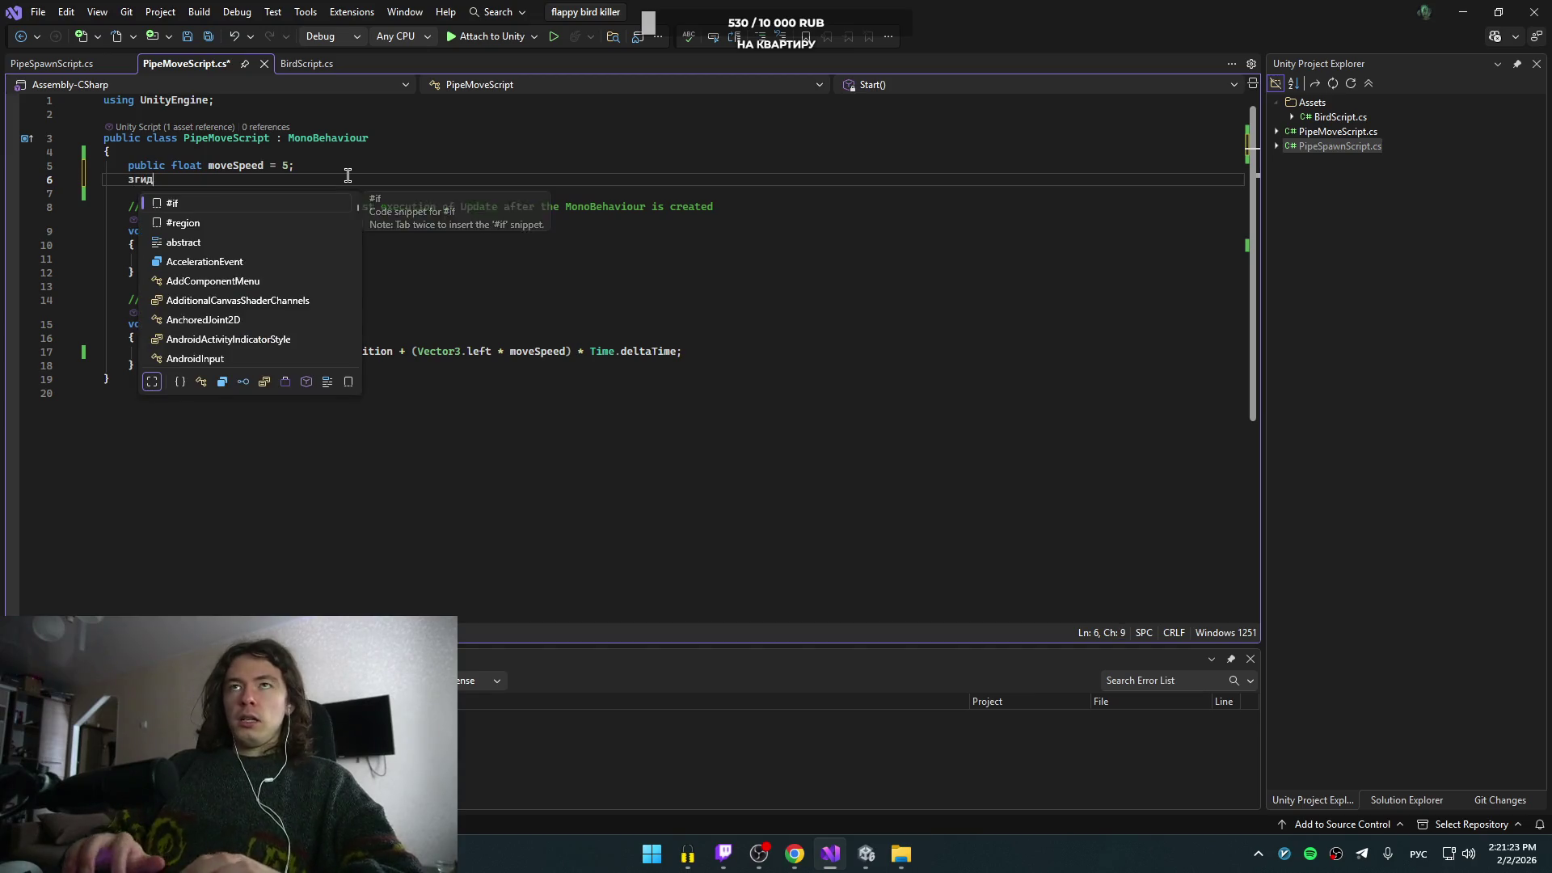
{"action": "type", "text": "шс ubli"}
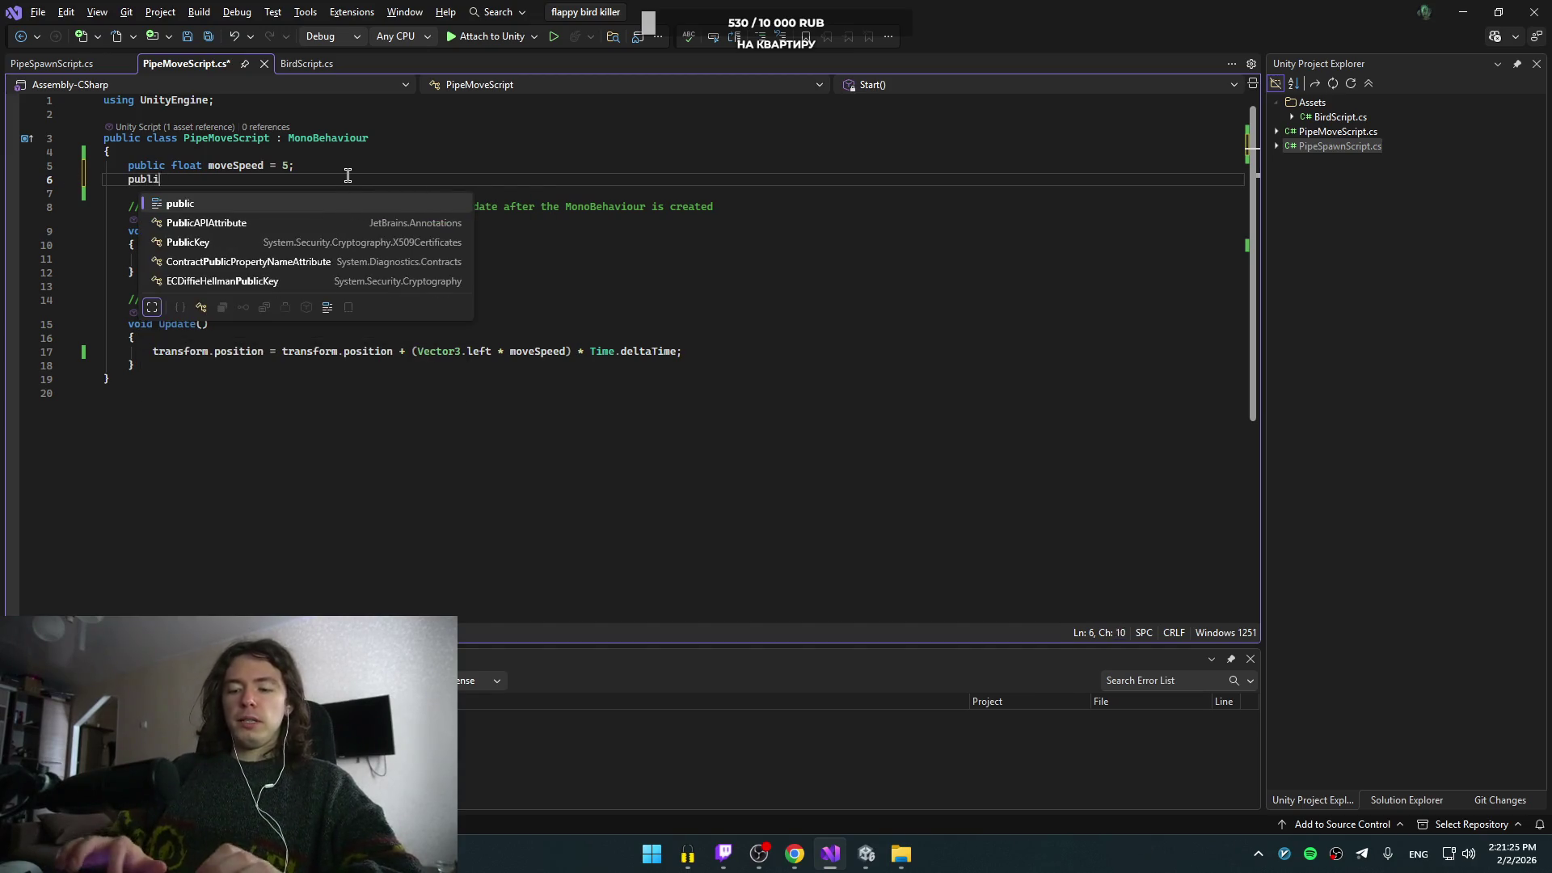
{"action": "type", "text": "c loat "}
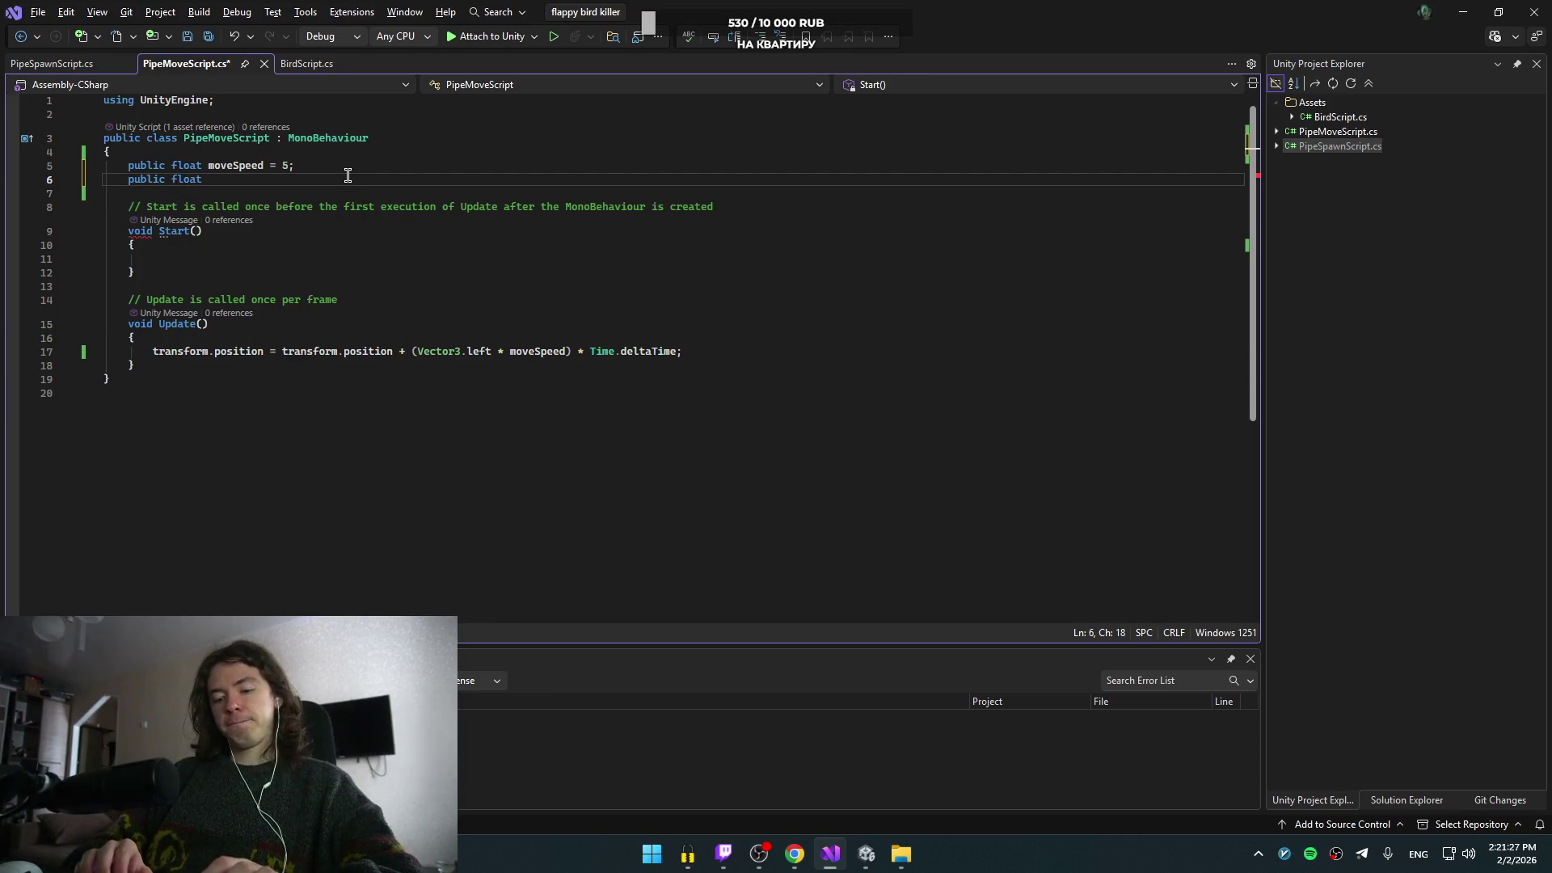
{"action": "type", "text": "Zone = -30;"}
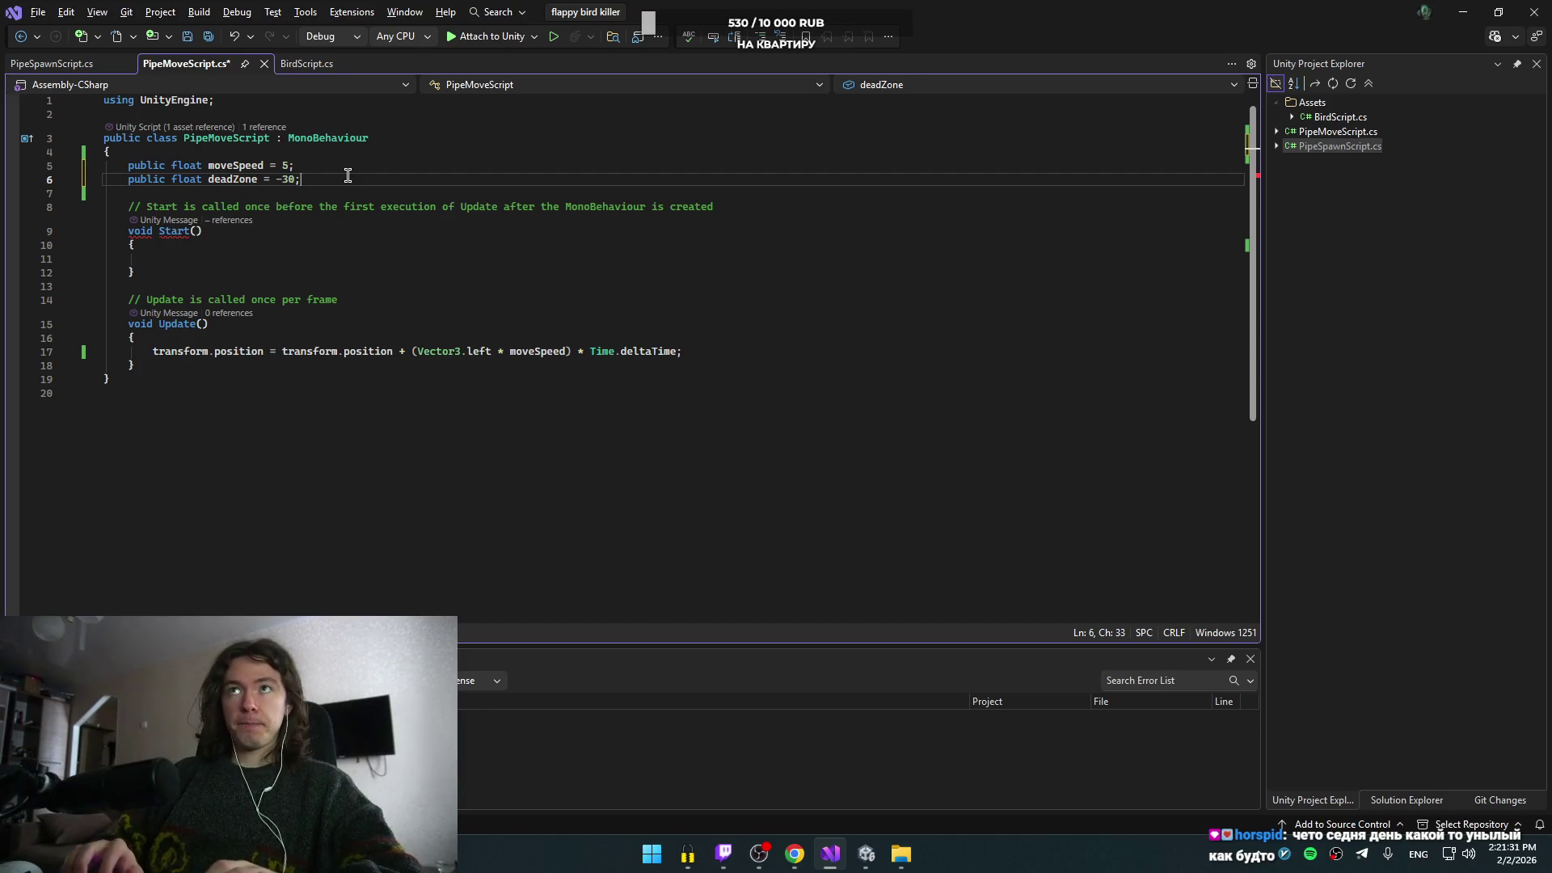
{"action": "left_click", "coordinate": [725, 347]}
{"action": "left_click", "coordinate": [730, 339]}
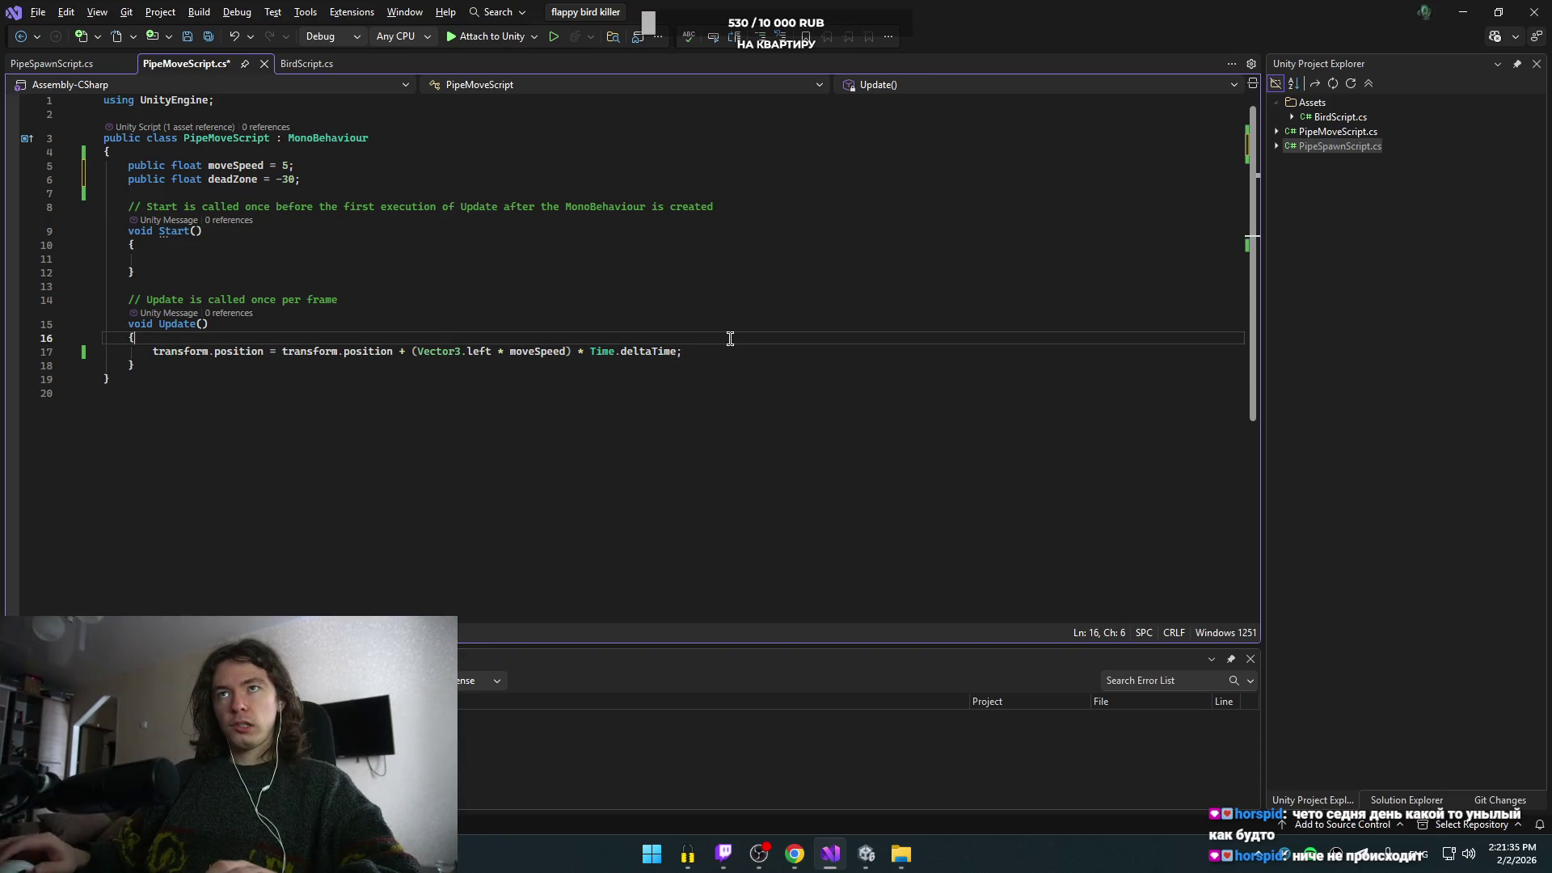
- Insert an empty if block at the top of Update, checking the tutorial's condition
{"action": "key", "text": "Return"}
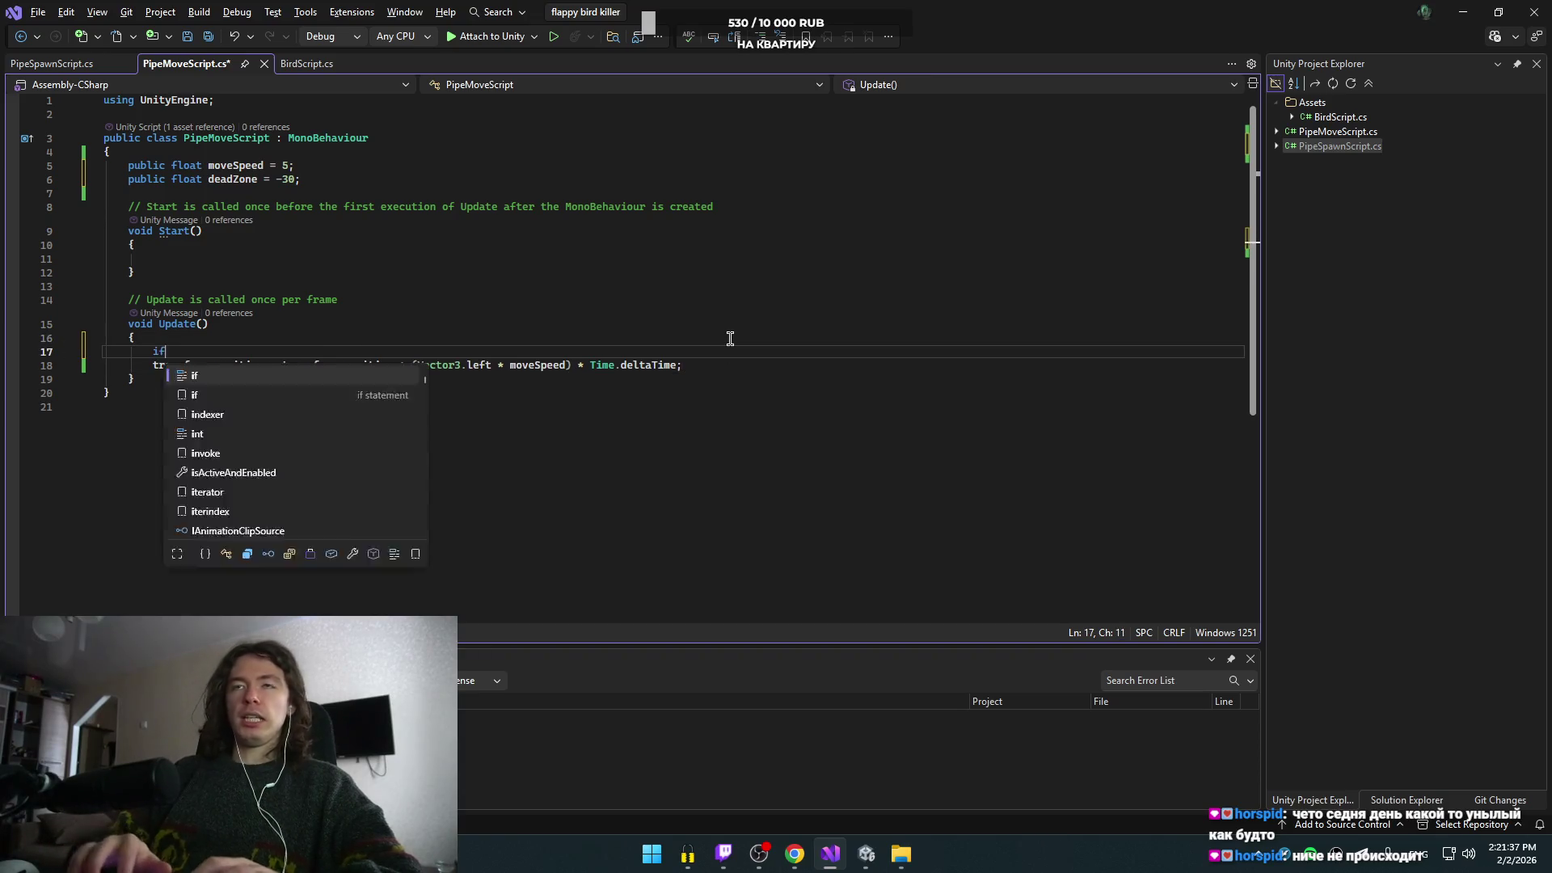
{"action": "key", "text": "Up"}
{"action": "key", "text": "Up"}
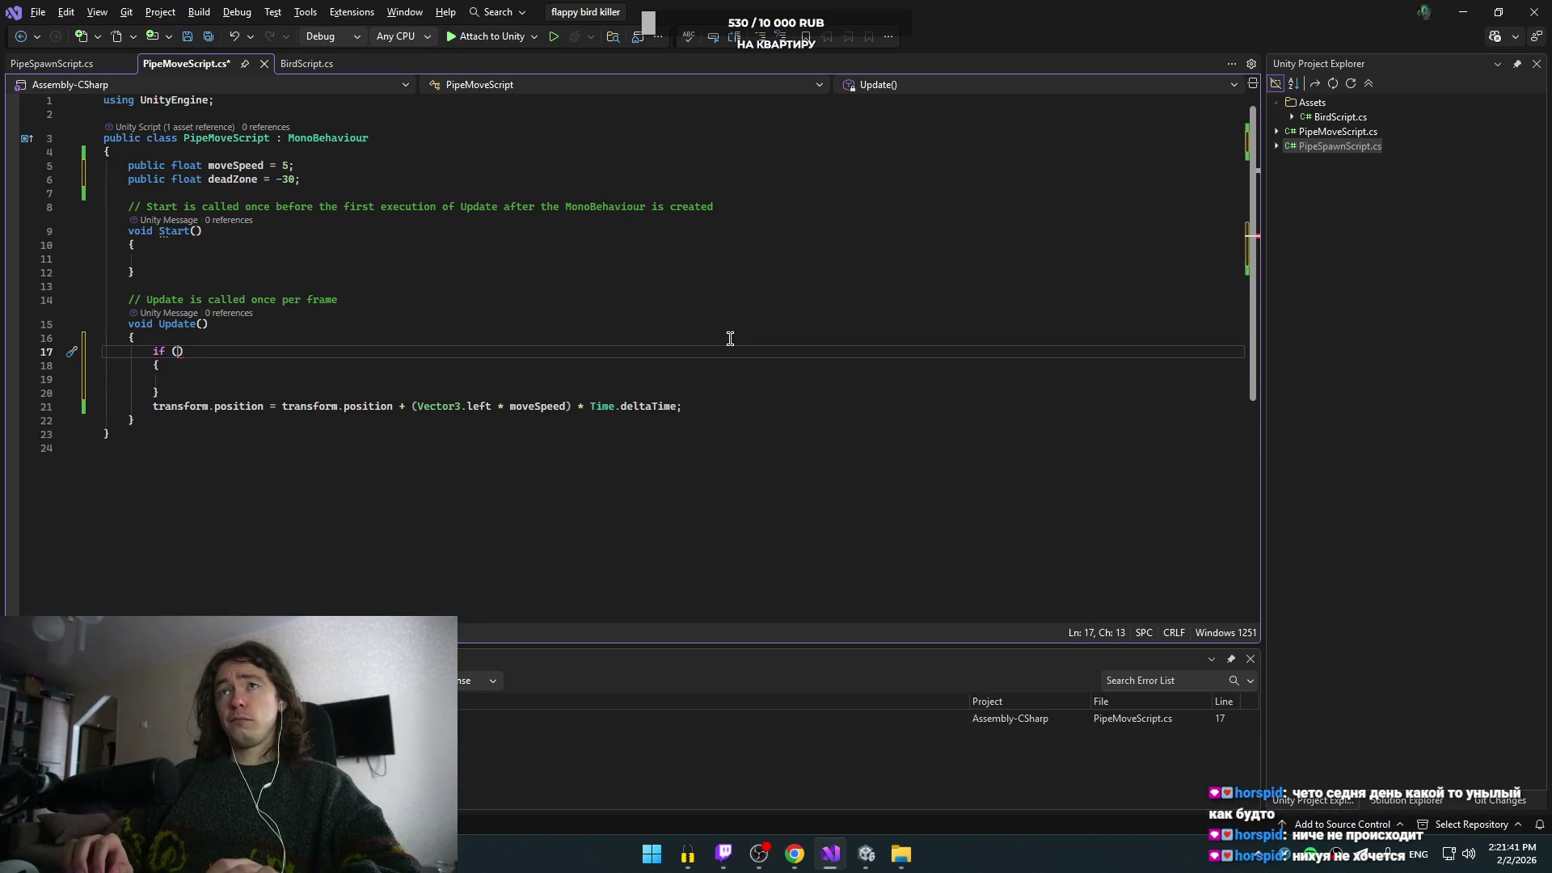
{"action": "key", "text": "alt+Tab"}
{"action": "key", "text": "alt+Tab"}
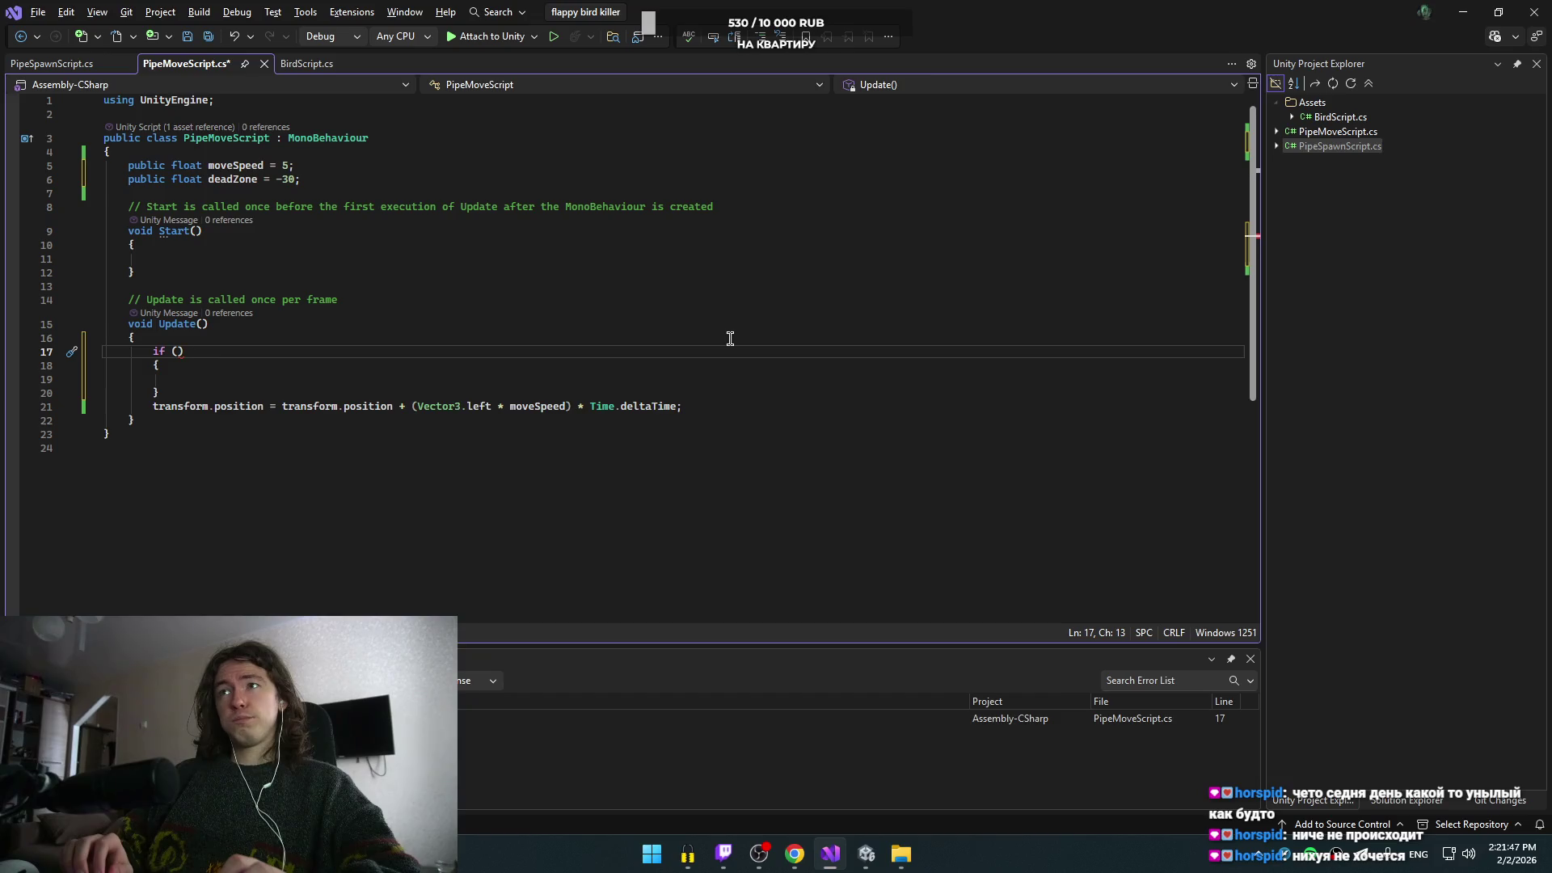
{"action": "key", "text": "alt+Tab"}
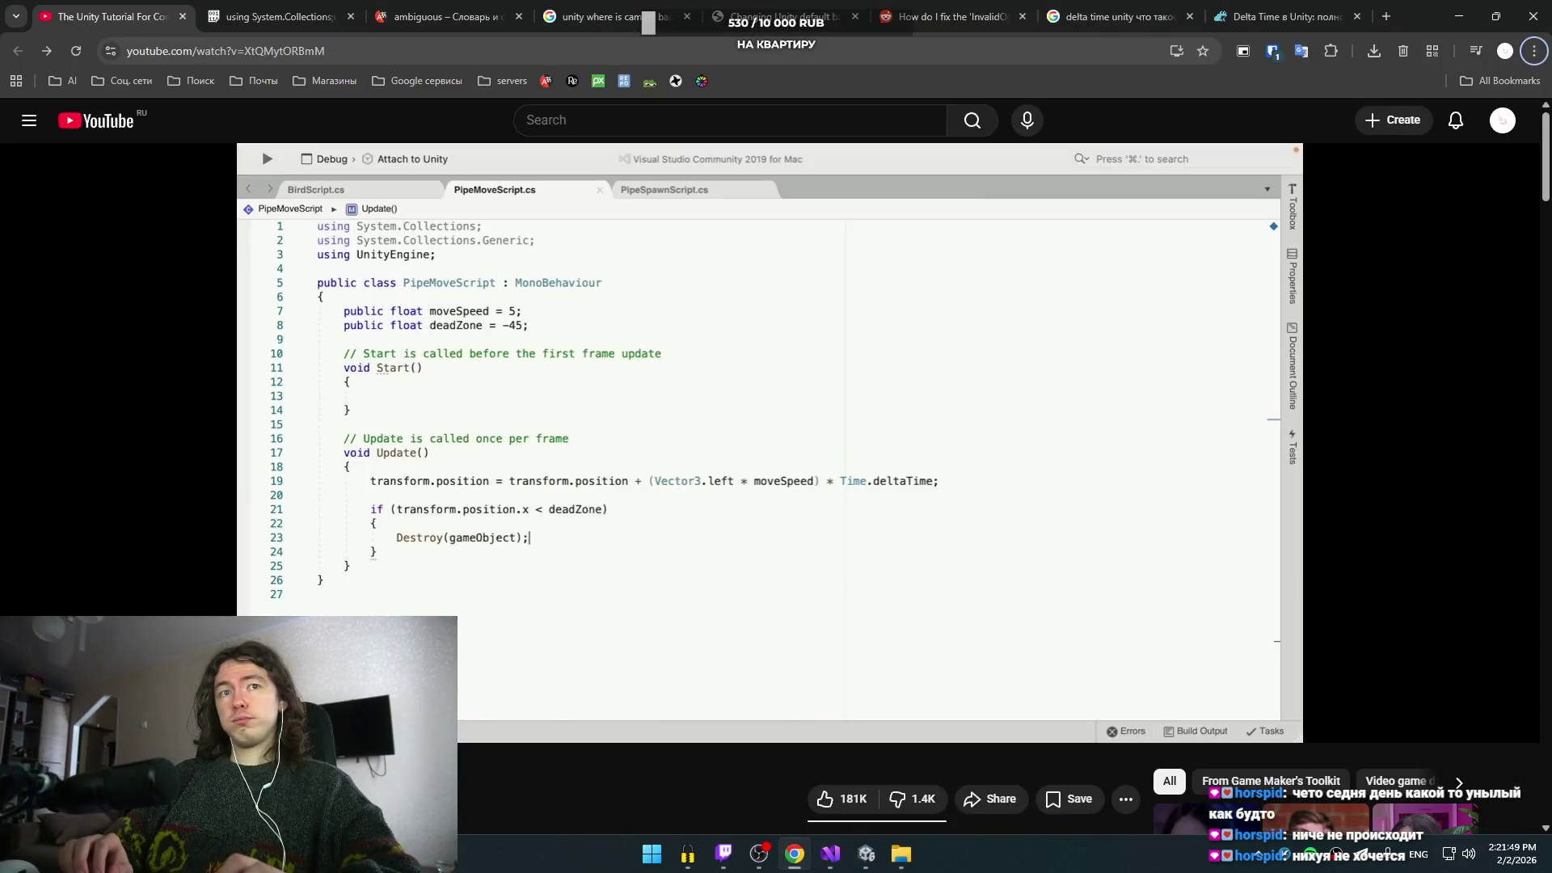
{"action": "key", "text": "alt+Tab"}
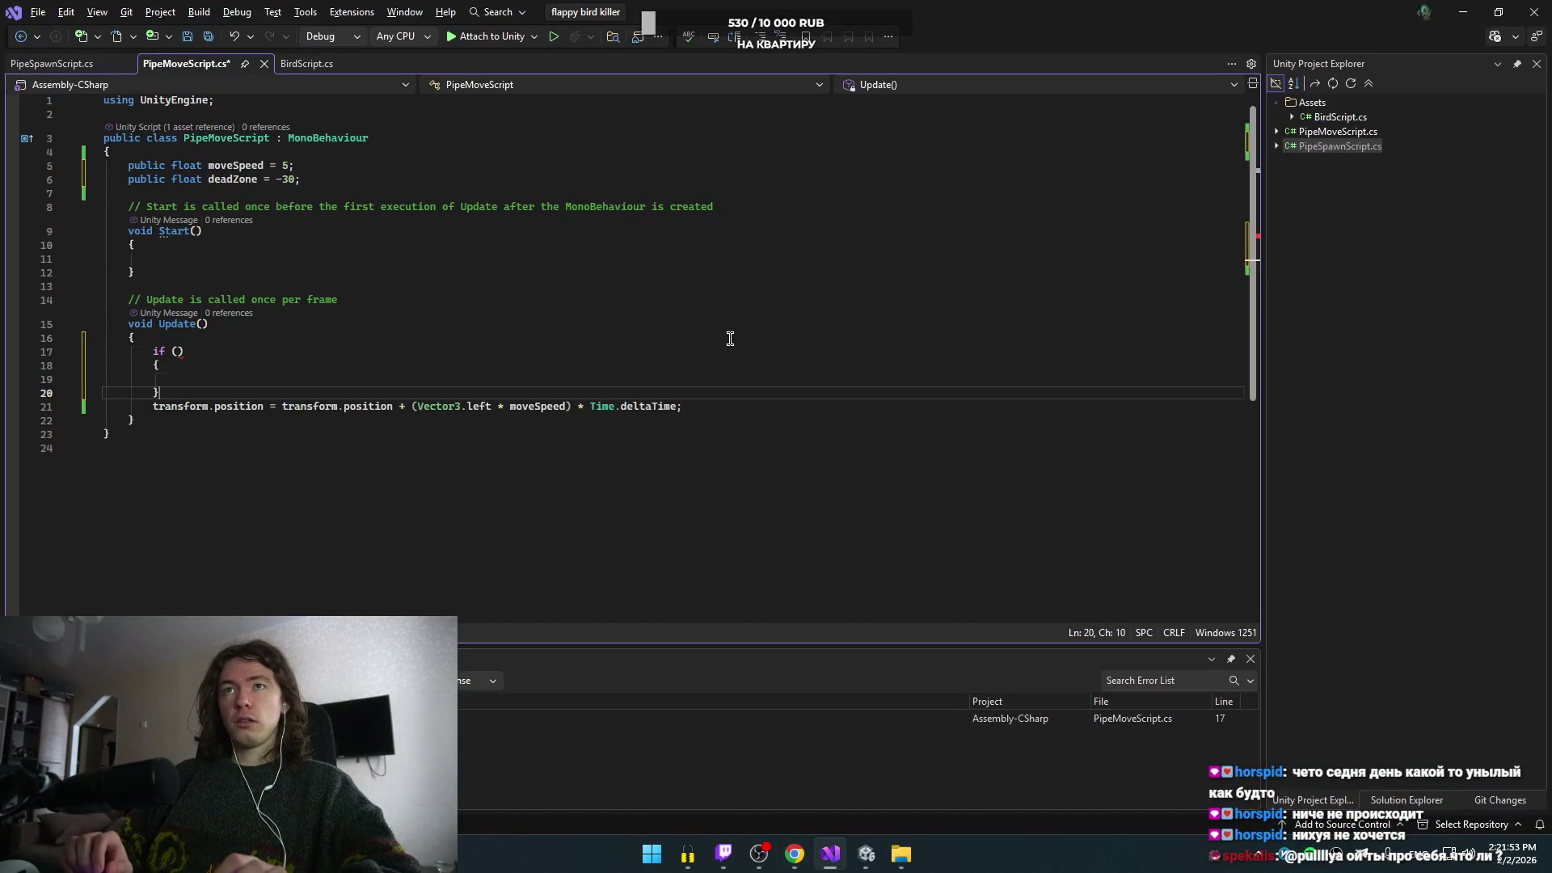
- Write the if condition transform.position.x <= deadZone
{"action": "type", "text": "deadZone"}
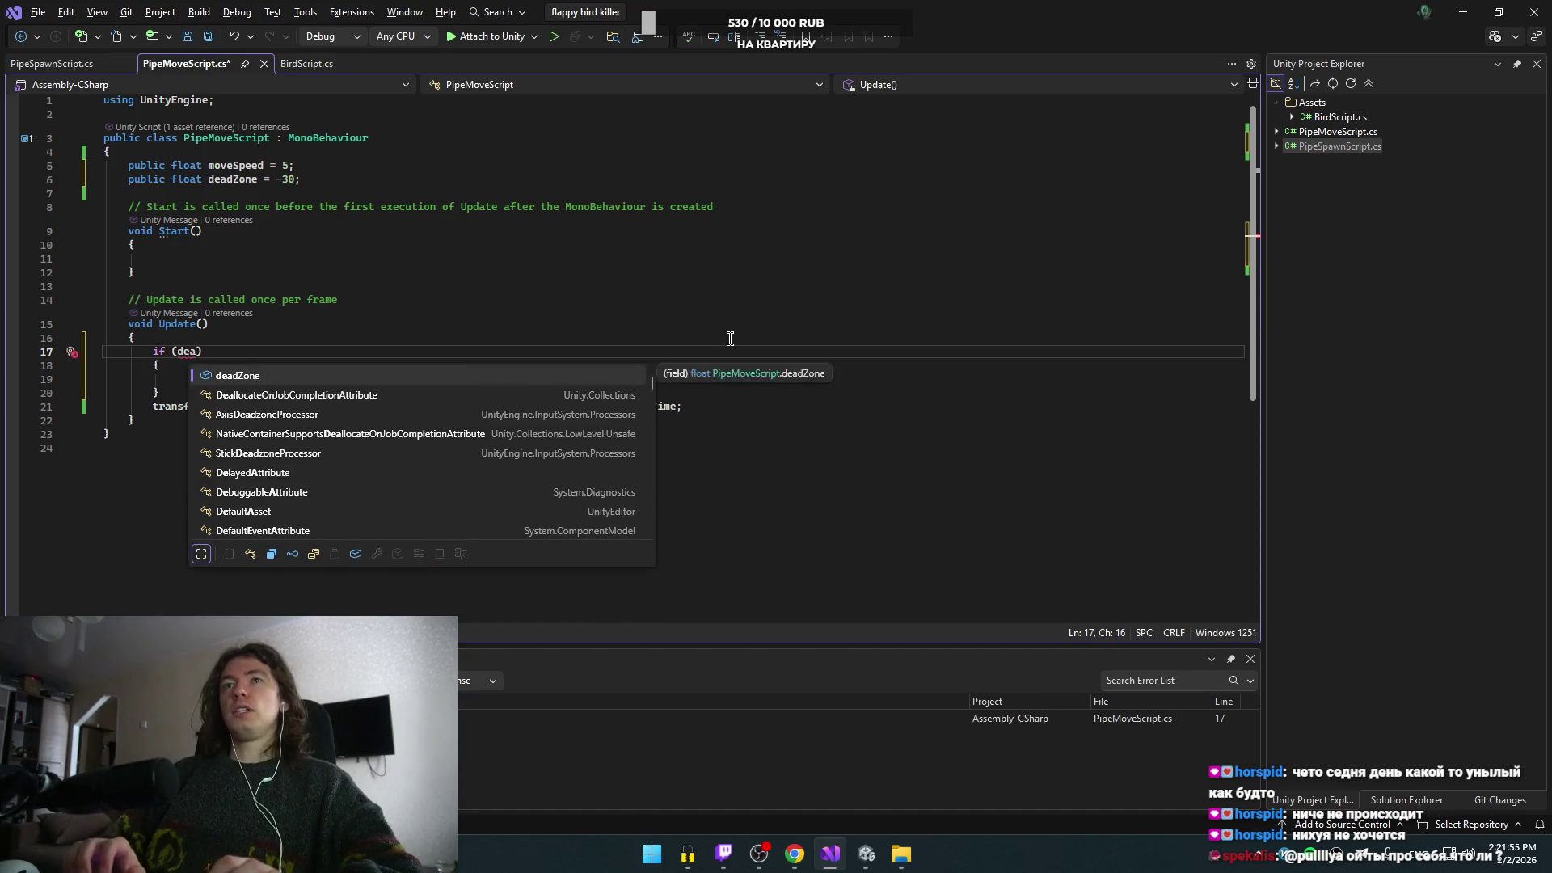
{"action": "key", "text": "Tab"}
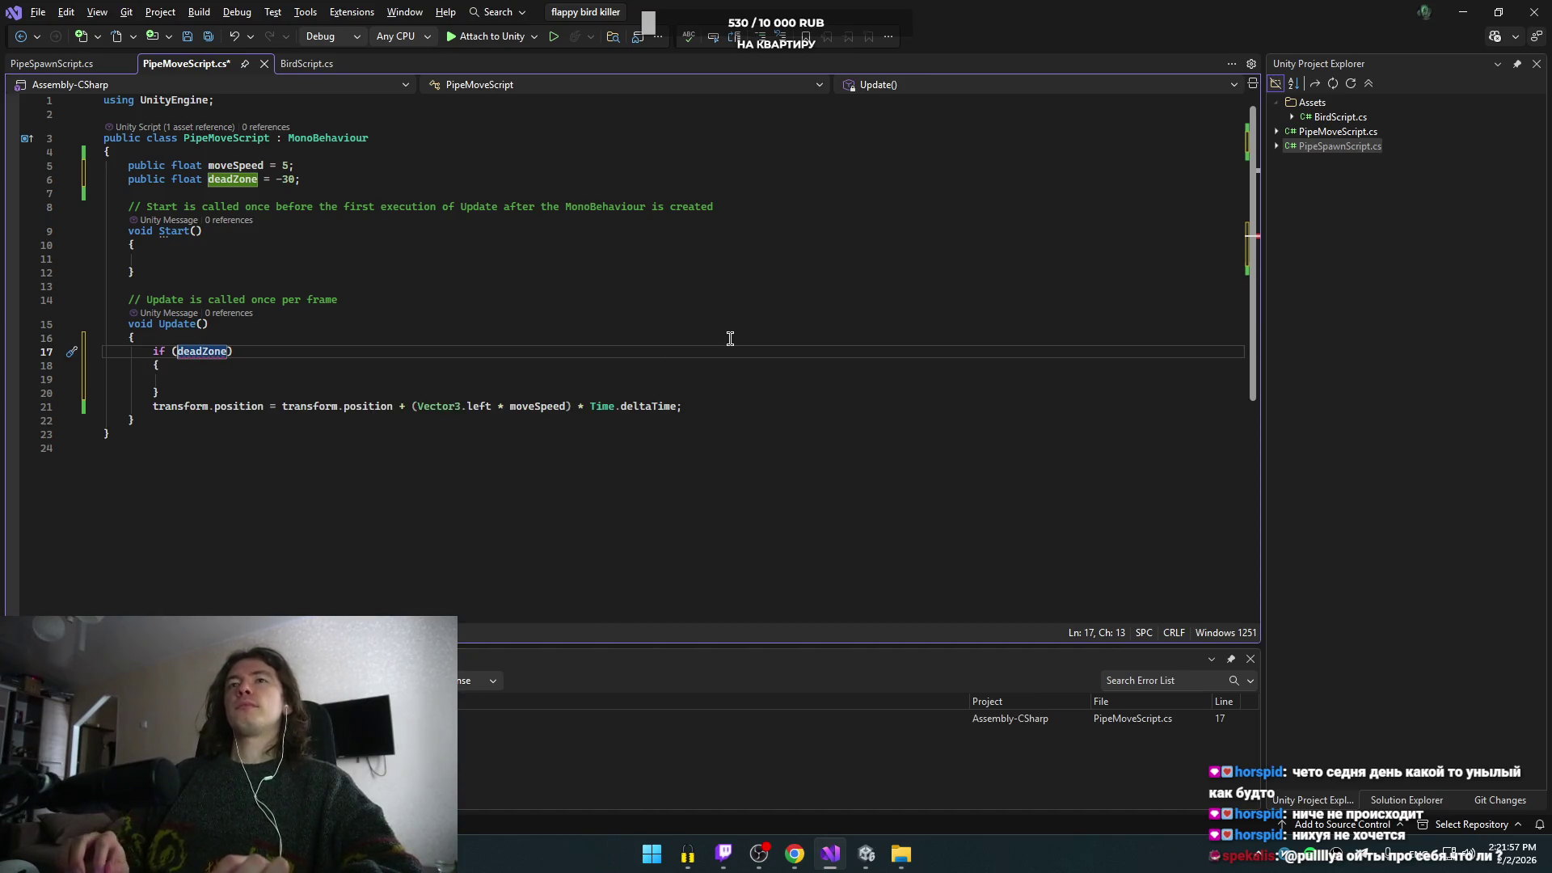
{"action": "key", "text": "ctrl+Left"}
{"action": "key", "text": "Left"}
{"action": "type", "text": "po"}
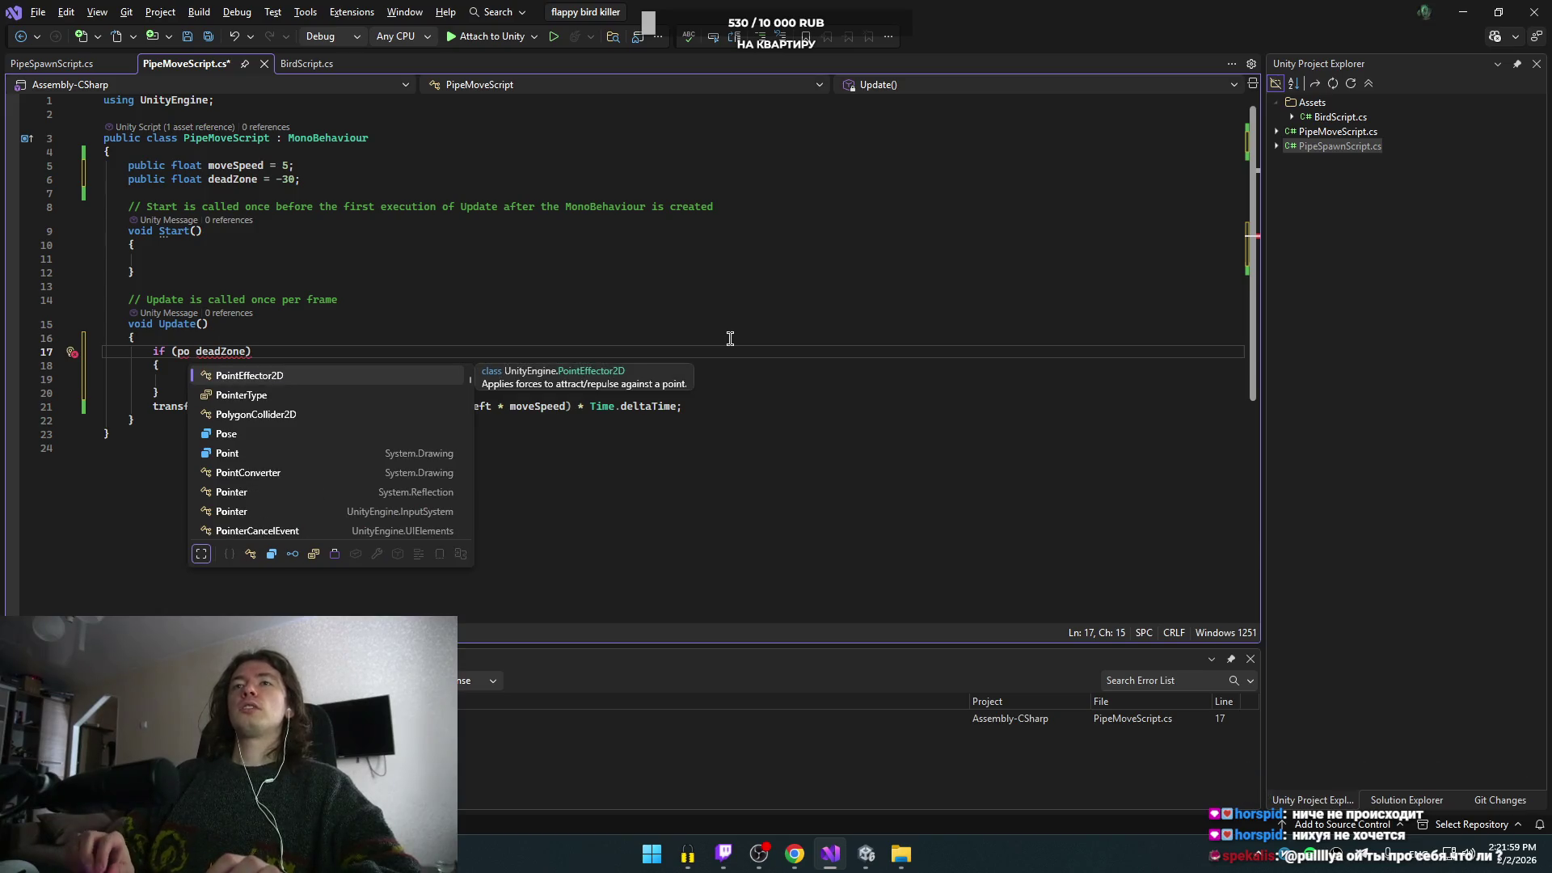
{"action": "type", "text": "sio"}
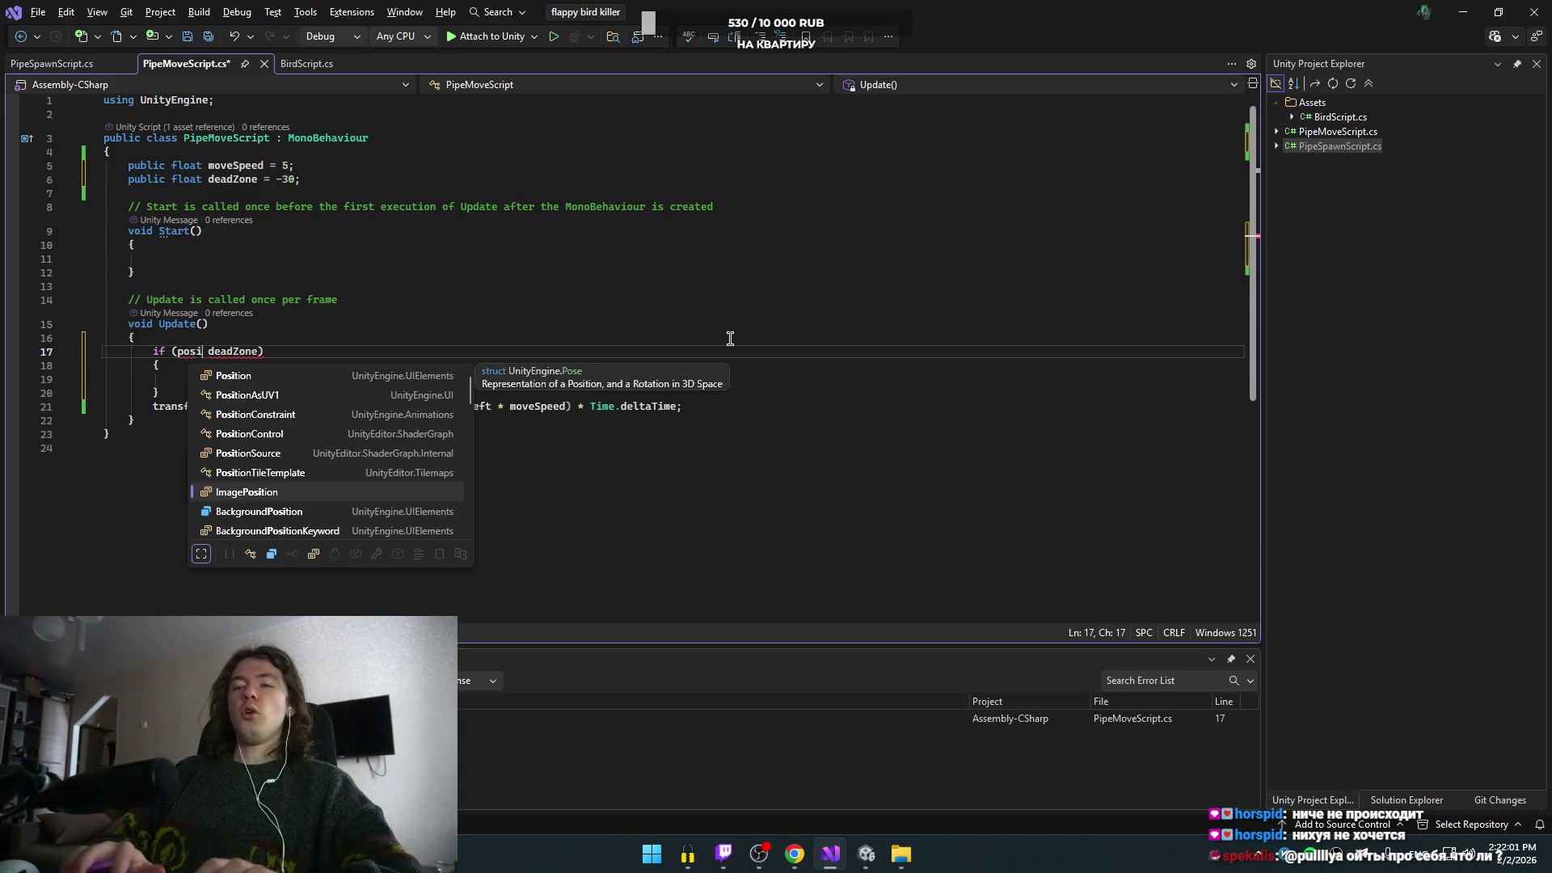
{"action": "key", "text": "Up"}
{"action": "key", "text": "Up"}
{"action": "key", "text": "Up"}
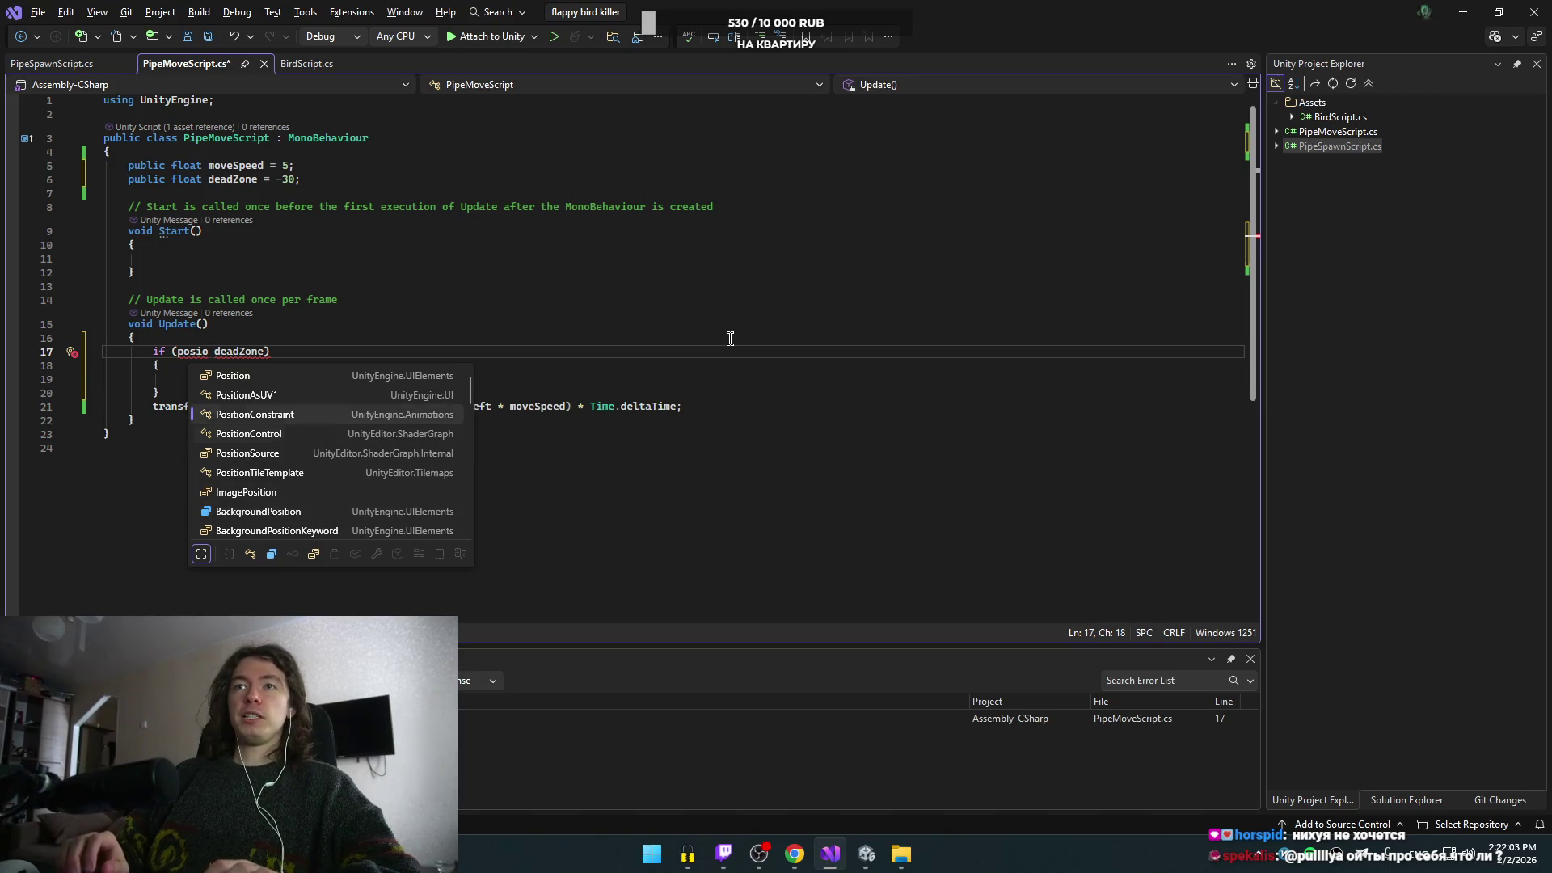
{"action": "key", "text": "Tab"}
{"action": "key", "text": "ctrl+Left"}
{"action": "key", "text": "Delete"}
{"action": "type", "text": "p"}
{"action": "key", "text": "ctrl+Right"}
{"action": "key", "text": "Left"}
{"action": "type", "text": "."}
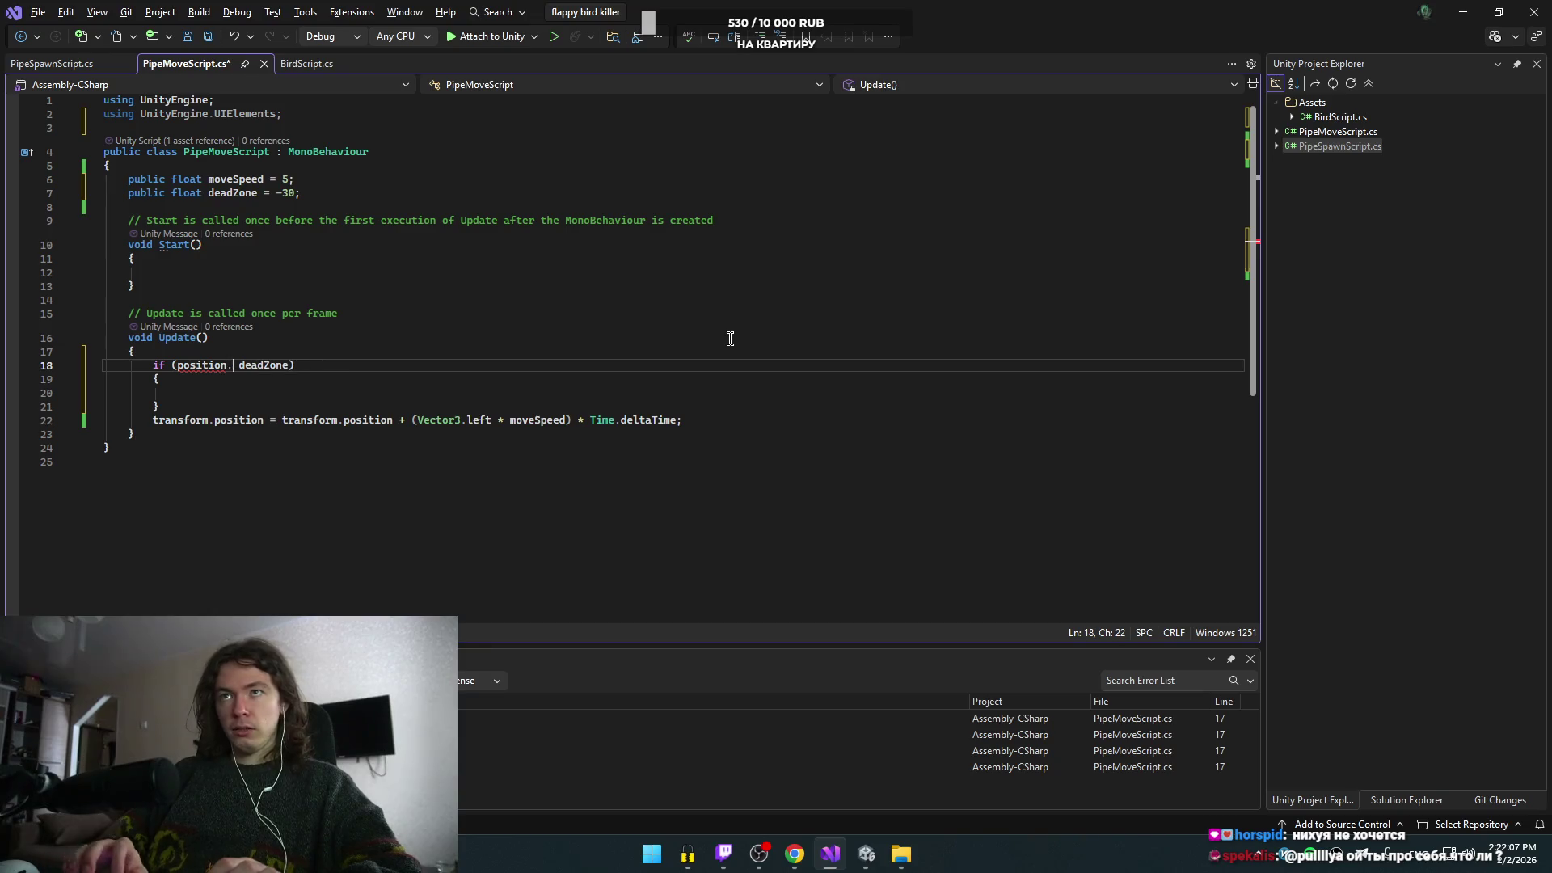
{"action": "key", "text": "ctrl+BackSpace"}
{"action": "type", "text": "transform.pos"}
{"action": "key", "text": "Tab"}
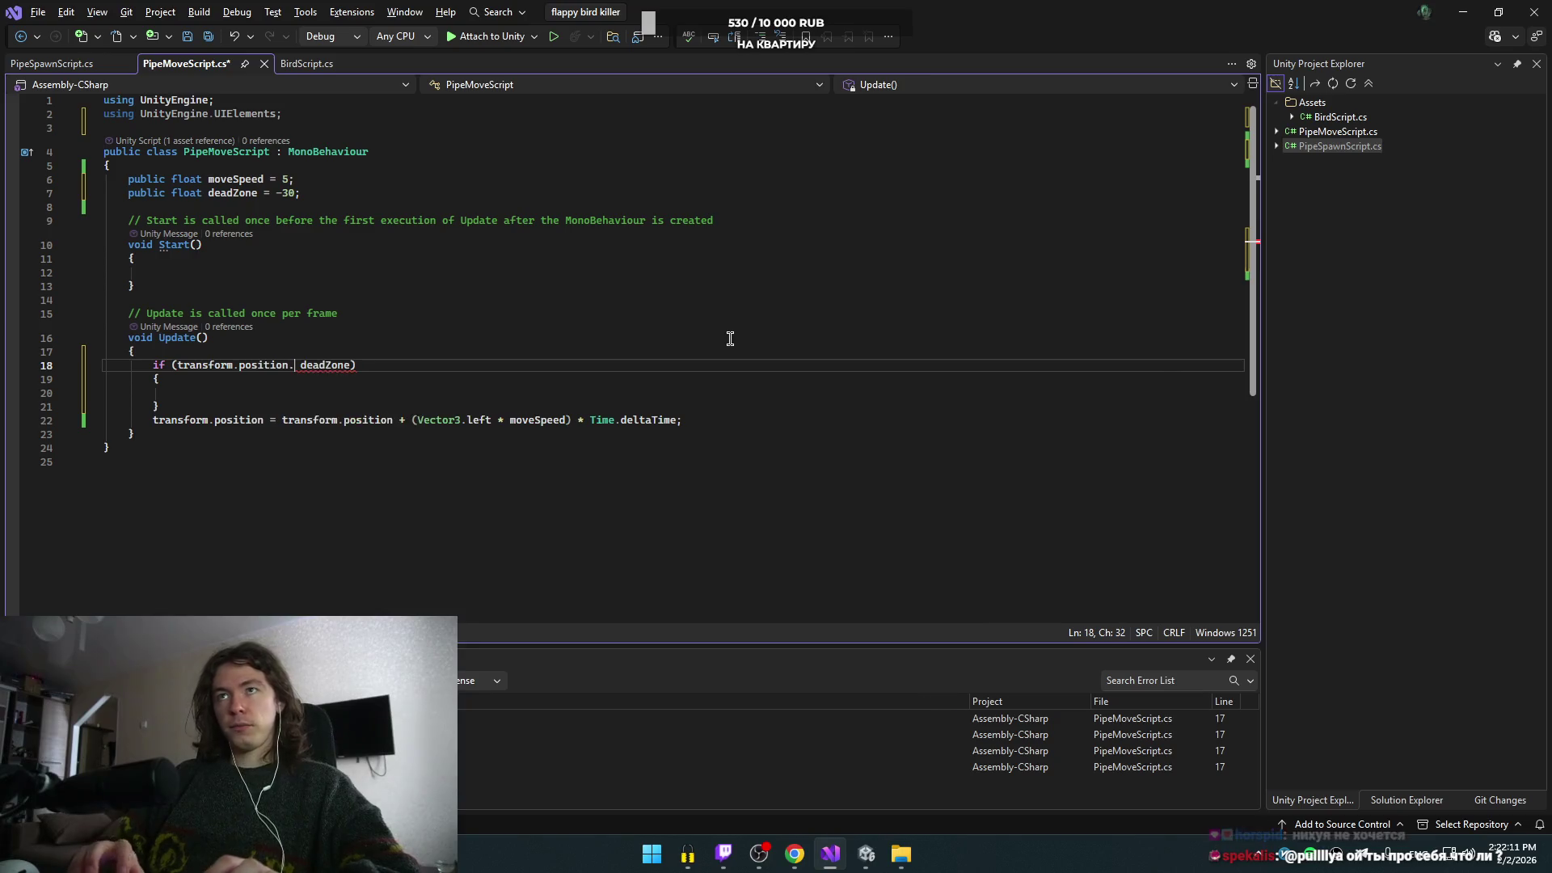
{"action": "type", "text": ".x"}
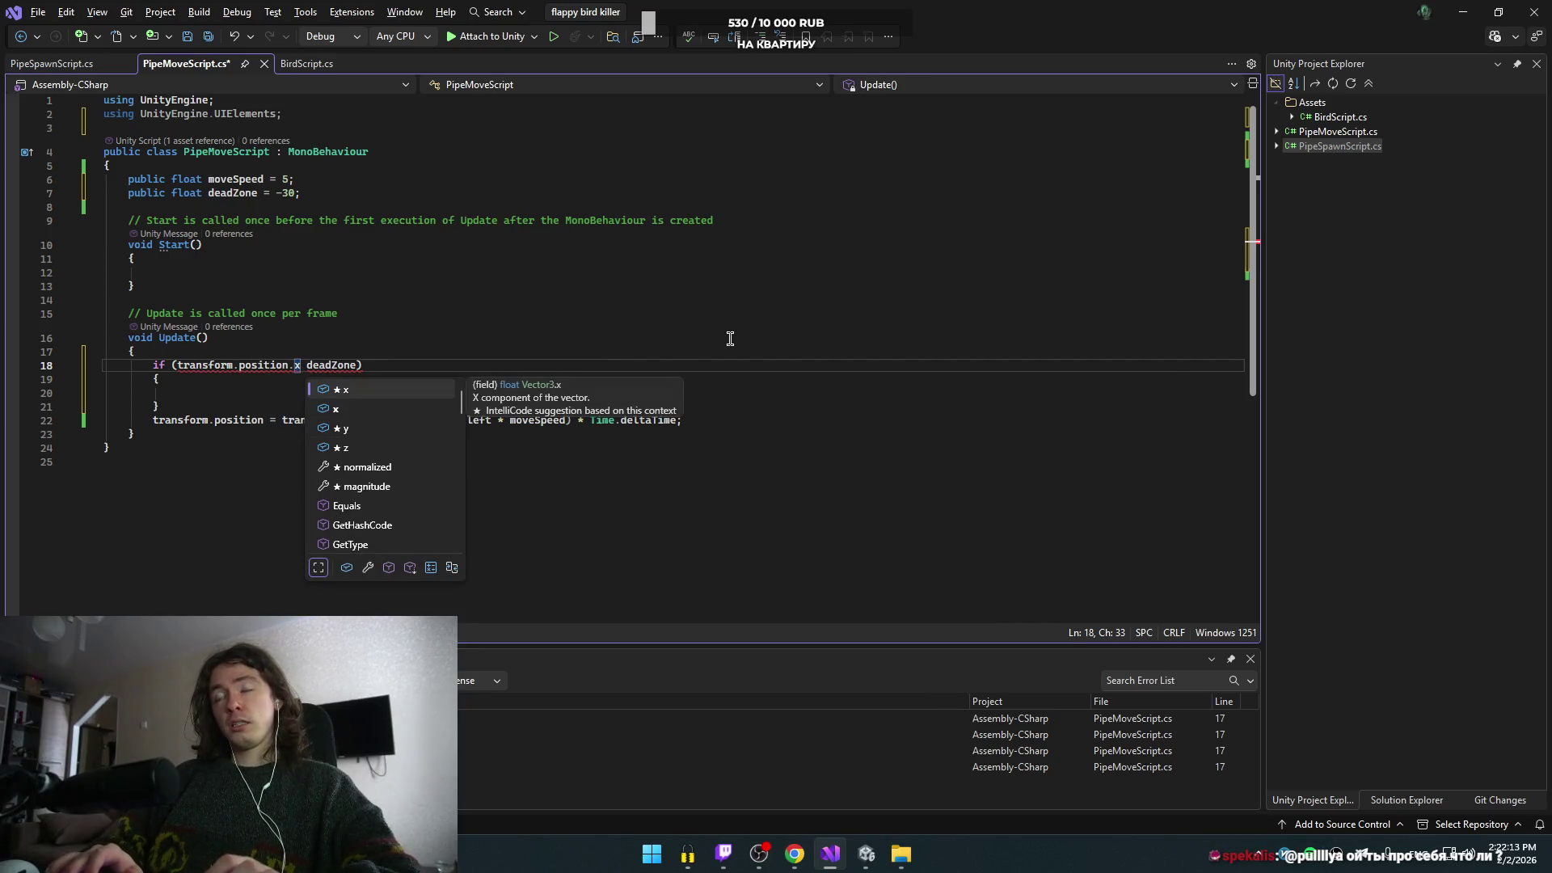
{"action": "type", "text": " <="}
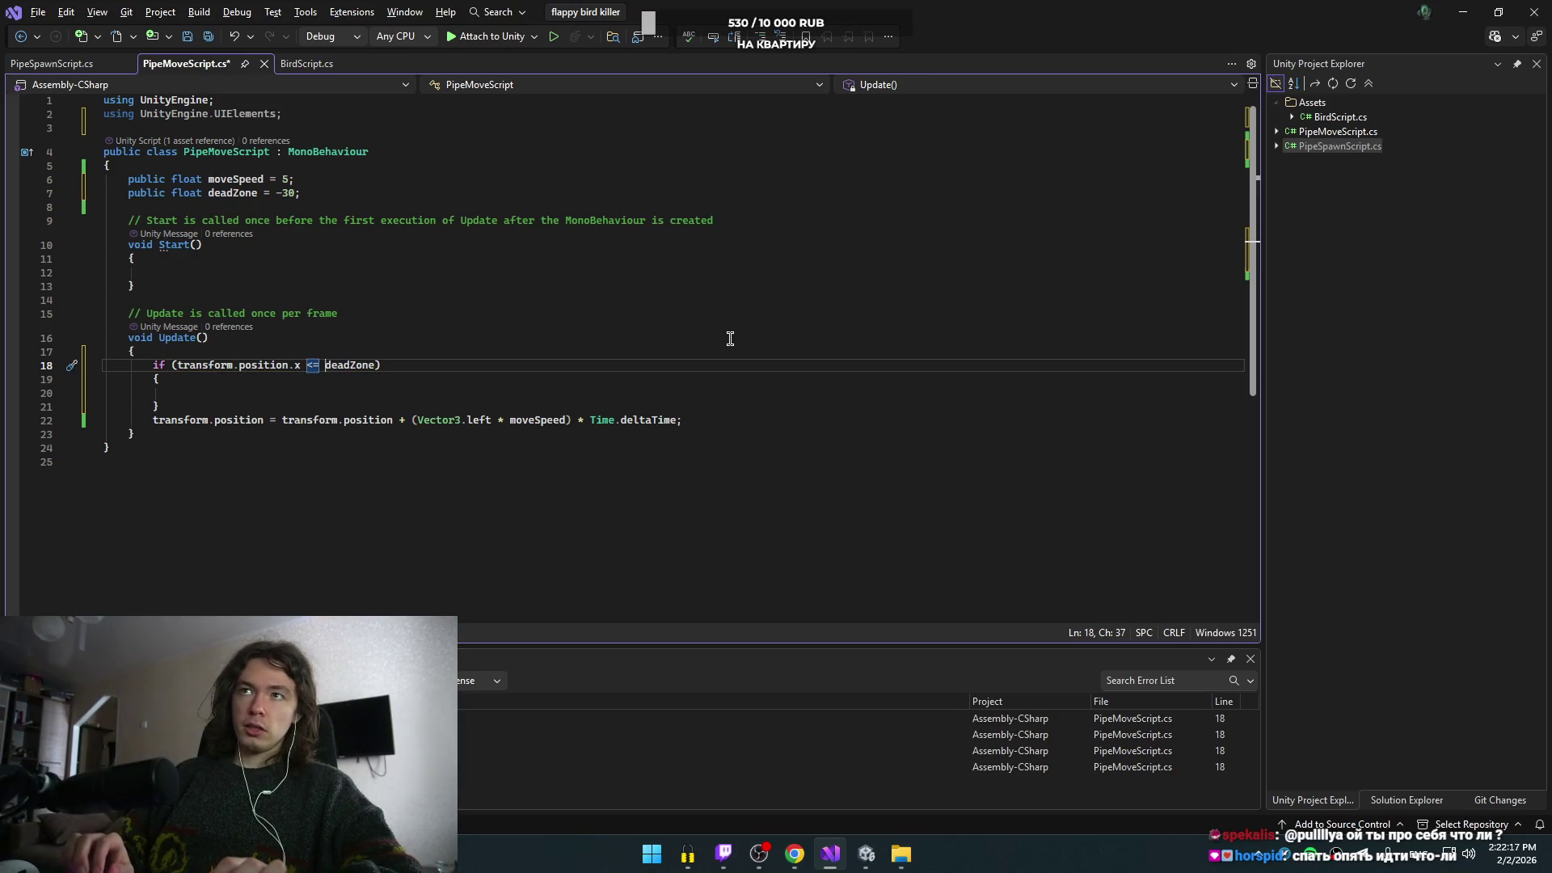
- Put Destroy(gameObject); inside the if body and save the script
{"action": "key", "text": "Down"}
{"action": "key", "text": "Down"}
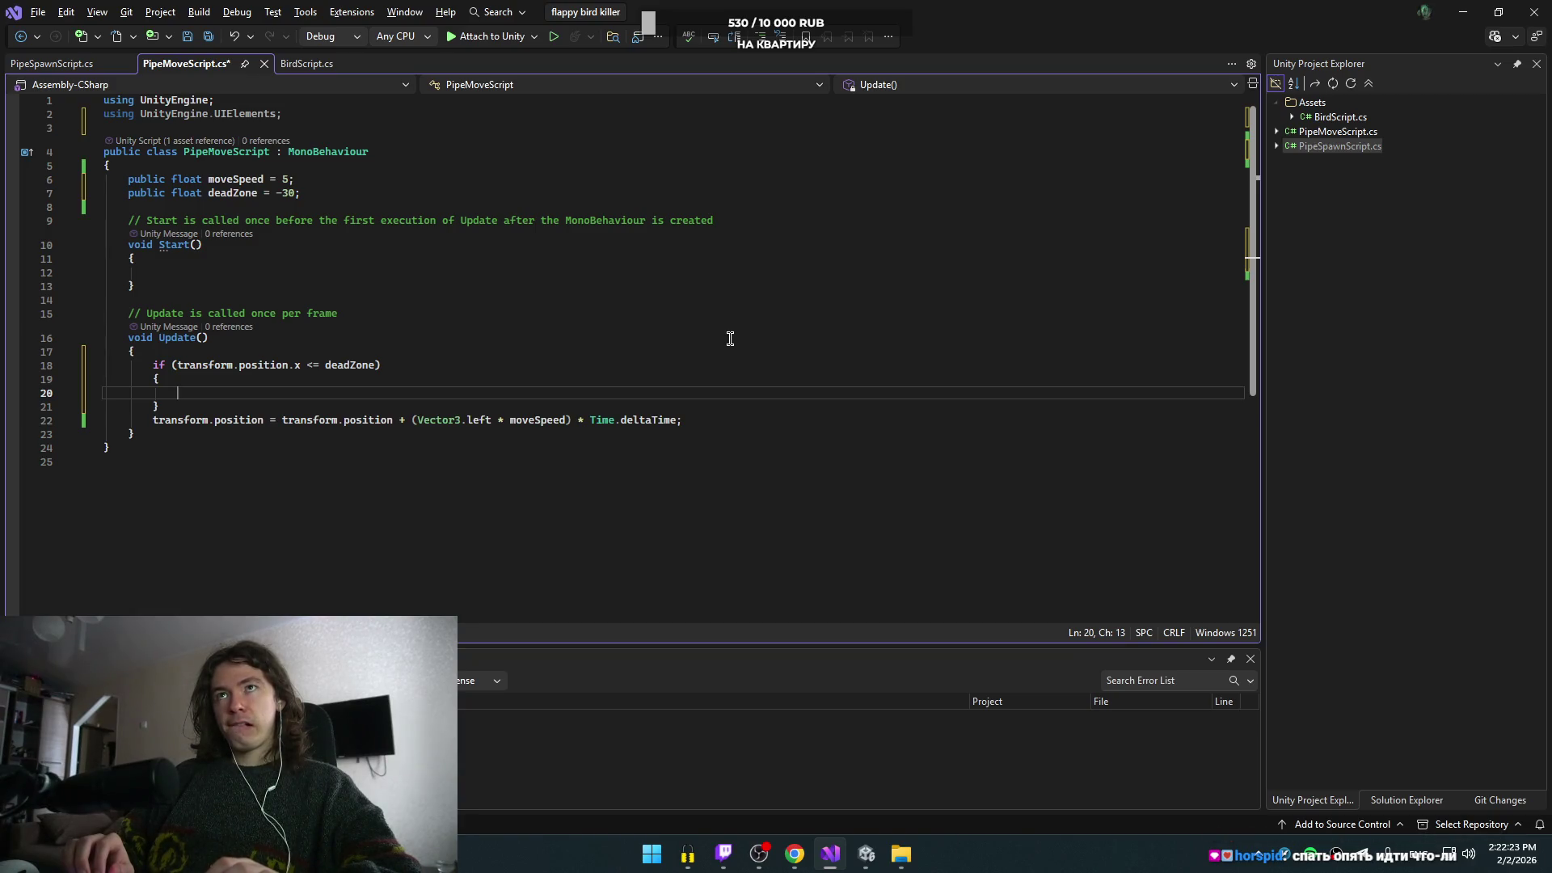
{"action": "type", "text": "t"}
{"action": "key", "text": "BackSpace"}
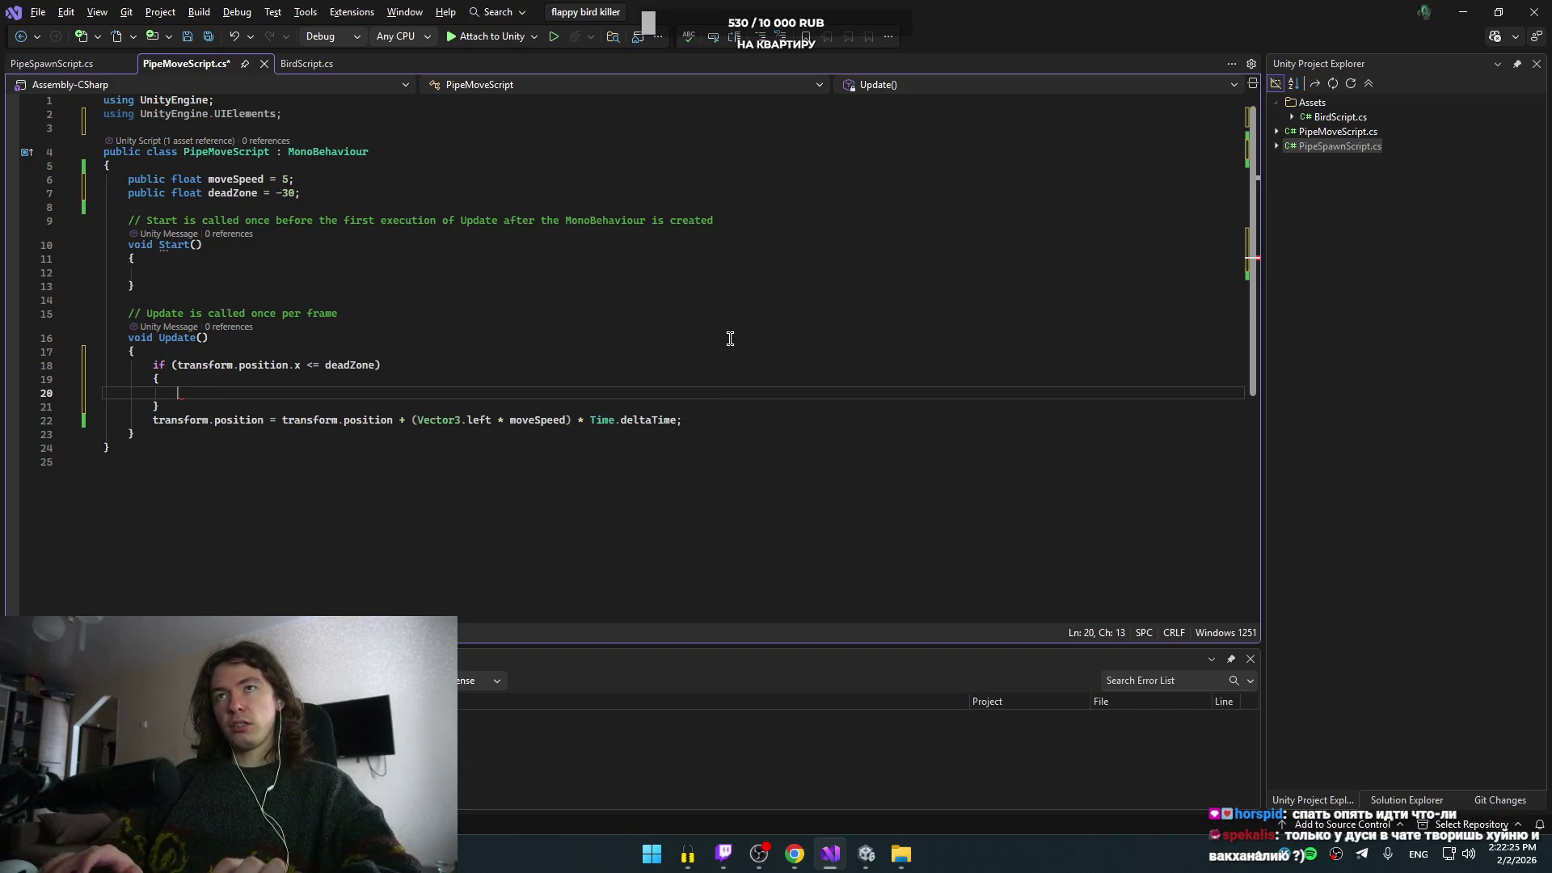
{"action": "key", "text": "alt+Tab"}
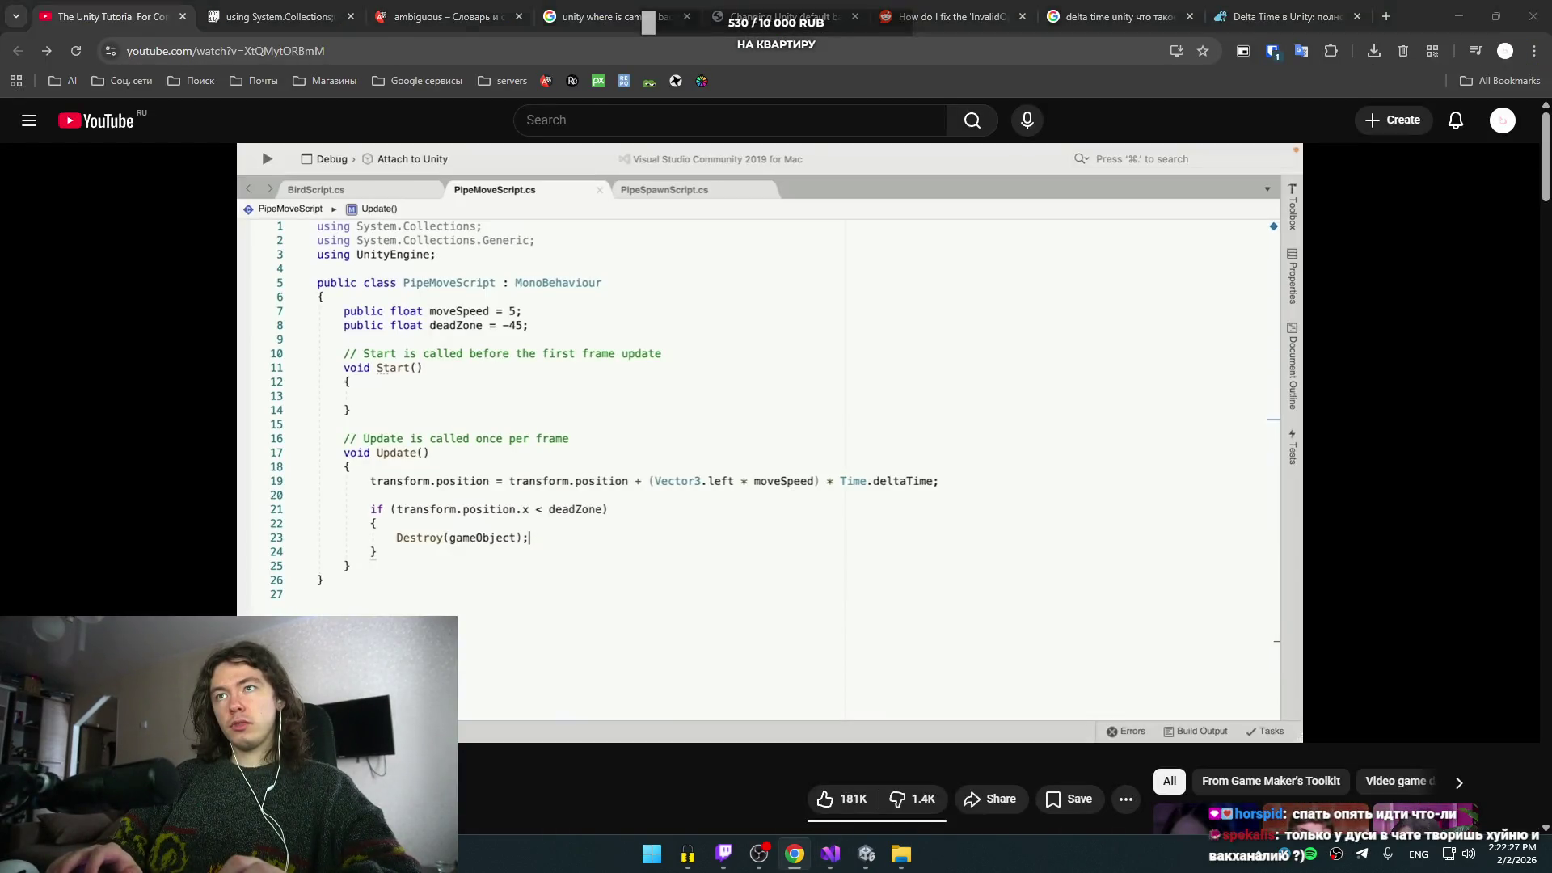
{"action": "key", "text": "alt+Tab"}
{"action": "key", "text": "alt+Tab"}
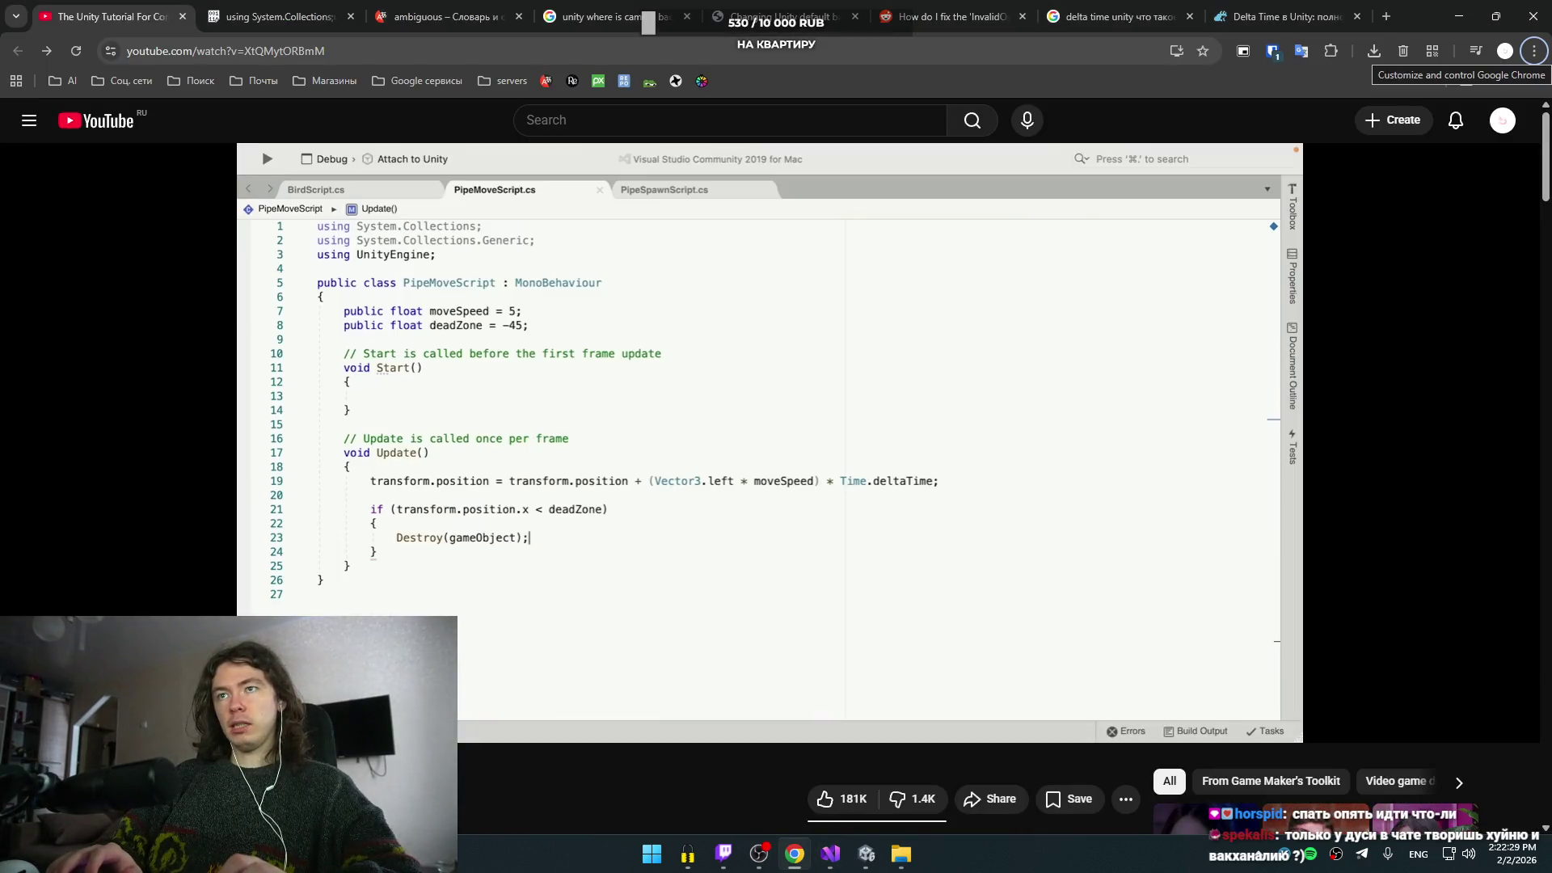
{"action": "key", "text": "alt+Tab"}
{"action": "type", "text": "dea"}
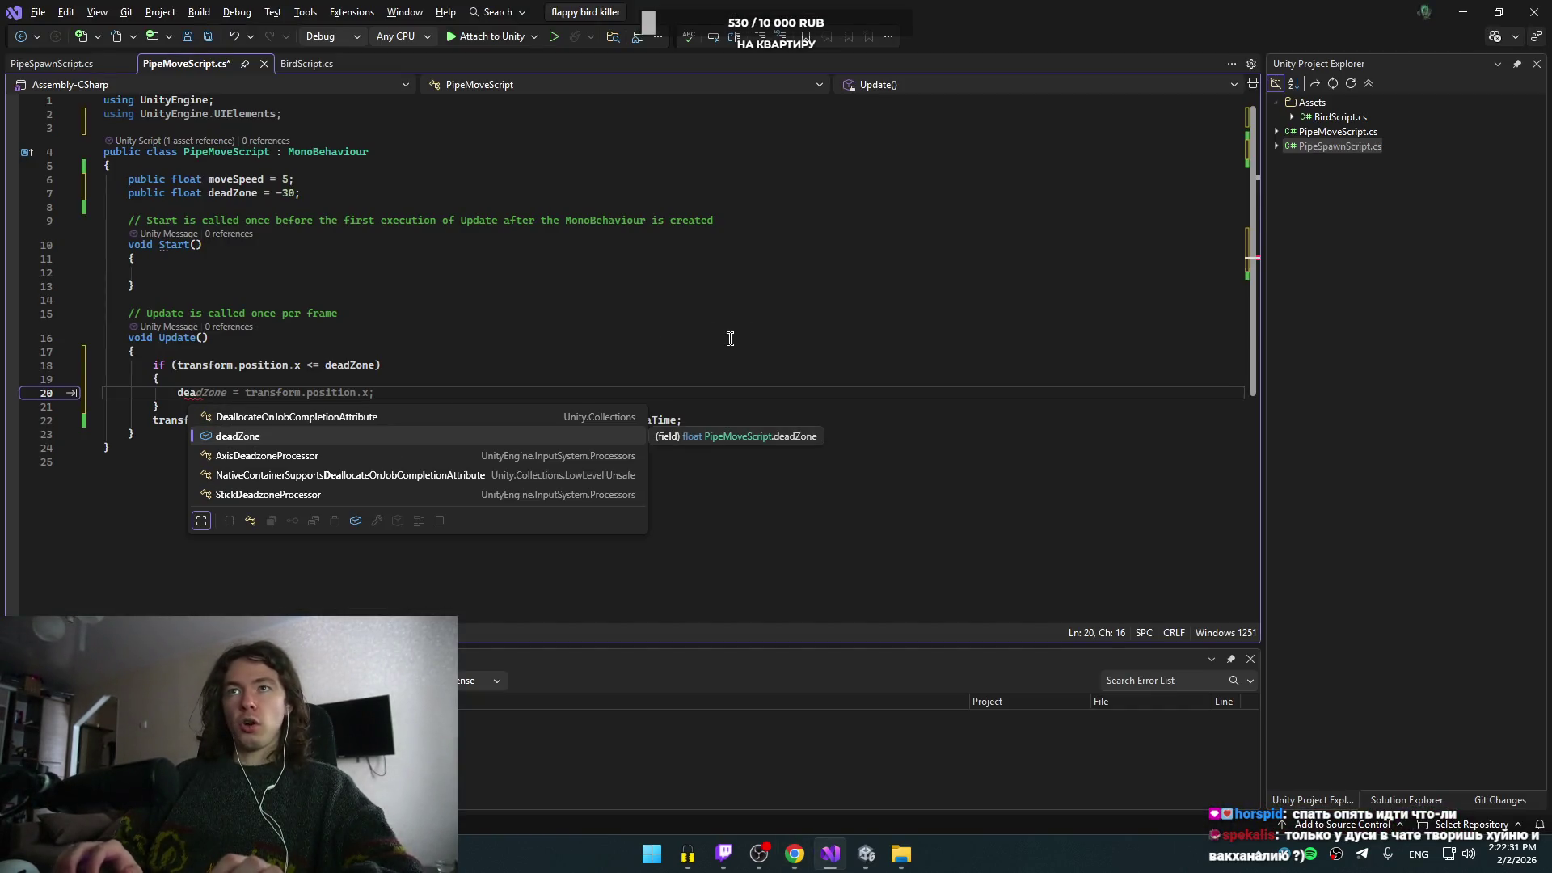
{"action": "key", "text": "BackSpace"}
{"action": "key", "text": "BackSpace"}
{"action": "key", "text": "BackSpace"}
{"action": "type", "text": "Des"}
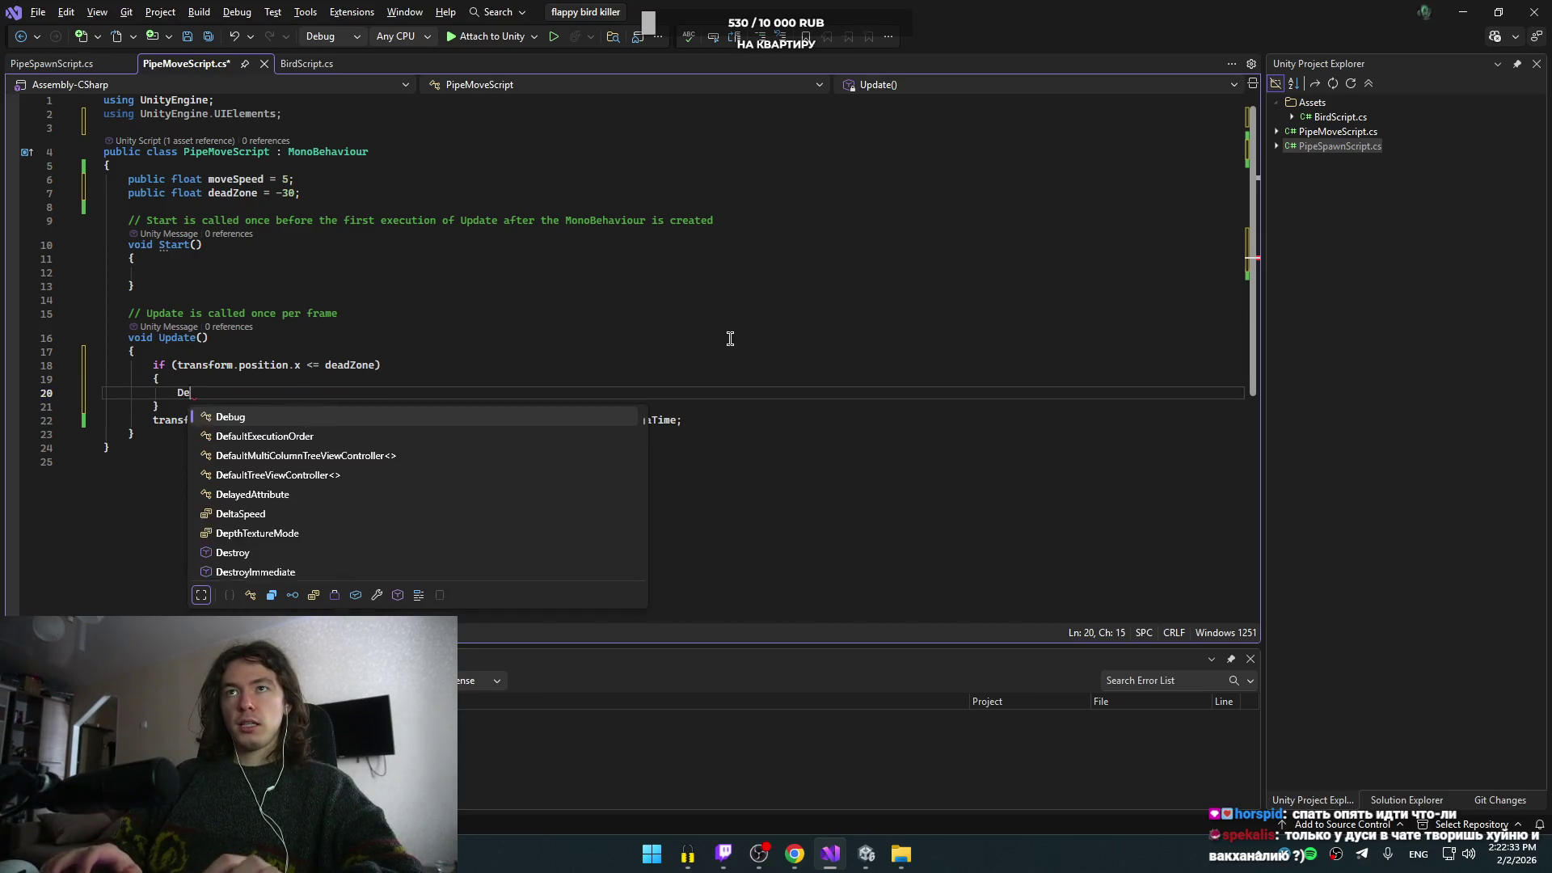
{"action": "key", "text": "Tab"}
{"action": "key", "text": "Tab"}
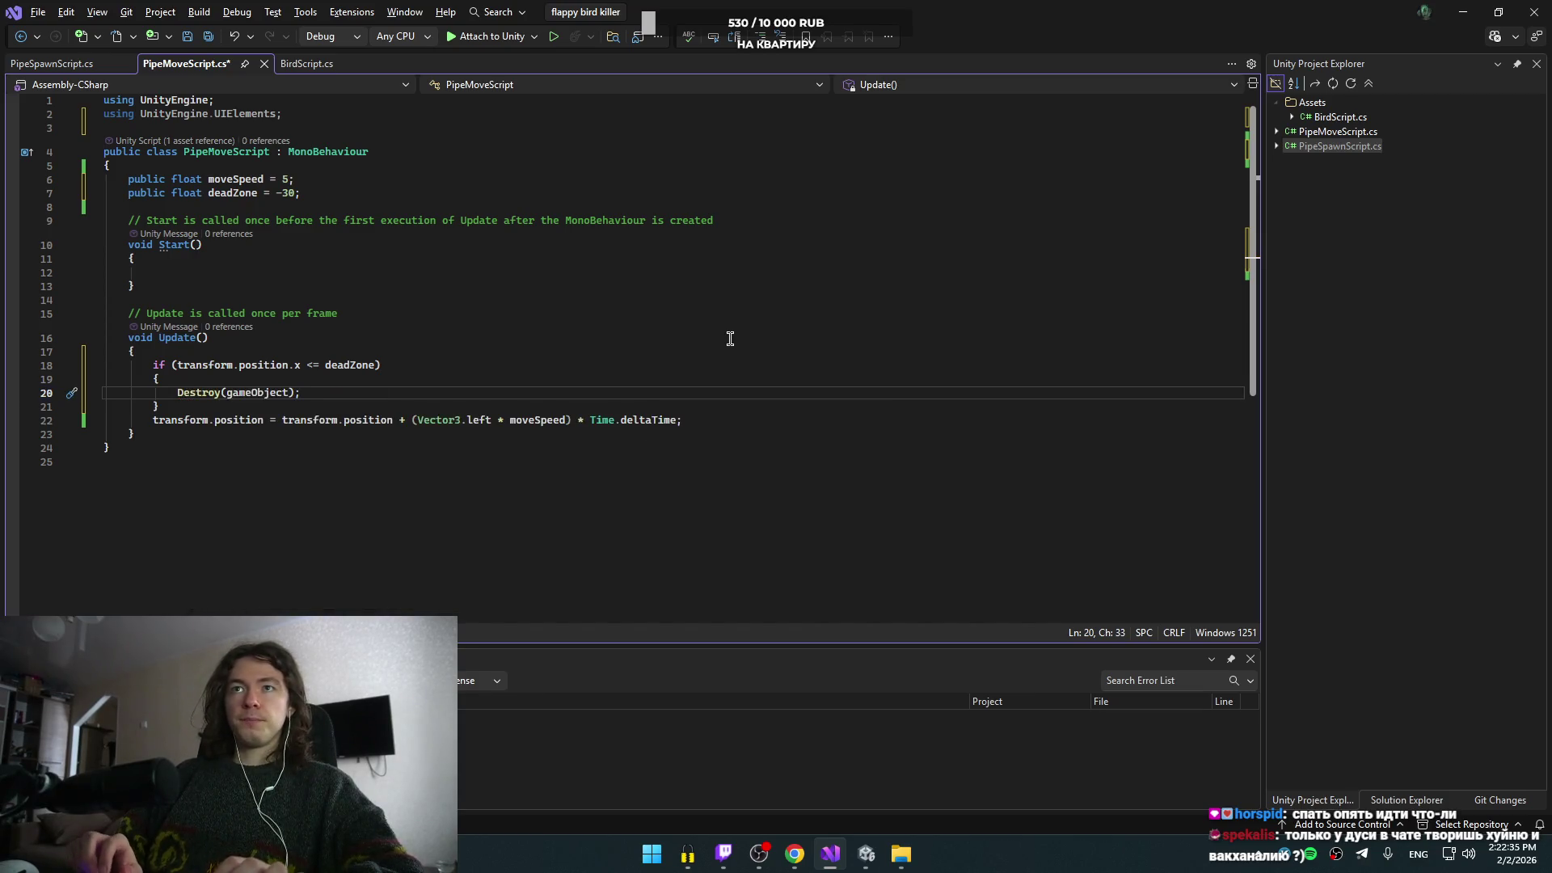
{"action": "key", "text": "ctrl+s"}
{"action": "key", "text": "alt+Tab"}
{"action": "key", "text": "alt+Tab"}
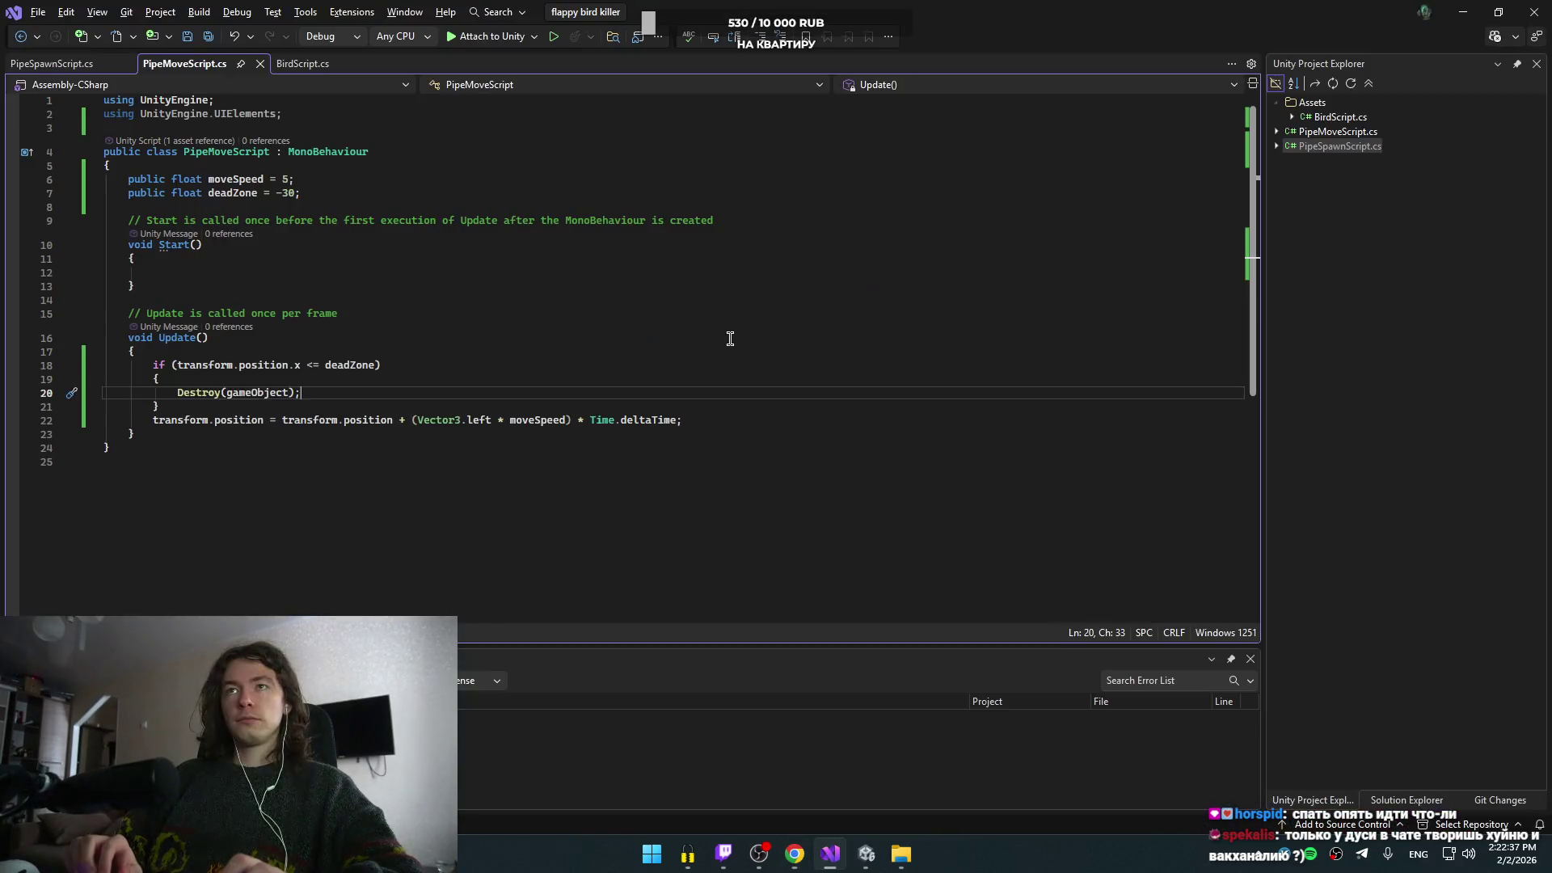